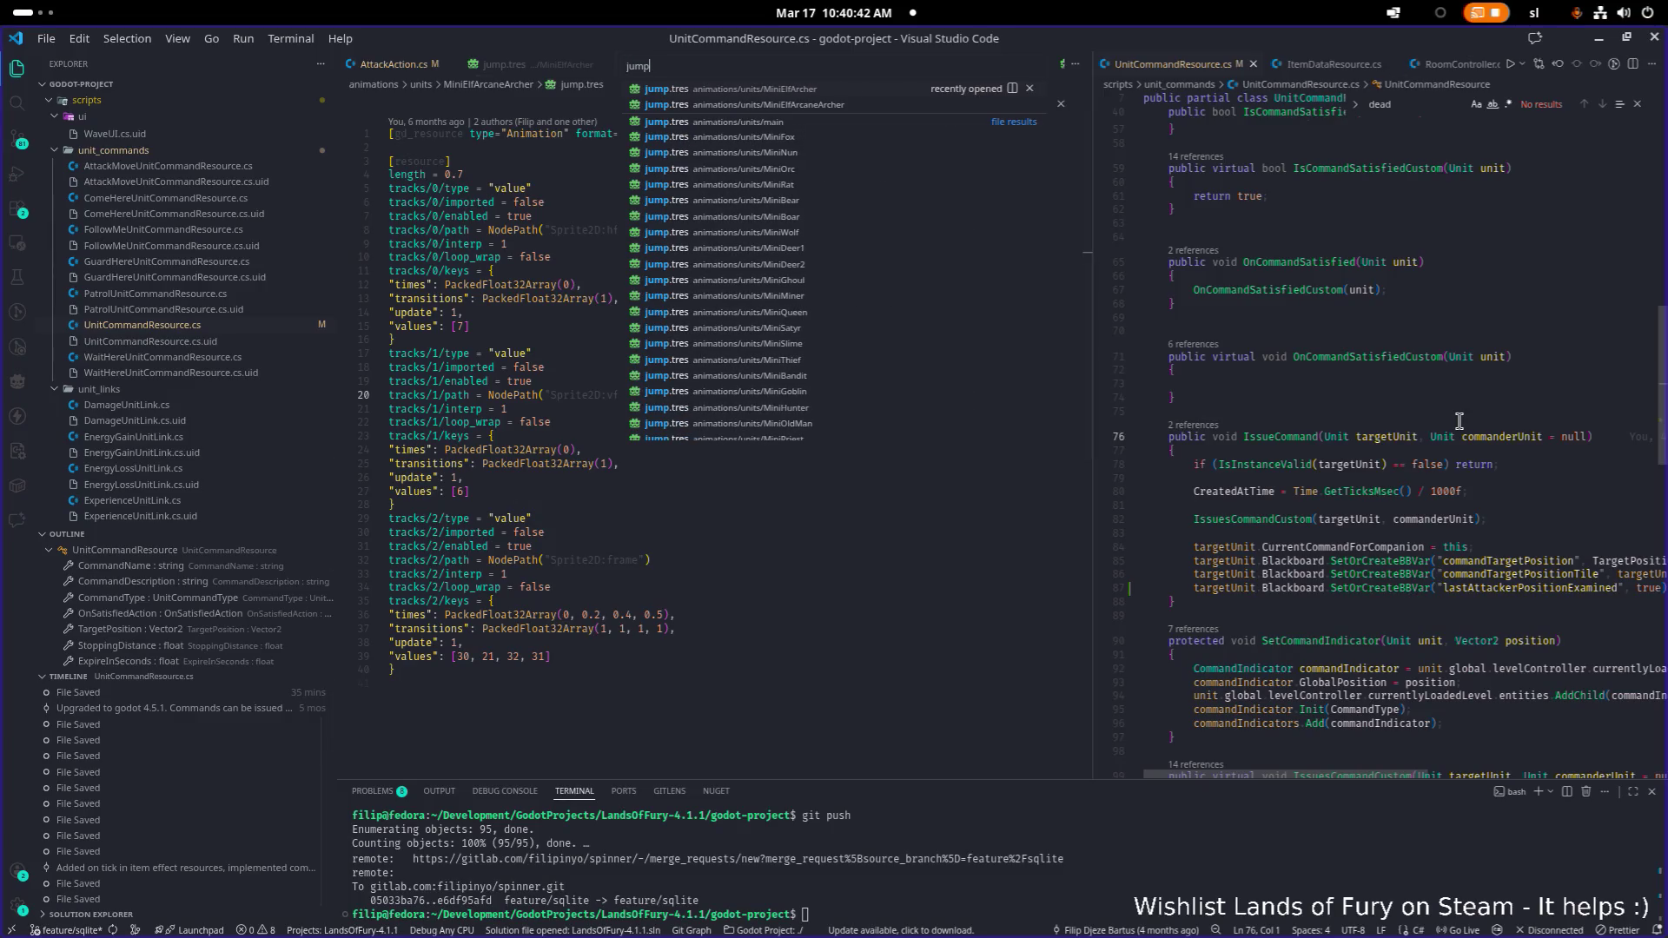
Open MiniElfArcher's jump.tres beside the MiniElfArcaneArcher one and inspect its loop_wrap line
key("Return")
scroll(1460, 422, "up", 1)
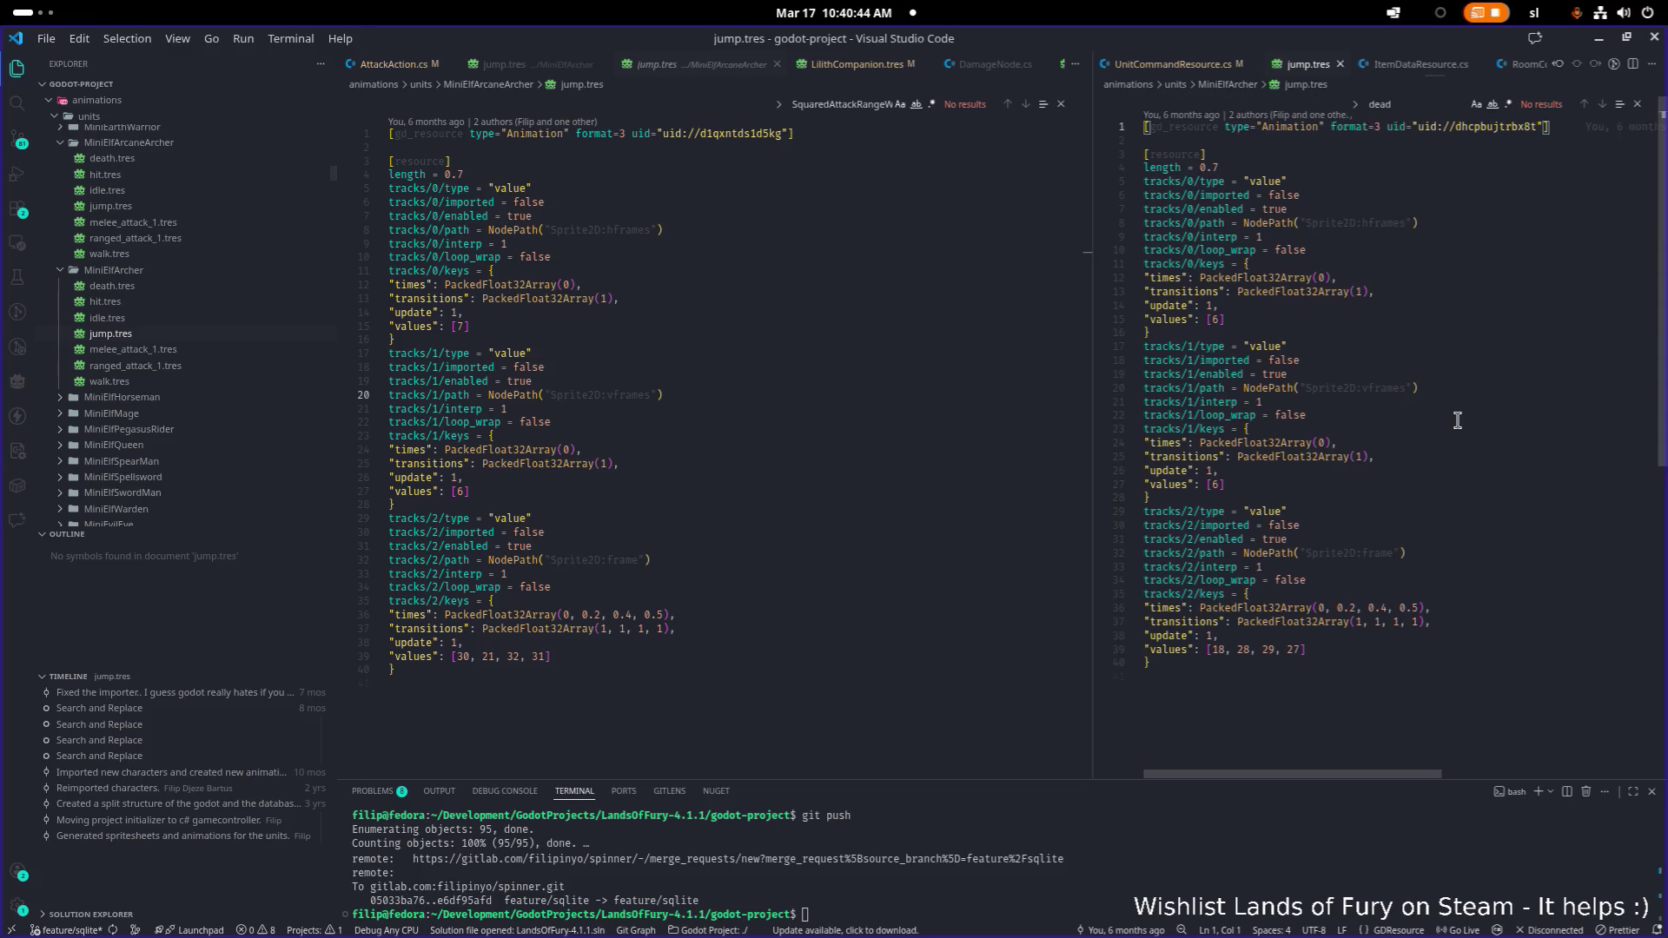
left_click(1435, 423)
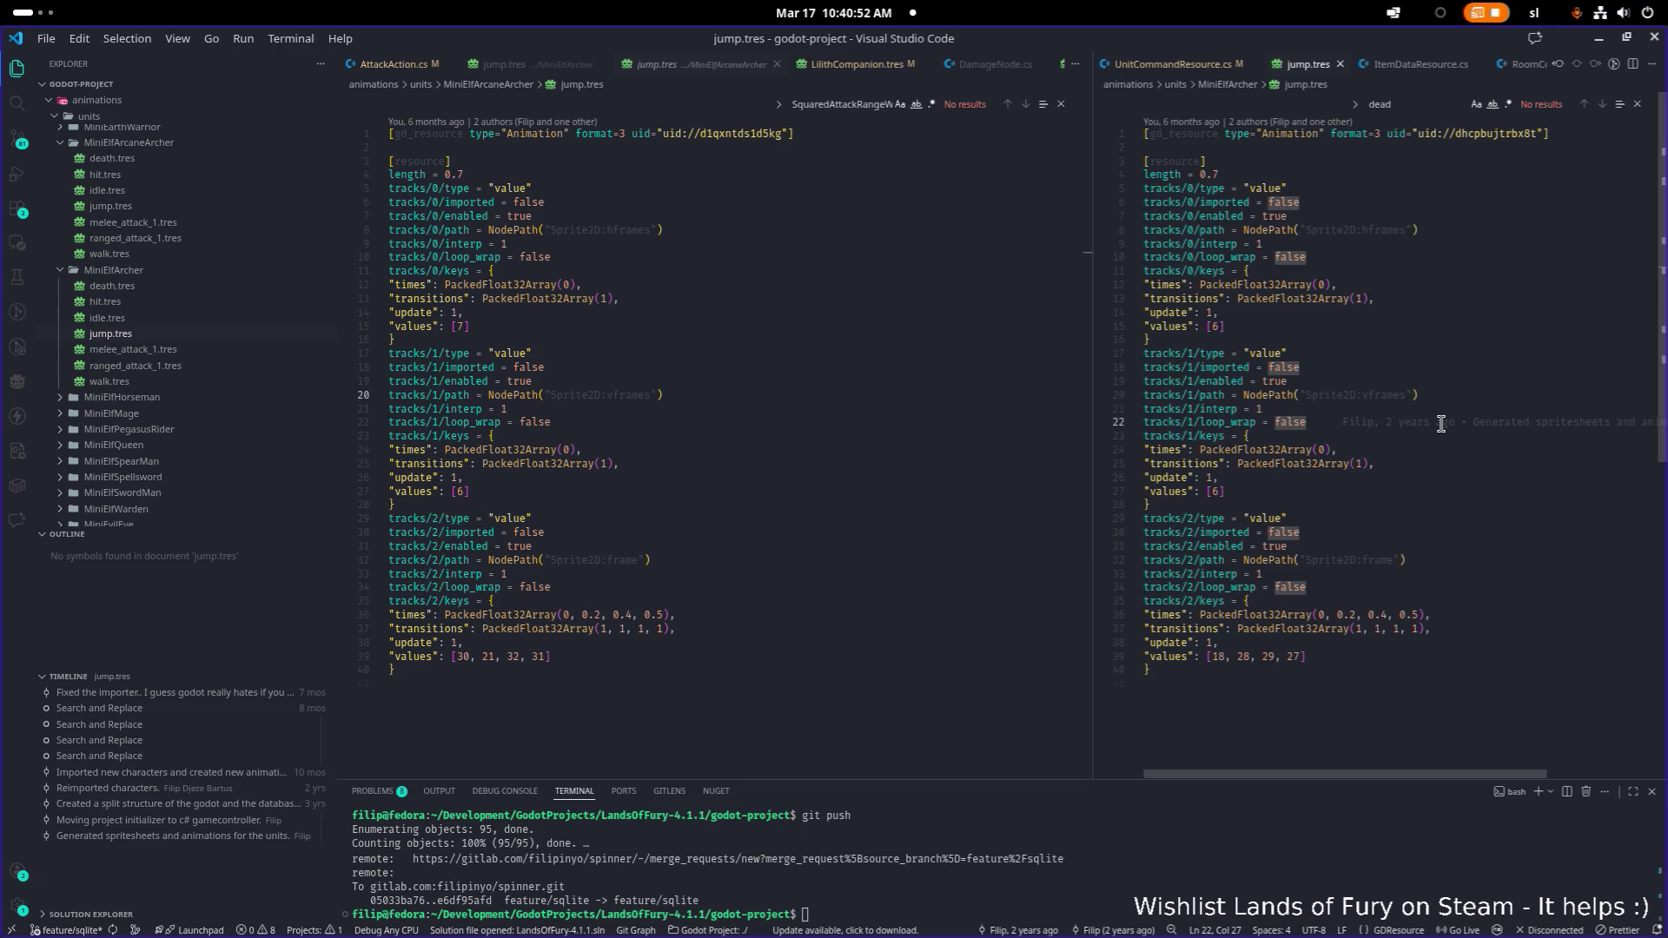
key("ctrl+shift+f")
Search the project for 'useai' and scroll through the 425 UseAISetItem matches
type("useai")
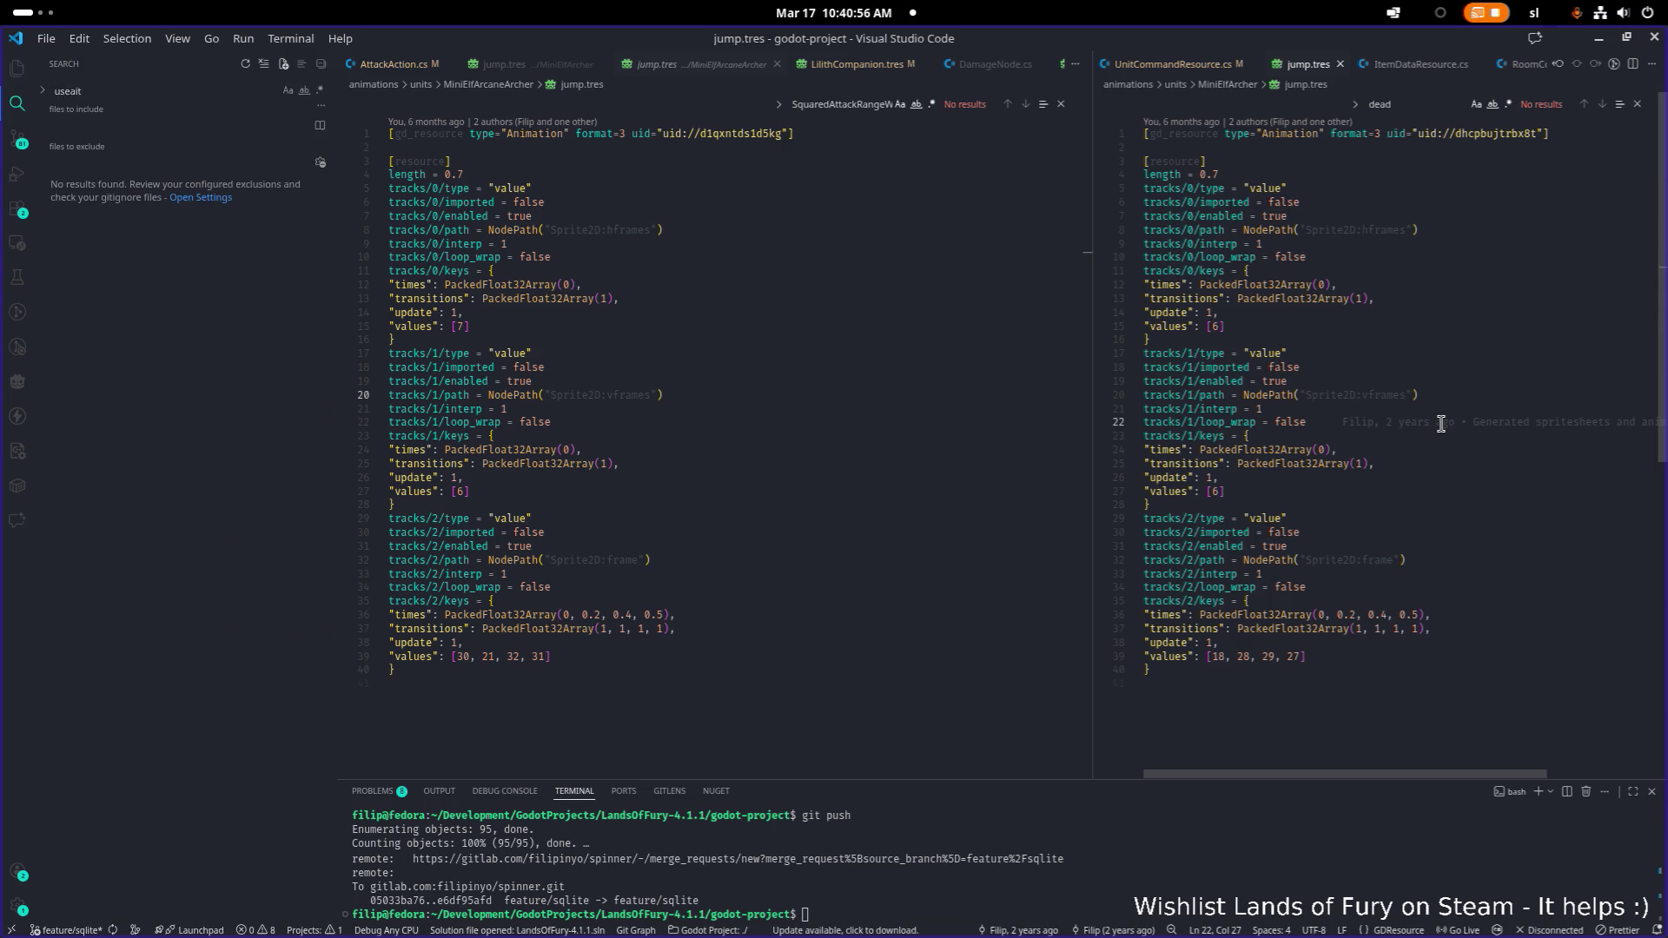
type("t")
key("BackSpace")
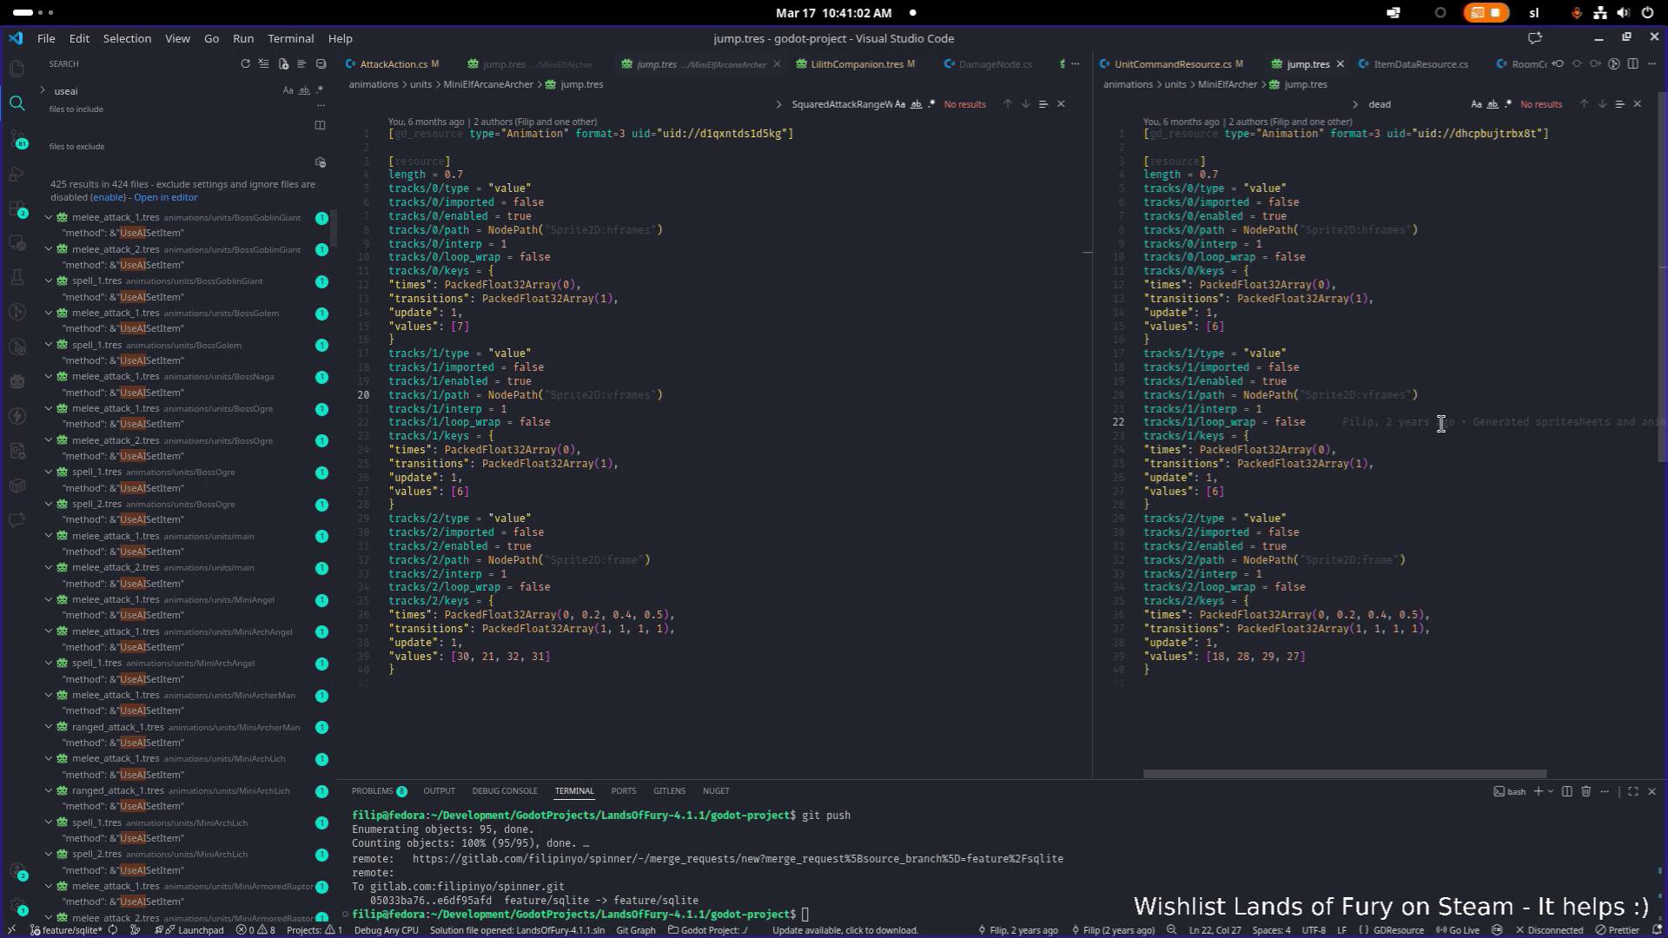
left_click(1486, 395)
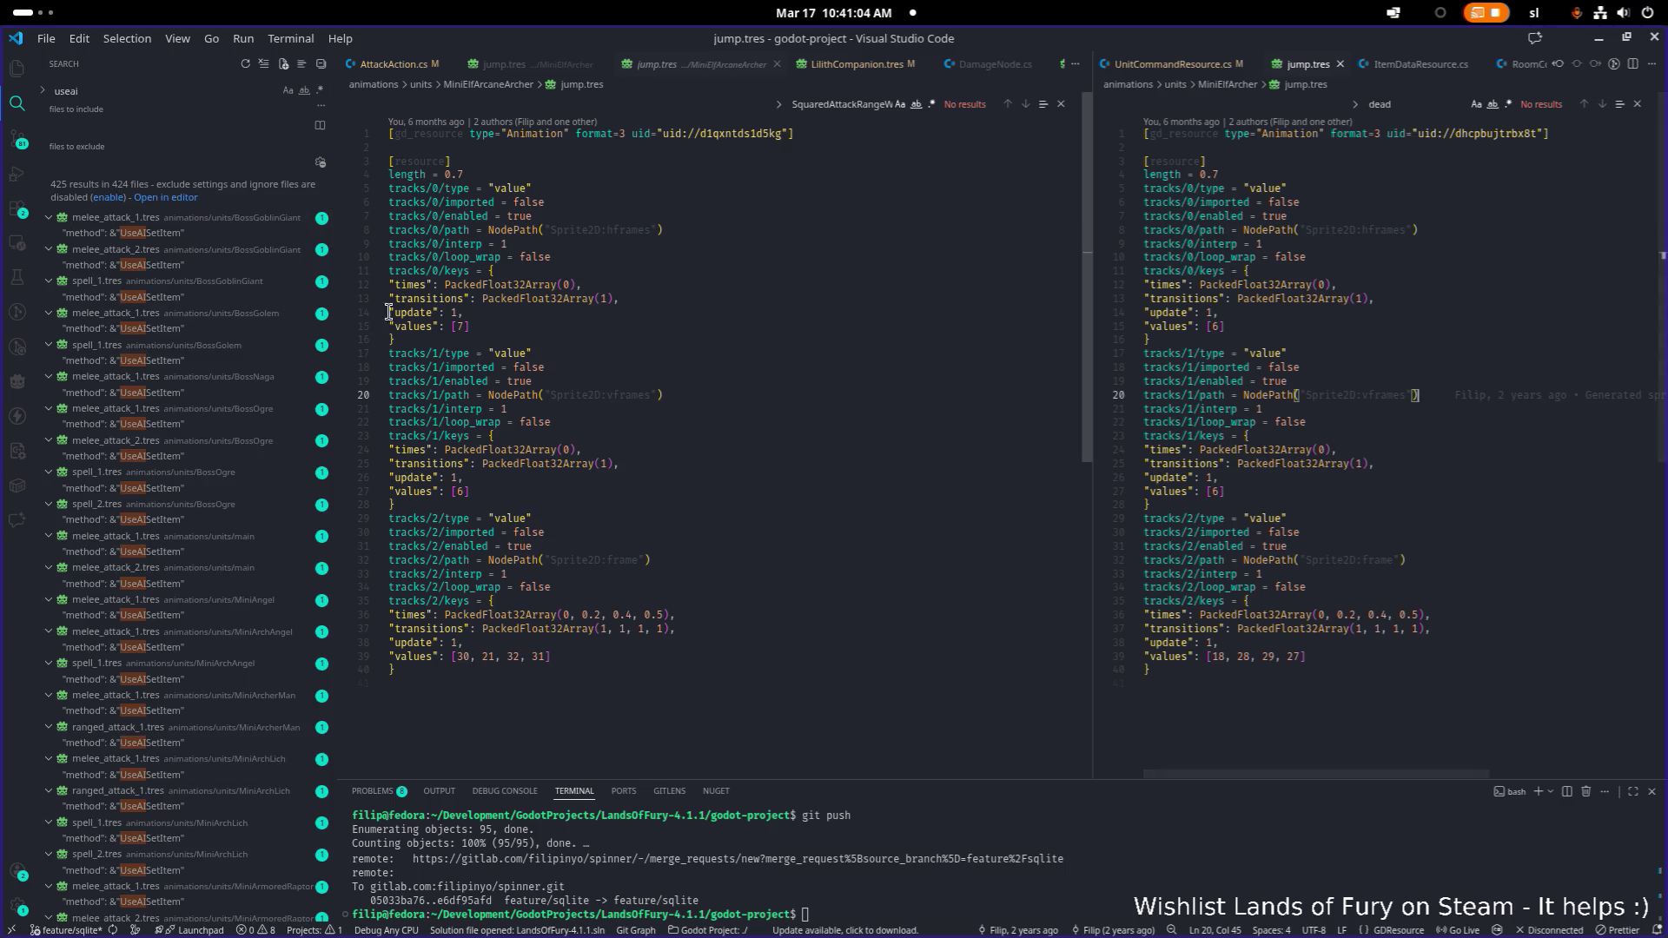
scroll(205, 350, "down", 10)
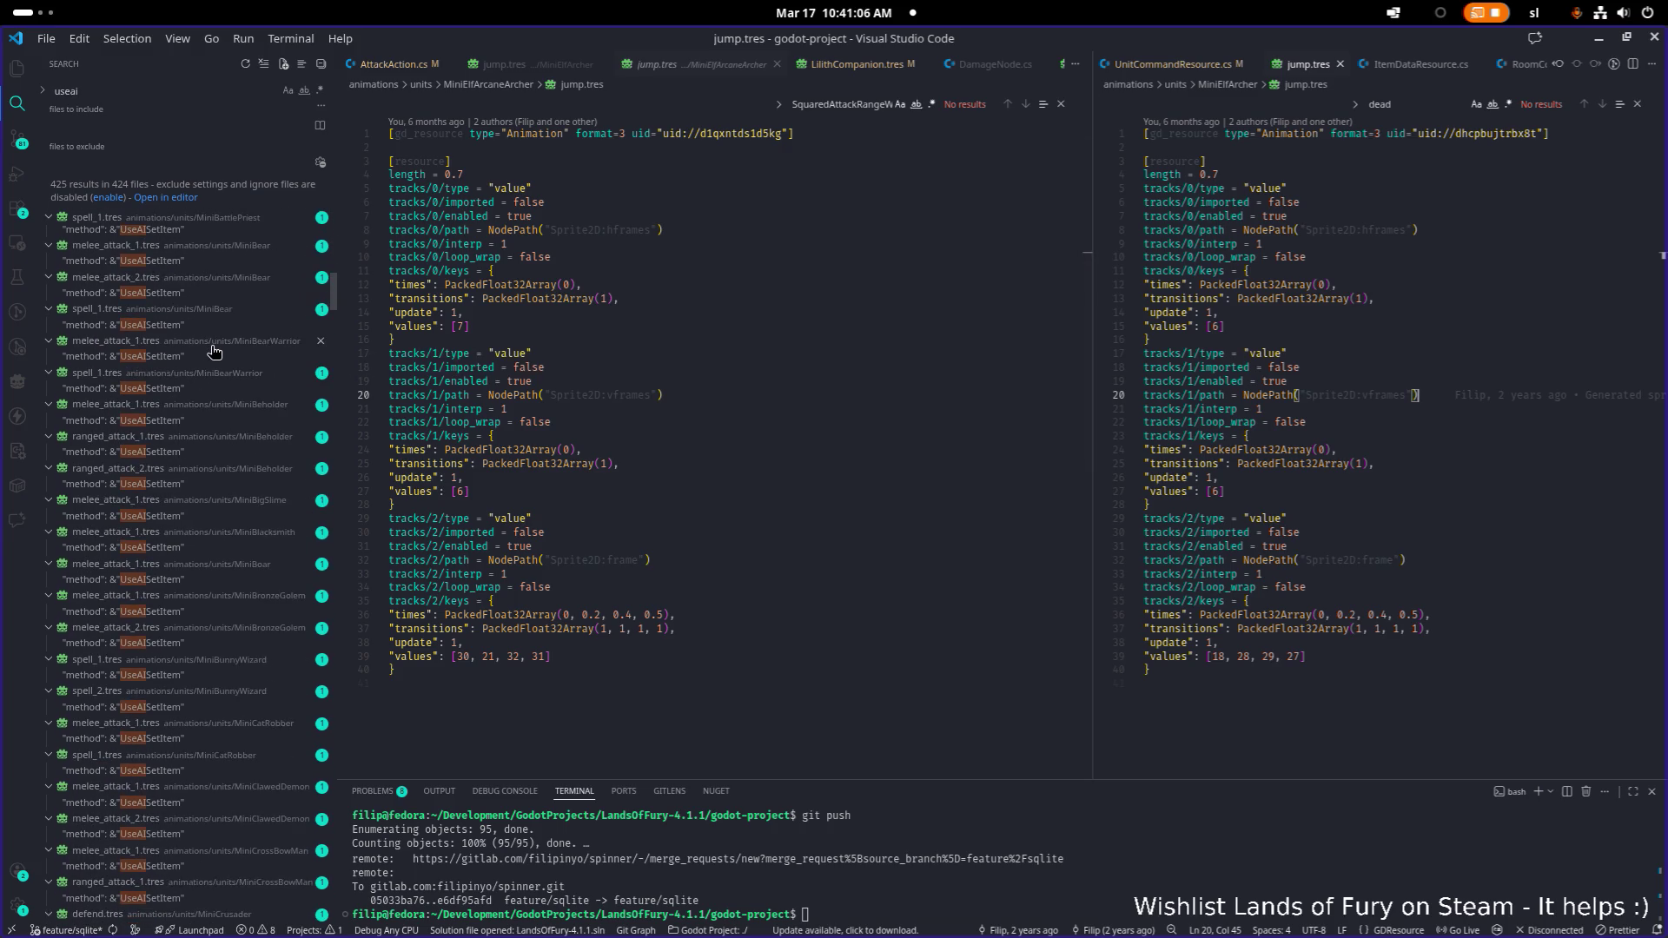
scroll(215, 352, "down", 20)
scroll(221, 357, "down", 20)
scroll(221, 357, "down", 20)
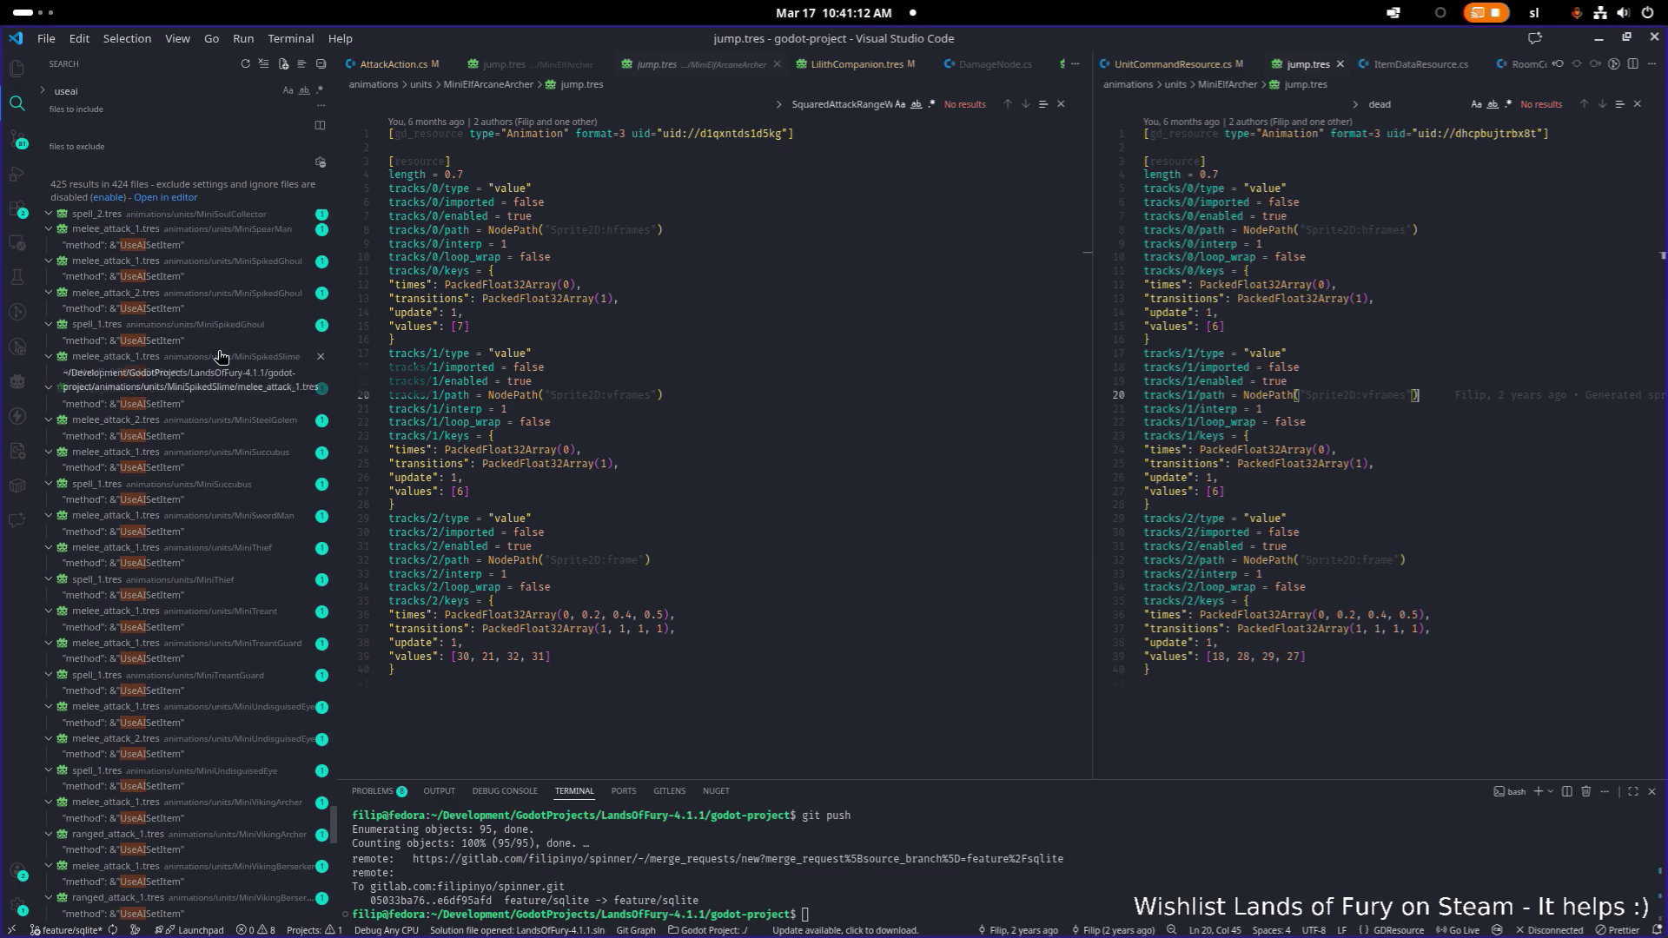
scroll(233, 354, "down", 15)
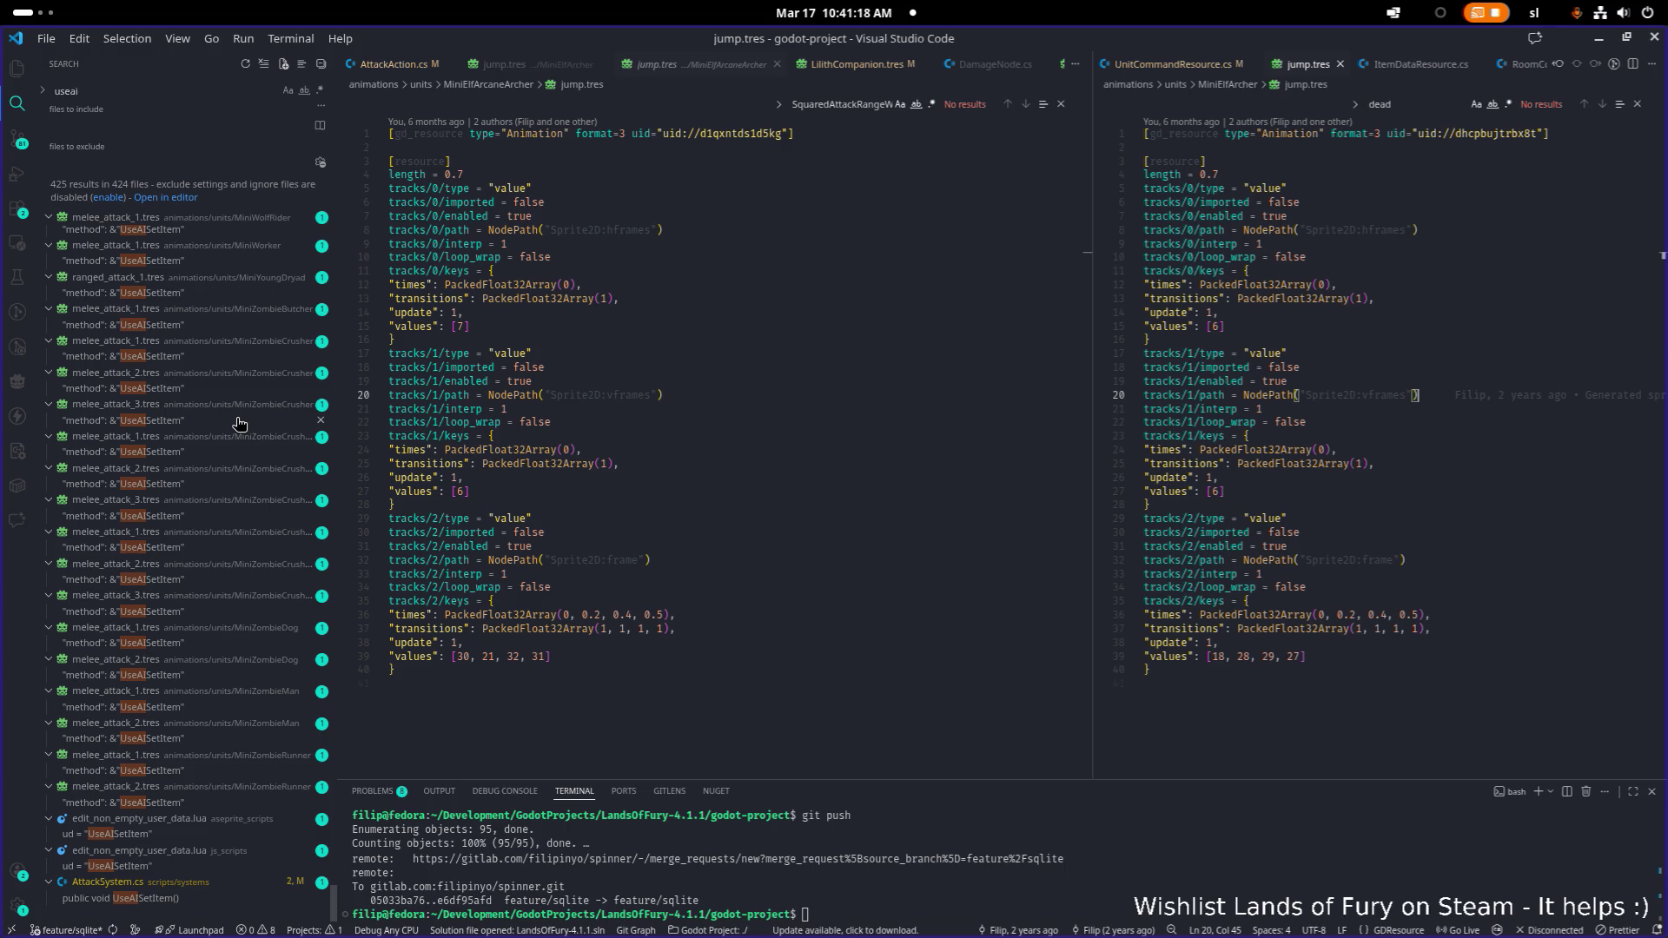
left_click(1497, 475)
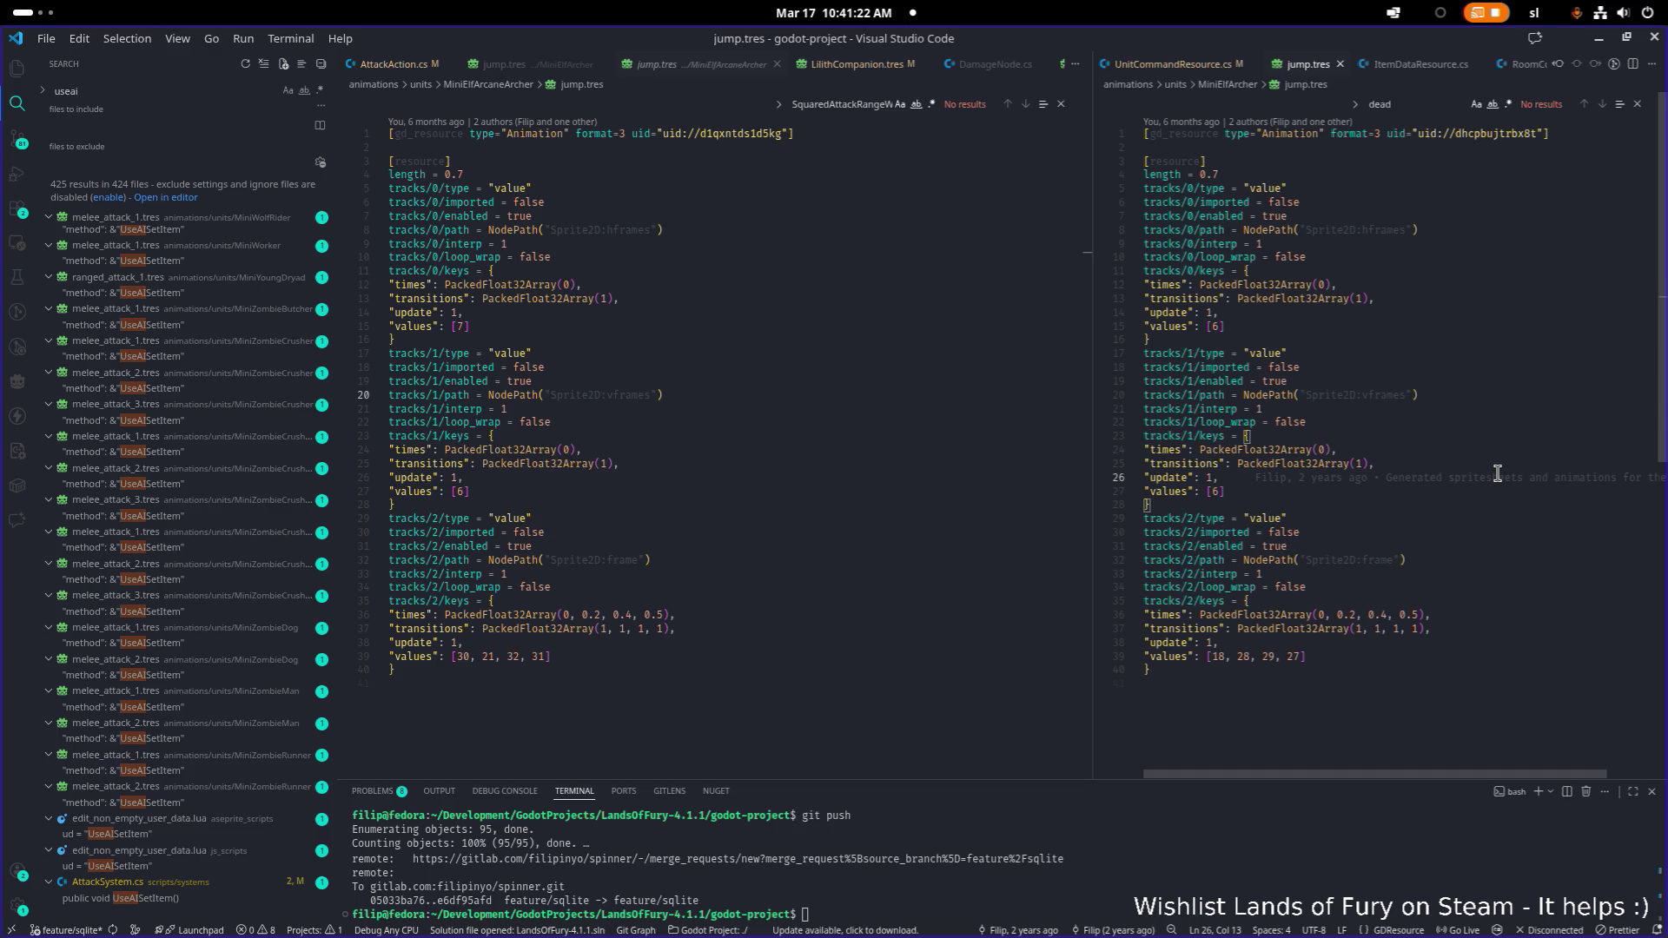
key("ctrl+p")
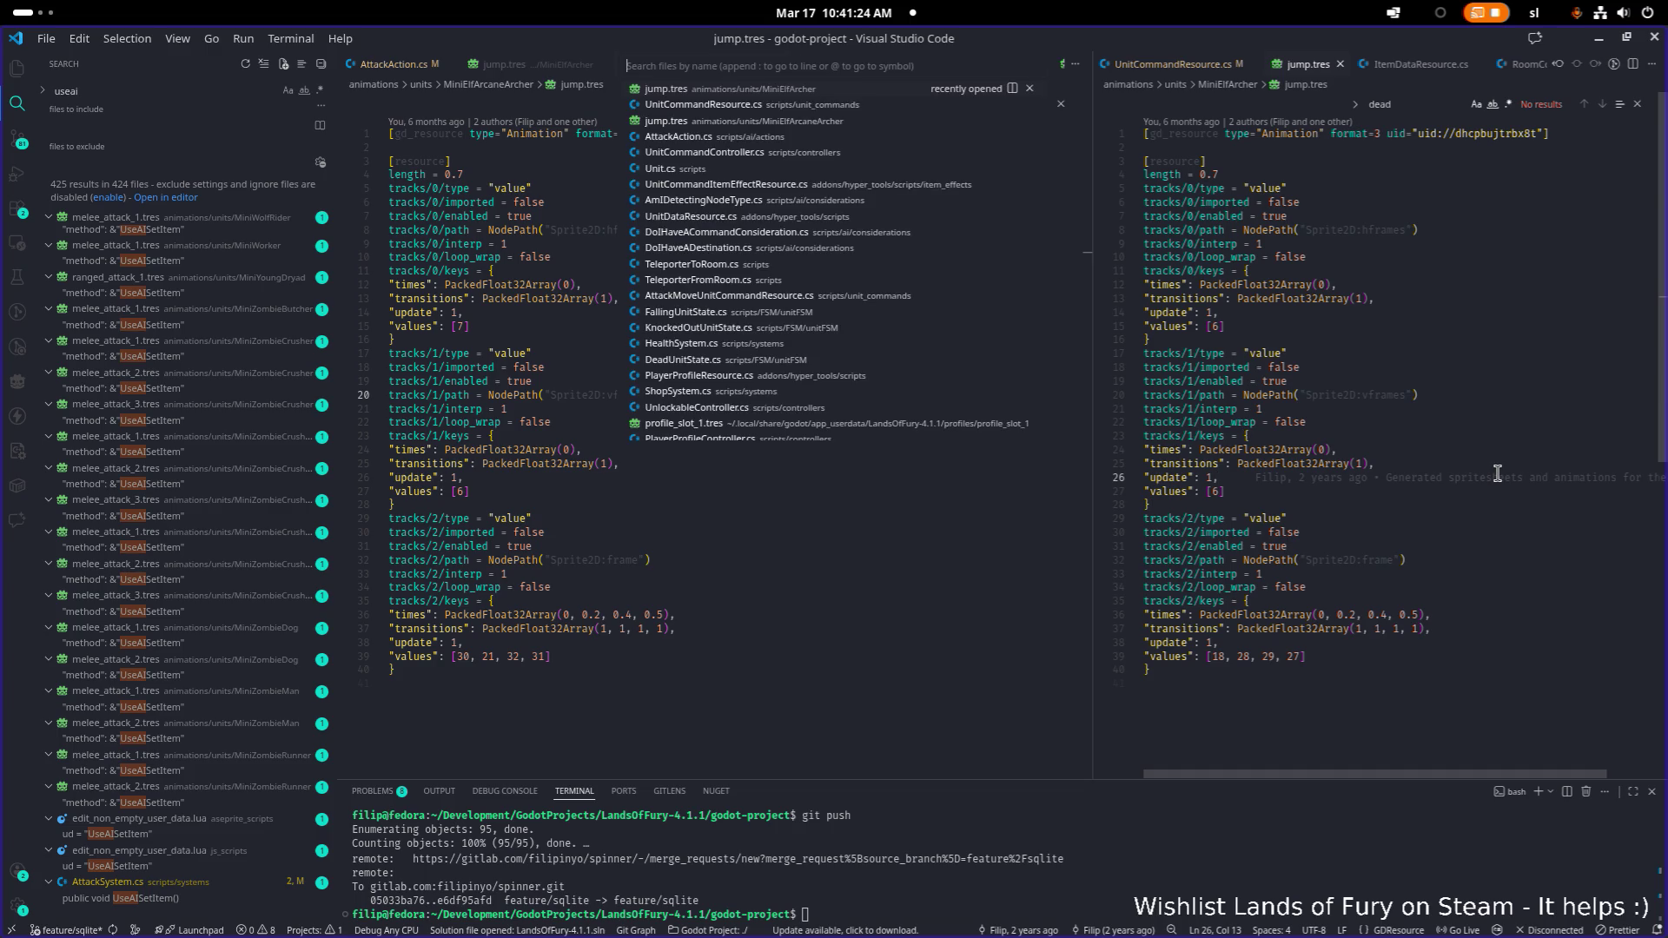
Collapse the MiniGhost and MiniGhoul folders, open MiniDwarfShieldbreaker's jump.tres, then switch to Godot
key("Escape")
key("ctrl+shift+e")
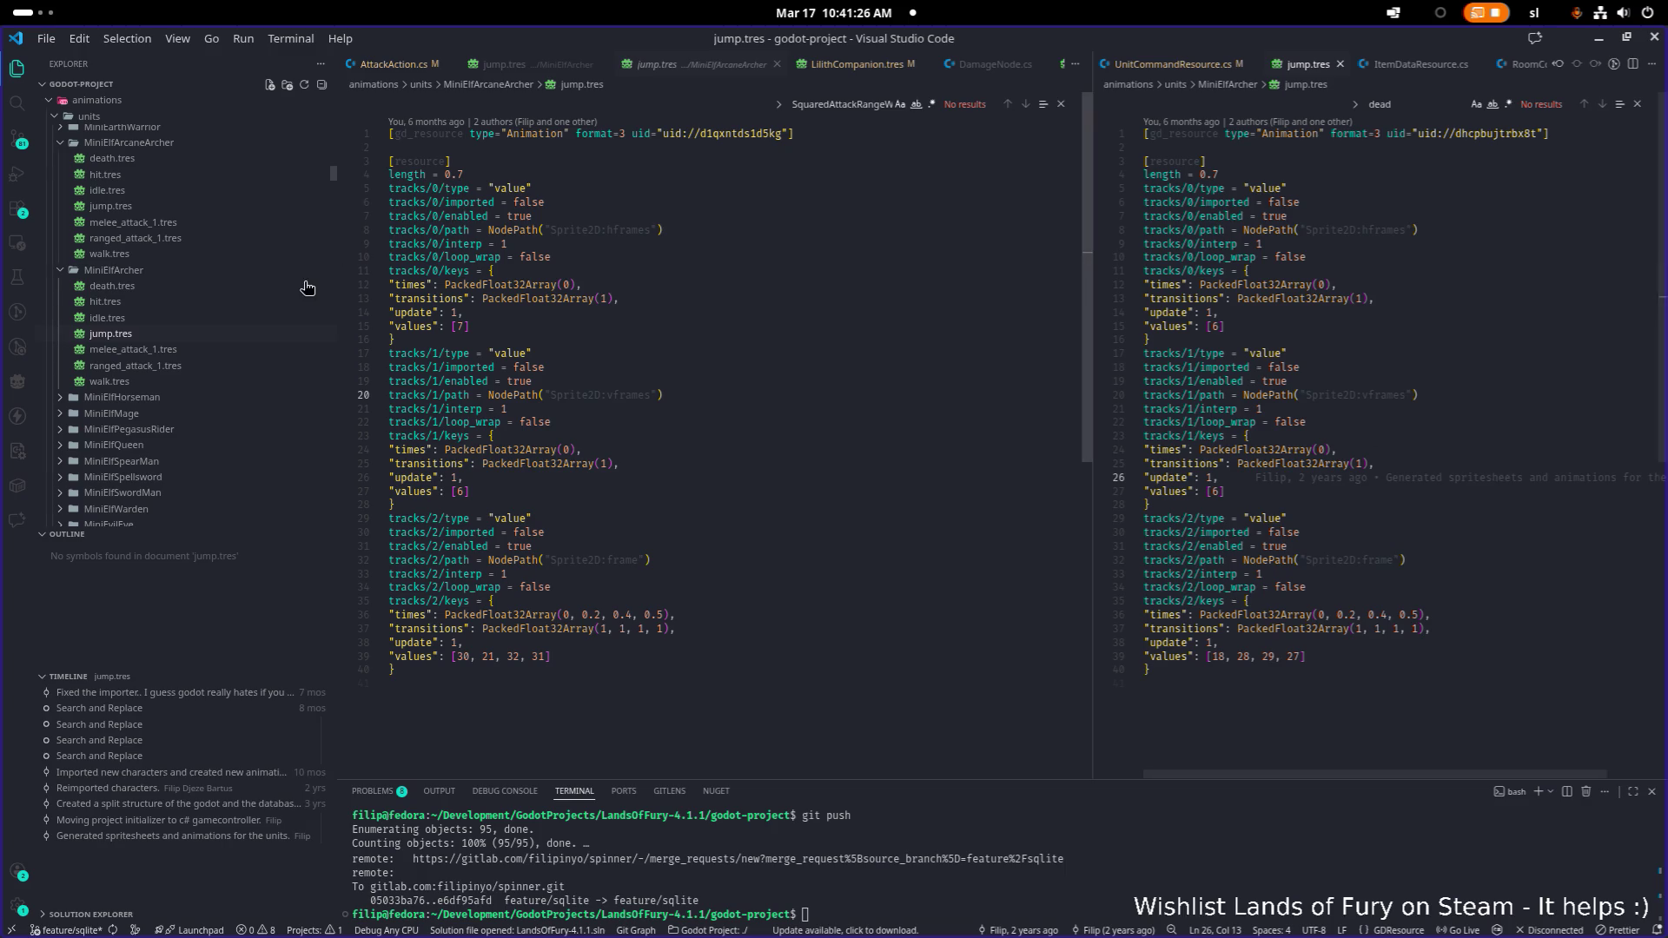
scroll(187, 414, "down", 8)
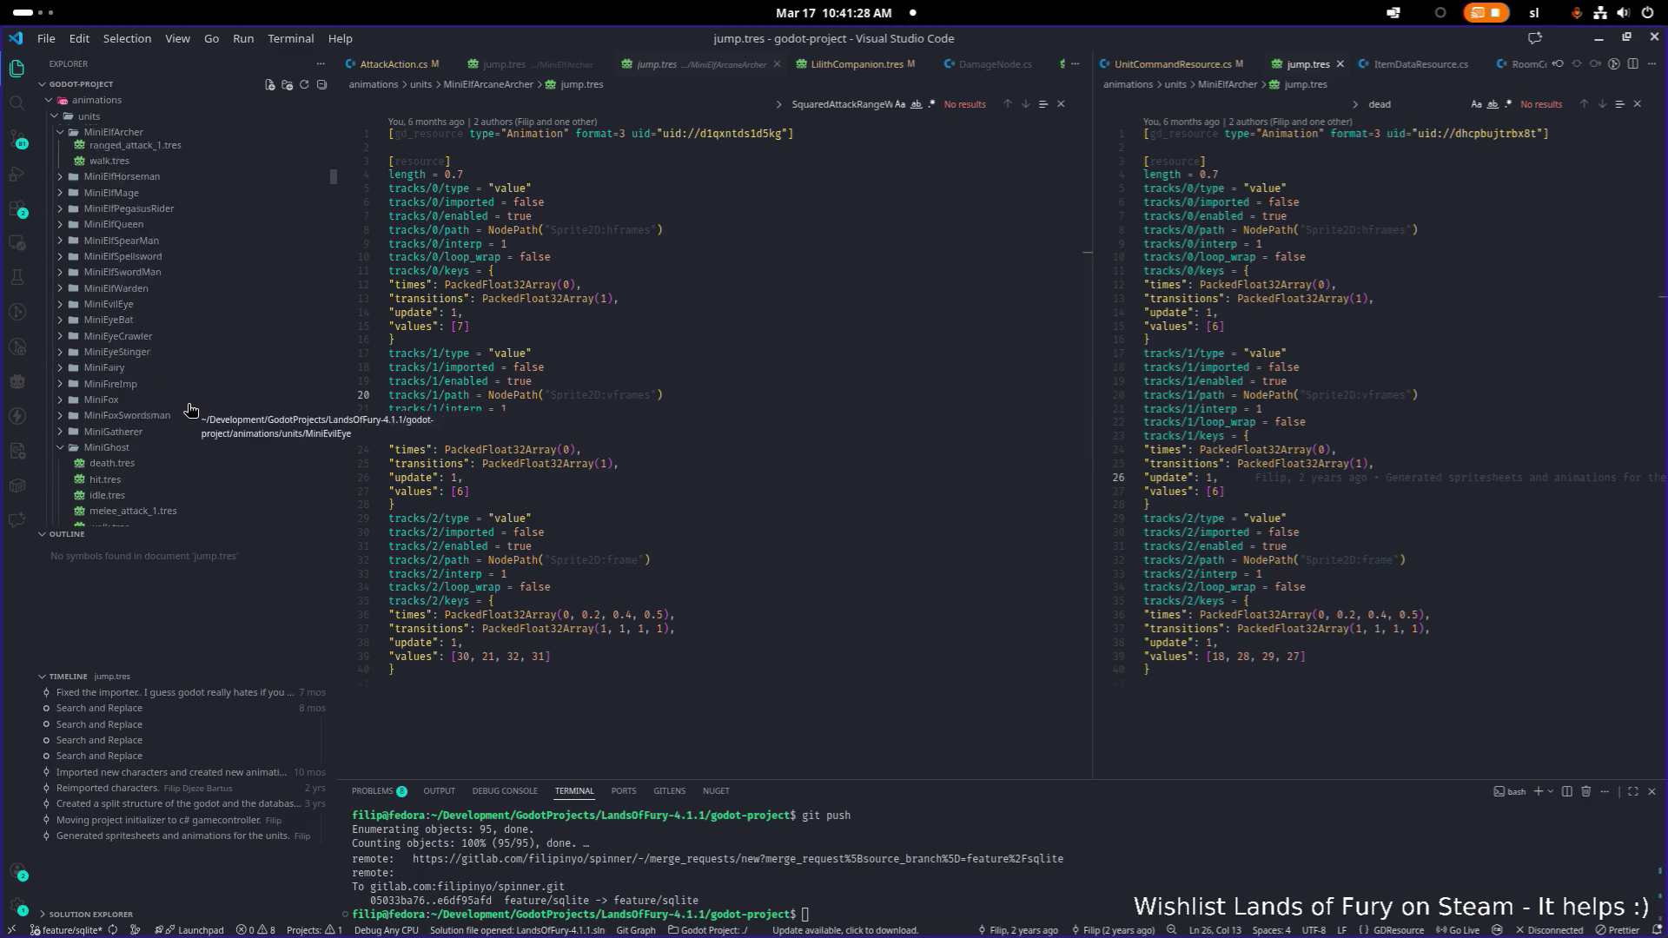
left_click(107, 299)
left_click(142, 316)
scroll(166, 352, "up", 10)
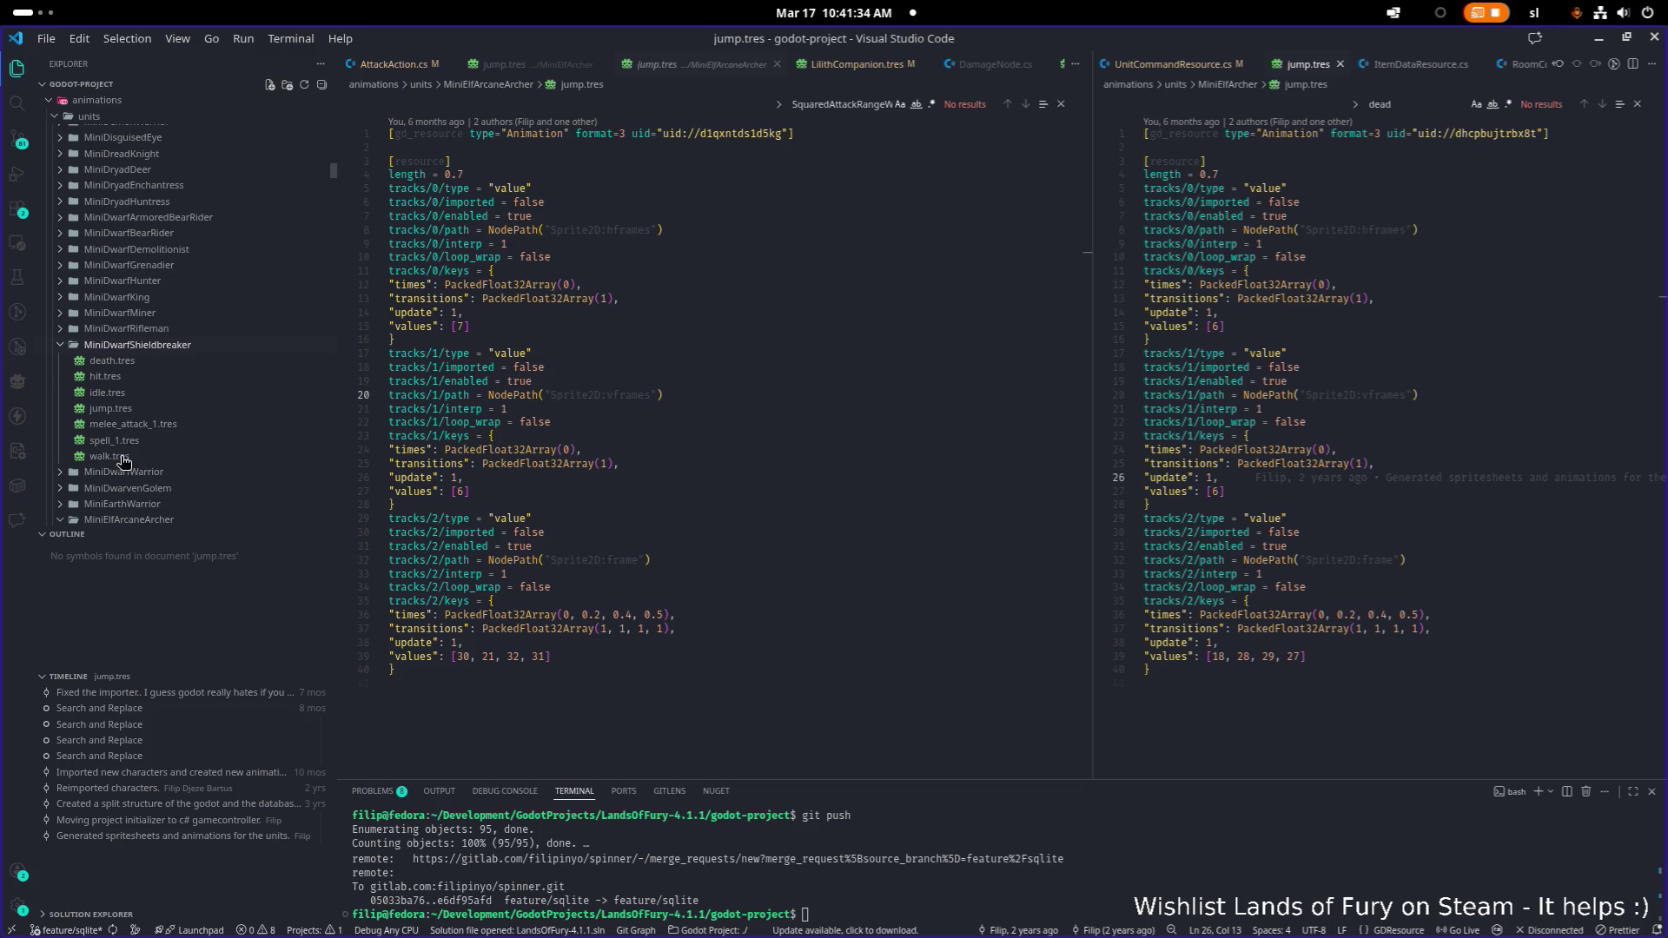
left_click(145, 409)
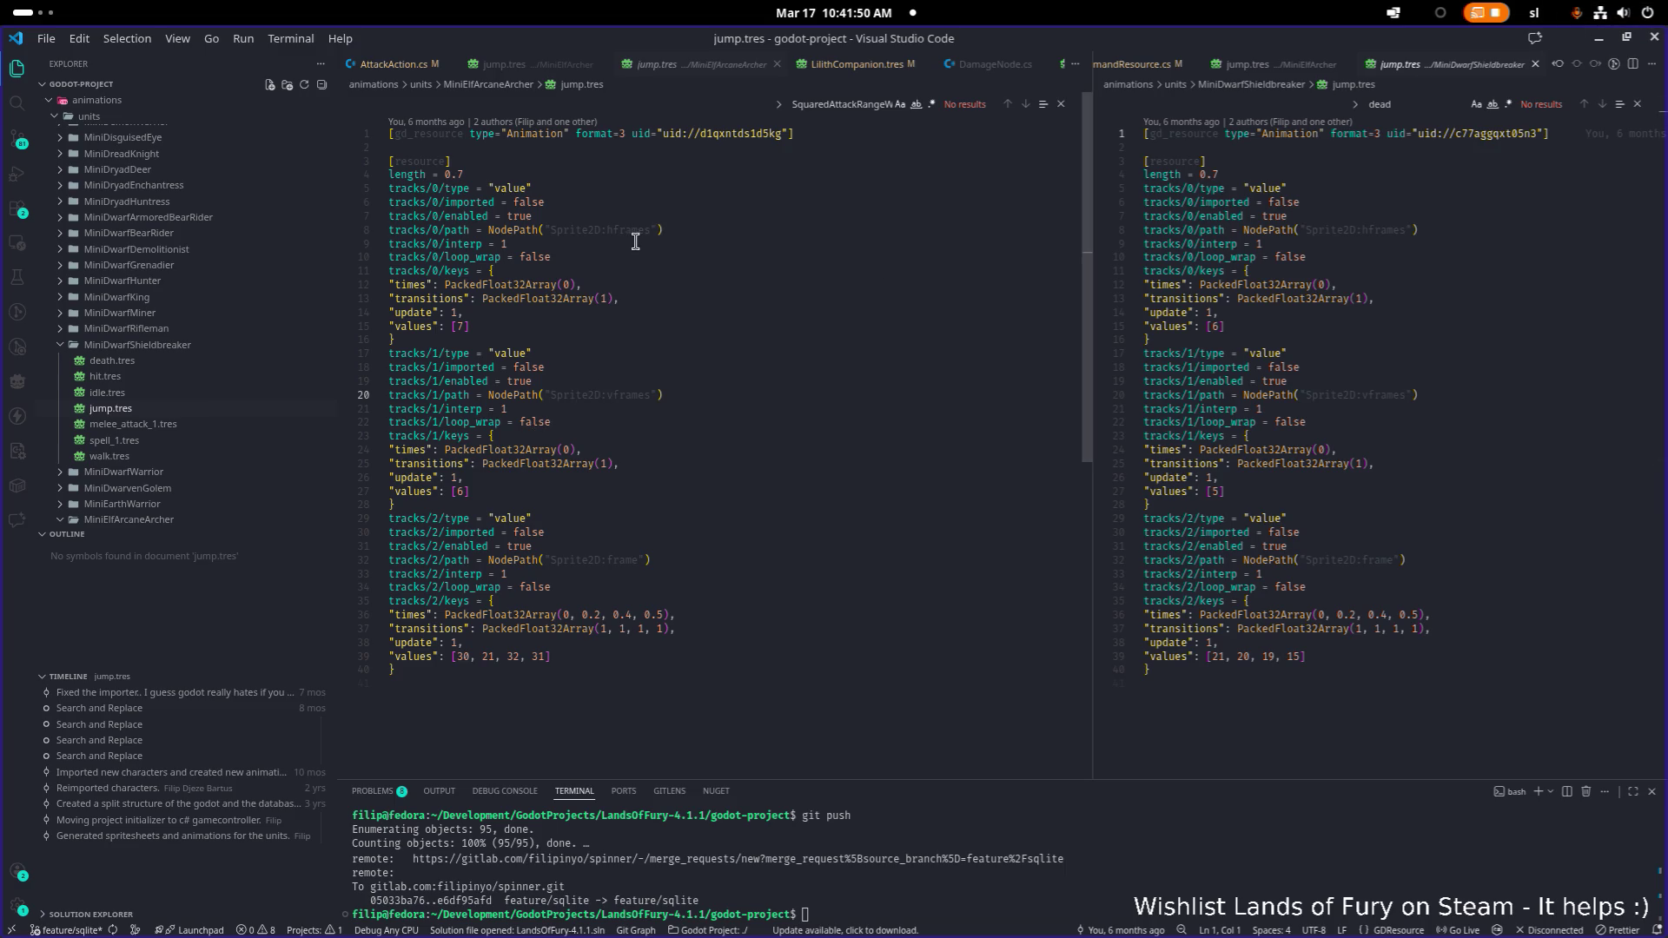
key("alt+Tab")
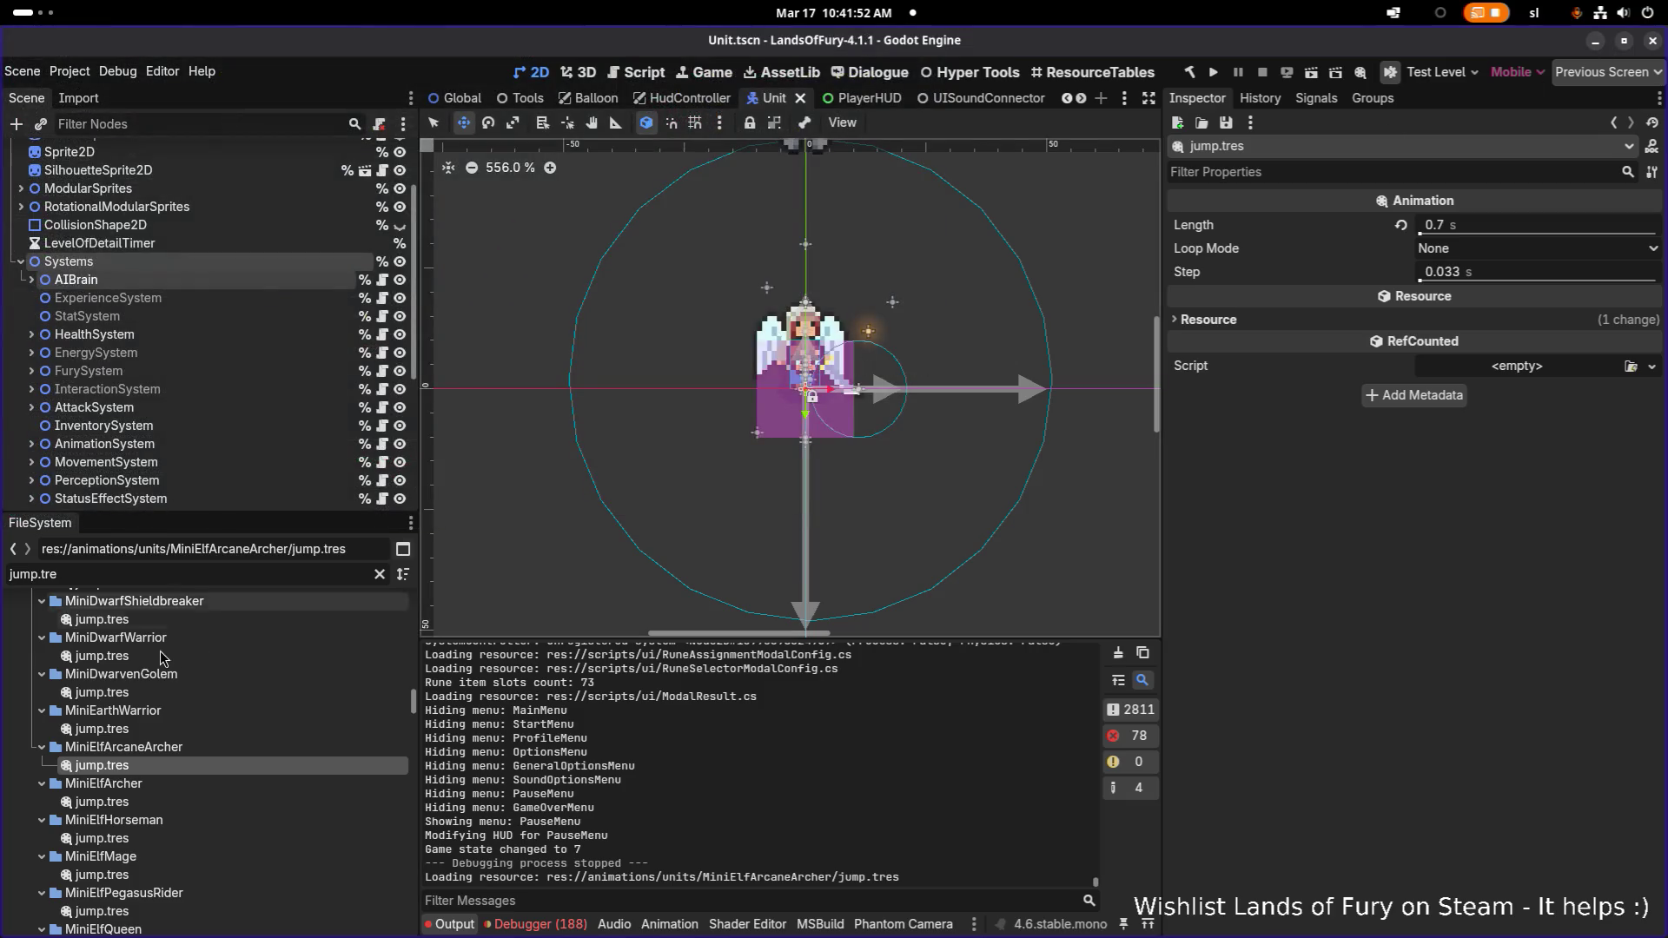
Locate and select melee_attack_1.tres in the MiniElfArcaneArcher animations folder
left_click(182, 752)
left_click(175, 765)
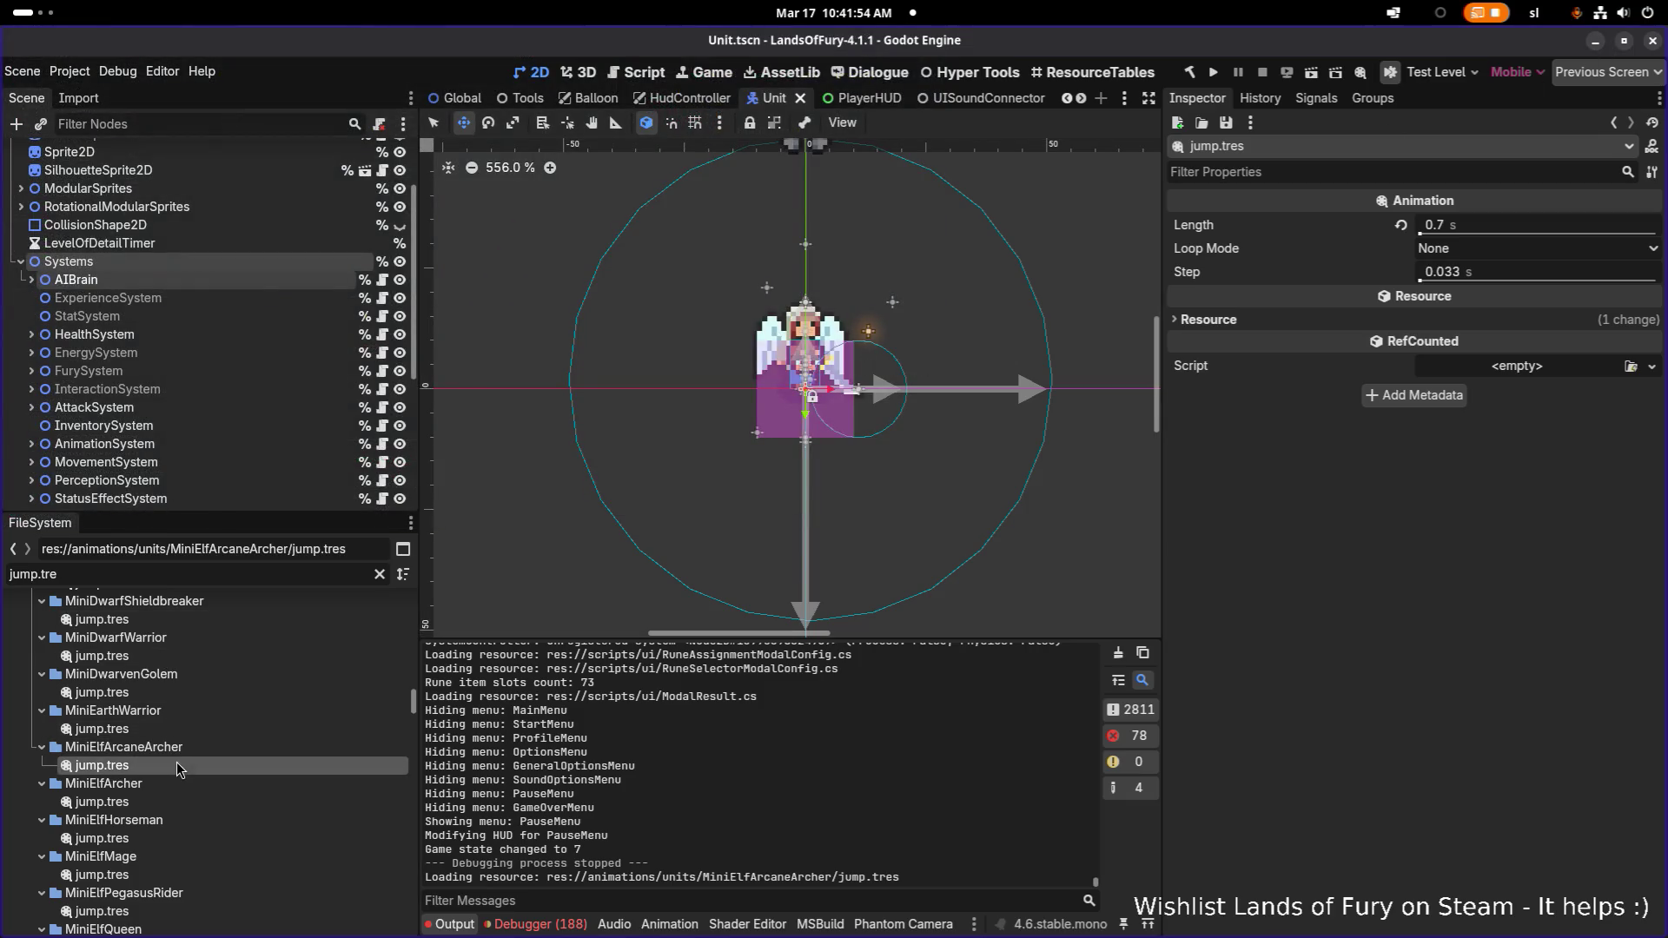
left_click(380, 574)
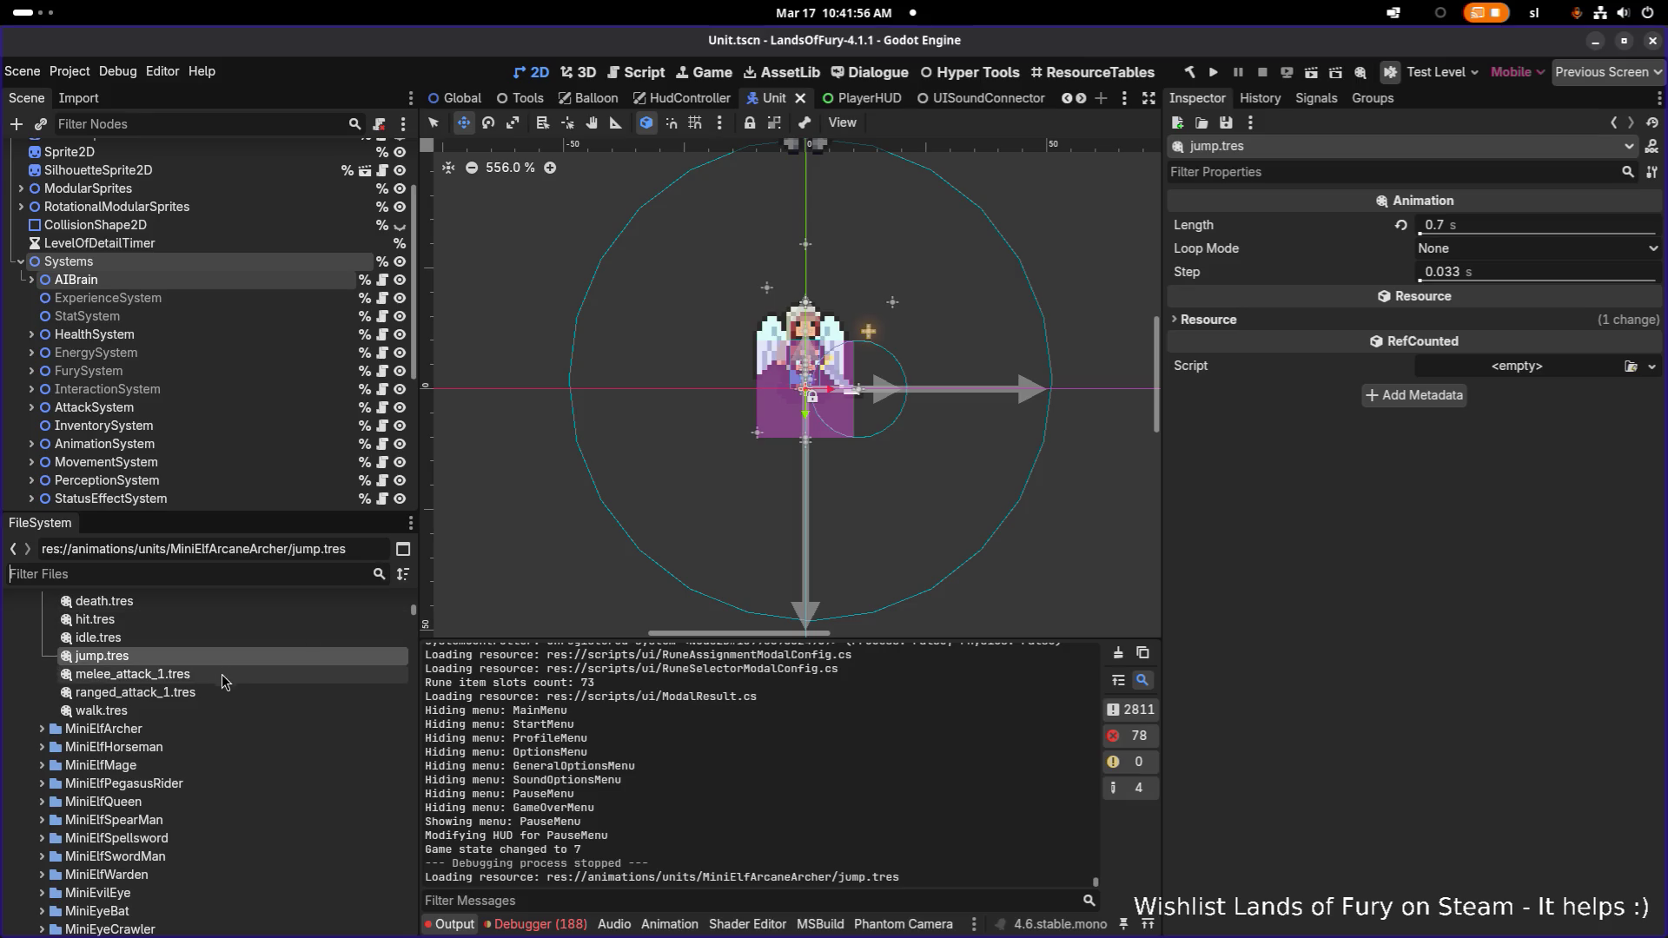
scroll(219, 686, "up", 2)
left_click(184, 683)
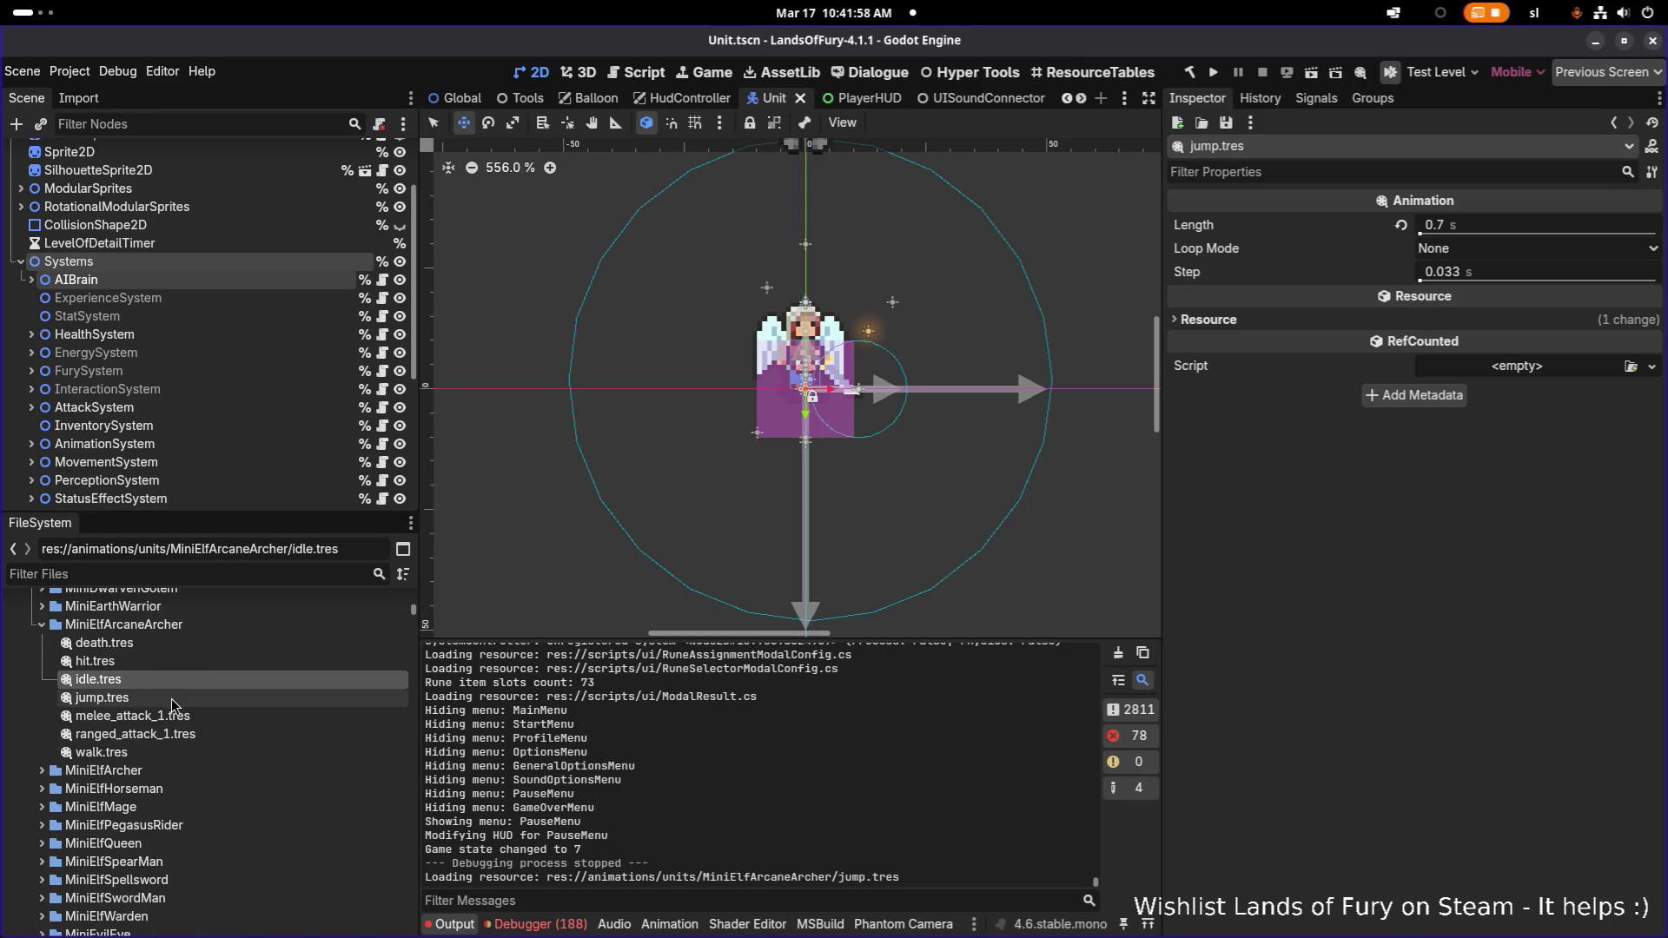
left_click(214, 722)
Duplicate melee_attack_1.tres as spell_1.tres and save the Unit scene
key("ctrl+d")
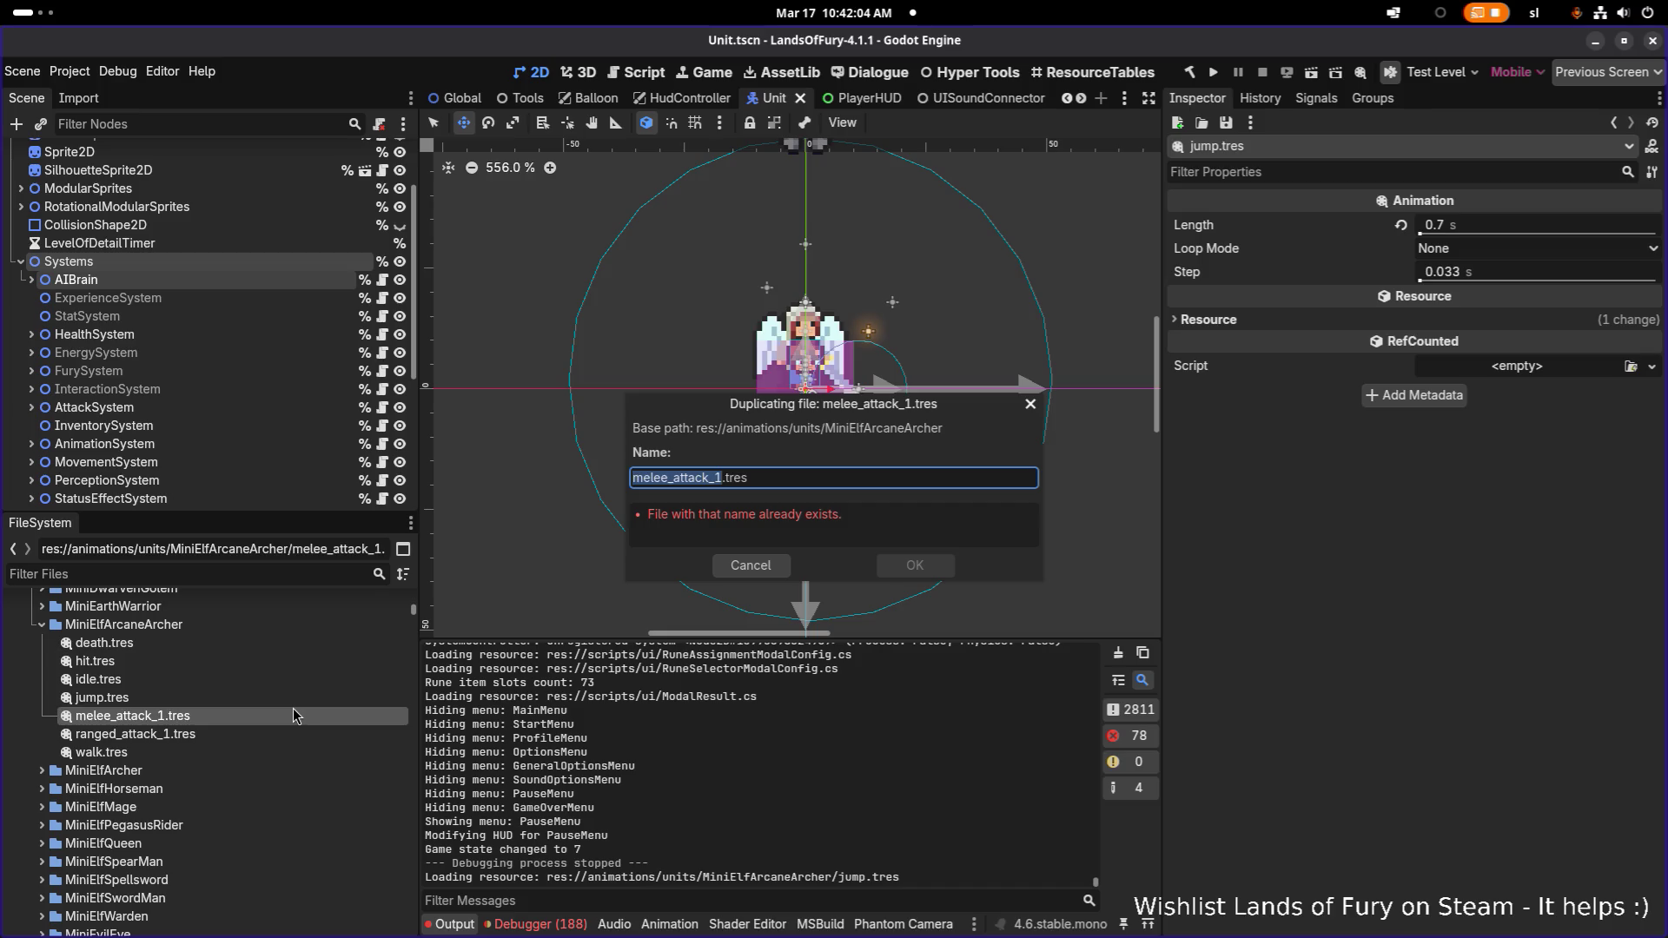
key("Left")
key("Left")
key("shift+Home")
type("spell")
key("Return")
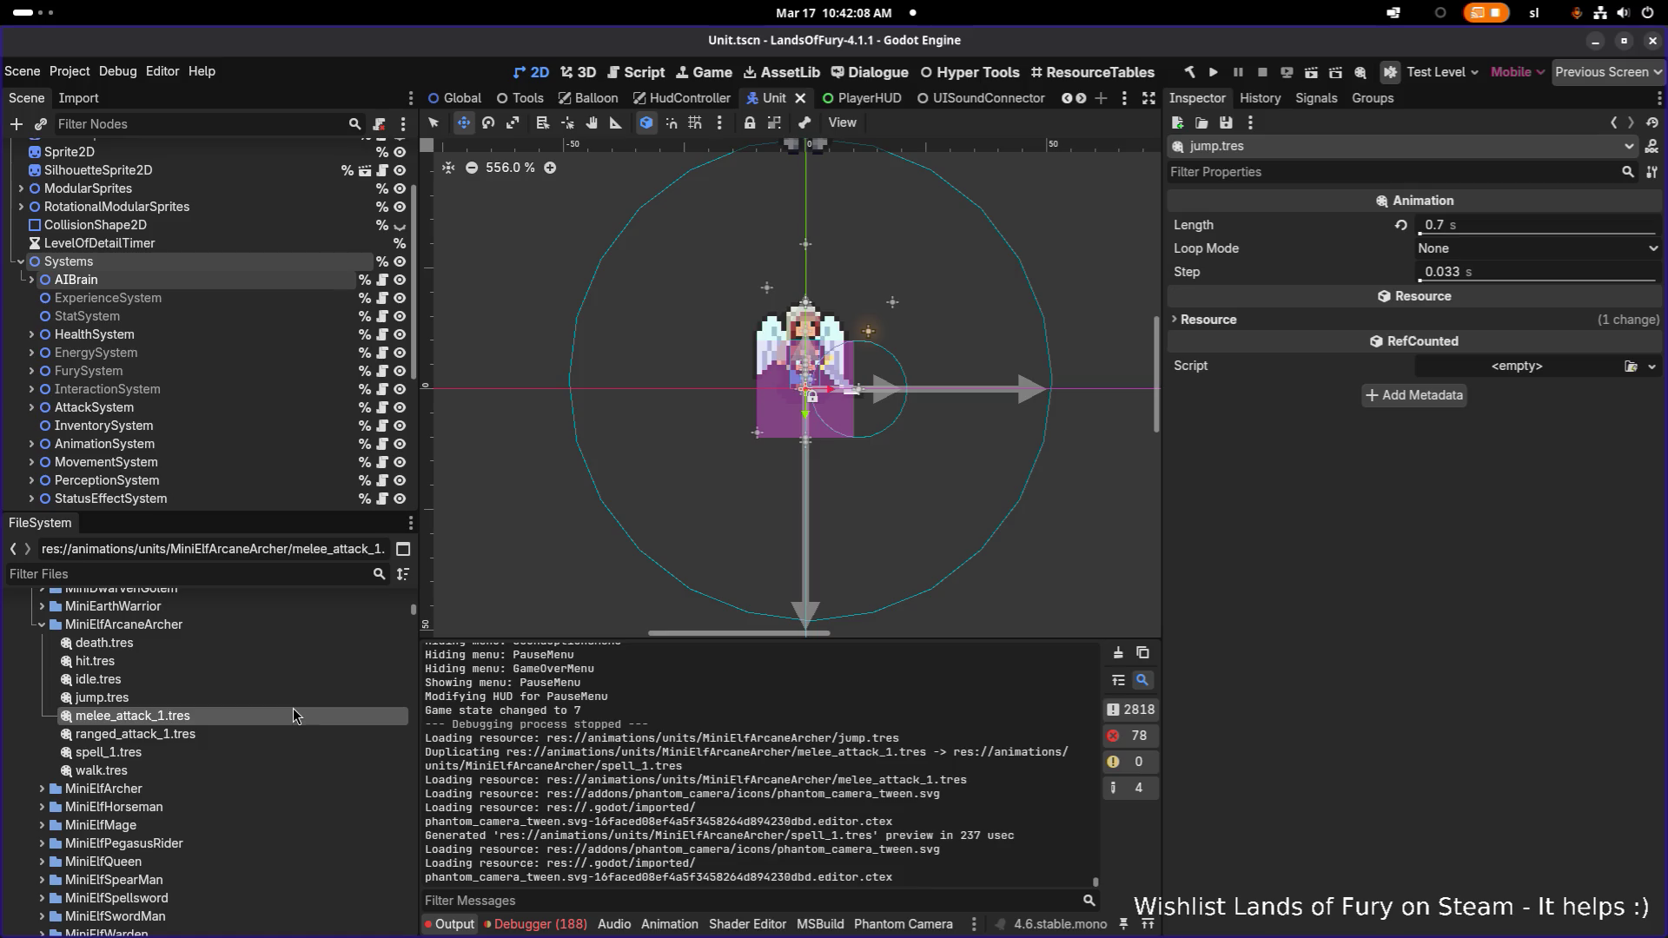
left_click(200, 735)
left_click(195, 753)
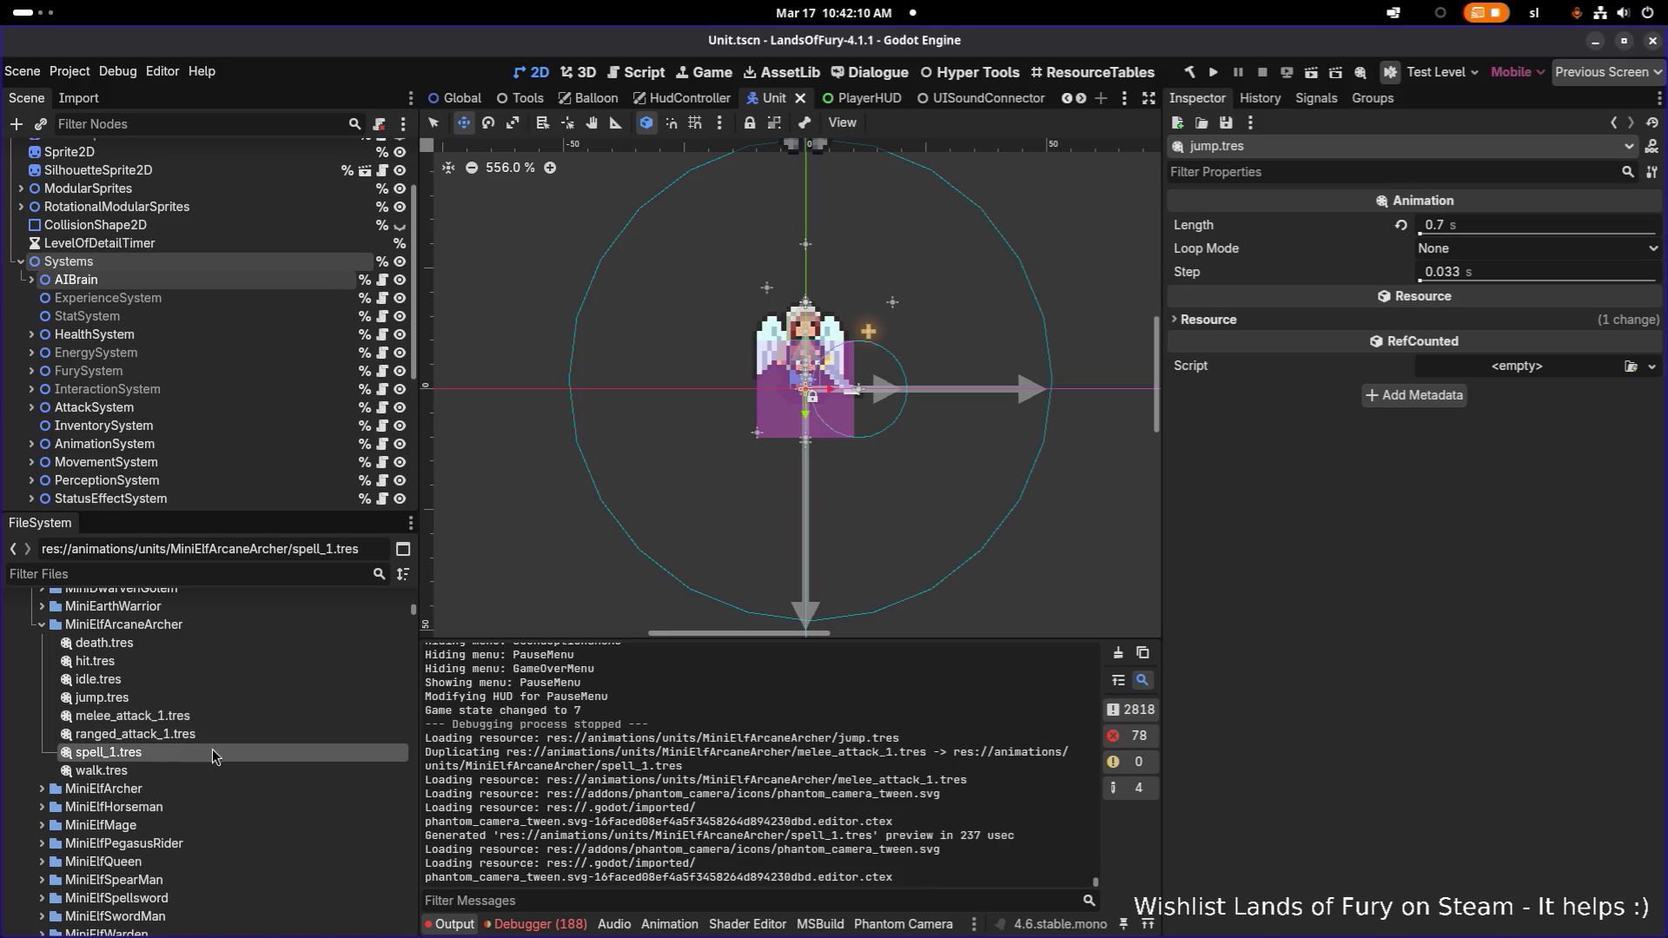
key("ctrl+s")
left_click(257, 575)
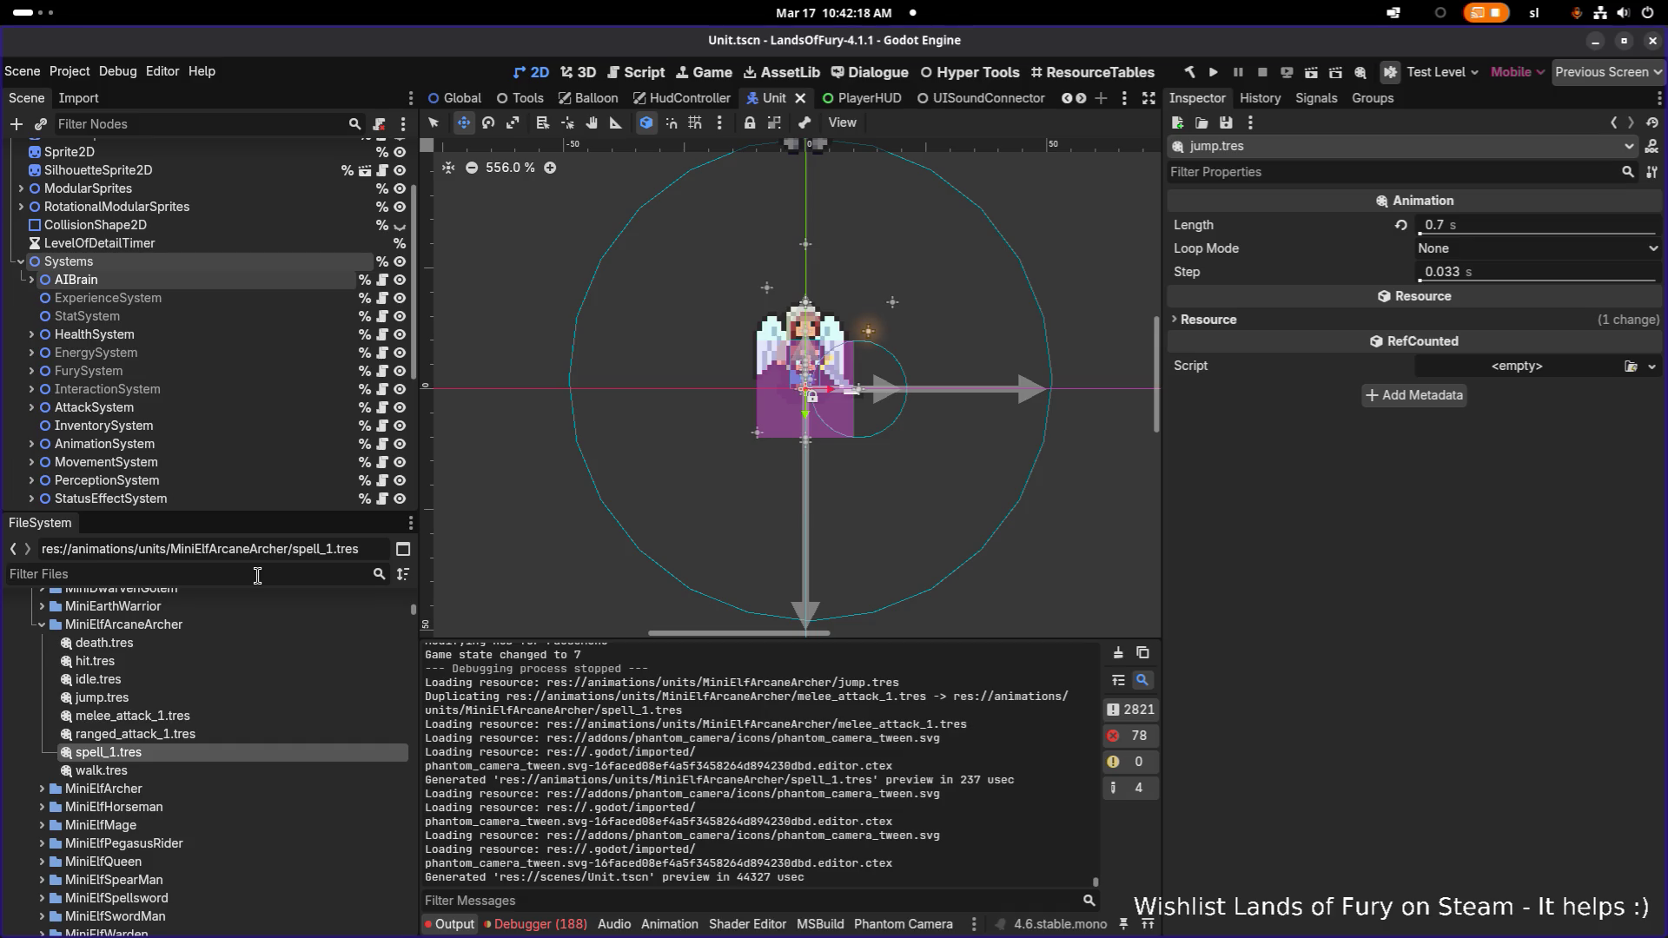
In Config.tres, set the UseHealthRestoreItem action's animation type to spell_1 and save
type("confi")
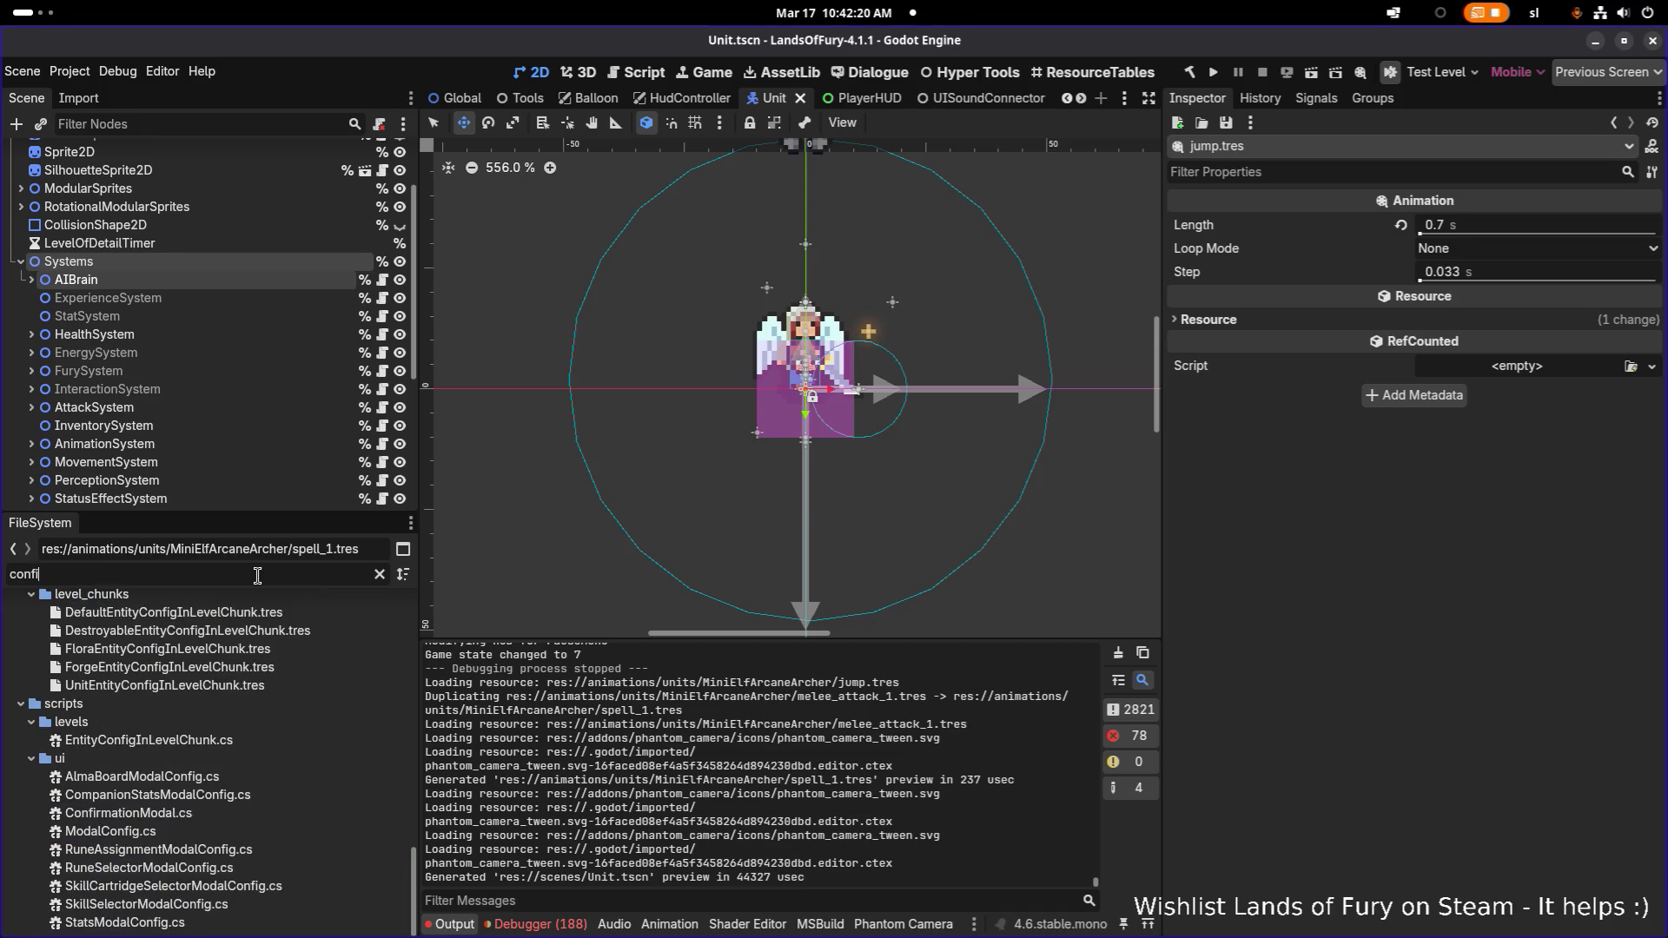
type("g.tre")
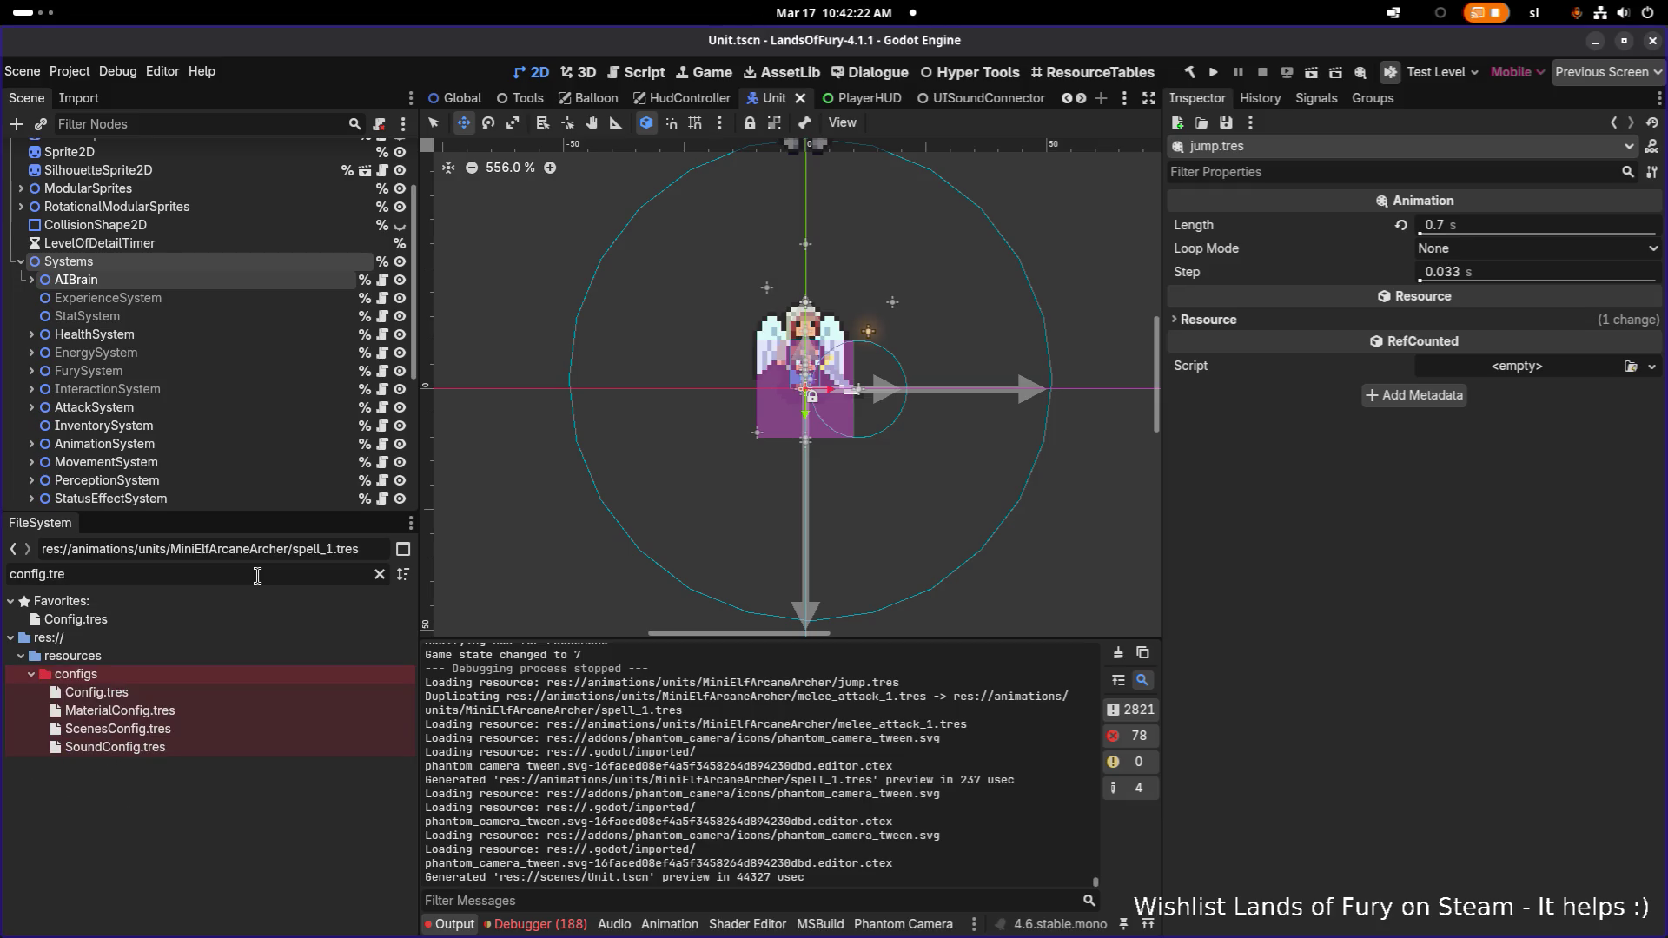
left_click(322, 692)
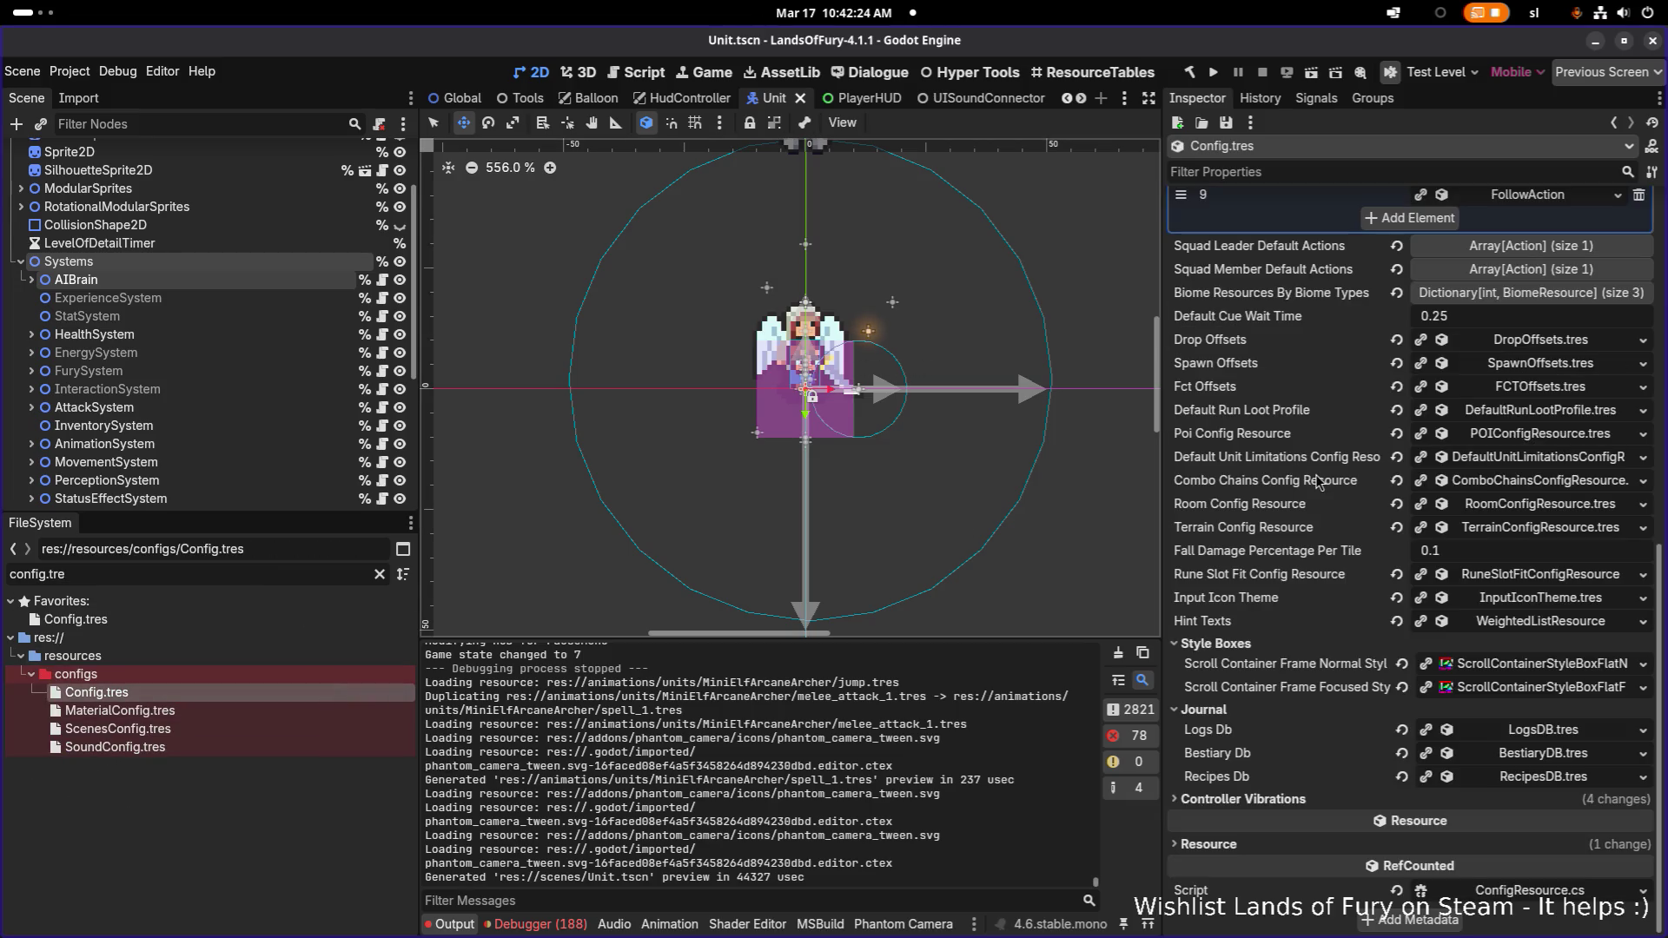
scroll(1533, 287, "up", 3)
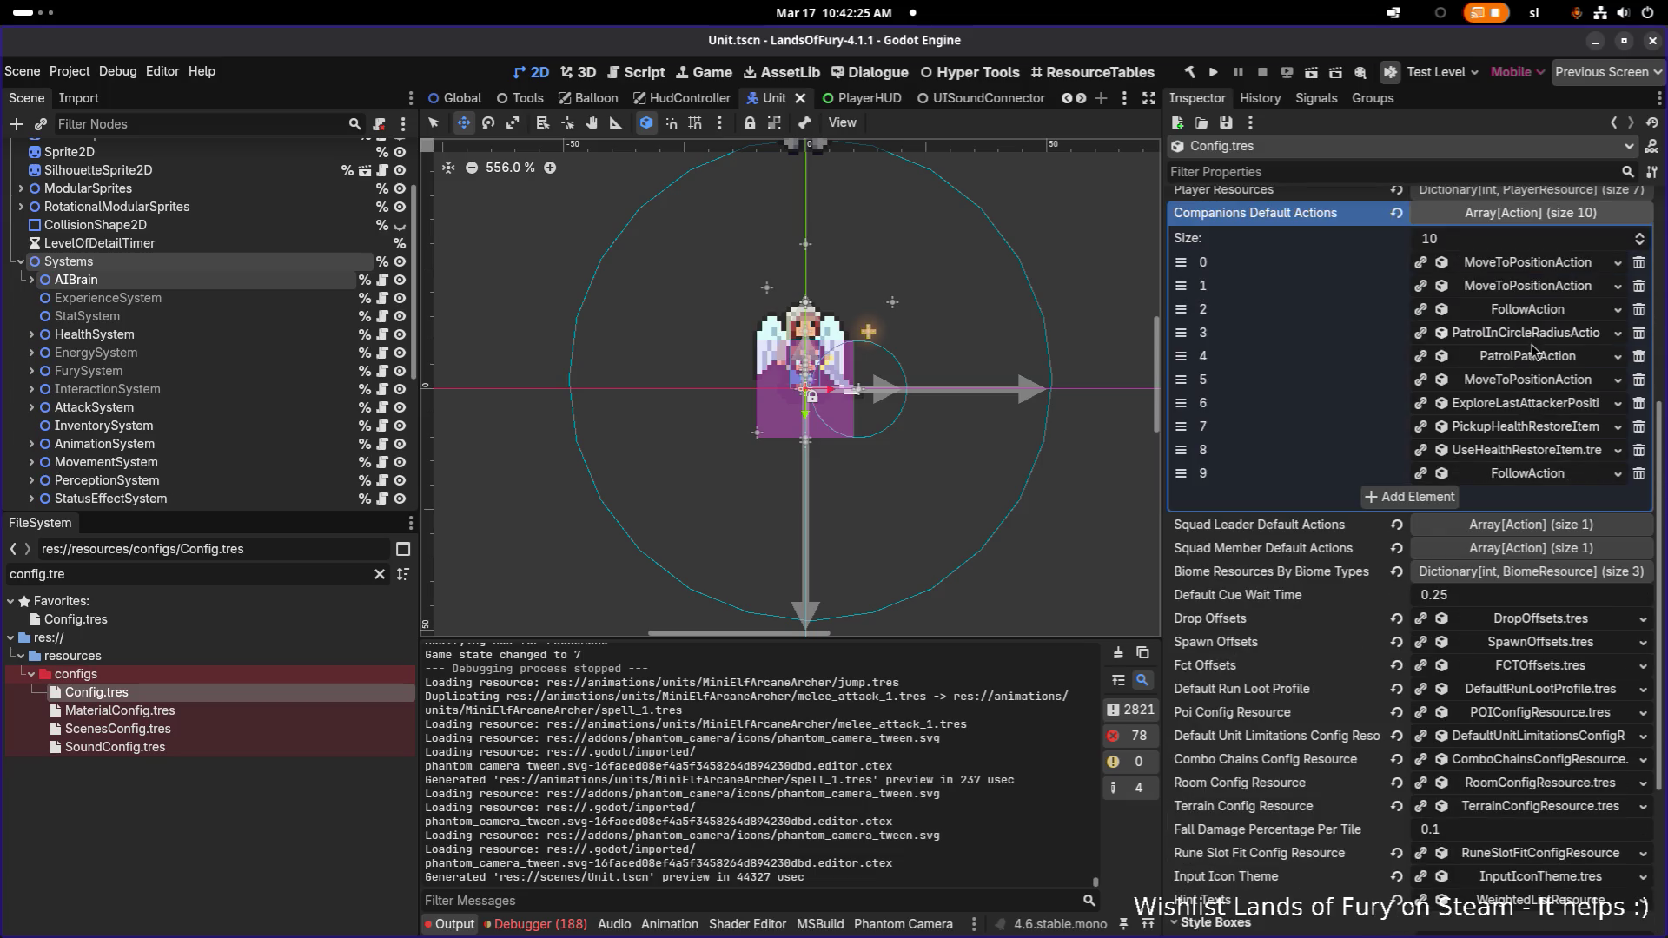
left_click(1540, 454)
left_click(1492, 478)
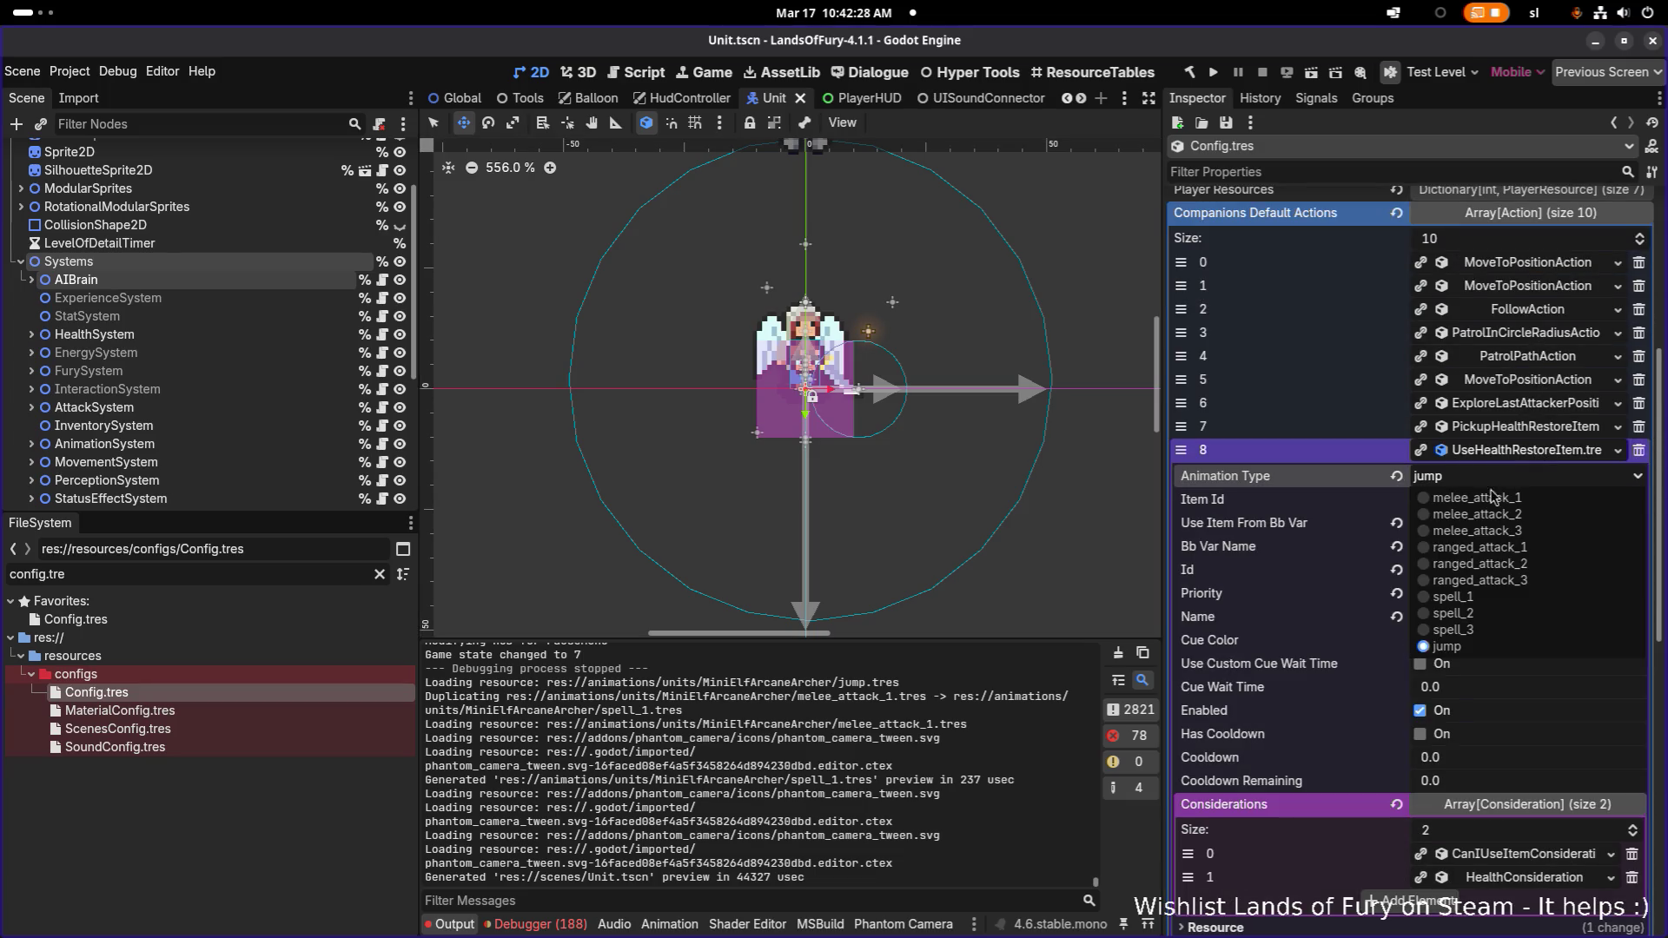
left_click(1510, 607)
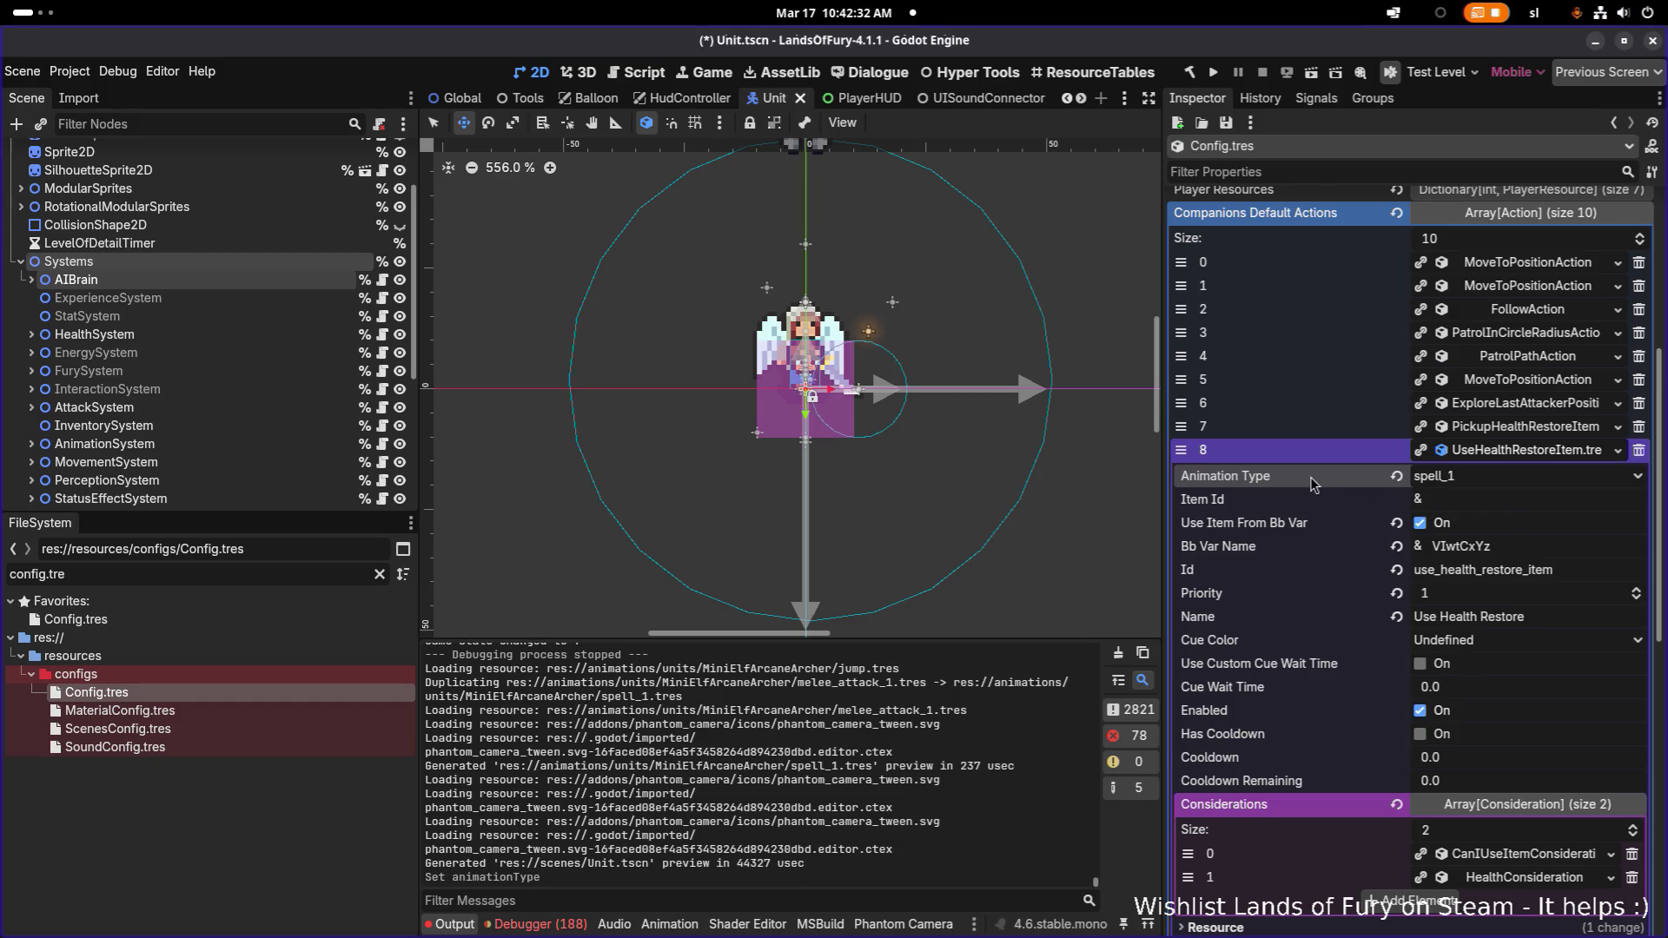
key("ctrl+s")
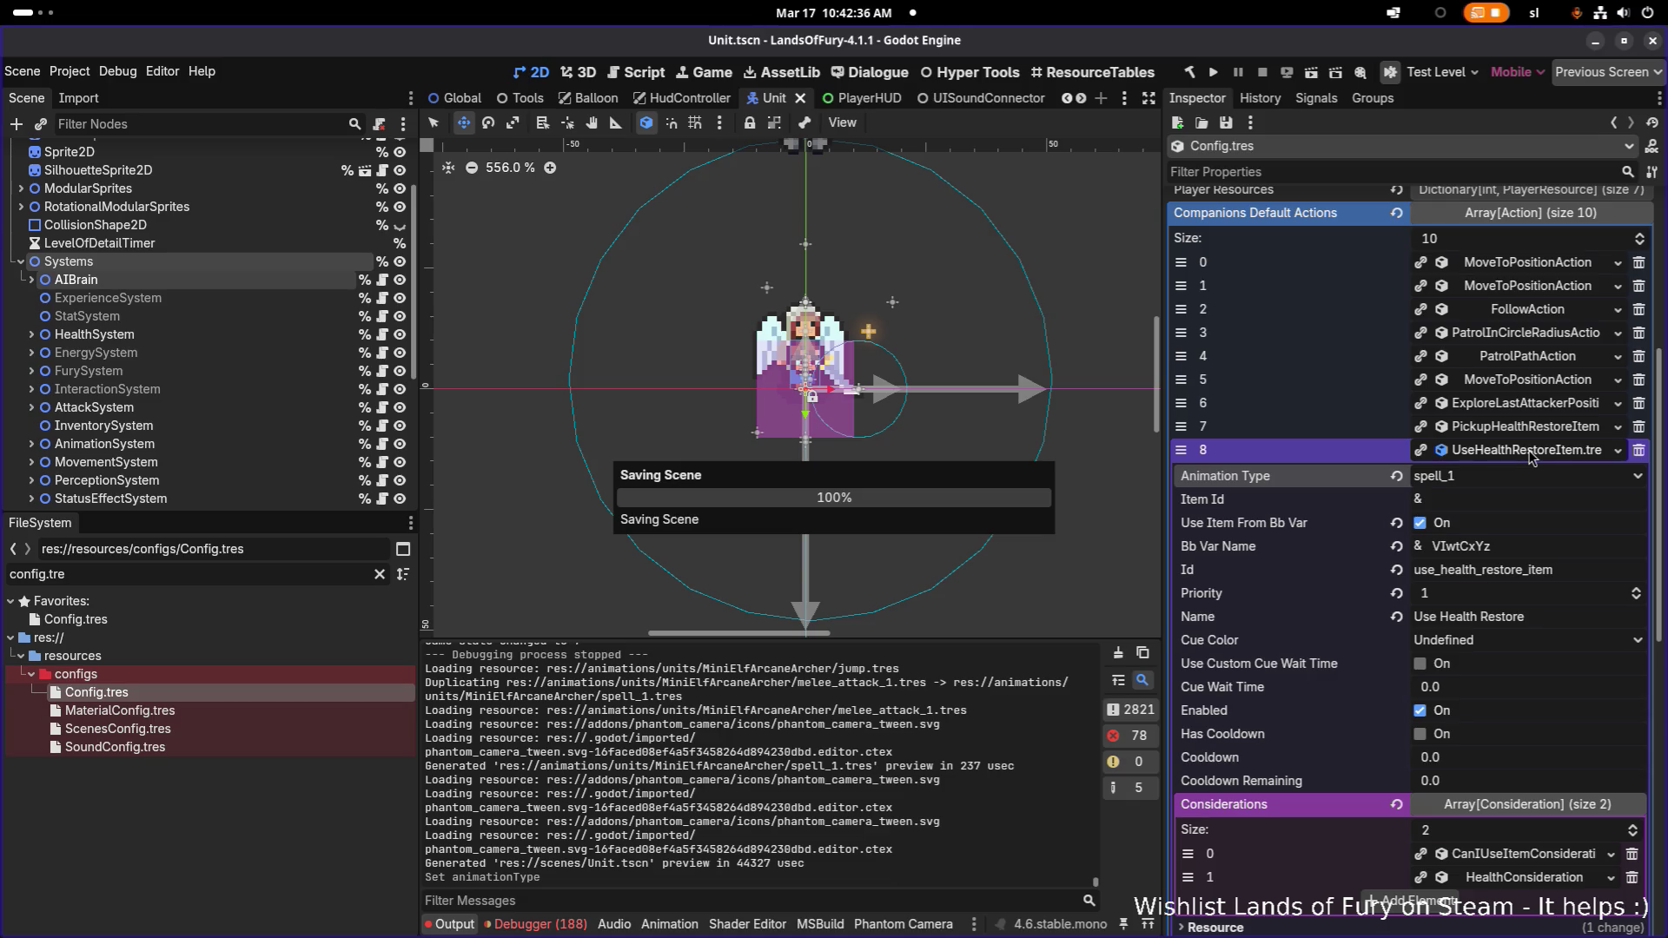
Expand FollowAction and its DoIHaveACommand consideration, then collapse FollowAction again
left_click(1545, 480)
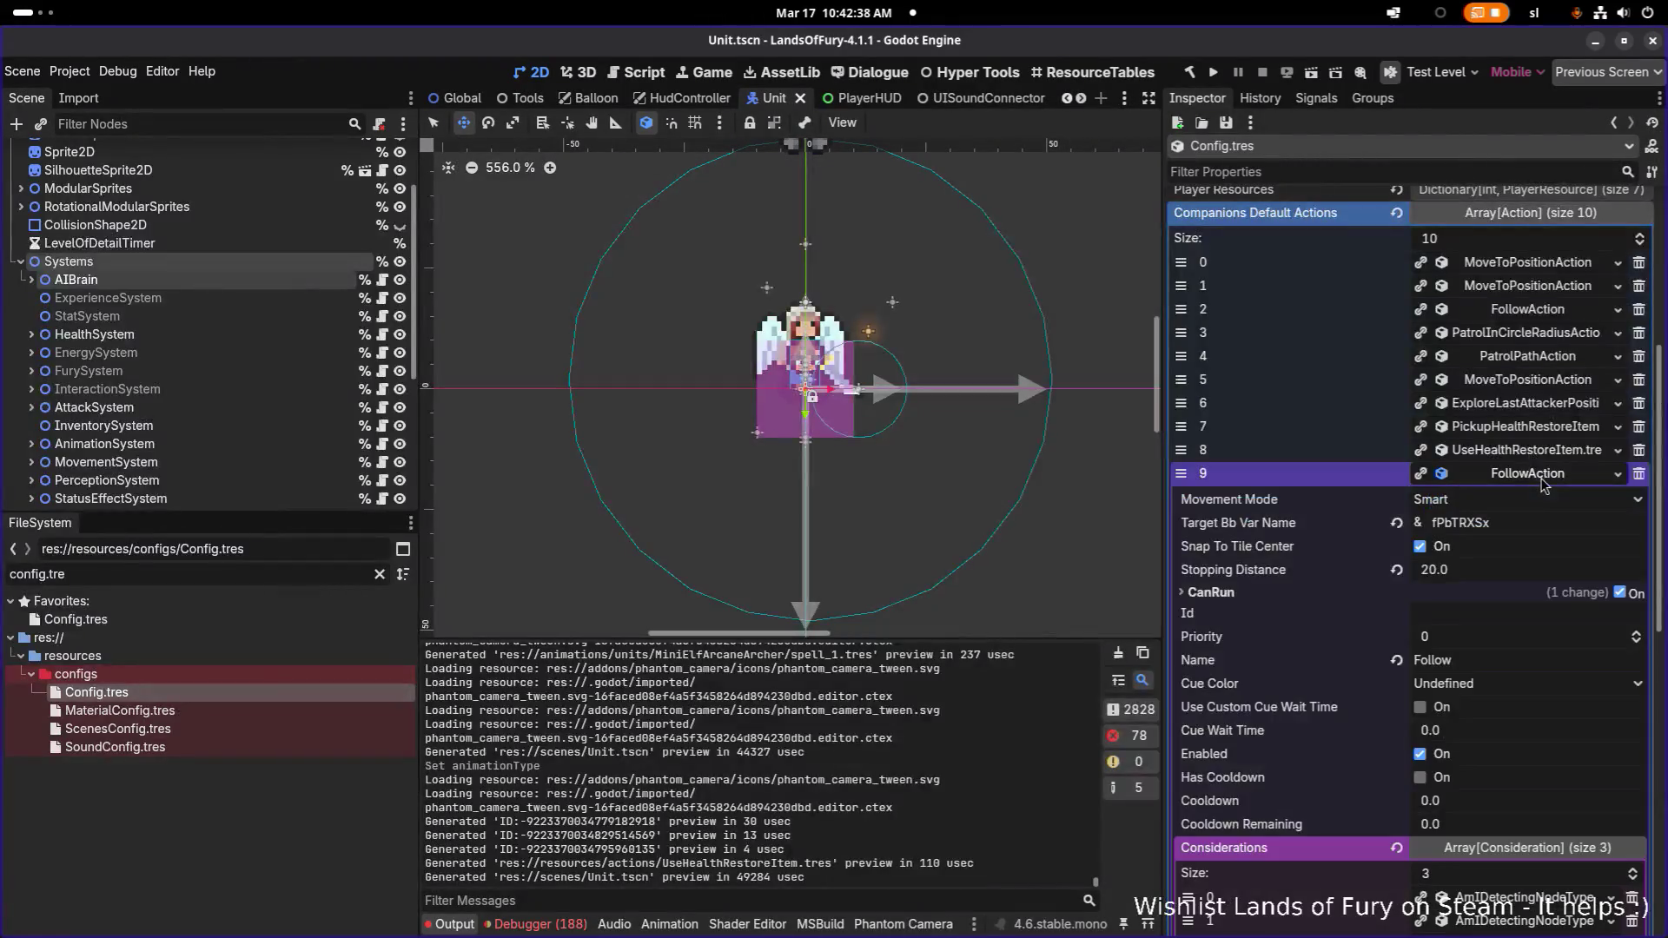
scroll(1554, 735, "down", 3)
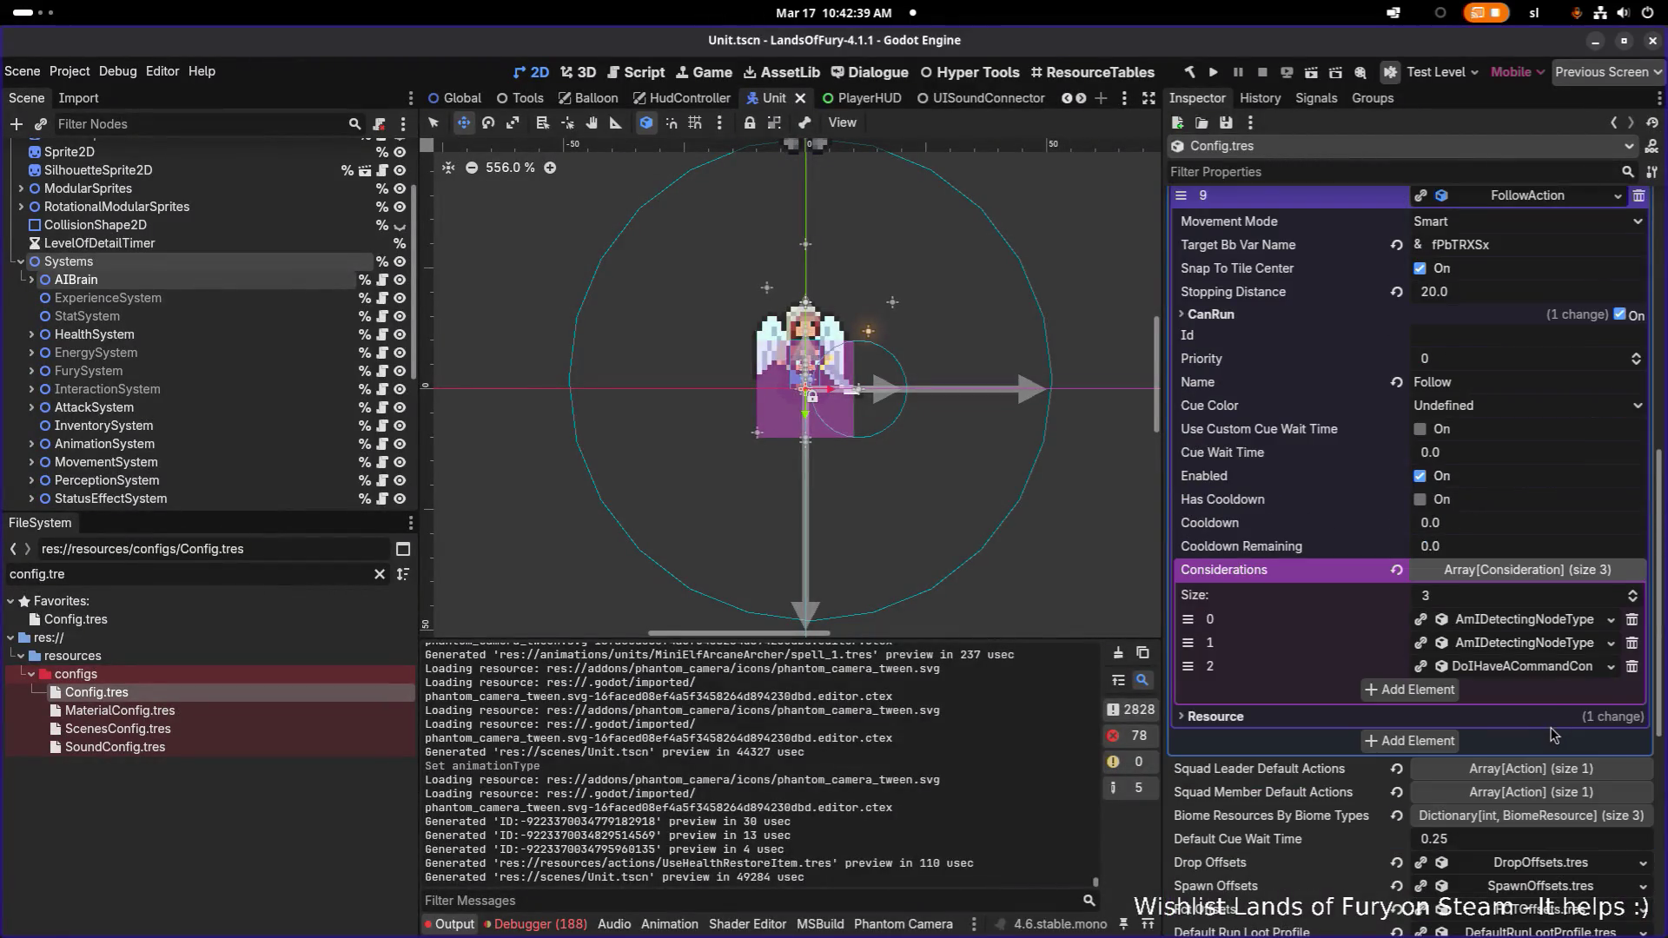
left_click(1527, 668)
scroll(1527, 674, "down", 3)
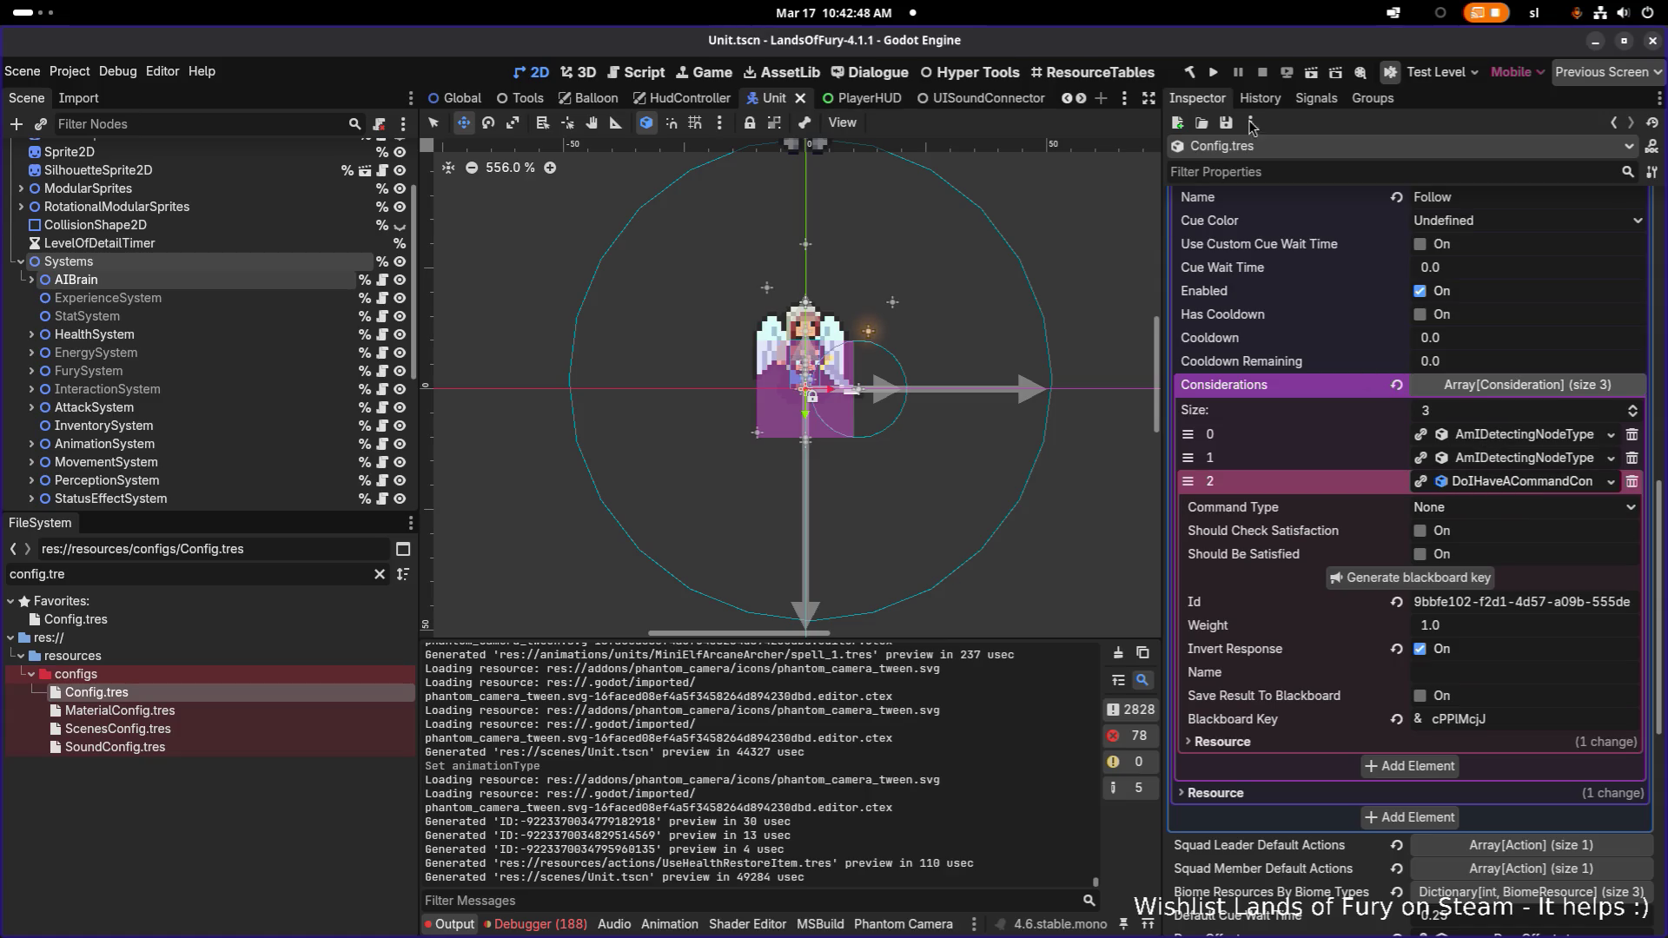
scroll(1480, 305, "up", 4)
left_click(1496, 291)
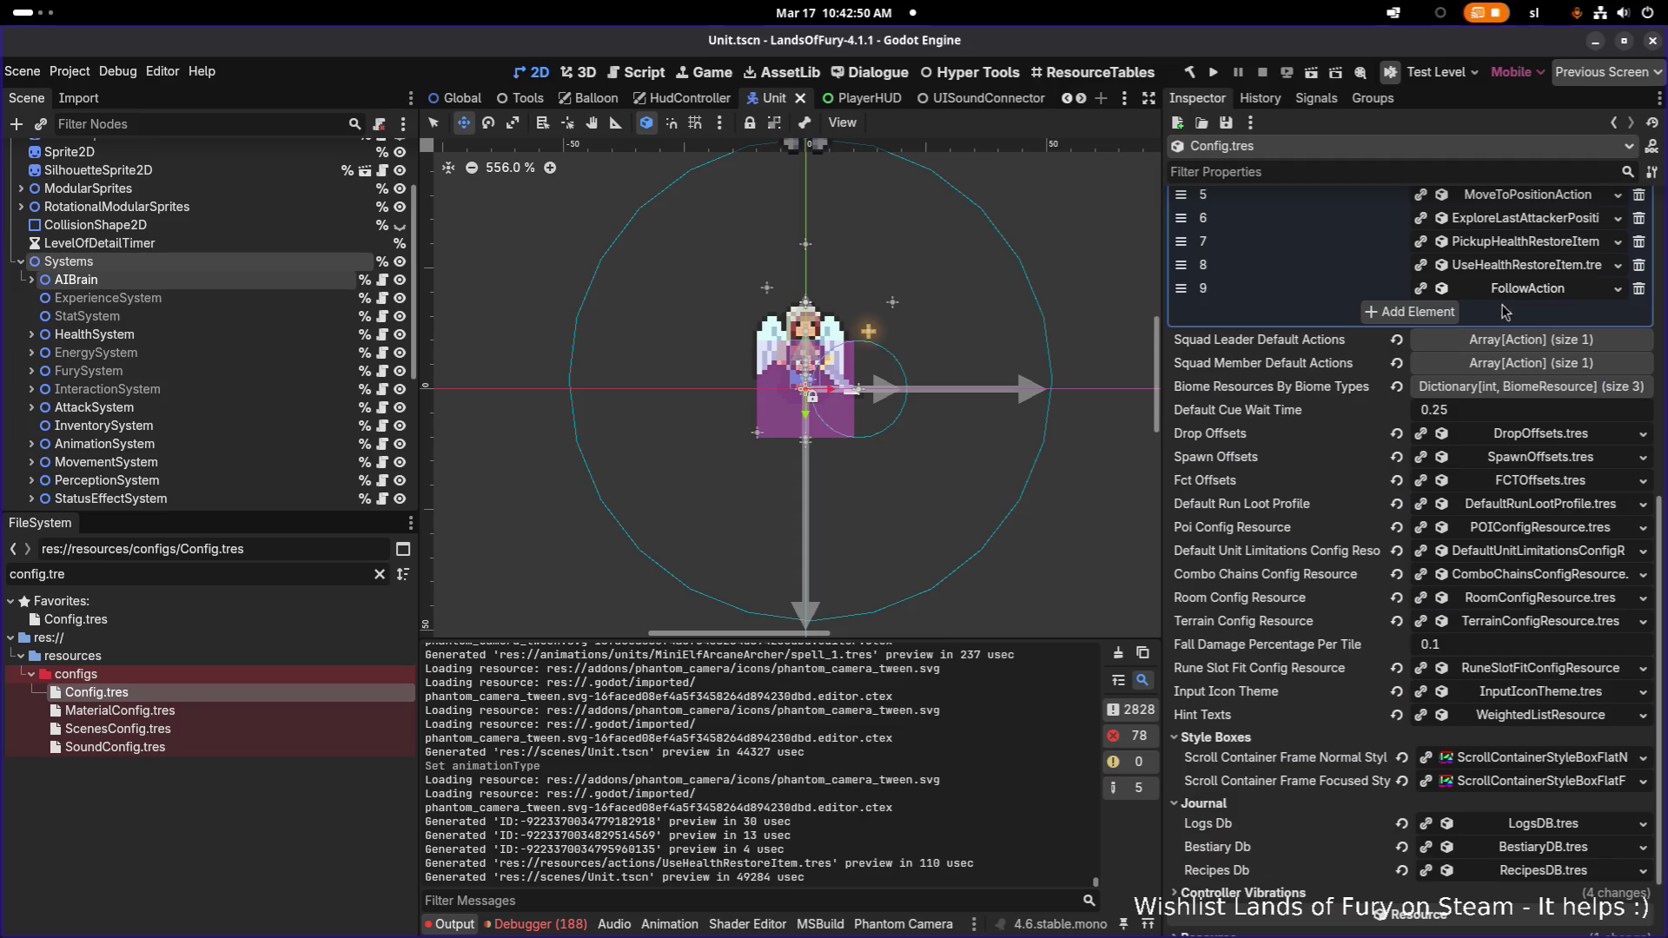
Expand PickupHealthRestoreItem to view its 16.0 pickup, 32.0 stopping distances and AmIDetectingNodeType consideration
scroll(1513, 341, "up", 2)
left_click(1516, 344)
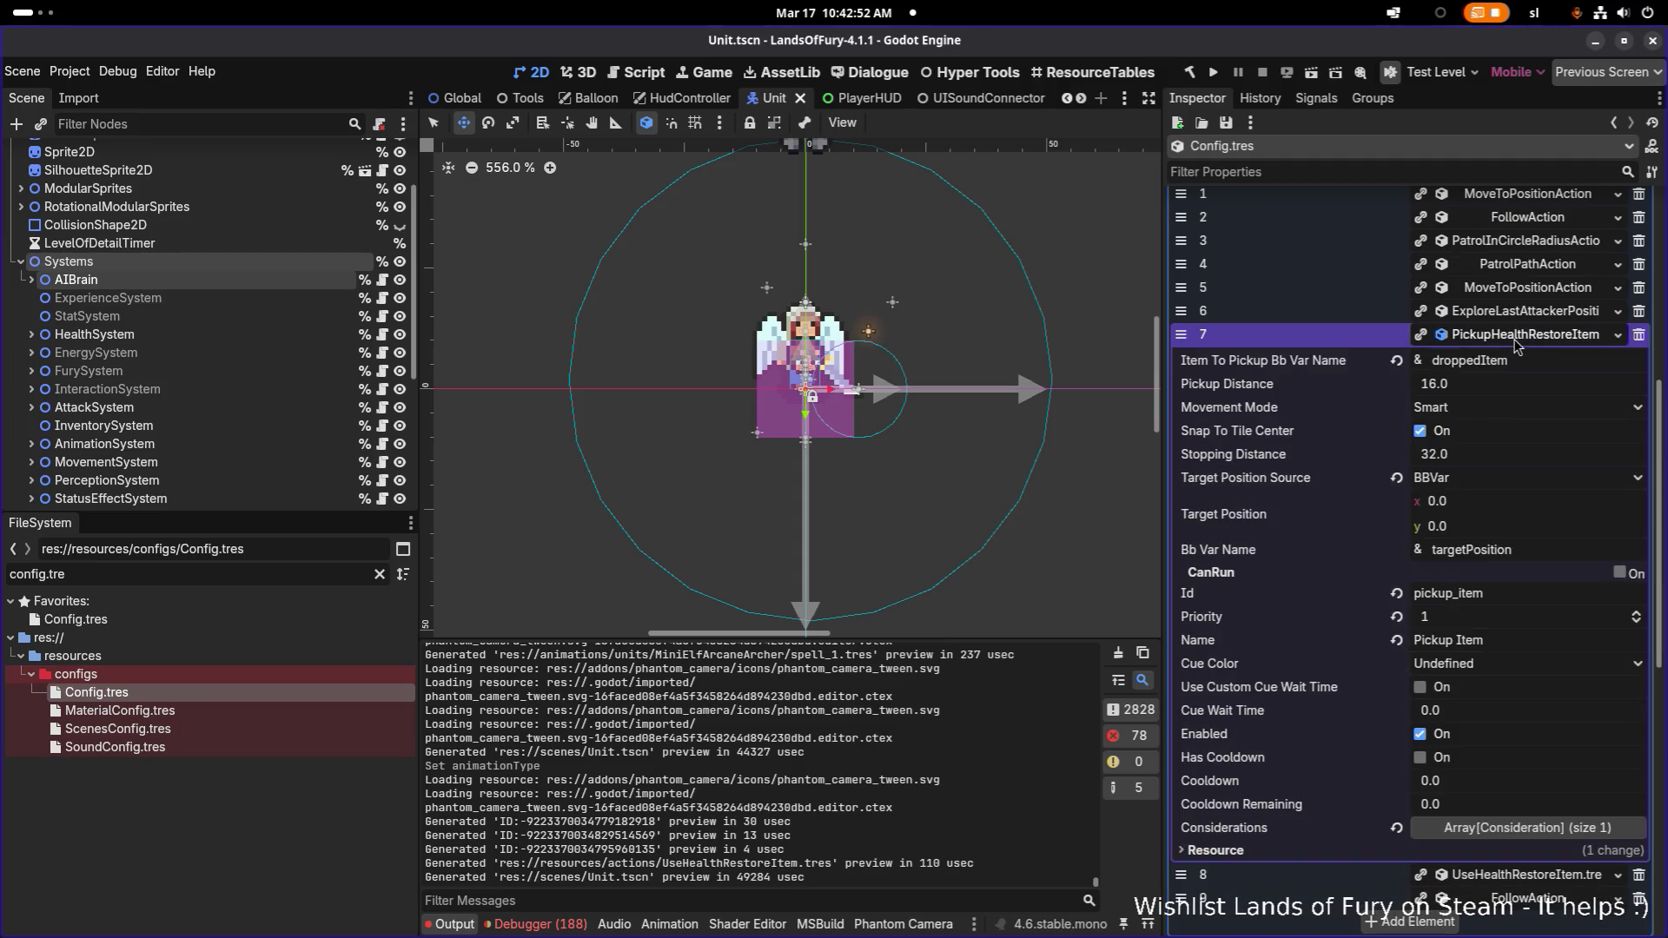
left_click(1559, 821)
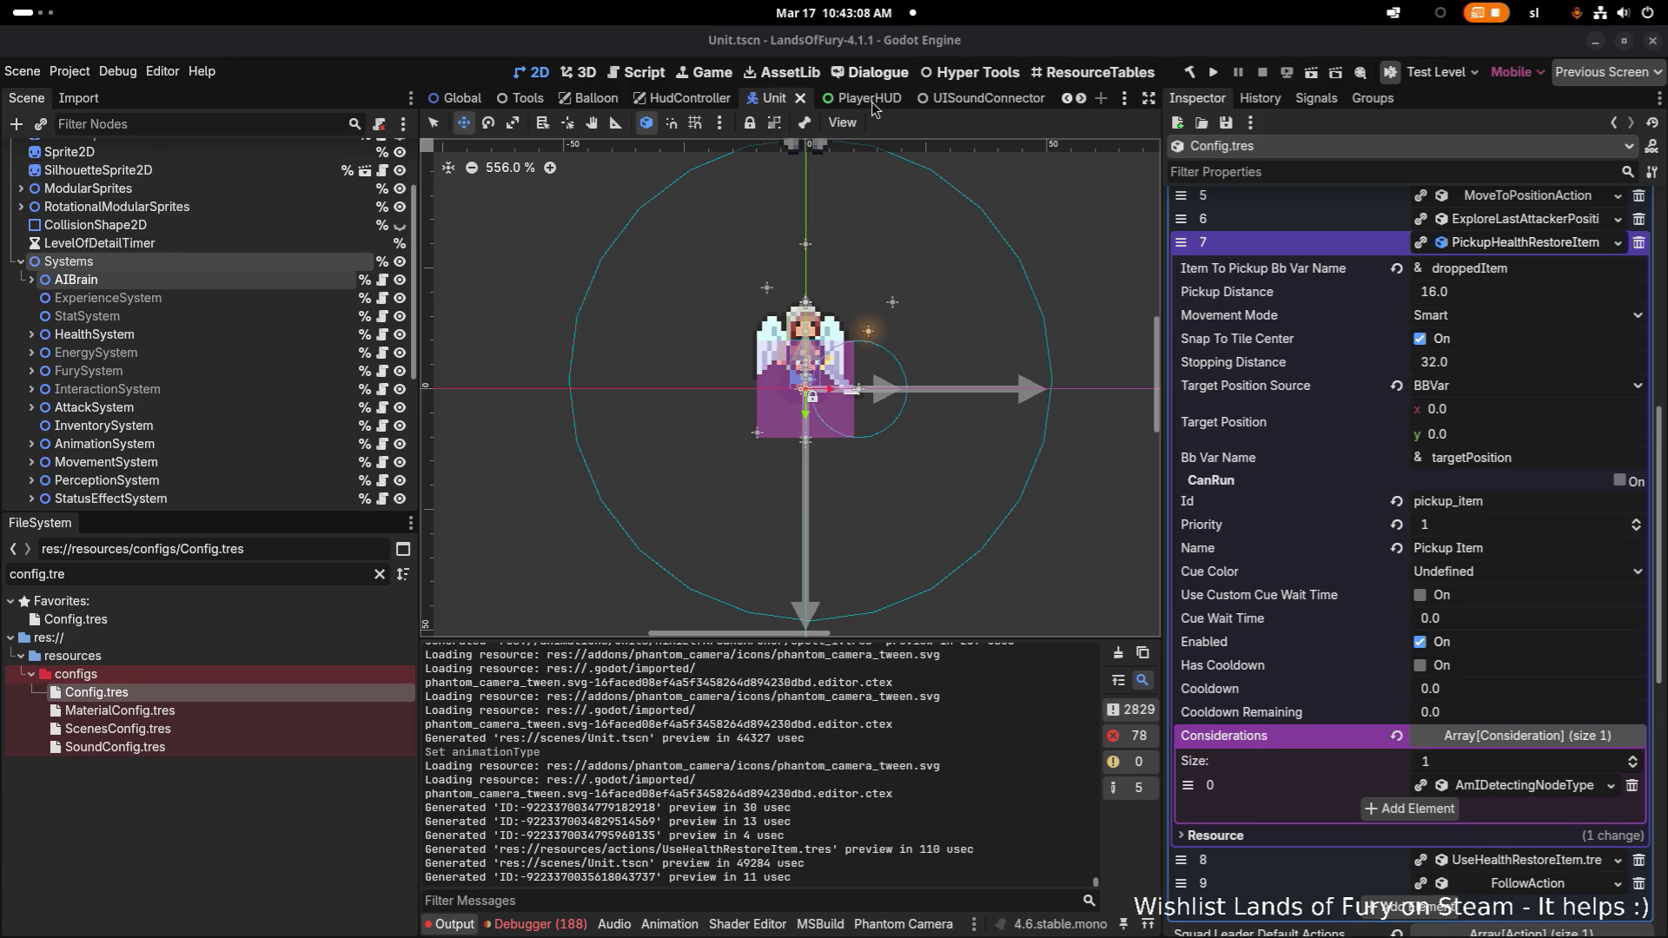
scroll(868, 96, "up", 1)
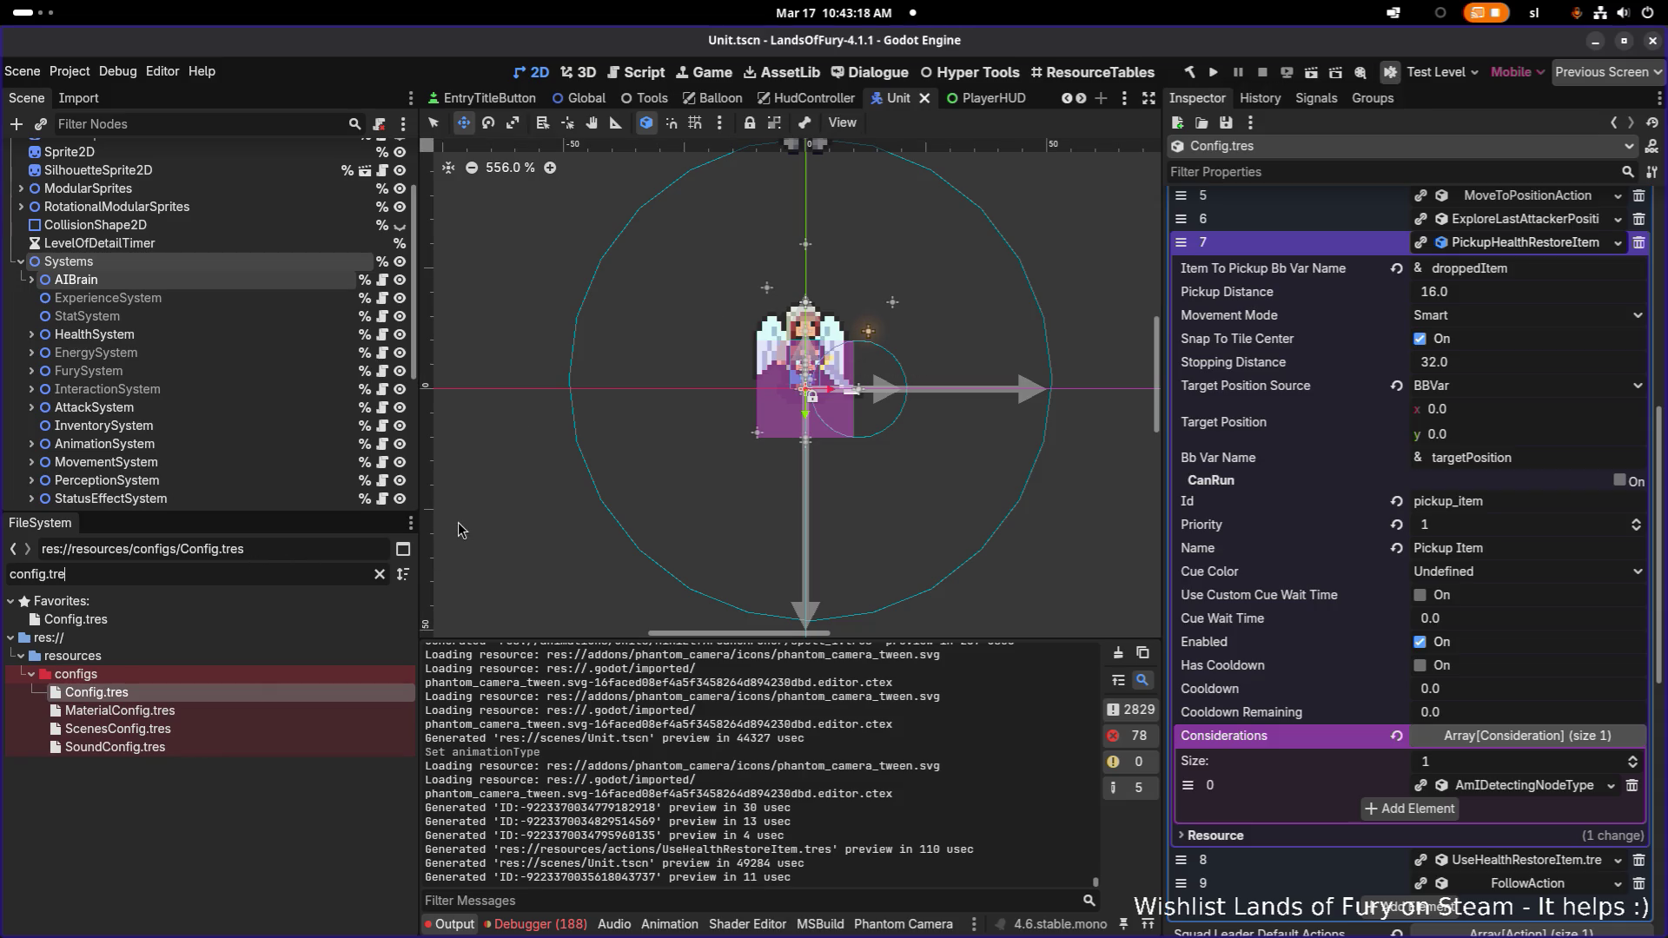
Open AnaCompanion.tres to view its AttackAction and ManeuverAroundTarget actions, then filter files for 'pouch'
key("ctrl+a")
key("BackSpace")
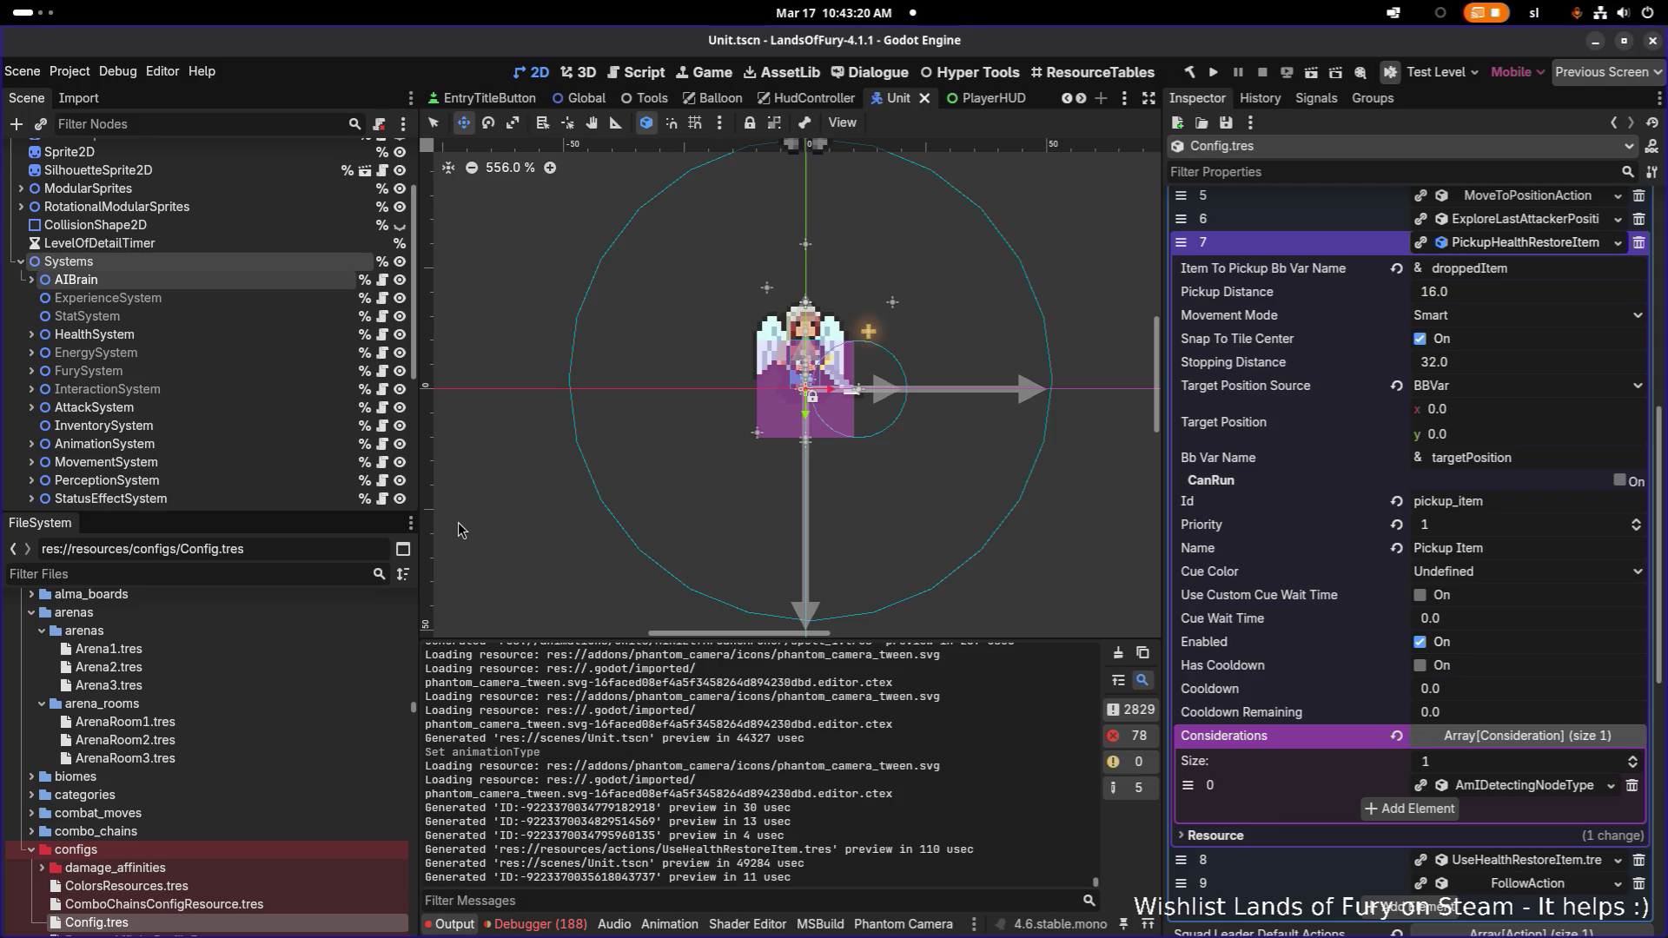
type("anacom")
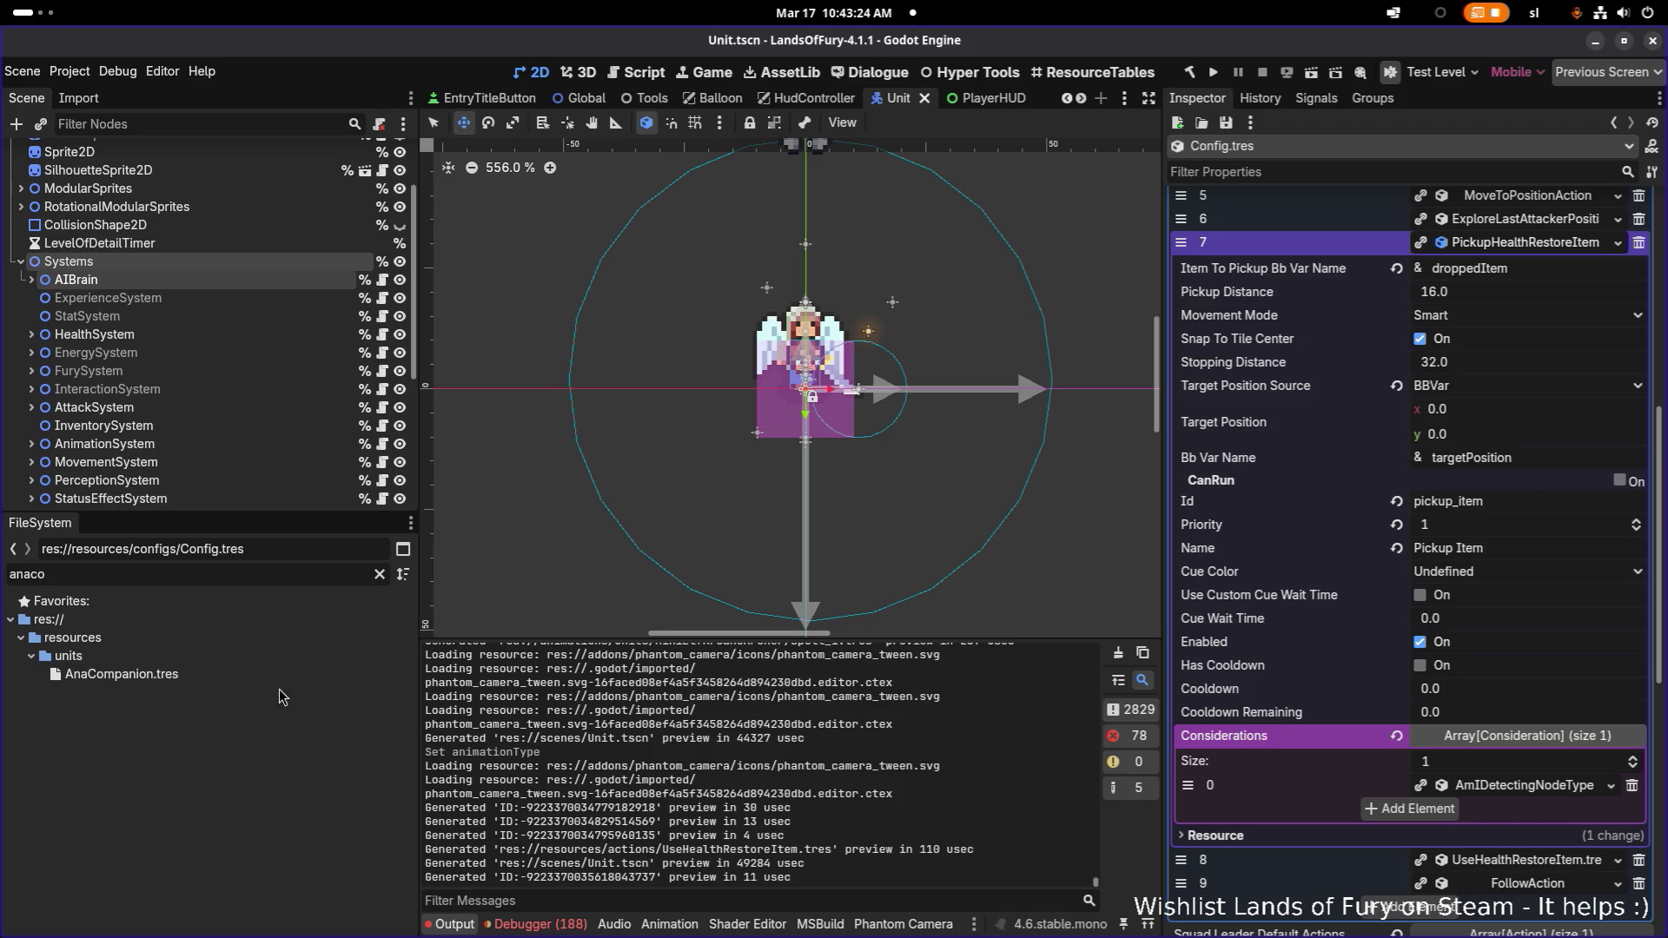
left_click(283, 676)
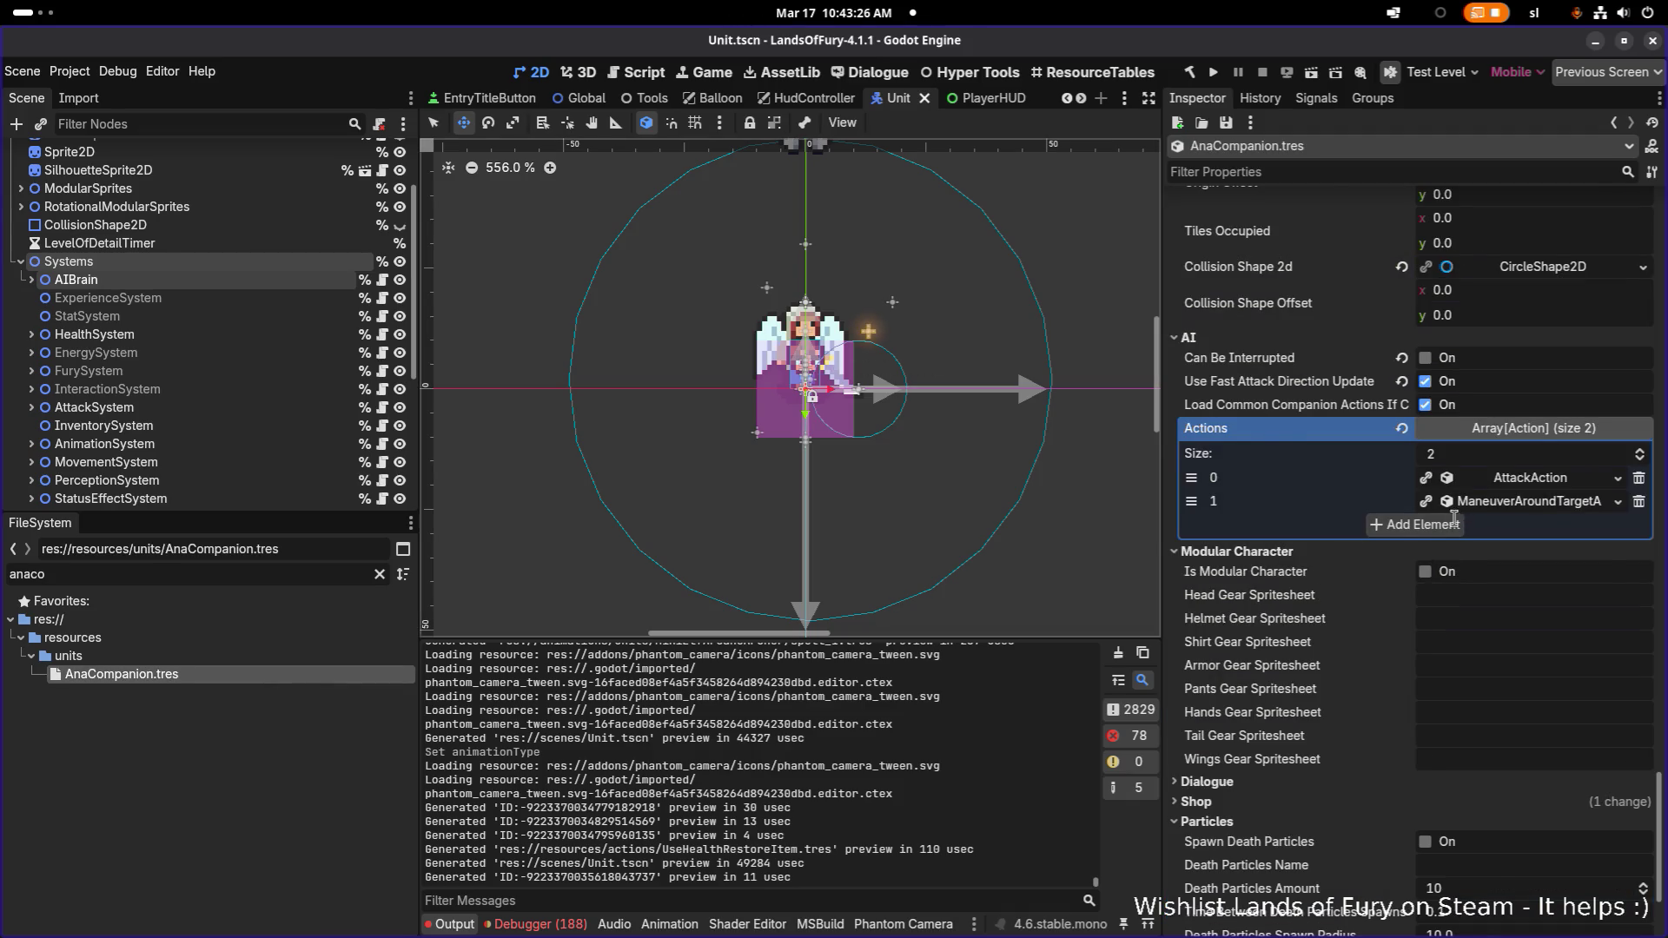
scroll(1390, 660, "down", 3)
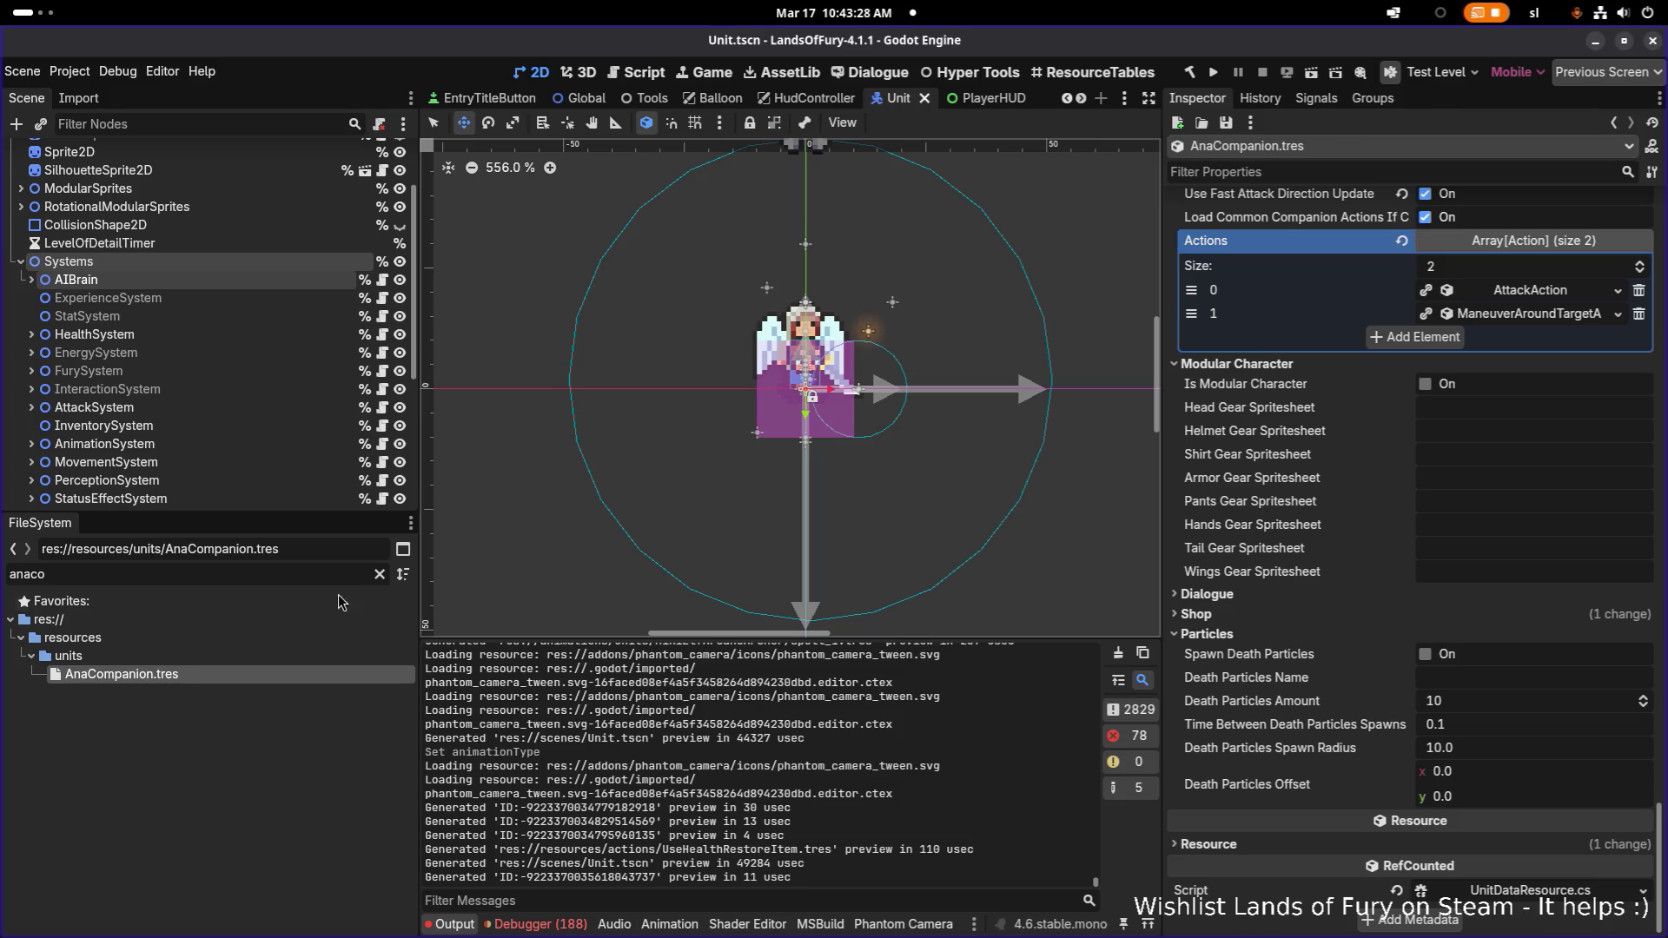
double_click(315, 575)
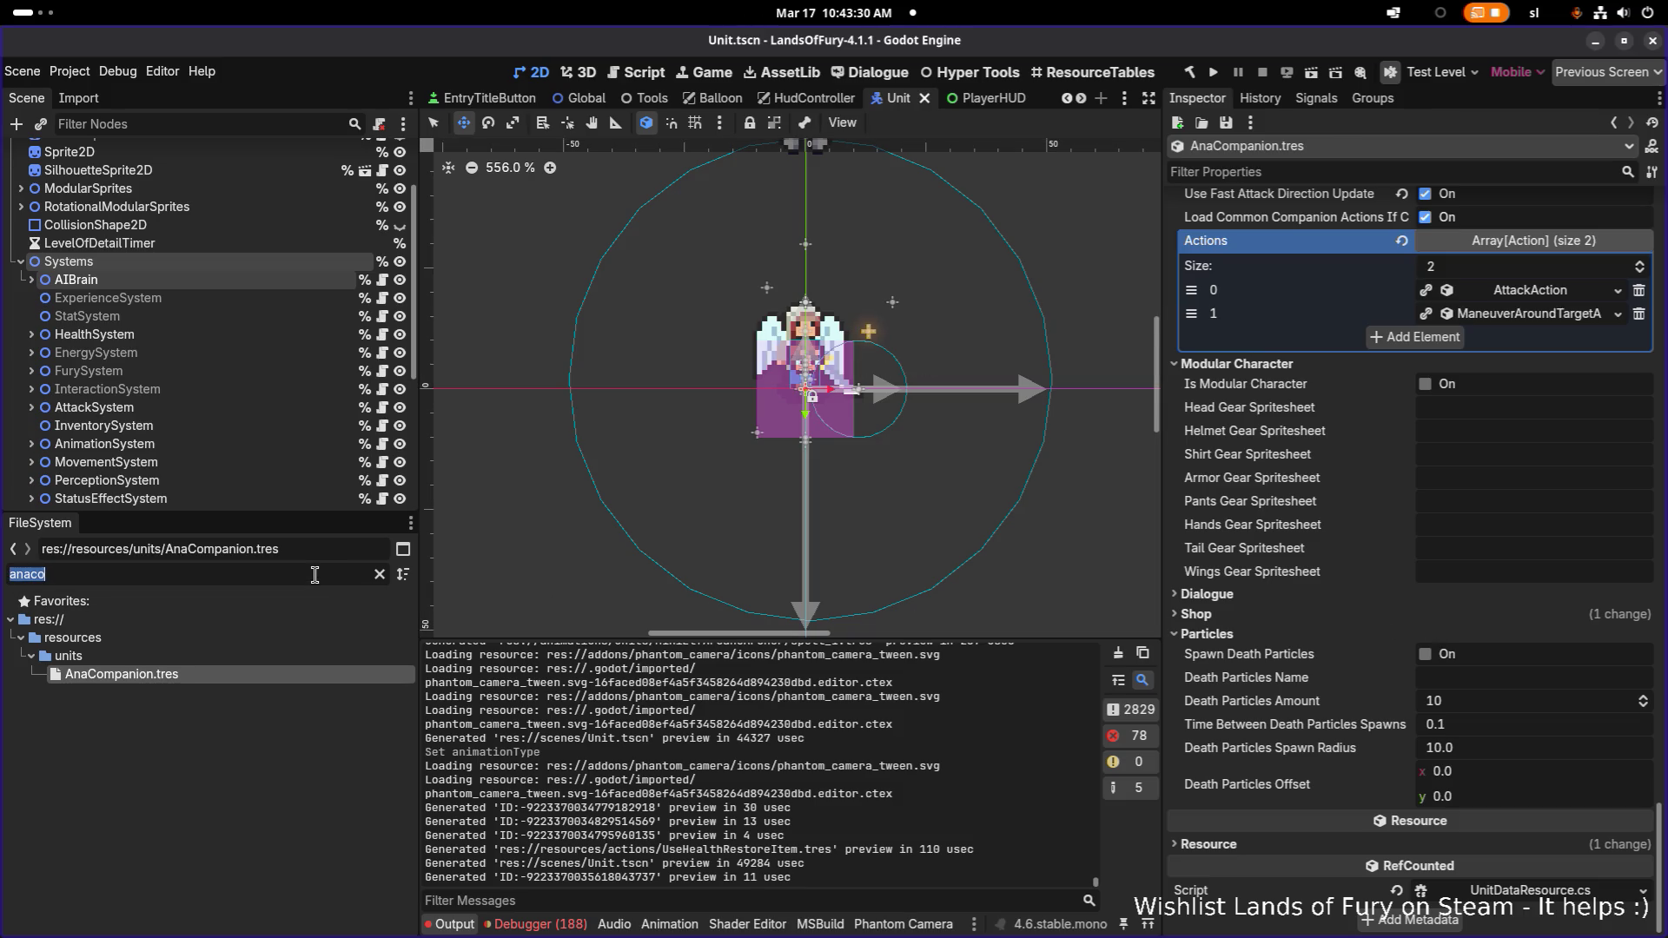
type("pouch")
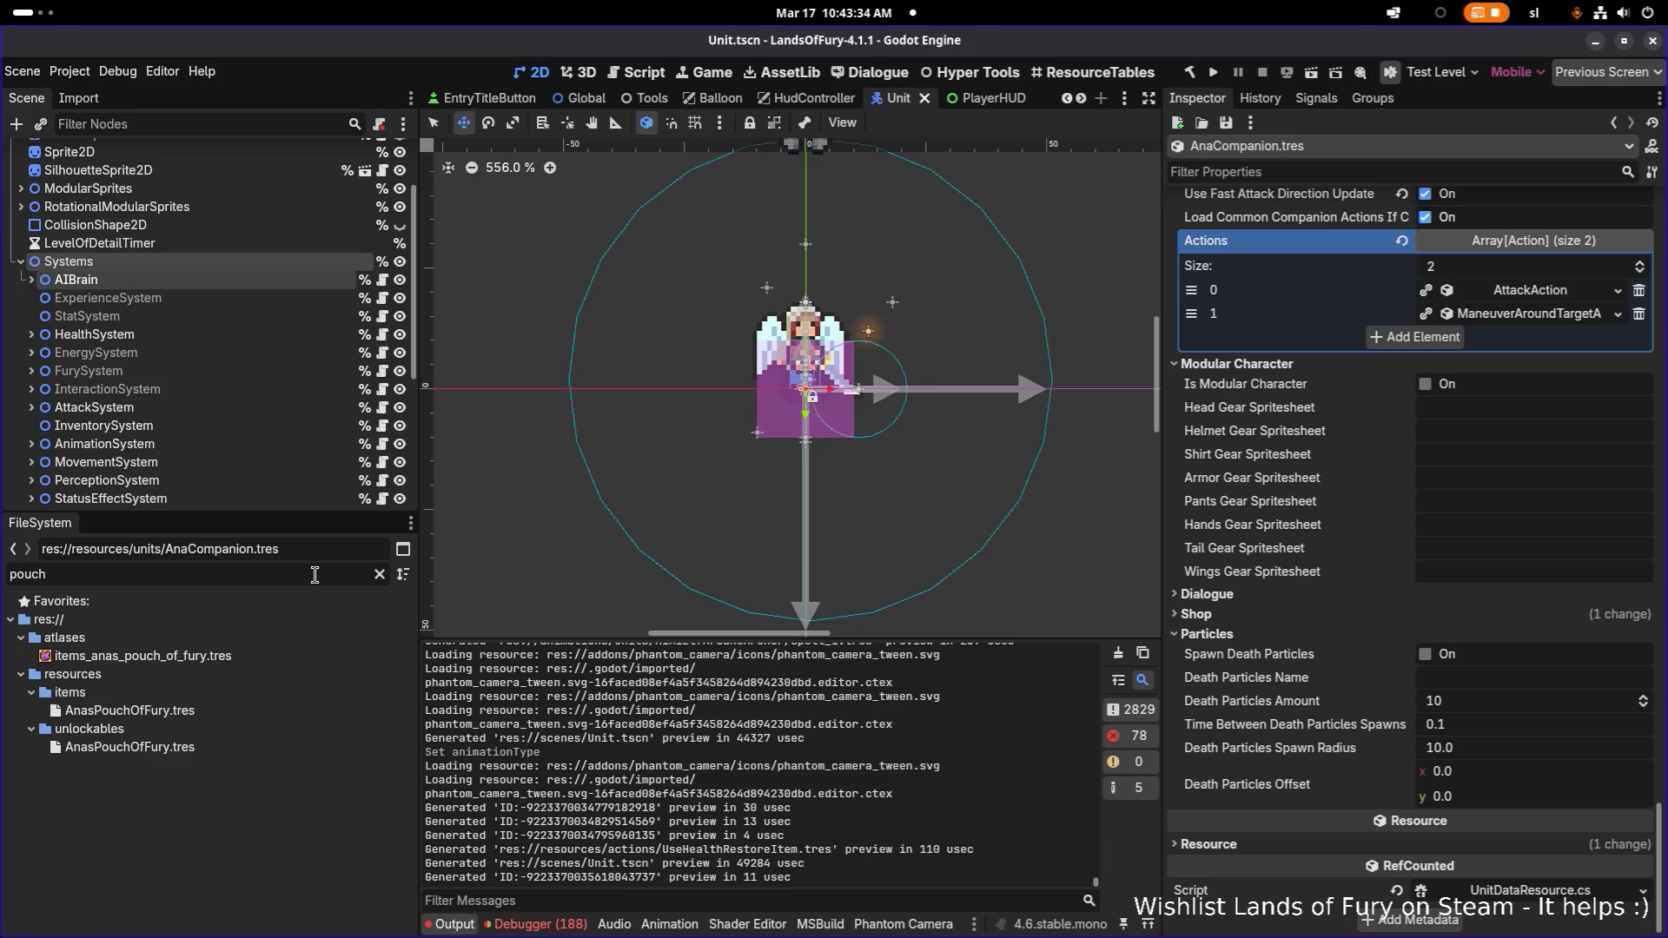
Open AnasPouchOfFury.tres, widen the Inspector, and expand its first item effect
double_click(247, 711)
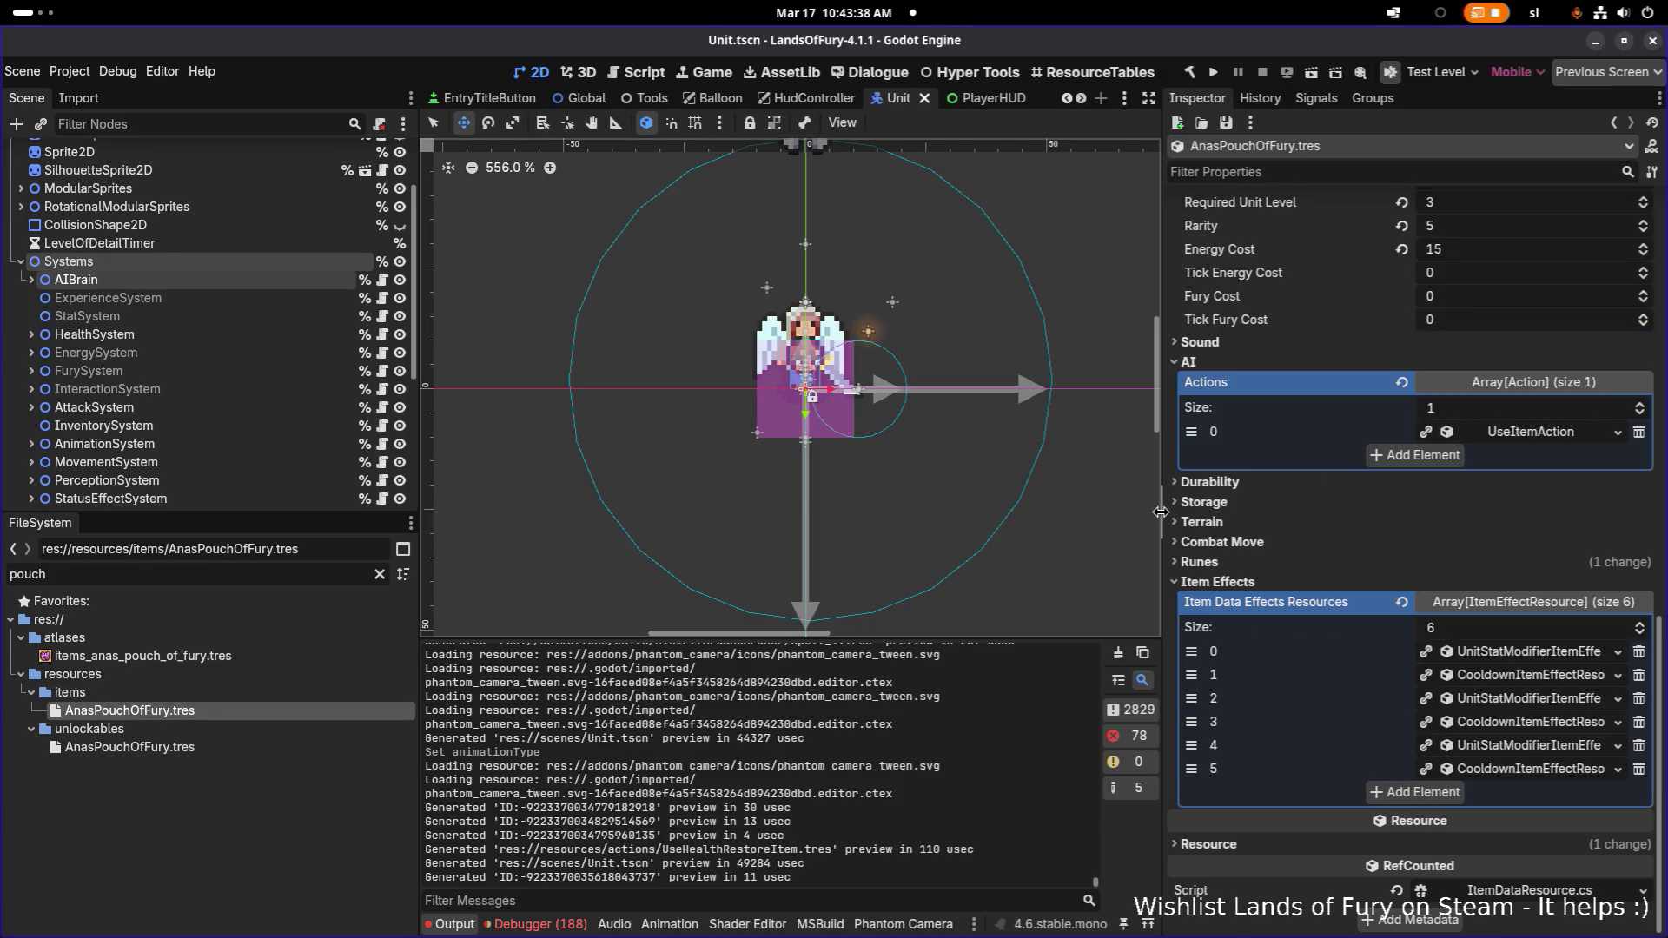
left_click_drag(1161, 513, 1077, 512)
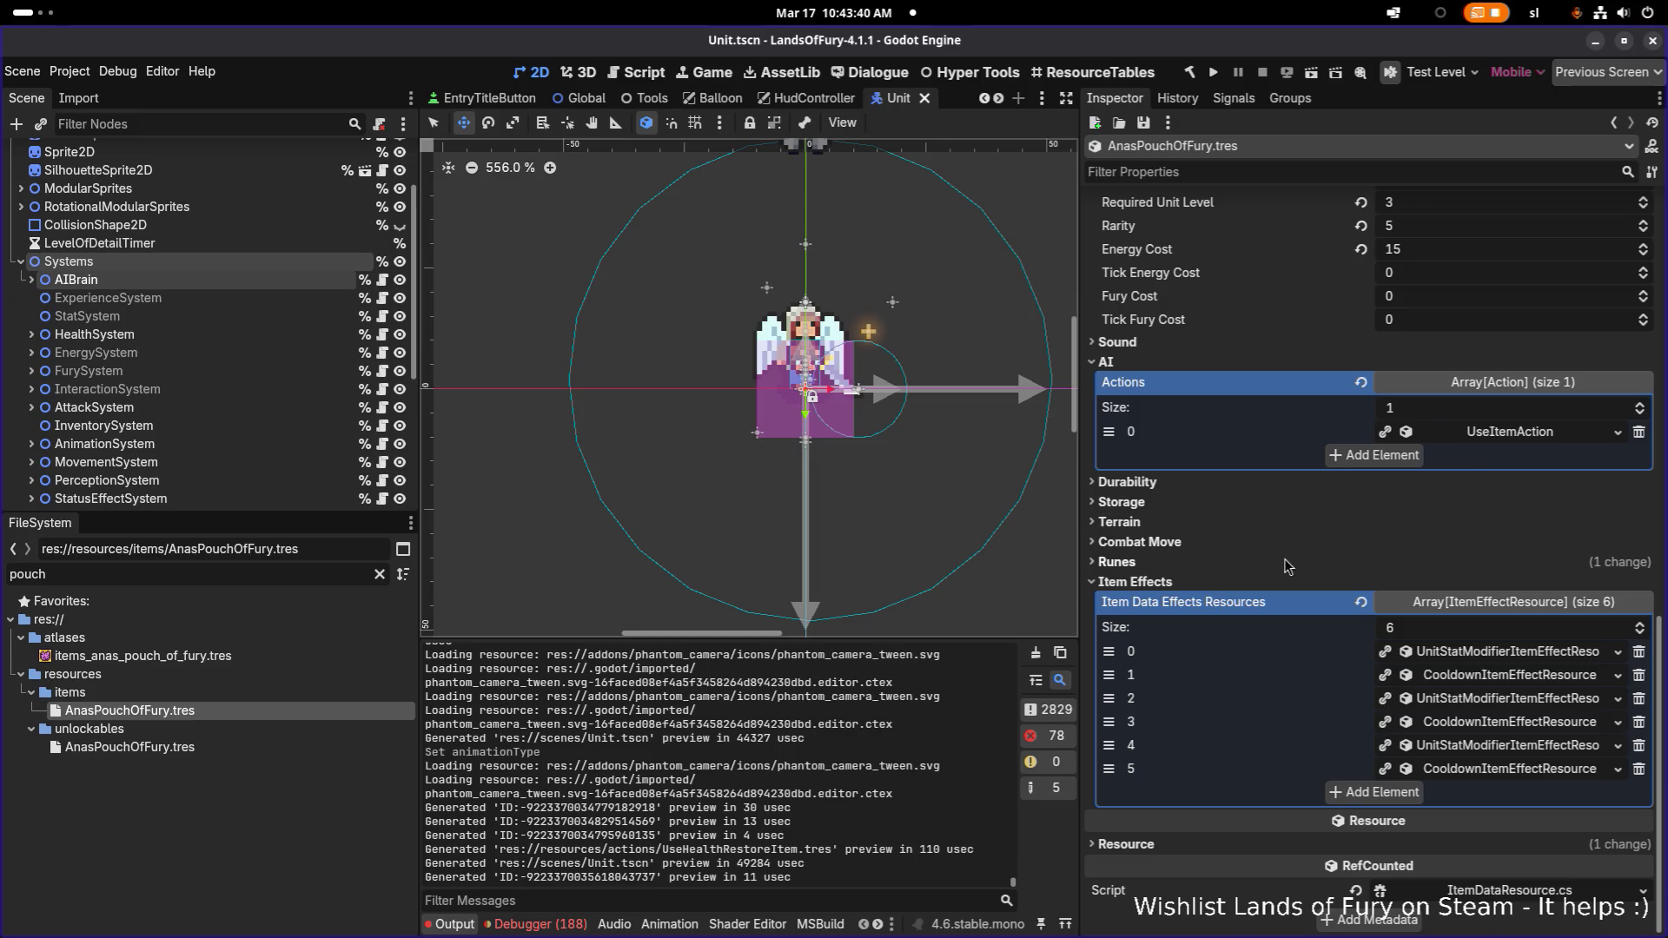
left_click(1520, 653)
scroll(1519, 649, "down", 3)
scroll(1518, 648, "down", 7)
scroll(1514, 643, "down", 4)
scroll(1511, 608, "up", 3)
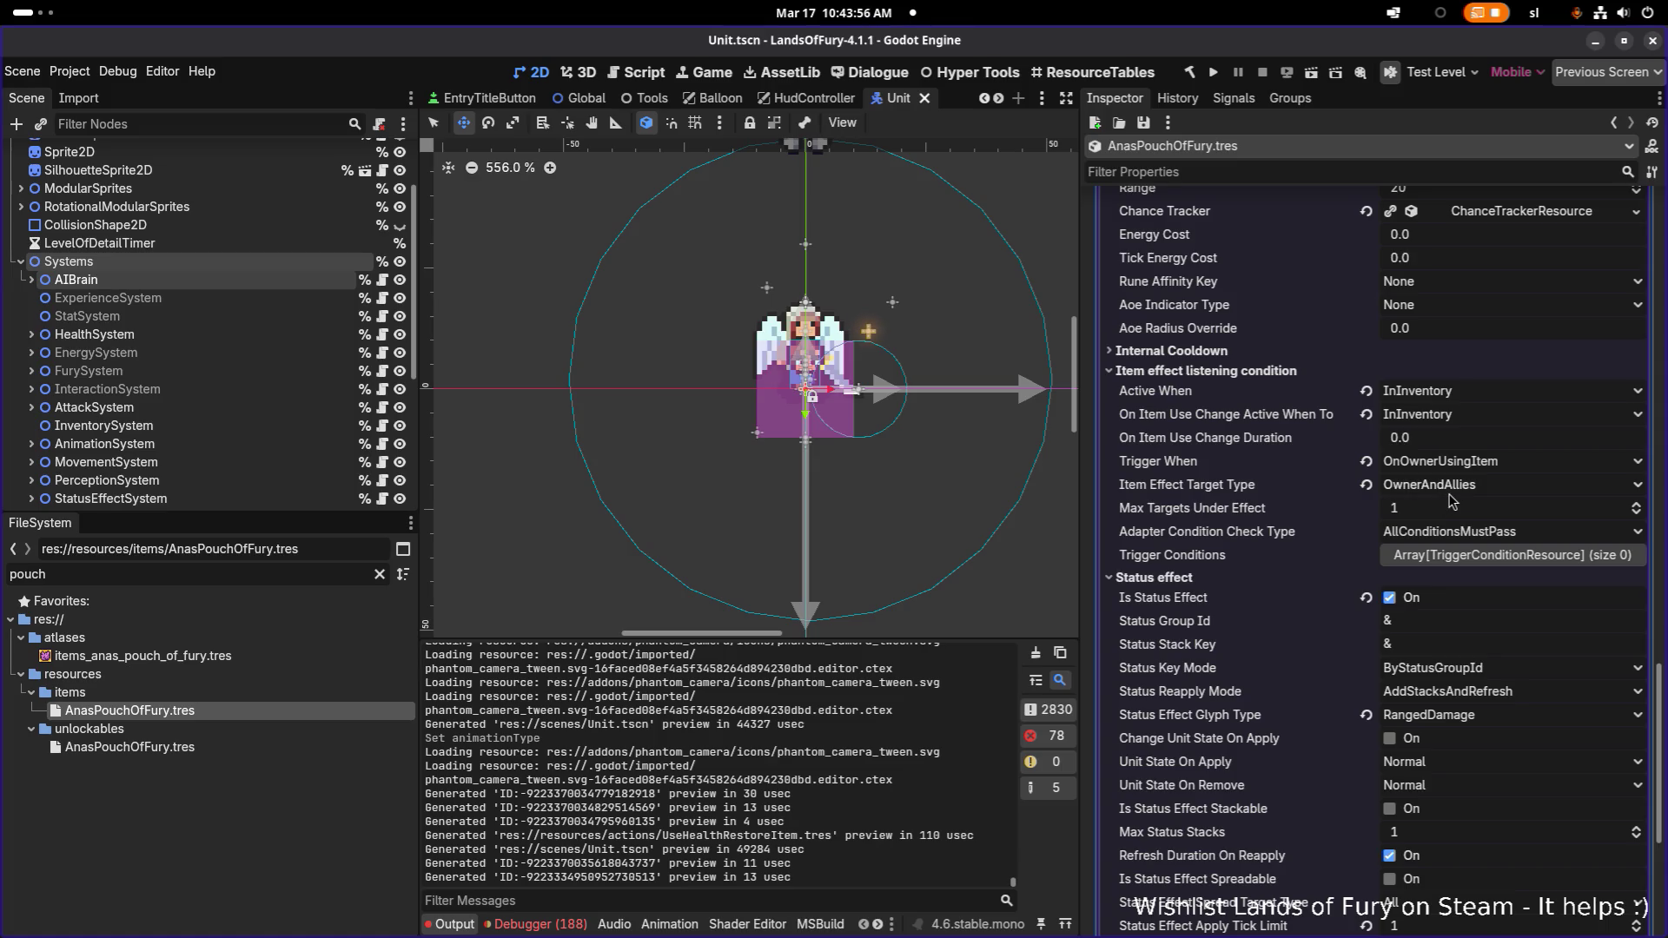
scroll(1395, 556, "down", 2)
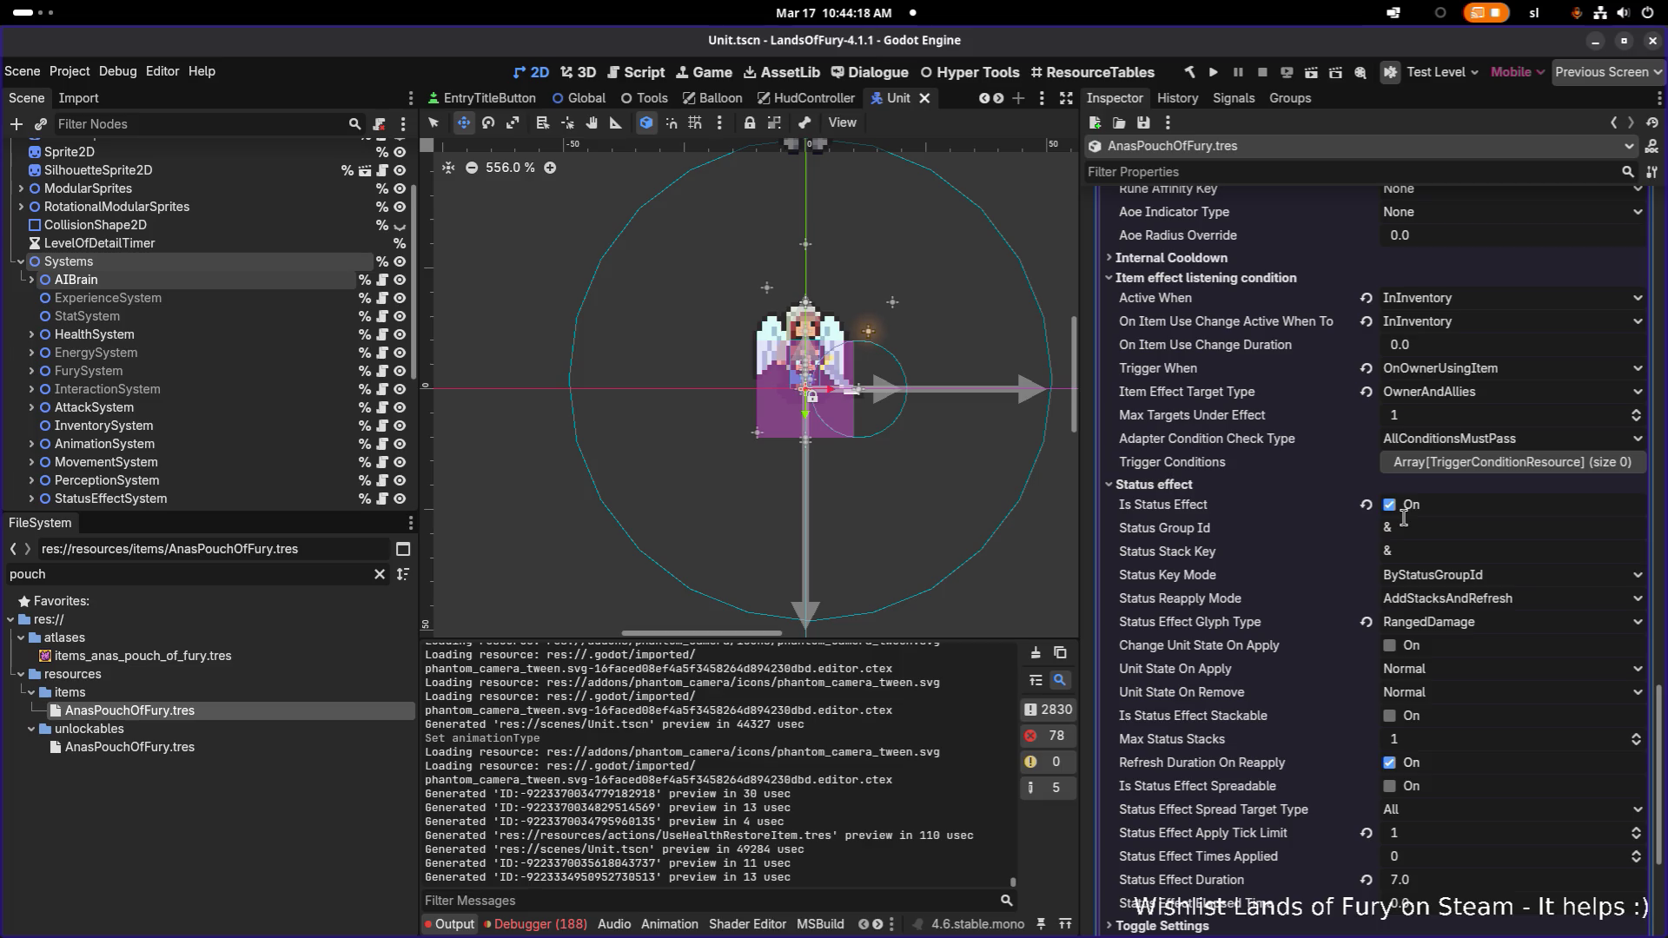
Set the first effect's Max Targets Under Effect to 10, copy that value, and save
left_click(1431, 419)
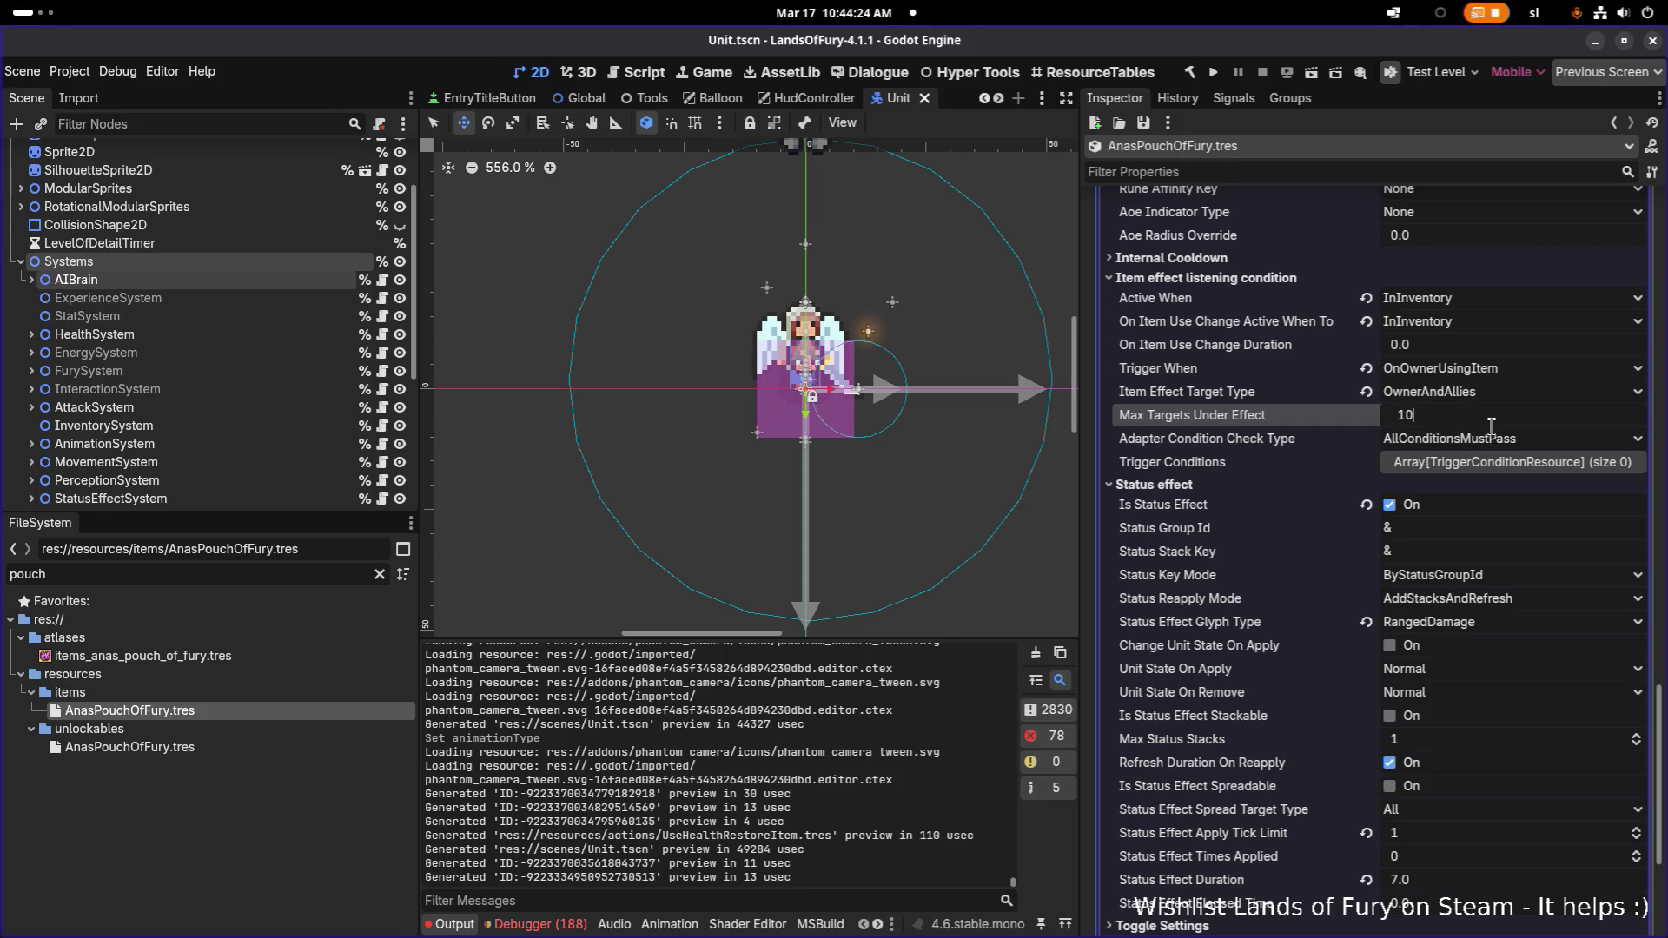
key("Return")
right_click(1288, 416)
left_click(1324, 430)
key("ctrl+s")
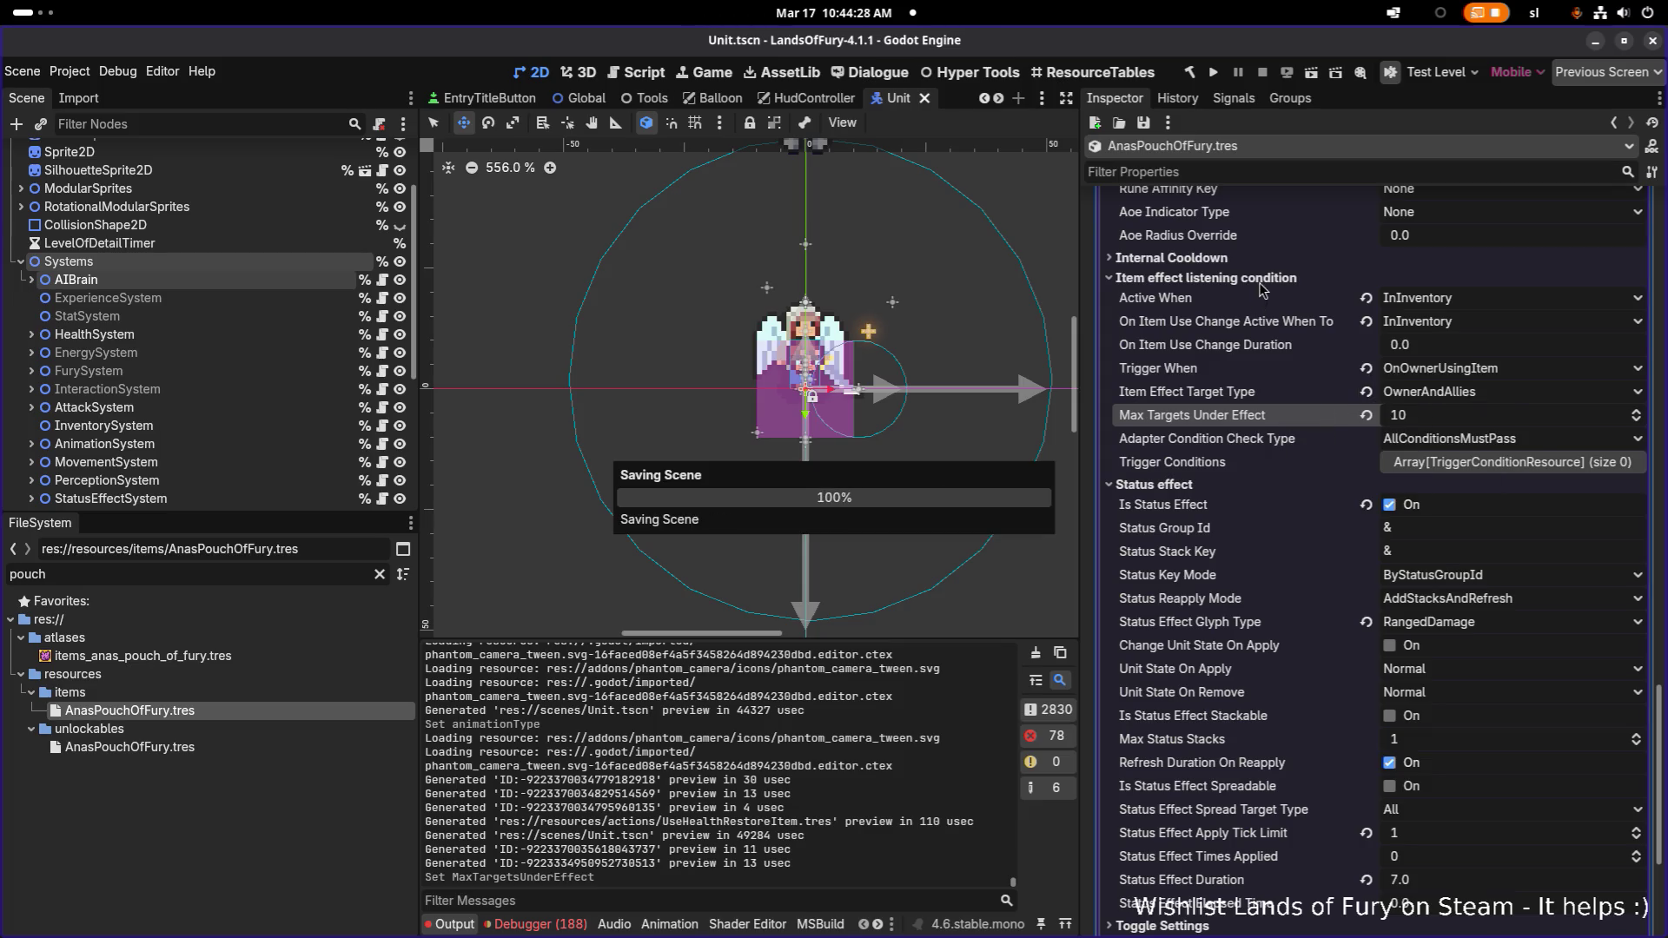
left_click(1265, 279)
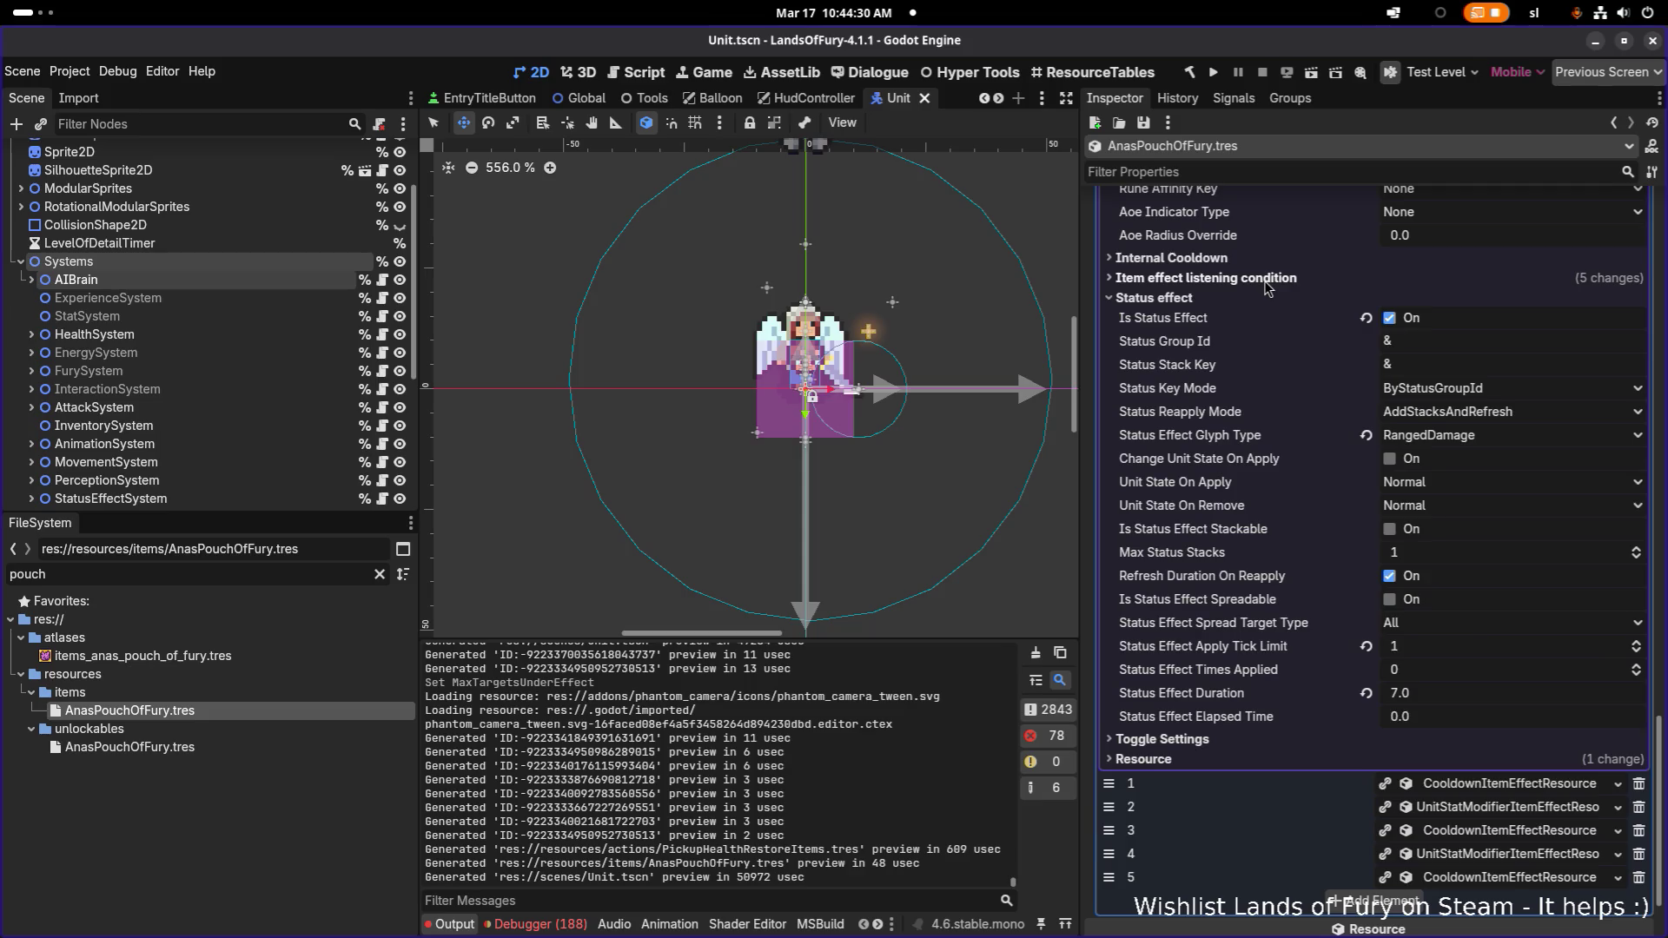
Paste 10 into the third item effect's Max Targets Under Effect and save
left_click(1447, 807)
scroll(1451, 799, "down", 4)
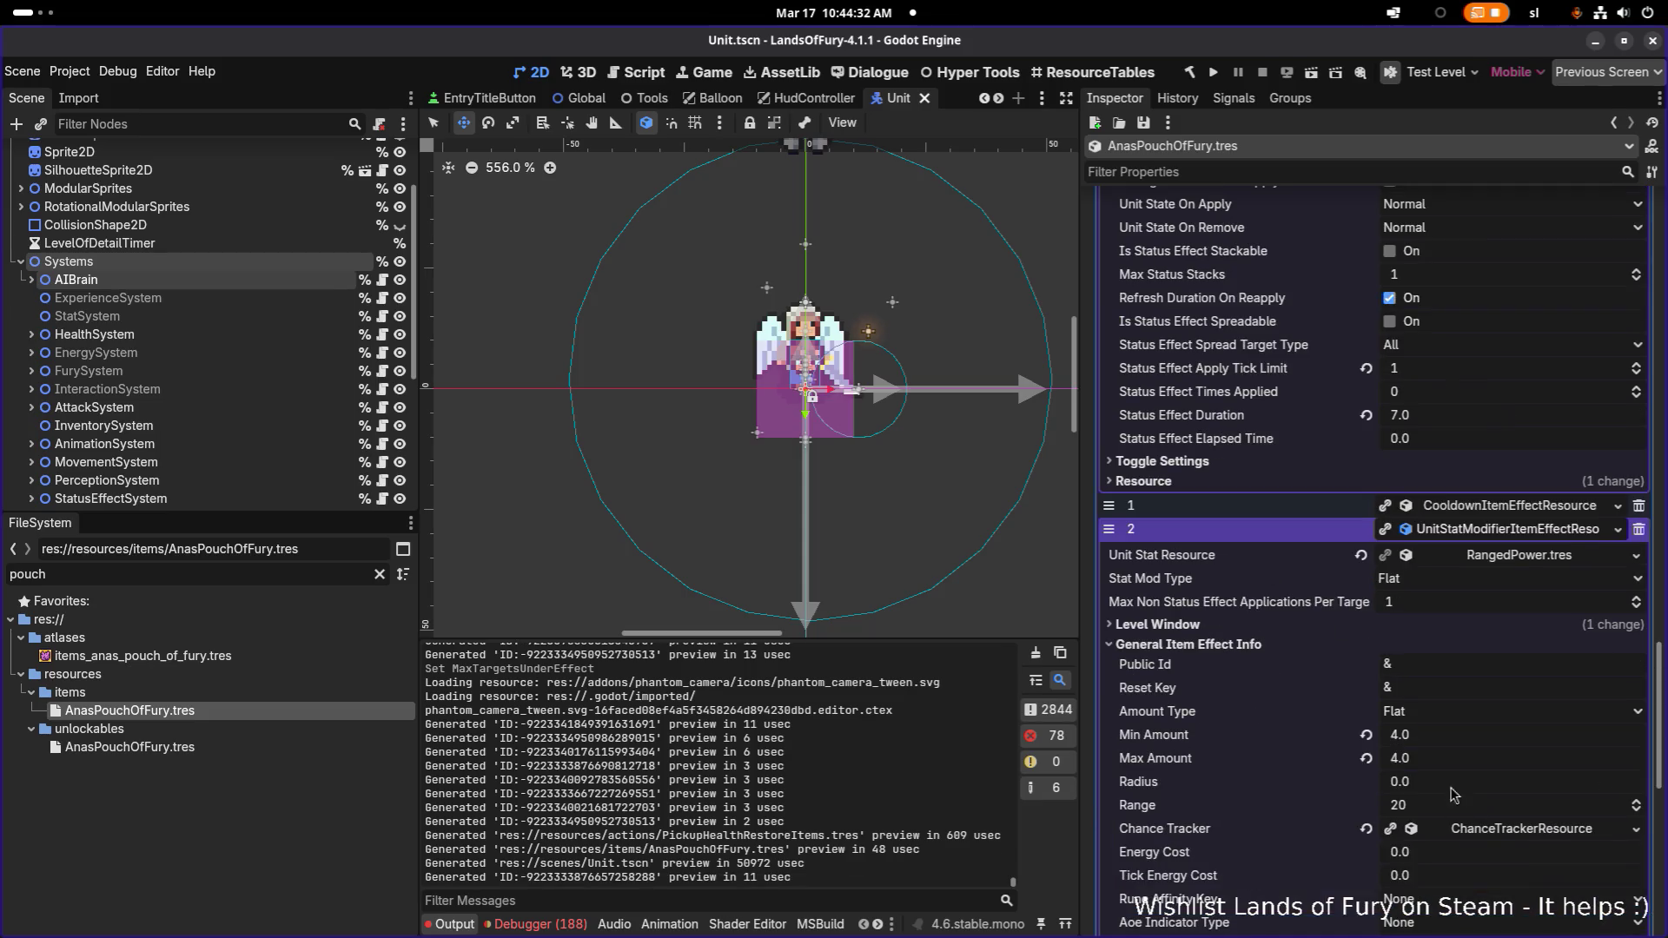
scroll(1314, 689, "down", 3)
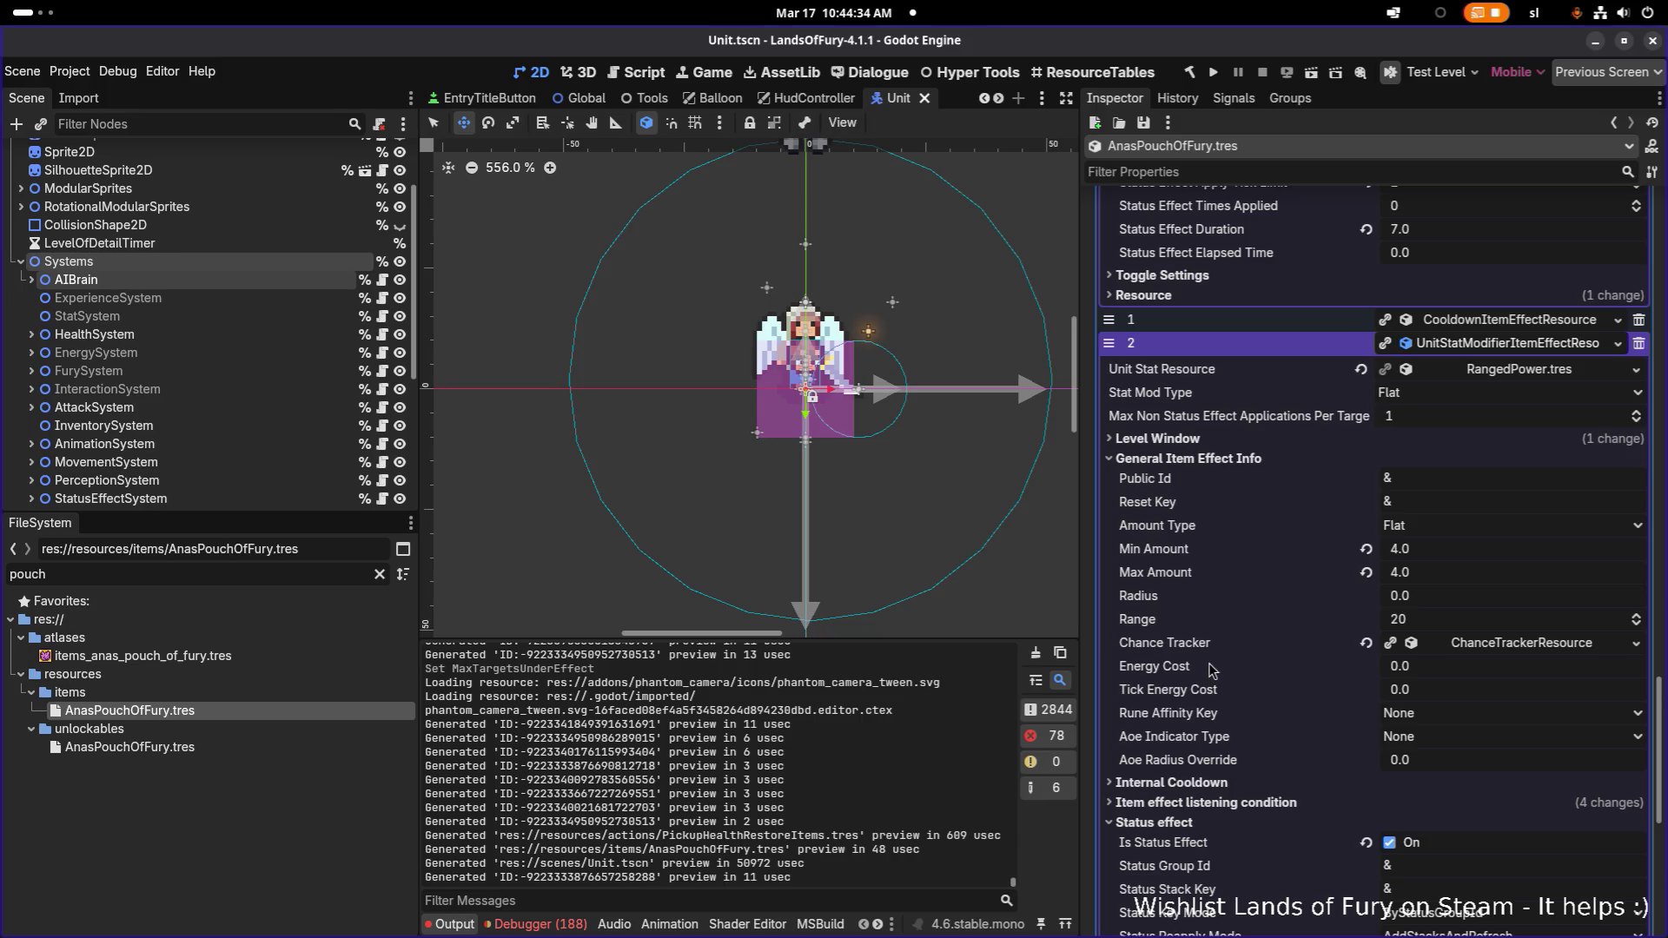
scroll(1200, 776, "down", 2)
left_click(1217, 712)
scroll(1388, 741, "down", 2)
right_click(1220, 756)
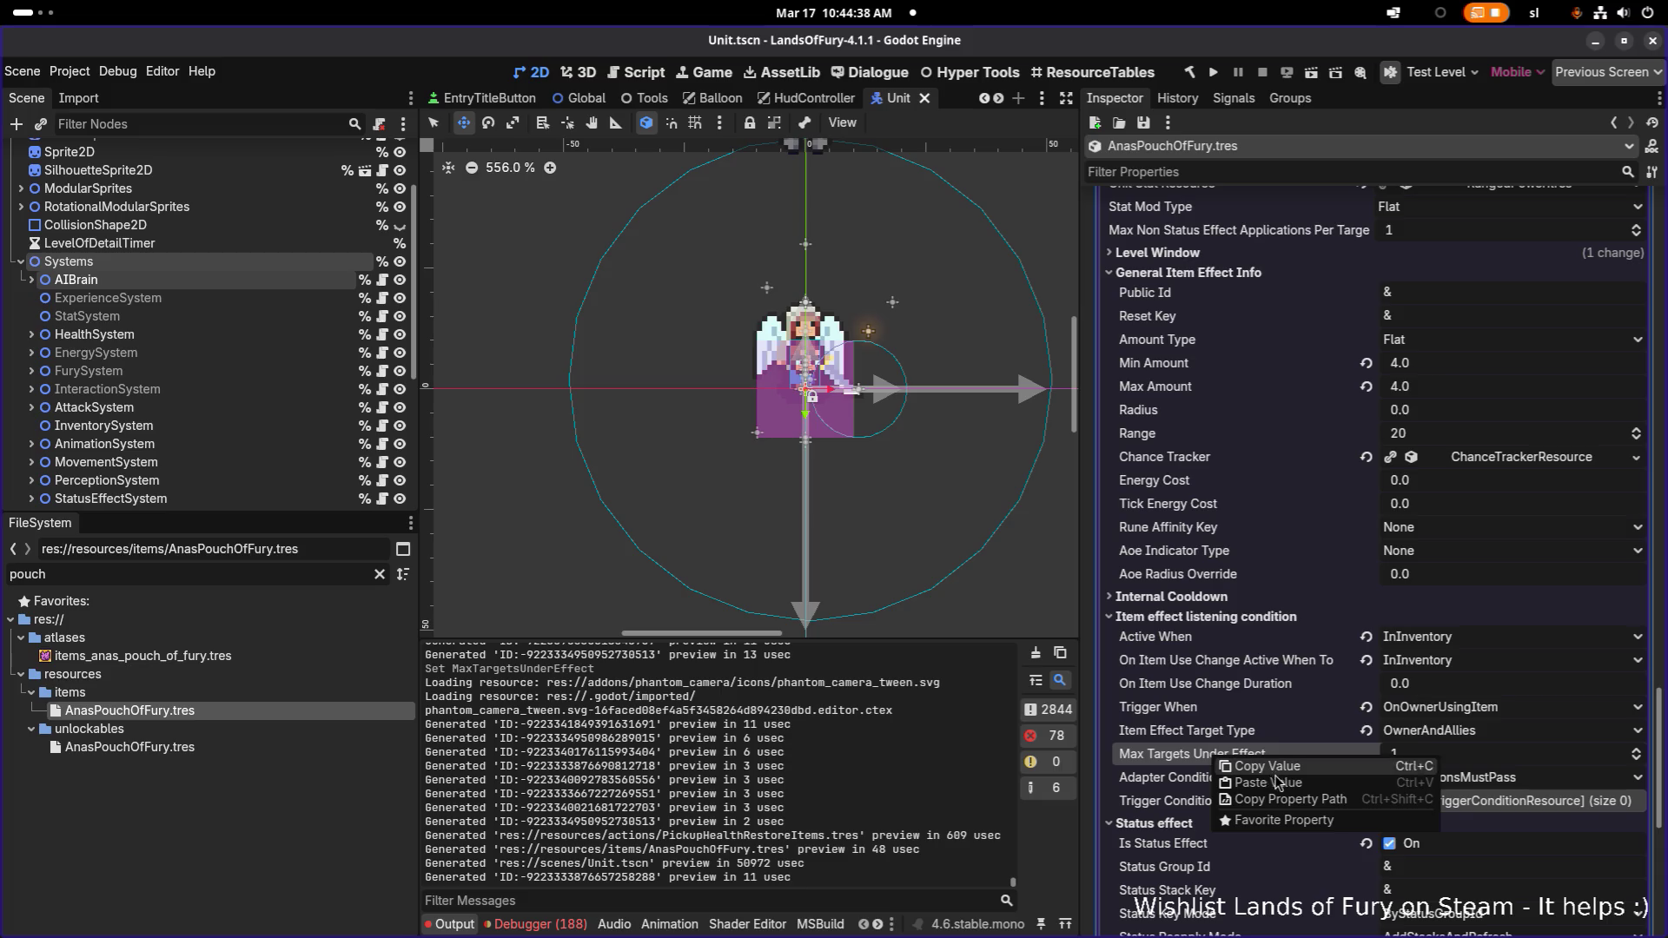
left_click(1277, 780)
key("ctrl+s")
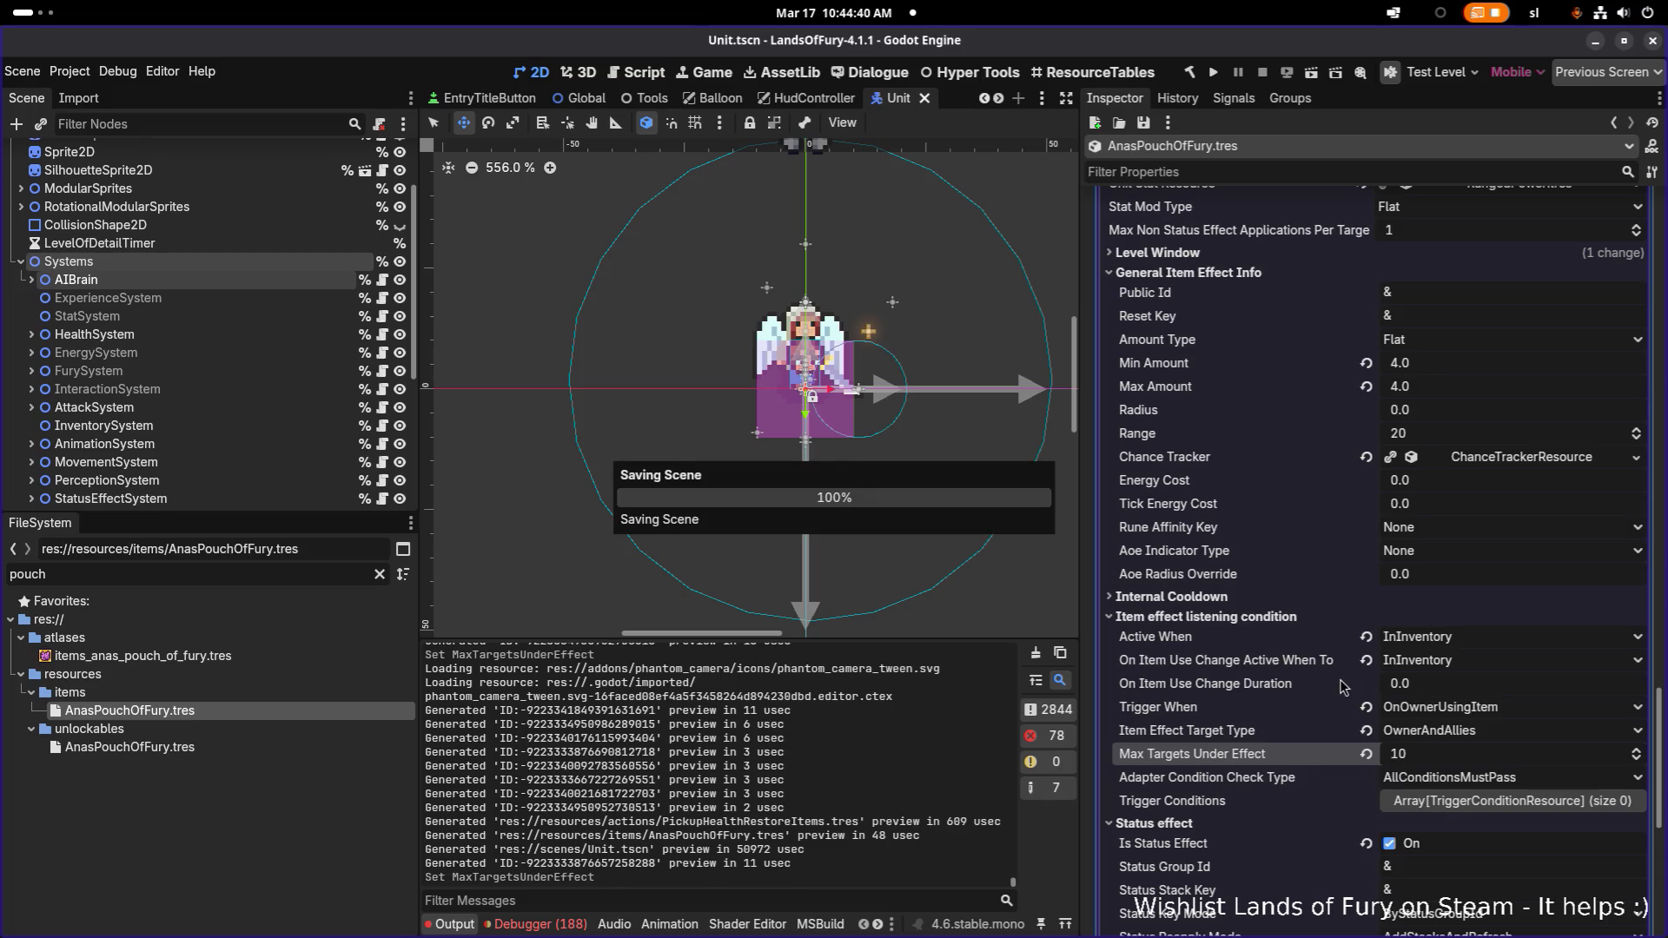
Paste 10 into the fifth item effect's Max Targets Under Effect, save, and switch to EntryTitleButton
scroll(1344, 688, "down", 9)
left_click(1461, 746)
scroll(1234, 721, "down", 5)
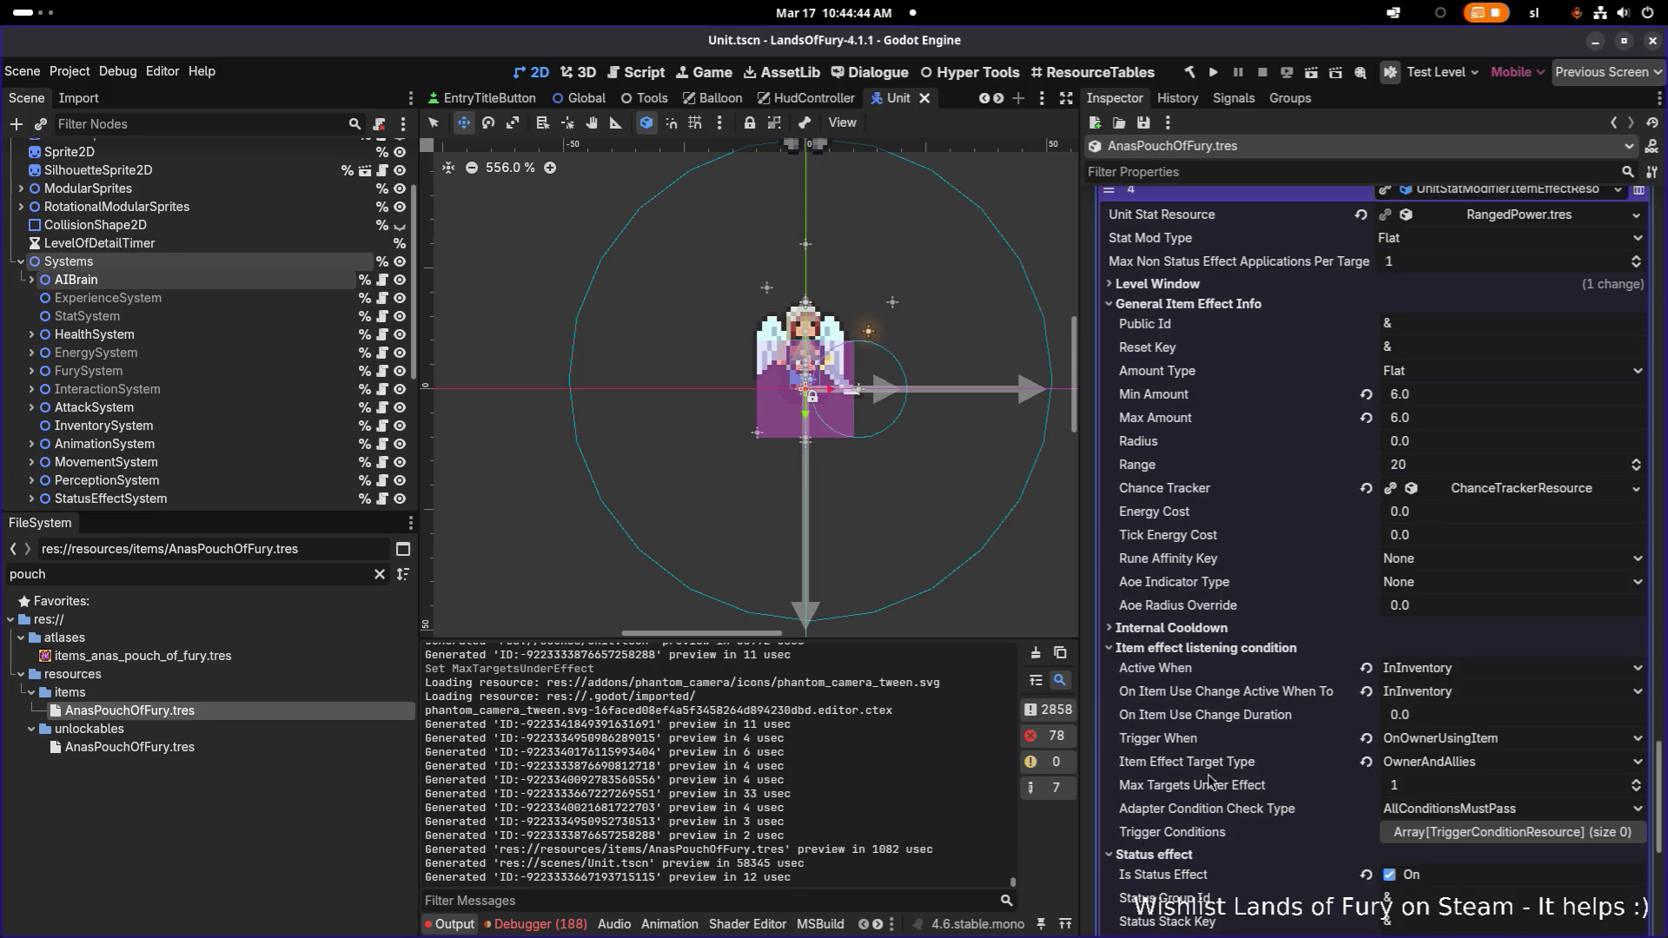
right_click(1202, 787)
left_click(1235, 806)
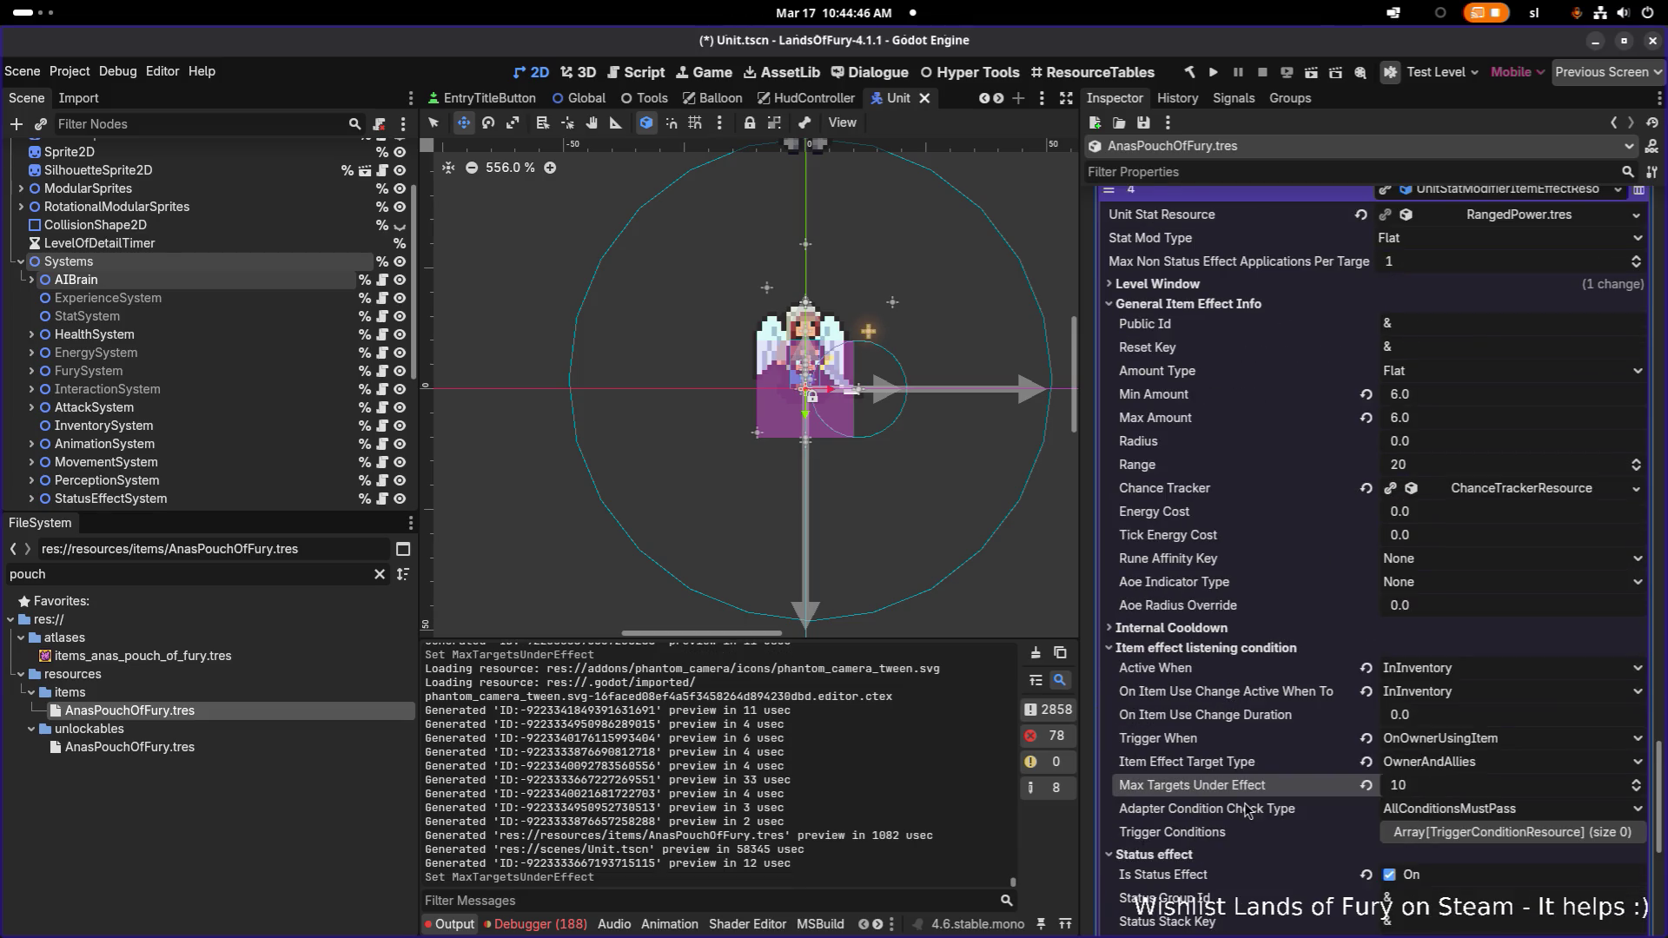
key("ctrl+s")
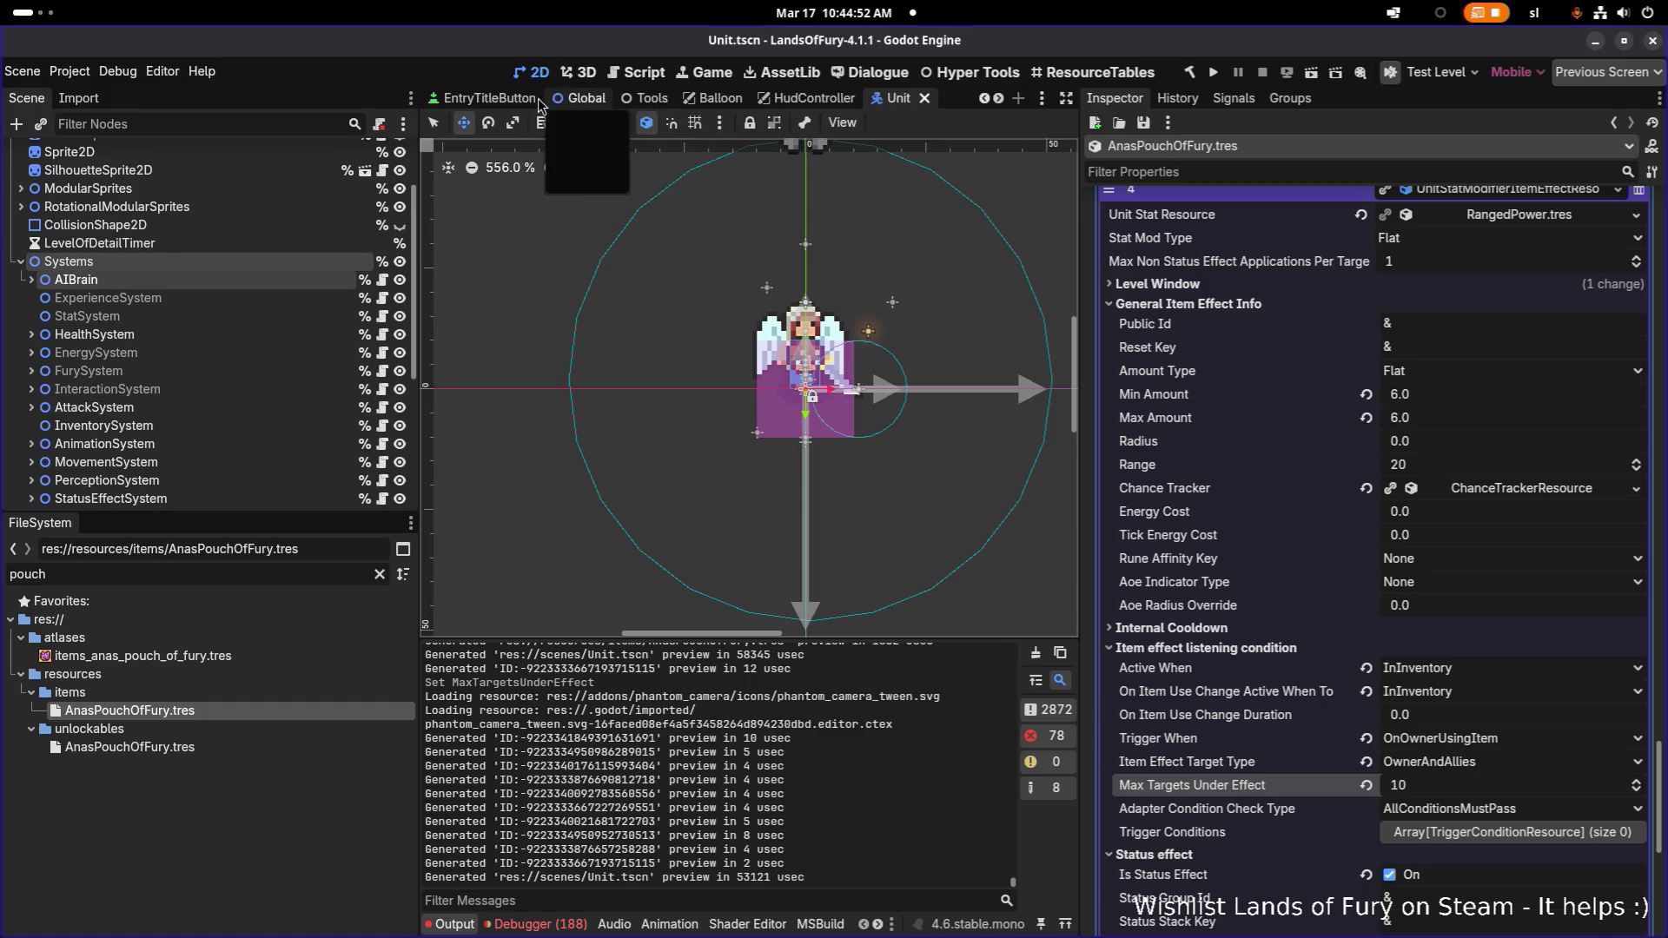
key("ctrl+Tab")
Launch the game, start it from the title menu, and load the first save profile
left_click(1214, 74)
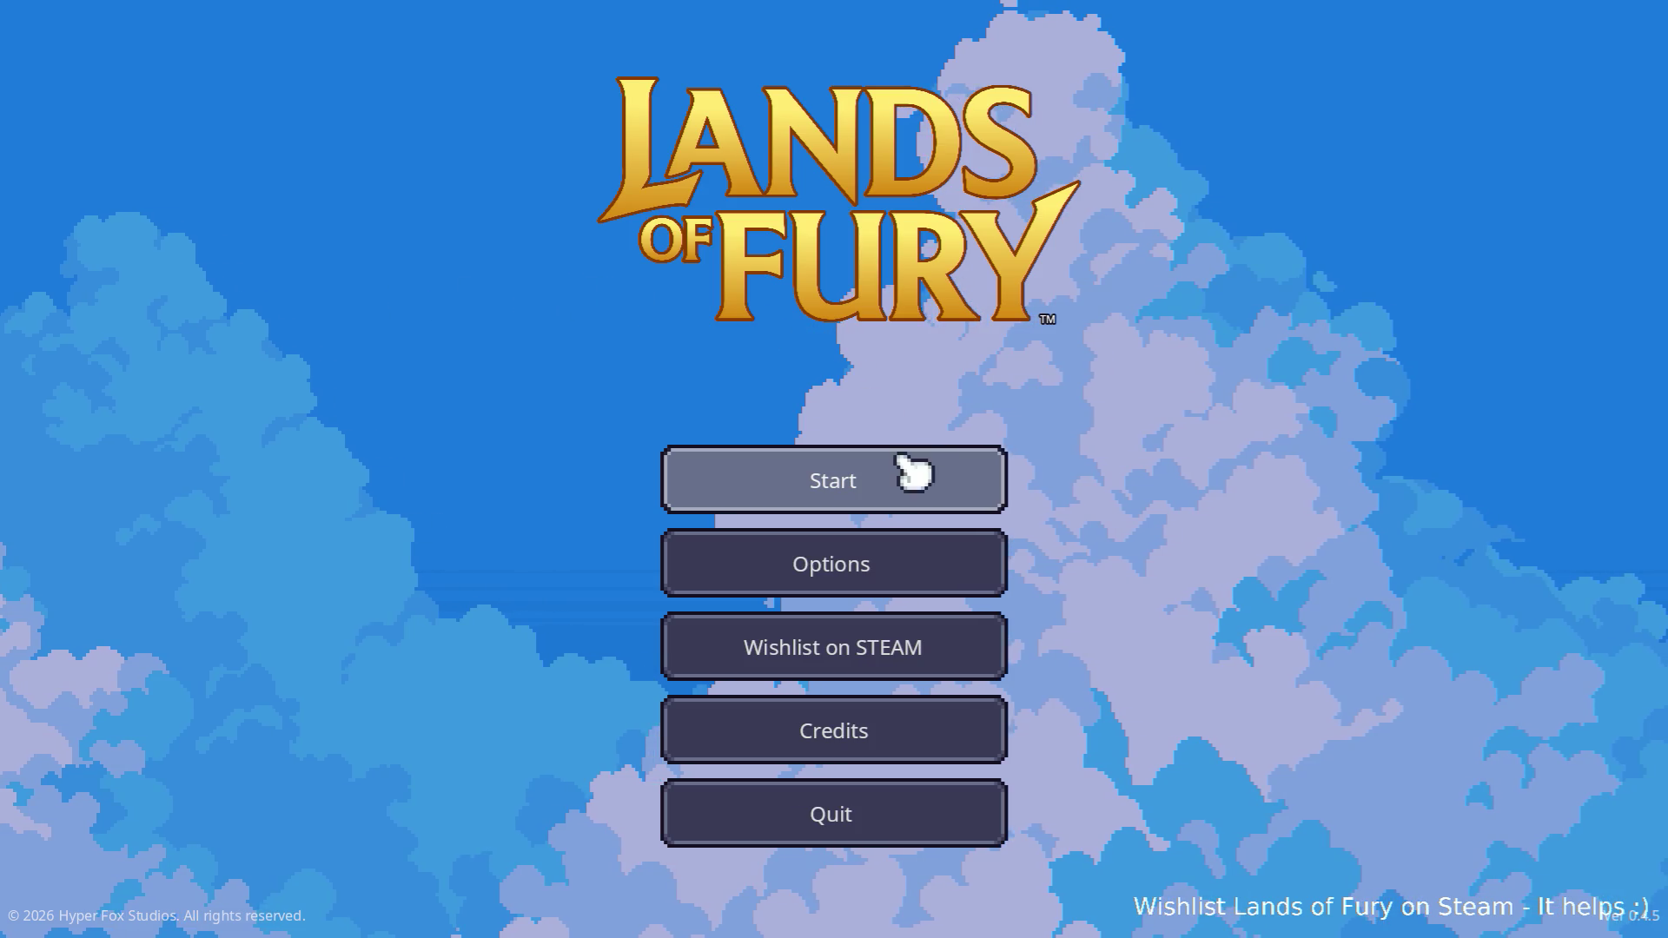
left_click(904, 460)
left_click(748, 473)
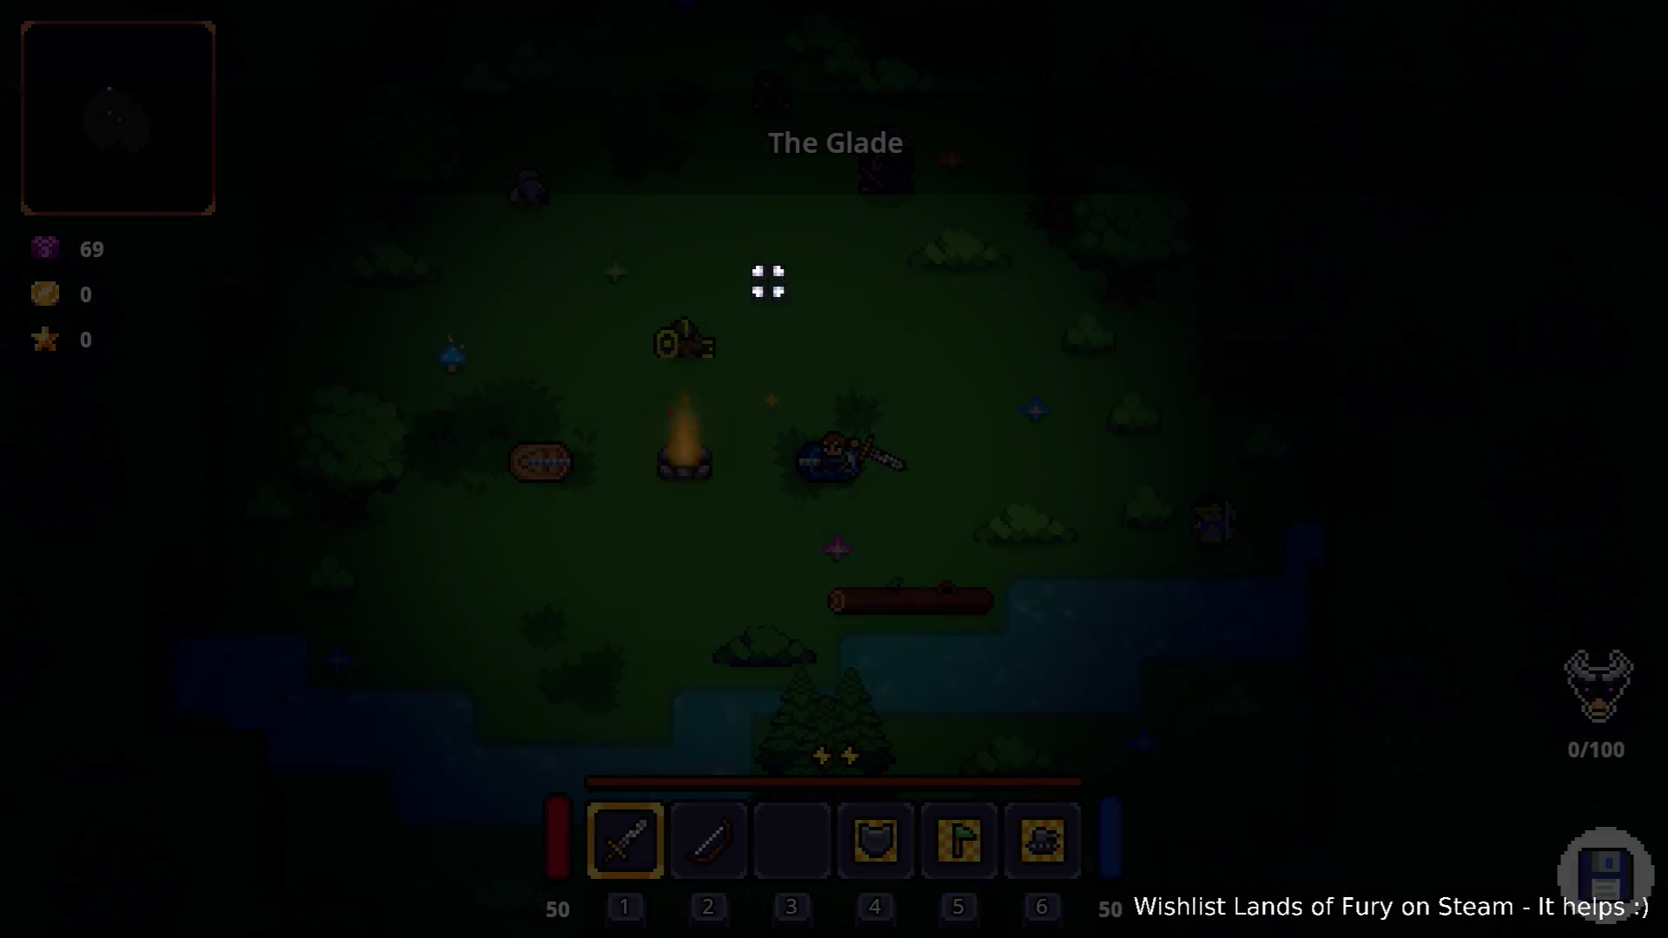
Walk the hero north through The Glade to the purple portal and enter it
key("w")
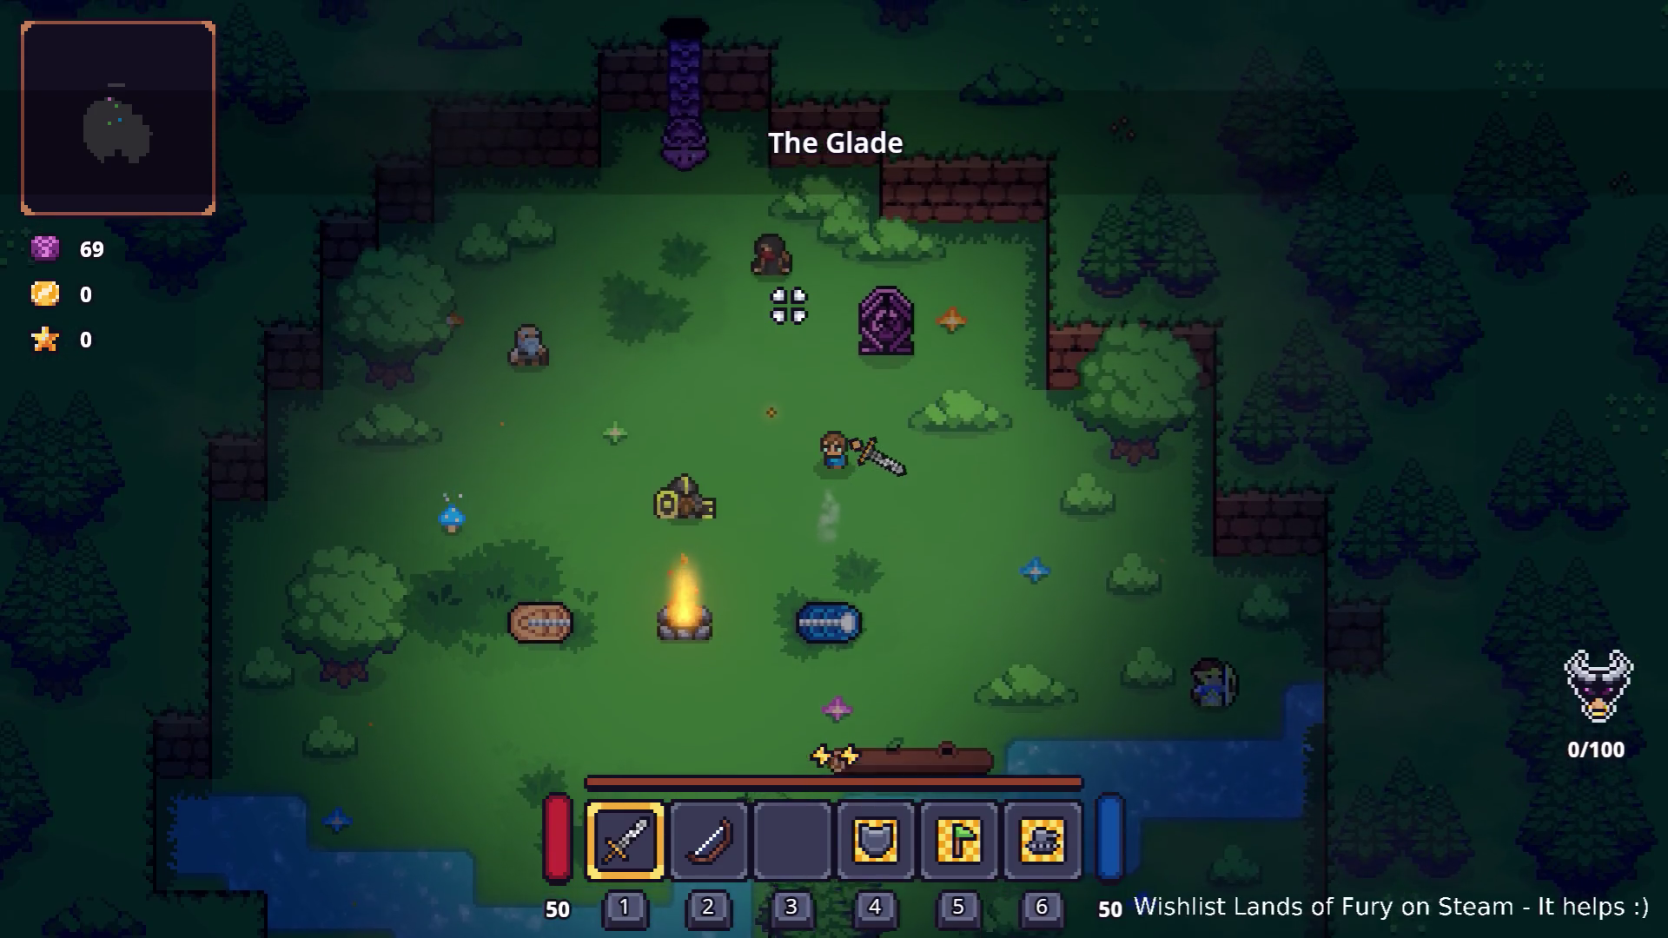
key("a")
key("w")
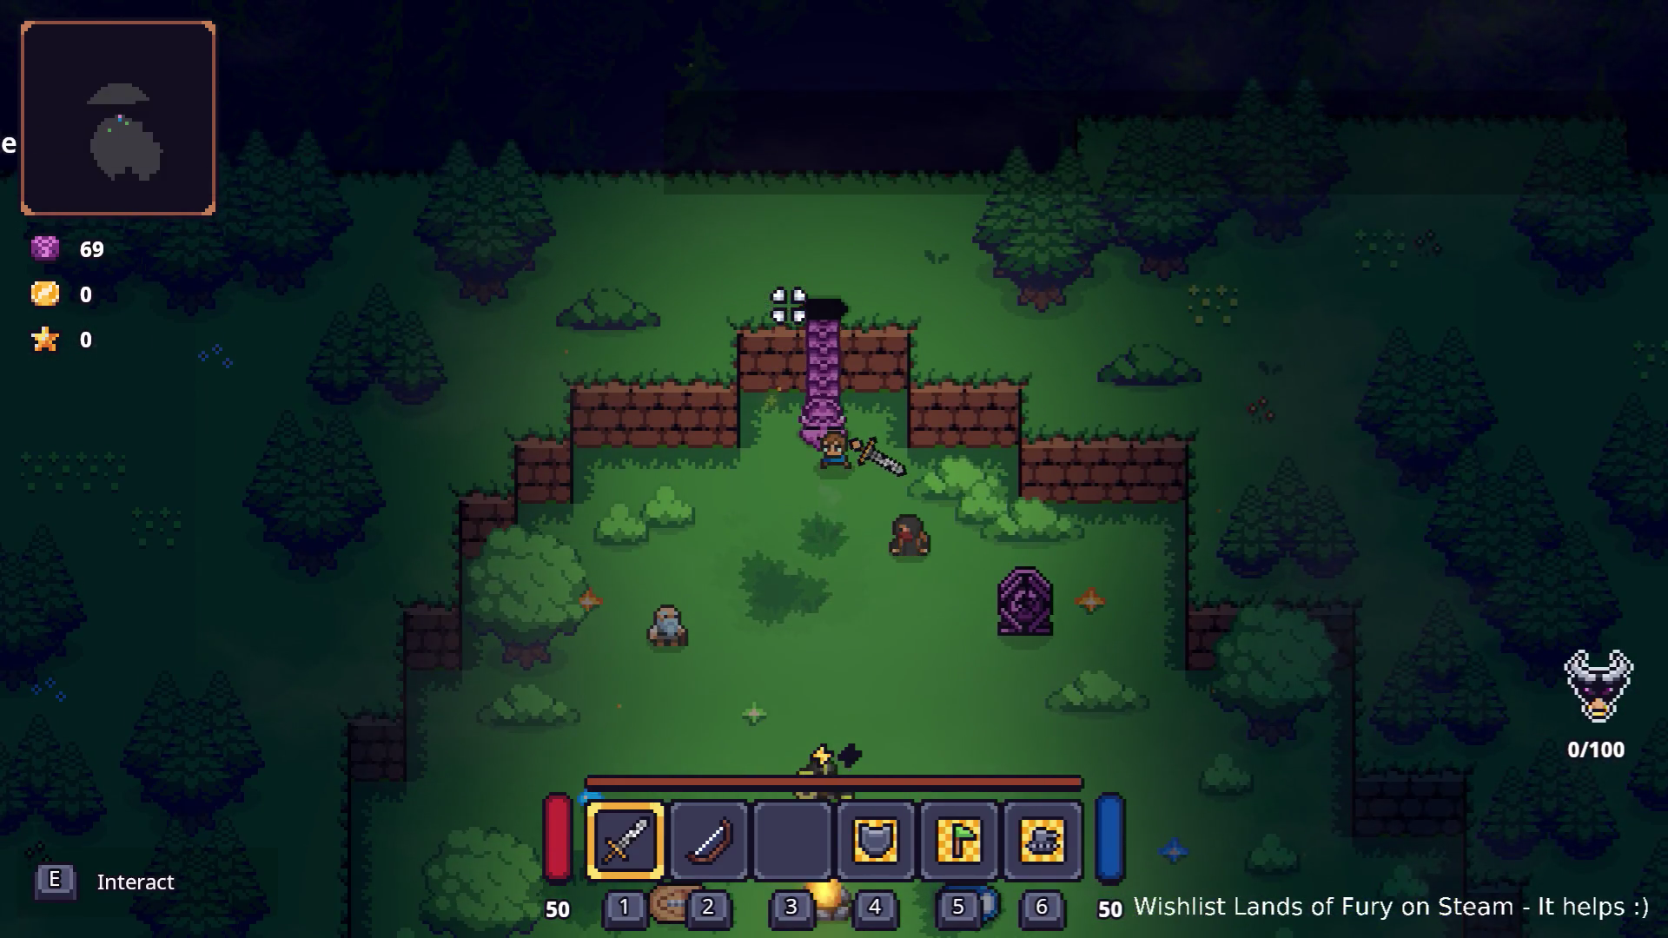
key("e")
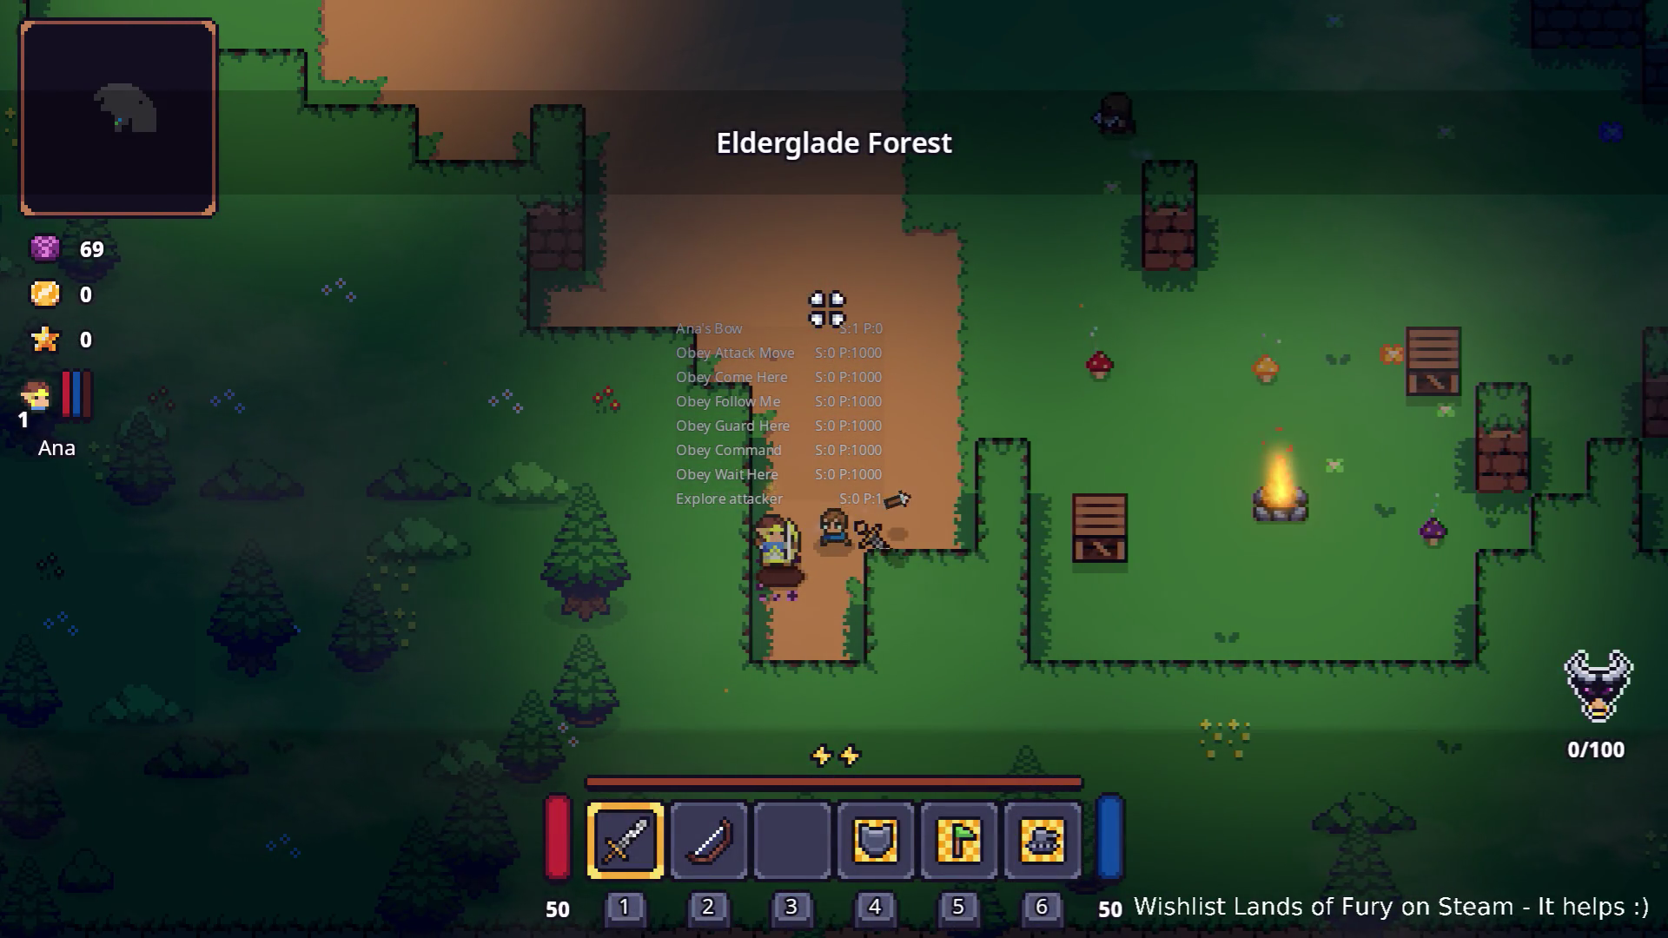
Cut down the enemies in the campfire clearing with the sword
key("w+d")
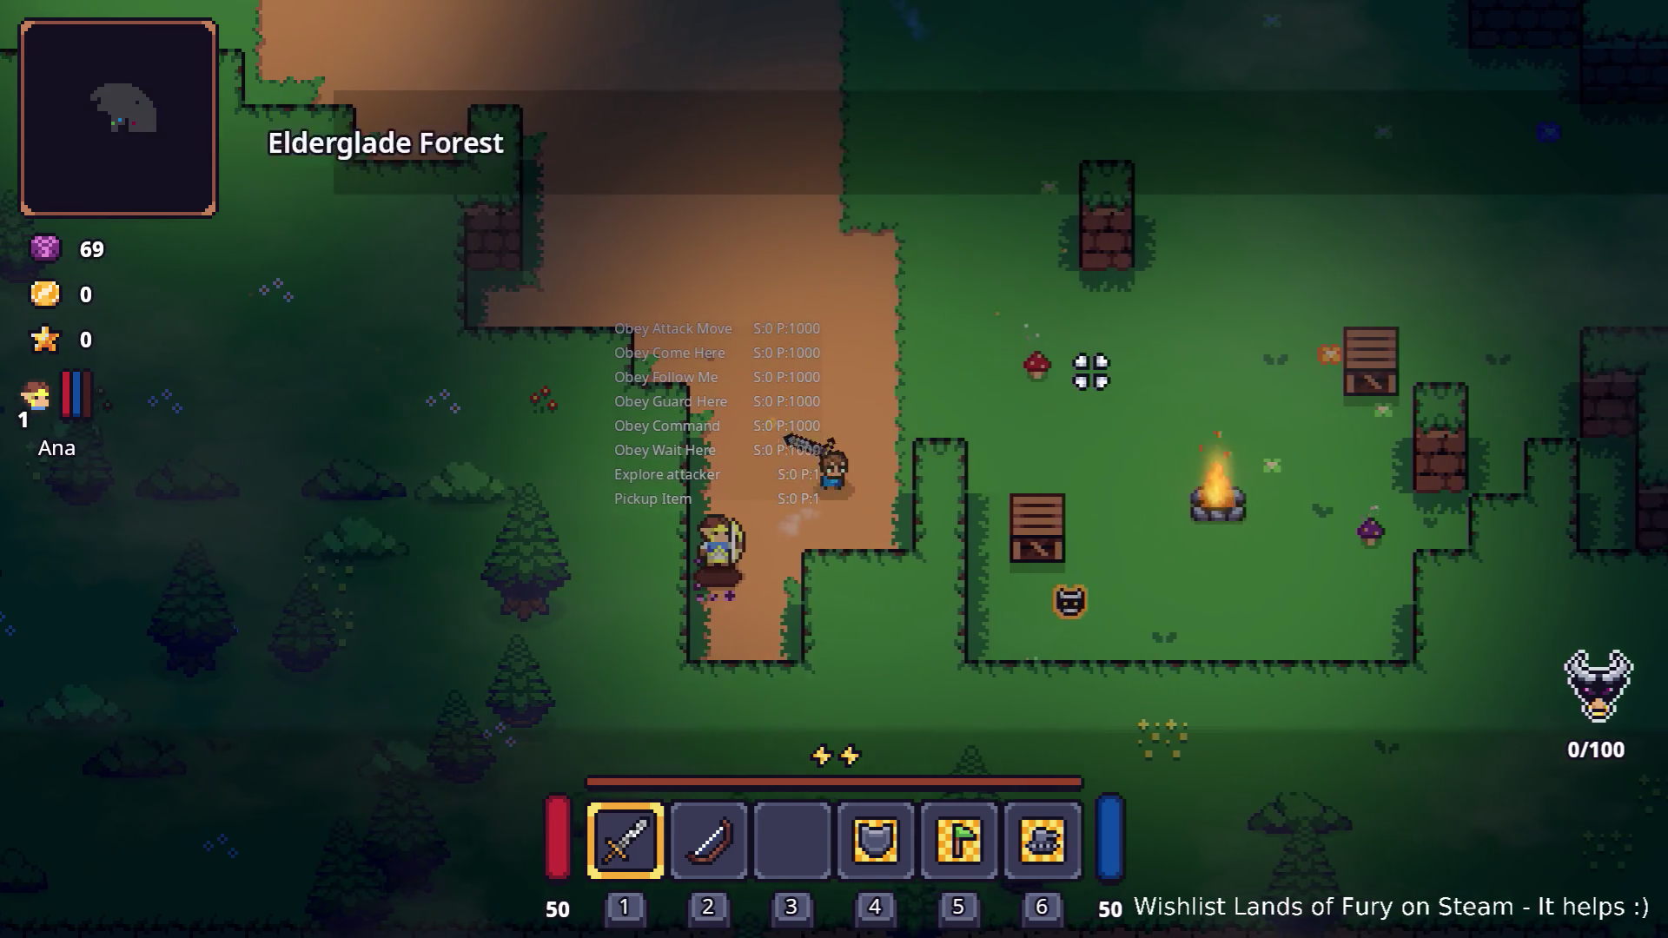
key("d")
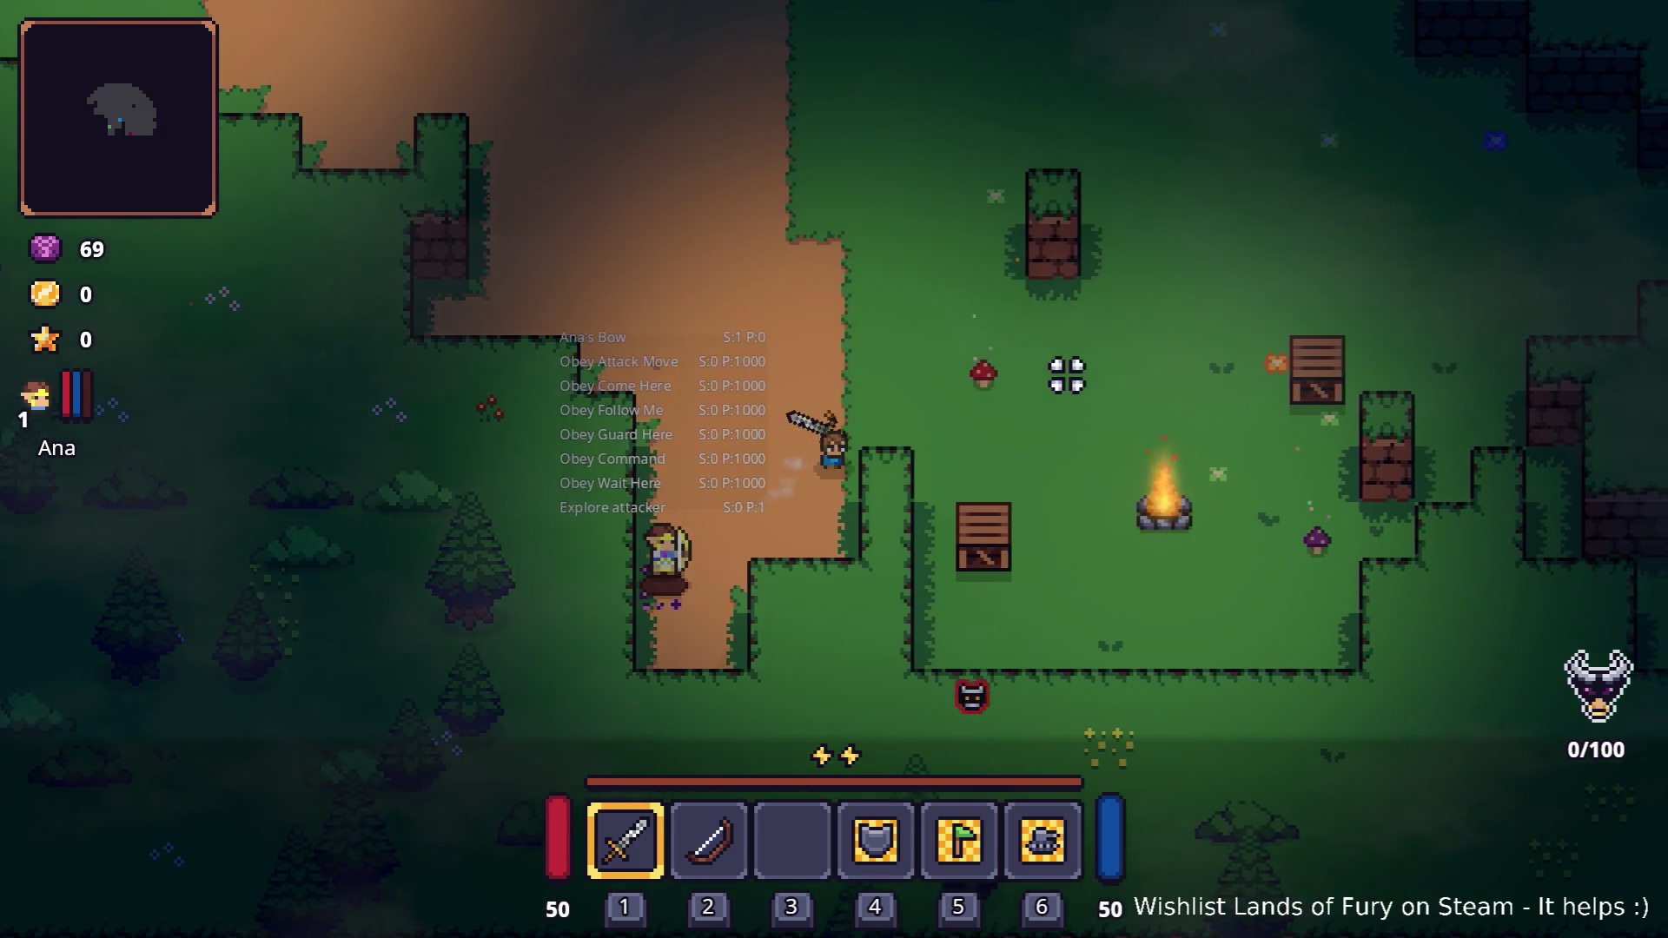
left_click(959, 504)
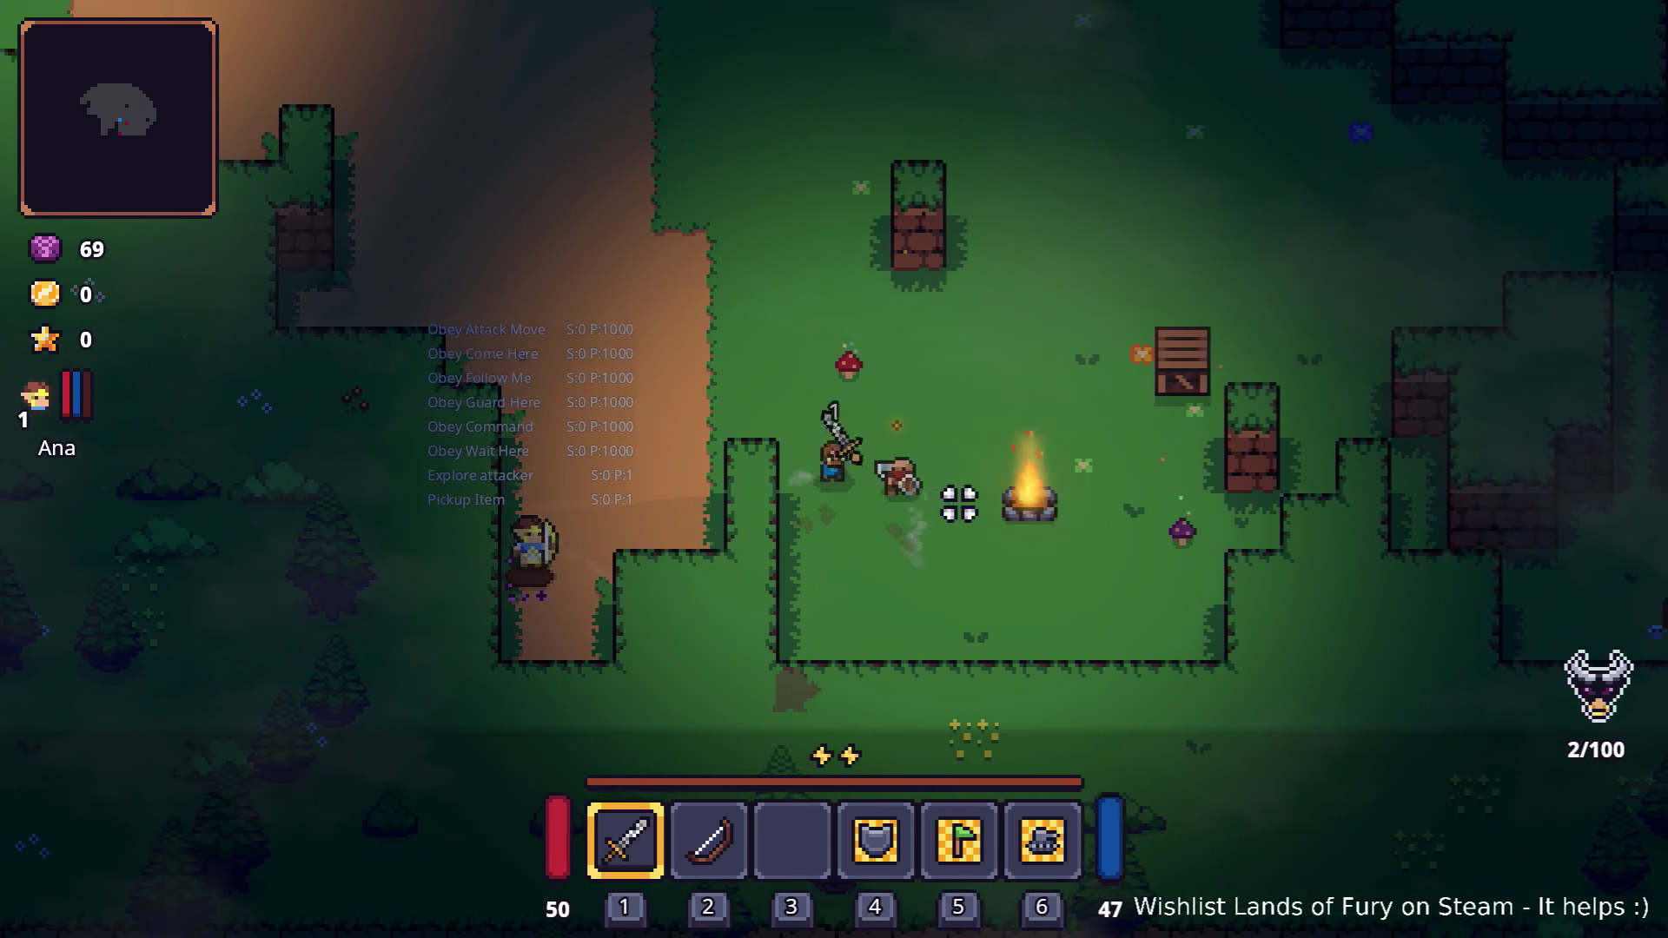
key("d")
left_click(955, 487)
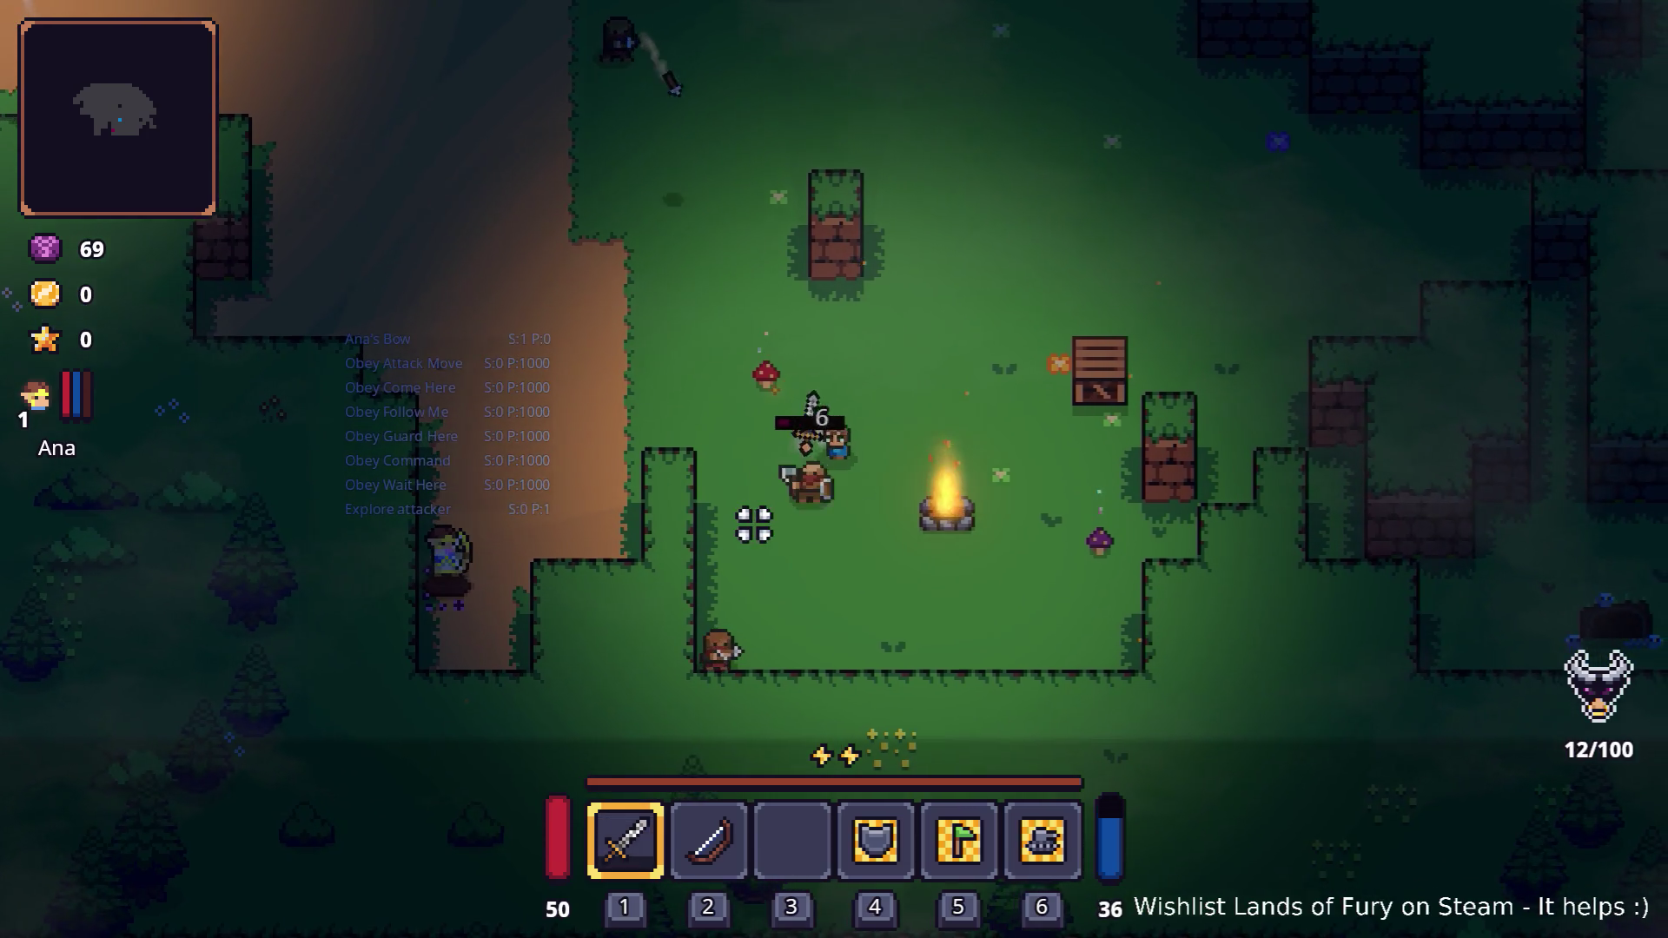
key("s+a")
left_click(753, 524)
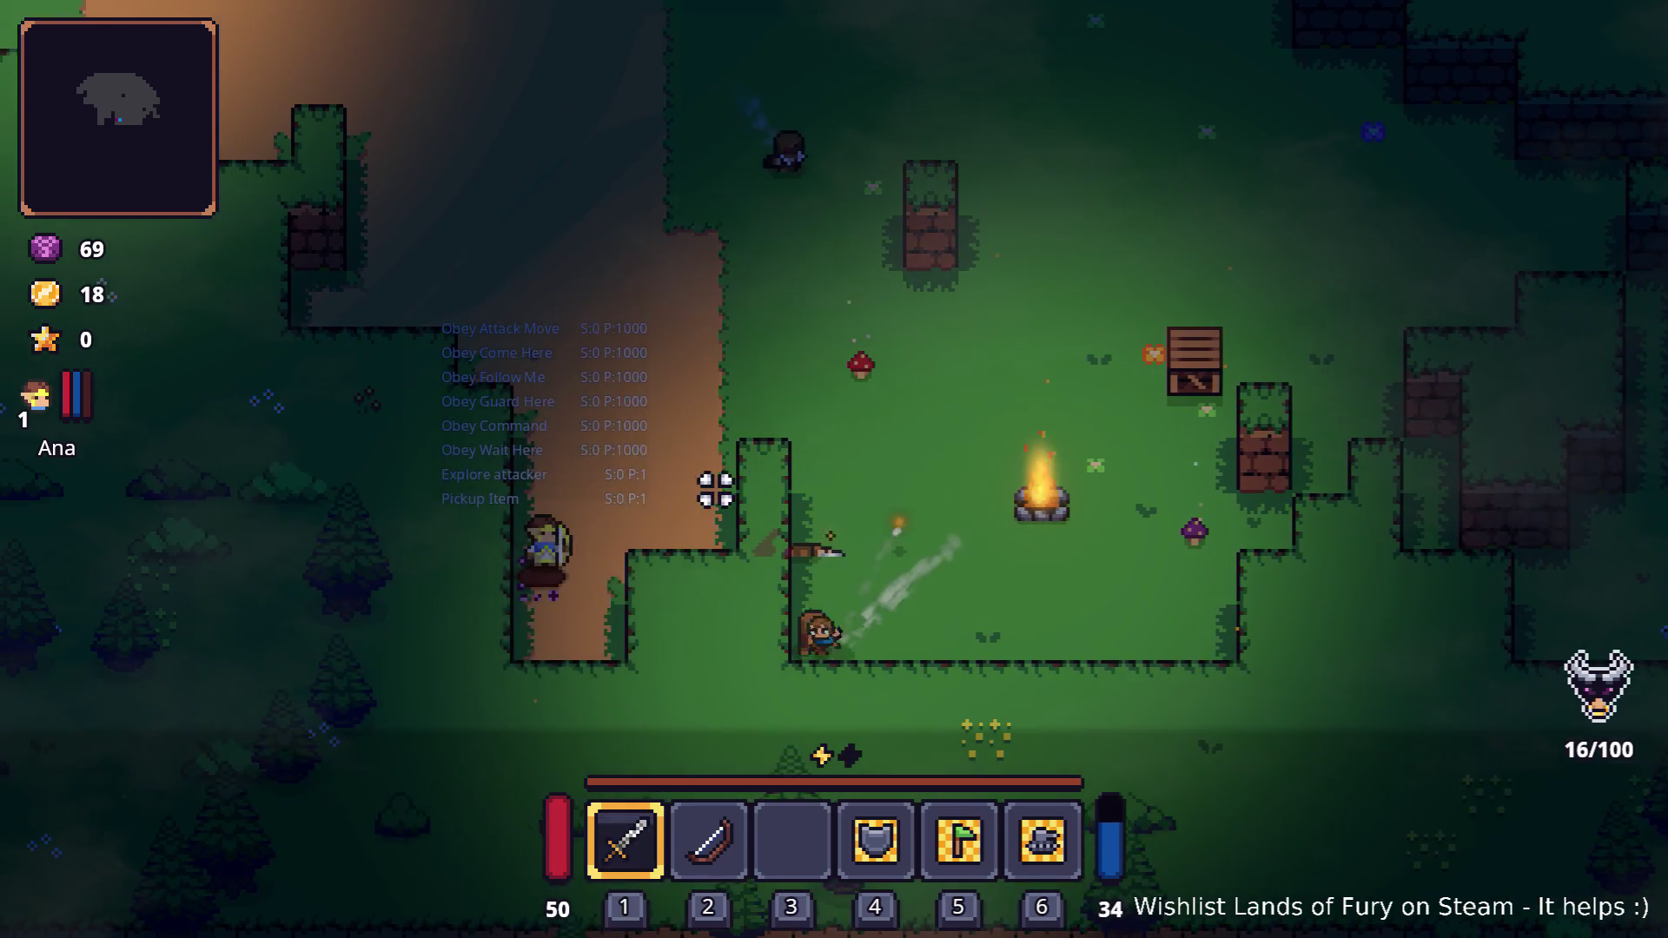
left_click(719, 488)
left_click(700, 513)
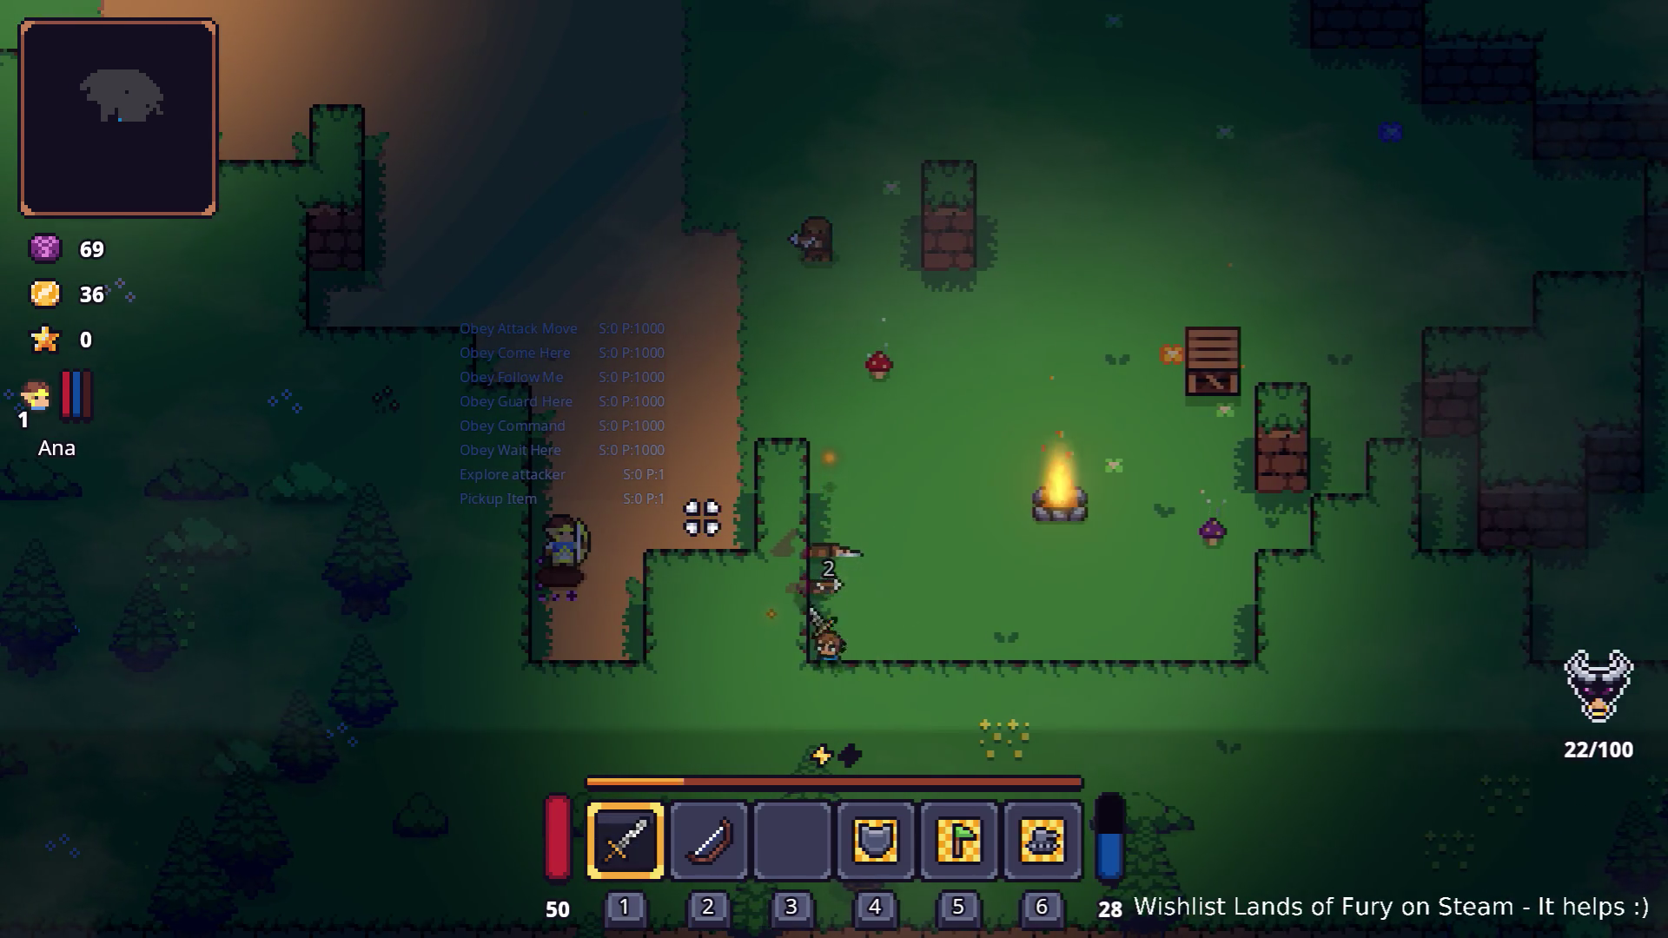
key("d")
left_click(979, 373)
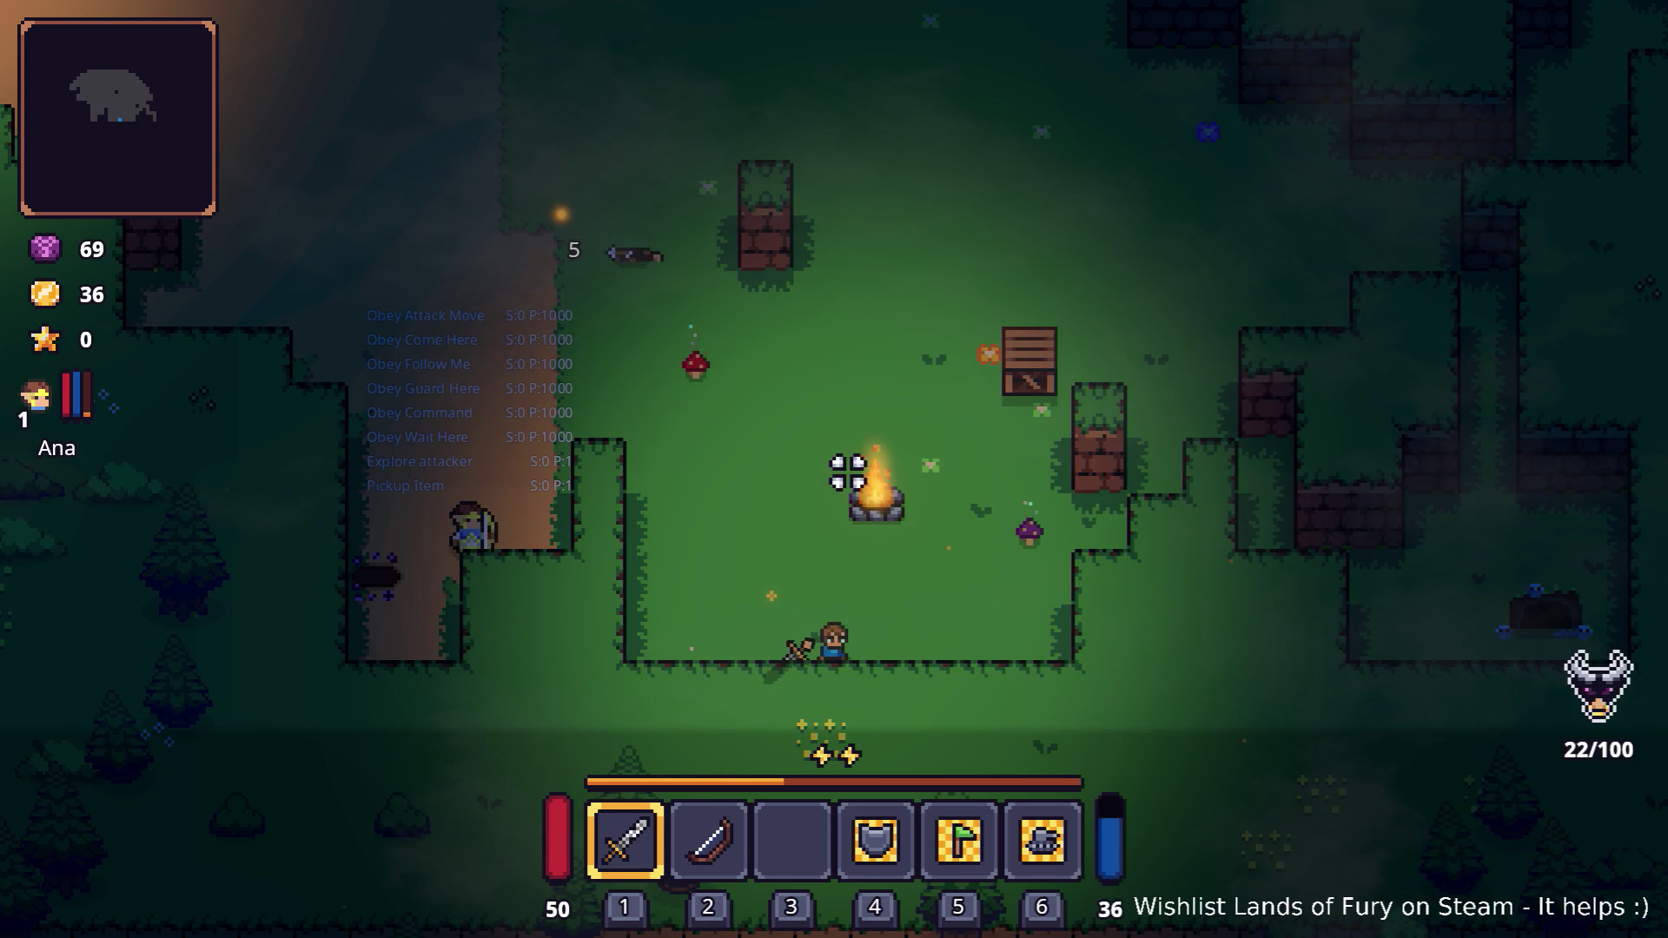
Pick up the burning stick, then fell a tree in the tall grass so it drops an apple
key("w+d")
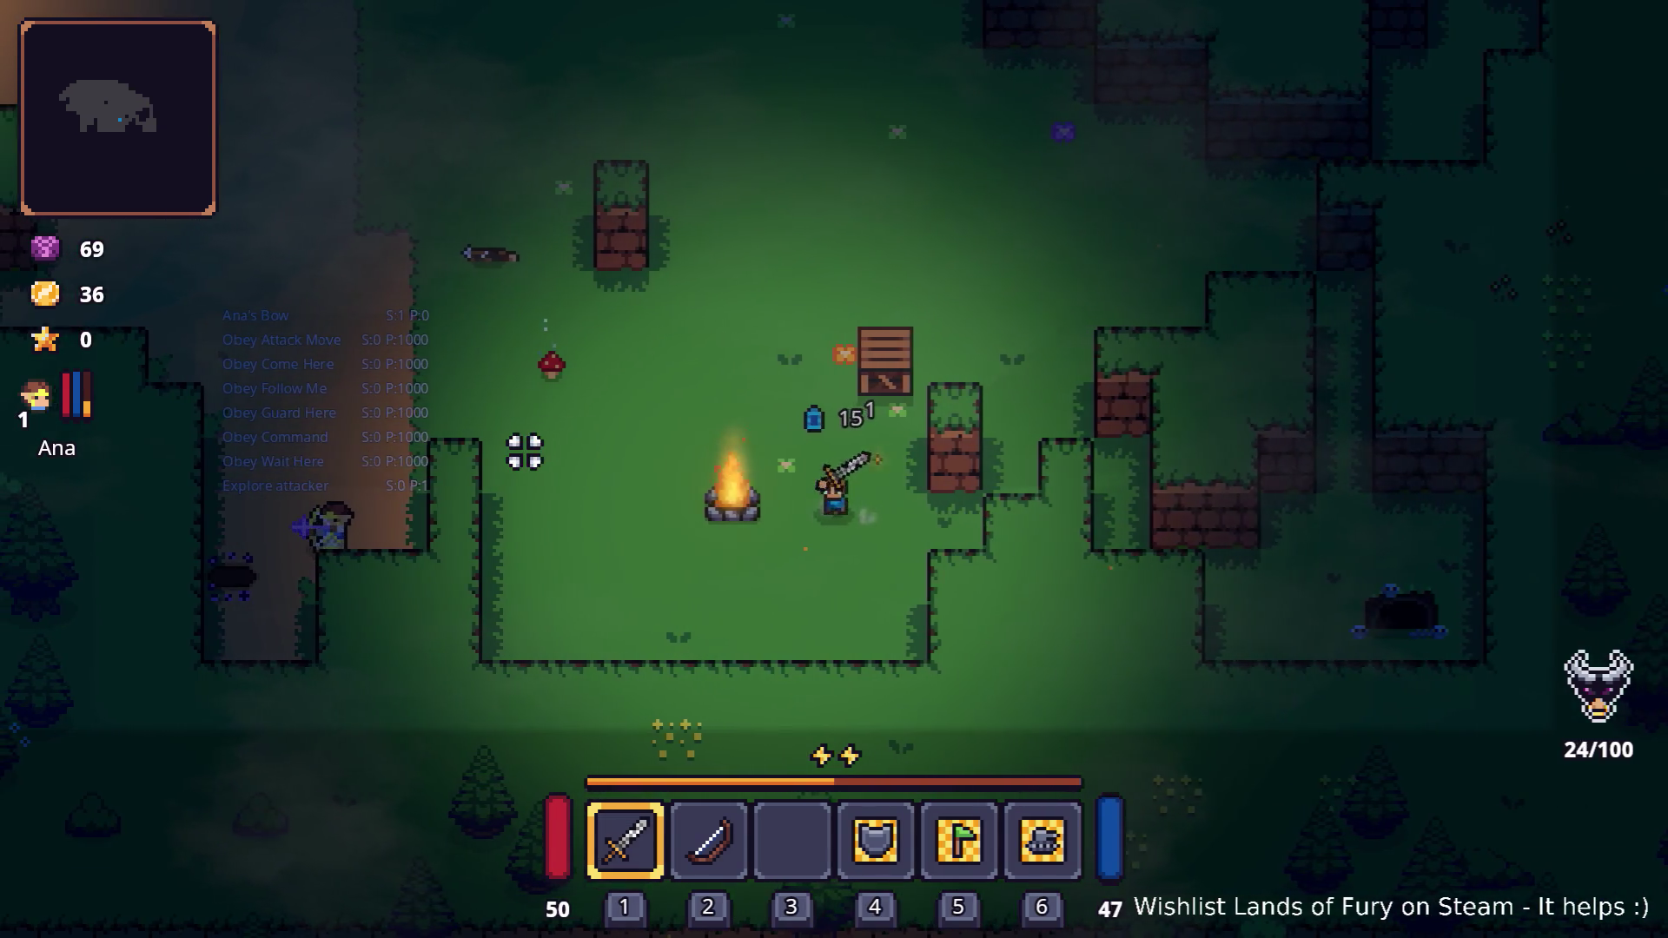
key("w+a")
left_click(875, 391)
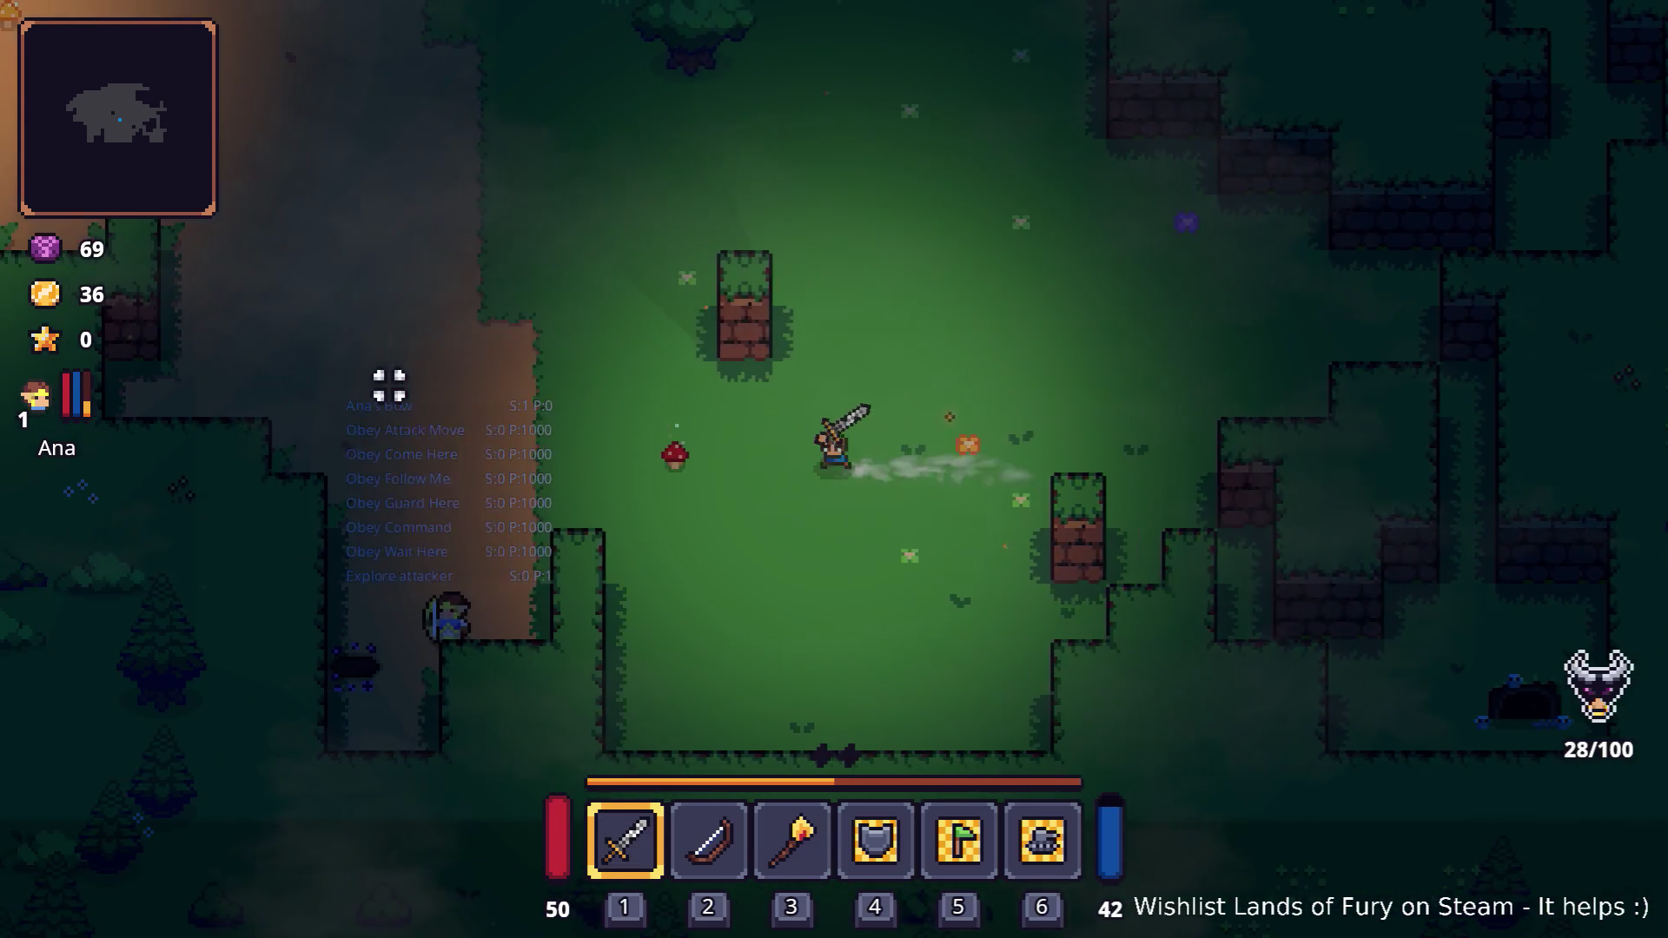
key("w+a")
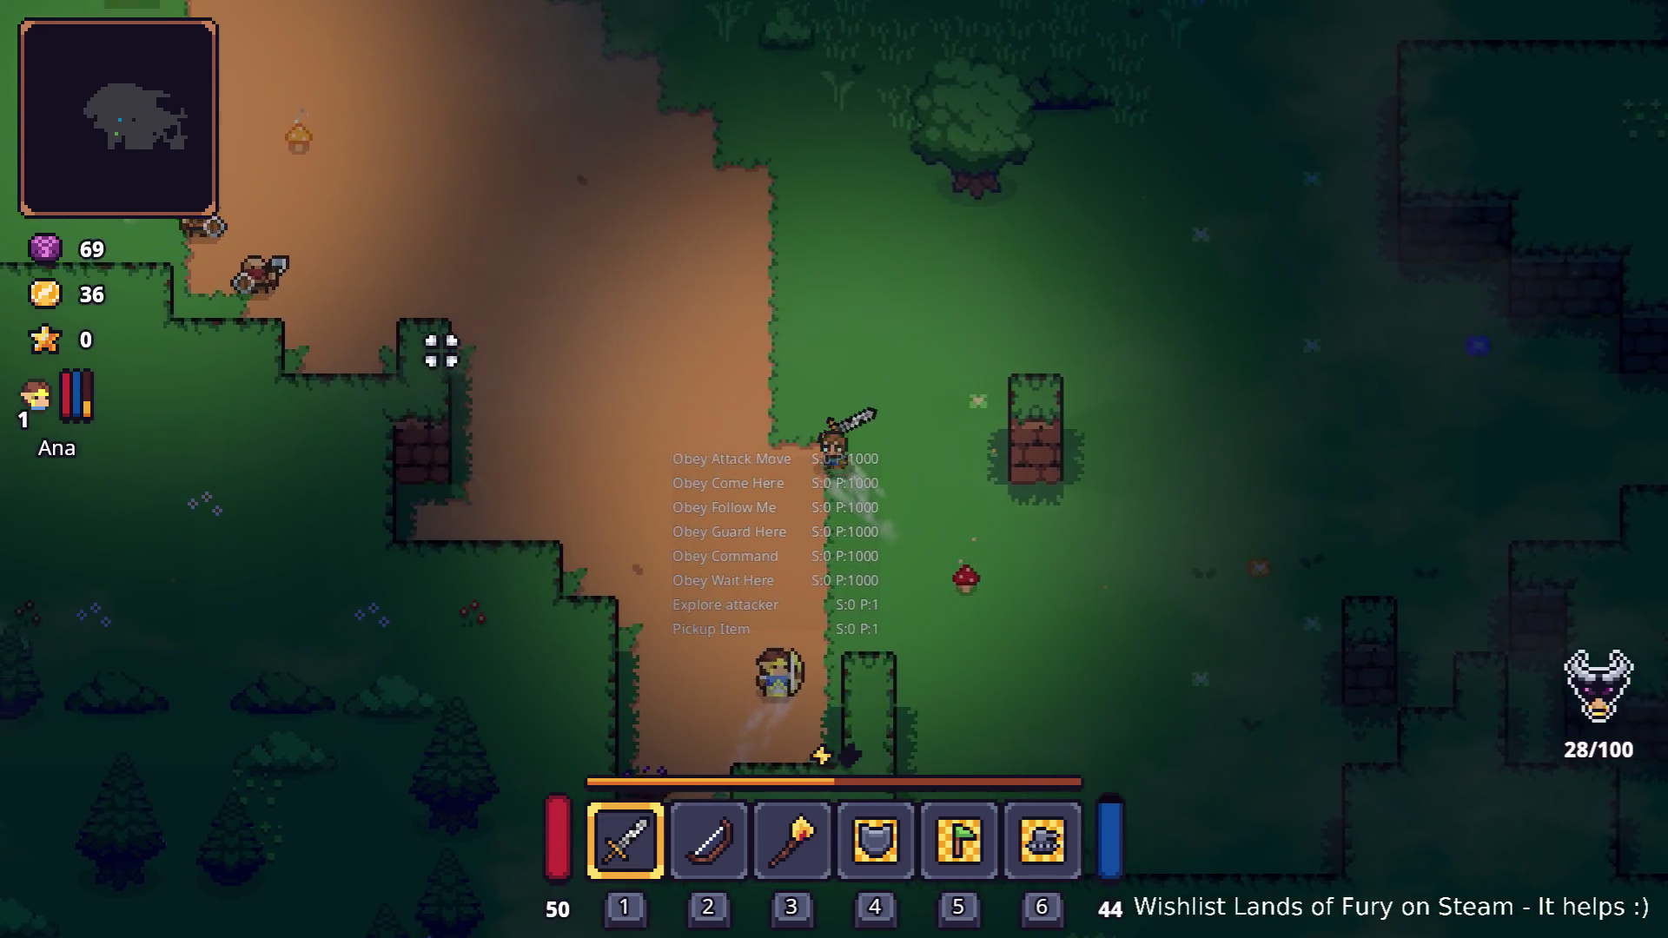
key("w+d")
left_click(959, 306)
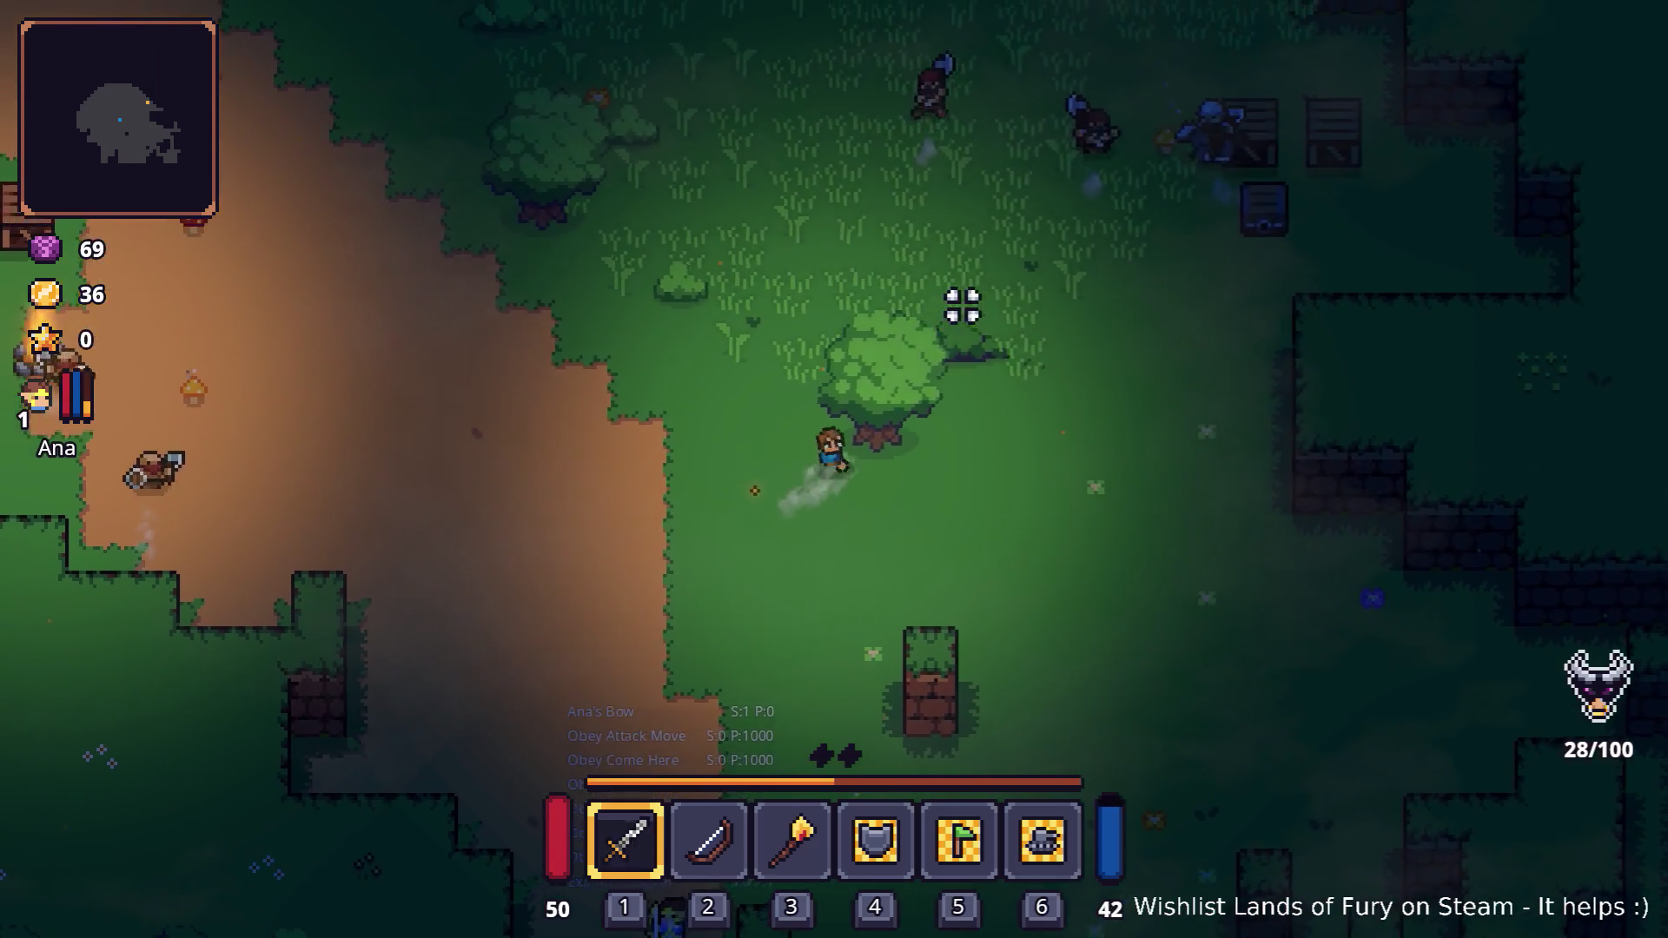
left_click(960, 306)
left_click(959, 305)
Walk back left along the grass edge and kill the bandit near the campfire
key("s+a")
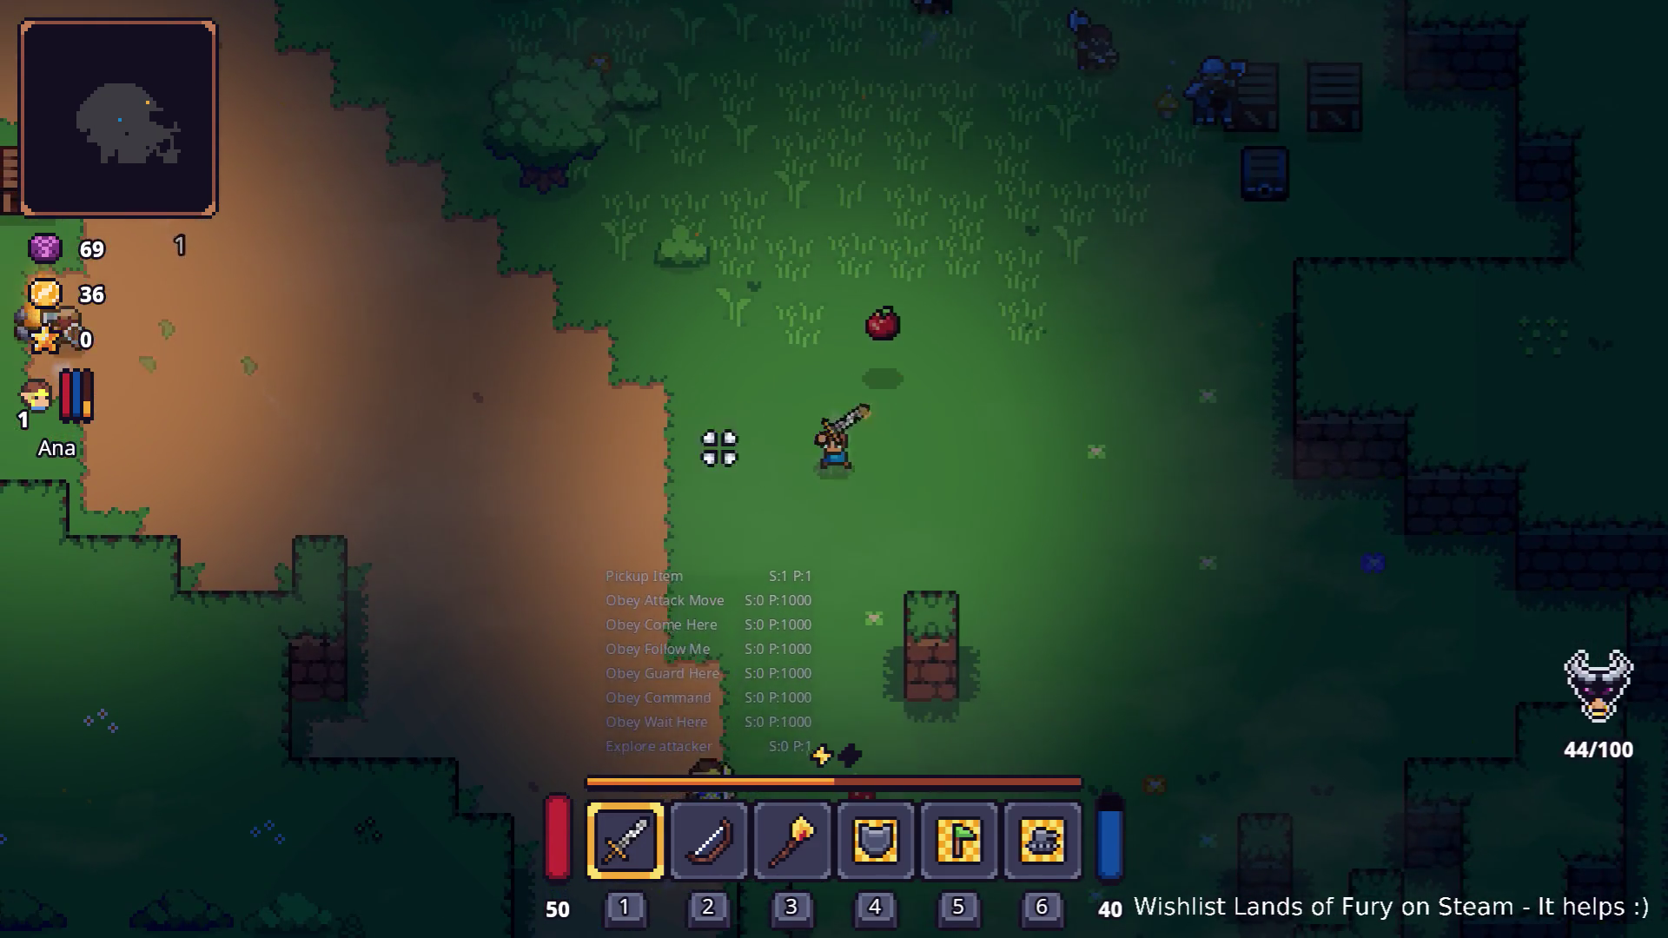
key("w+a")
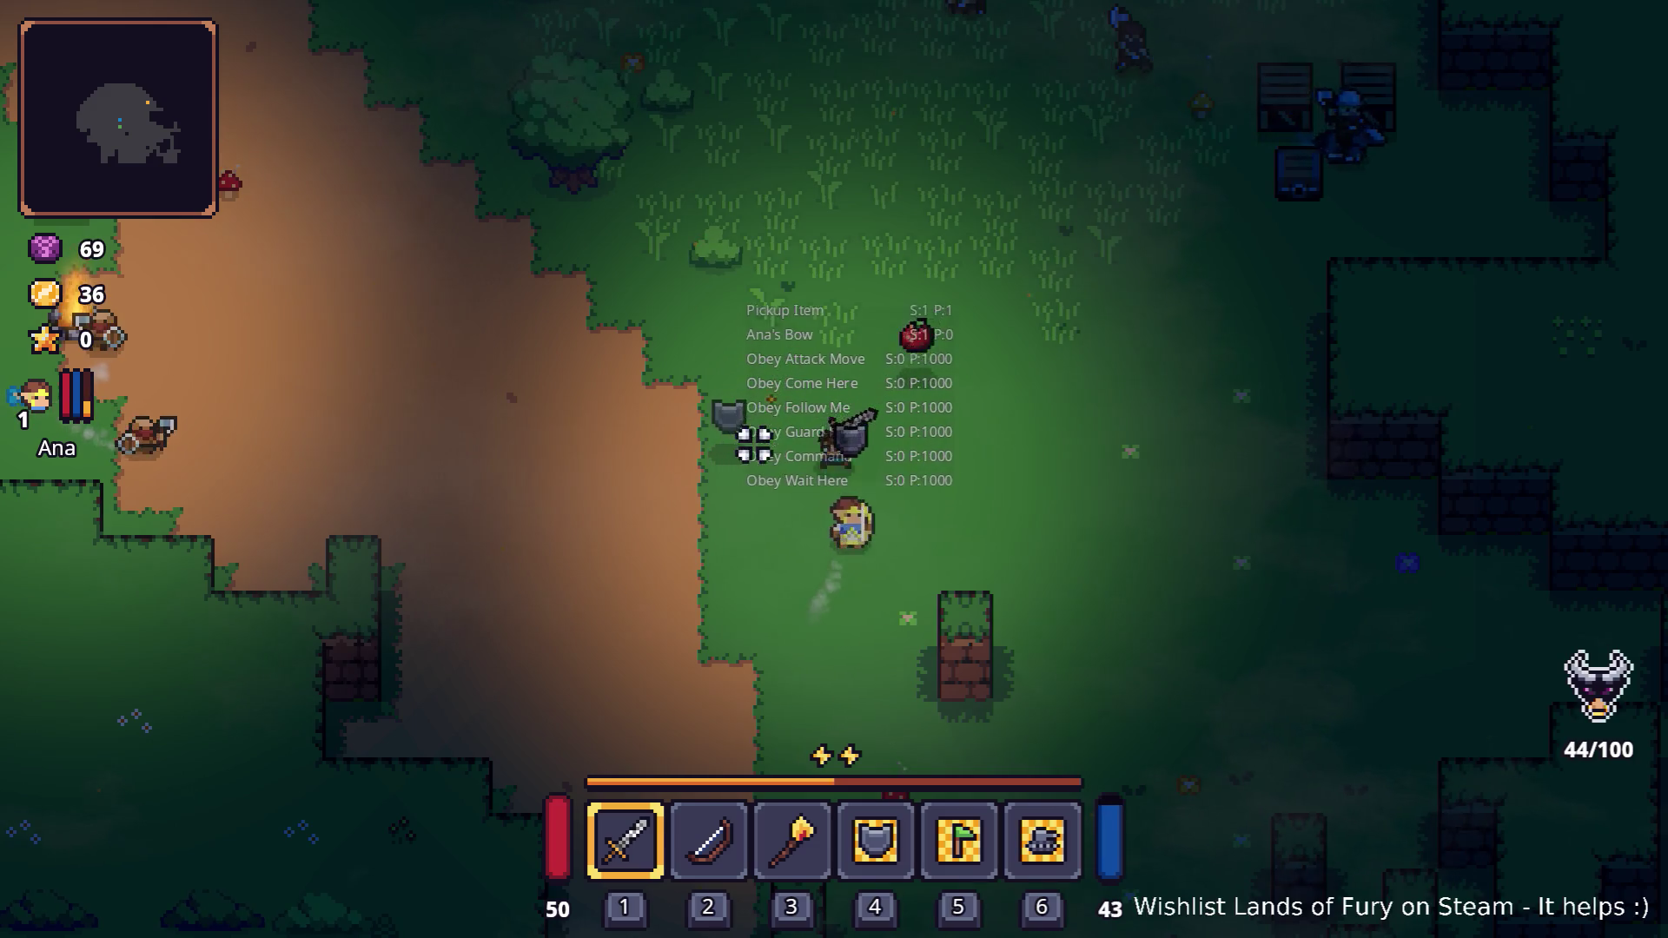
key("a")
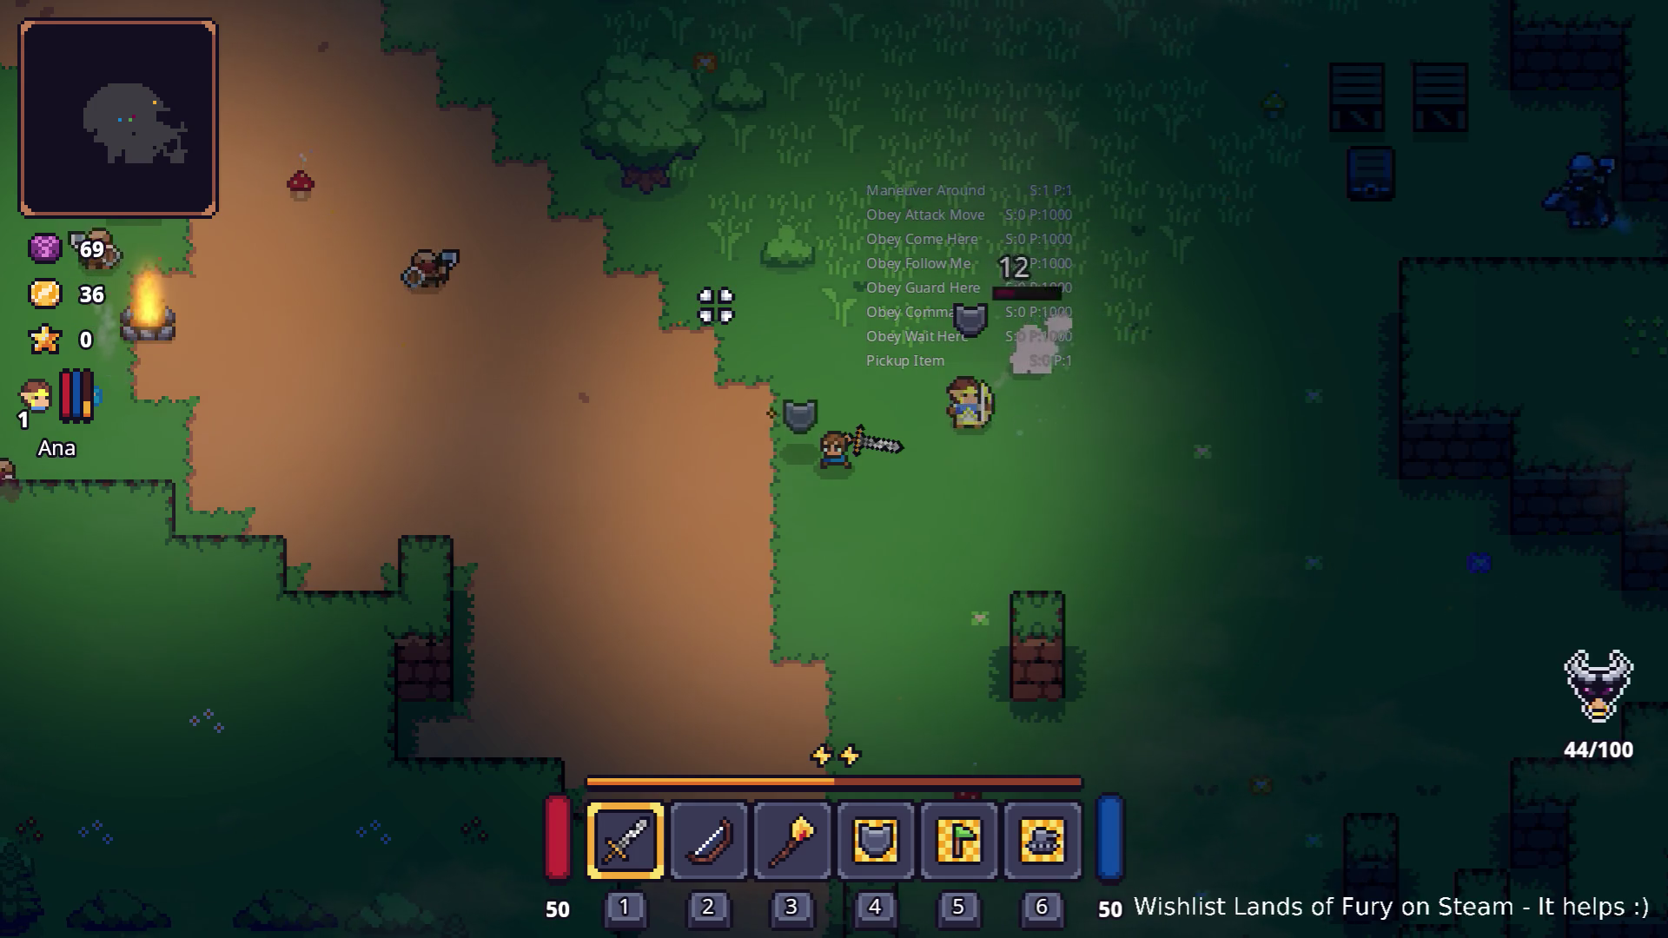
key("w+d")
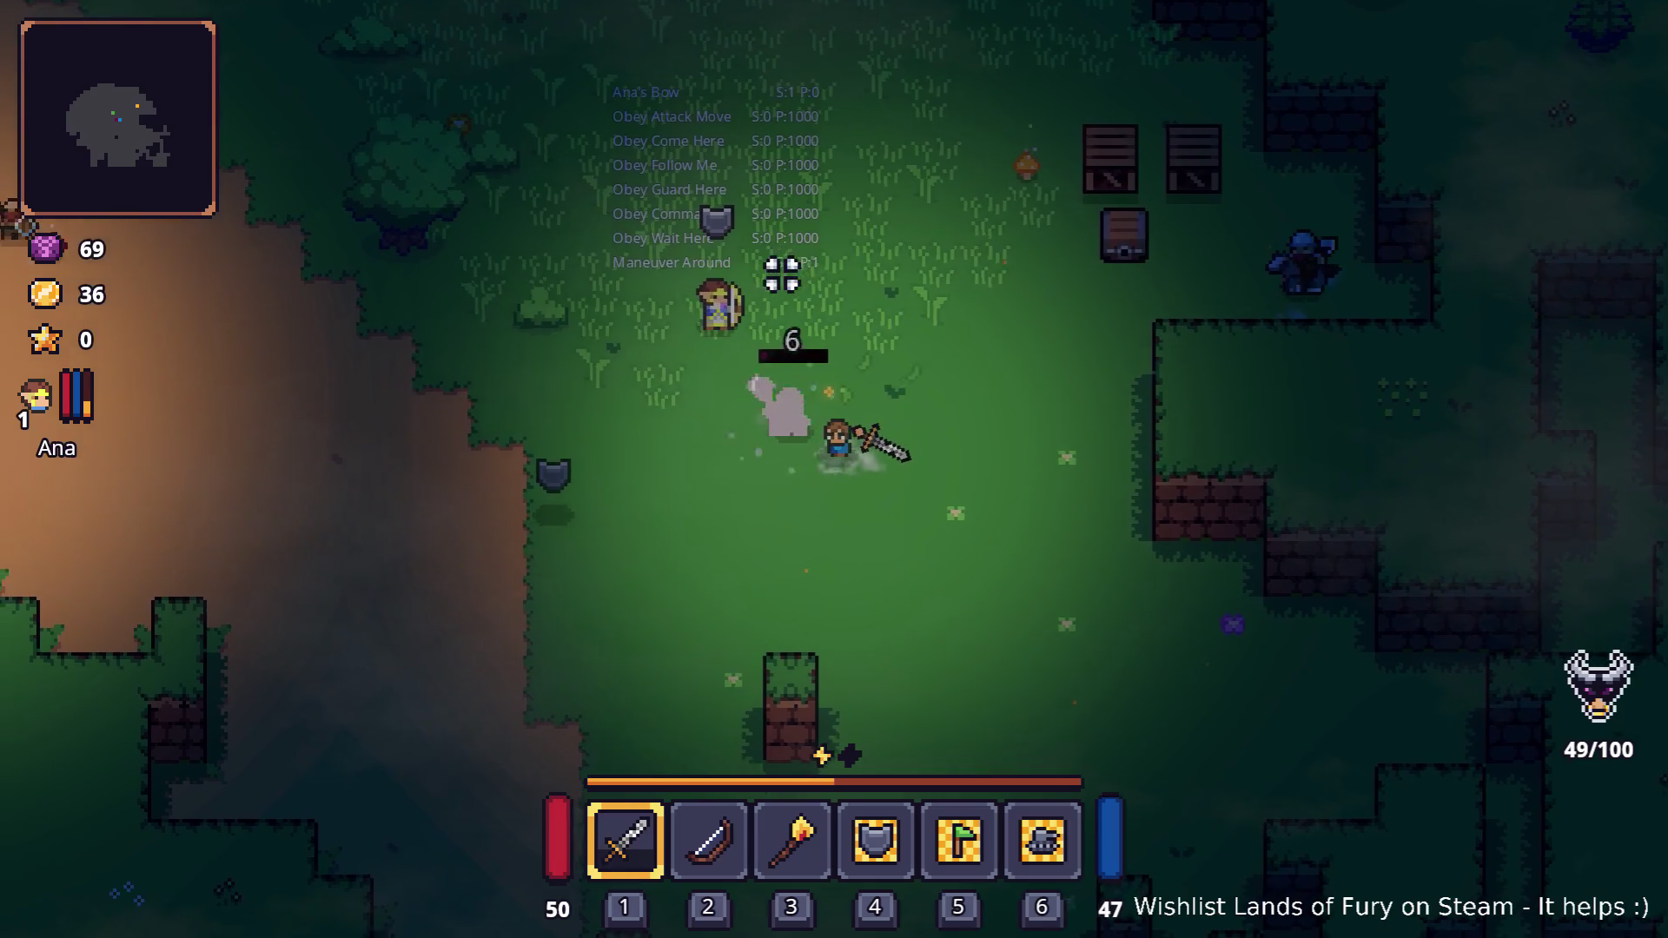
key("a")
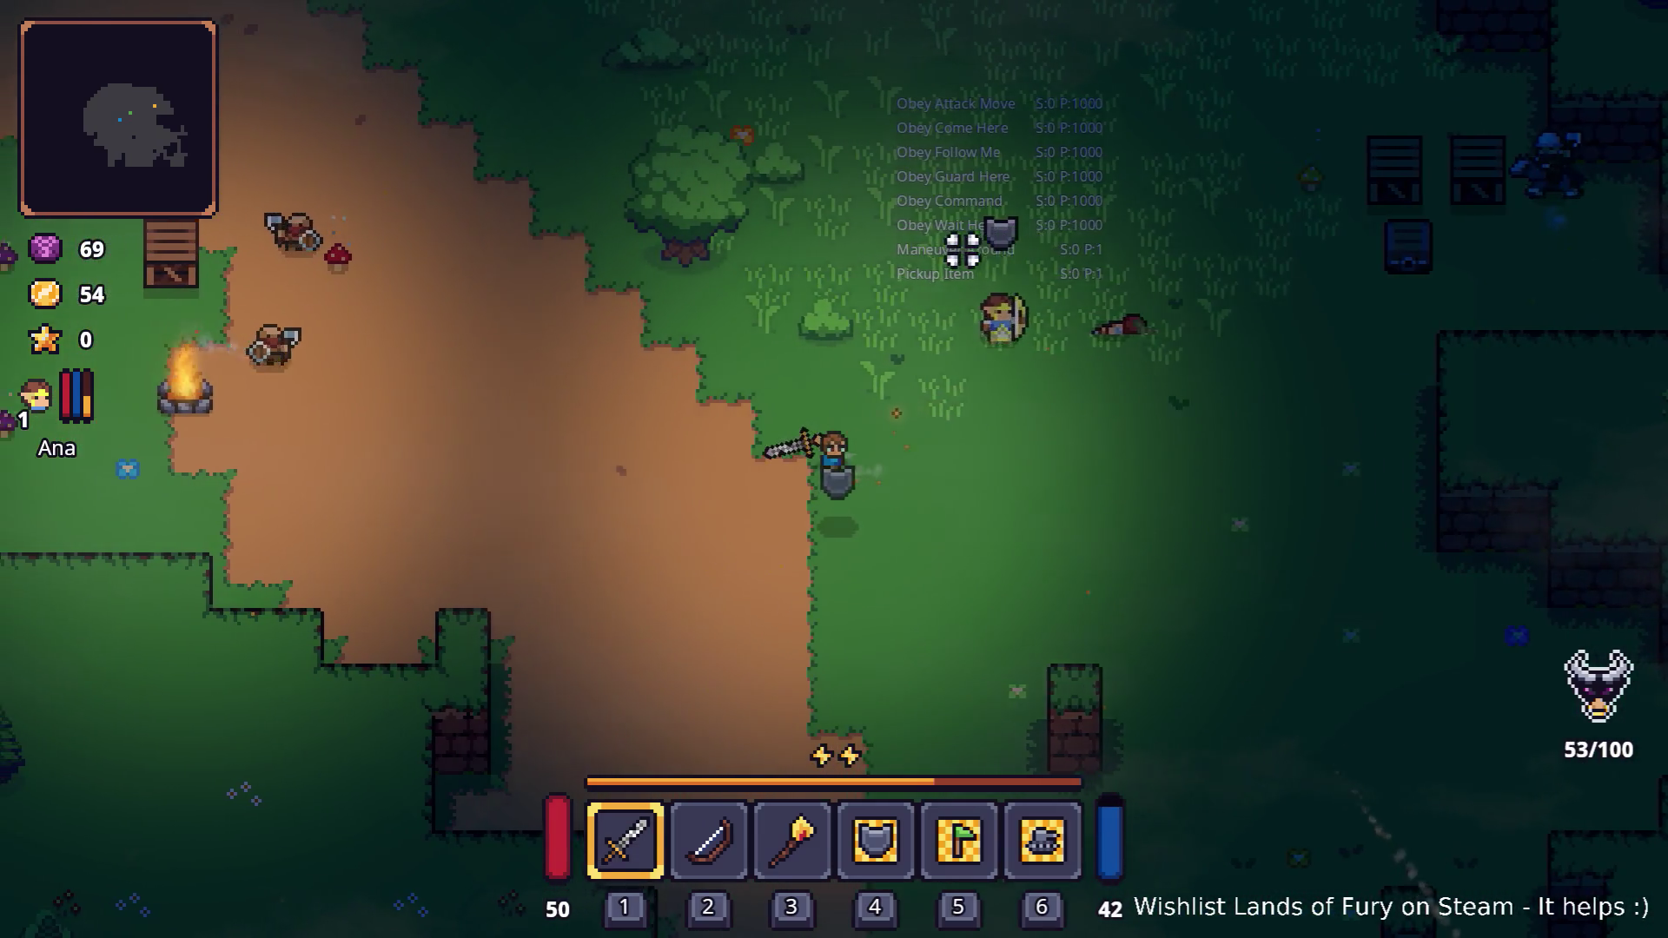
key("a")
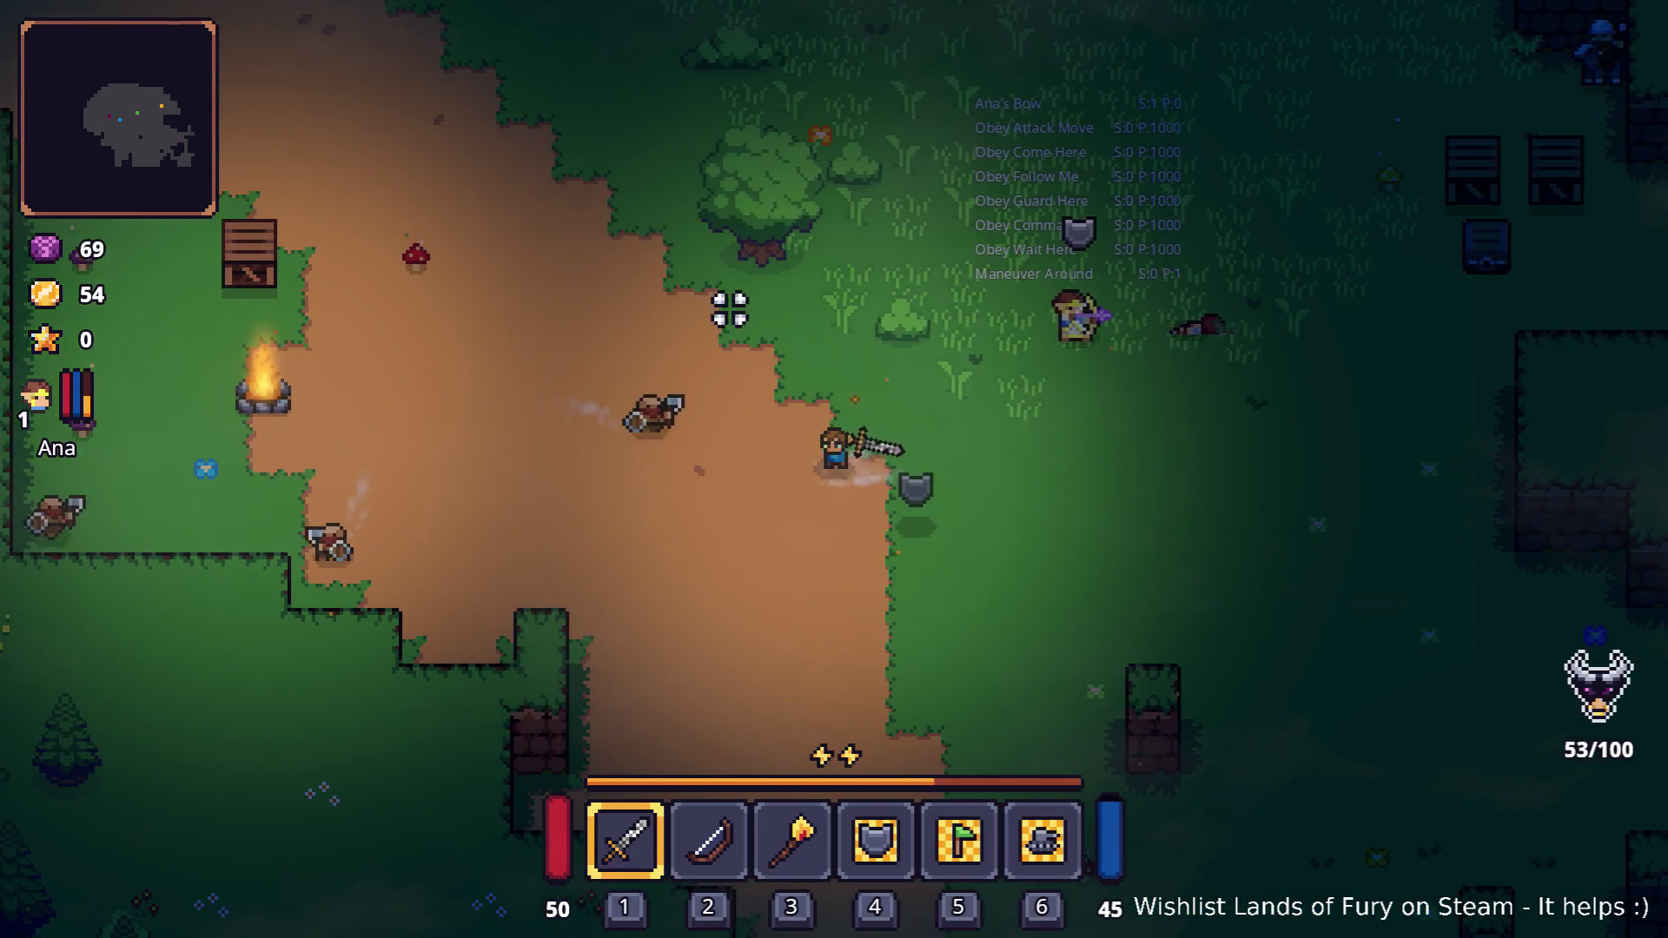
left_click(695, 318)
key("d")
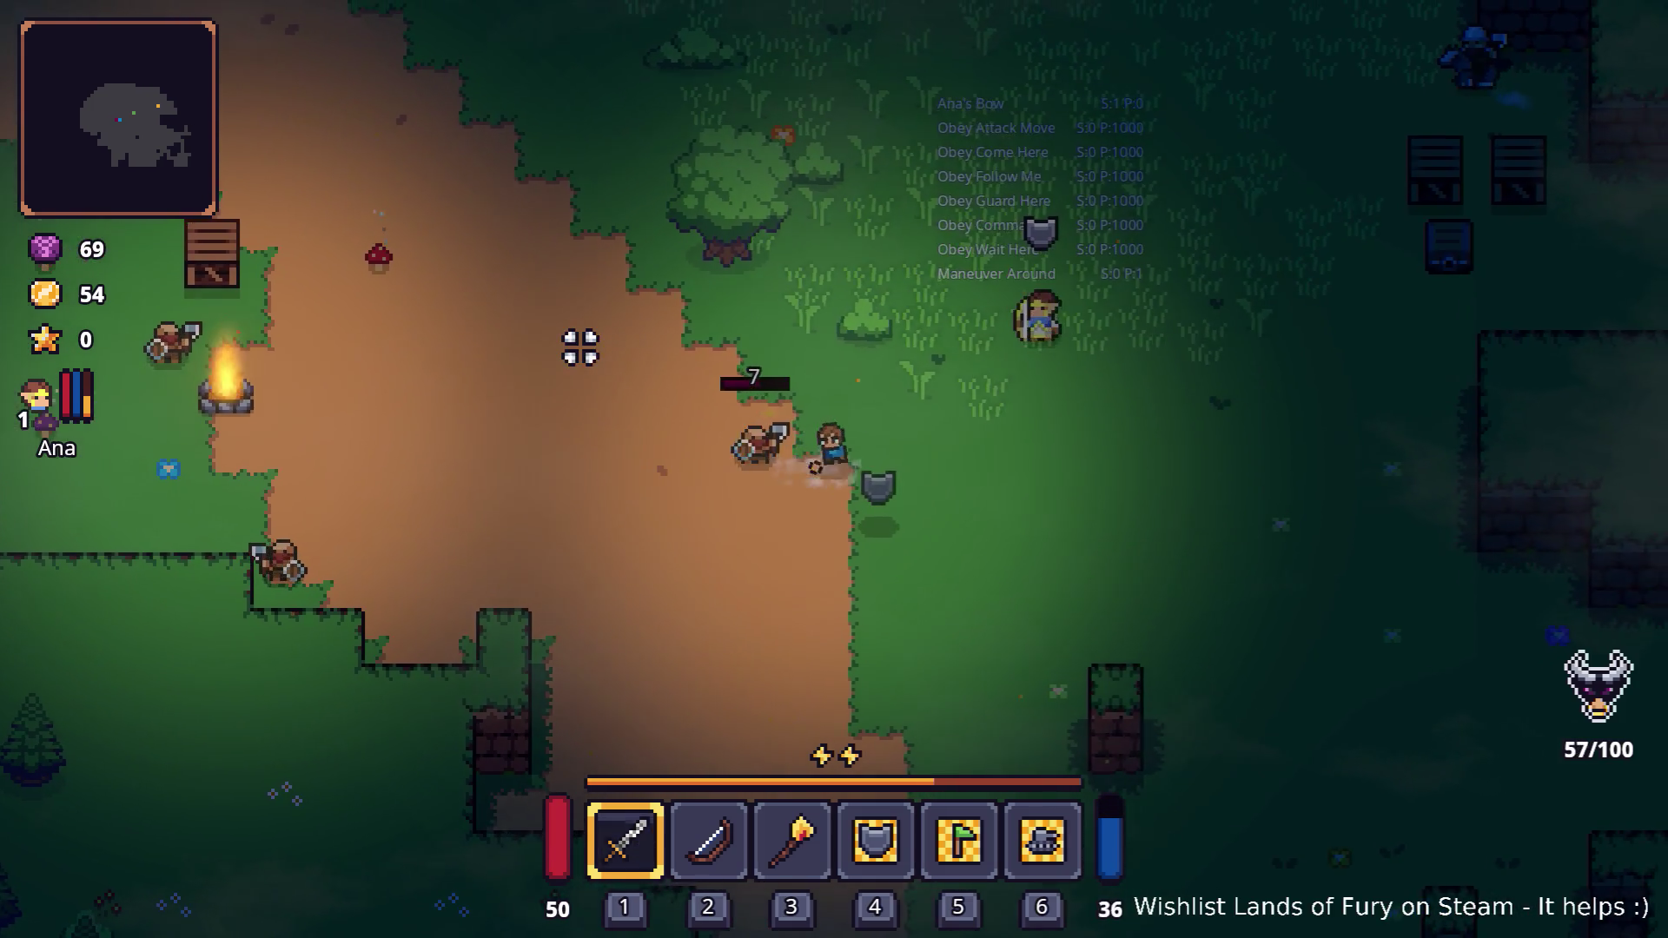
left_click(608, 339)
Equip the bow with key 2 and shoot at the next bandit
key("w")
key("d")
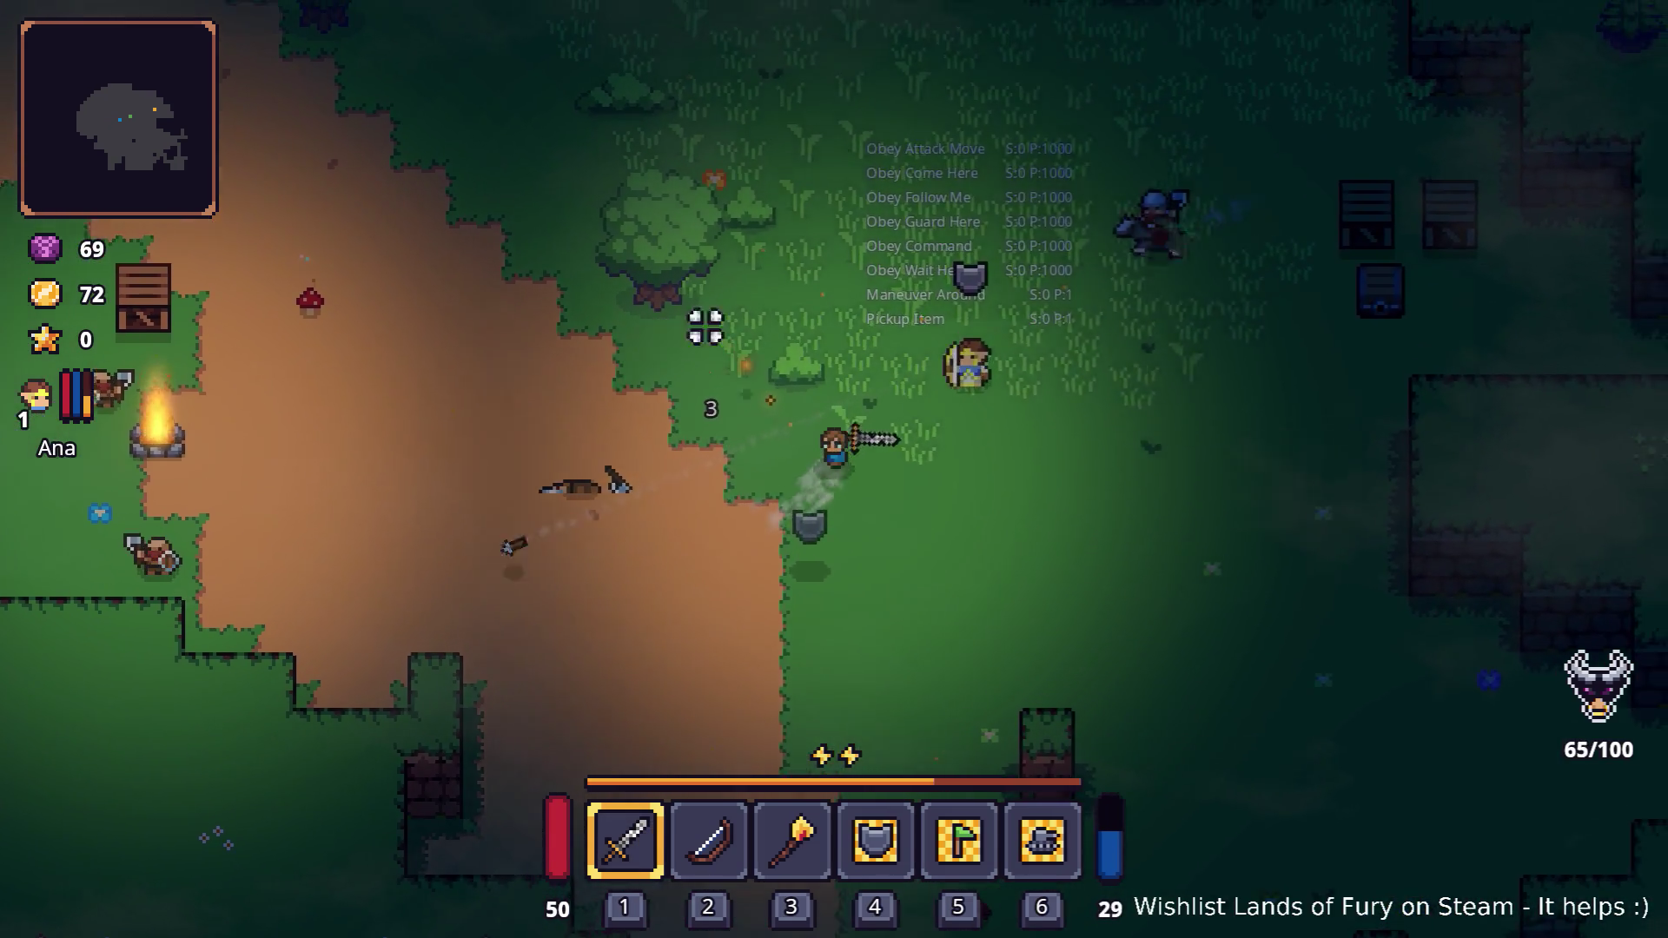
key("2")
key("w")
key("d")
left_click(737, 385)
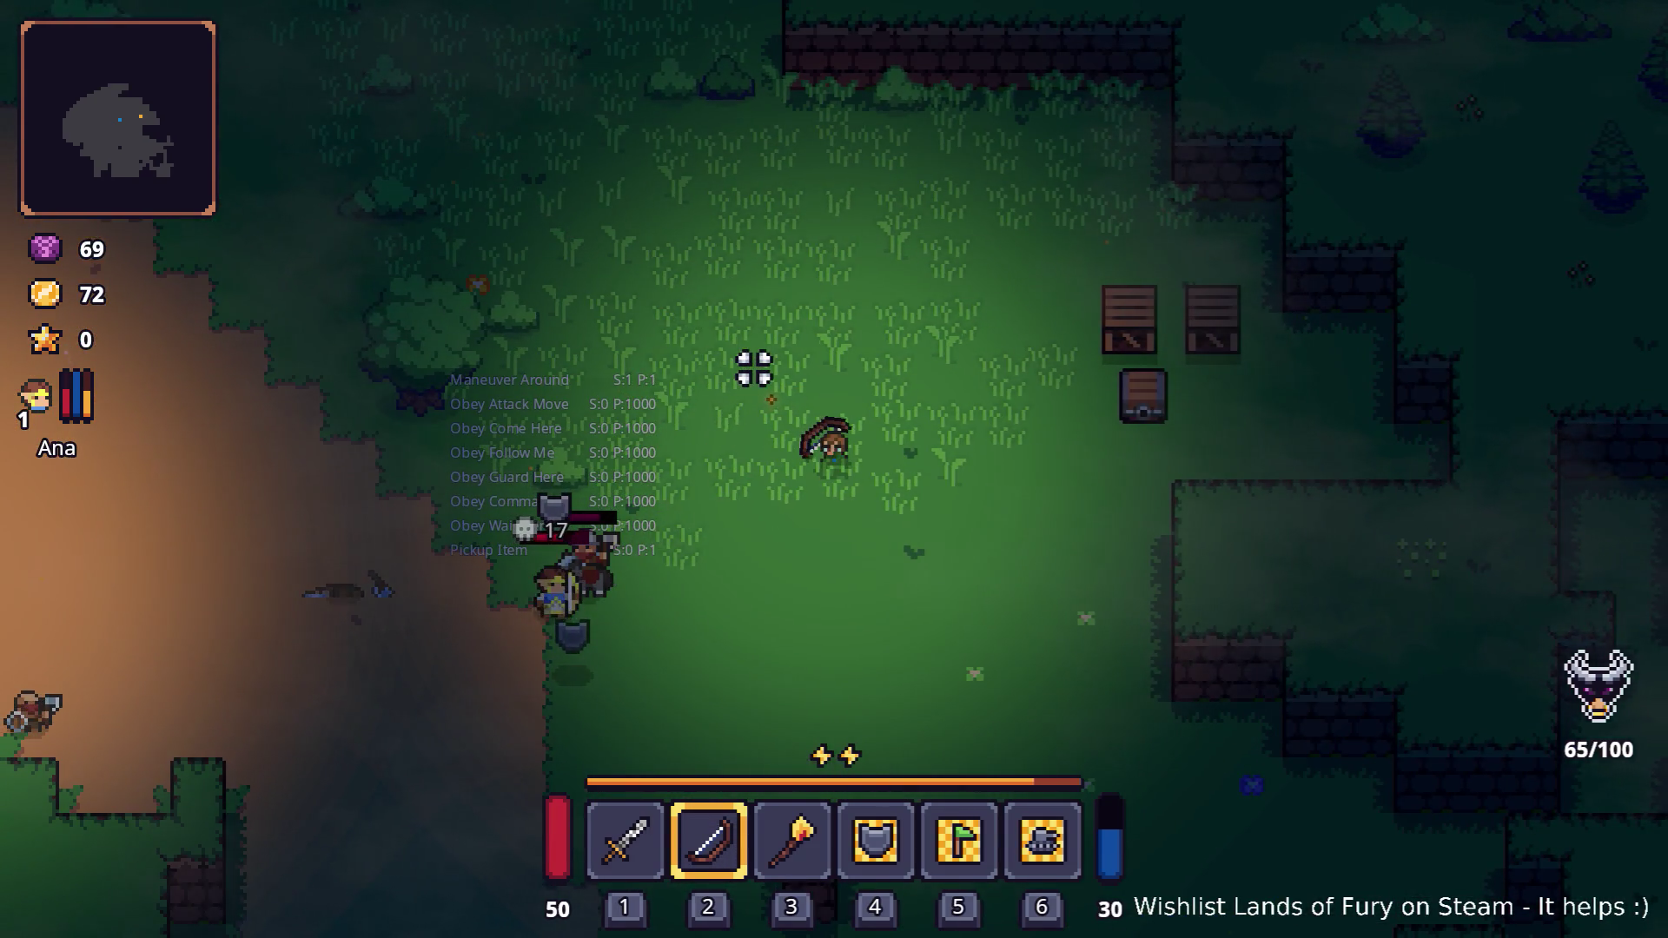
Switch back to the sword with key 1 and kill the bandit for gold and XP
key("a")
key("s")
key("1")
left_click(643, 483)
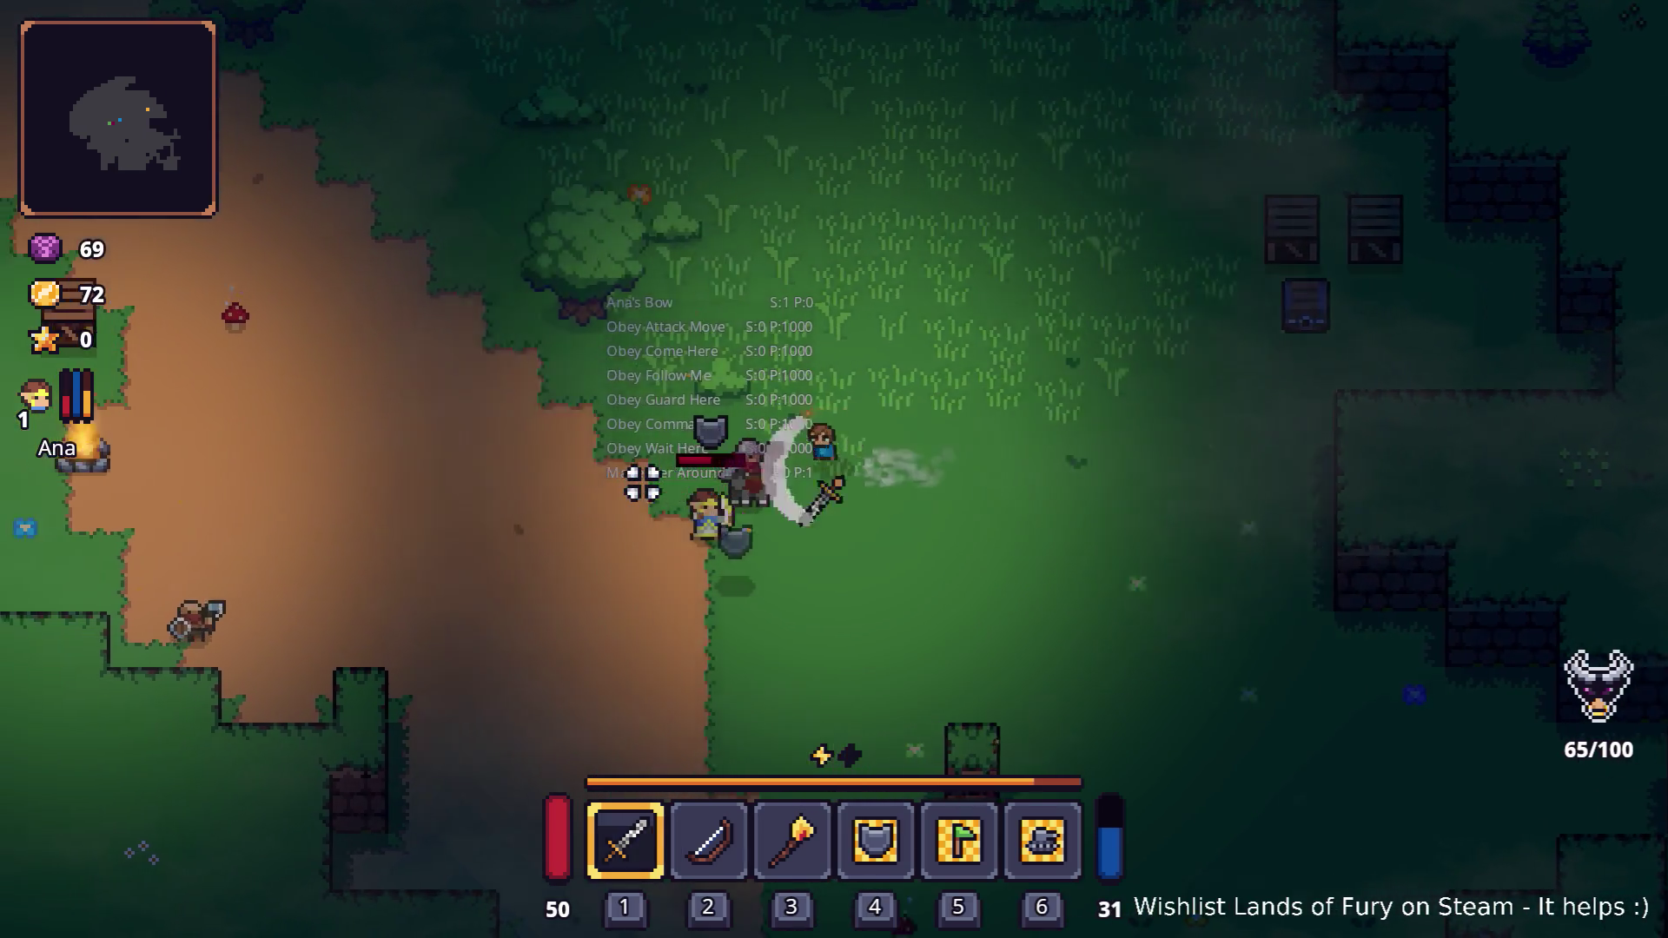
left_click(735, 483)
left_click(935, 489)
left_click(804, 484)
left_click(761, 500)
left_click(763, 492)
left_click(749, 484)
Kill the following bandit with repeated sword strikes
key("a")
key("w")
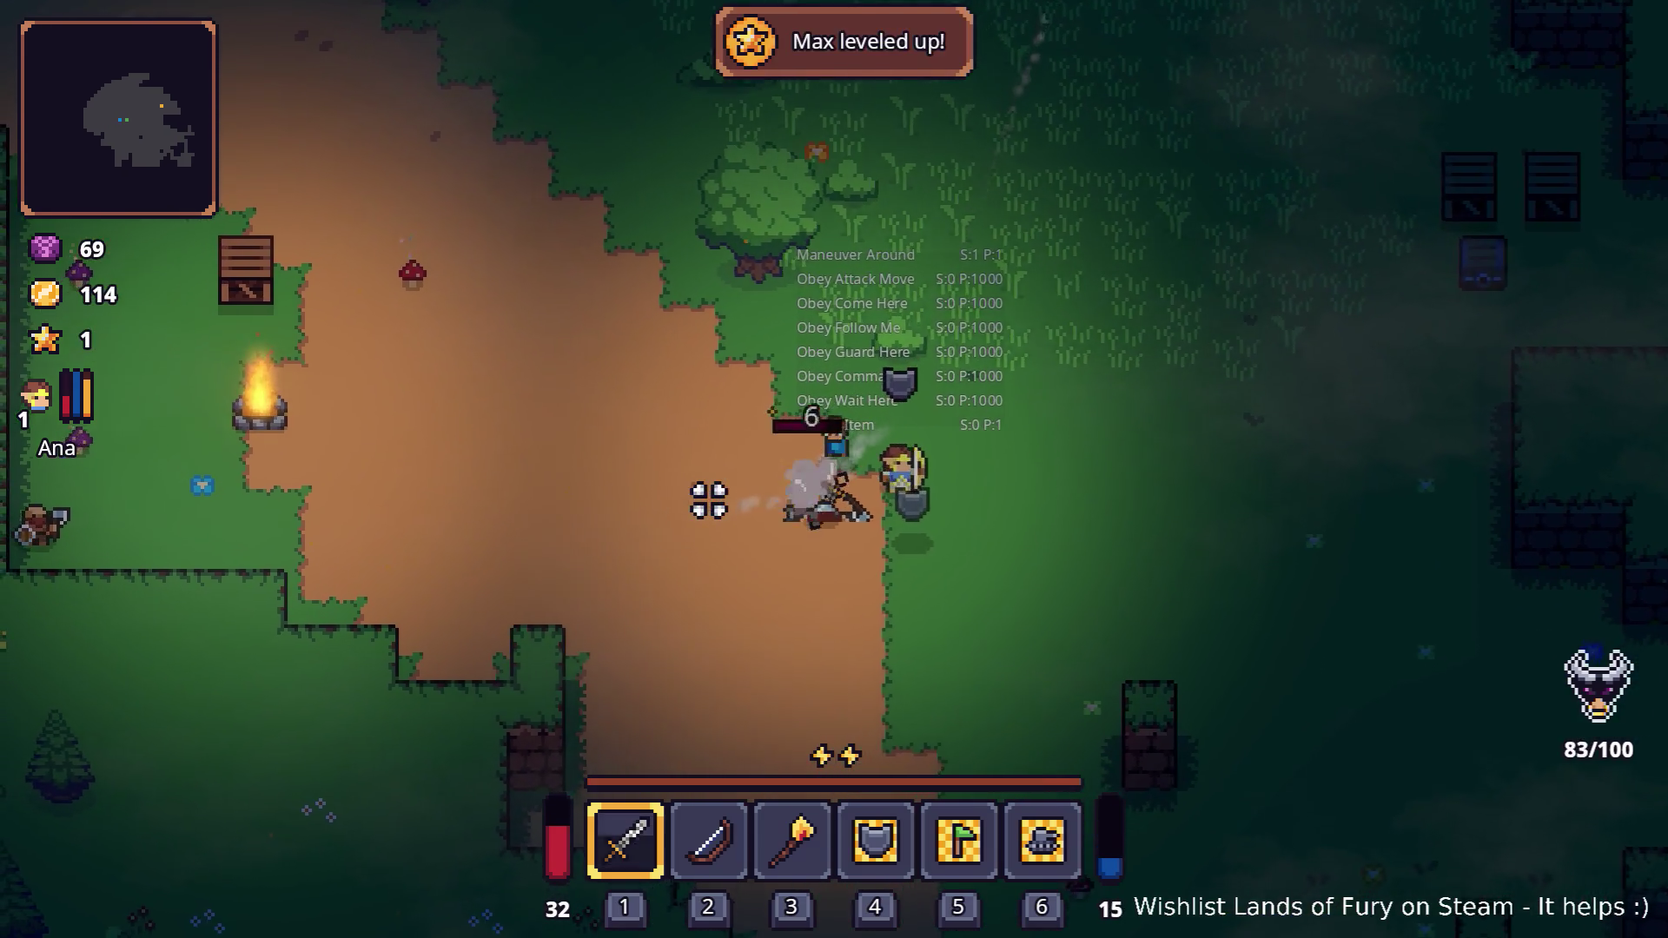
left_click(737, 500)
left_click(761, 501)
left_click(760, 504)
left_click(765, 509)
Walk past the companion and the campfire toward the crate area
key("a")
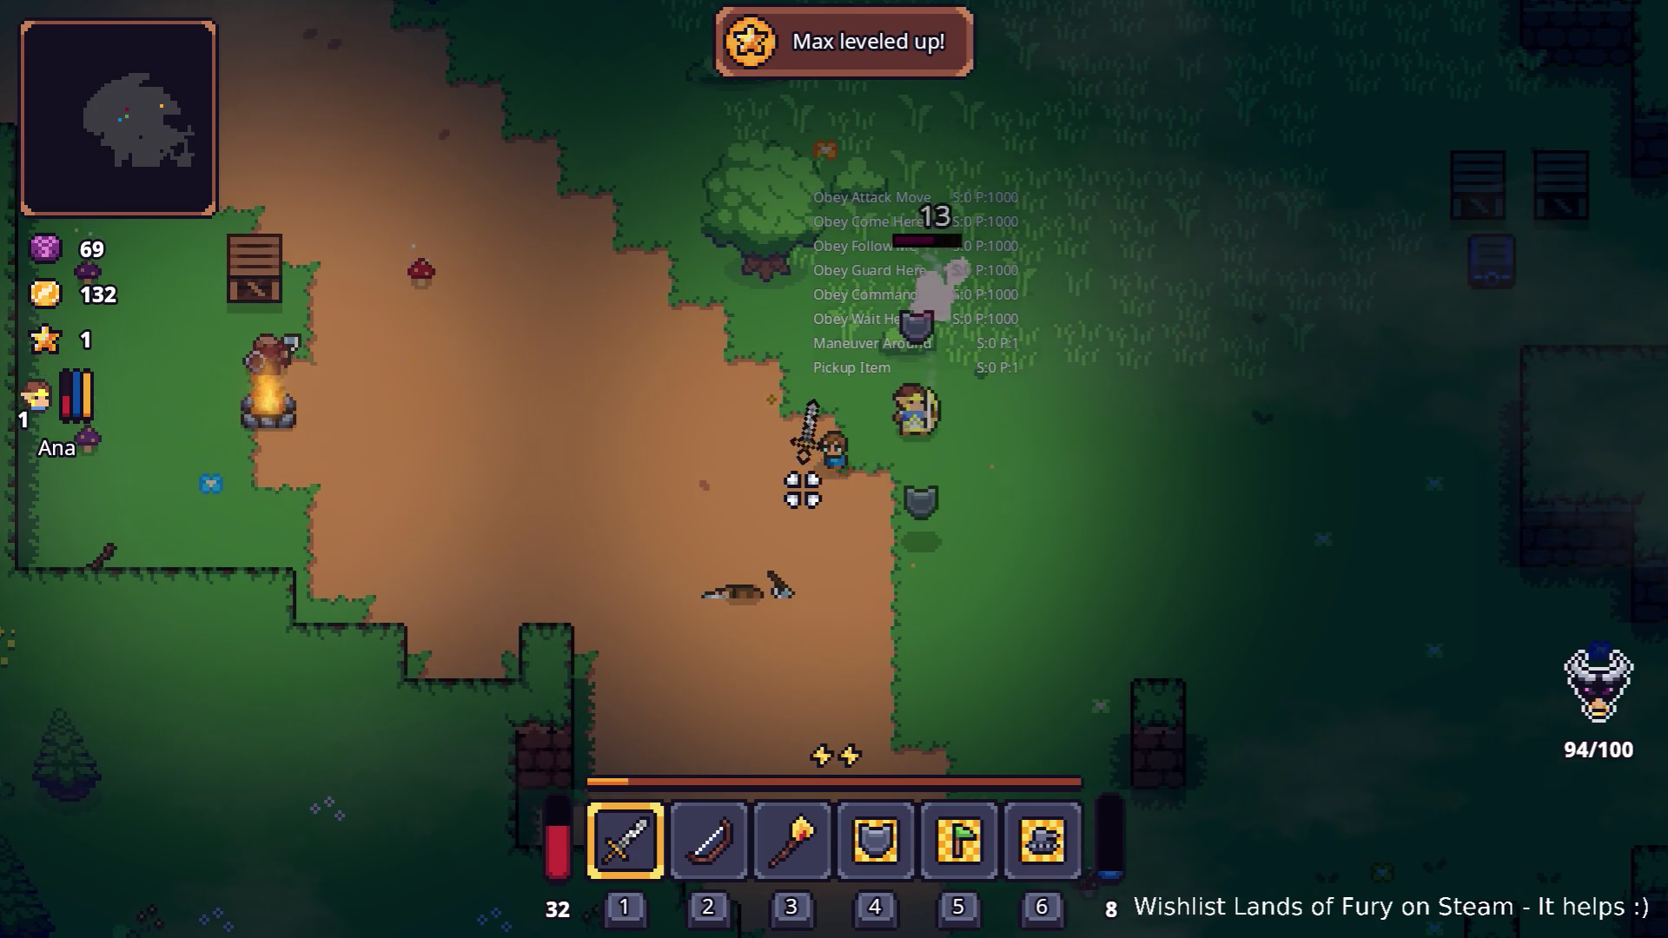
key("d")
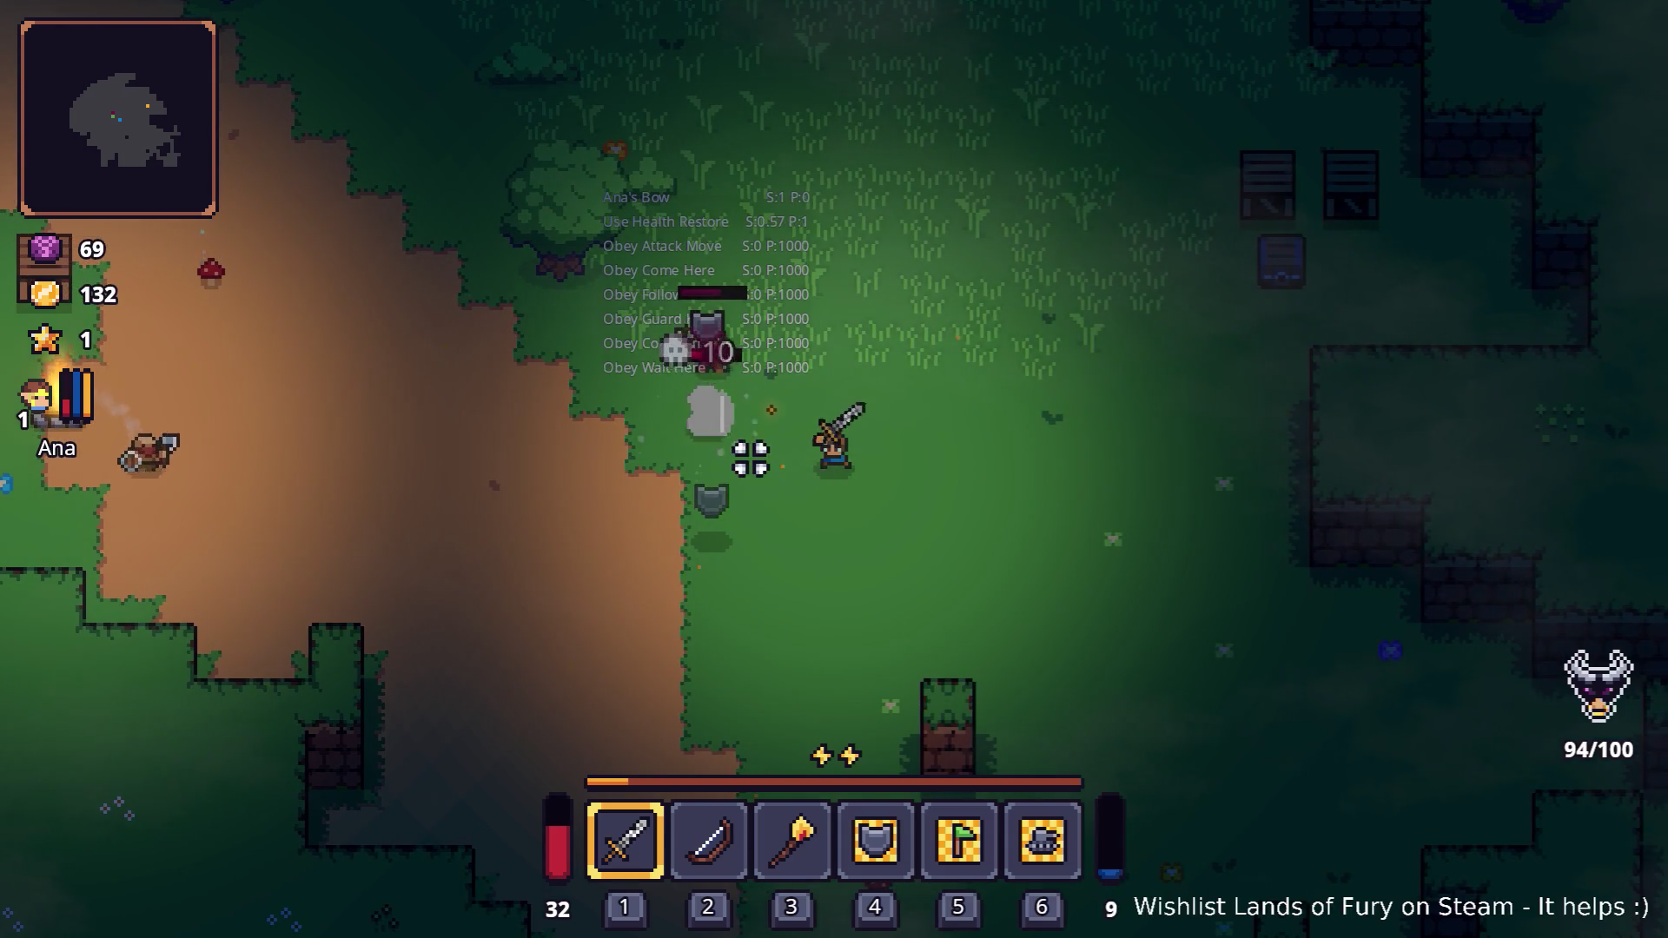
key("a")
key("w")
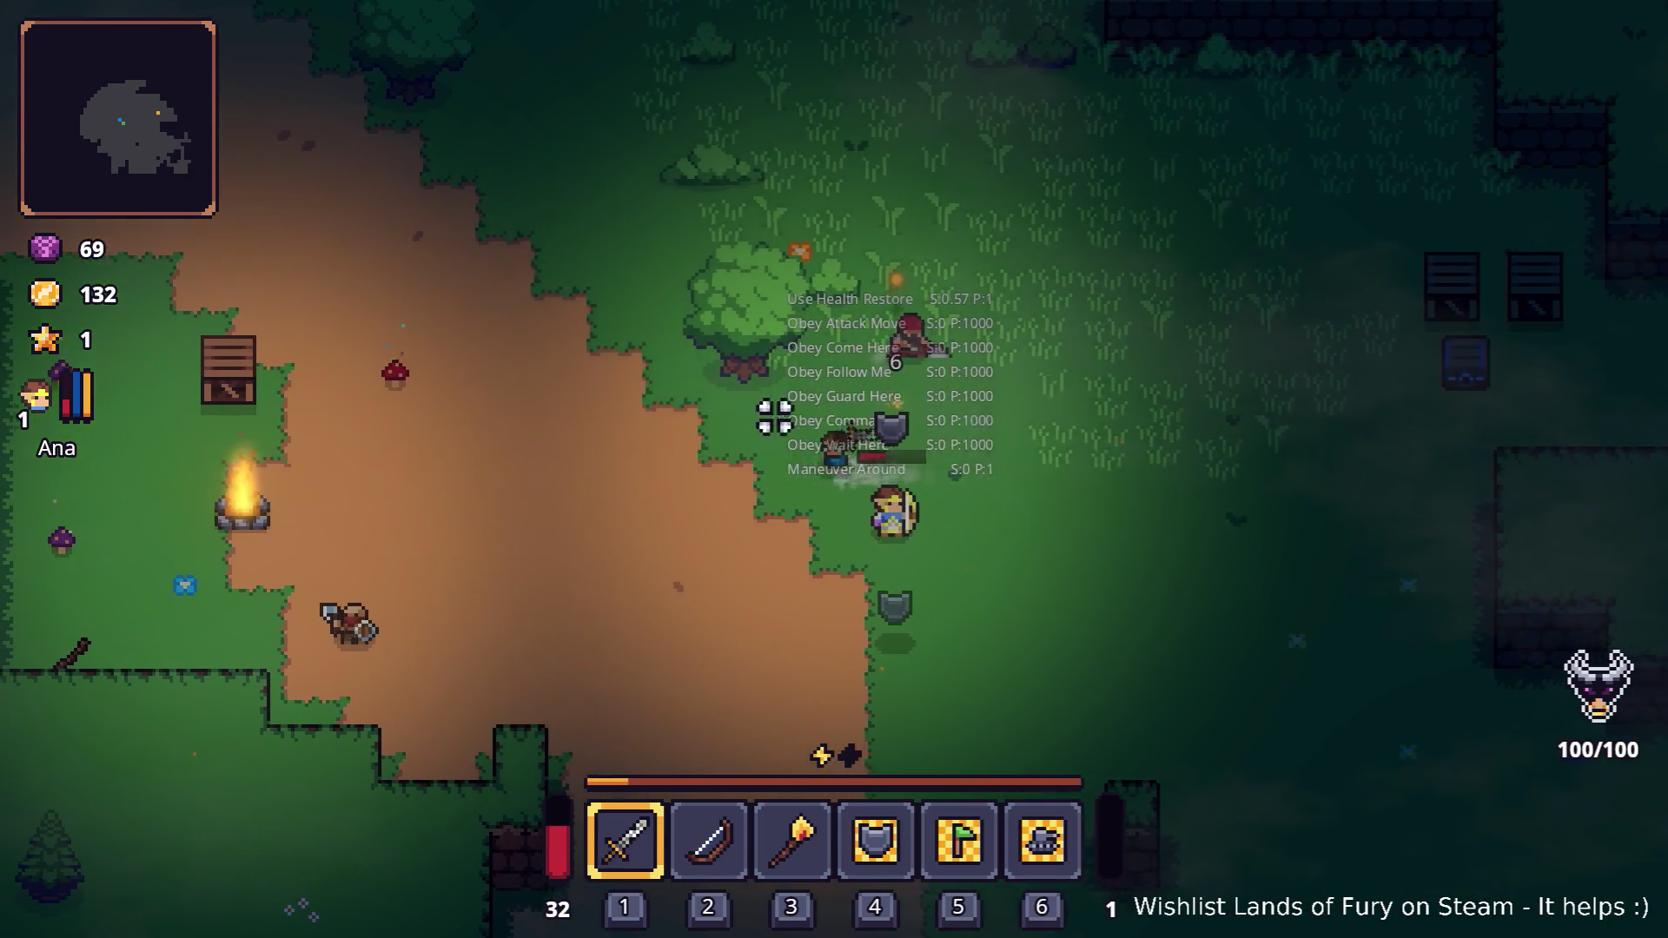
key("a")
key("s")
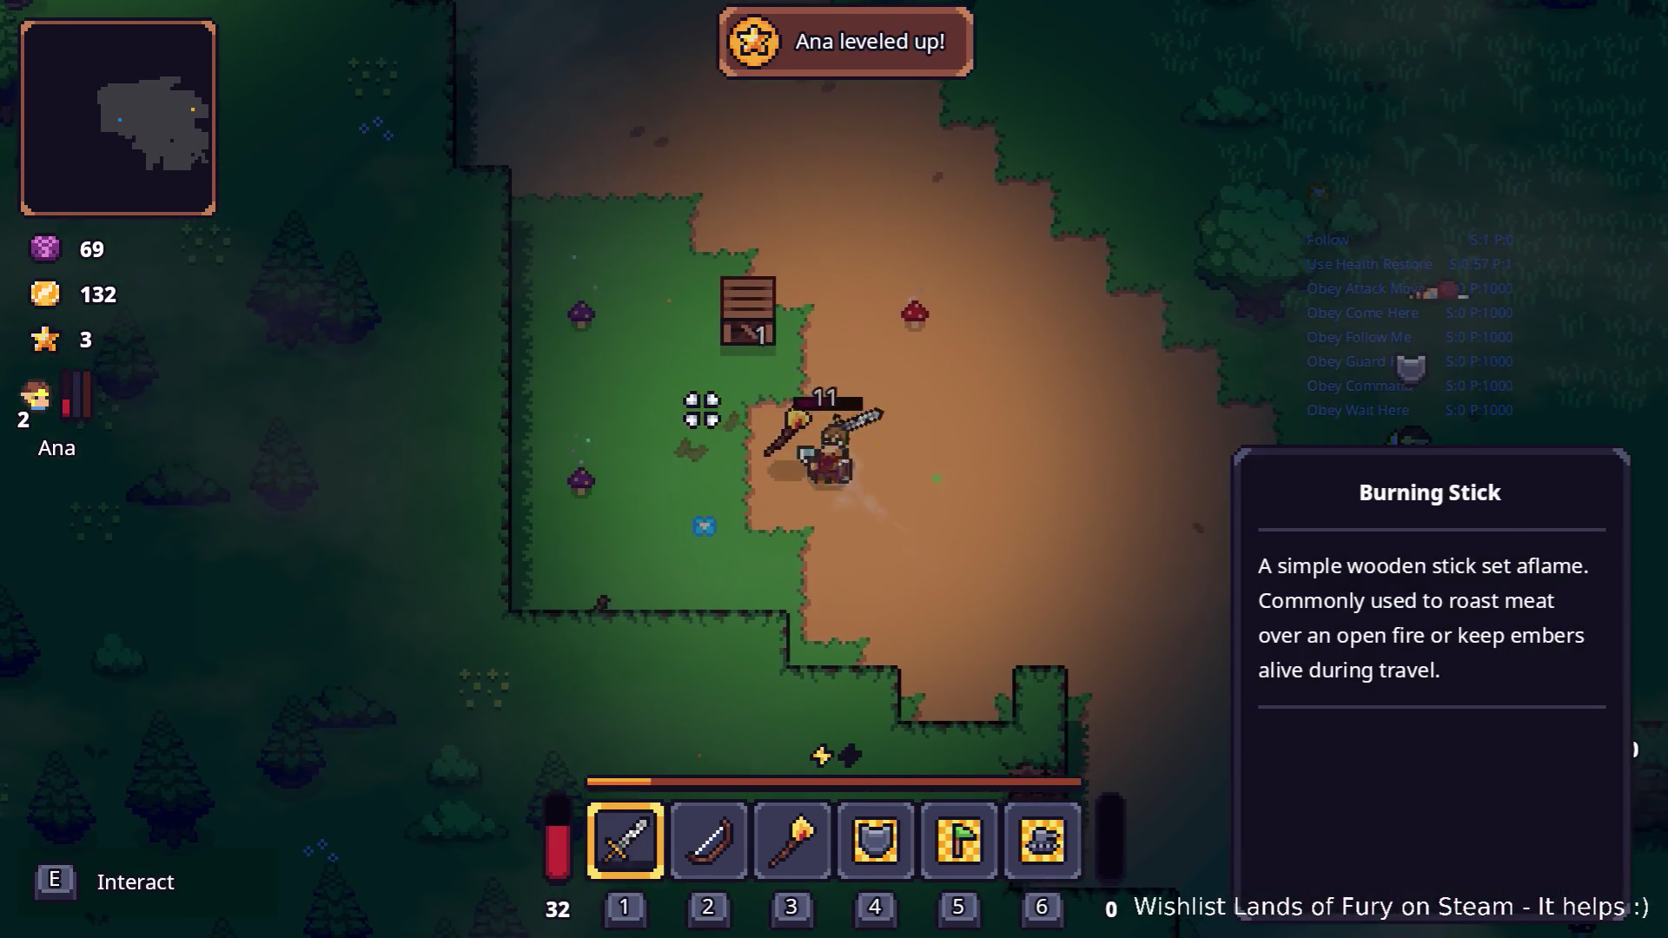
Level up Ana by spending her skill point on Multishot and her stat point on Combat
key("Tab")
left_click(459, 632)
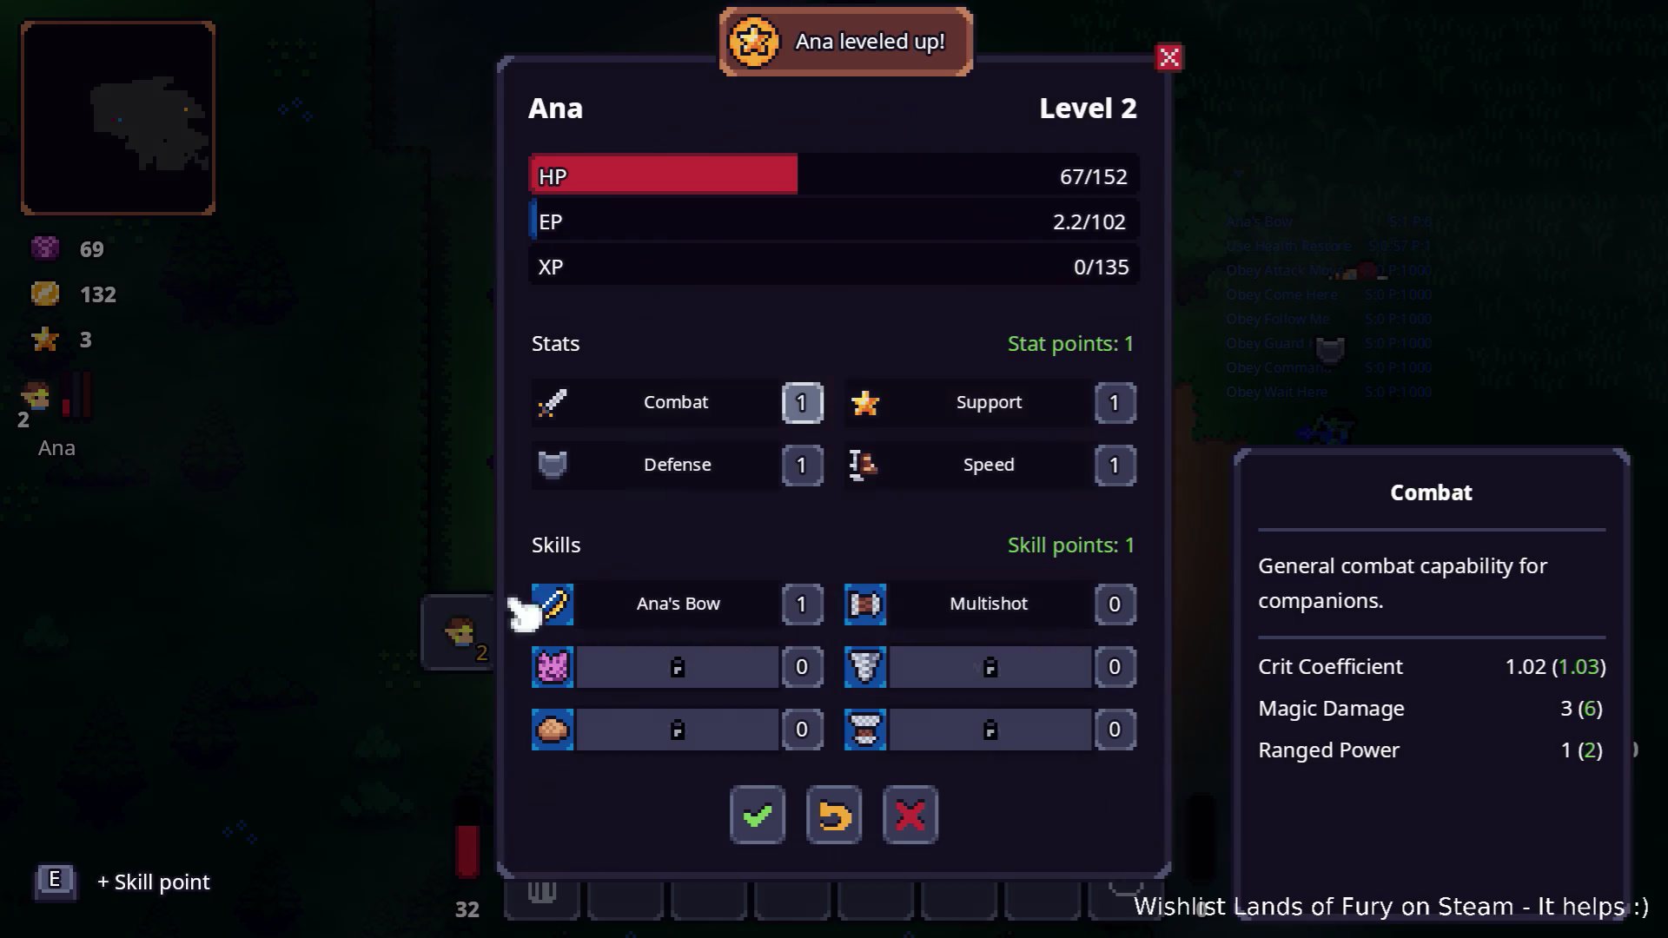
left_click(1096, 613)
left_click(812, 402)
left_click(756, 813)
key("Tab")
Kill the enemy above the hero, then chop down a tree for wooden sticks
key("w")
key("a")
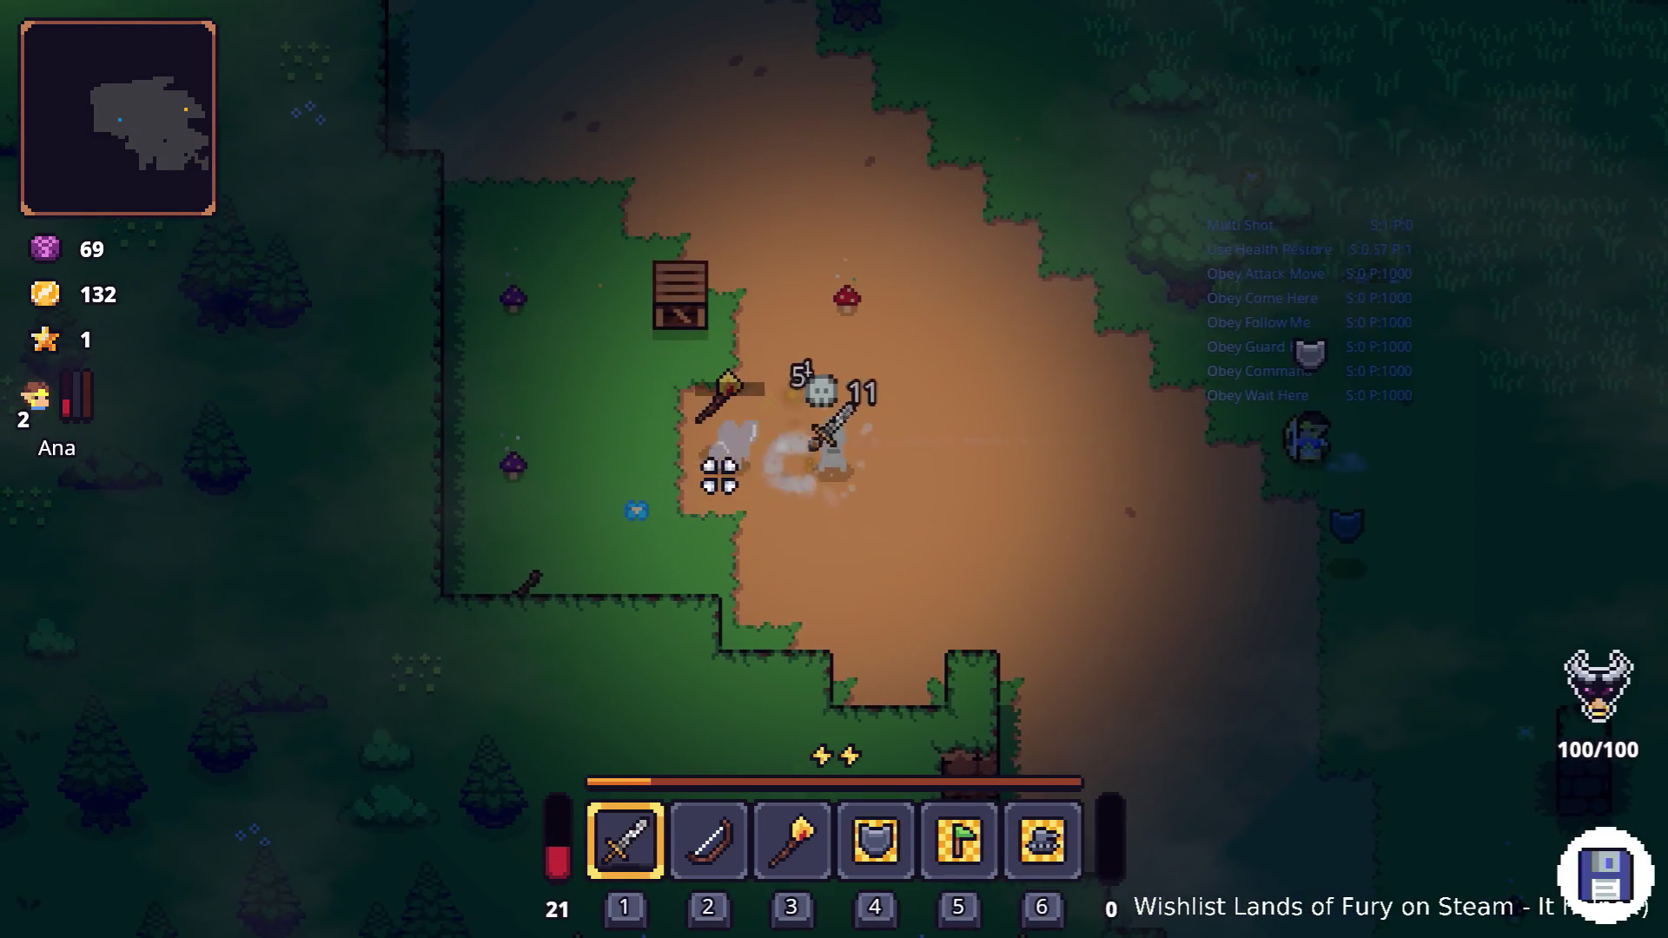
left_click(791, 389)
left_click(789, 406)
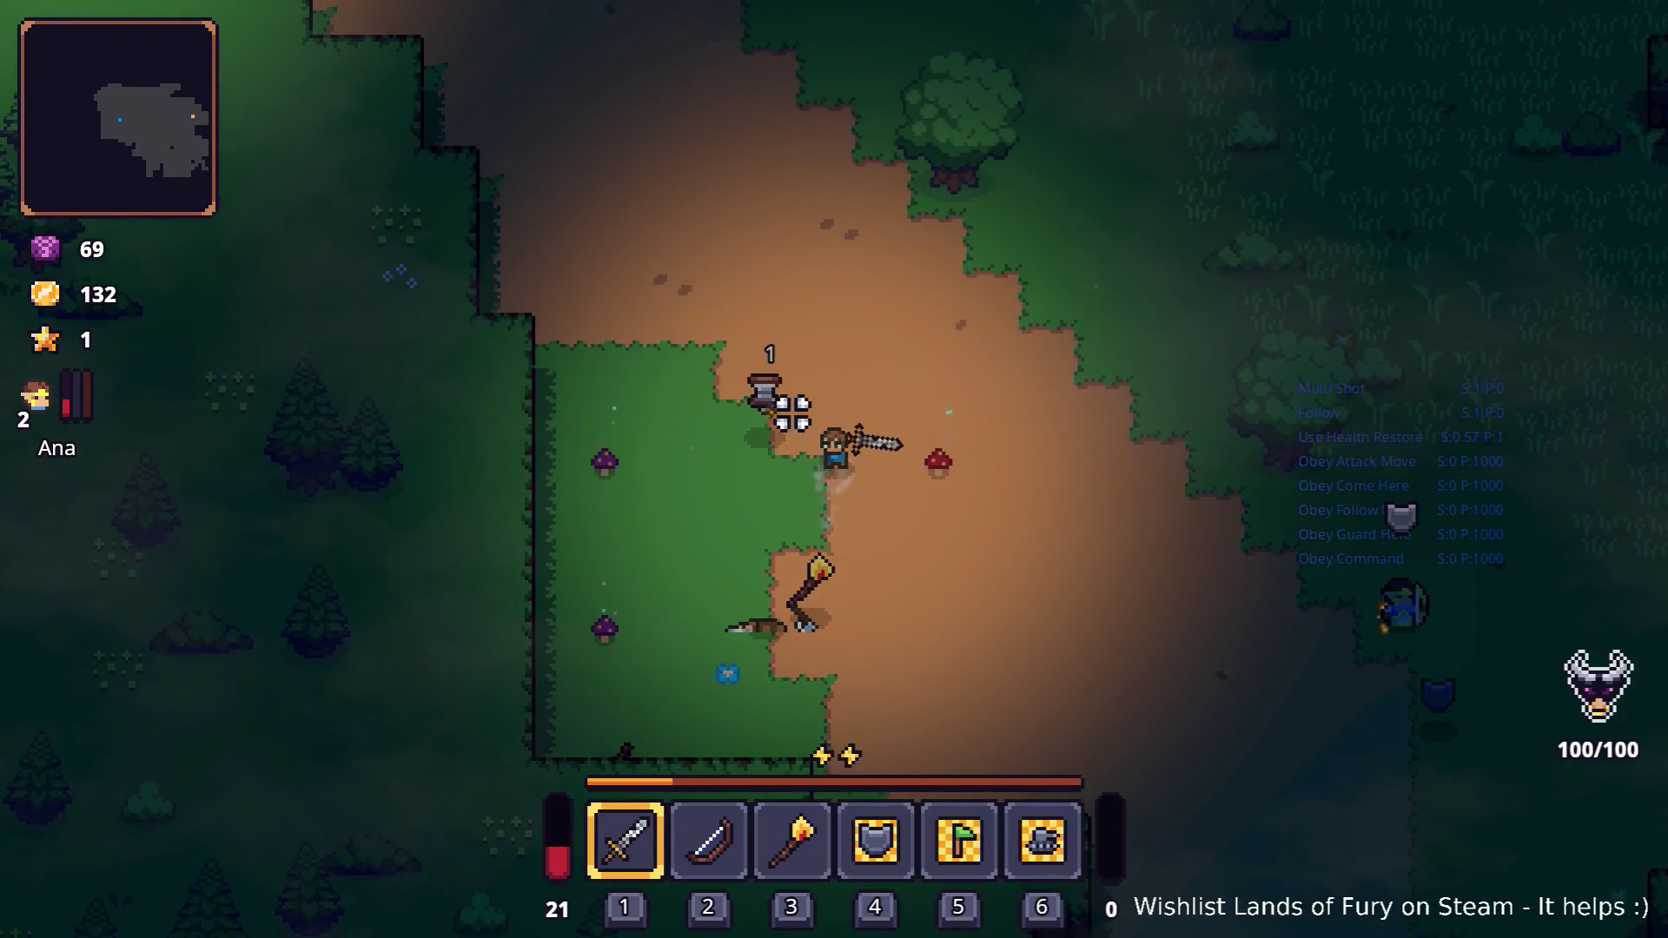
key("s")
key("d")
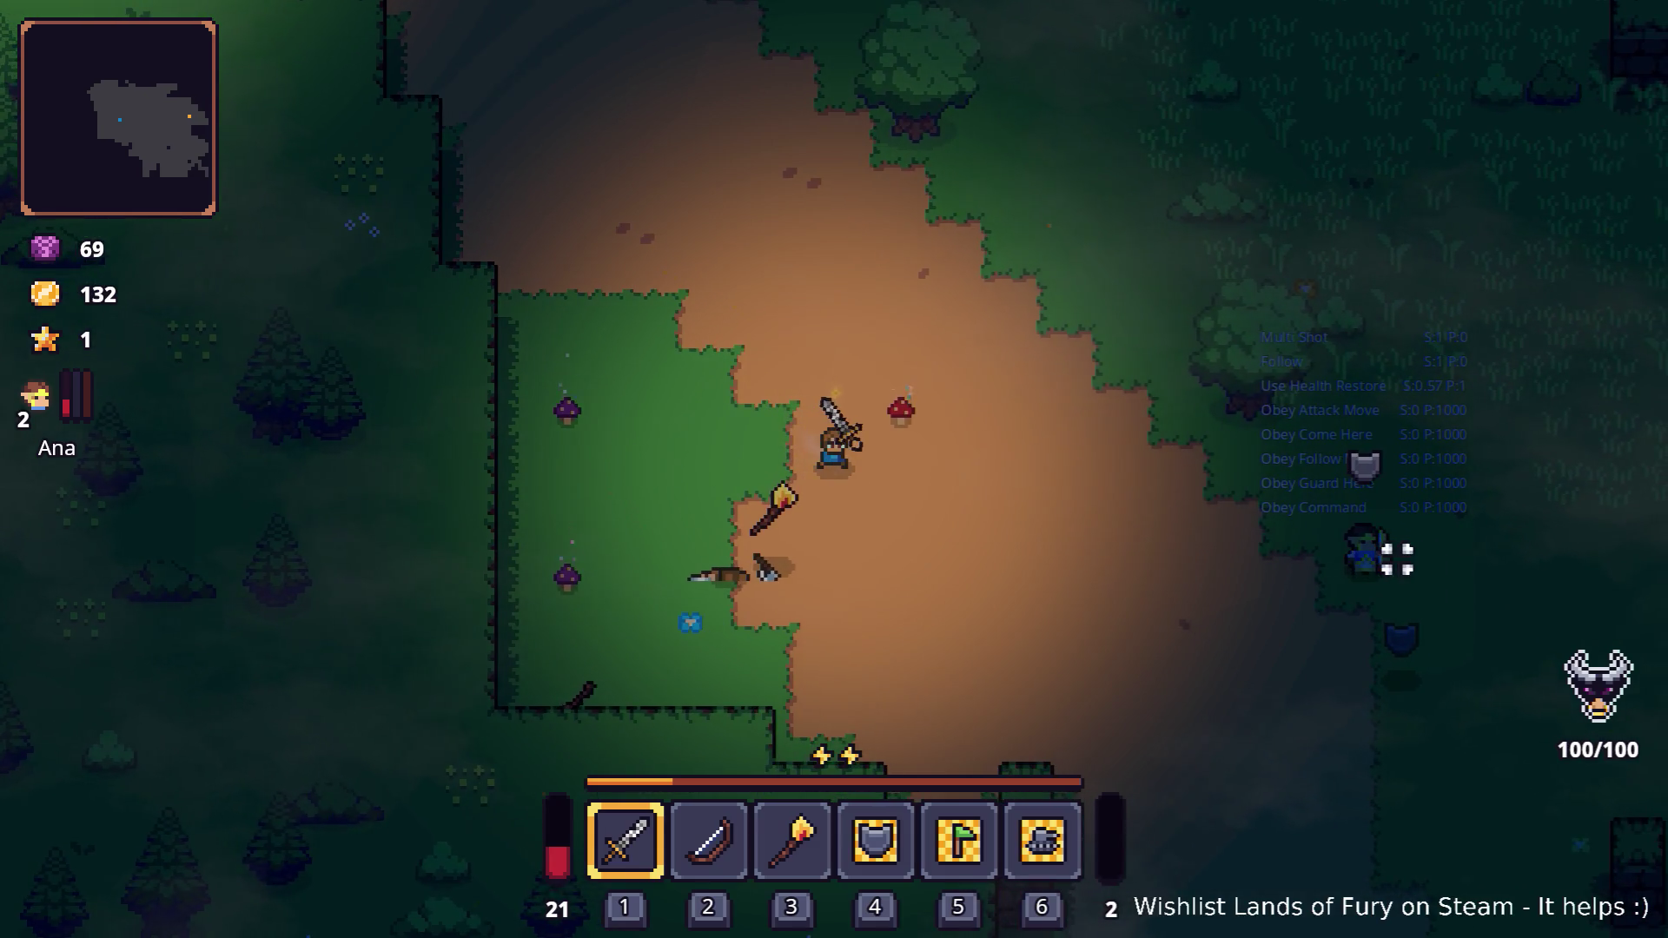
key("s")
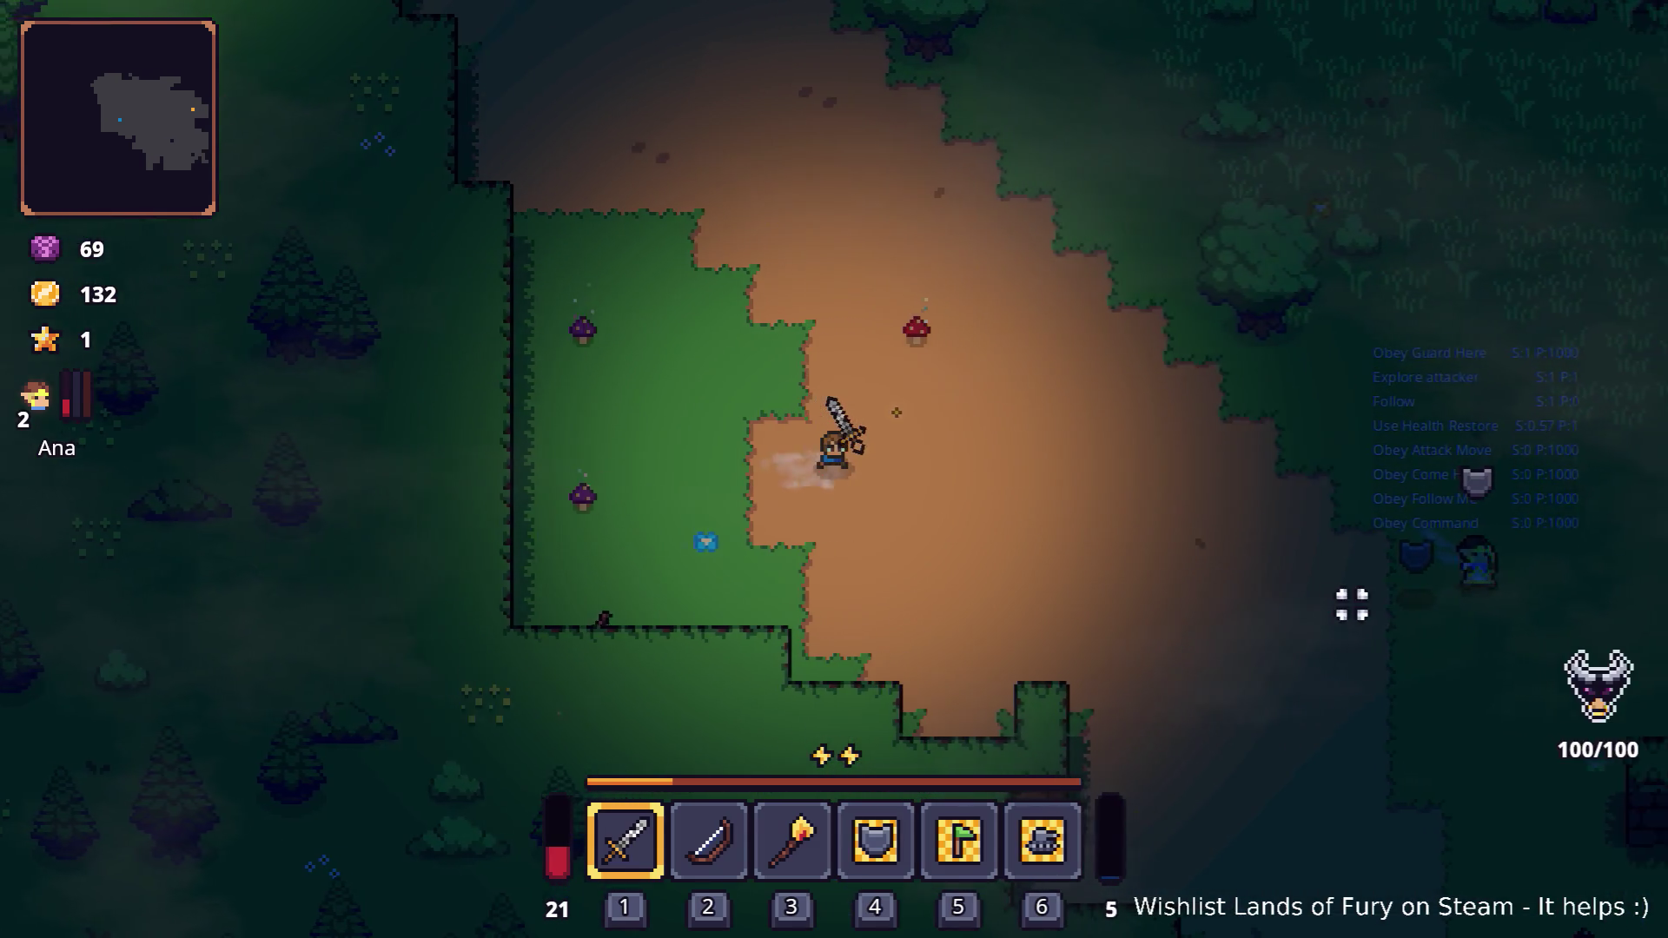
key("d")
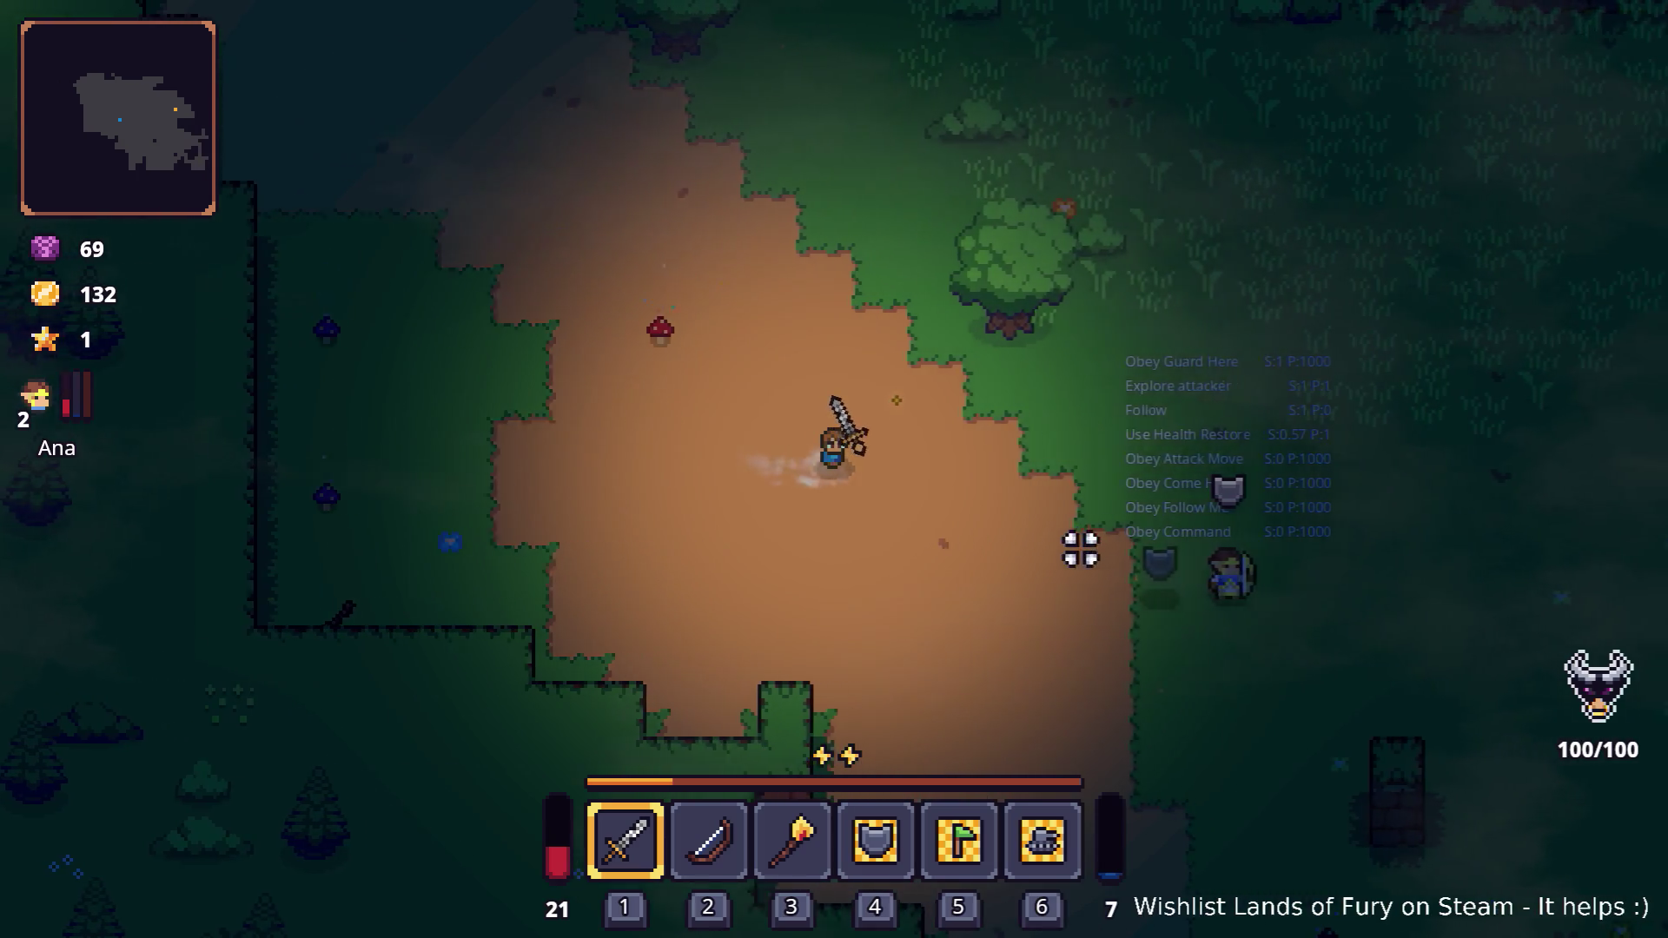
key("w")
key("d")
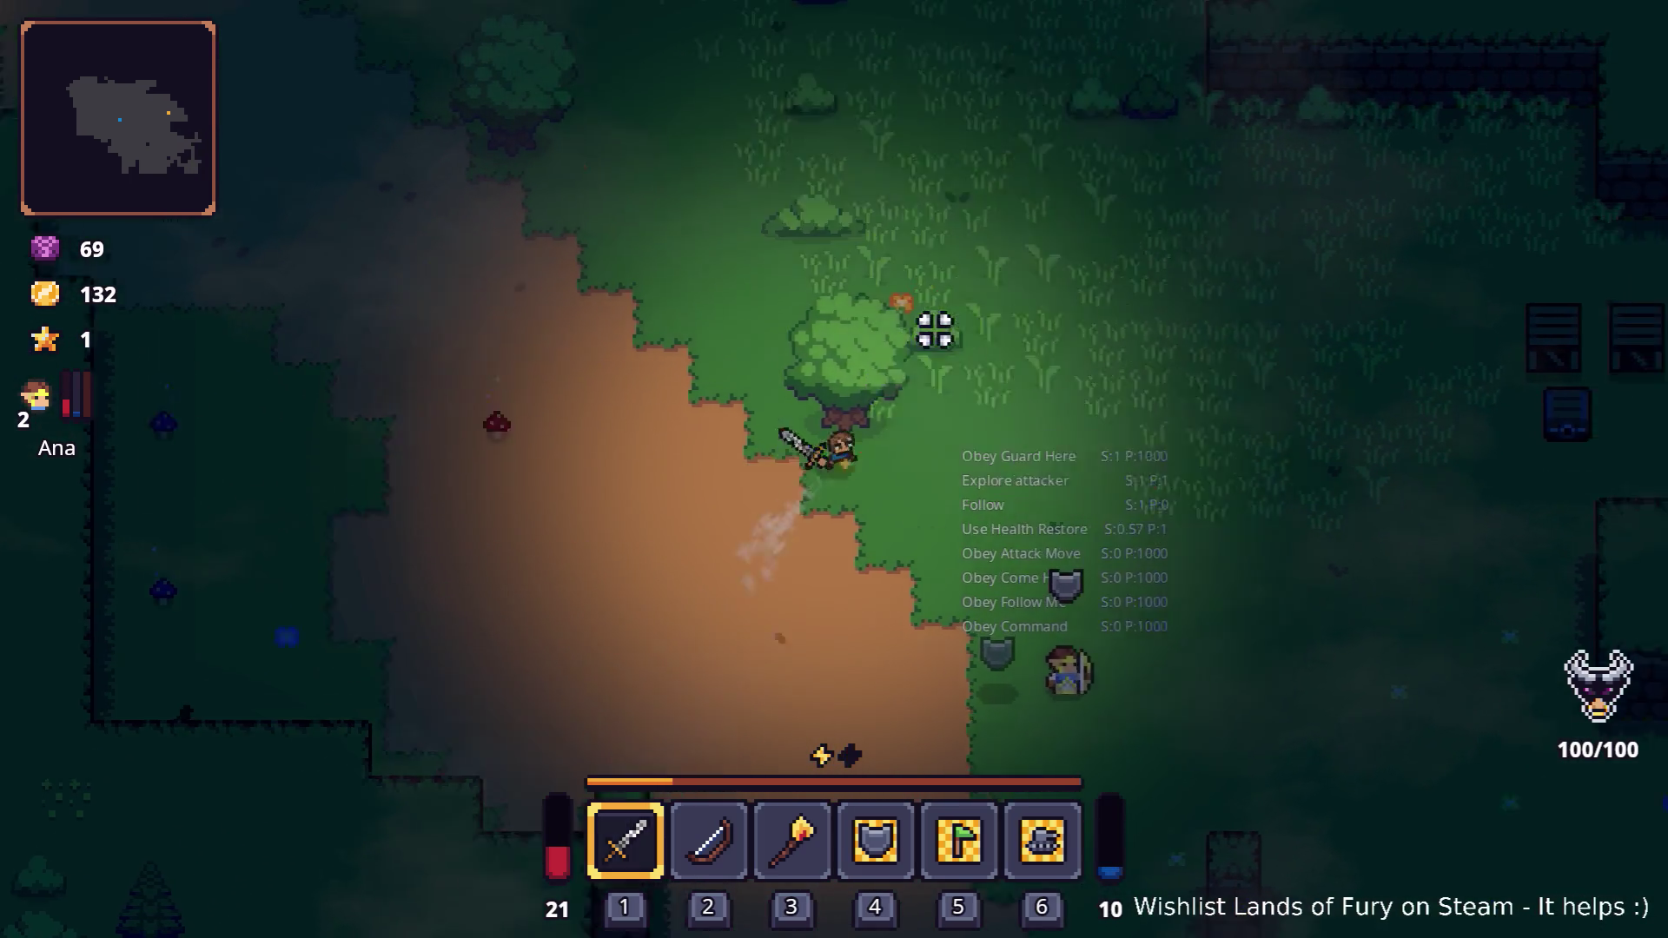
left_click(808, 444)
Smash the two crates across the clearing
key("d")
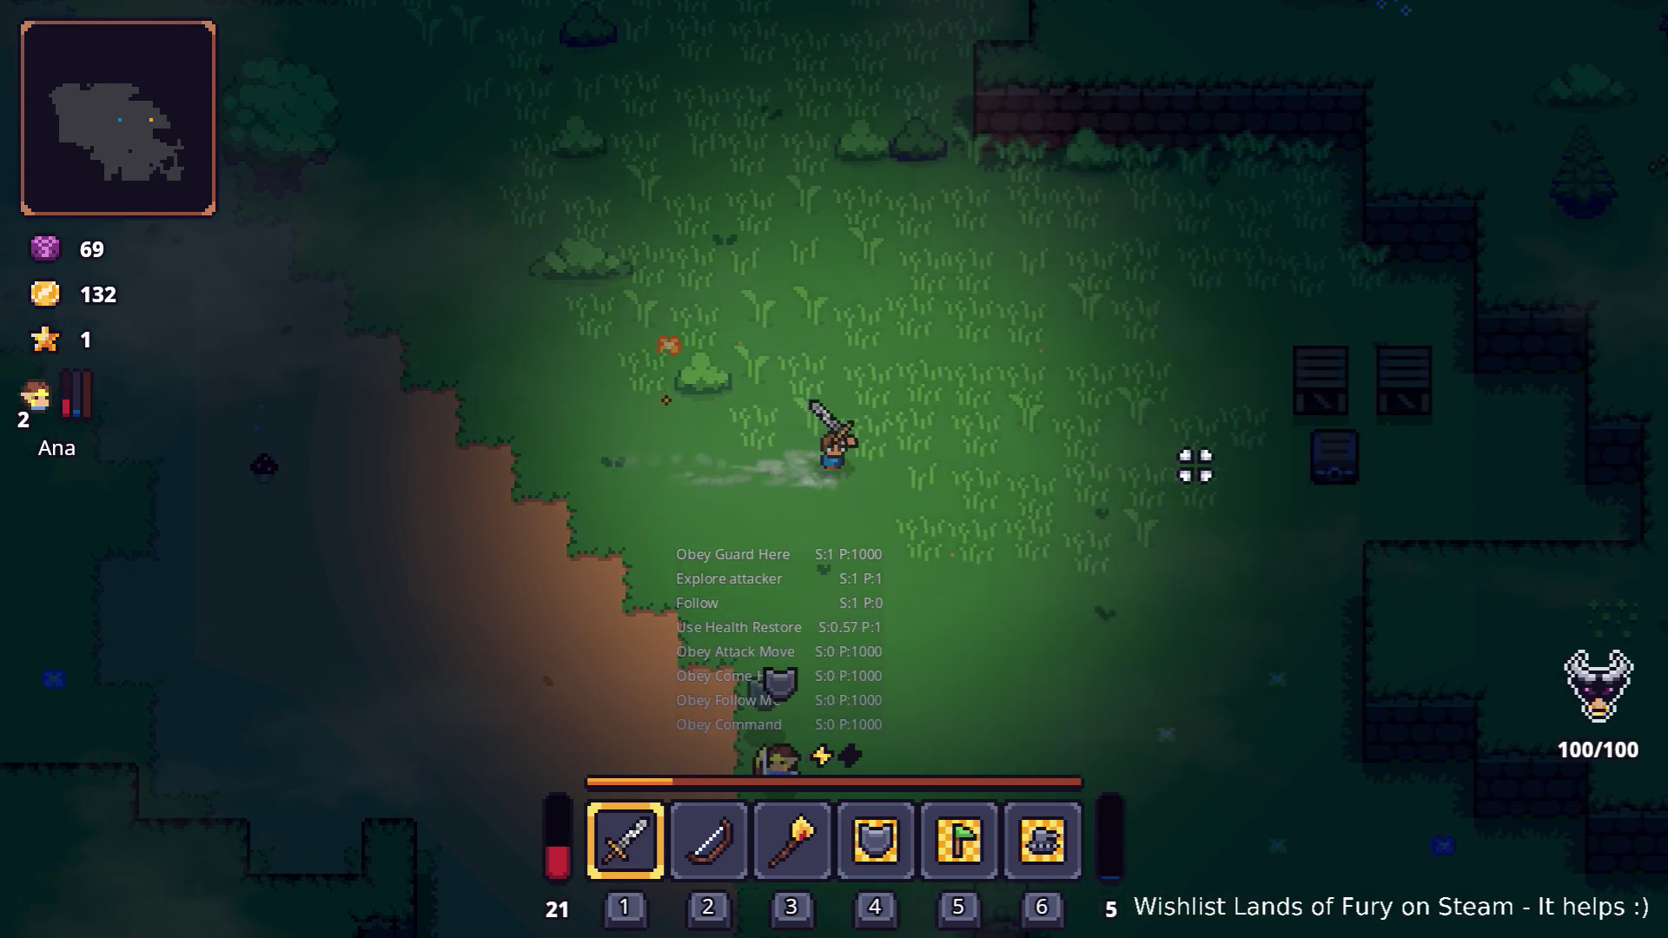
key("d")
key("w")
left_click(1177, 465)
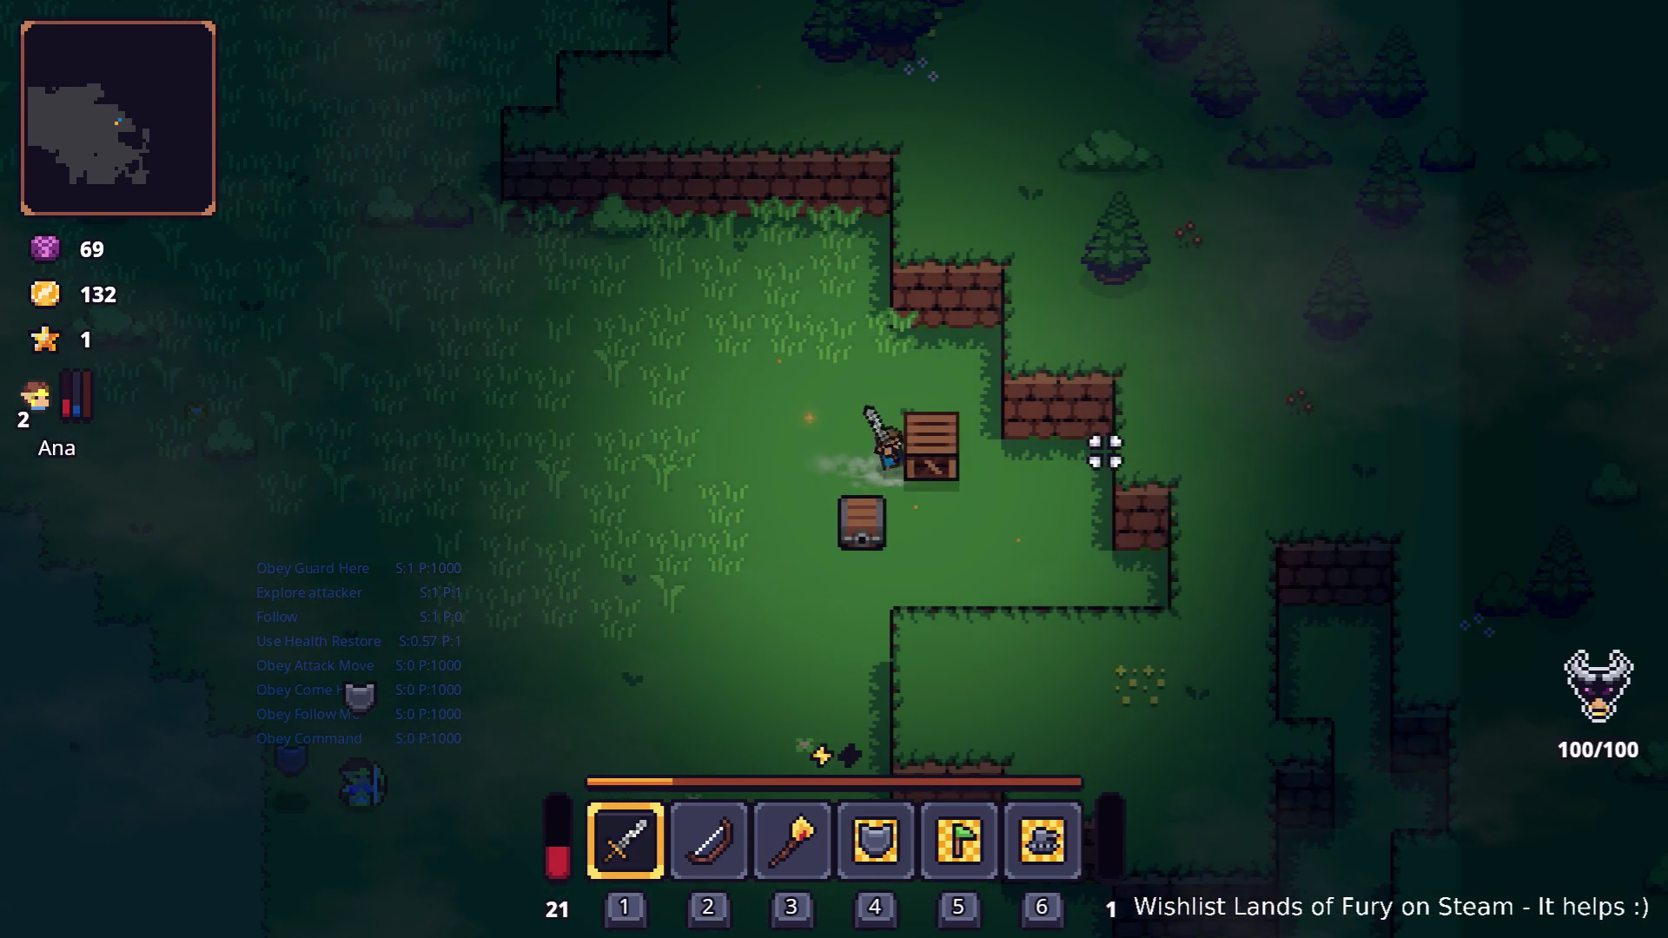
left_click(1092, 453)
key("s")
key("a")
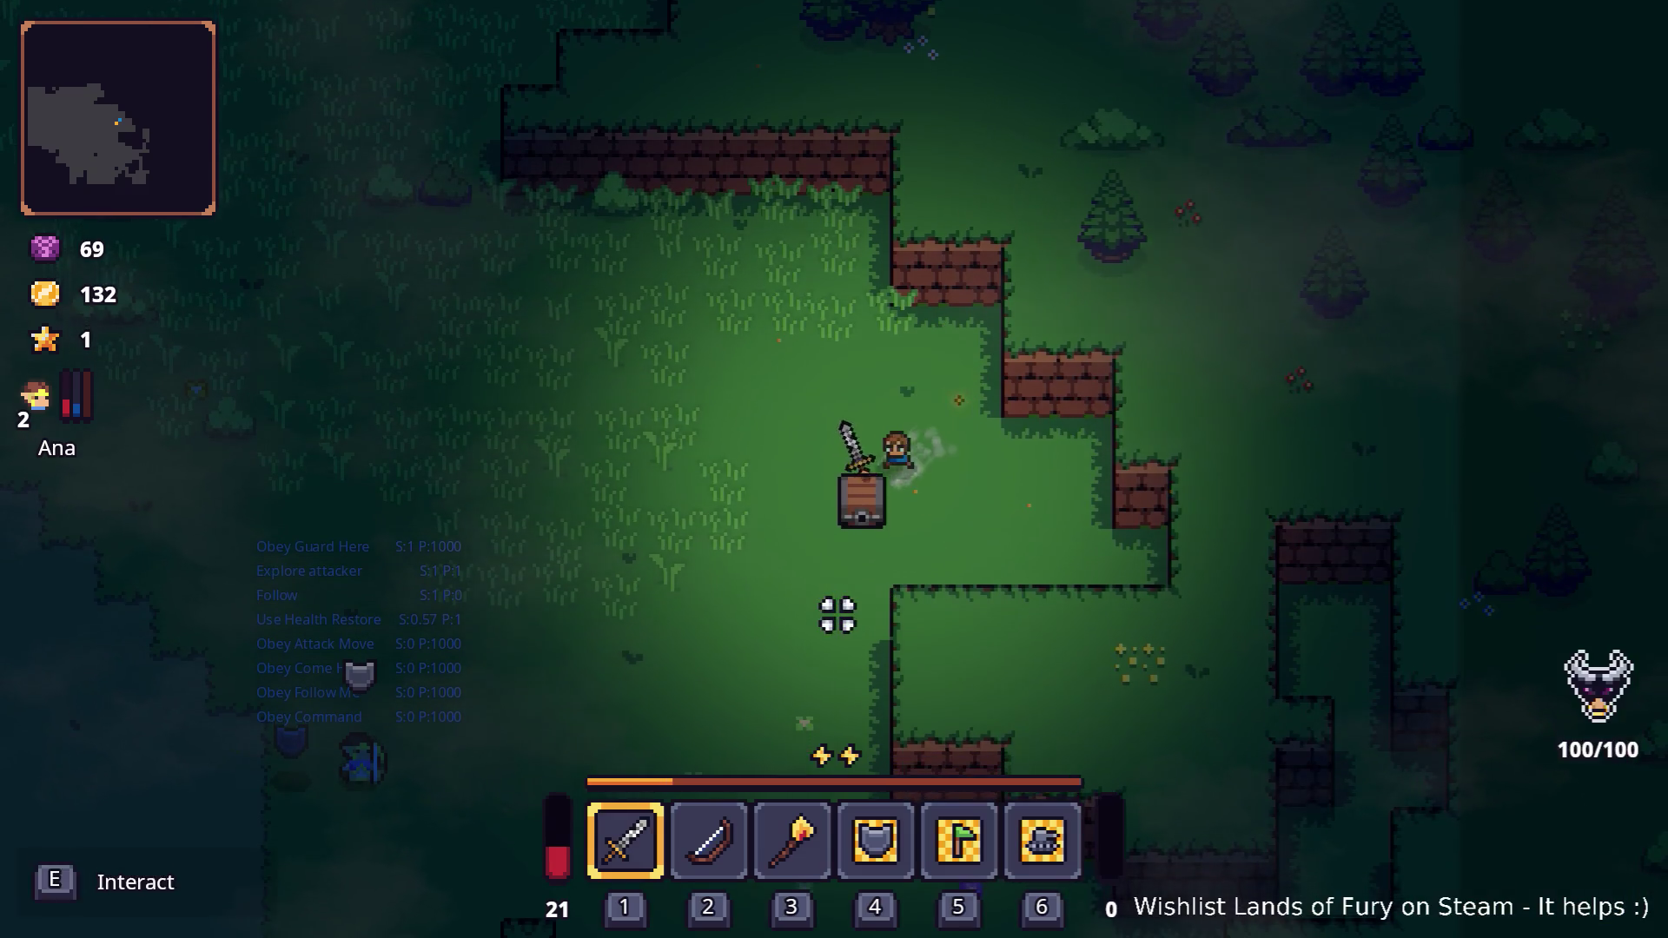
Socket a rune into the sword's rune slot from the inventory
key("i")
right_click(627, 634)
left_click(710, 484)
left_click(710, 369)
key("Escape")
Visit Snip the goblin trader's shop, then walk up-left toward the campfire camp
key("a")
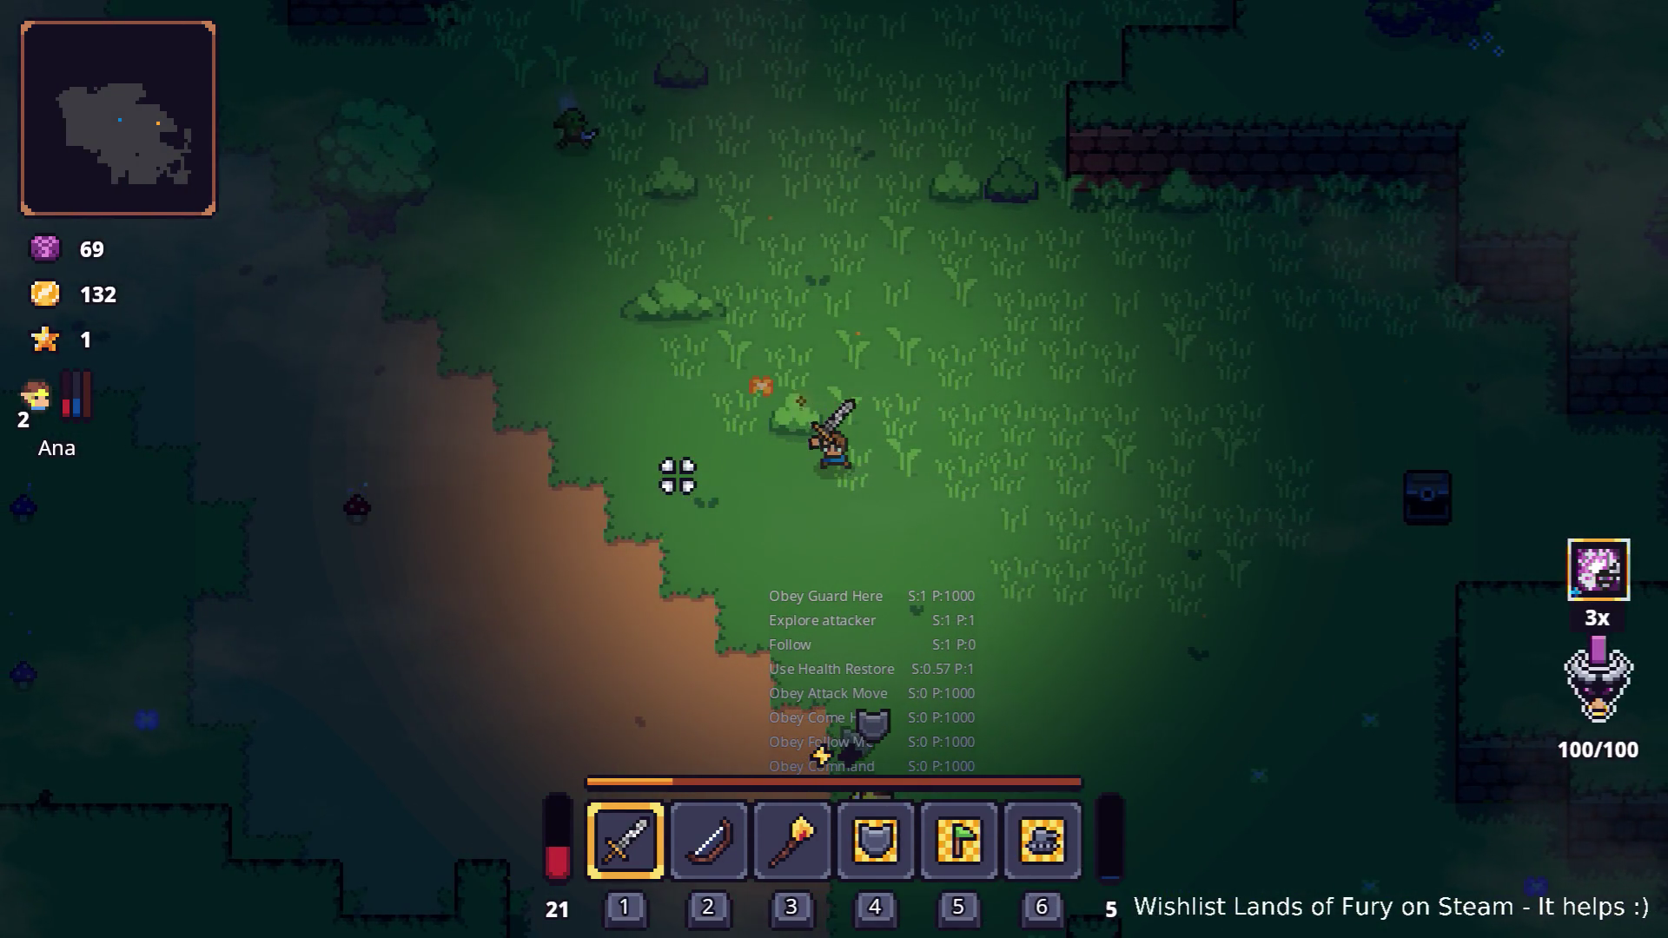
key("w")
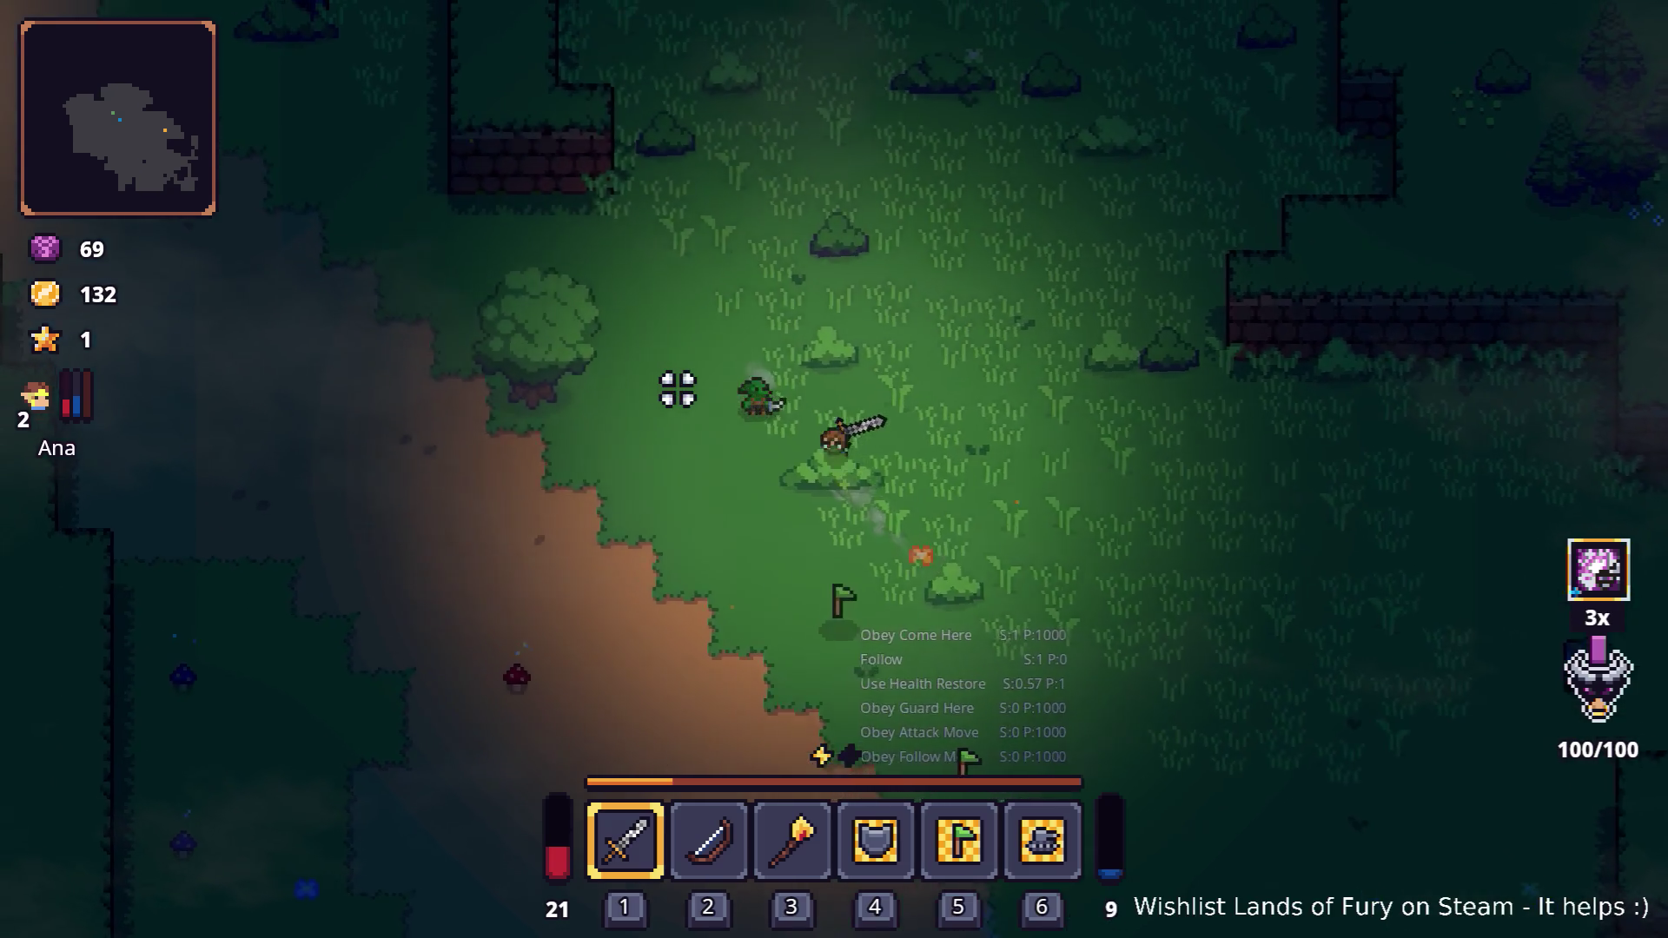
key("e")
key("e")
key("e")
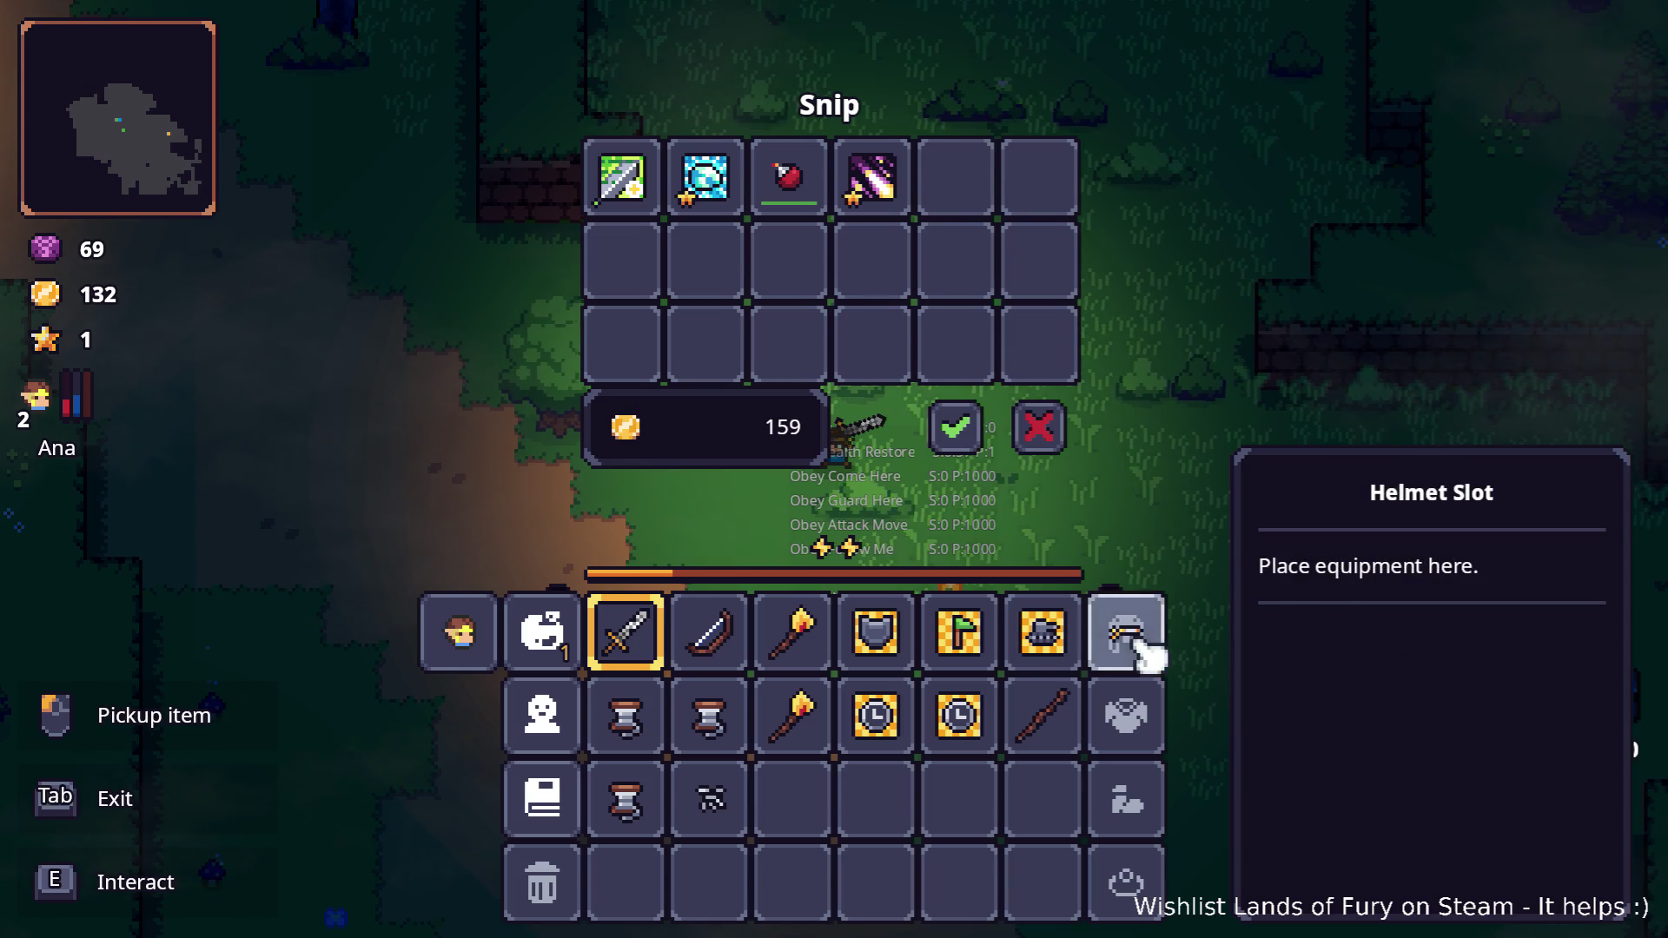
left_click(1030, 424)
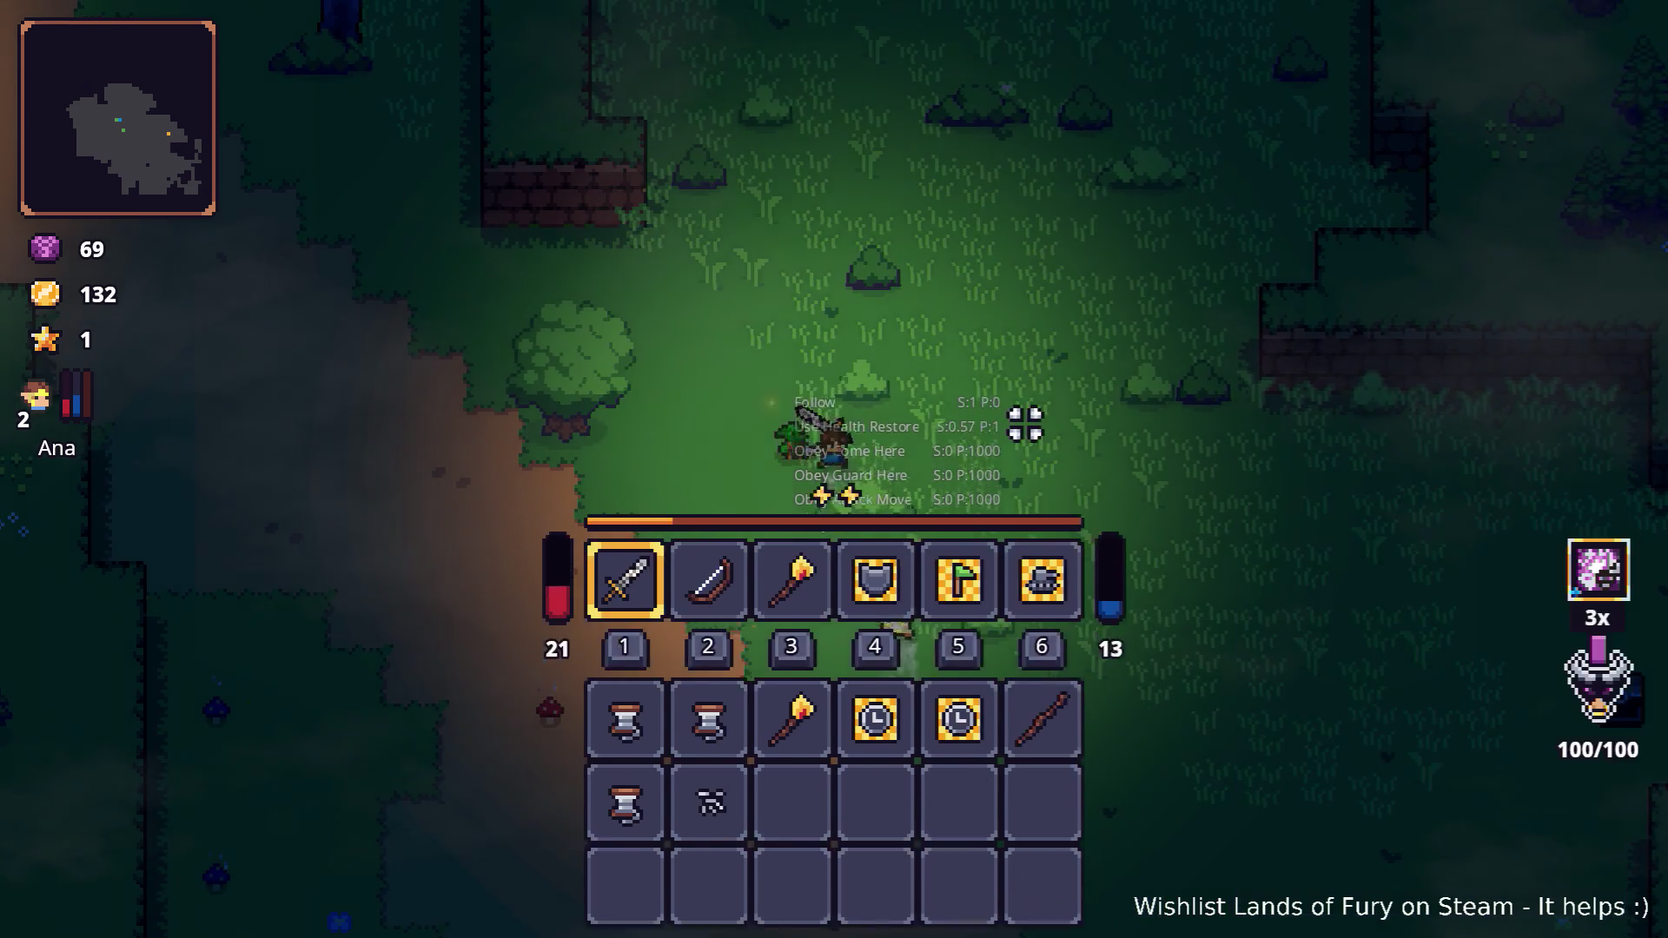
key("a")
key("w")
key("a")
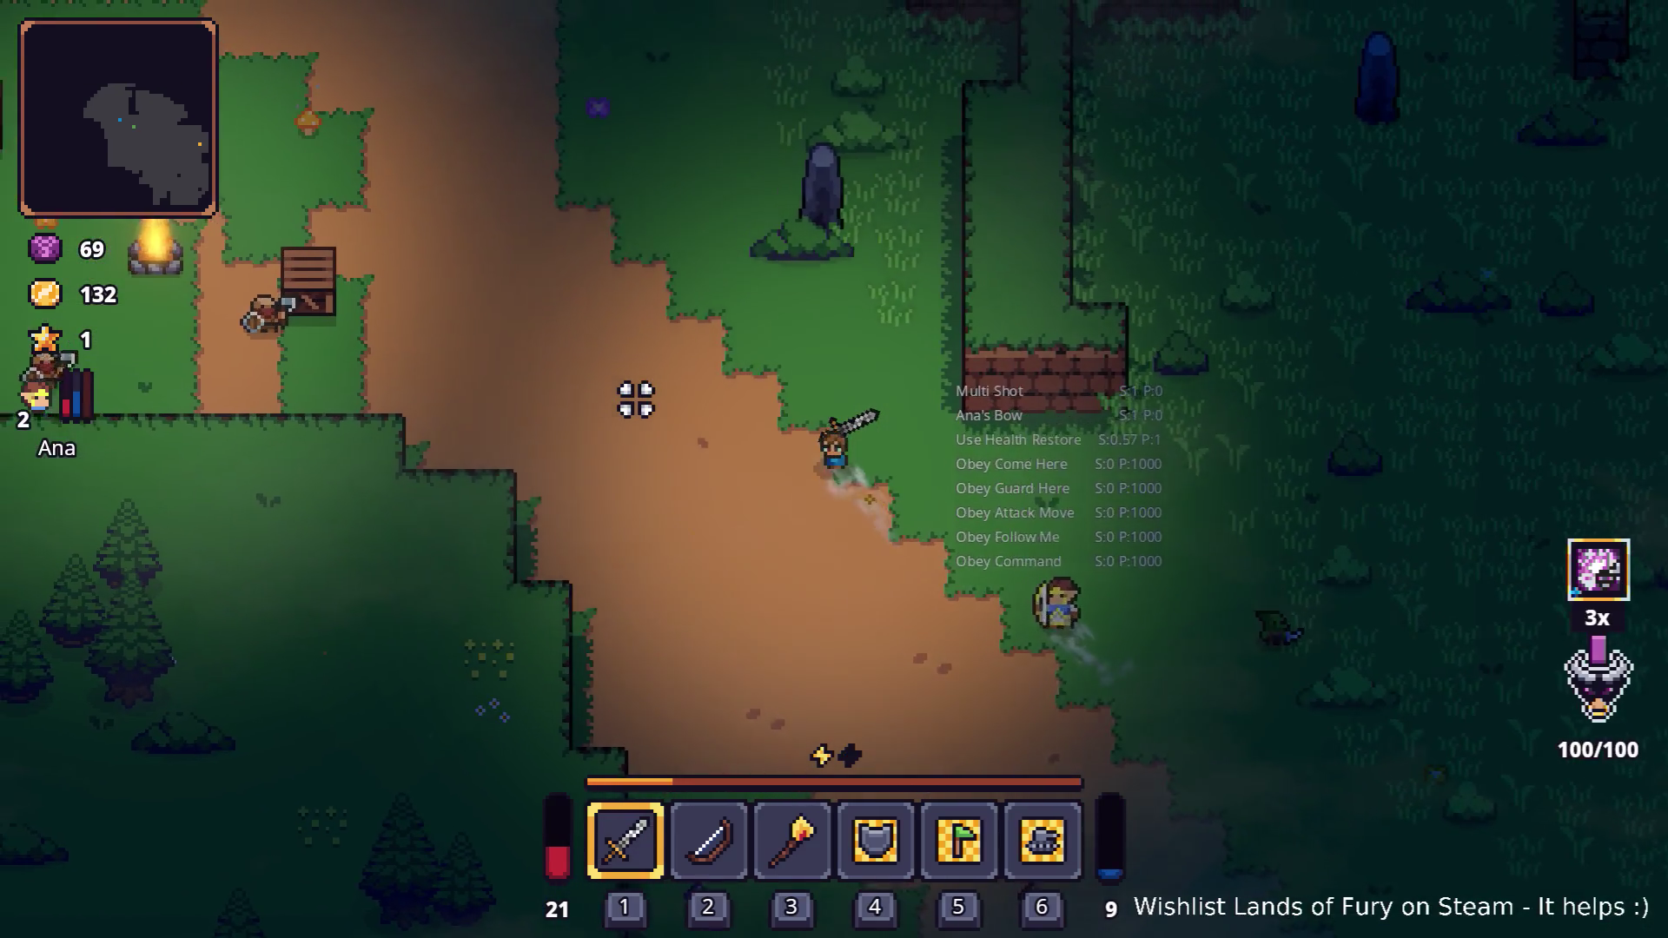
key("w")
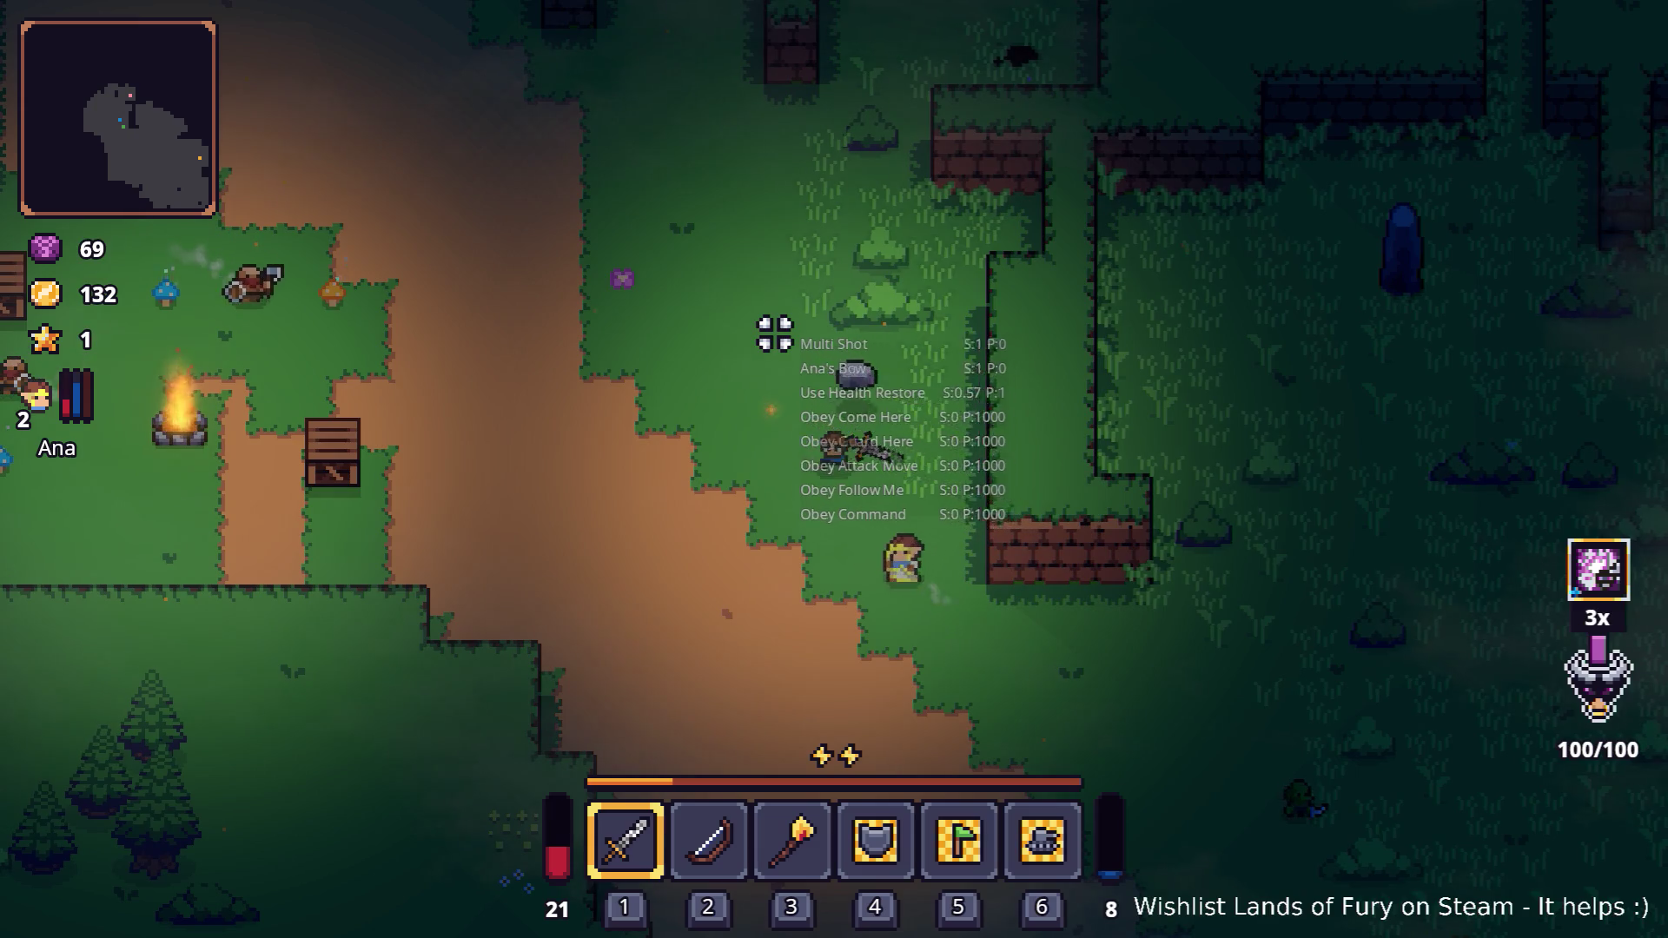
Cross the grass to the camp and kill the axe enemy
key("w")
key("a")
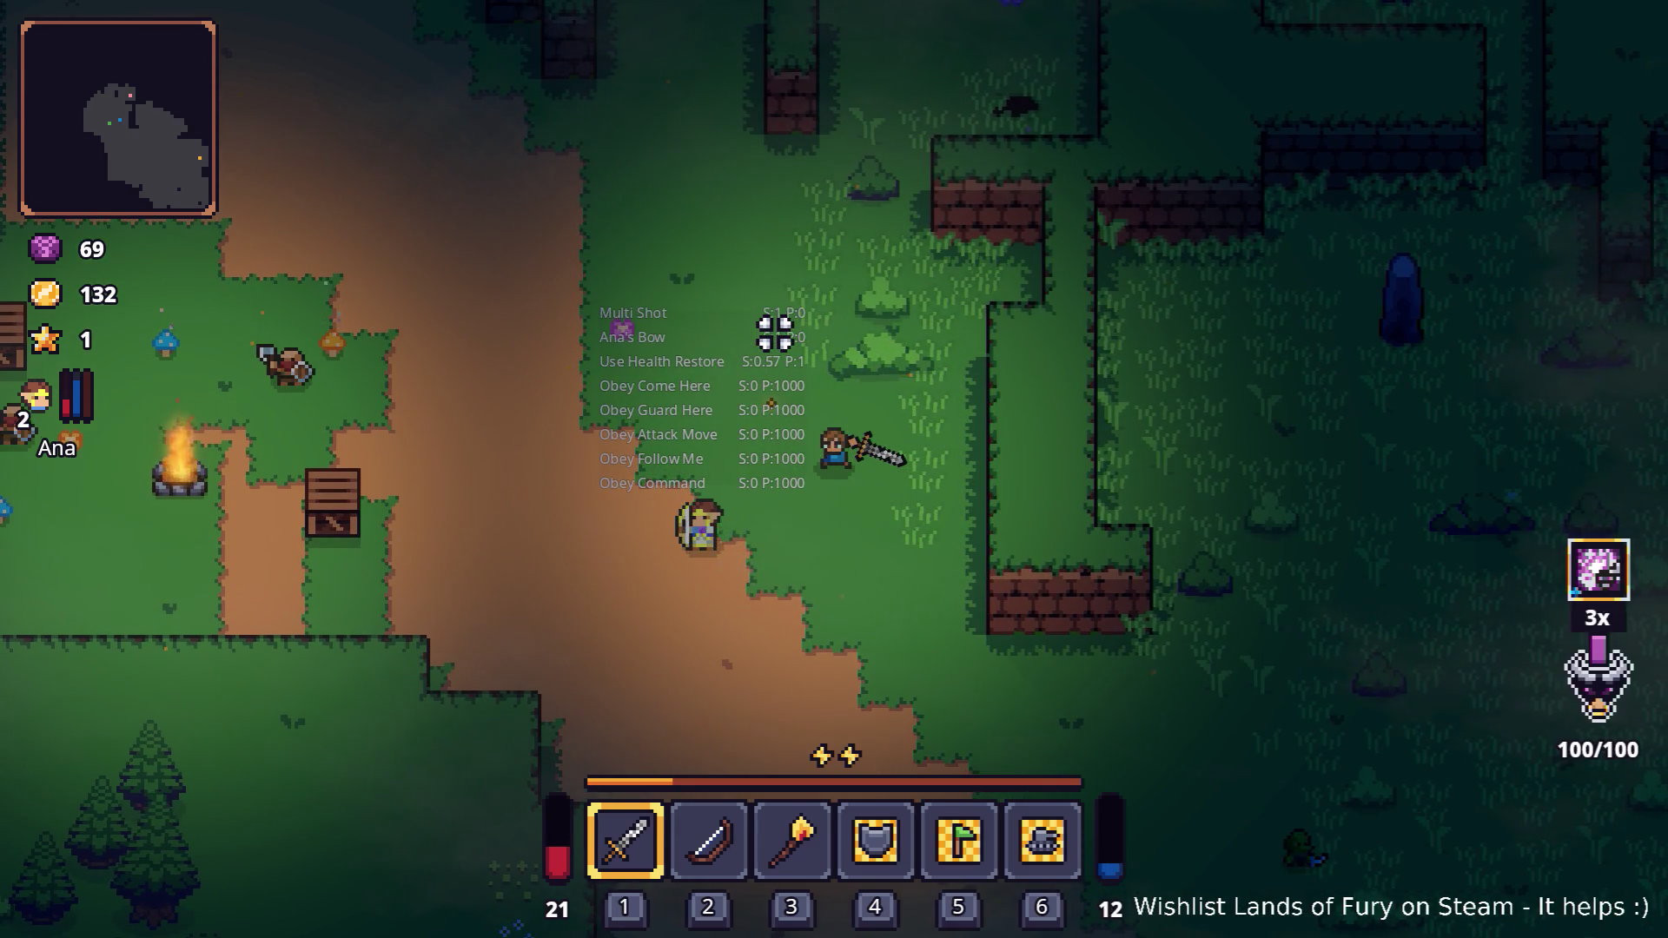
key("a")
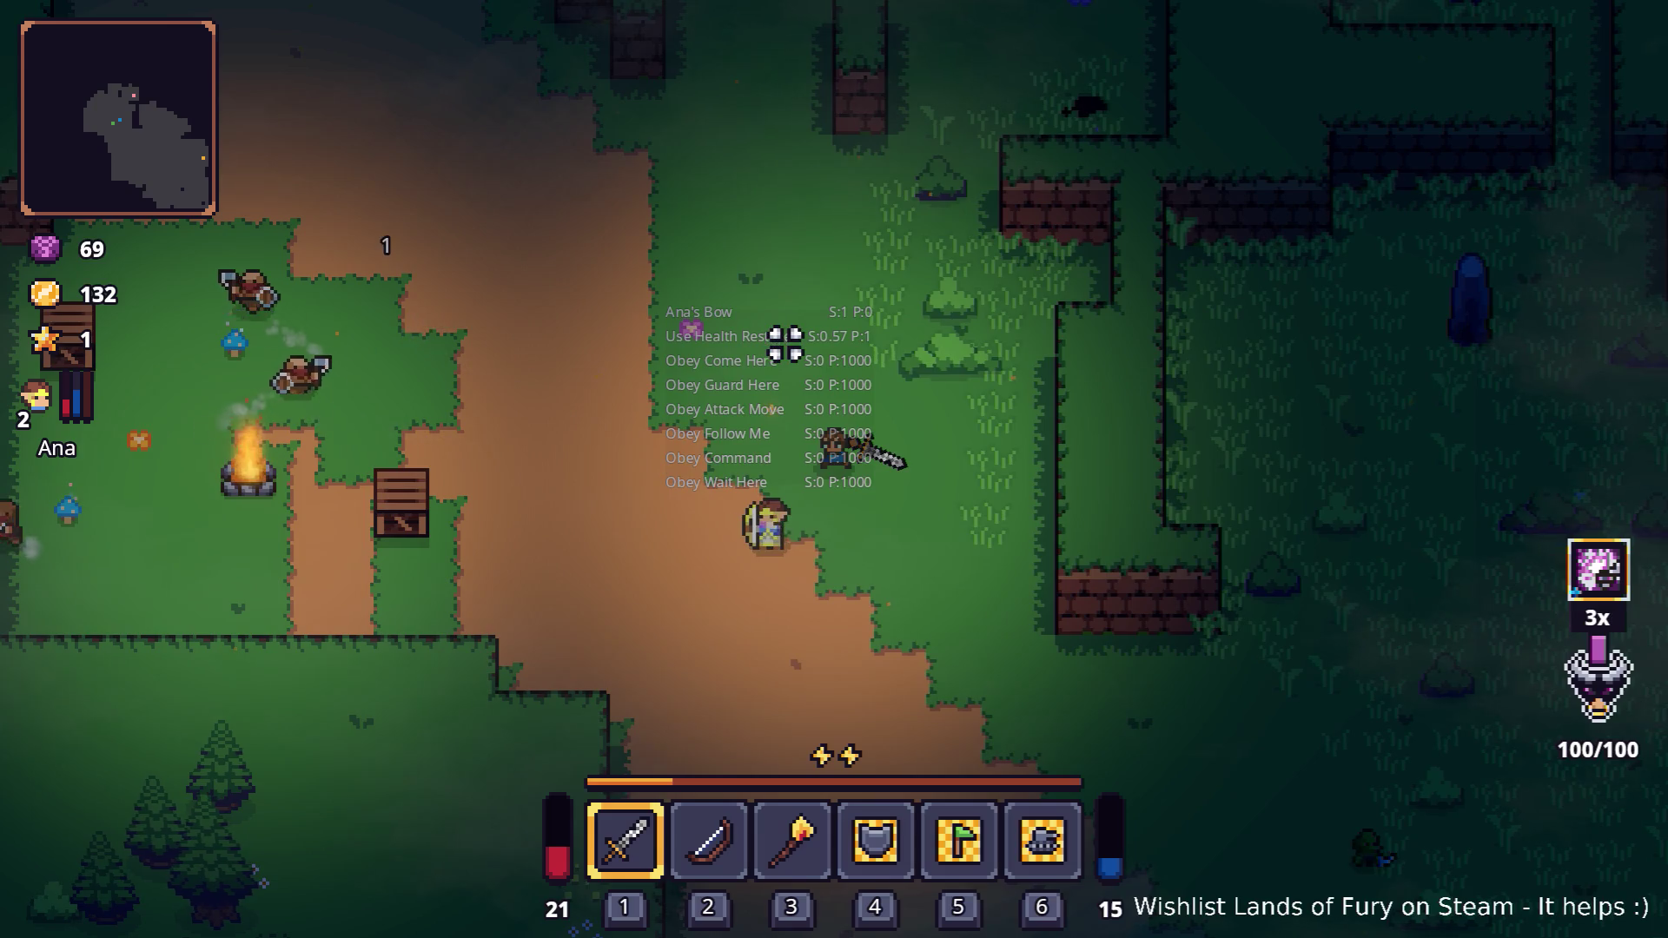
key("a")
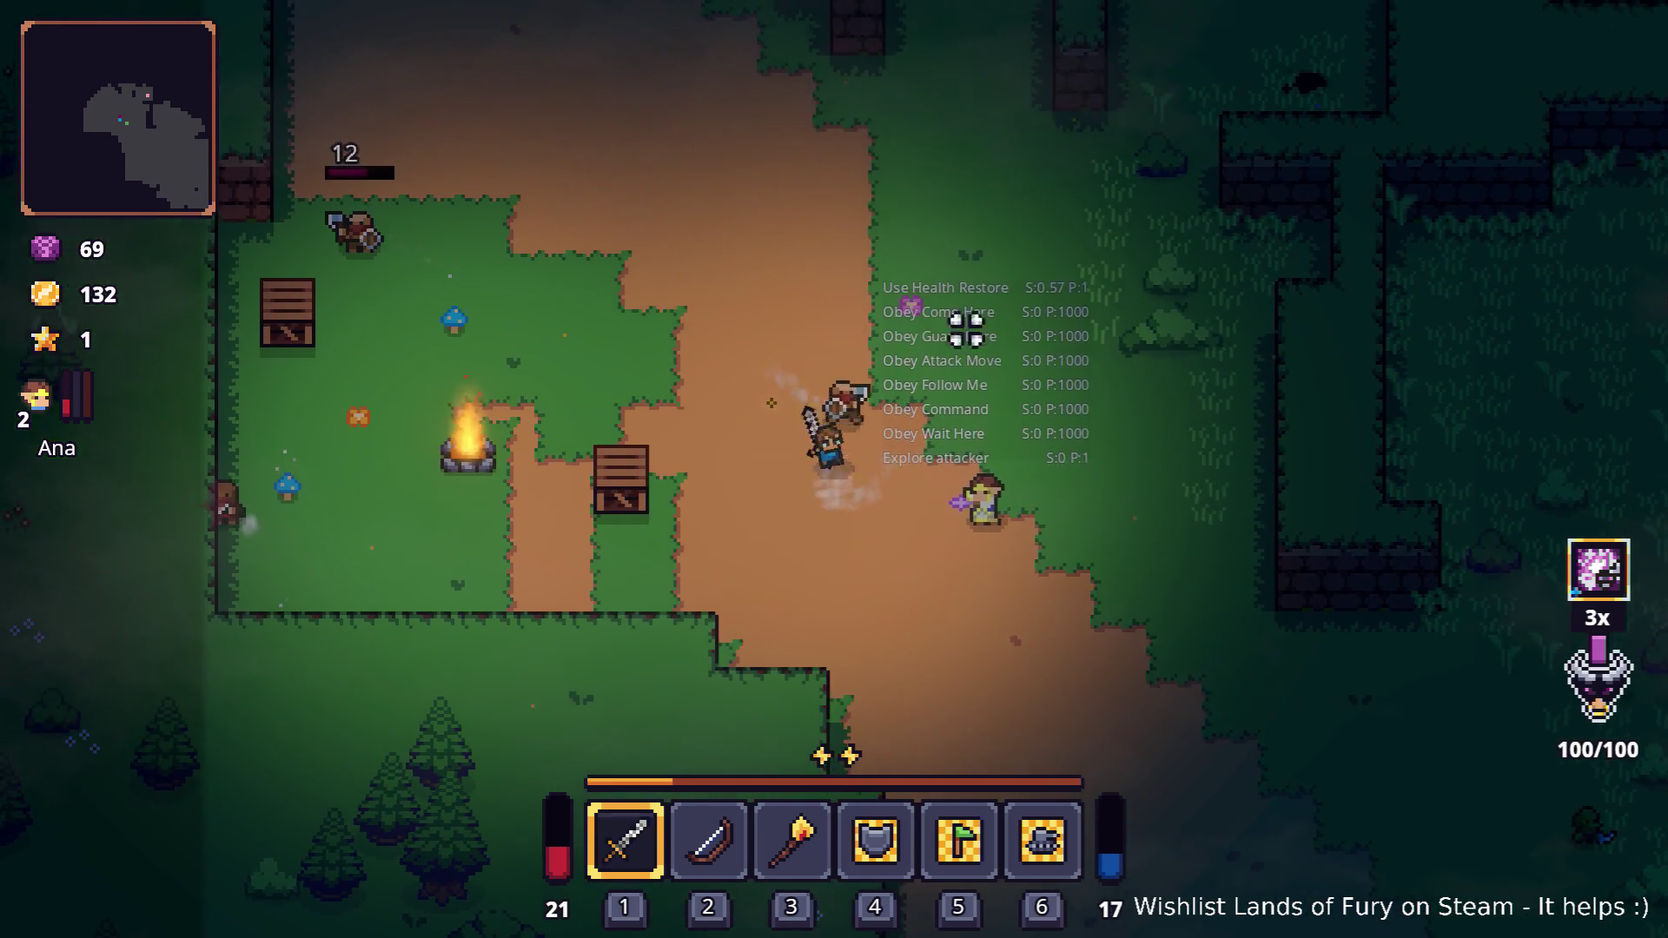
key("w")
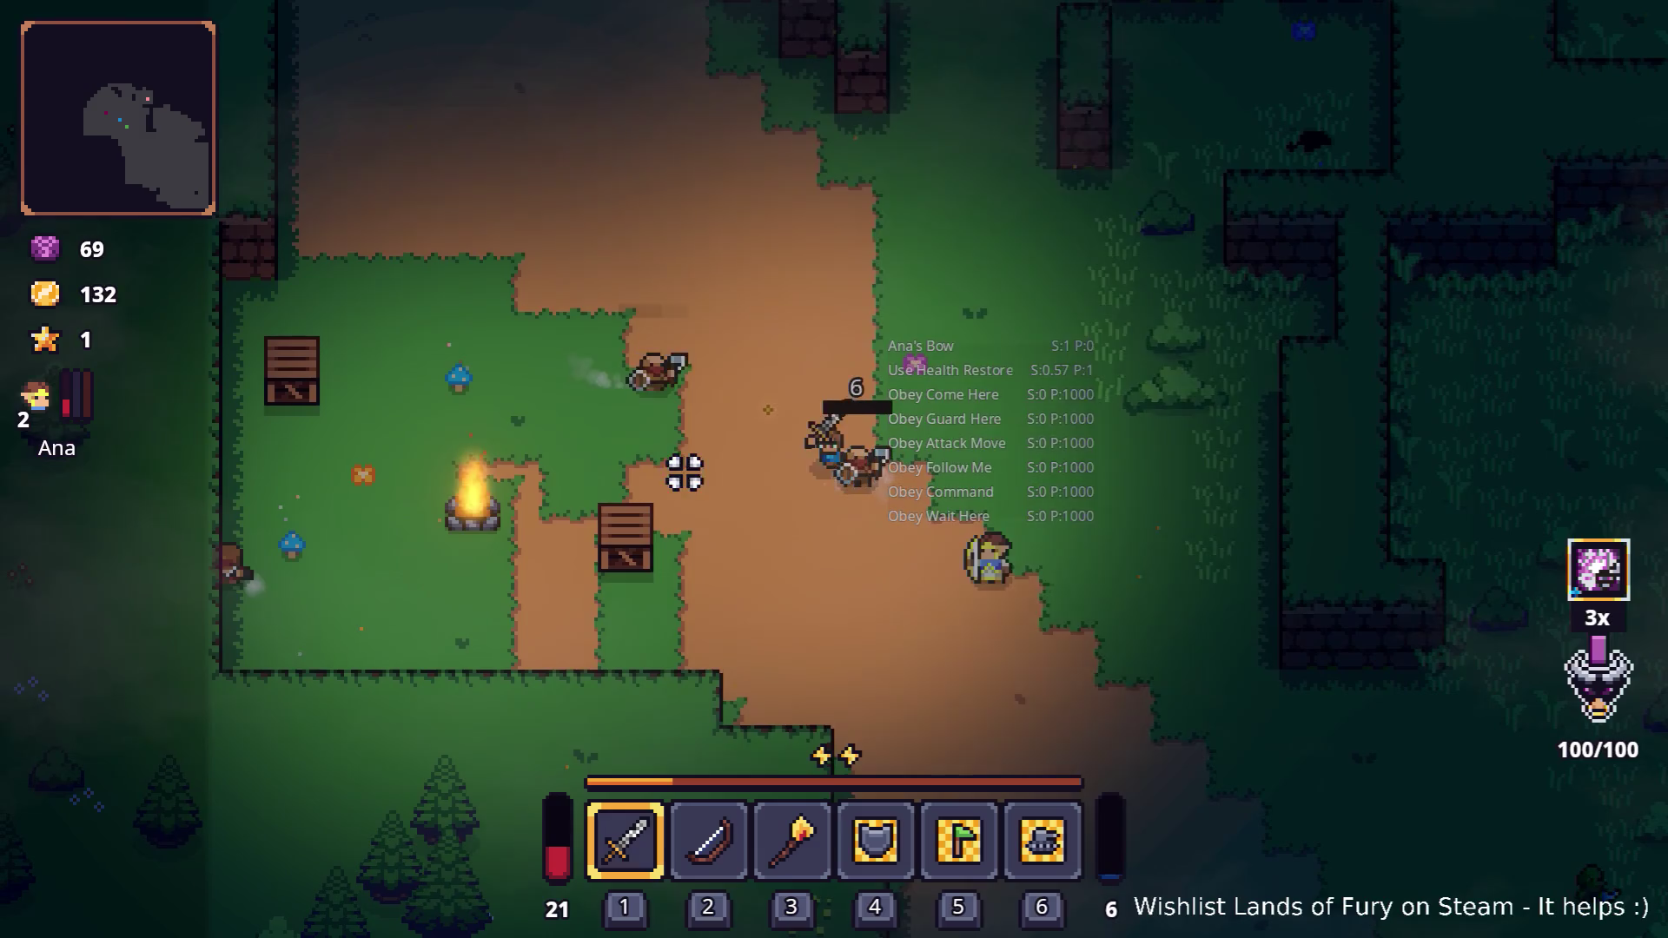
left_click(808, 380)
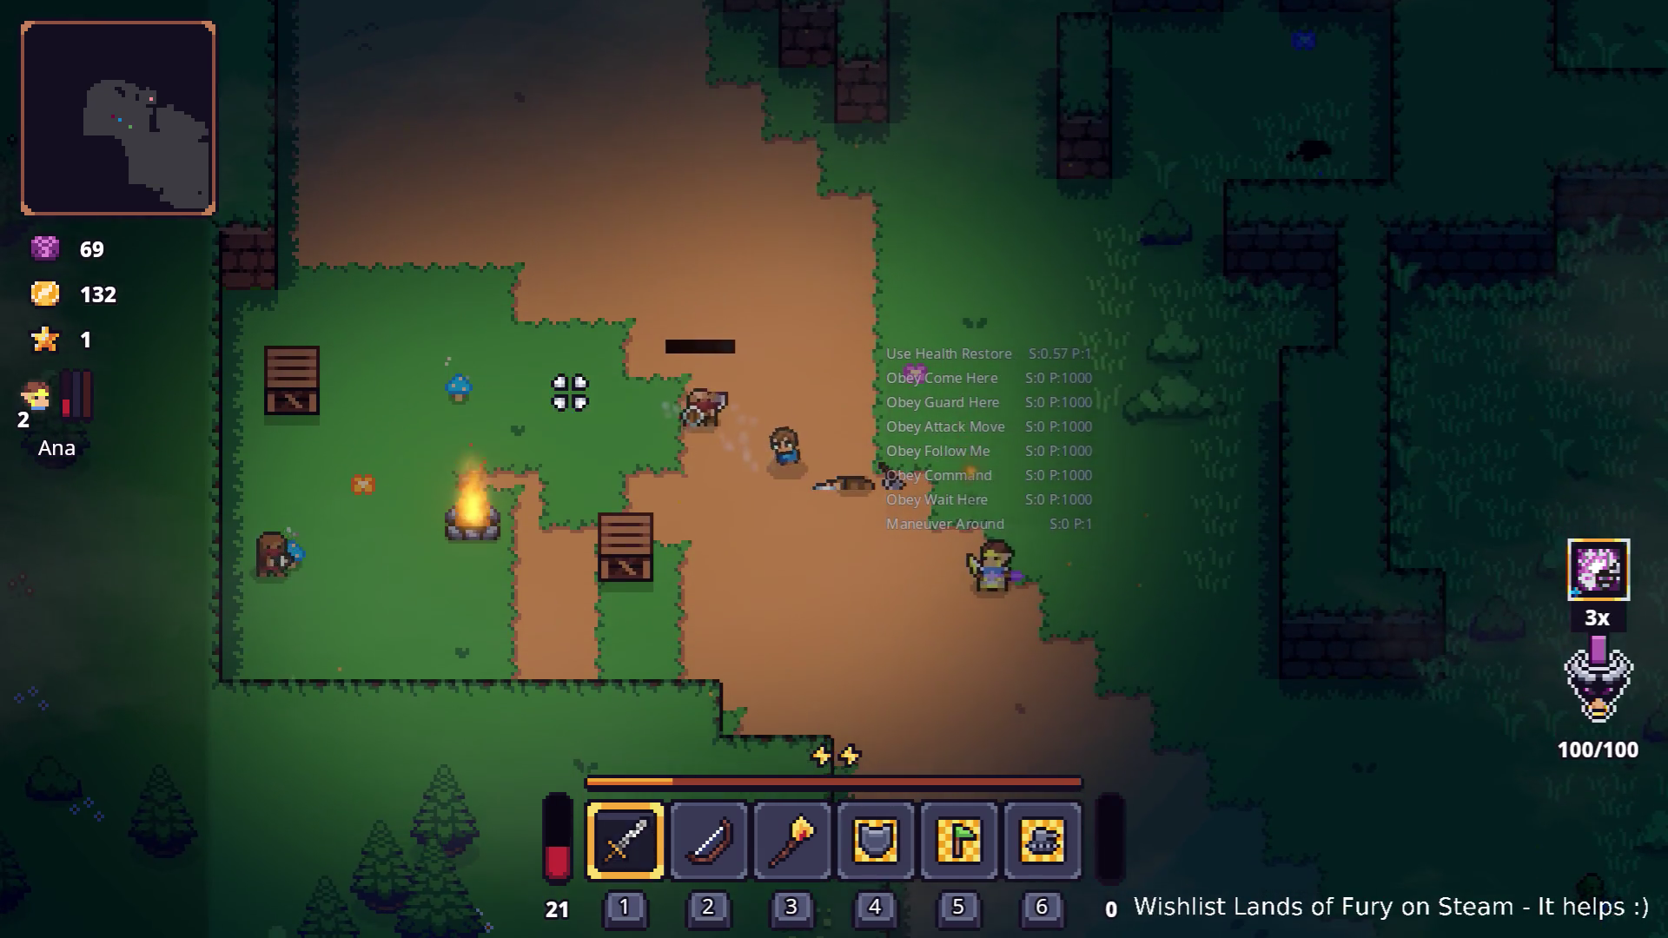
Smash the campfire and break the crate, collecting the dropped gold and rope
key("a")
key("s")
key("w")
key("a")
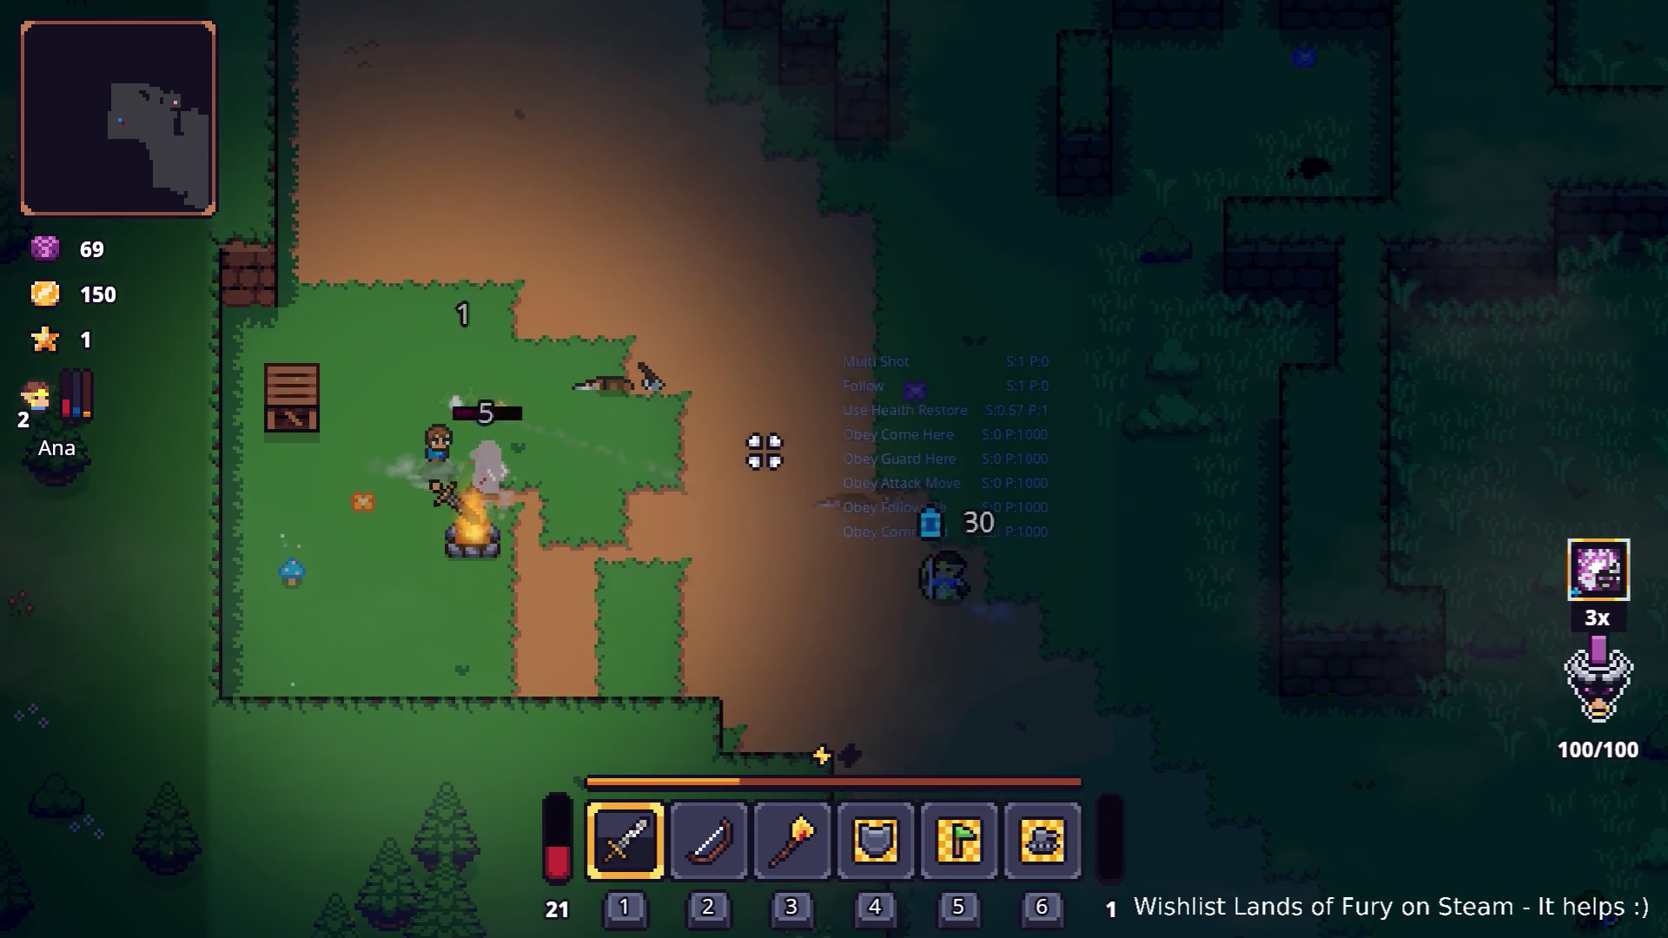
key("s")
left_click(723, 518)
key("a")
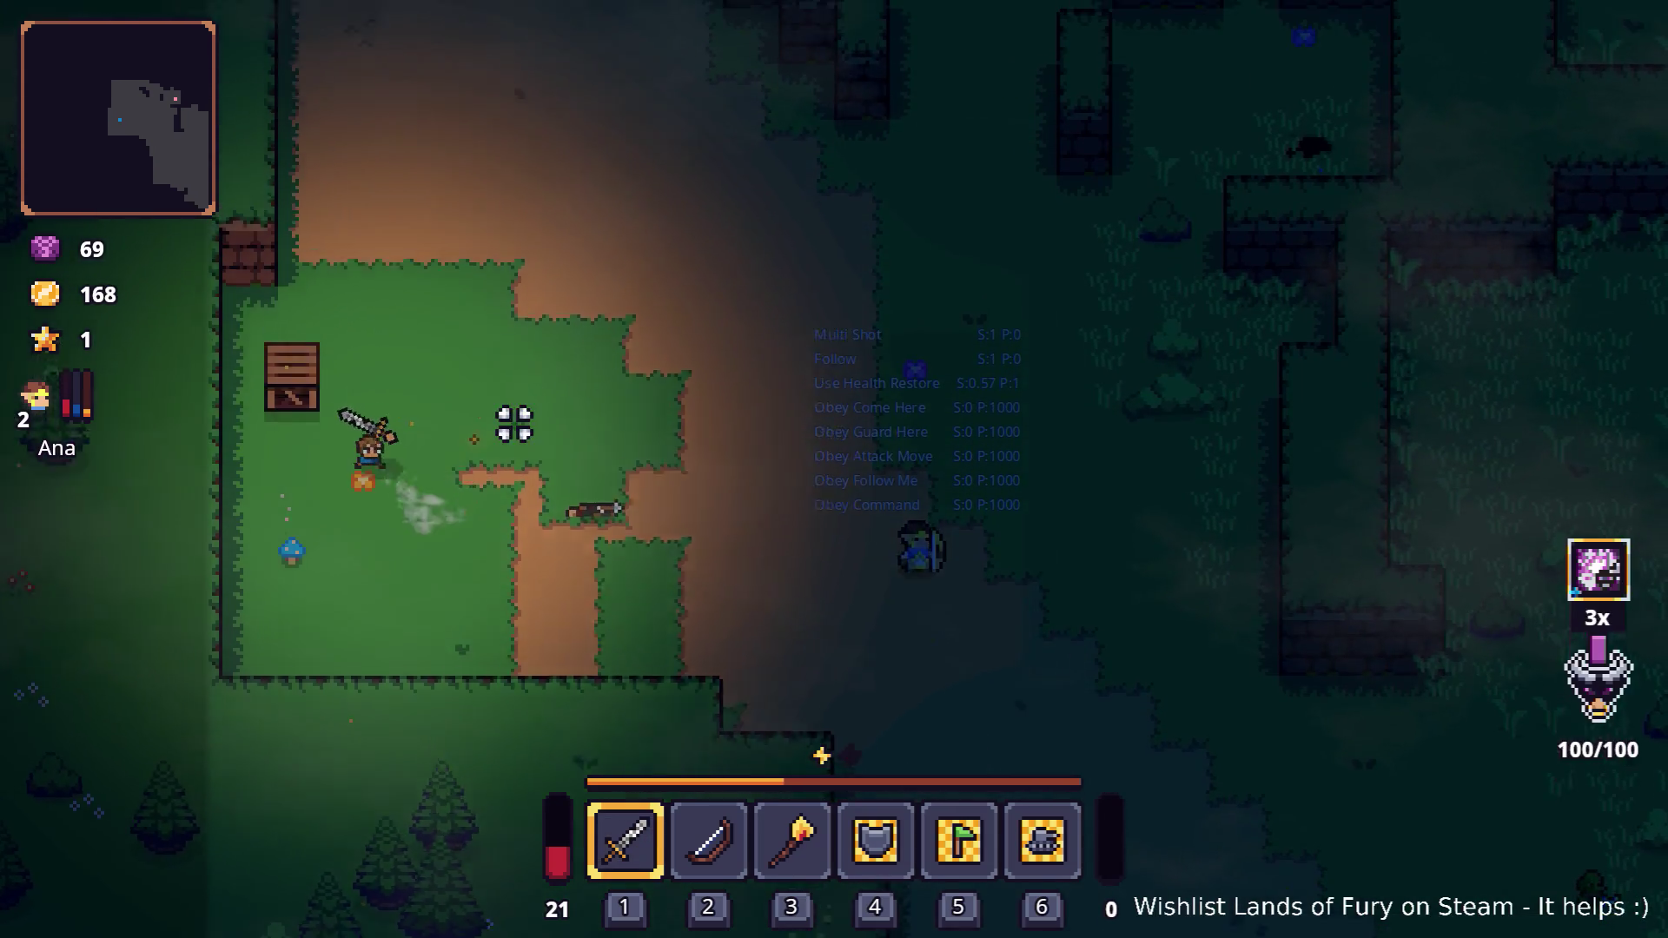
left_click(195, 407)
key("d")
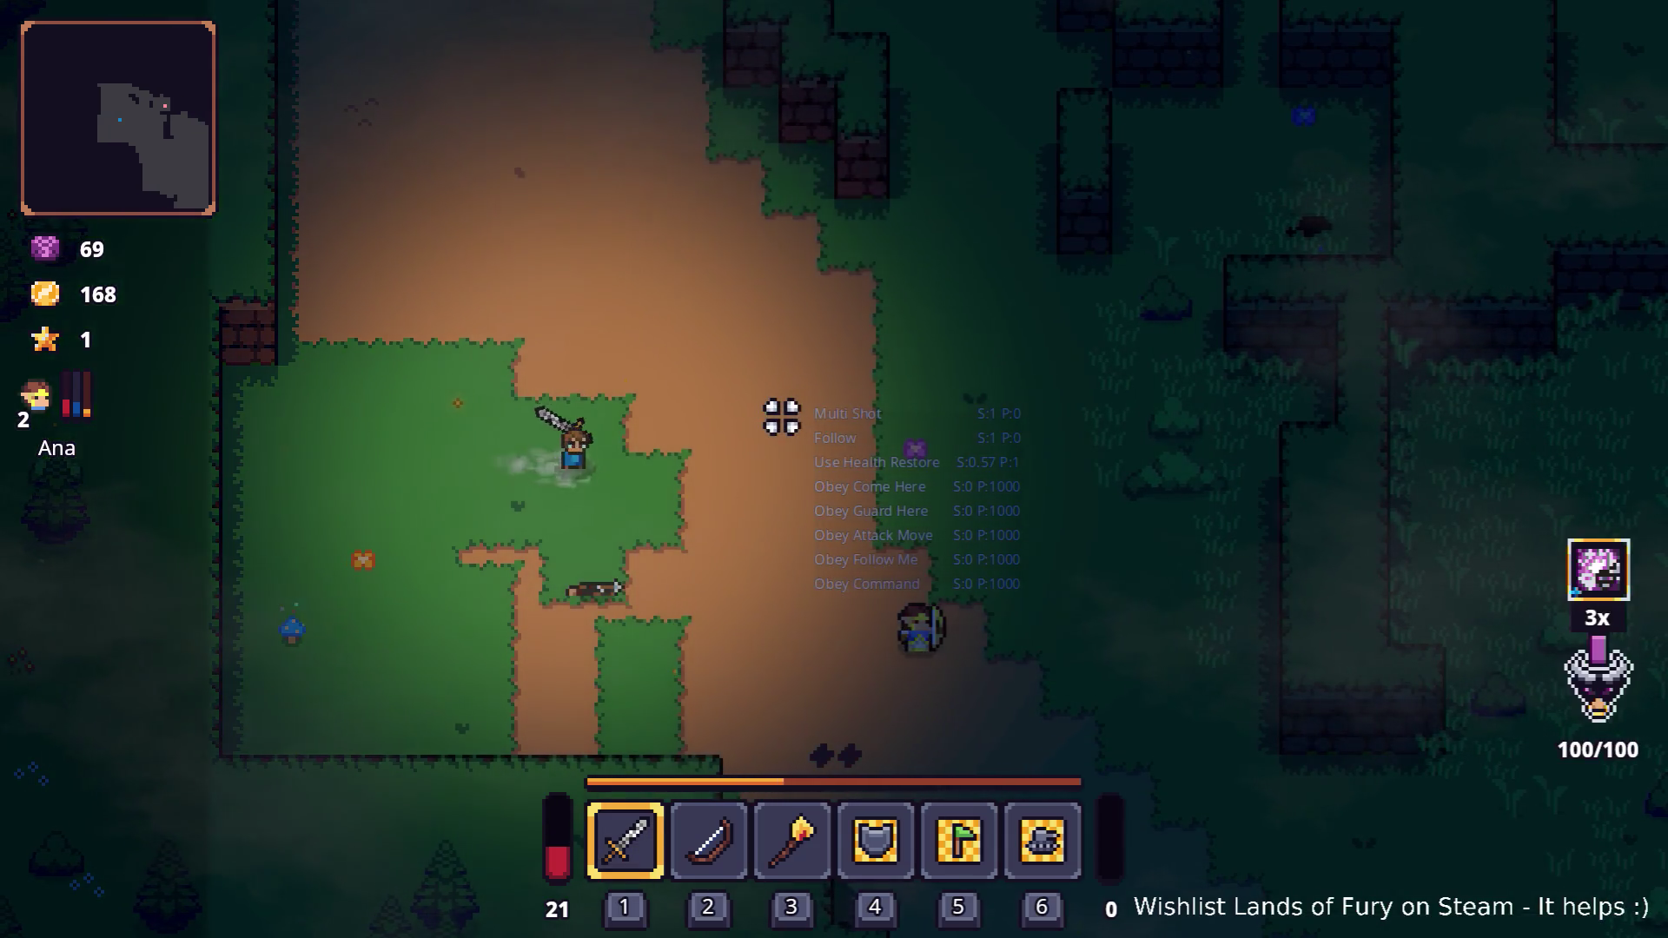
key("d")
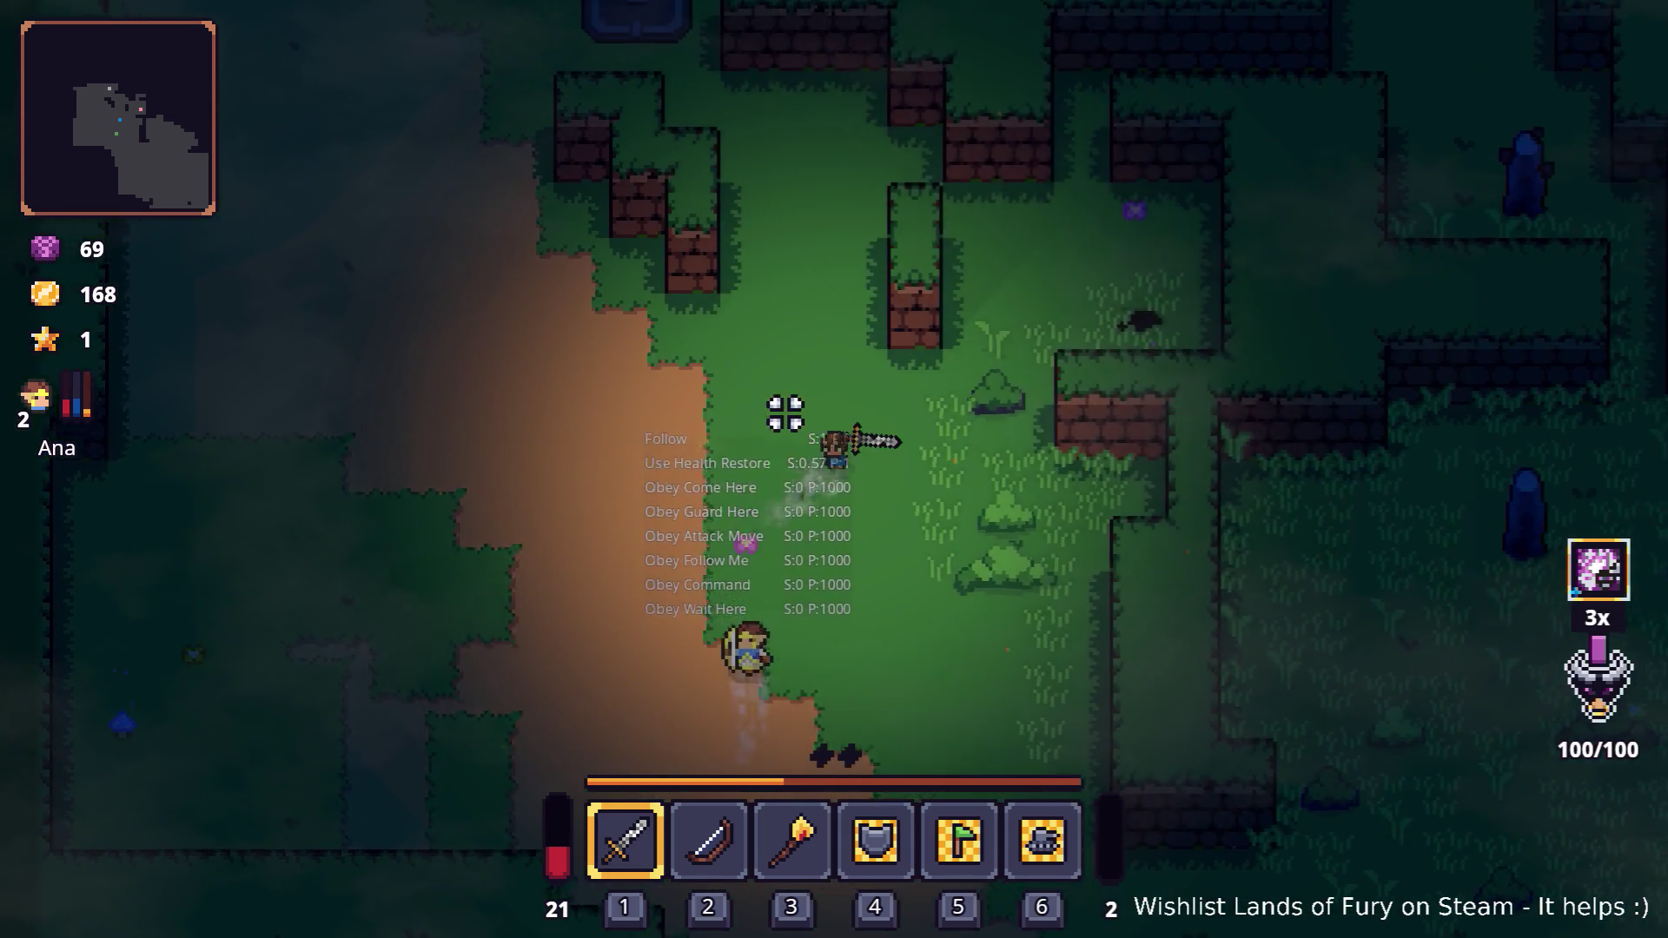
Step onto the anvil plate and check materials in the inventory
key("w")
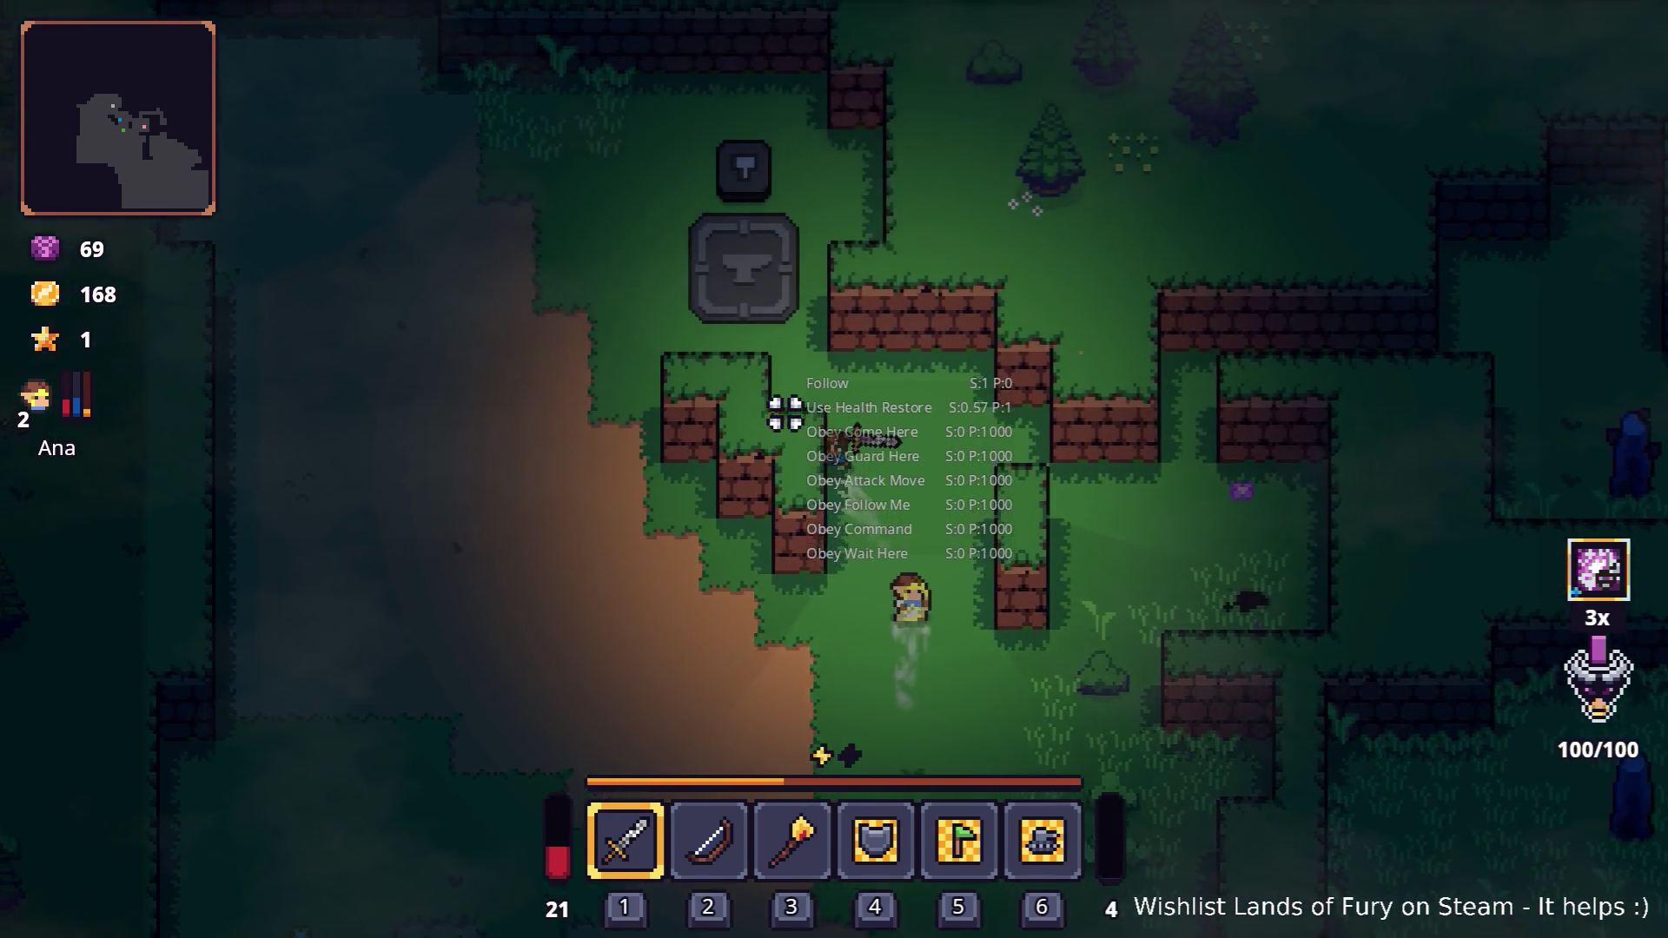
key("w")
key("a")
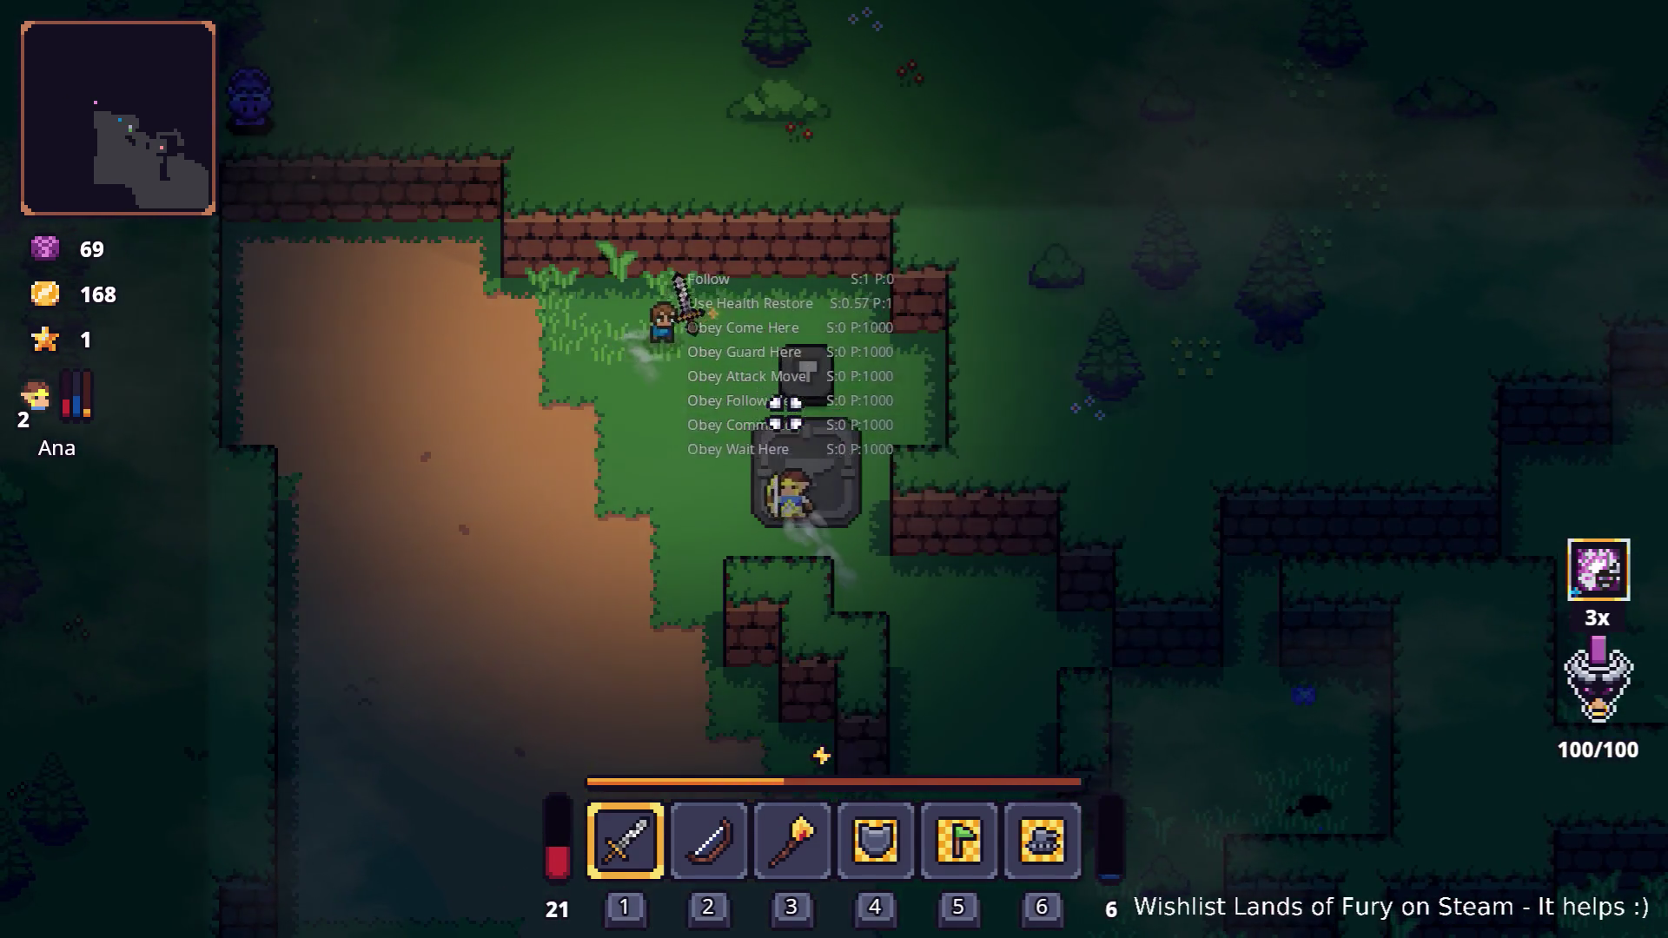
key("s")
key("d")
key("i")
key("i")
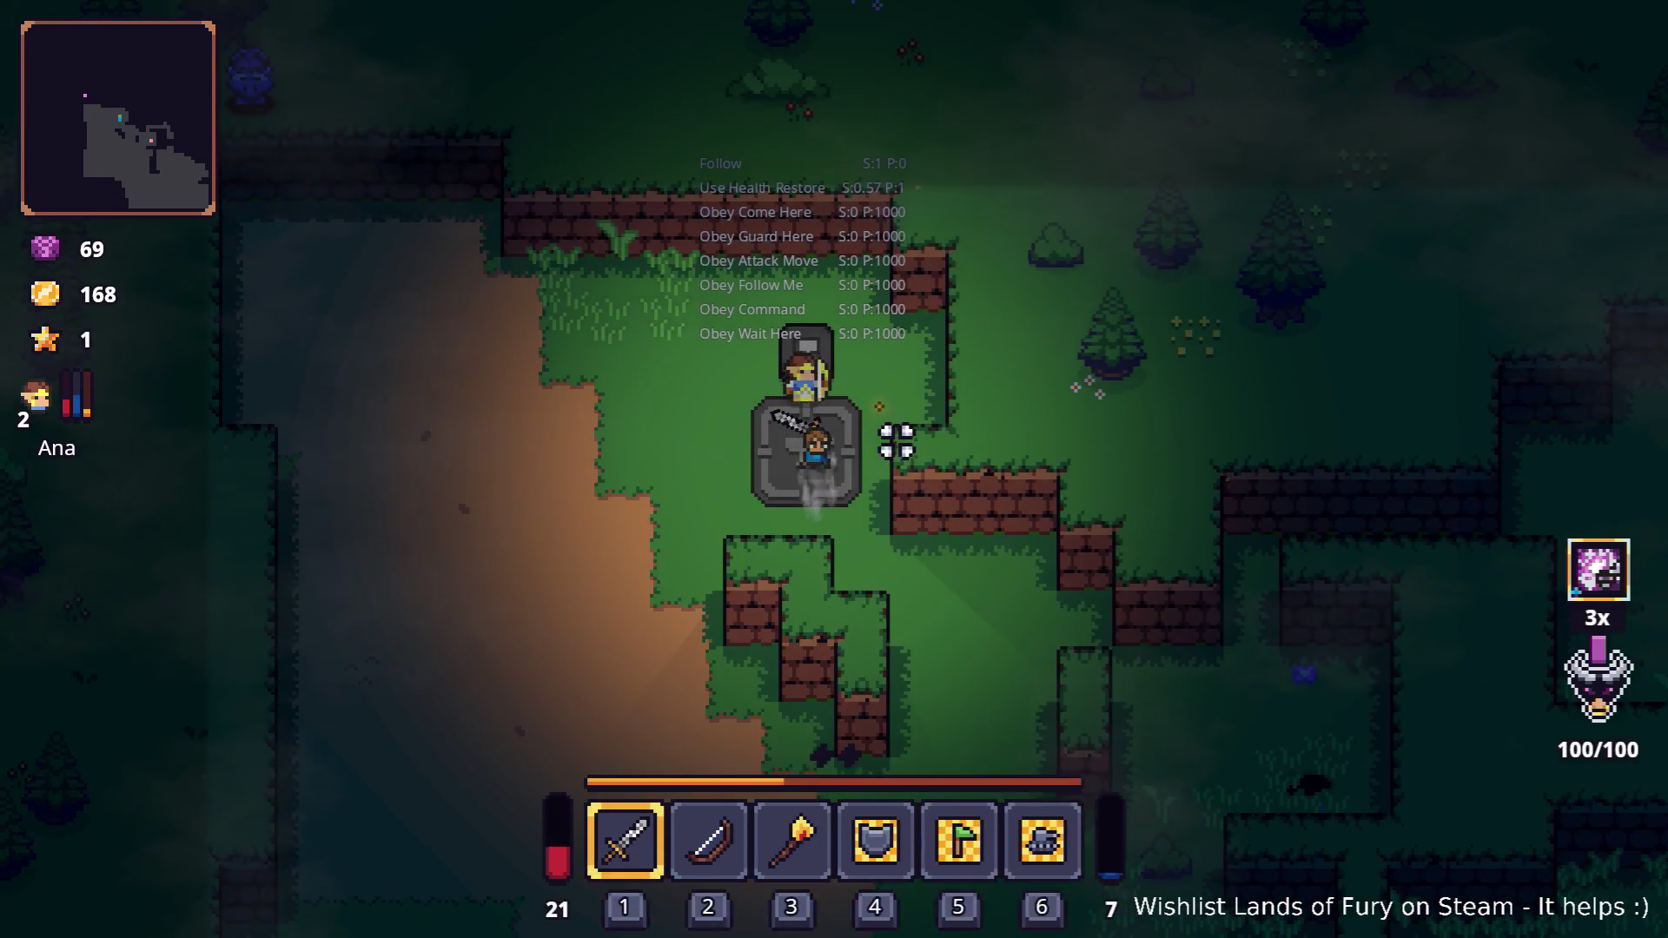
key("i")
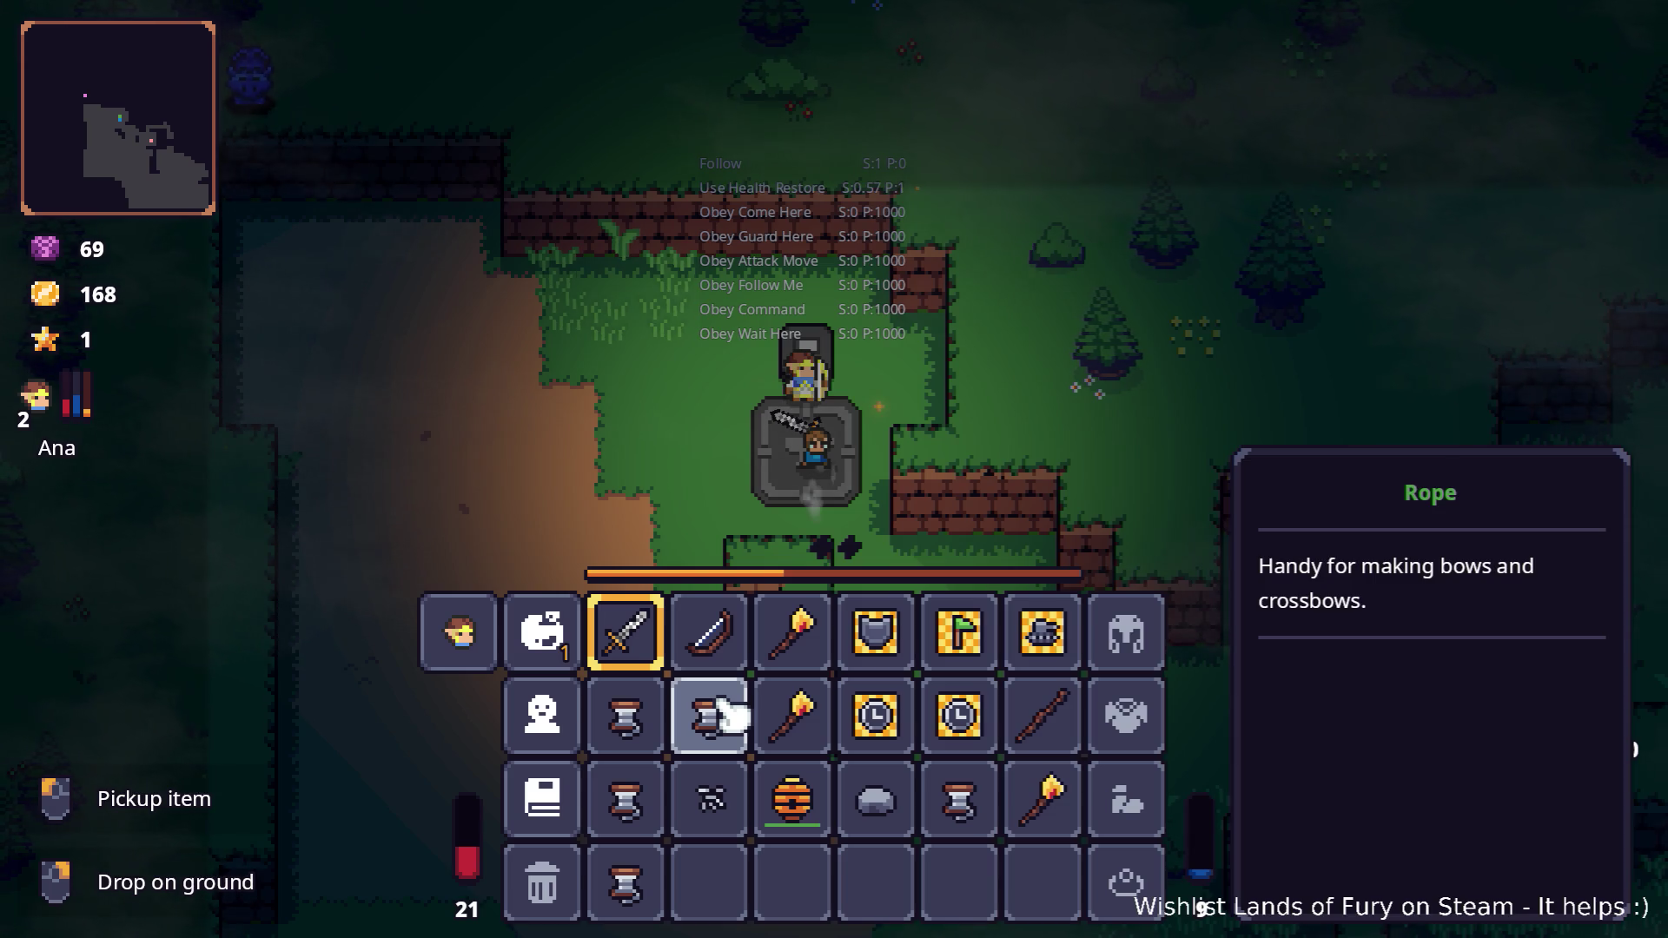
Head up between the brick walls, strike the hooded enemy and break the Dyno Ore
key("i")
key("s")
key("d")
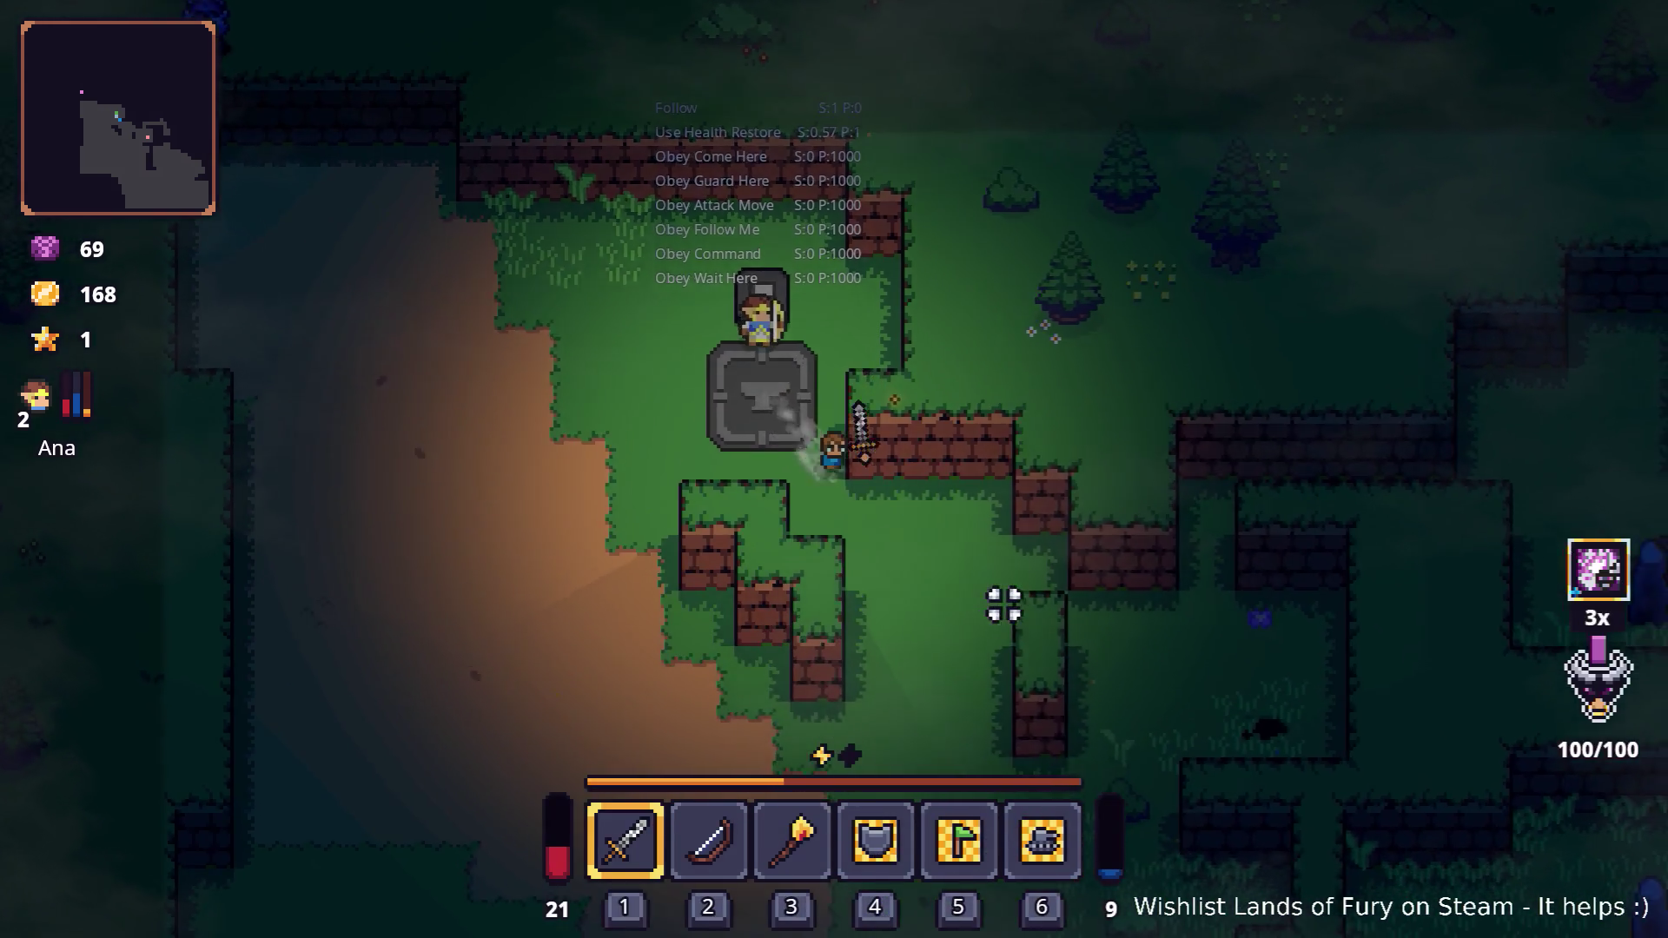
key("d")
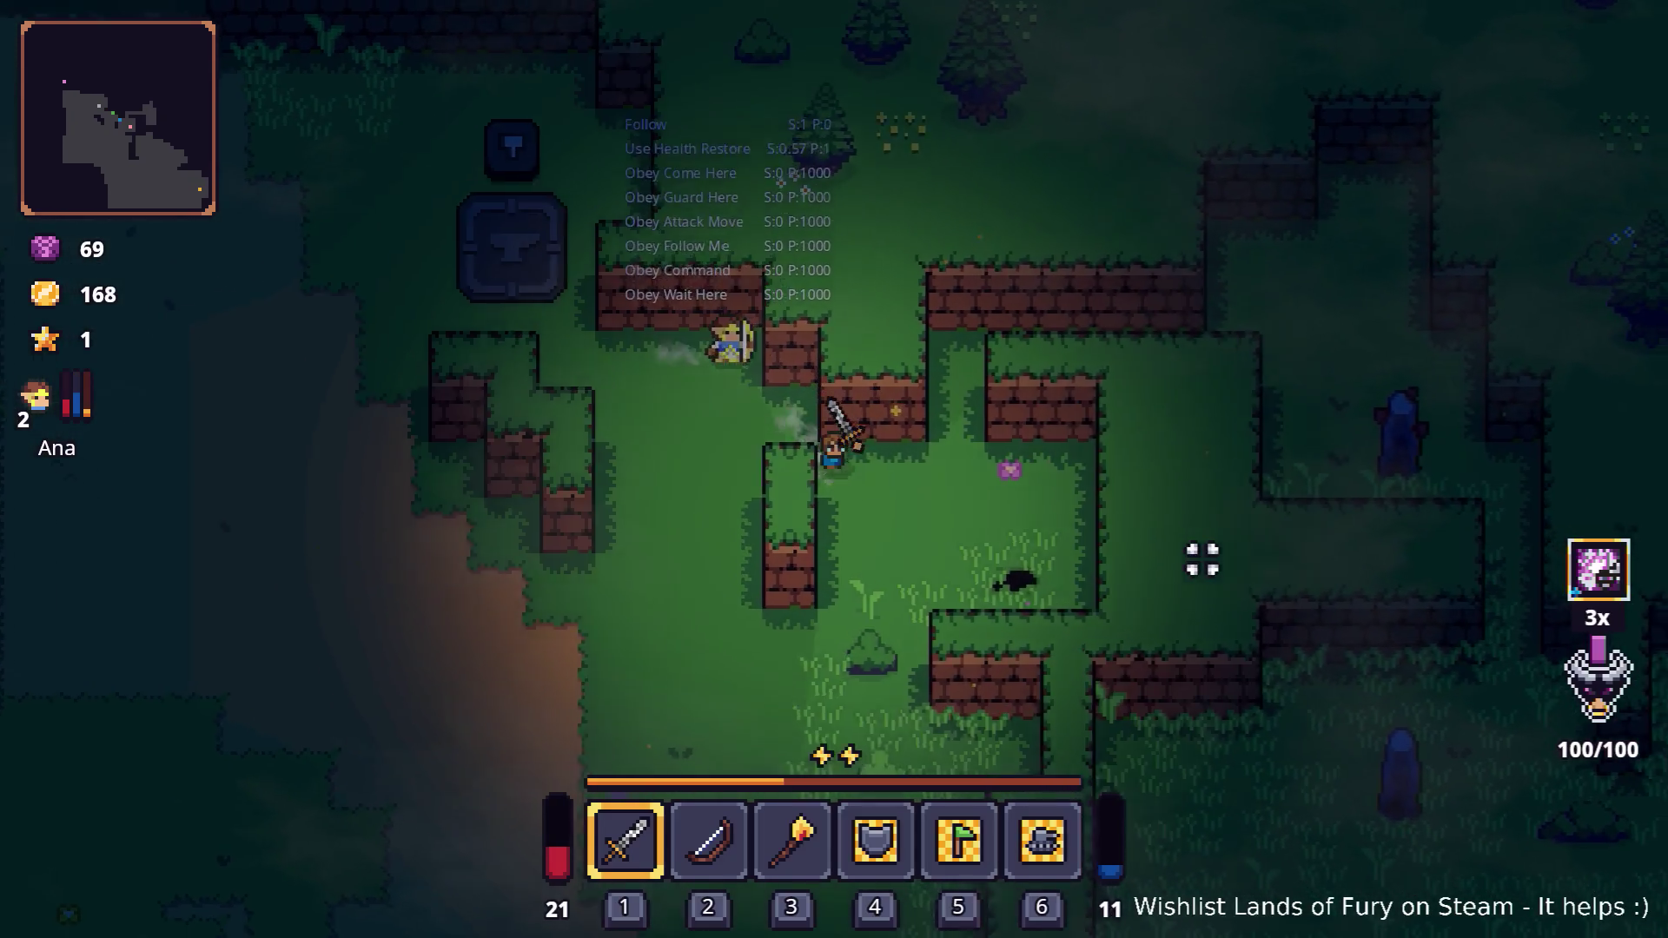
key("w")
key("d")
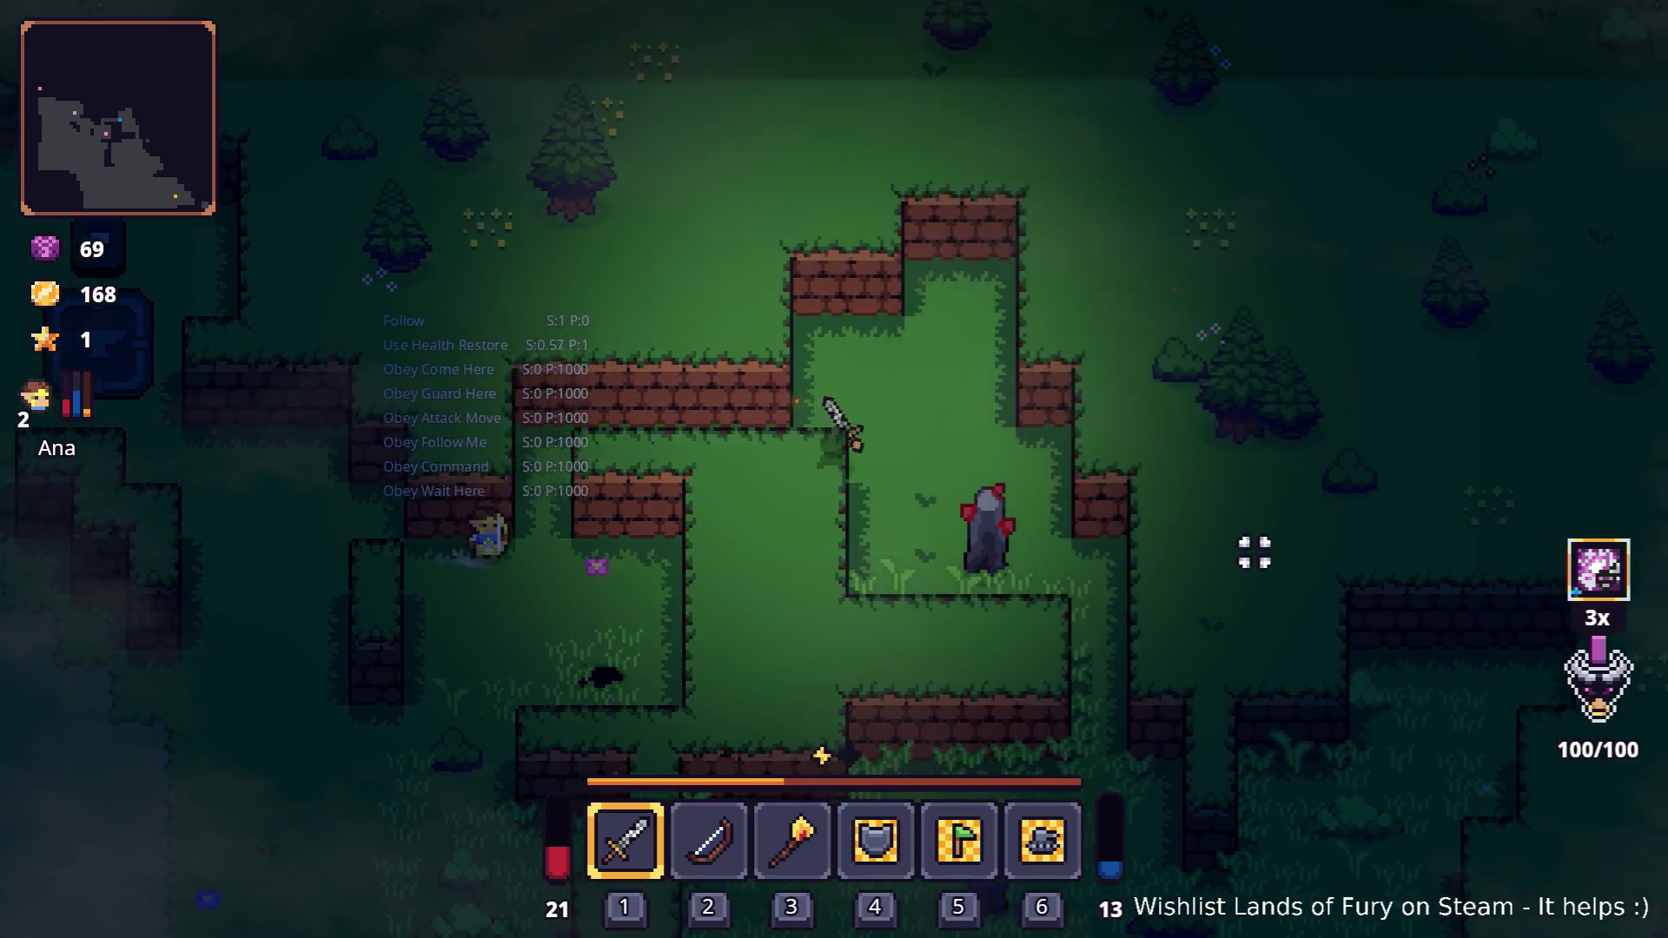
left_click(1227, 581)
left_click(1226, 581)
Circle behind the hooded enemy, strike it again, and dash away down-right
key("d")
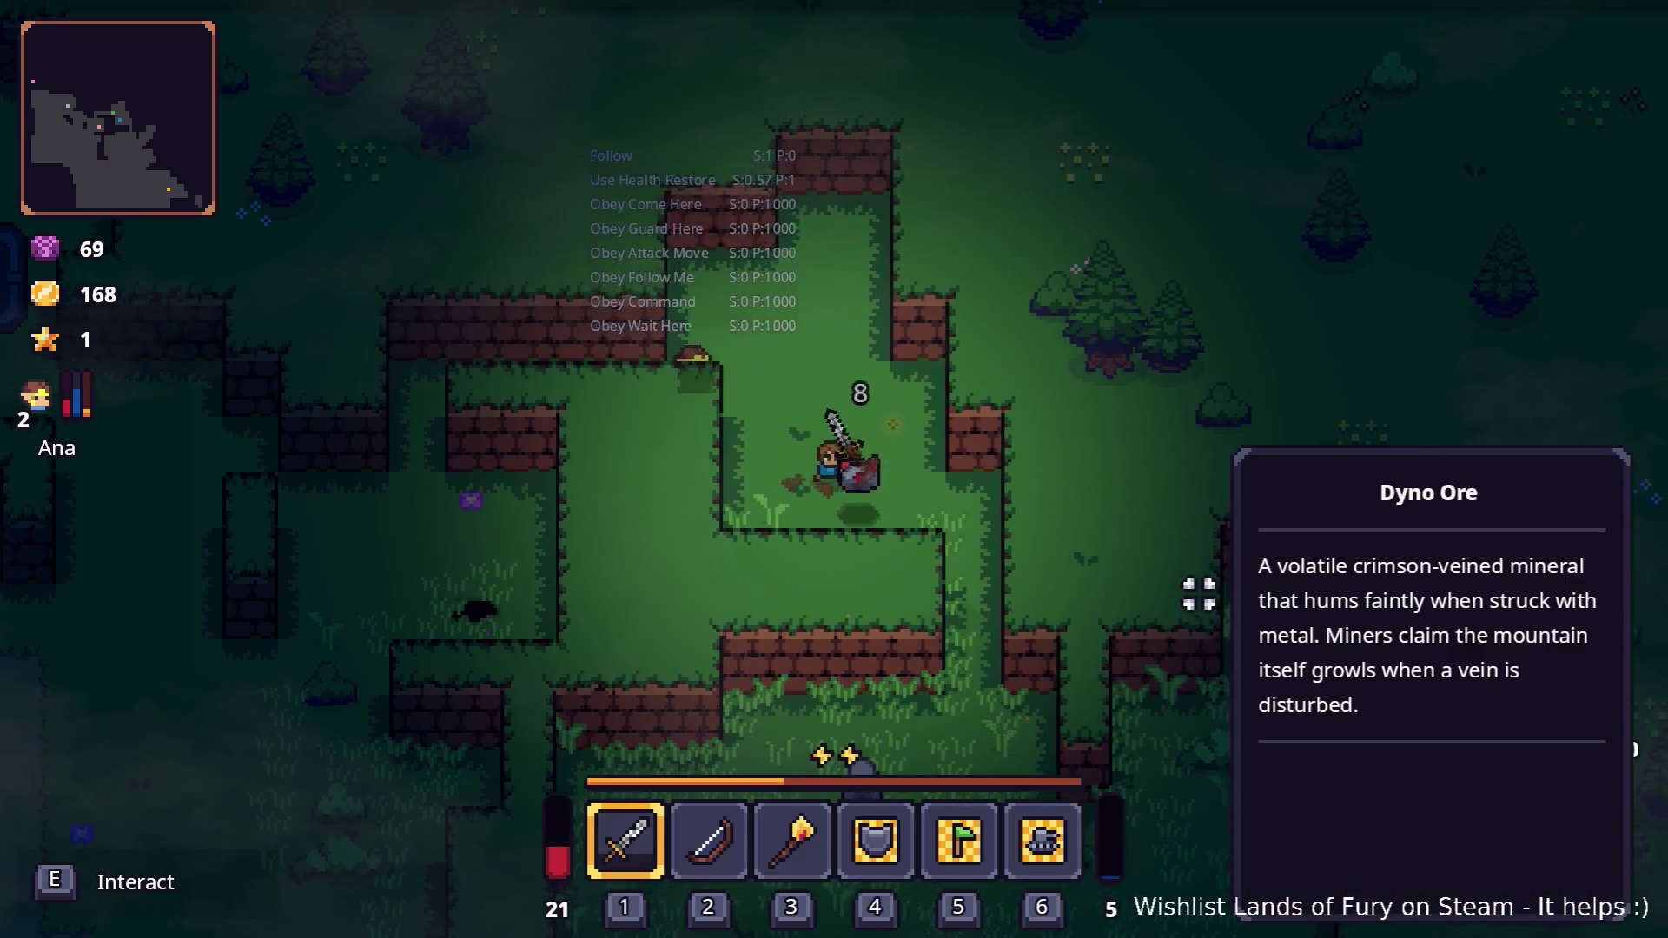
key("w")
key("s")
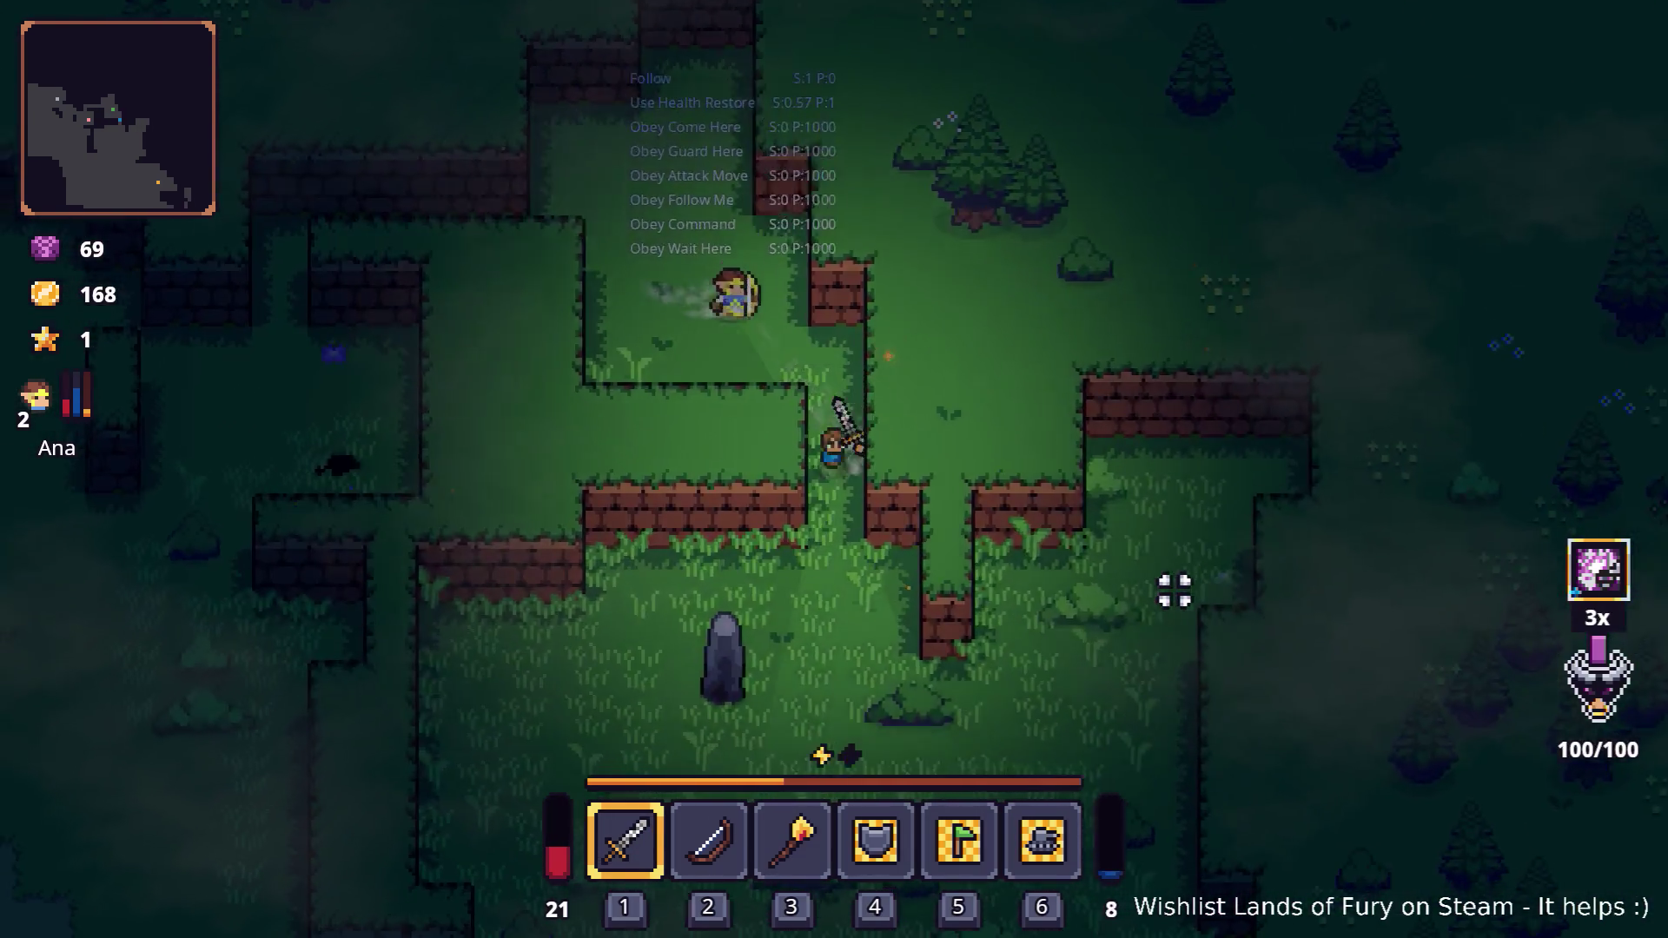
key("w")
key("a")
left_click(858, 664)
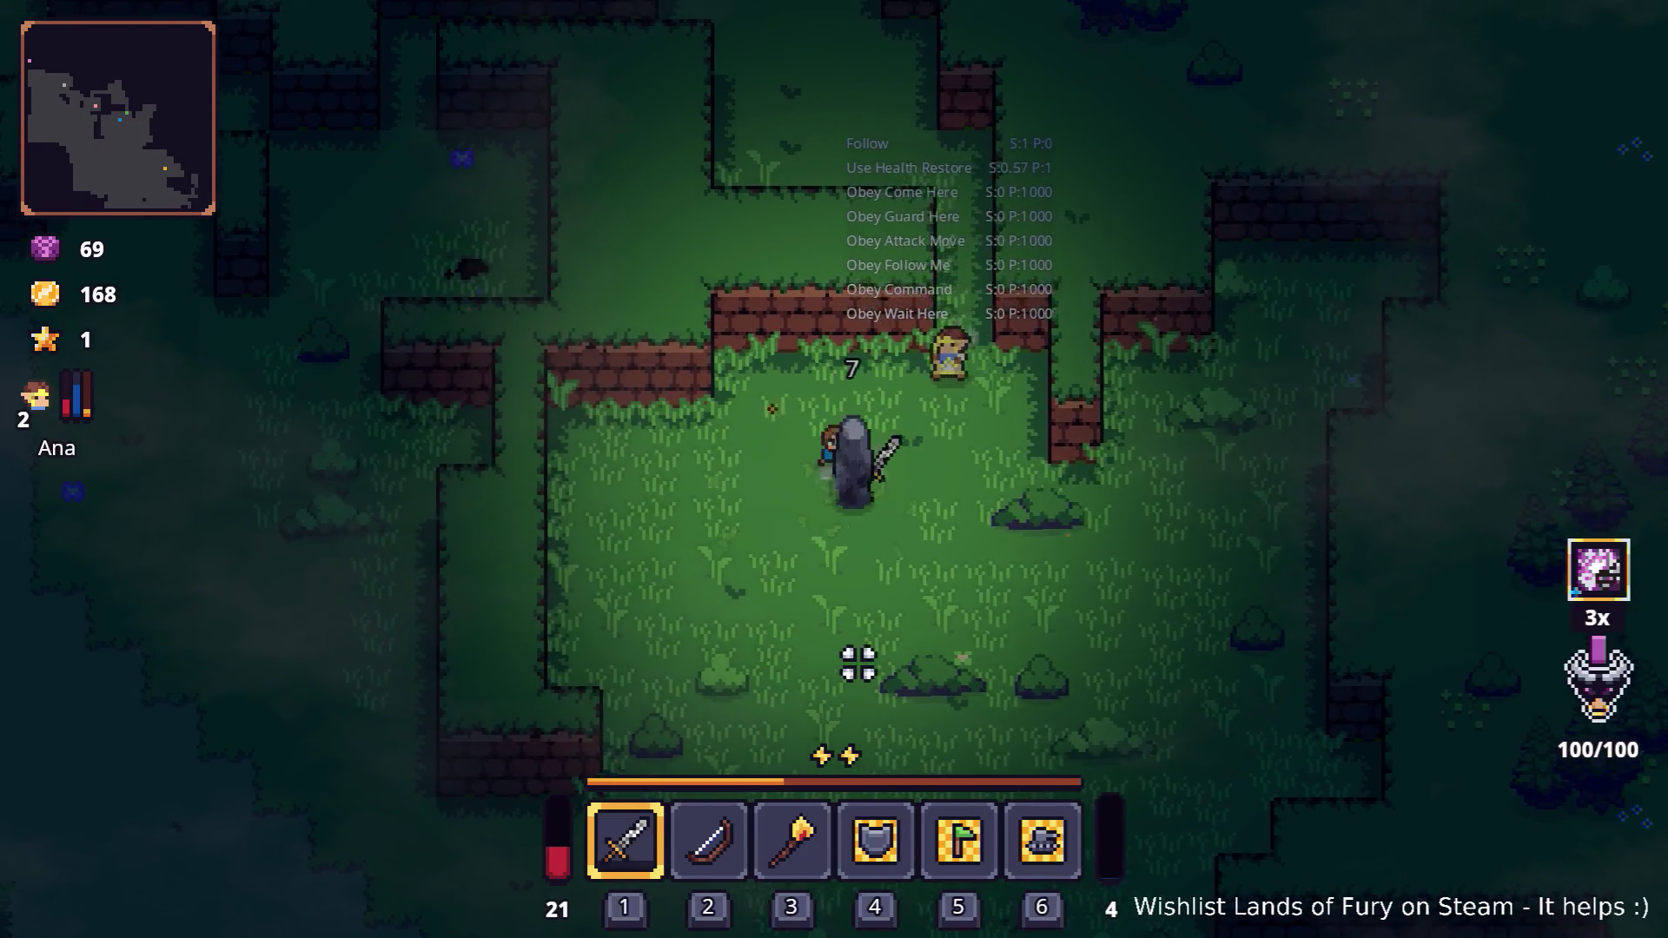
key("d")
key("s")
key("space")
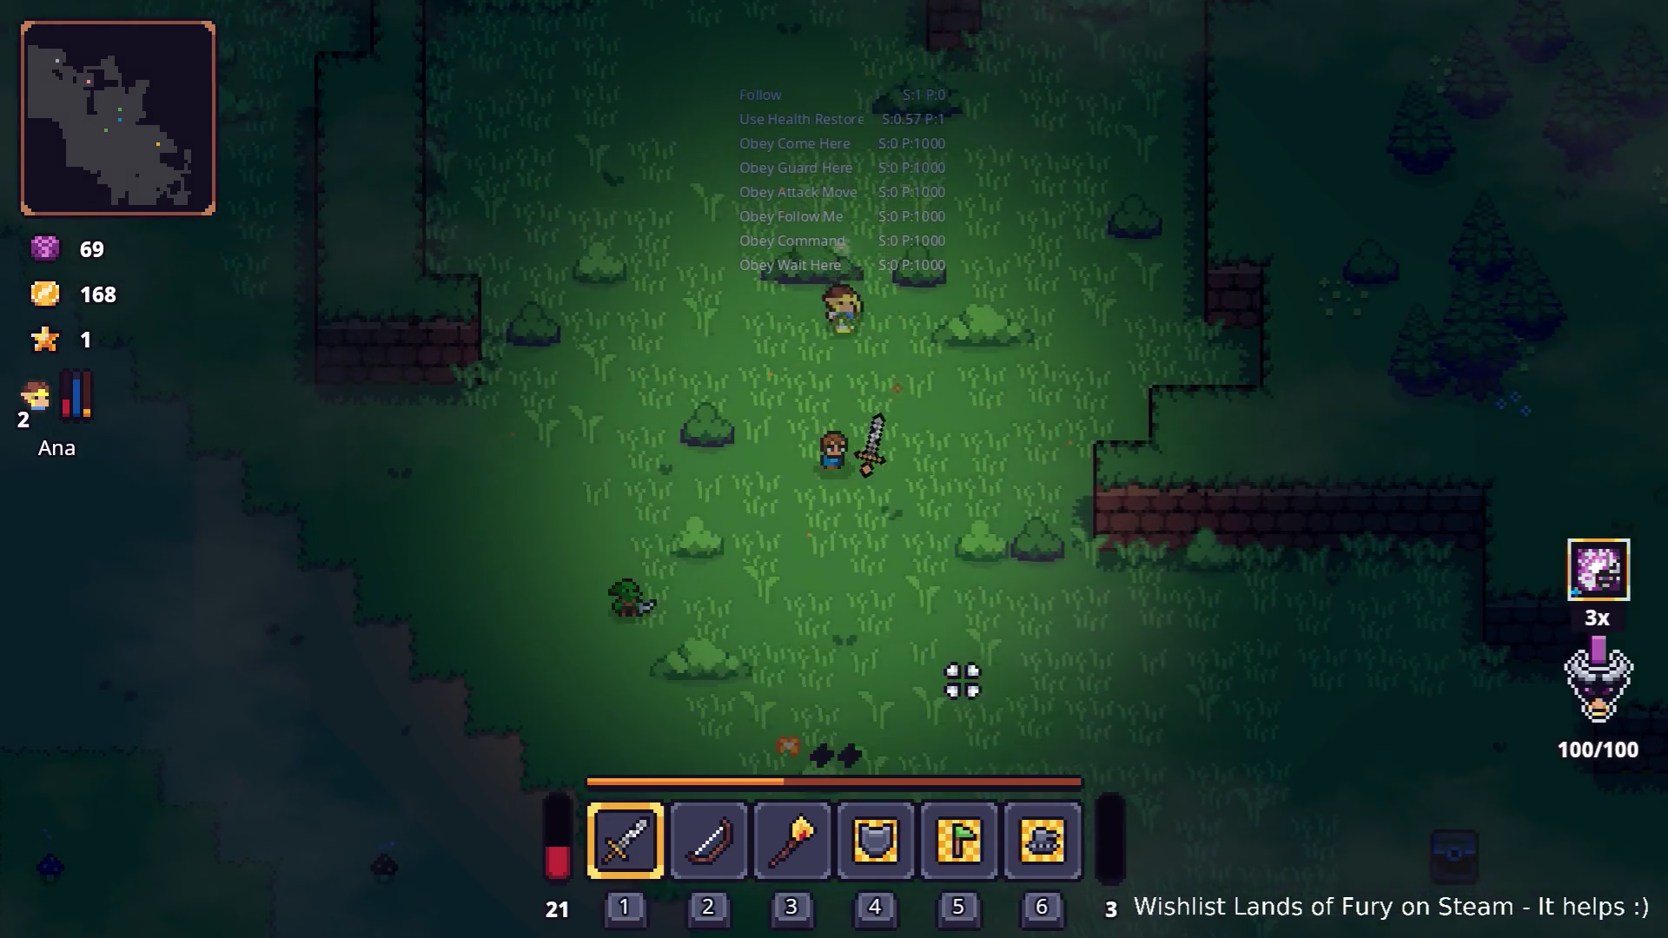
Run the hero along the dirt path and grass, up past the anvil, to the crafting station
key("a")
key("s")
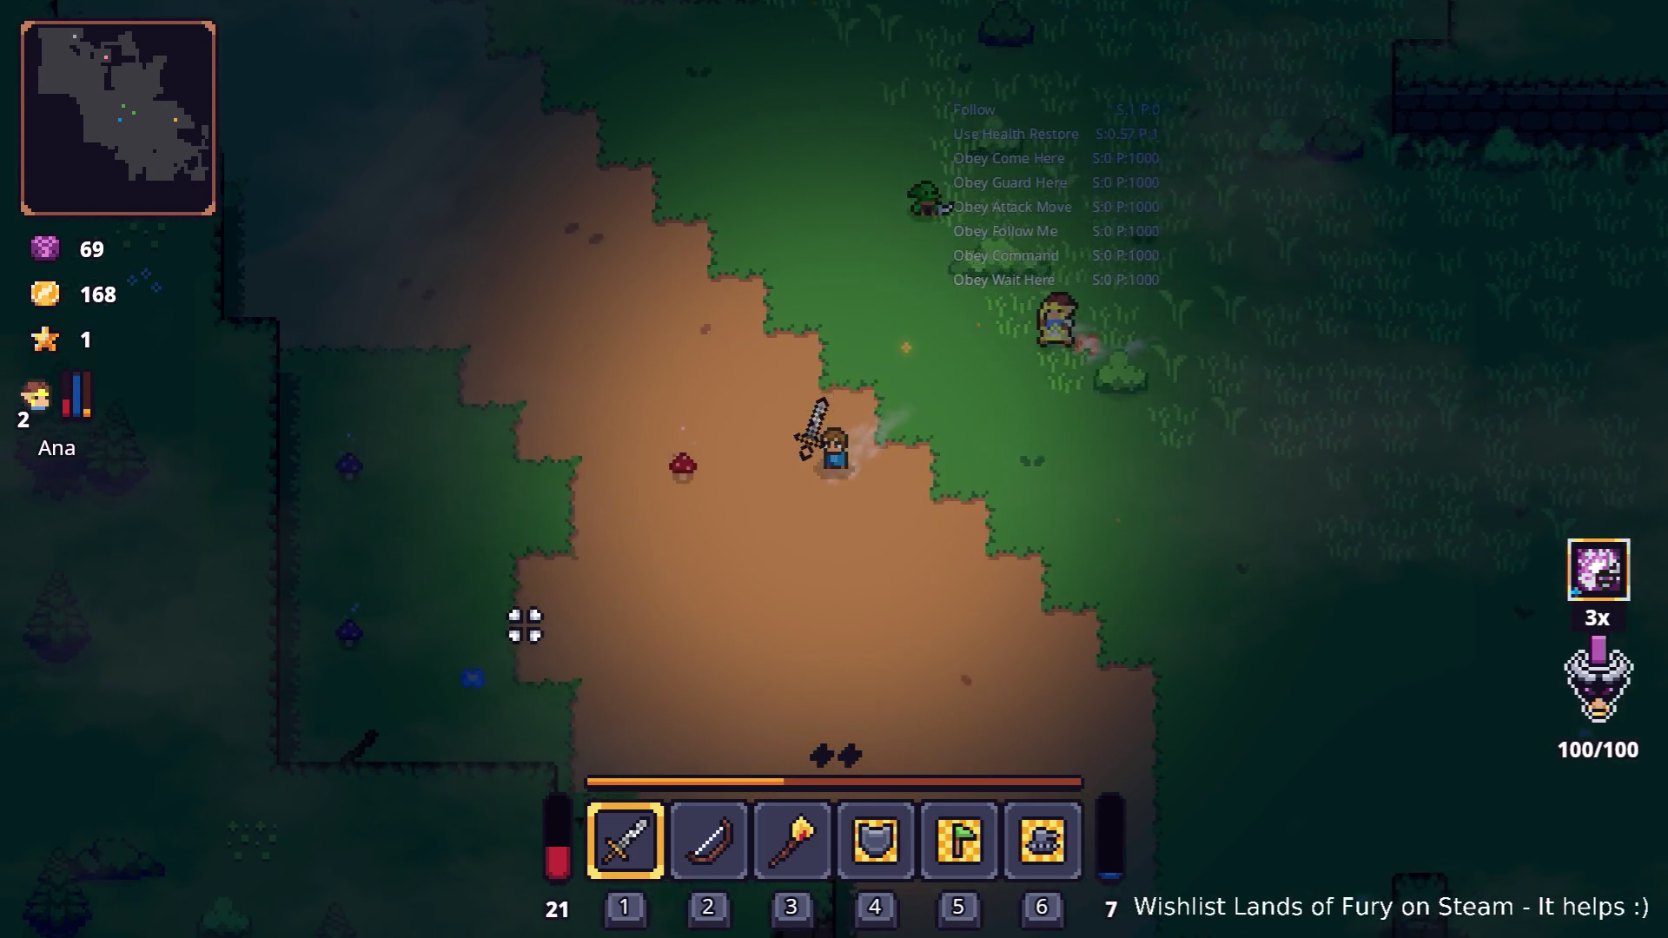
key("a")
key("s")
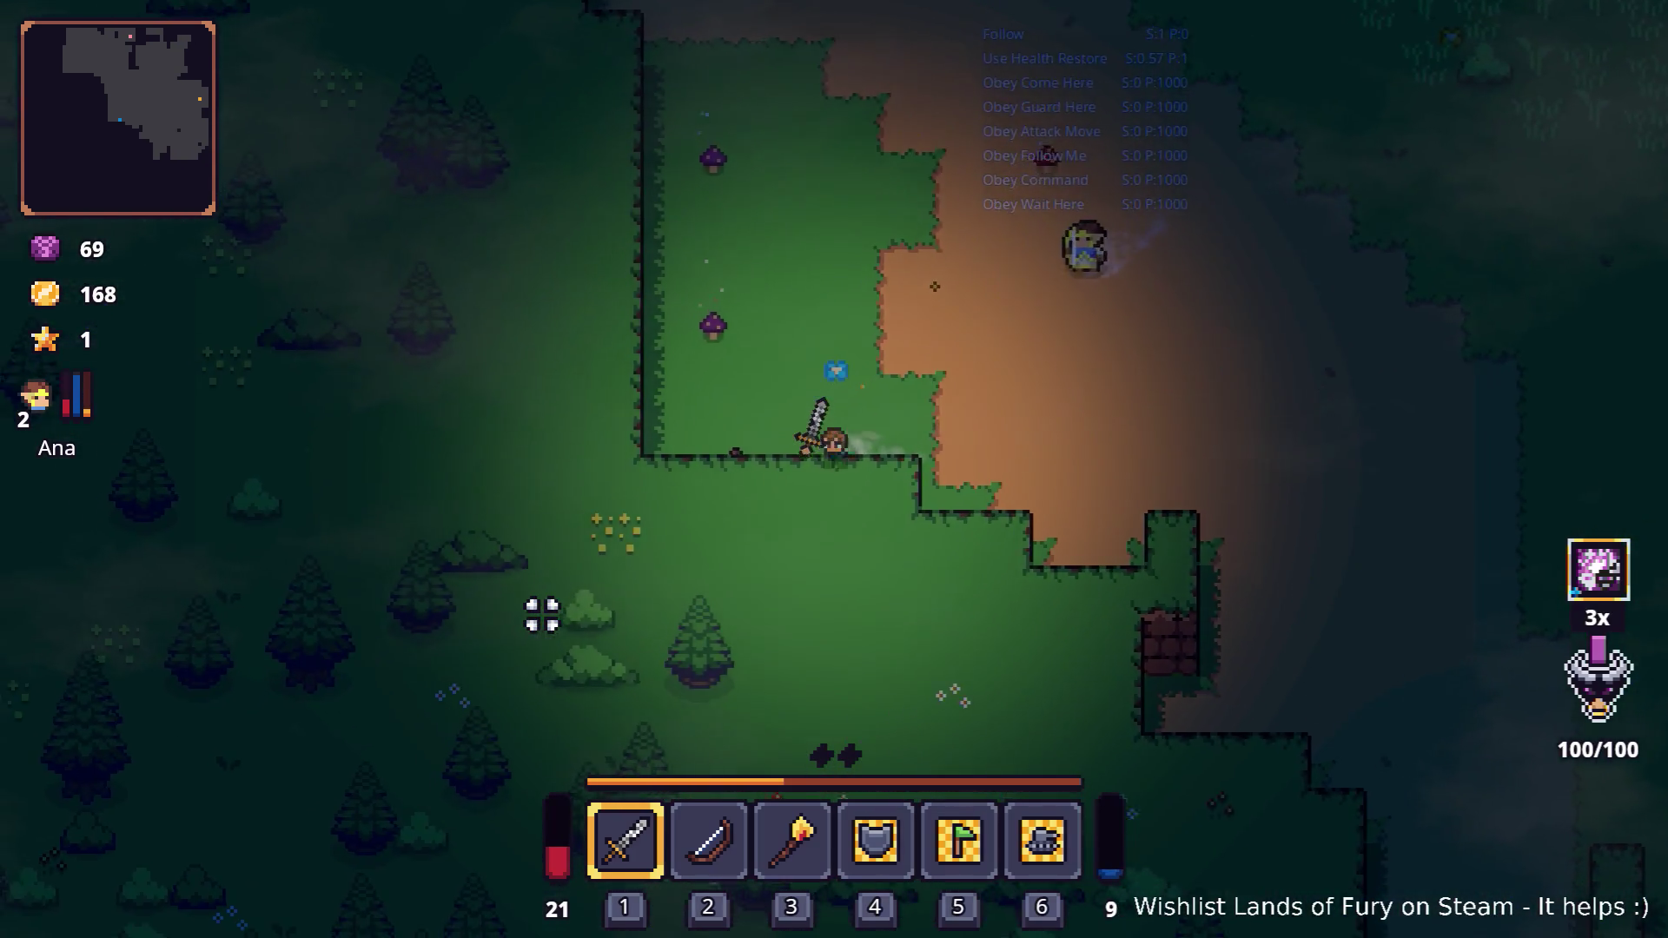
key("d")
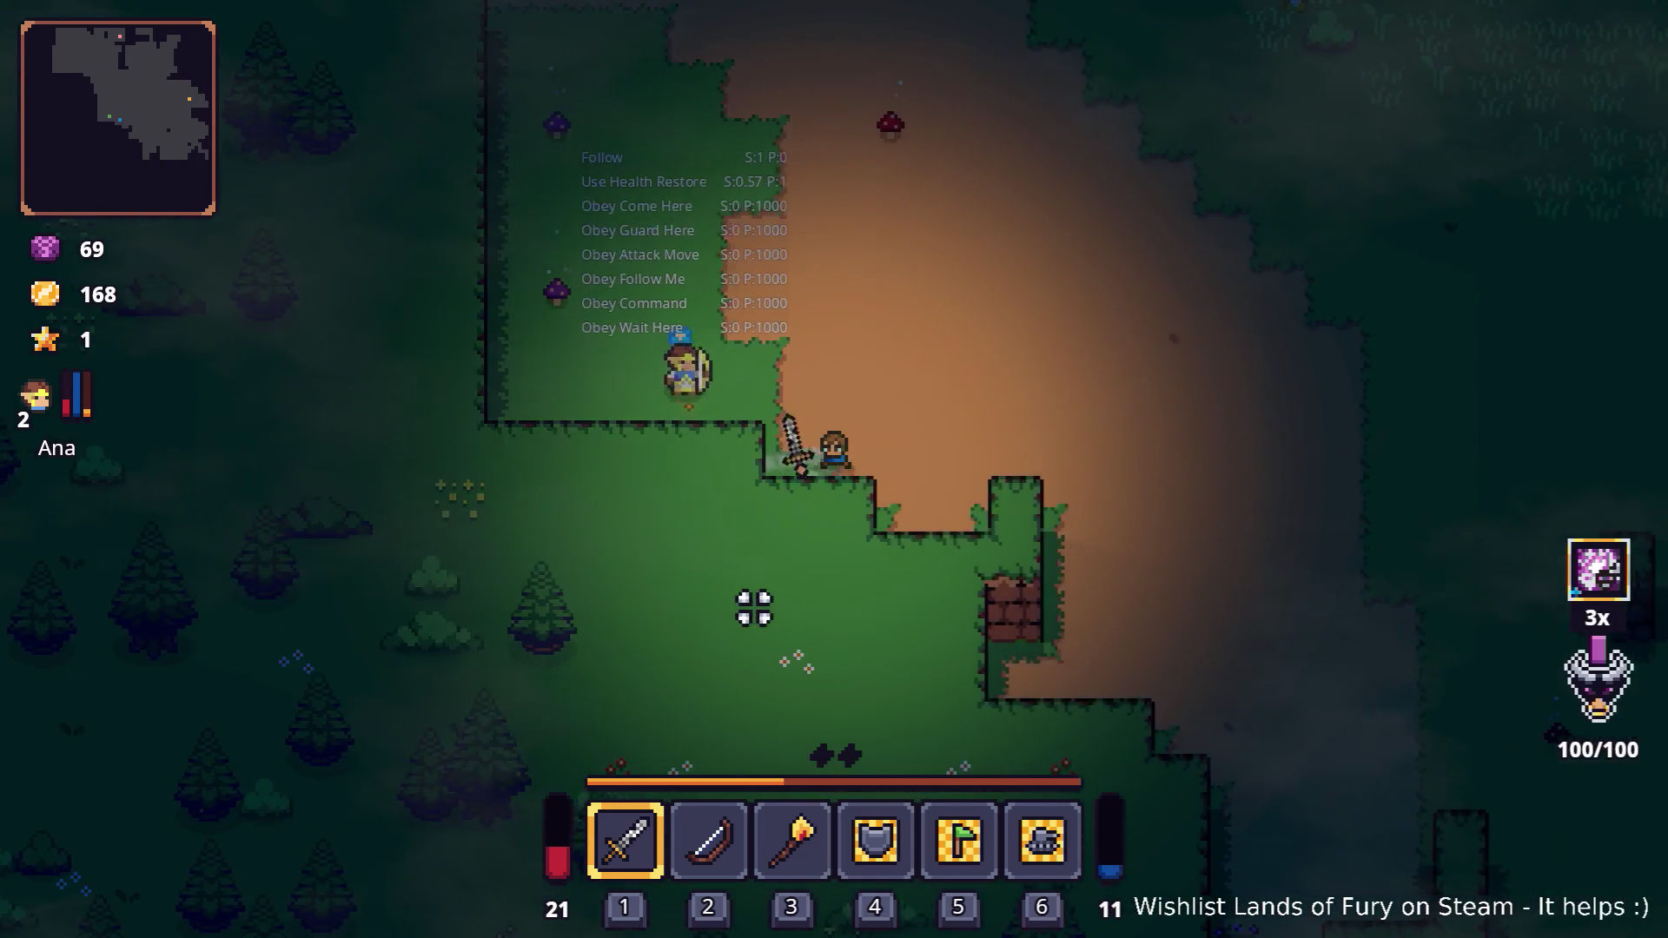
key("w")
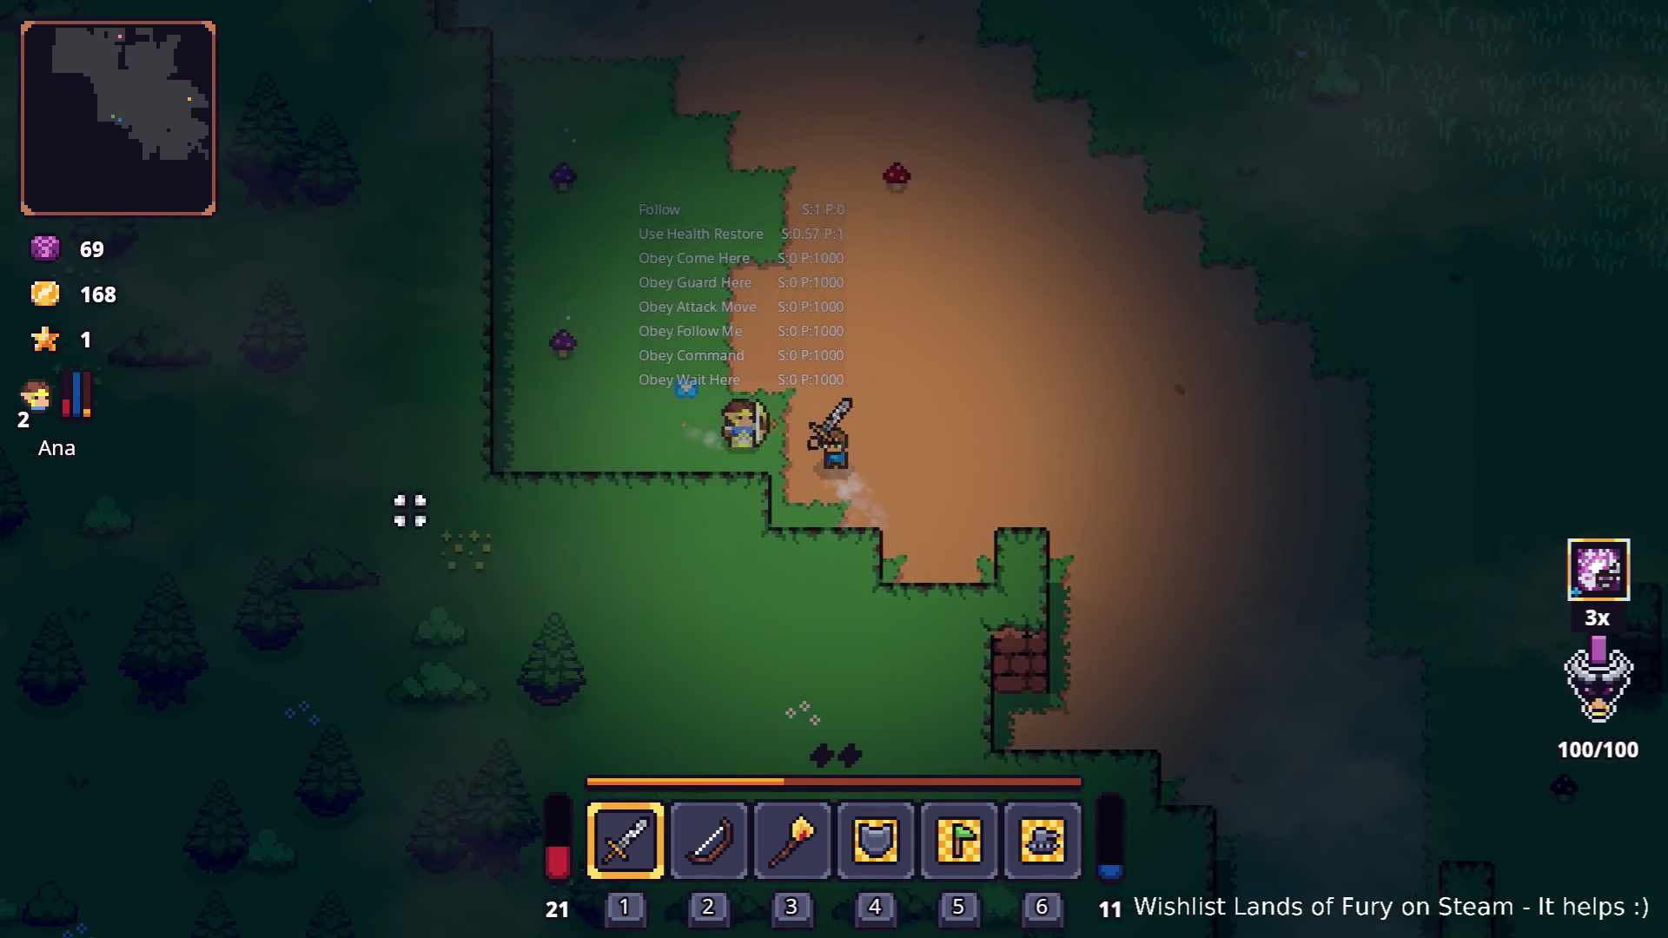
key("a")
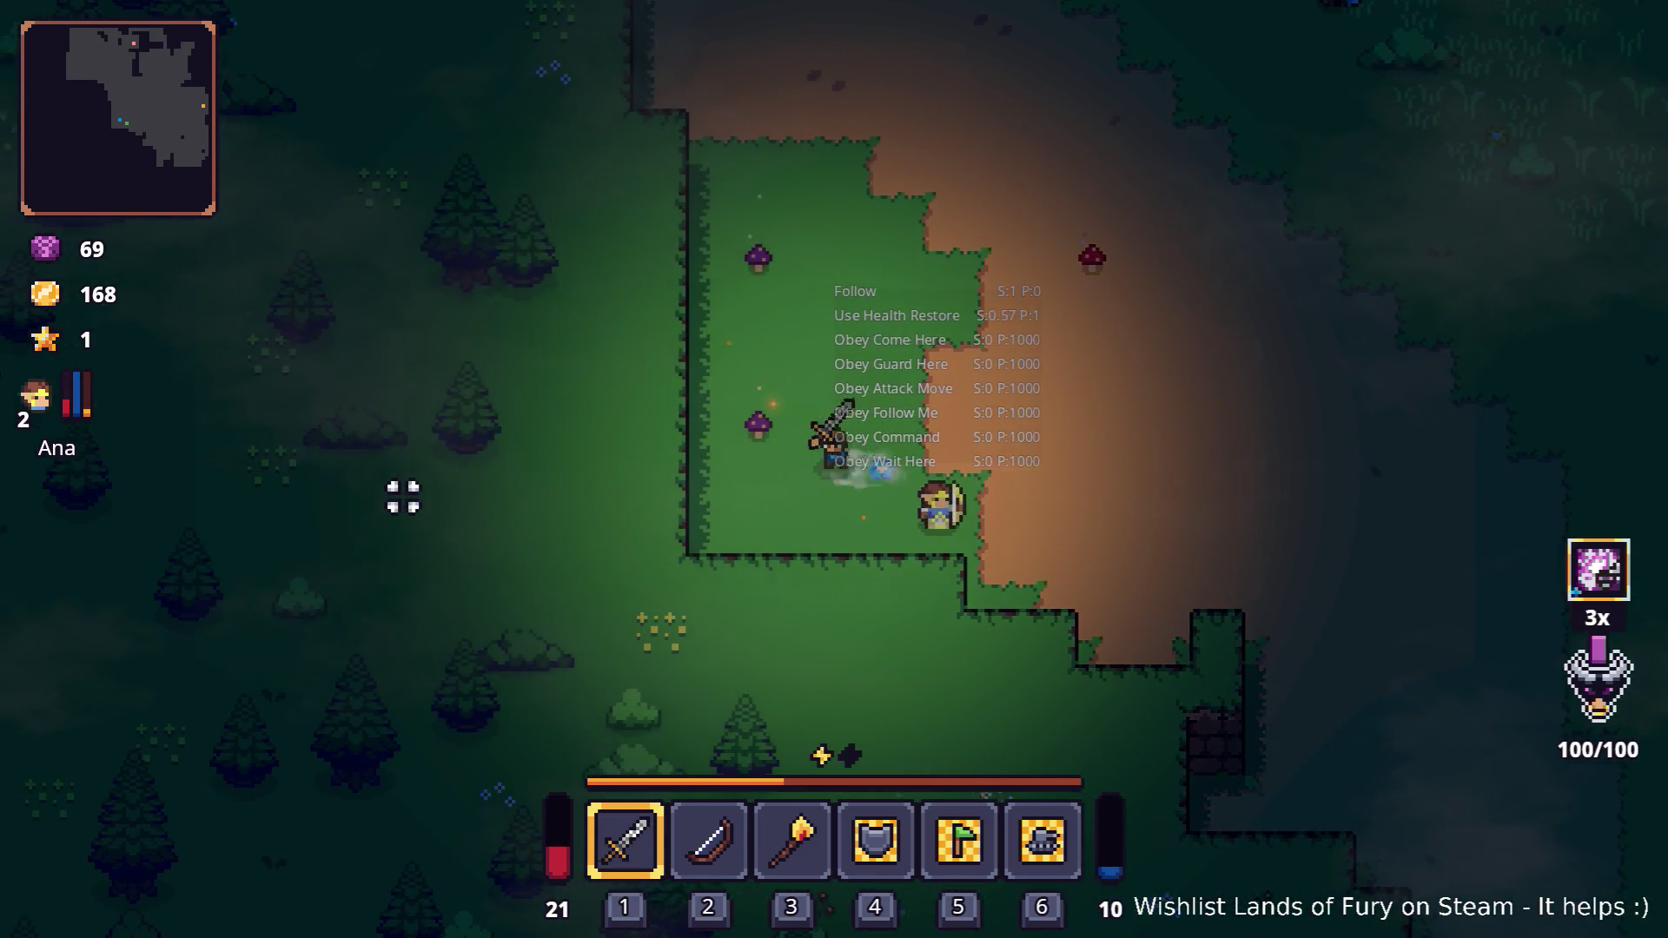
key("w")
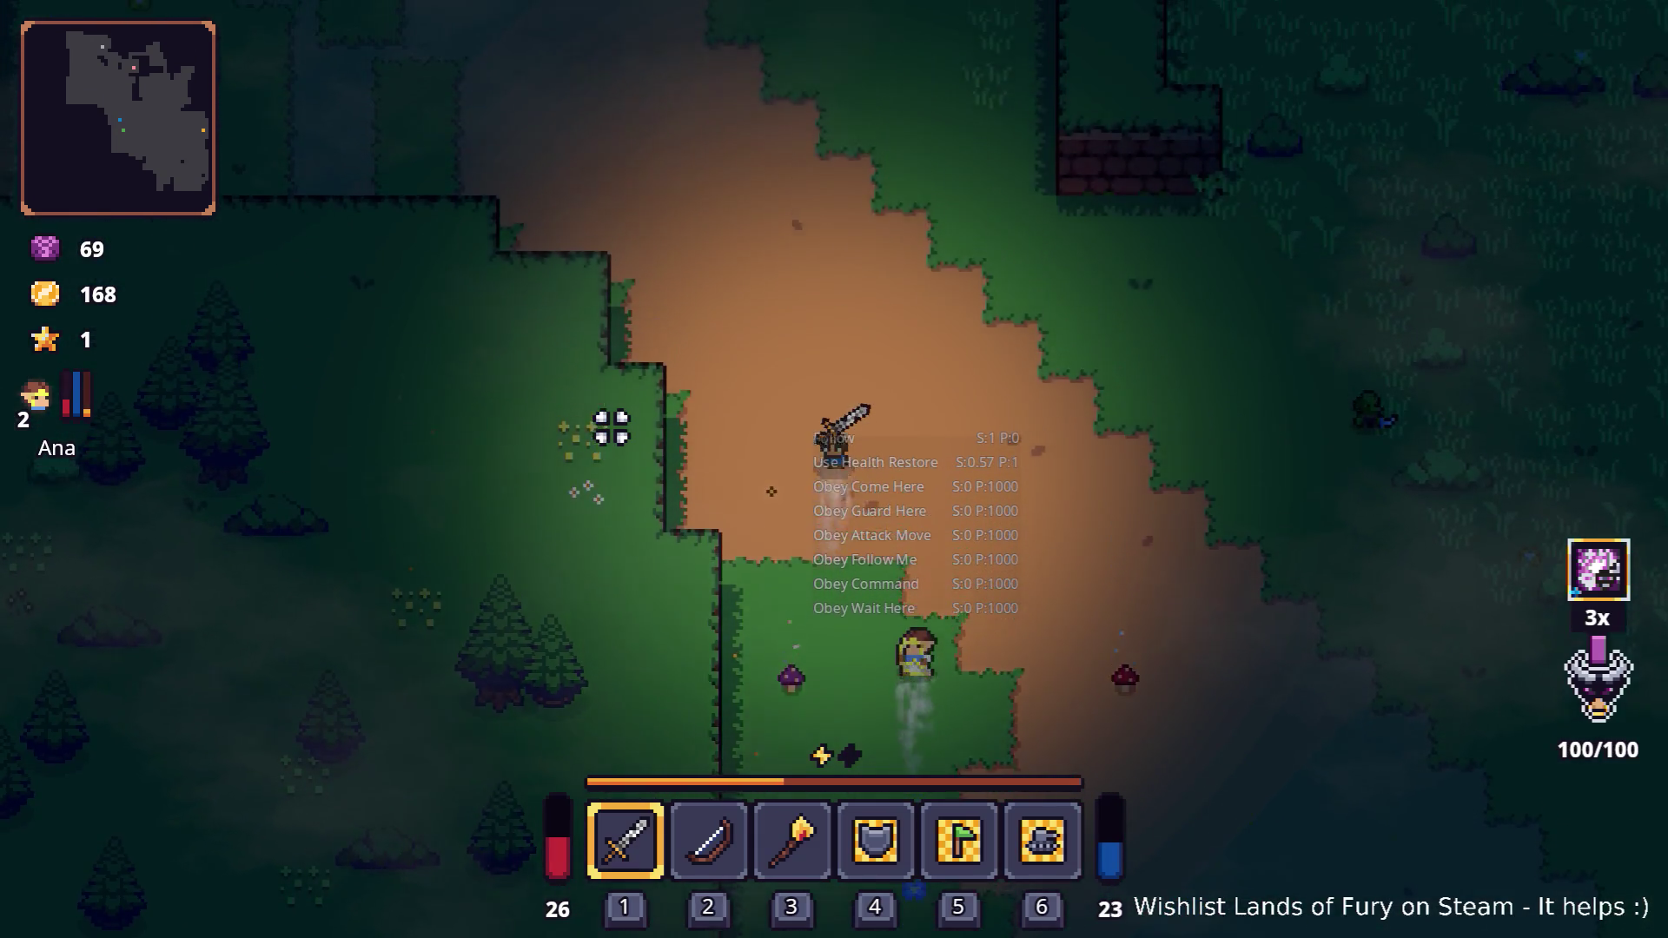
key("w")
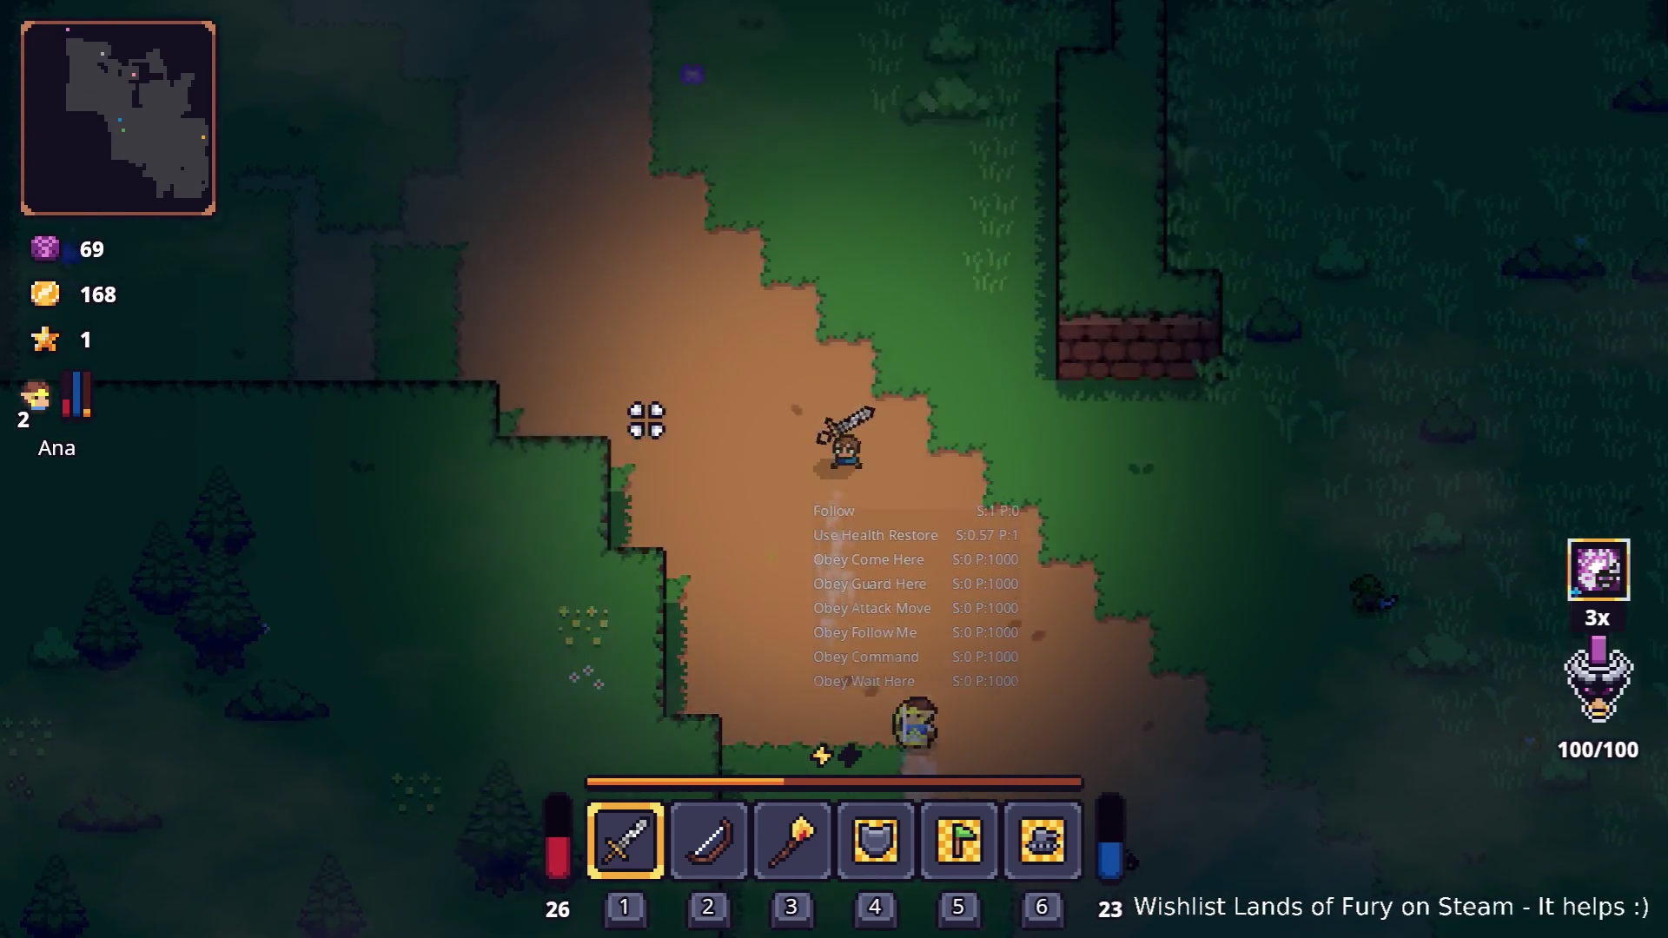
key("a")
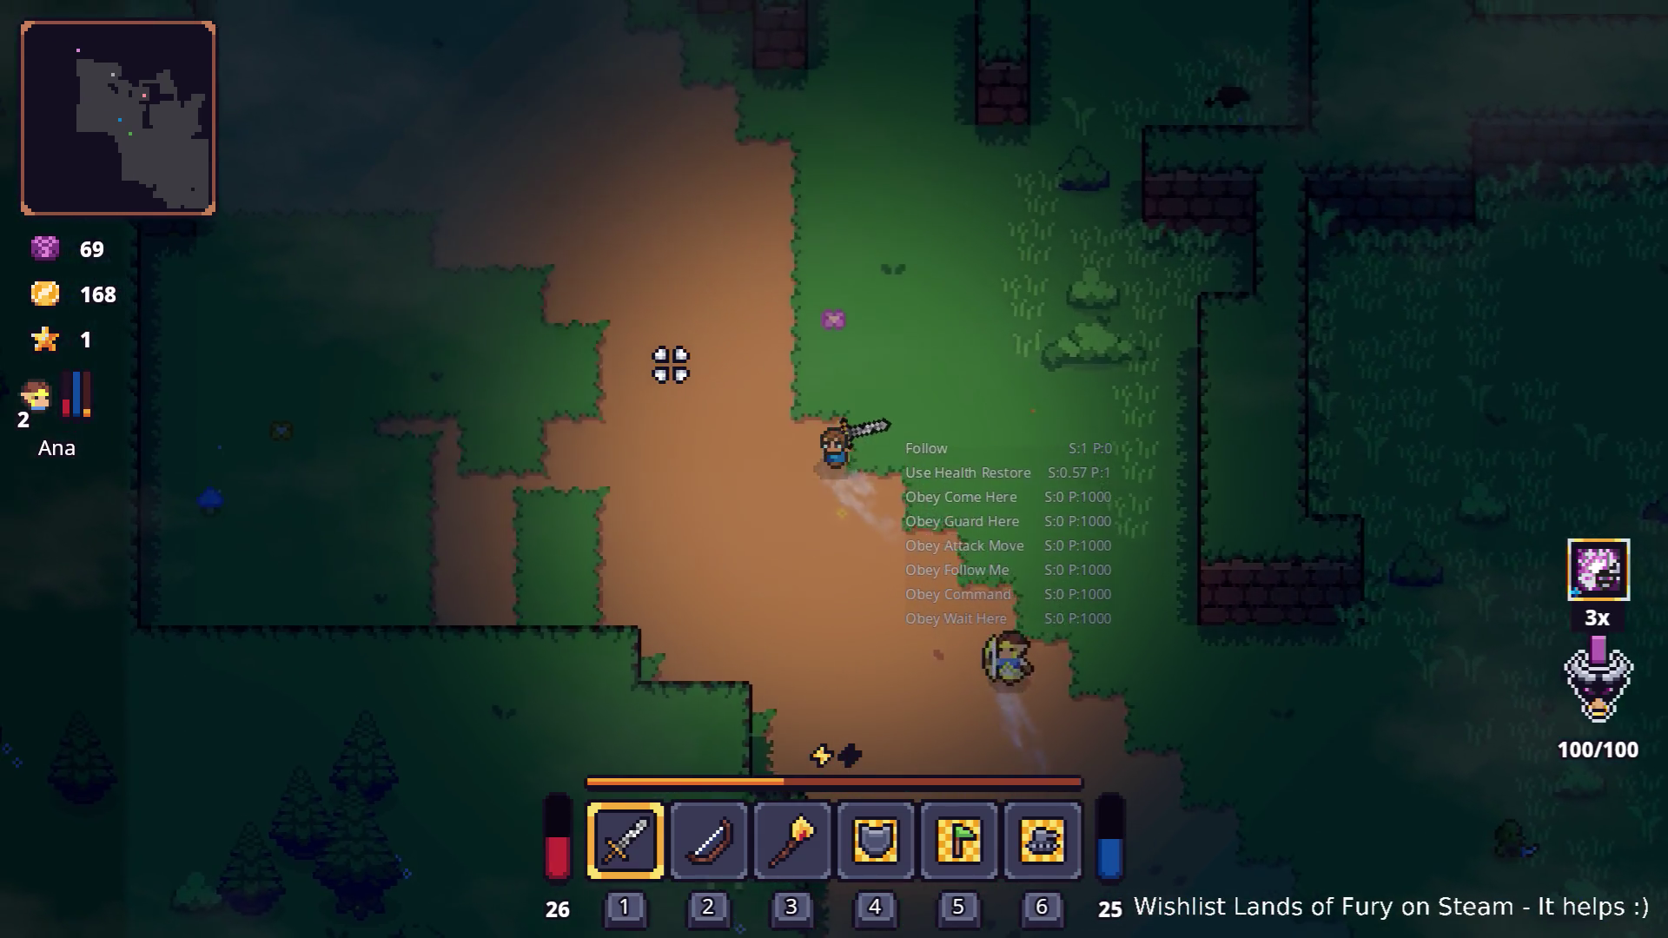
key("w")
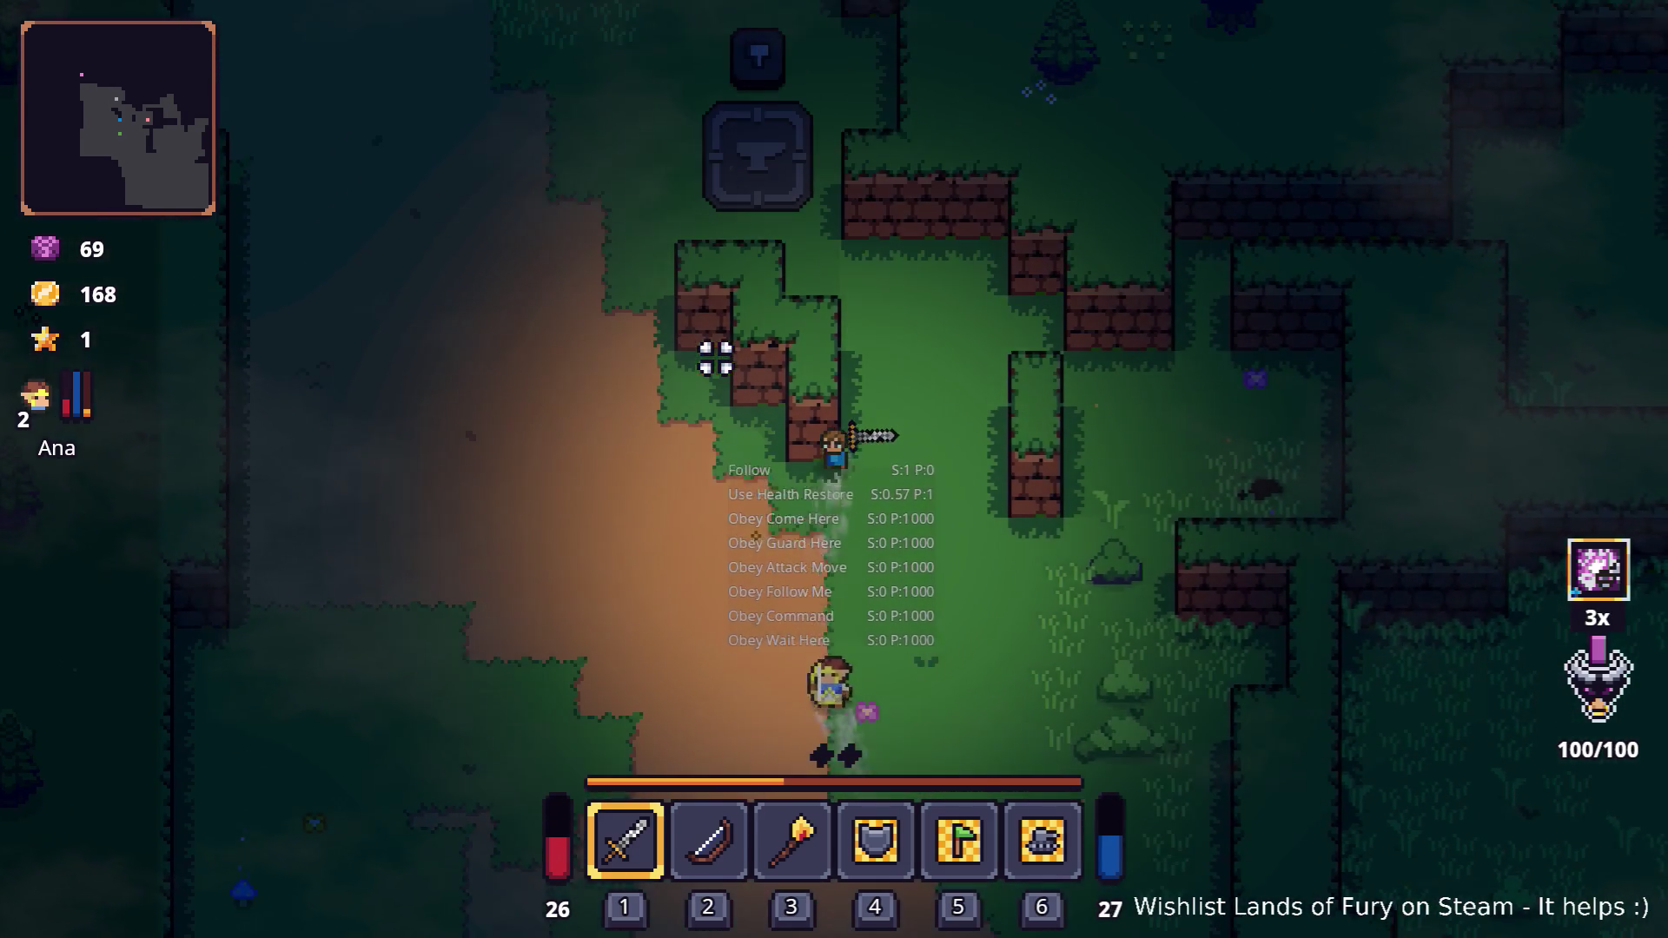
key("w")
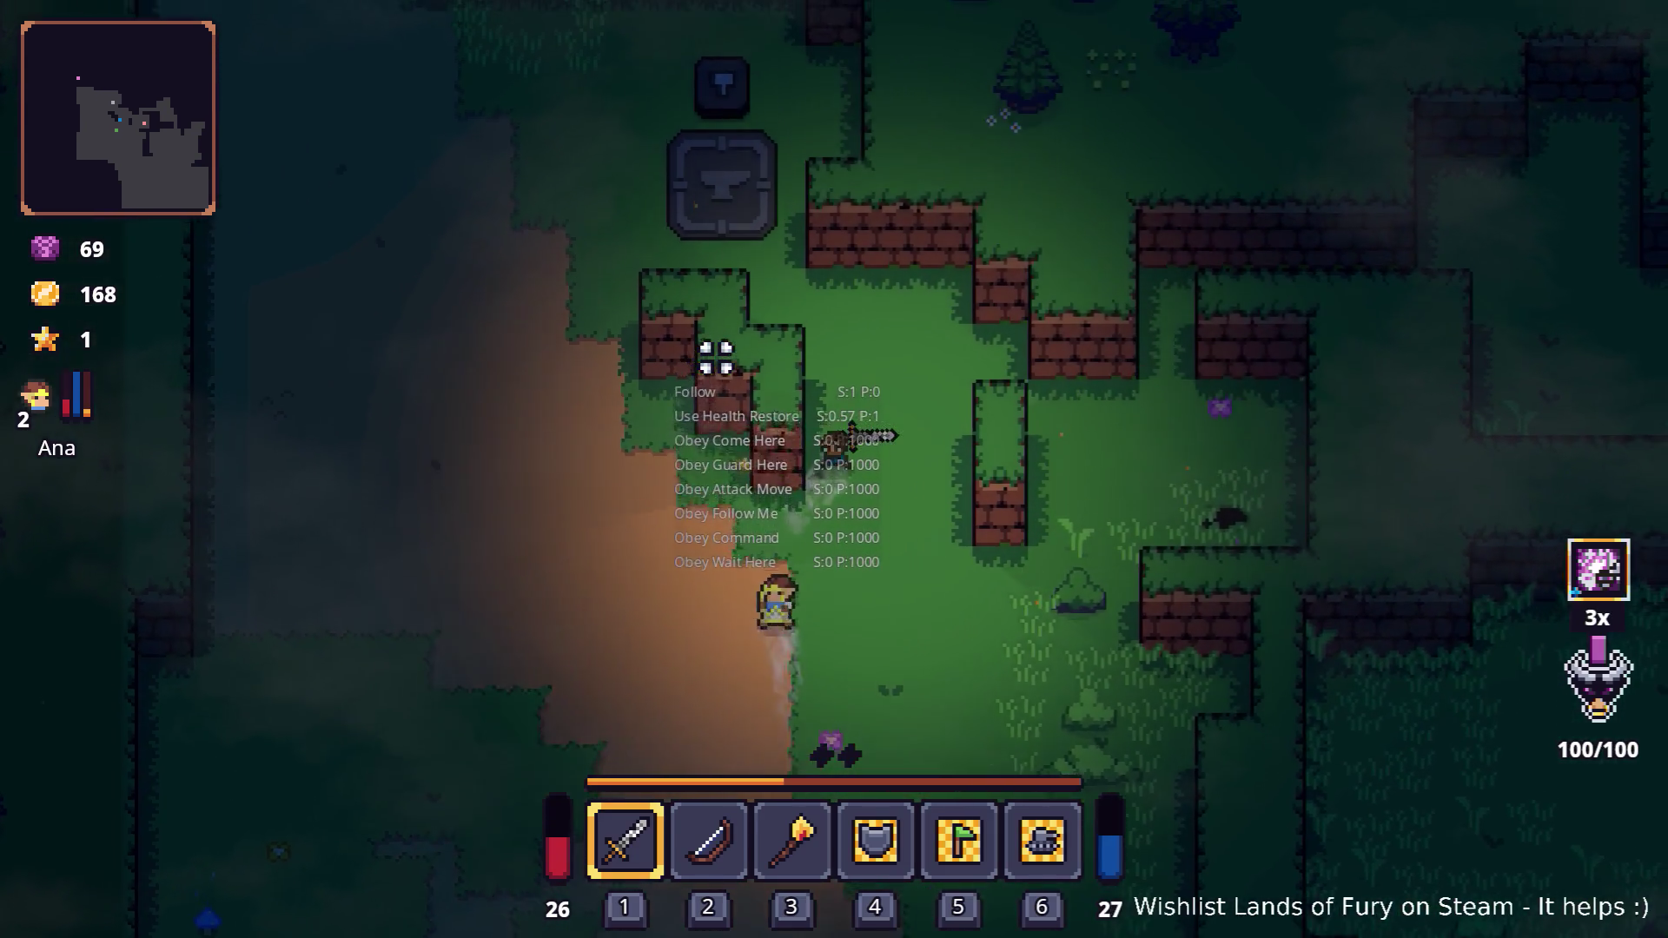
key("a")
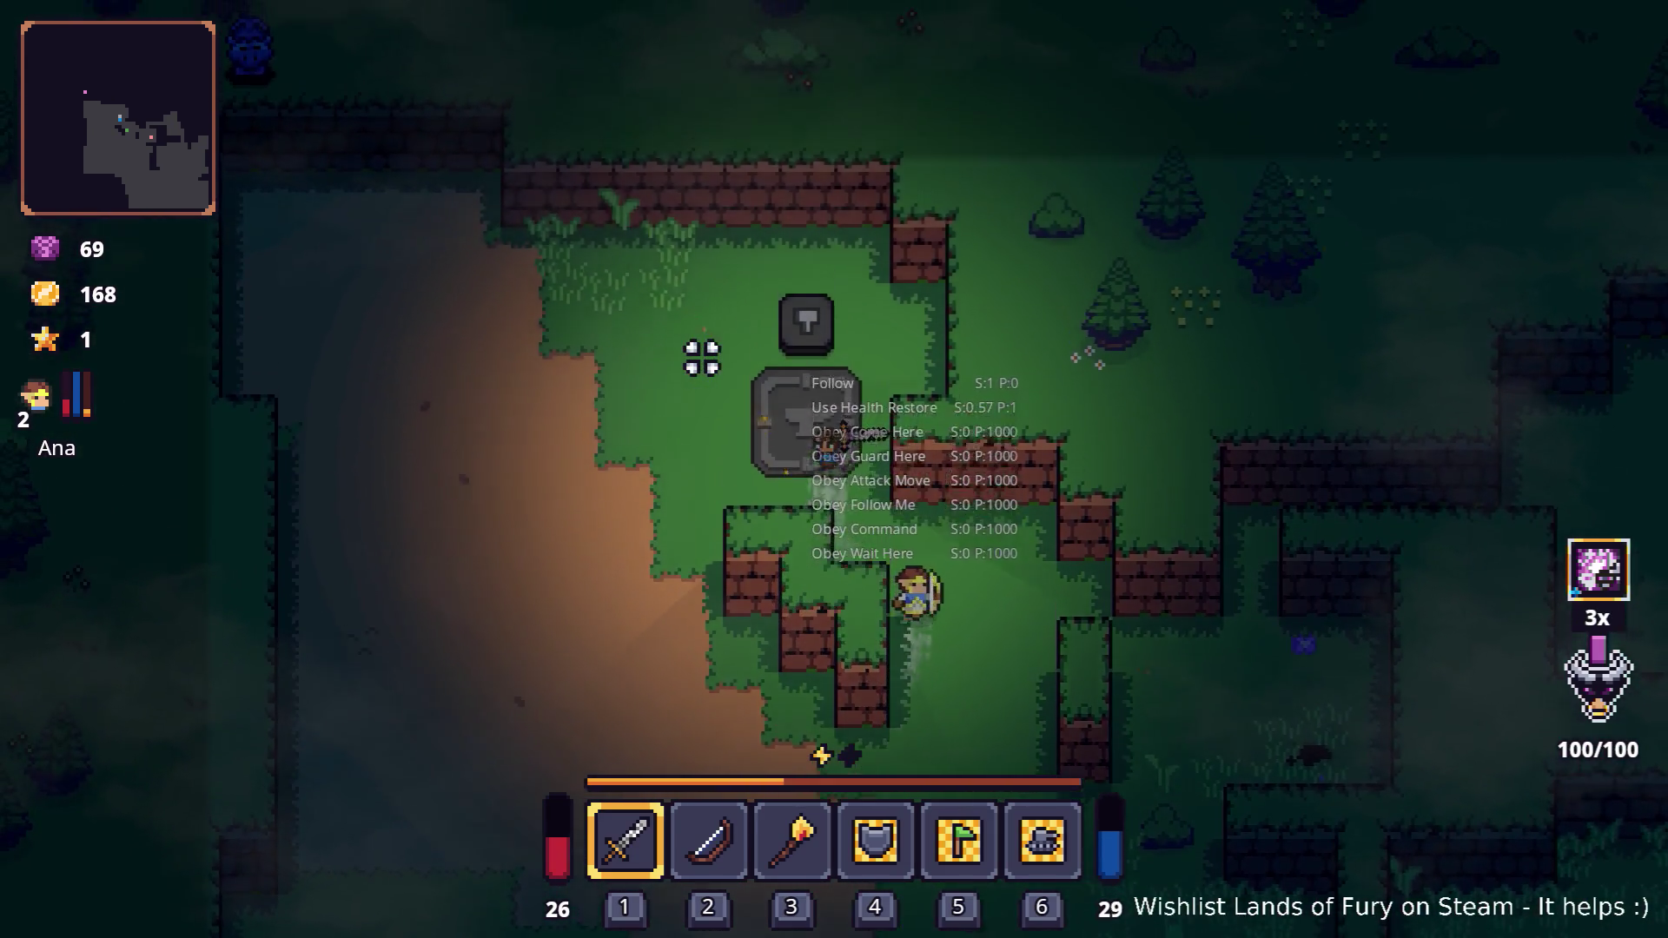
Craft a Stone Mace from the Rope, a Crafting Stone and the Wooden Stick, and collect it
key("i")
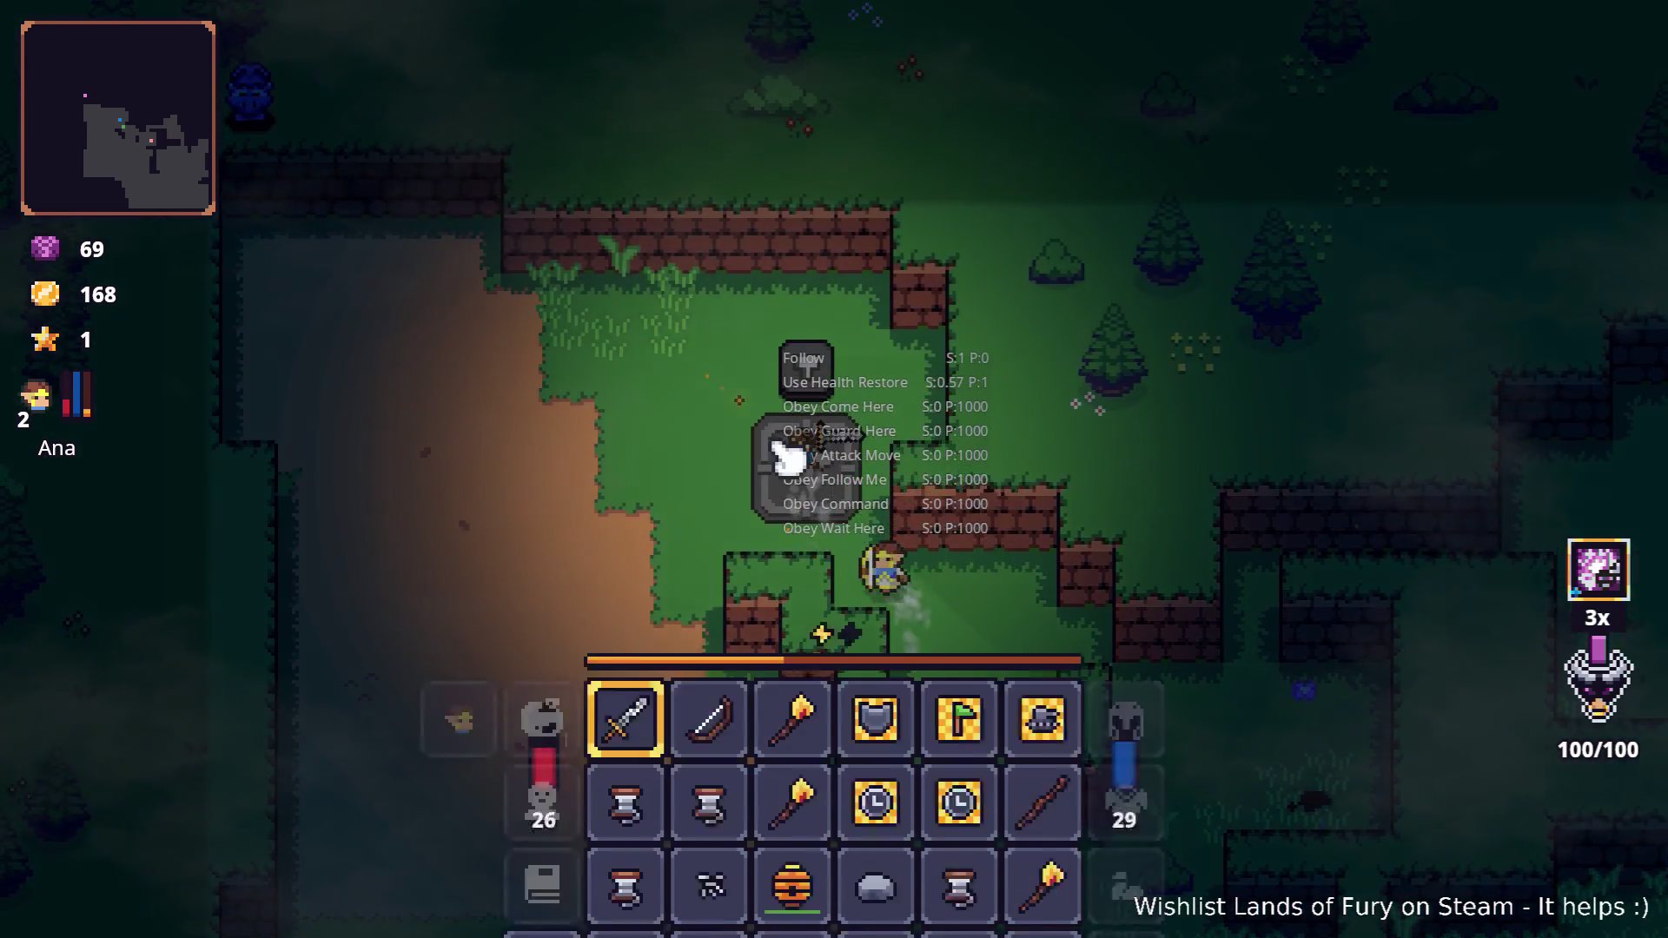
right_click(738, 734)
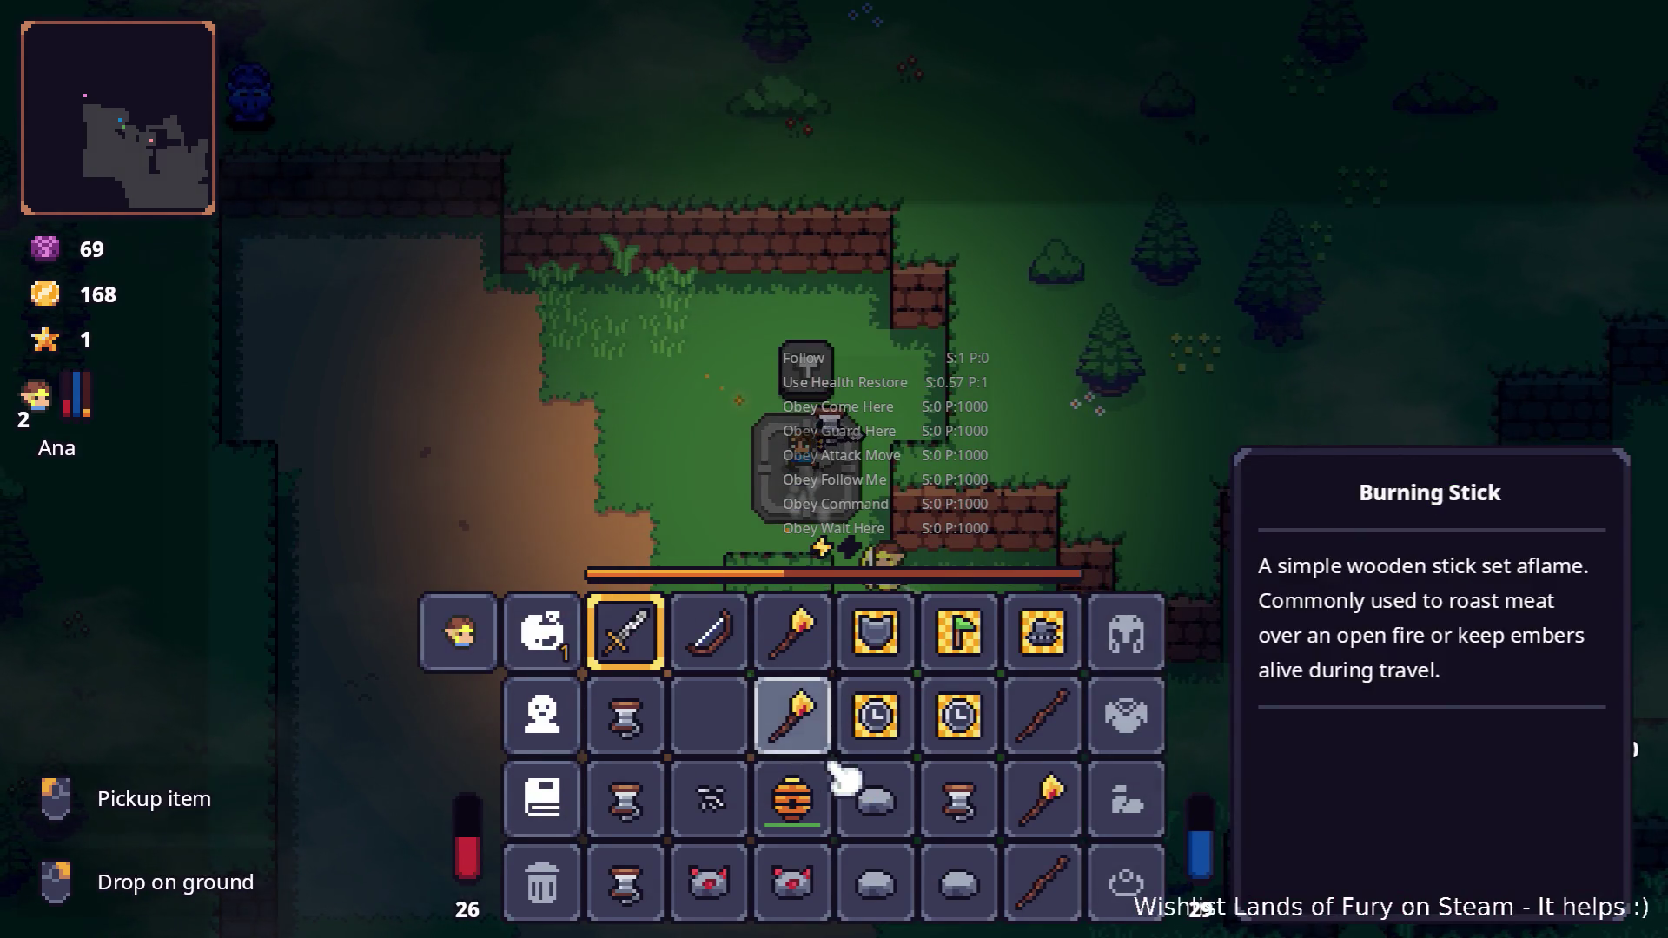
right_click(875, 795)
right_click(1043, 882)
key("i")
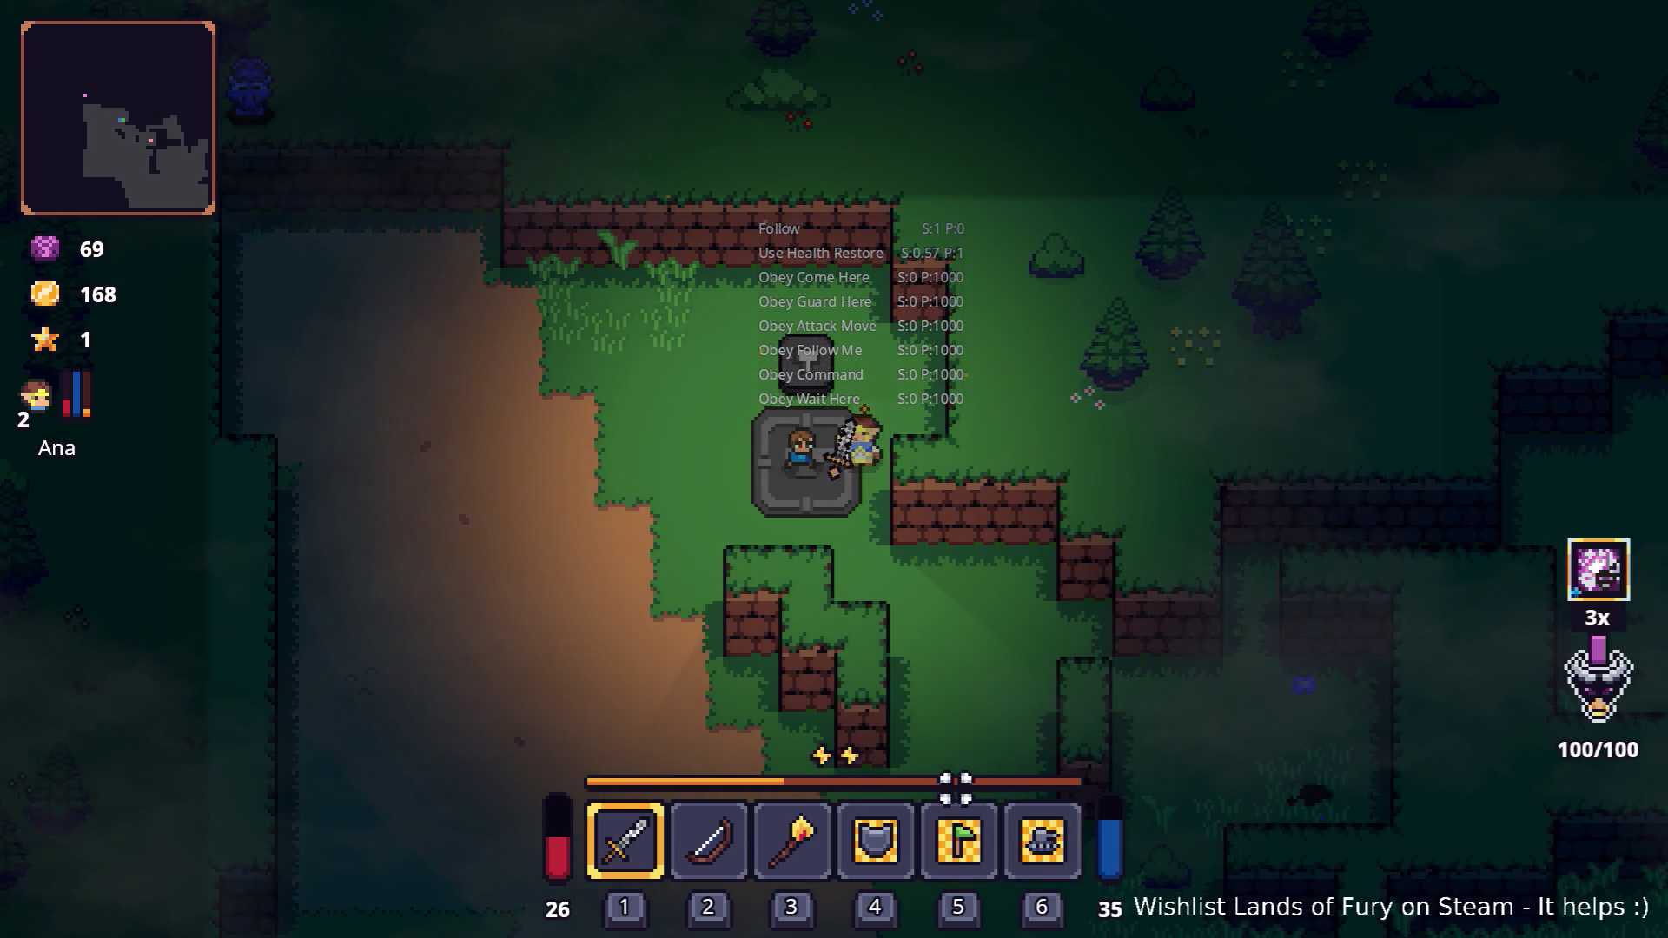
key("i")
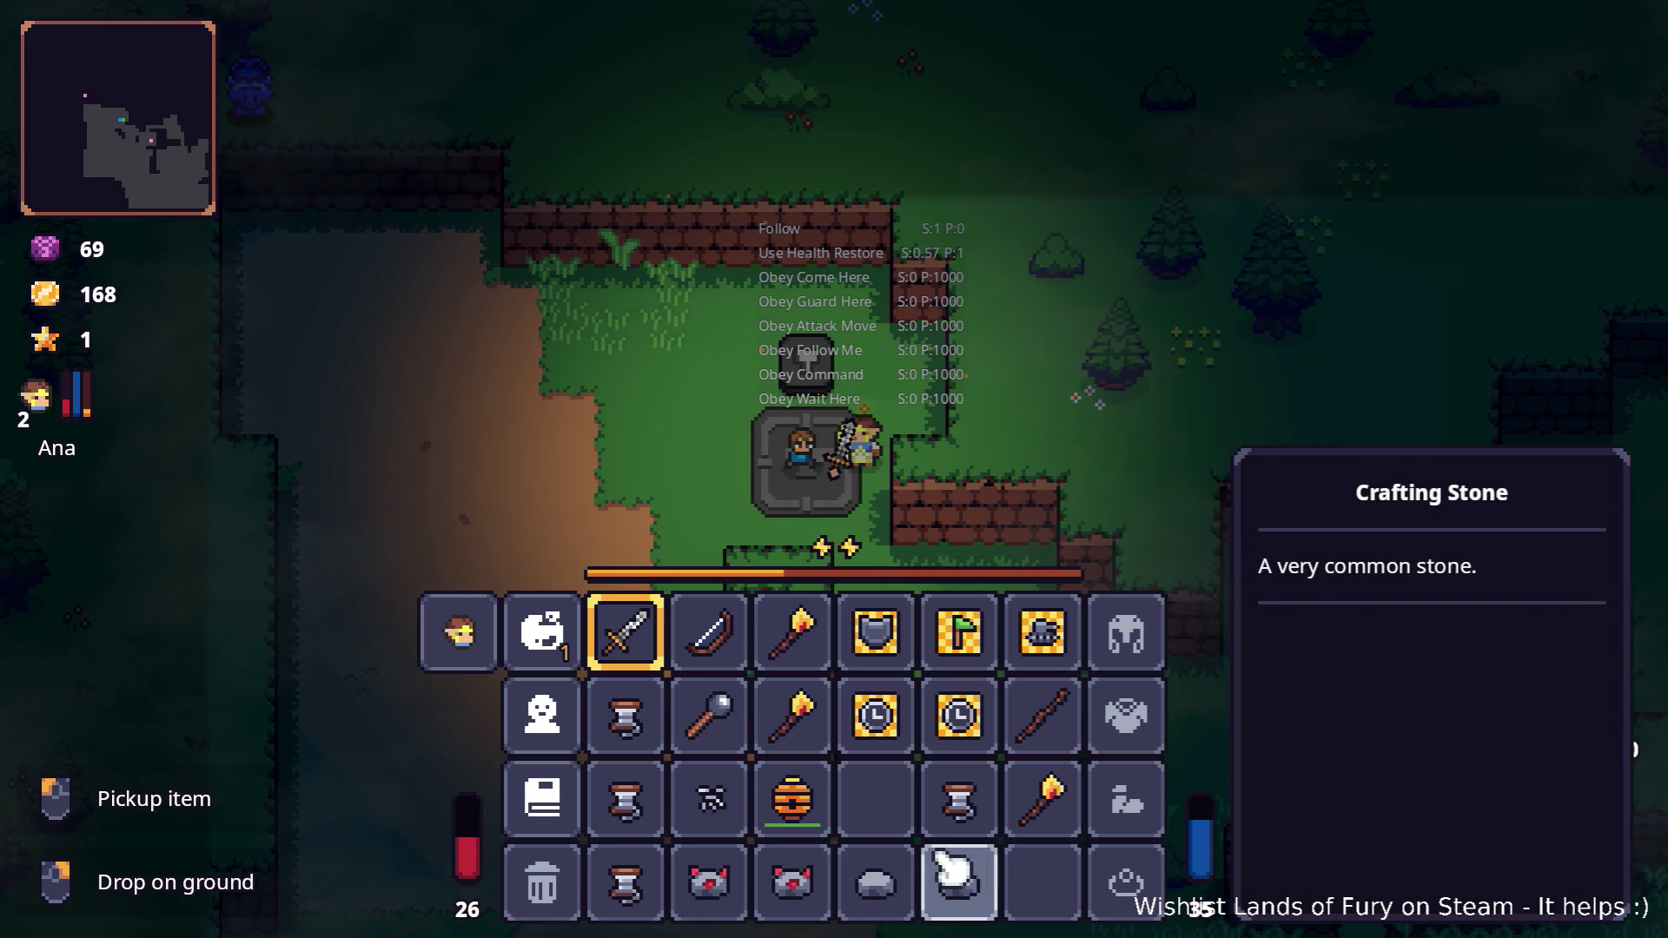
Drop the two Dyno Ores and two Crafting Stones on the ground
right_click(795, 904)
right_click(875, 884)
right_click(708, 886)
right_click(959, 886)
key("i")
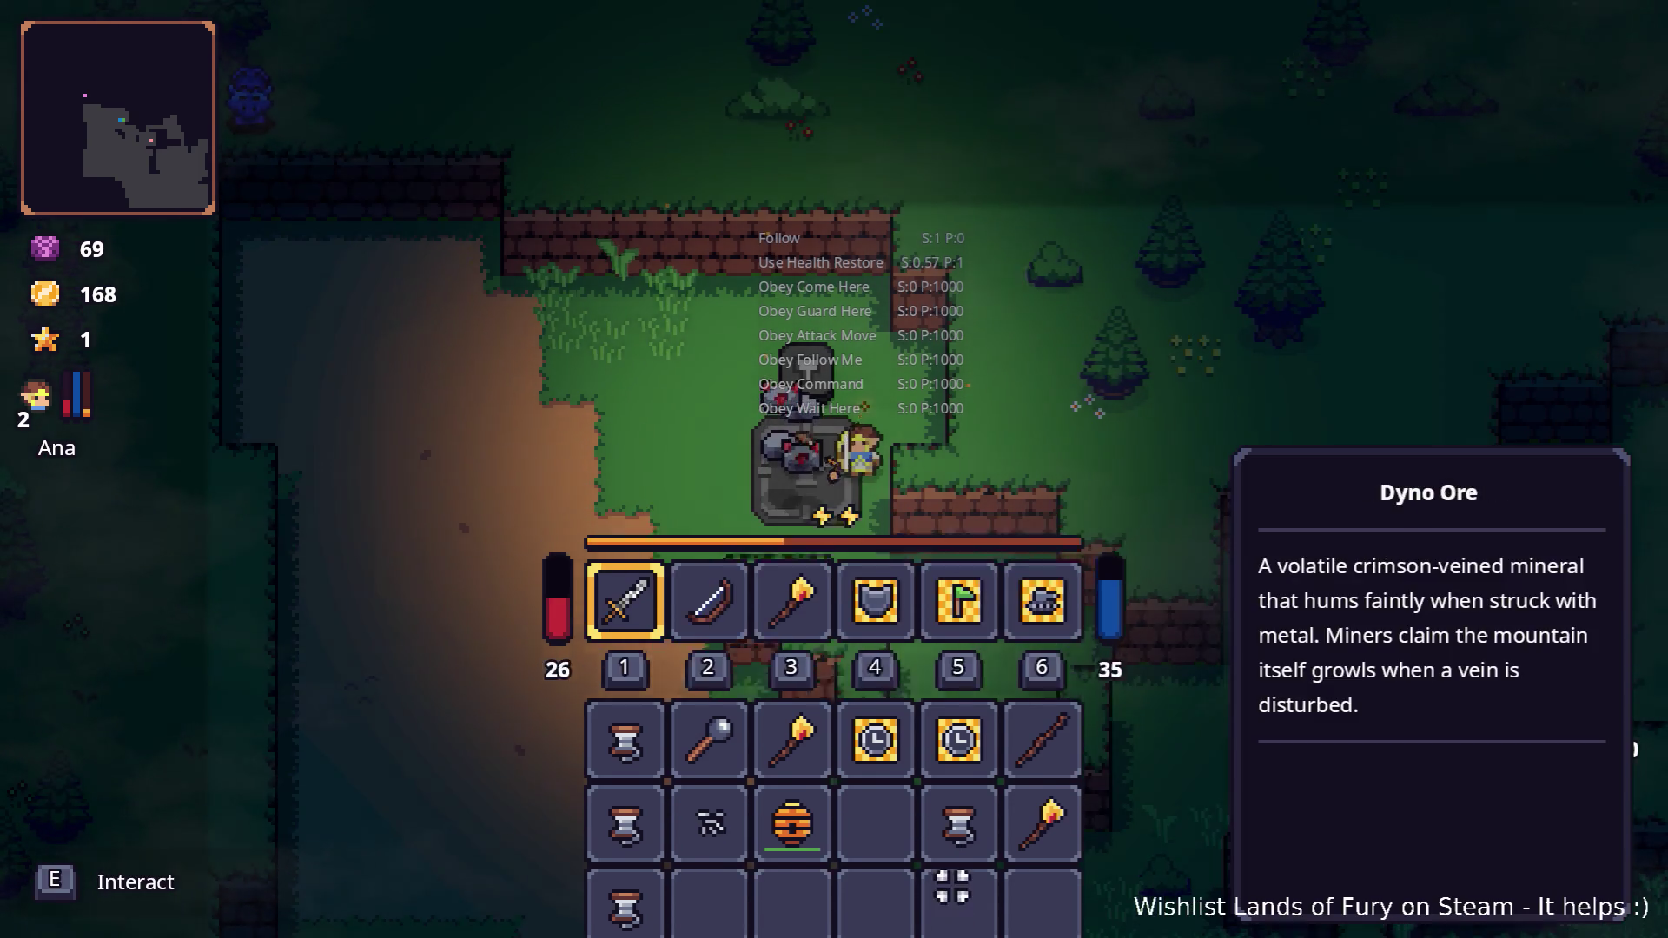
key("i")
Collect the Mine from the stone station and put both Mines on the hotbar, moving the shield out
key("a")
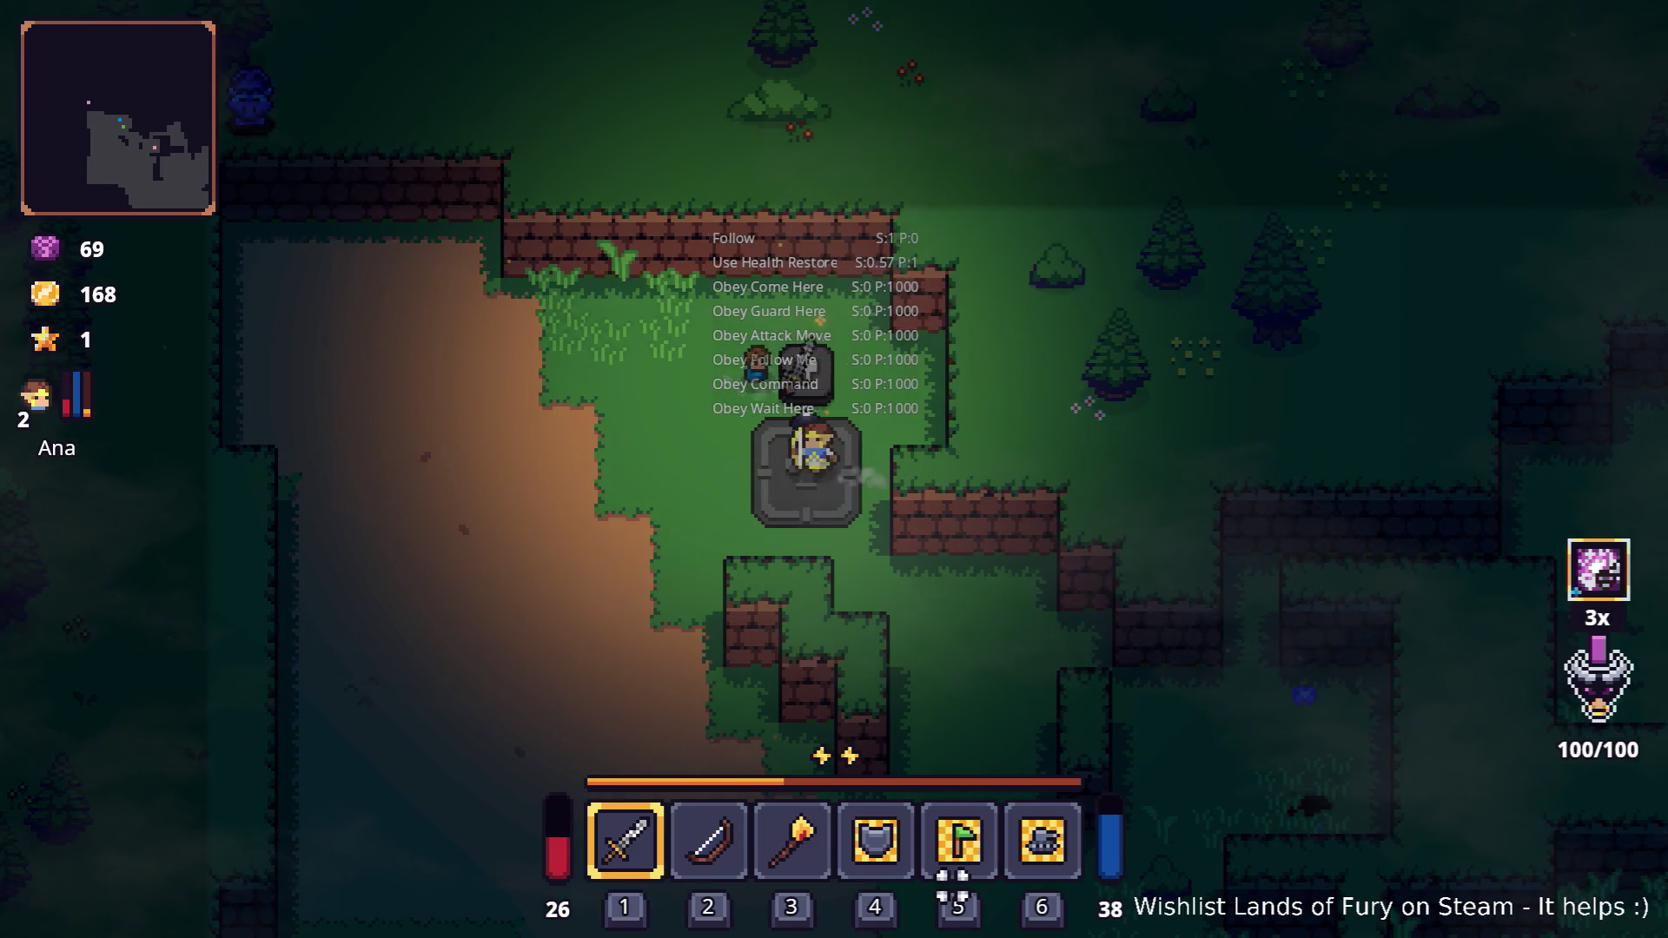
key("s")
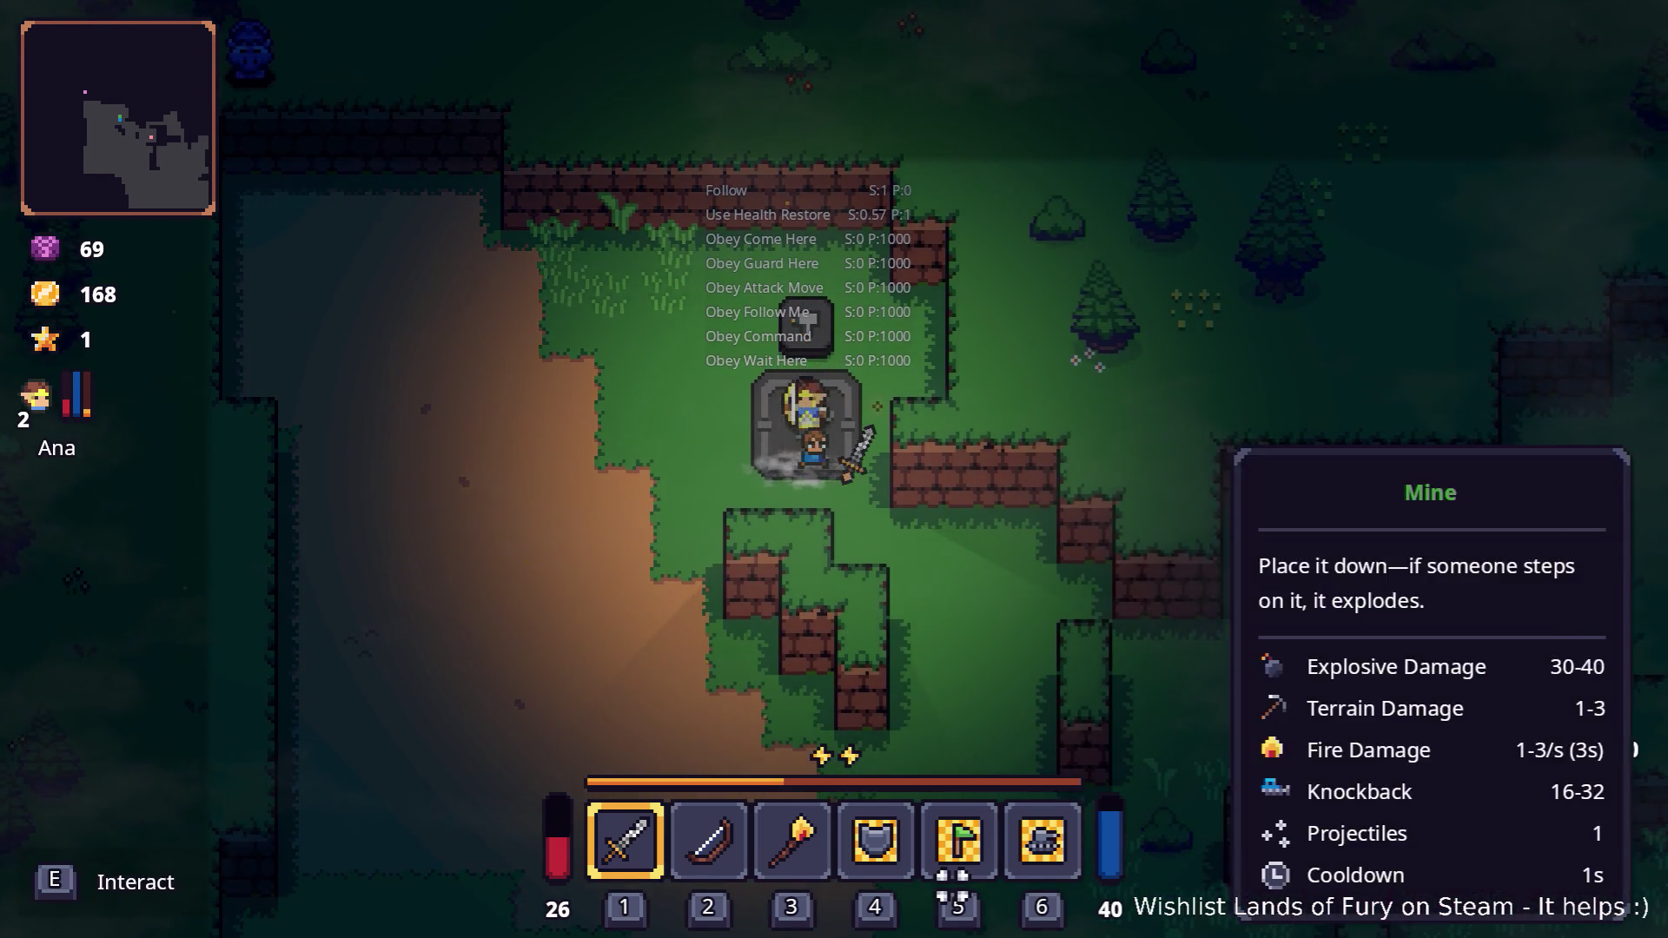
key("i")
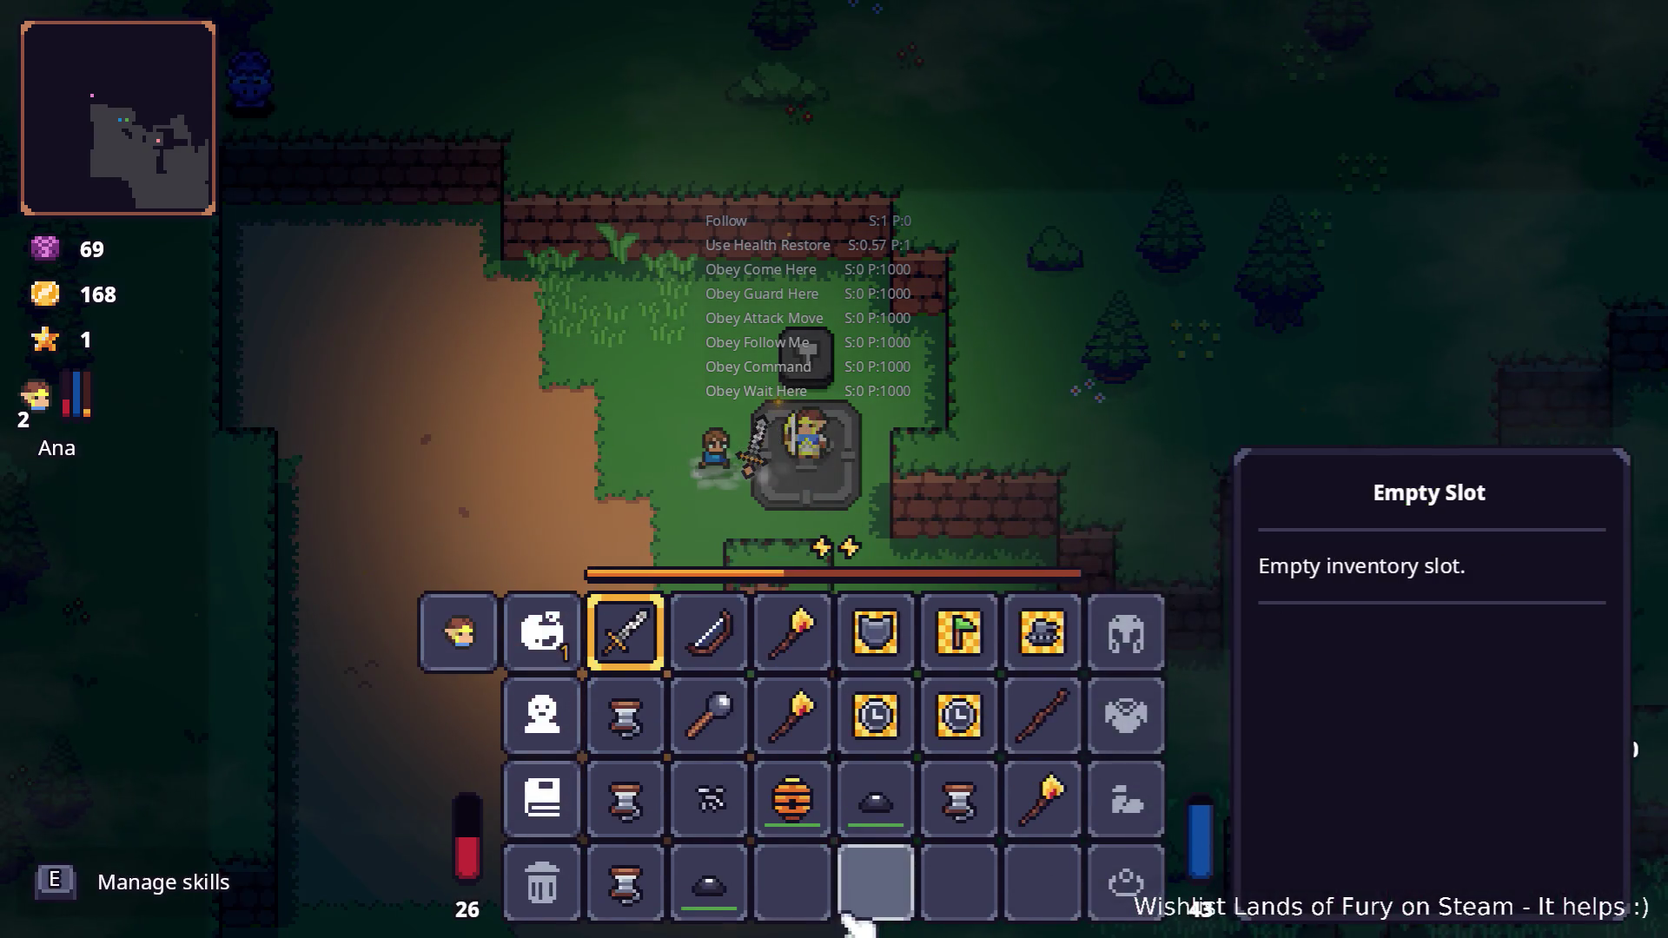
left_click(850, 775)
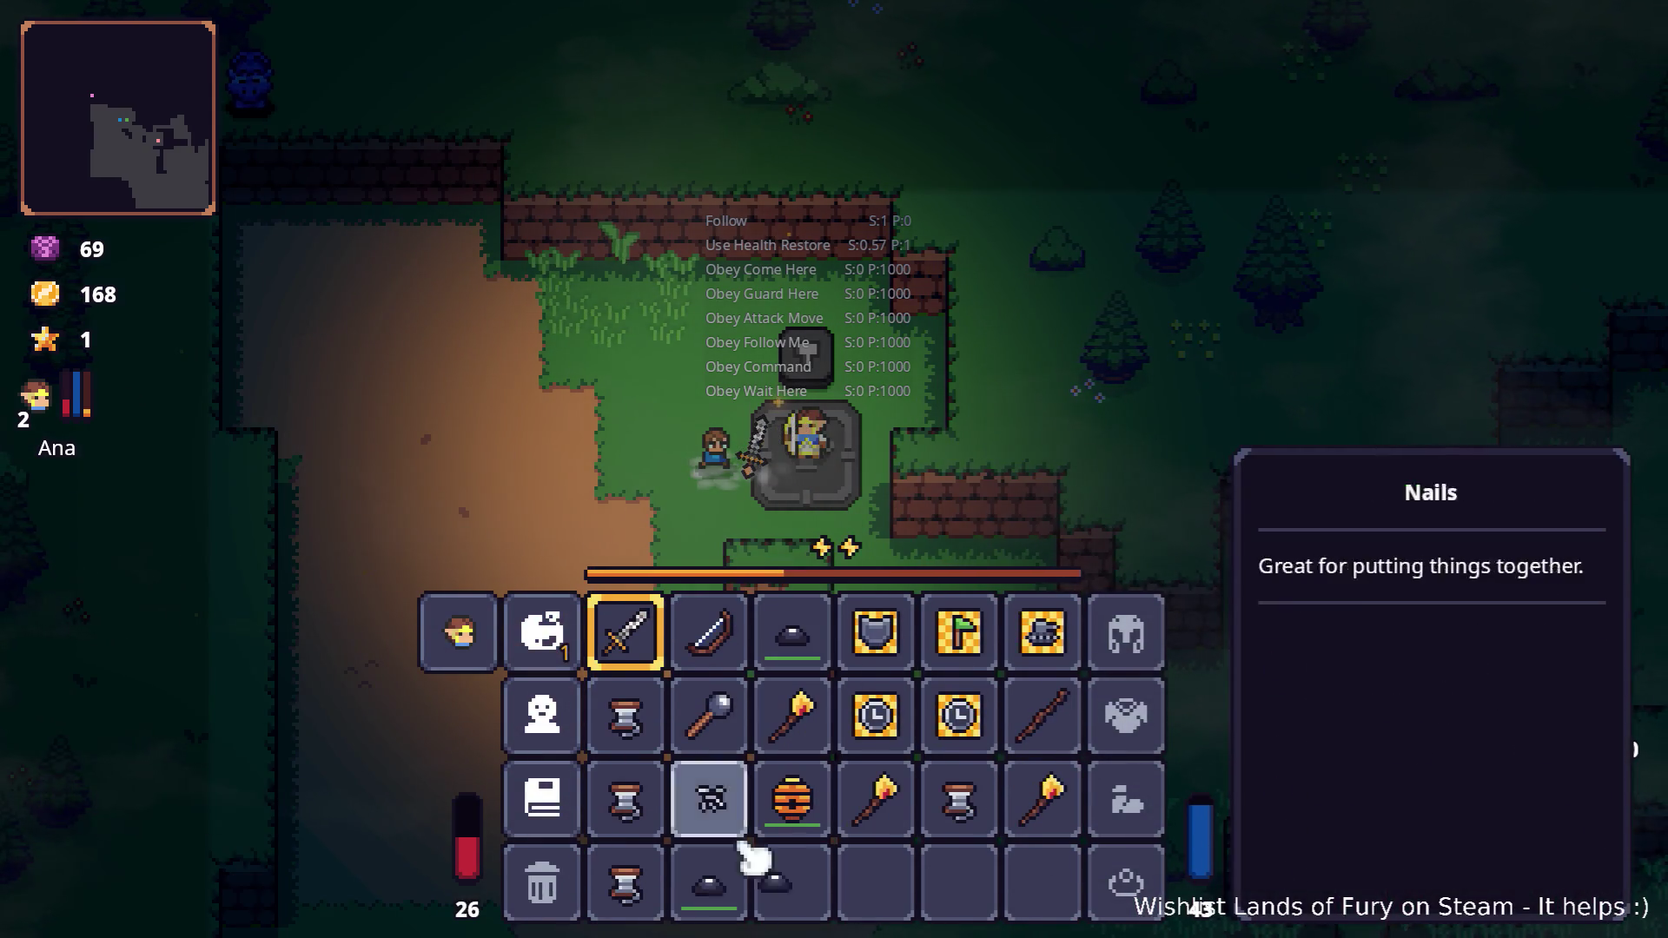
mouse_move(893, 652)
left_mouse_down()
mouse_move(709, 884)
mouse_move(1006, 682)
left_mouse_up()
Enter the Lesser Didra Cavern, start the wave, and swing at the first enemies
key("i")
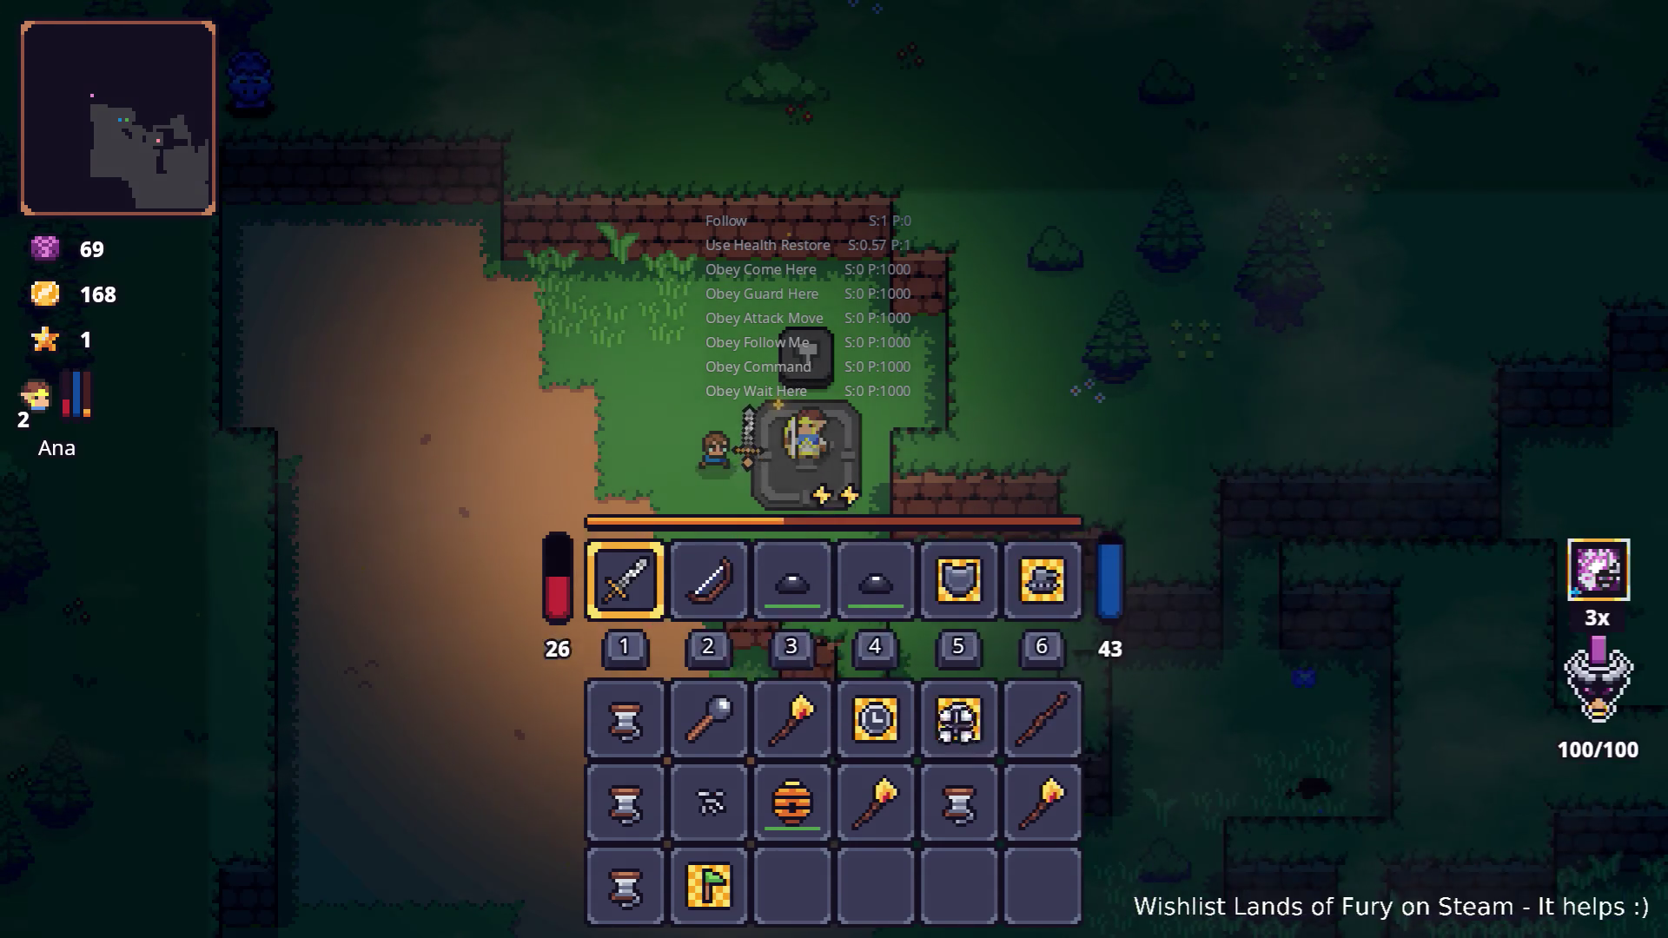
key("s")
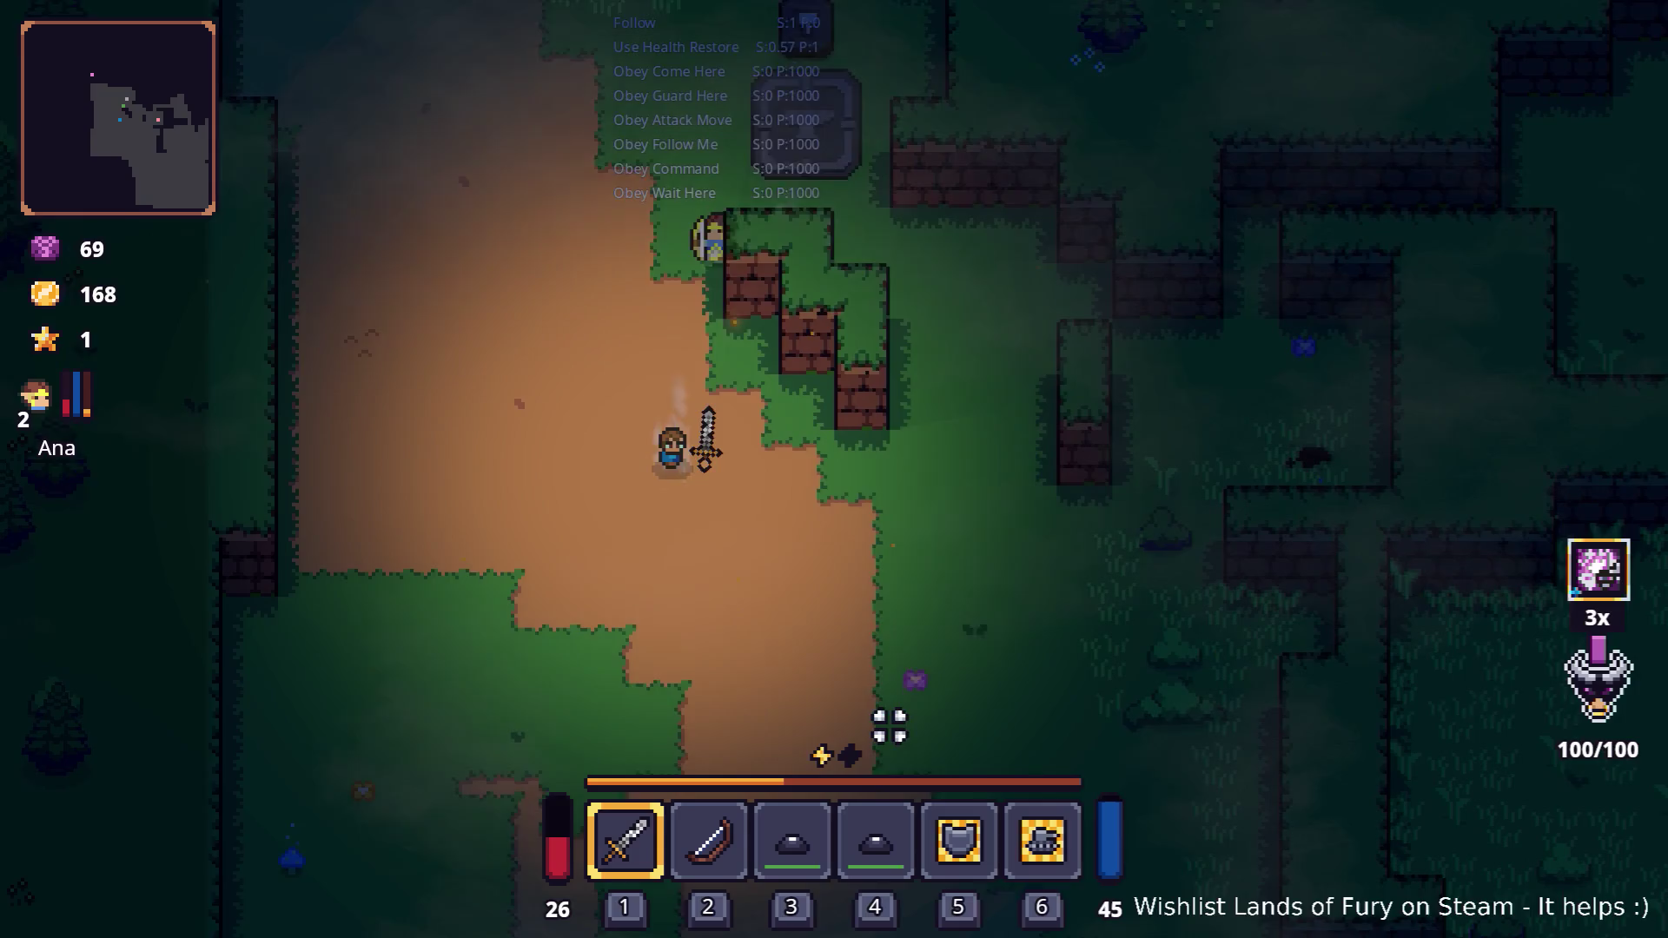
key("d")
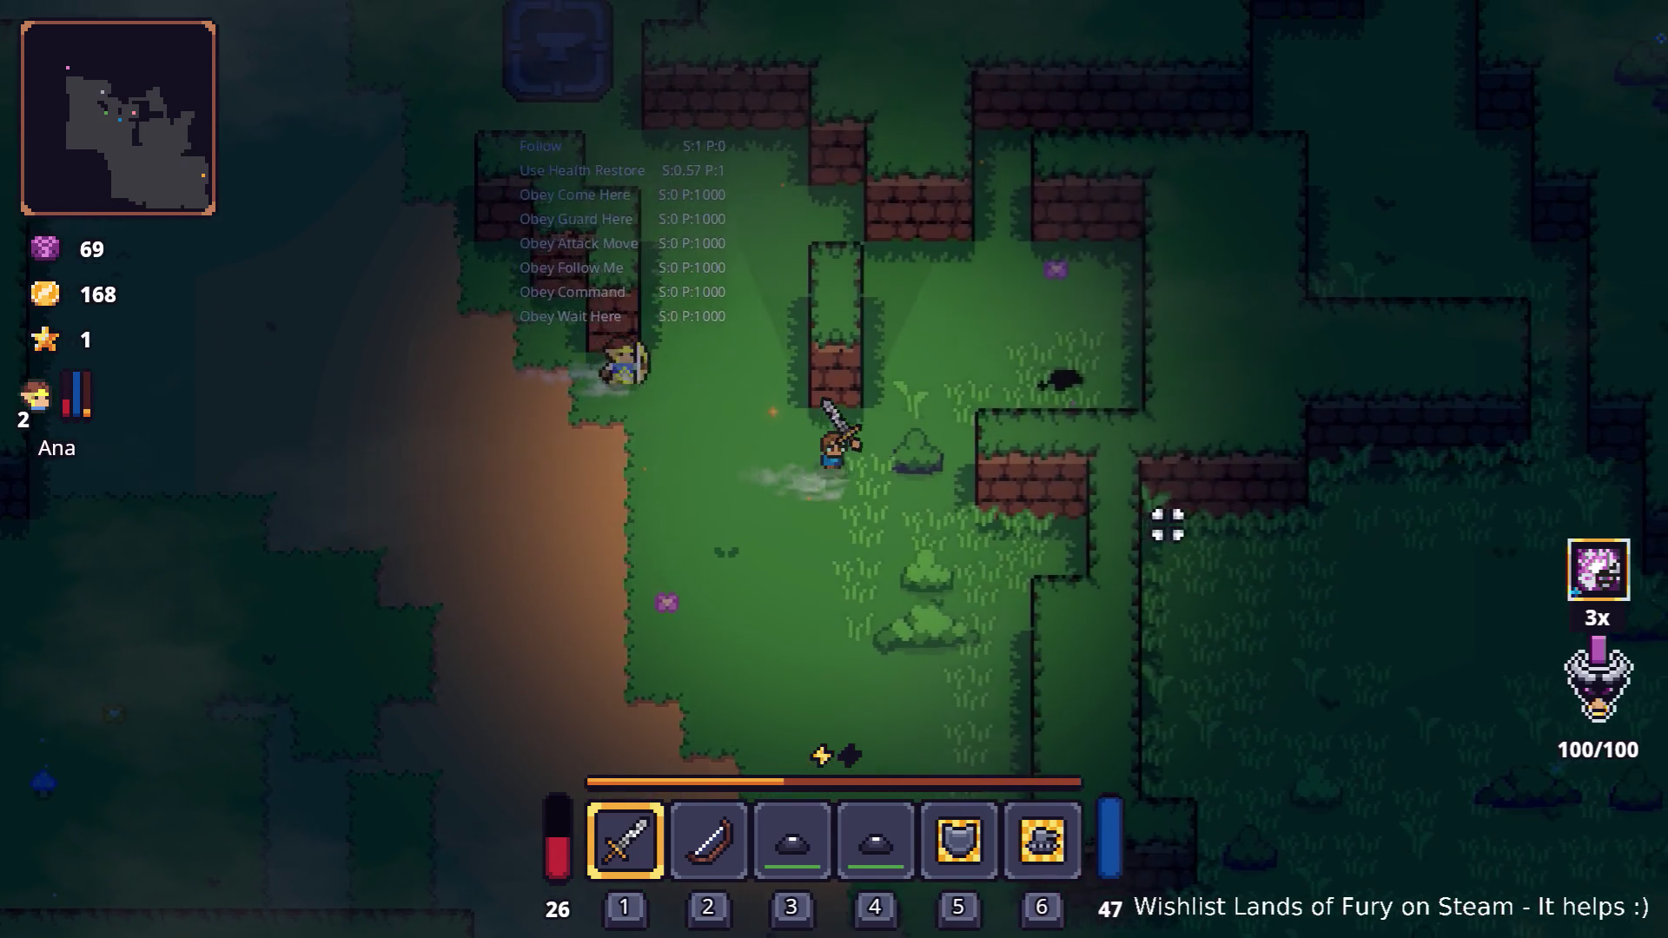
key("w")
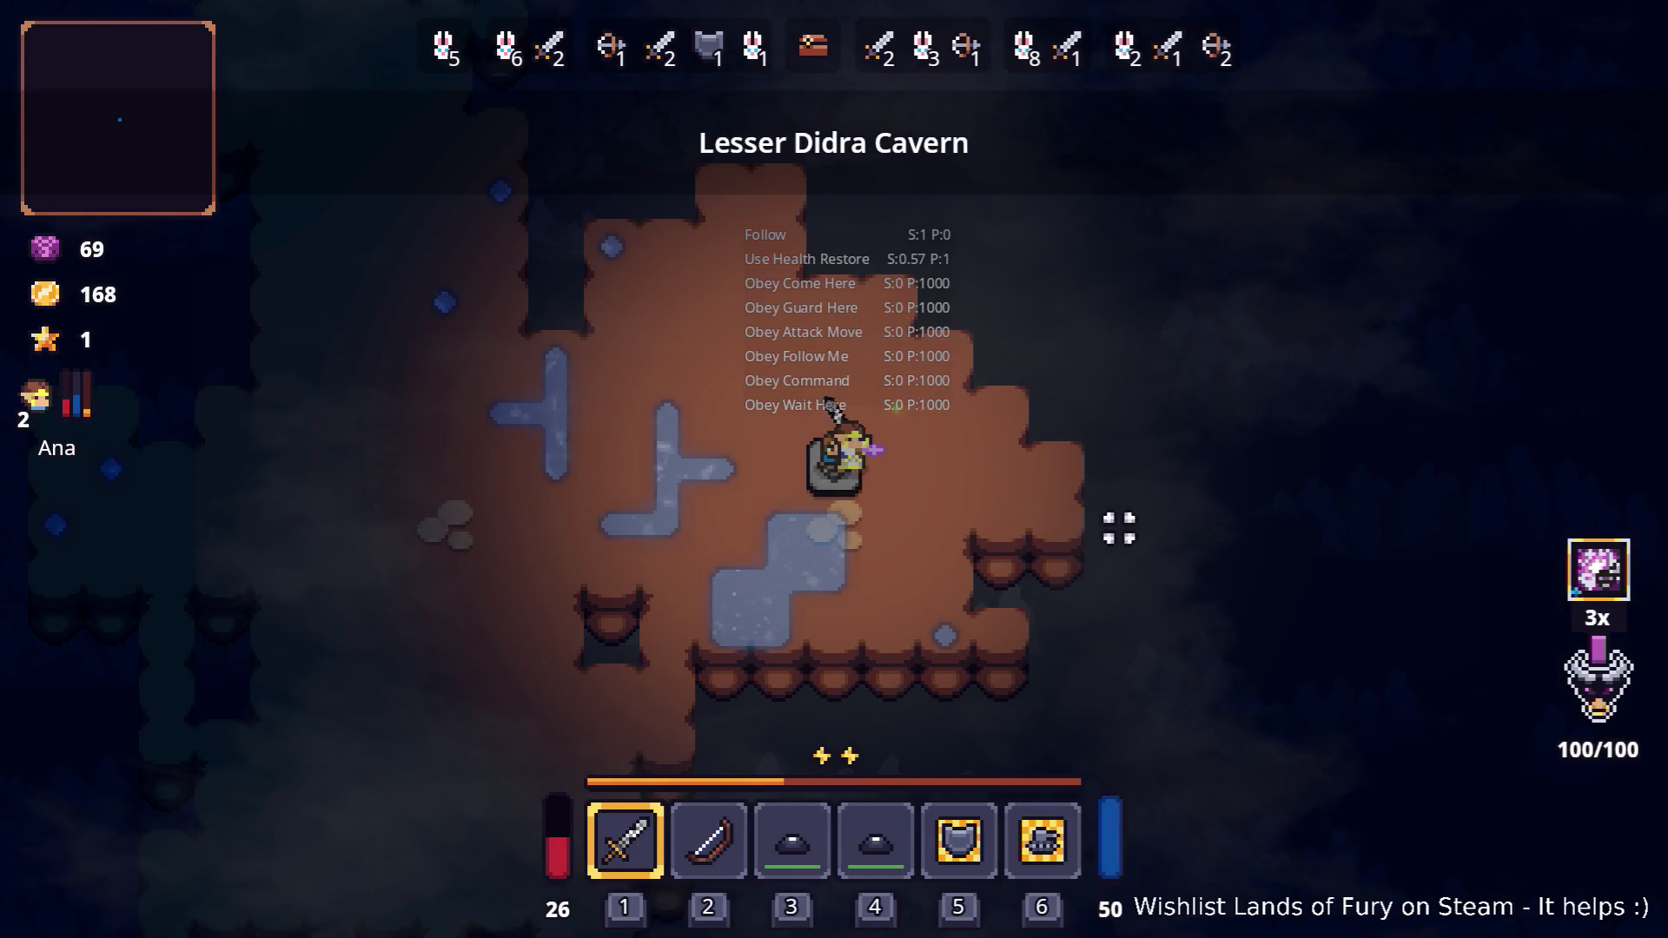
key("a")
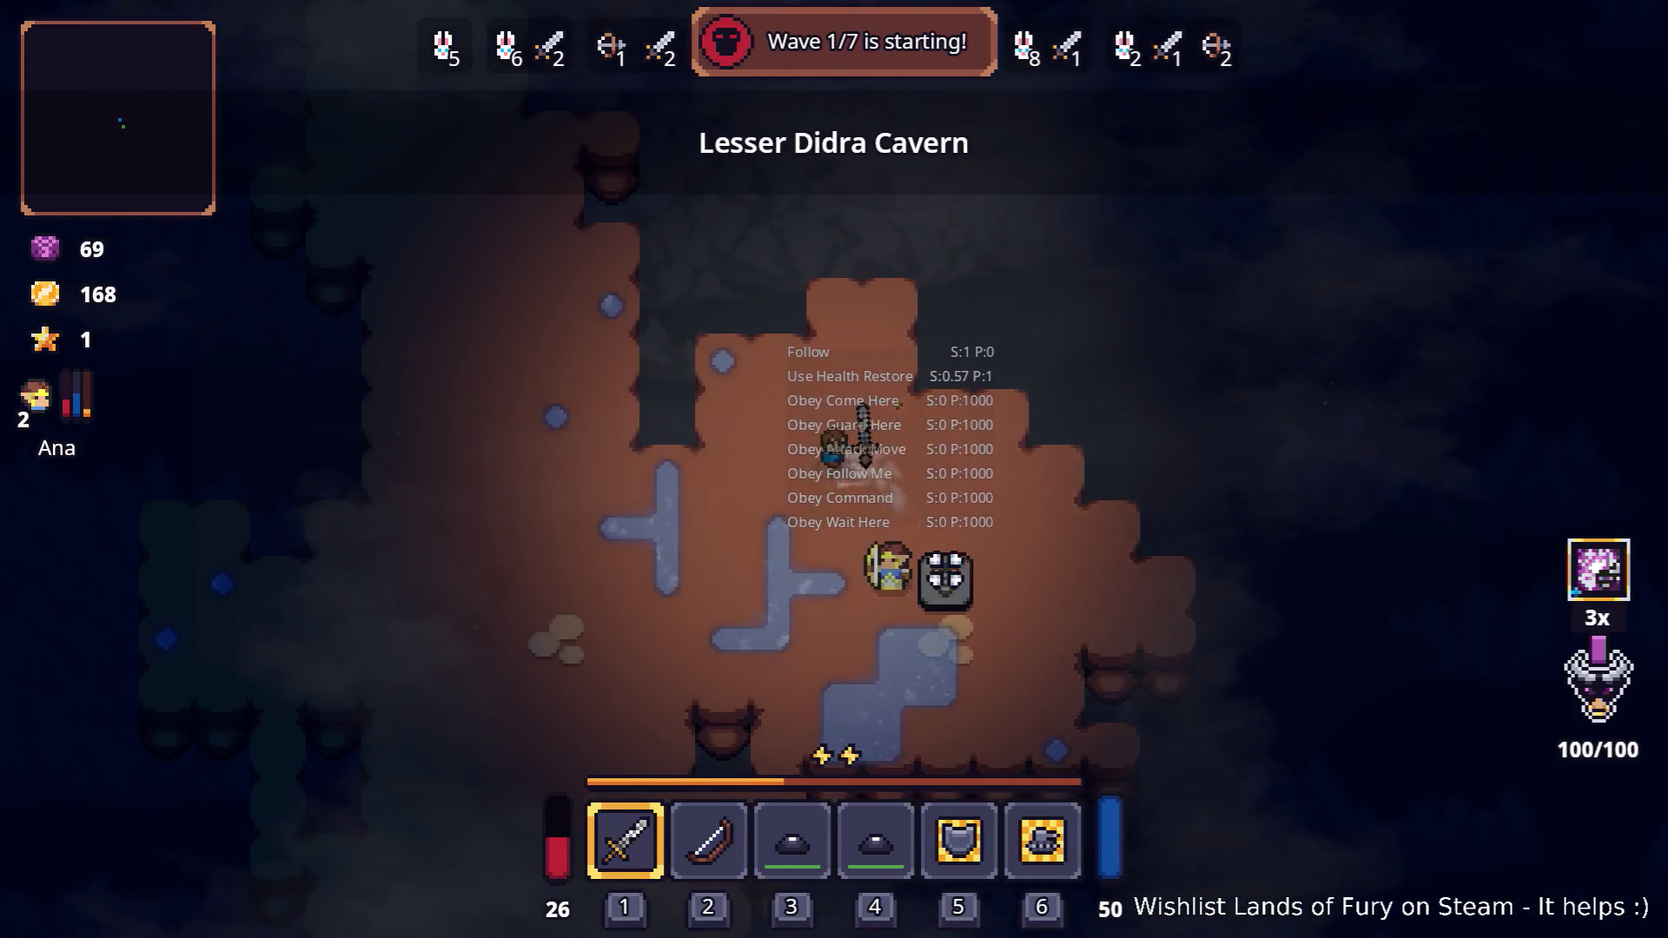
key("a")
key("s")
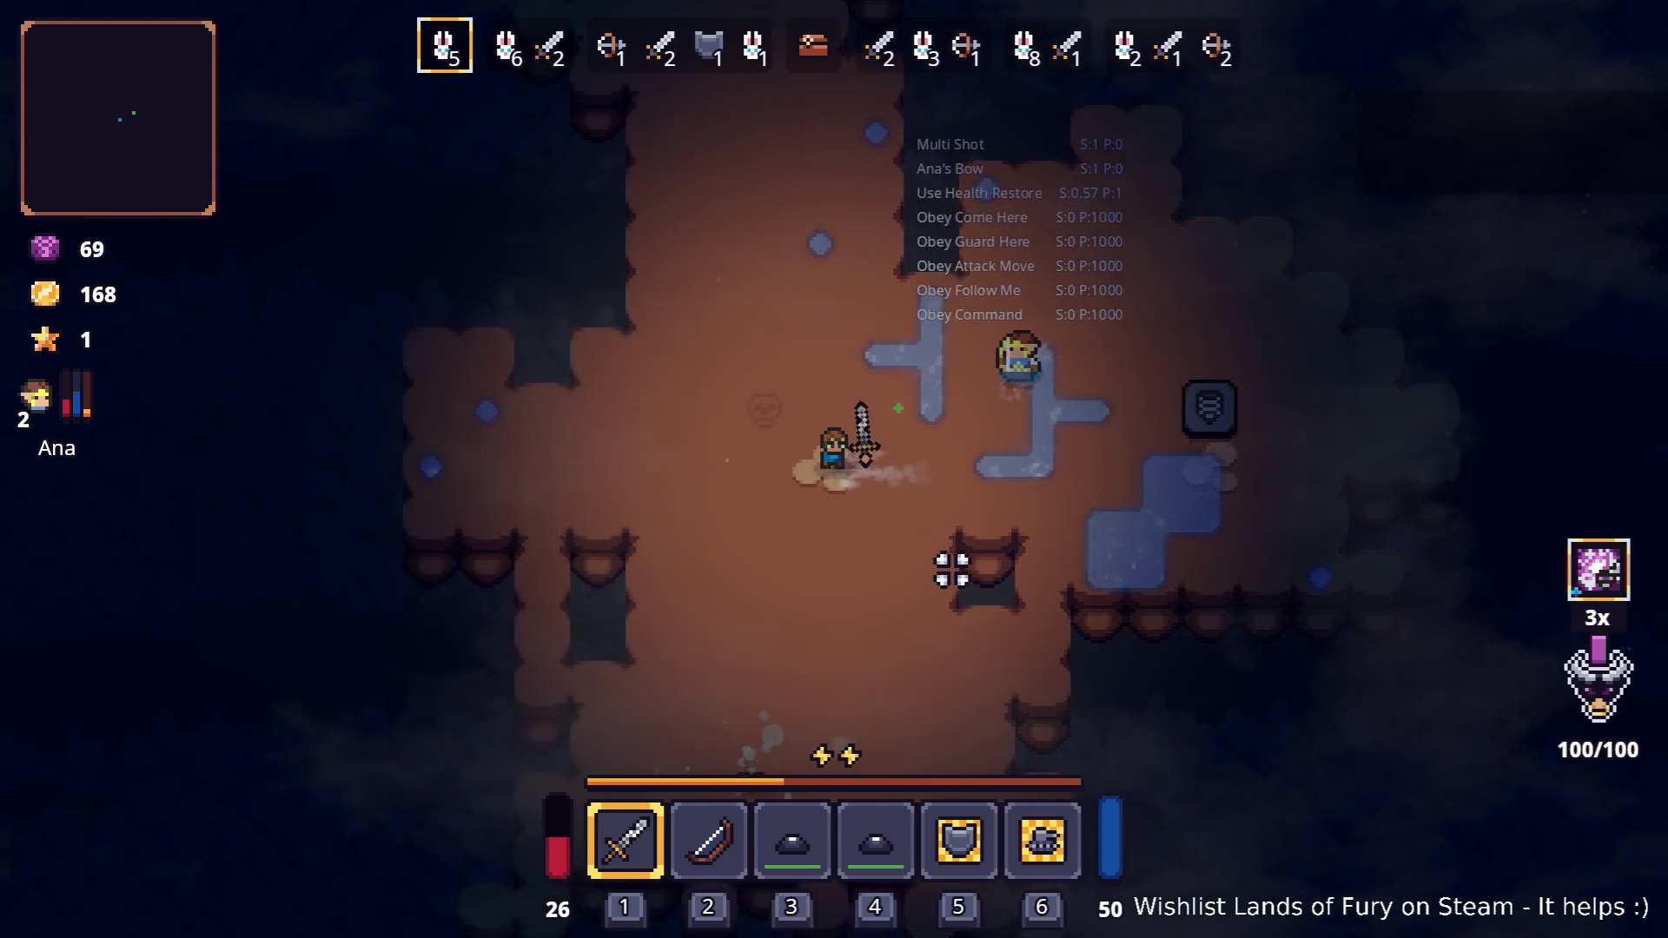
key("a")
key("s")
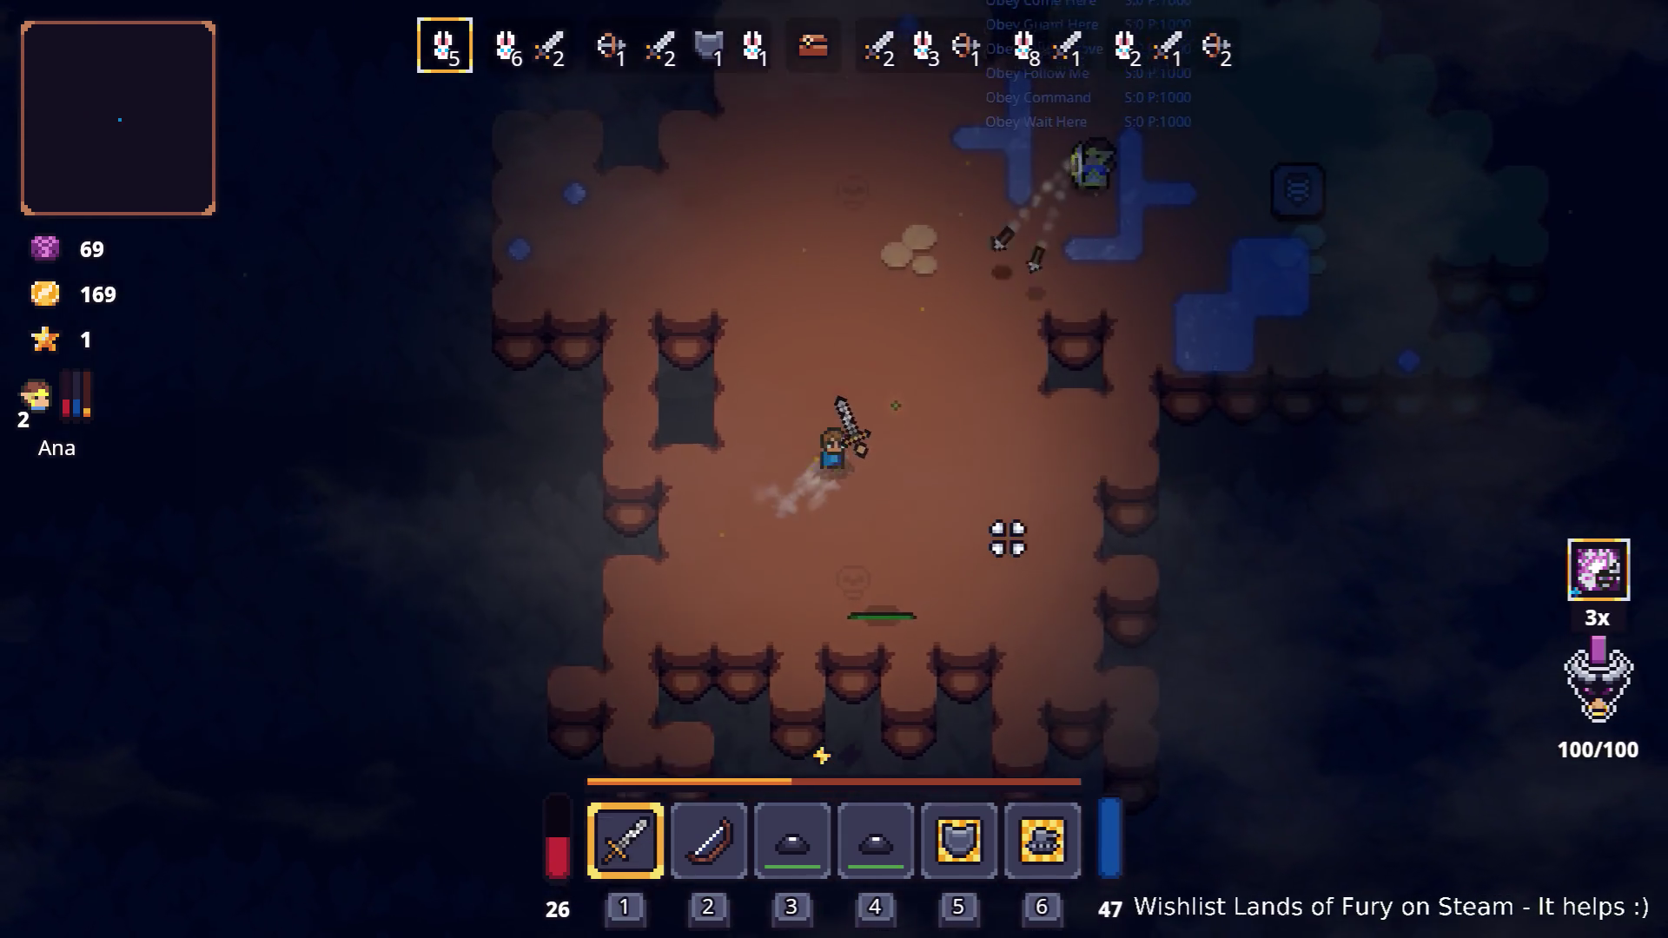
key("s")
left_click(988, 580)
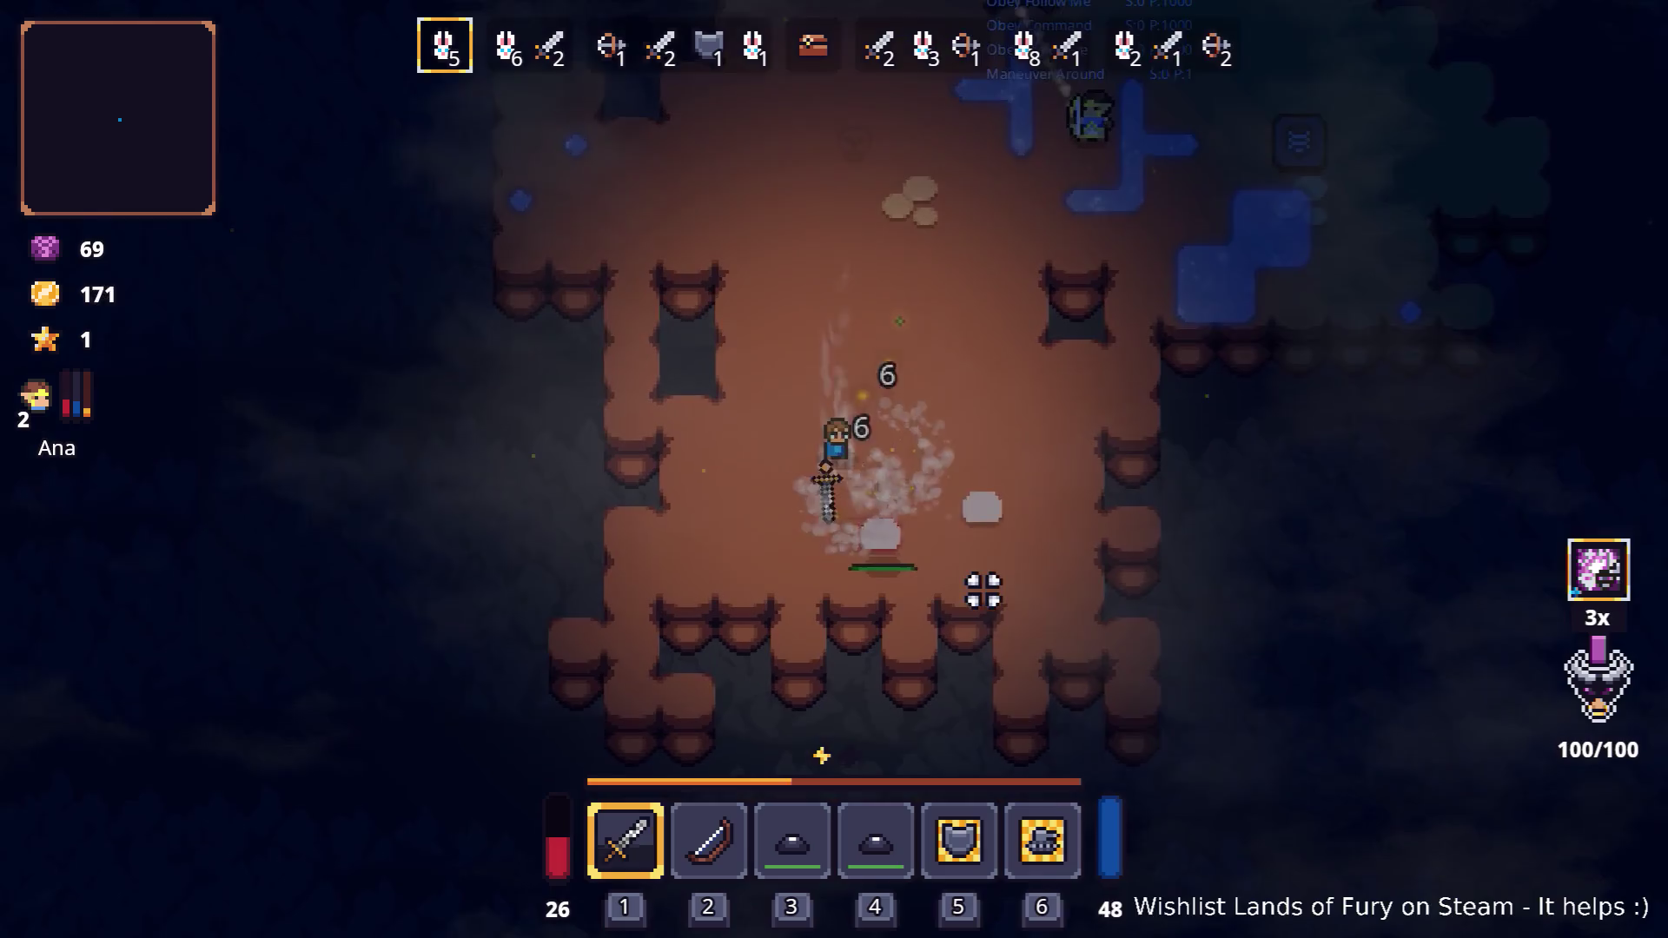
Move through the cavern and close into melee with the enemy
key("w")
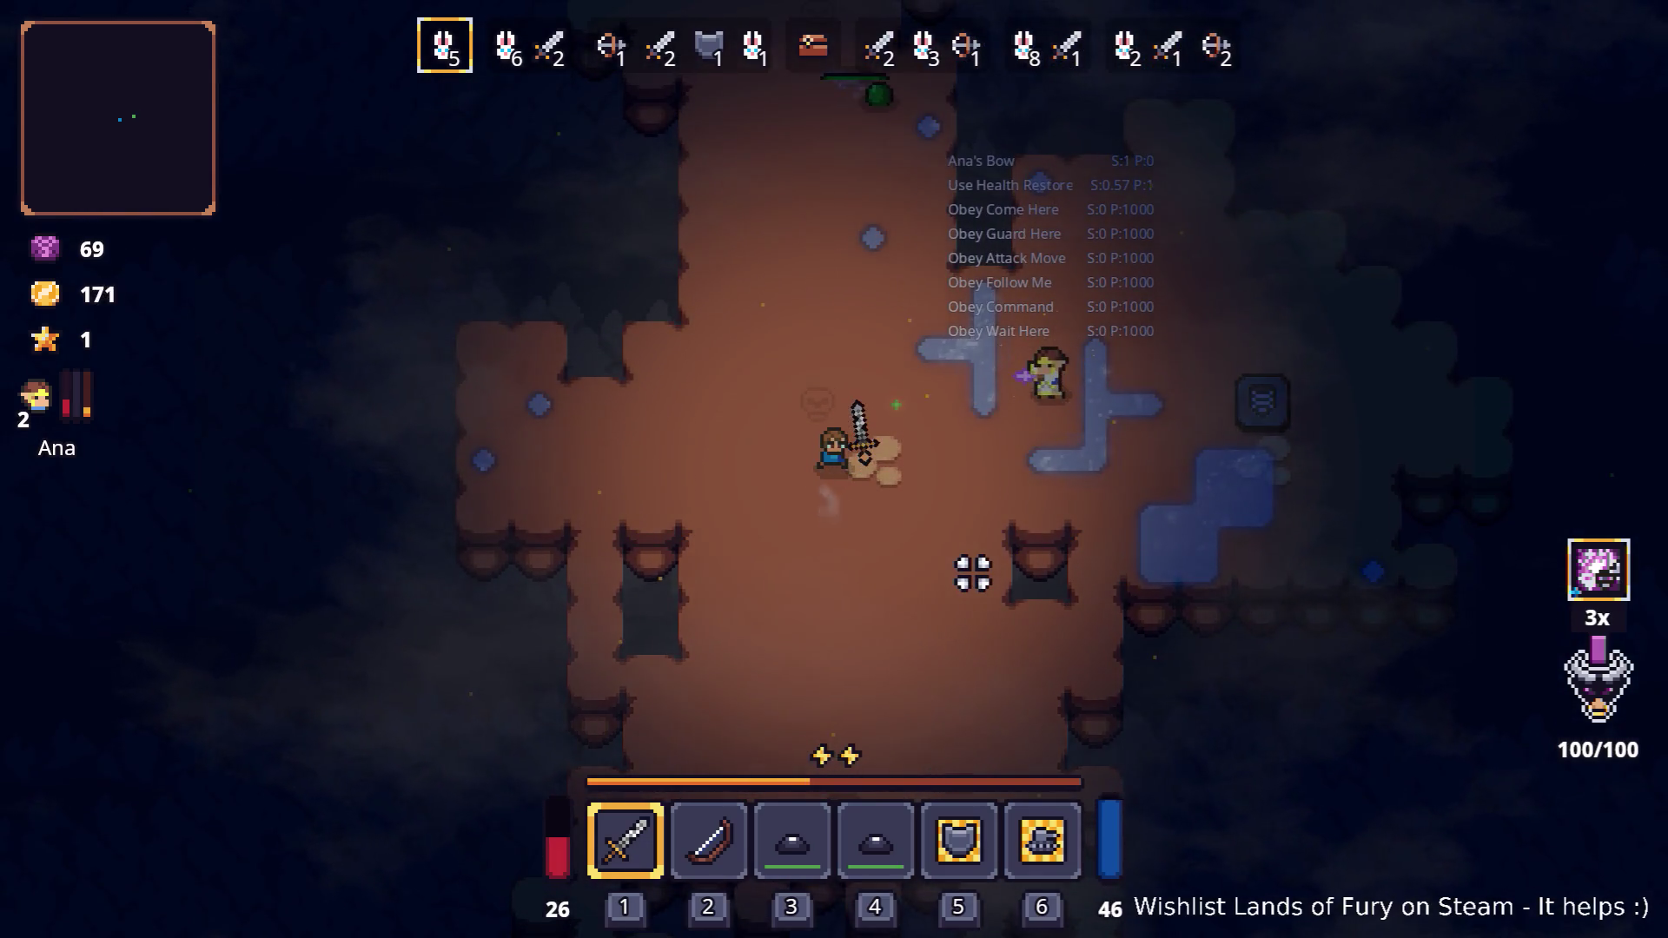
key("w")
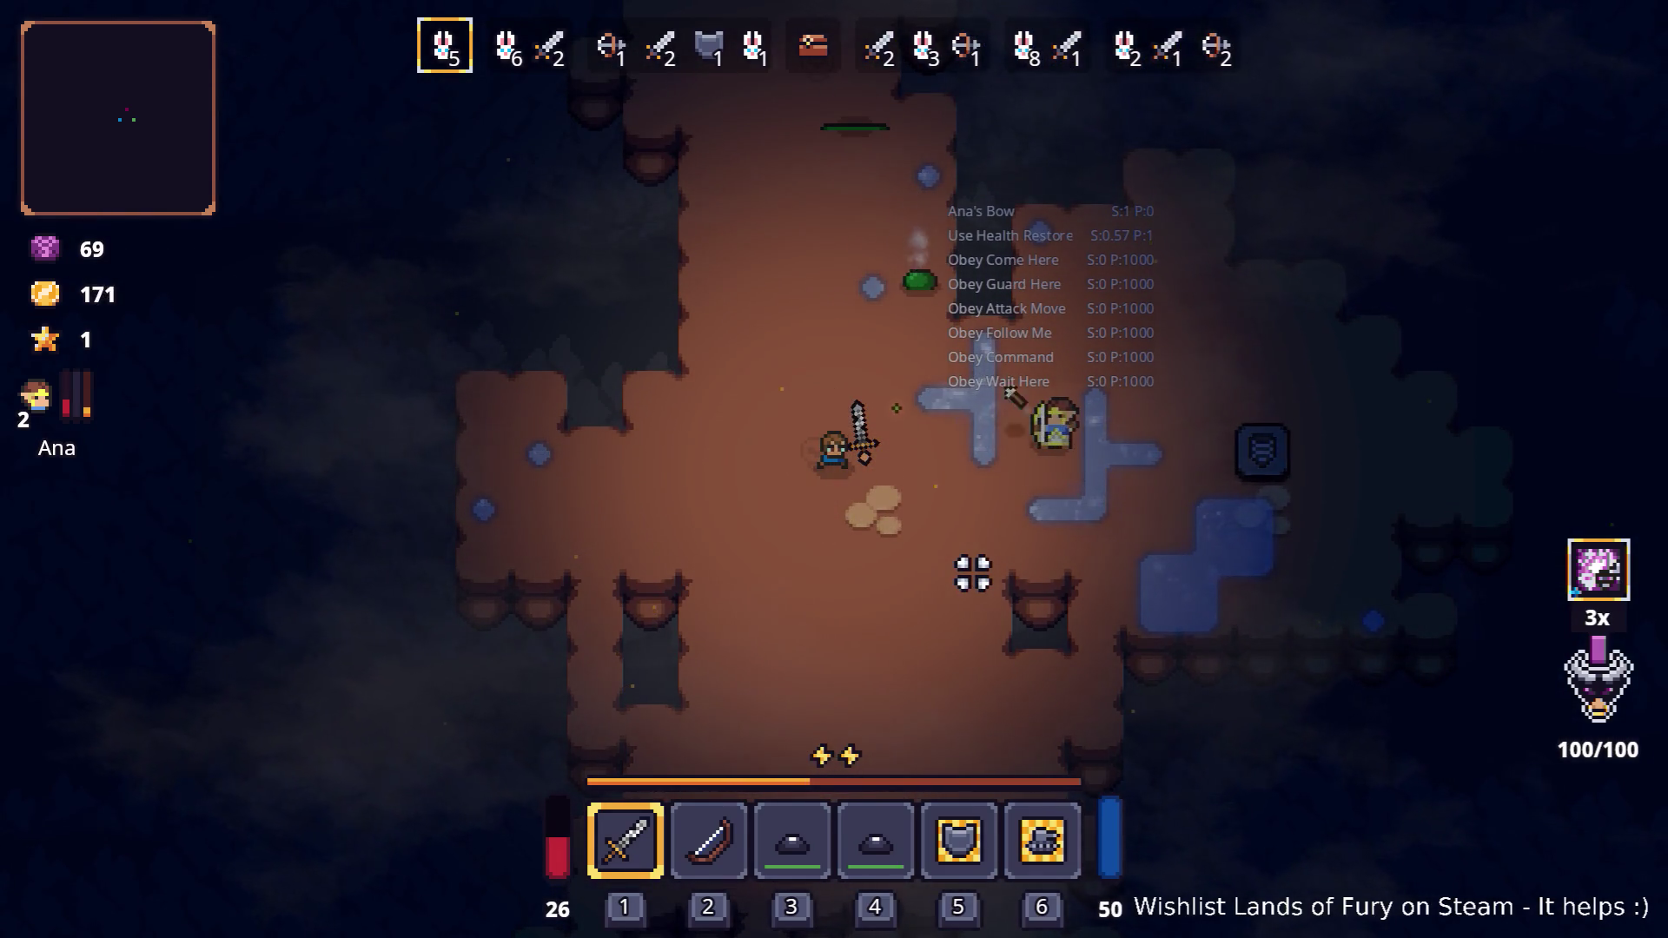
key("a")
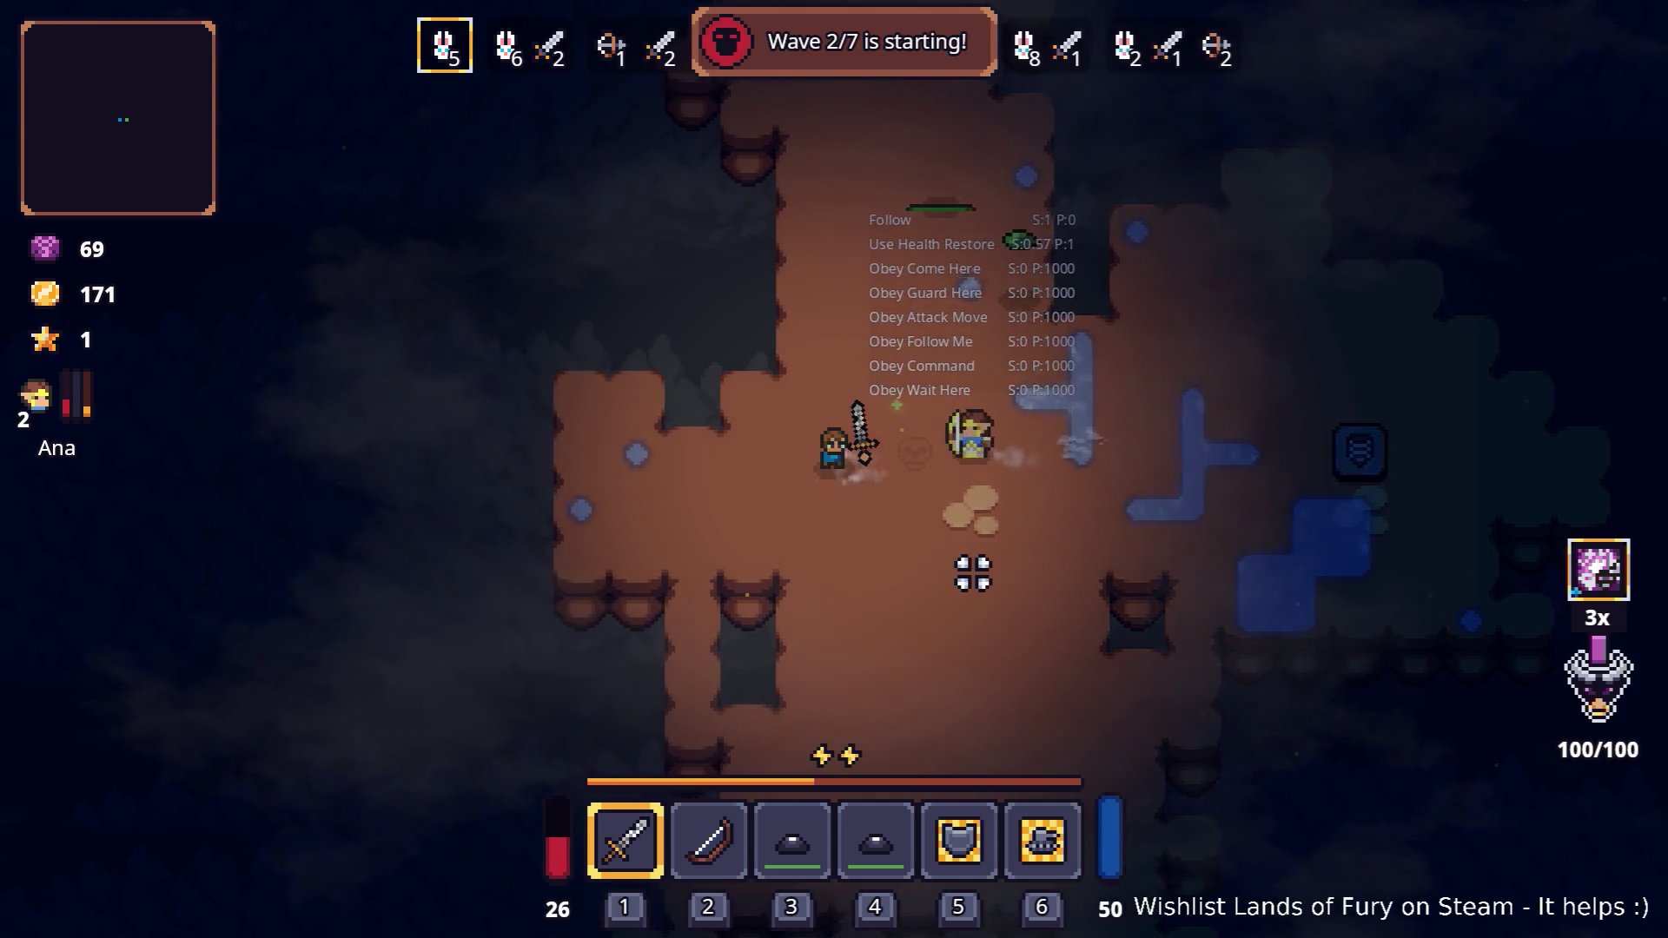
key("s")
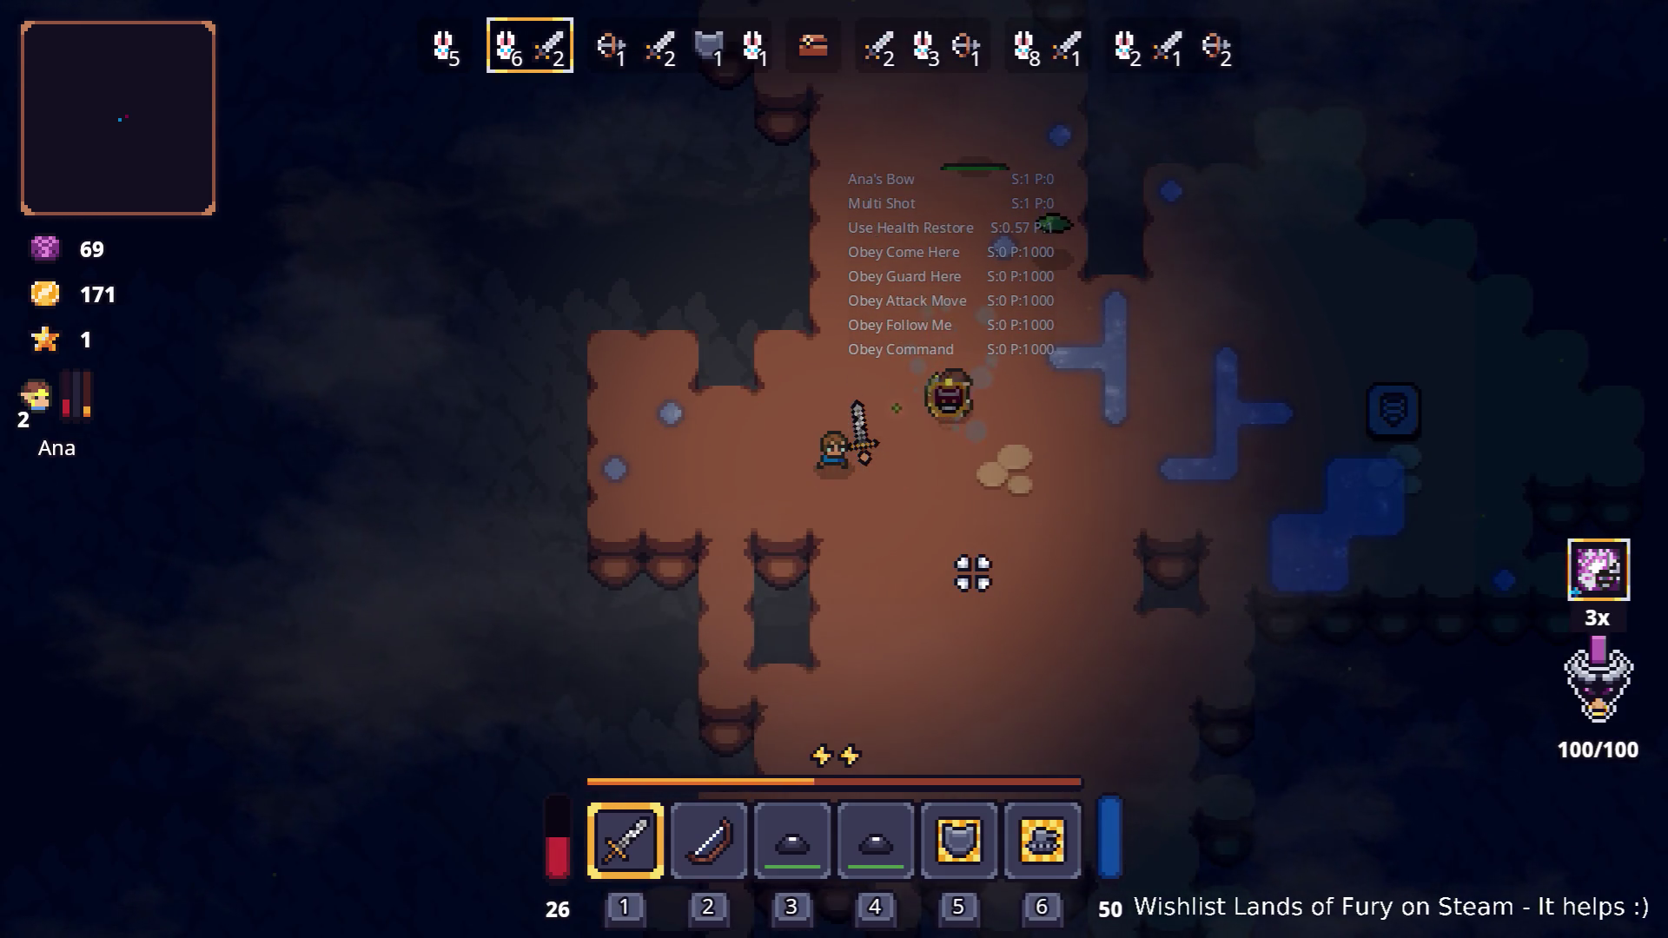
key("d")
key("w")
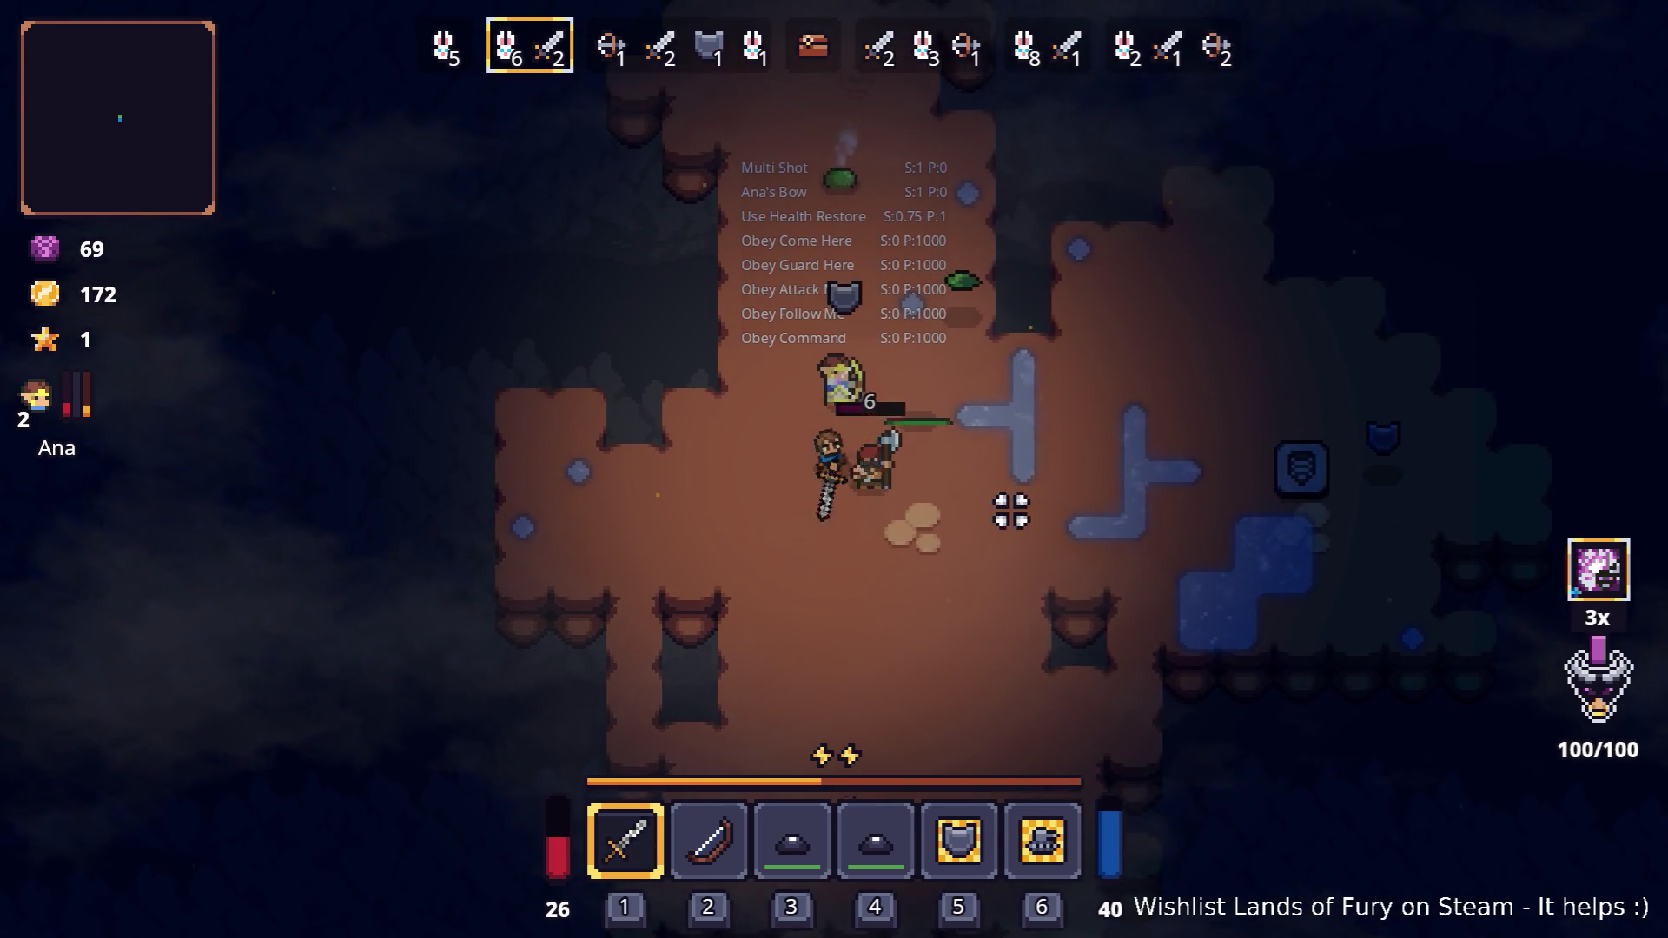
key("w")
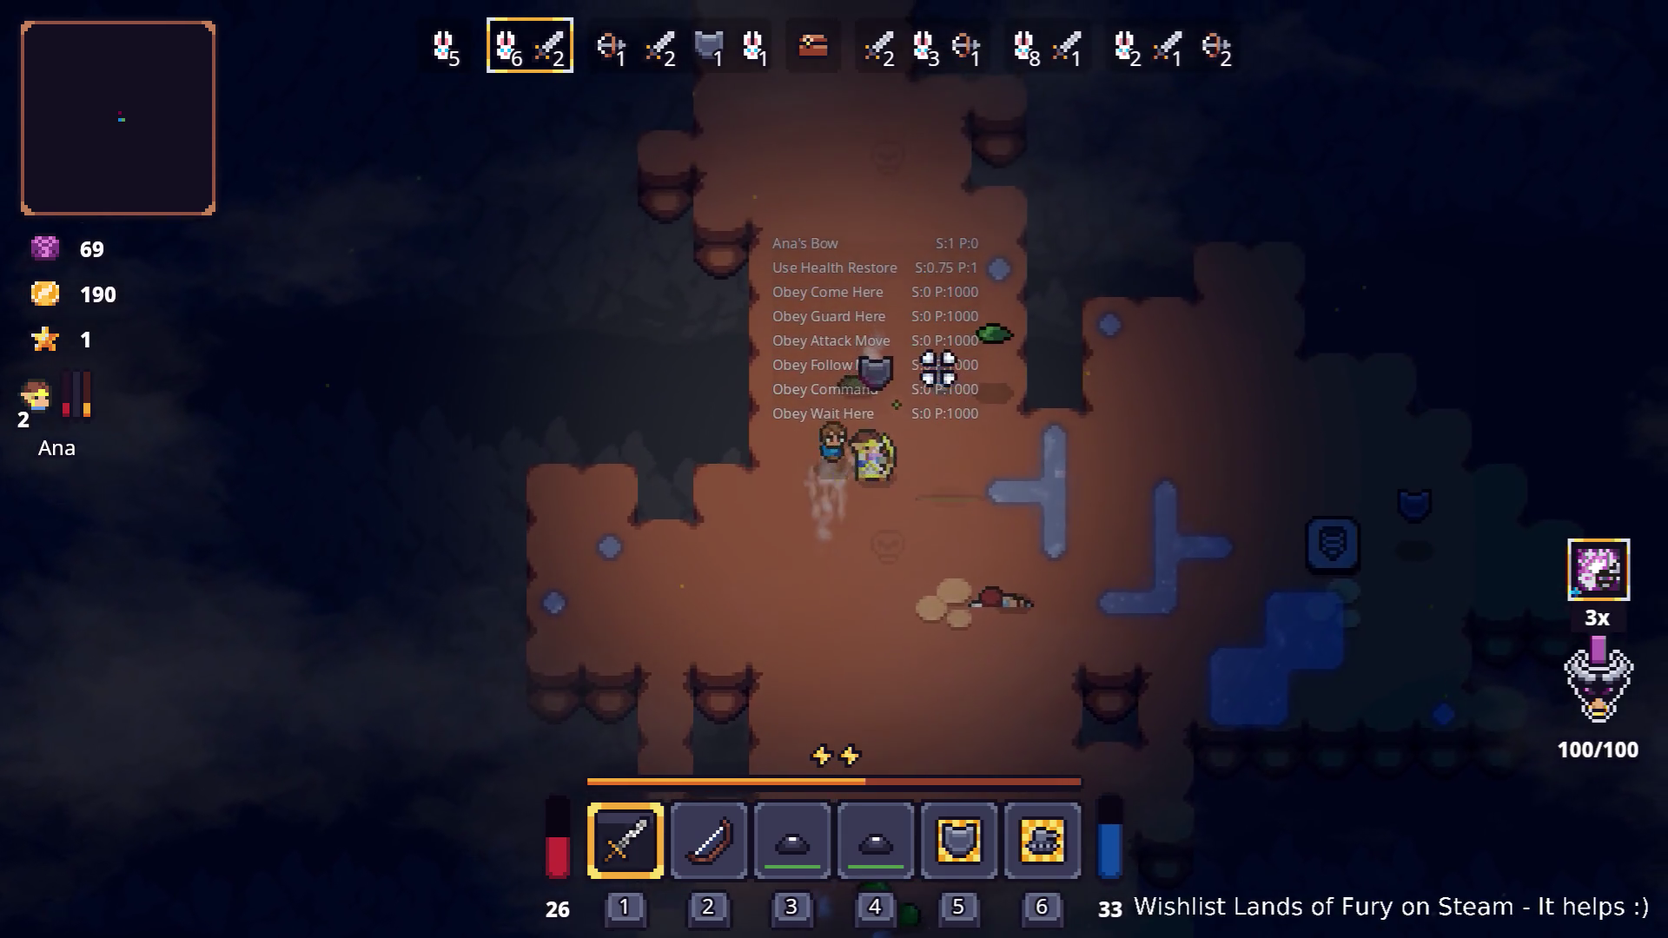
key("d")
Move the gold item to the bottom bag row and the green flag into the empty hotbar slot
key("i")
left_click(1040, 632)
left_click(959, 882)
left_click(747, 880)
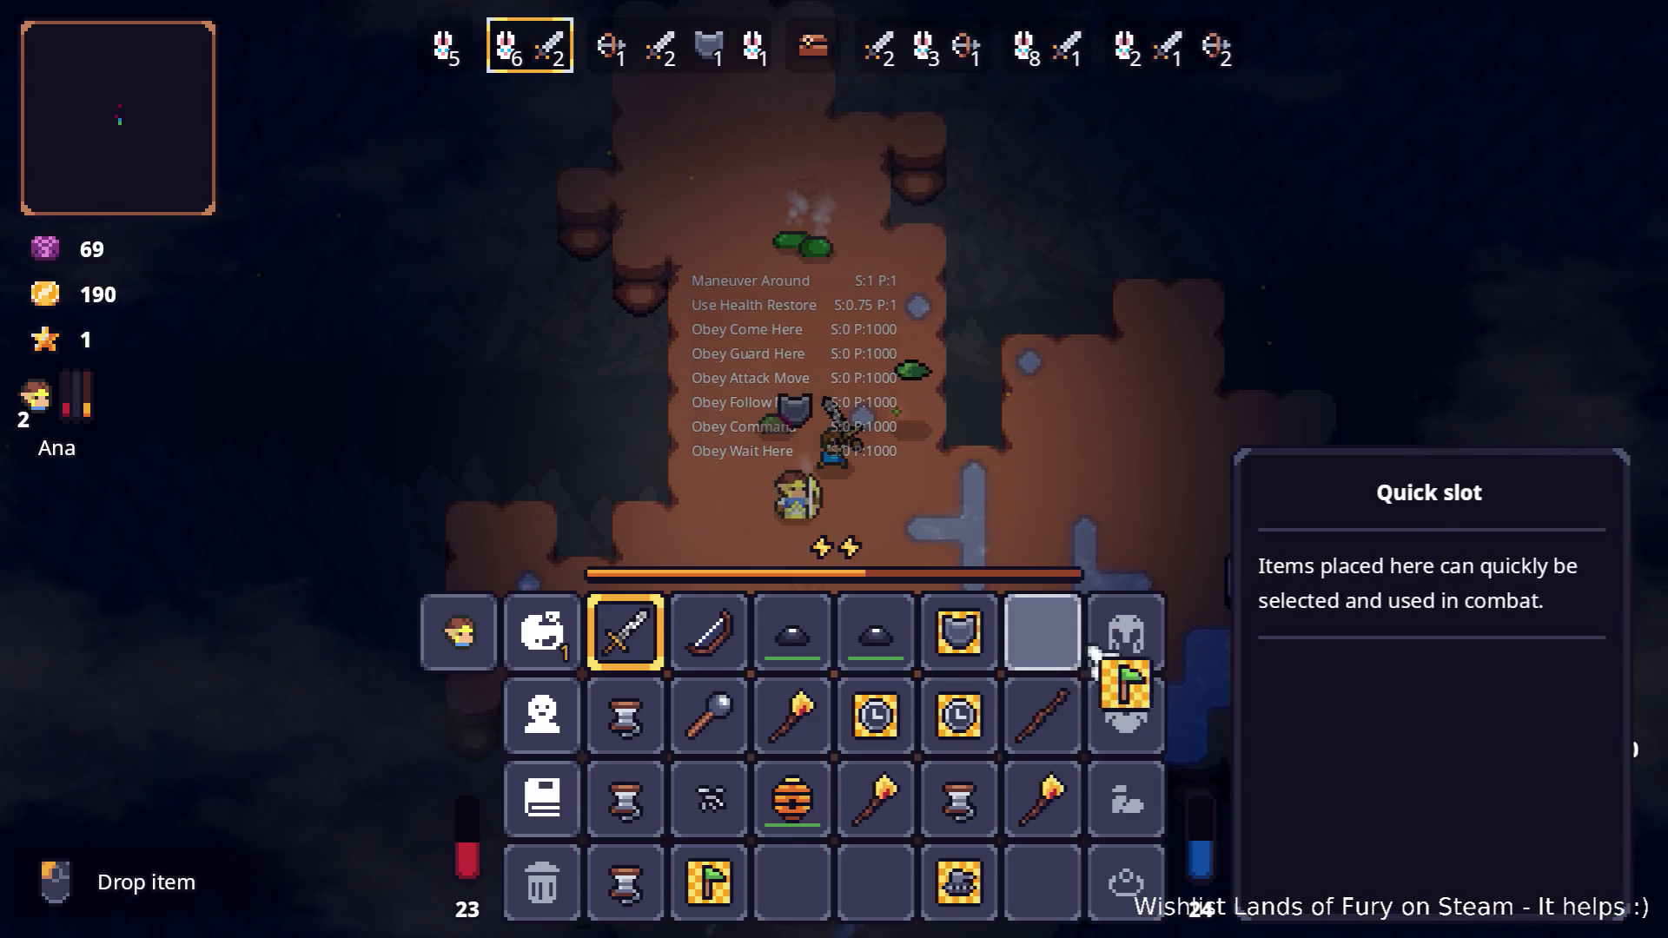
left_click(1042, 634)
key("i")
Attack the slimes near the companion until the 'Wave 3/7 is starting!' banner appears
key("s")
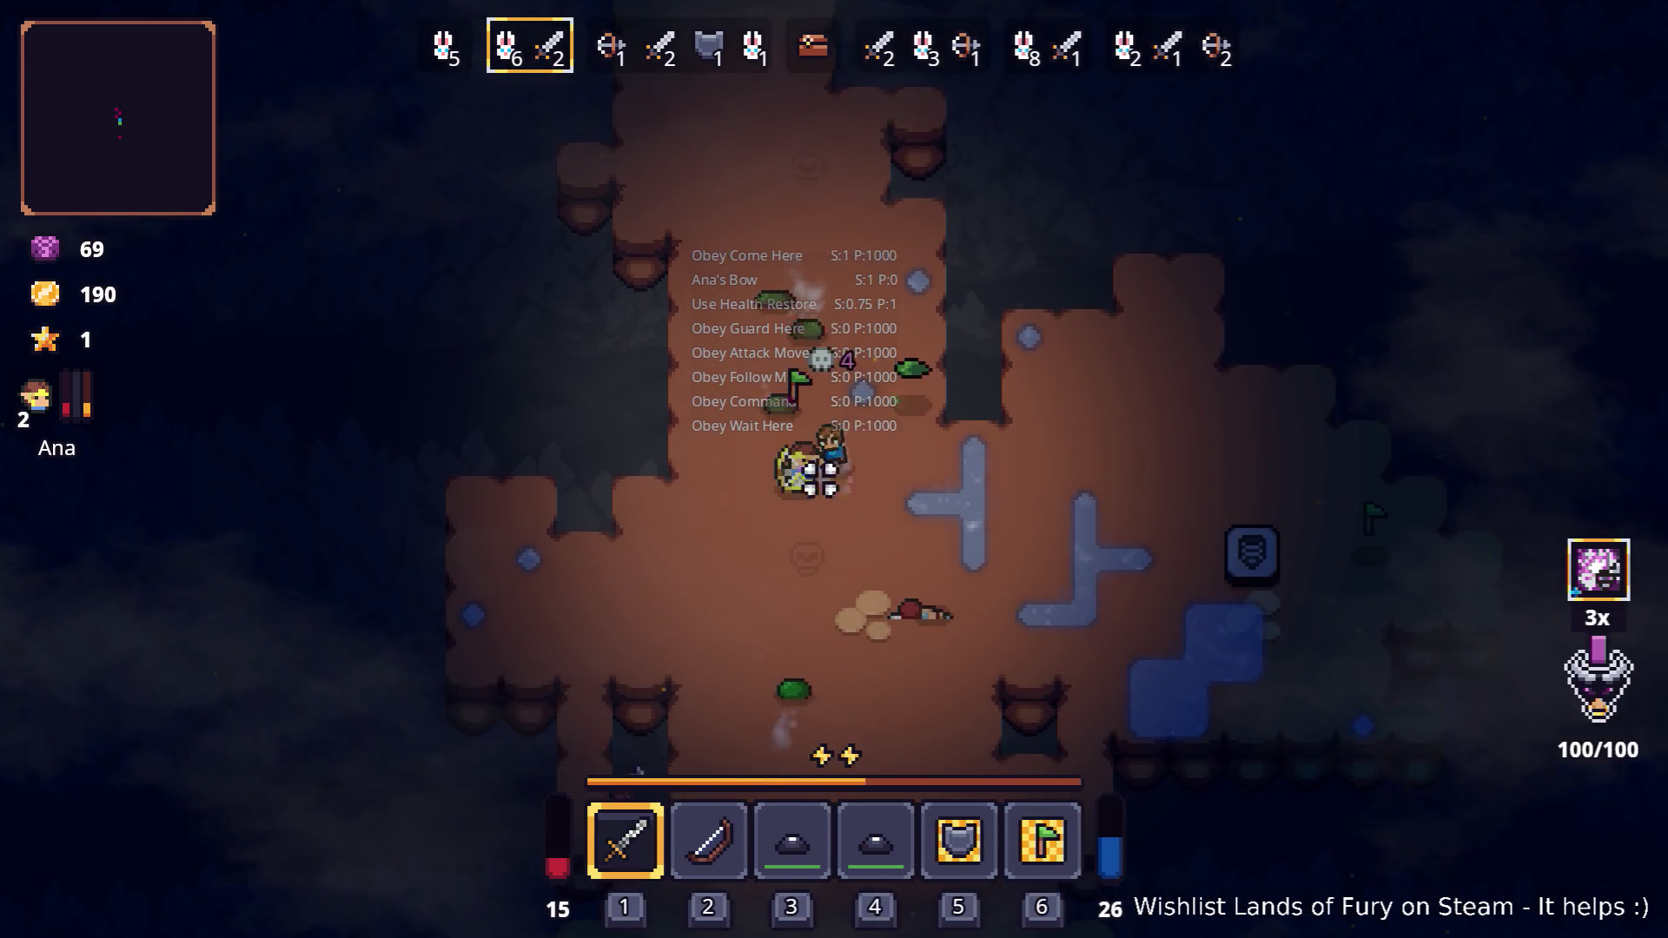
key("d")
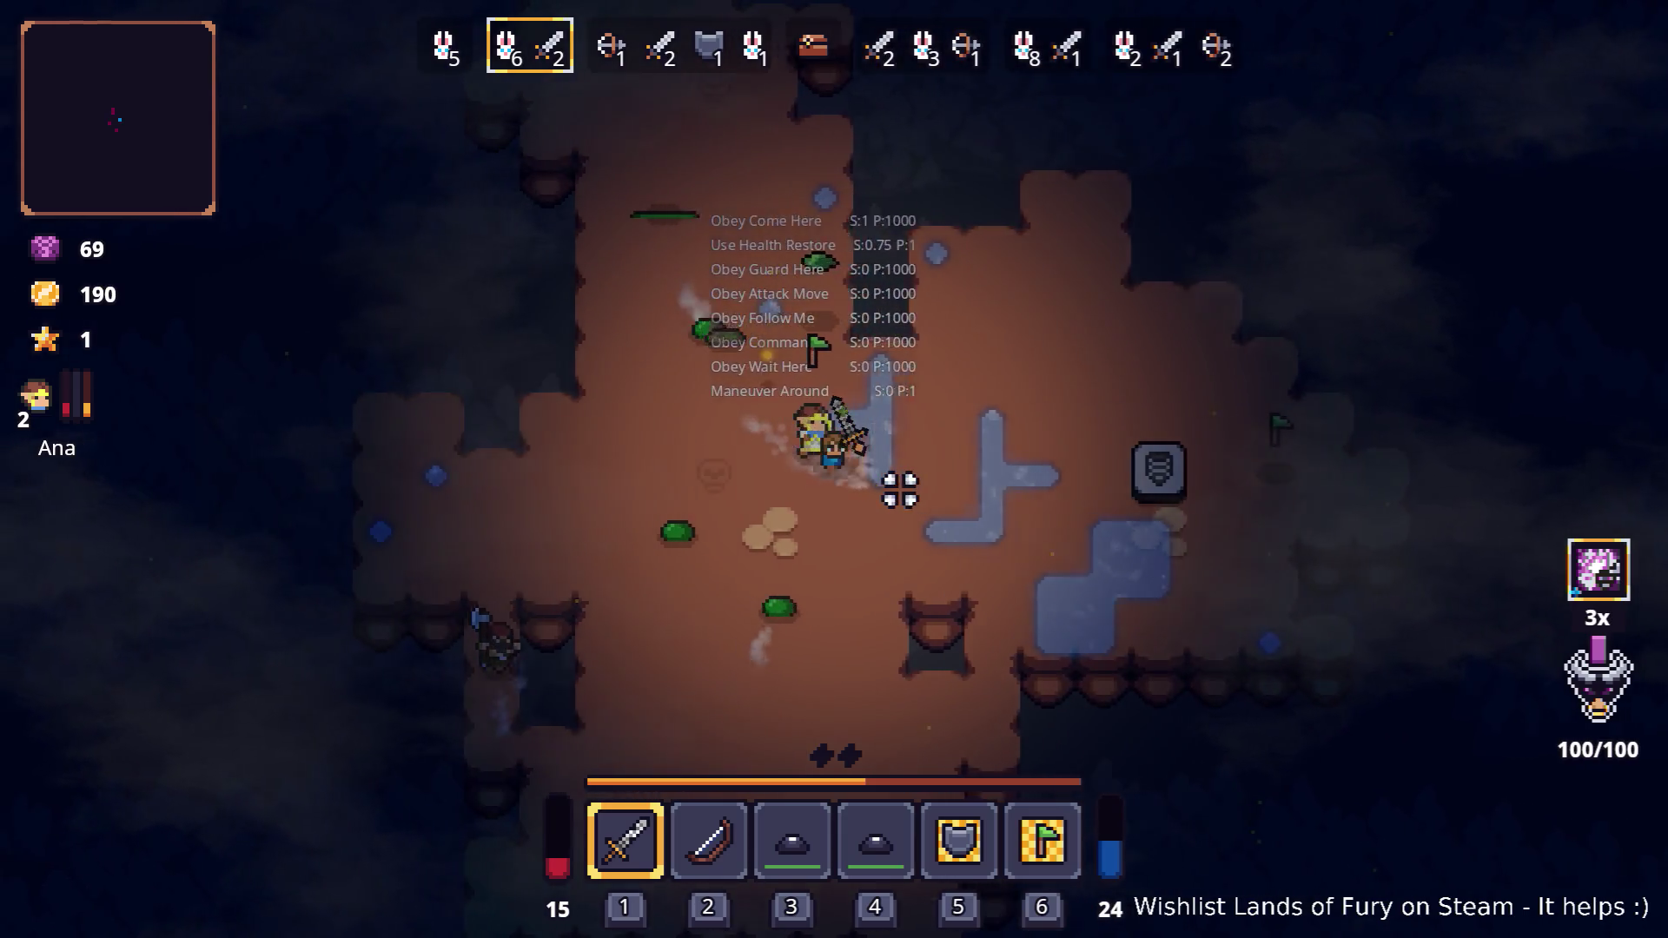
key("w")
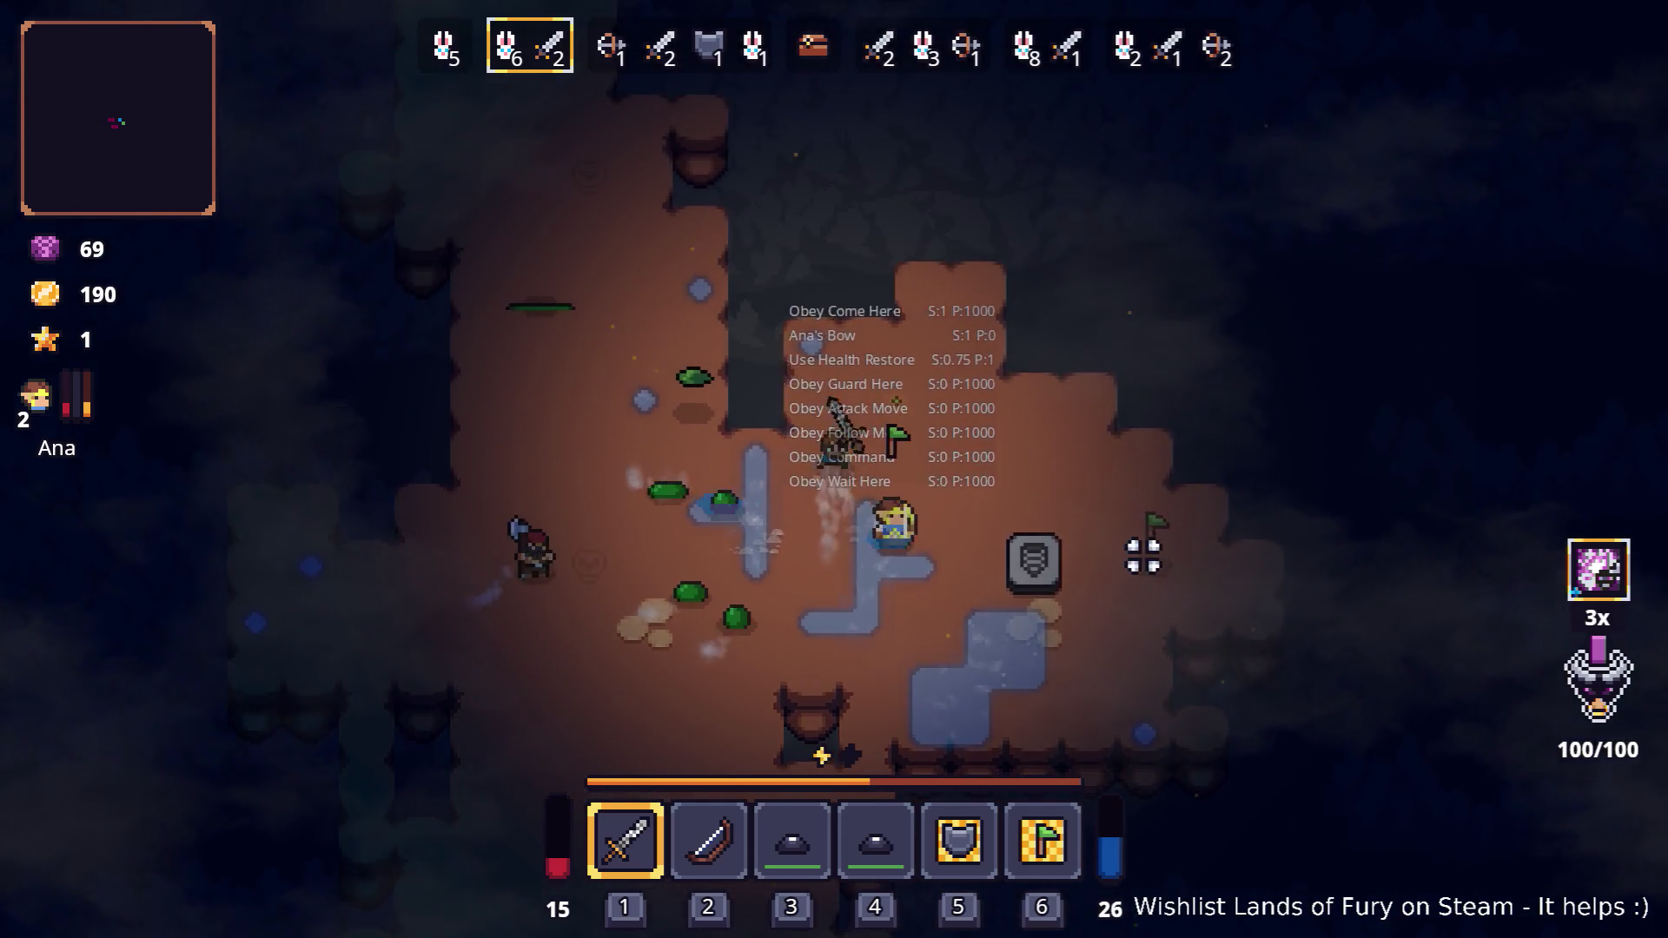
key("d")
key("d")
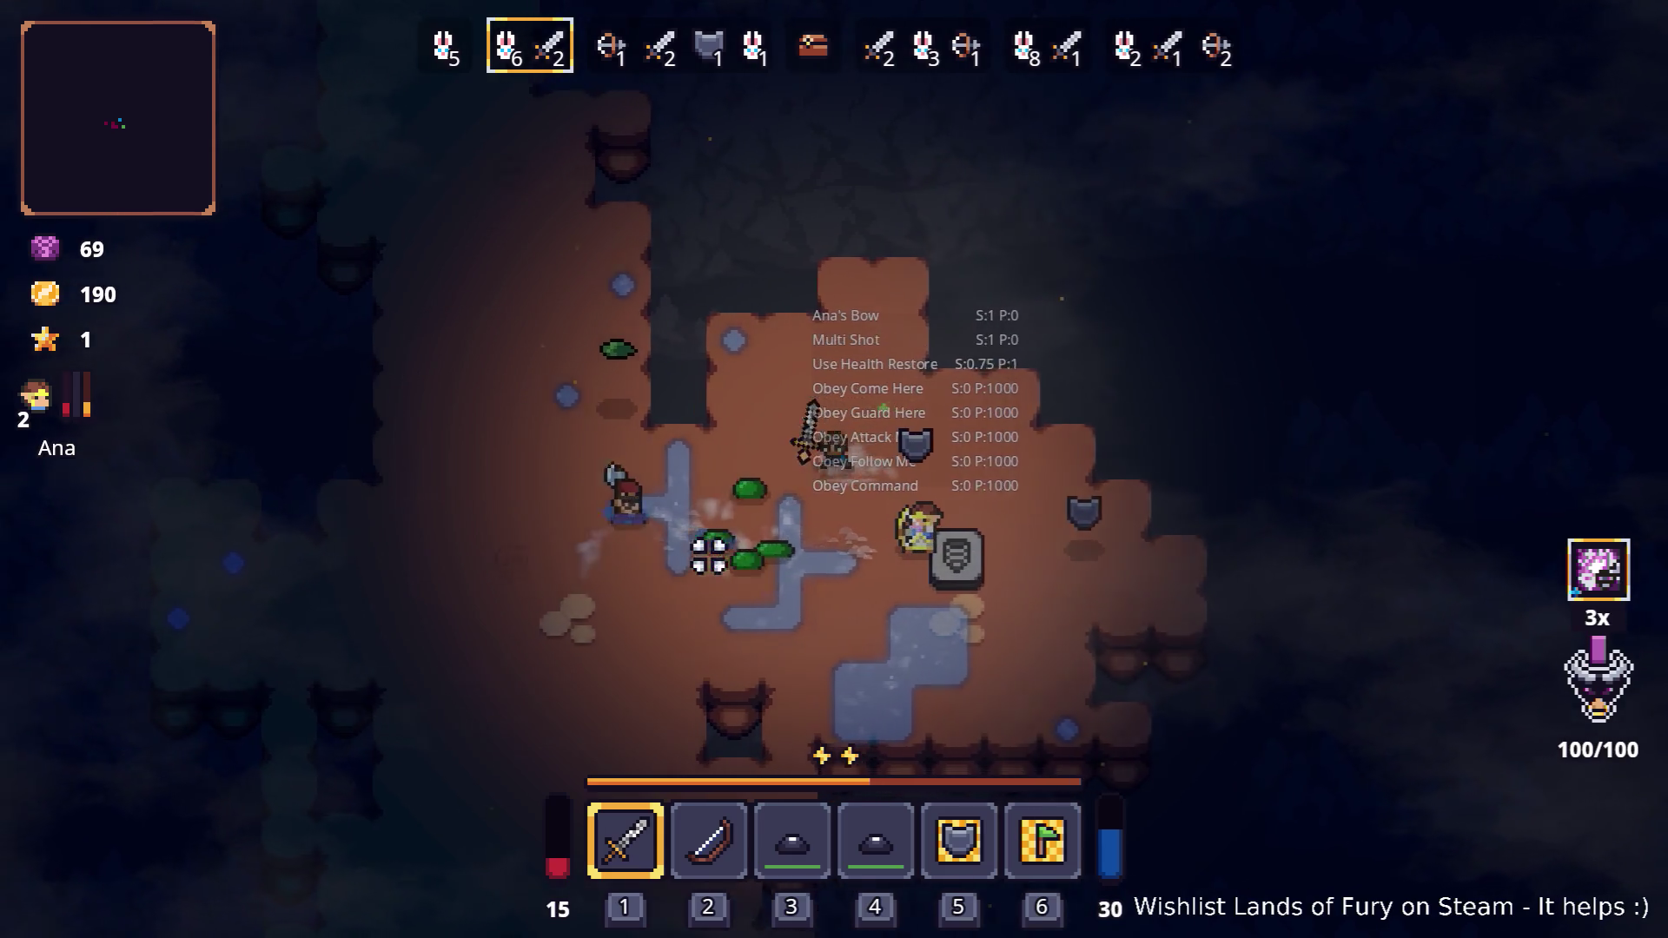
left_click(652, 565)
key("a")
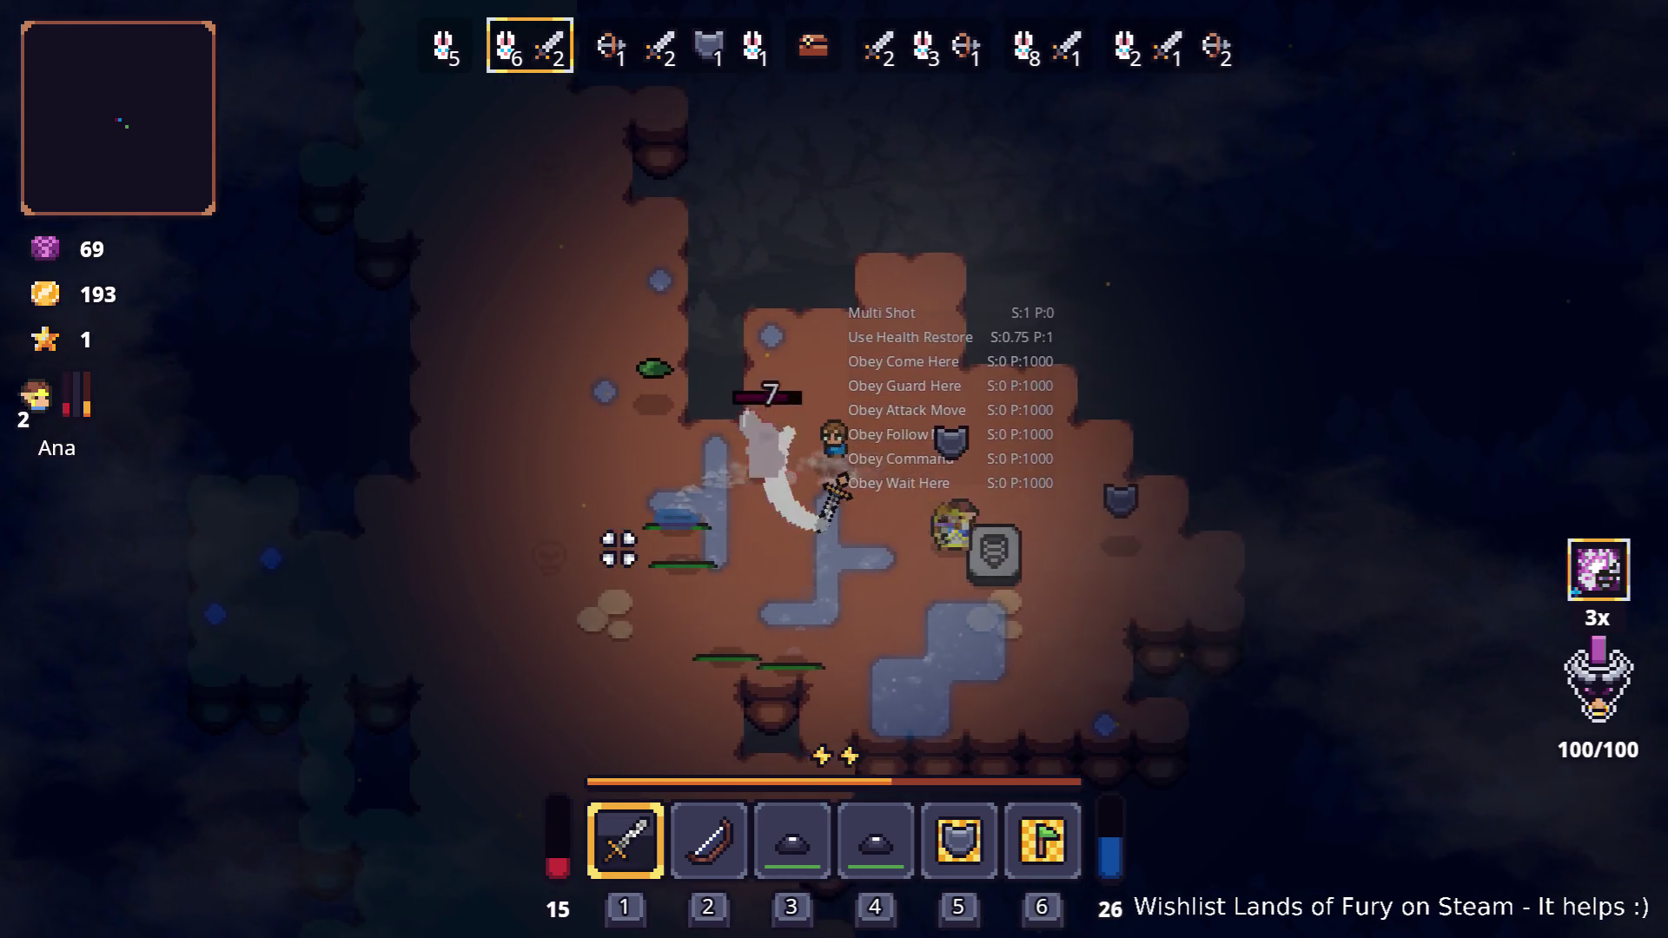
key("d")
left_click(725, 542)
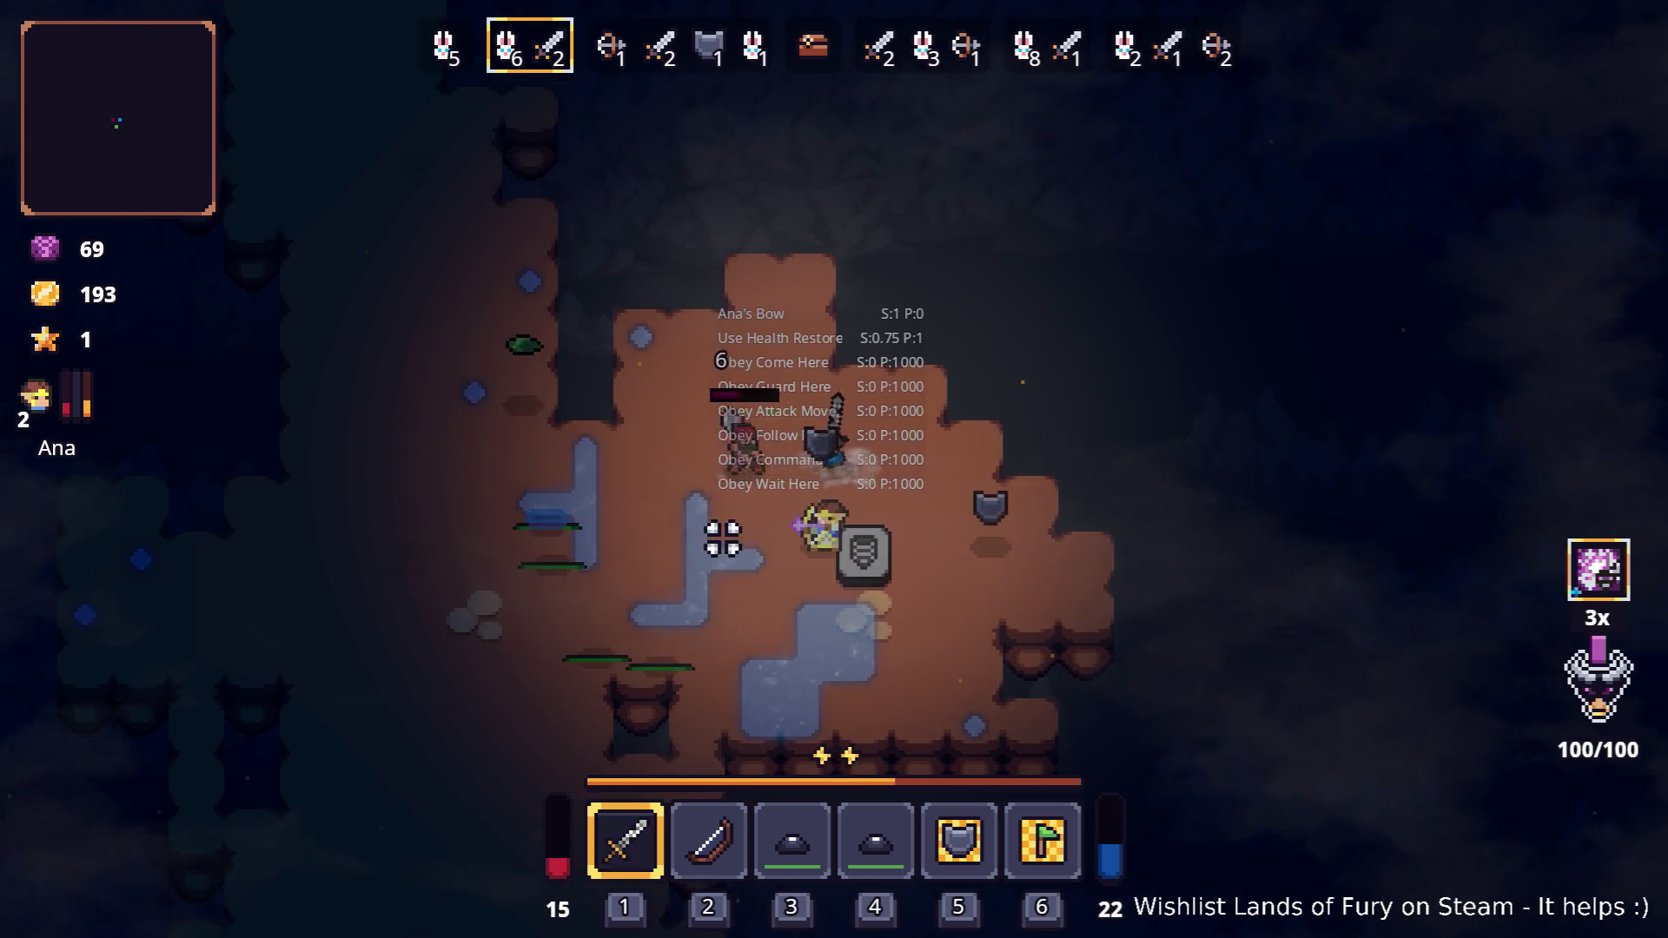
left_click(722, 540)
left_click(722, 540)
Kill the green-hooded enemy with sword strikes and a special charge so Max levels up
key("a")
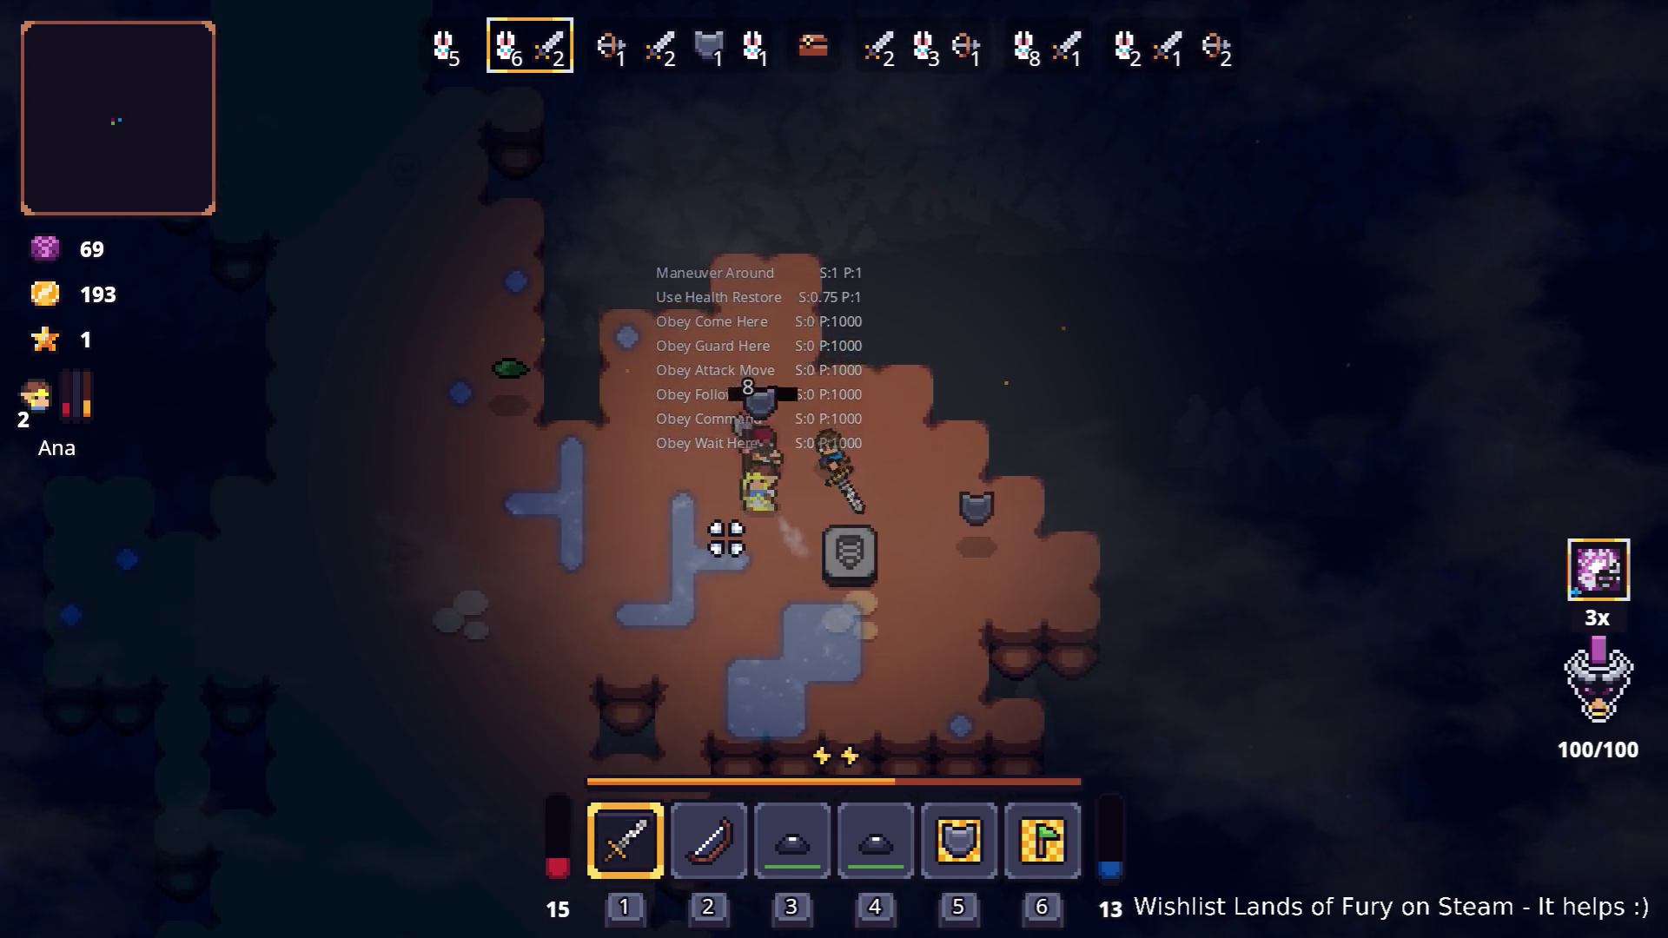
key("a")
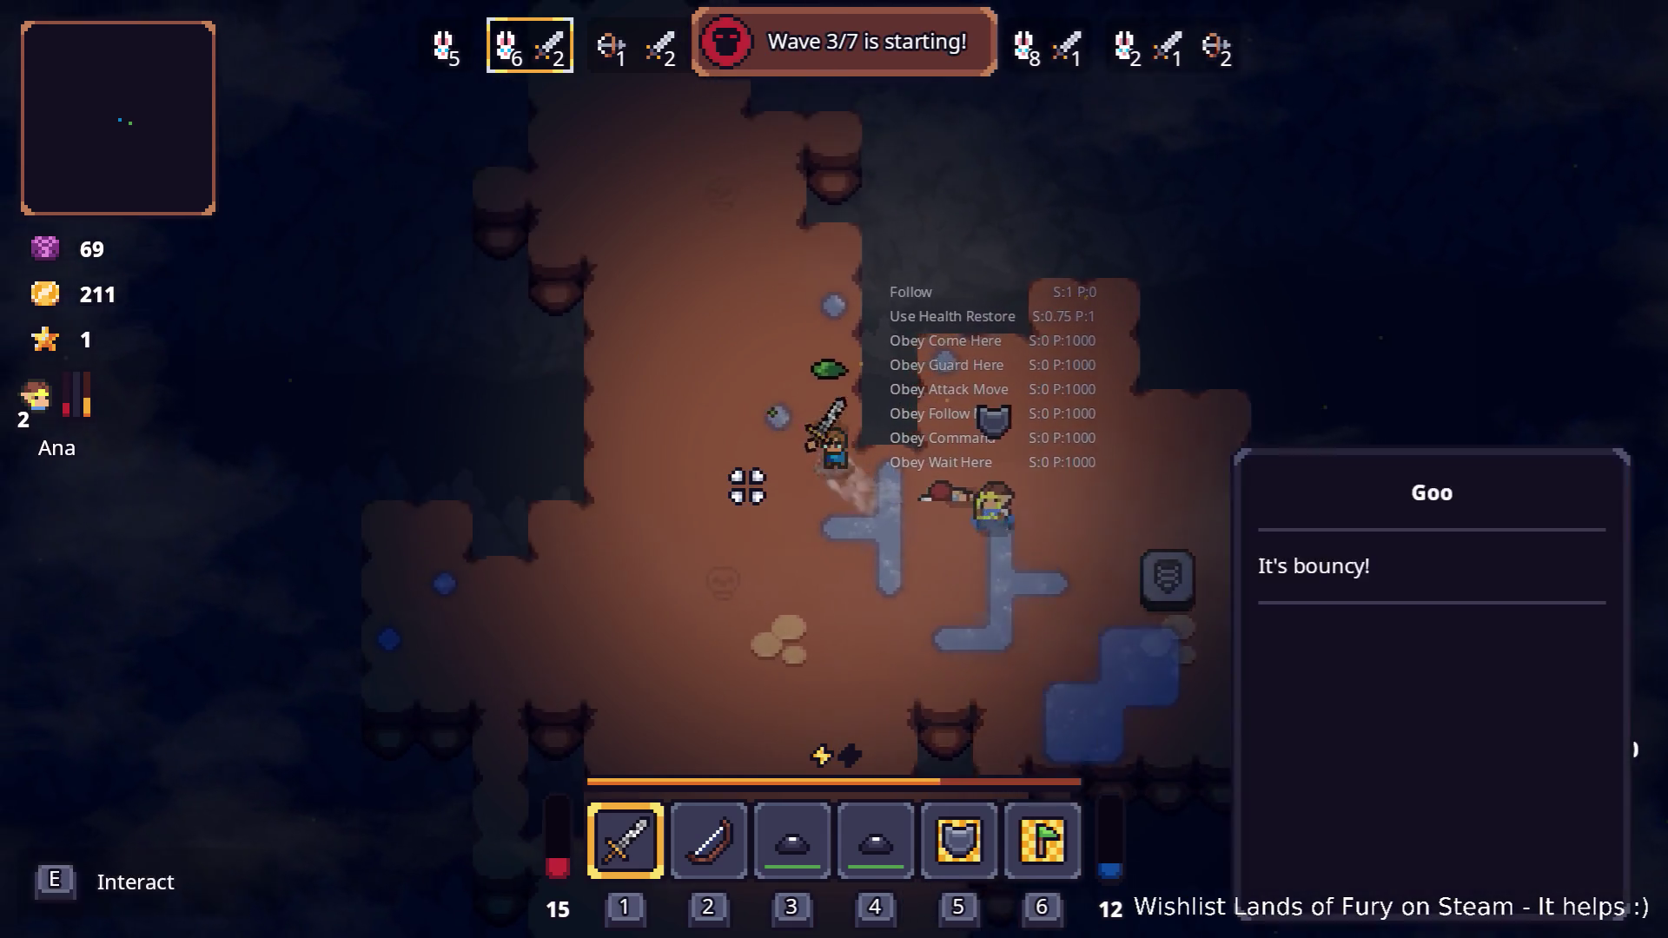
key("s")
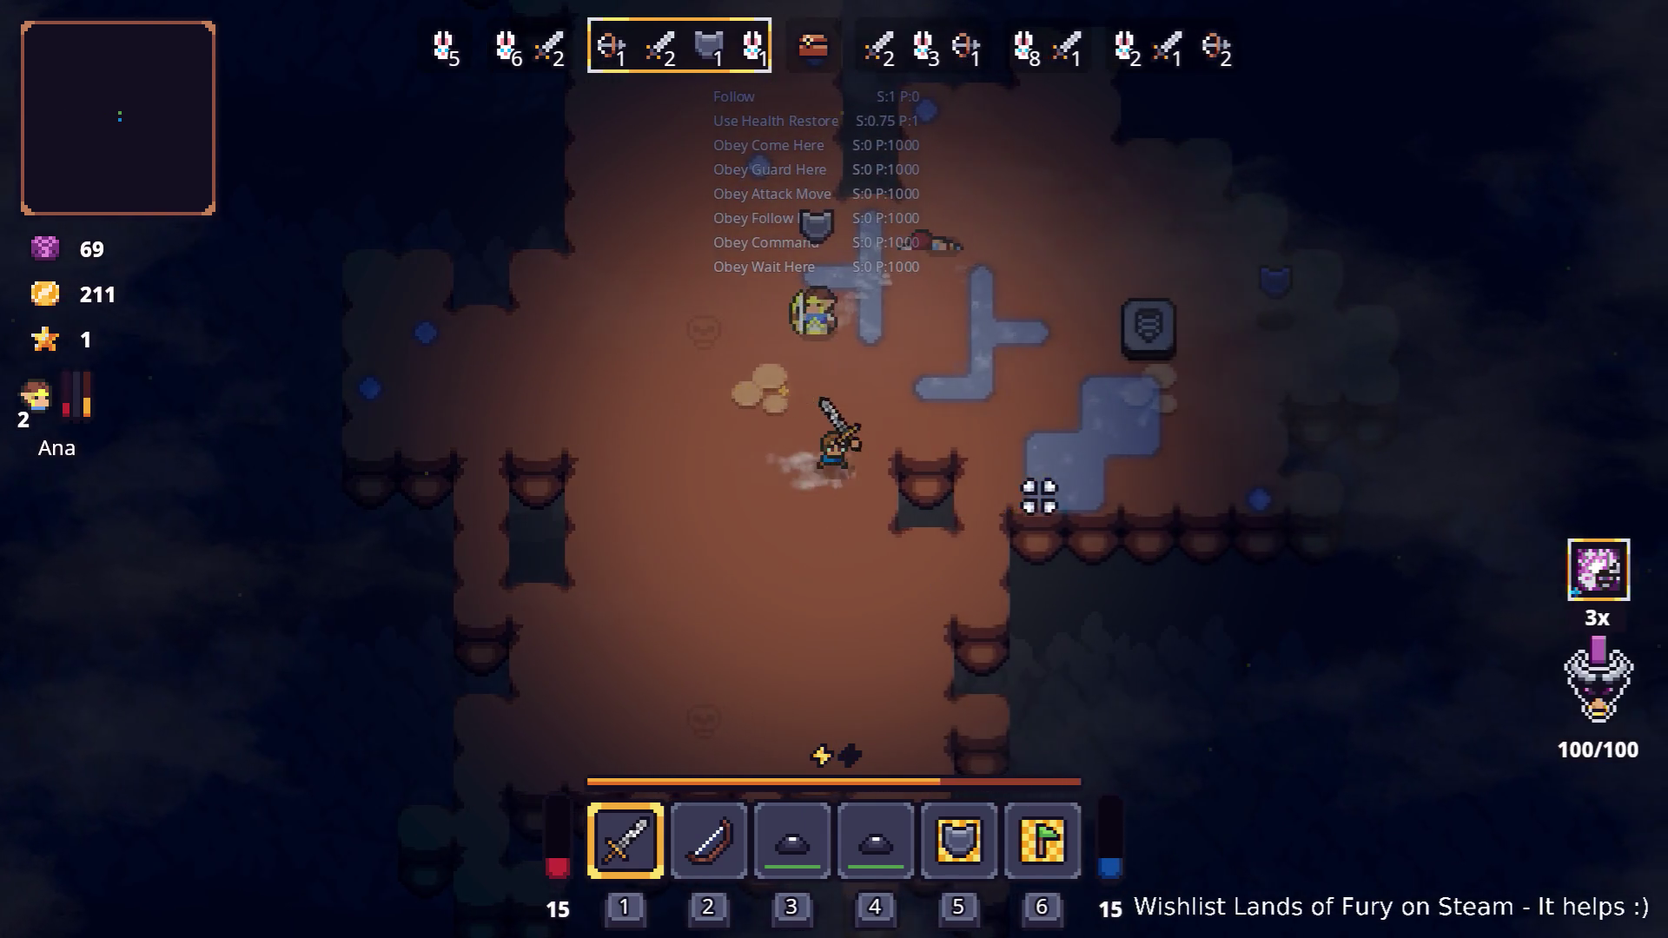
key("w")
key("s")
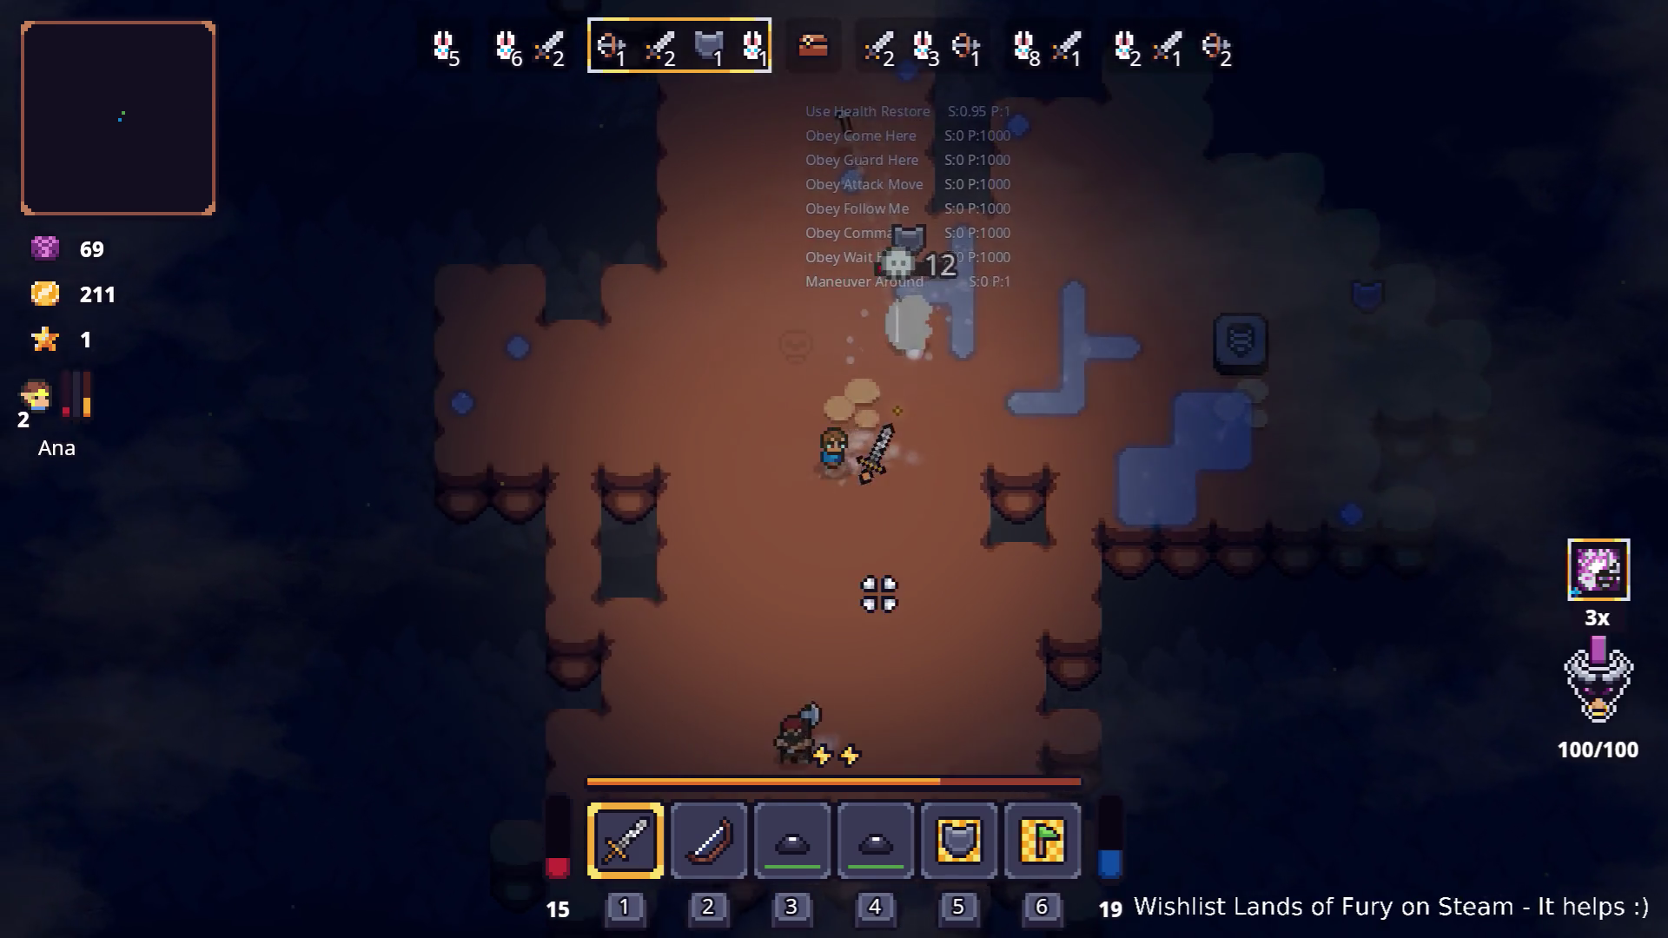
left_click(778, 625)
left_click(764, 623)
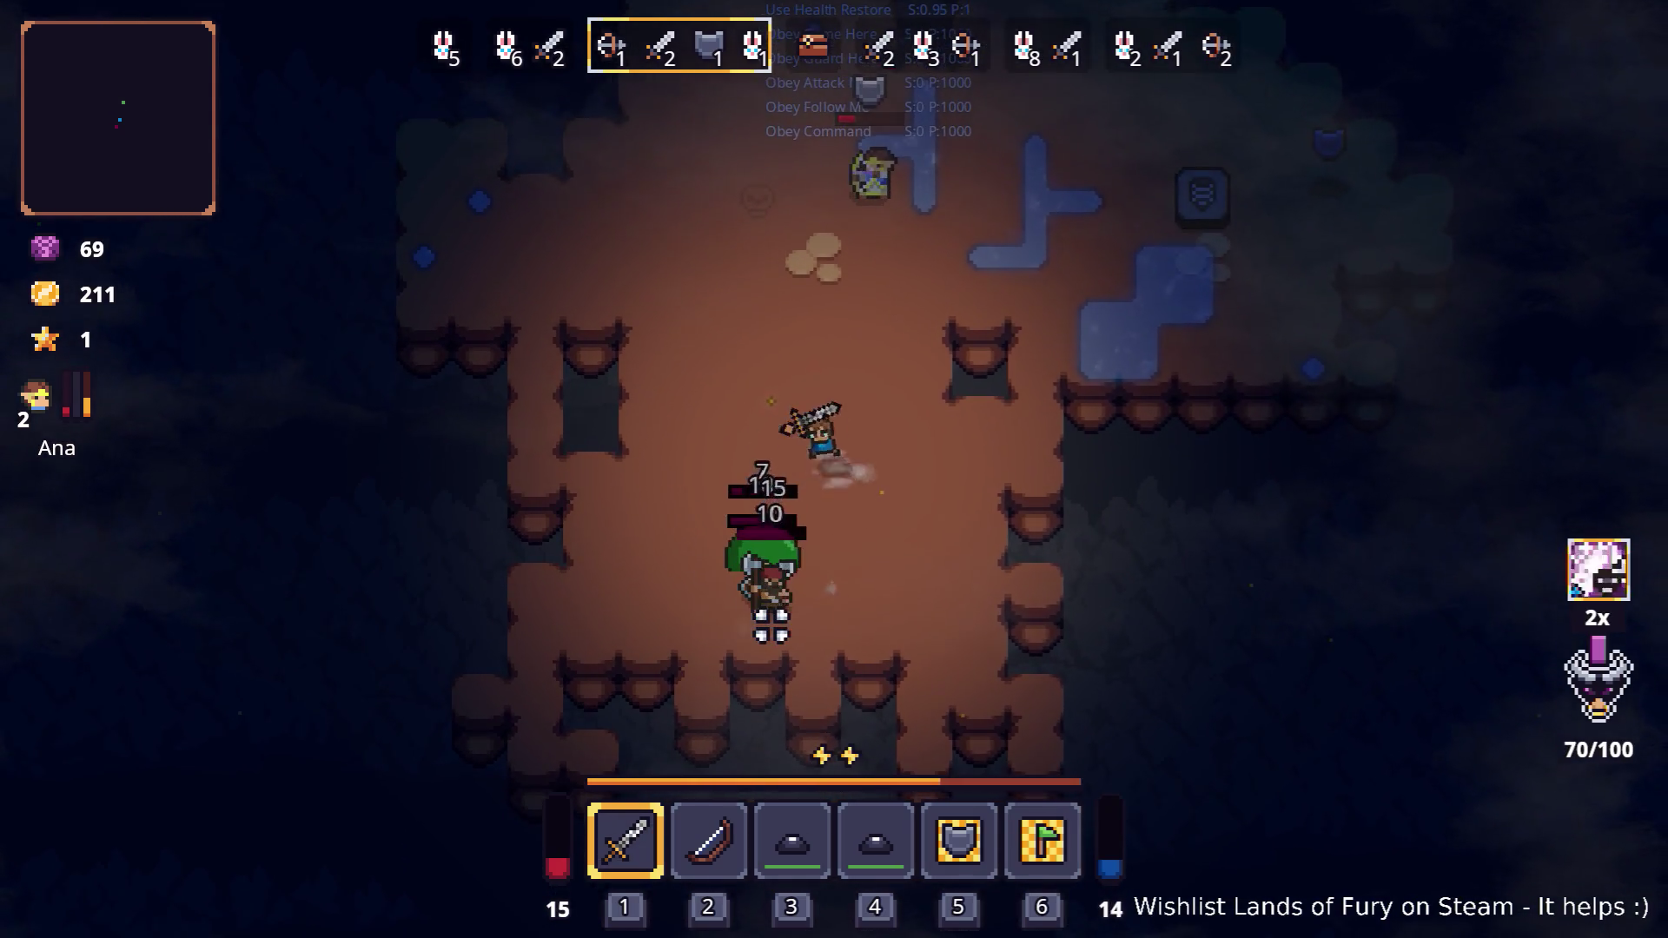
key("a")
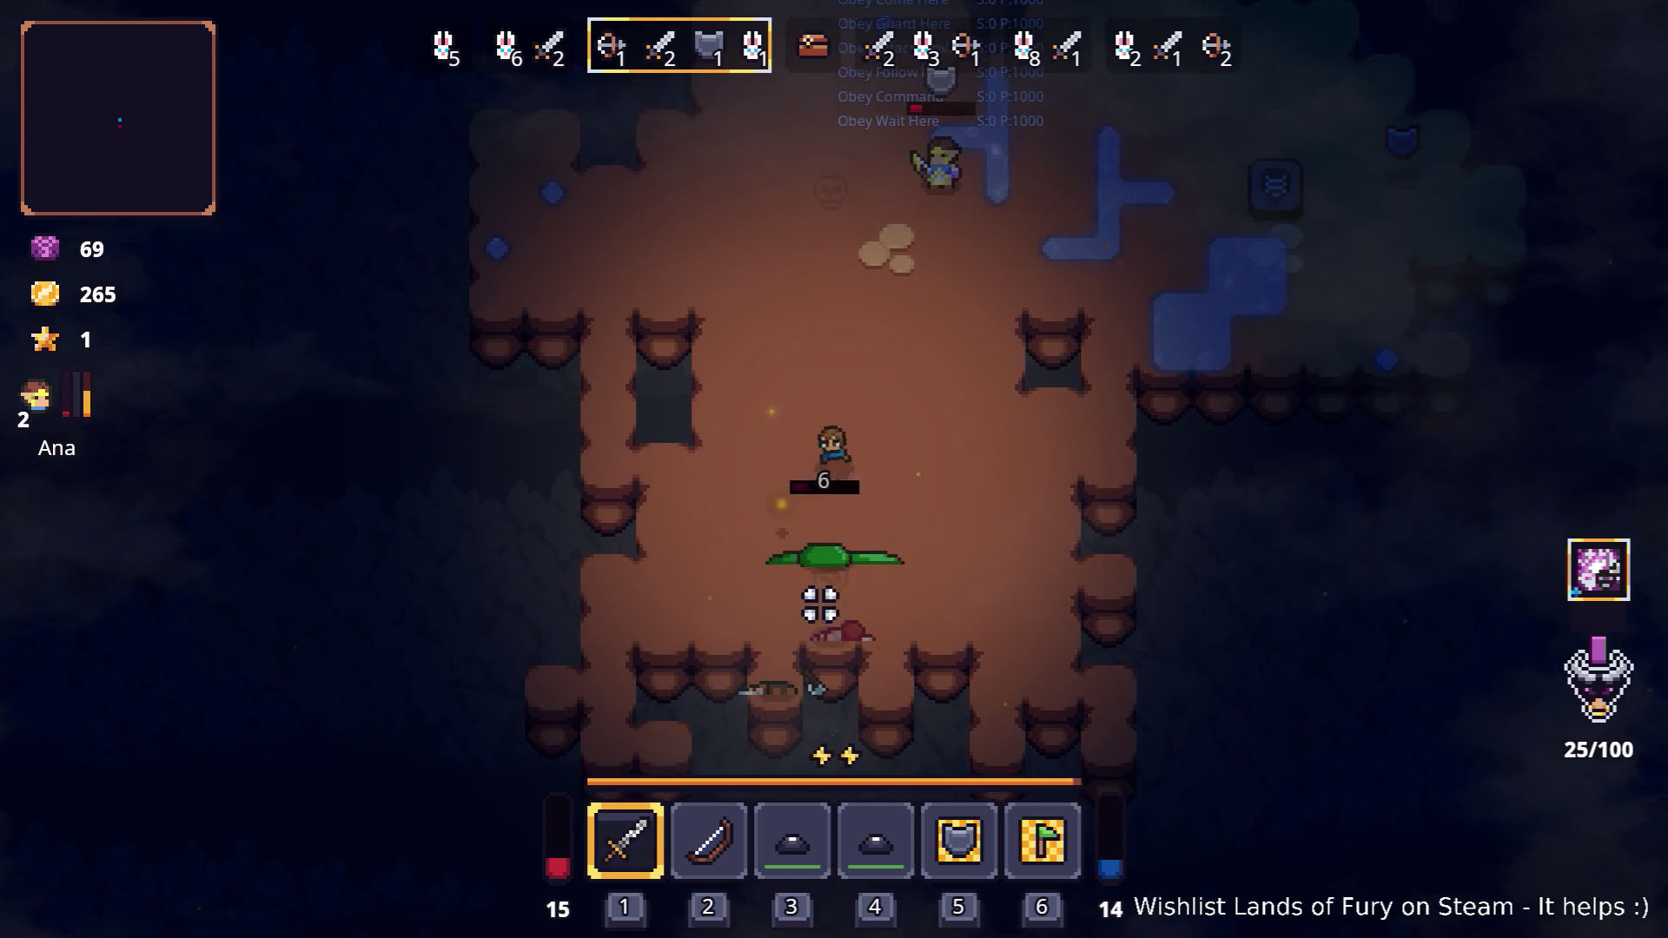
left_click(819, 596)
Walk the hero right toward the stone, then bring up the application switcher
key("w")
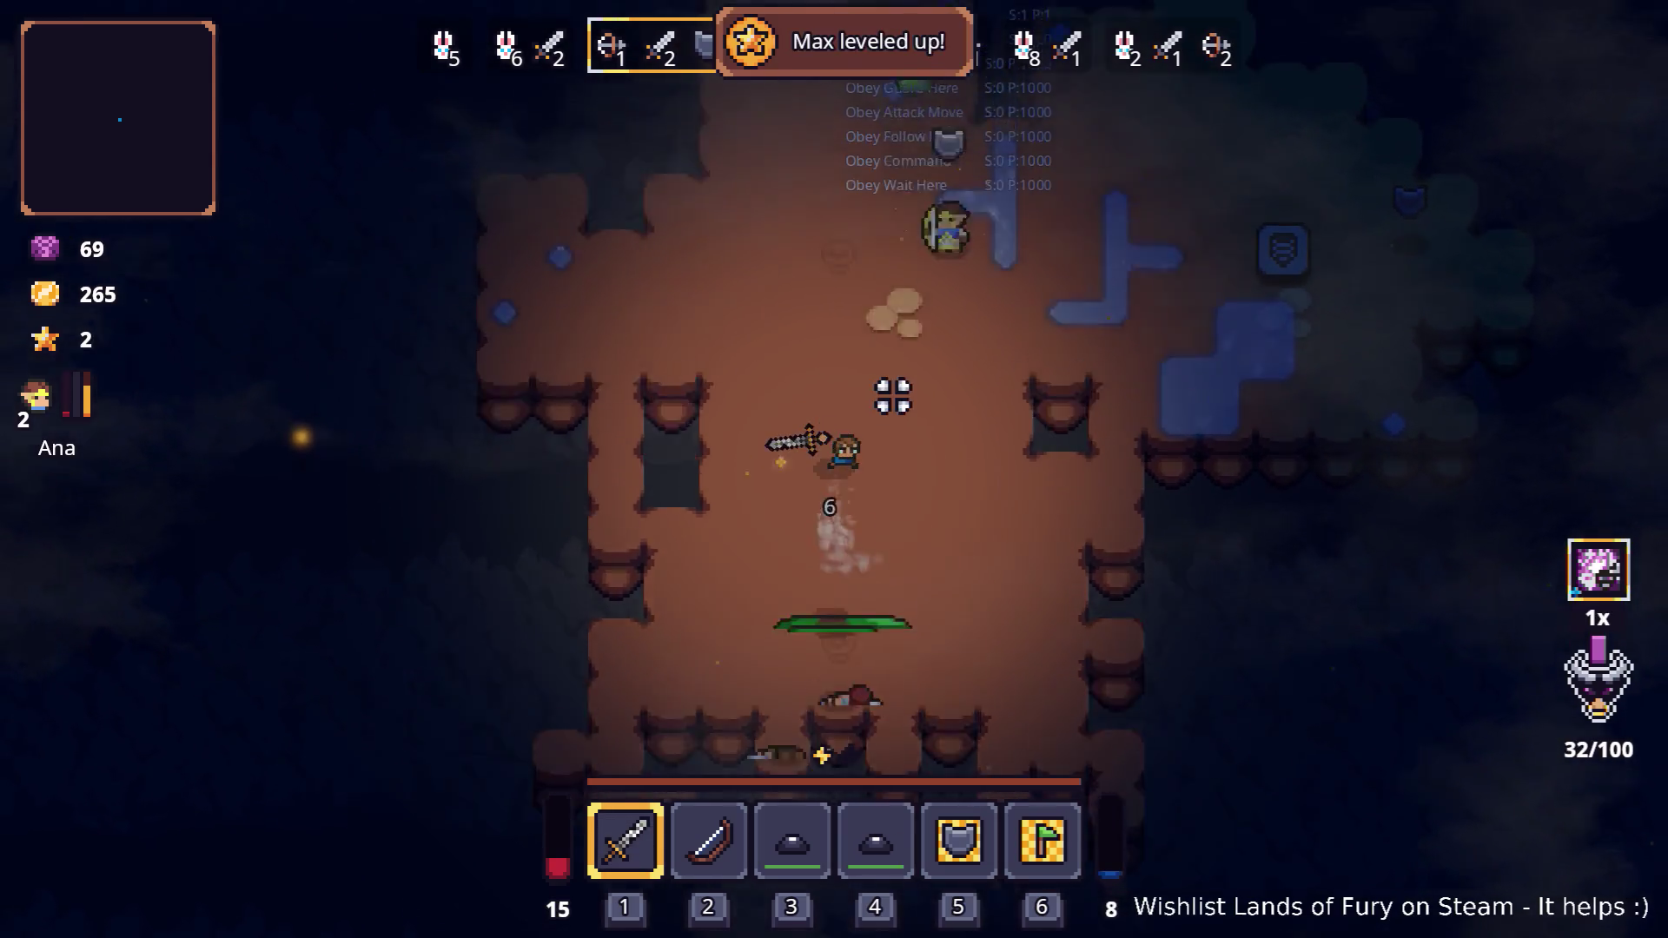
key("w")
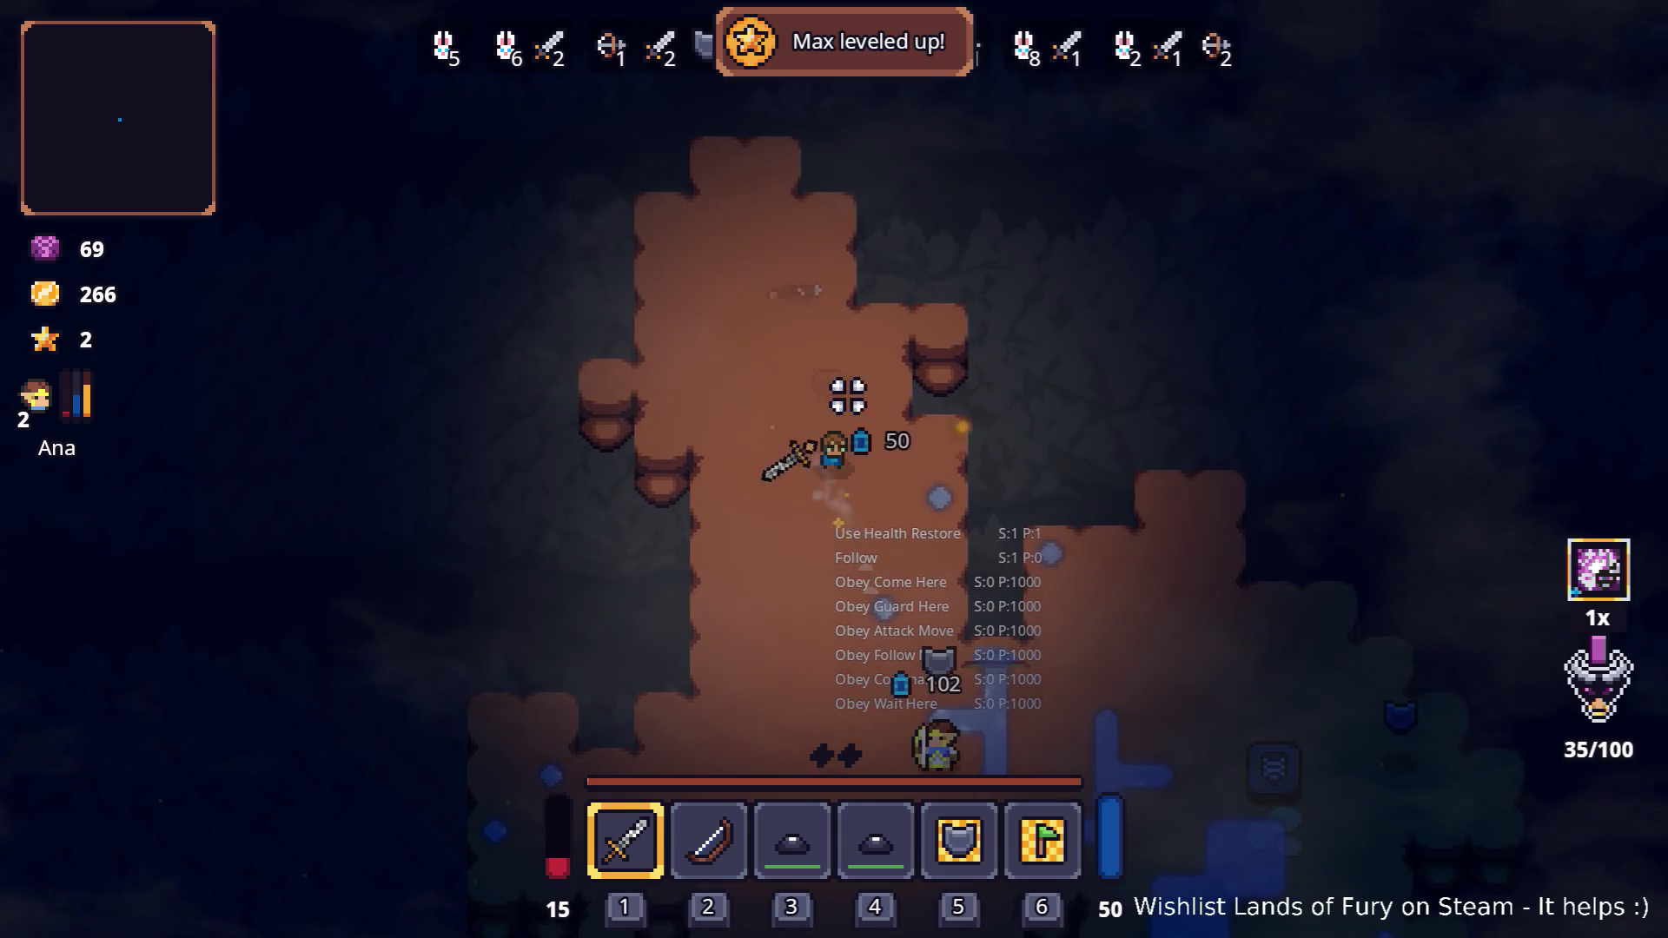
key("s")
key("d")
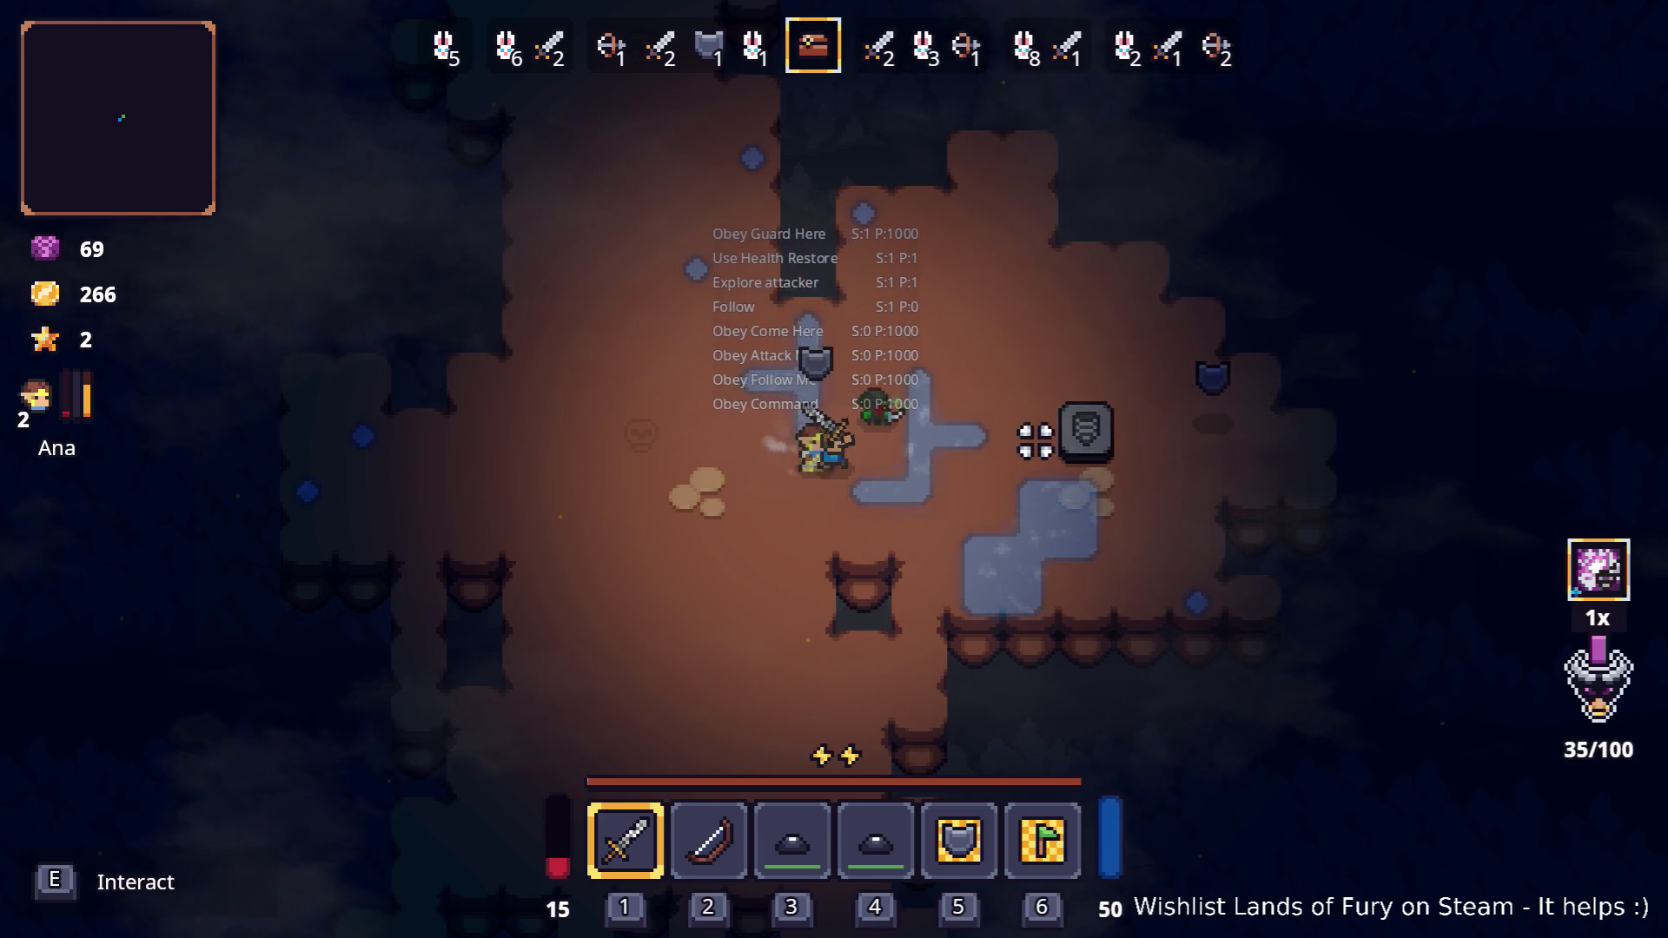
key("d")
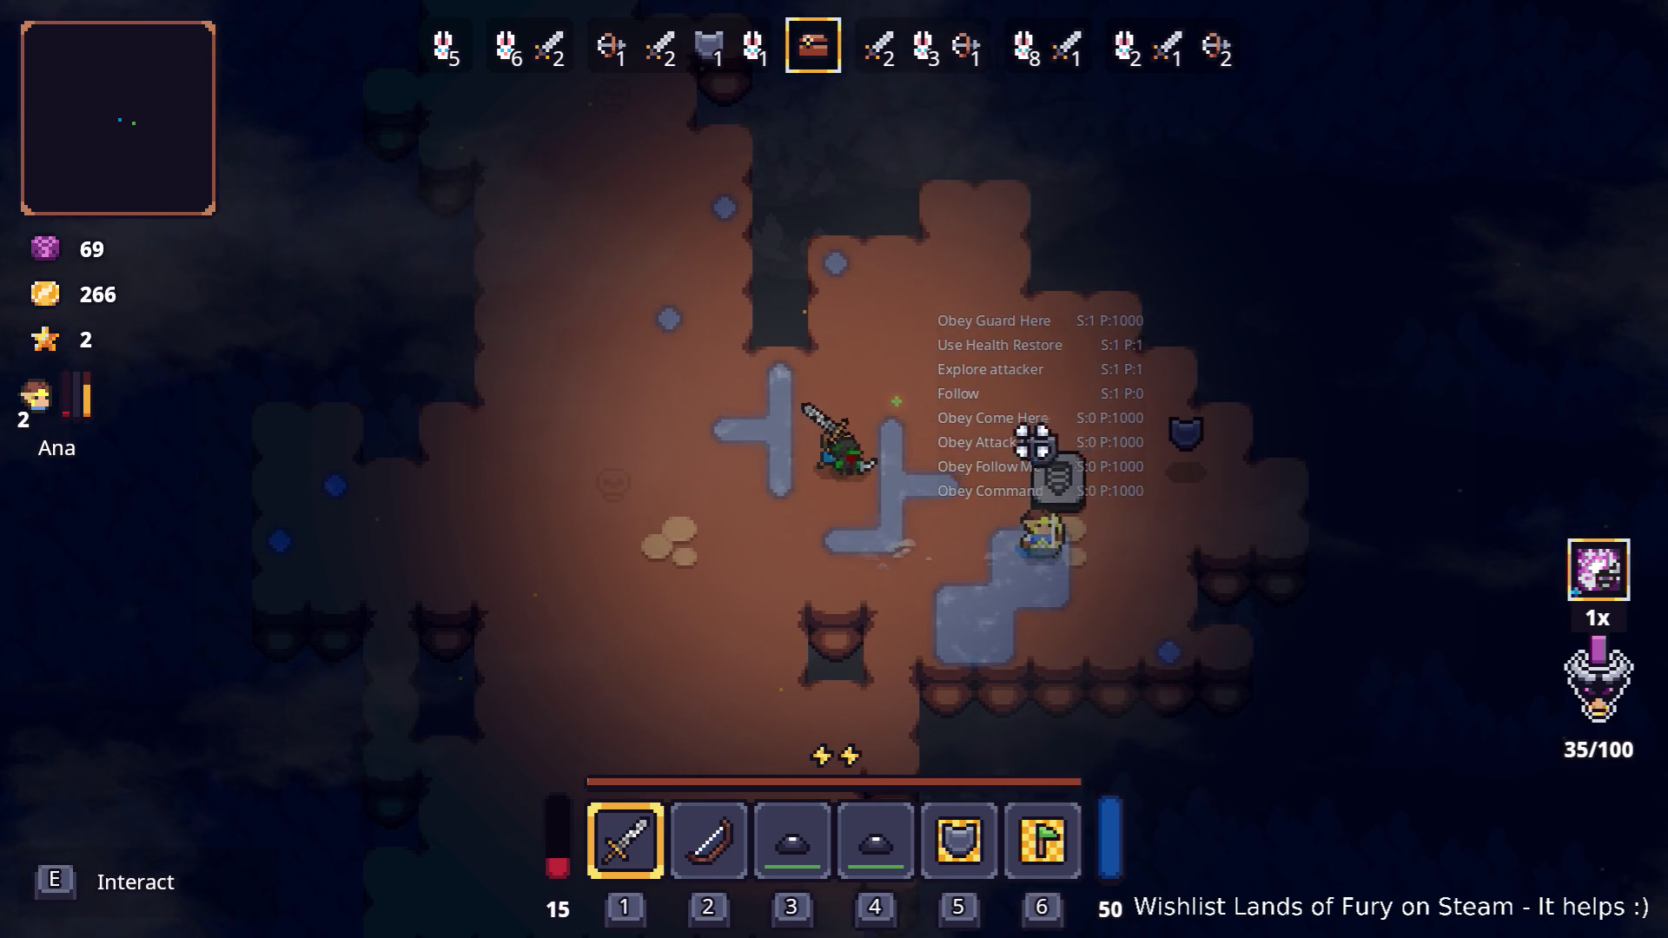
key("alt+Tab")
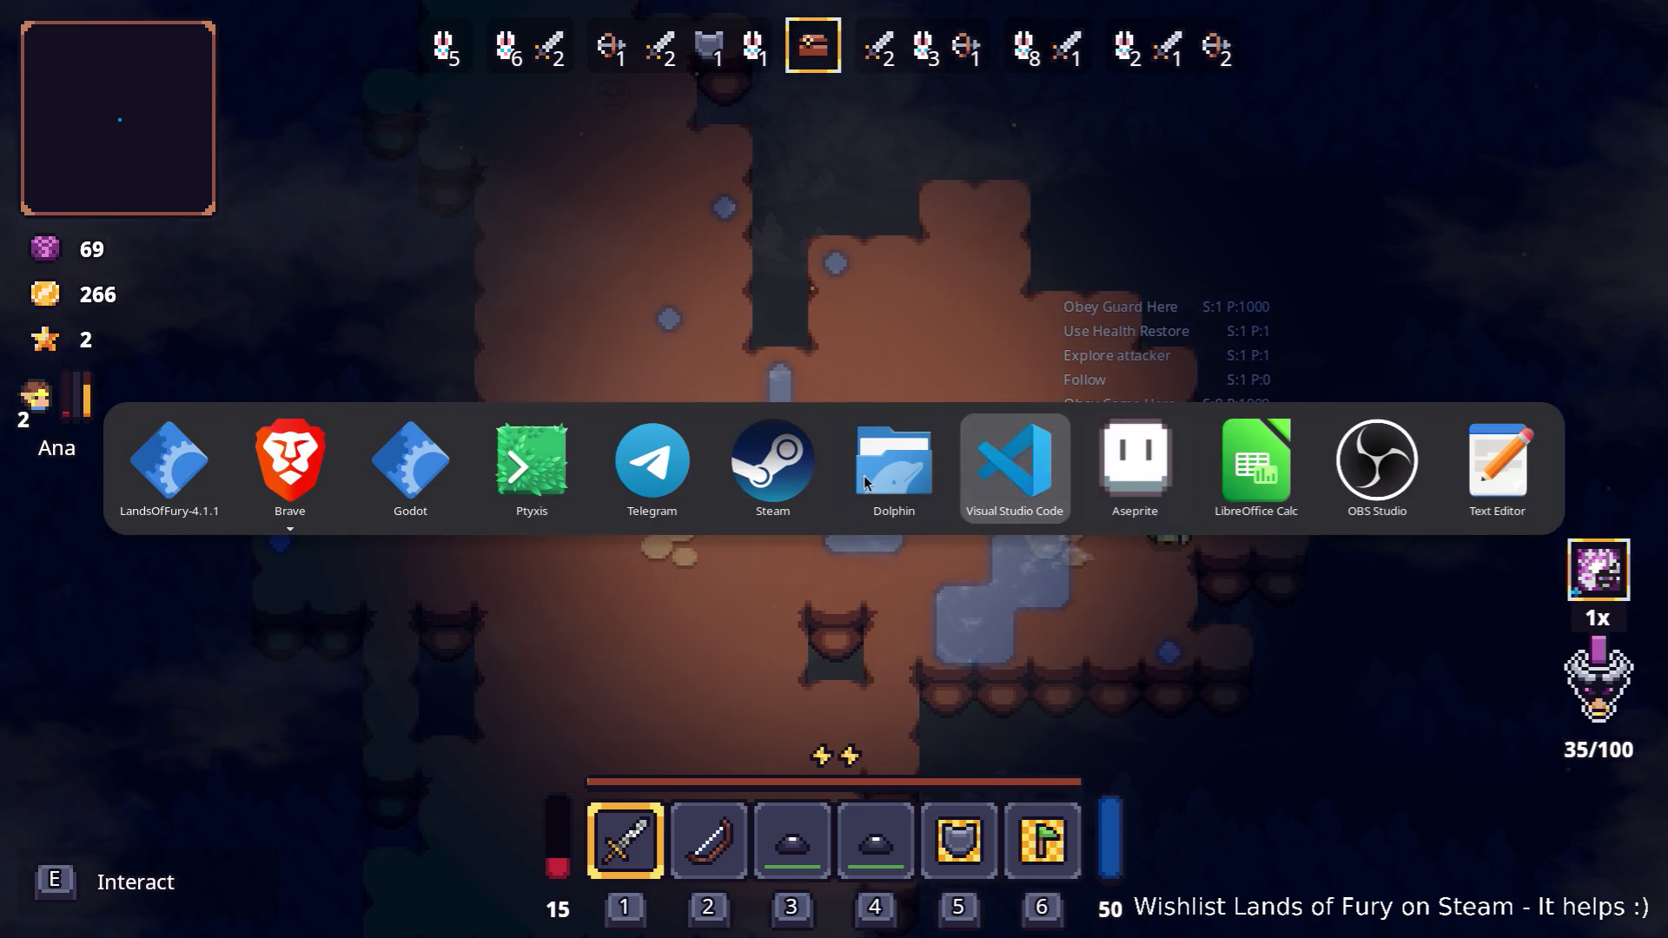
Switch from Visual Studio Code over to the Godot editor
left_click(1014, 470)
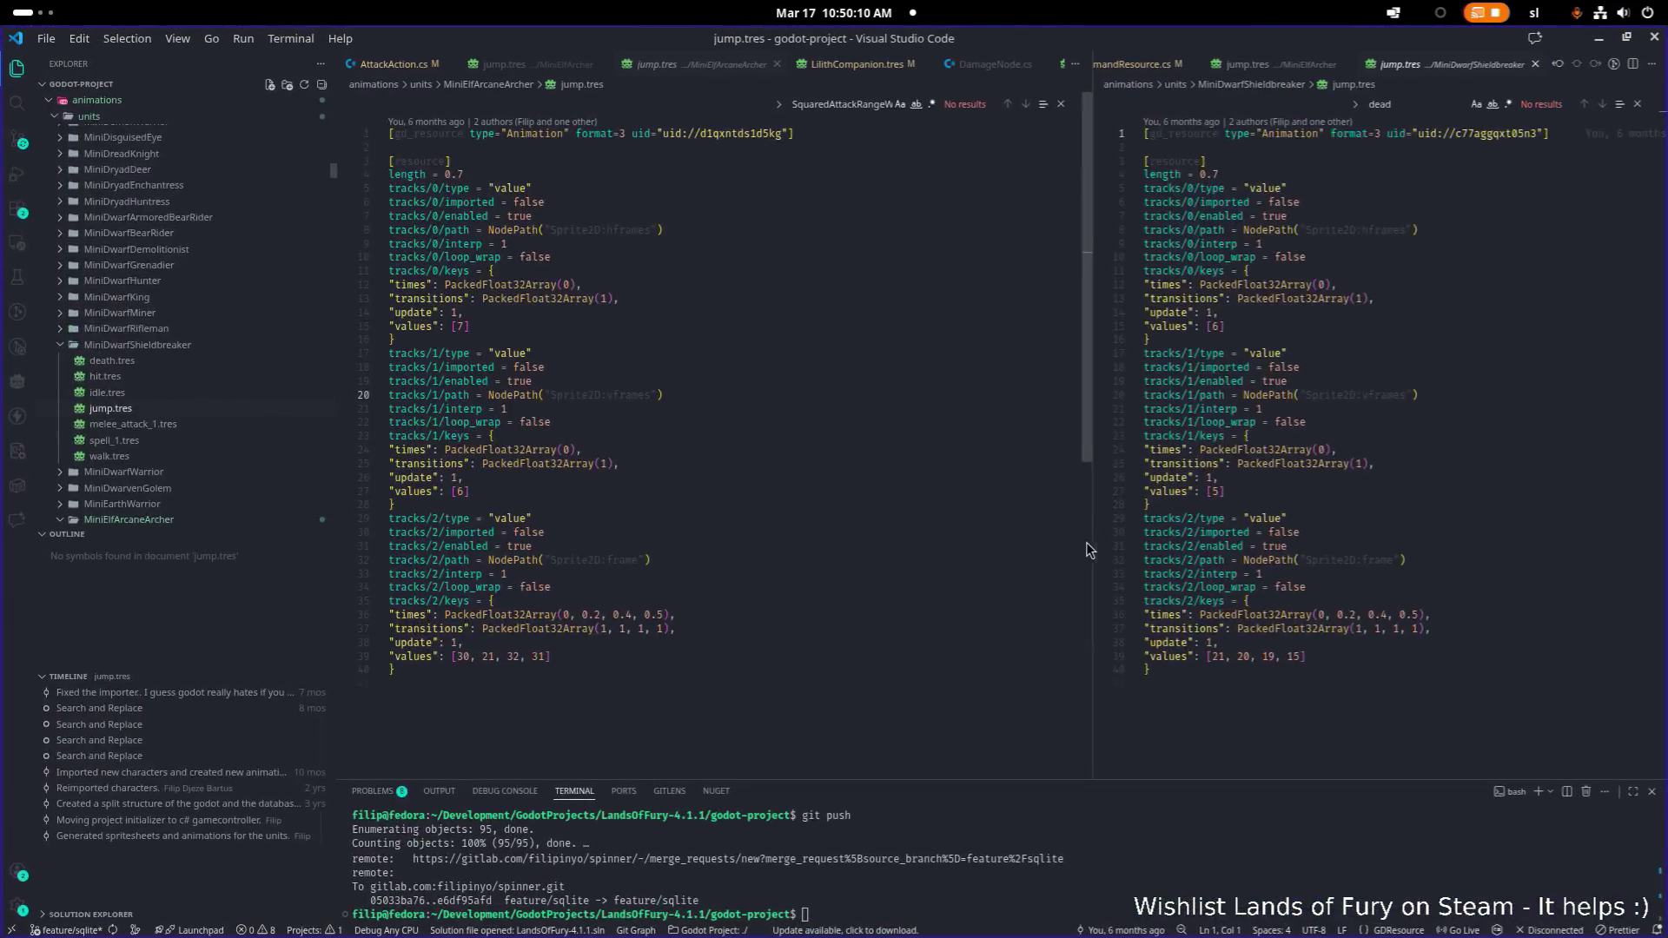
key("alt+Tab")
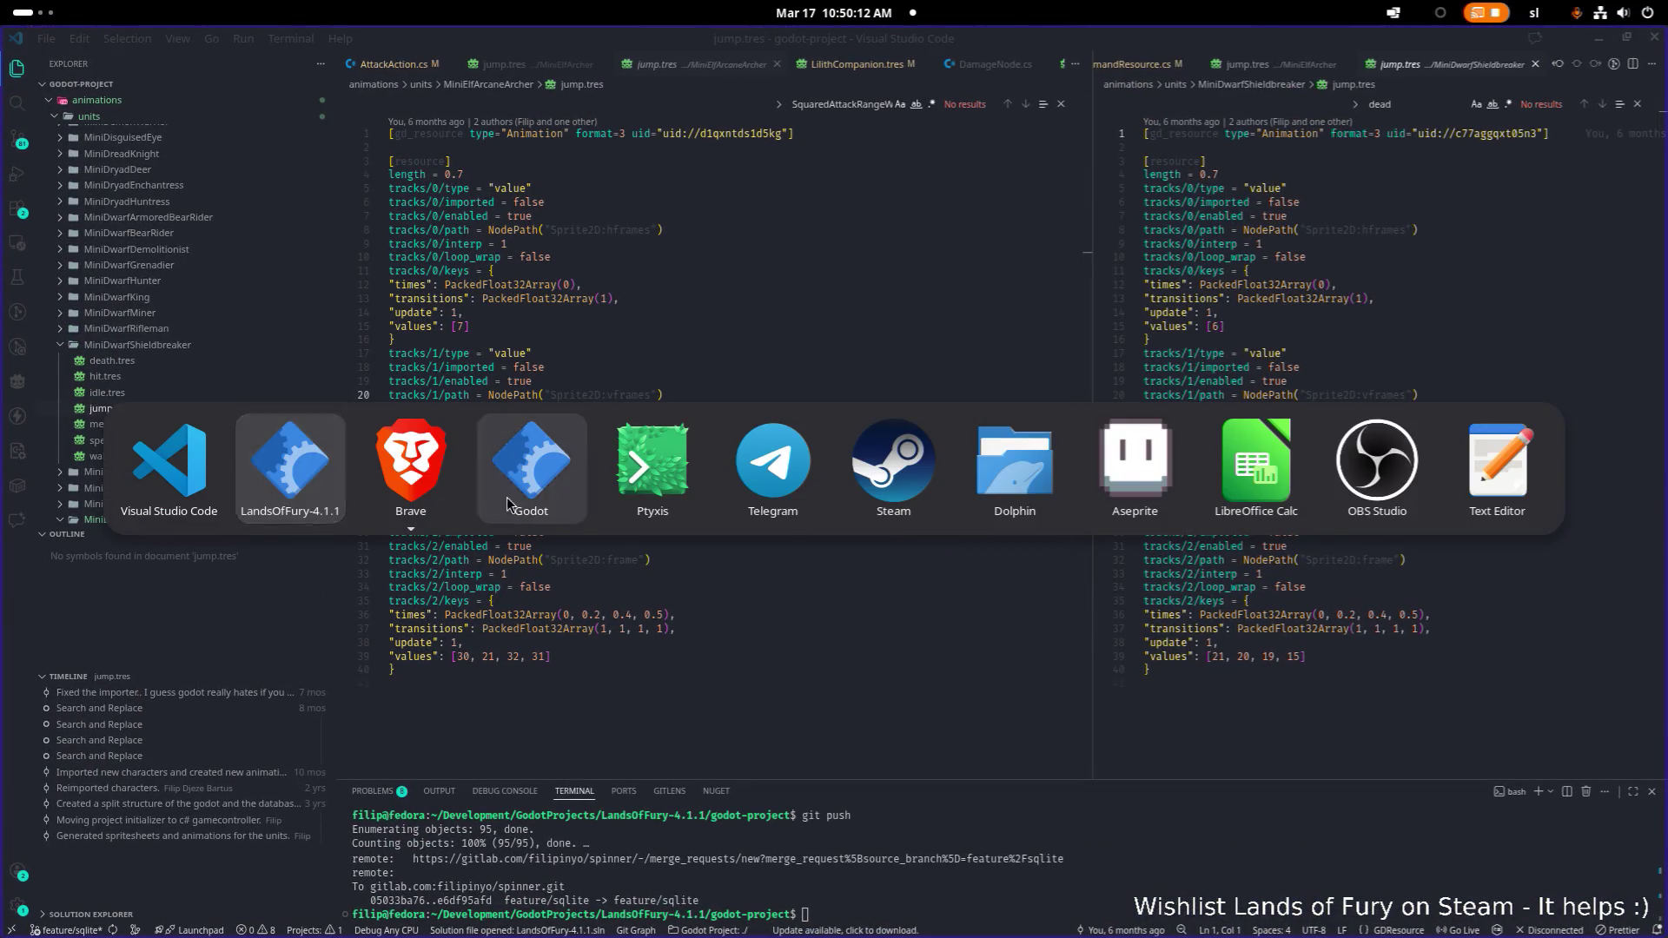
left_click(507, 497)
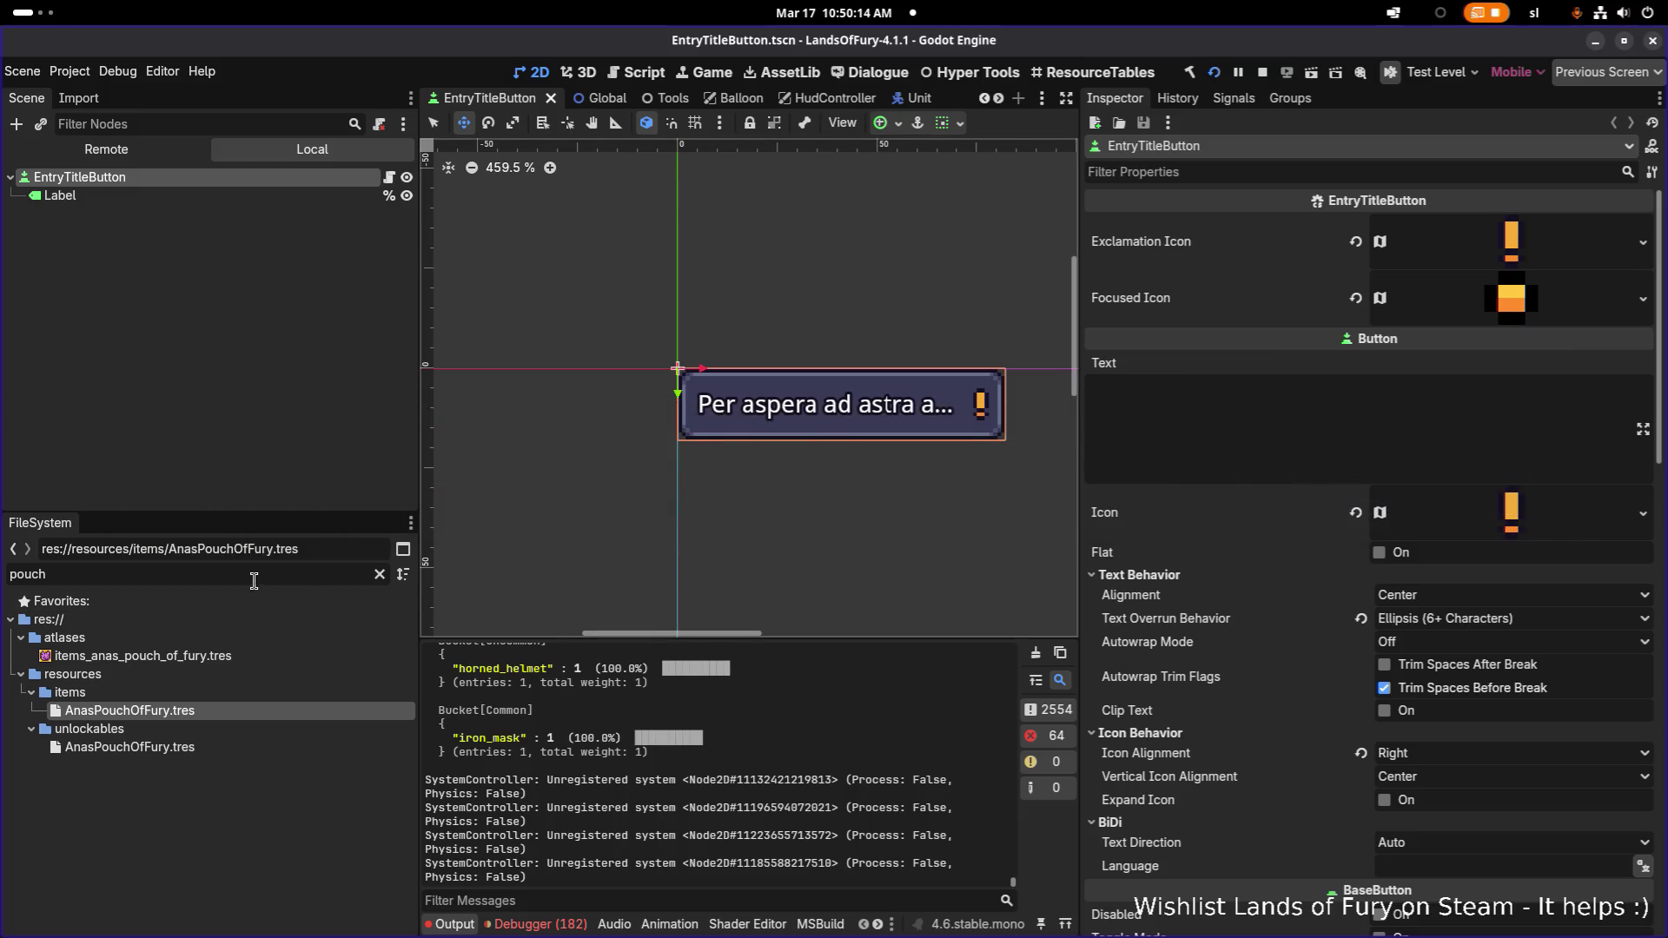
Filter the FileSystem for 'config.tre', open Config.tres, and expand the UseHealthRestoreItem action
type("confd")
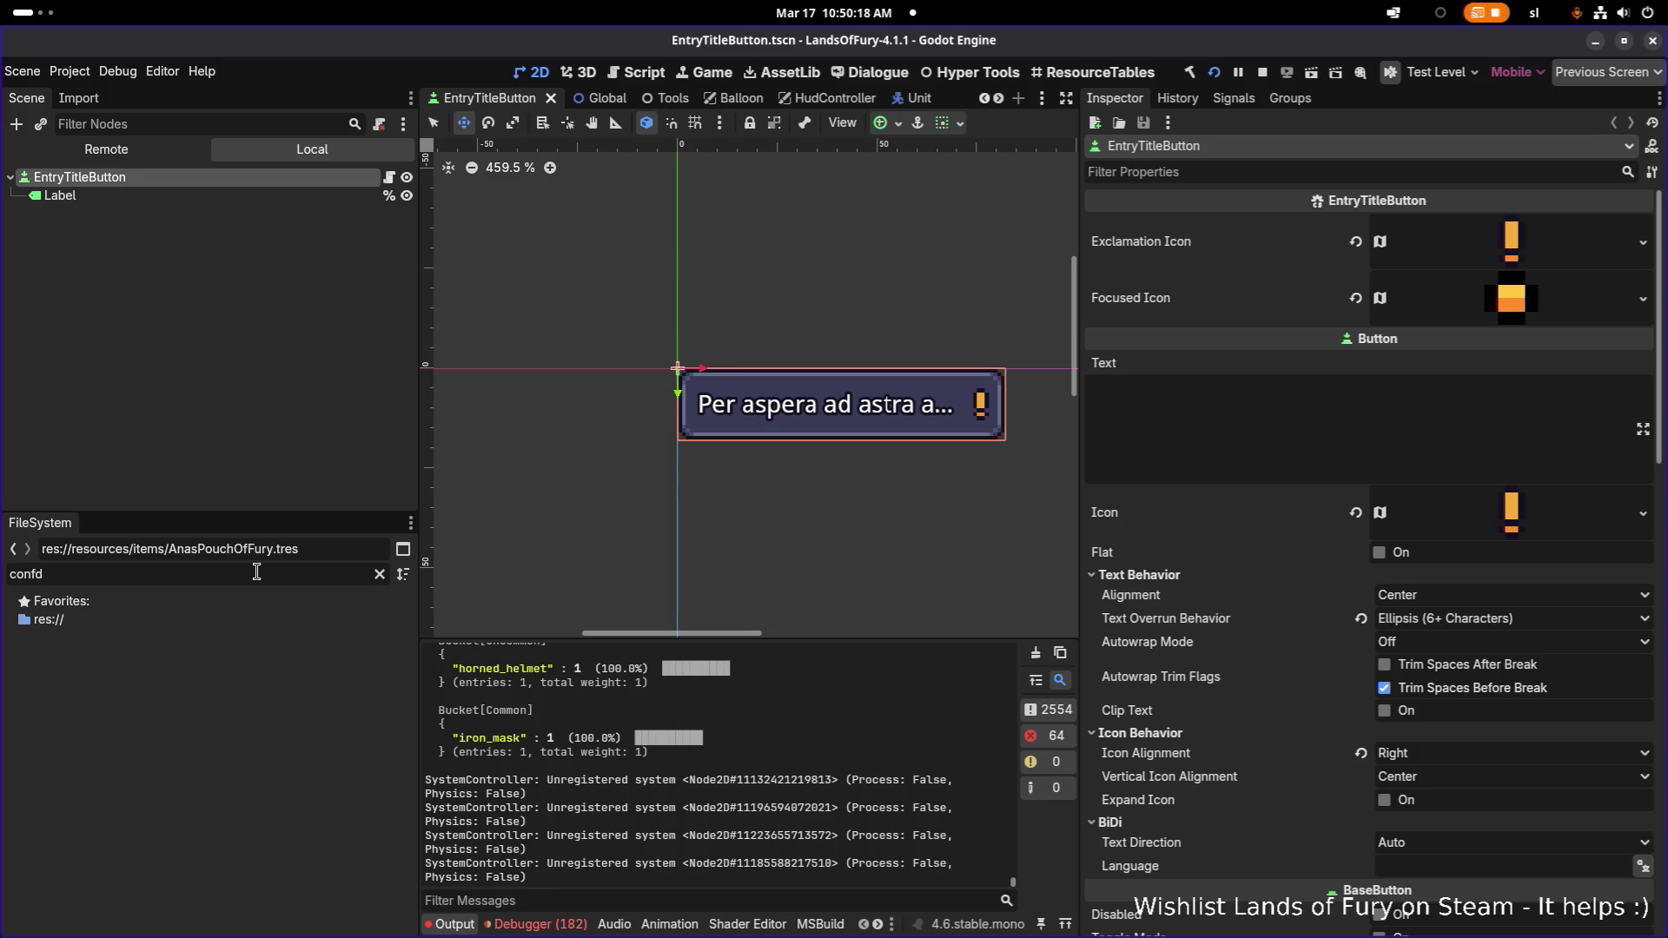
key("BackSpace")
type("ig.tre")
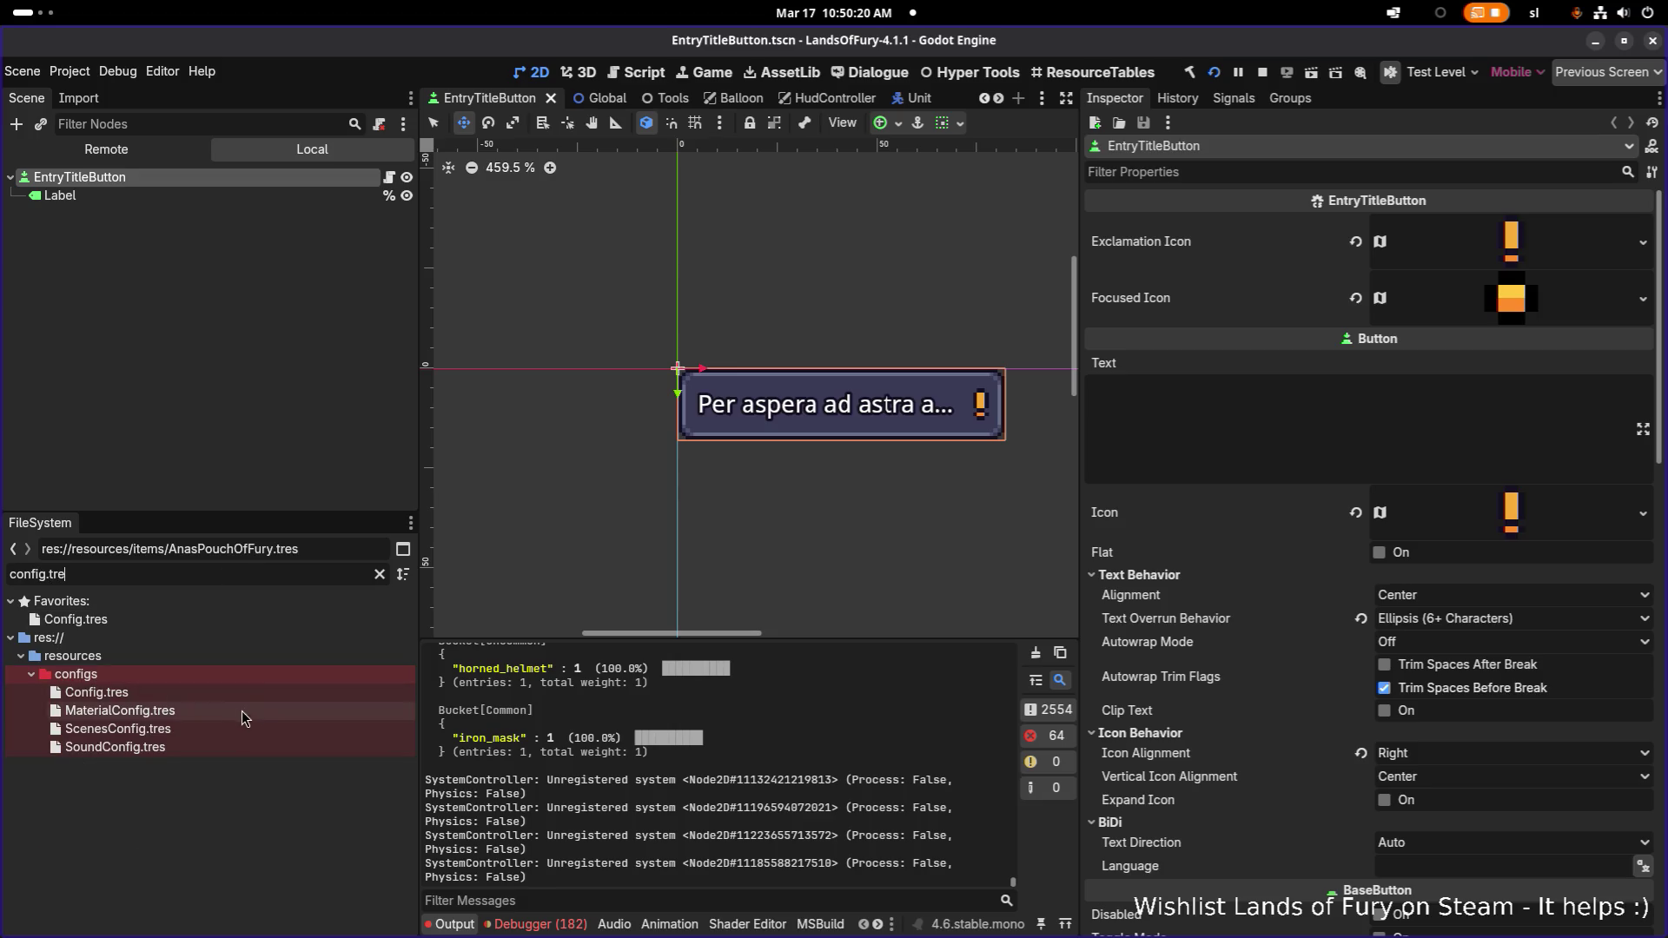
left_click(262, 692)
scroll(1434, 515, "up", 4)
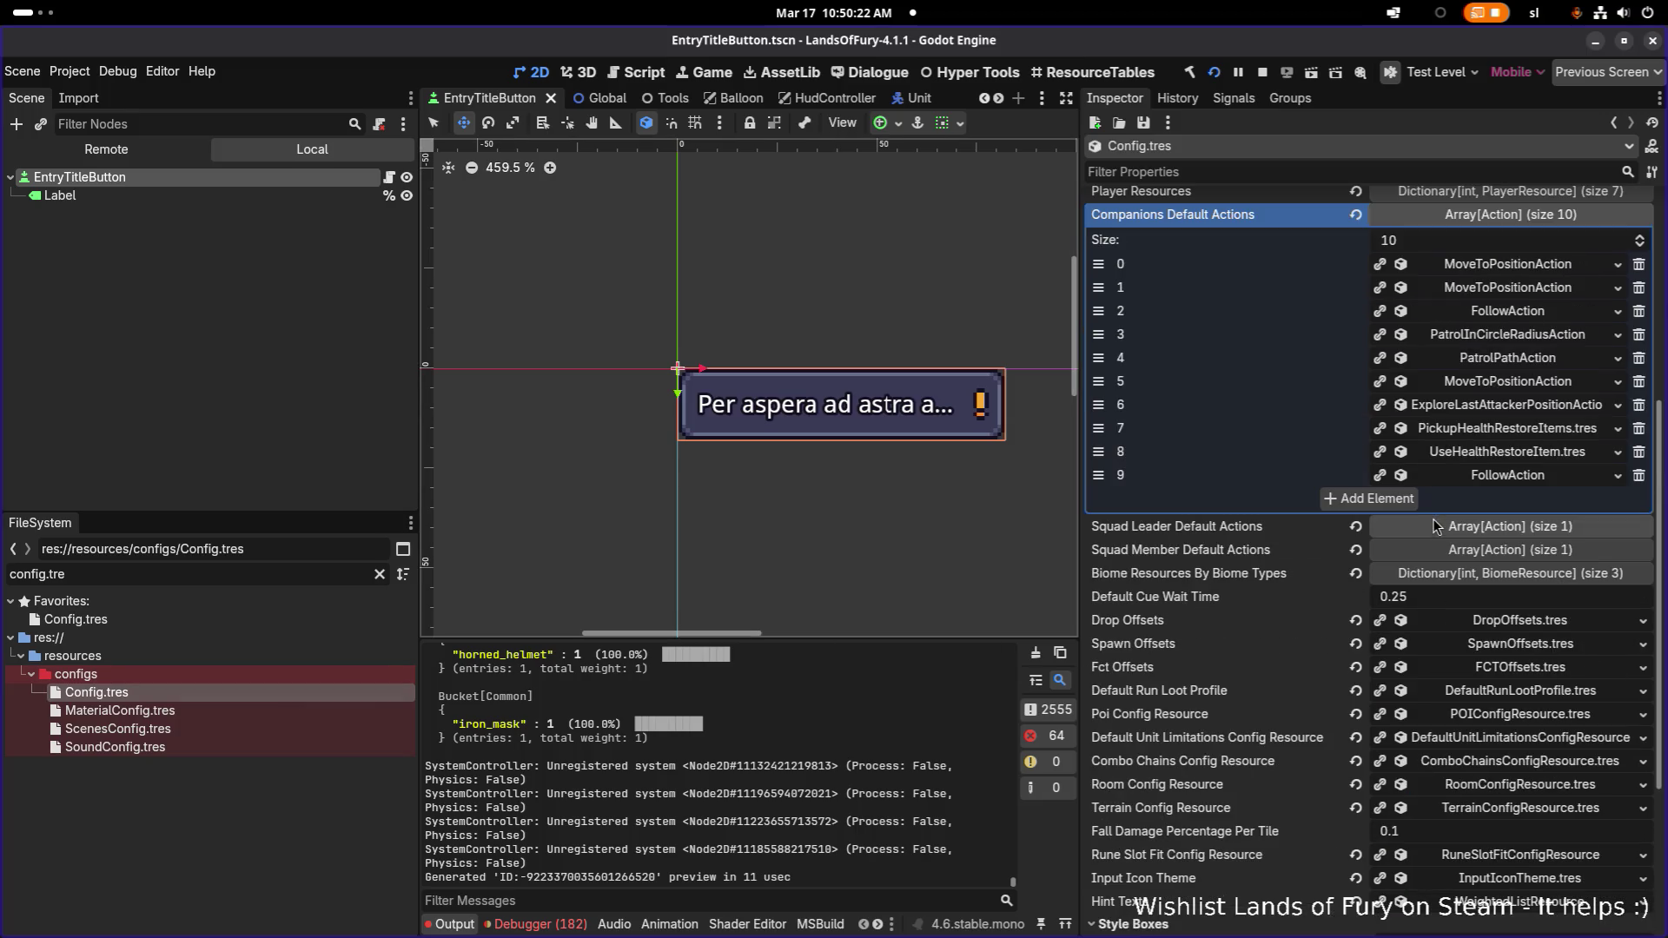
left_click(1553, 454)
Expand CanIUseItemConsideration and show the item tags it requires
scroll(1531, 566, "down", 4)
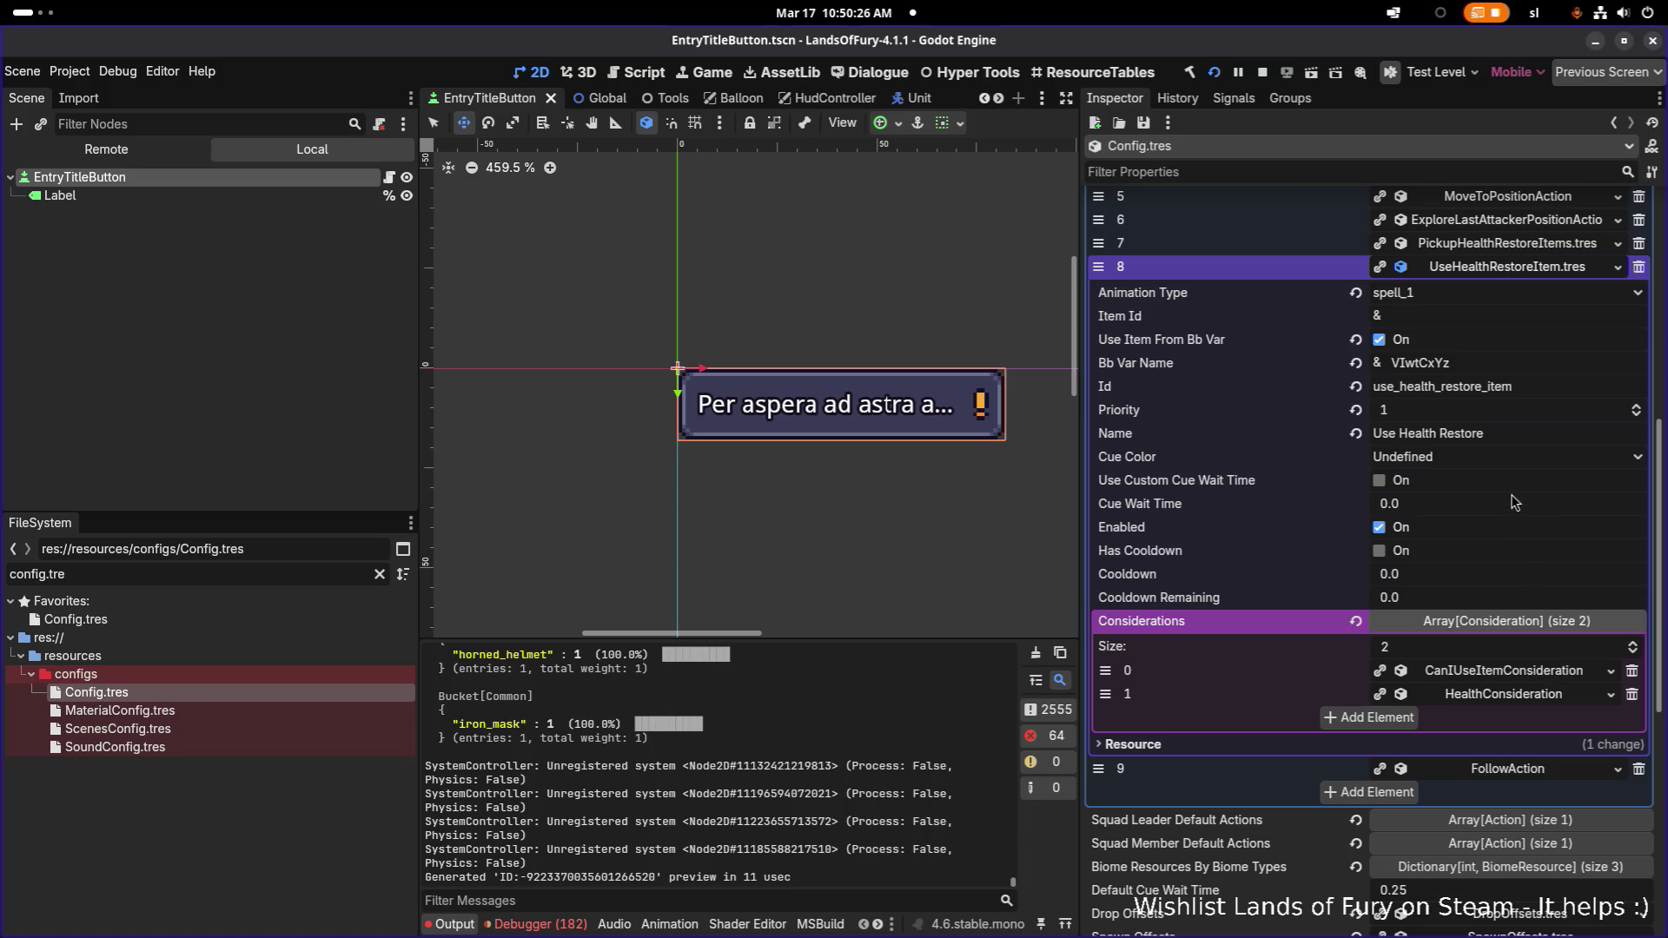
scroll(1515, 502, "up", 4)
scroll(1502, 522, "down", 4)
scroll(1502, 522, "up", 2)
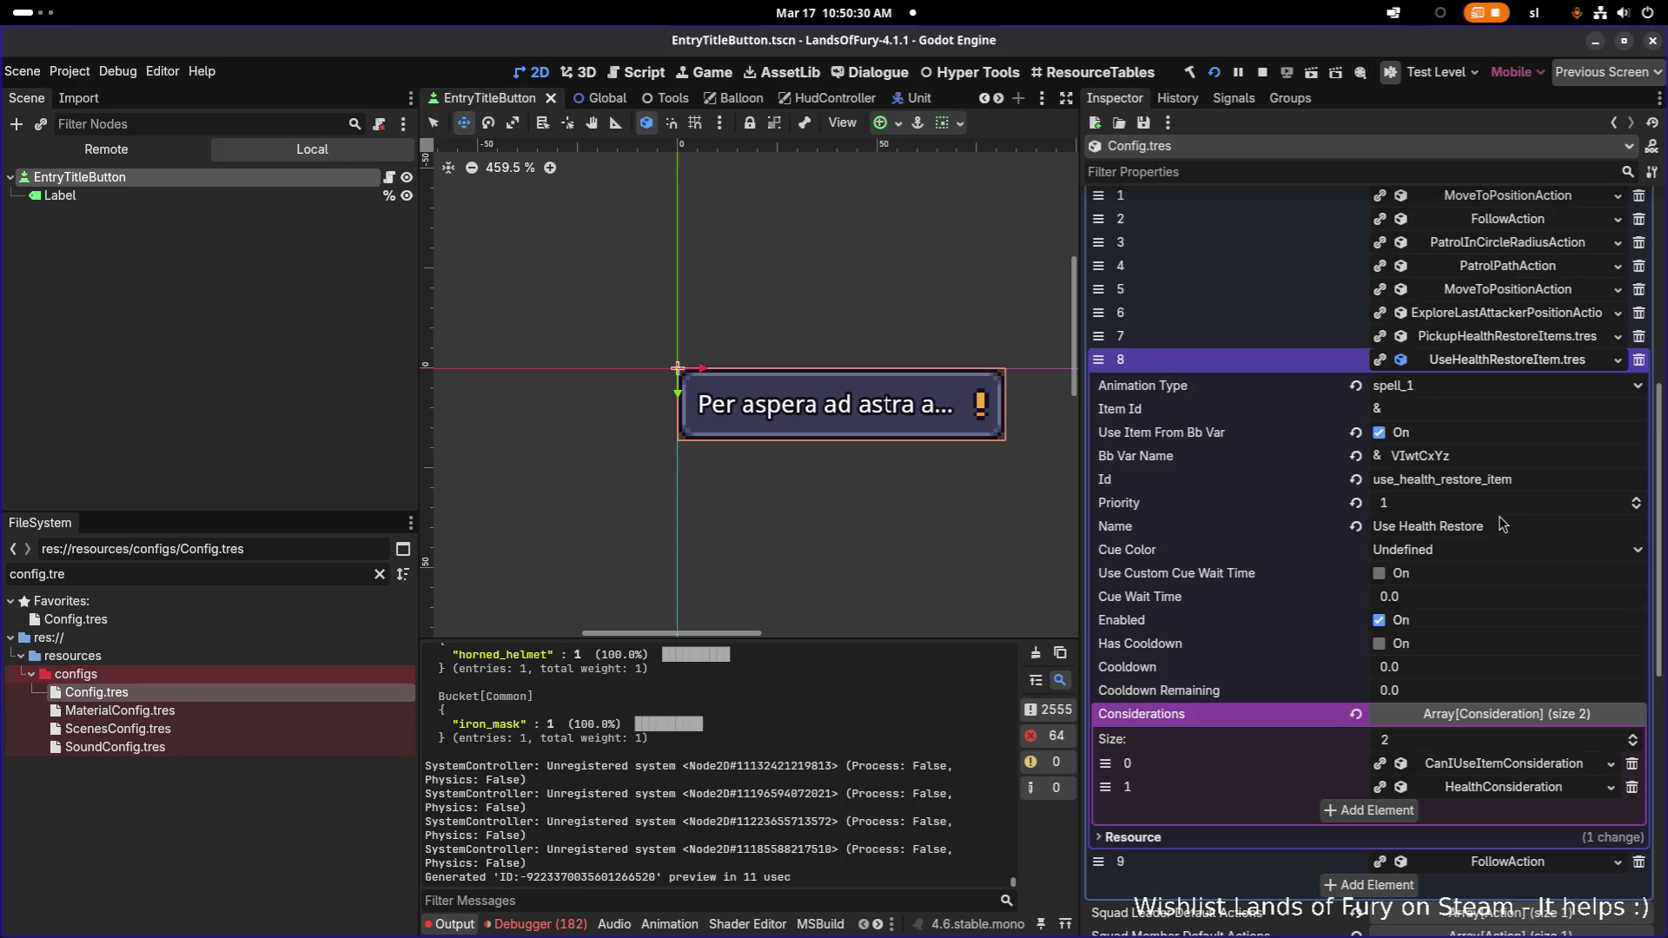
left_click(1513, 764)
scroll(1516, 764, "down", 6)
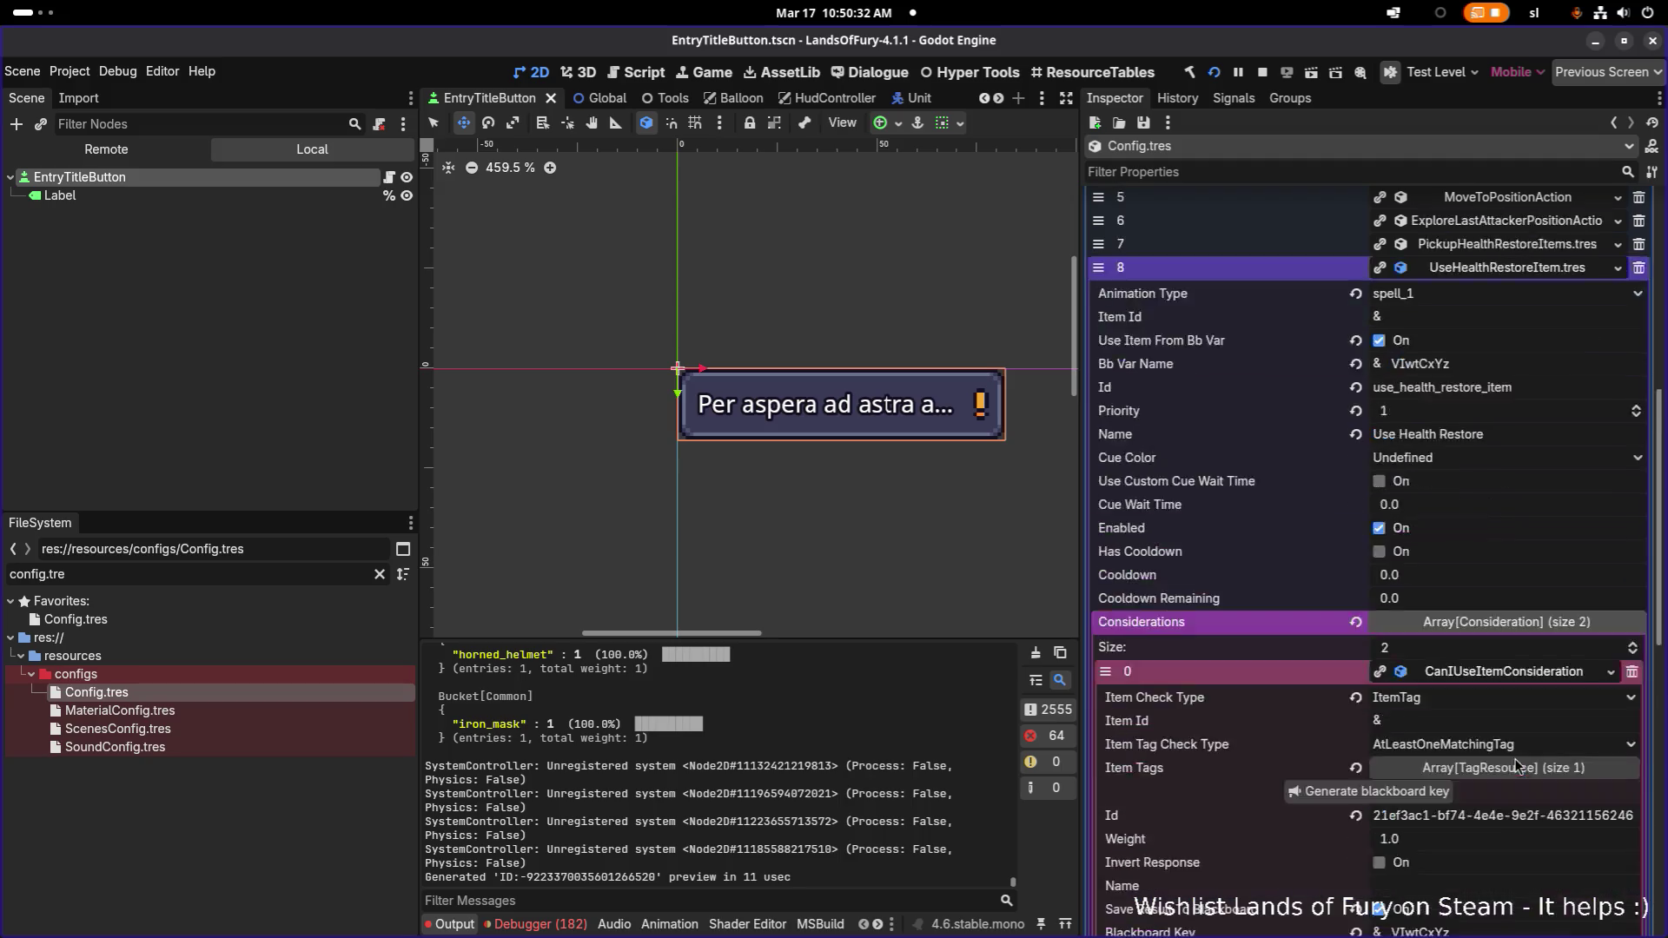
scroll(1512, 756, "up", 4)
left_click(1495, 766)
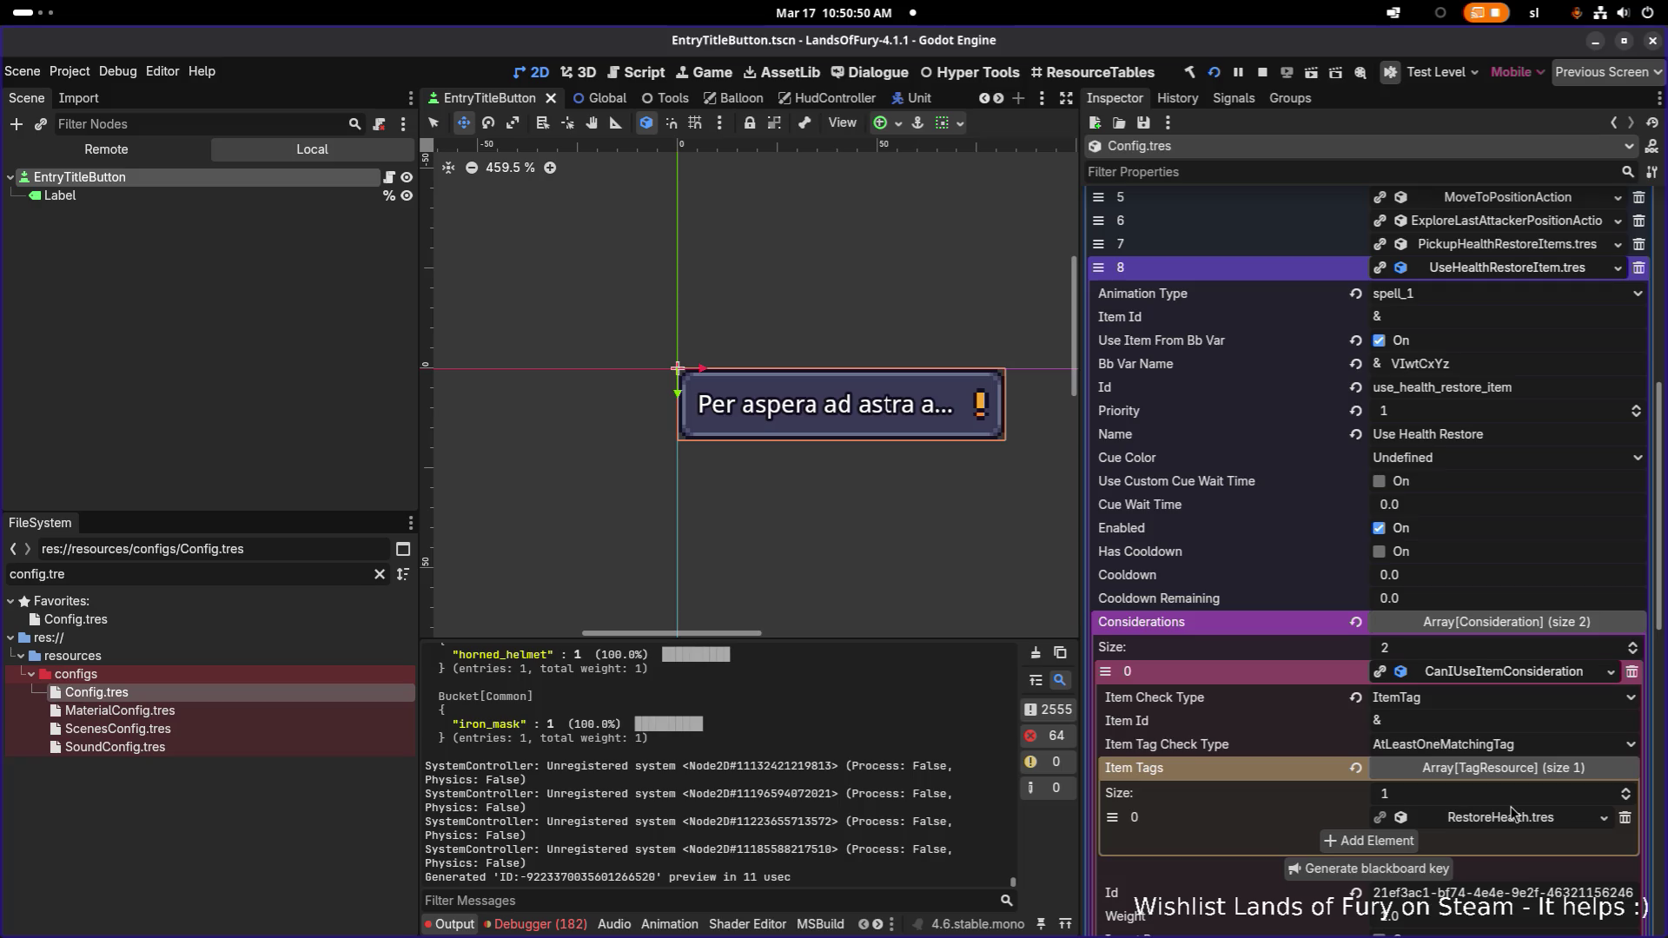
Check HealthConsideration, then collapse the item tags and UseHealthRestoreItem details
left_click(1516, 672)
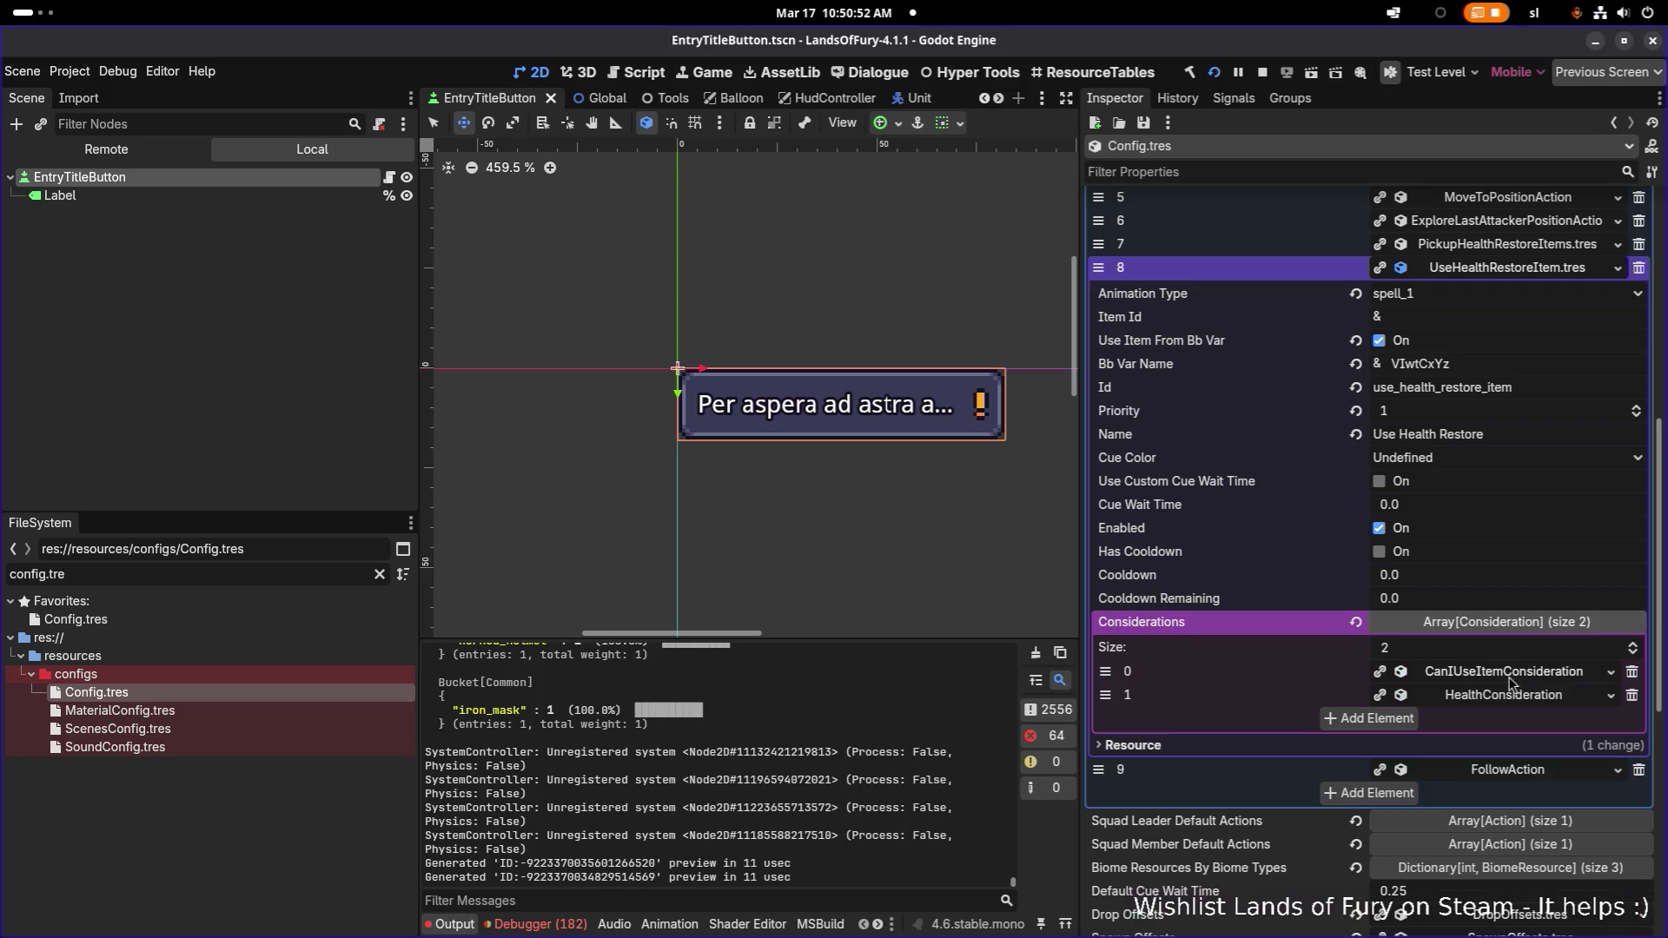
left_click(1508, 697)
left_click(1507, 697)
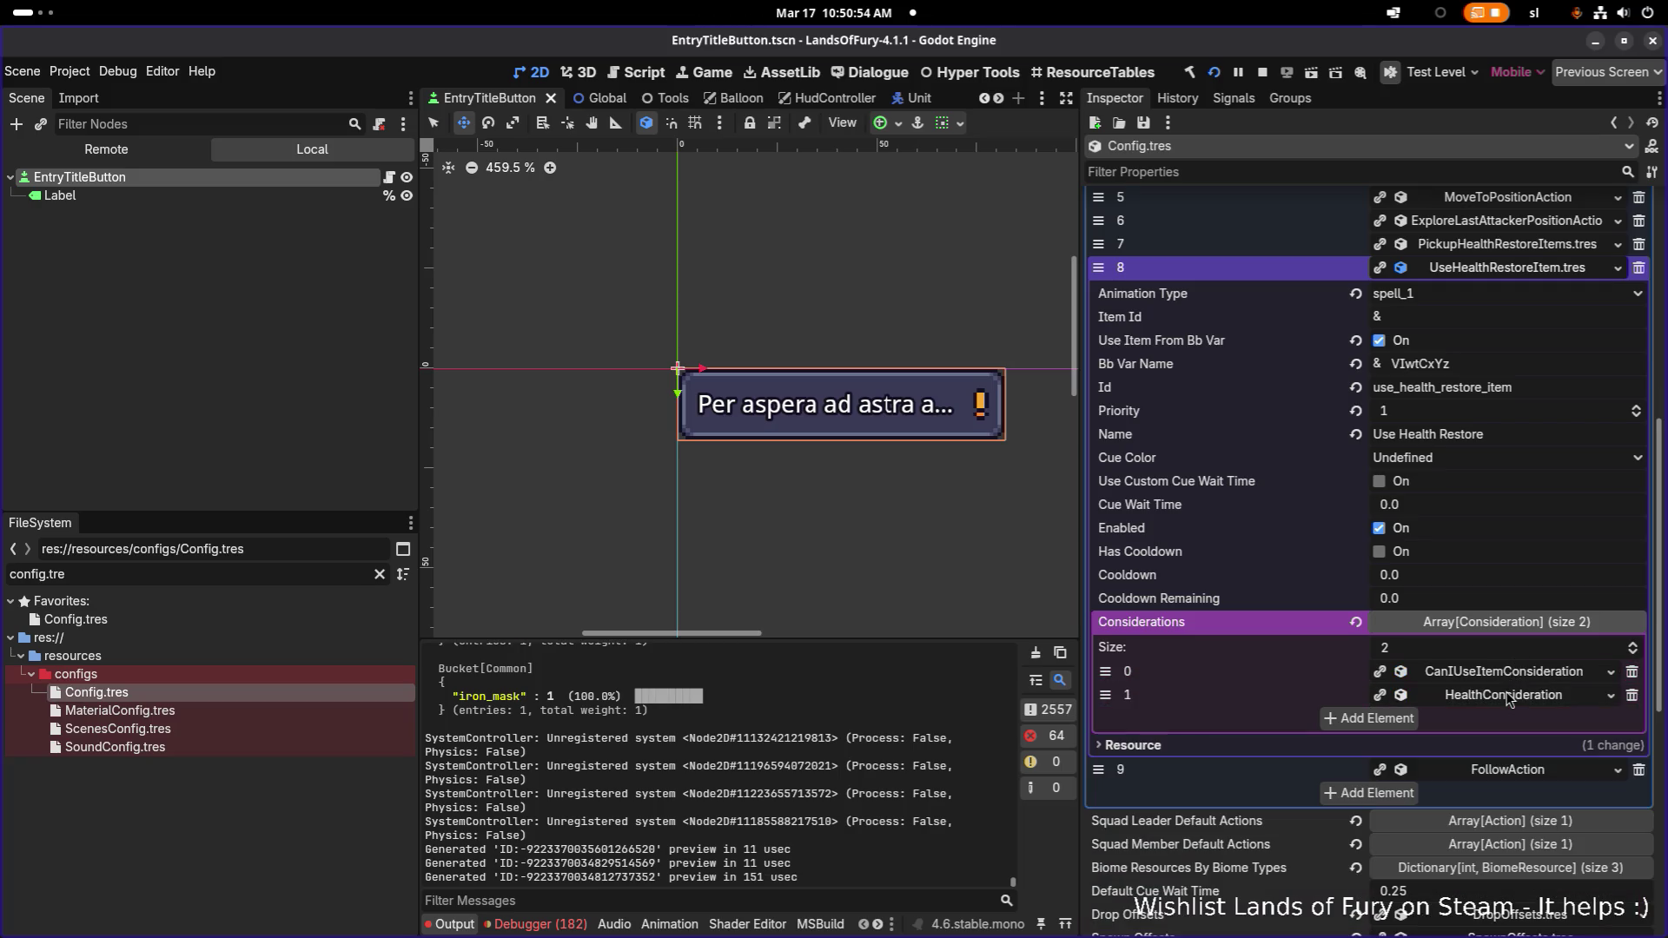
left_click(1492, 669)
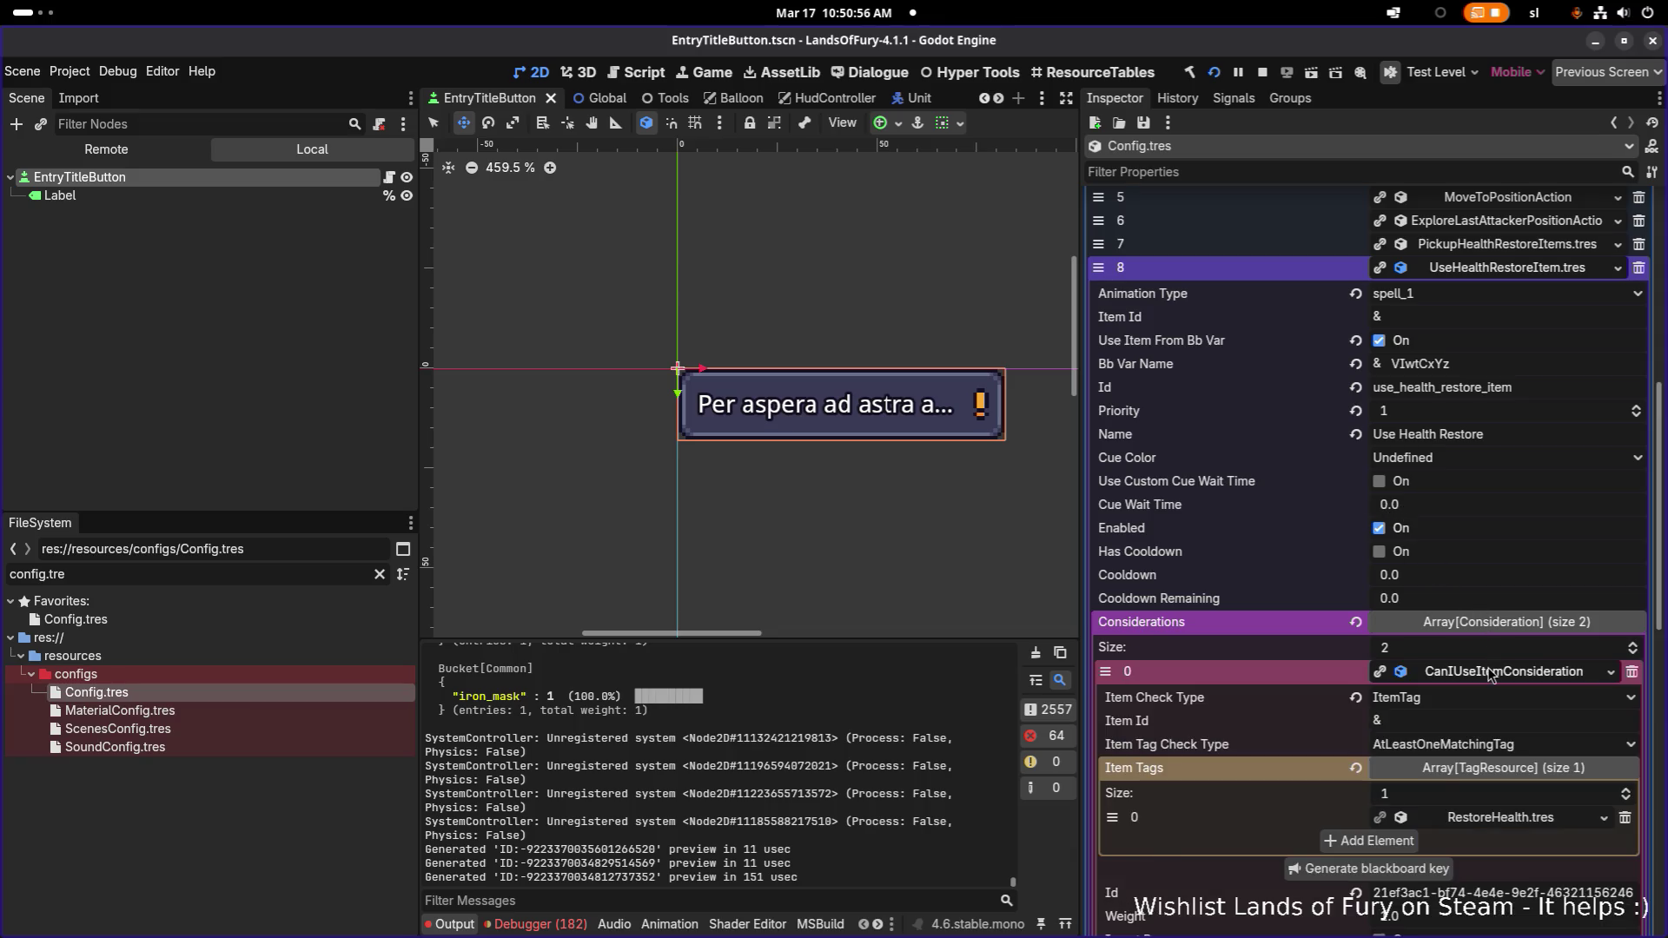
scroll(1492, 673, "down", 3)
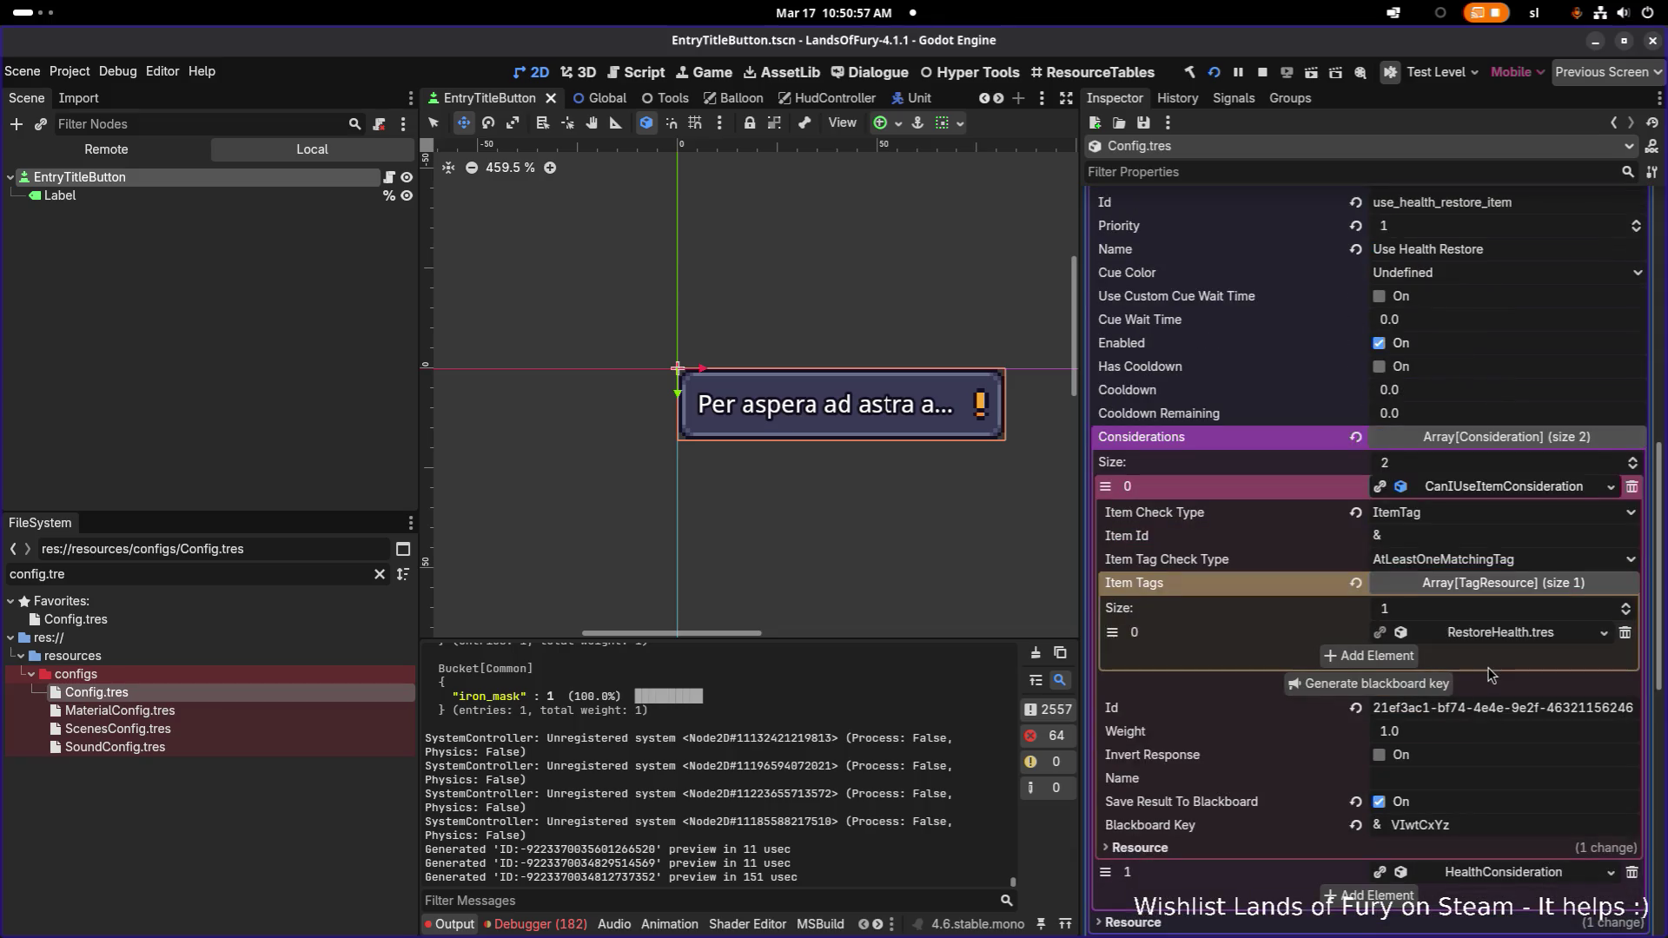
left_click(1491, 584)
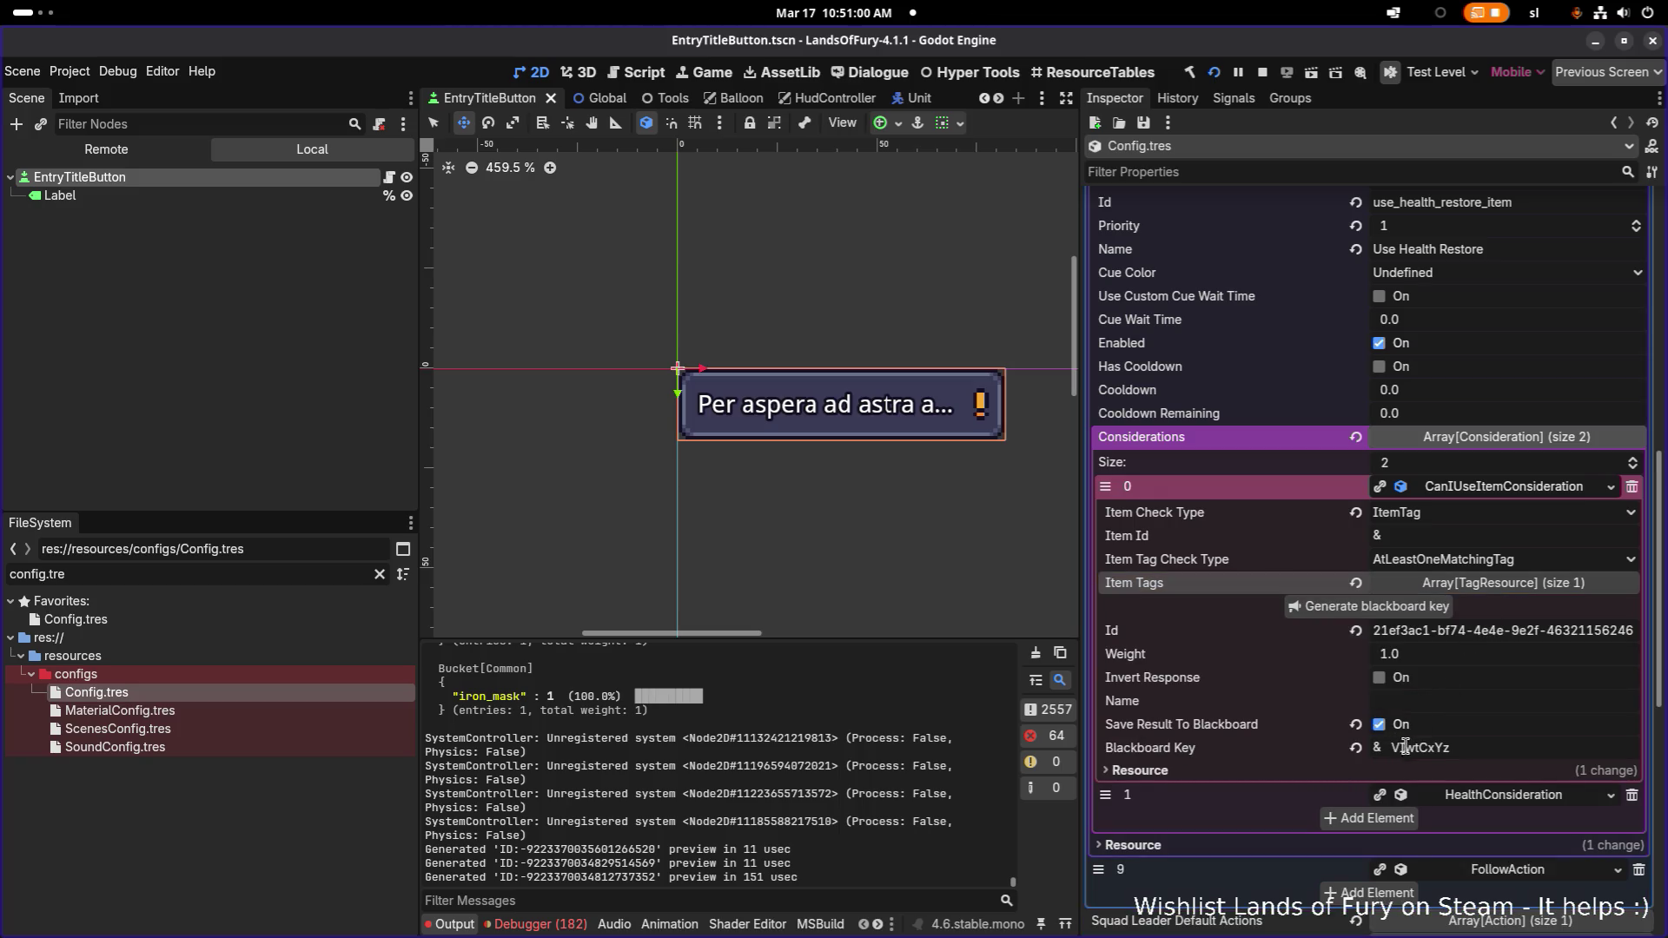
scroll(1458, 751, "up", 2)
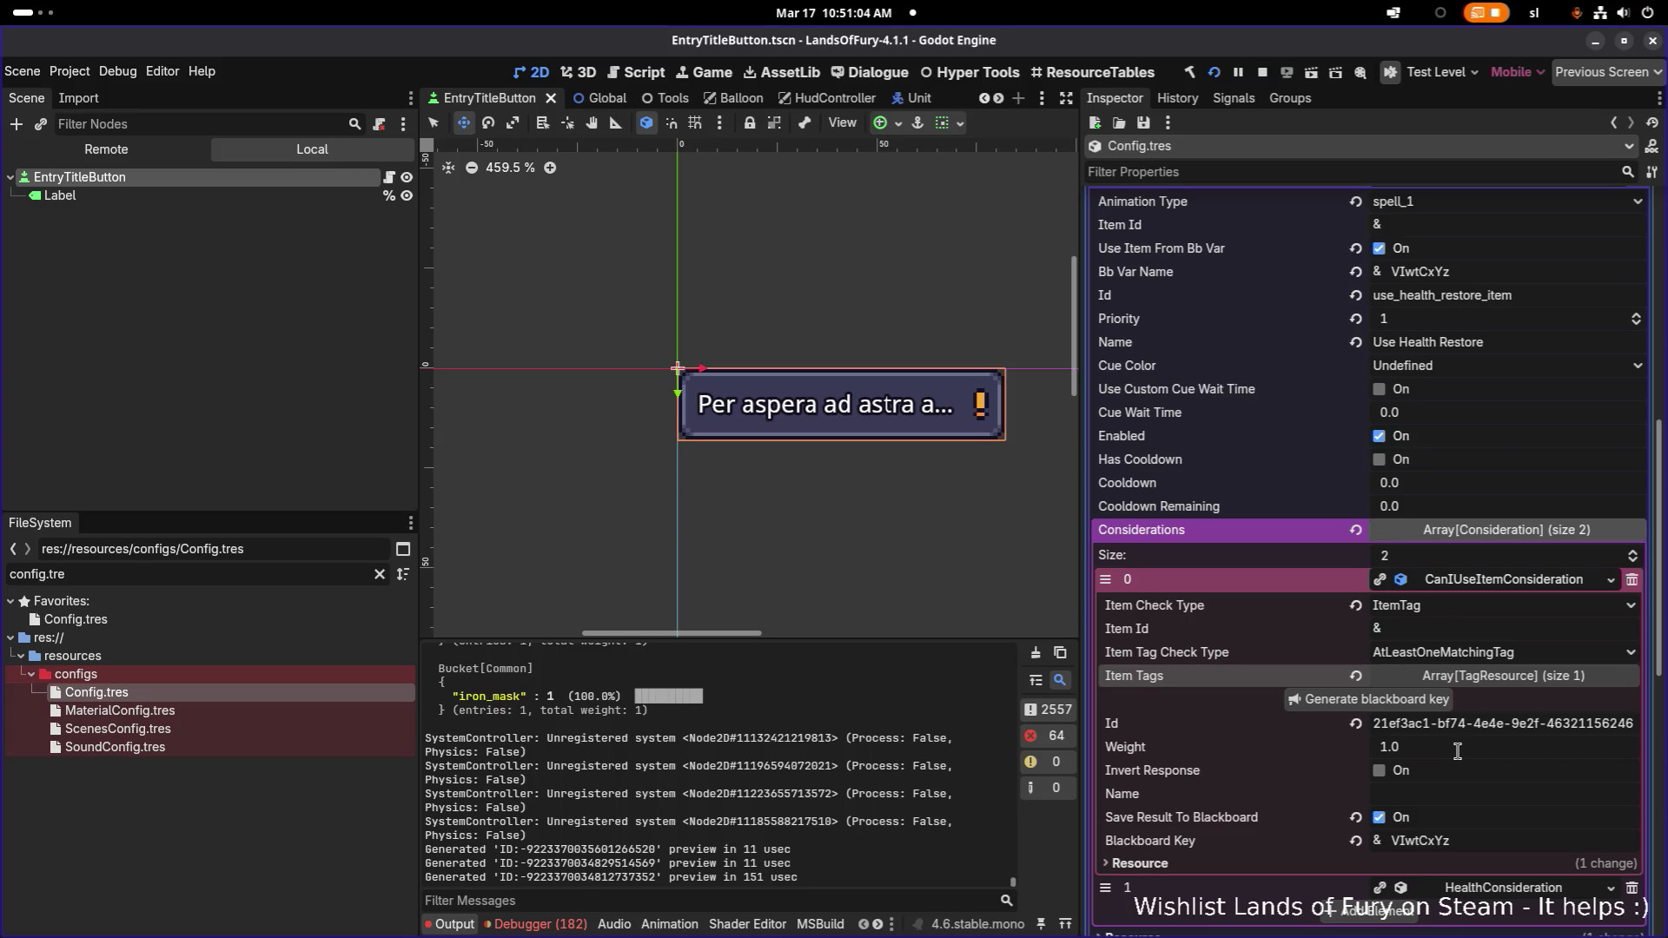
scroll(1458, 752, "up", 2)
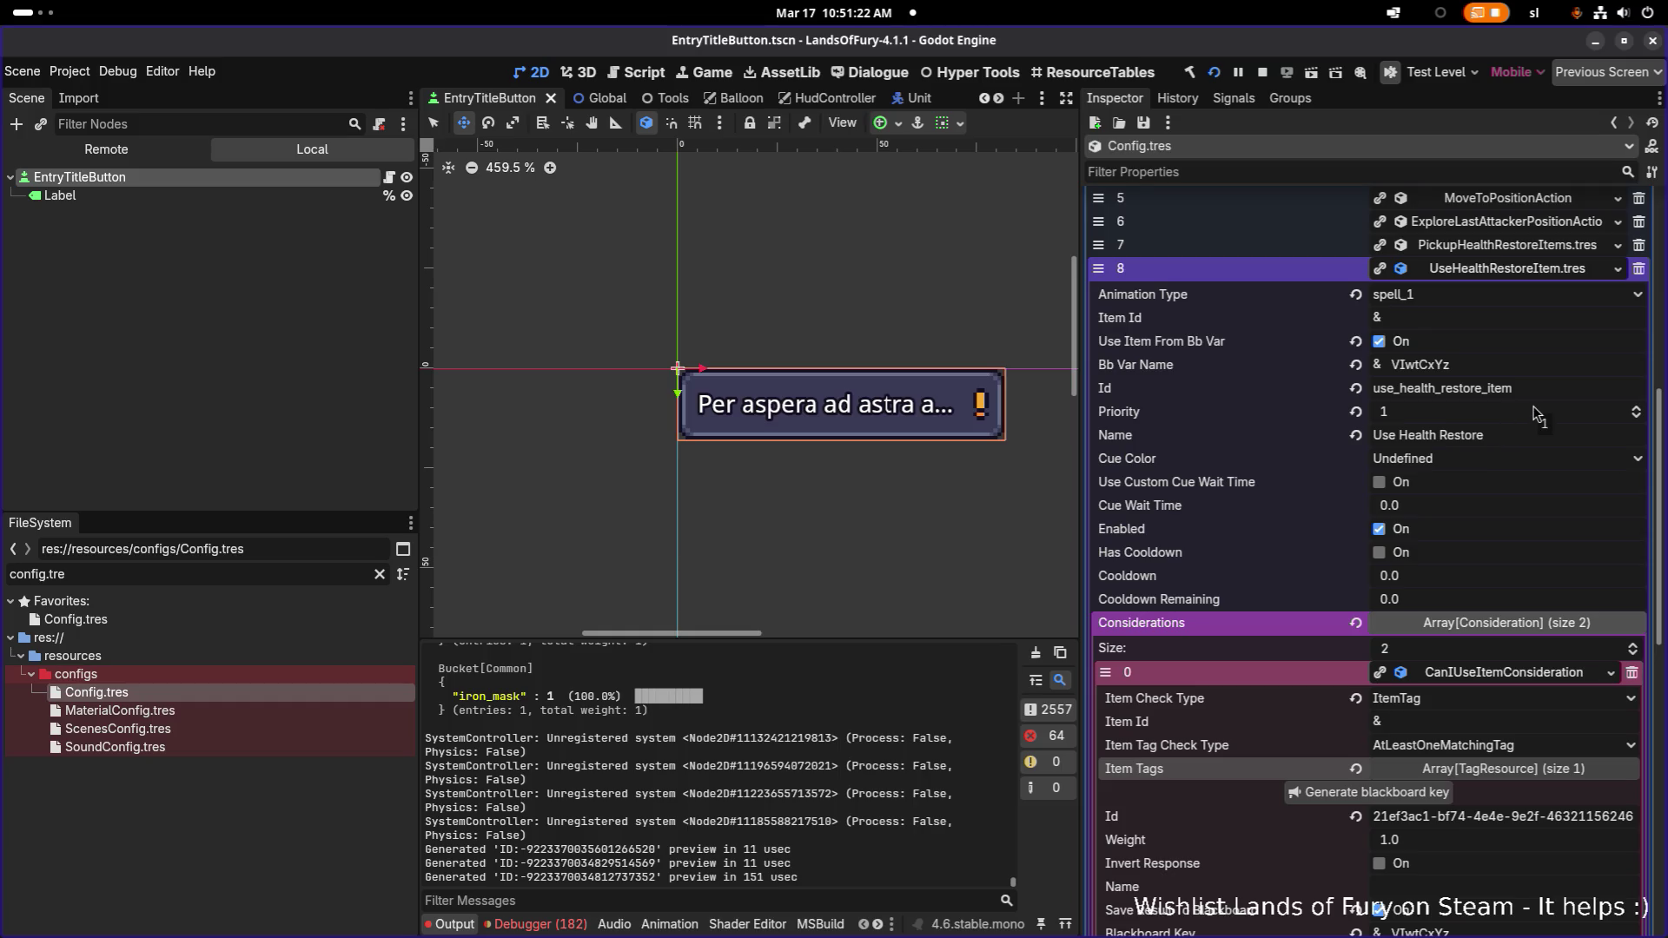
left_click(1498, 271)
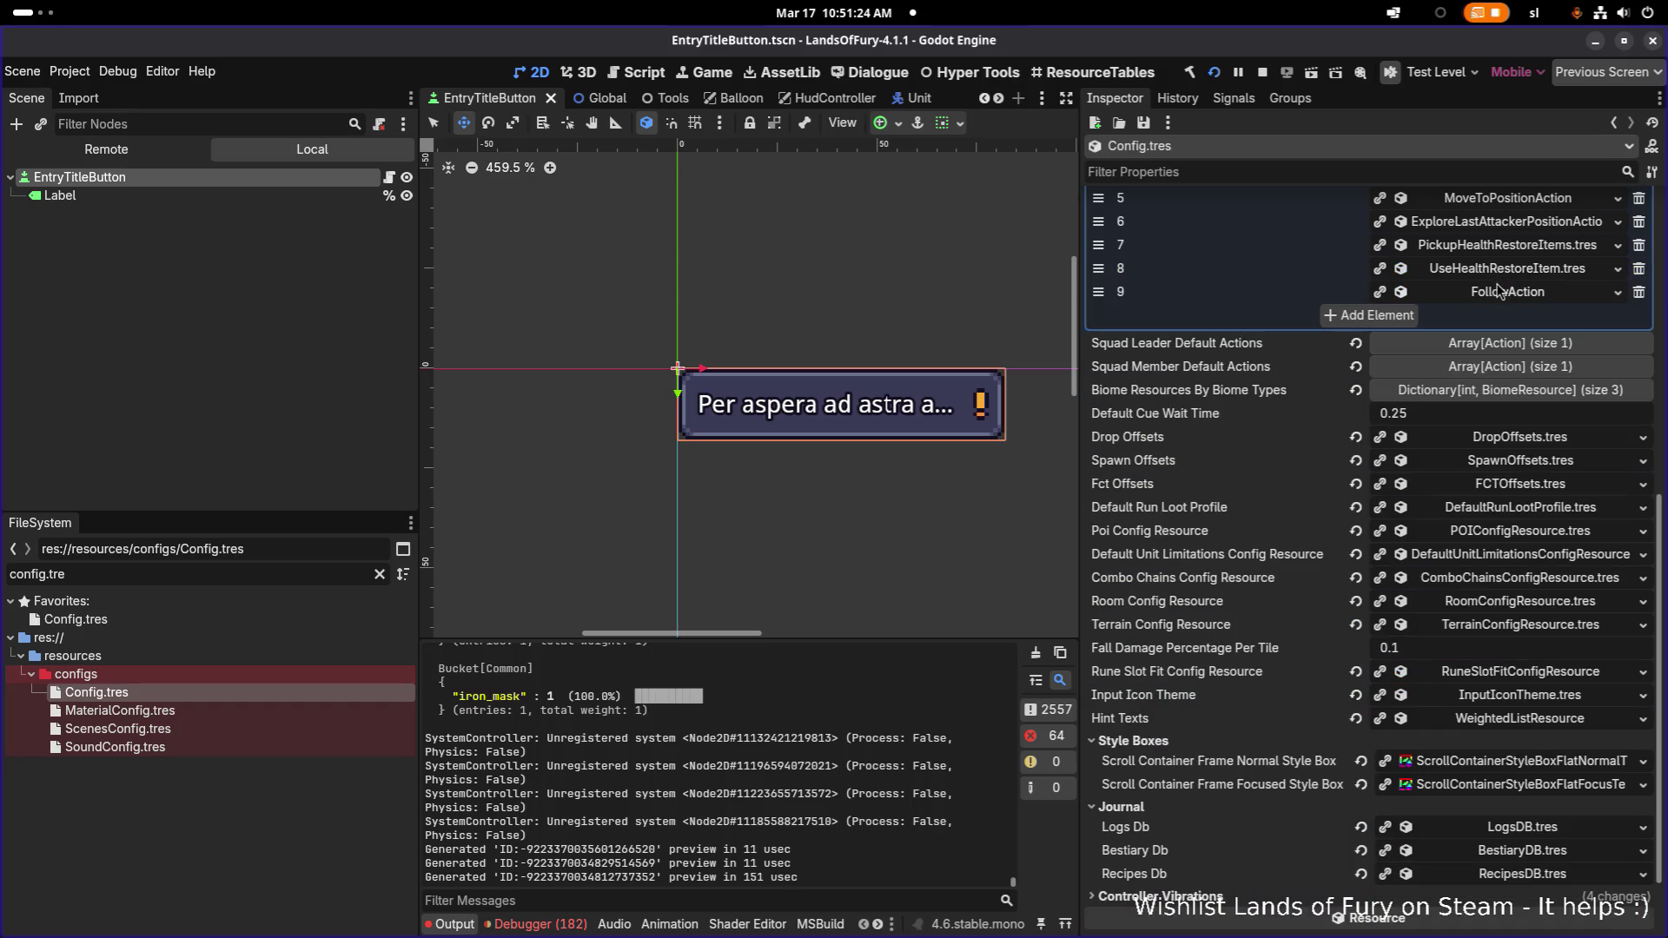
scroll(1442, 415, "up", 3)
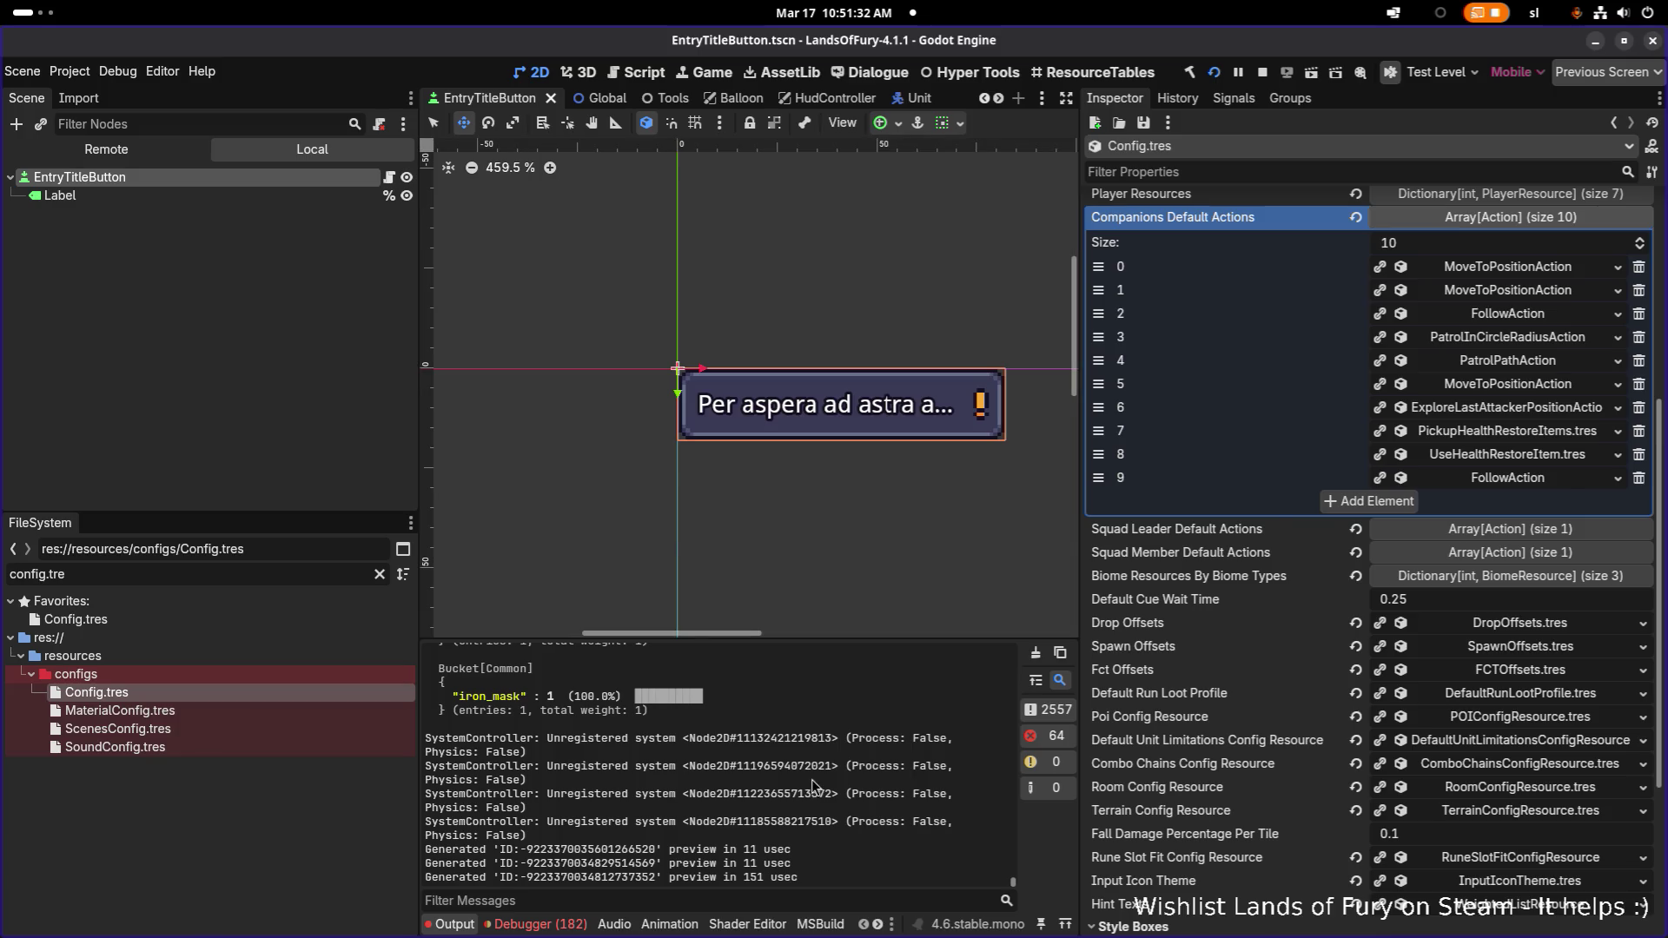
Buy a Small Health Potion from Snap for 84 gold
key("alt+Tab")
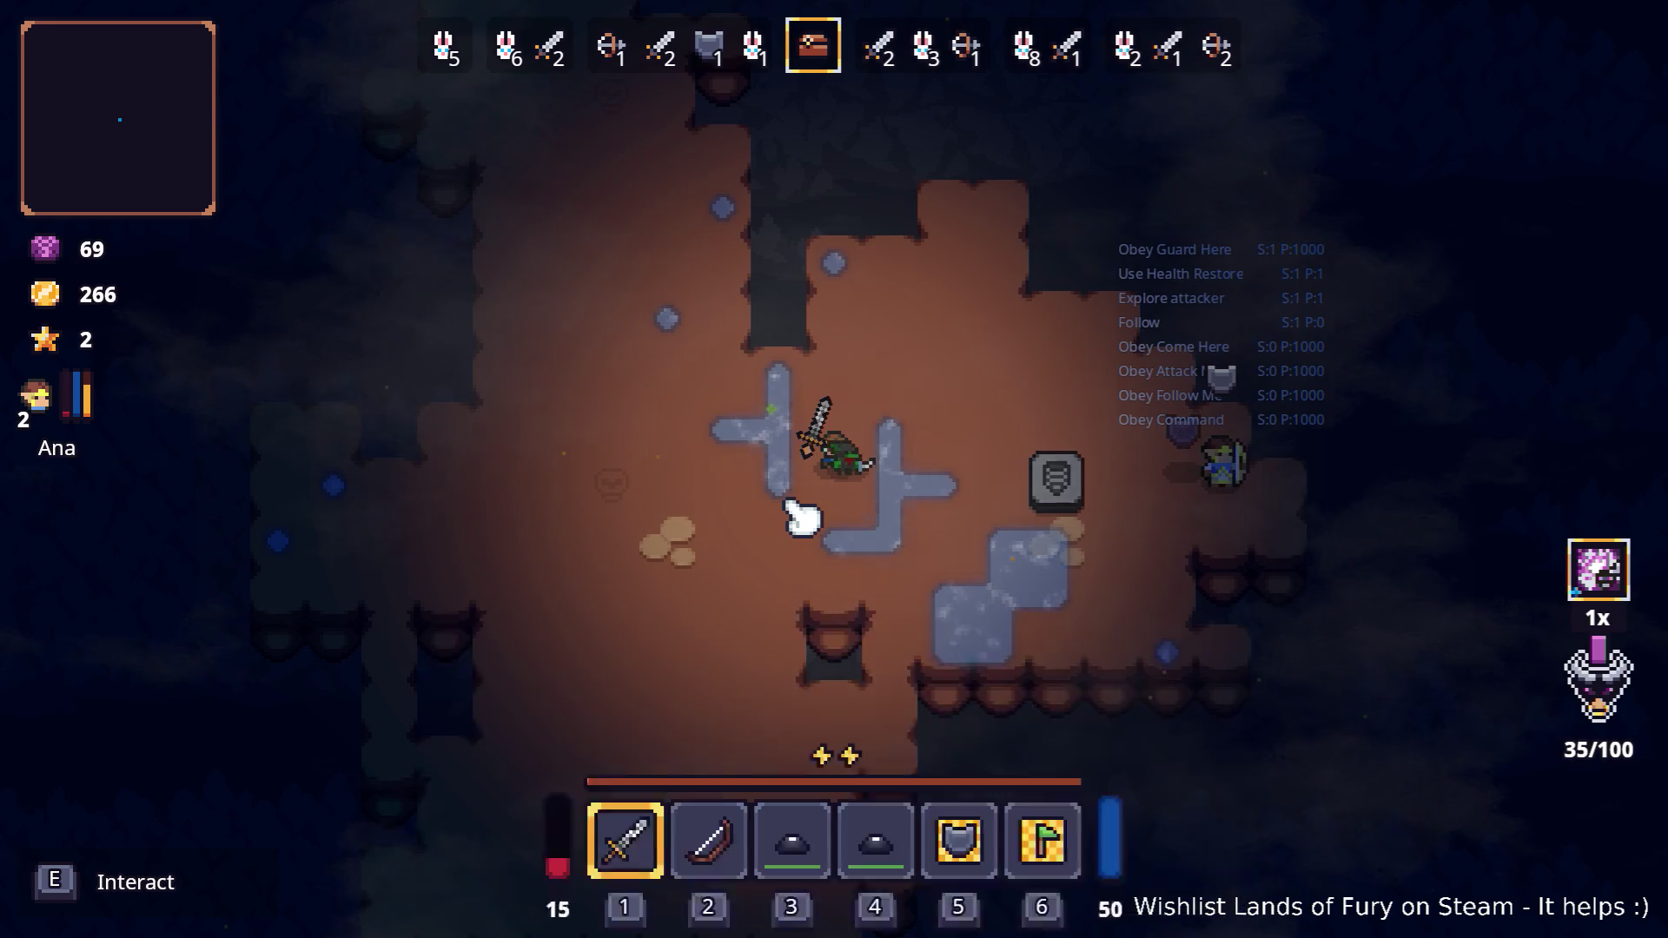
key("e")
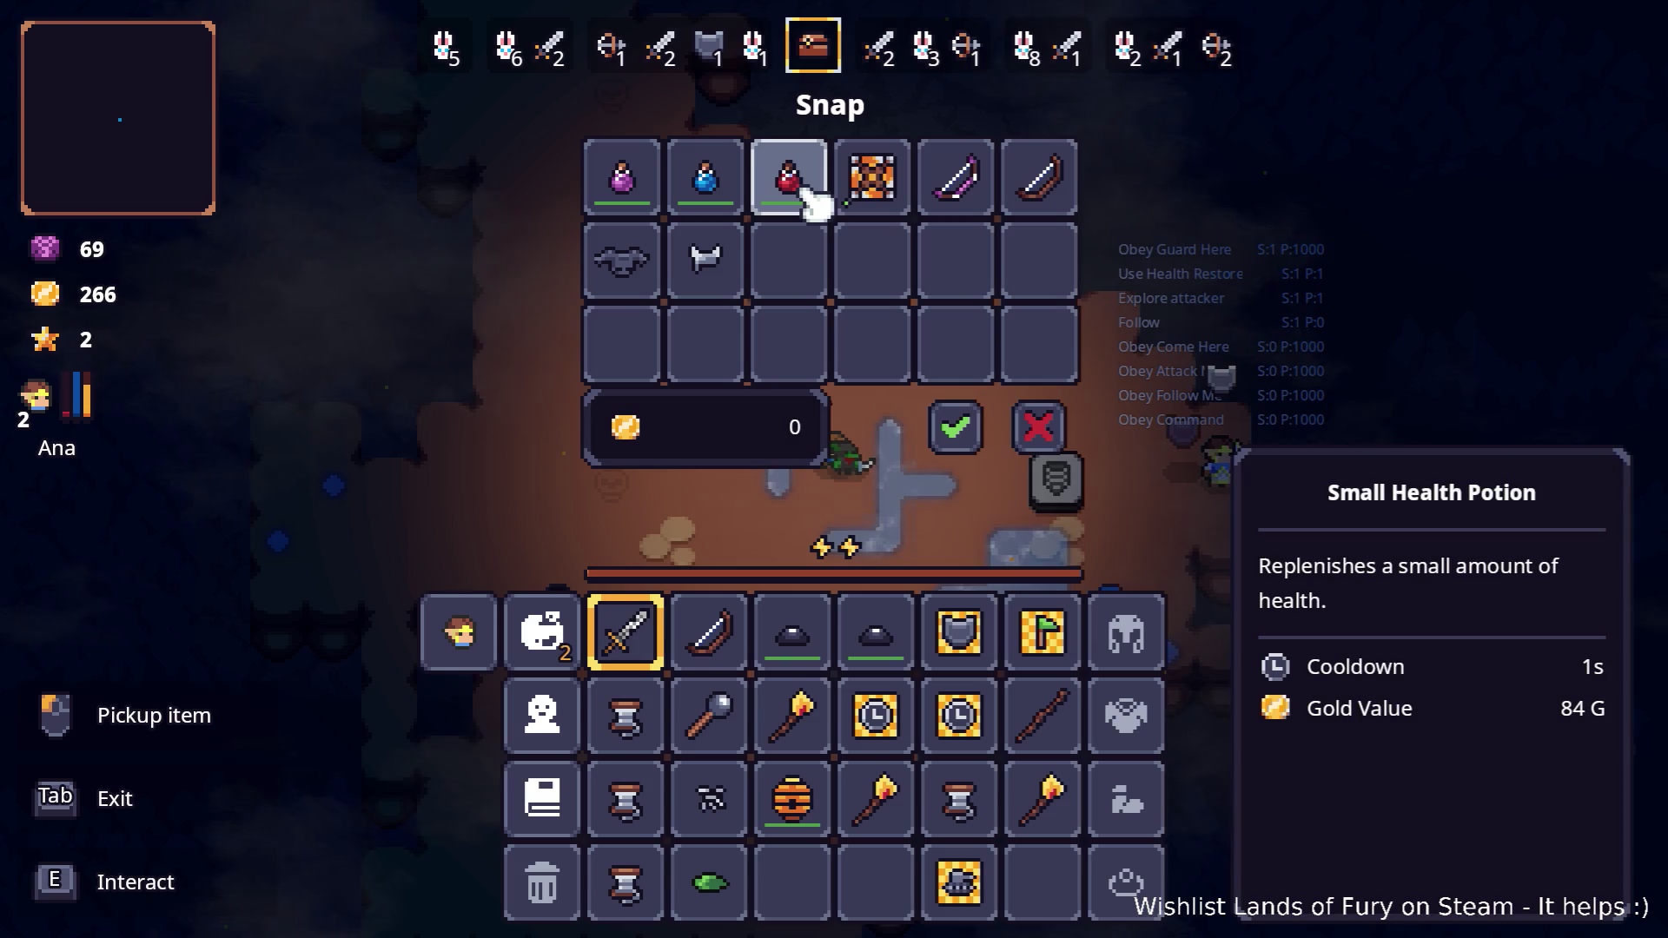
left_click(812, 200)
left_click(873, 882)
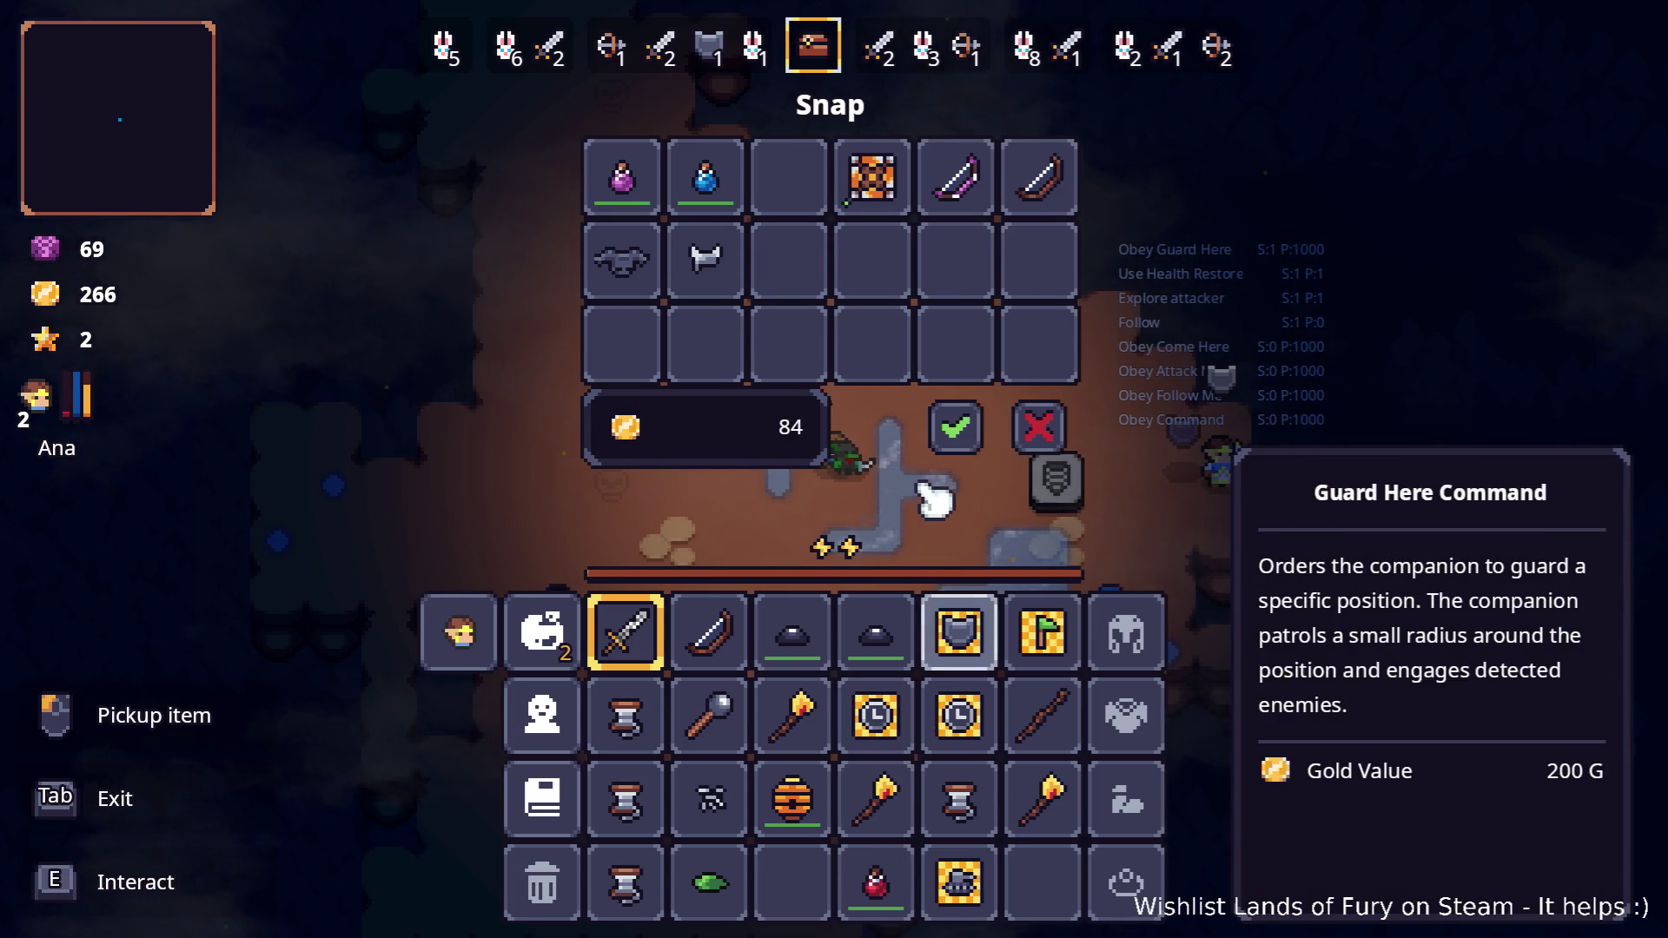
left_click(955, 427)
Move the potion to hotbar slot 4, drop it near the companion, and return to Godot
mouse_move(876, 879)
left_mouse_down()
mouse_move(908, 699)
mouse_move(894, 640)
mouse_move(868, 625)
left_mouse_up()
key("Tab")
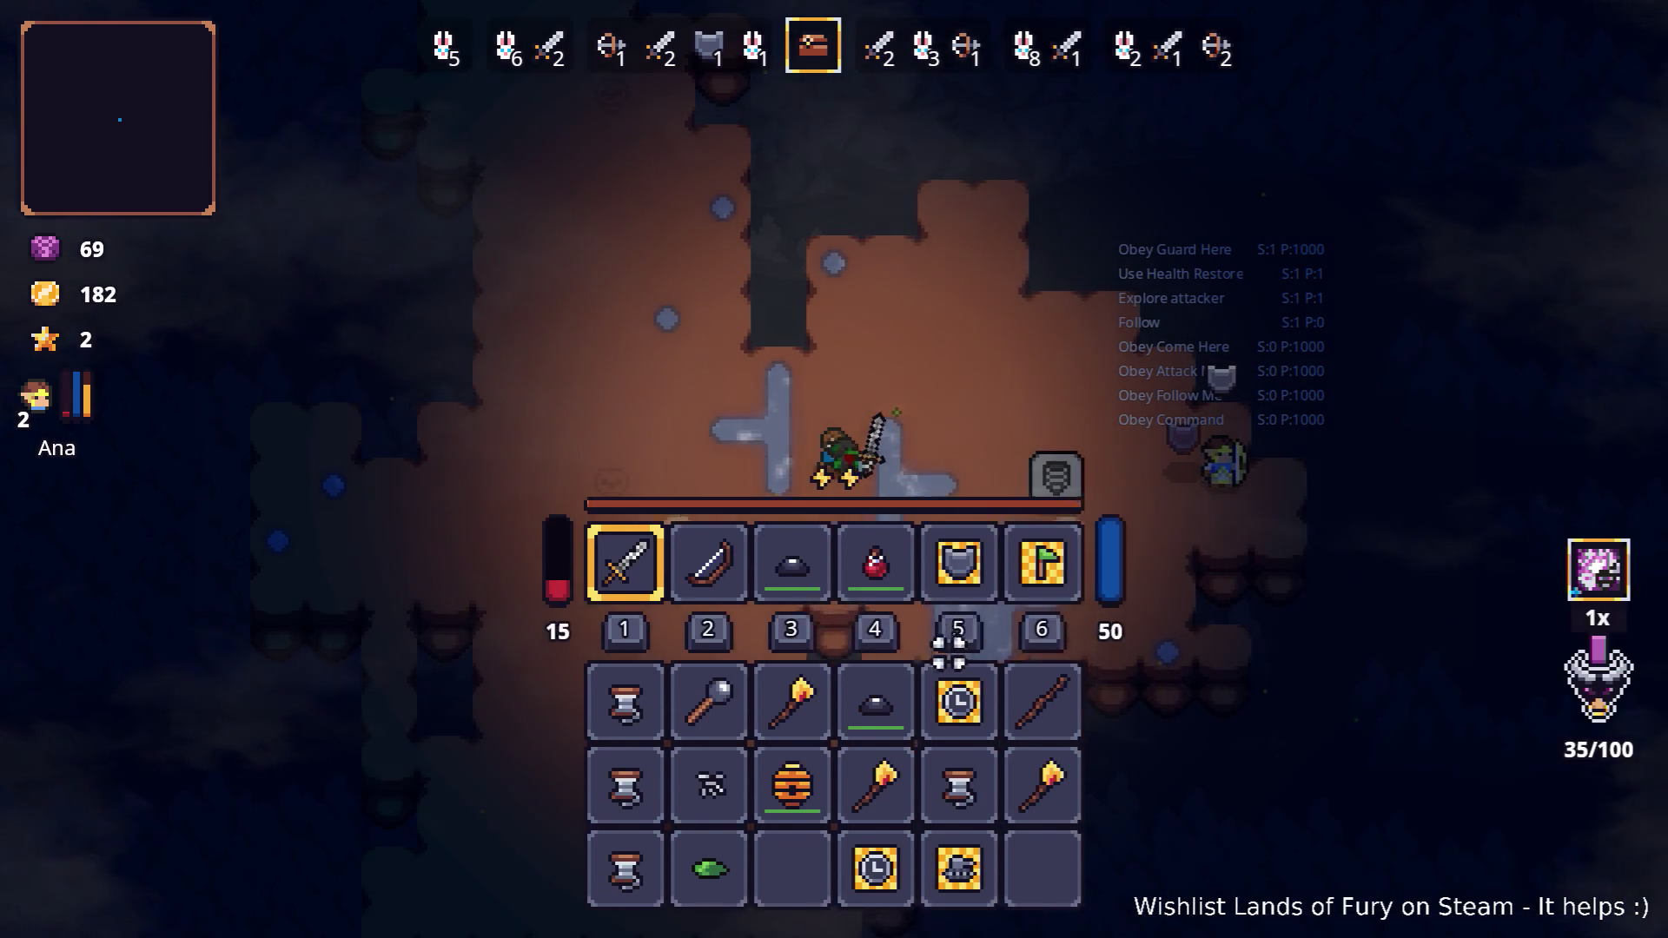
key("Tab")
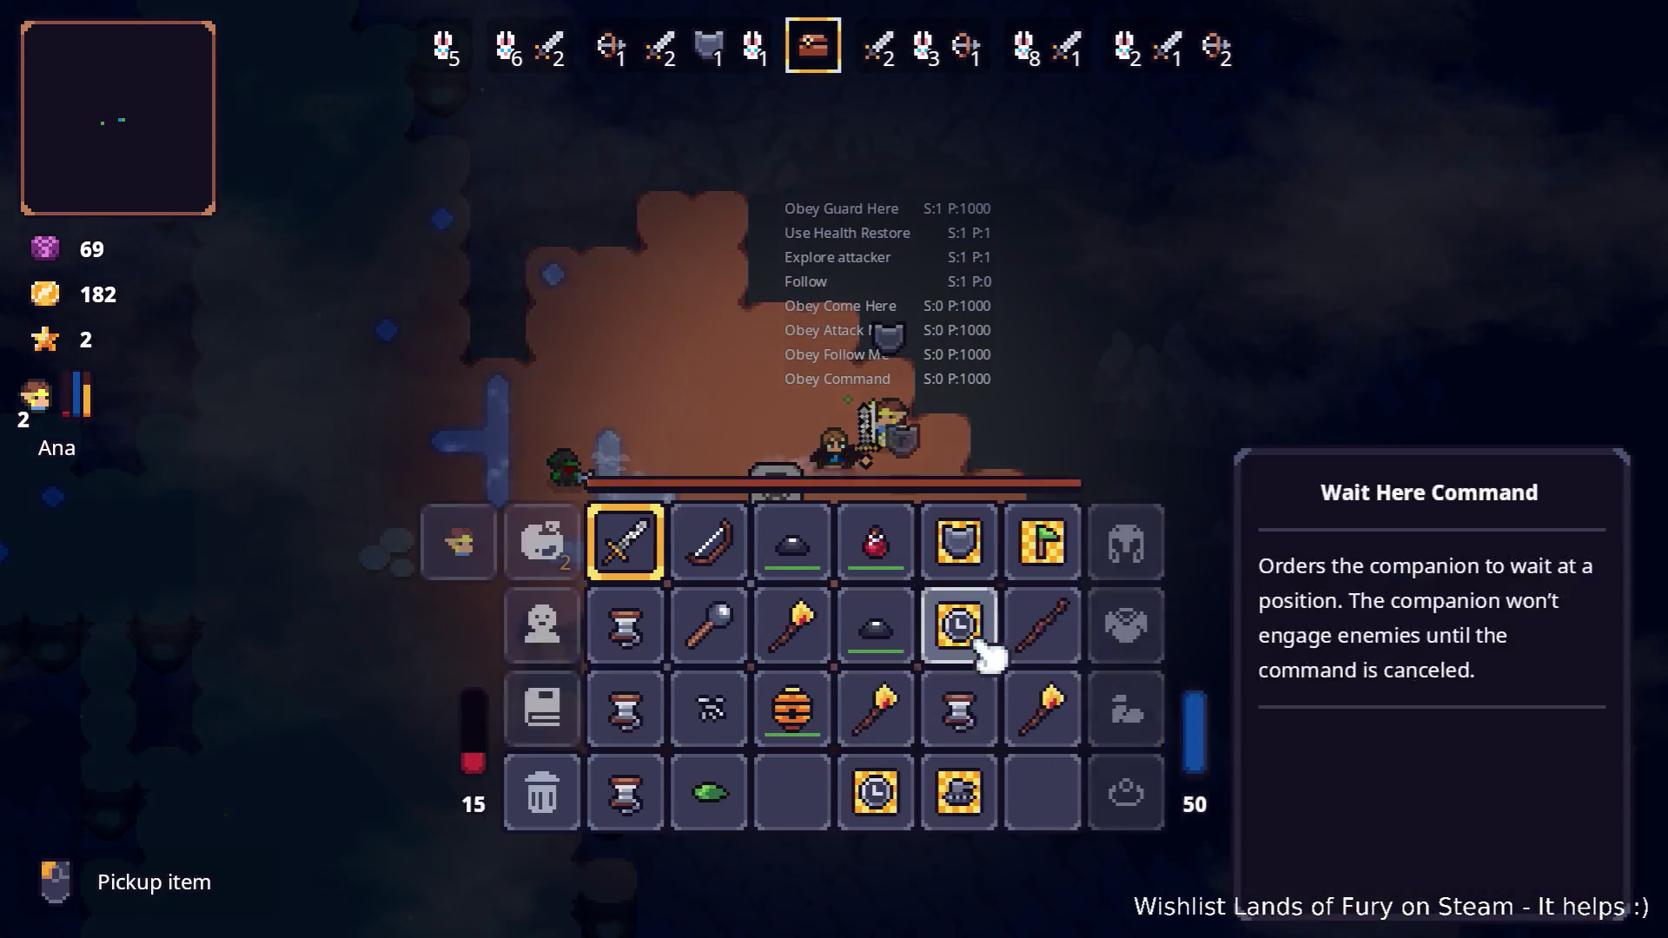
left_click(875, 573)
key("Tab")
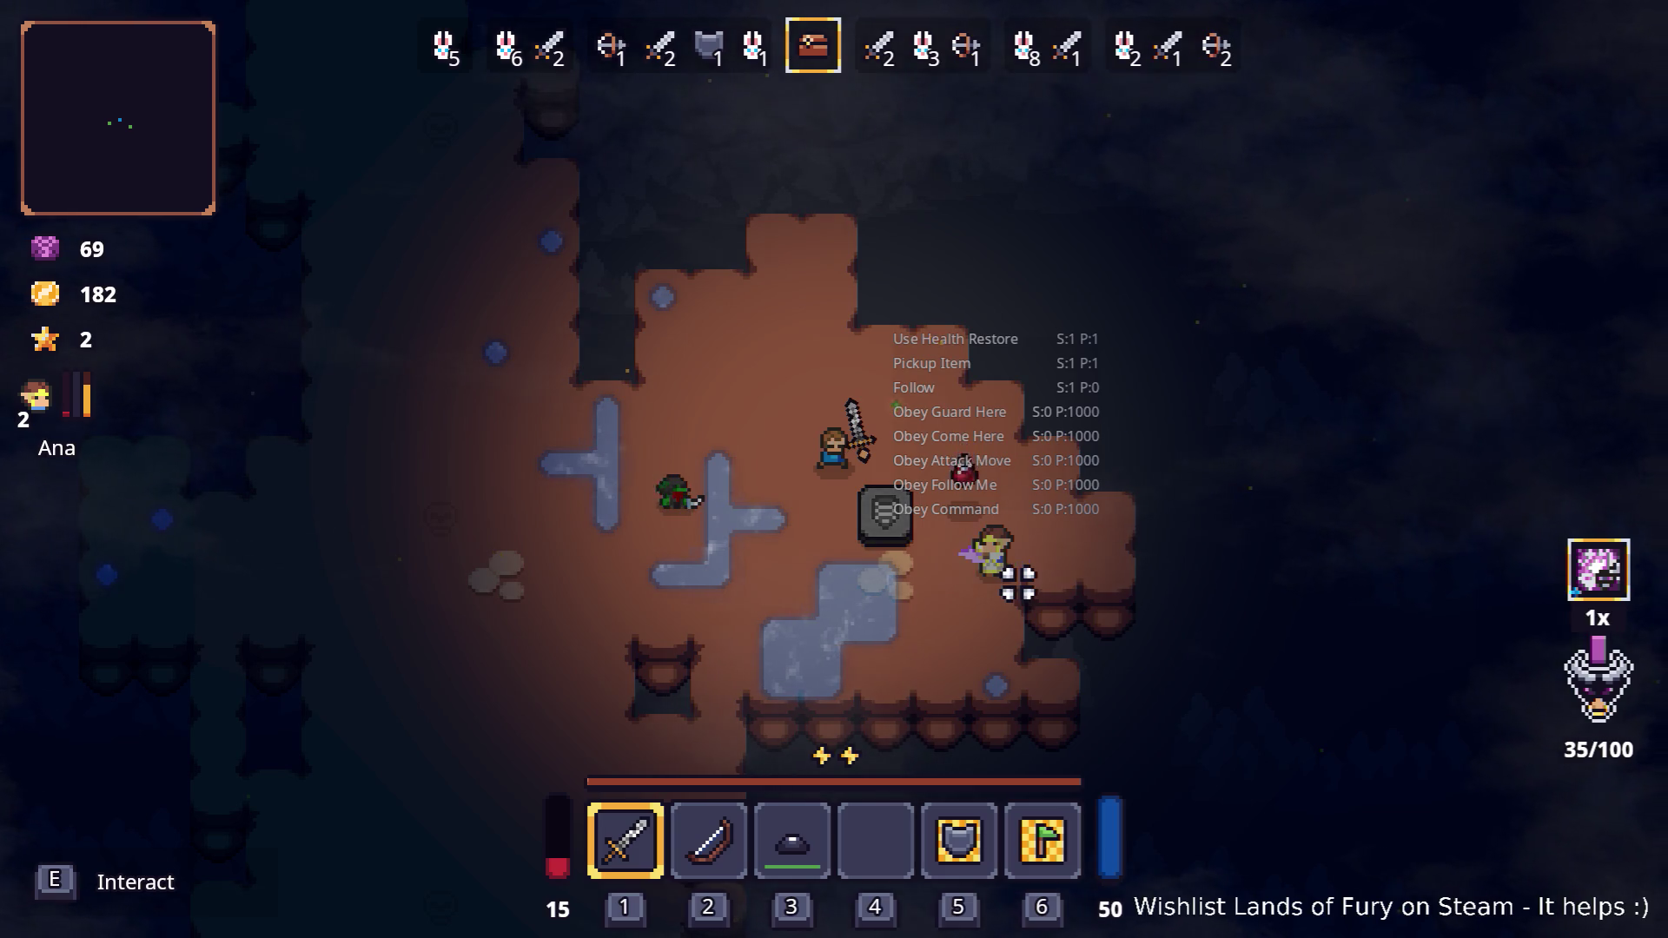
key("alt+Tab")
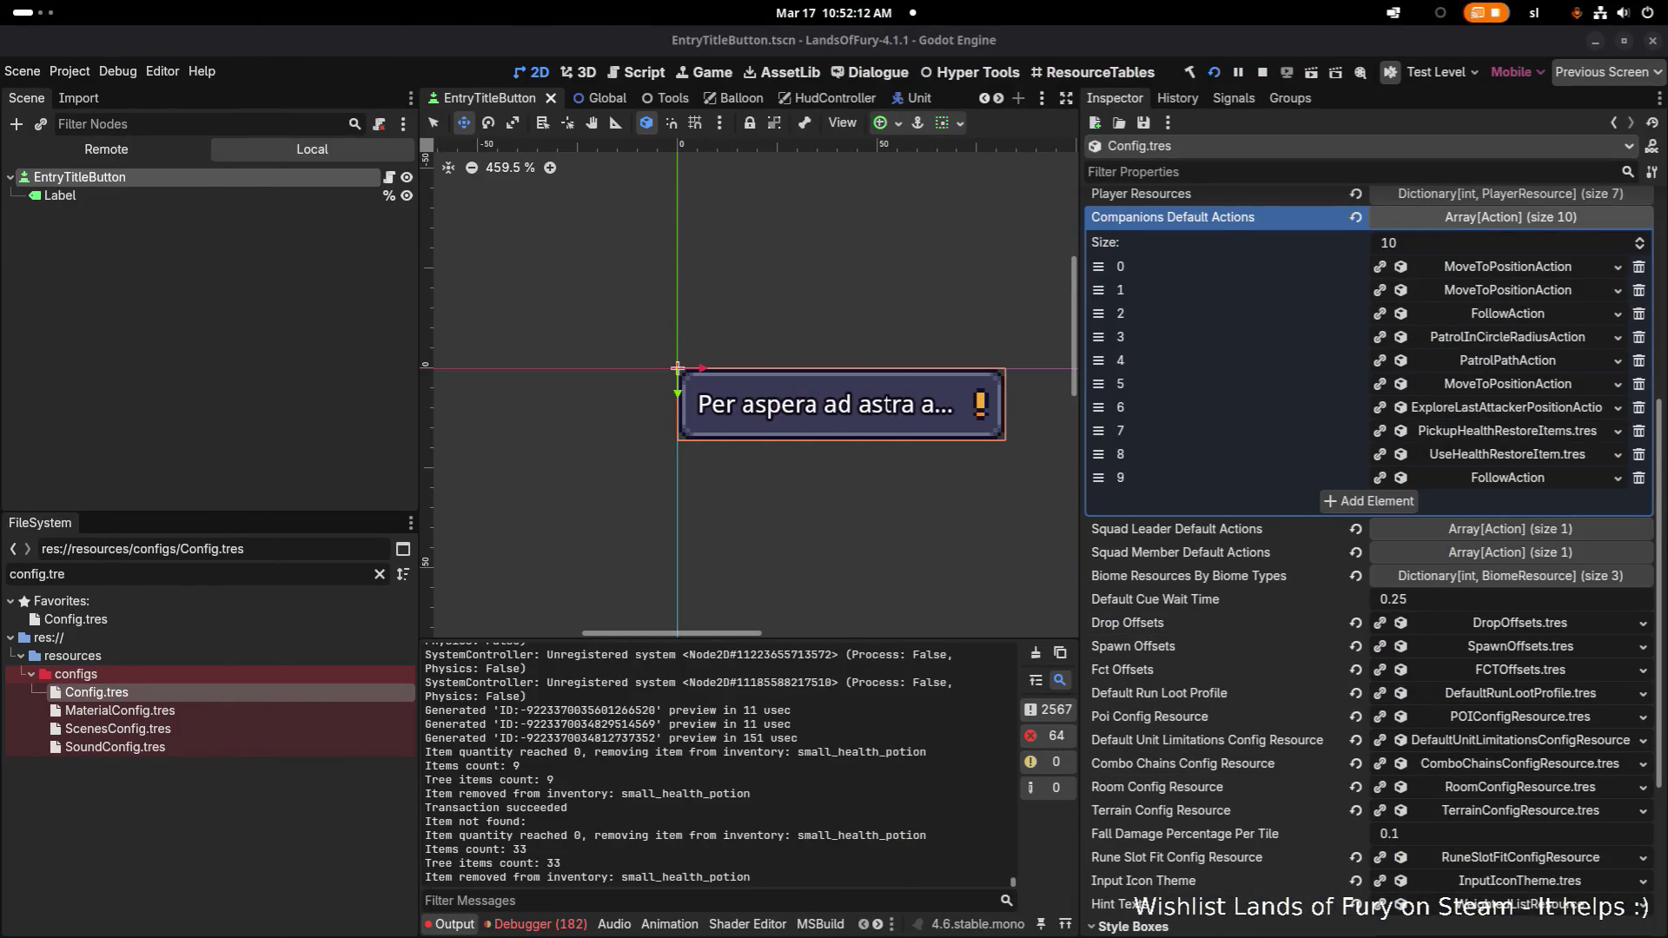
Filter for 'steak', copy RawSteak's RestoreHealth tag, and view HoneyGlazedSteak and CookedSteak tags
key("ctrl+a")
type("steak")
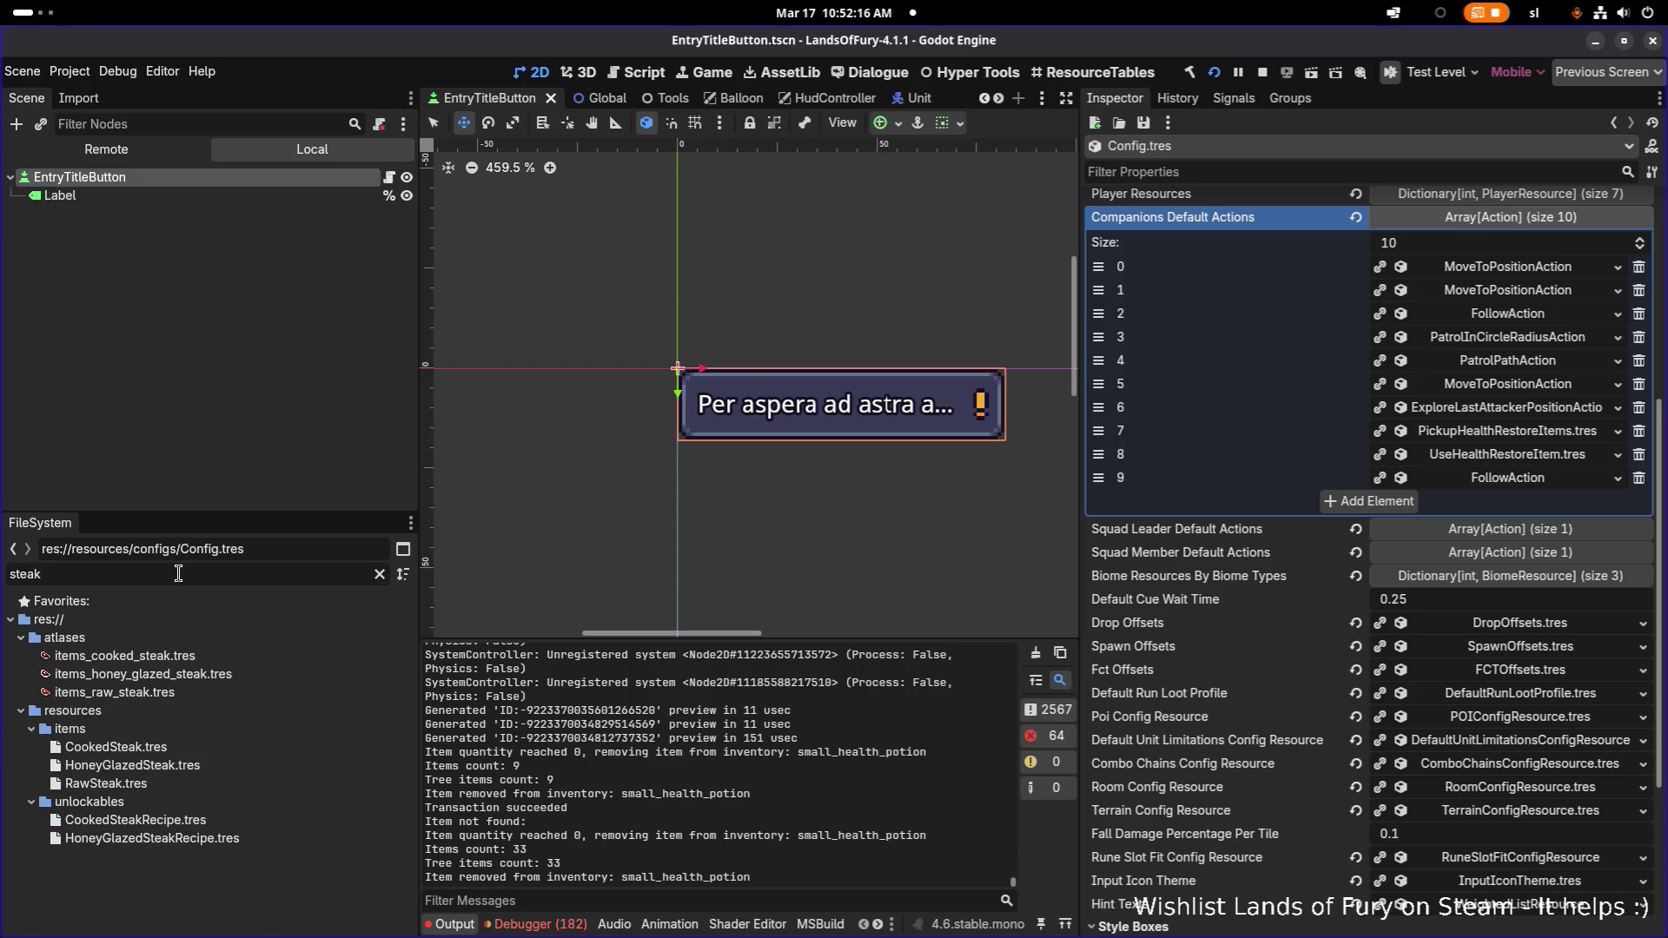
left_click(105, 783)
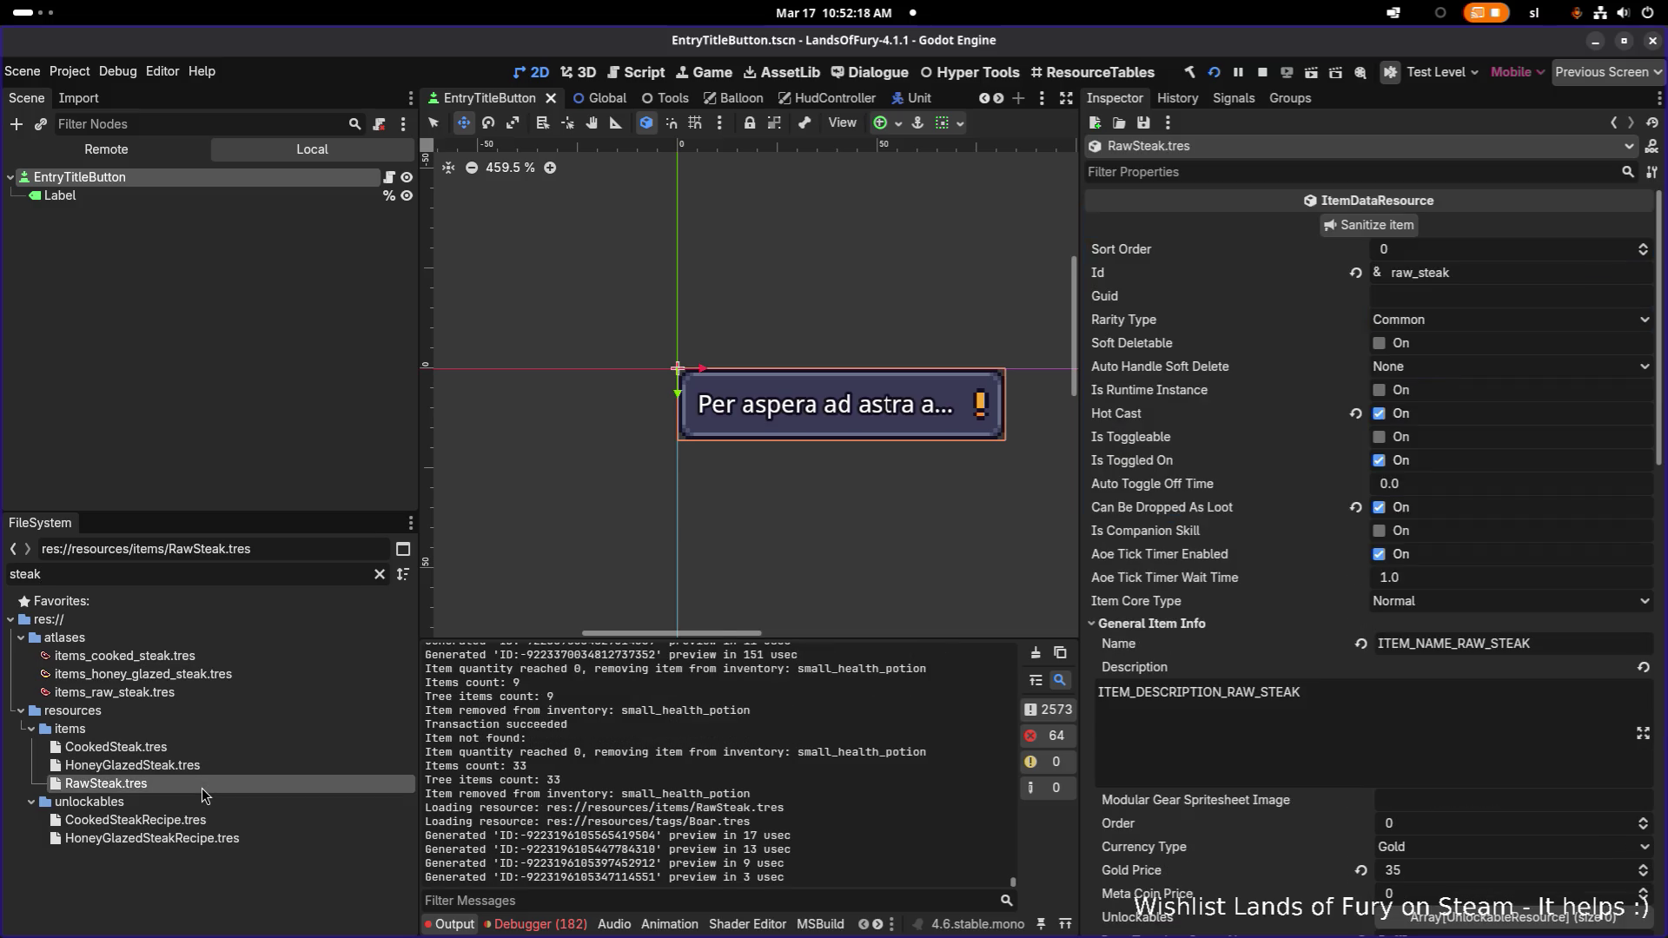
scroll(1260, 652, "down", 5)
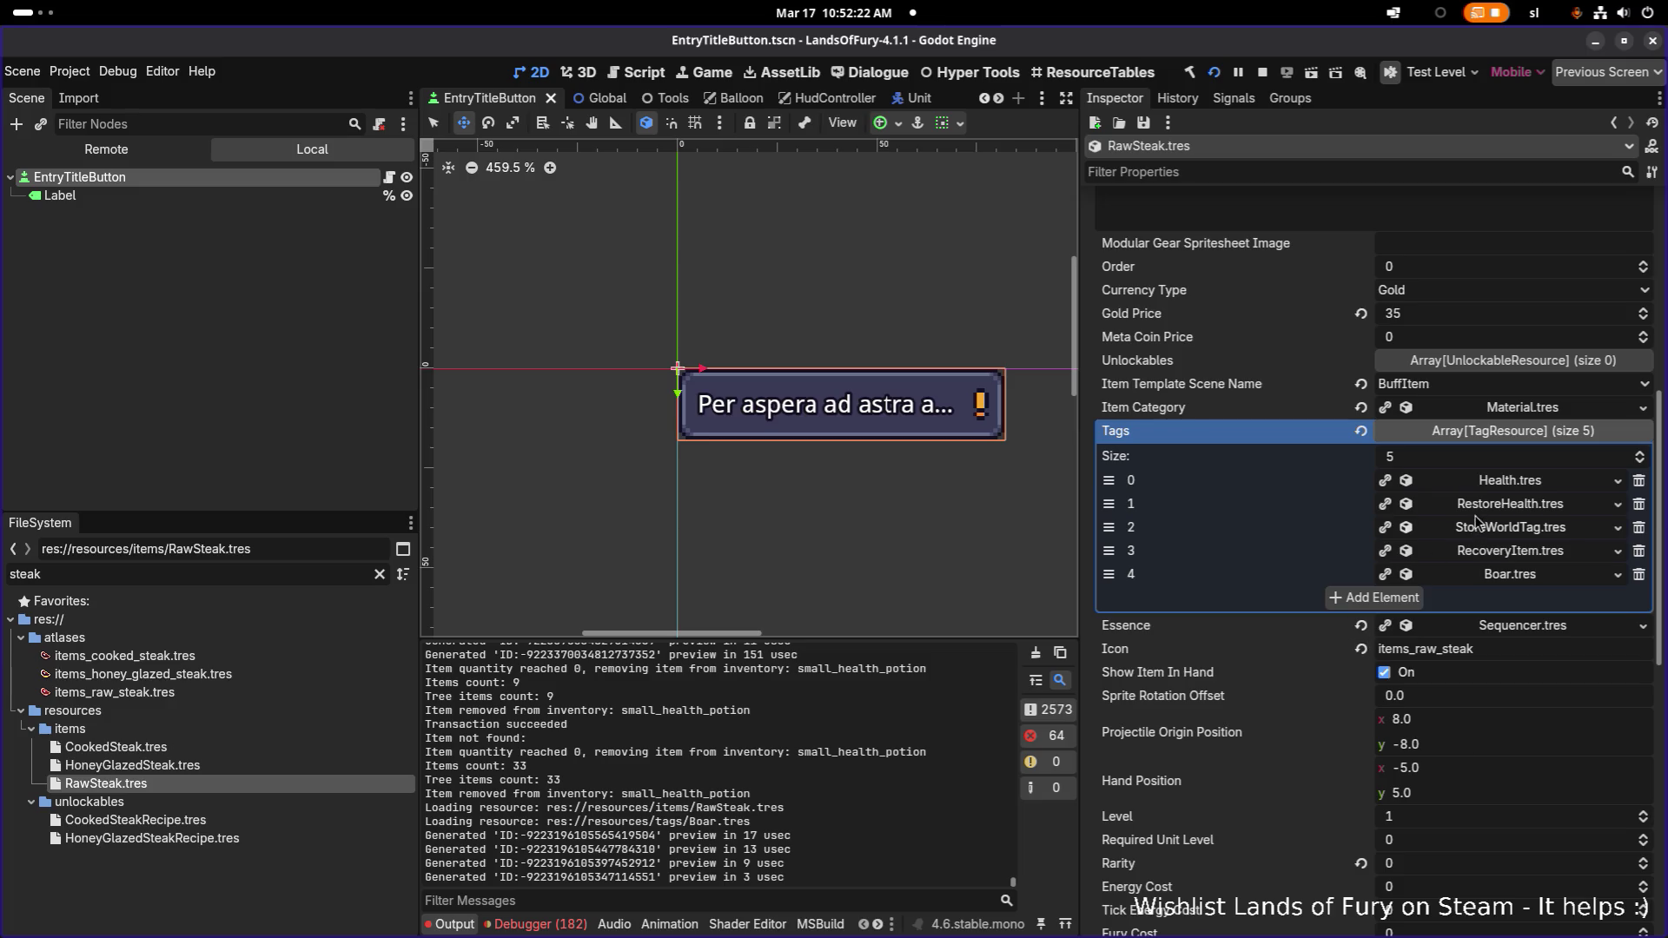
right_click(1485, 509)
left_click(1498, 692)
left_click(195, 768)
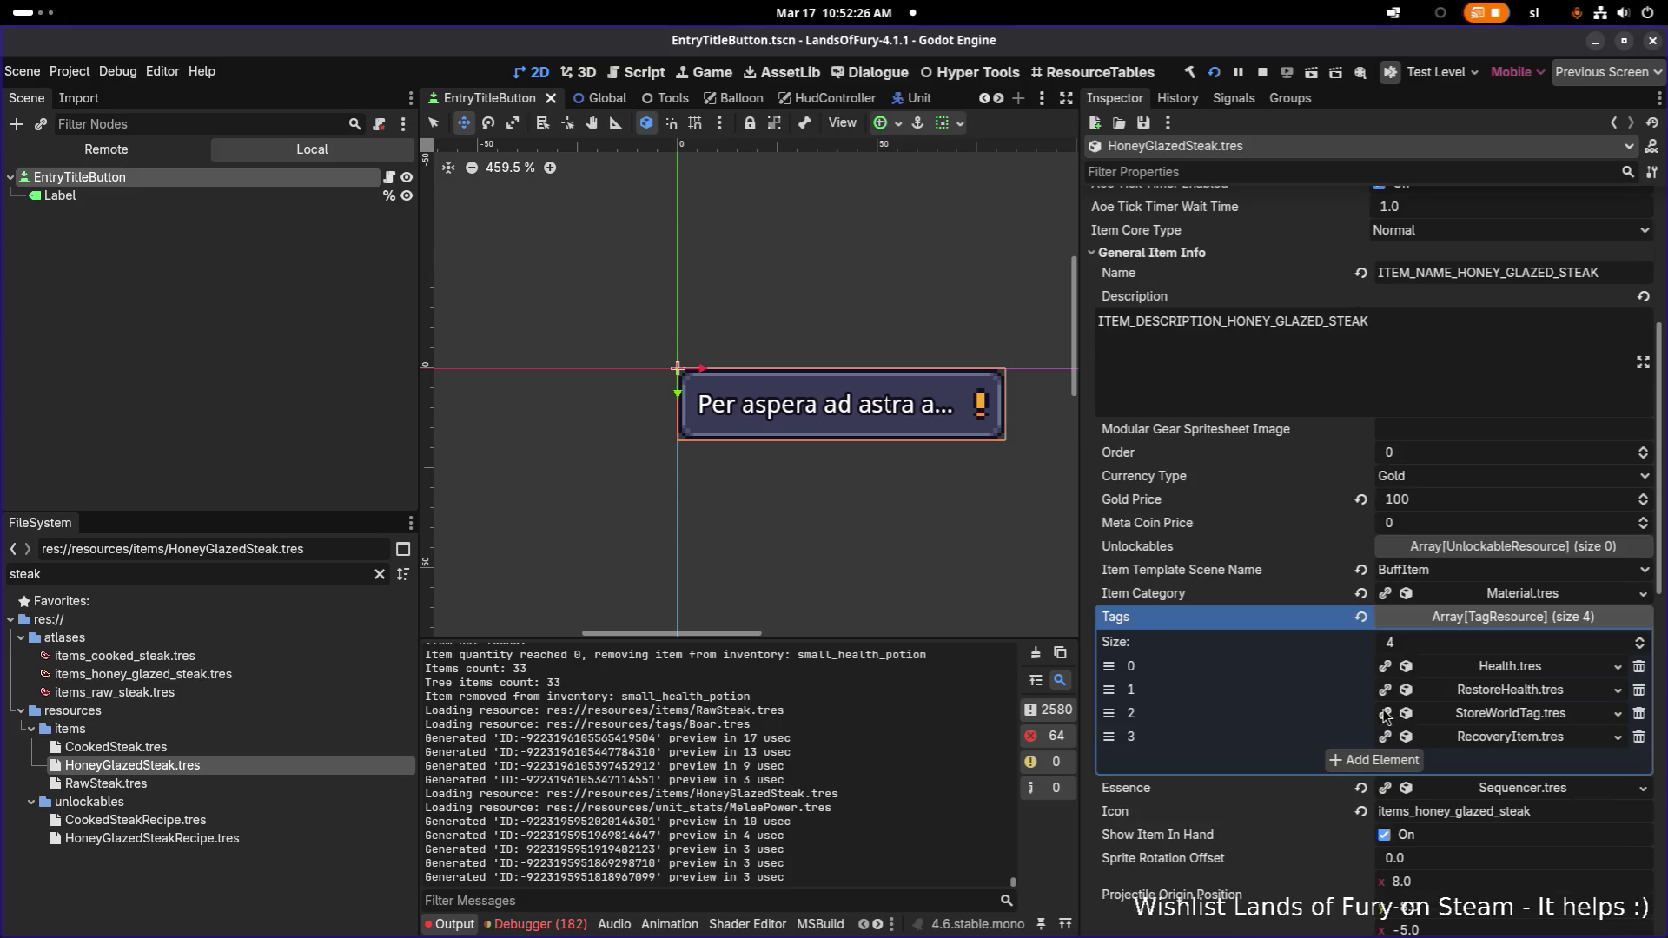
left_click(200, 749)
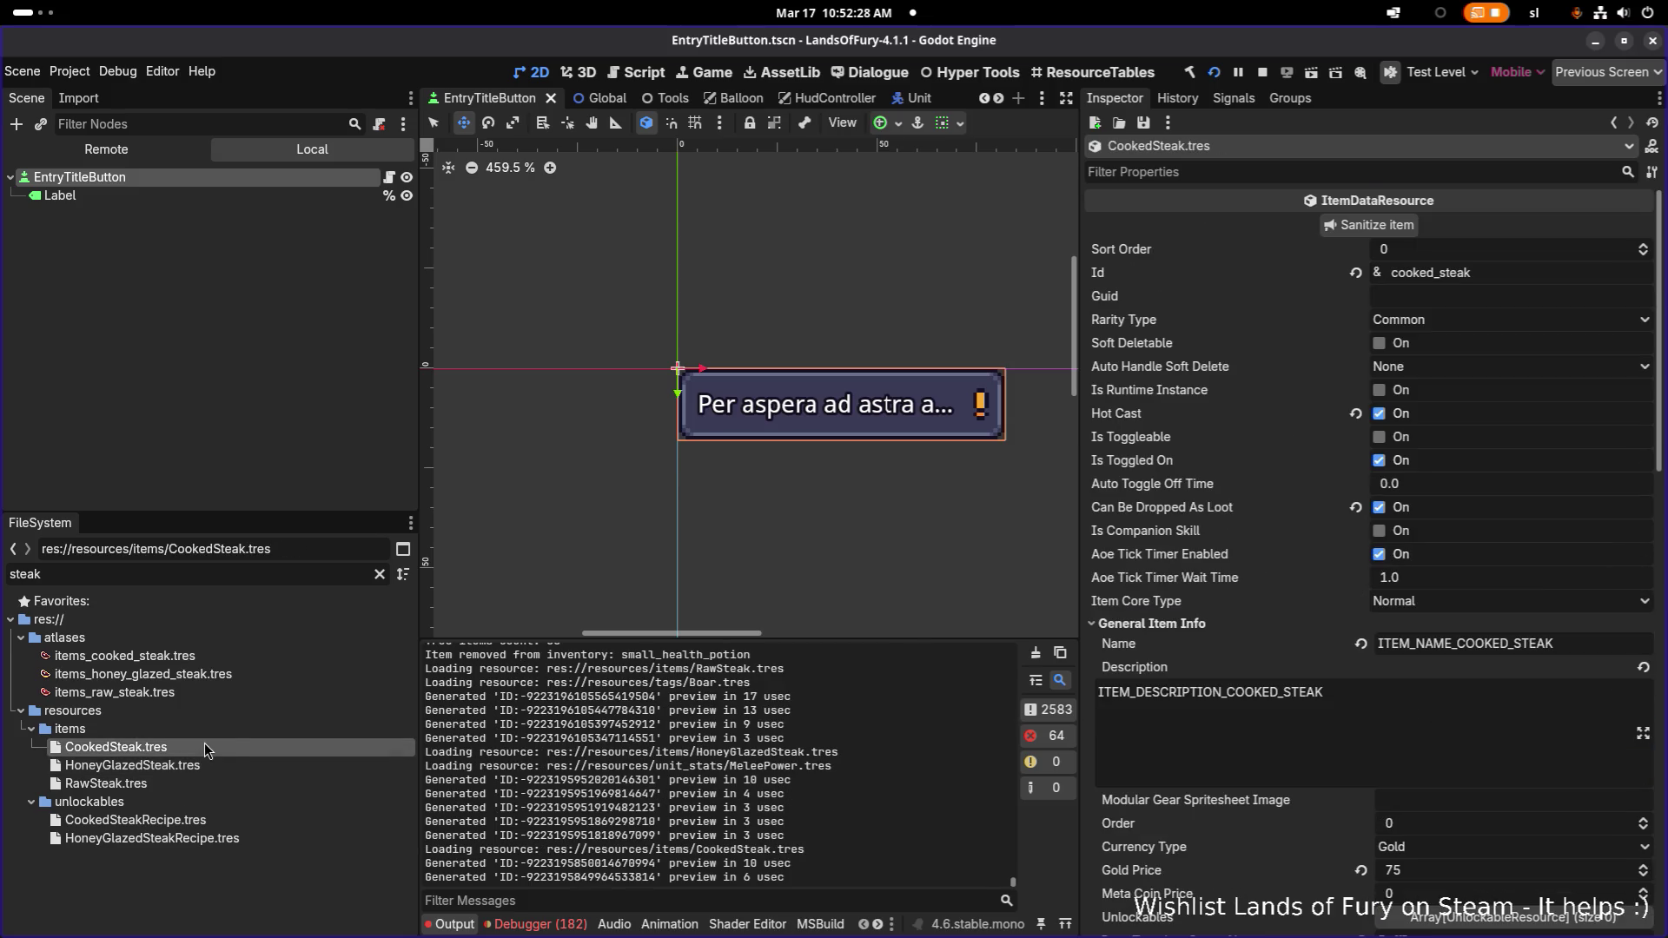
Filter for 'apple' and open Apple.tres to view its six tags
double_click(99, 574)
type("apple")
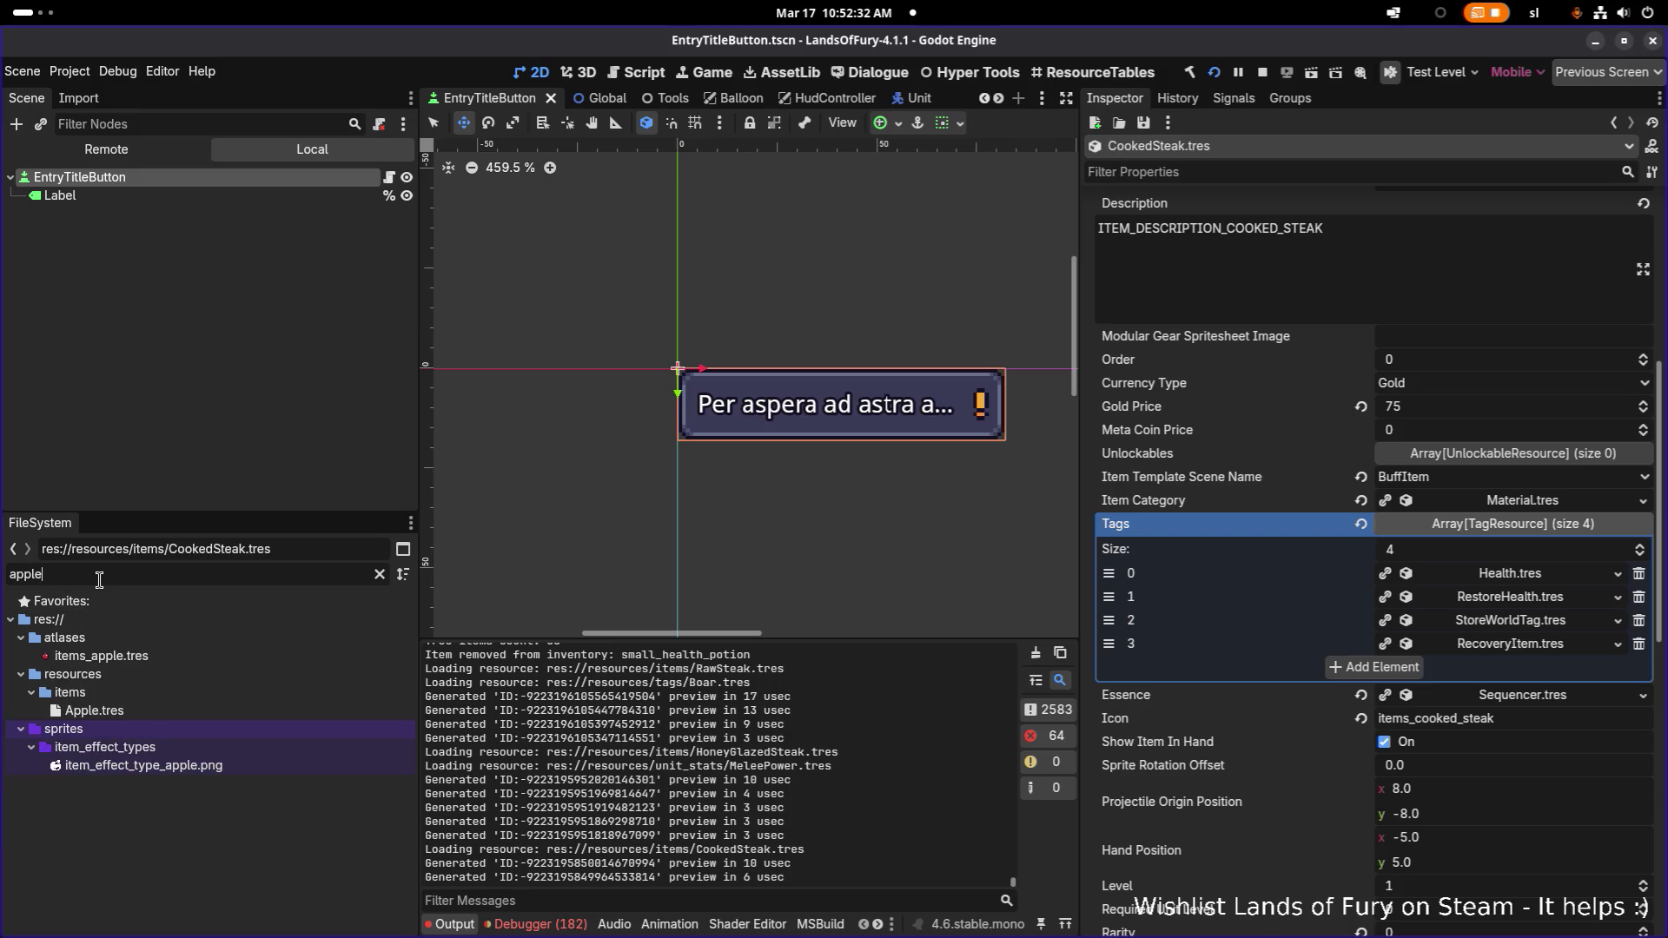
left_click(94, 711)
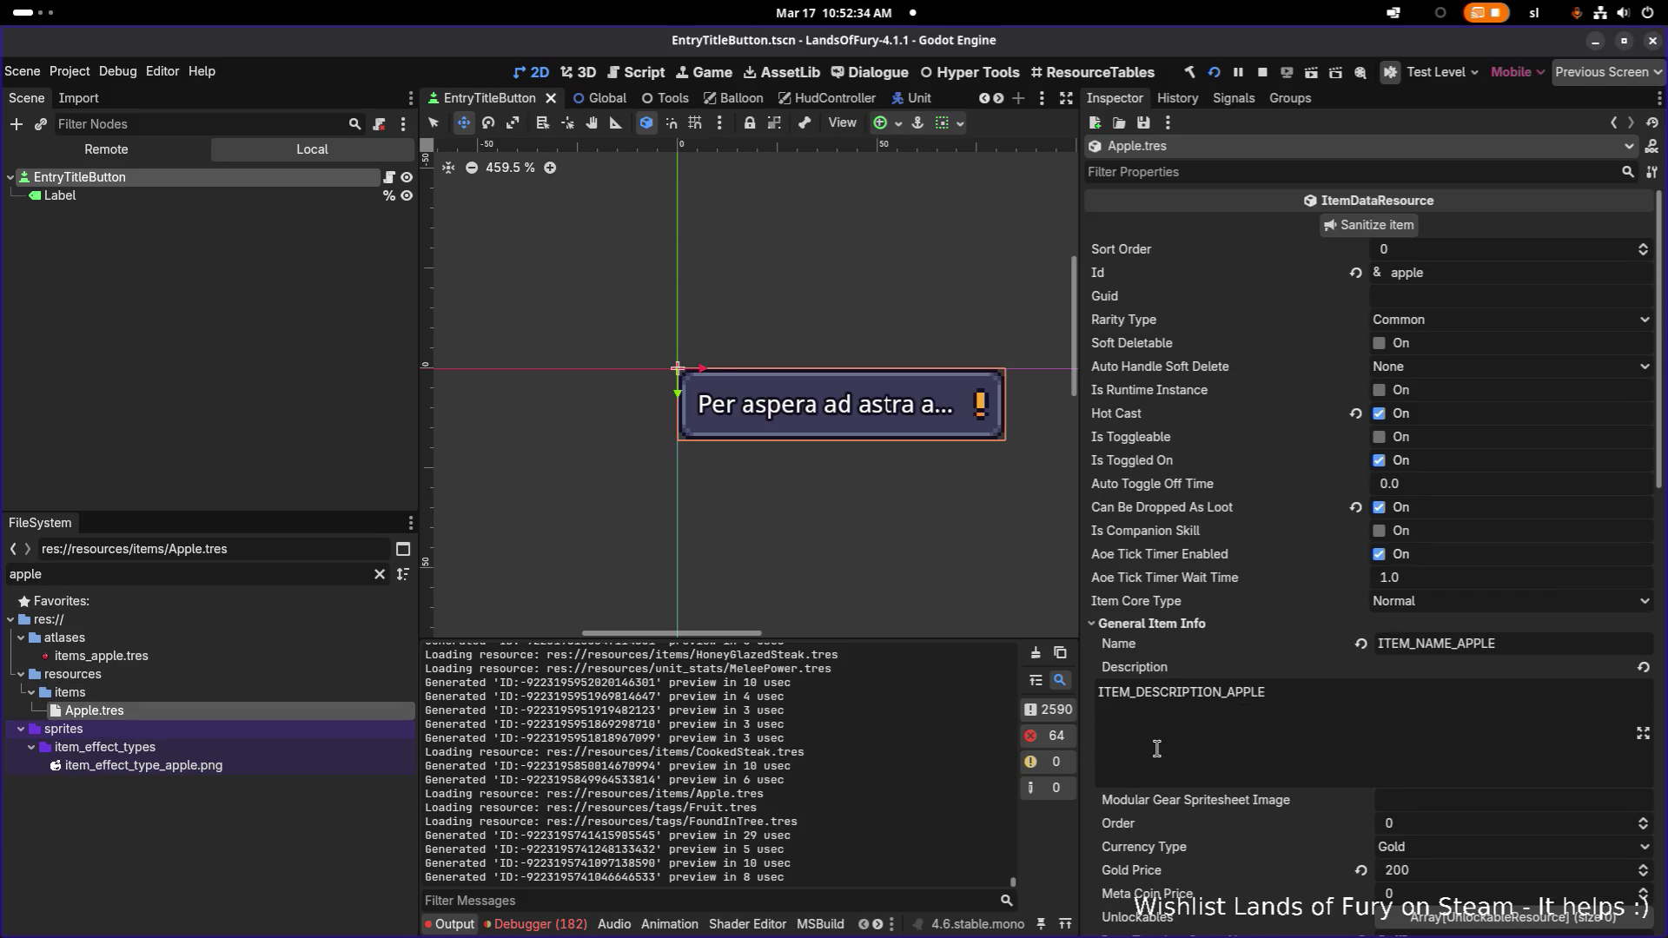
scroll(1153, 749, "down", 4)
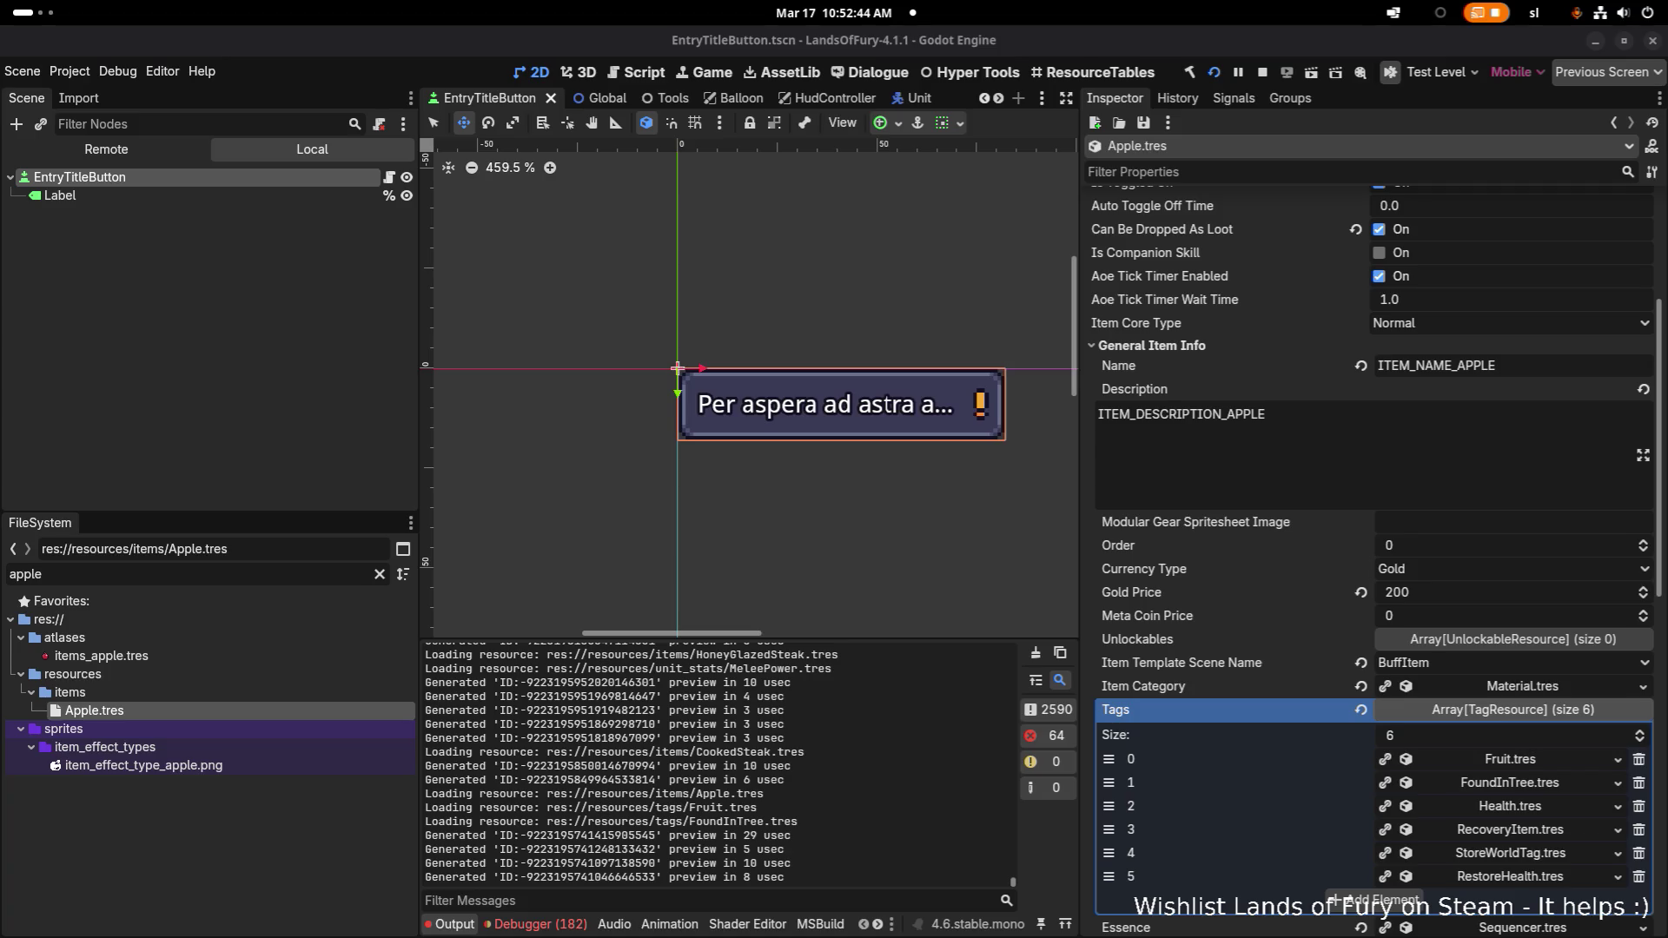
key("alt+Tab")
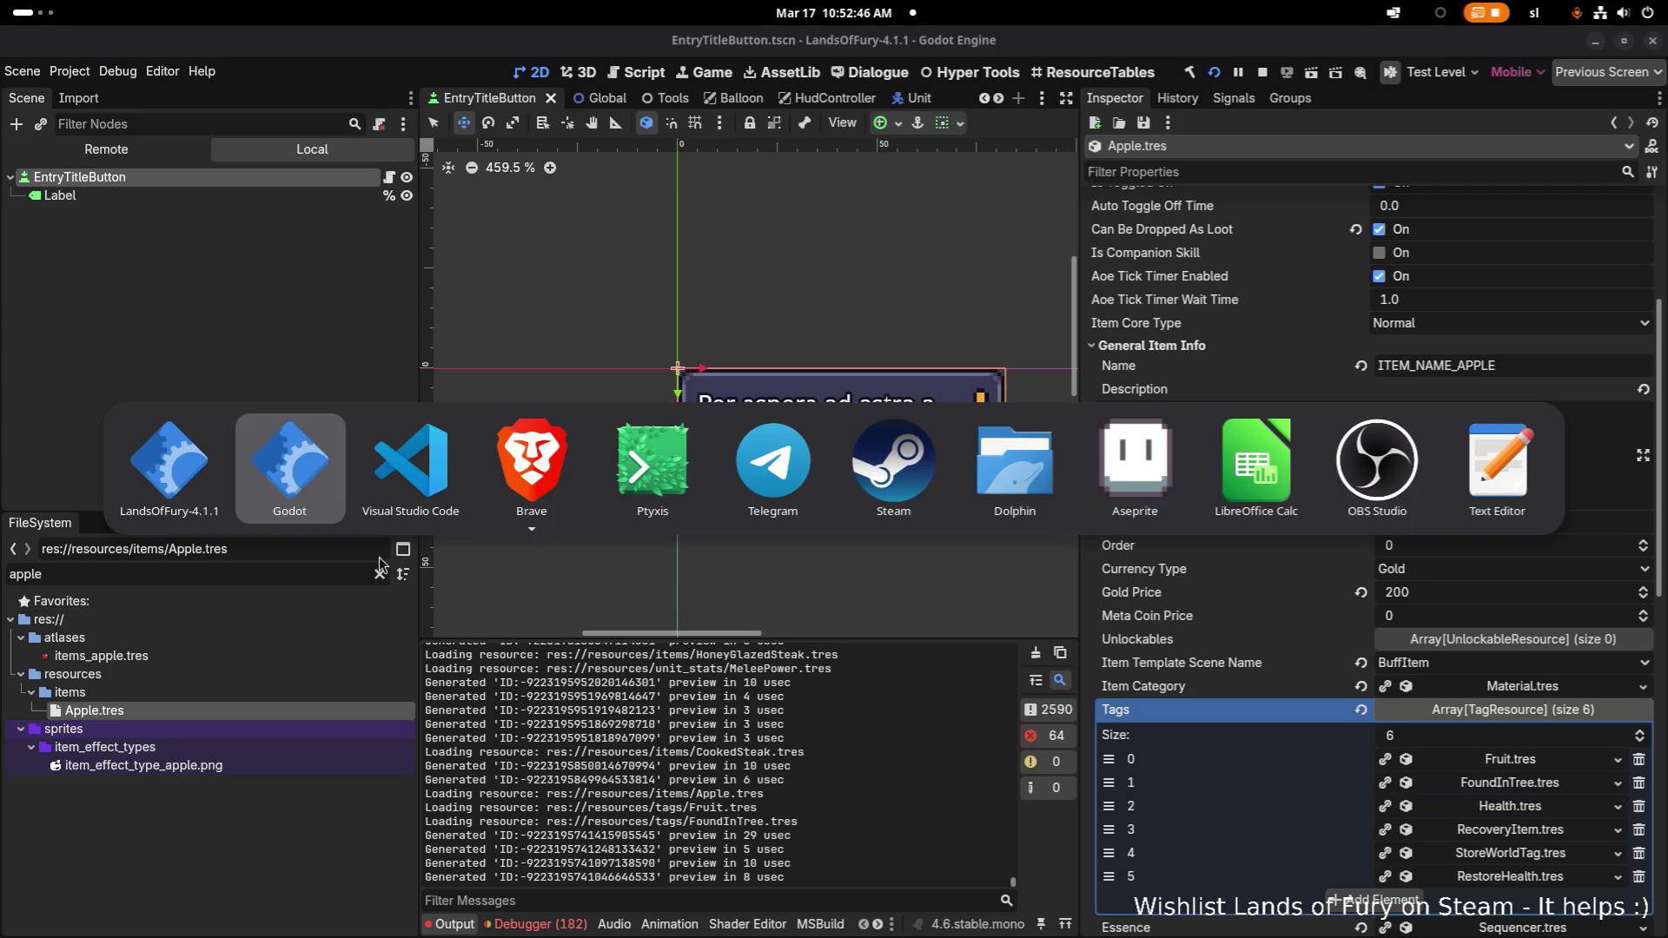
In Aseprite, step through frames 31–36 of the archer animation, settling on frame 35 with the bolt
left_click(1134, 469)
left_click(1000, 718)
left_click(1064, 718)
left_click(1106, 717)
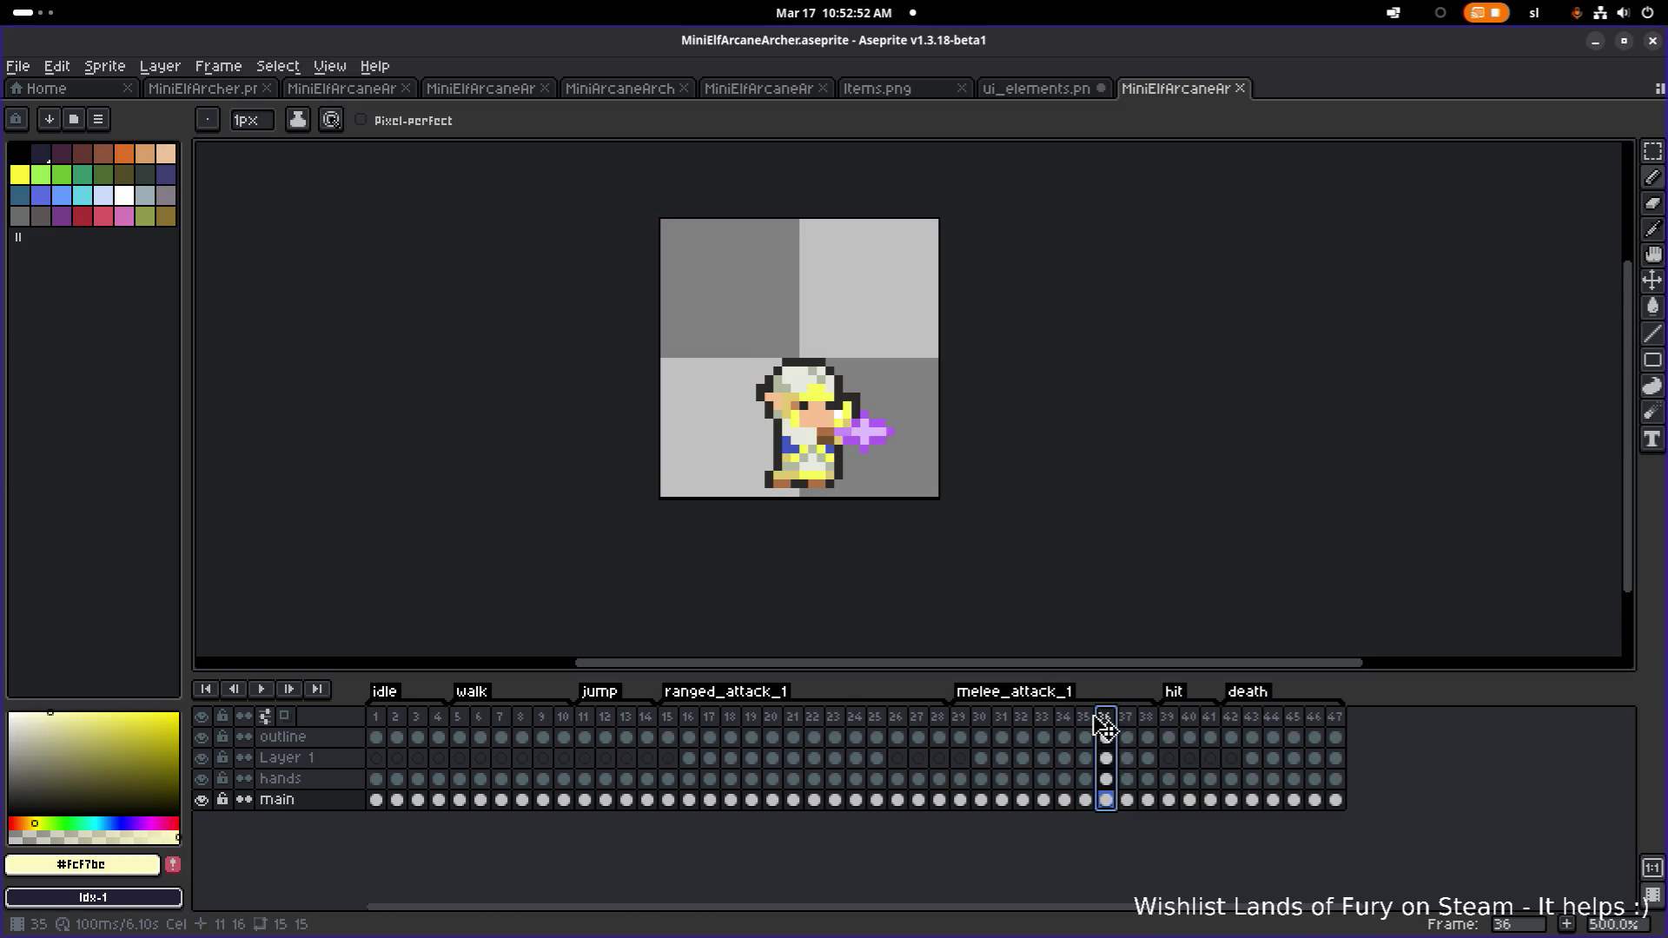
left_click(1082, 718)
left_click(1064, 717)
left_click(1084, 717)
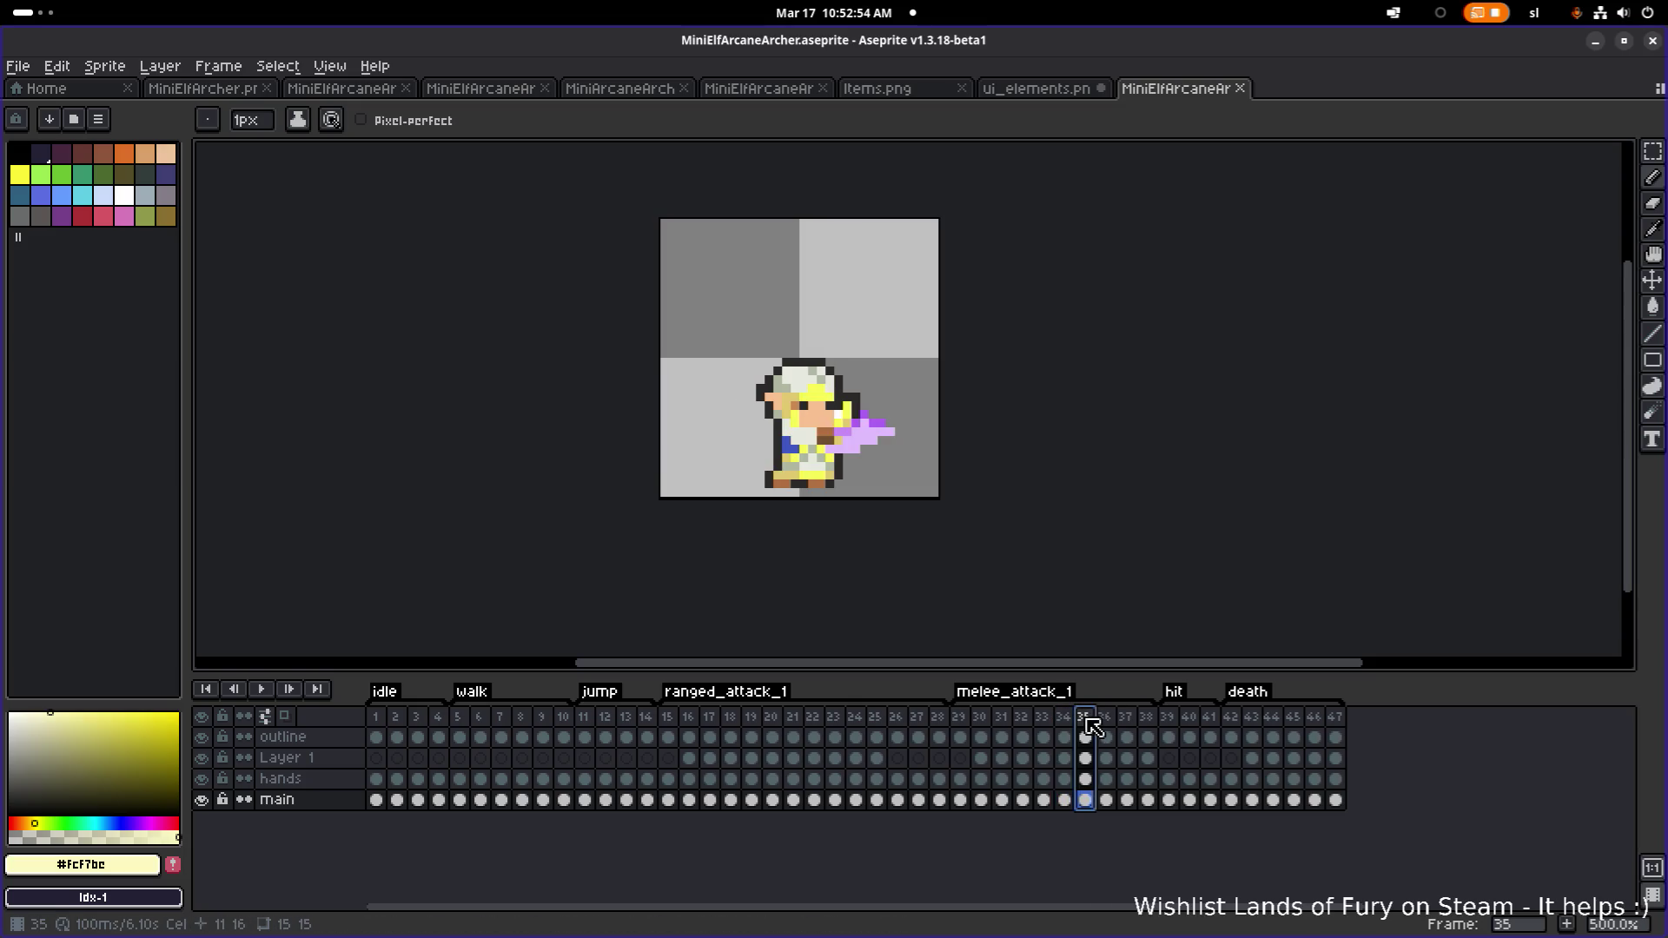
Read the UseAISetItem user data in frame 35's main-layer Cel Properties, then minimize Aseprite
double_click(1085, 799)
double_click(749, 623)
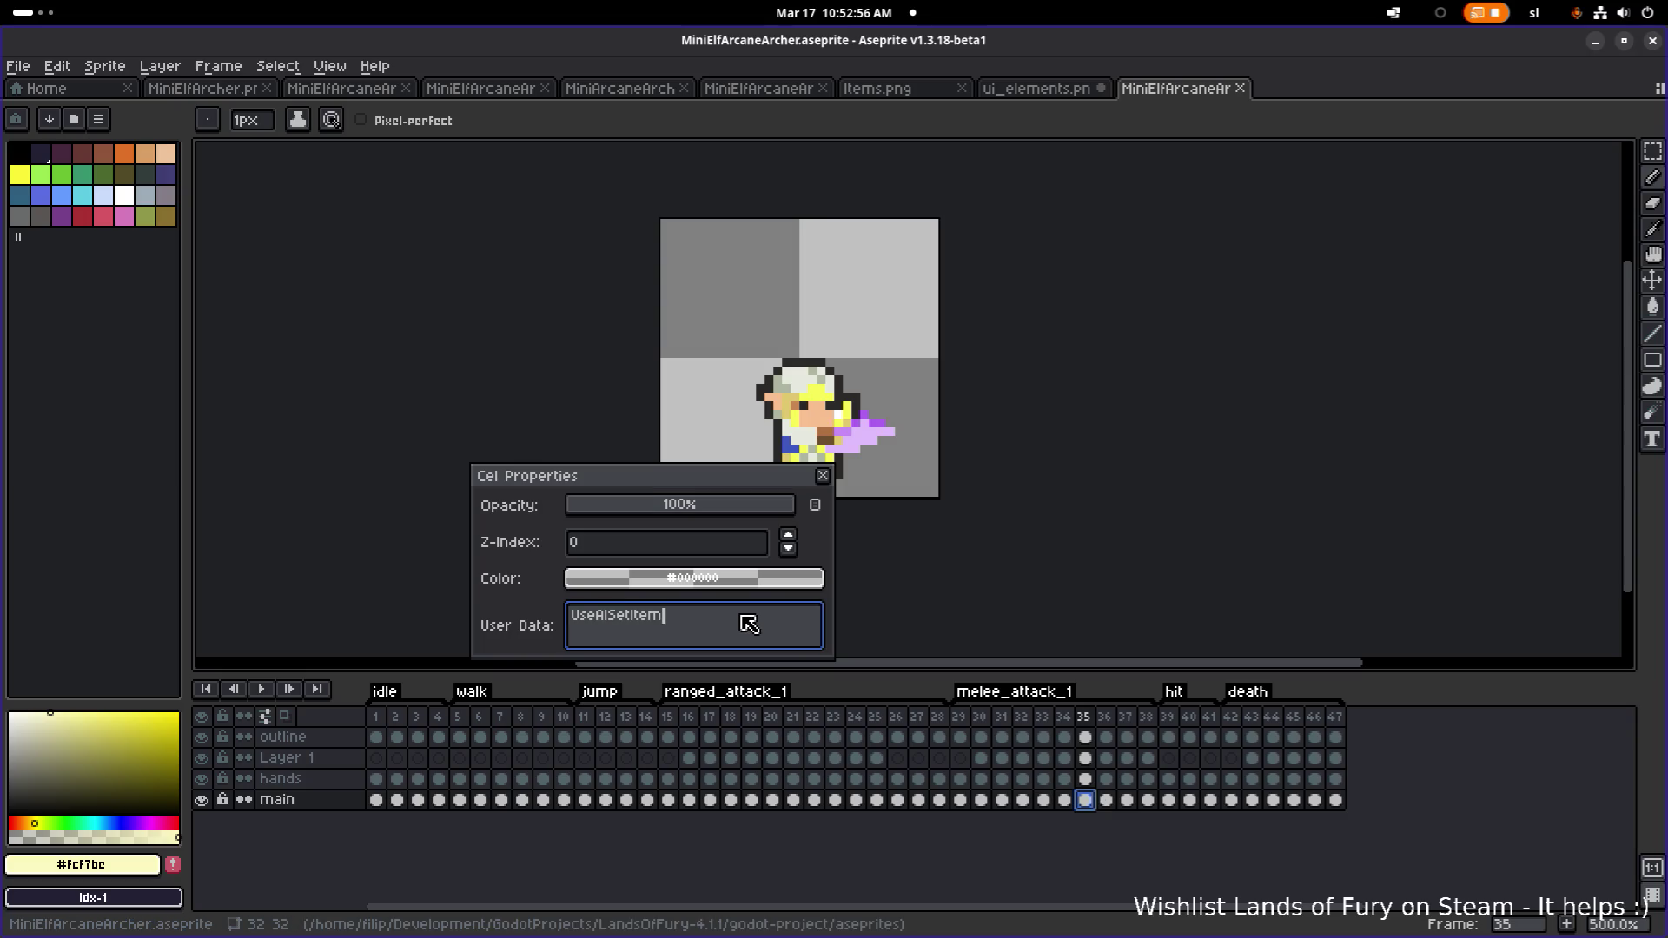
left_click(823, 476)
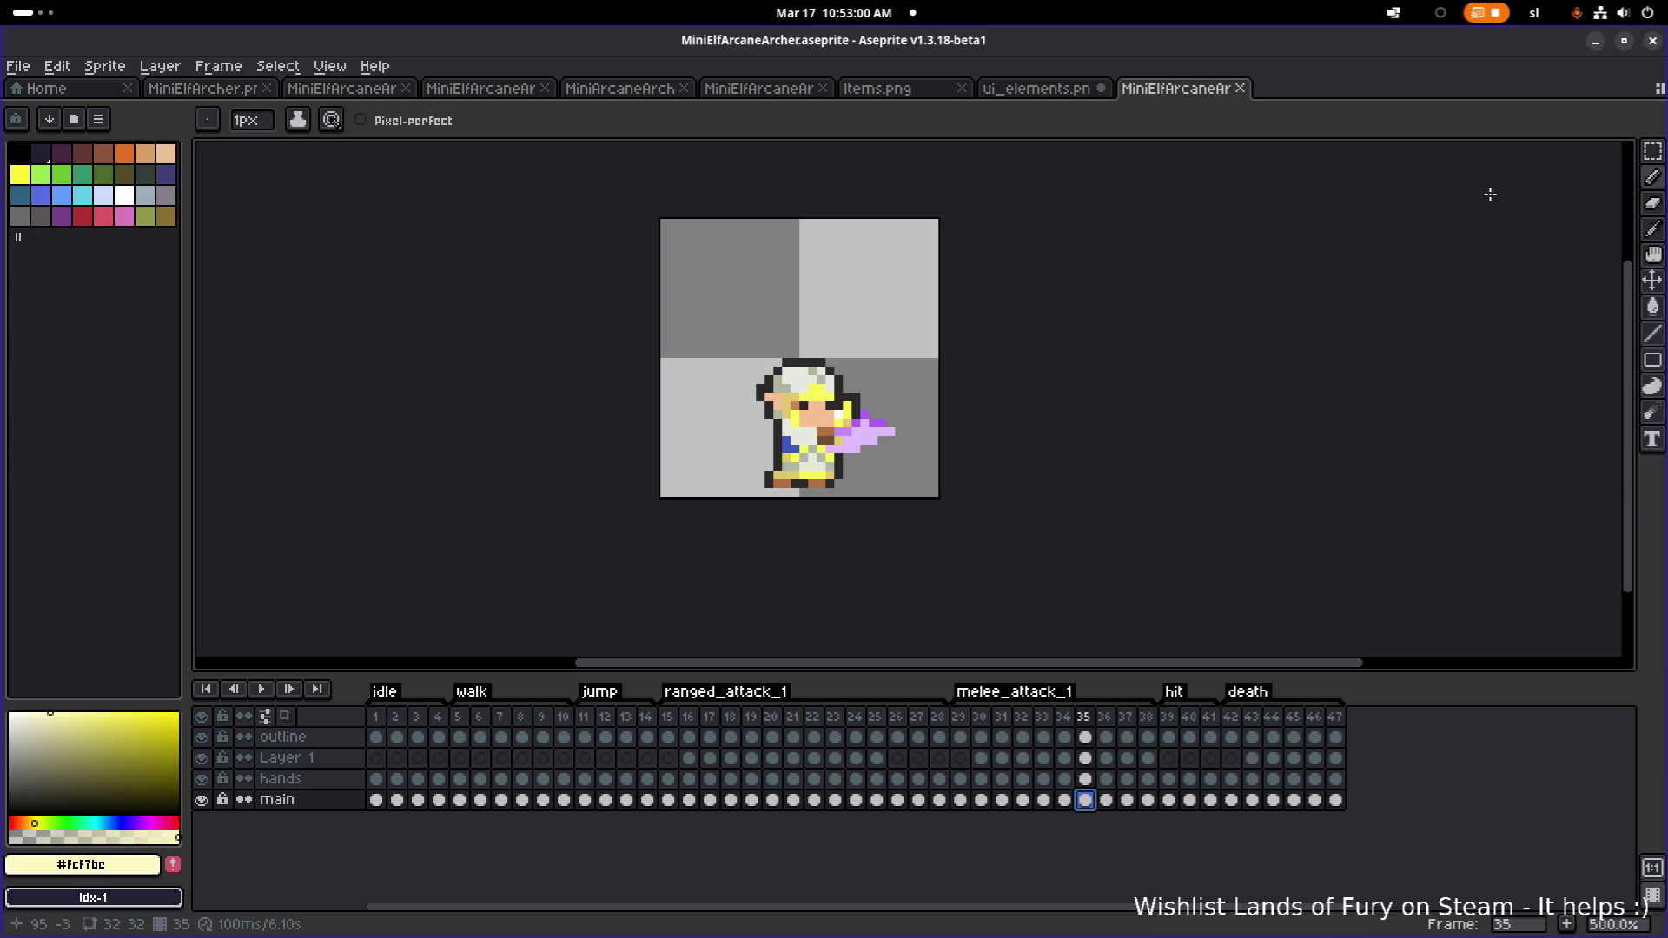
left_click(1595, 41)
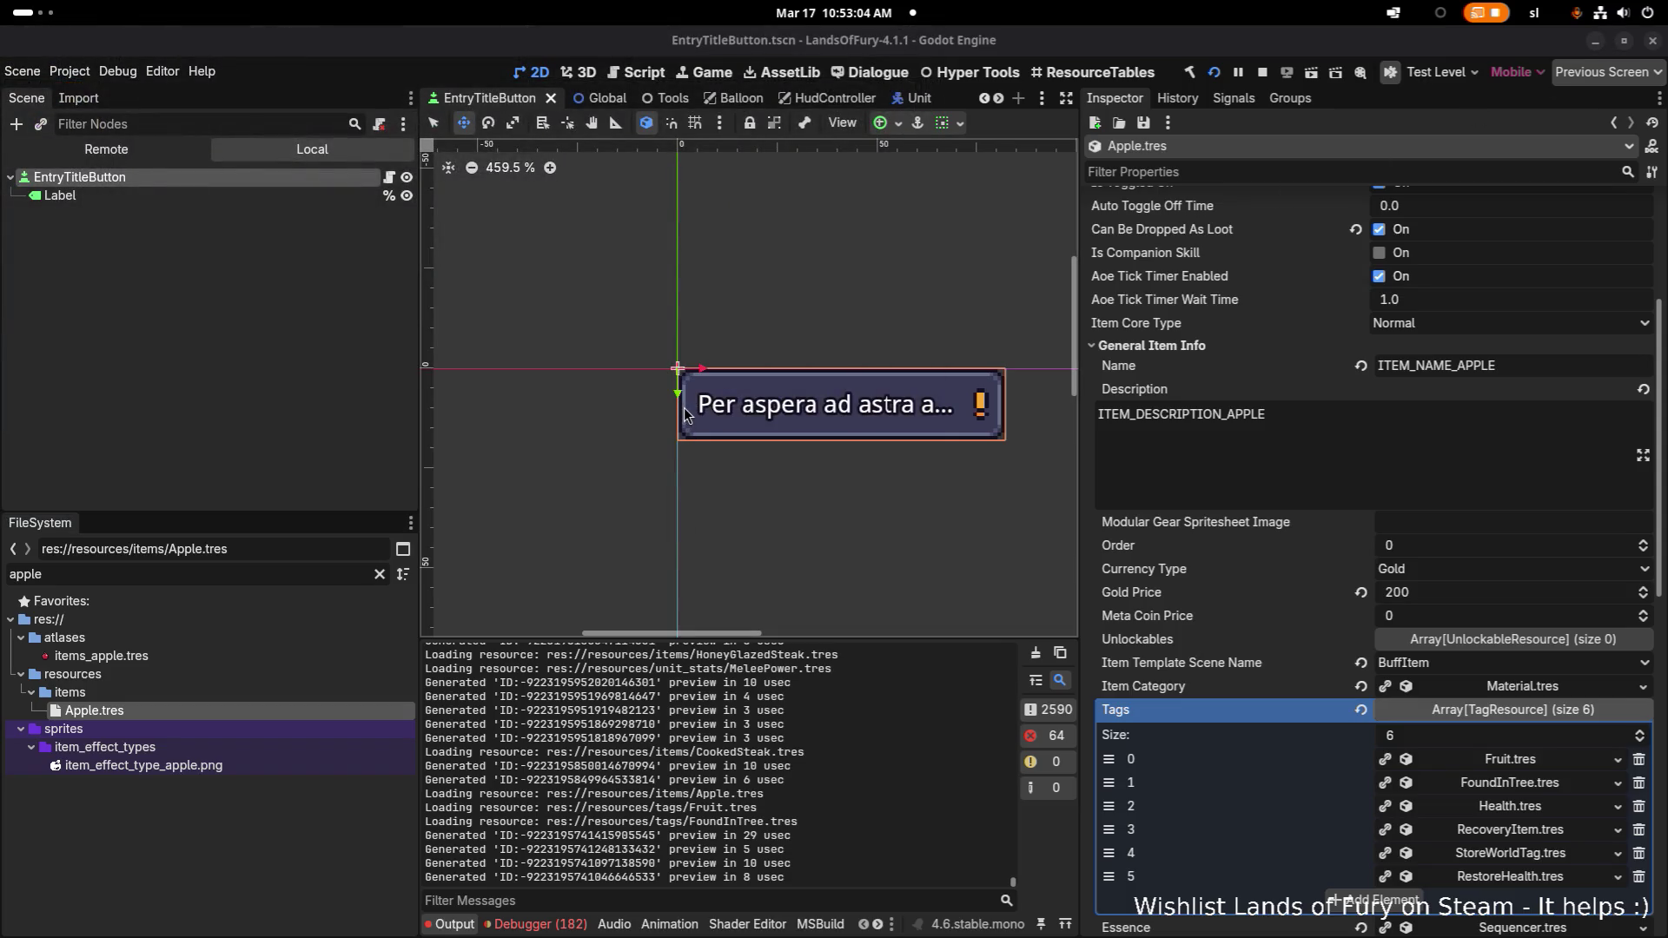
key("alt+Tab")
key("alt+shift+Tab")
Open the archer's spell_1.tres and find UseAISetItem on line 52
left_click(408, 477)
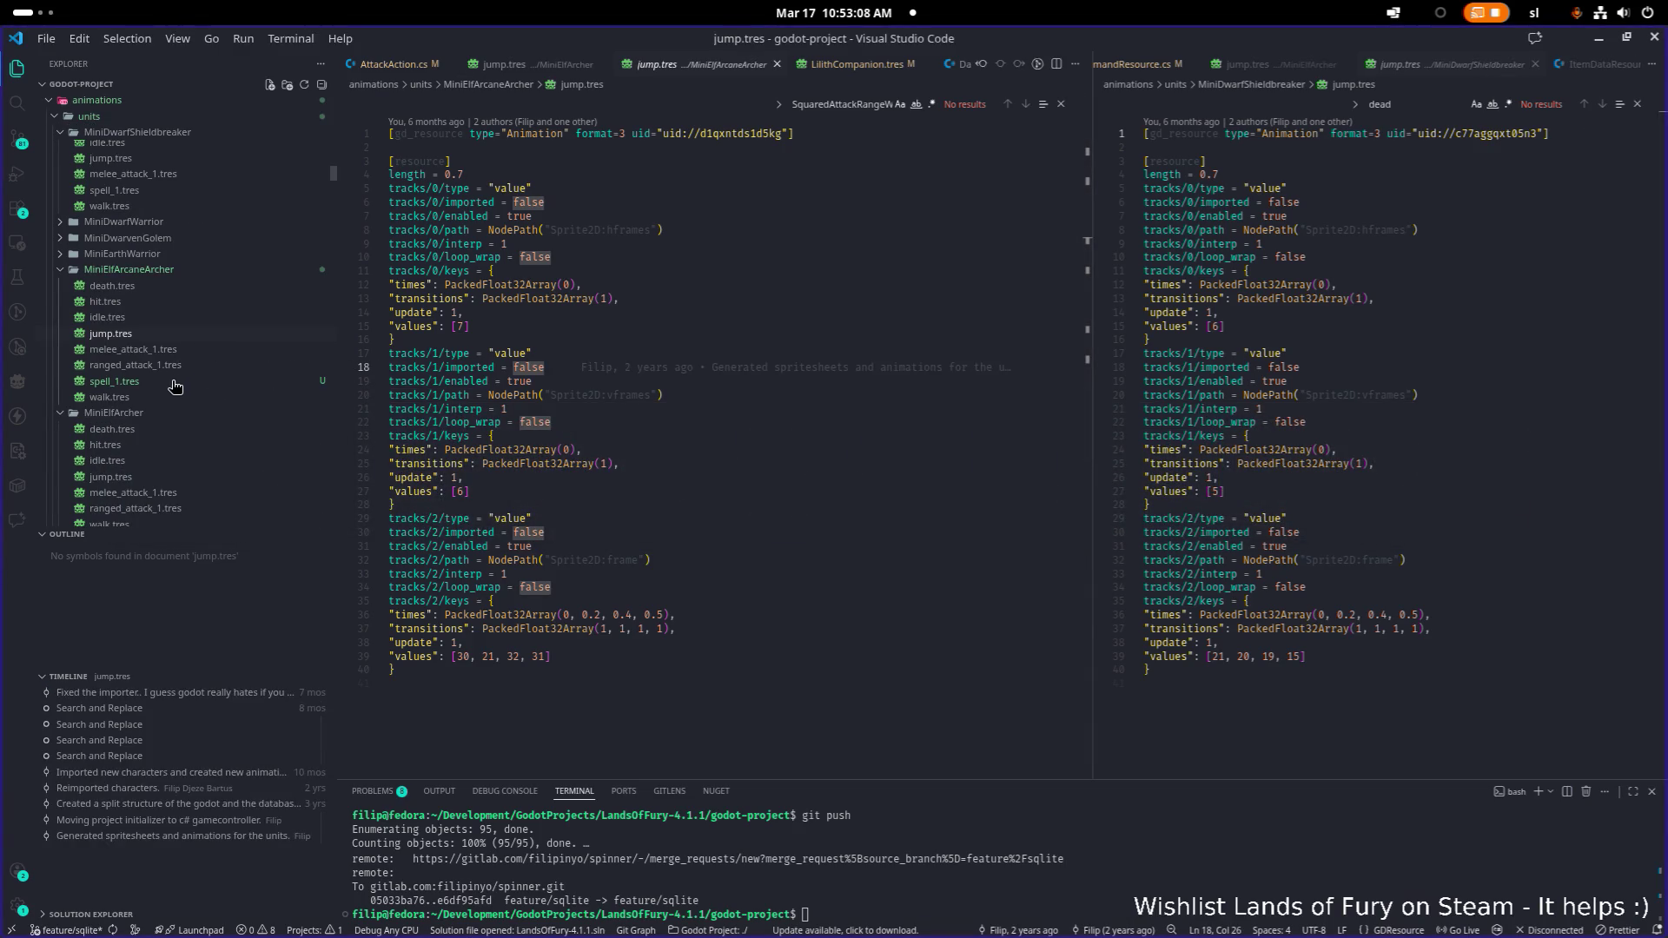
left_click(167, 383)
scroll(684, 414, "down", 3)
key("ctrl+f")
type("false")
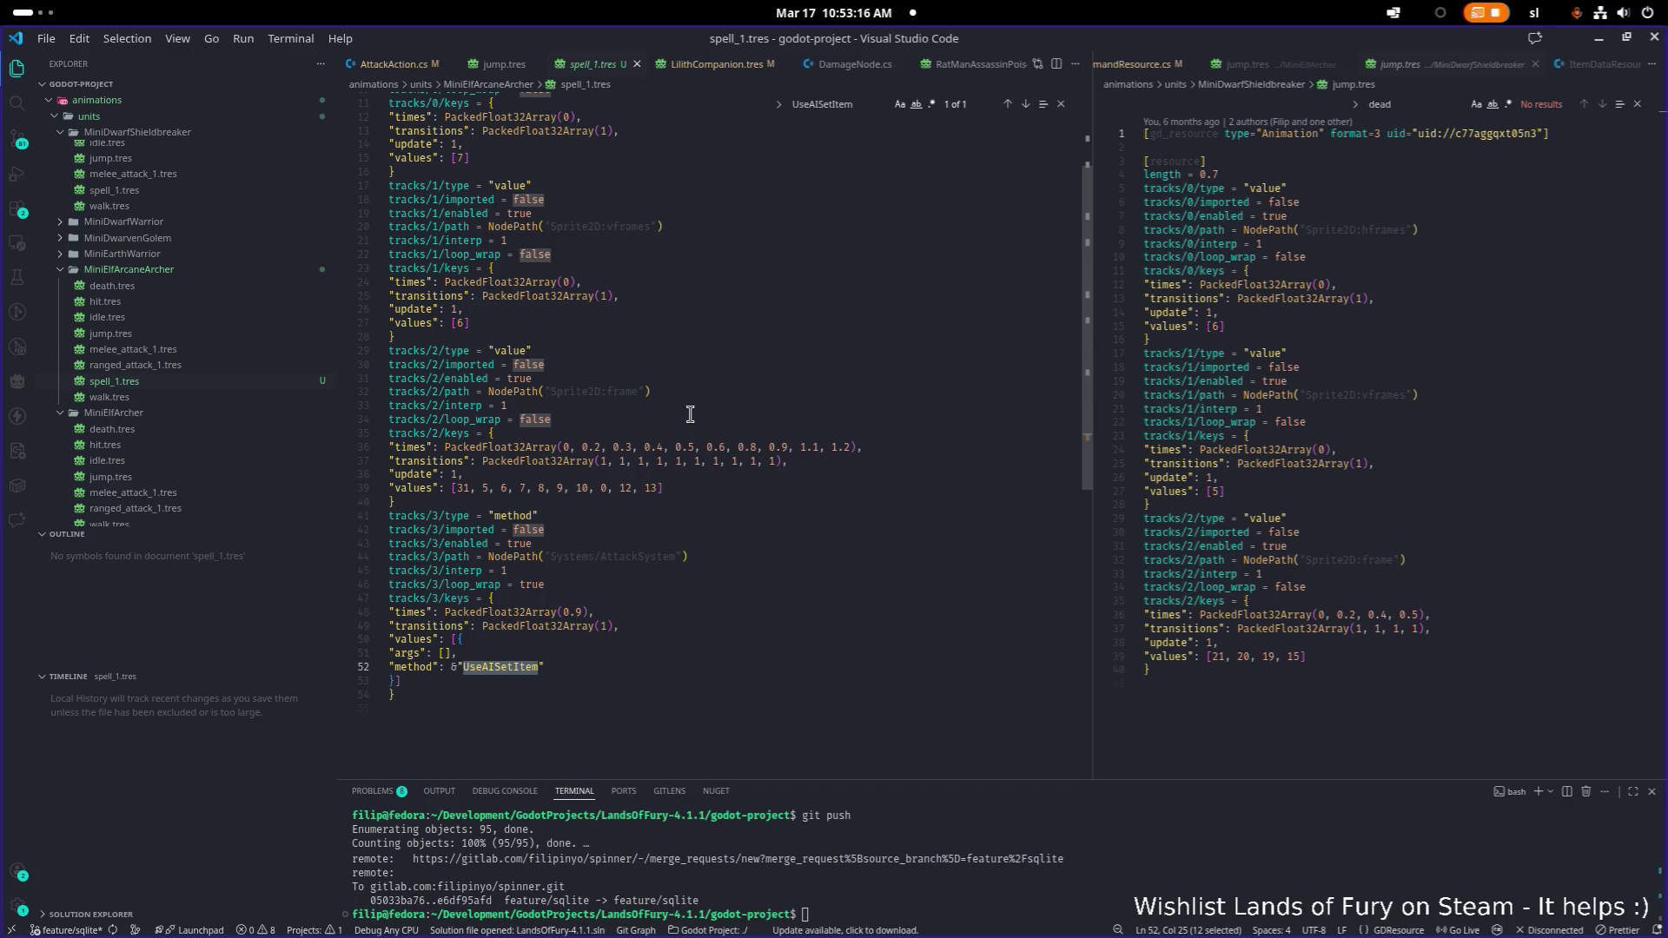
Compare the archer's melee_attack_1.tres and spell_1.tres animation files side by side
left_click(213, 350)
scroll(565, 472, "down", 5)
scroll(565, 472, "up", 5)
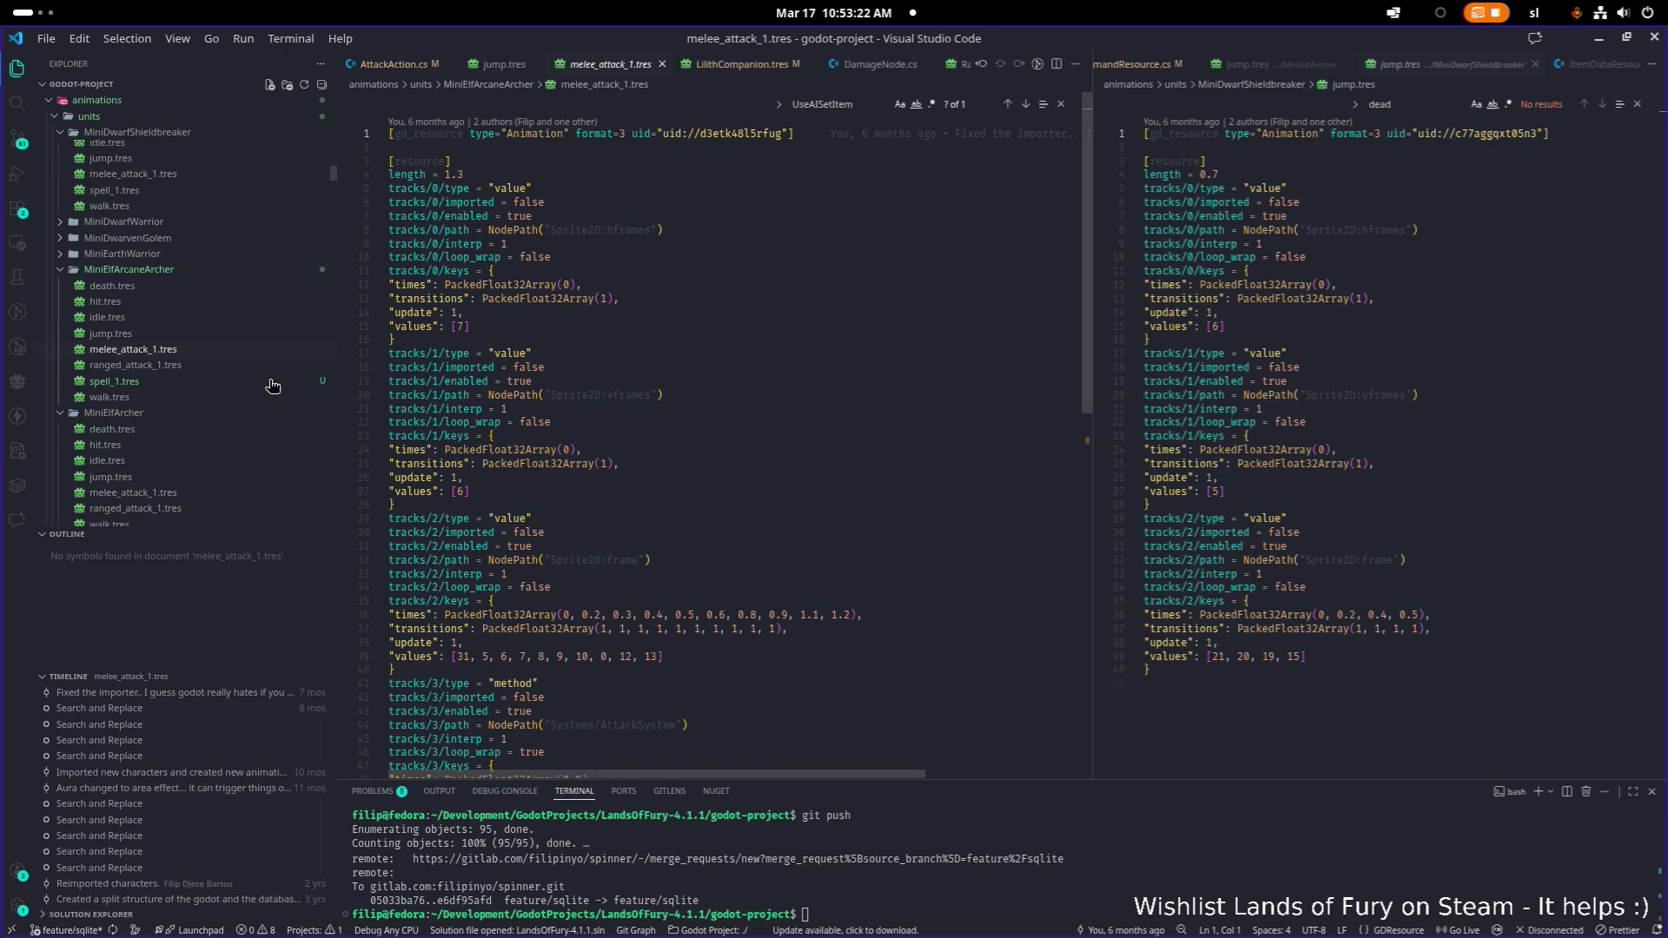
scroll(608, 431, "down", 5)
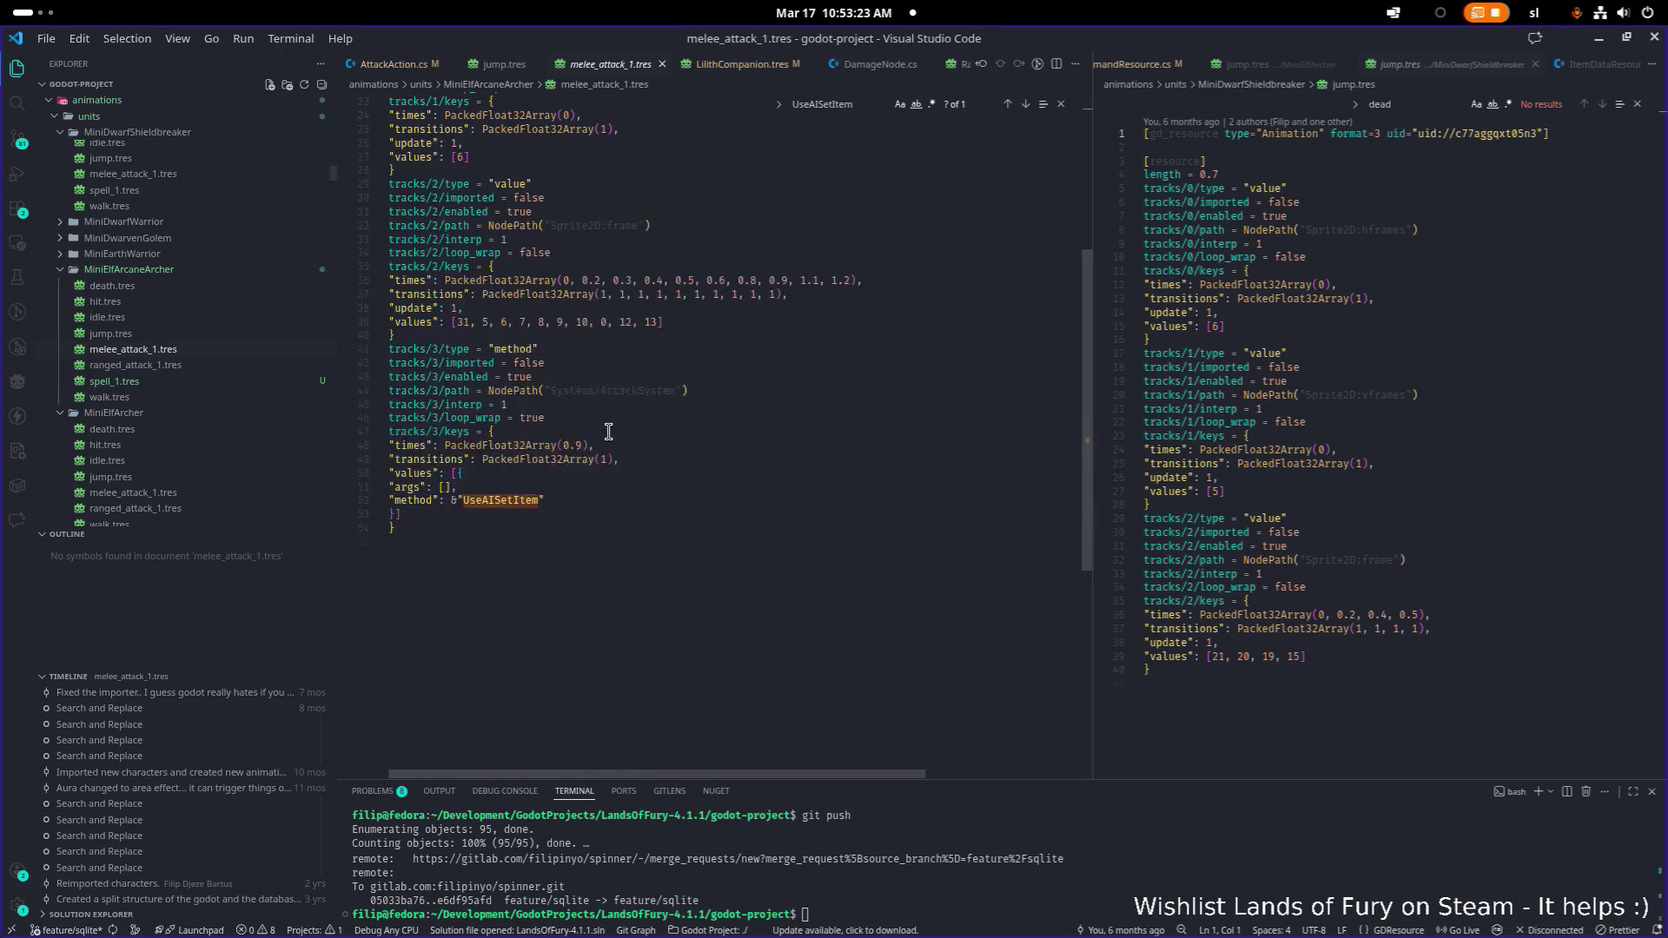
left_click(156, 382)
scroll(548, 421, "up", 5)
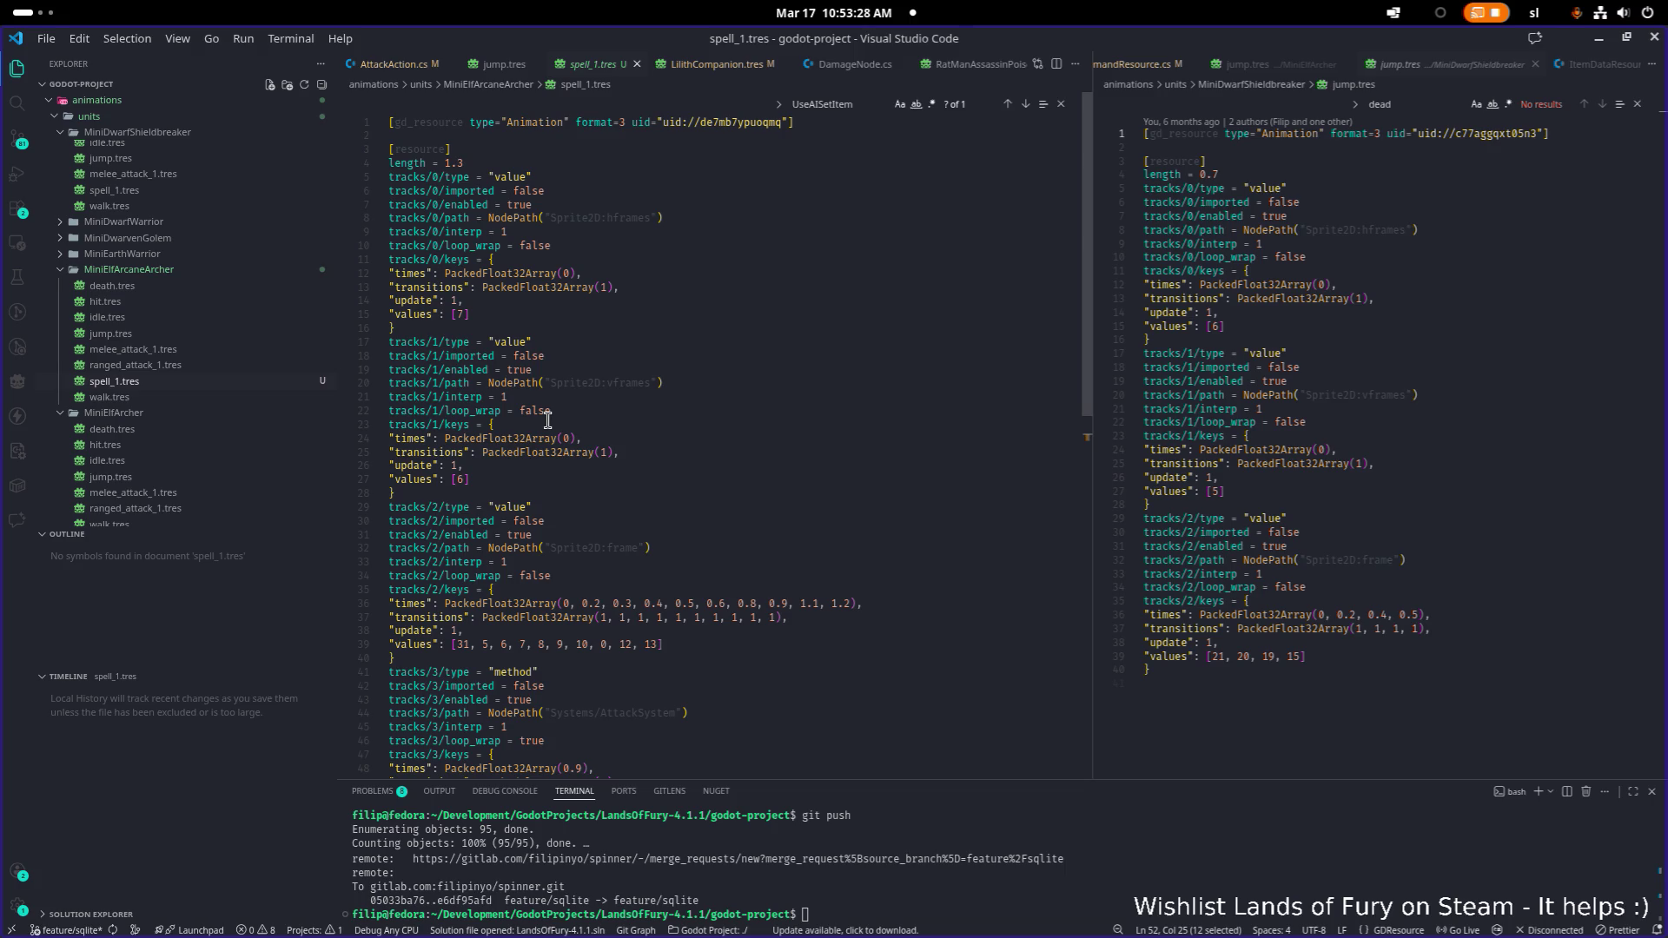
left_click(178, 350)
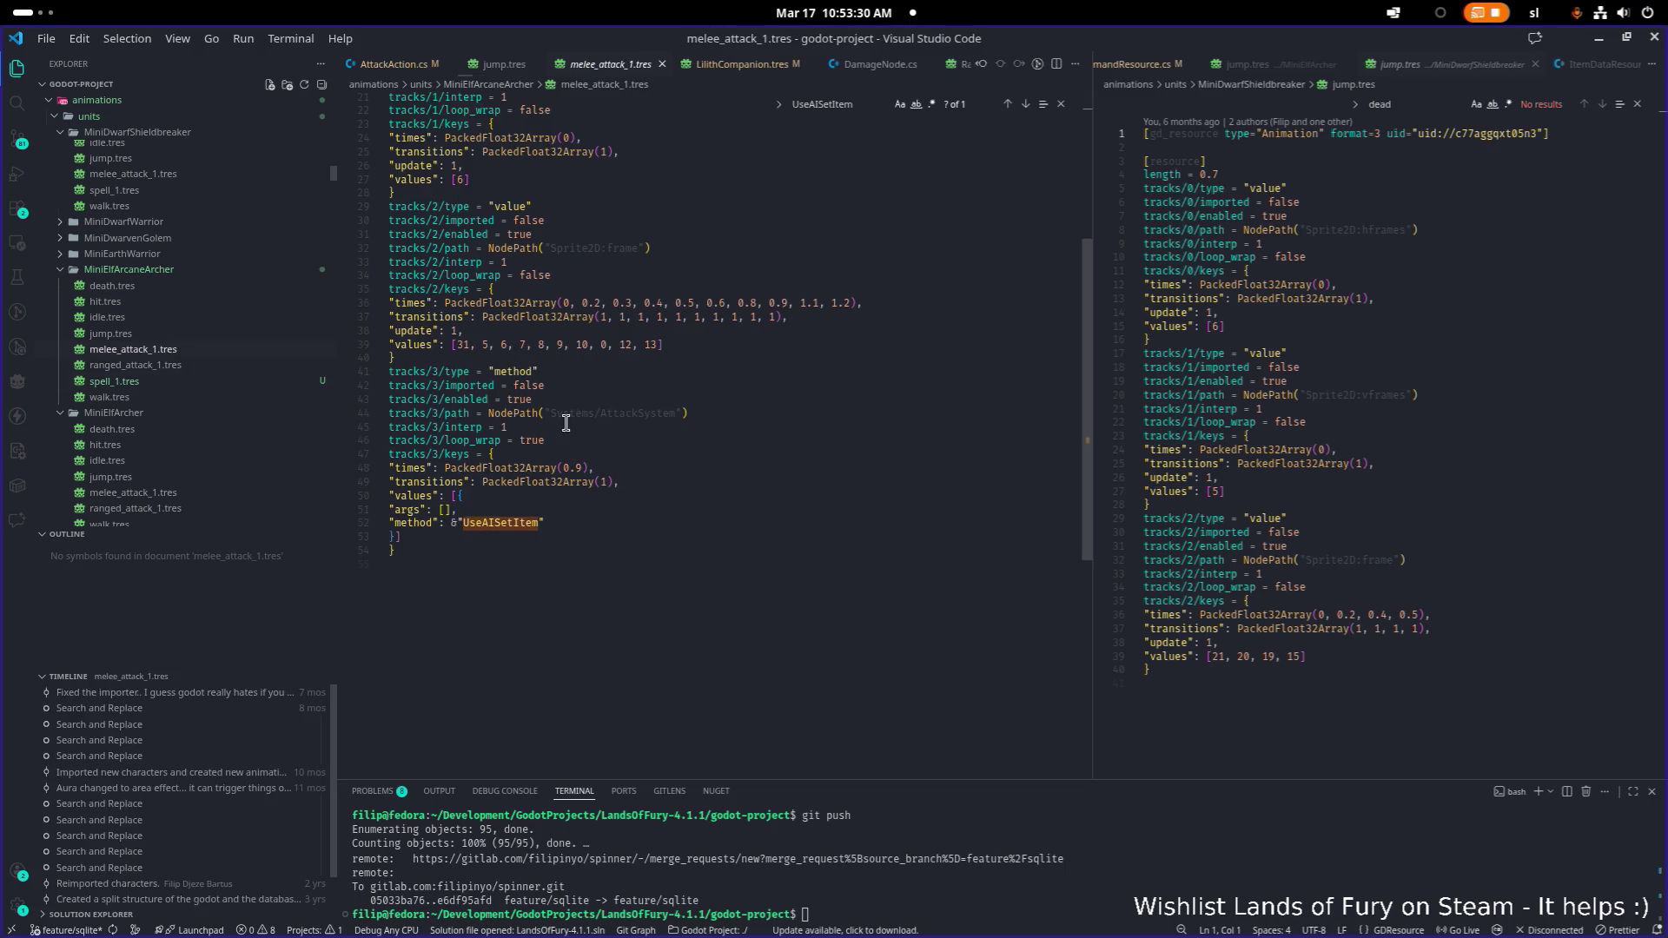
scroll(565, 423, "up", 5)
left_click(155, 383)
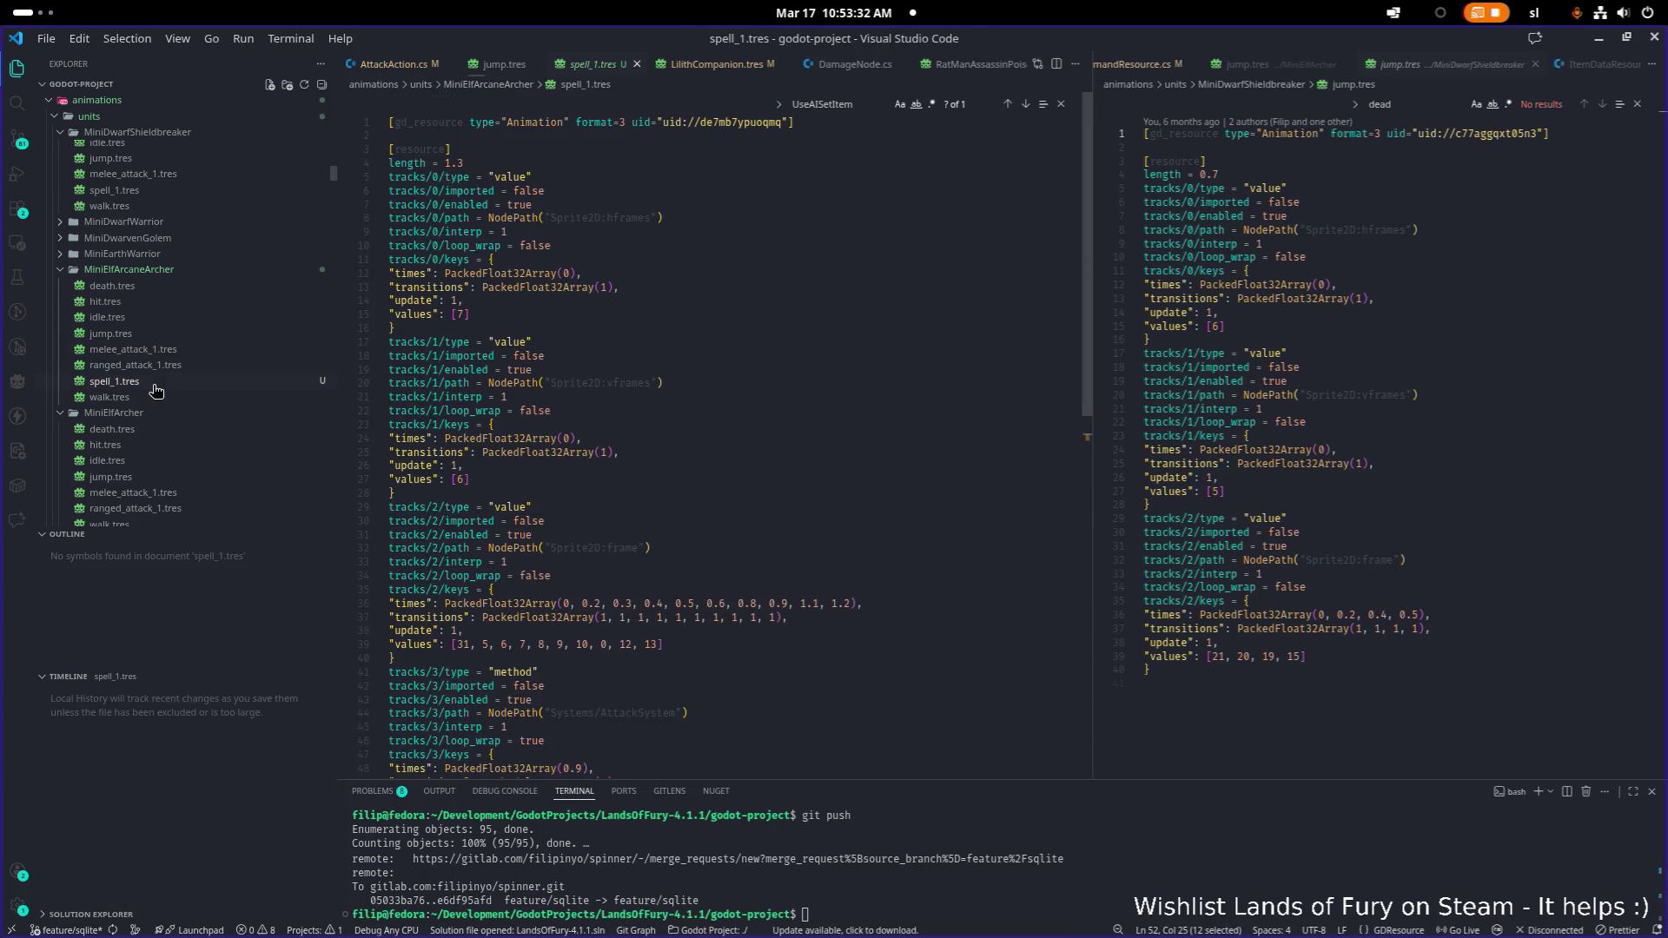
left_click(180, 352)
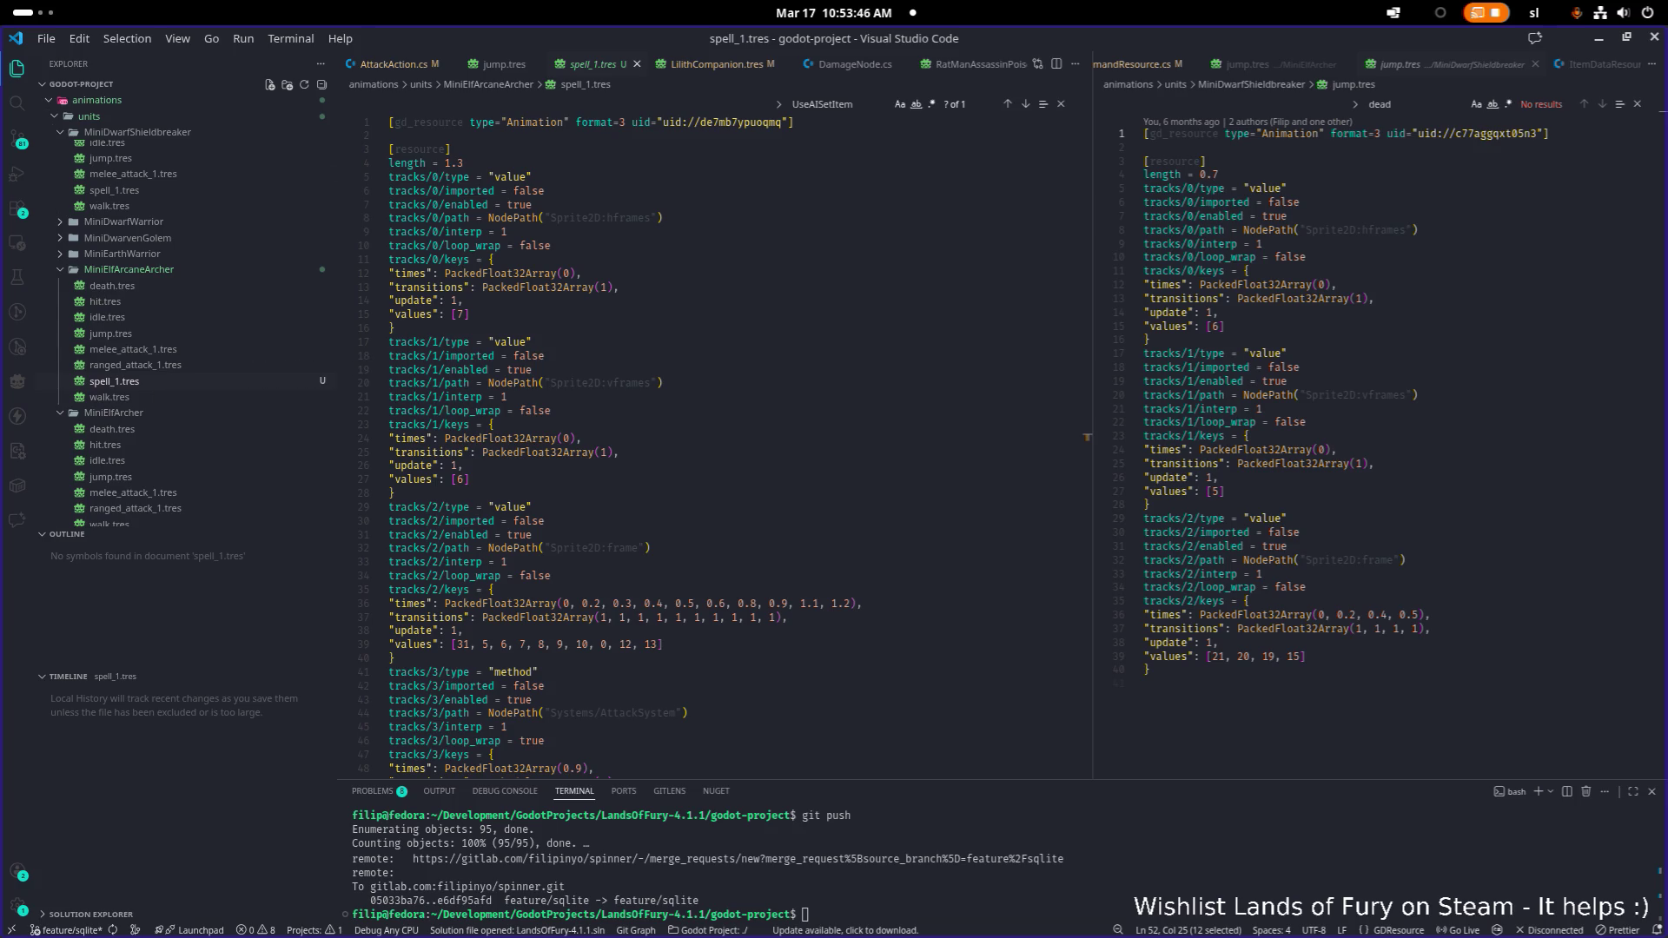
Select the UseAISetItem method name and search the whole workspace for it
scroll(186, 401, "down", 1)
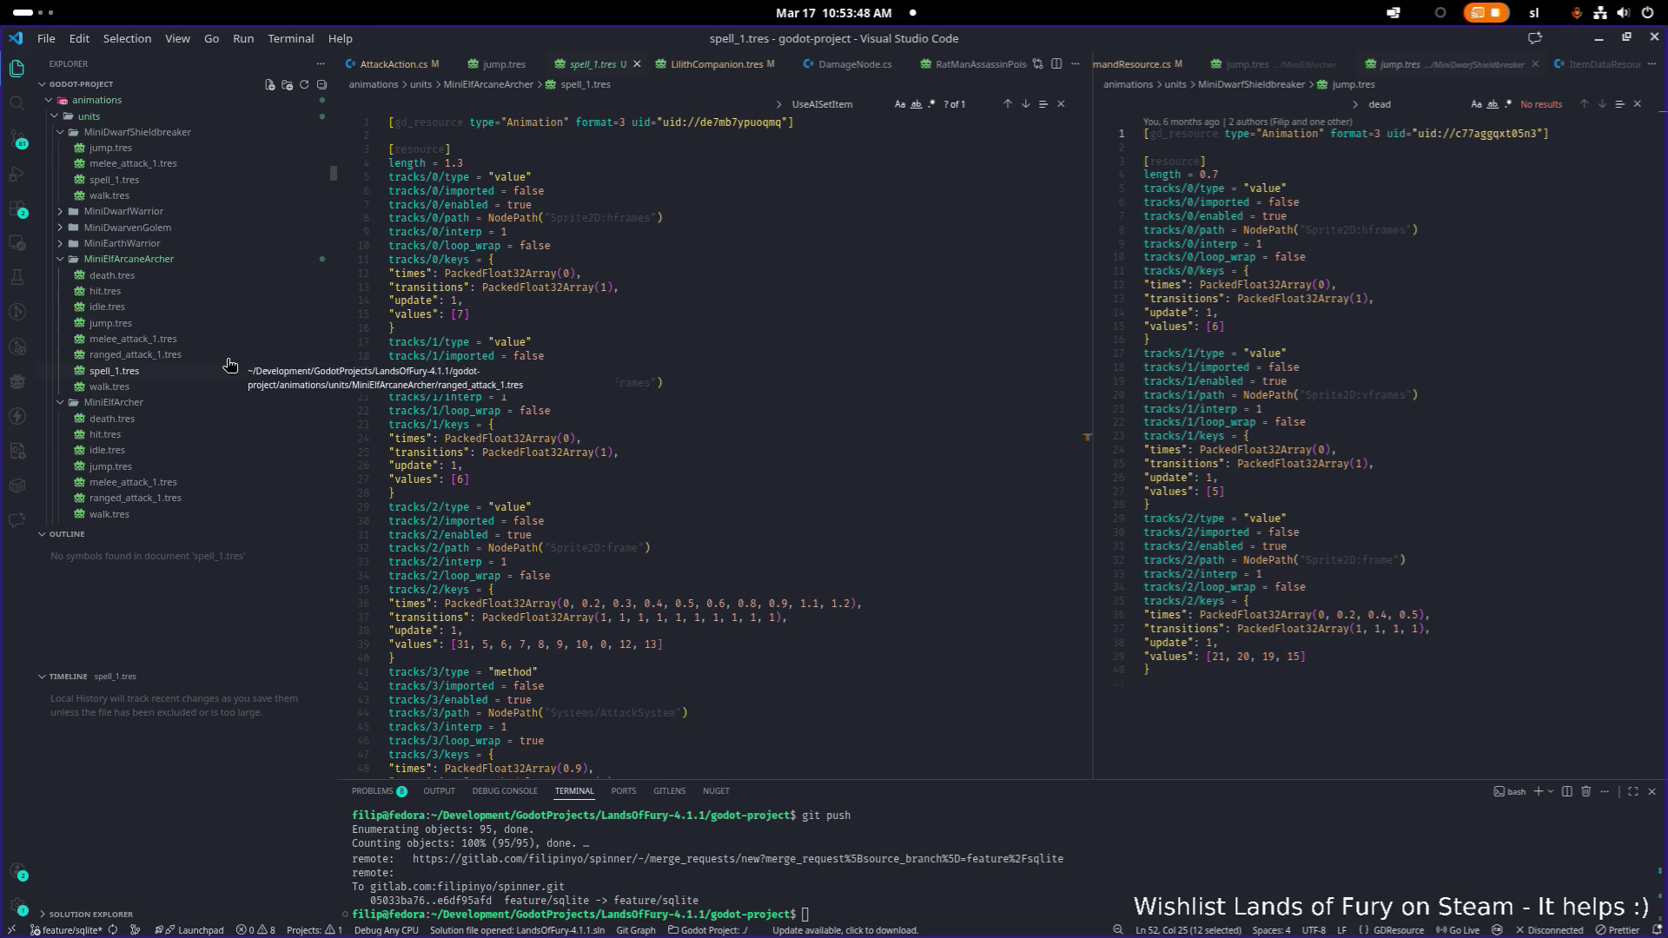
scroll(619, 467, "down", 4)
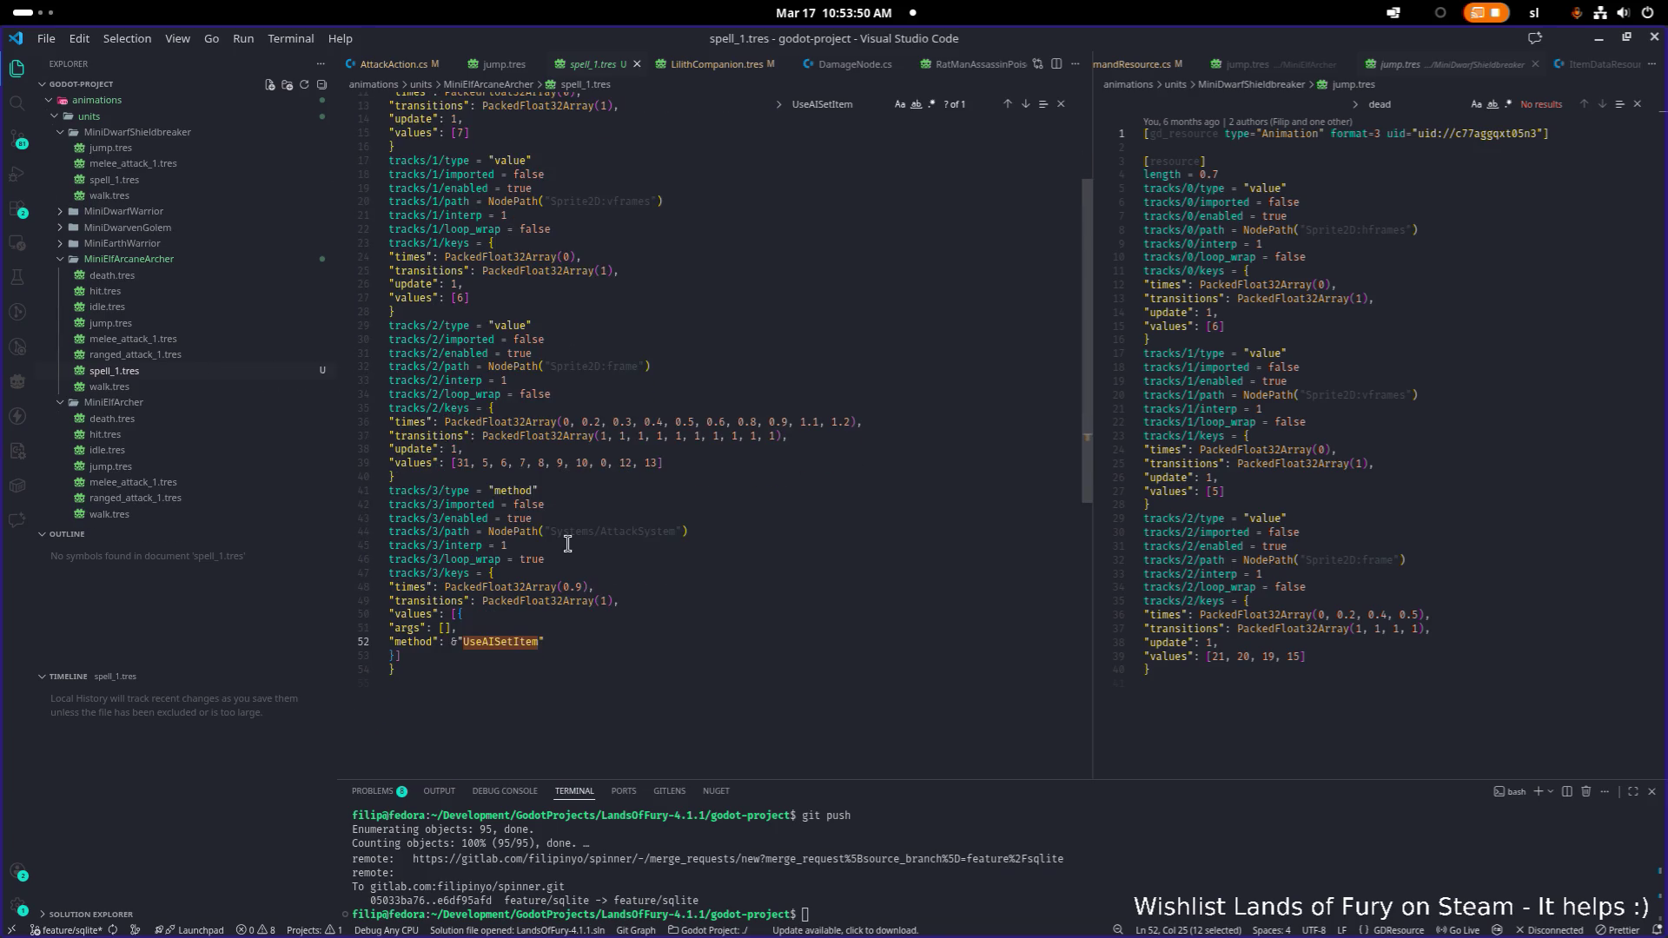
double_click(507, 651)
key("ctrl+shift+f")
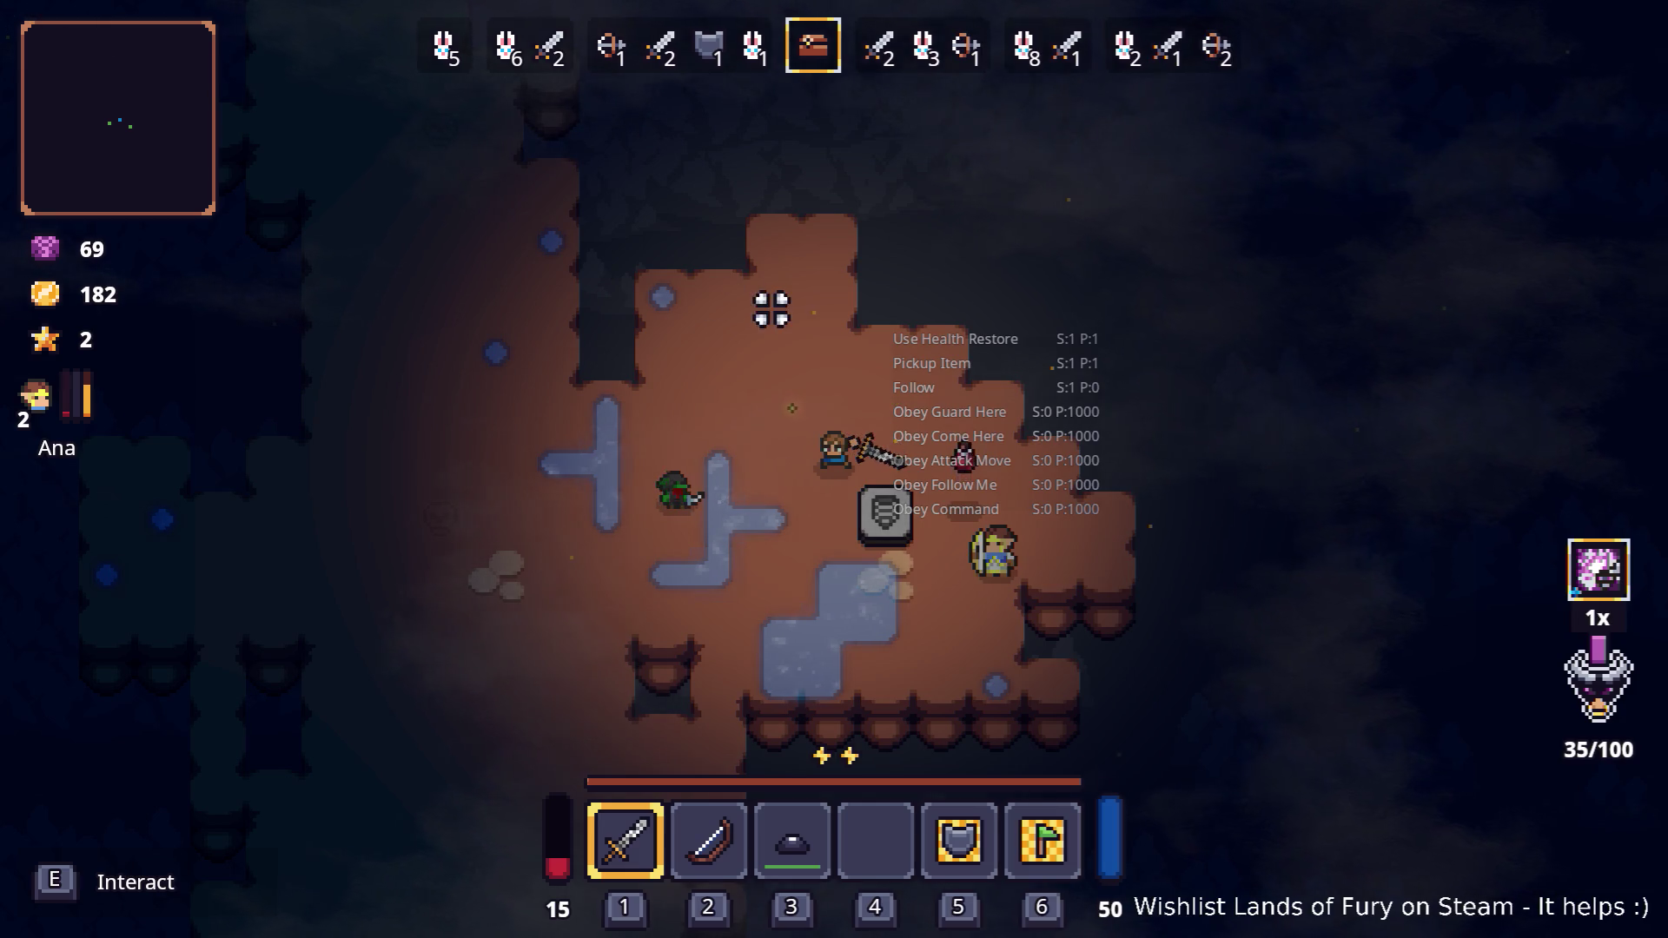
Dash and walk the character around, using the hat item from hotbar slot 3
key("space")
key("a")
key("s")
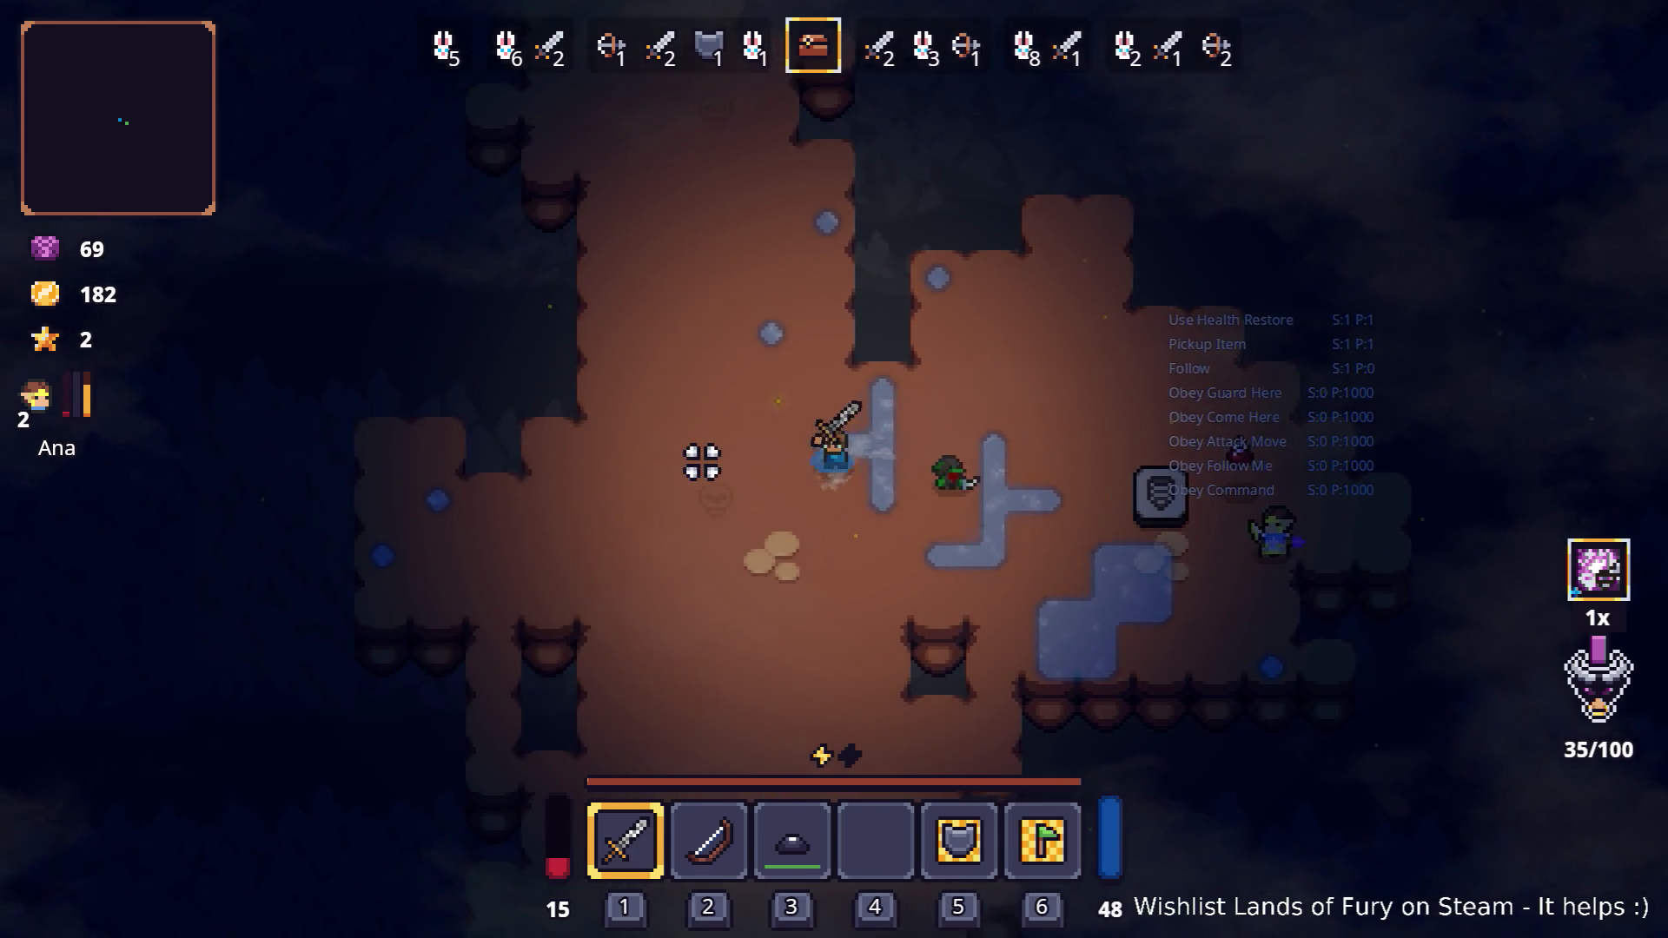
key("2")
key("3")
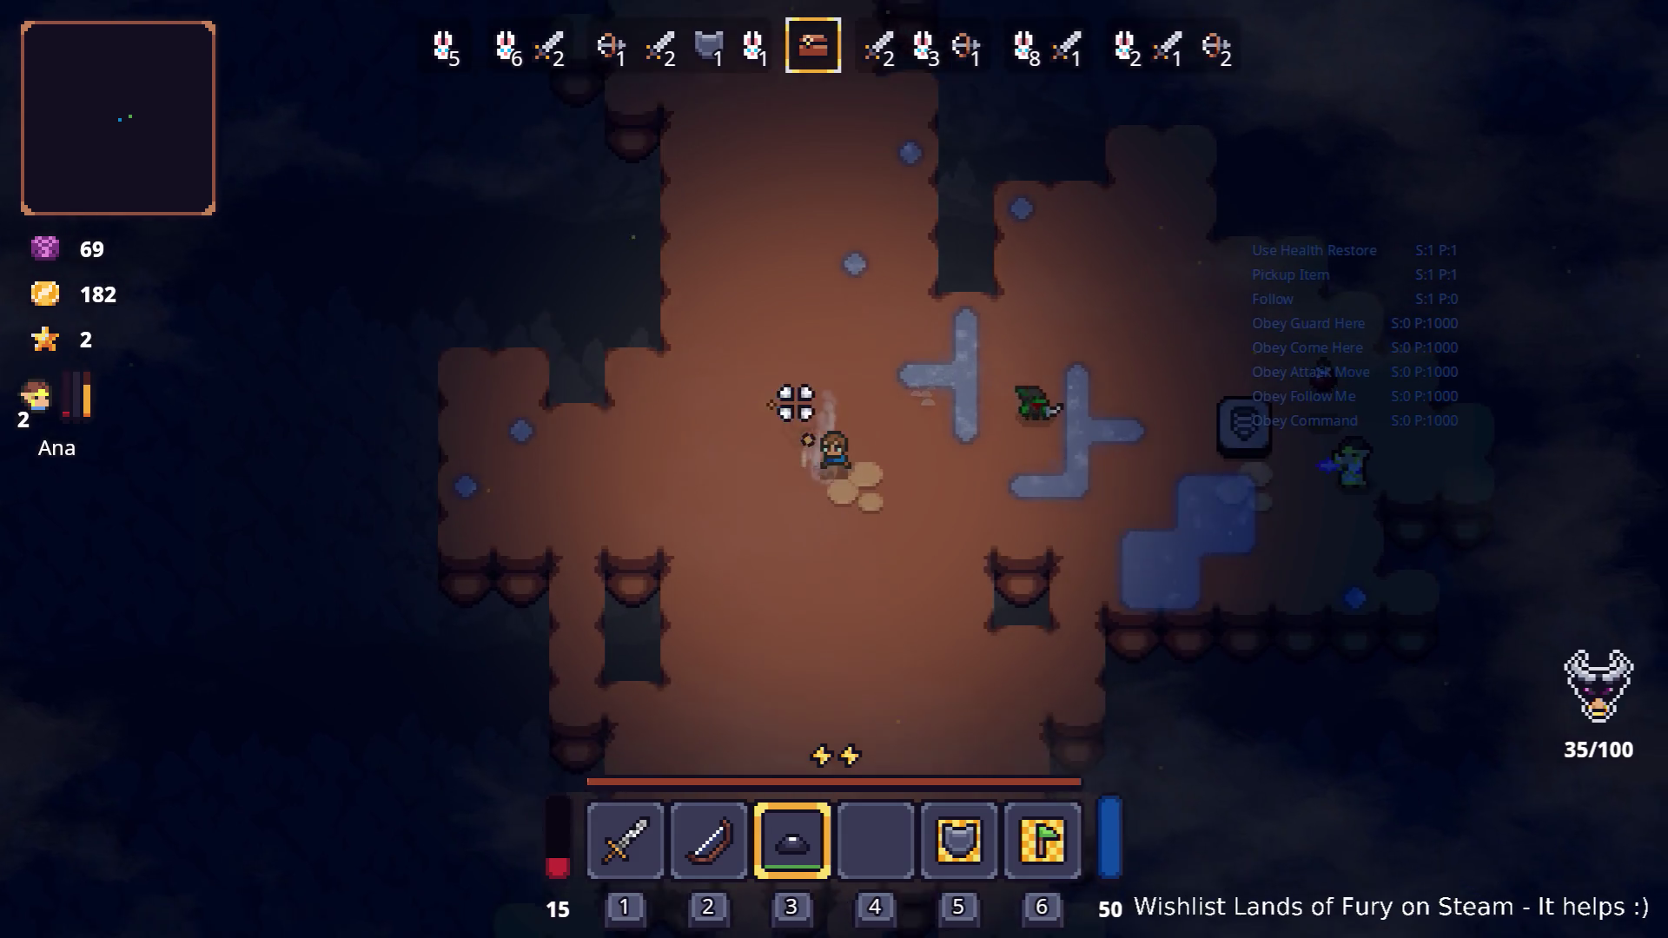
key("w")
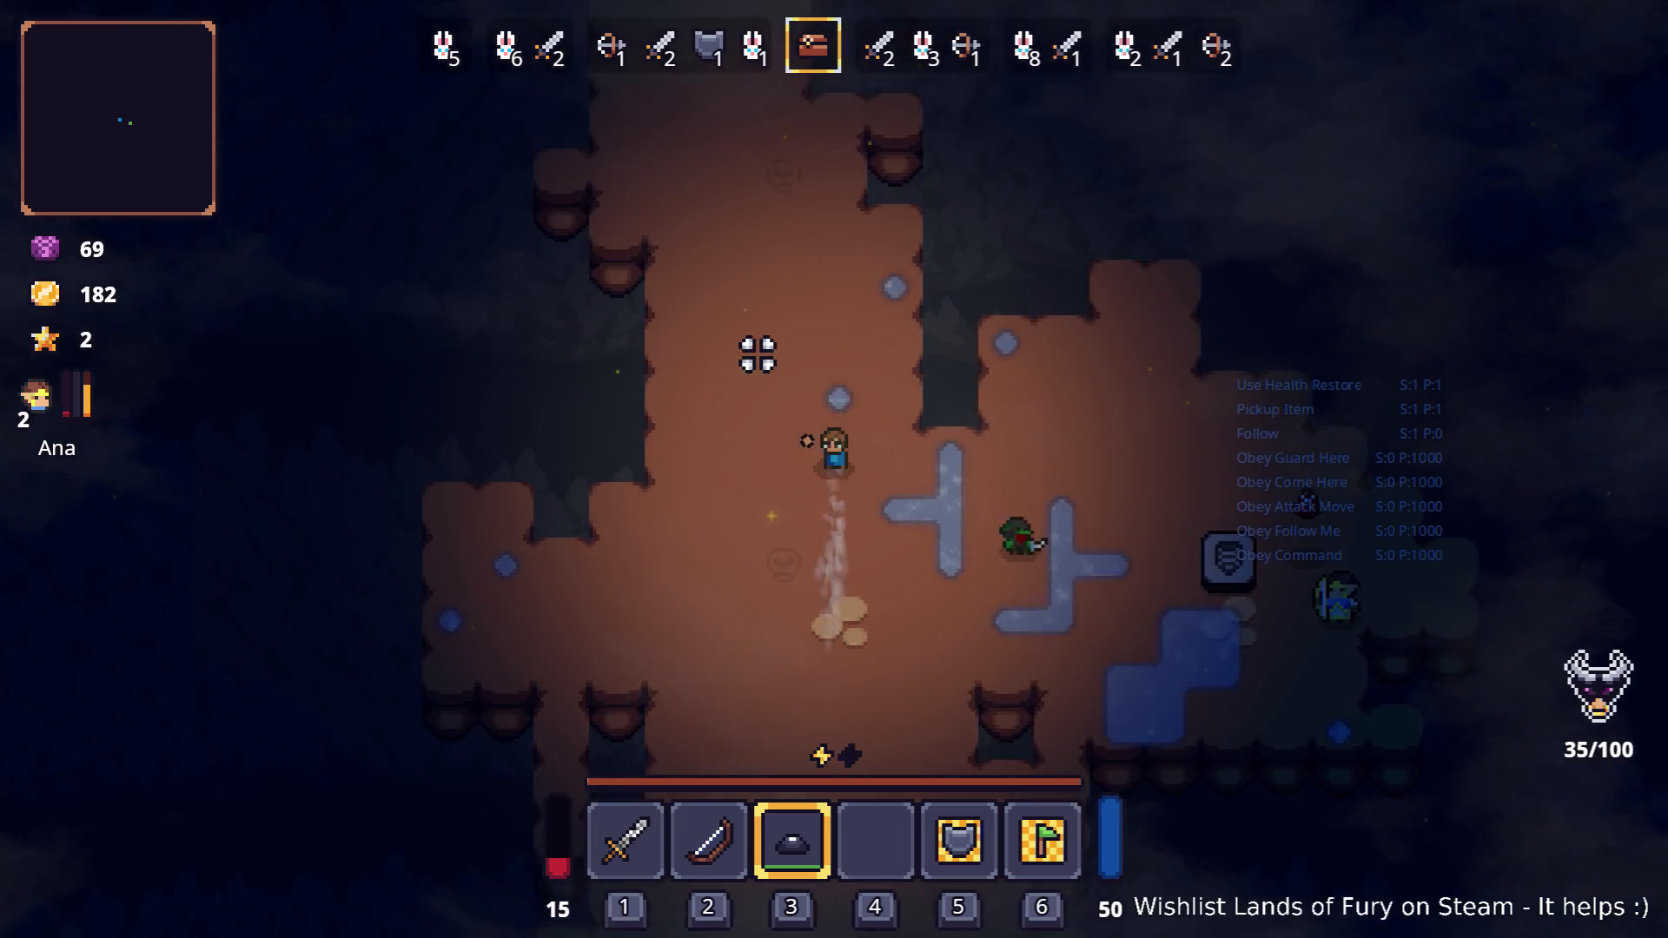
left_click(799, 427)
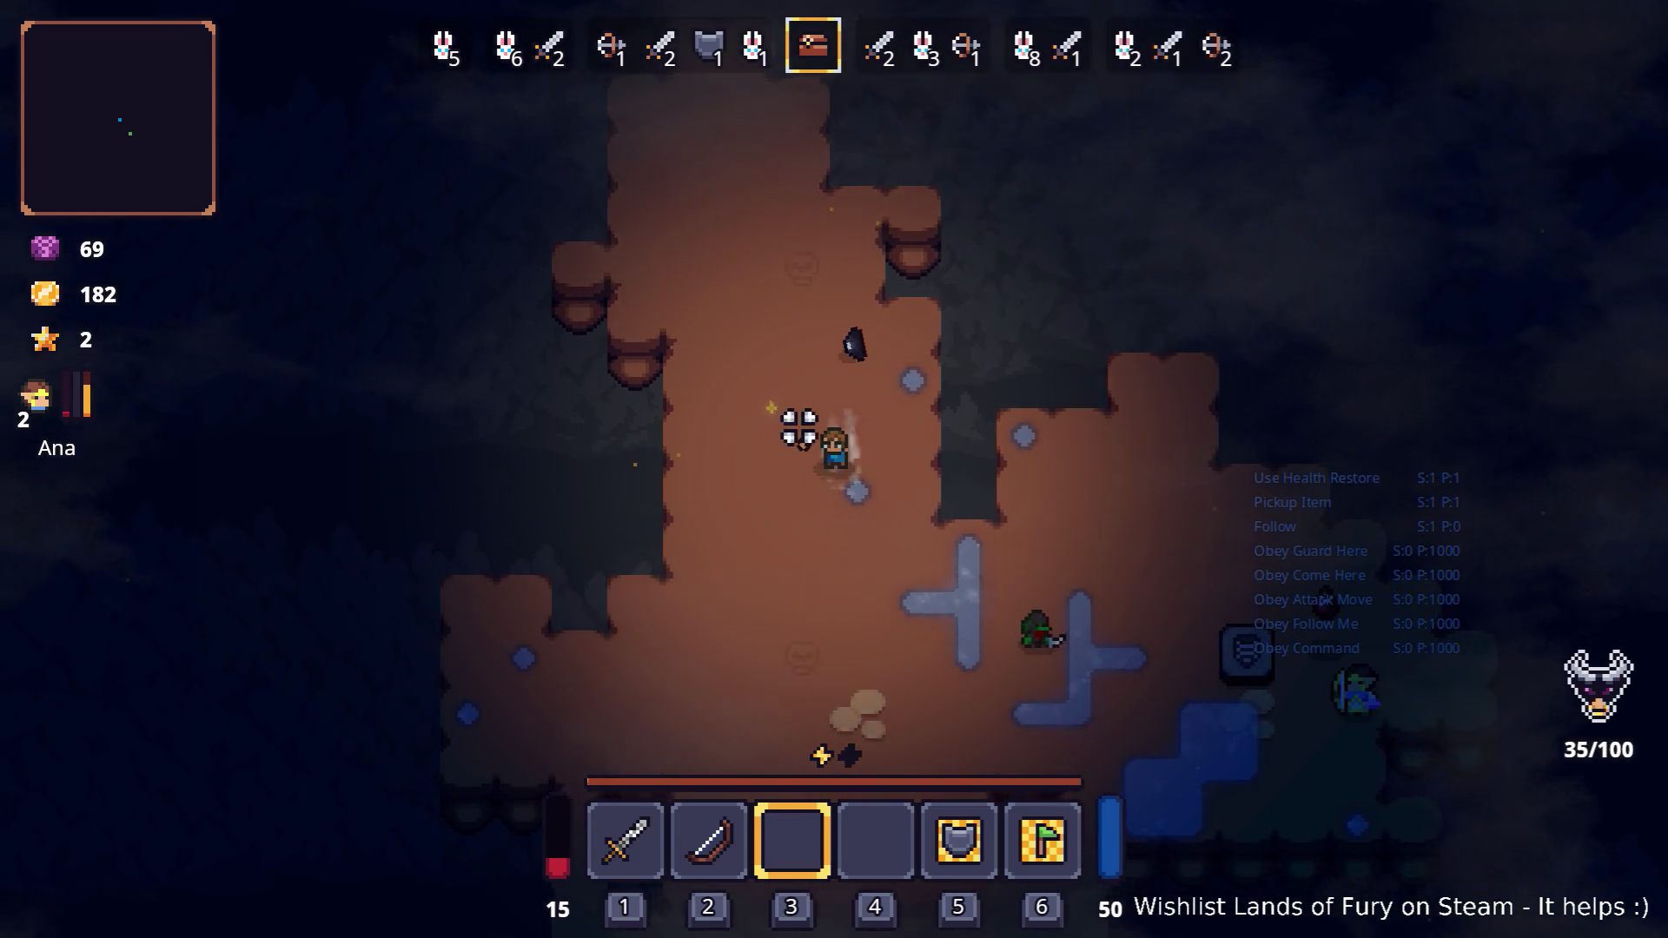
key("s")
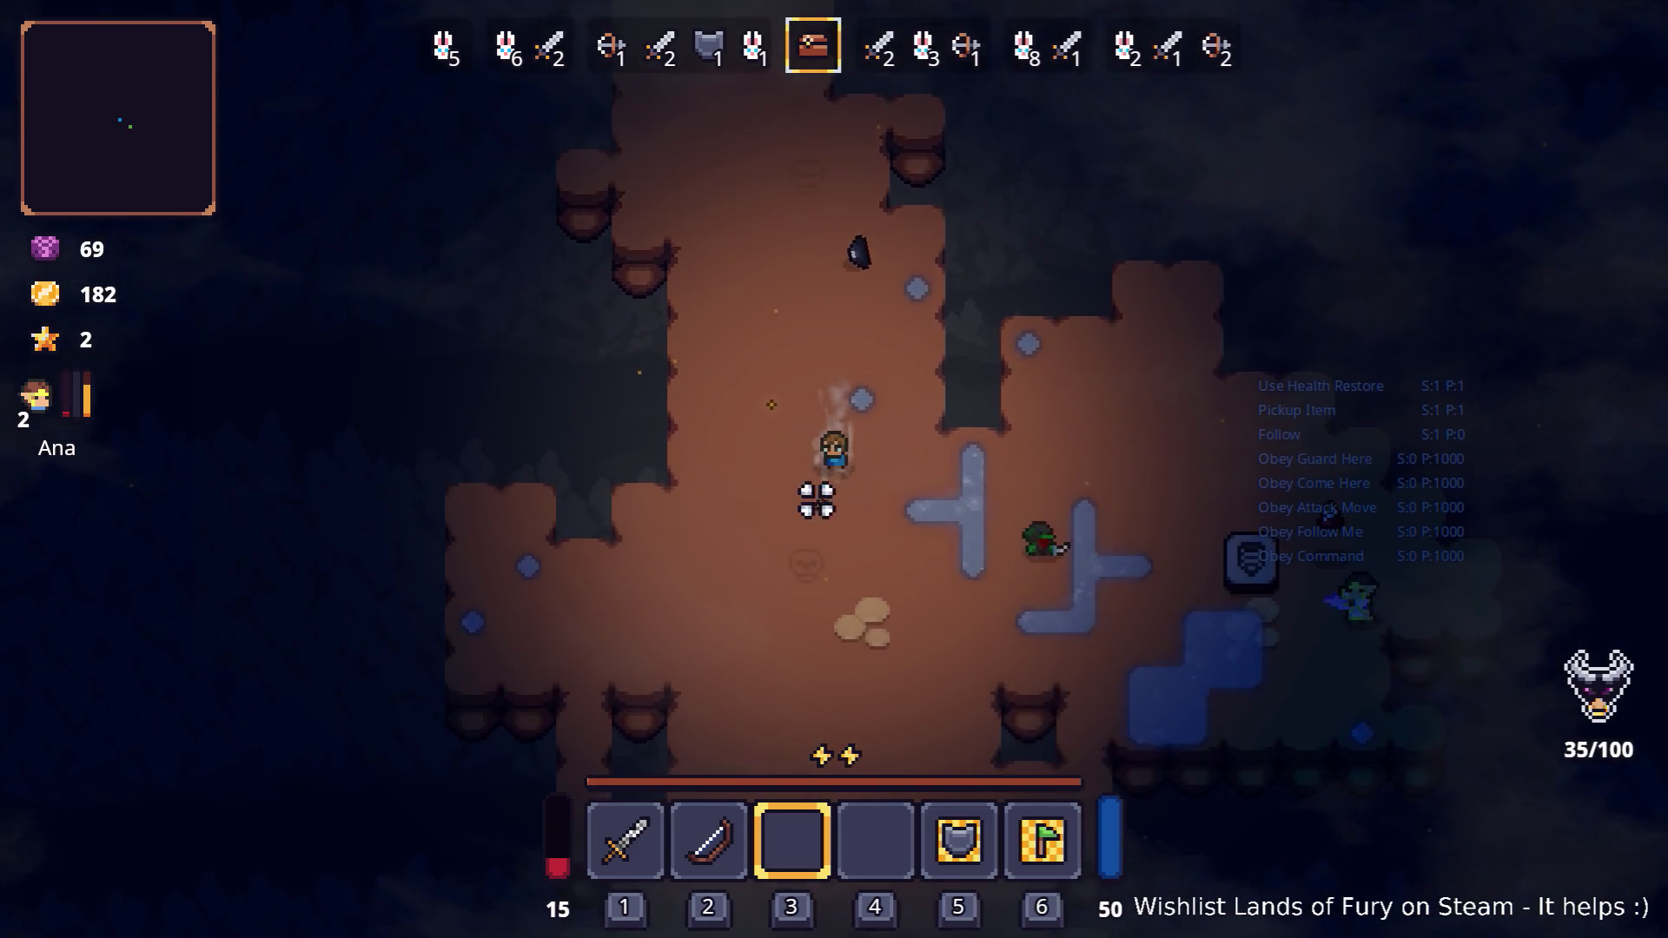
key("d")
key("4")
key("Tab")
Put the Mine into hotbar slot 3, keep moving until death, then quit to the main menu
left_click_drag(878, 726, 812, 648)
key("Tab")
key("s")
key("3")
key("d")
key("w")
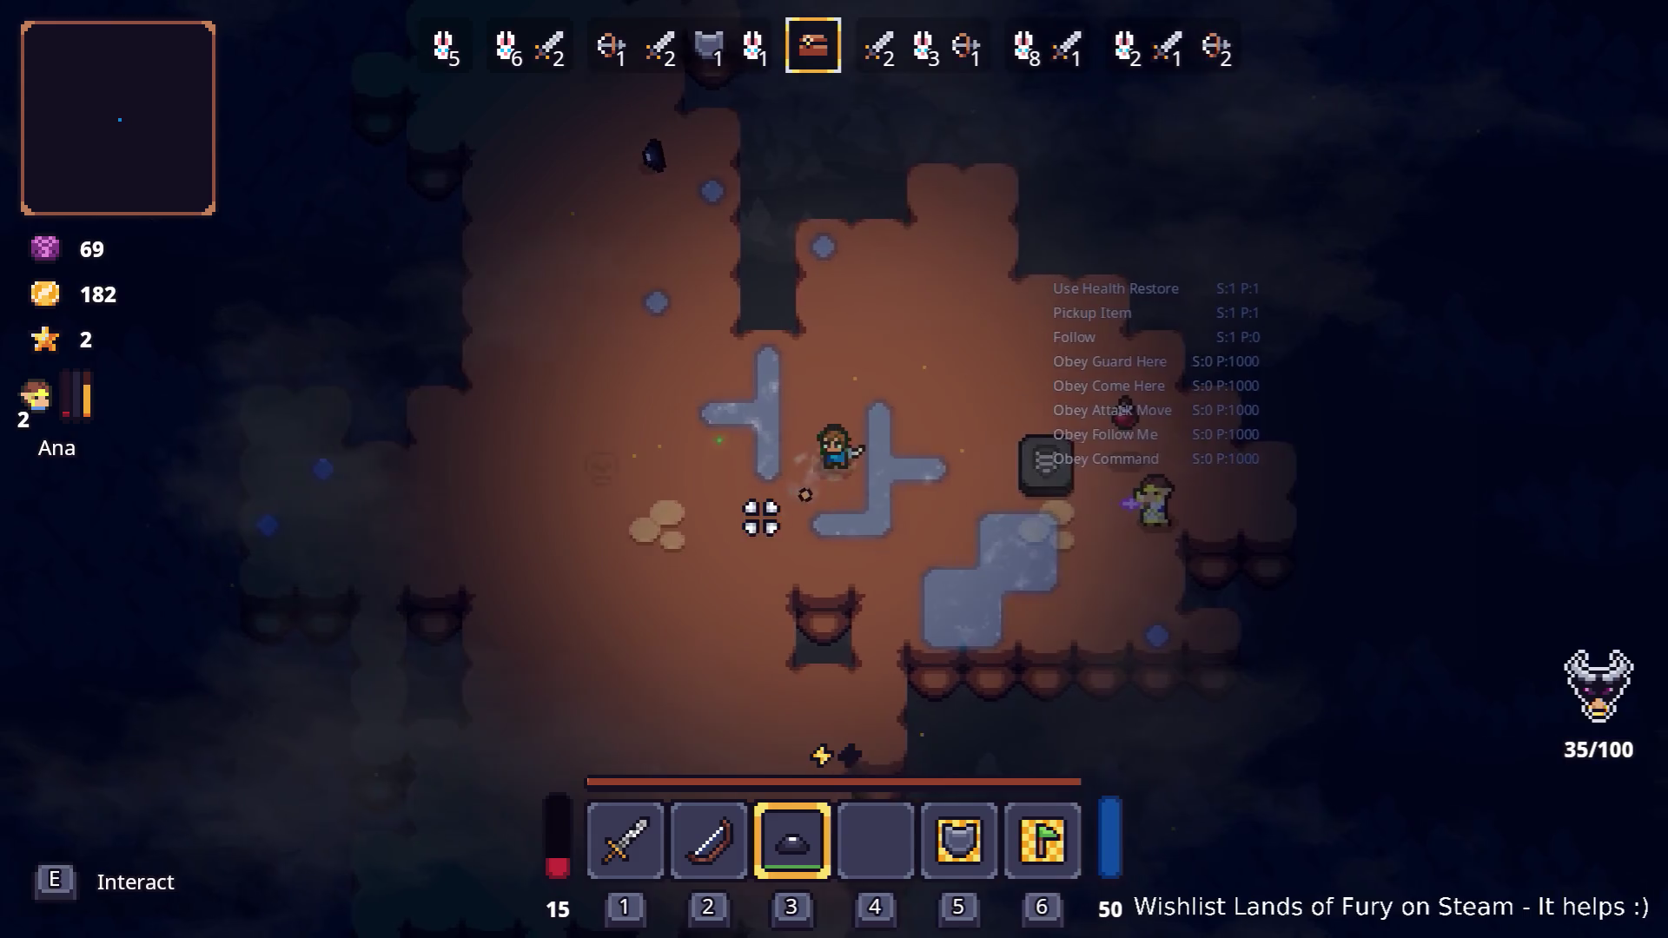
key("a")
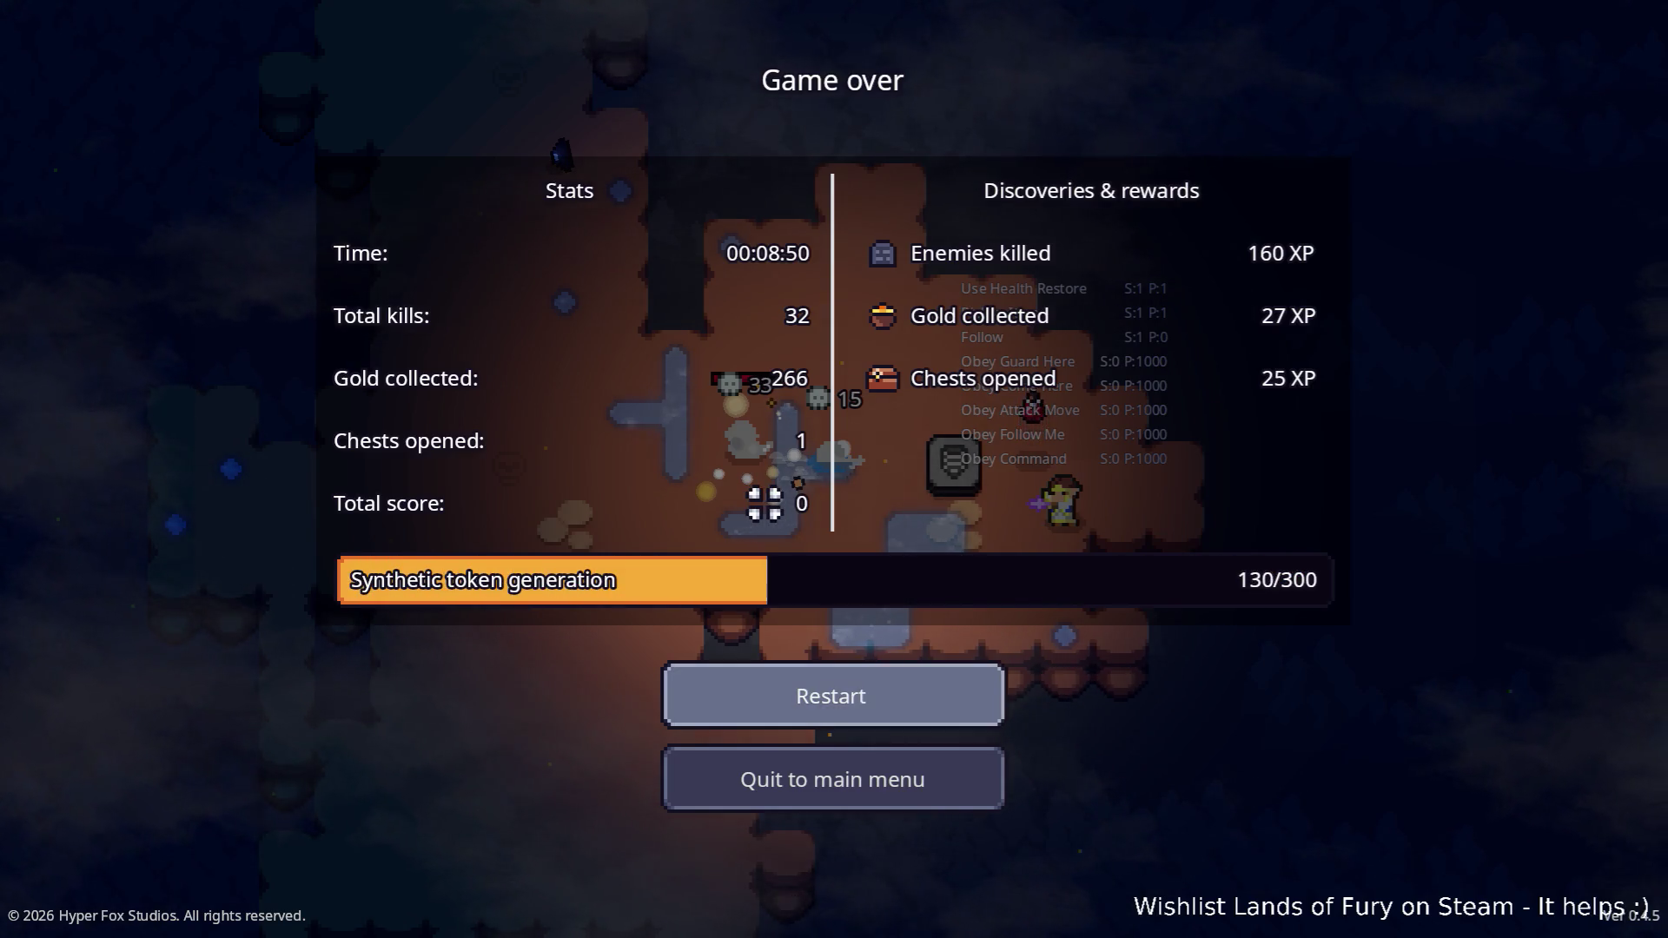
left_click(927, 790)
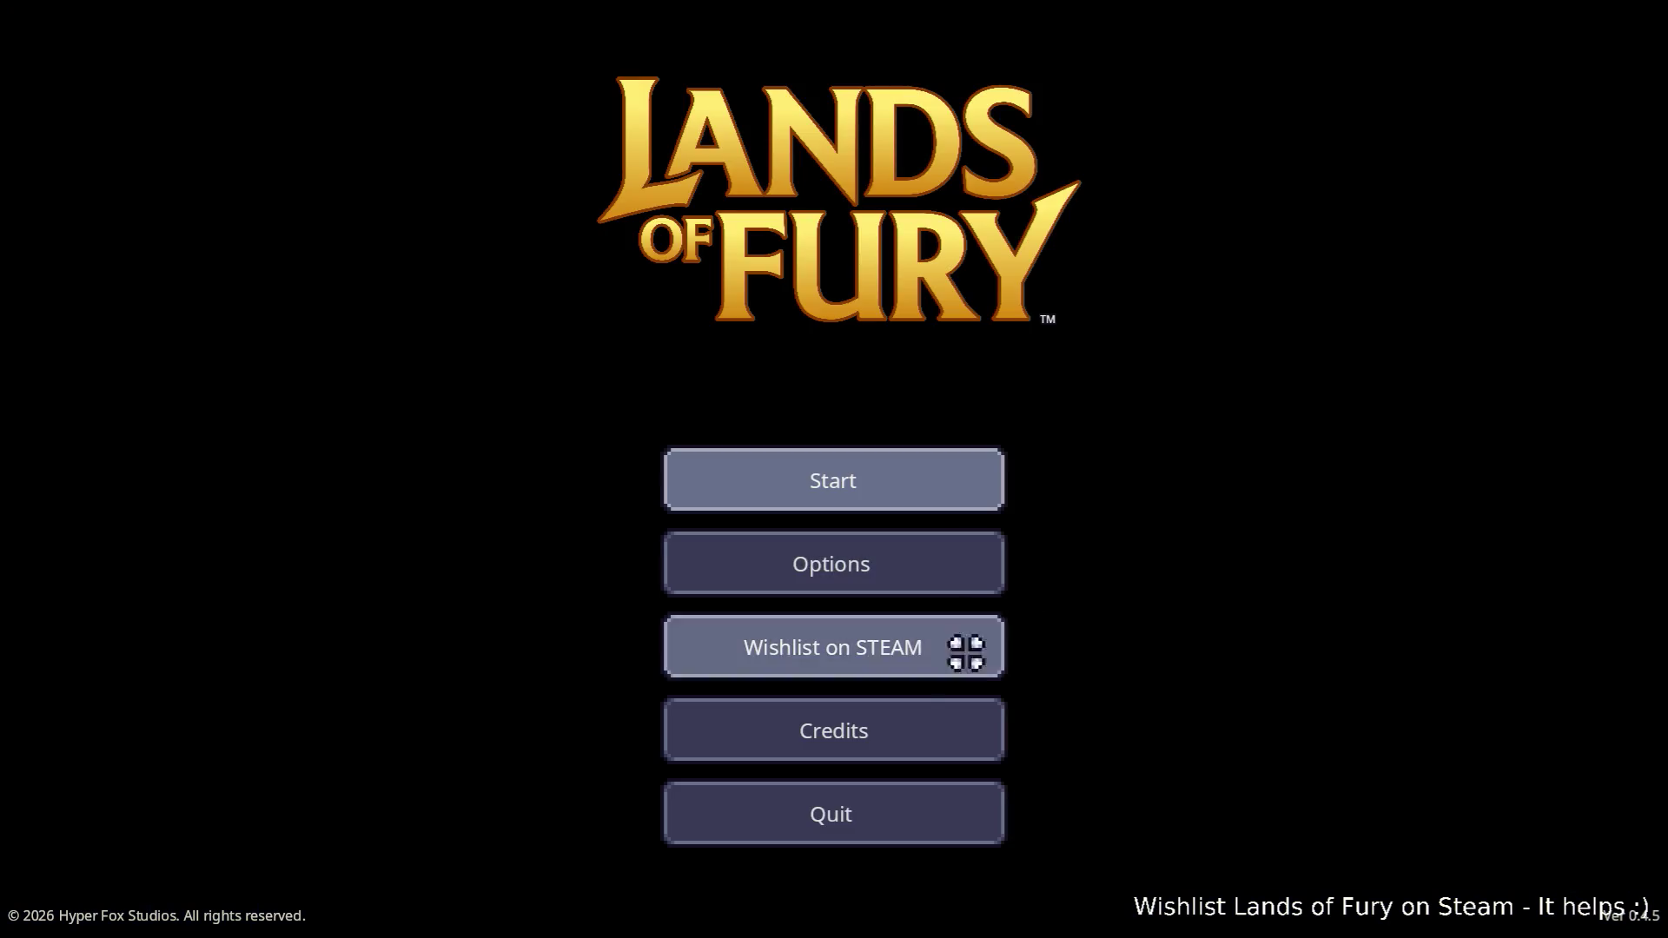
Quit the game and scroll the Apple.tres Inspector to its six tags, including RestoreHealth
left_click(907, 806)
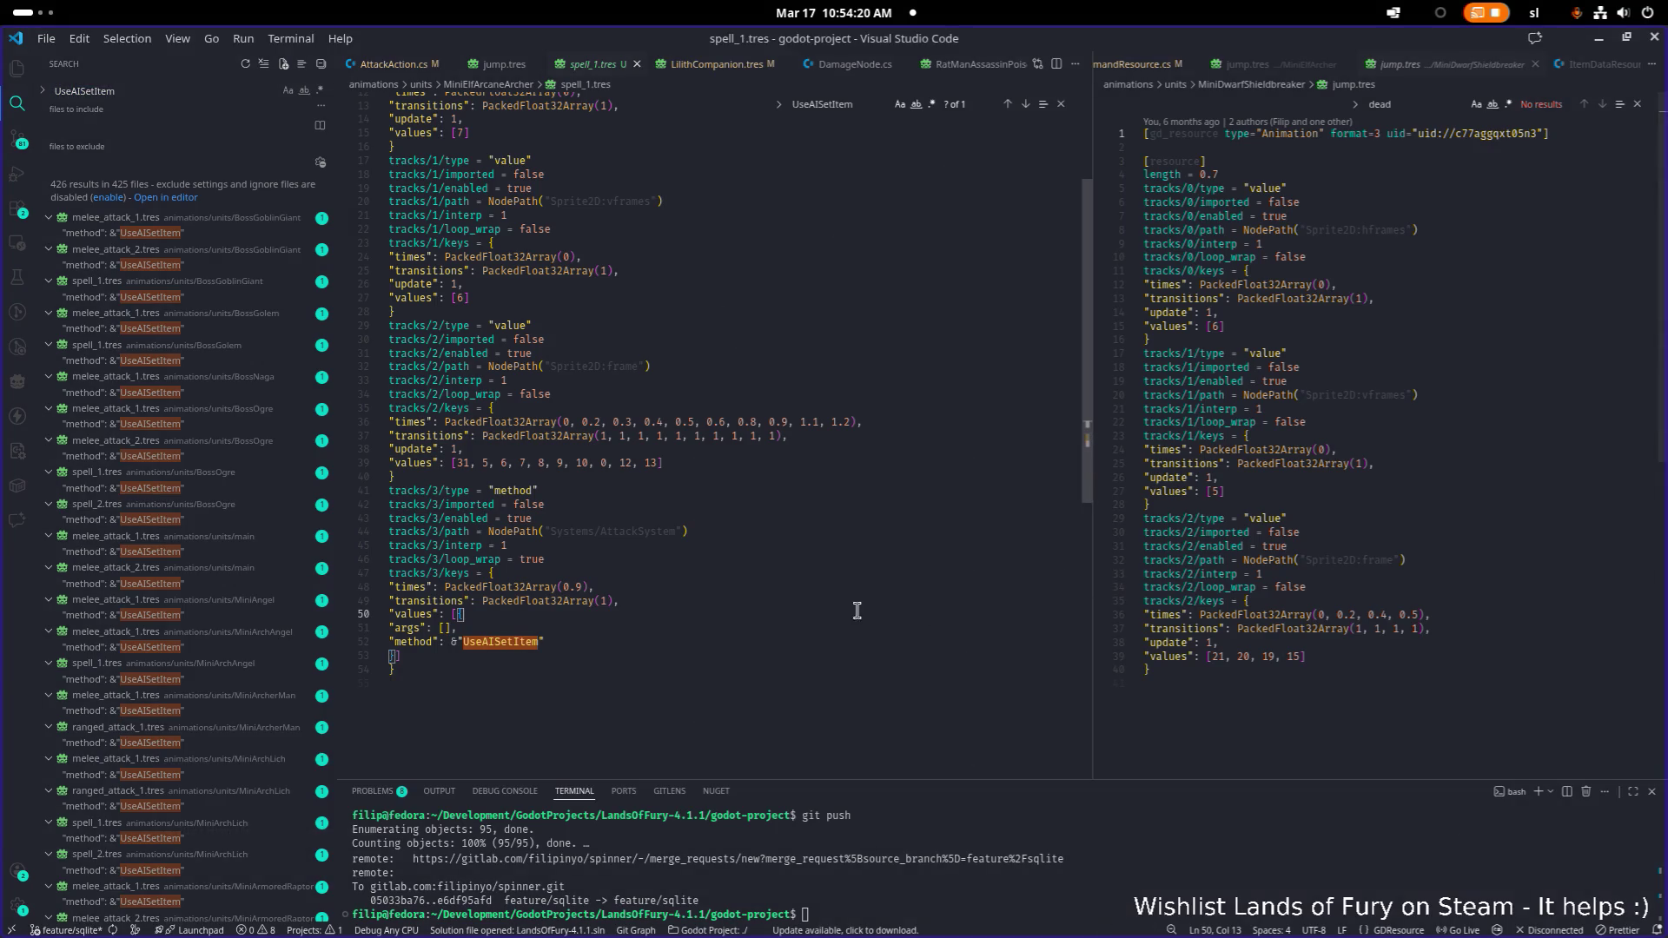
left_click(1600, 40)
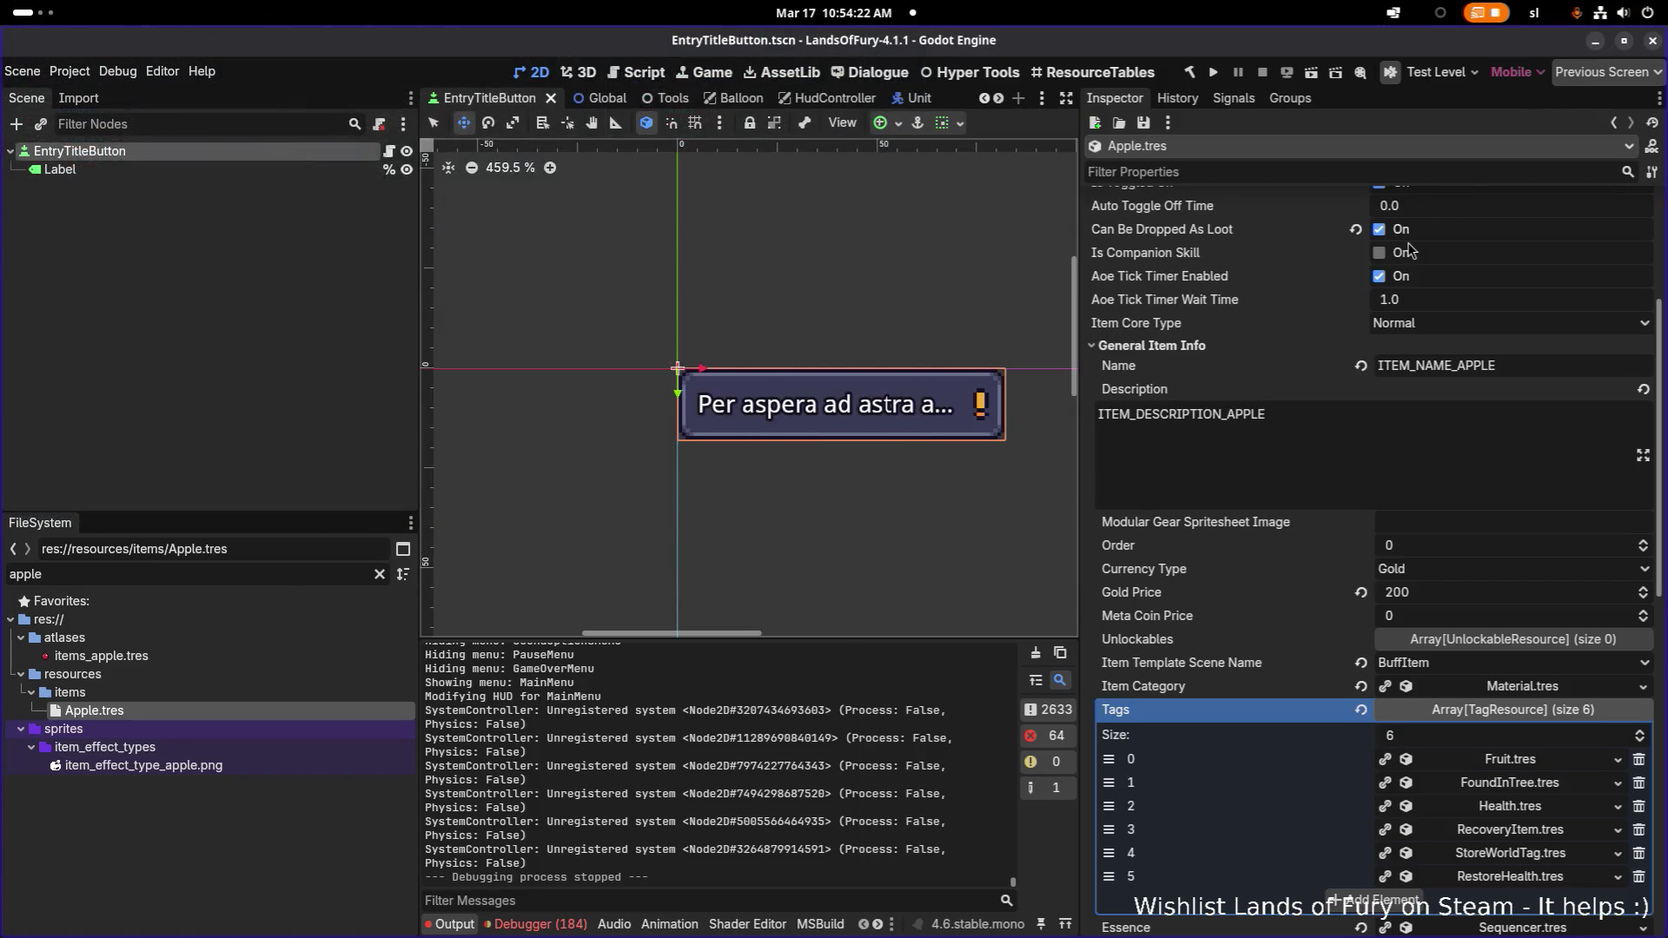
scroll(1381, 383, "down", 3)
Change the FileSystem filter from apple to 'config.tres', then return to Visual Studio Code
left_click(318, 581)
key("BackSpace")
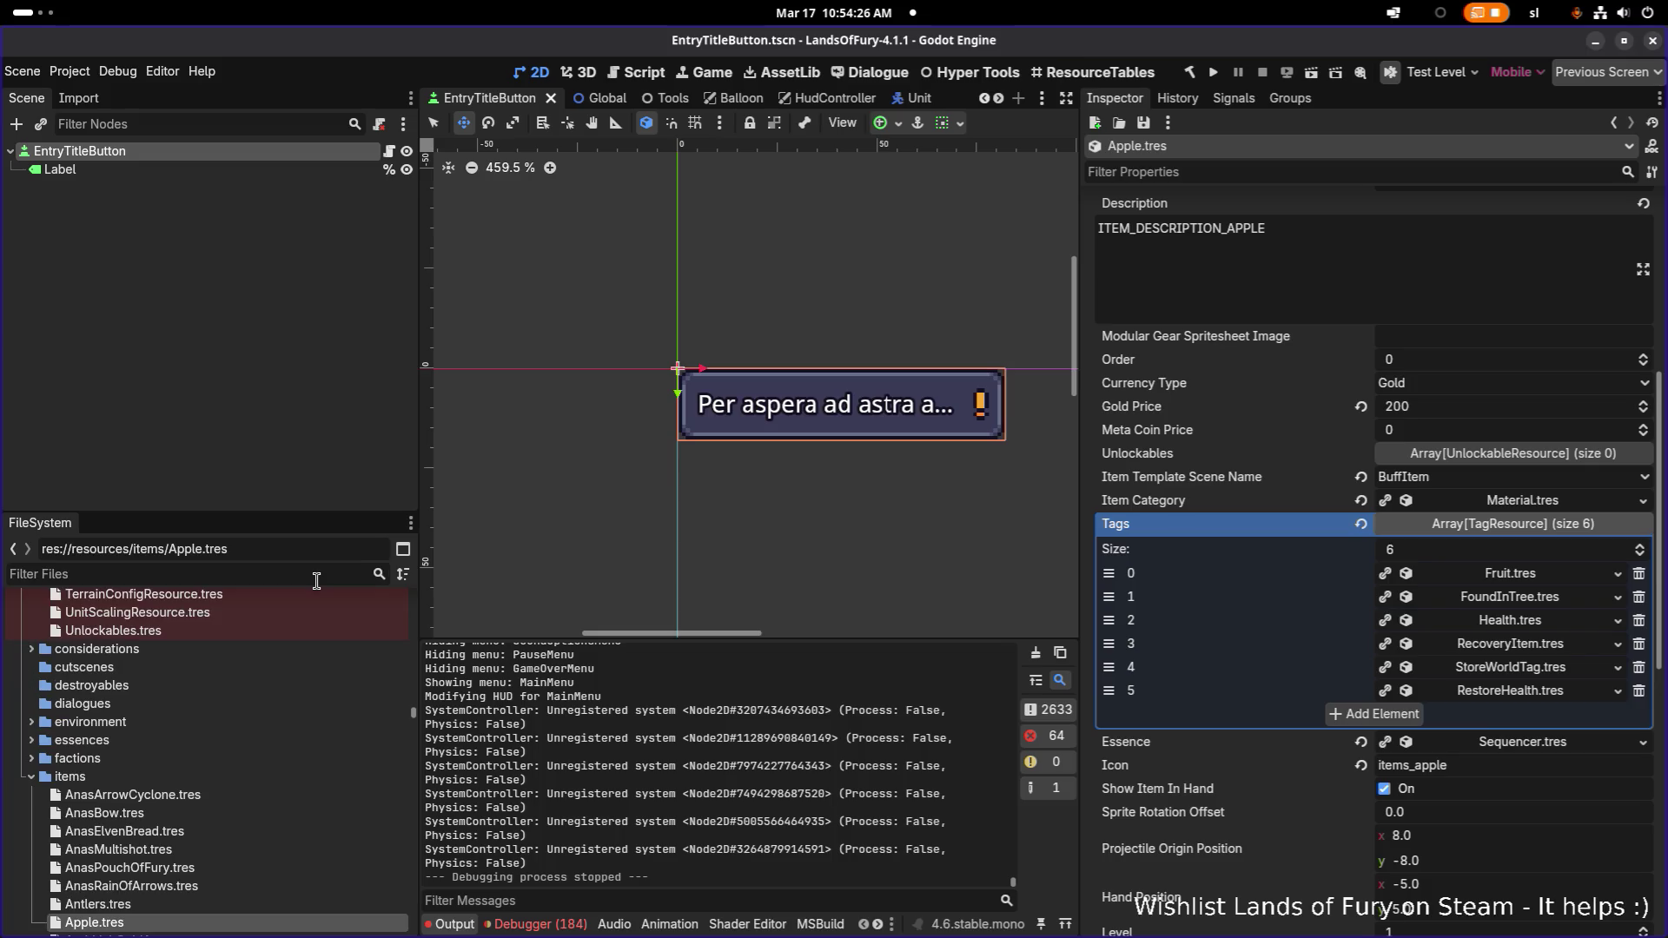
type("config.tres")
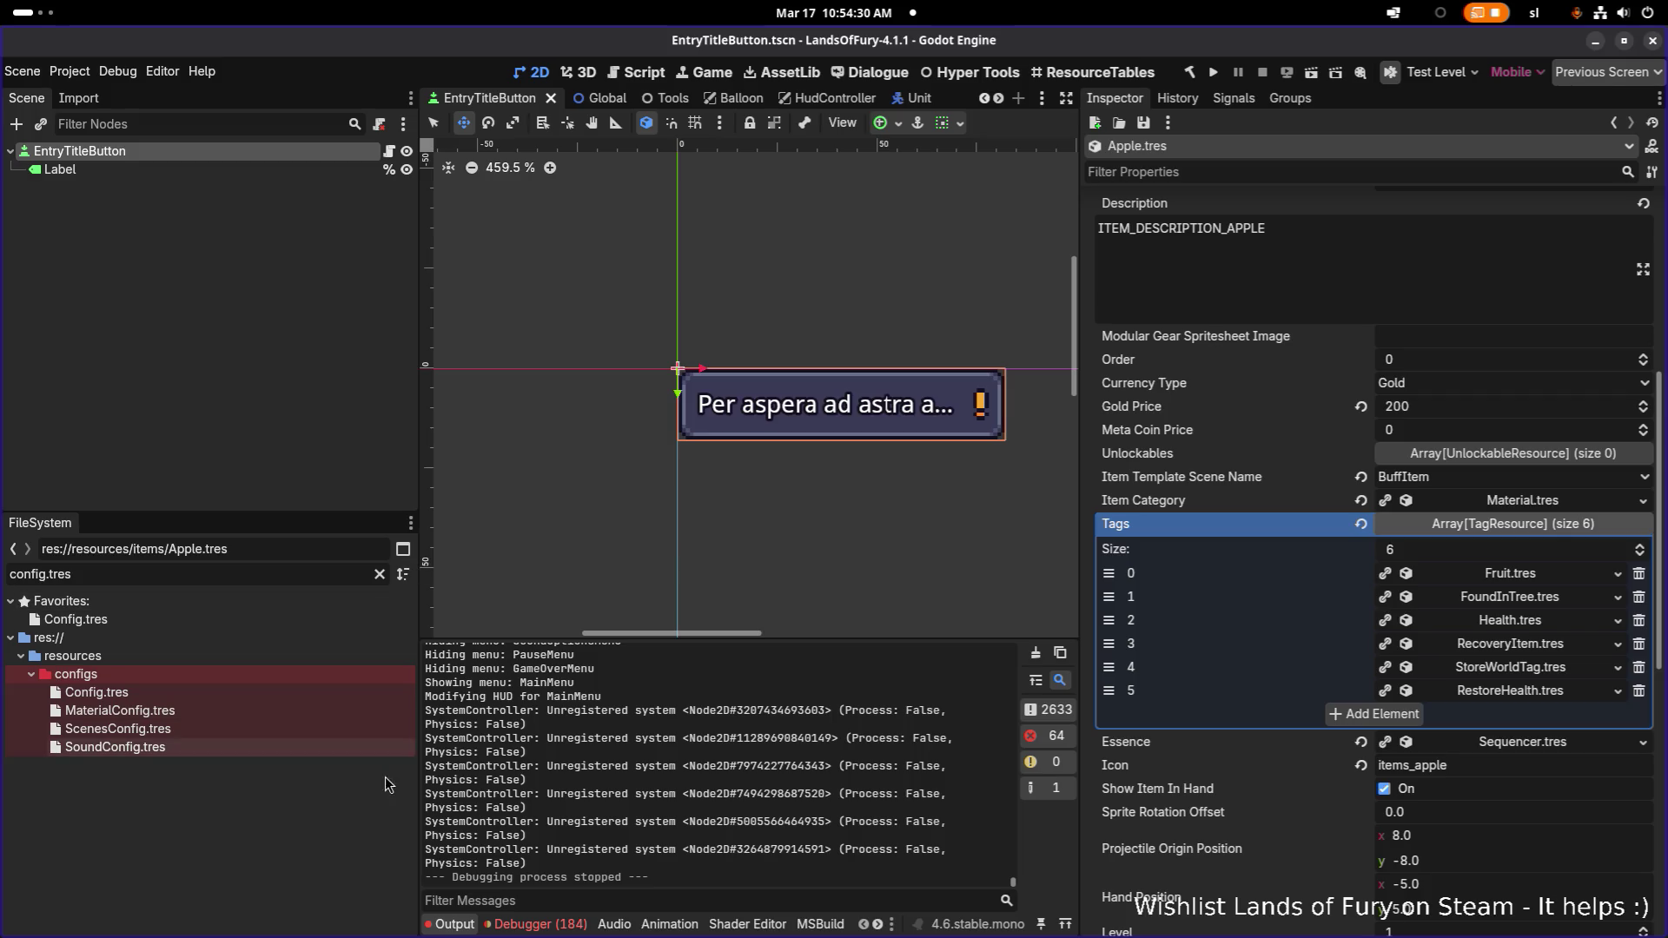
key("alt+Tab")
left_click(947, 502)
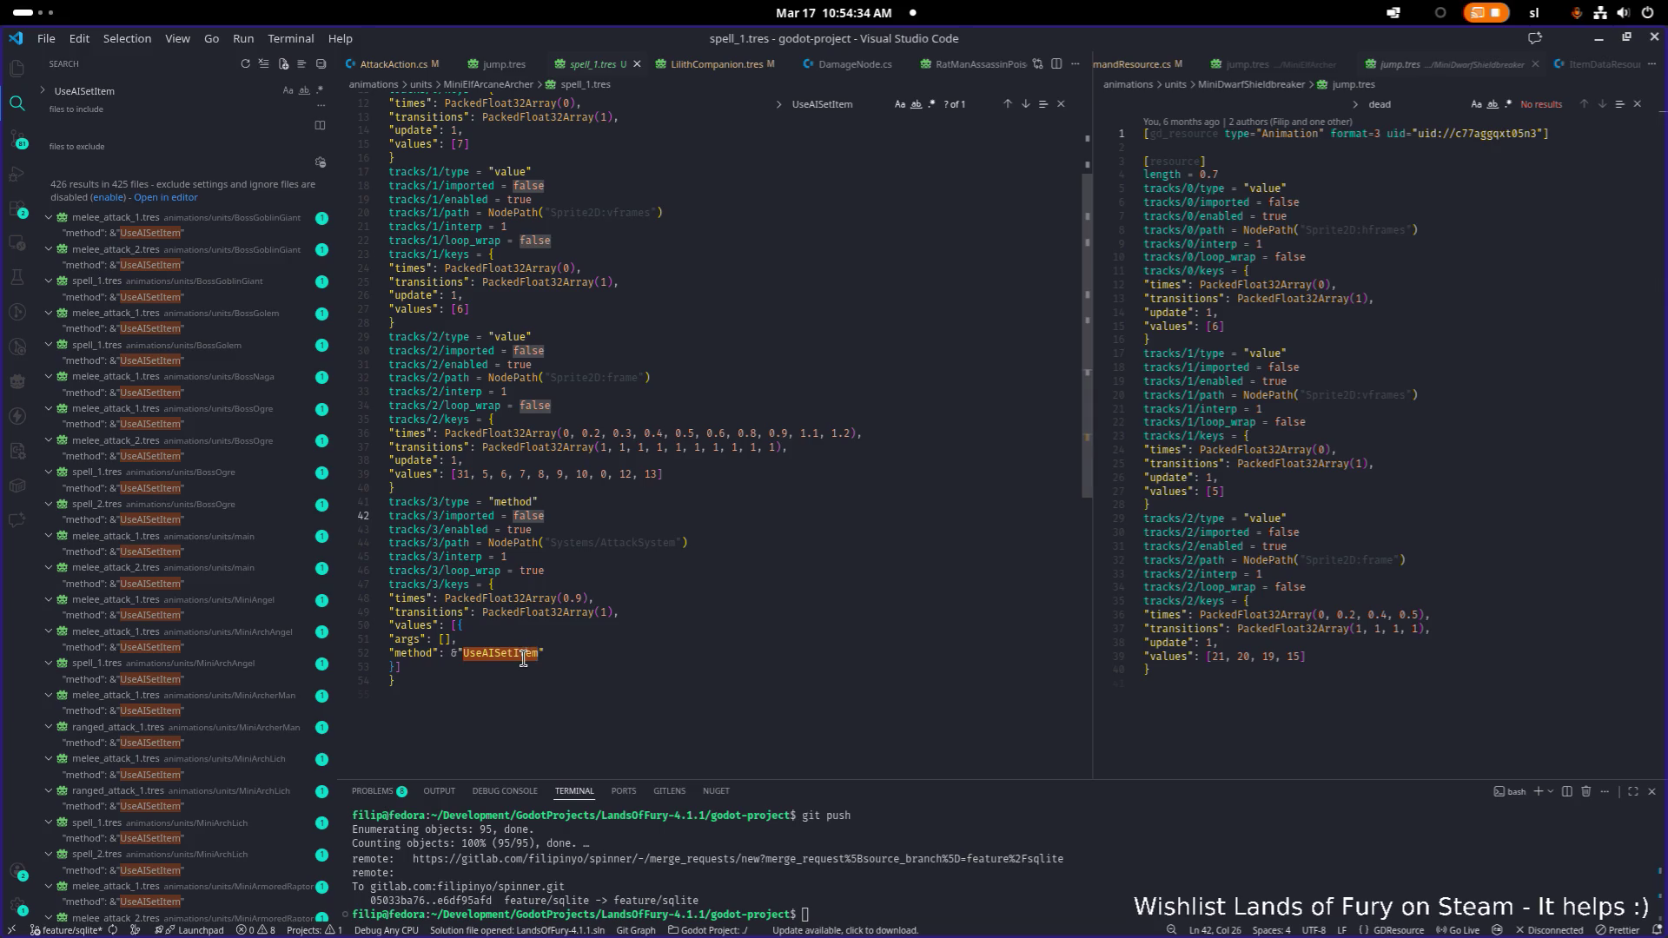
Open the UseAISetItem match in AttackSystem.cs from the search results and launch debugging with F5
scroll(769, 434, "up", 1)
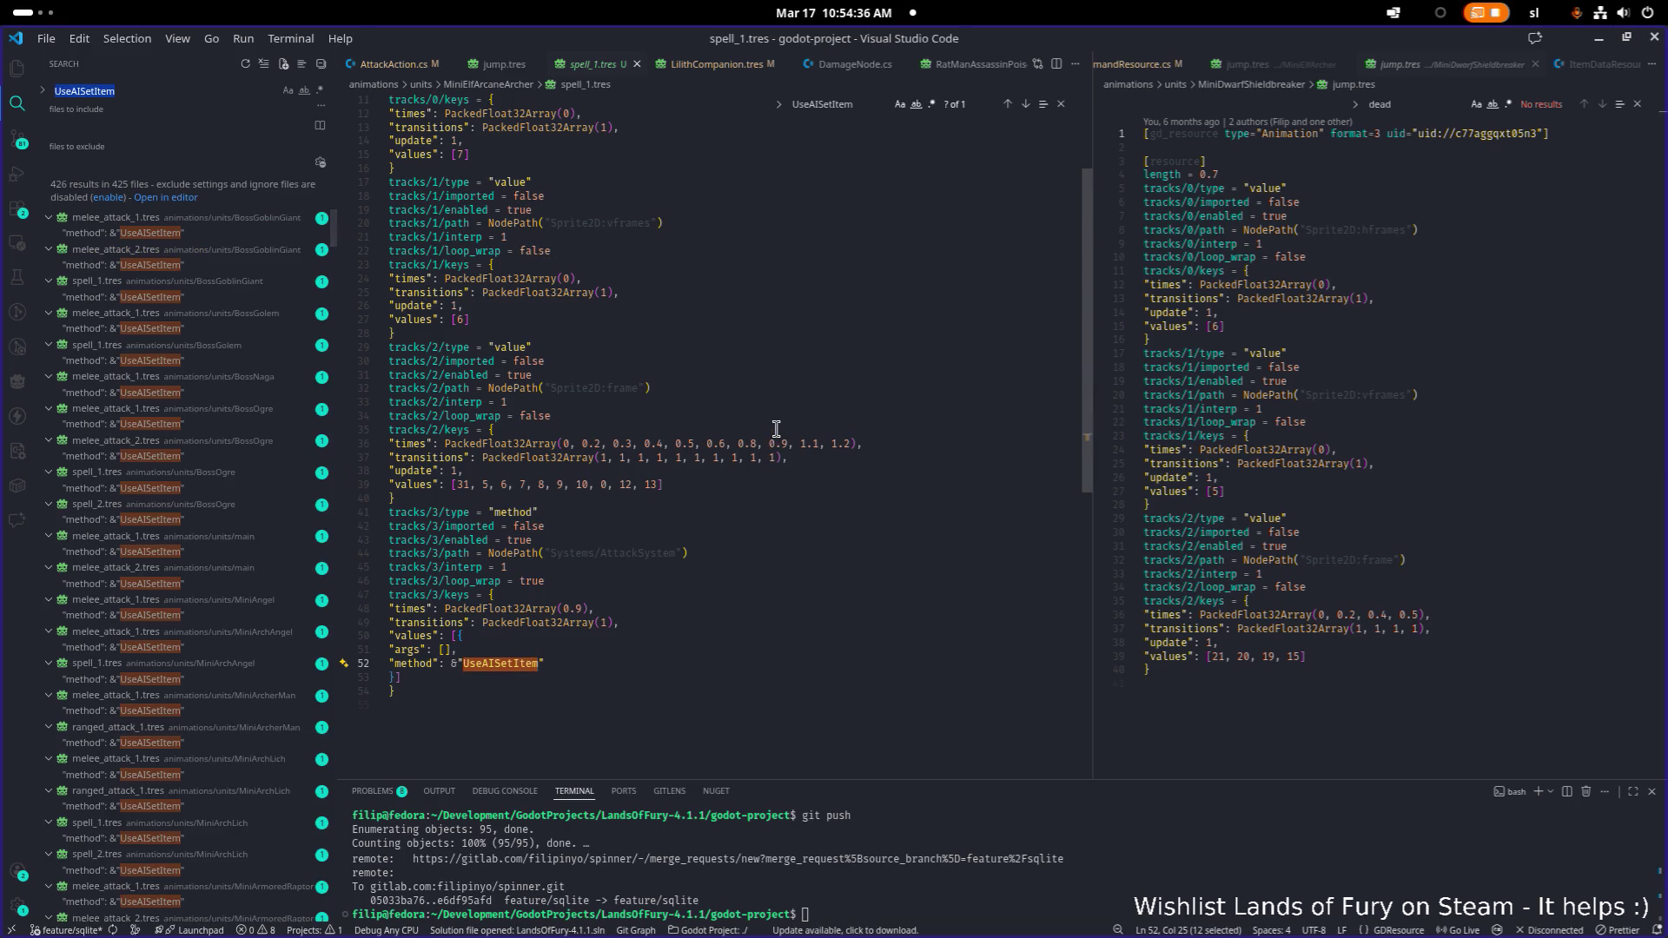
scroll(225, 420, "down", 20)
scroll(233, 421, "down", 10)
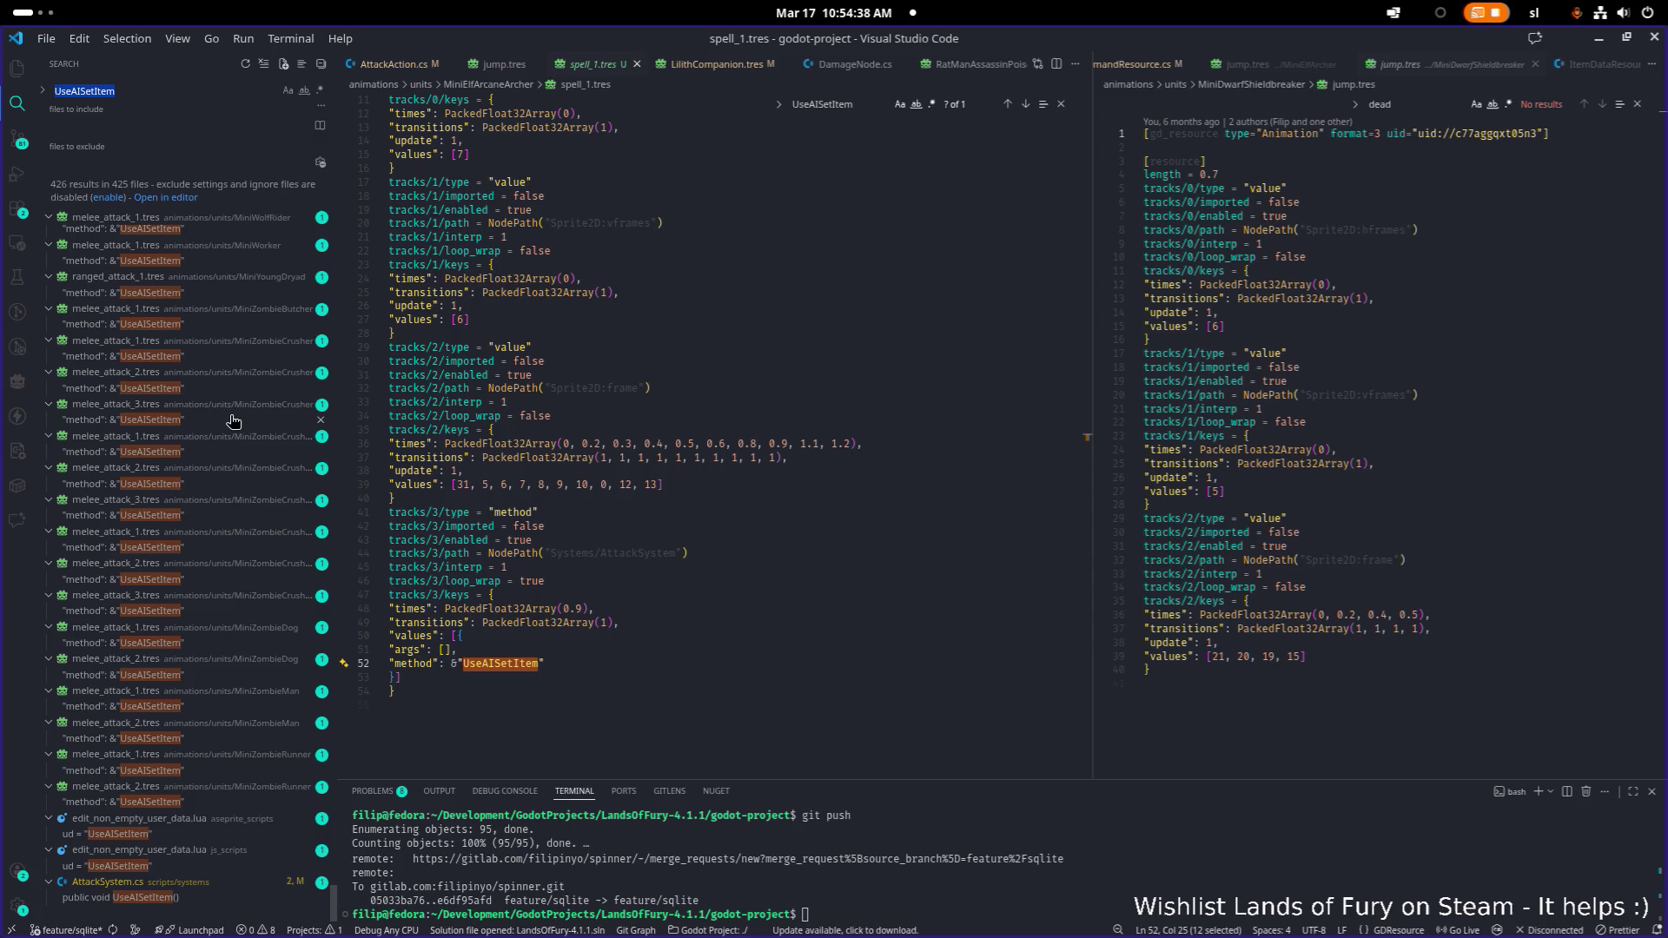
scroll(180, 909, "up", 1)
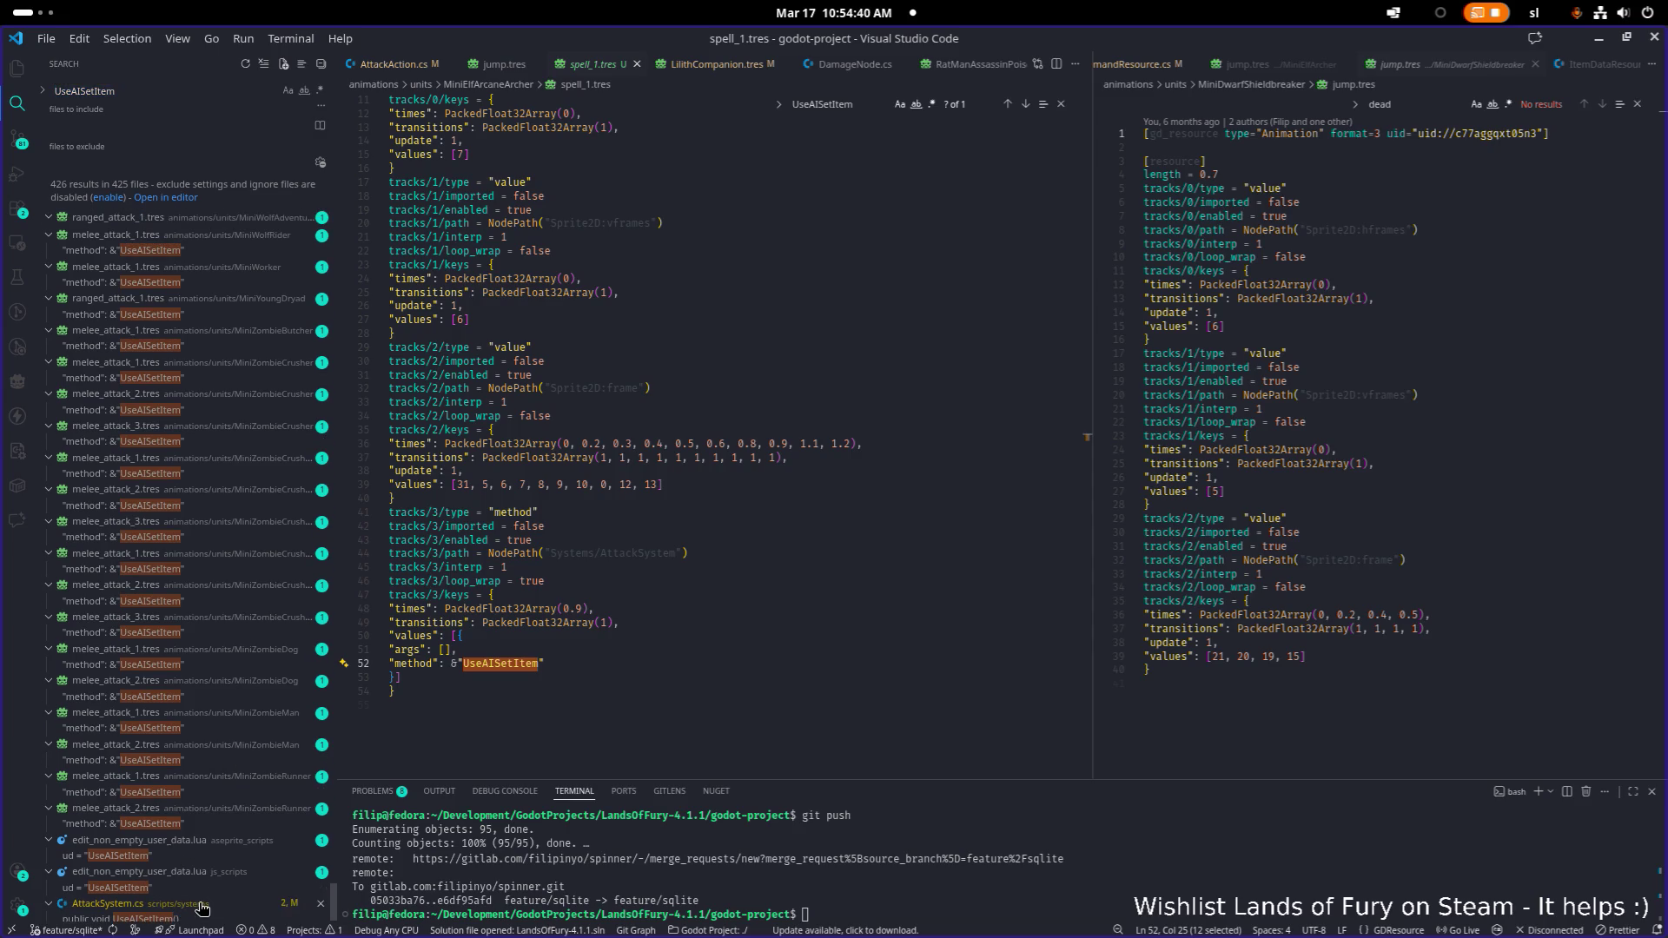
scroll(204, 908, "down", 1)
left_click(167, 900)
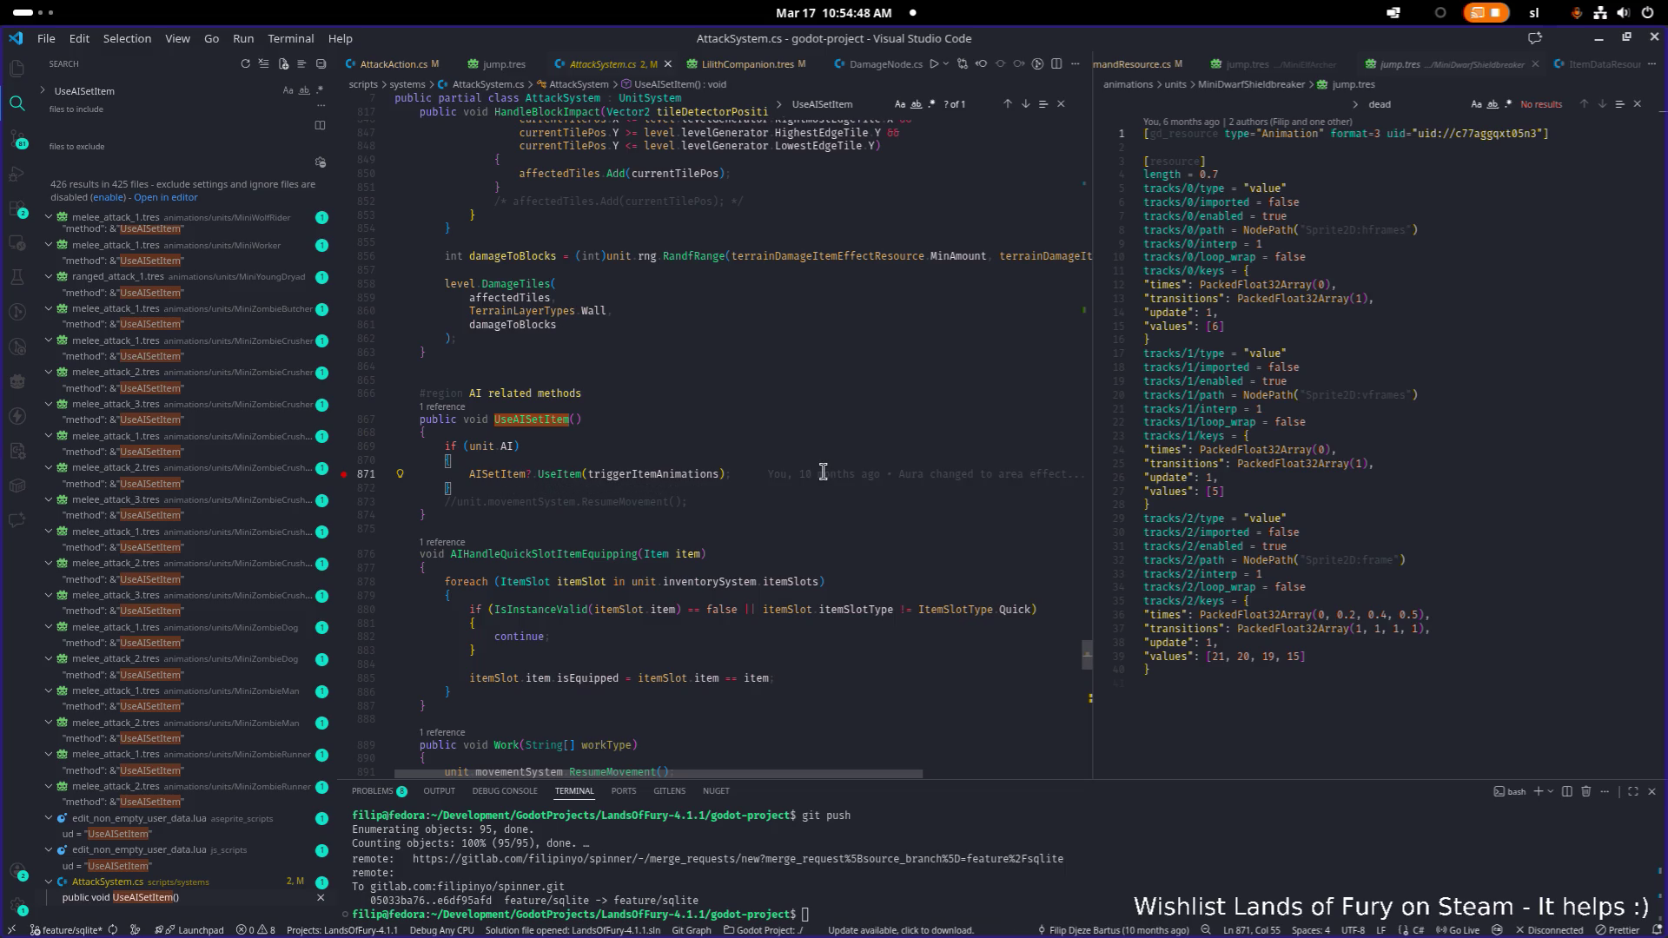
scroll(377, 470, "down", 1)
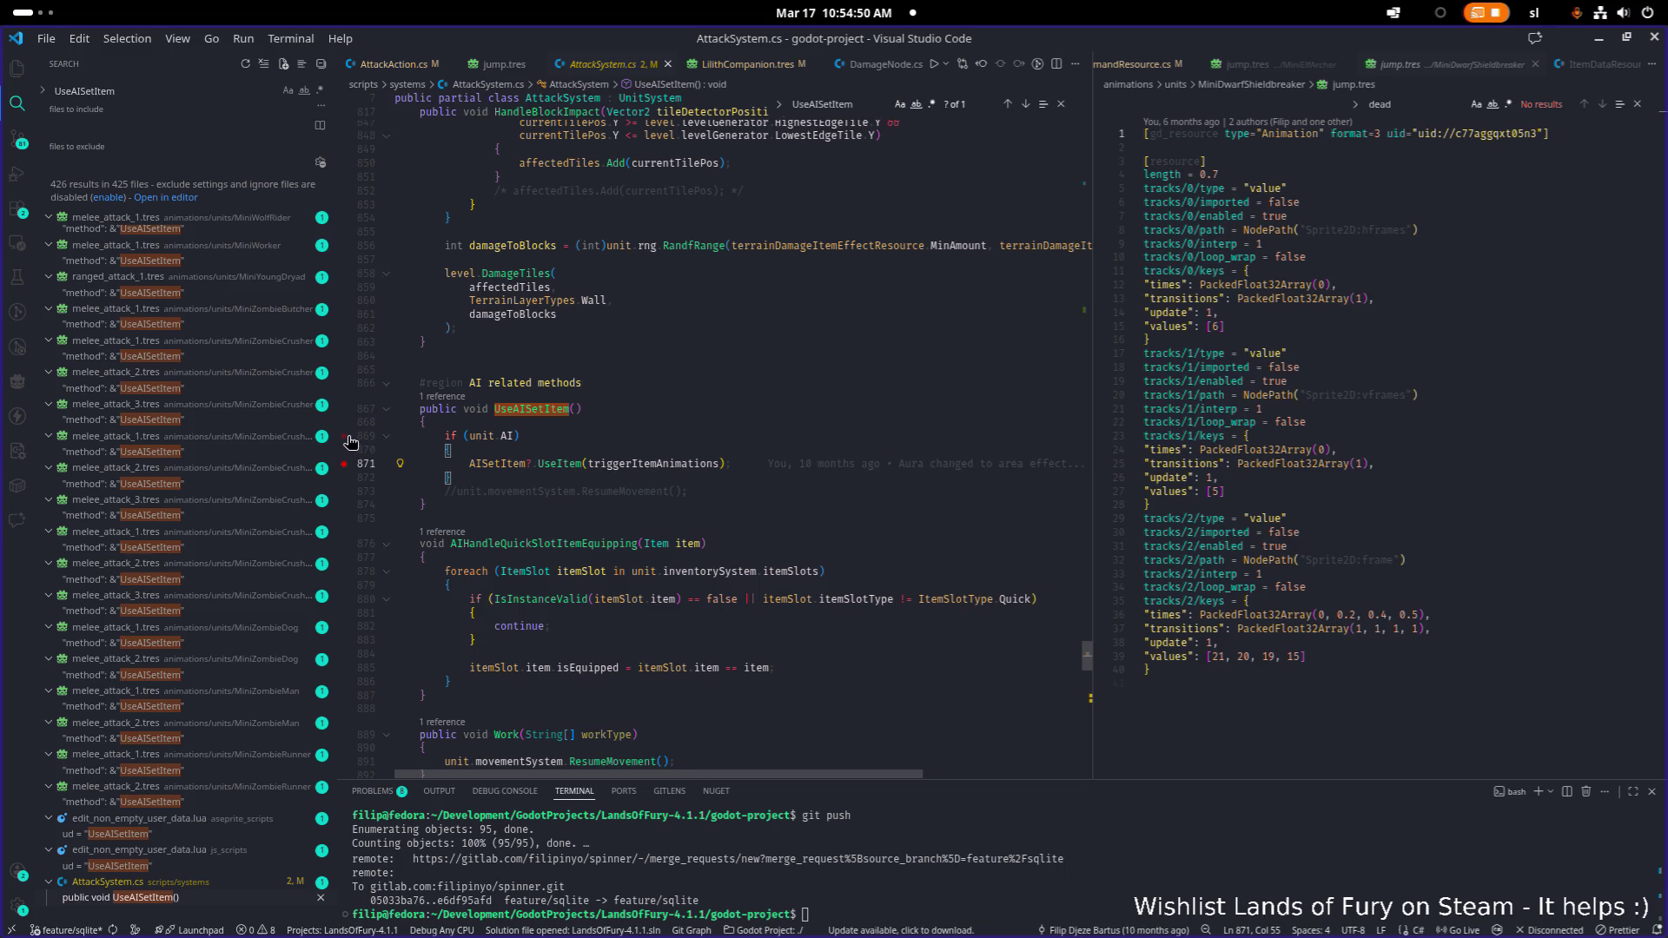
key("F5")
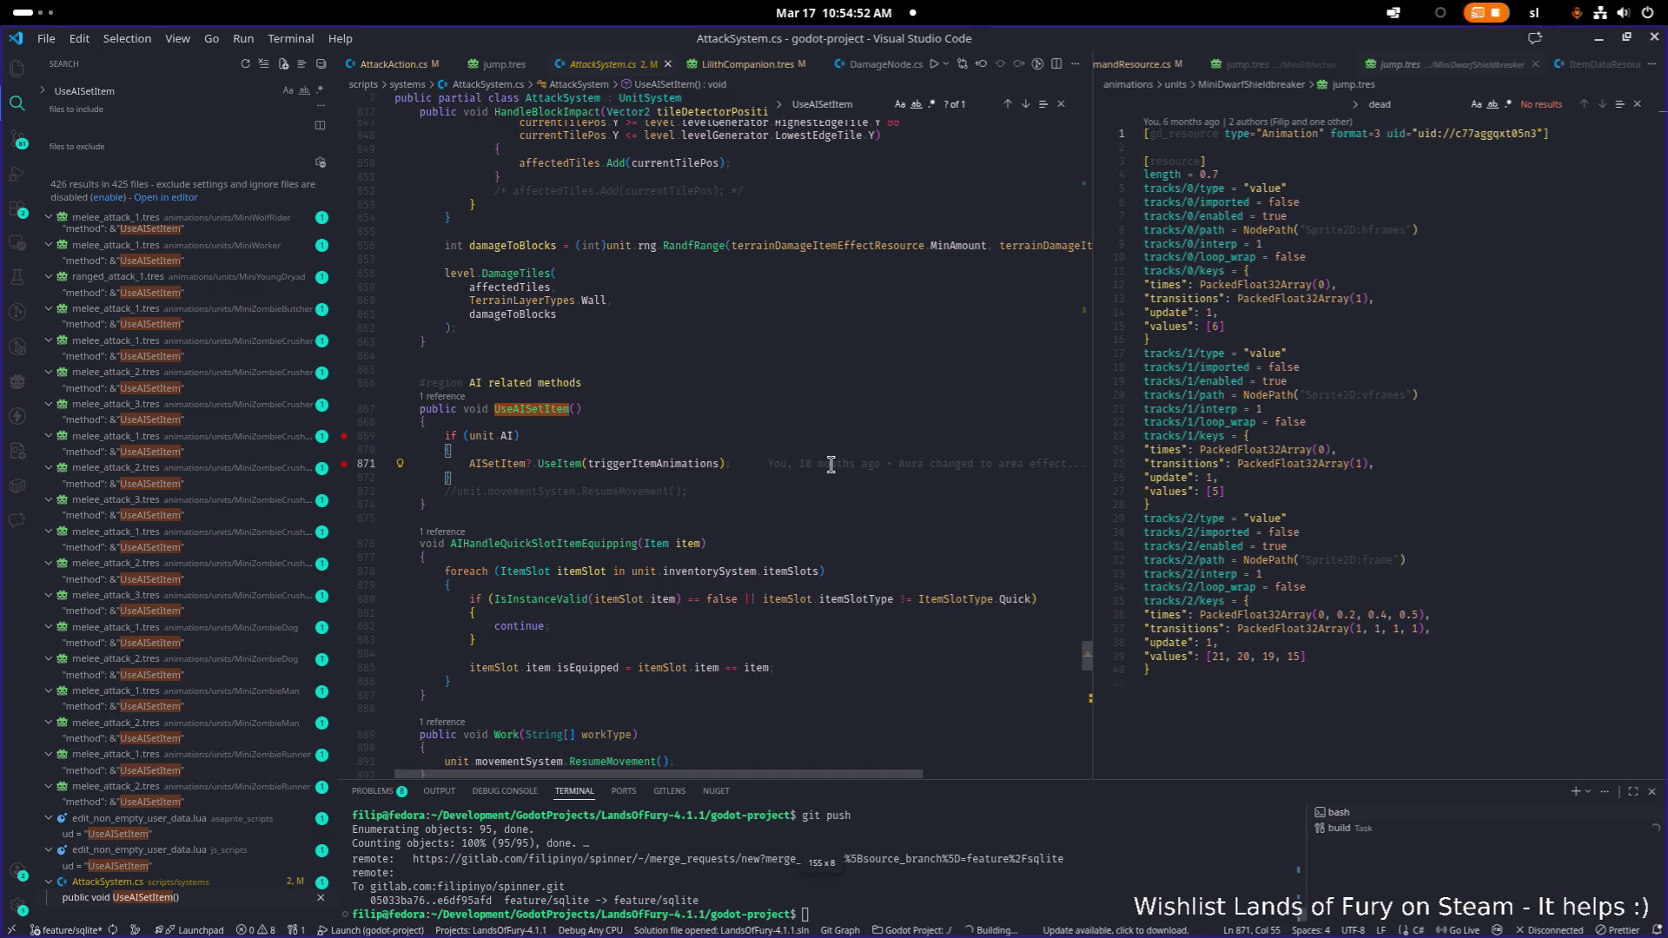
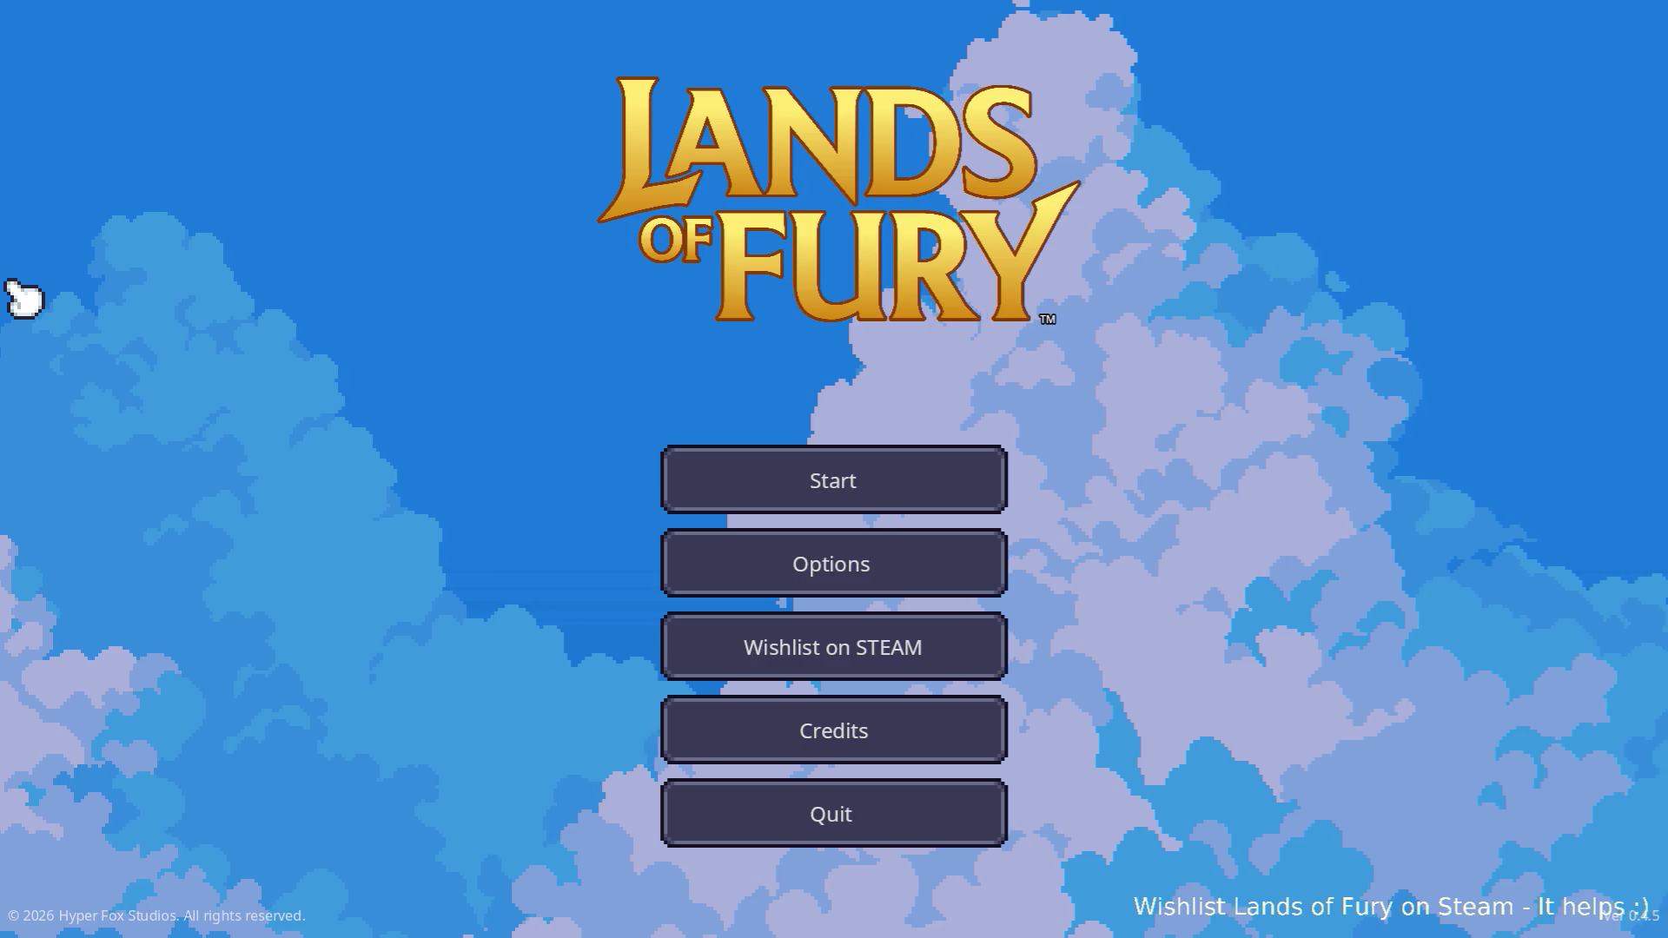
Choose Start and load the first profile slot into The Glade
left_click(774, 477)
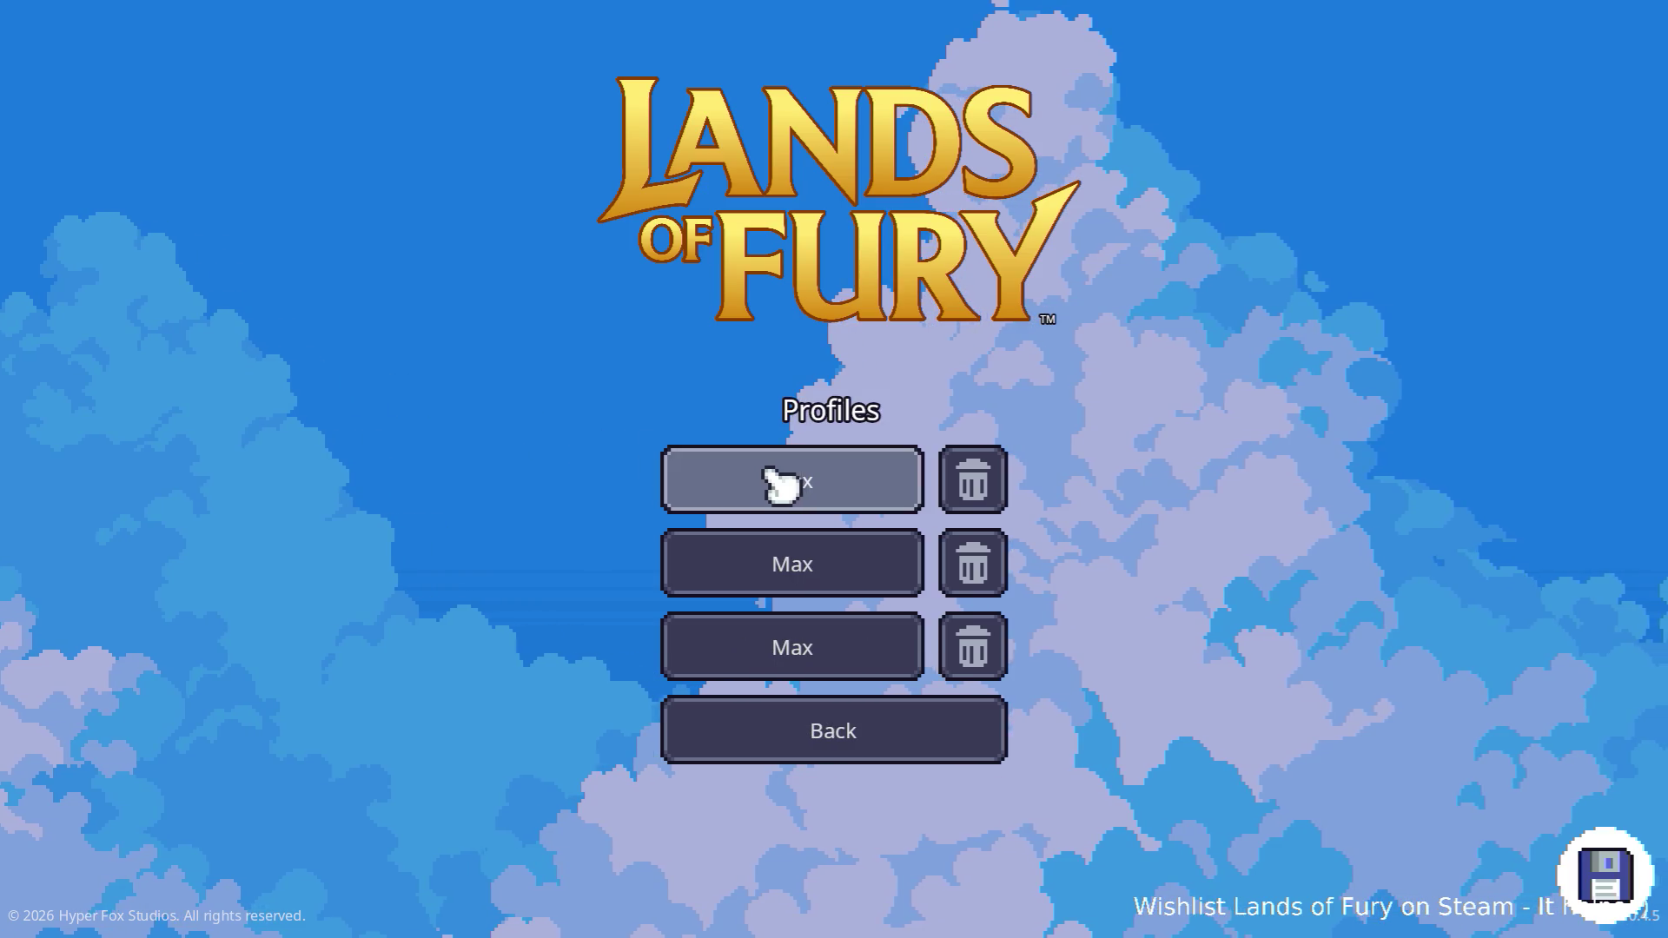
left_click(774, 477)
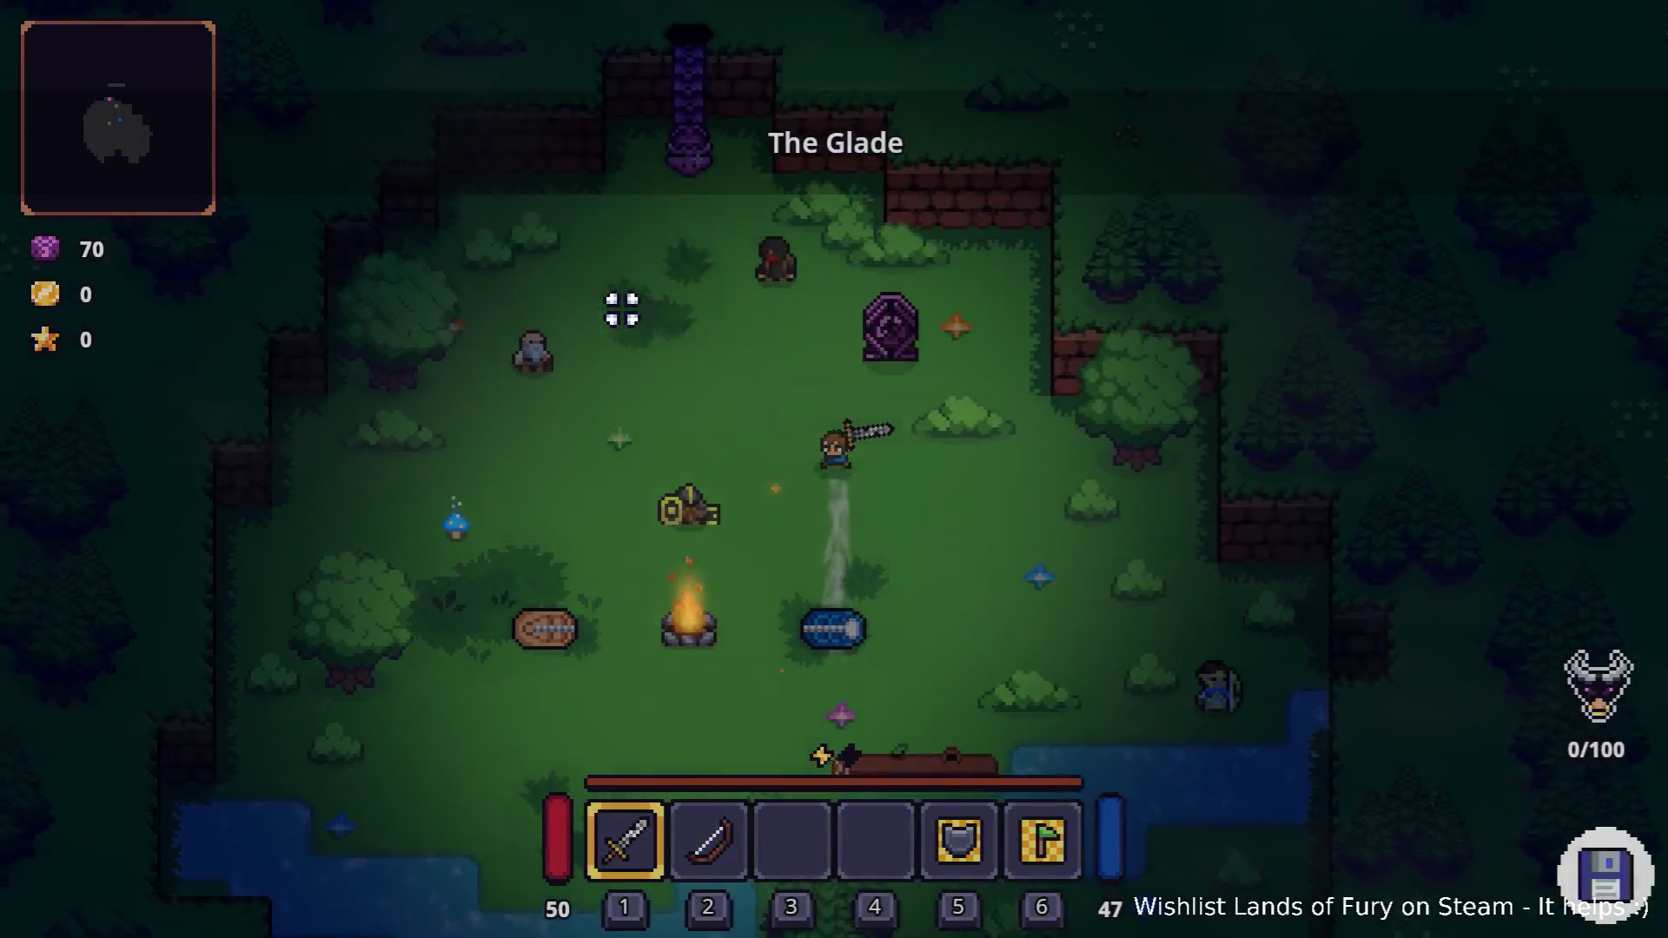
Take the purple portal to Elderglade Forest, swing and dash, then open the developer console
key("w")
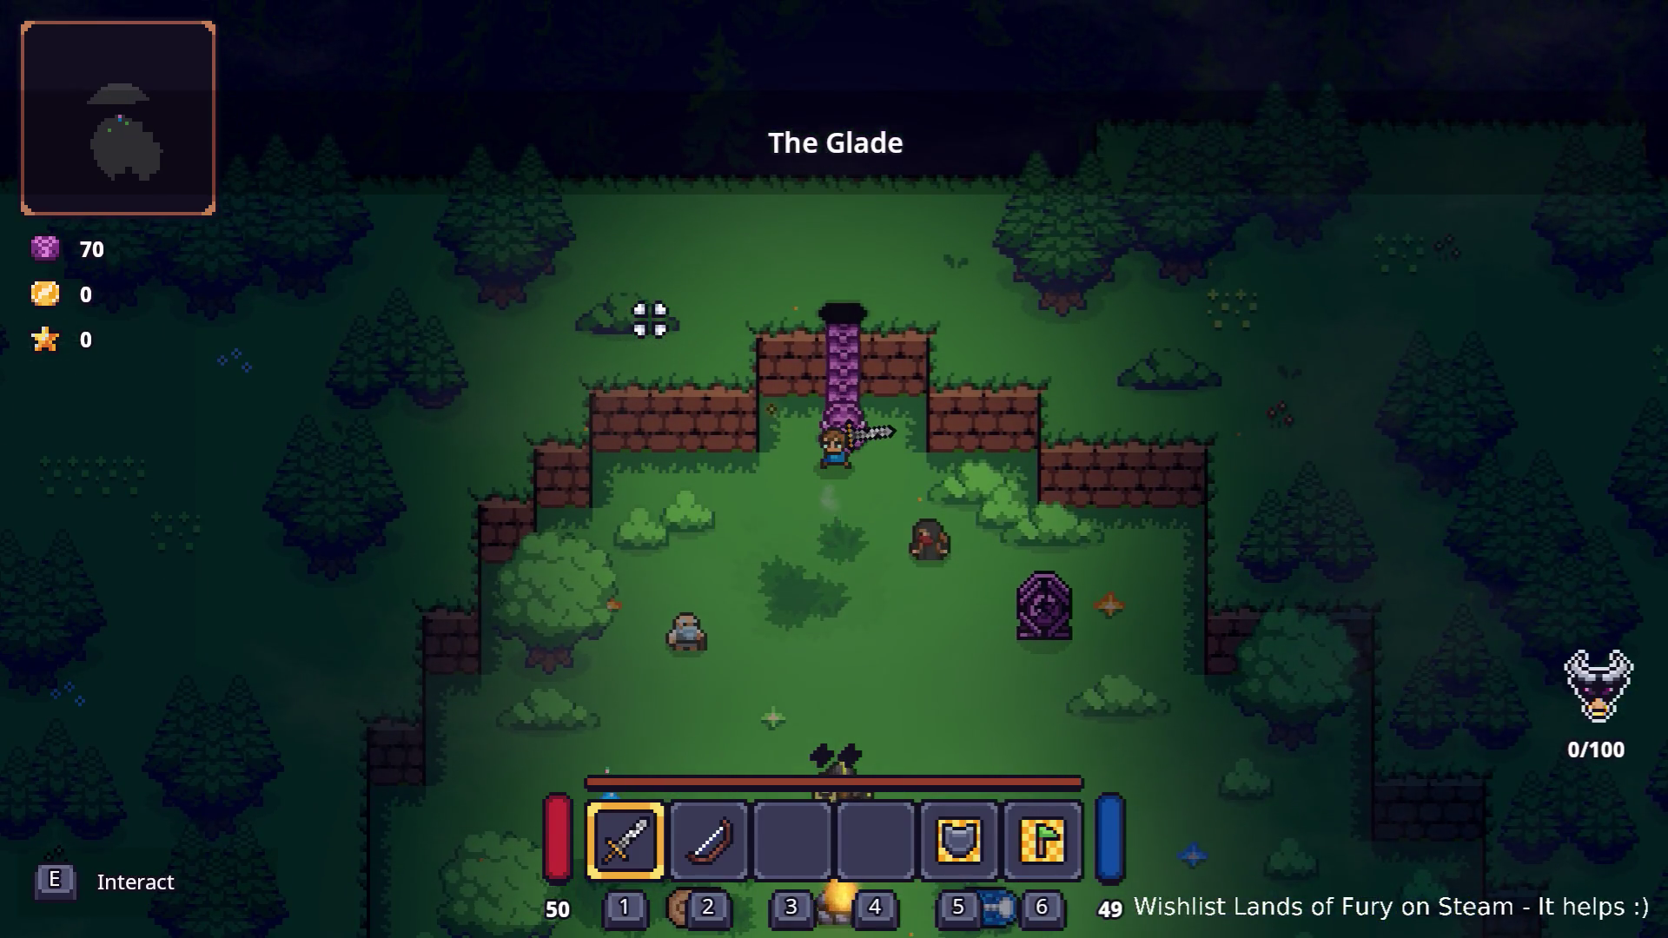
key("e")
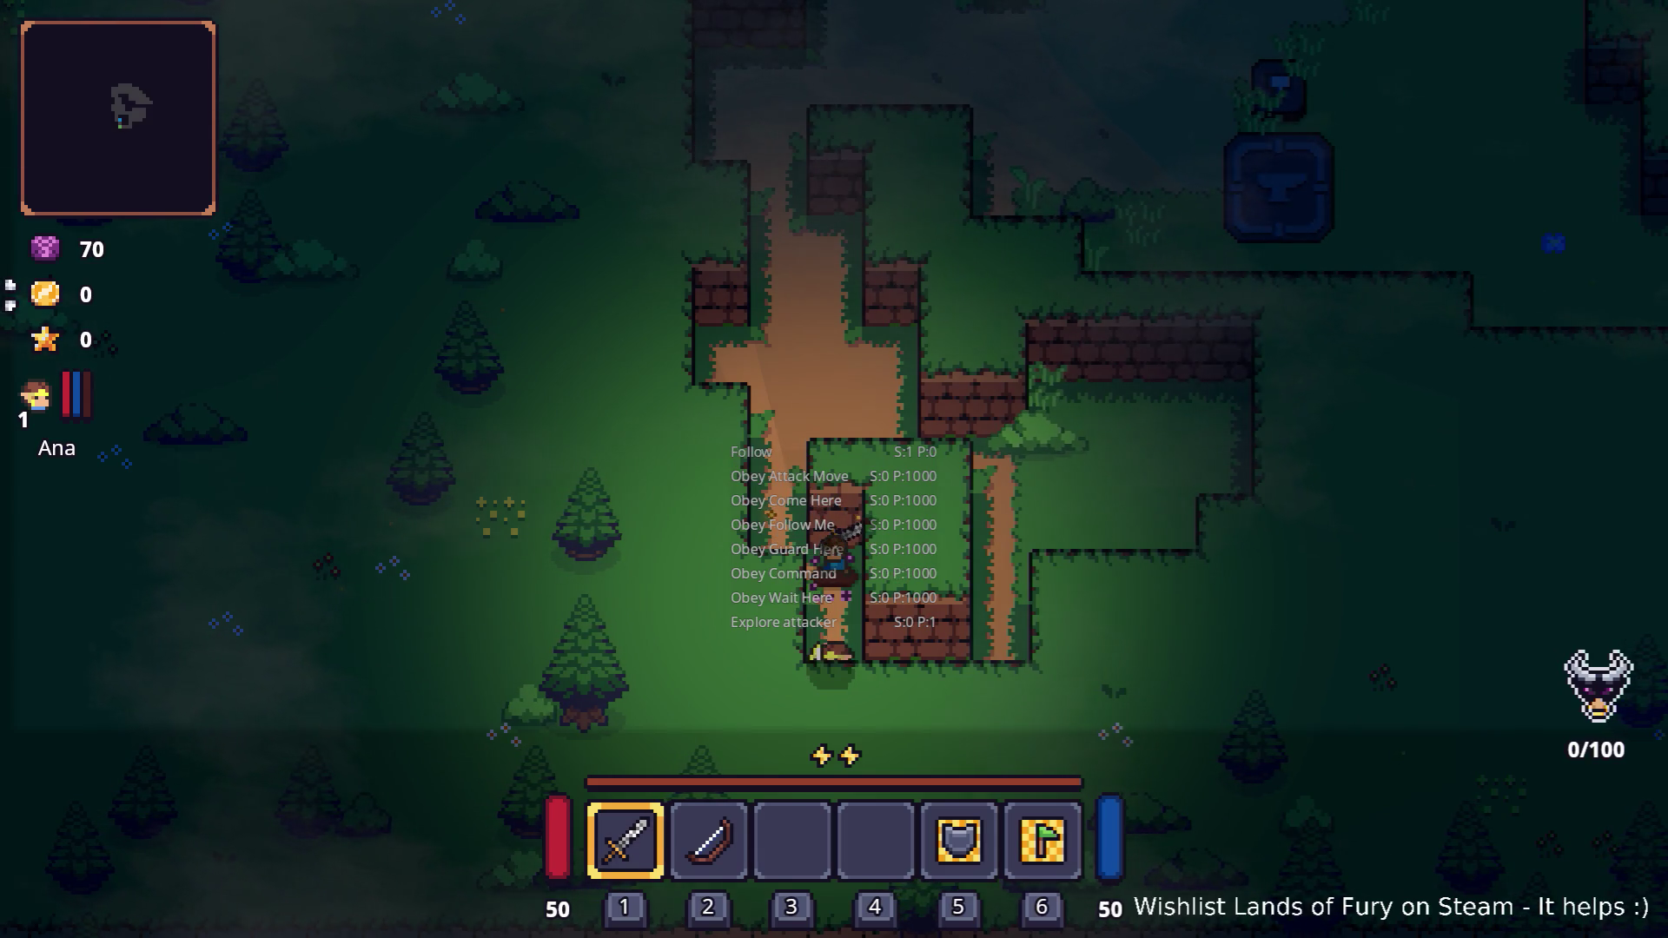
left_click(738, 415)
key("space")
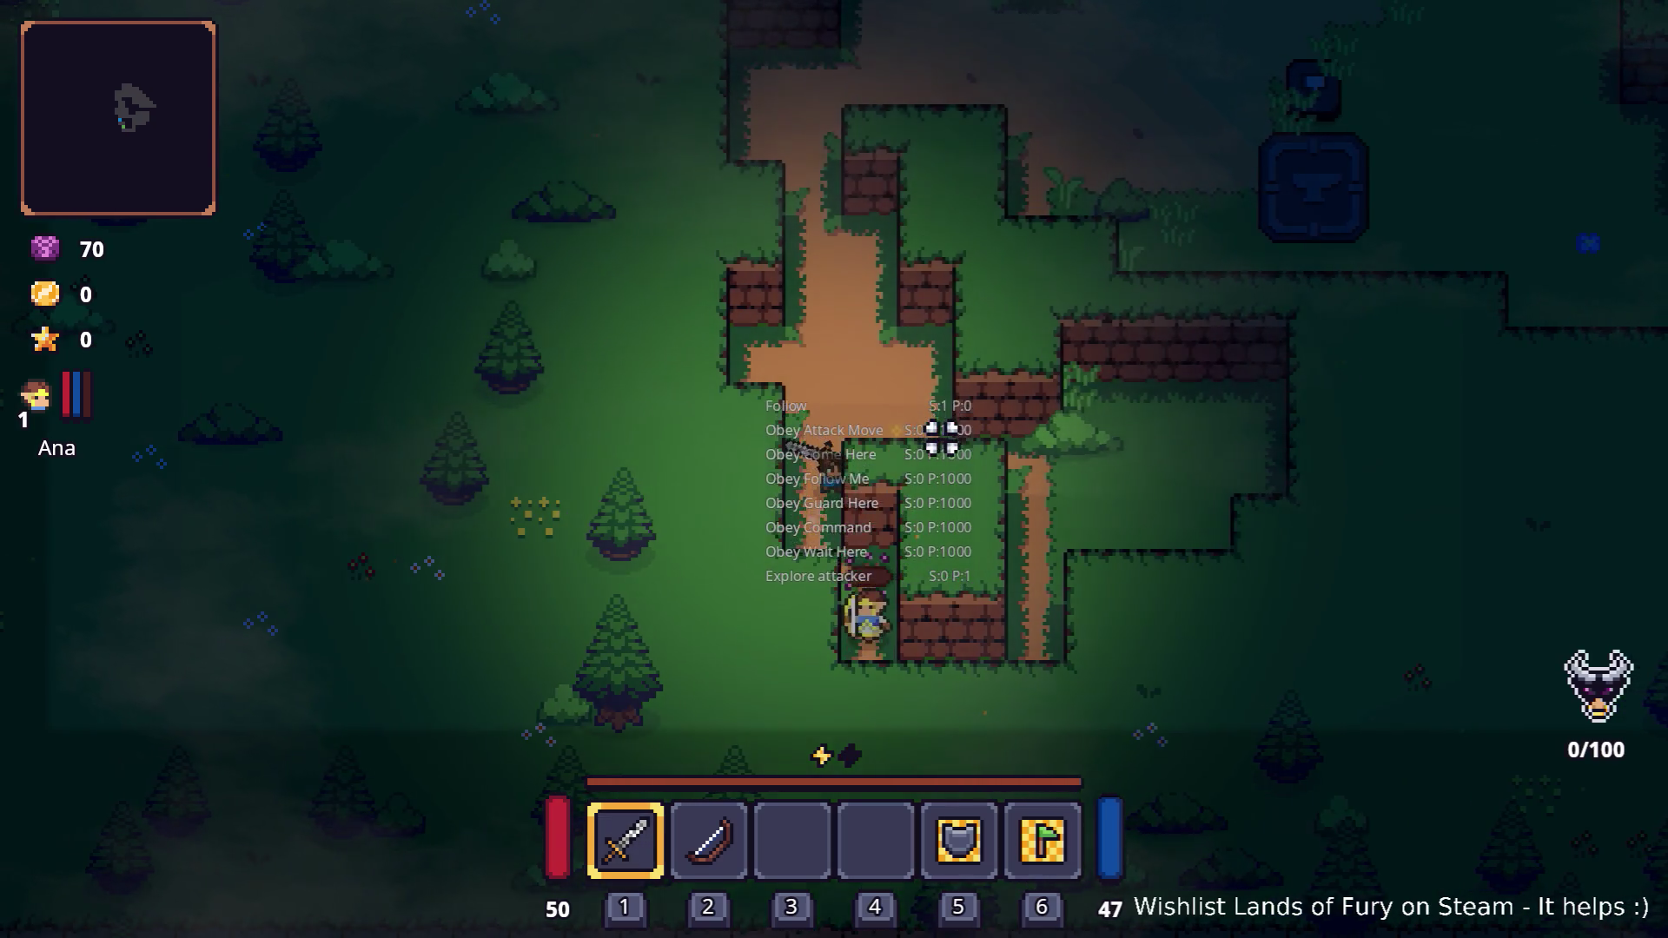
key("grave")
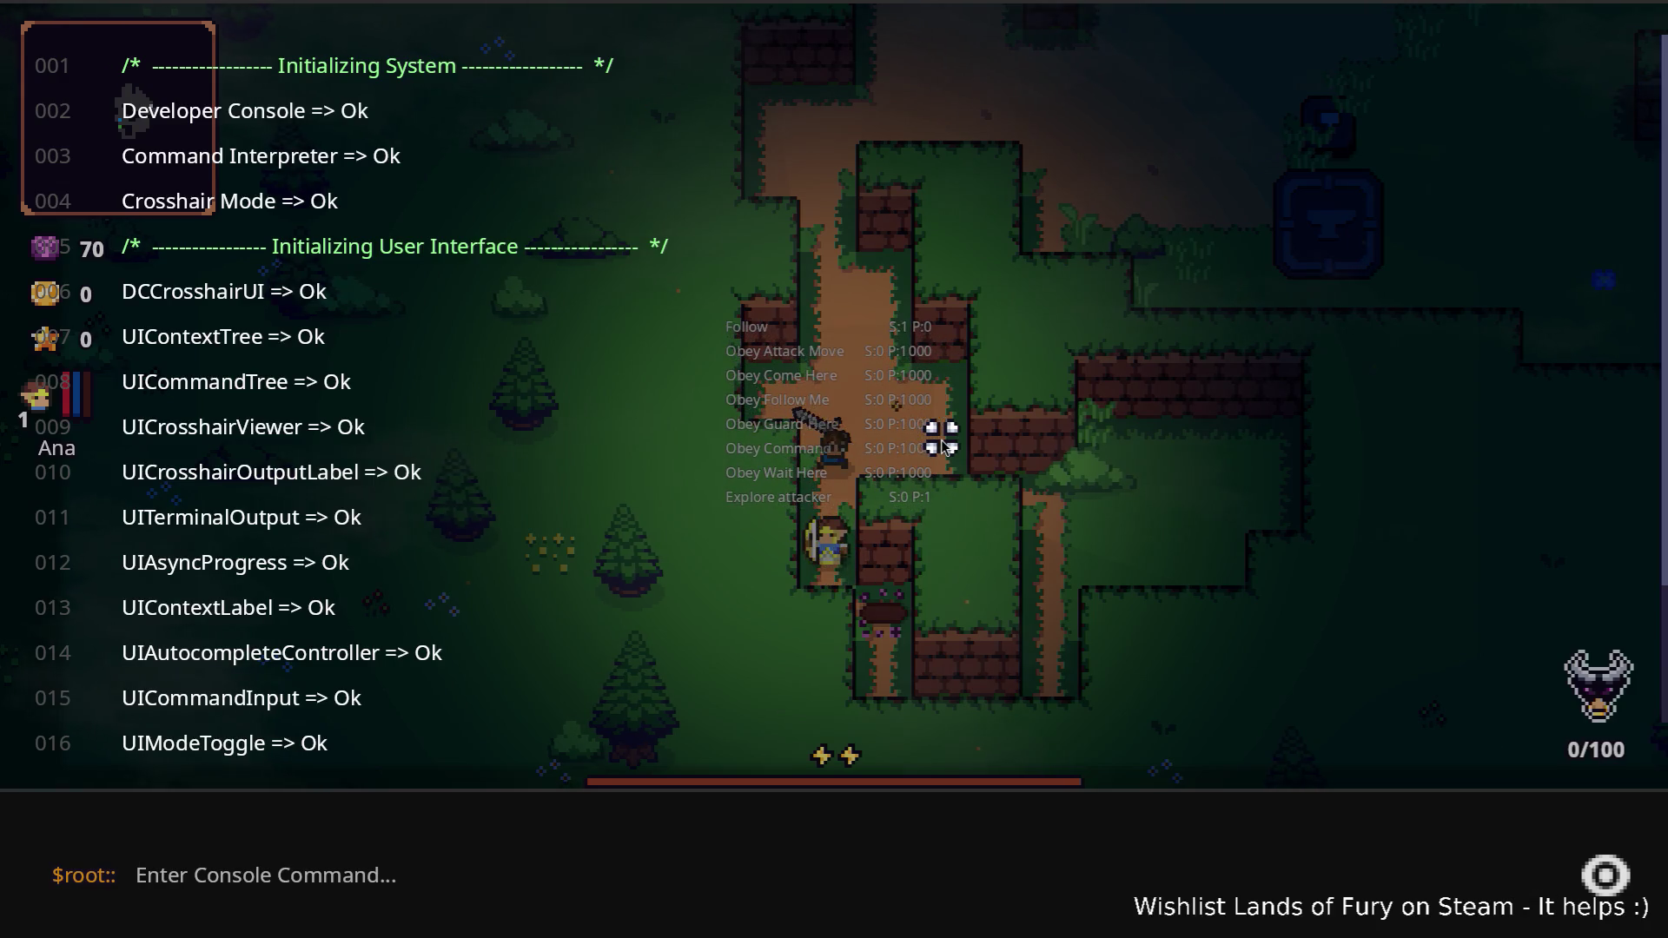
Run Player.AddItem(apple) in the console to spawn an apple
type("Play")
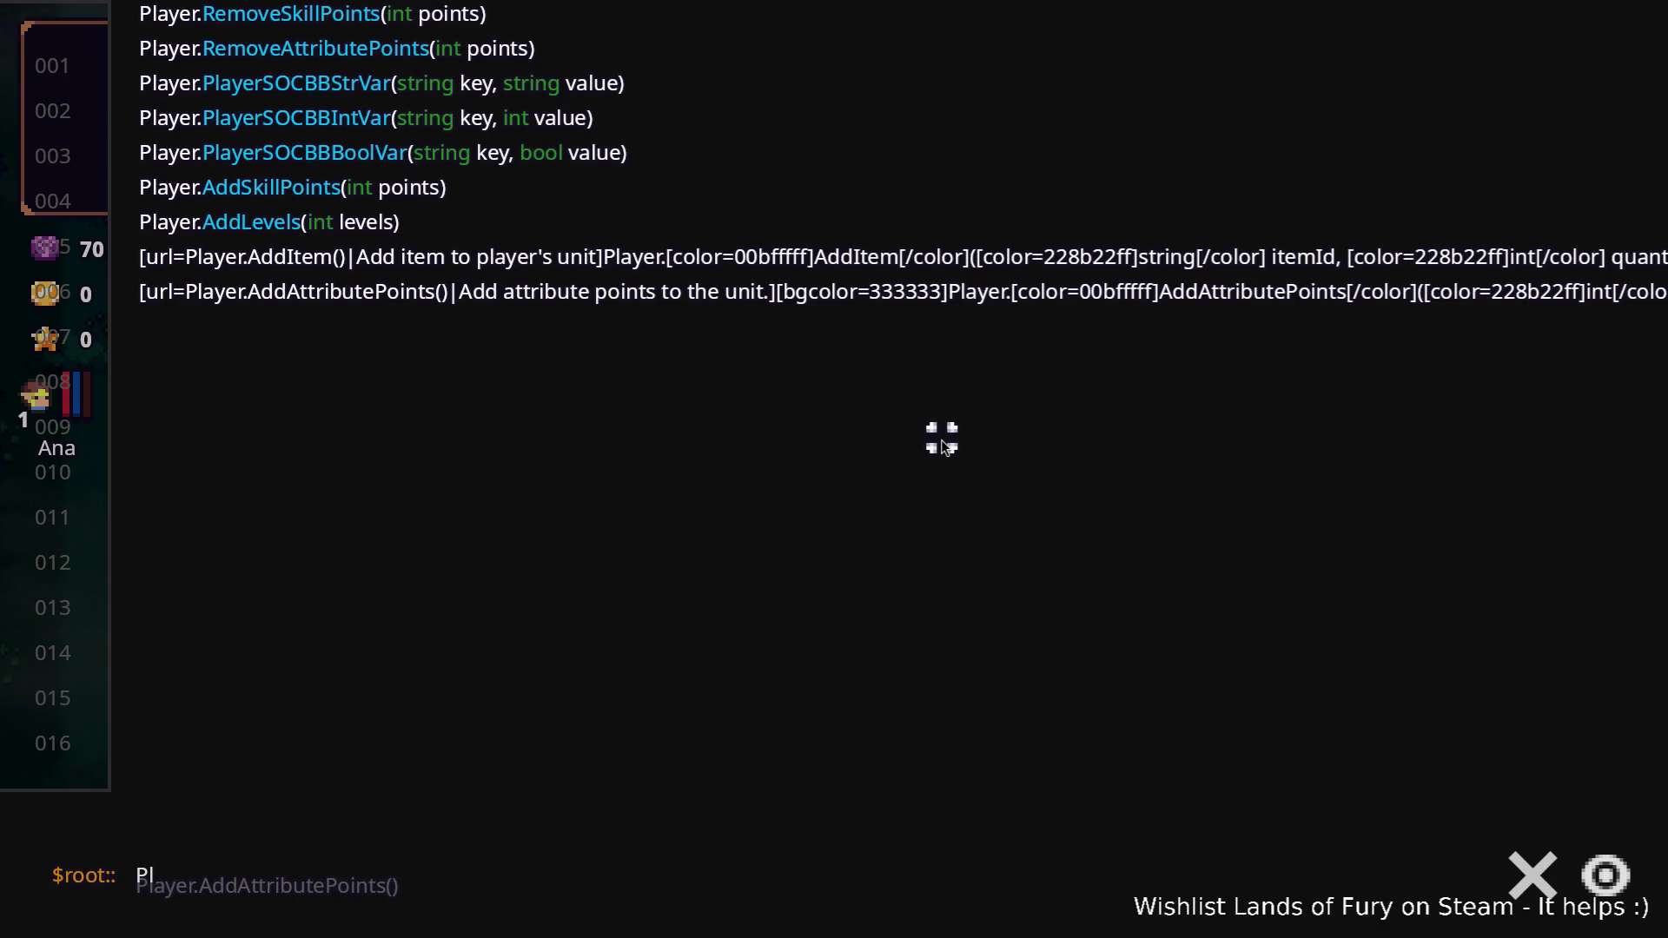
key("BackSpace")
key("BackSpace")
type("layer.AddItem(apple,1")
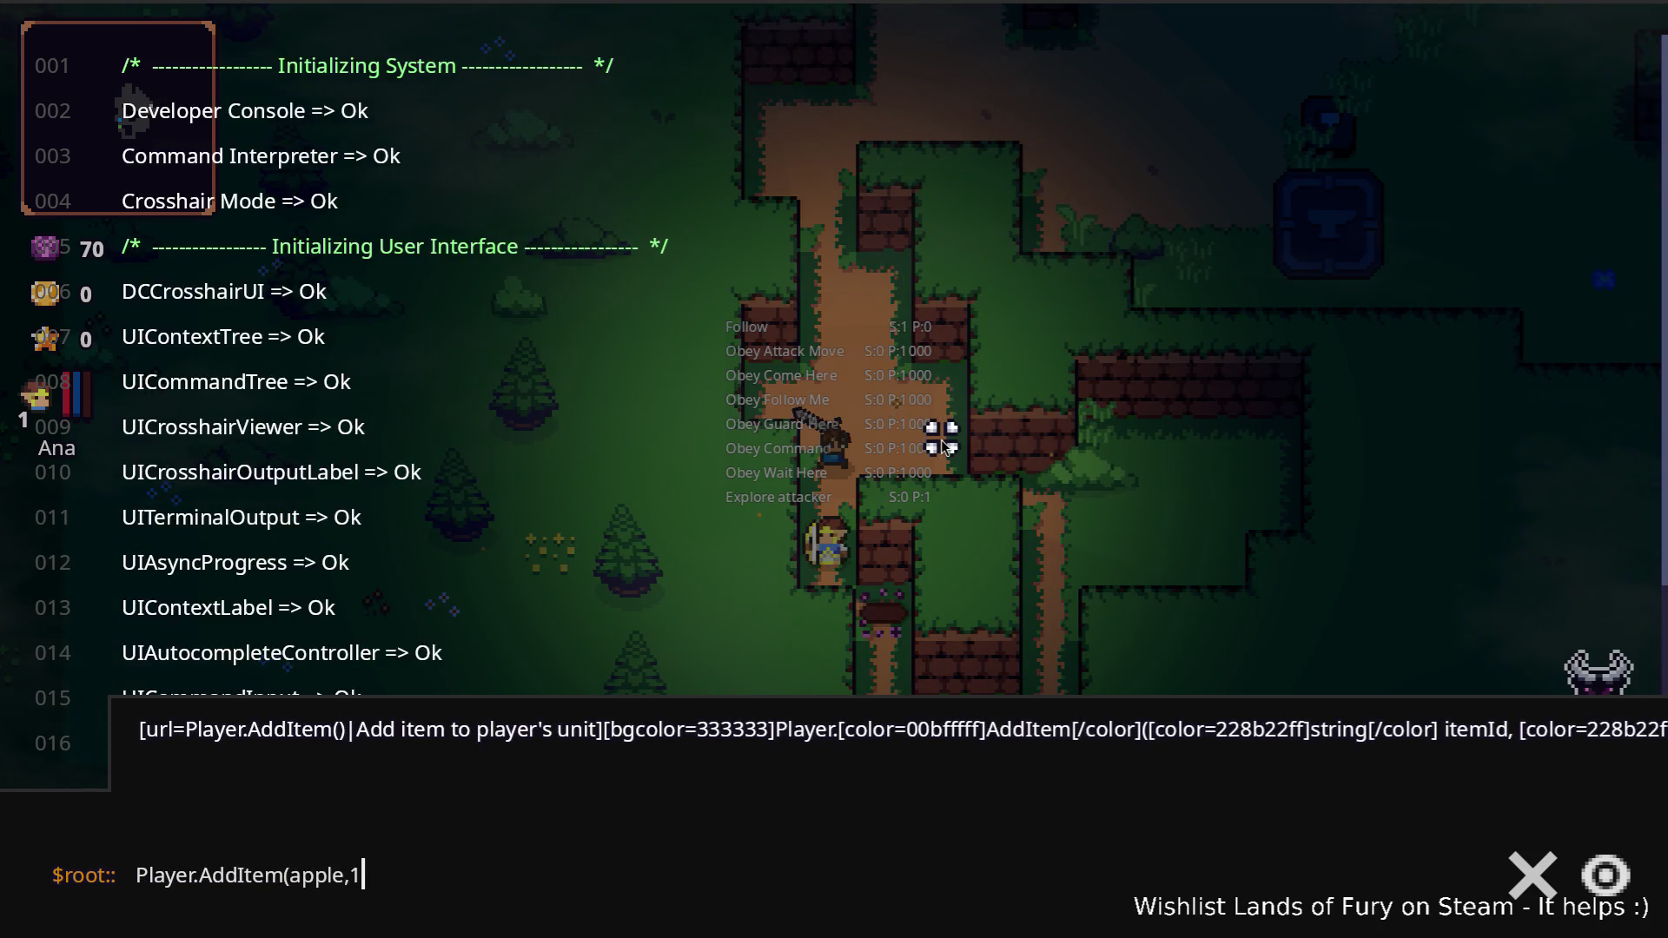
key("Return")
Drop the apple from the inventory onto the ground
key("i")
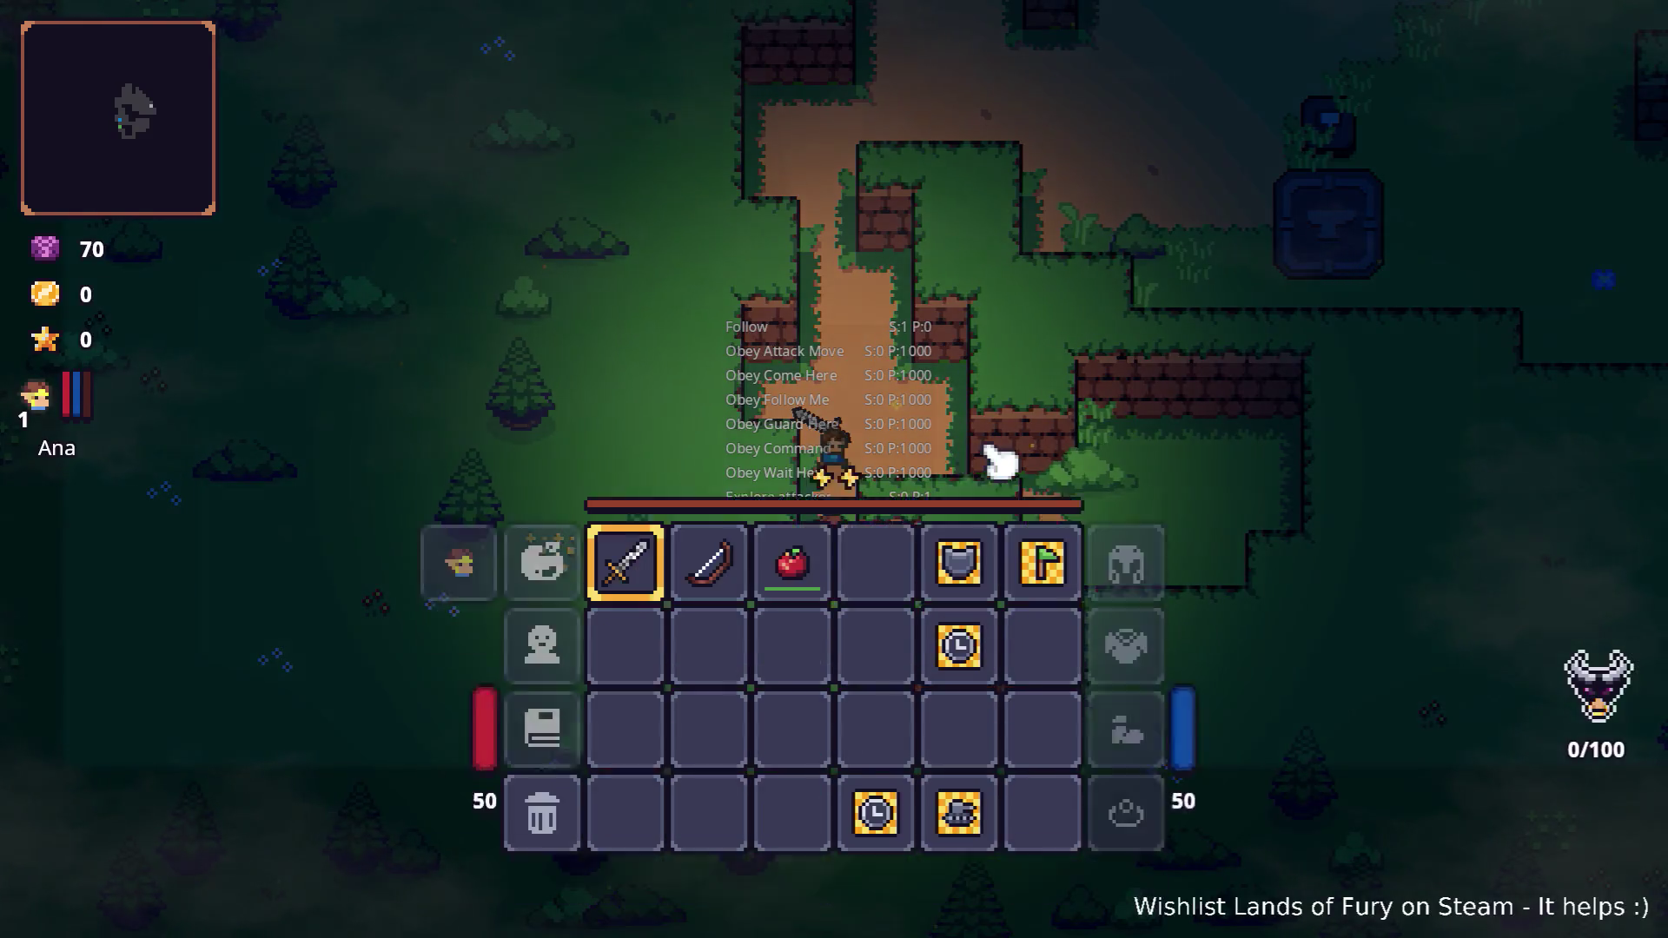
right_click(823, 637)
key("i")
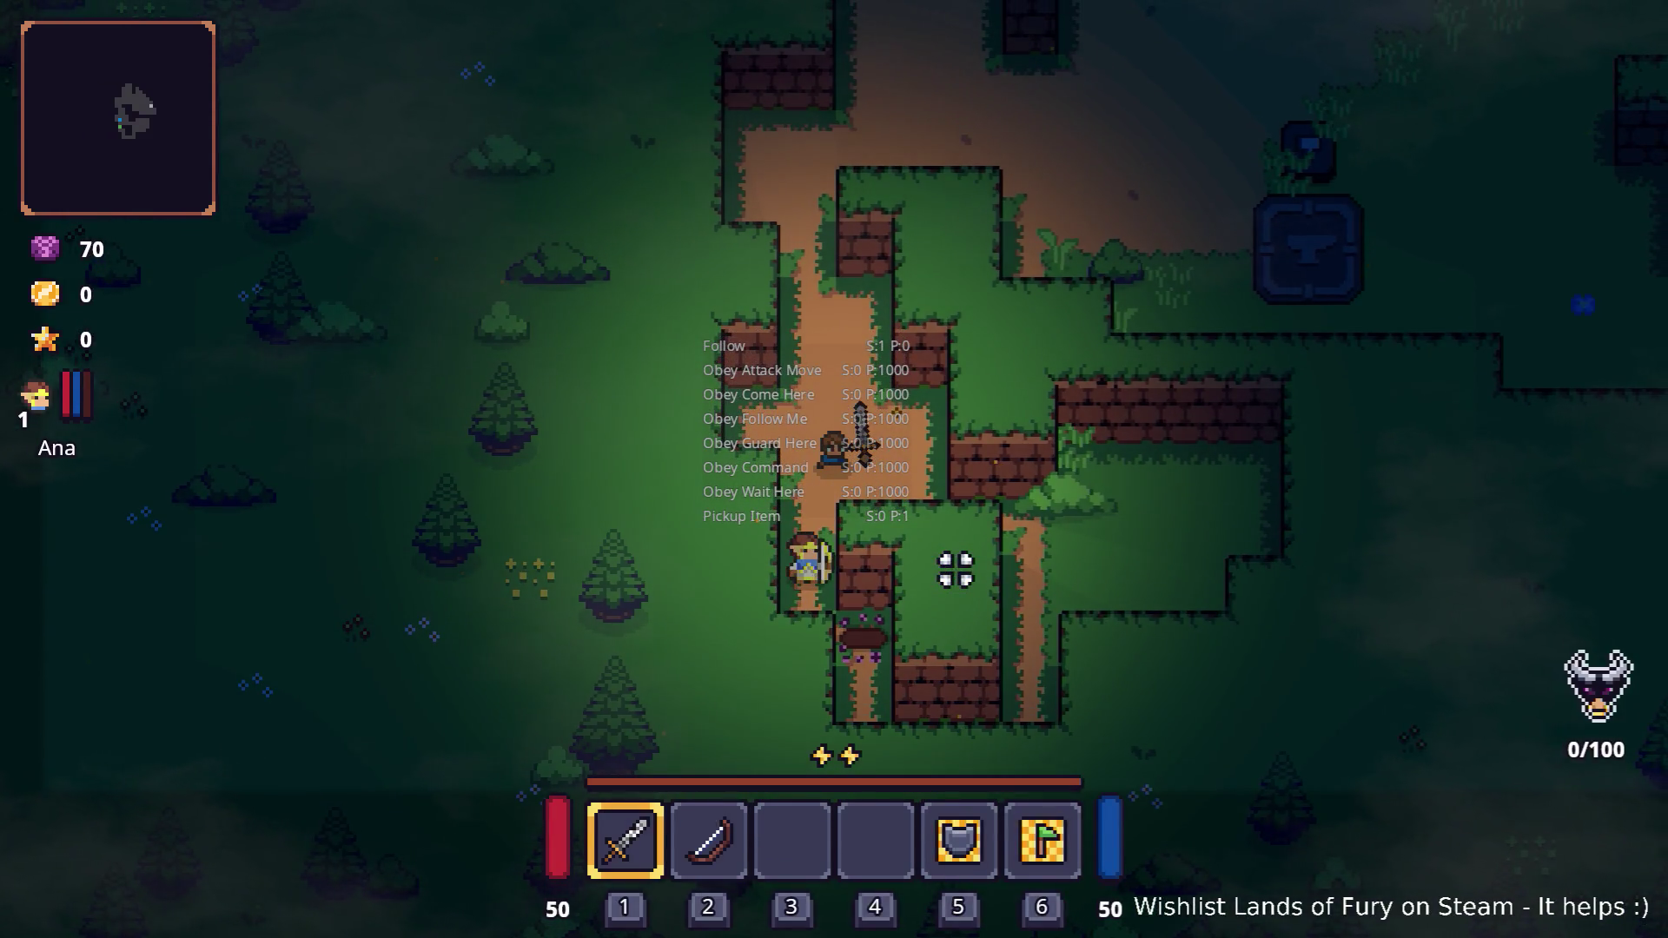
Walk up the path and resume the game past the VS Code breakpoint
key("w")
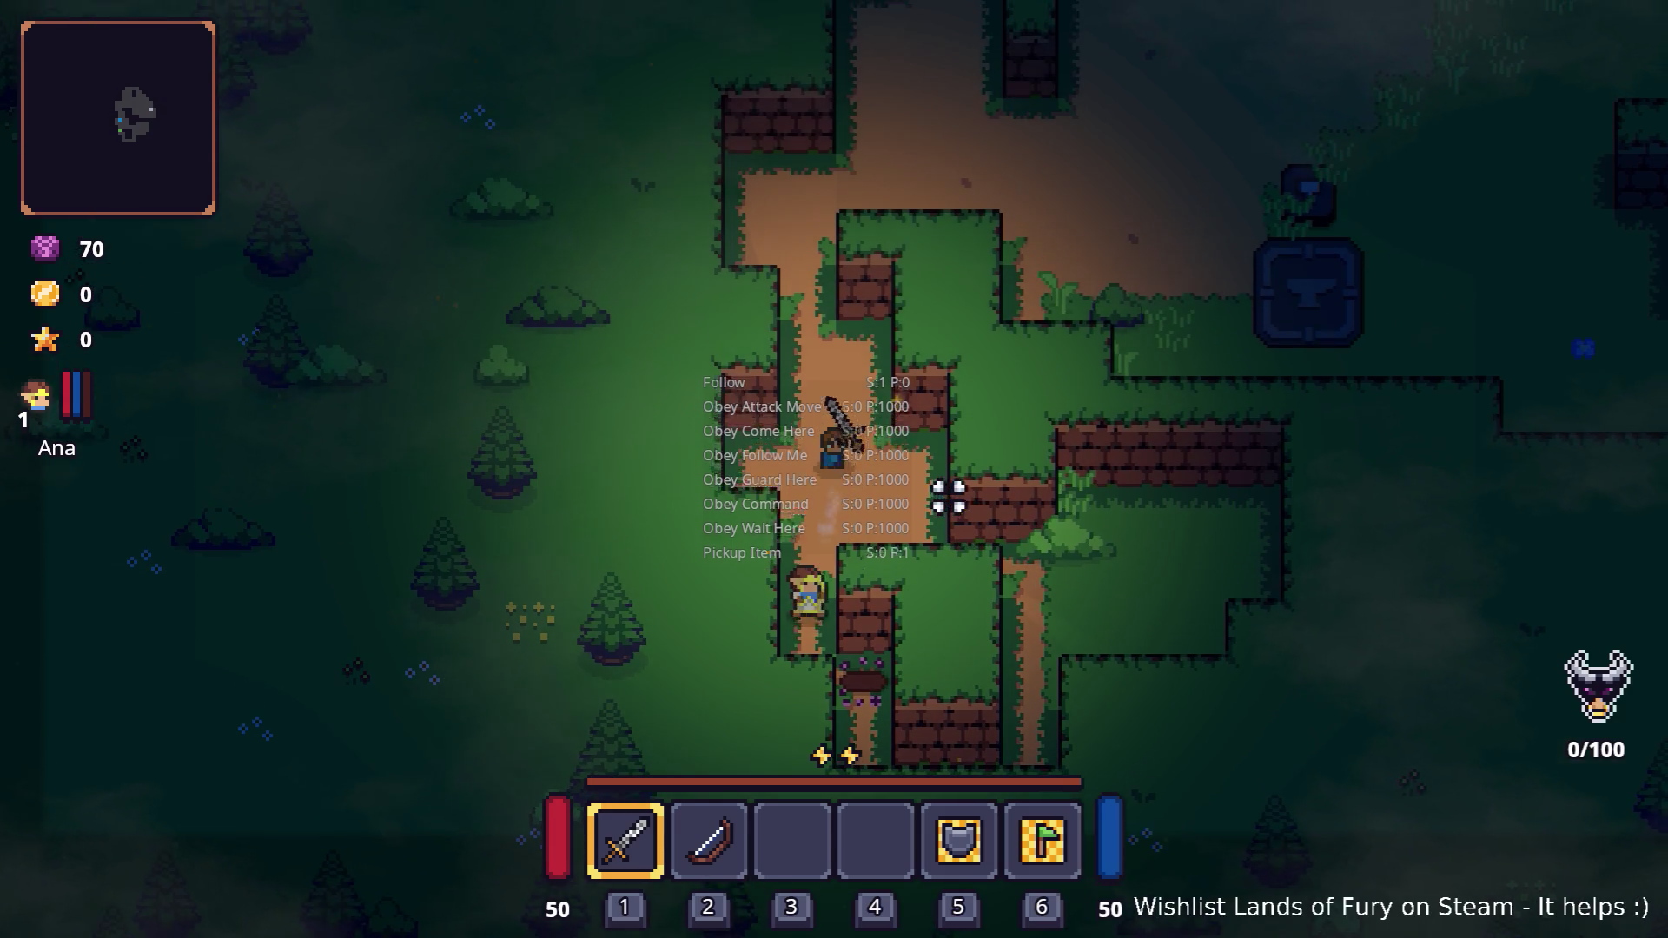
key("w")
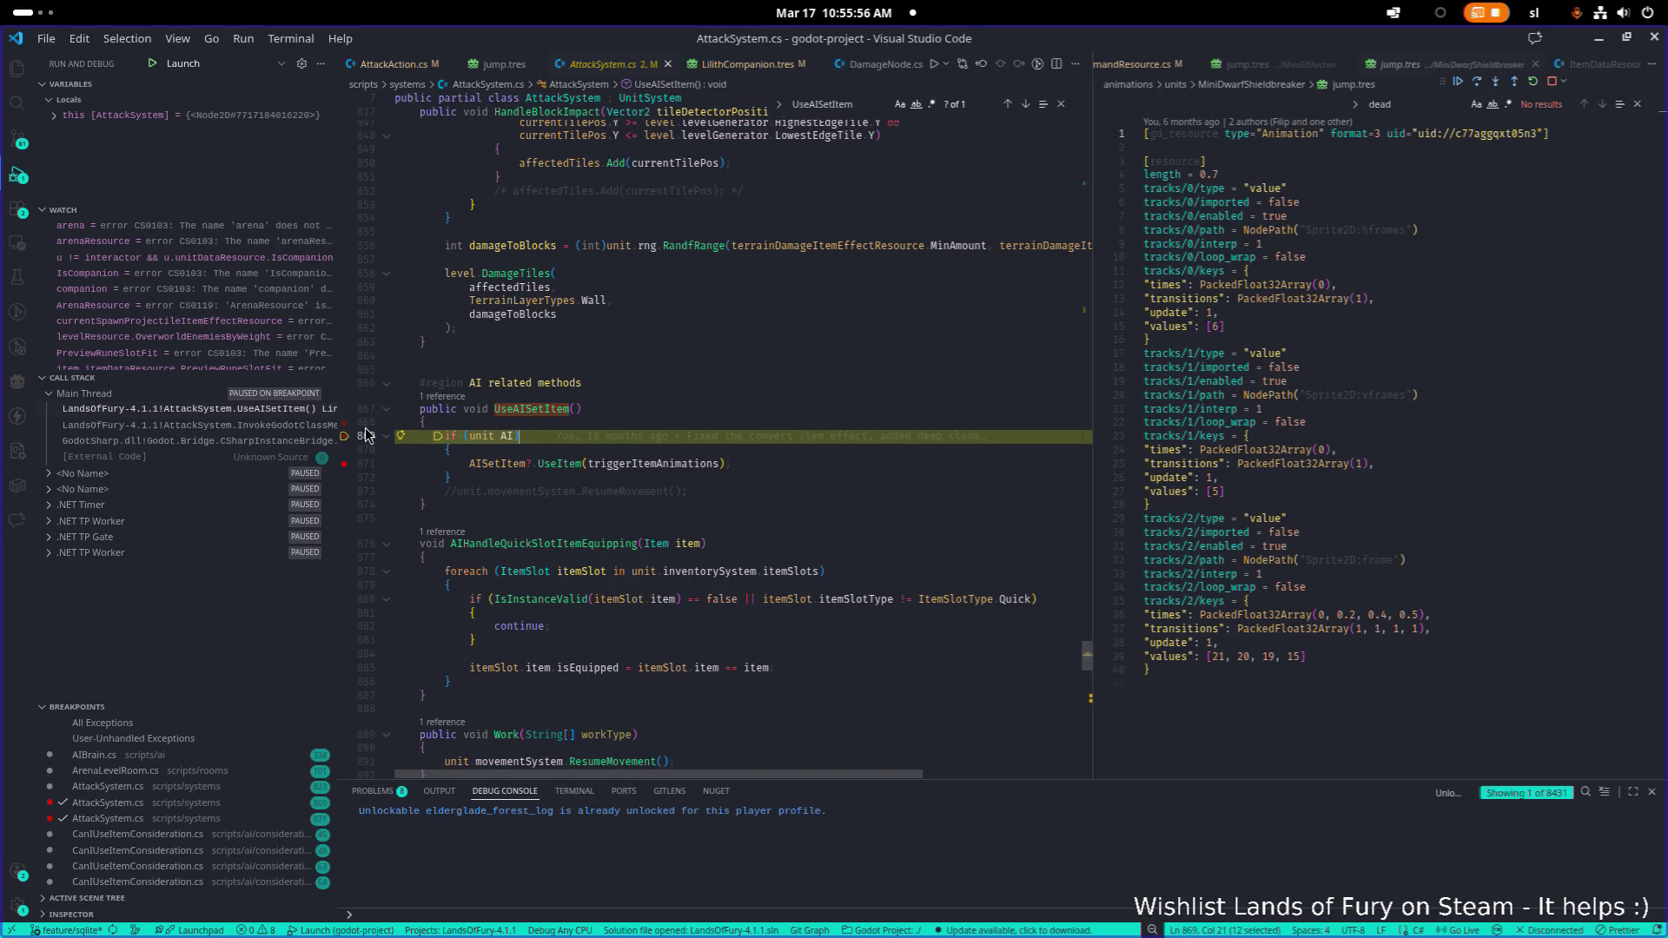
key("F5")
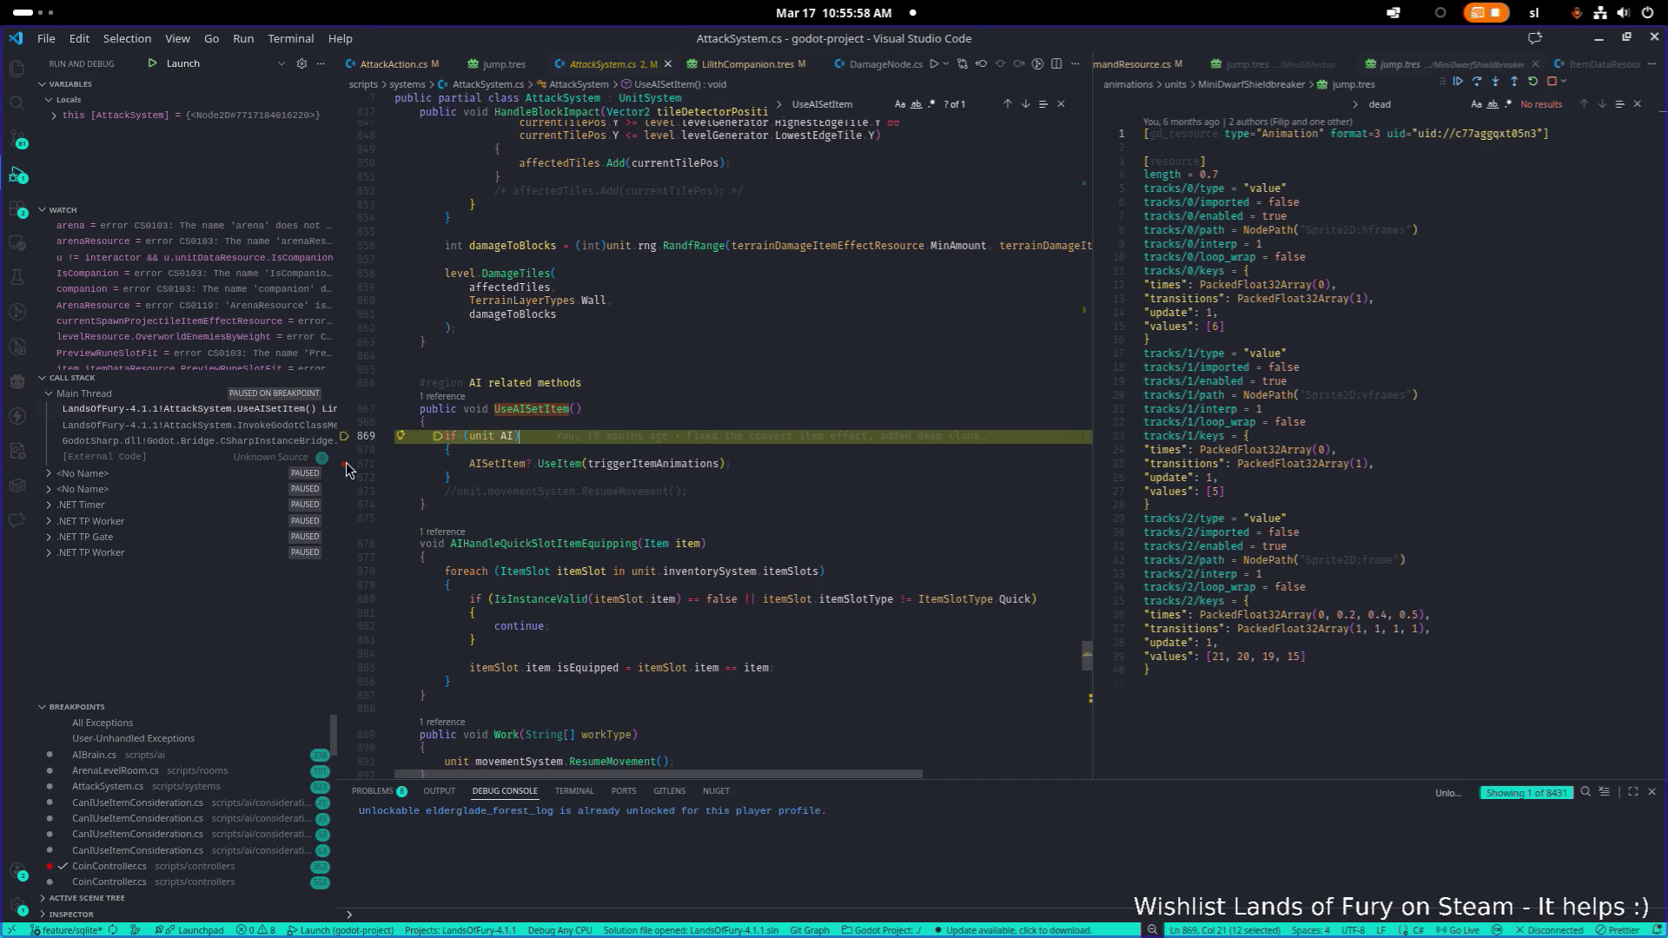
key("F5")
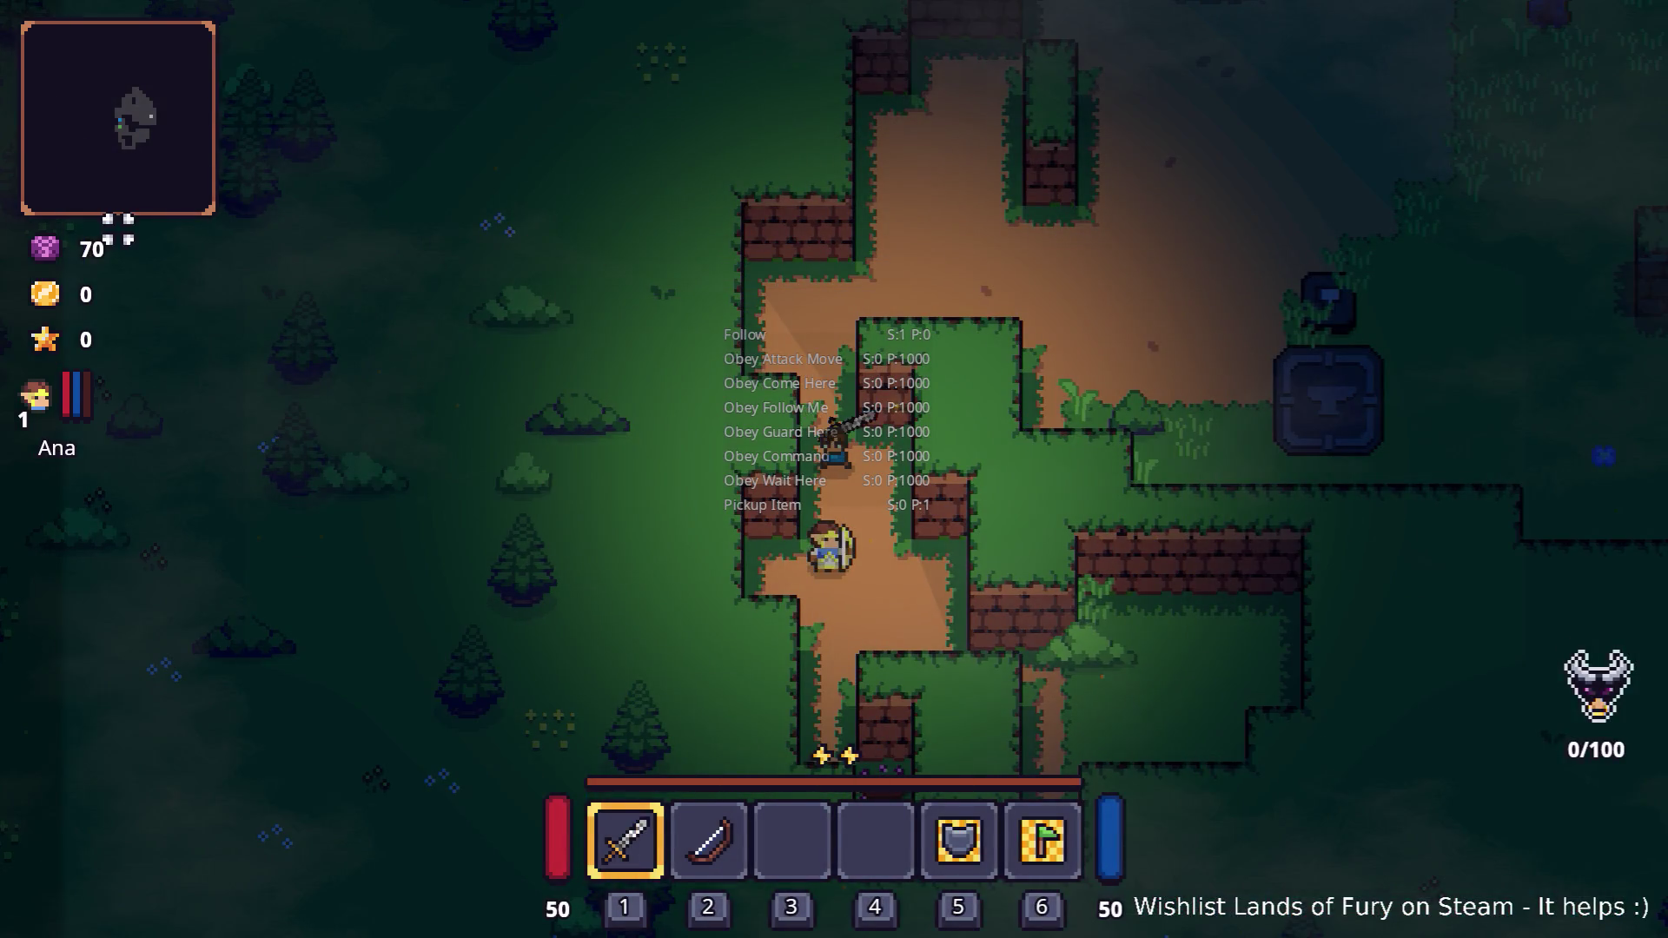
Walk along the dirt path to the anvil and check its crafting grid
left_click(821, 456)
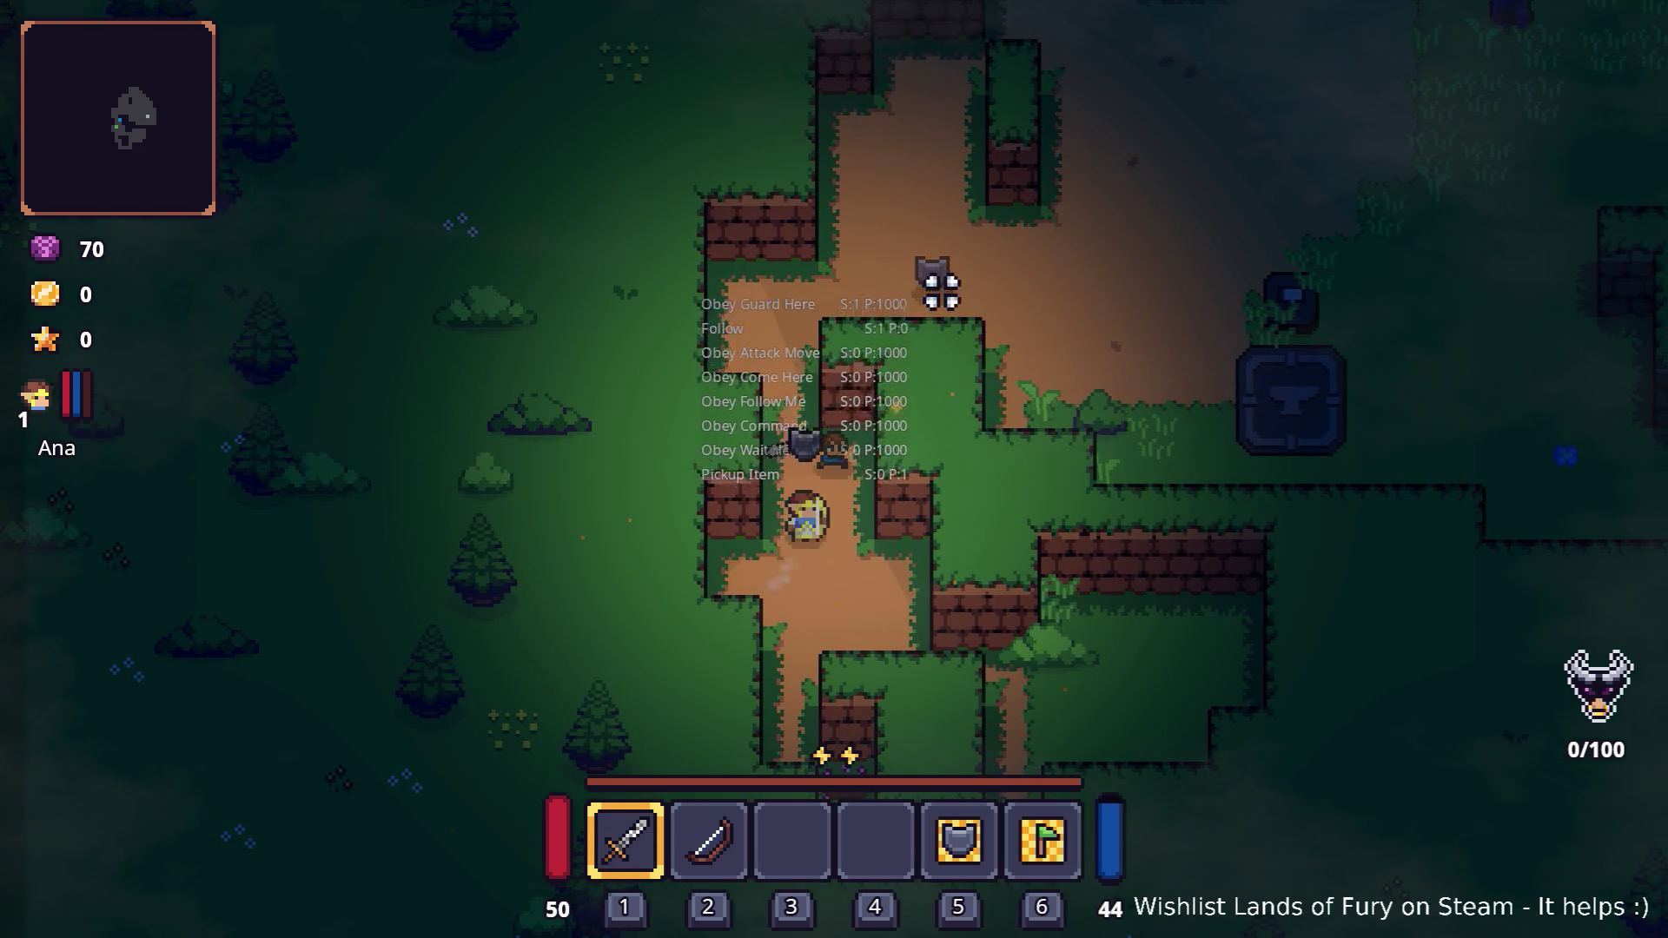
key("w")
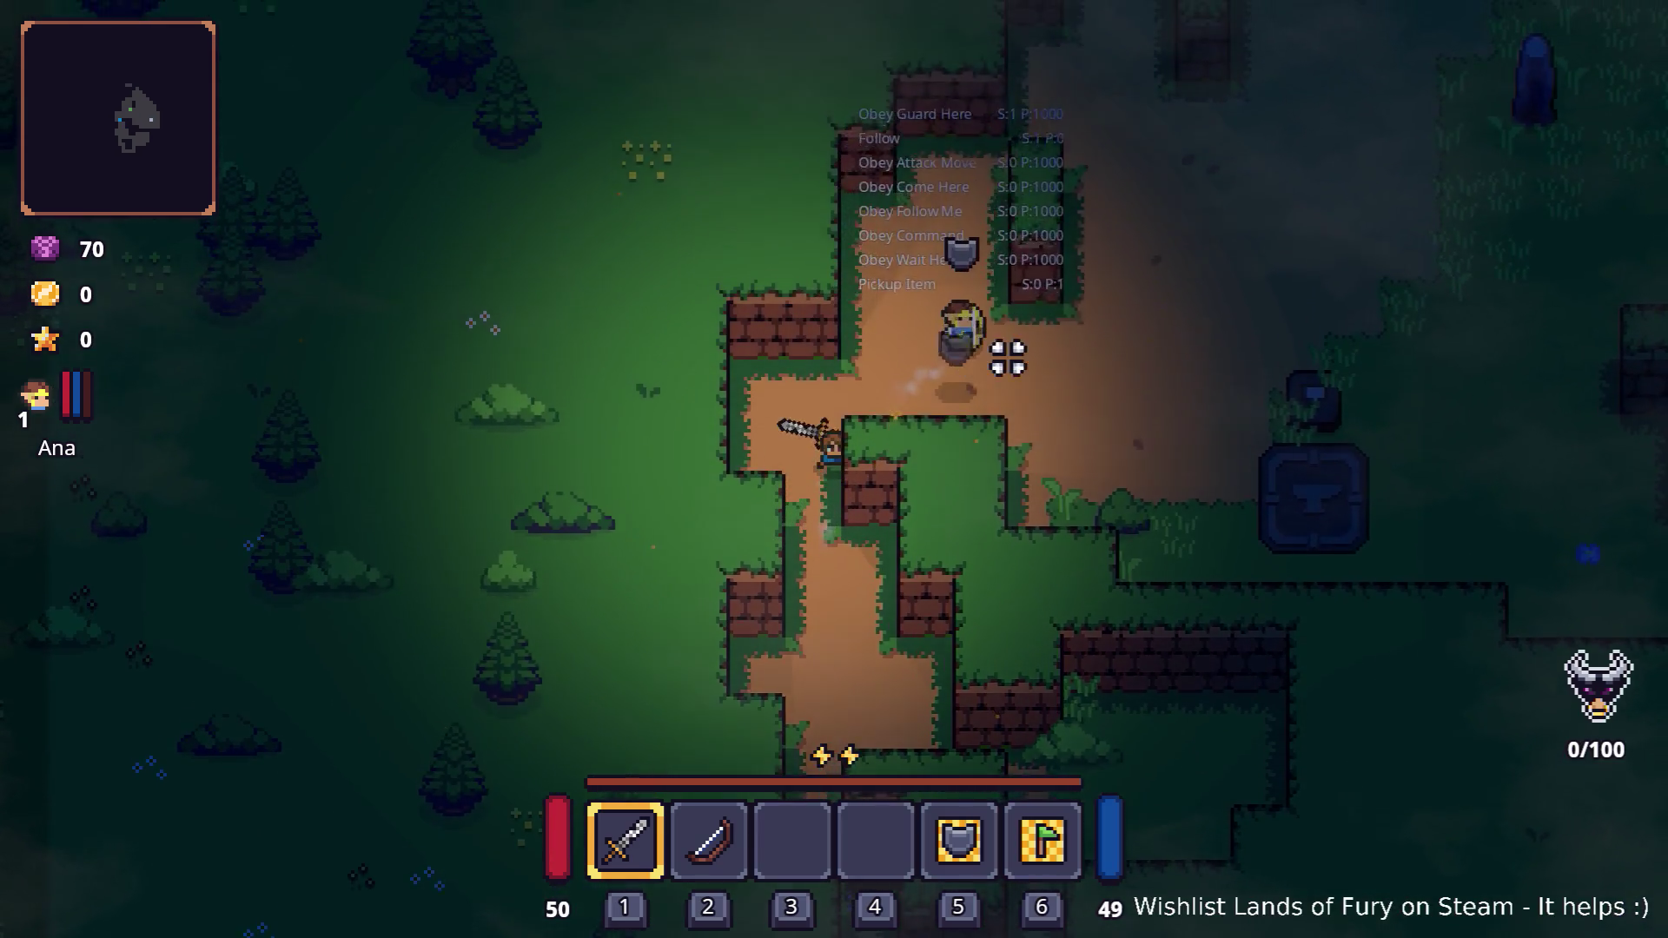
key("d")
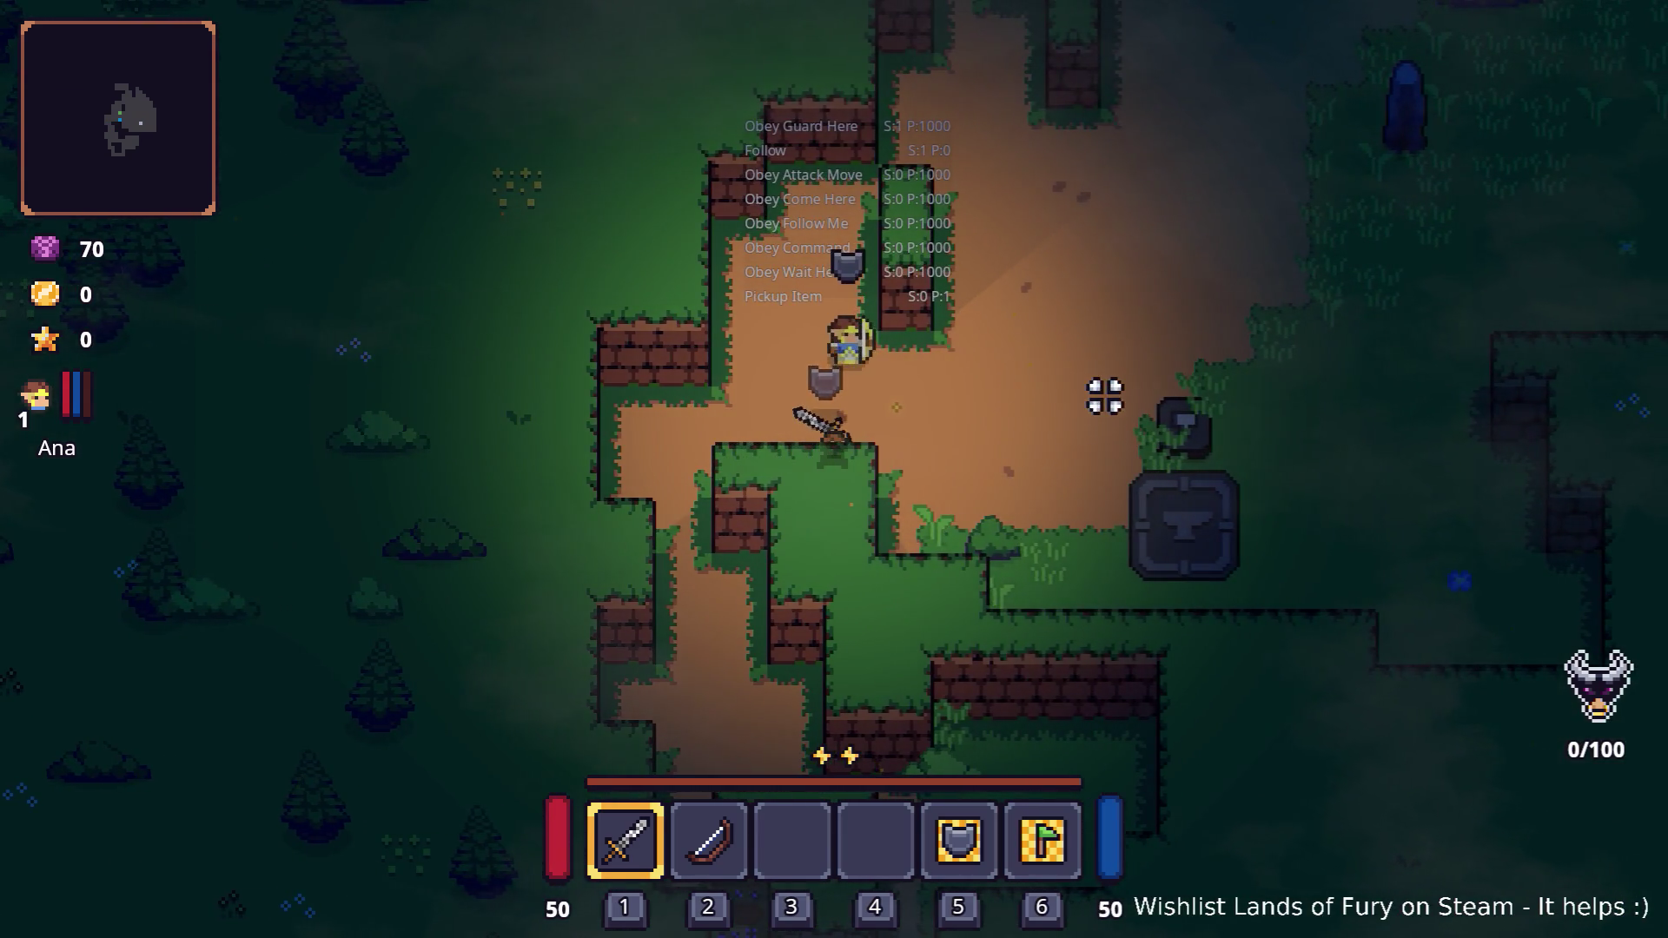
key("d")
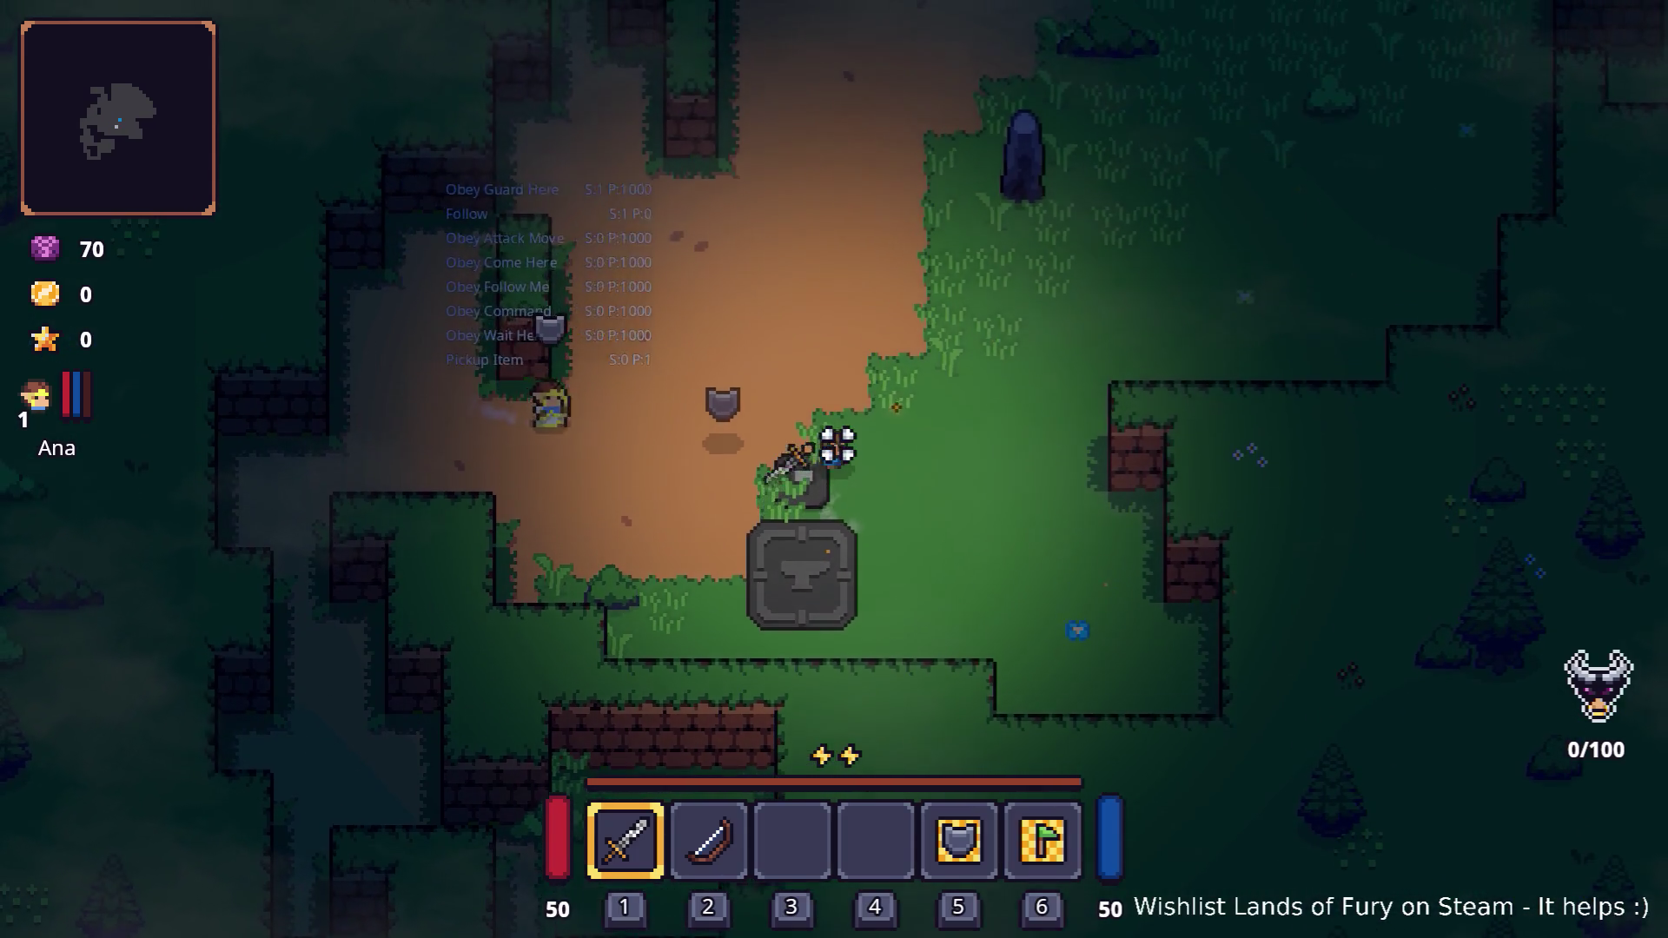
left_click(808, 484)
Break the grey standing stone for a Crafting Stone
key("d")
key("w")
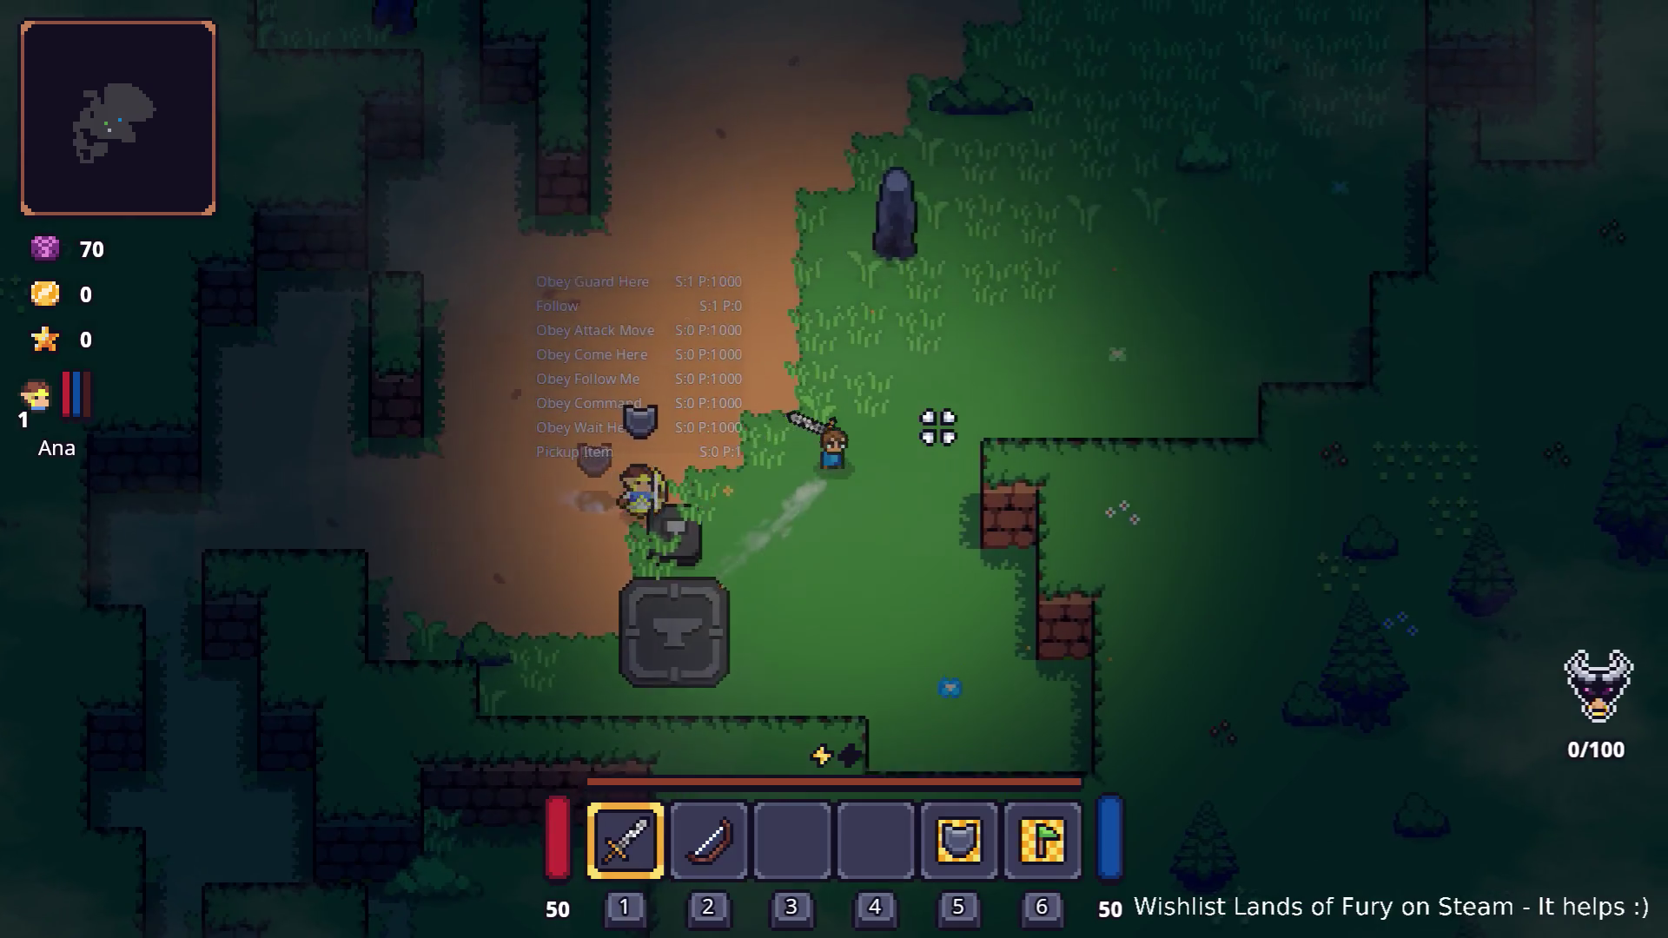
key("w")
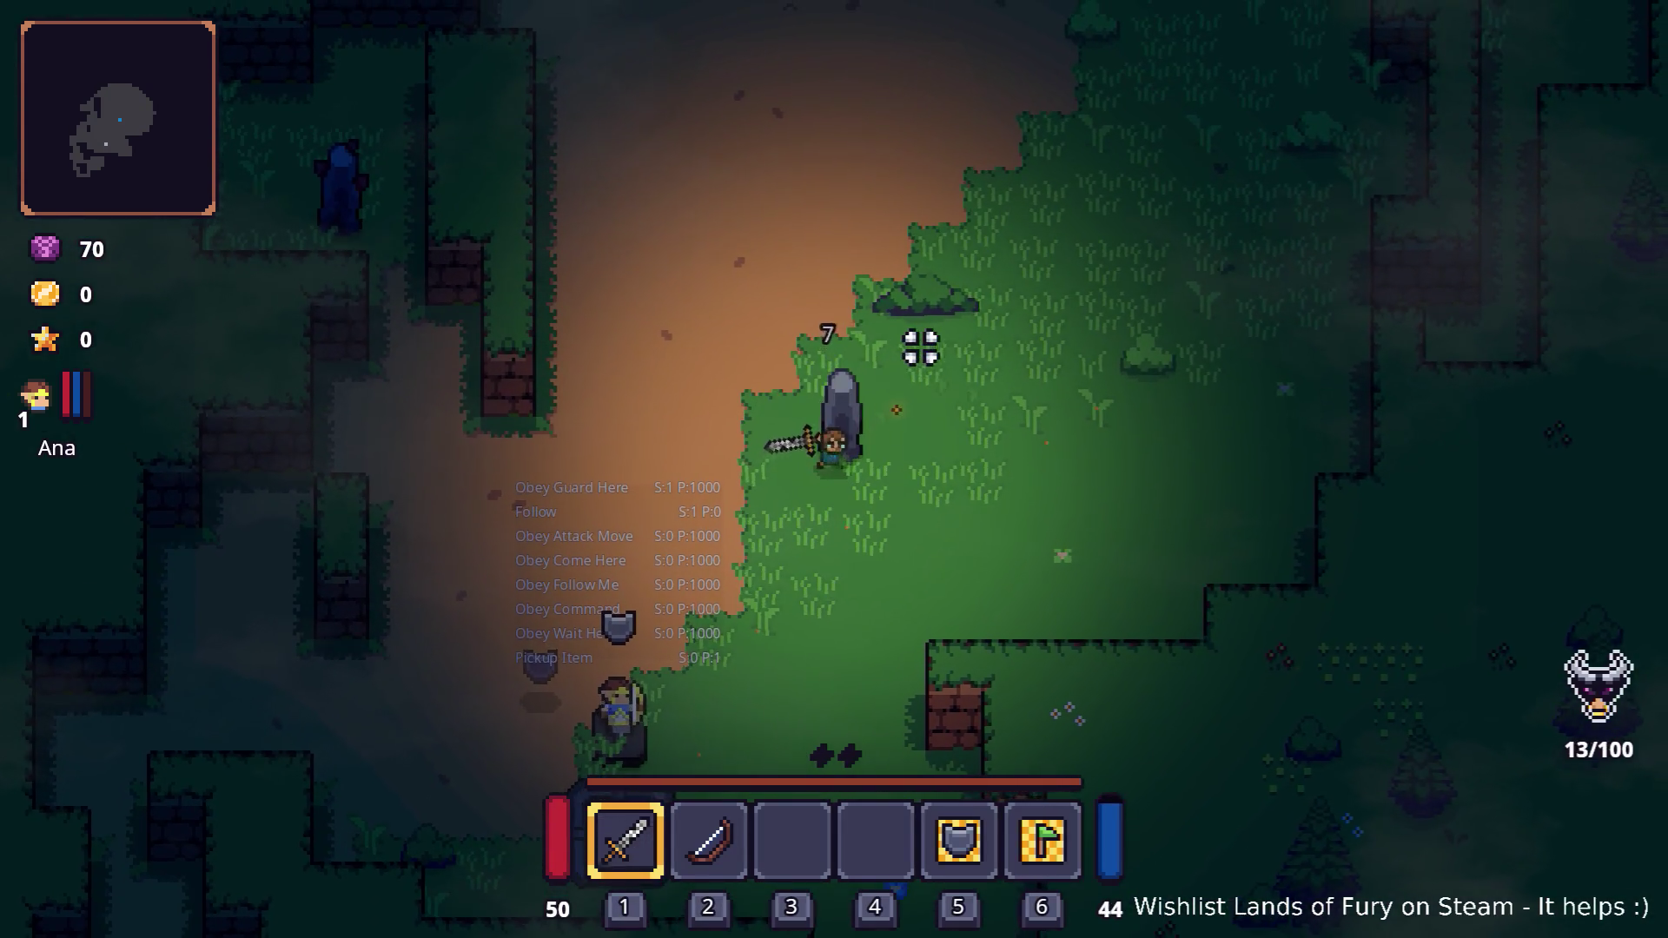
left_click(921, 344)
key("e")
key("w")
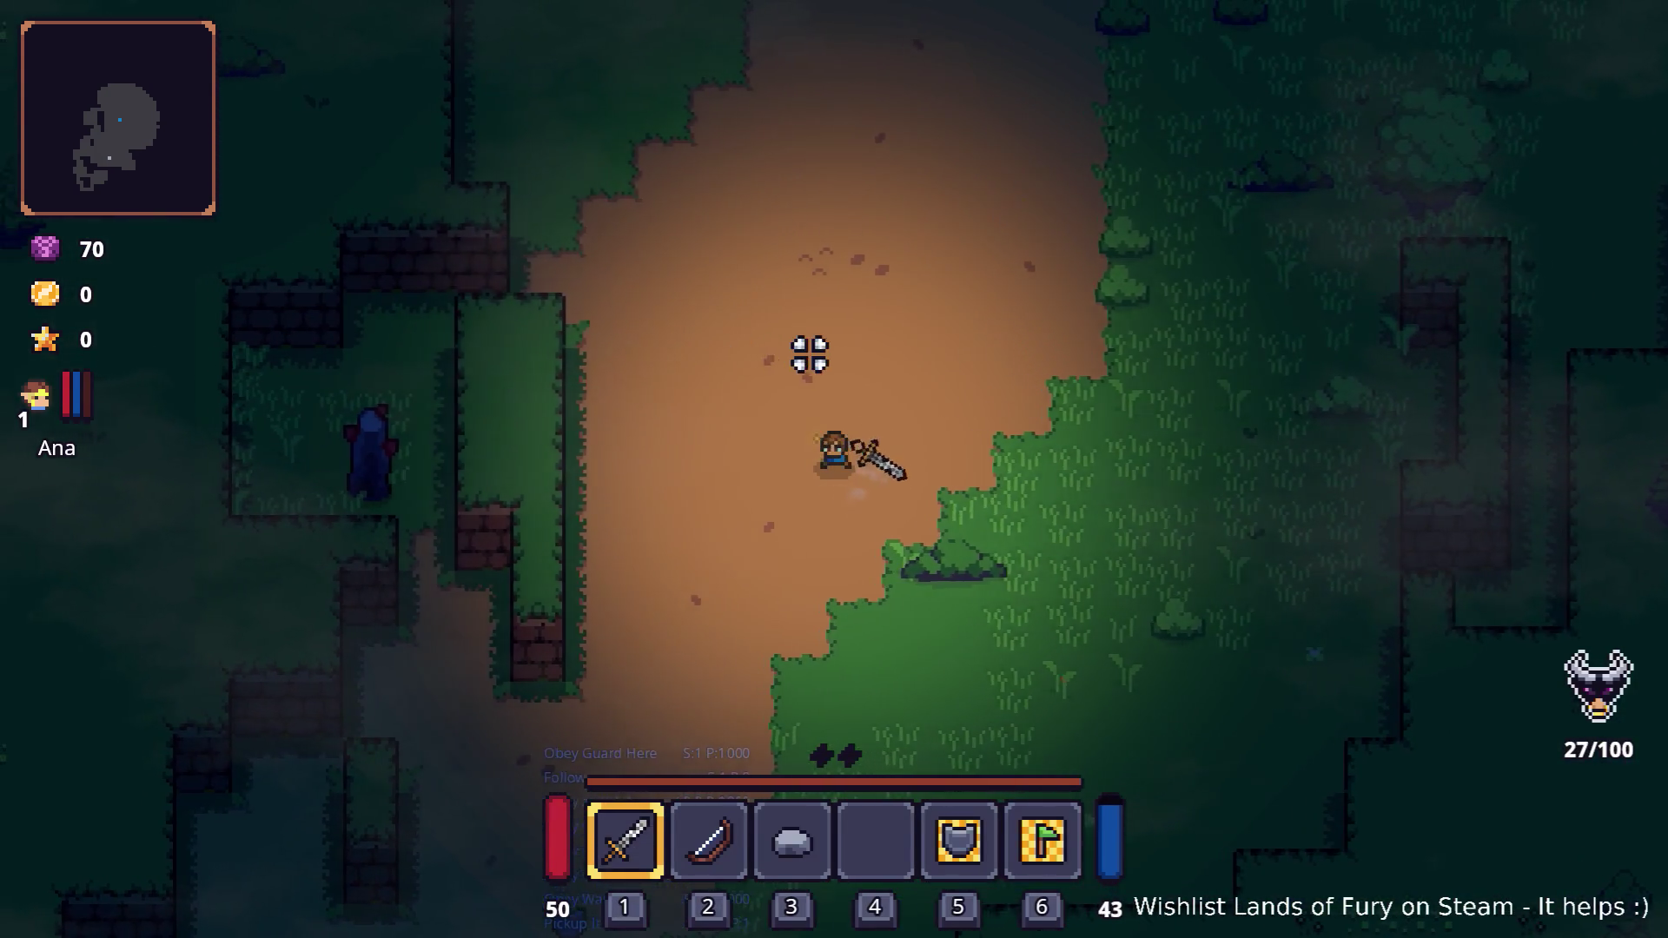
Break the dark stone in the walled grassy area for Dyno Ore
key("a")
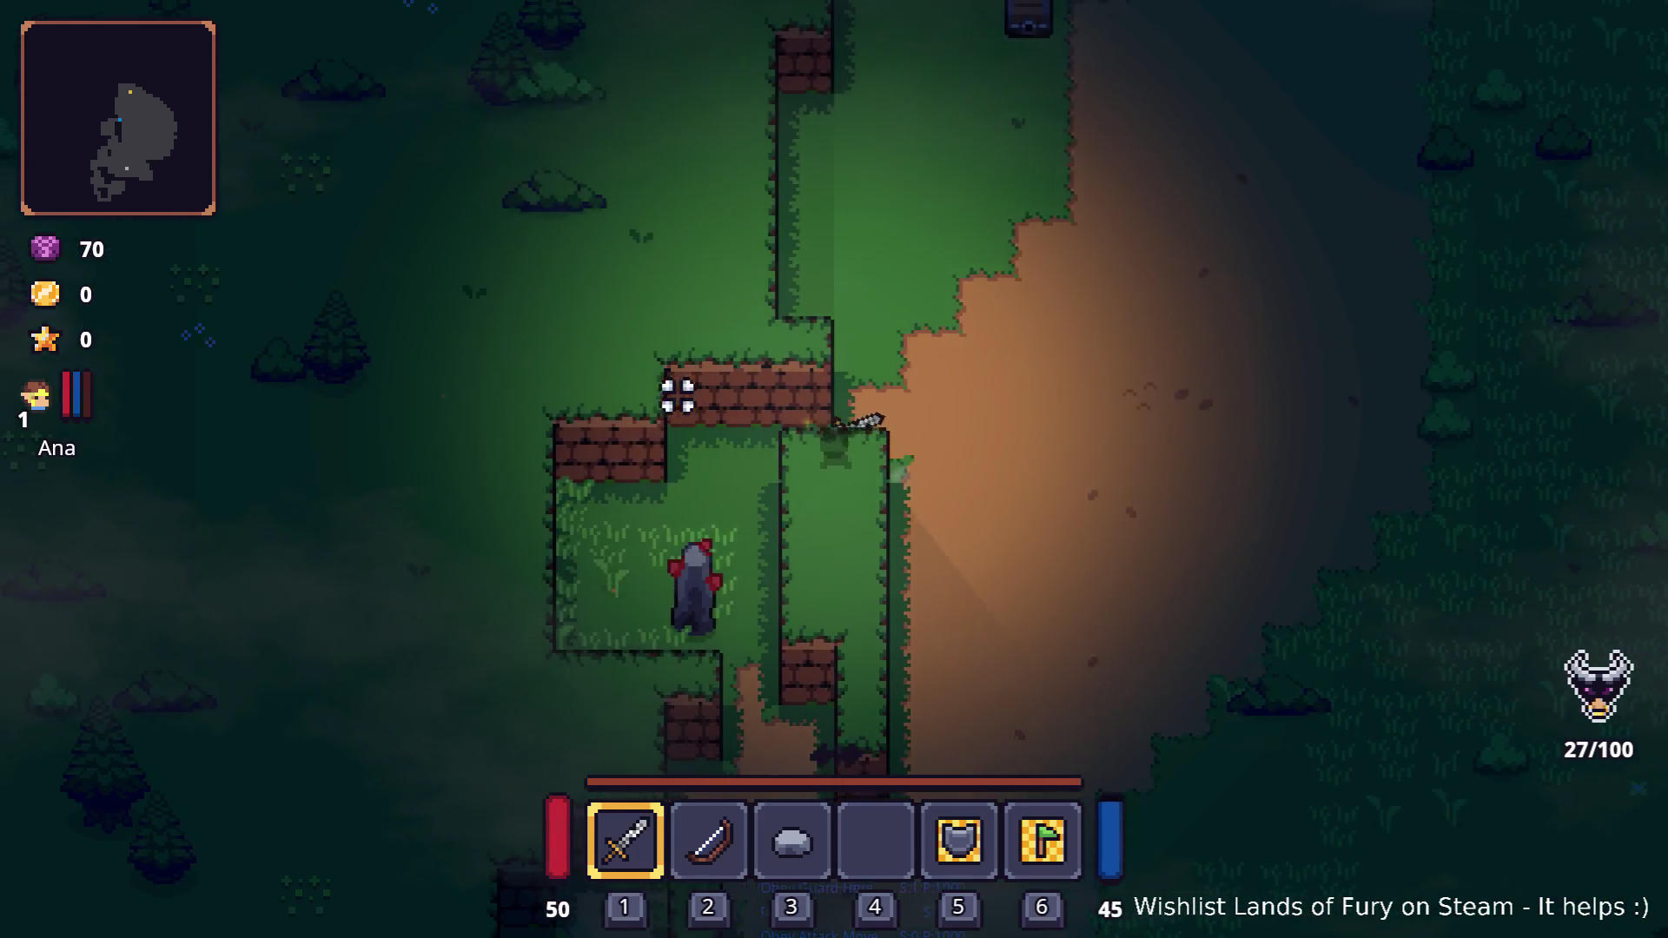
key("s")
left_click(763, 603)
left_click(768, 615)
left_click(768, 615)
key("e")
key("w")
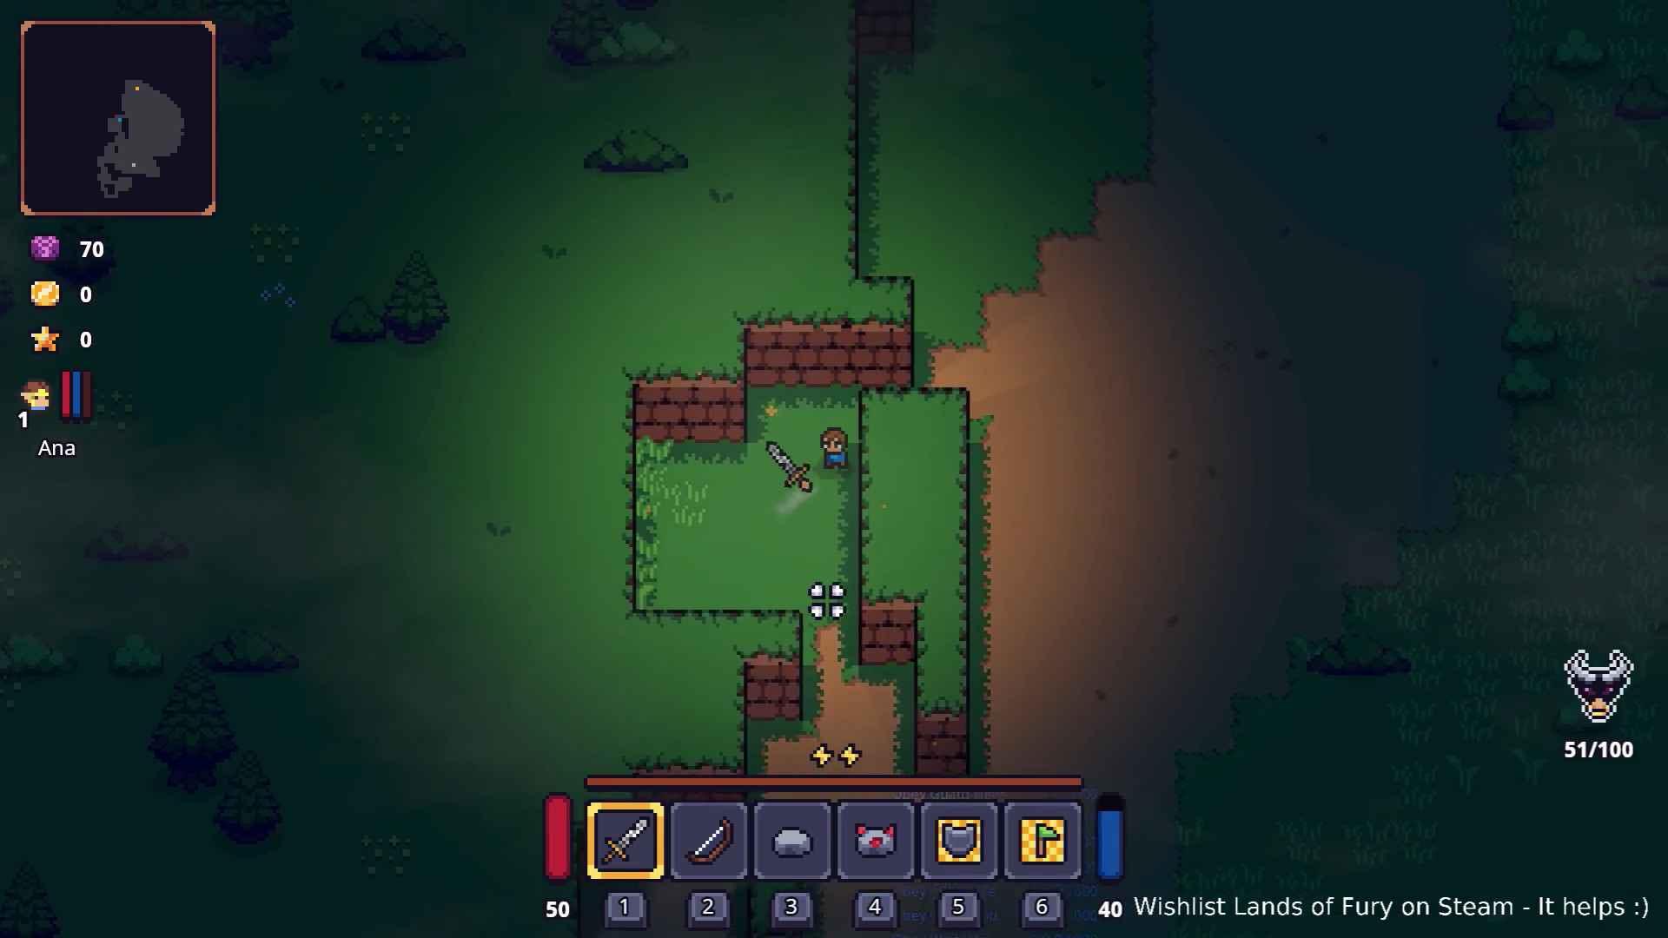
Return along the dirt path, dashing down and facing right
key("d")
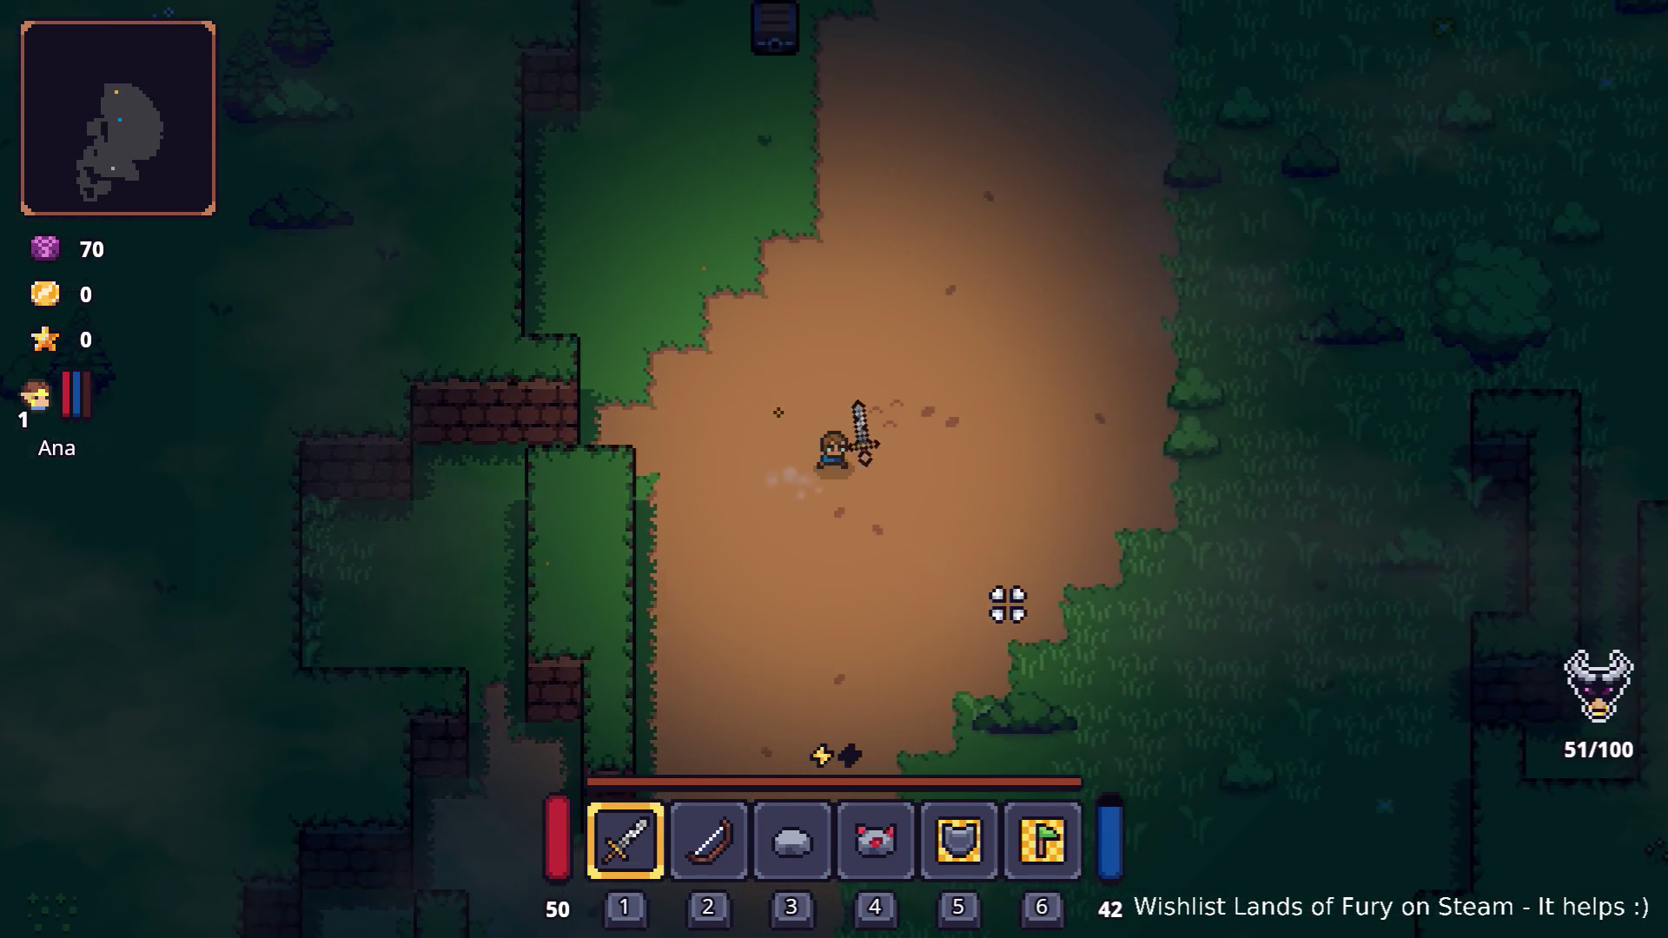
key("w")
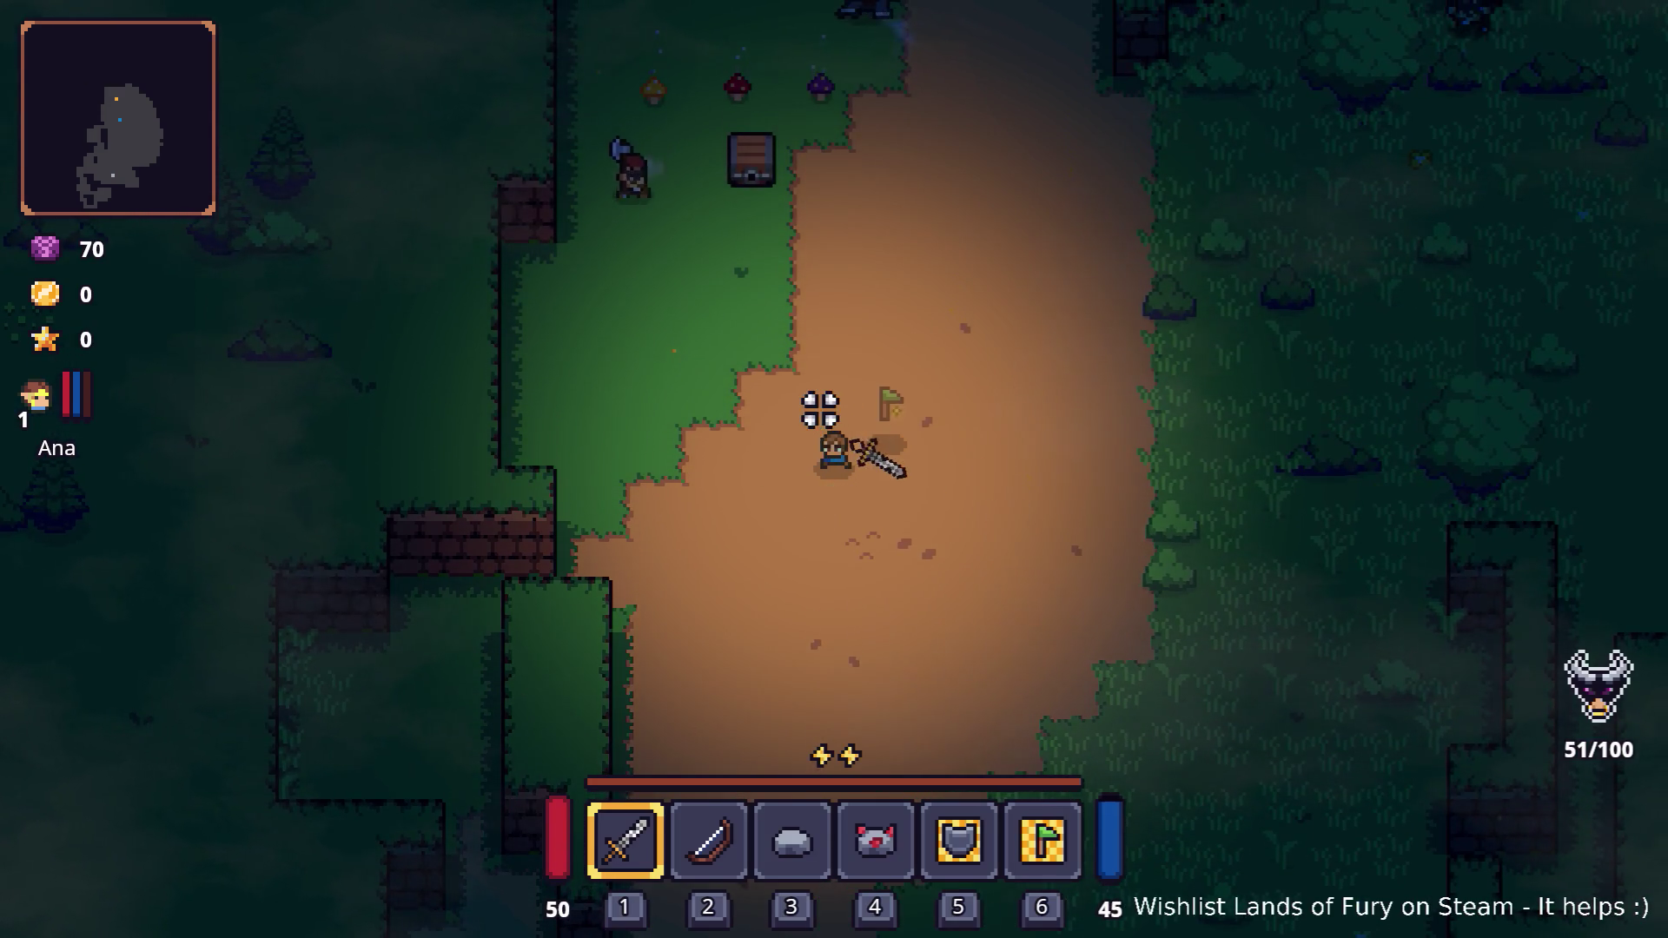
key("s")
key("space")
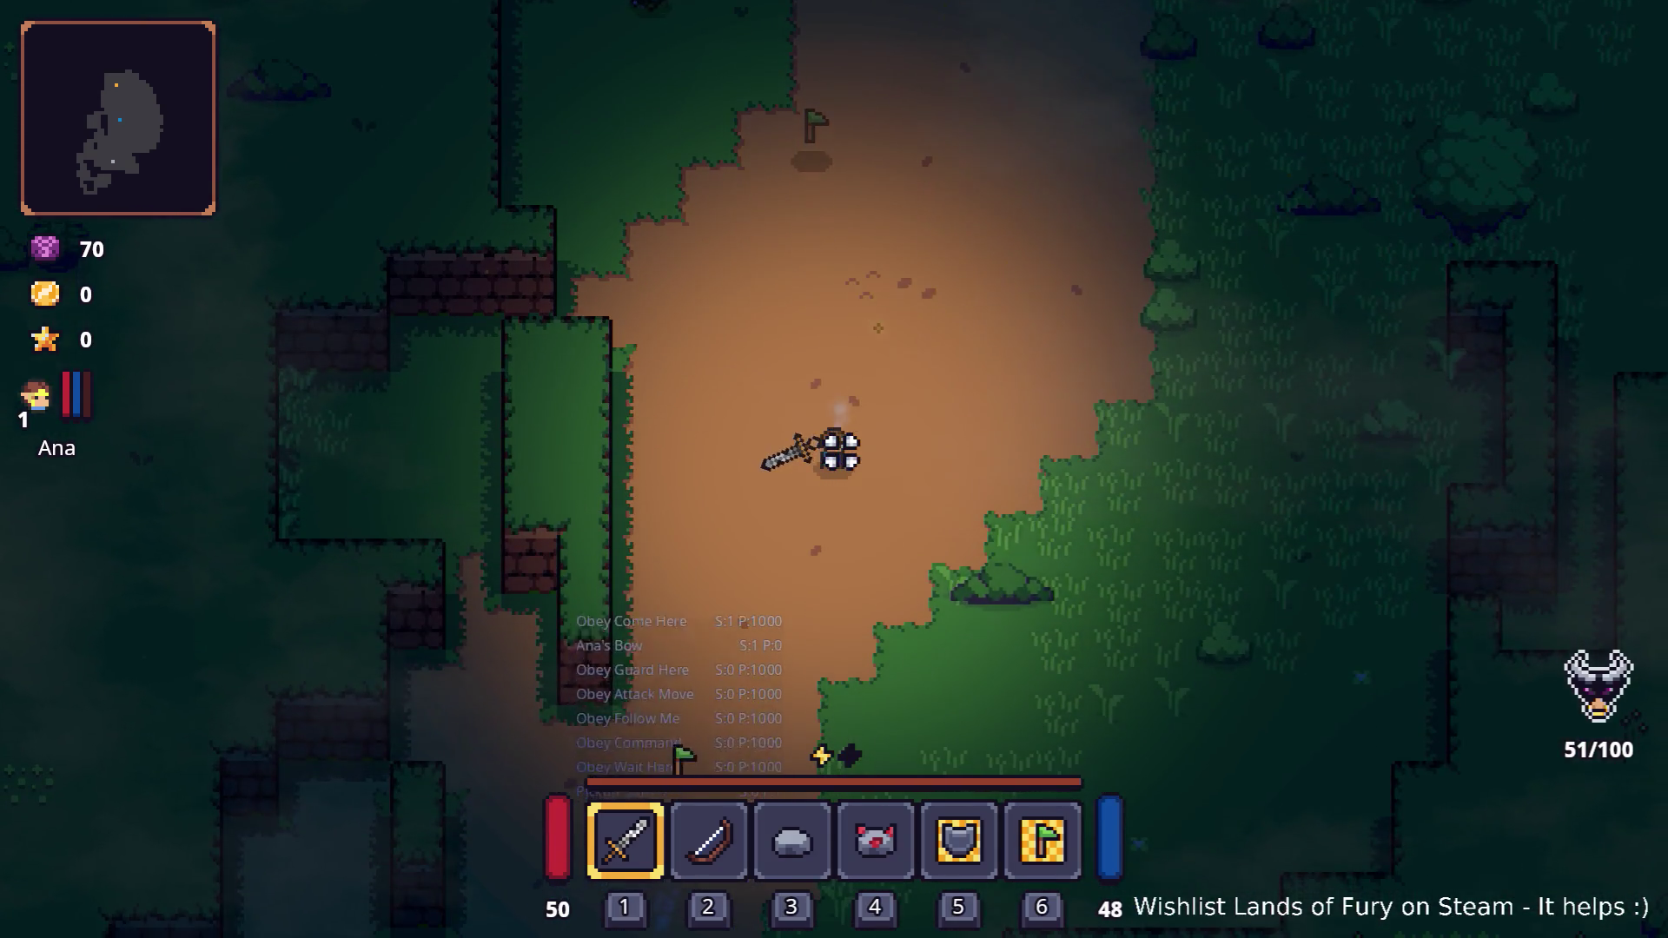
key("d")
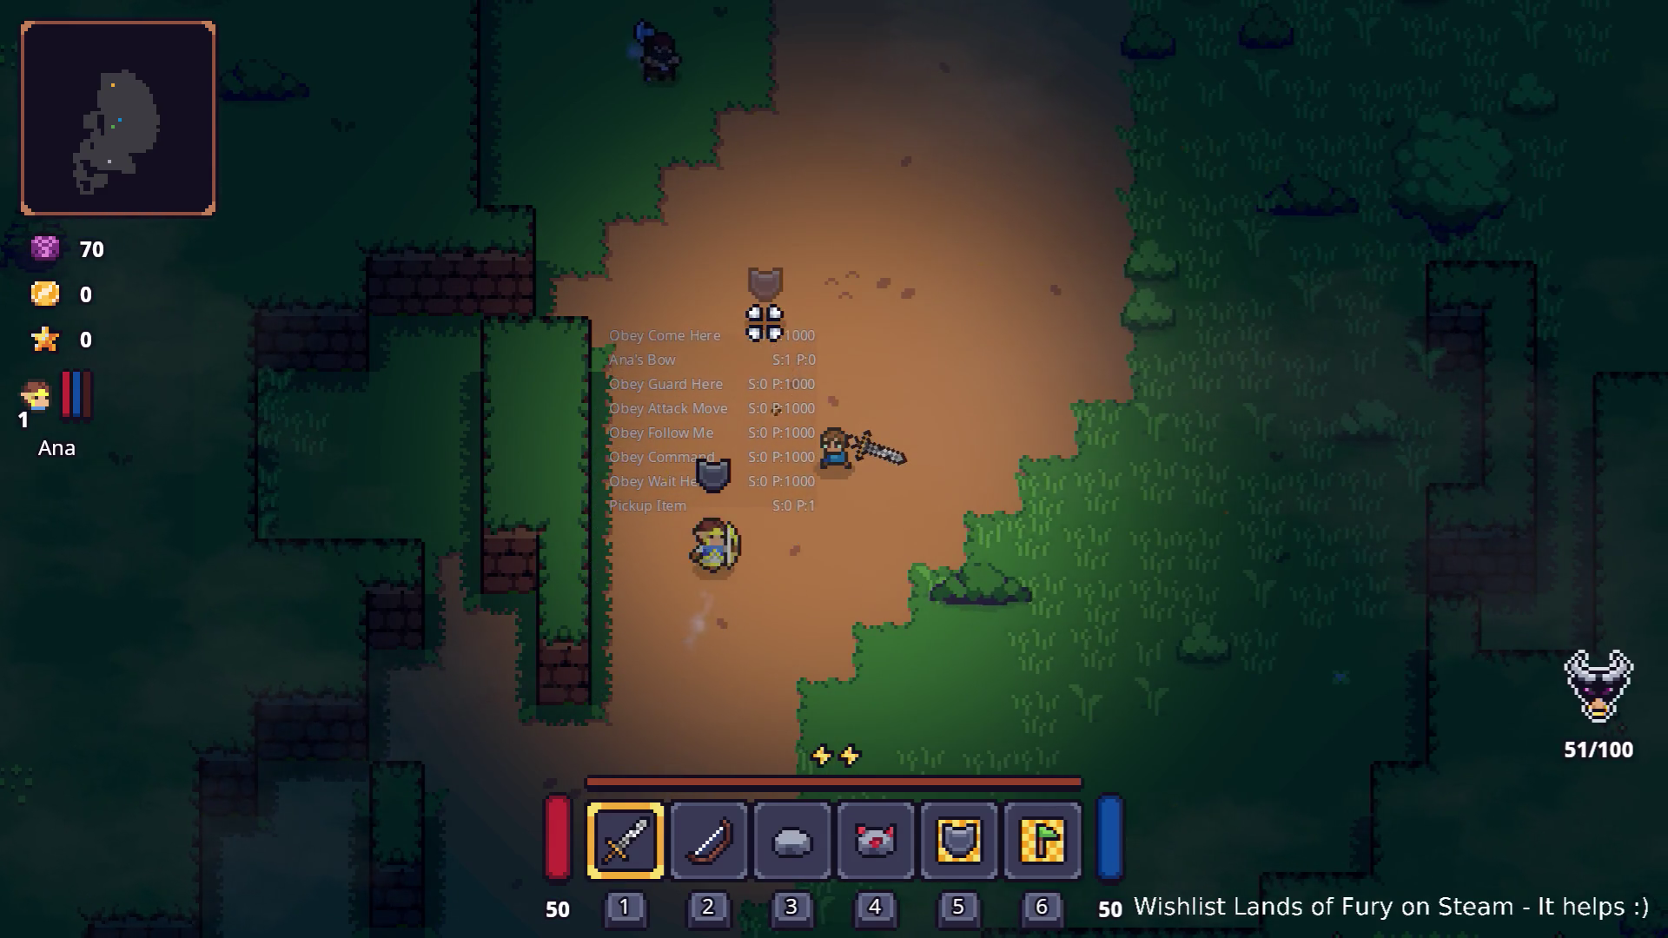
Fight the approaching enemies, retreating down-right and attacking again
key("w")
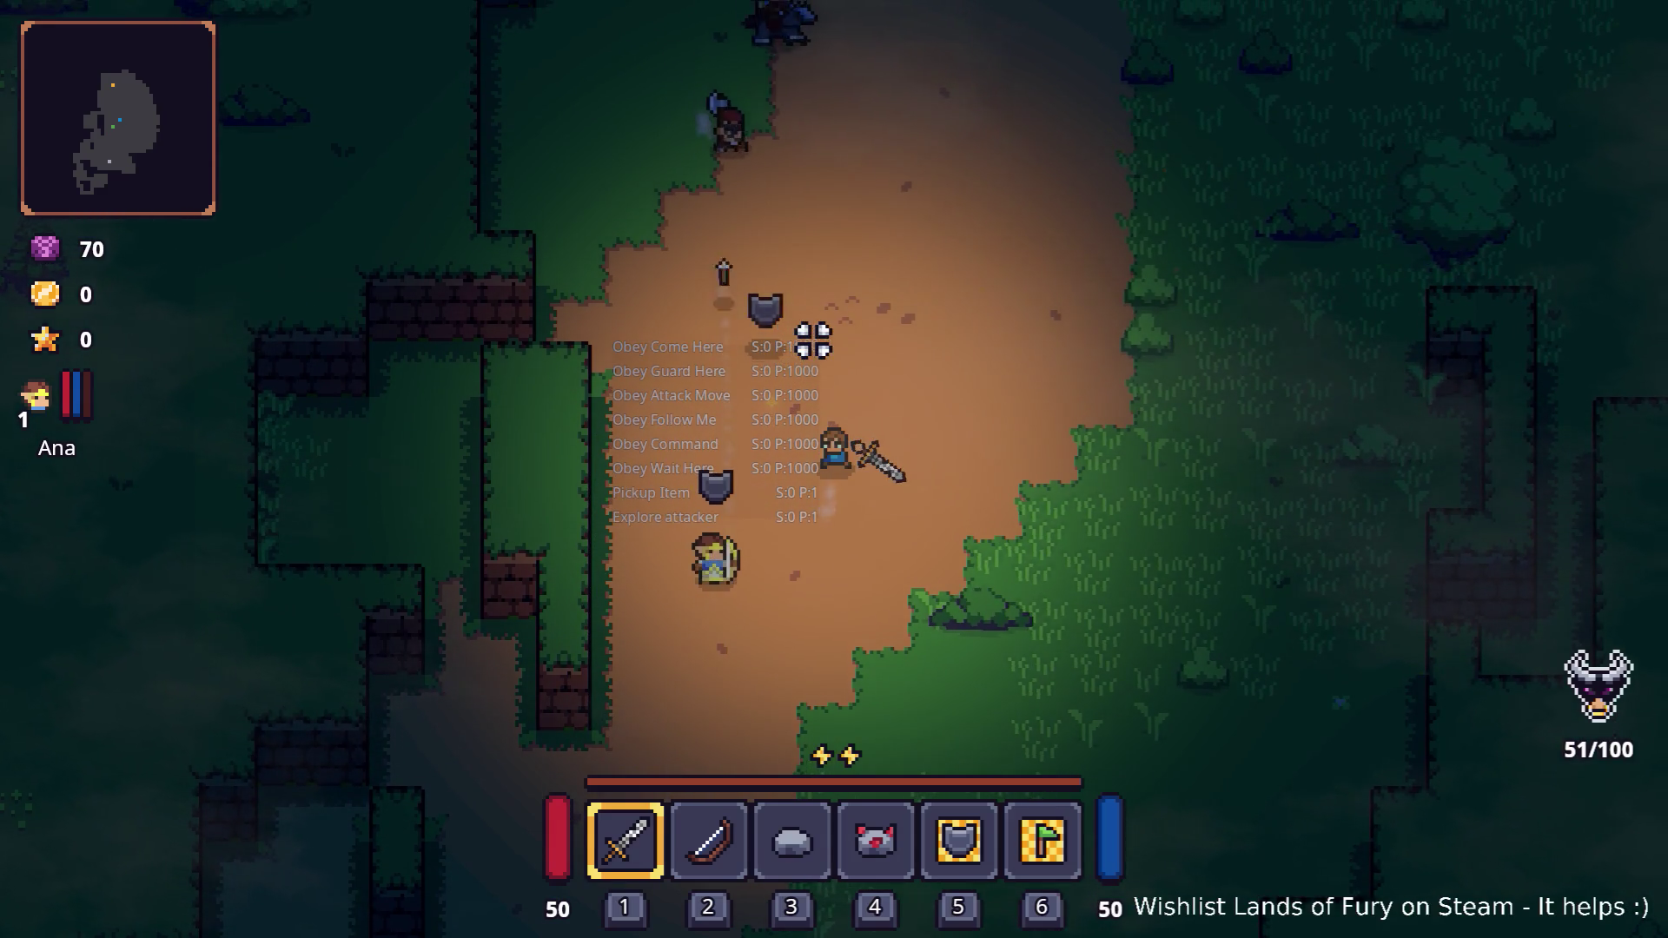
key("s")
left_click(890, 305)
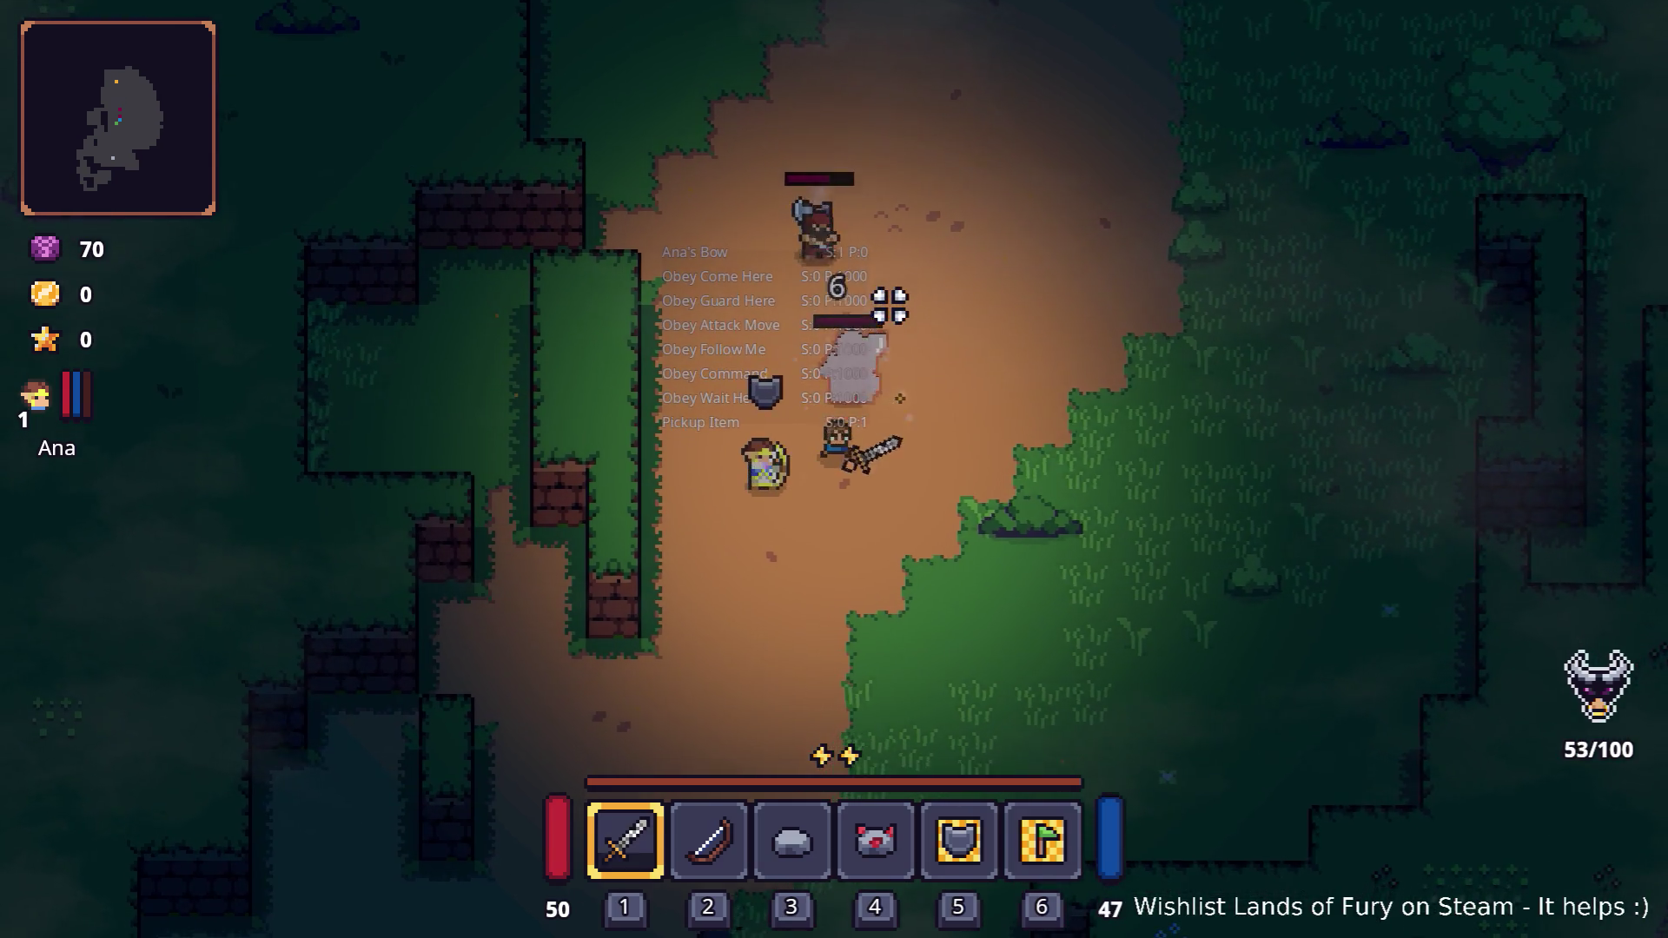
key("s")
key("d")
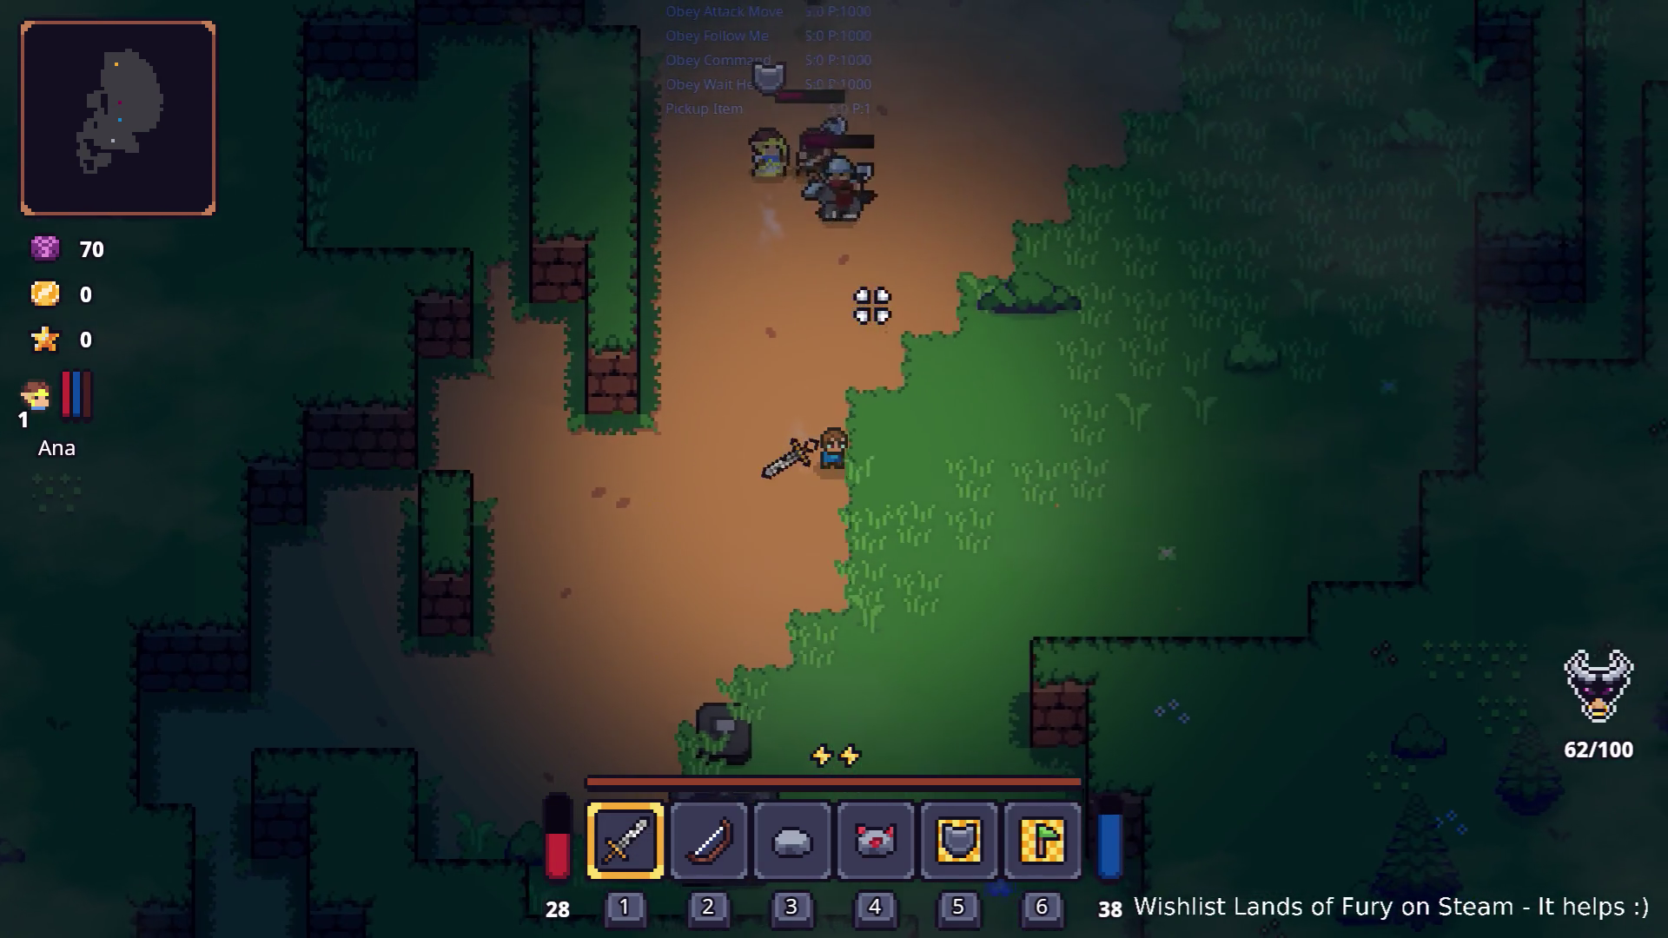
key("w")
left_click(830, 295)
left_click(765, 352)
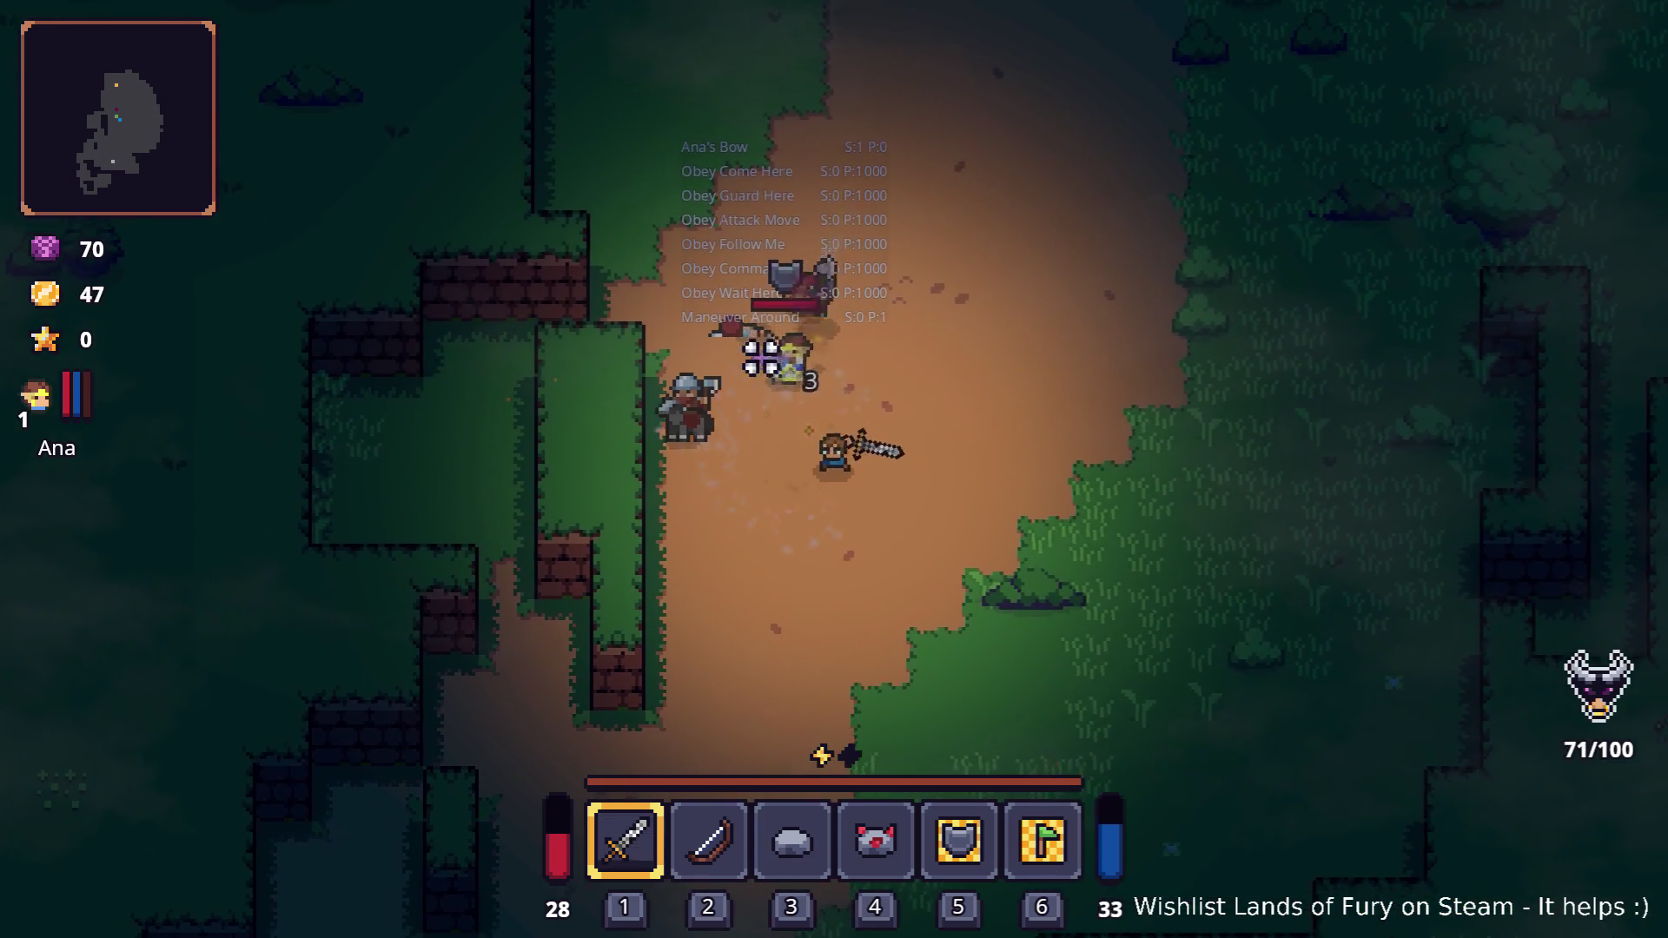
Finish off the remaining enemies for 62 gold
key("w")
left_click(753, 353)
left_click(704, 387)
left_click(705, 393)
left_click(704, 388)
left_click(701, 383)
Walk north up the path over to the chest
key("w")
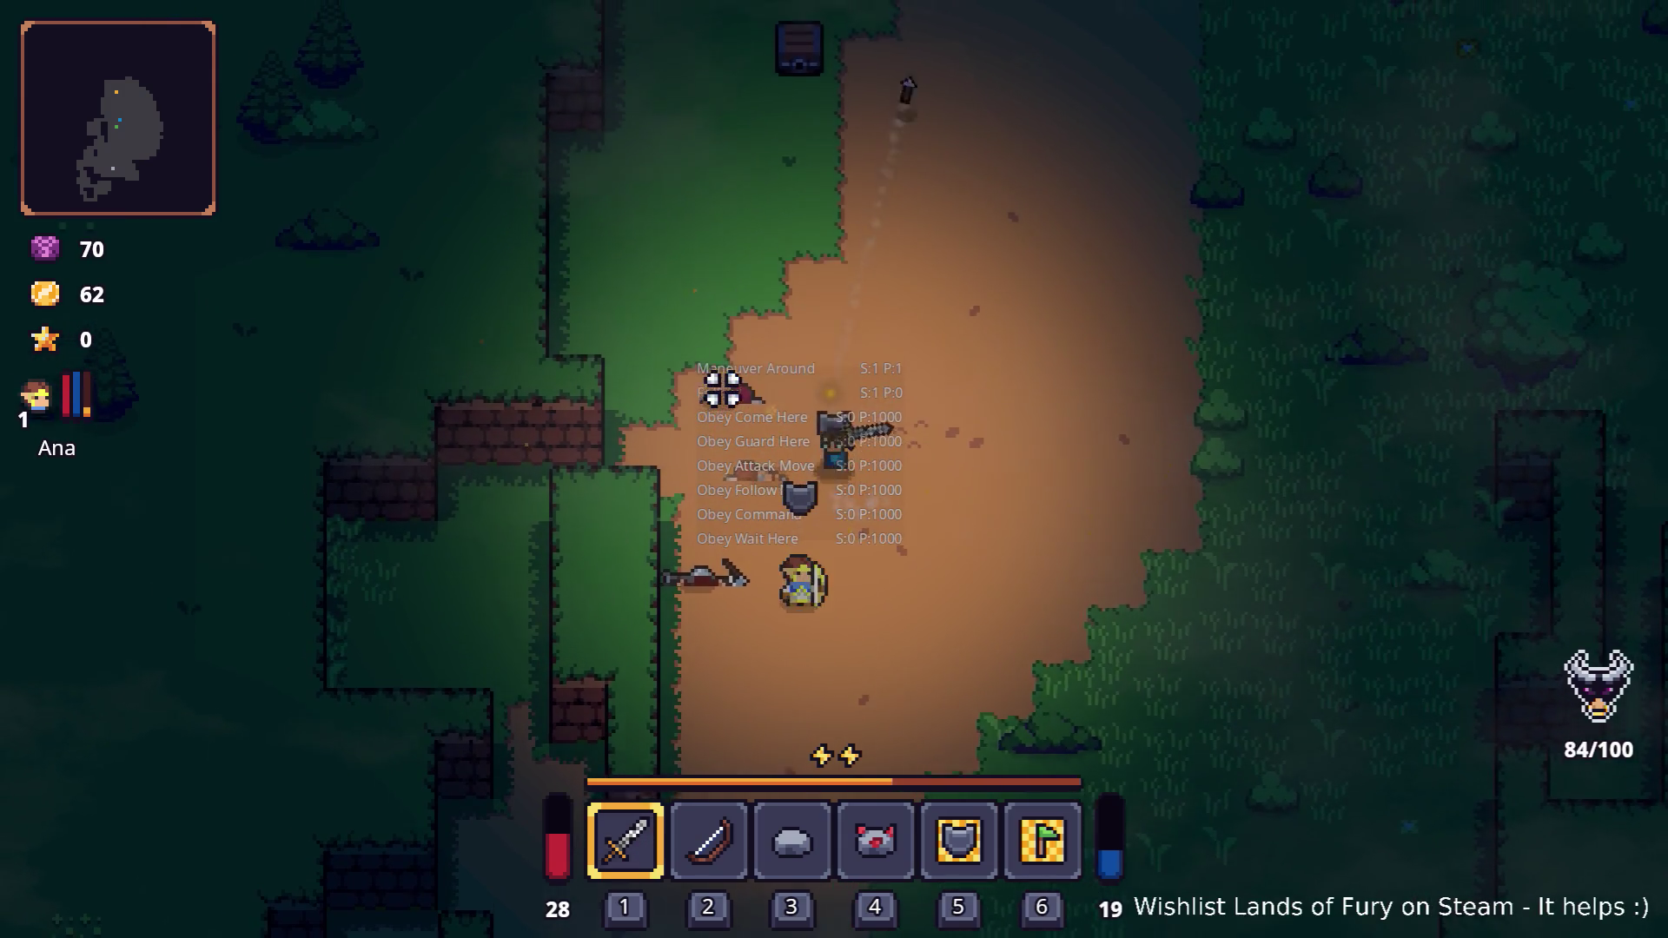
key("w")
key("d")
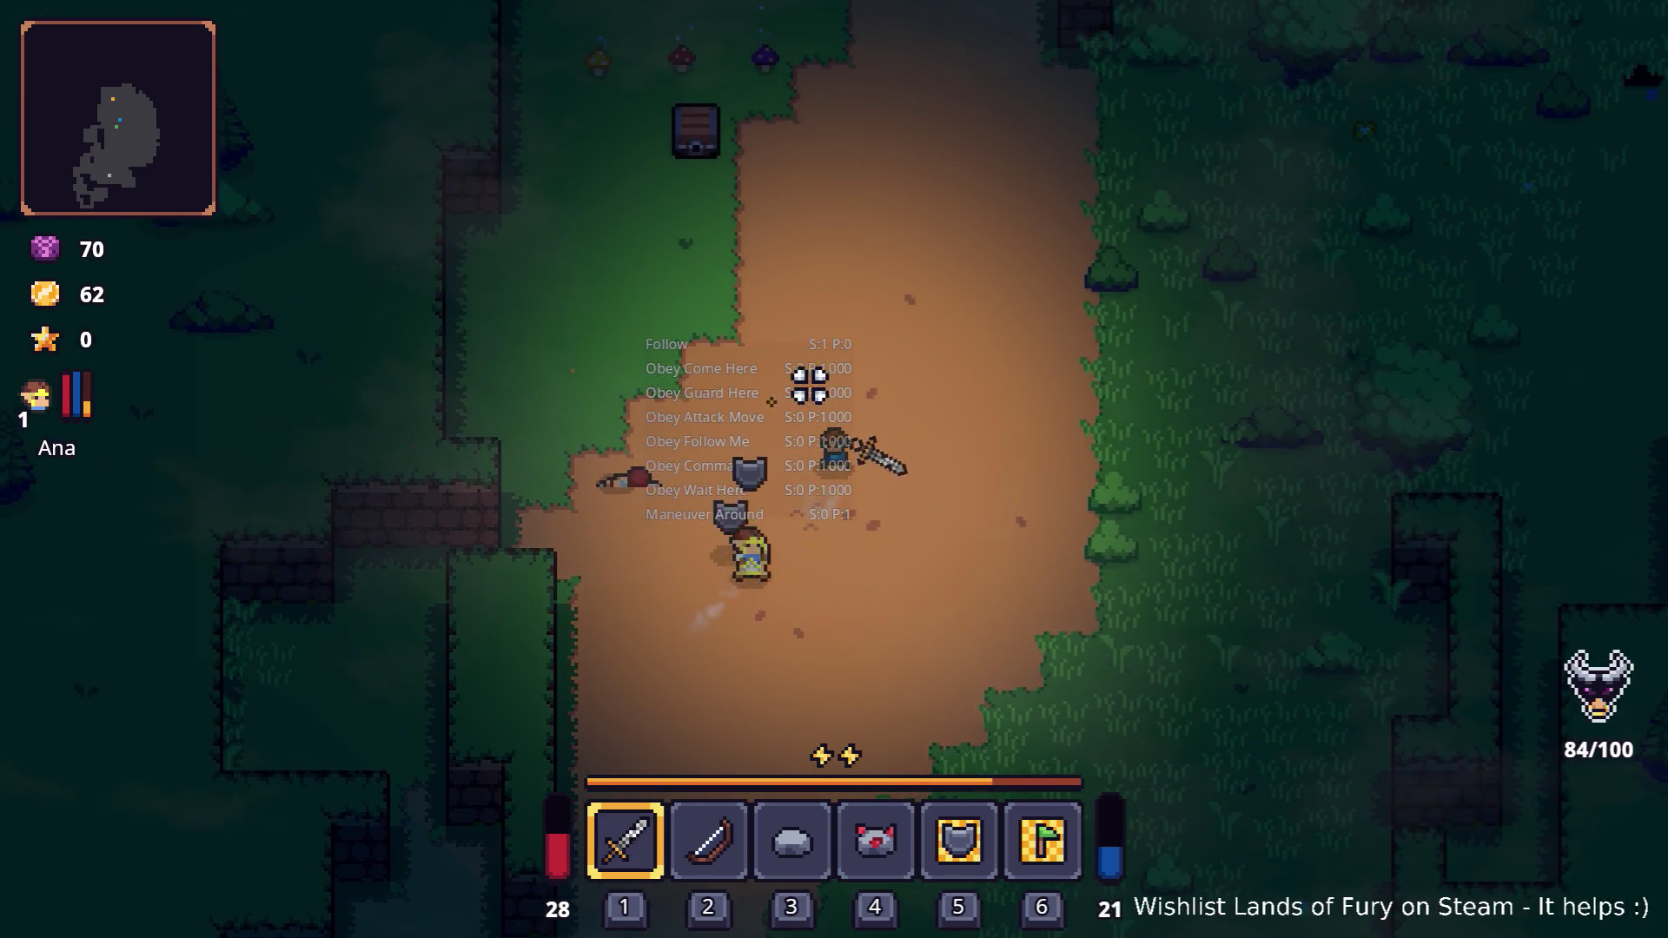
key("w")
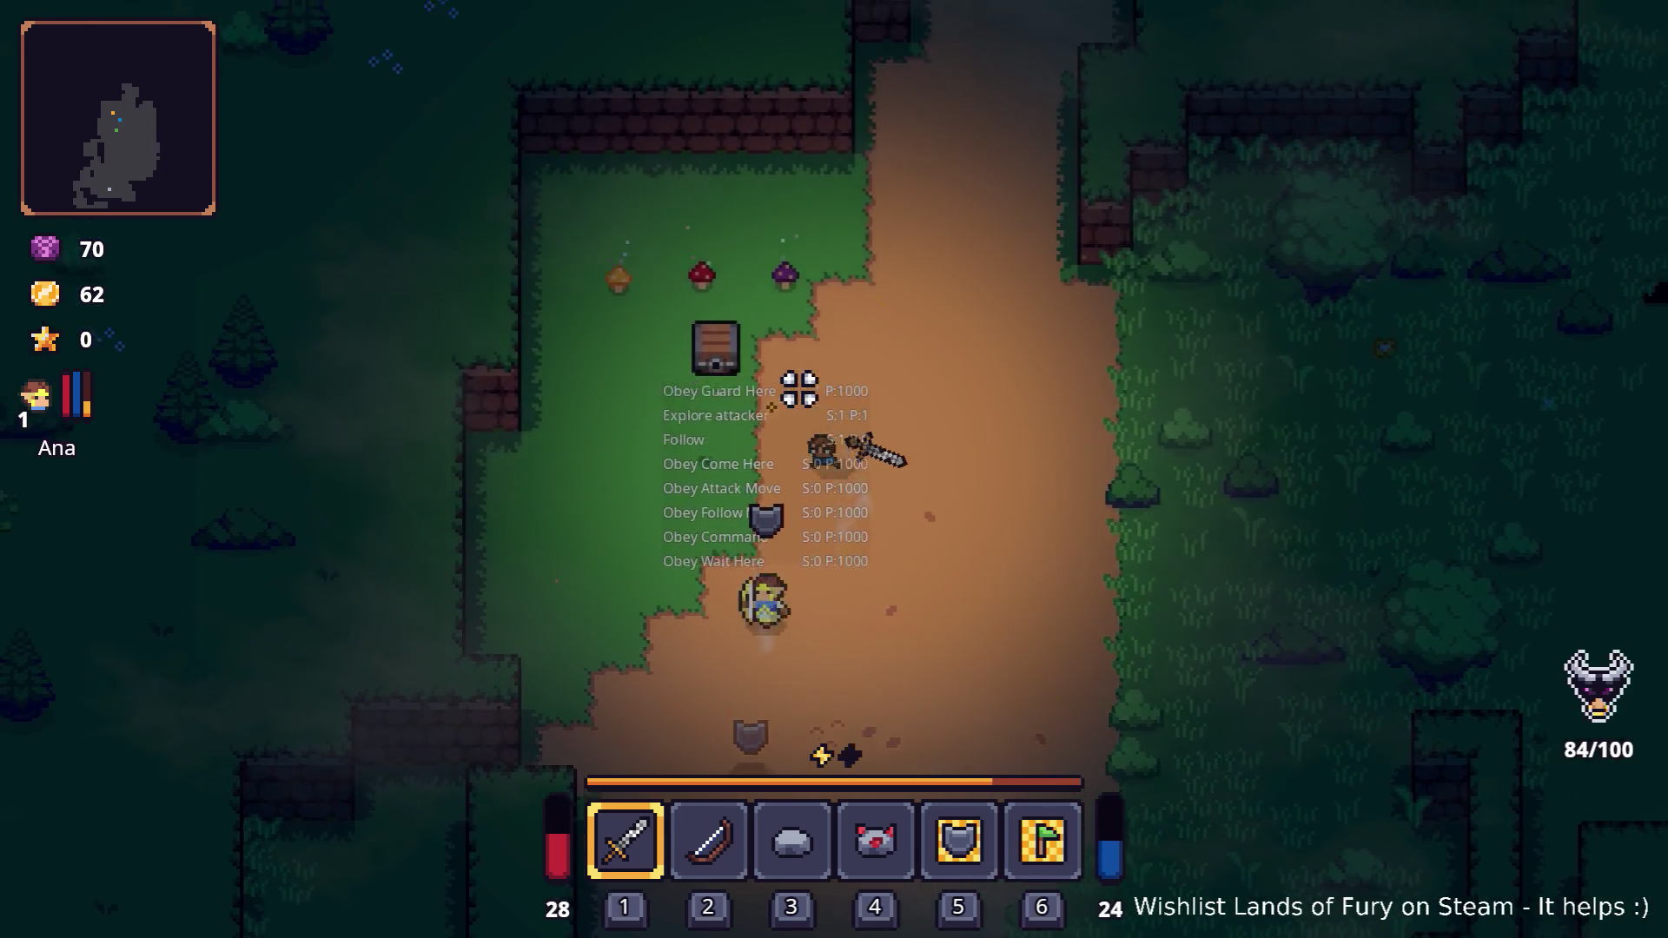
key("w")
key("a")
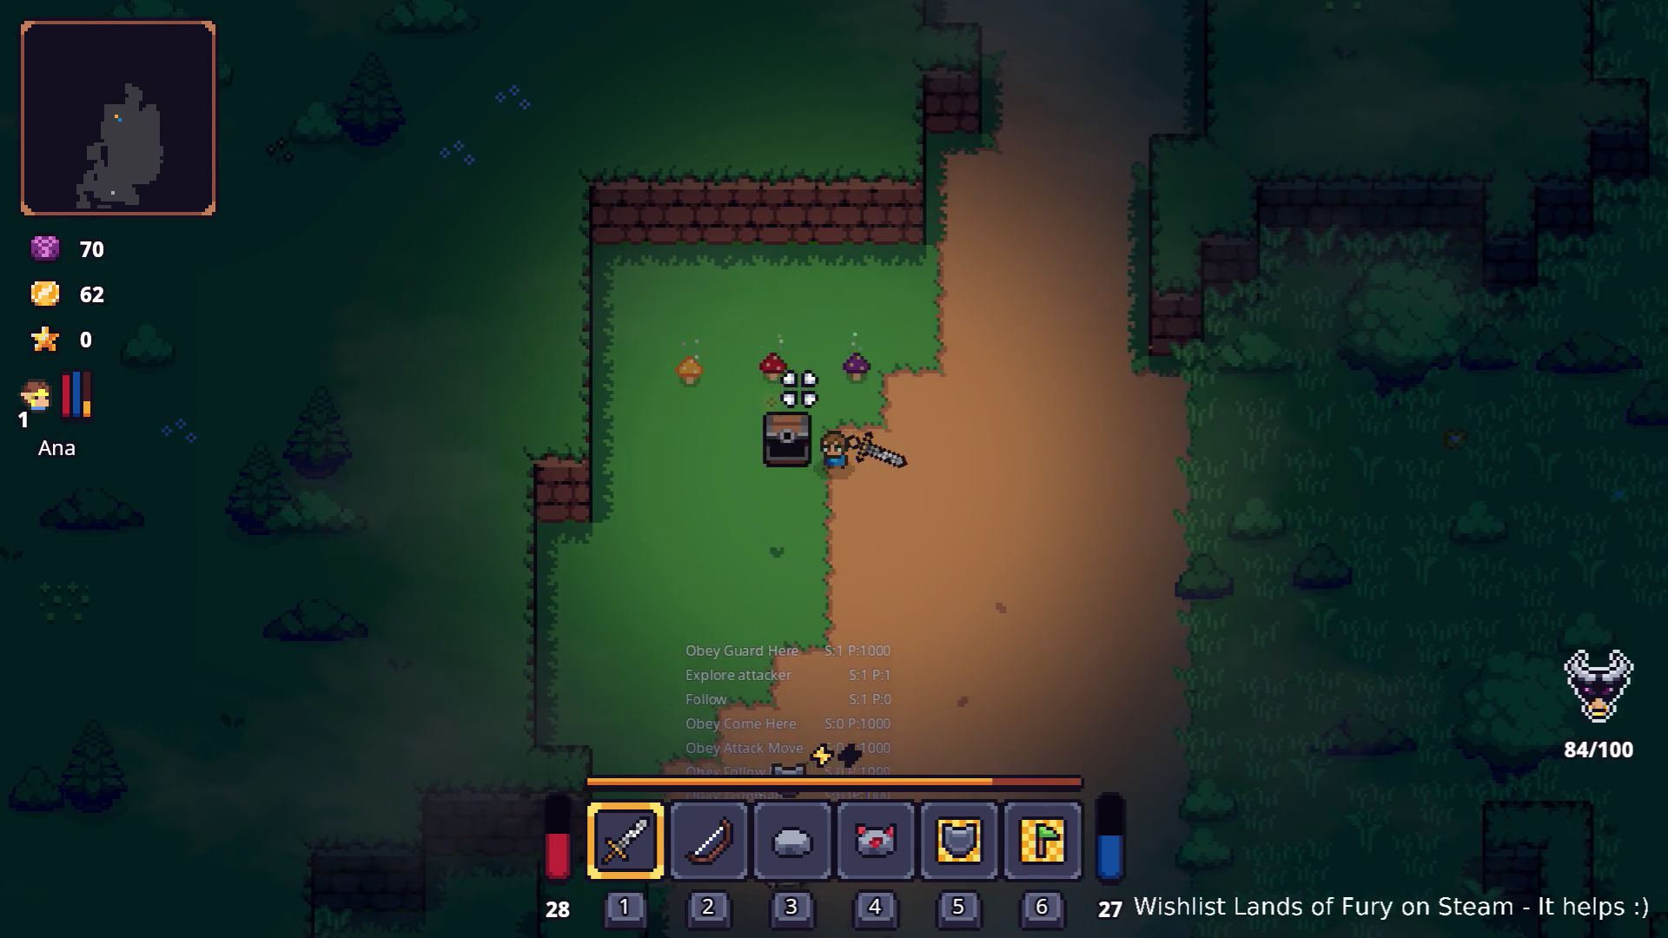
key("d")
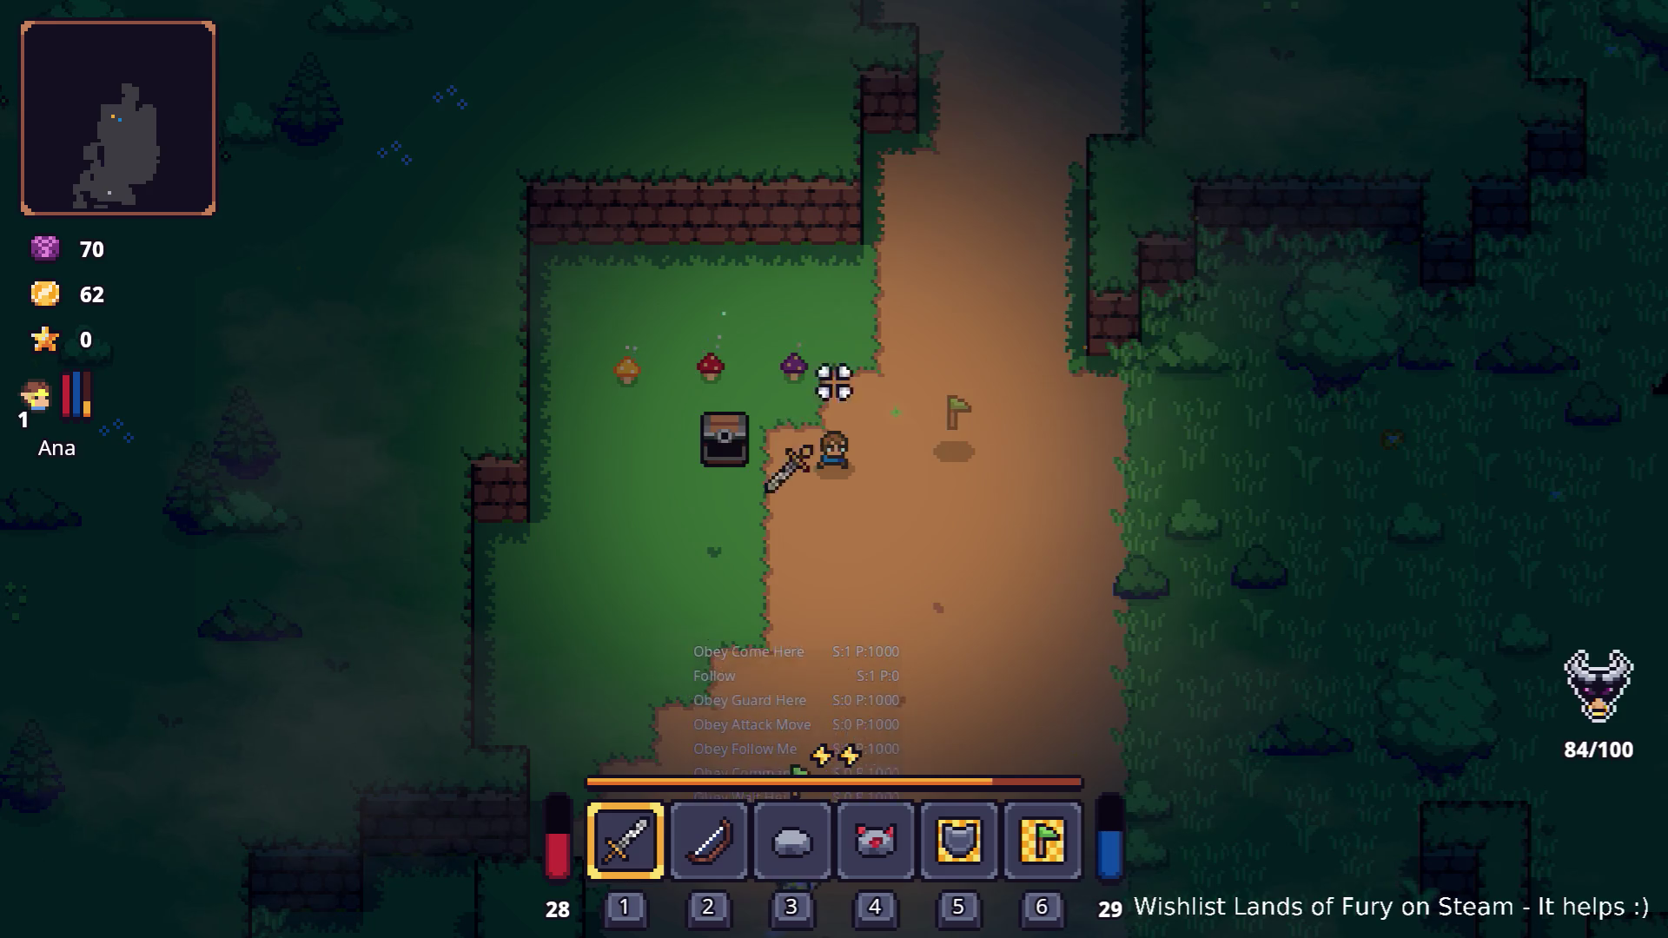
Head into the grassy clearing and collect the raw steak
key("w")
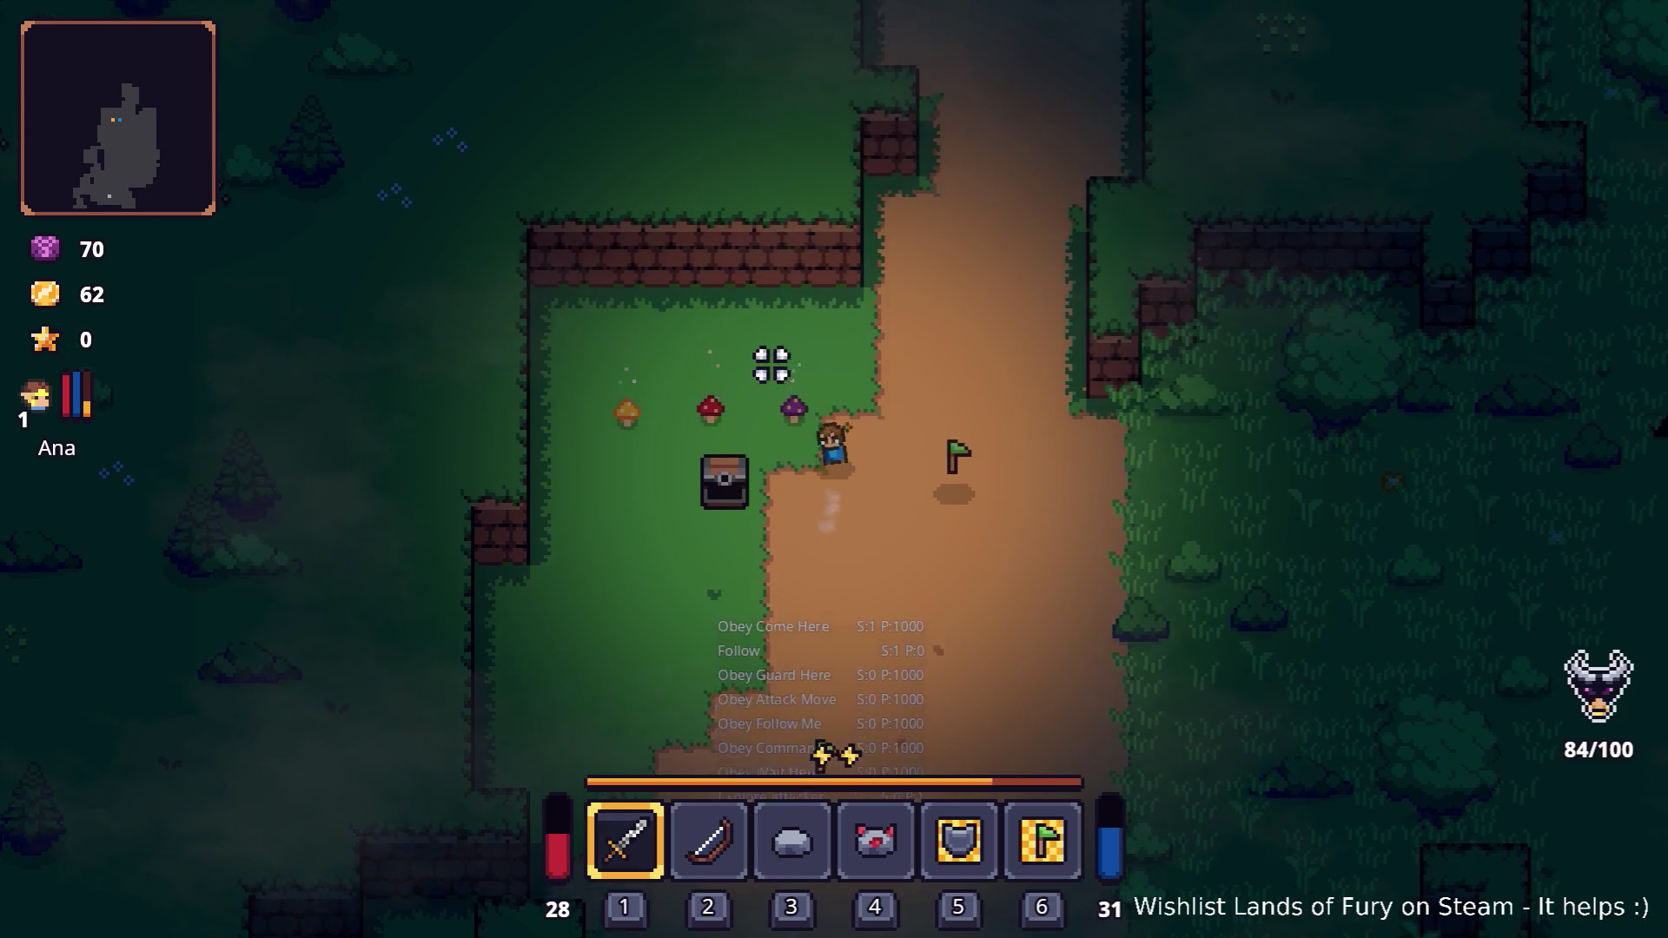
key("d")
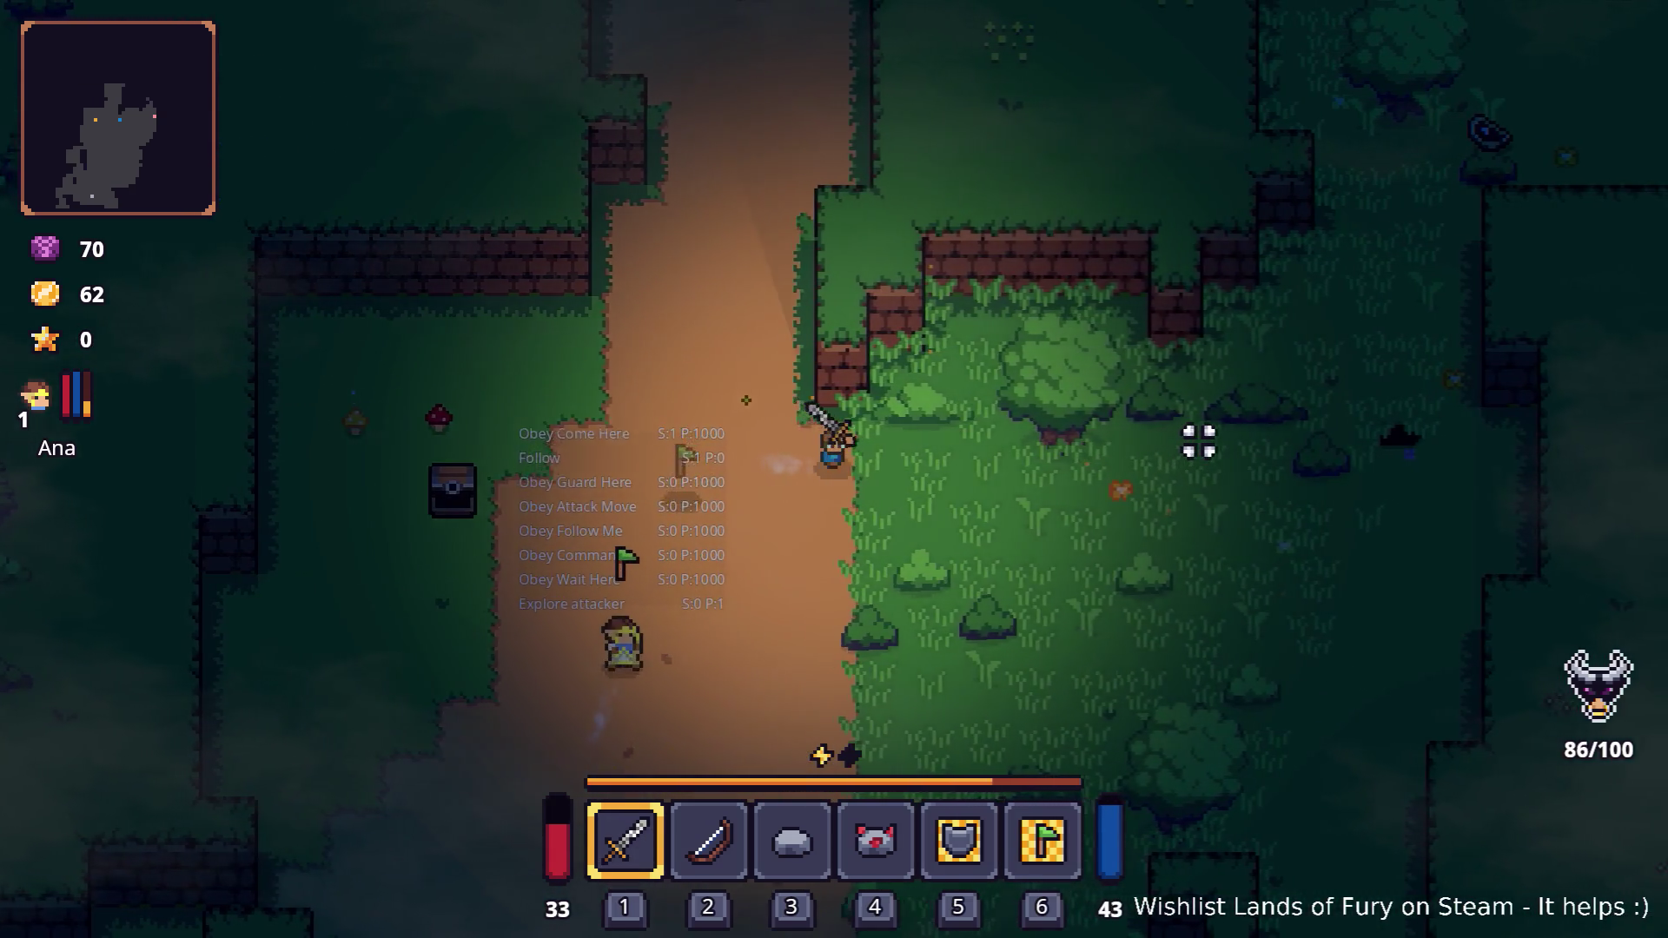
key("d")
key("w")
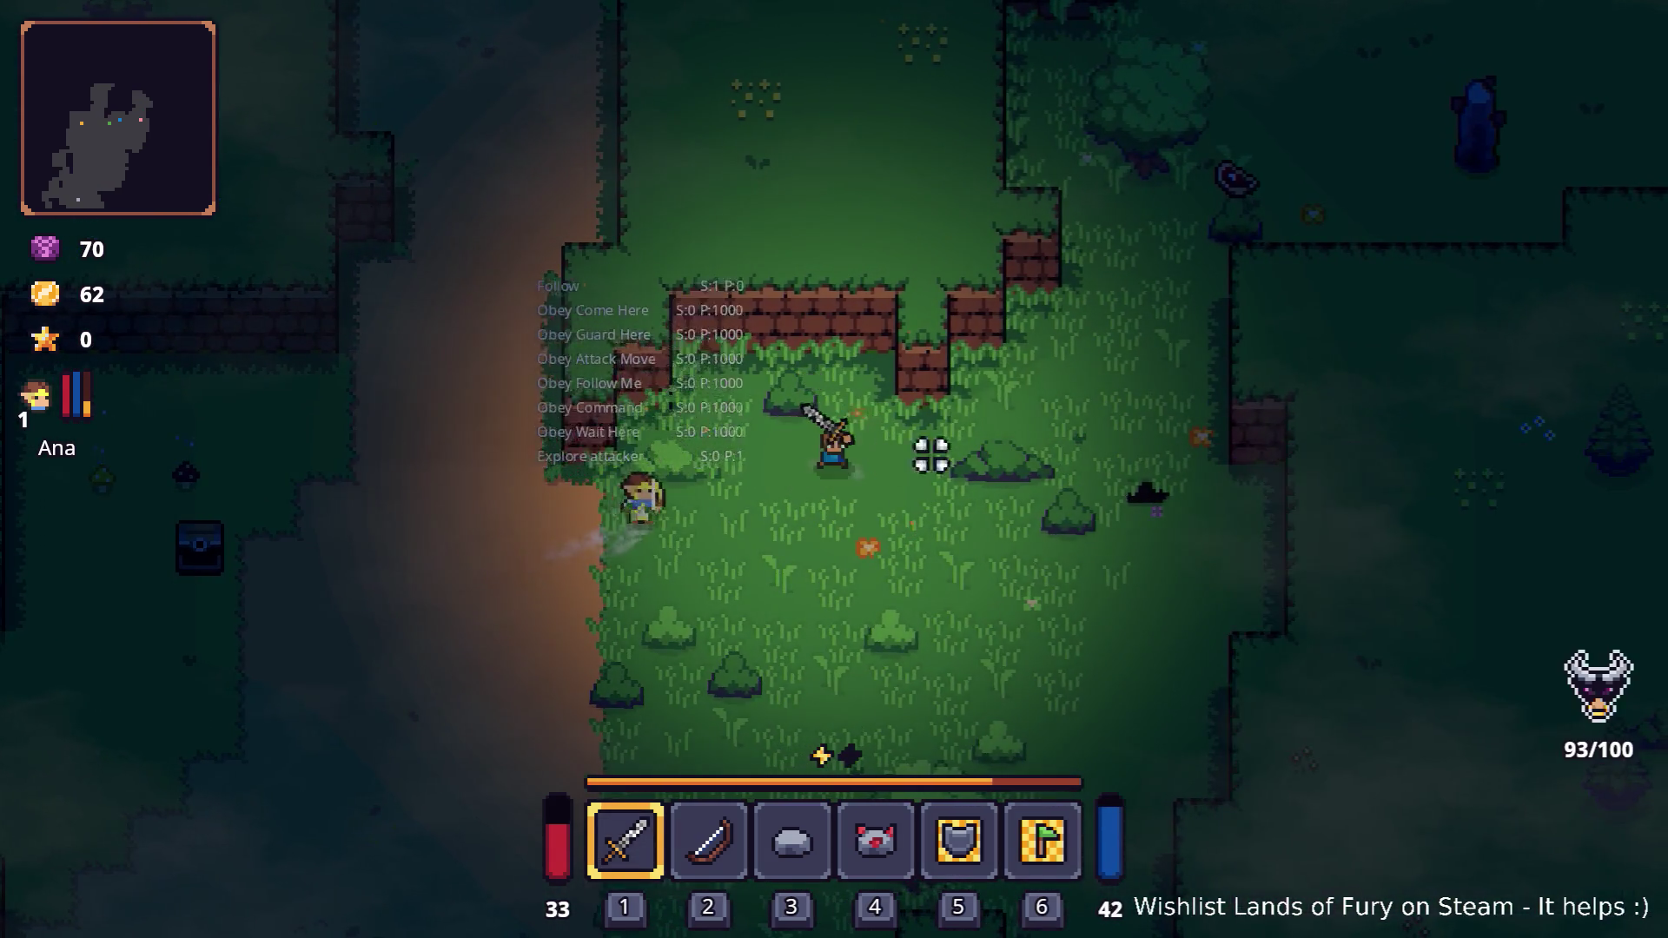
key("d")
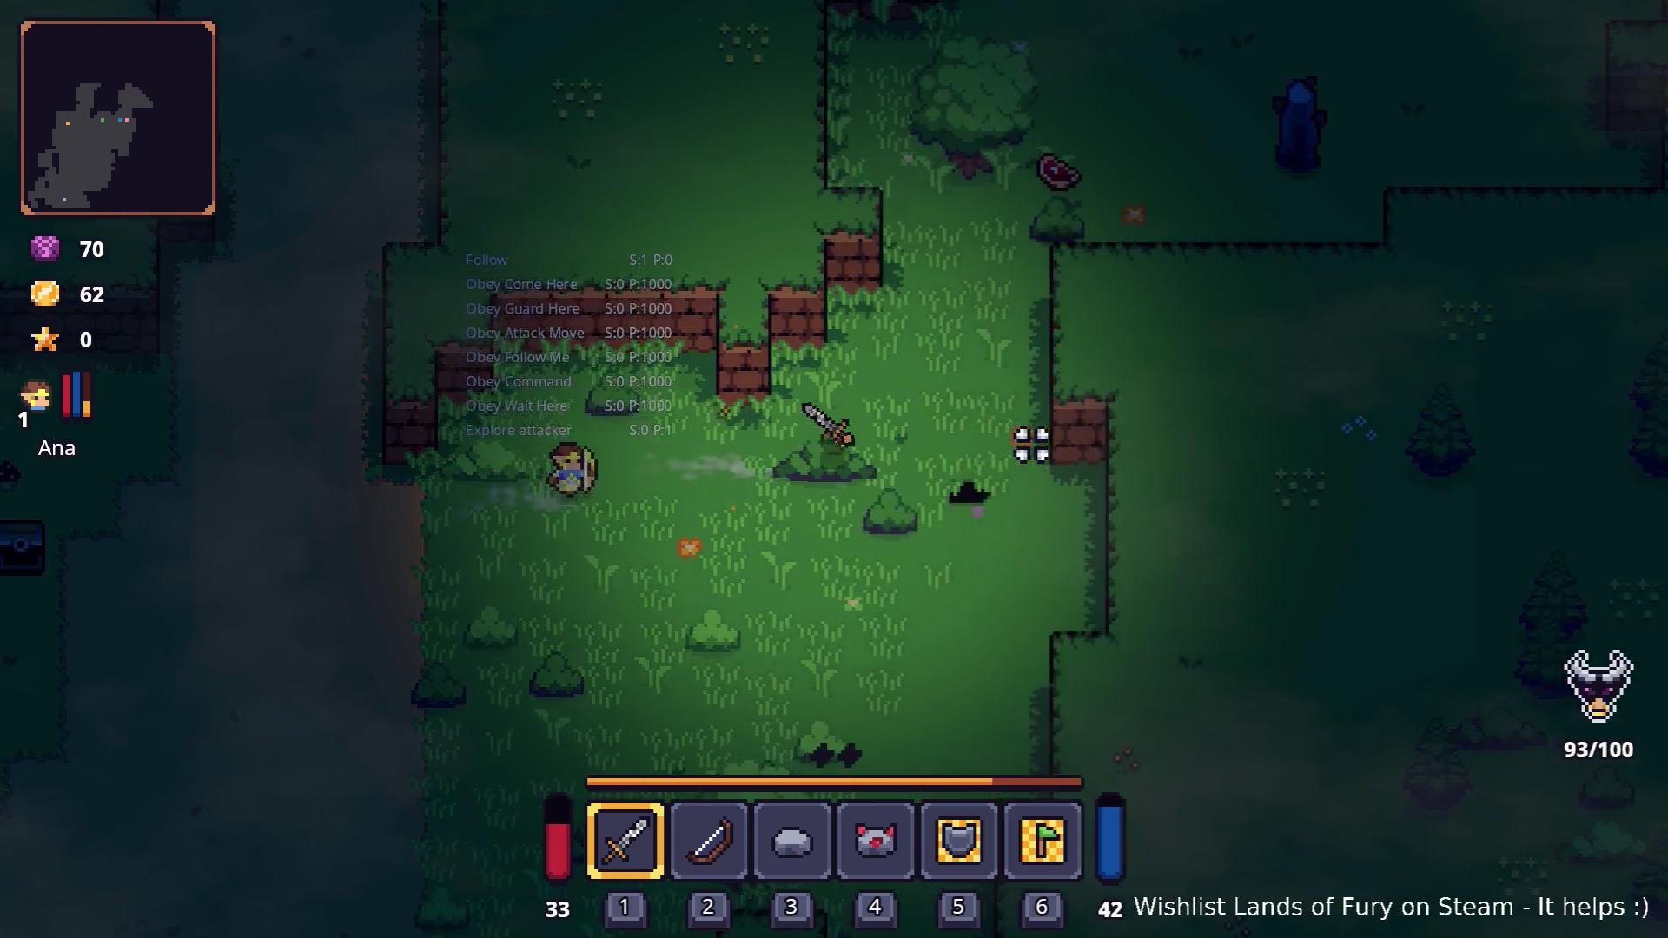
key("w")
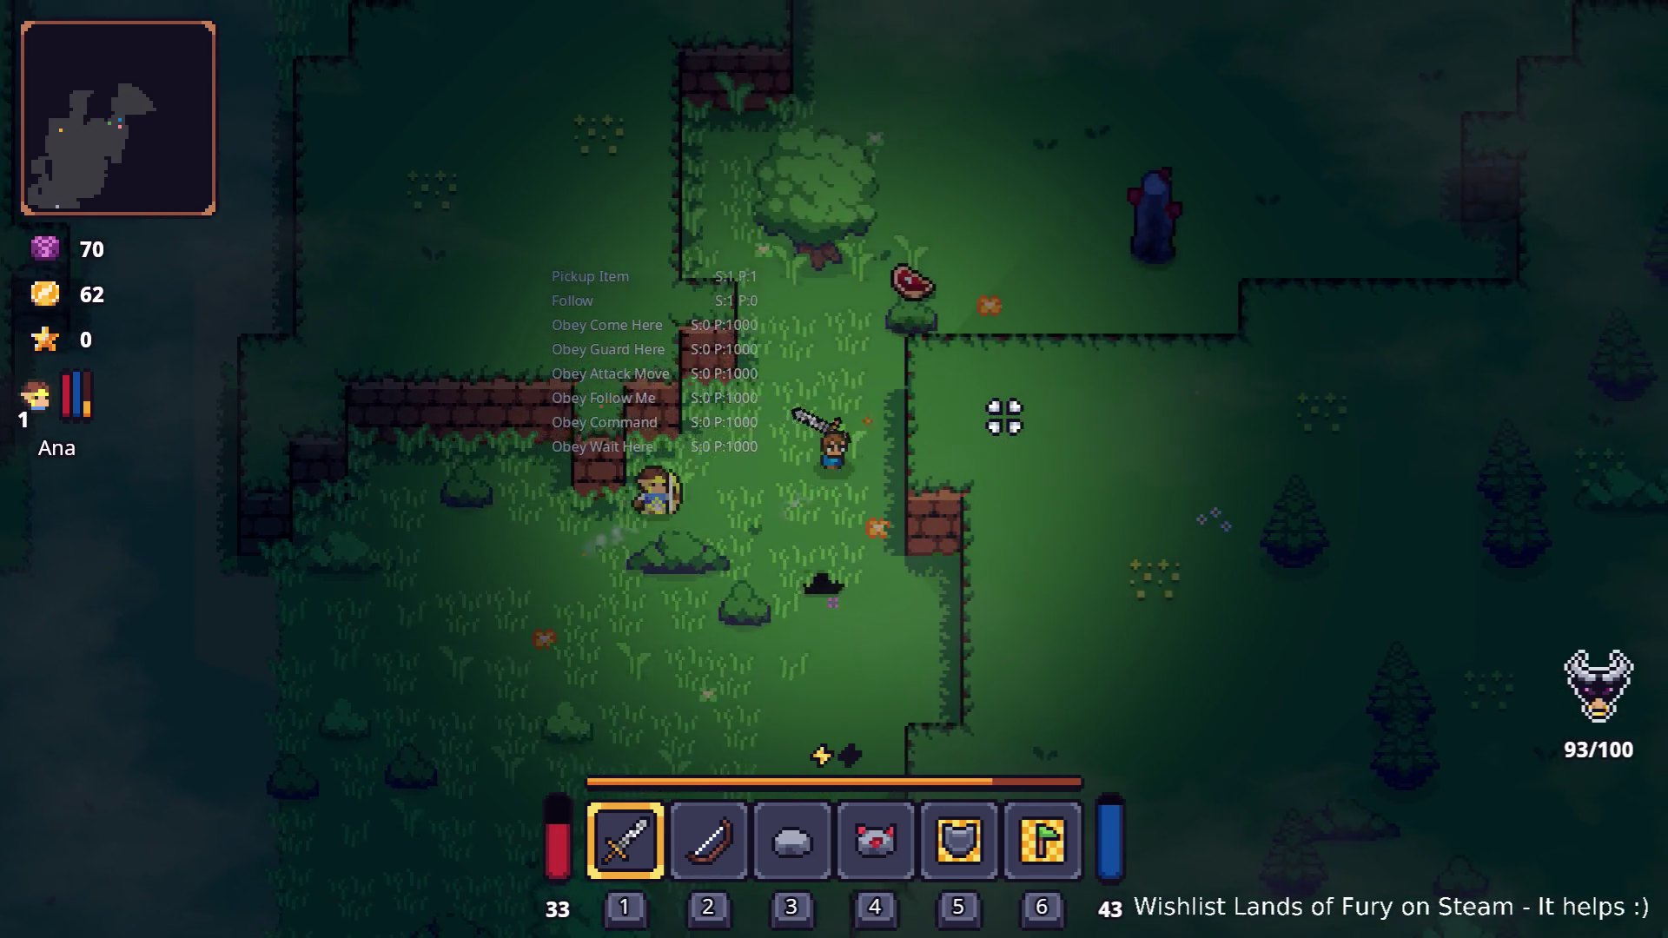
key("w")
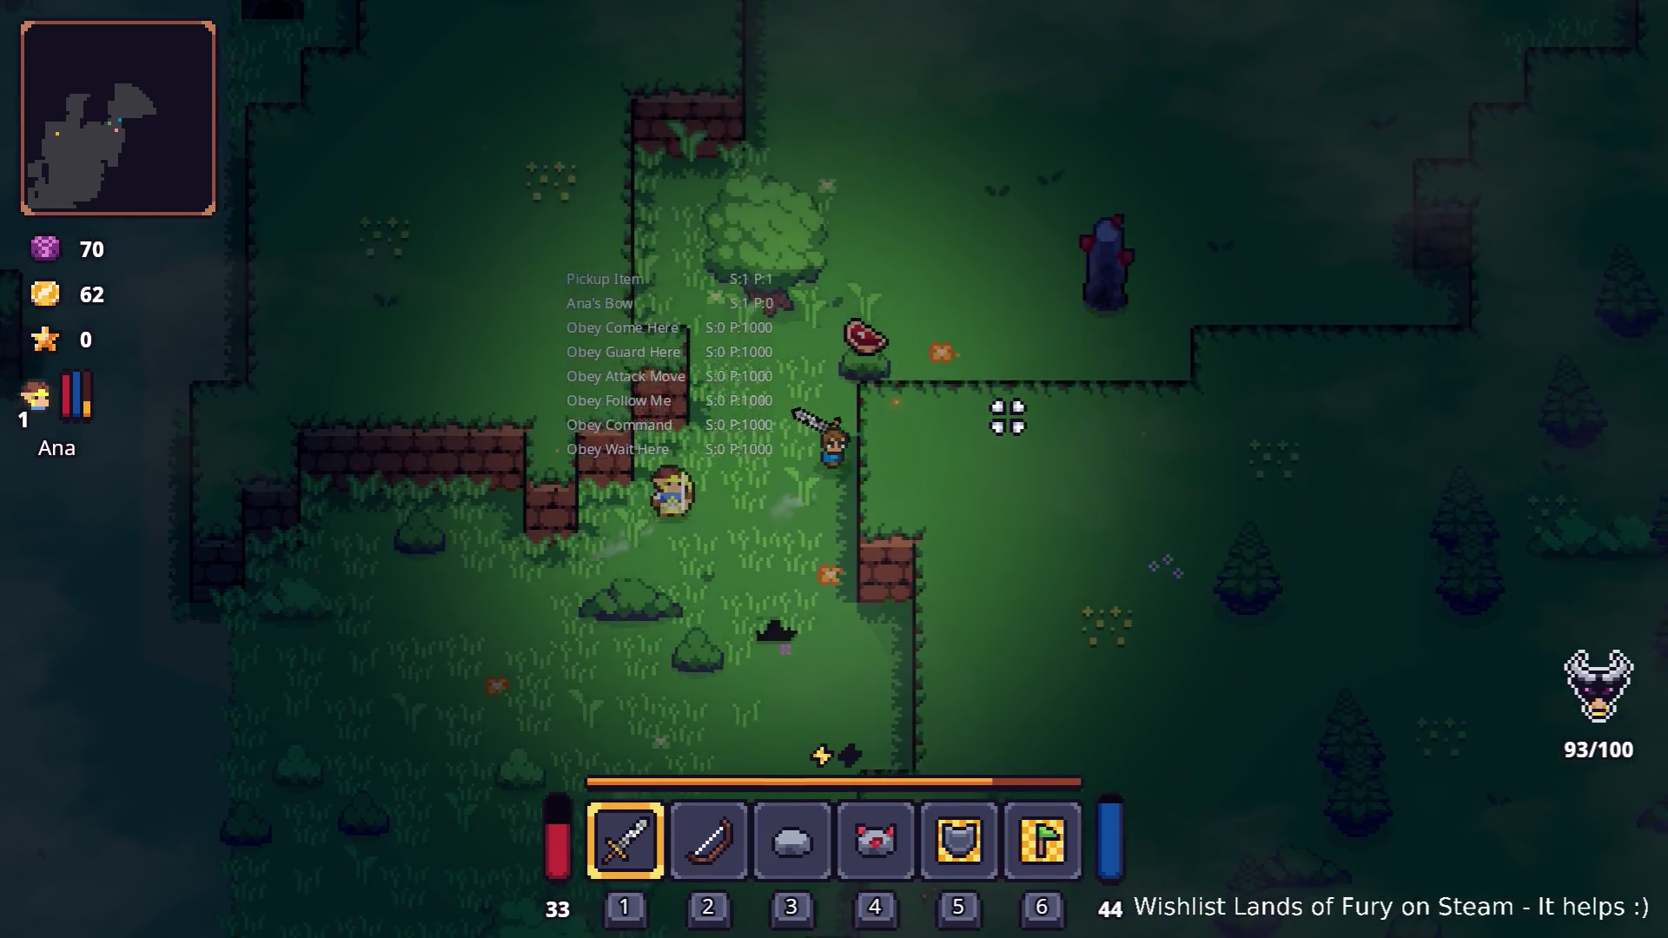
key("e")
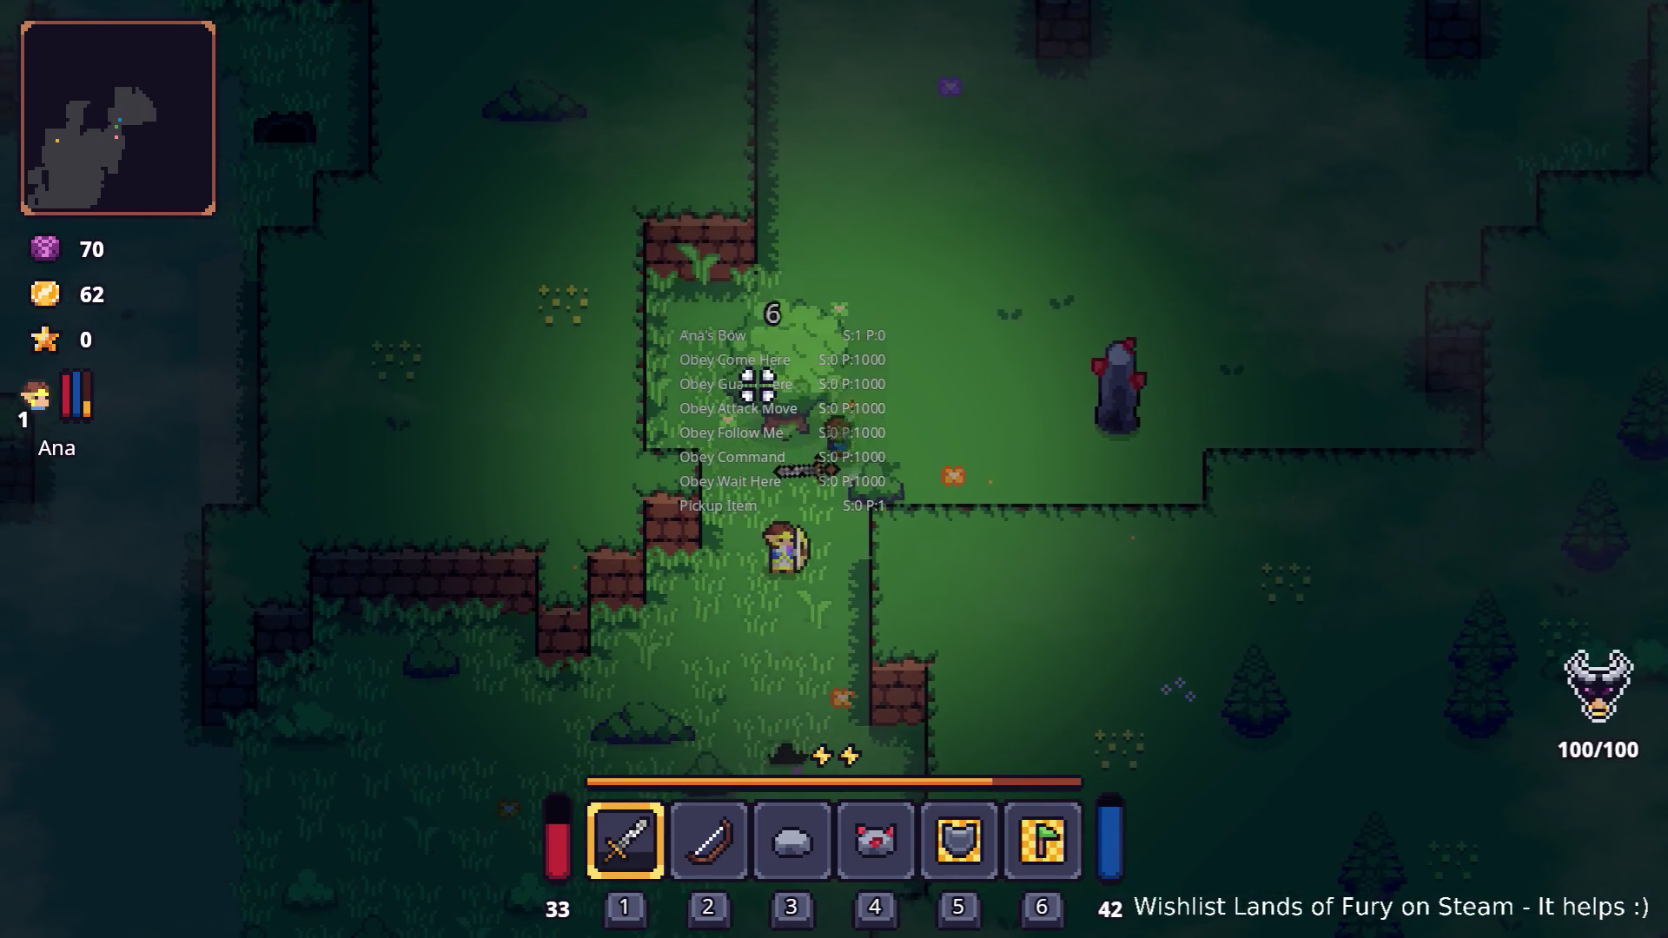
key("w")
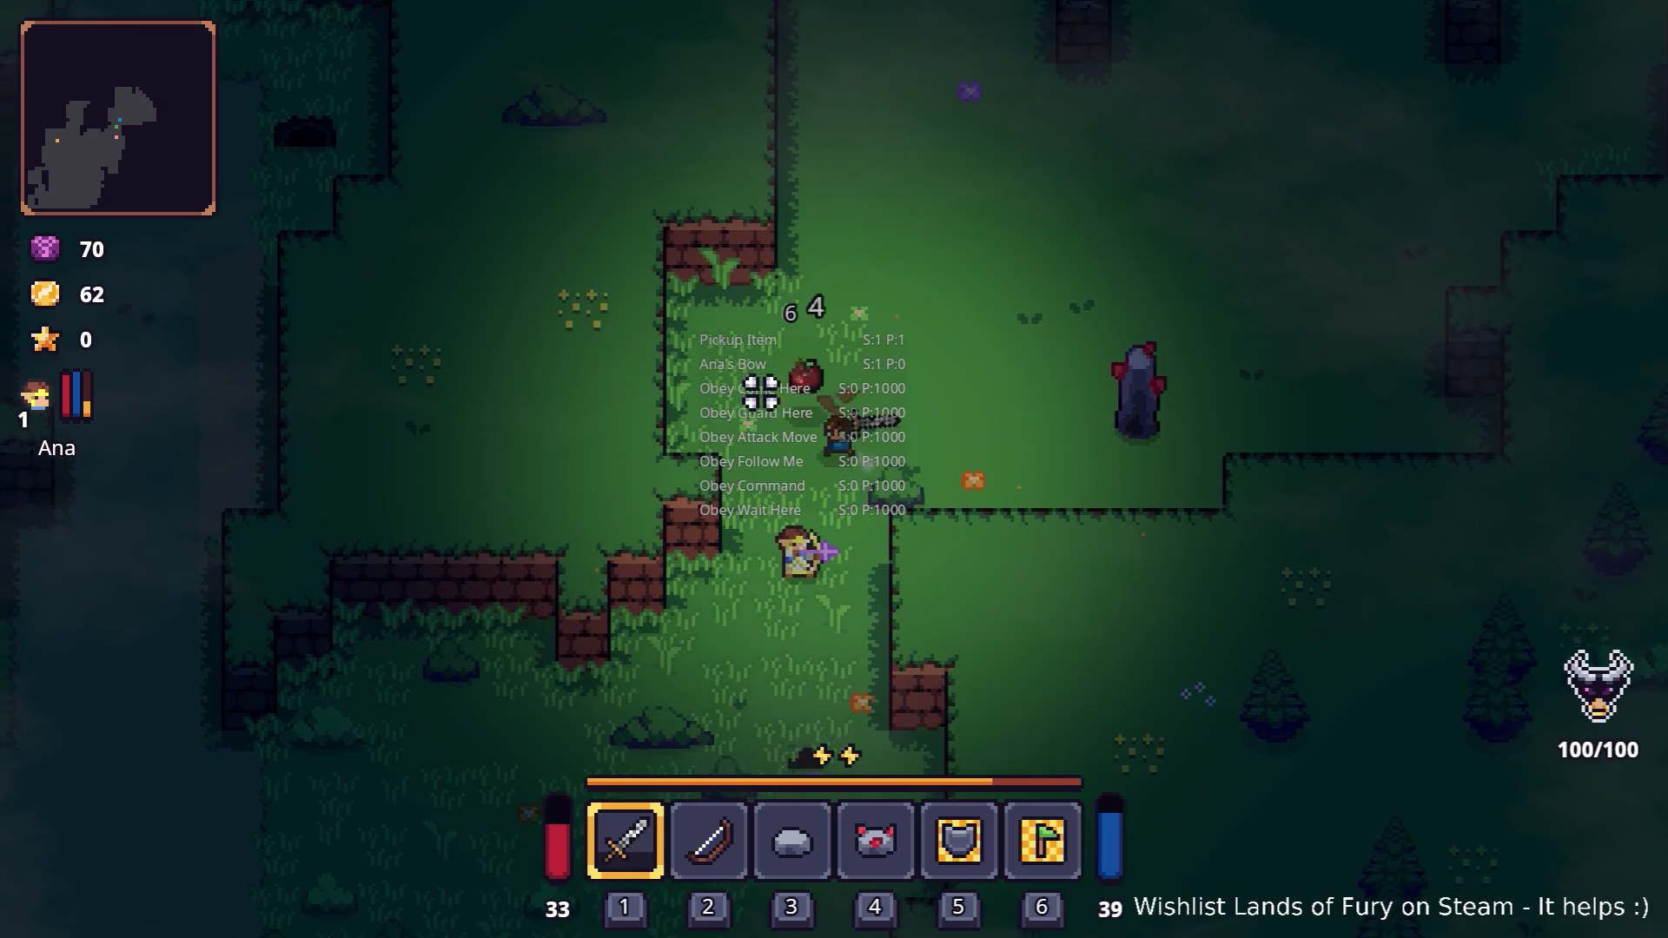
key("d")
Fit a rune into the Rusty Sword's slot, then kill the small enemy nearby
key("i")
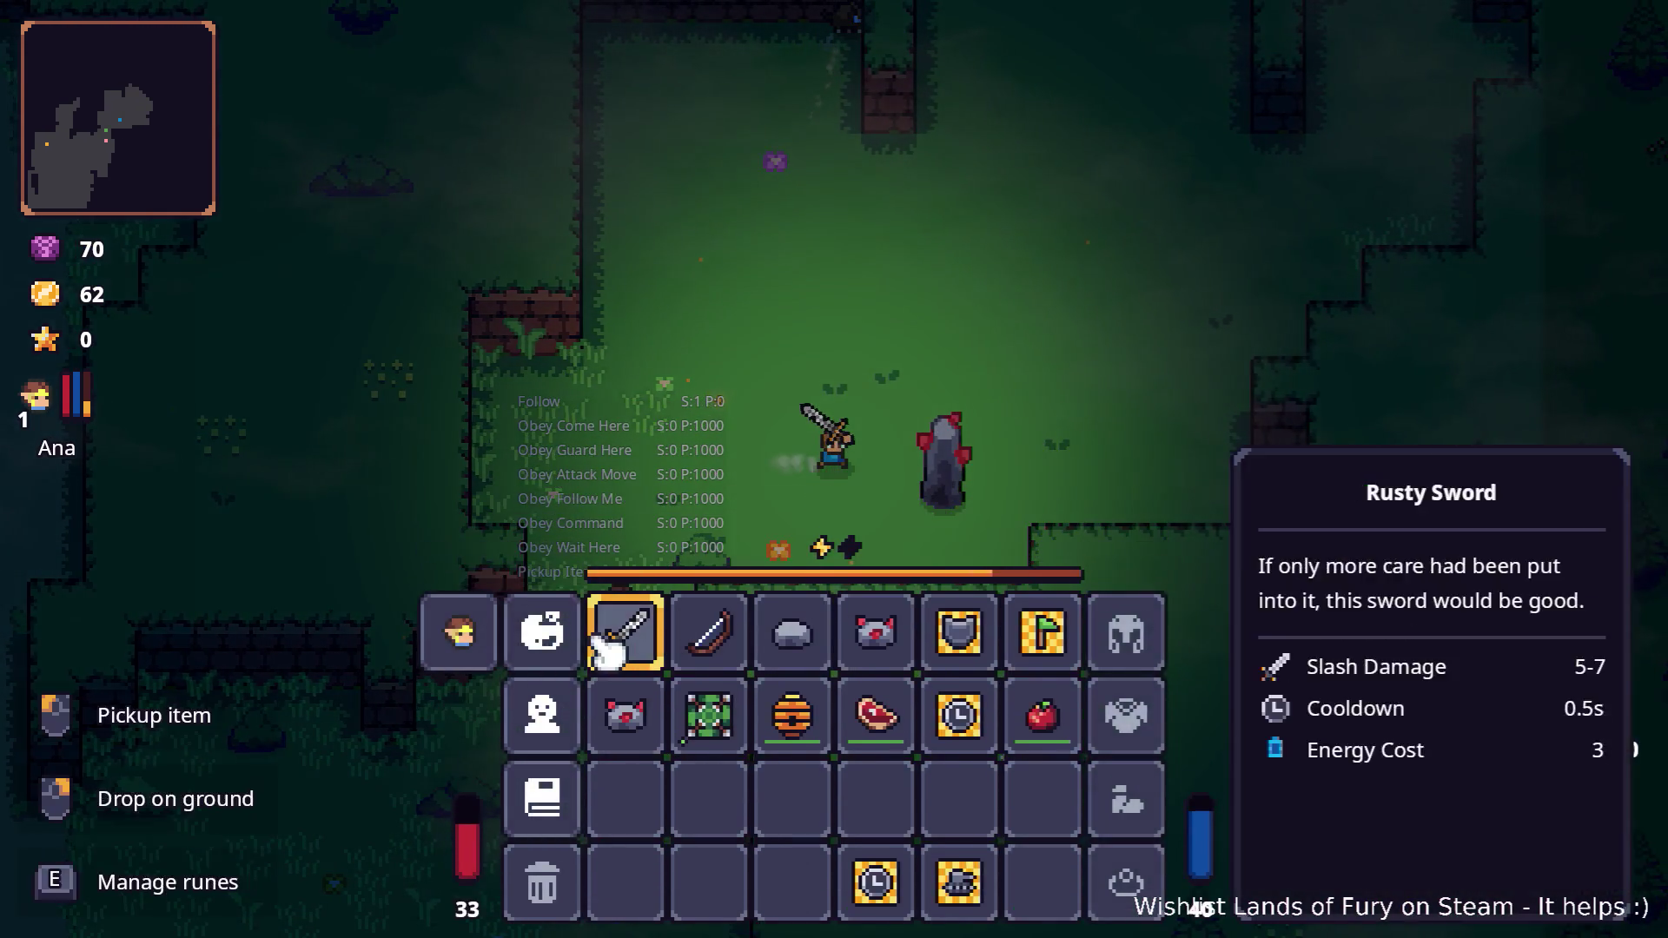
right_click(633, 630)
left_click(711, 487)
left_click(708, 369)
key("Escape")
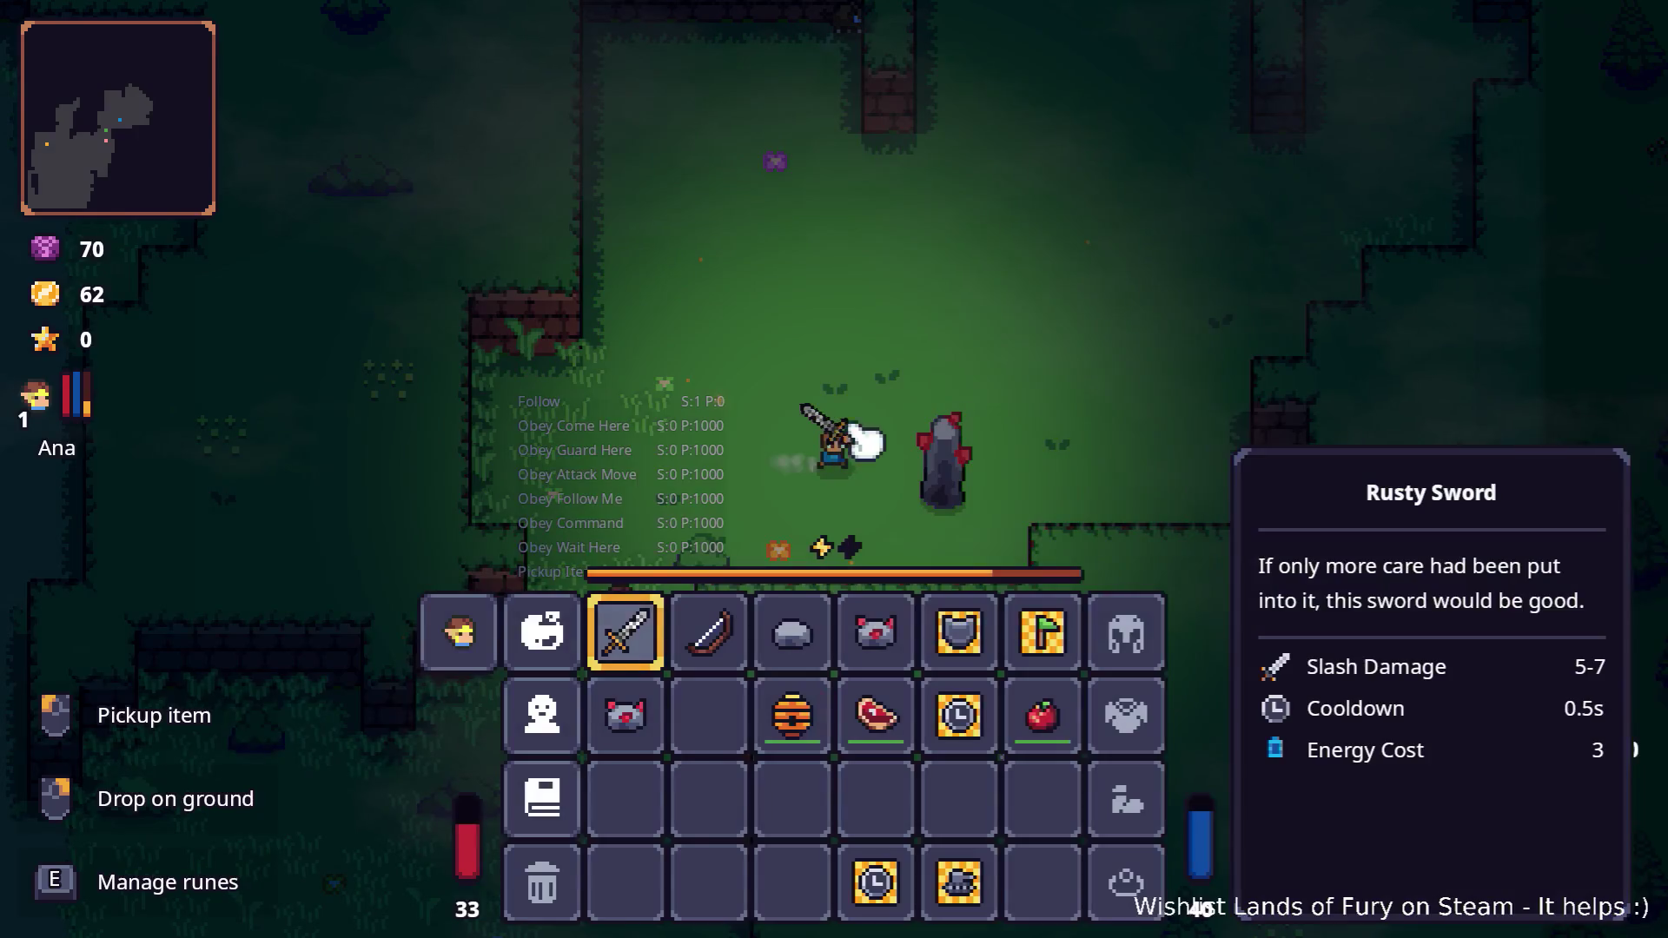
key("i")
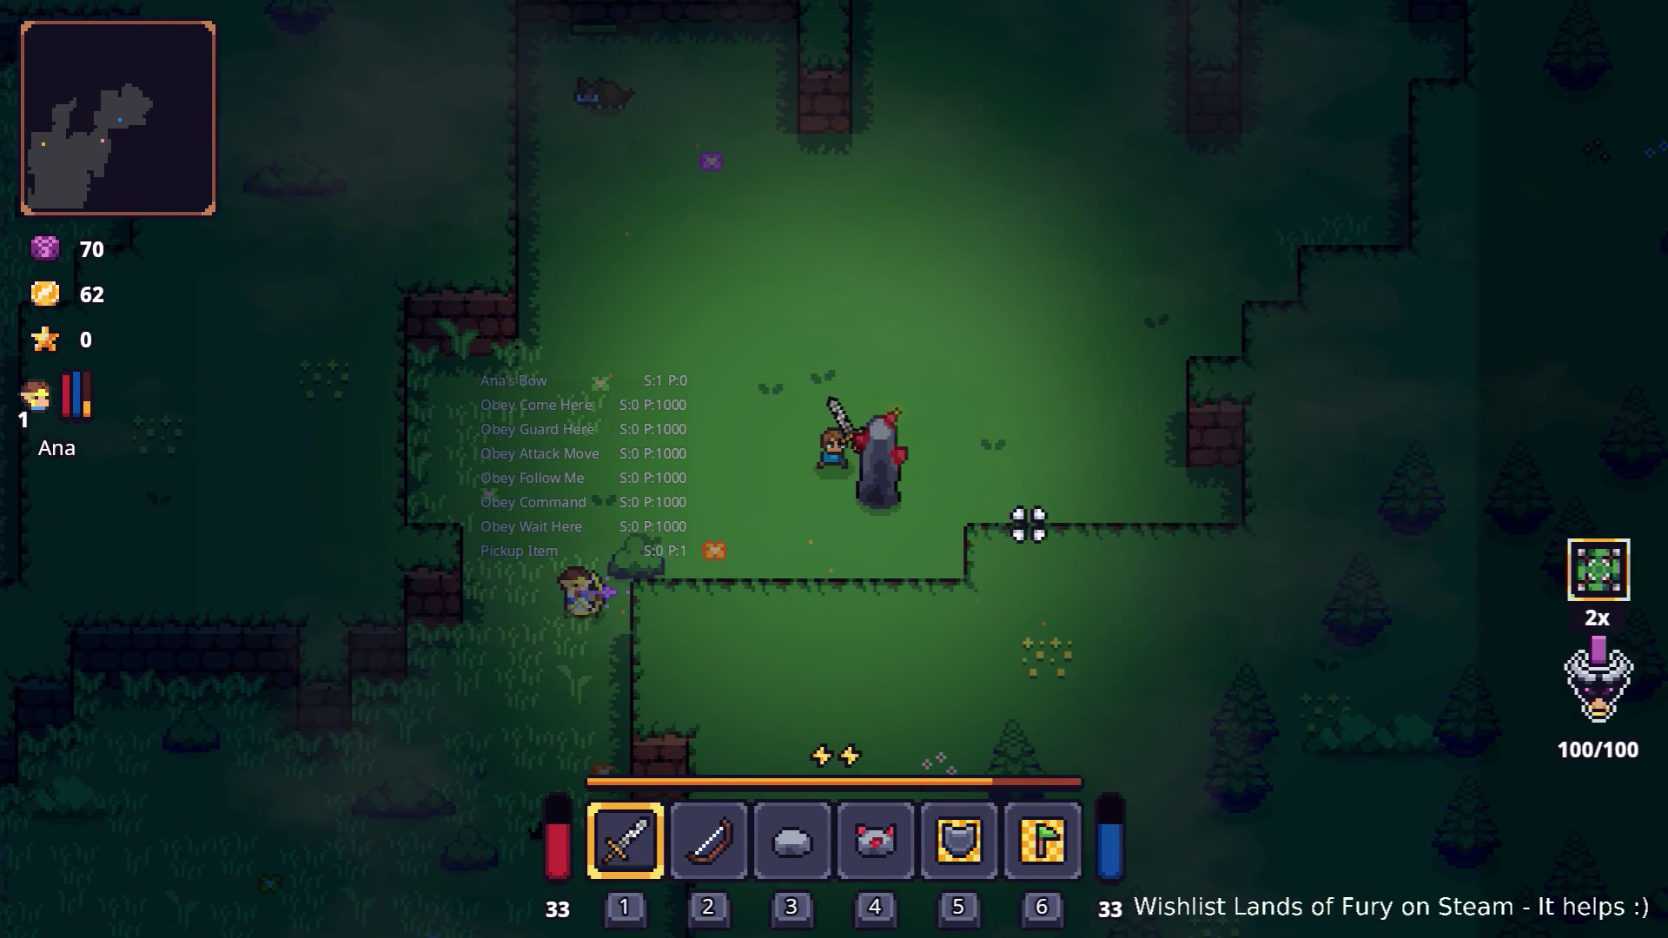
left_click(956, 469)
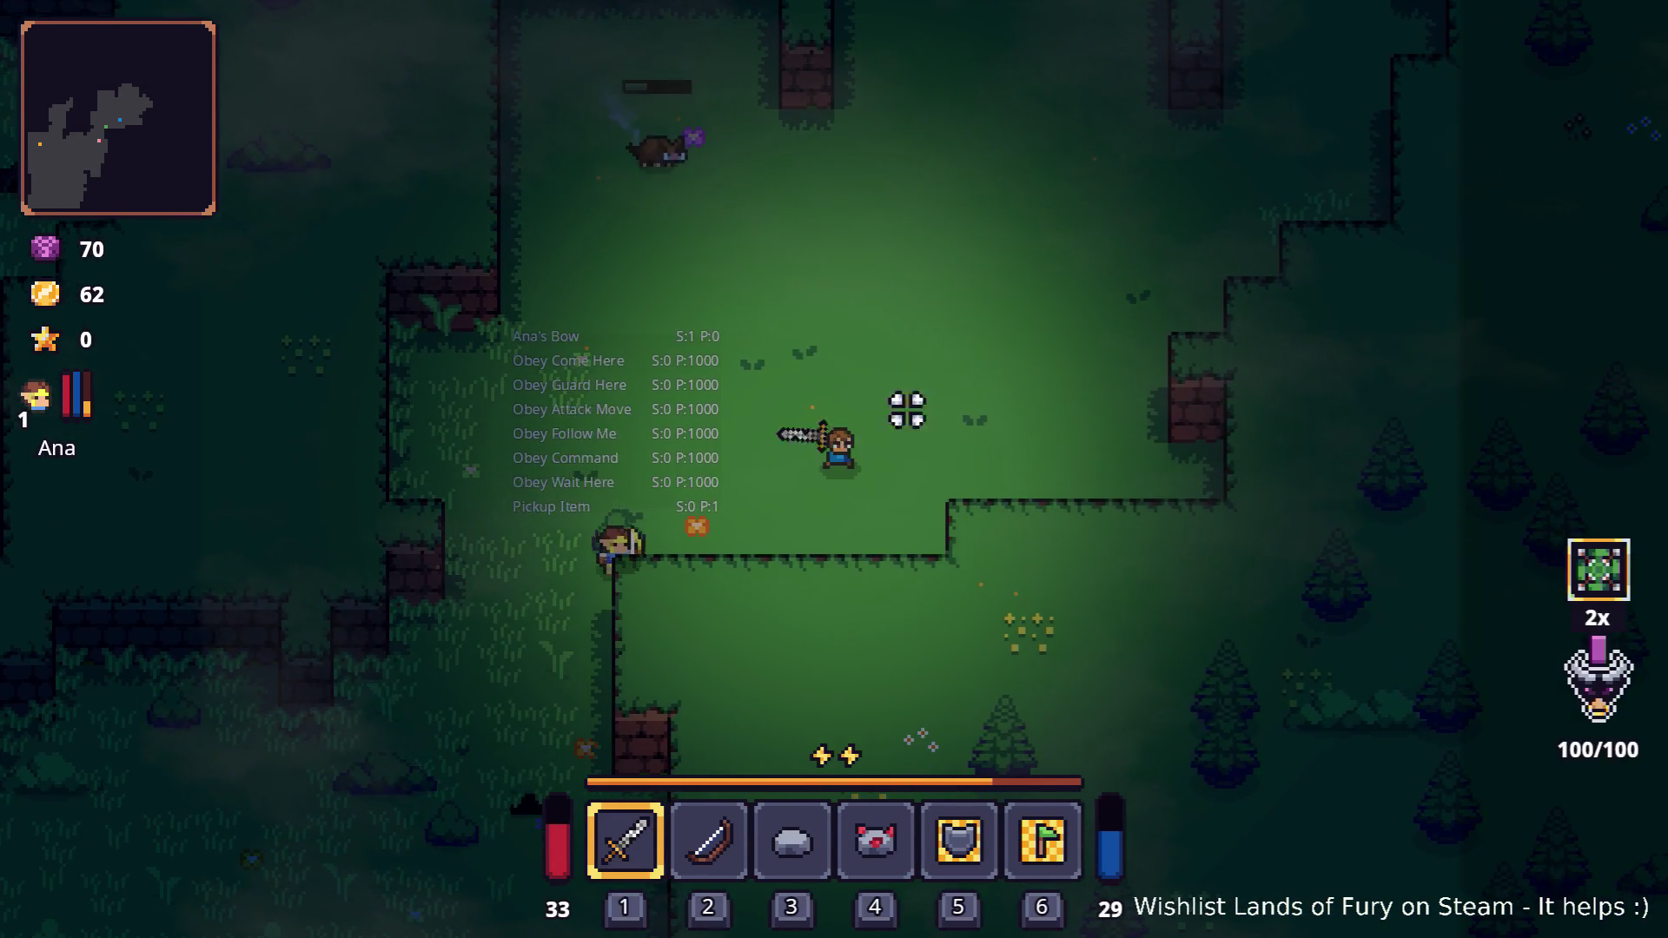
Kill the boar so Max levels up, then walk up and right
left_click(789, 219)
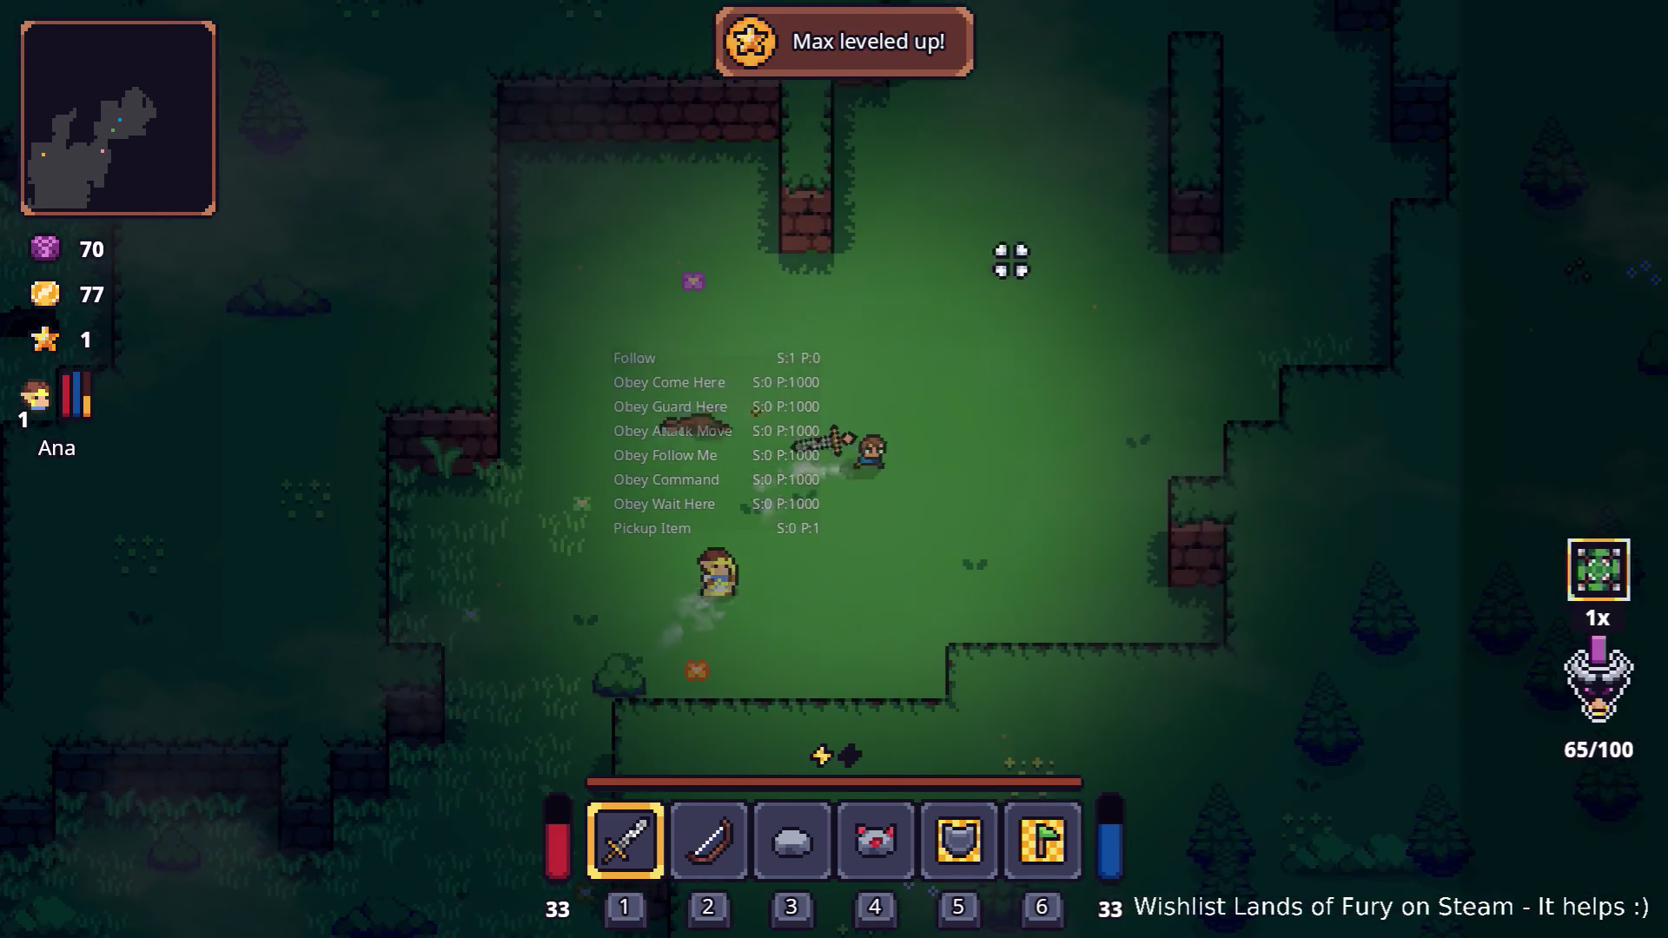
key("w")
key("d")
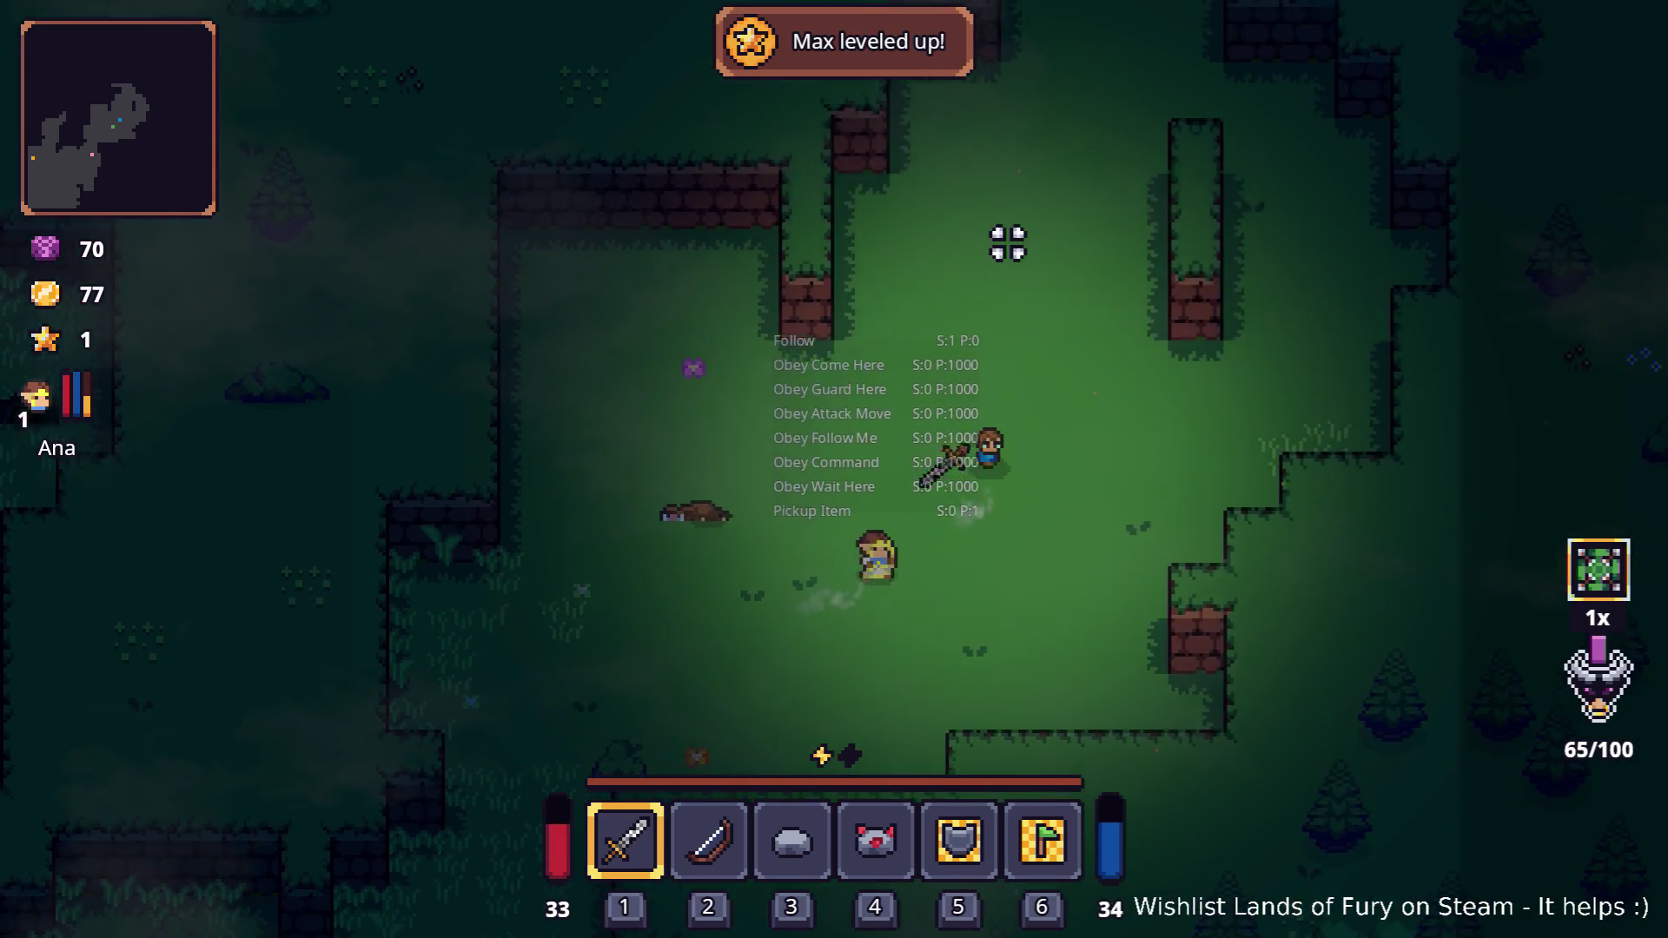
key("w")
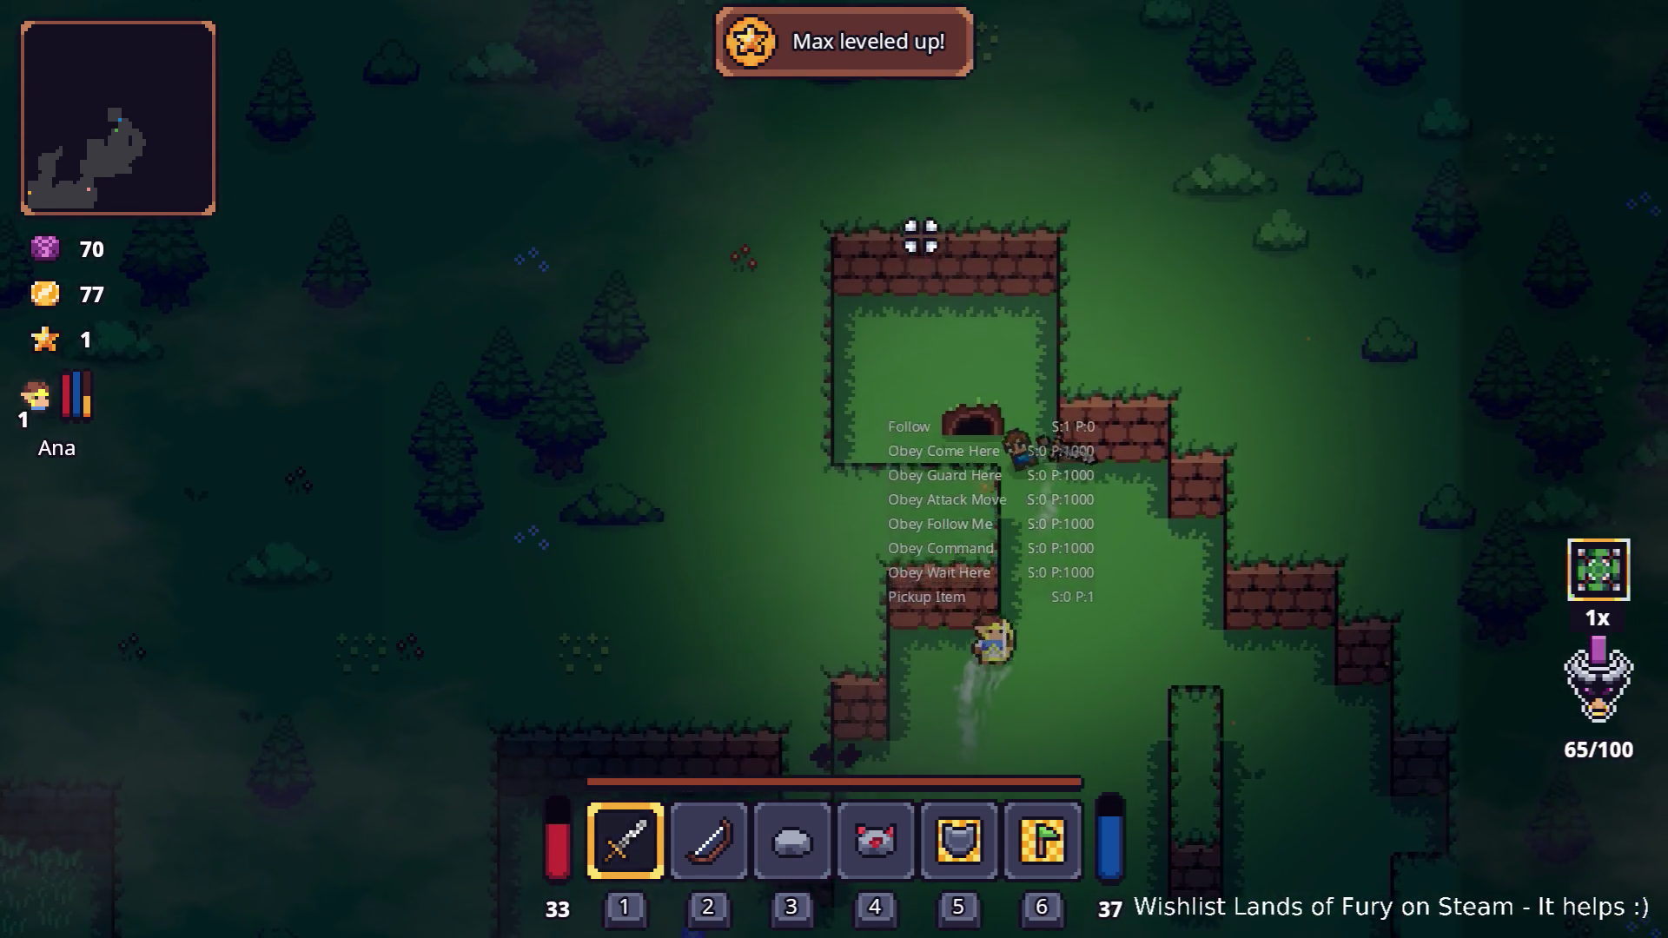
key("w")
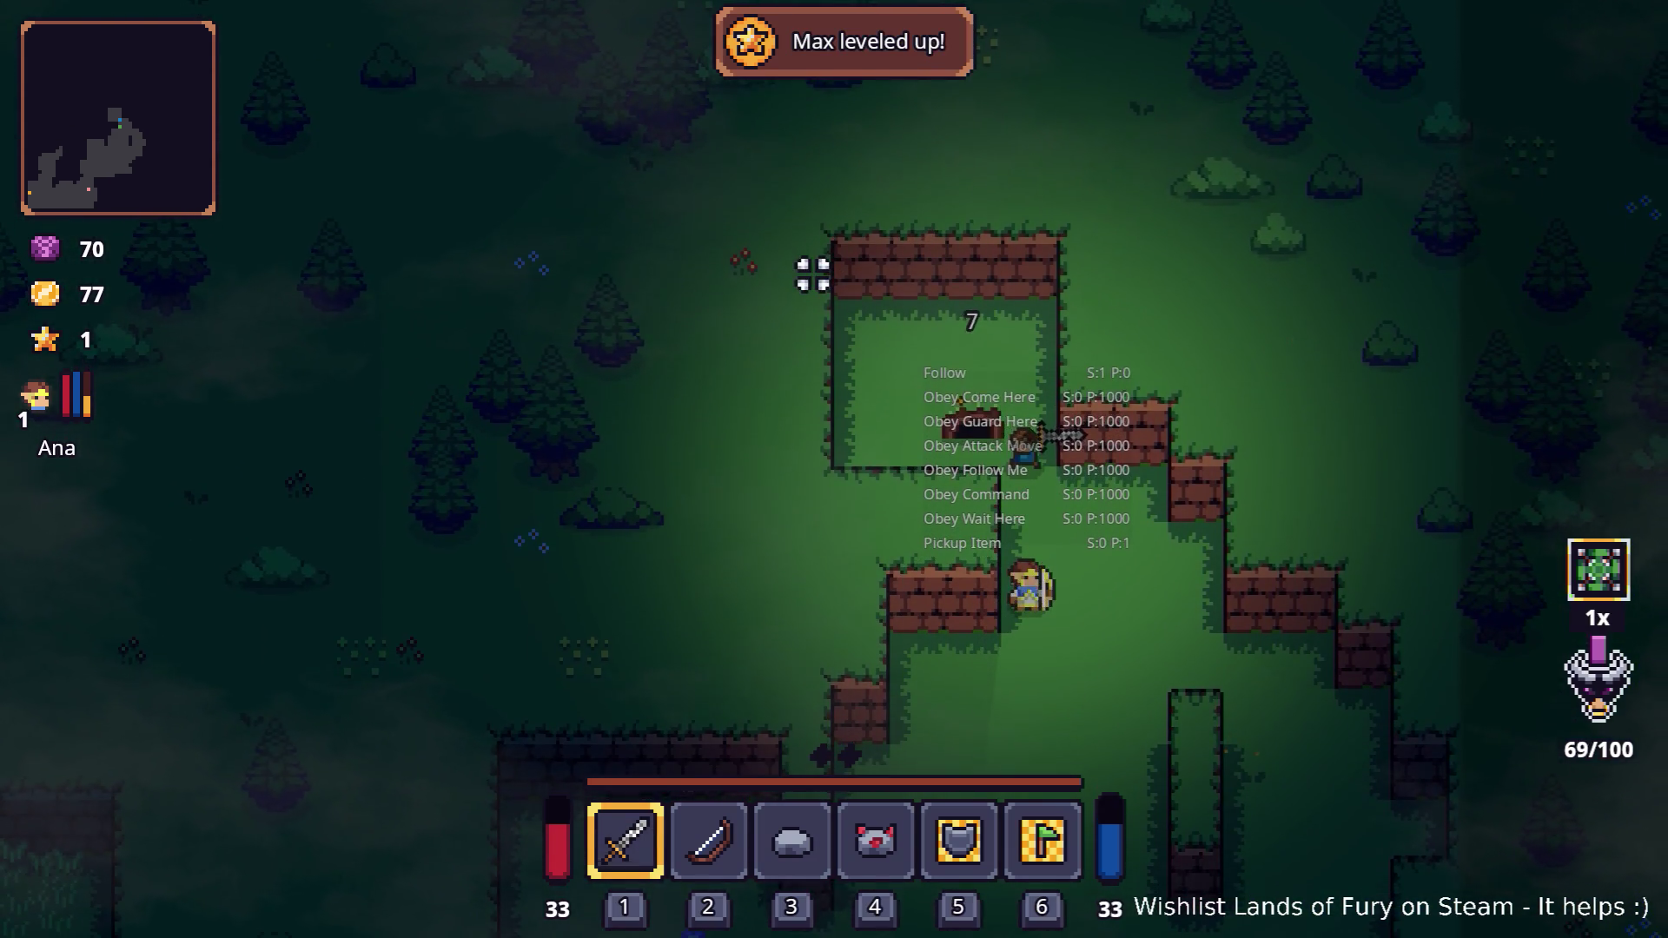
Walk back south-west through the wall gap with Ana following
key("s")
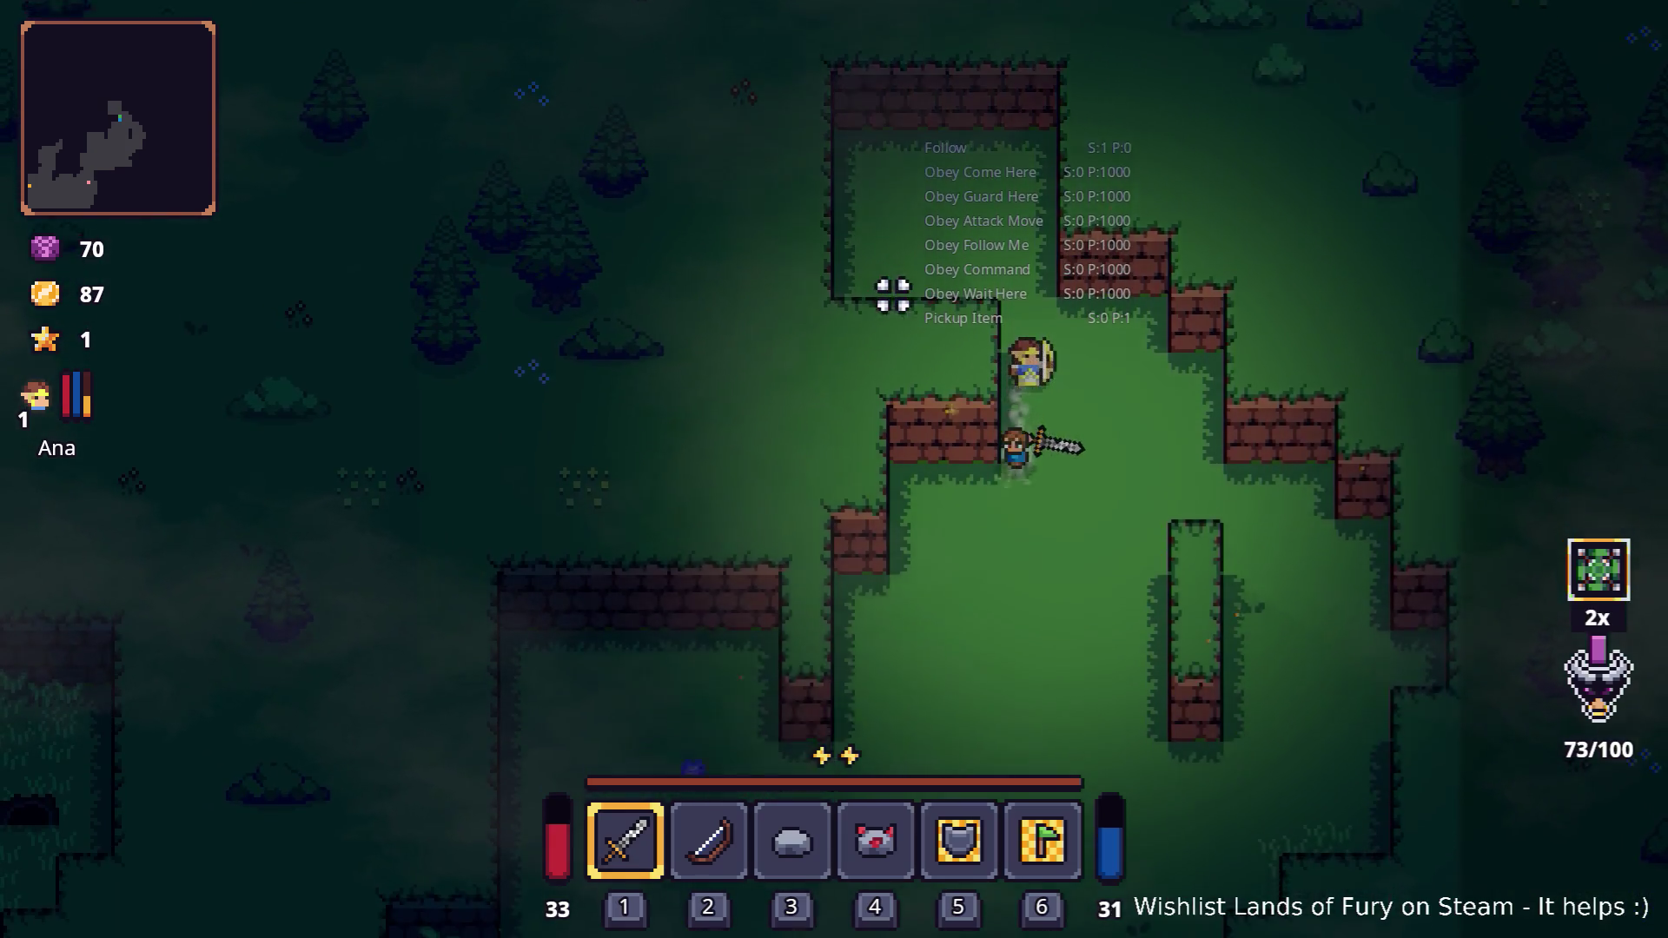
key("s")
key("a")
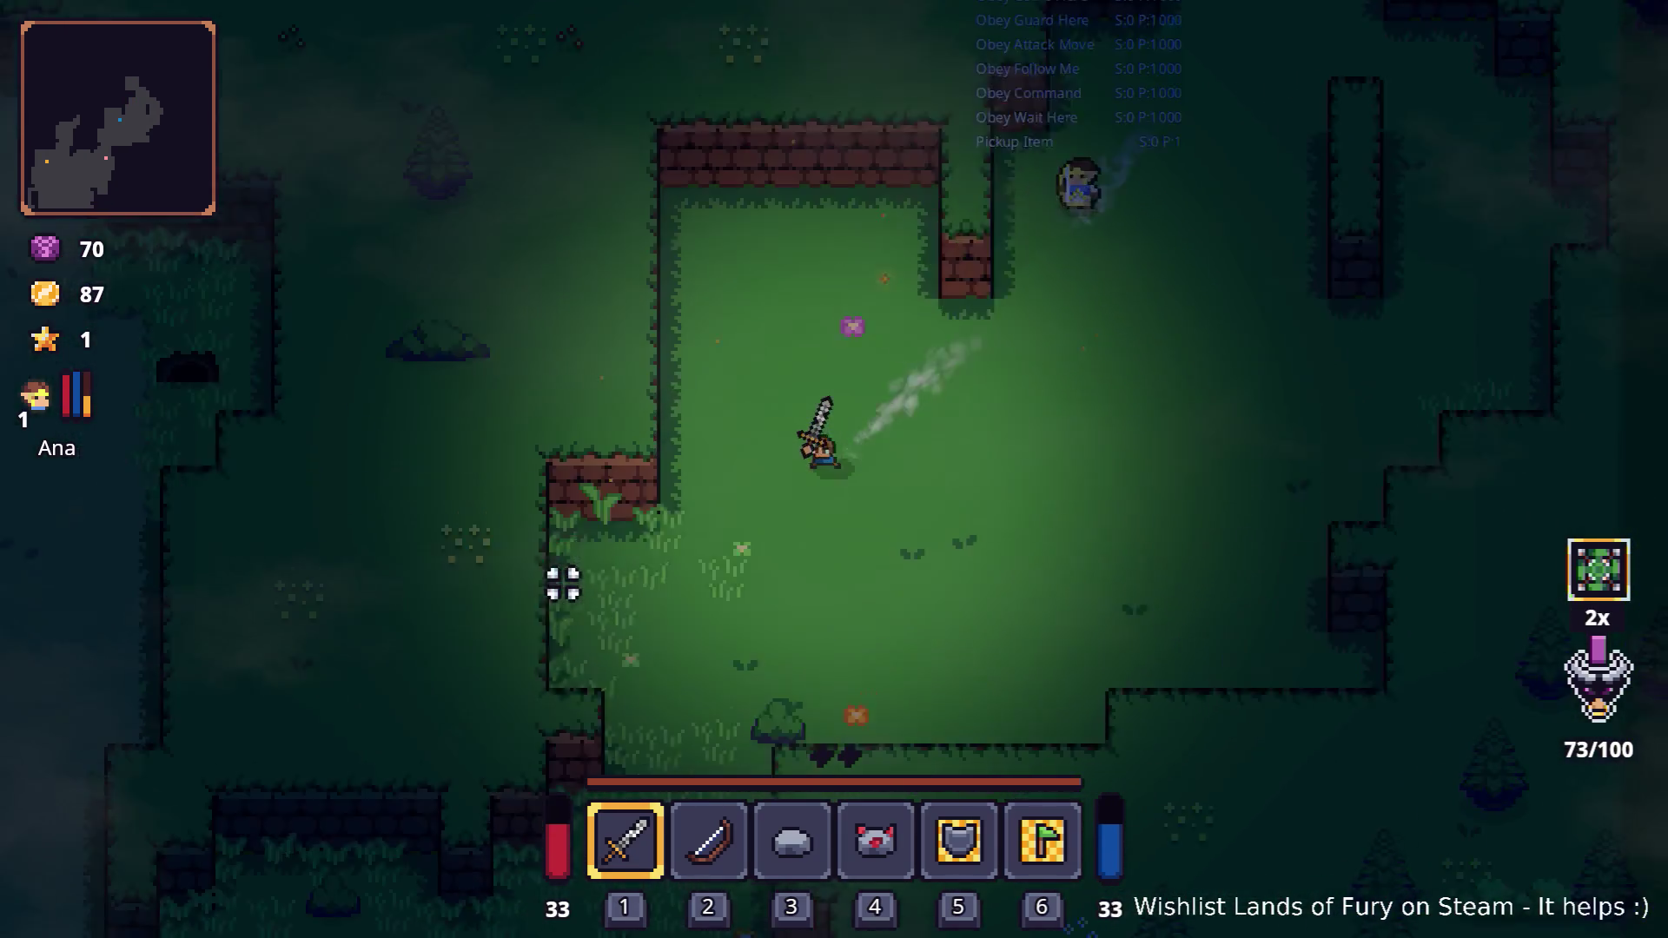
key("s")
key("a")
key("s")
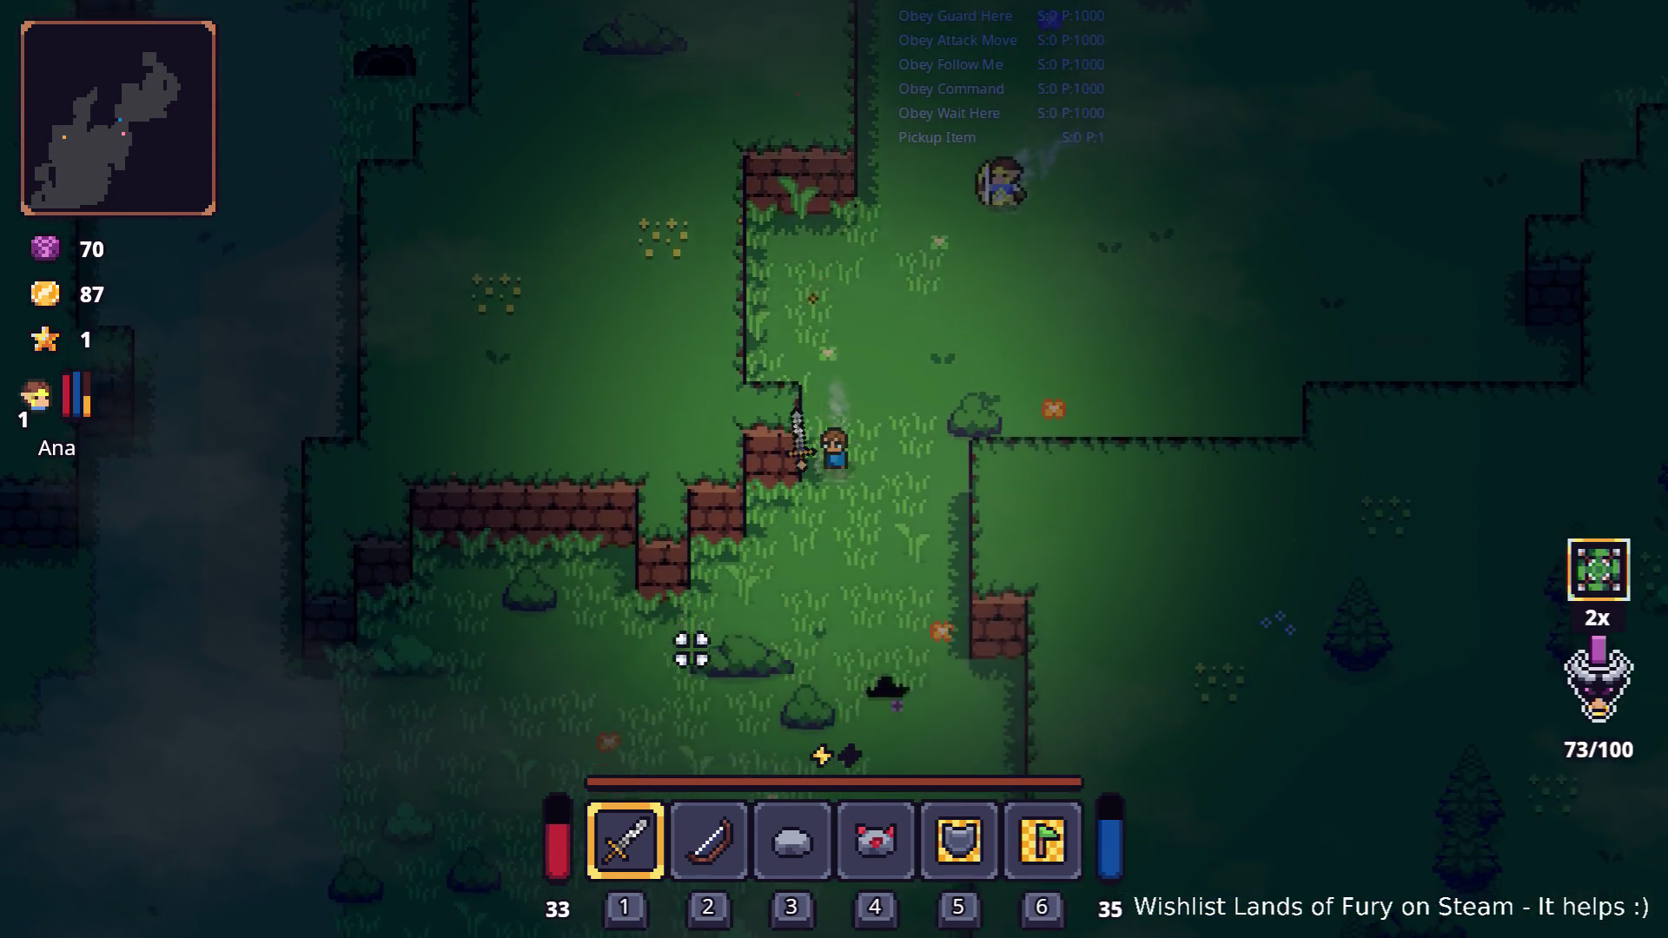
key("a")
key("a")
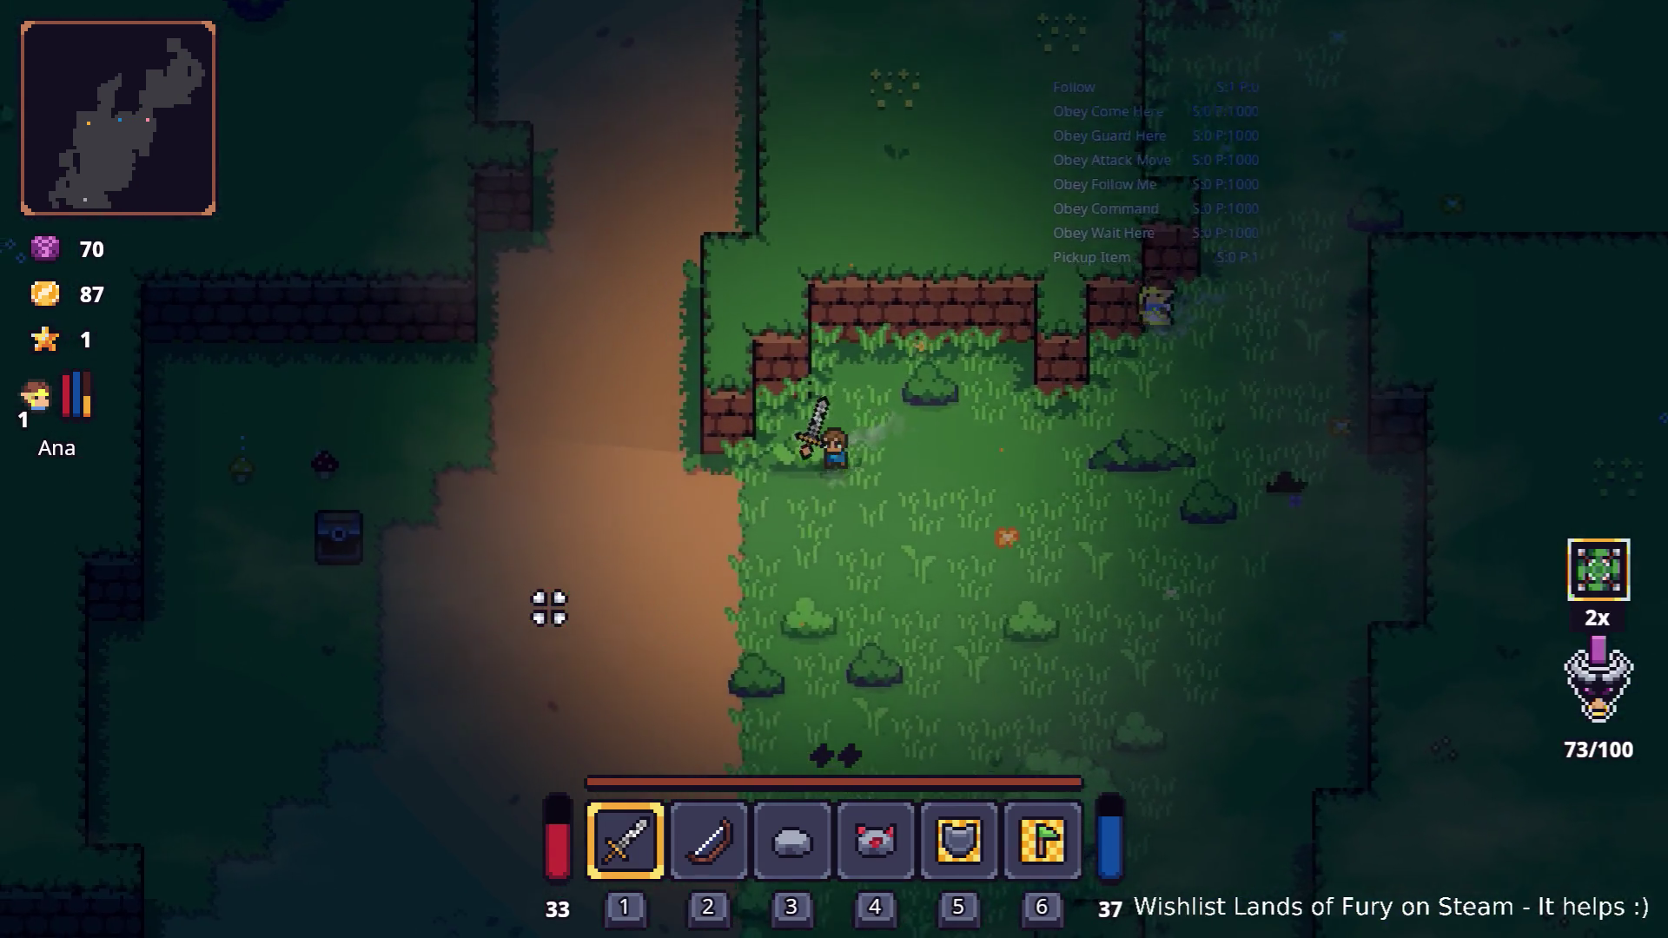
Head north up the dirt path to the shopkeeper Snip
key("w")
key("w")
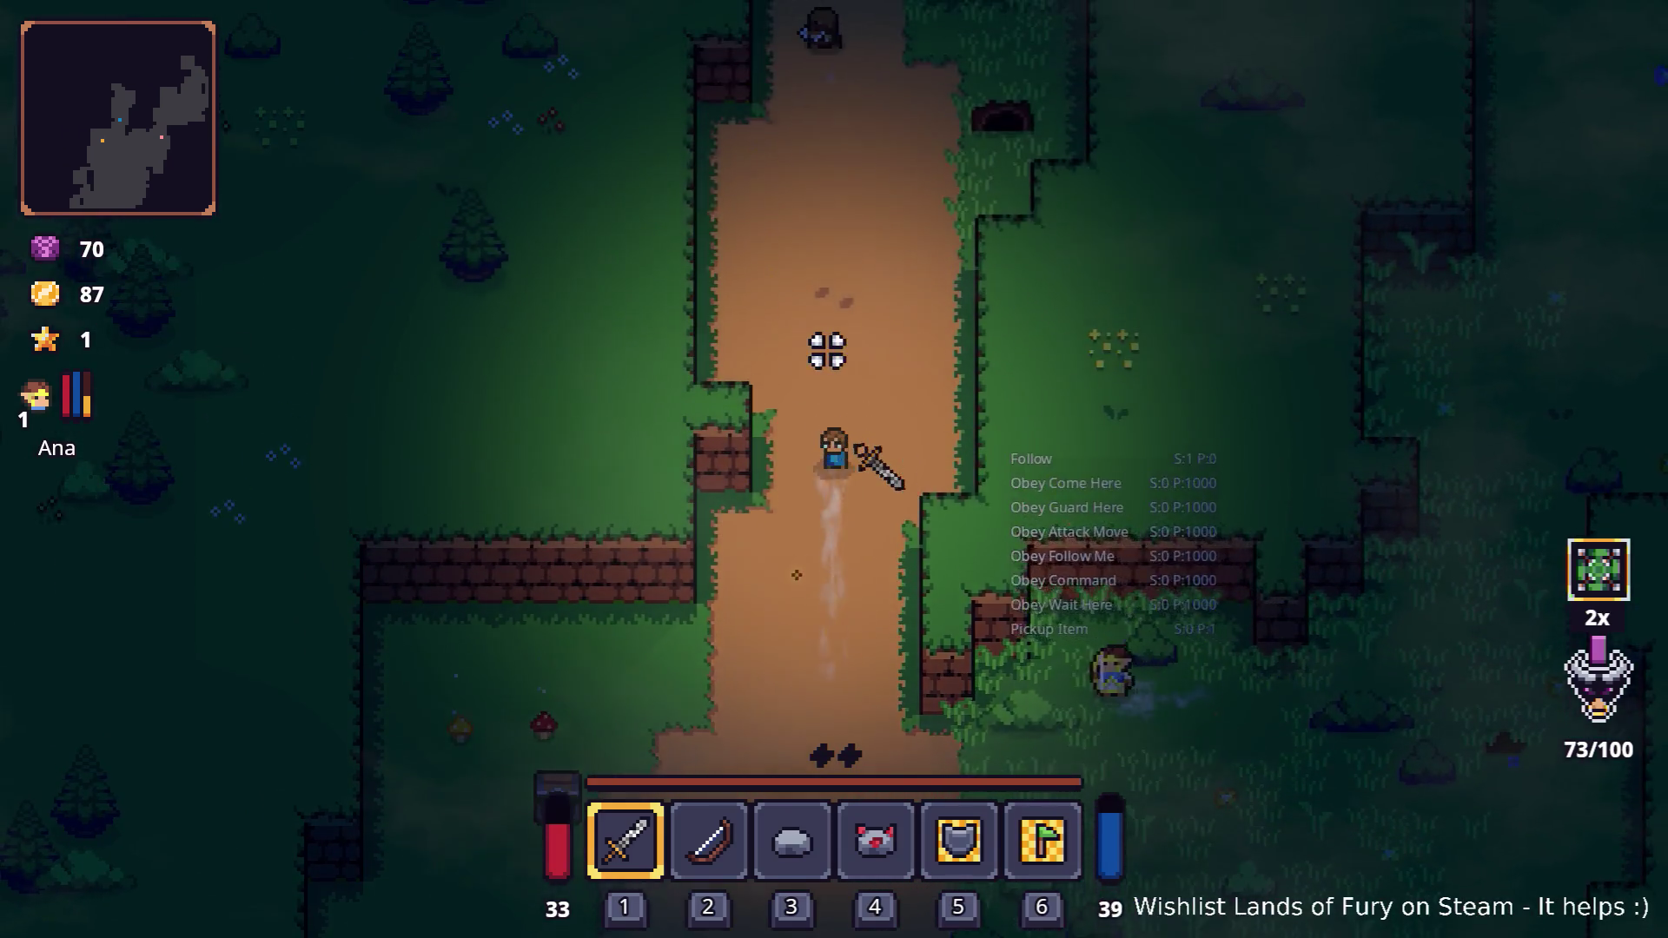
key("w")
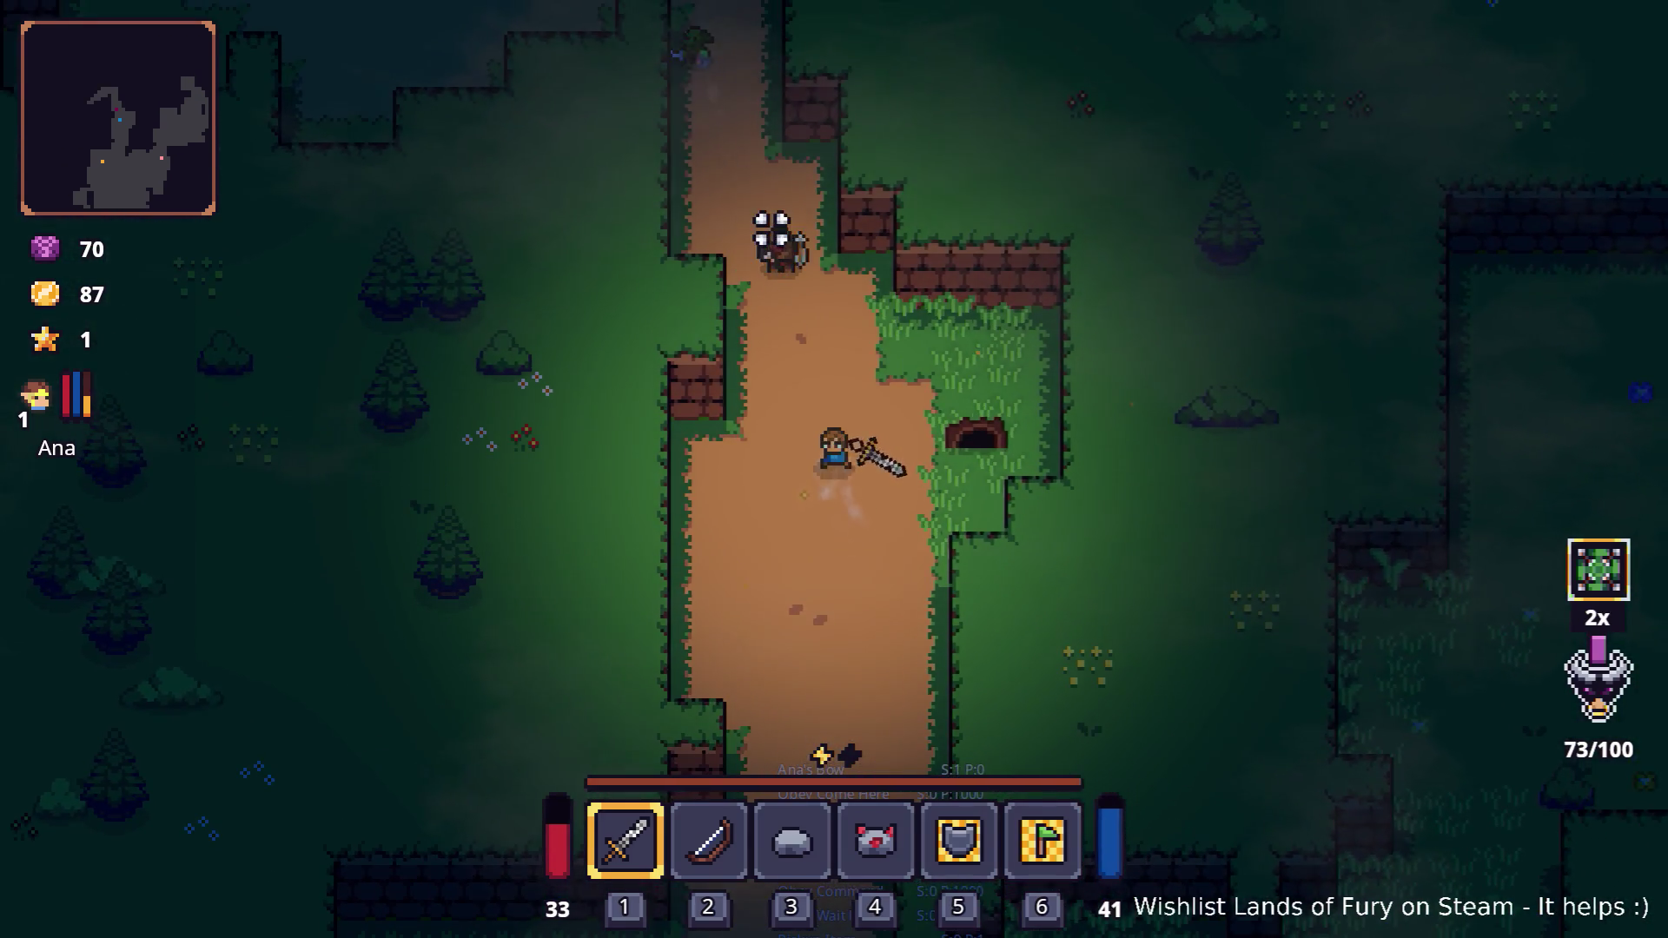
key("w")
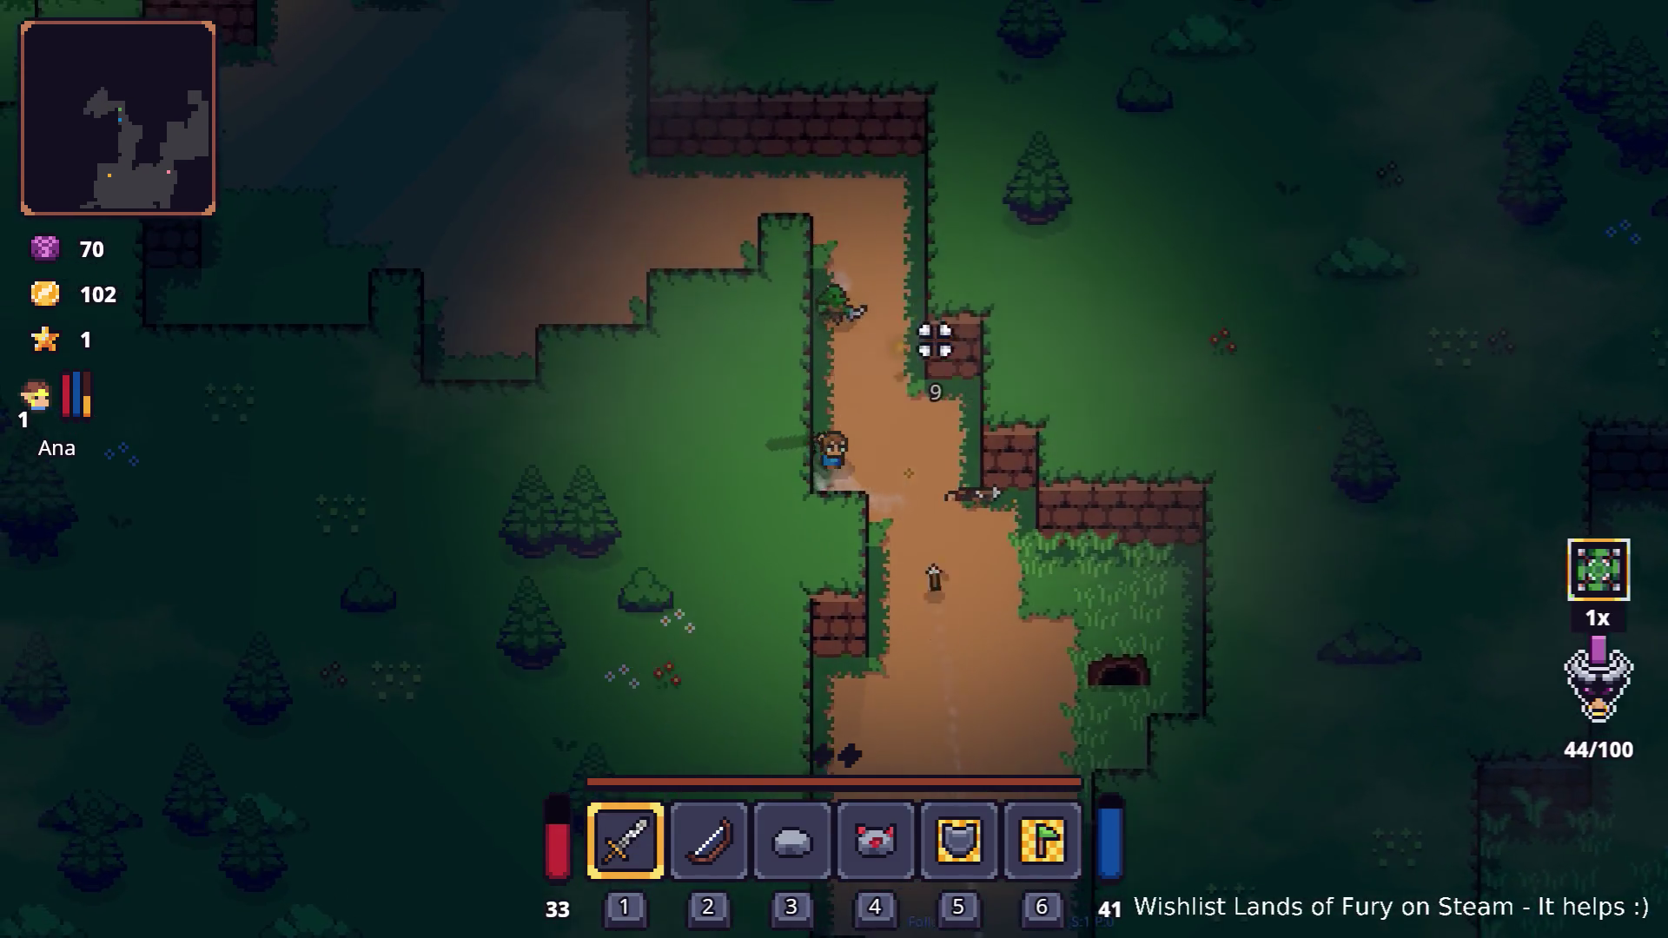
key("e")
key("e")
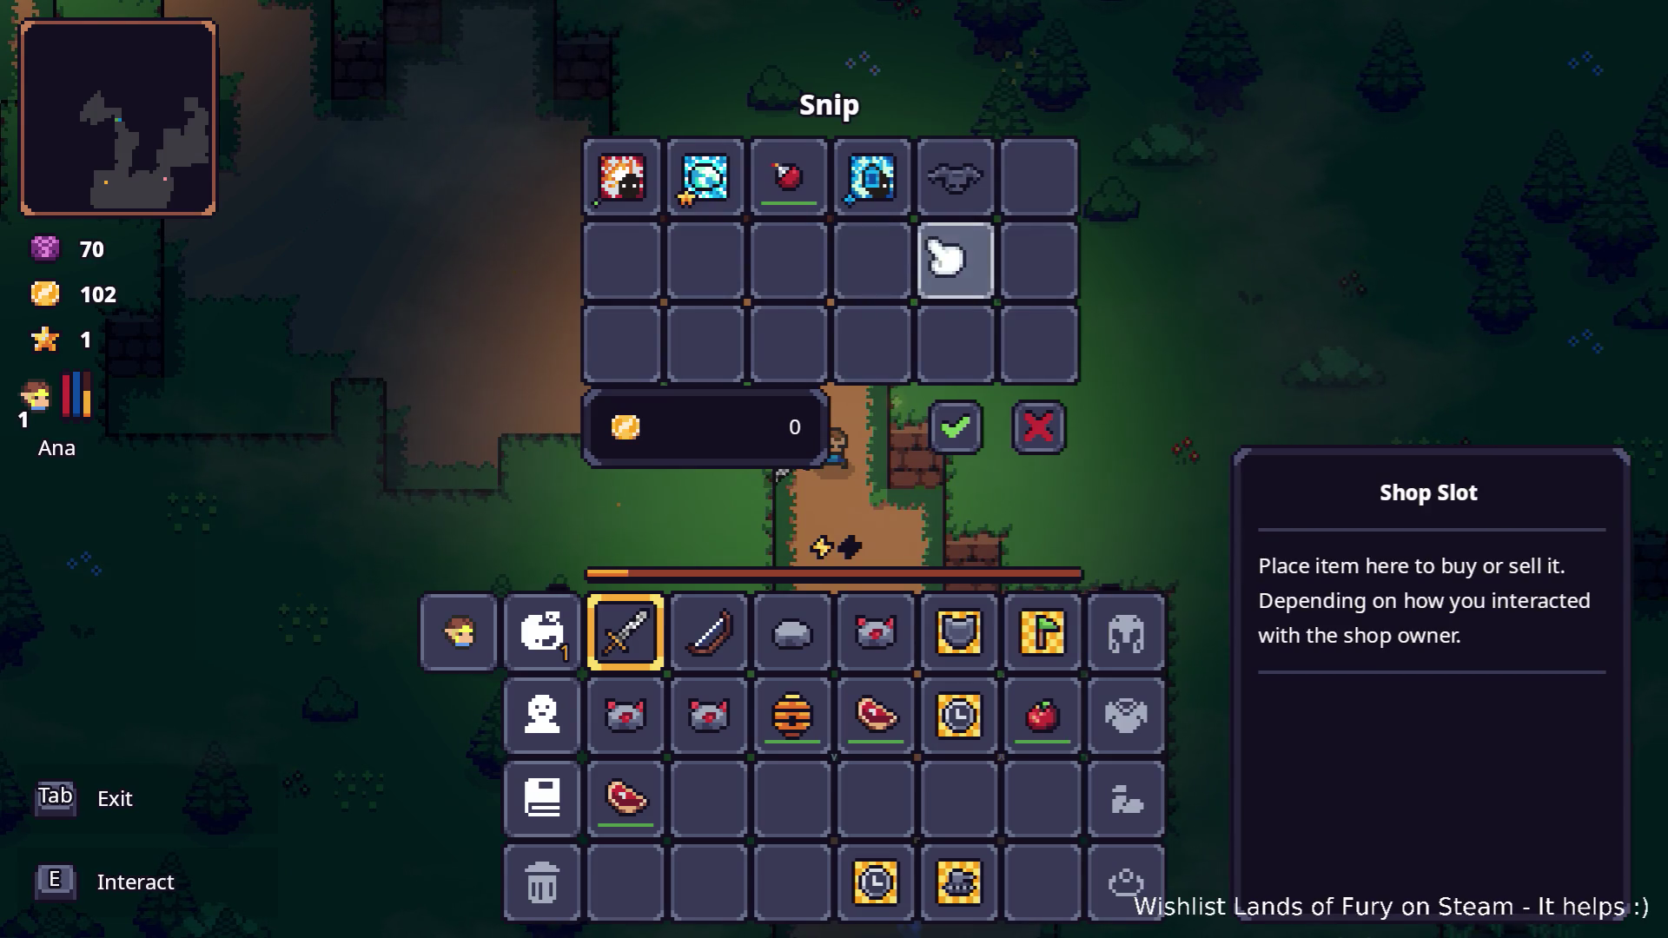
Leave the shop, walk Ana toward the campfire and swing at the bandits
key("Tab")
key("a")
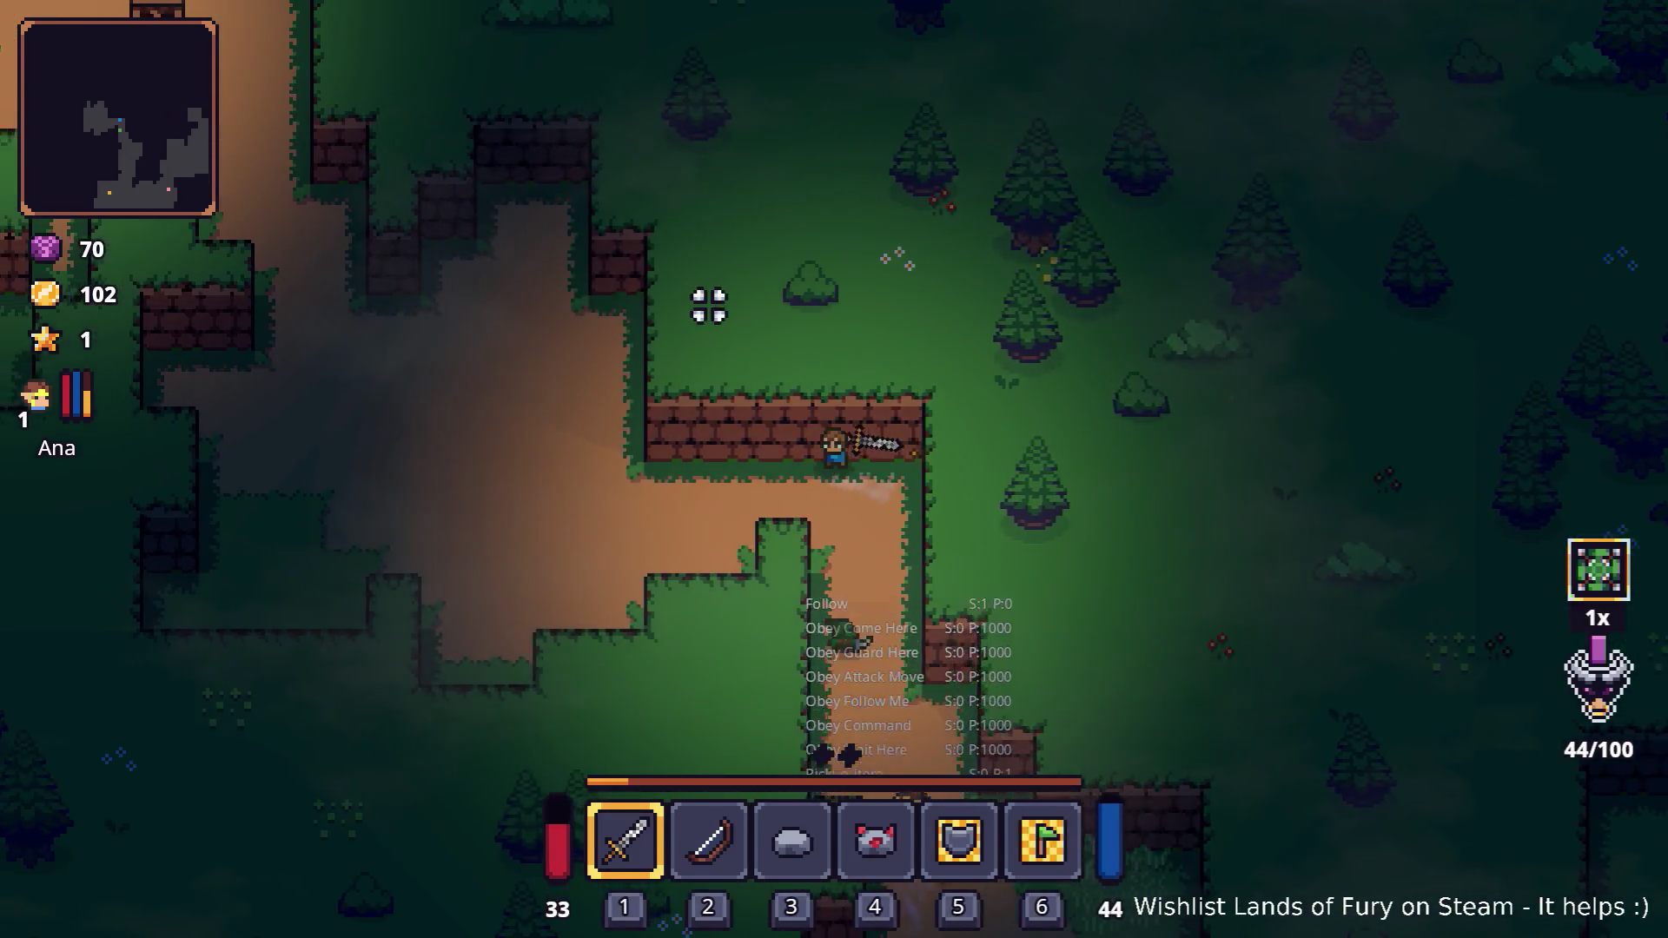
key("w")
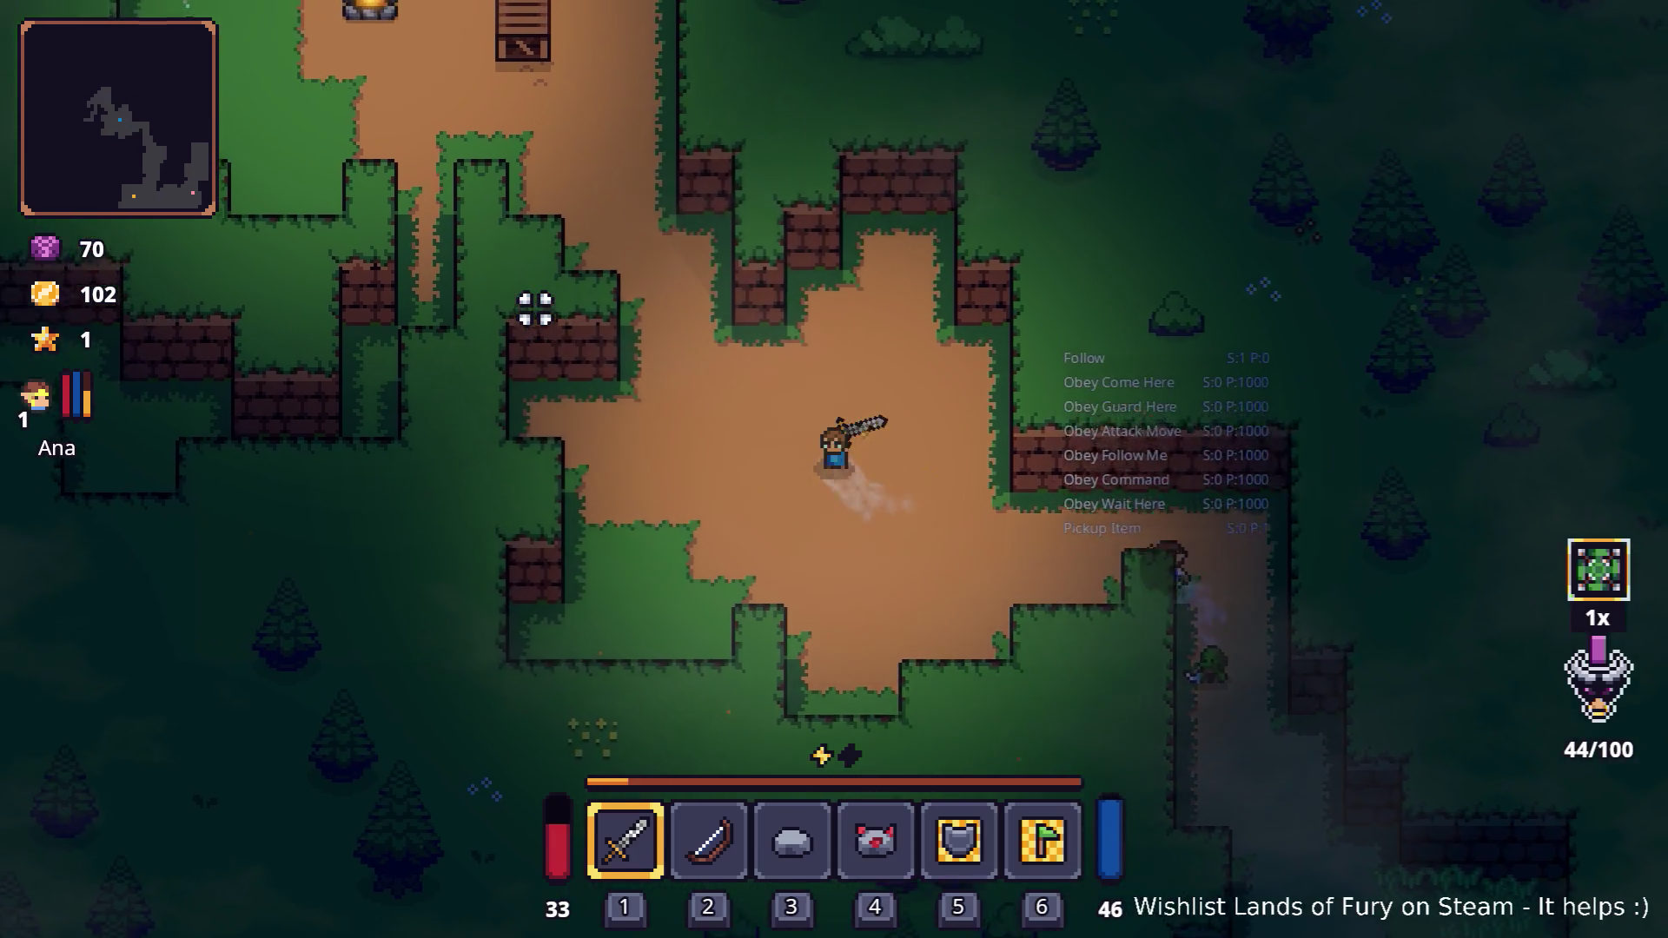
key("w")
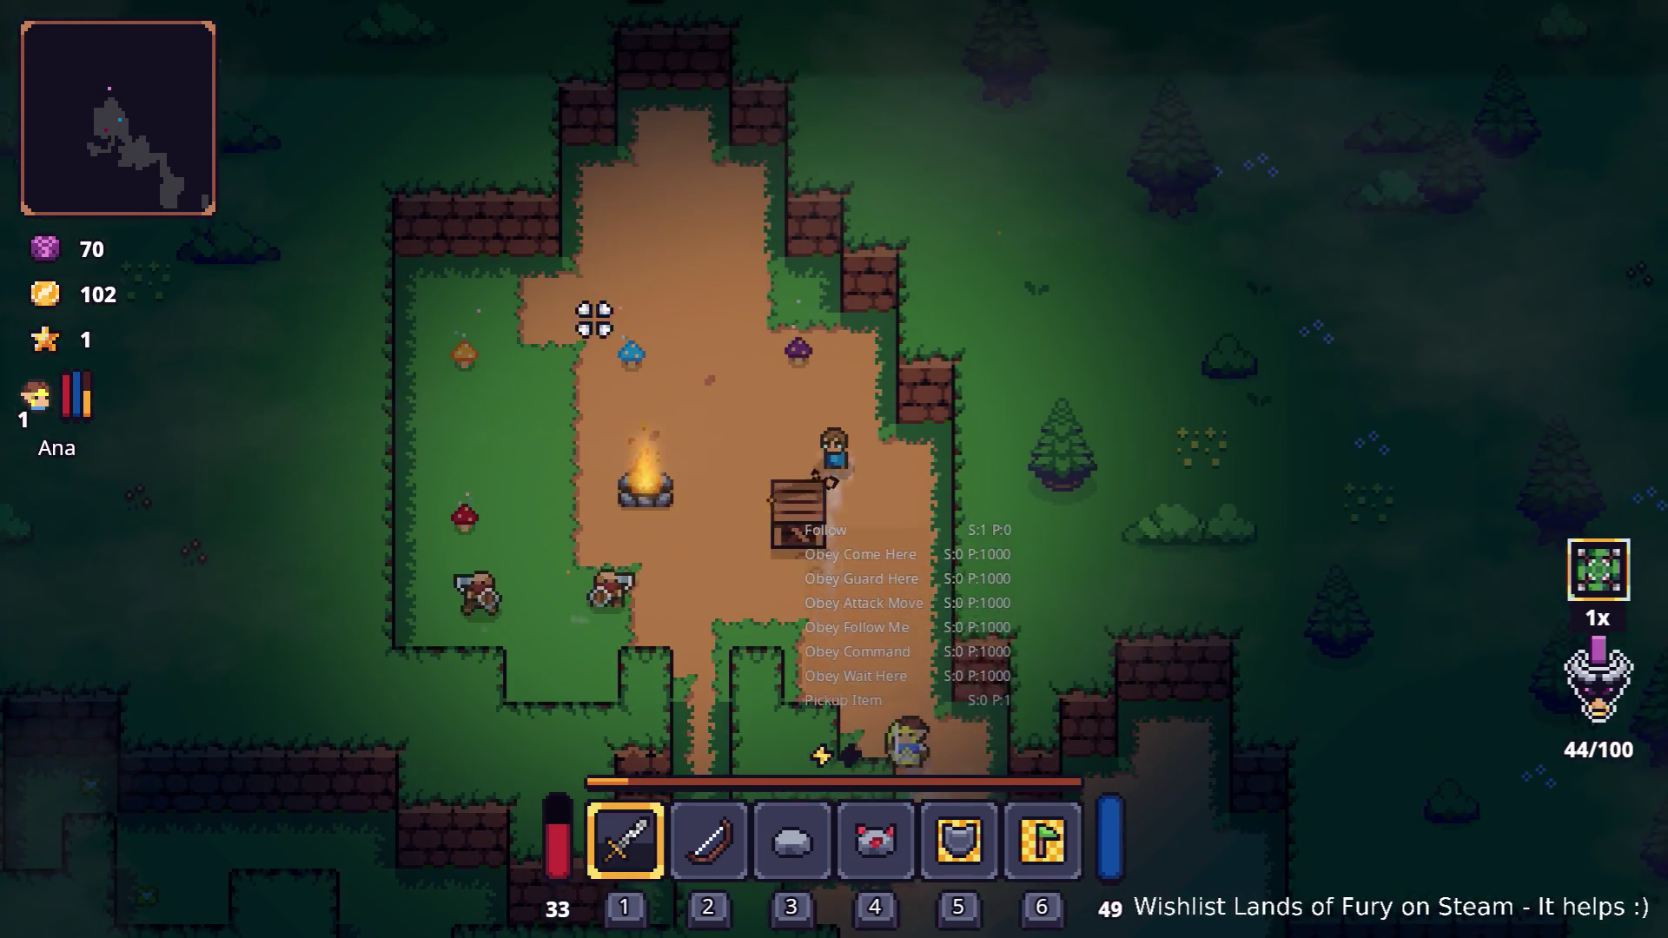
key("a")
left_click(700, 548)
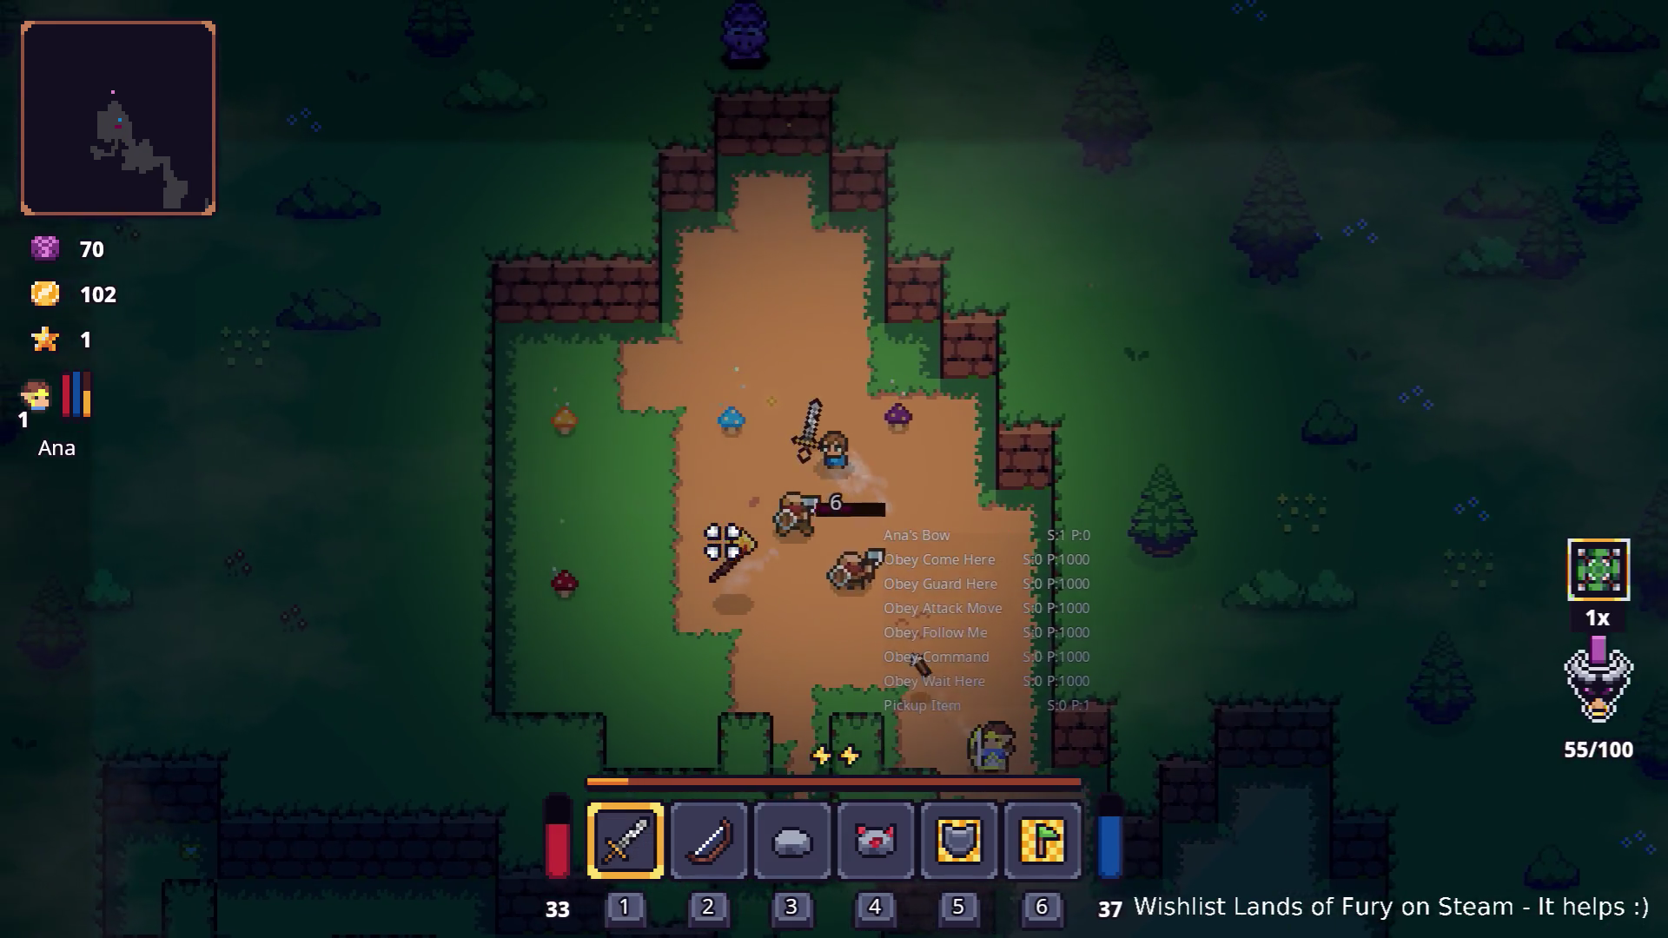
Keep fighting the bandits along the dirt path until Ana levels up
key("a")
key("s")
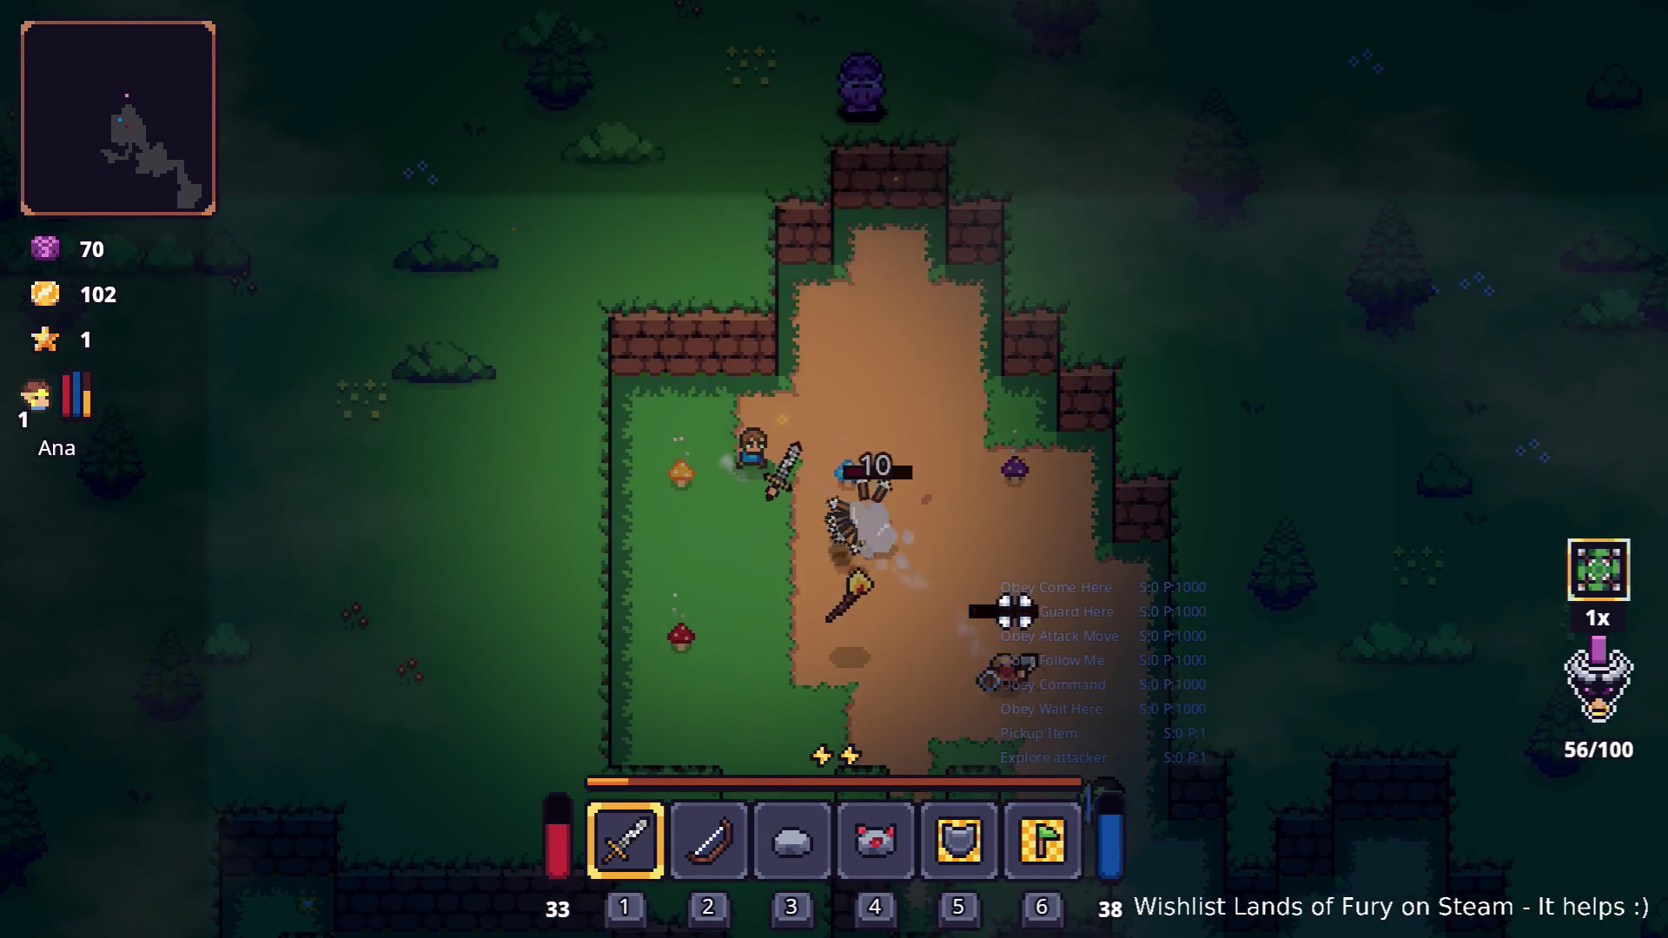
key("s")
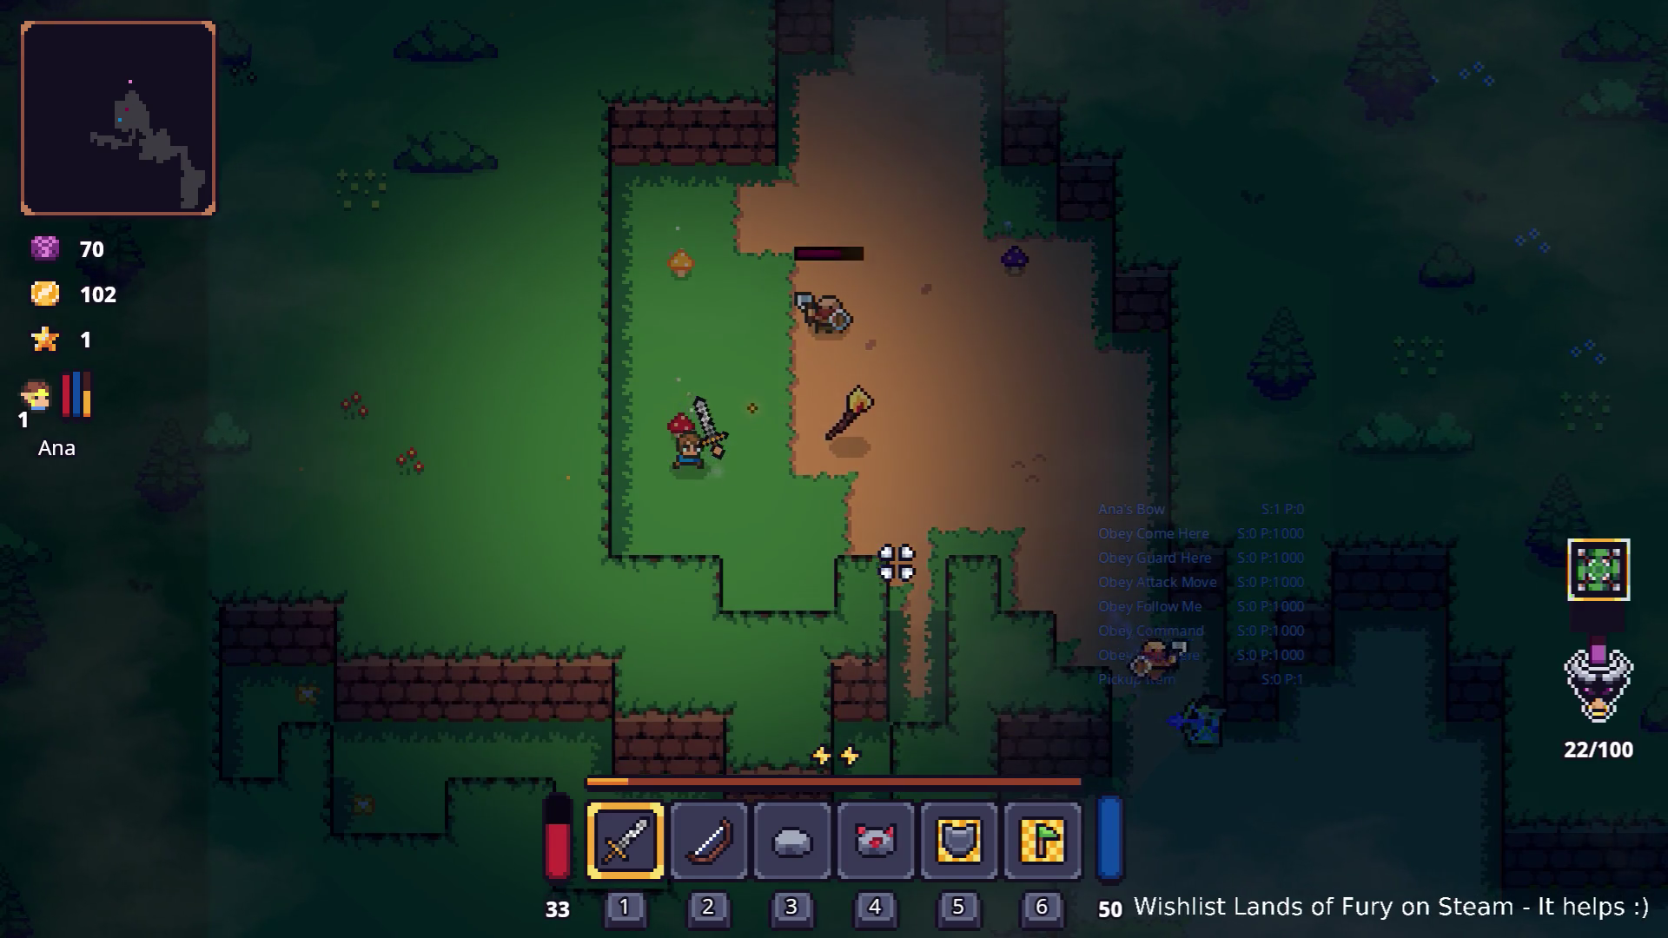
key("w")
key("d")
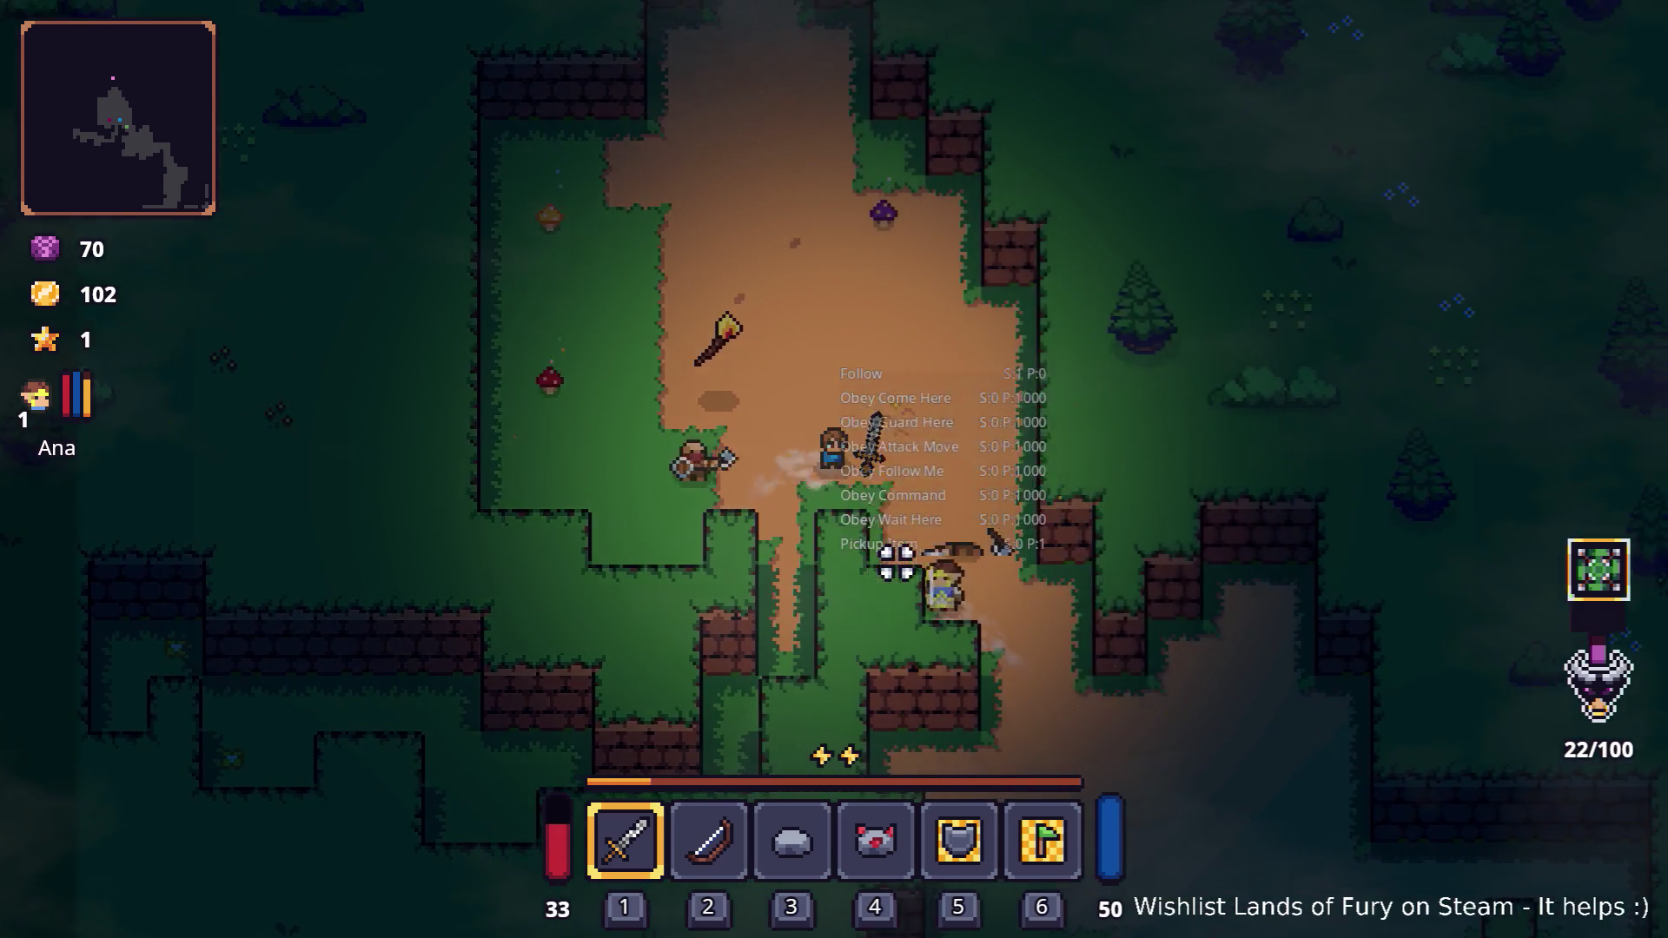
key("s")
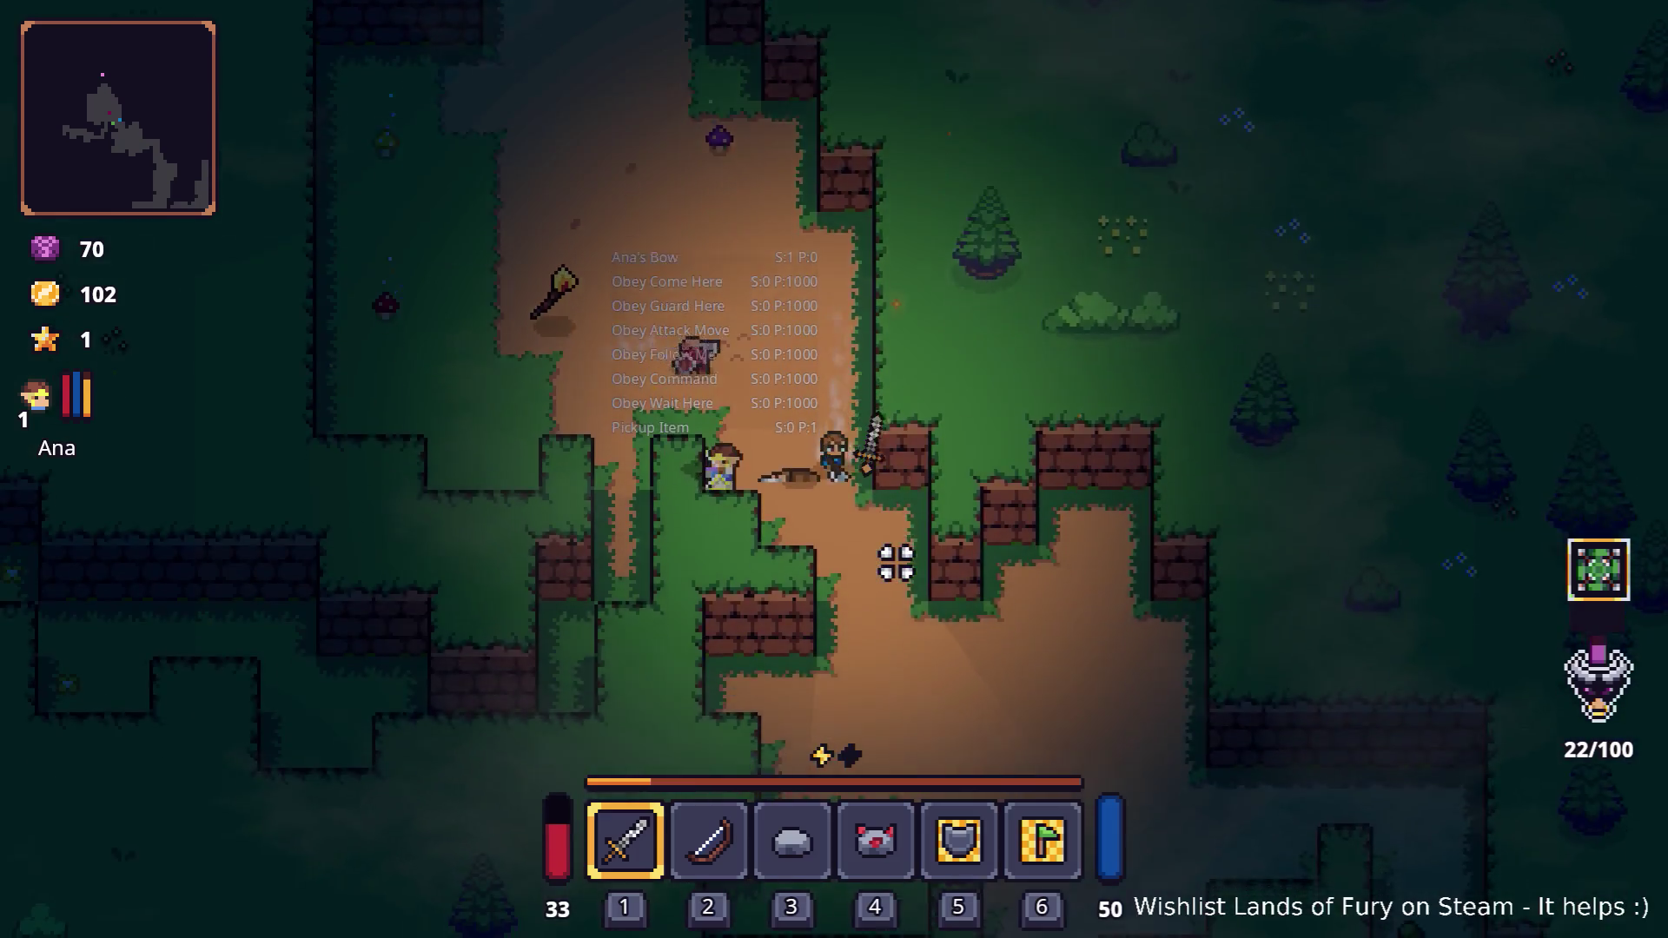
key("a")
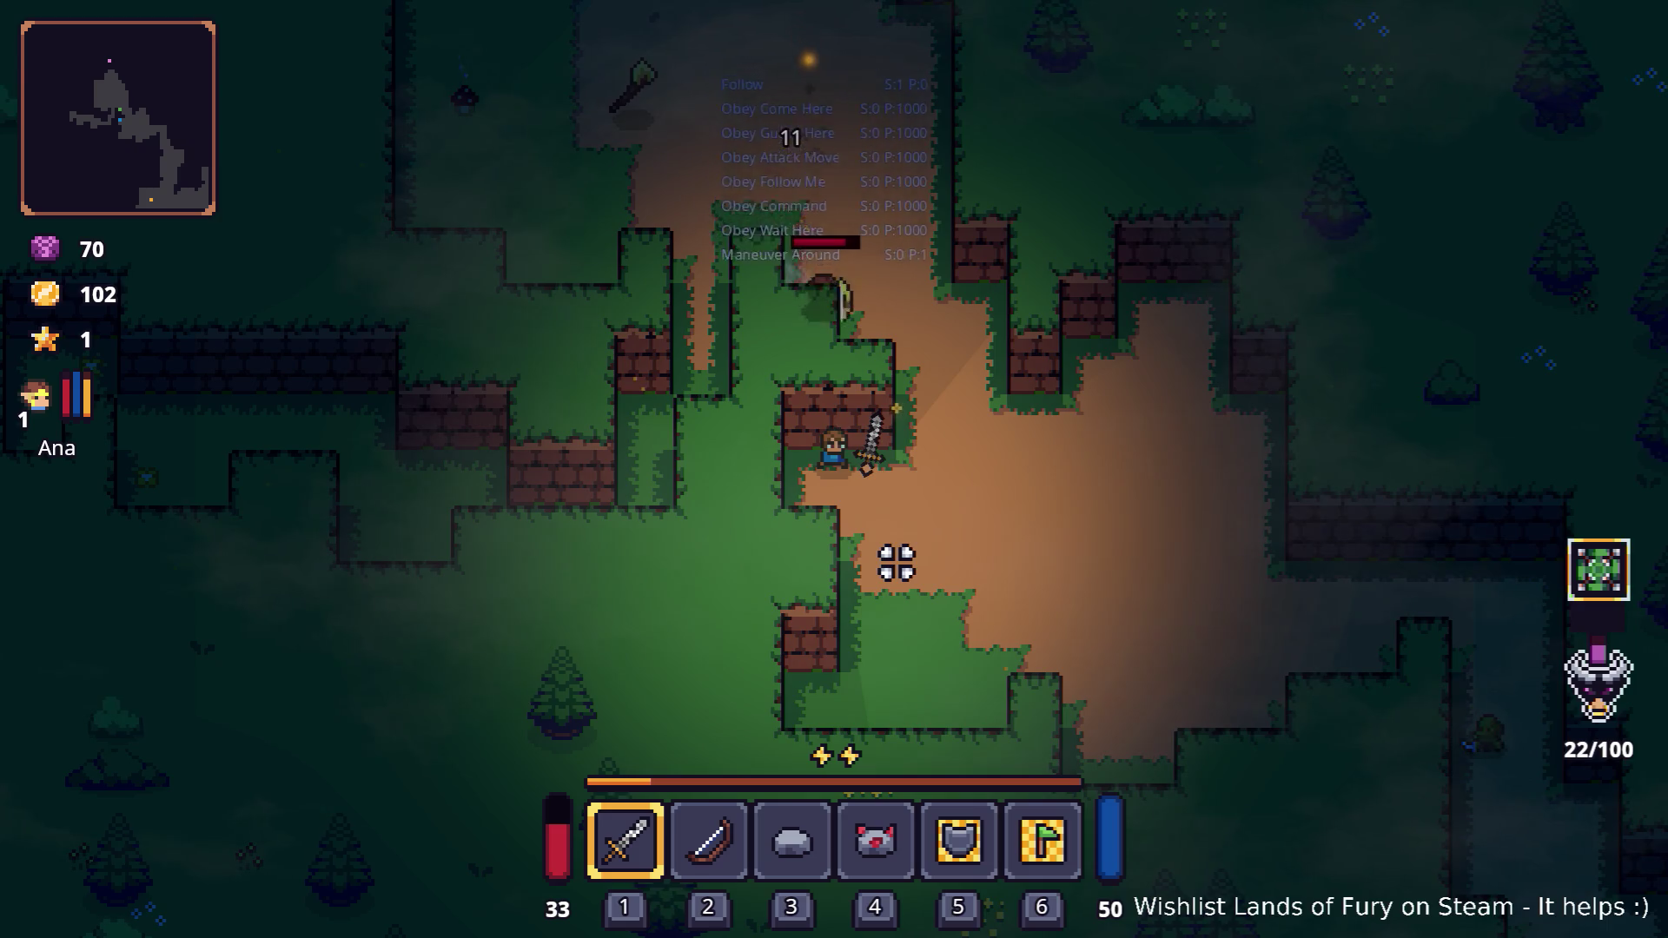
key("w")
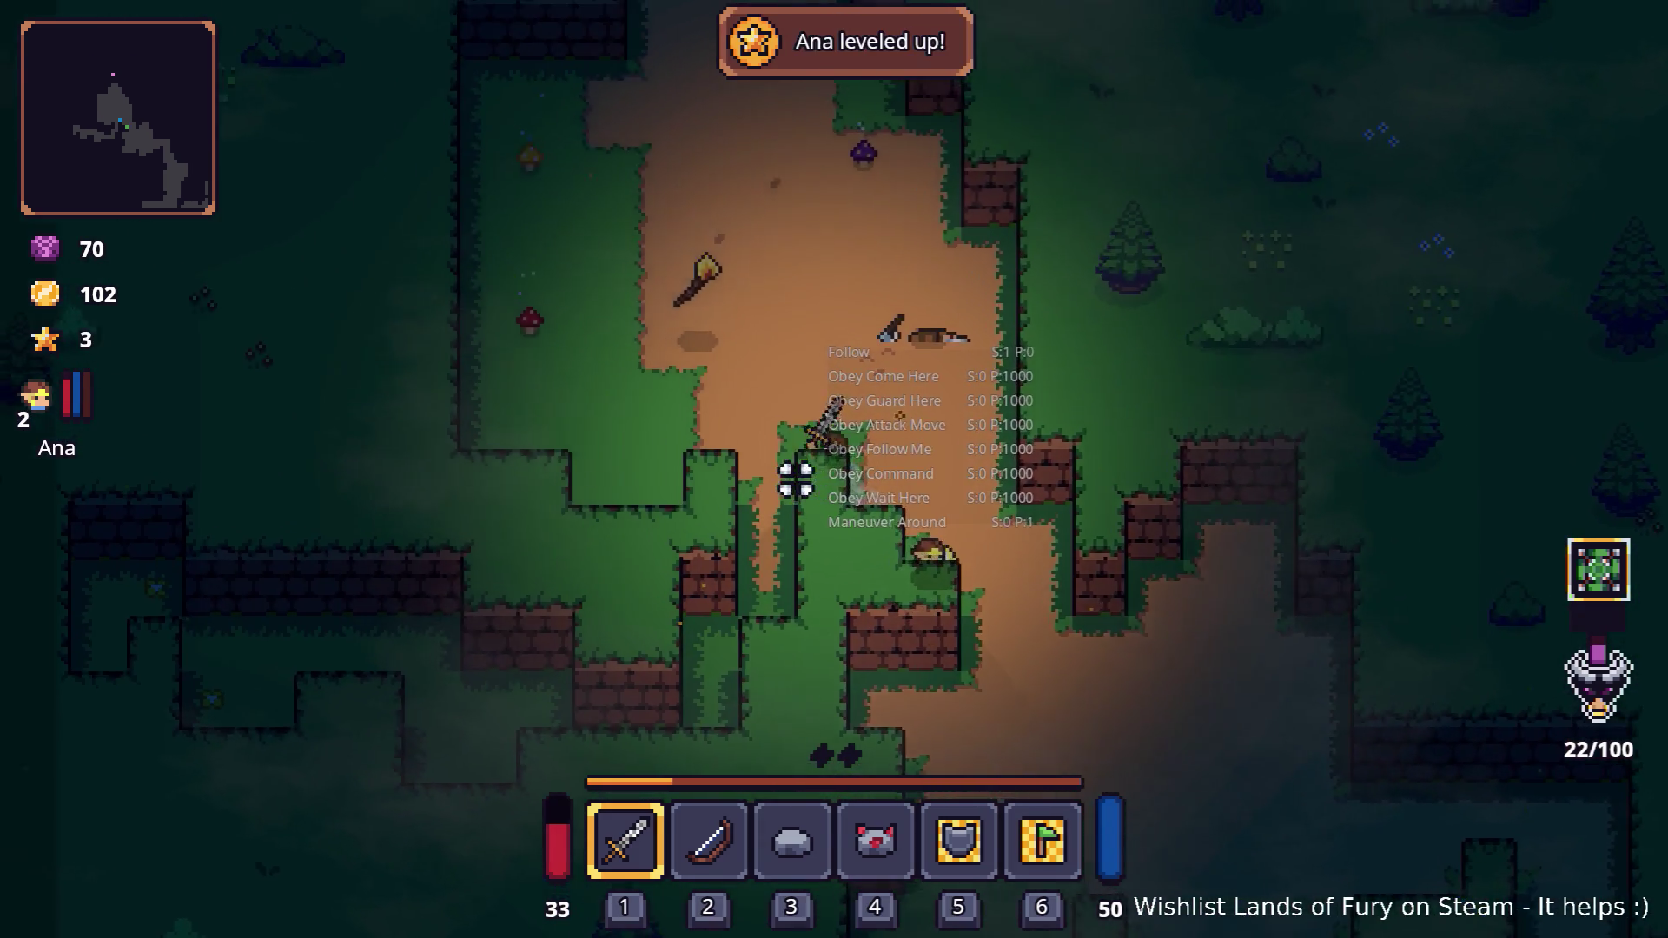
Walk Ana north-west with the ally archer and open the debug console
key("w")
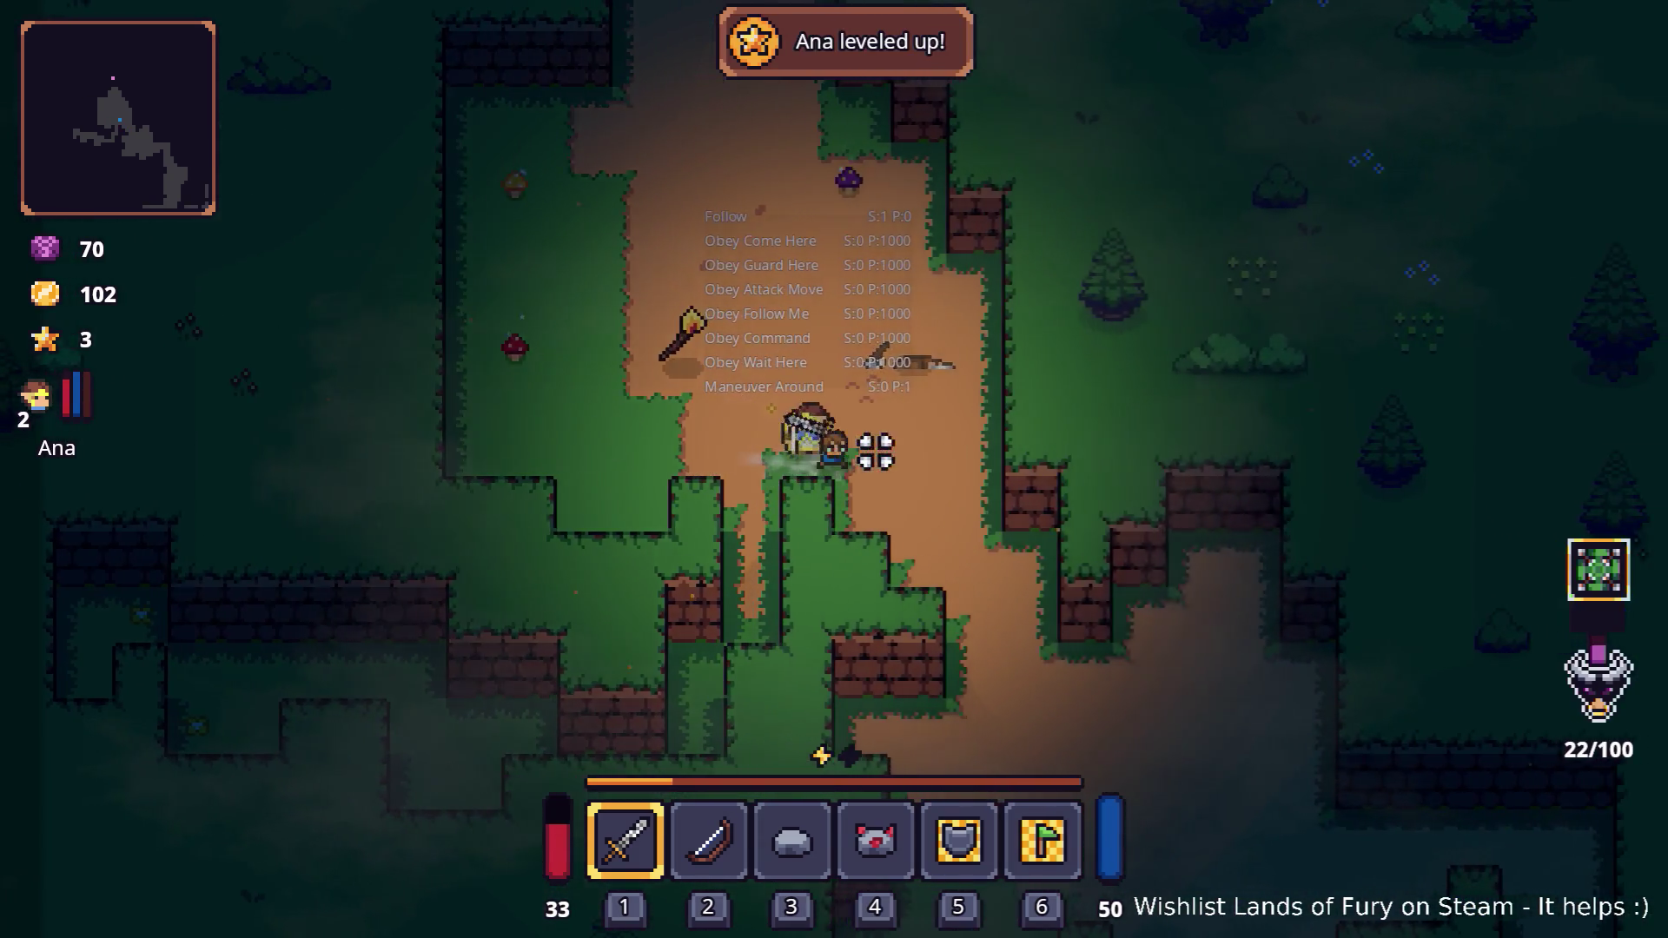
key("s")
key("d")
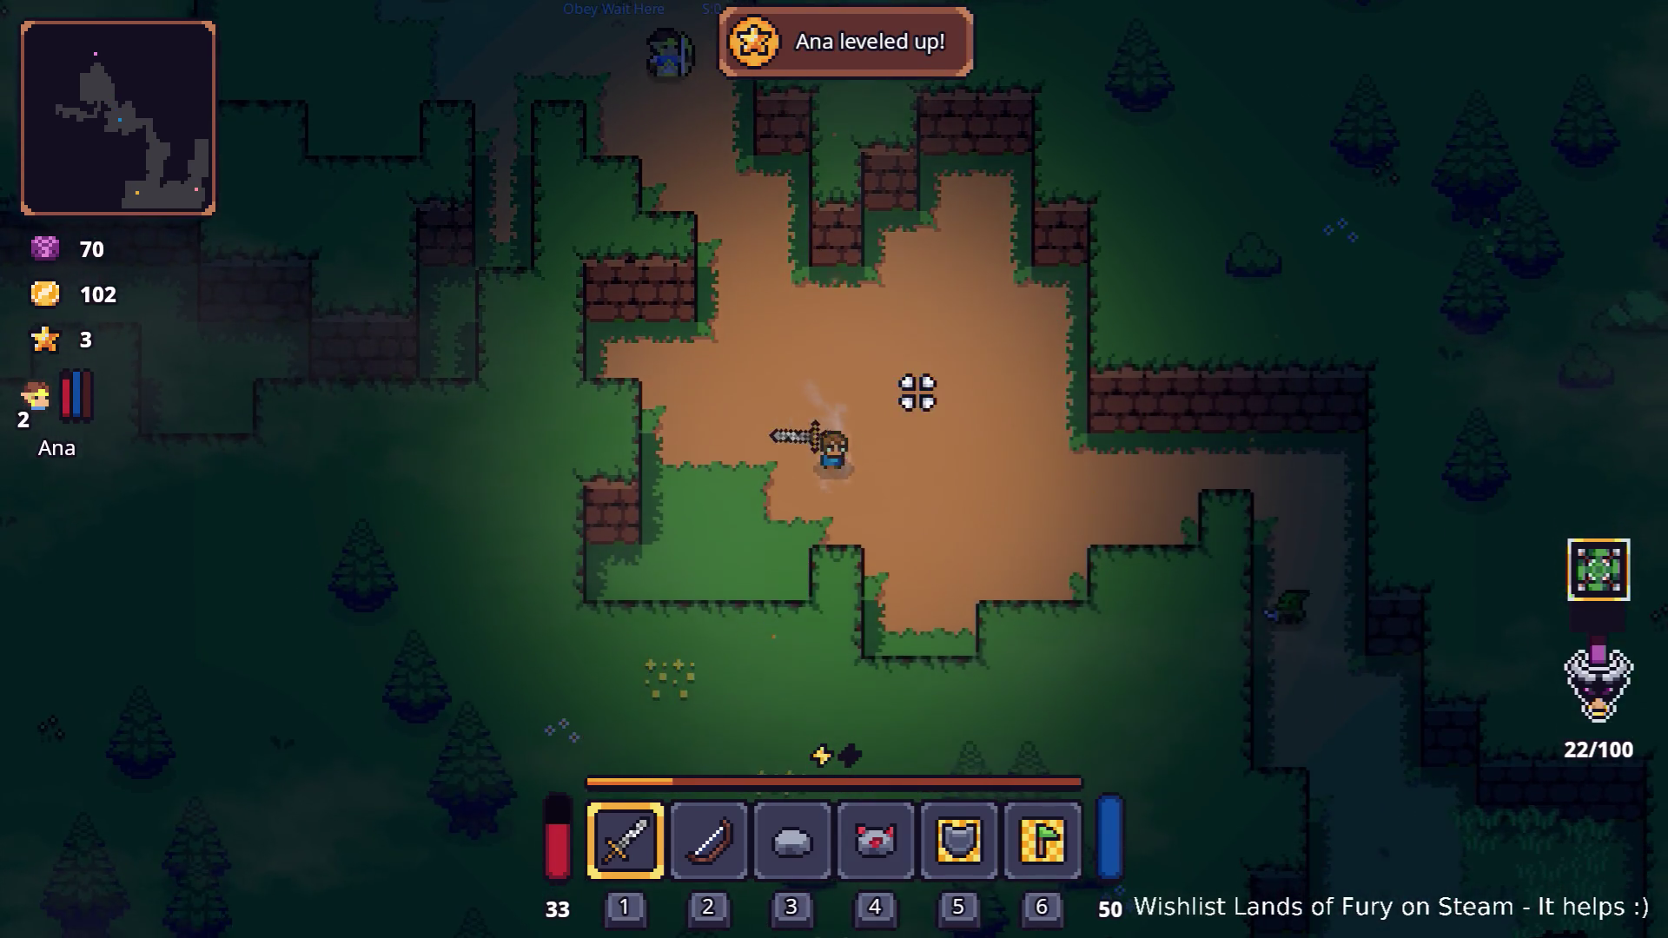
key("w")
key("a")
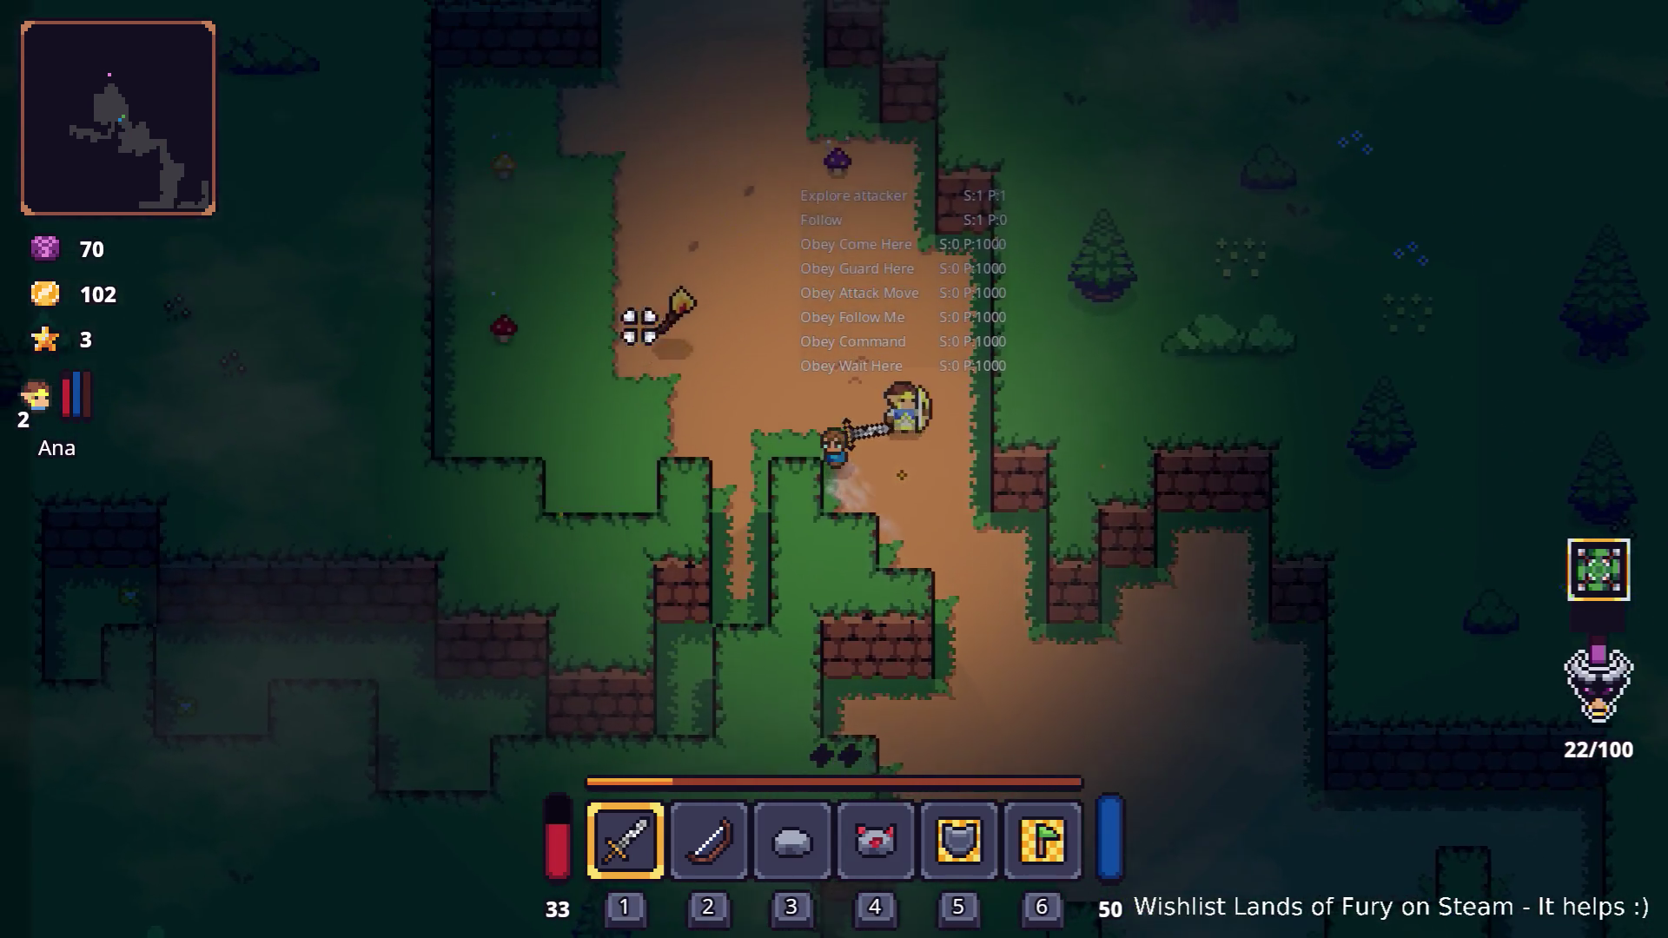
key("a")
key("w")
key("grave")
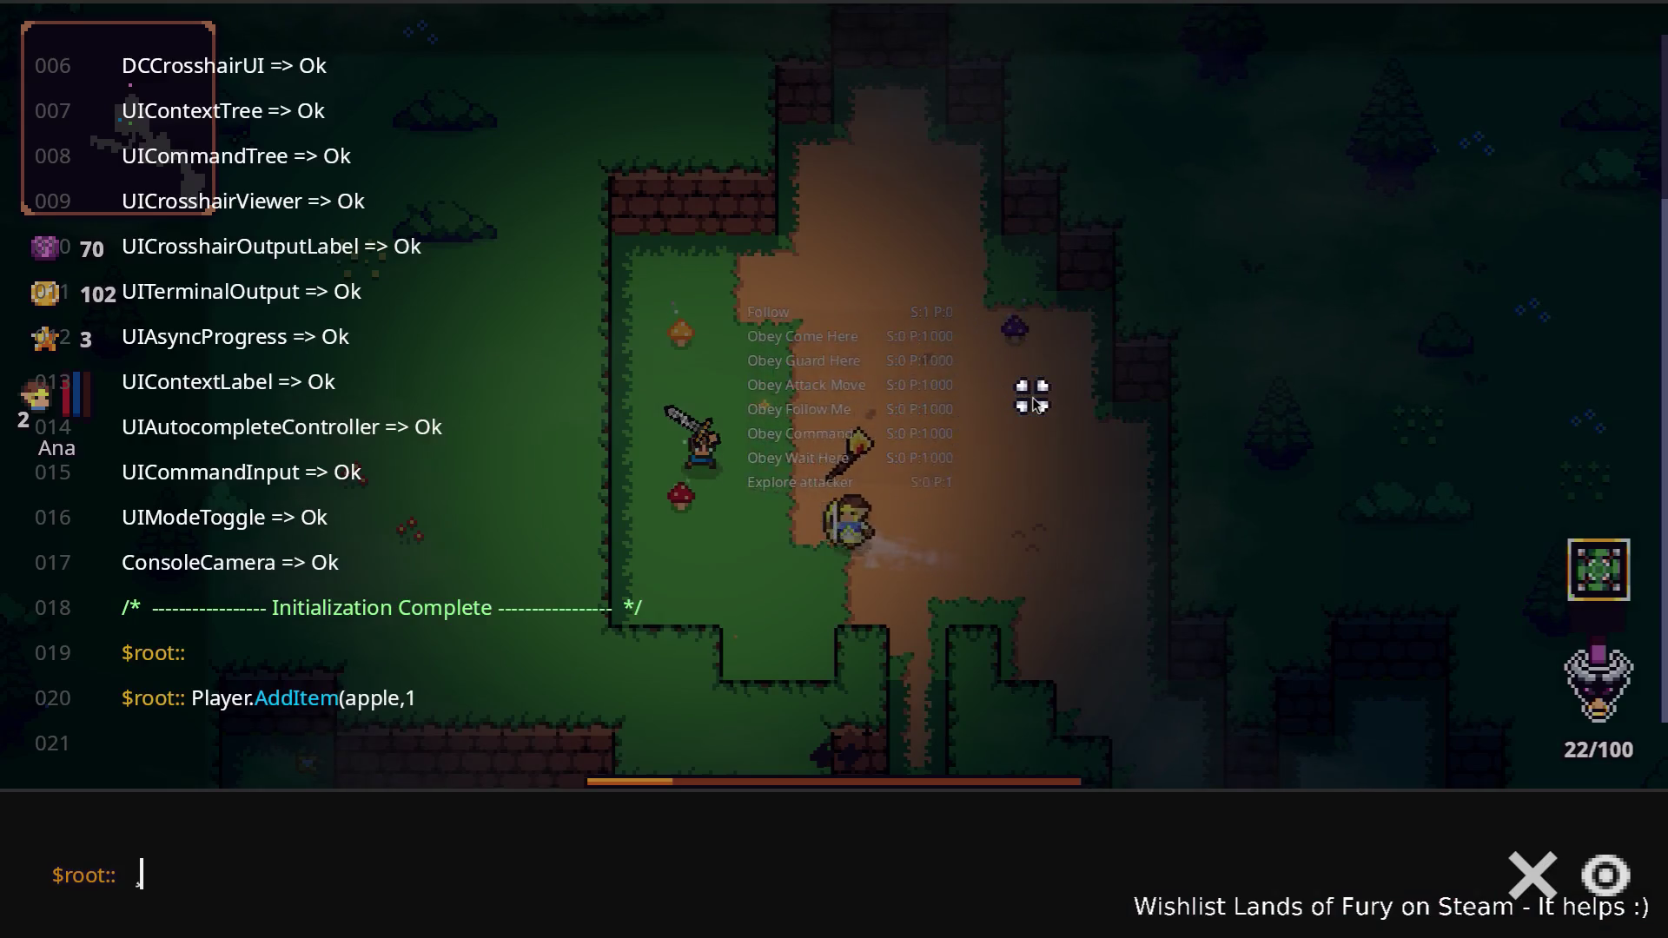
Run Level.SpawnUnit(zombie,2,2,80,0) to spawn two team-2 zombies, then close the console
type("Level.Sp")
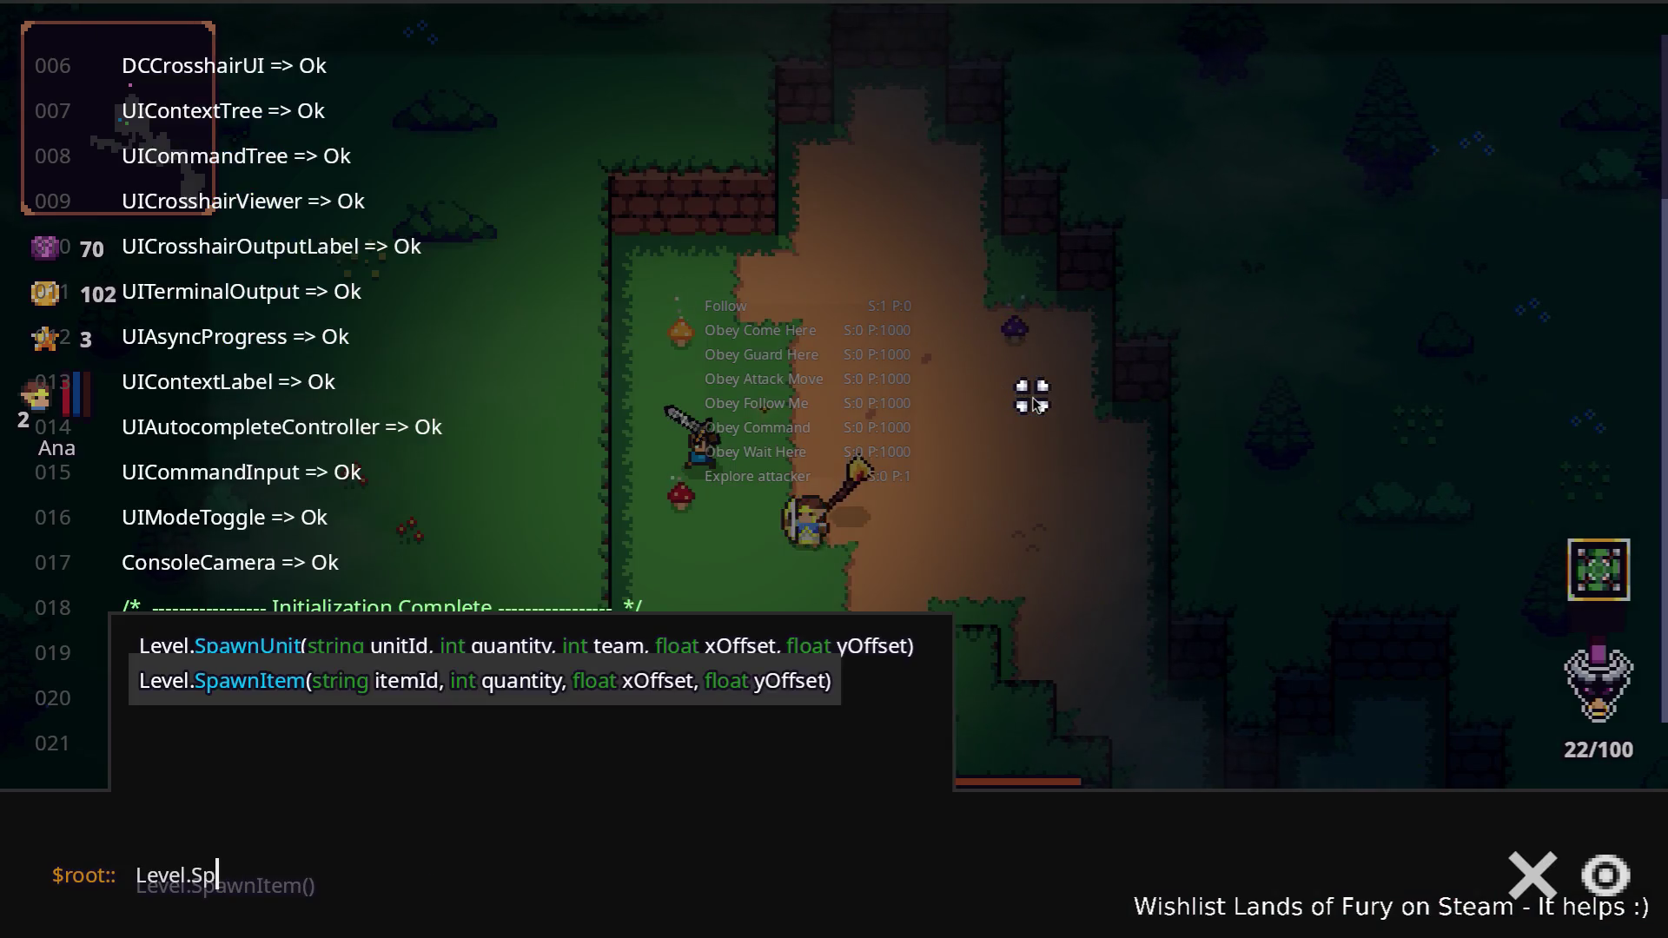
key("Up")
key("Tab")
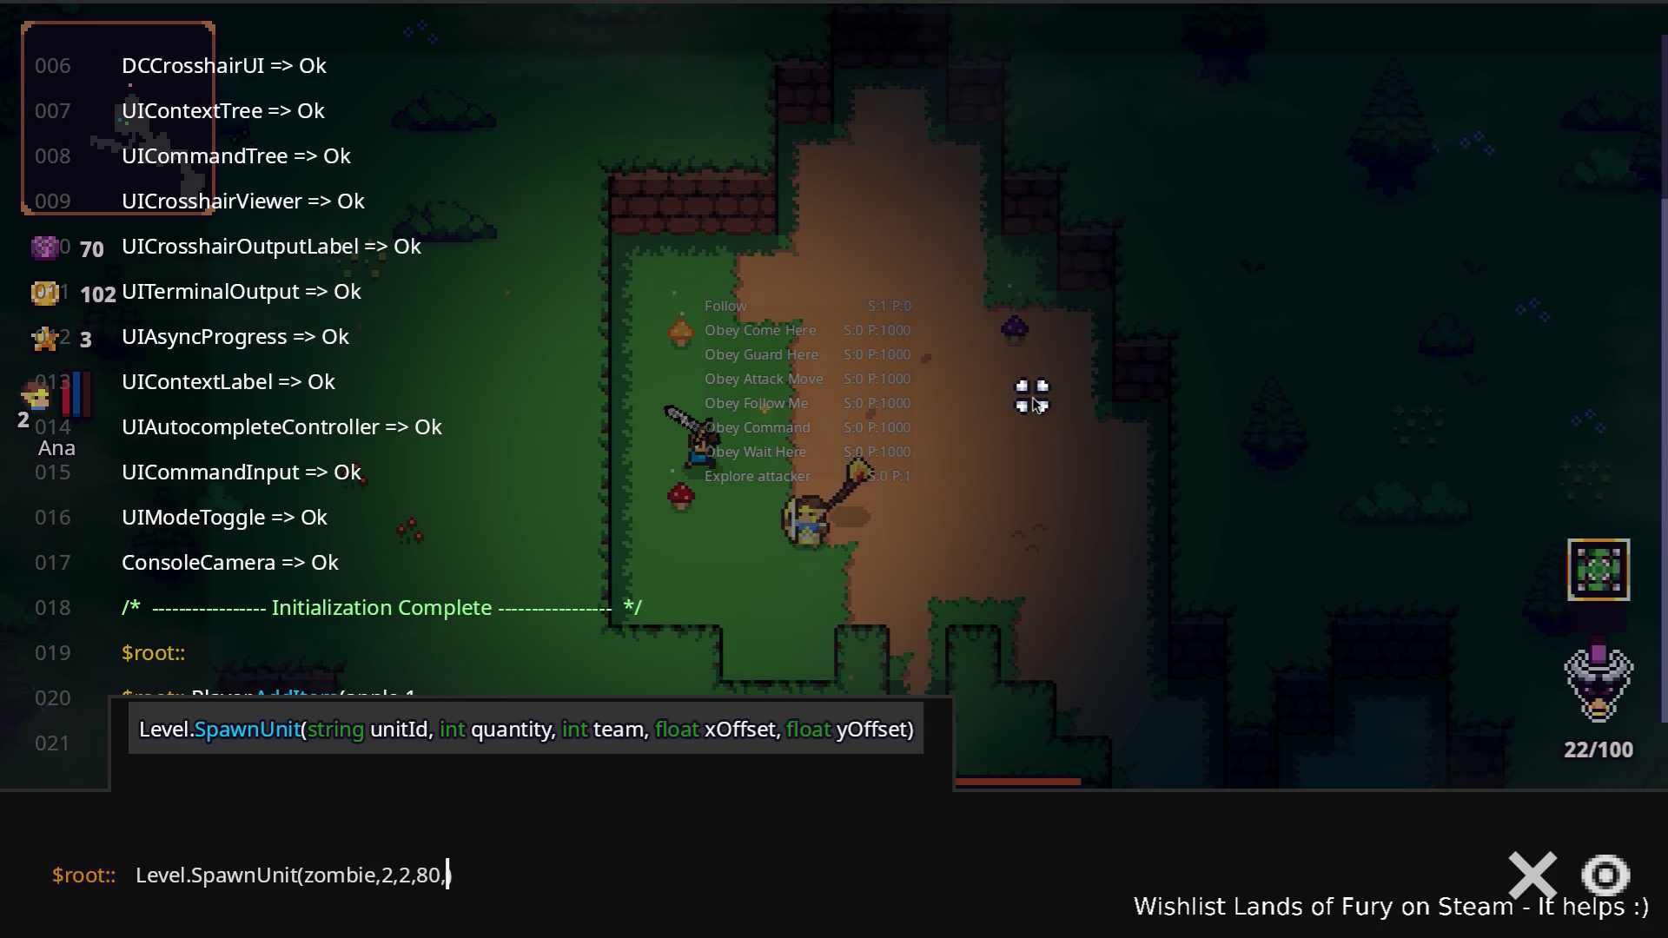
type("0")
key("Return")
key("Escape")
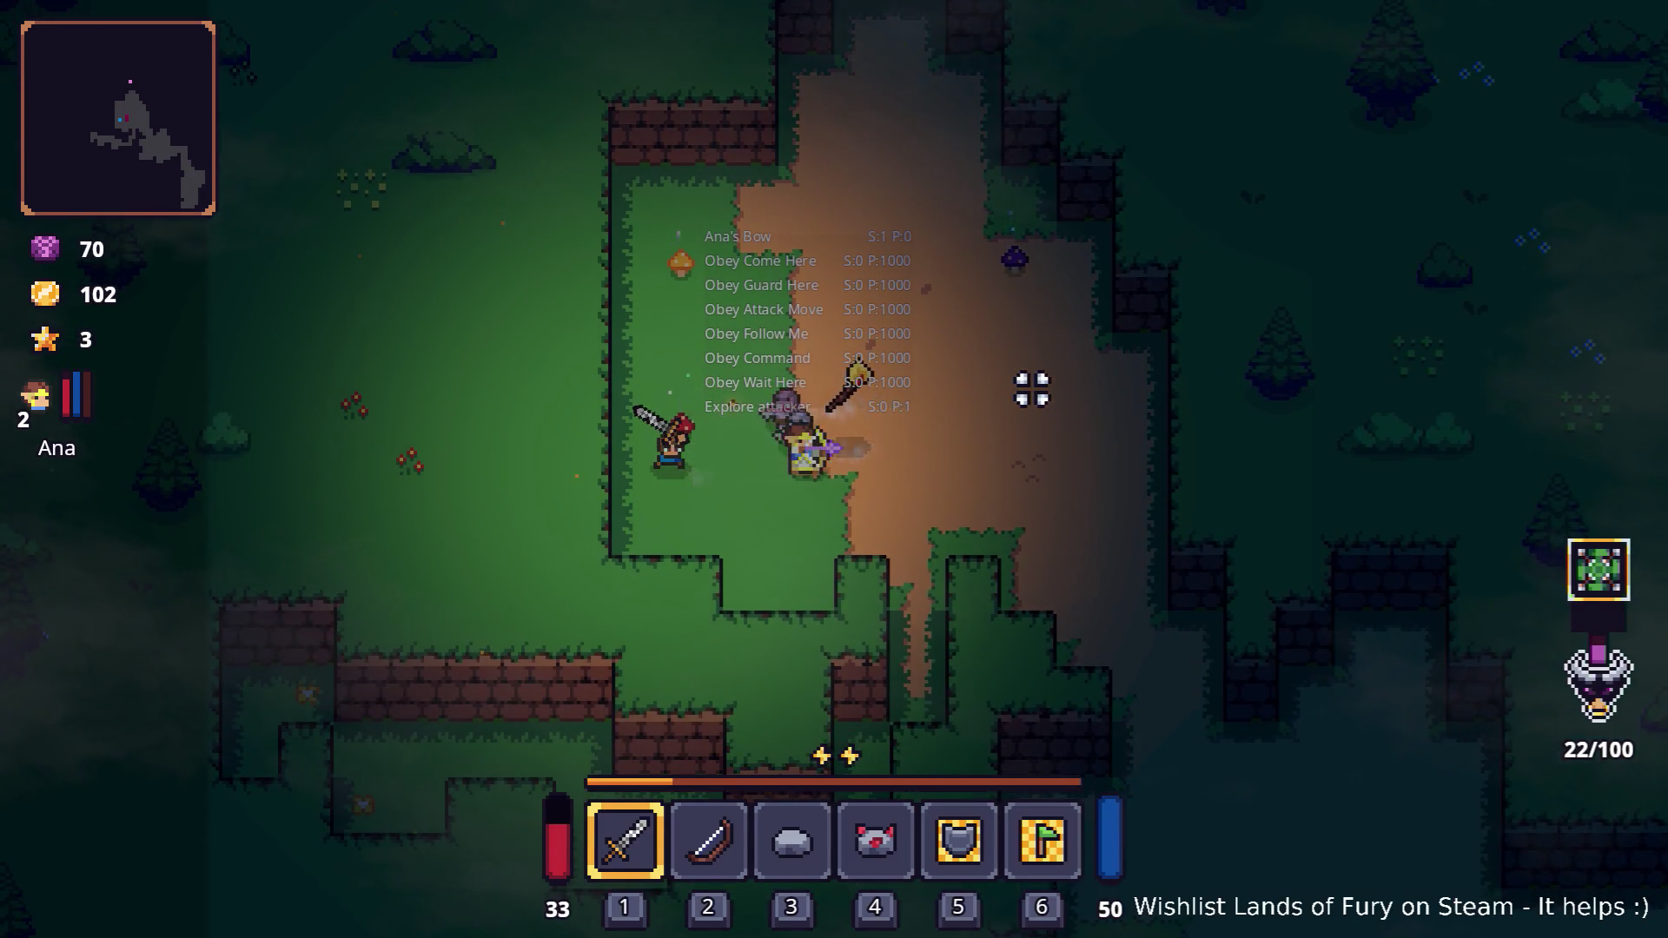
Walk Ana east and south to meet the zombies, leading them north-west
key("d")
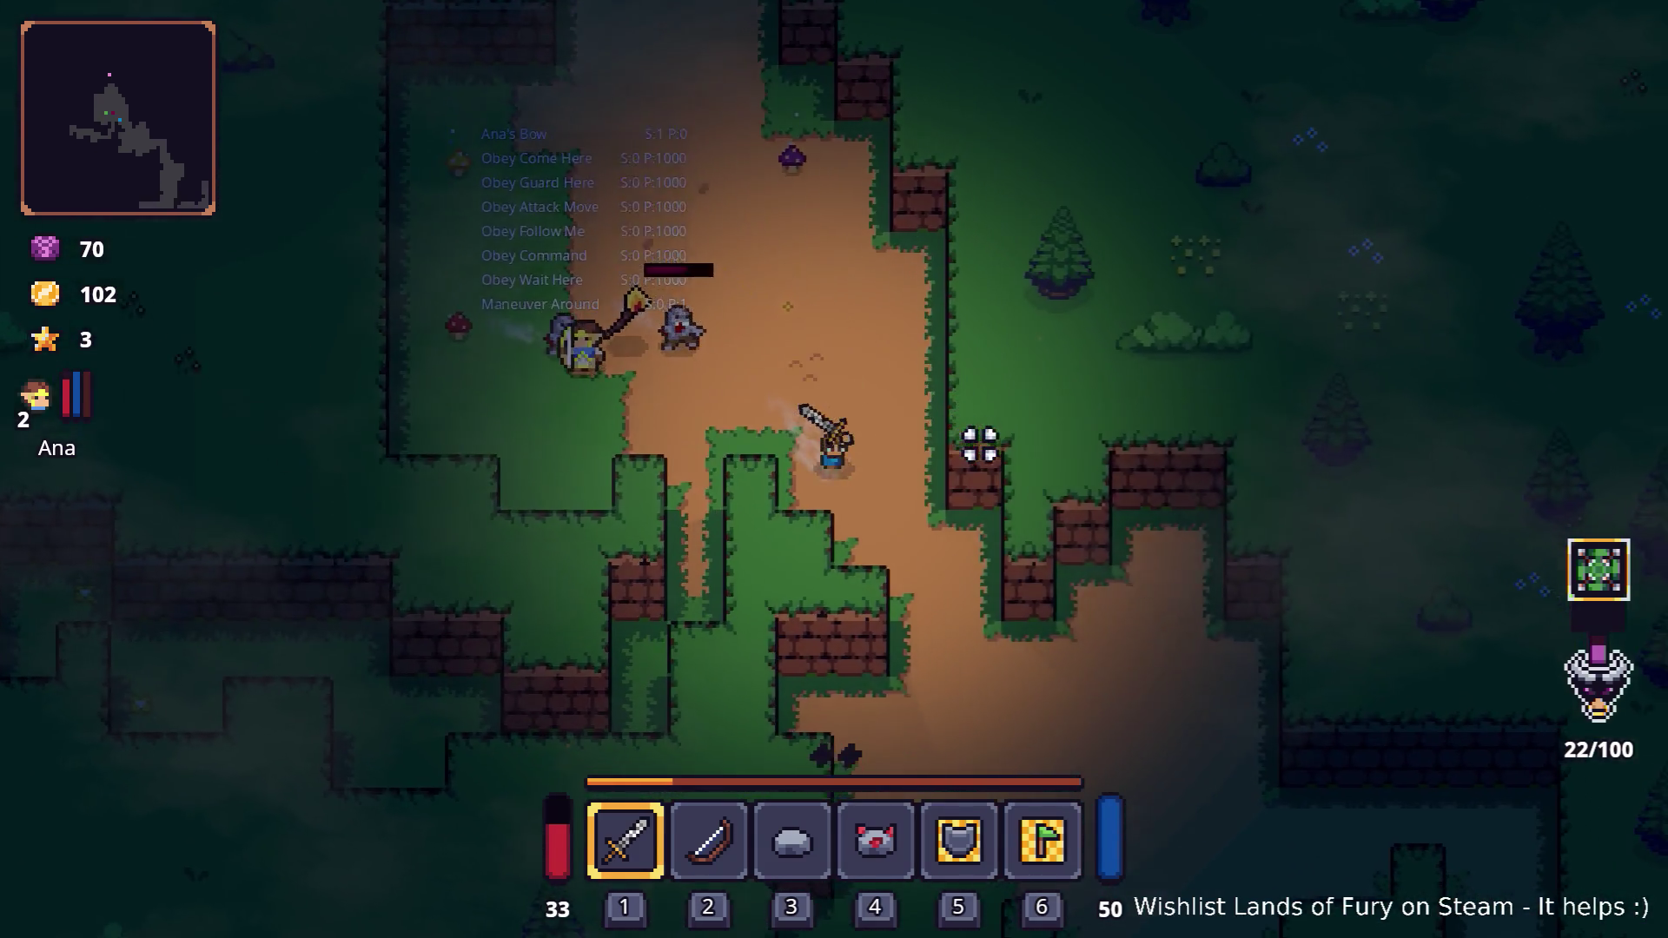
key("s")
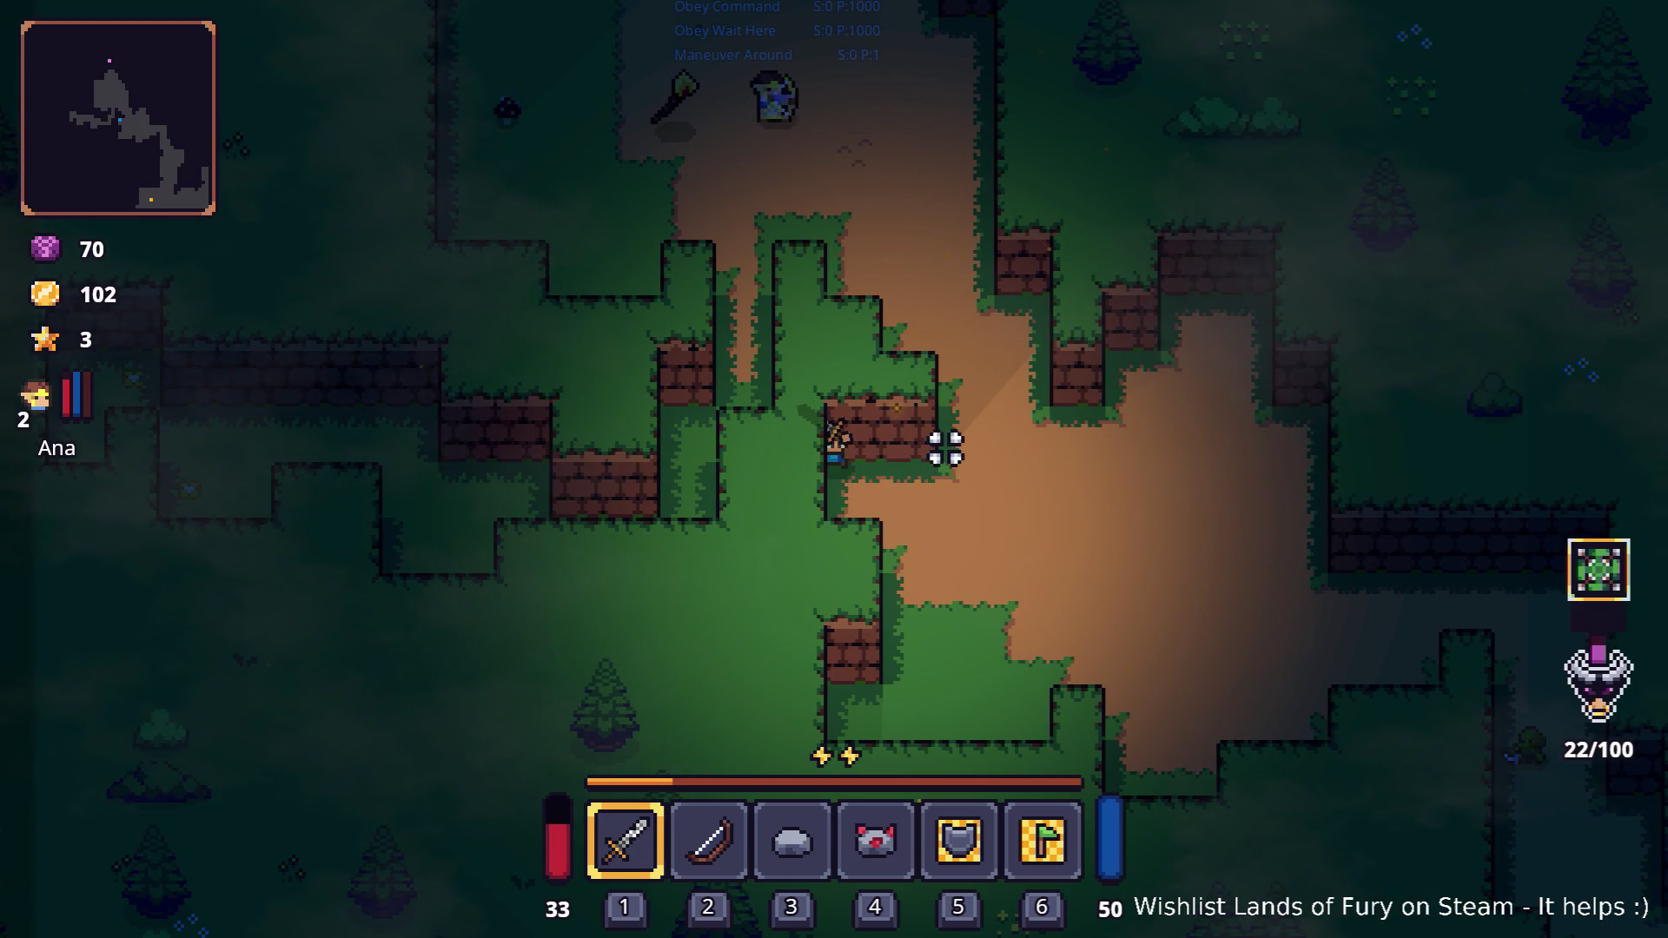
key("d")
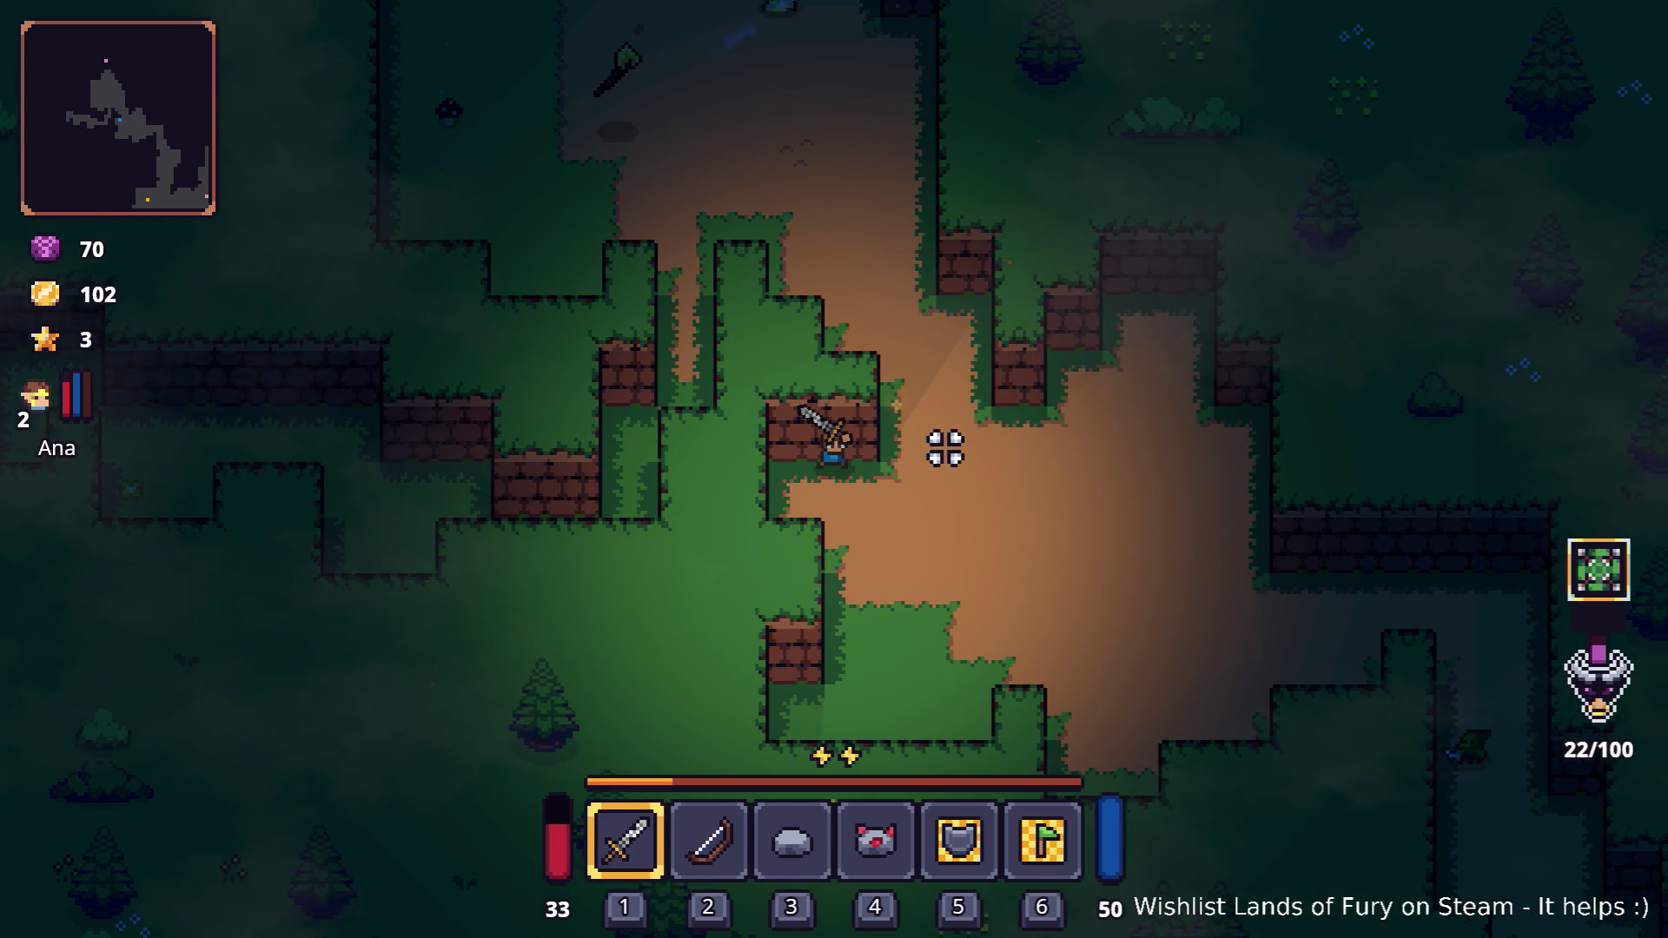
key("w")
key("a")
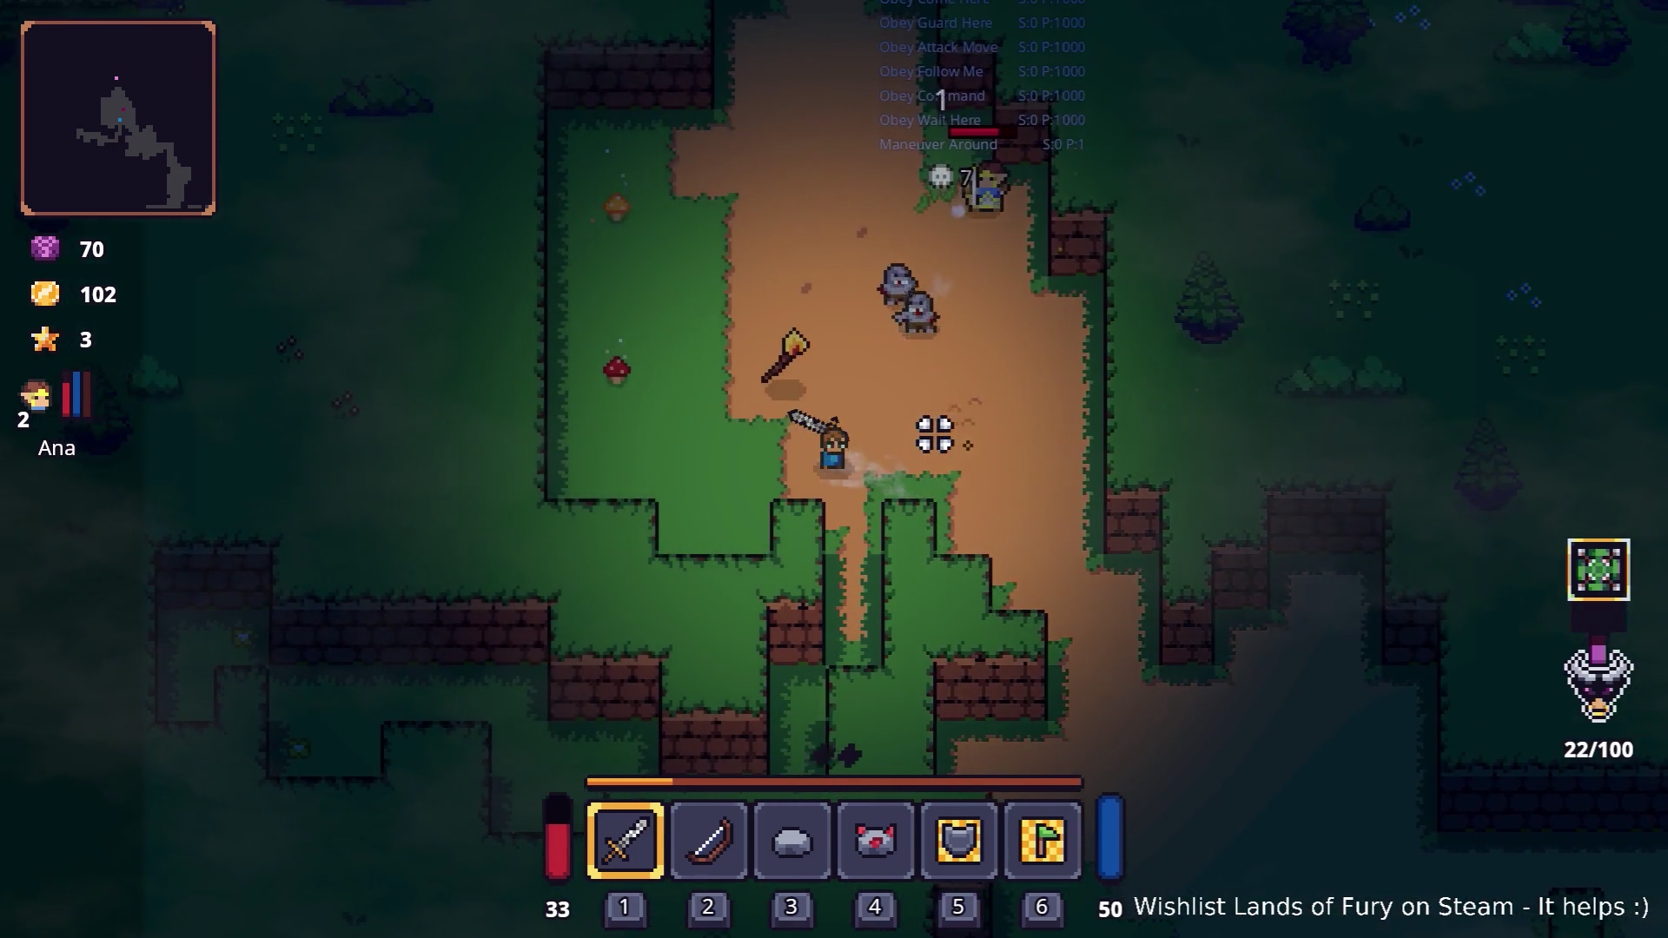
key("a")
key("w")
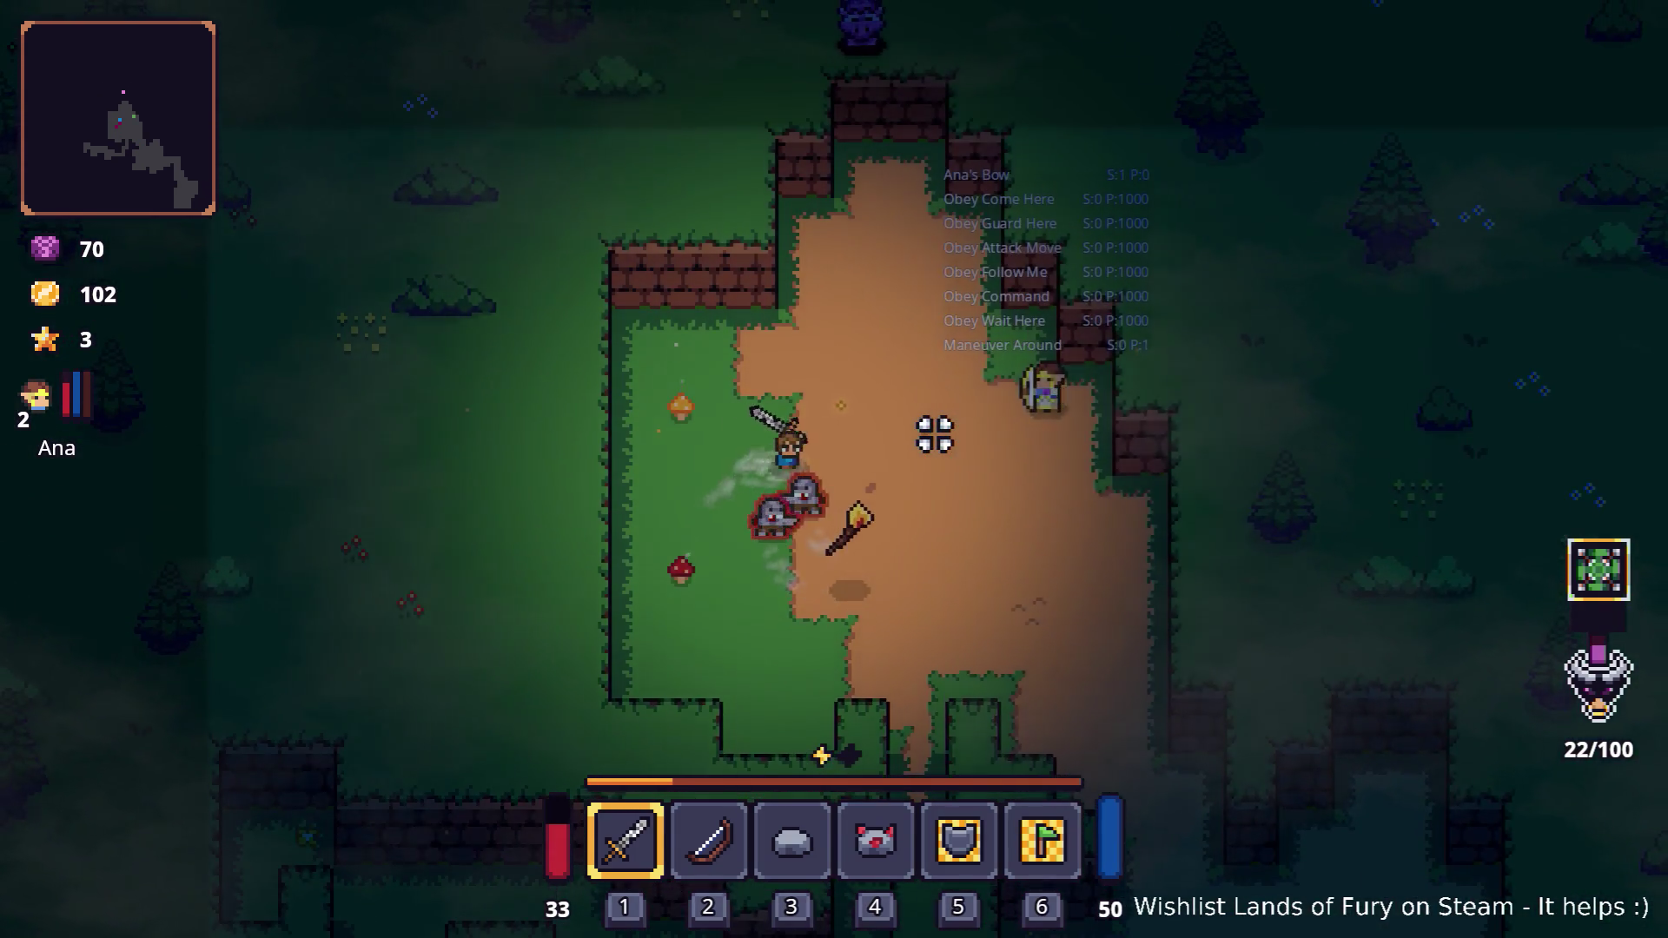
Defeat the zombies, grab the coin for 104 gold, and recall the spawn command in the console
key("d")
key("s")
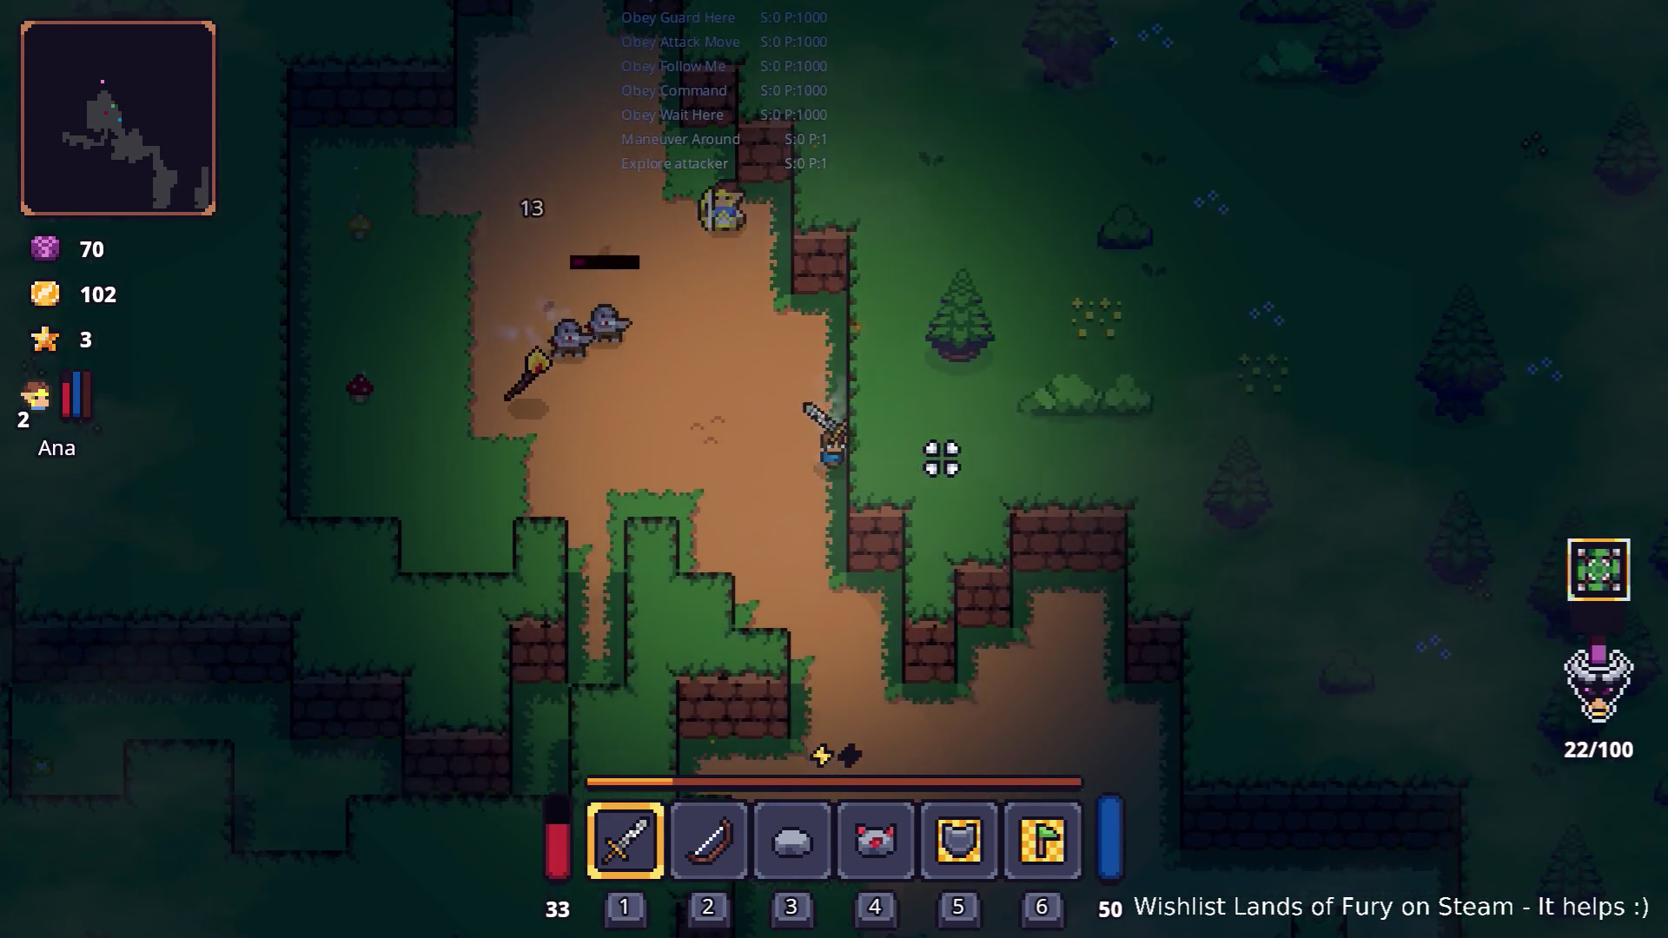
key("s")
key("a")
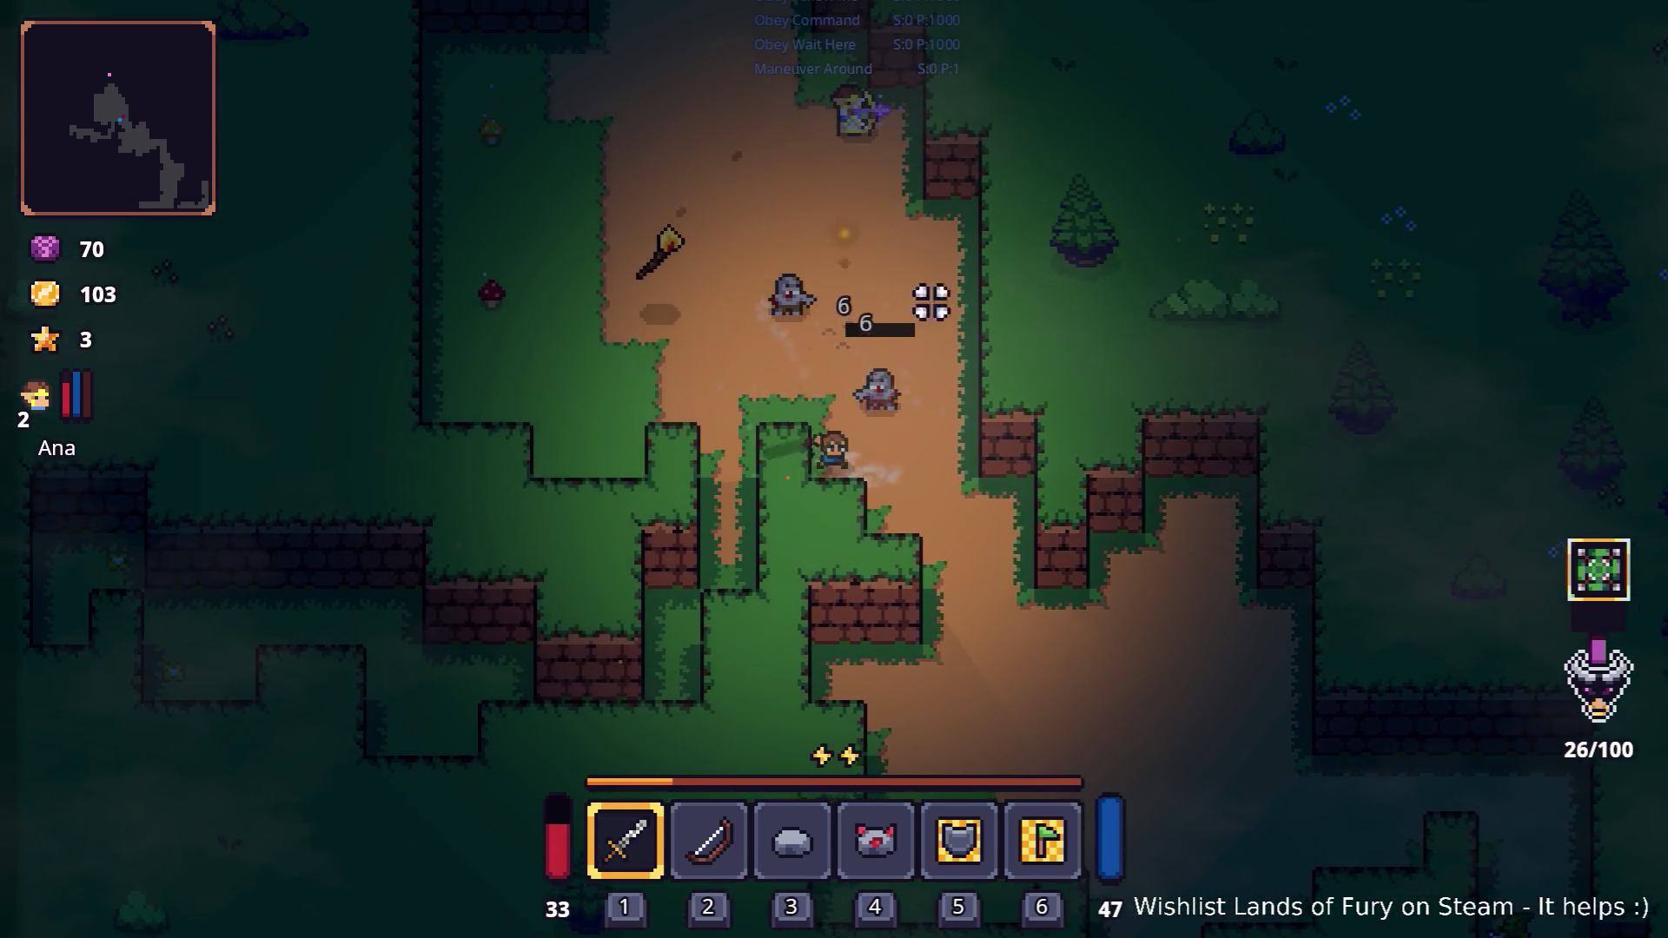
key("w")
key("a")
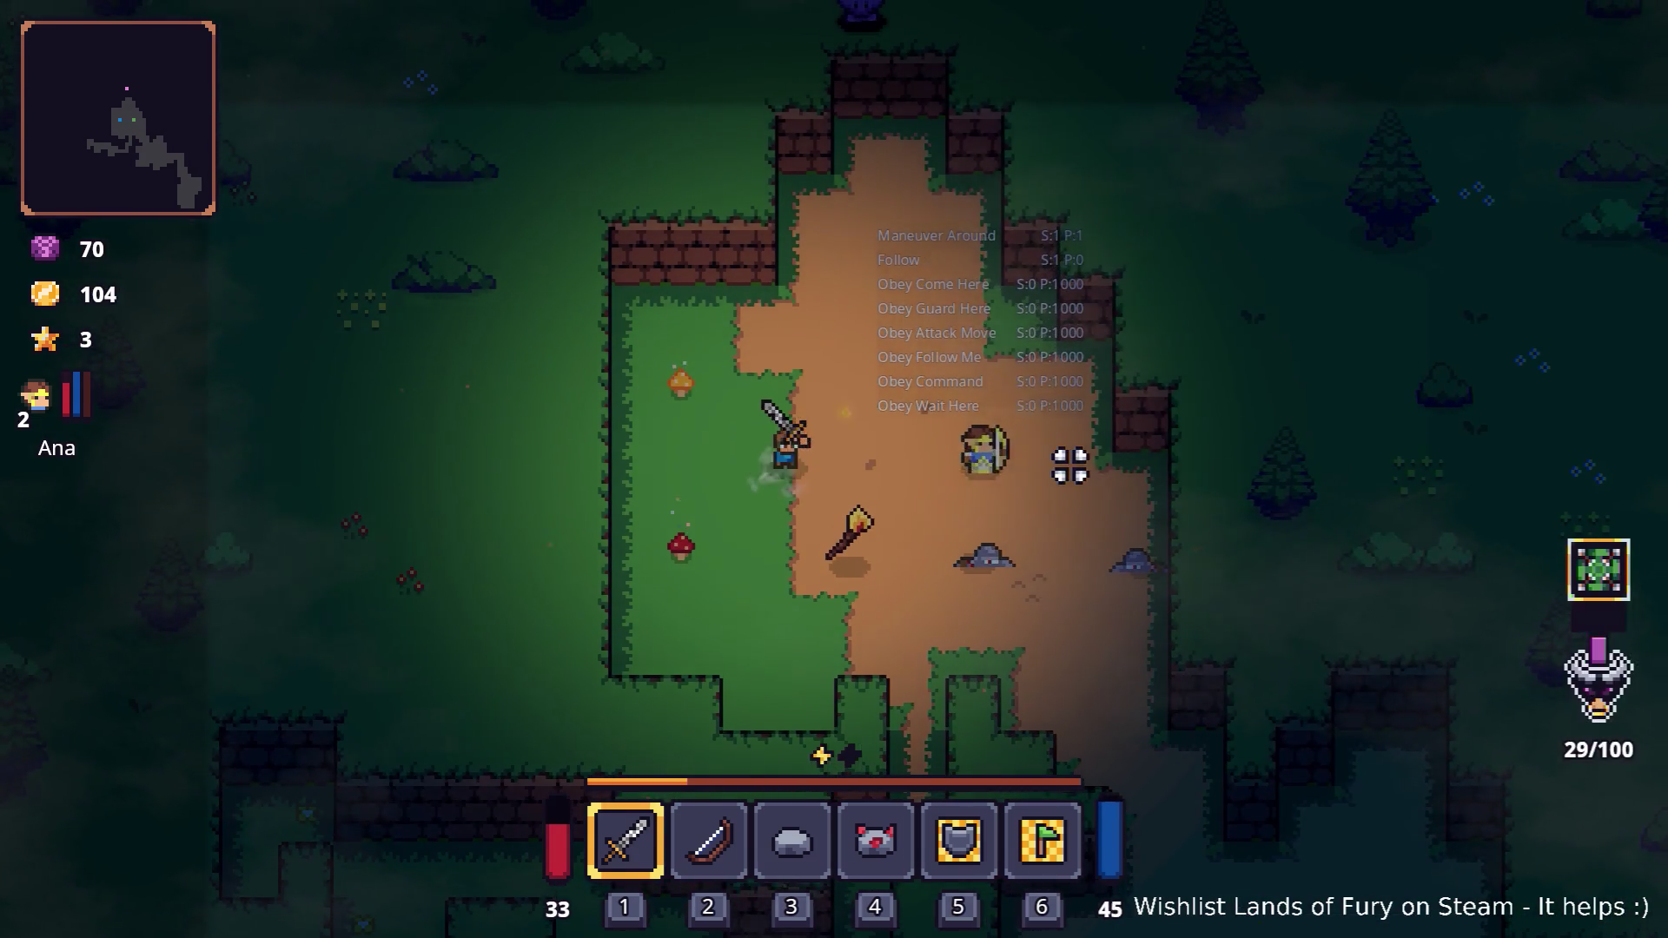
key("grave")
key("Up")
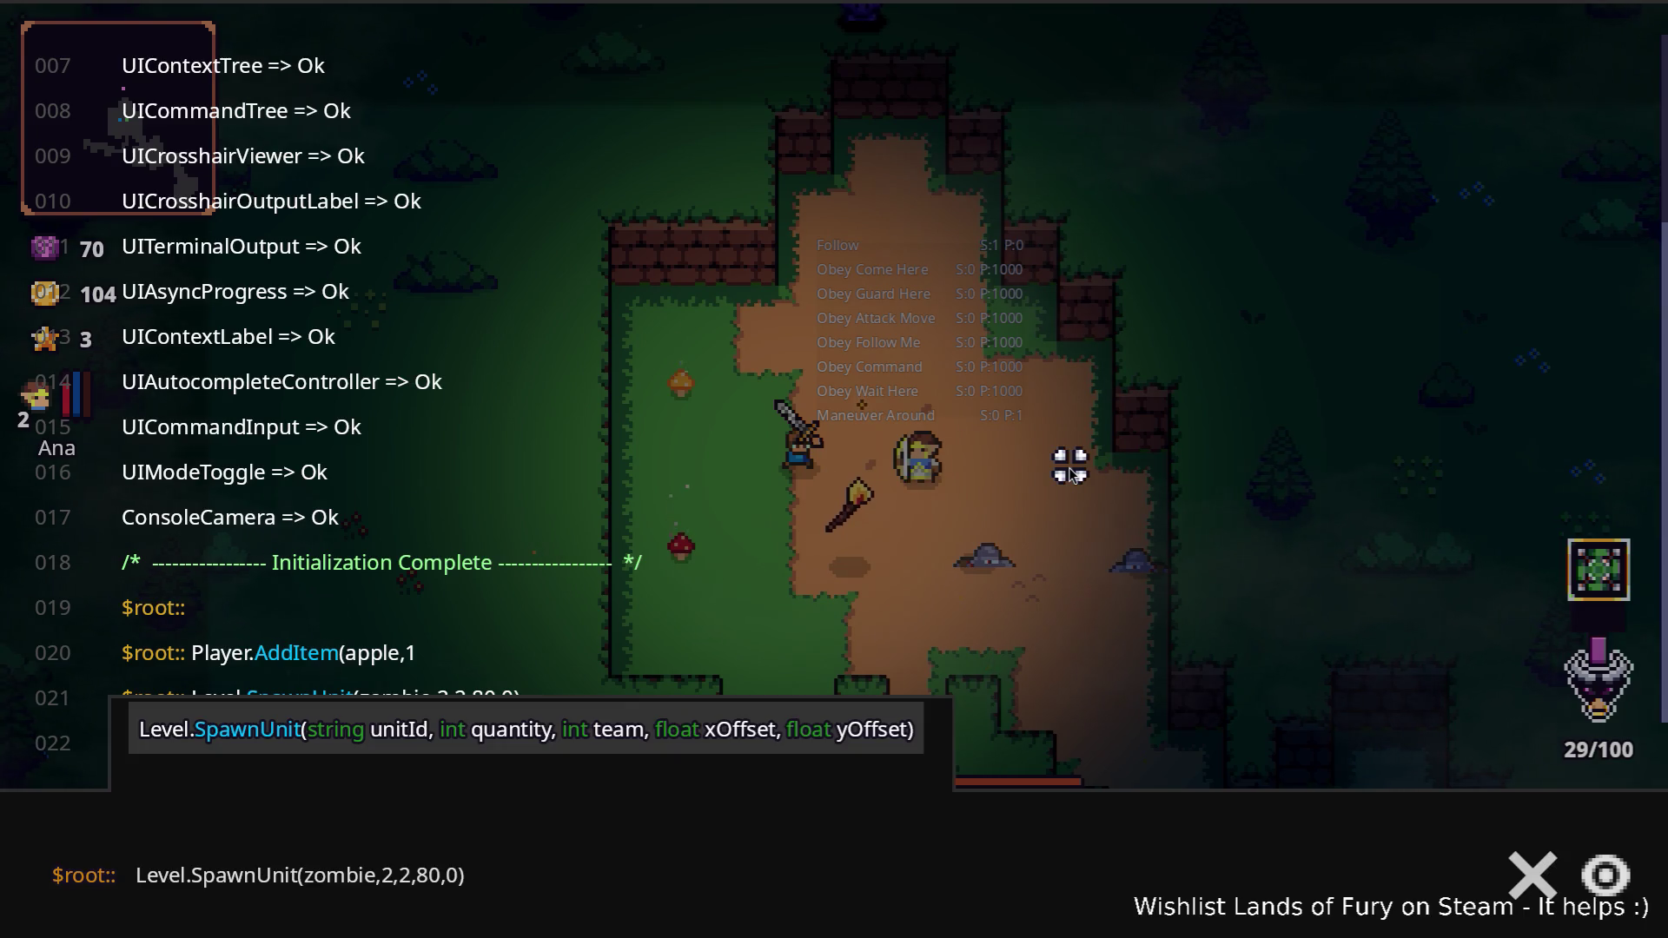
Change the console spawn command's zombie quantity from 2 to 3 and run it
key("Left")
key("Left")
key("Left")
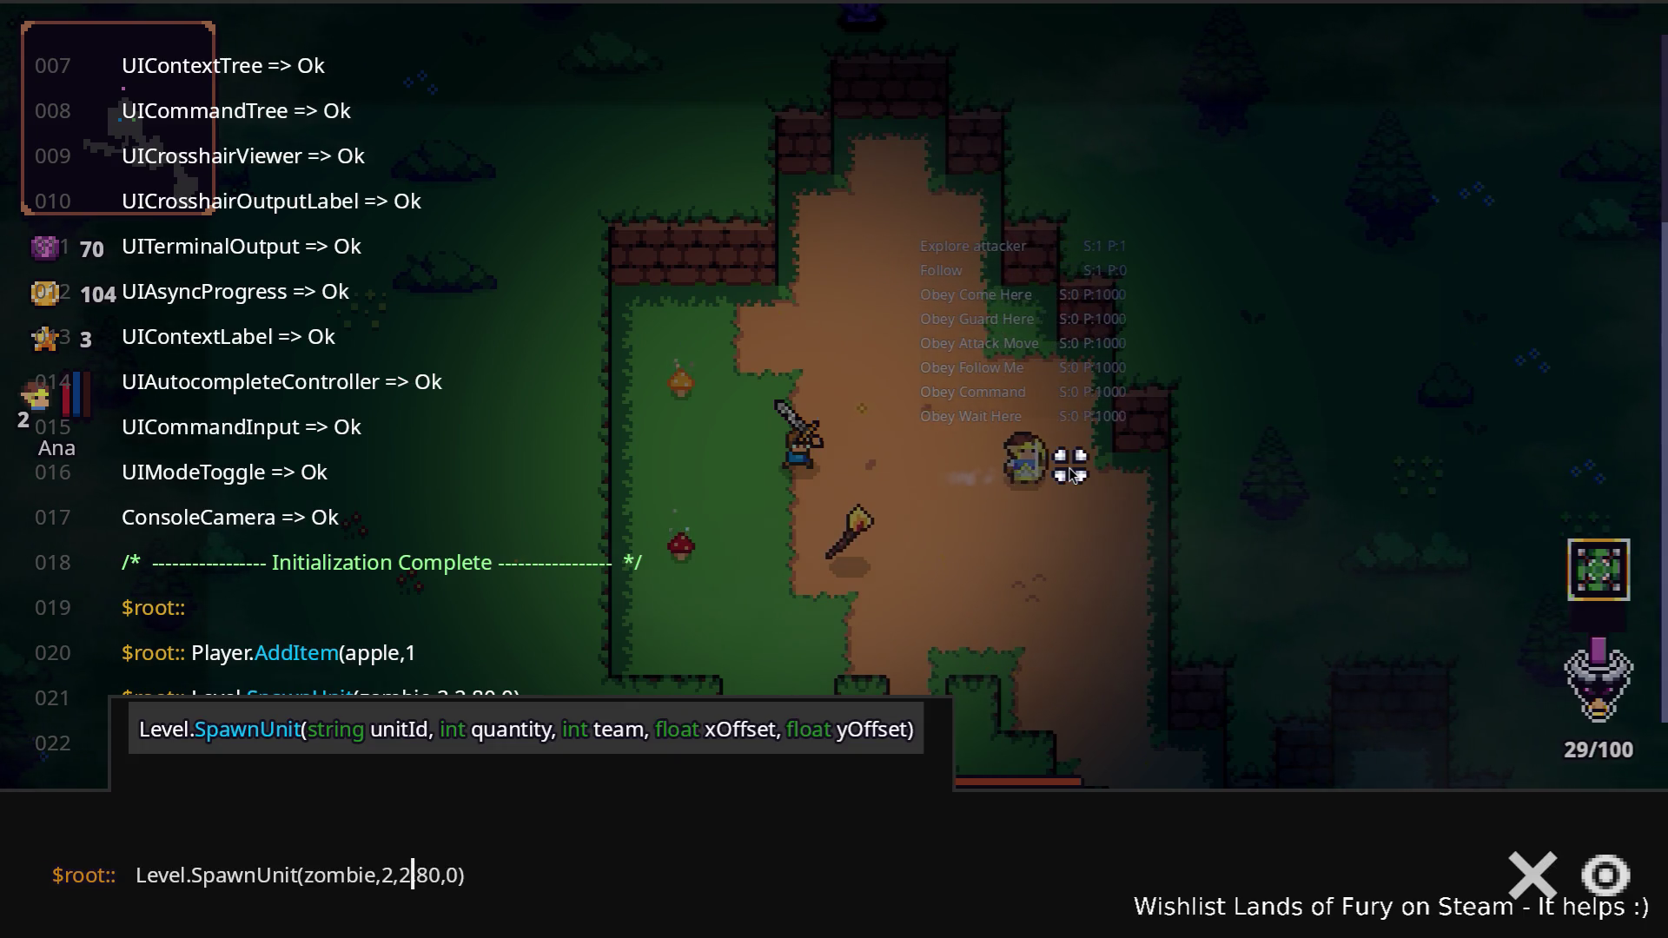
key("BackSpace")
type("3")
key("Return")
key("grave")
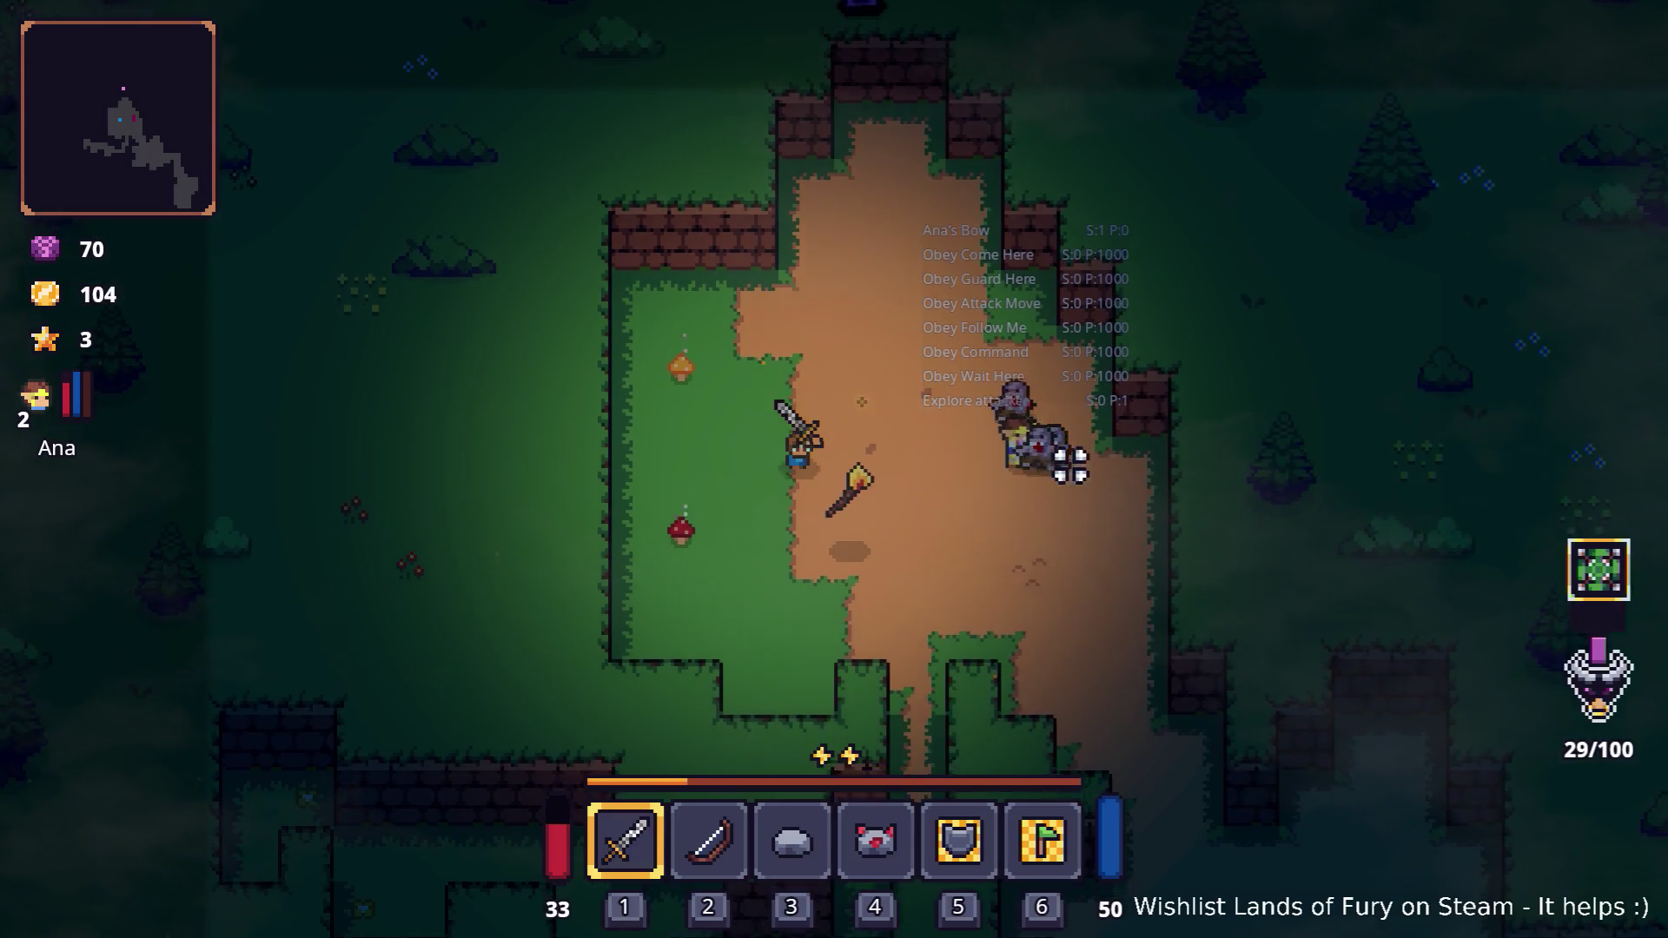
Walk Ana around the brick wall, grass and dirt path away from the burning stick
key("s")
key("d")
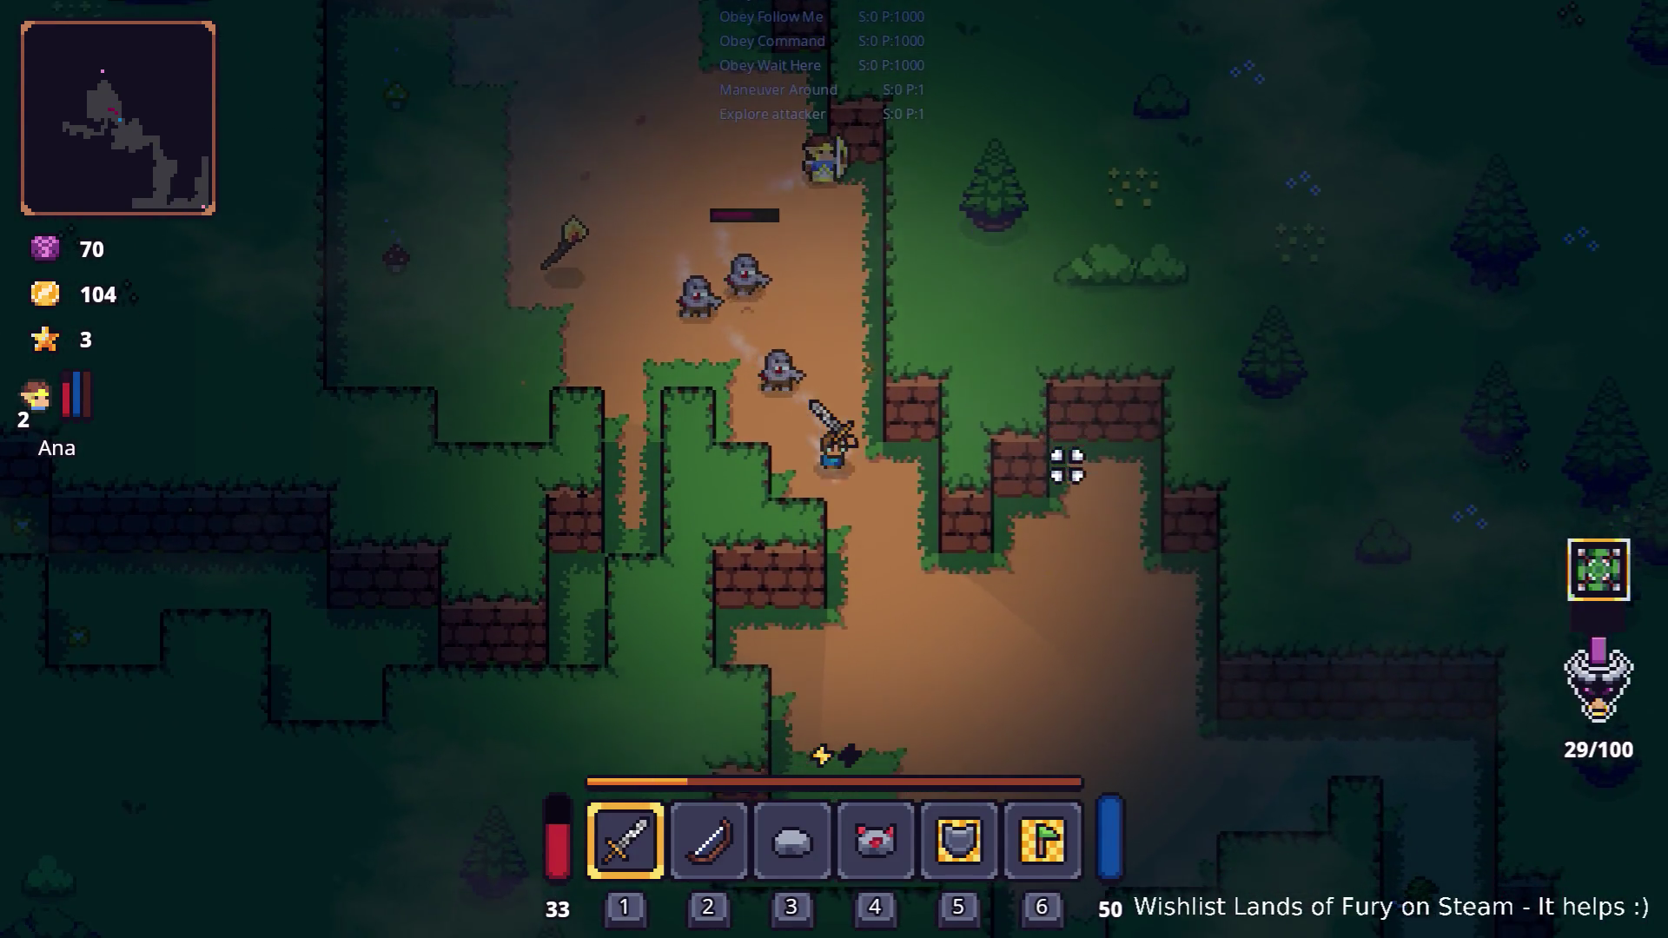
key("a")
key("s")
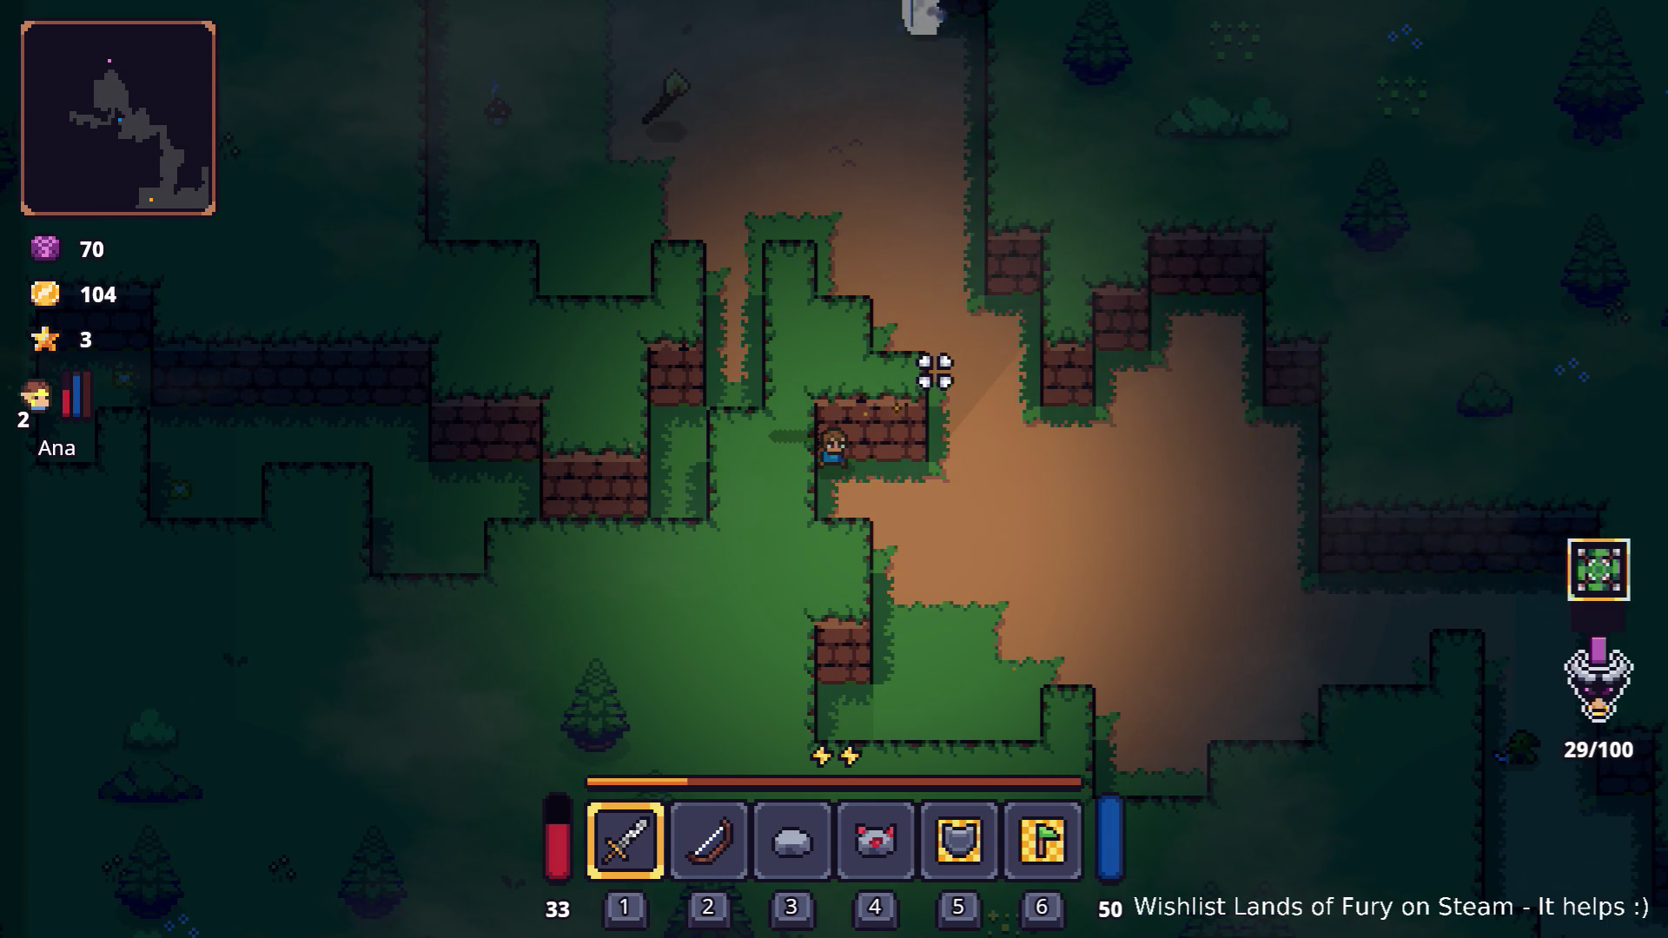
key("w")
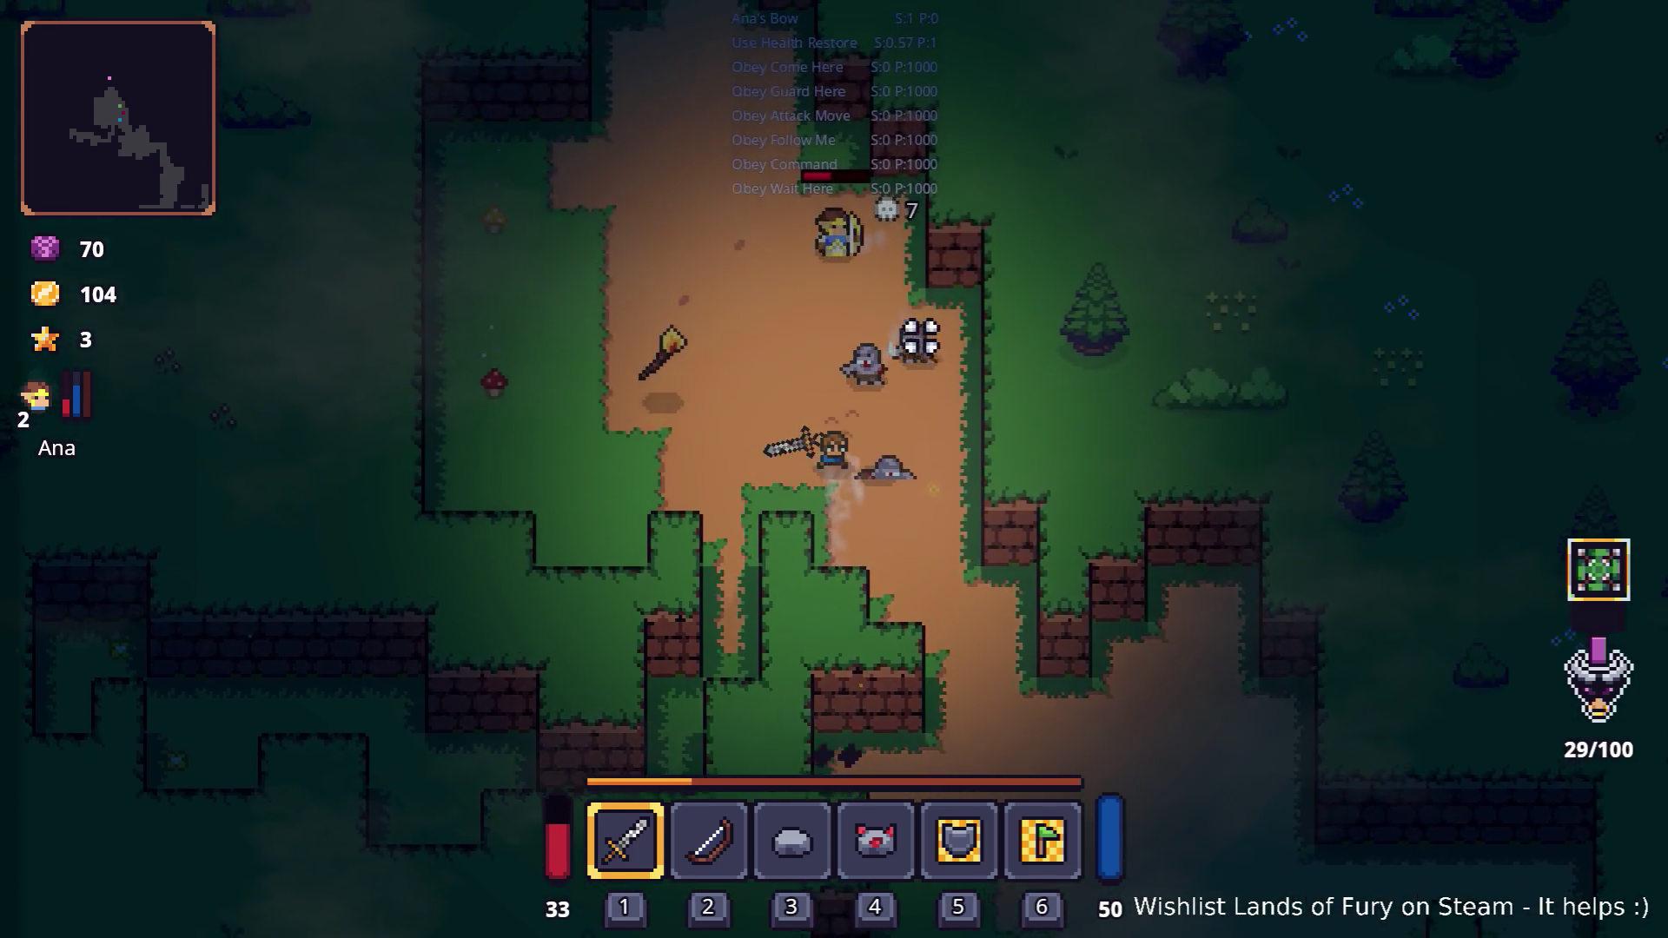
key("a")
key("w")
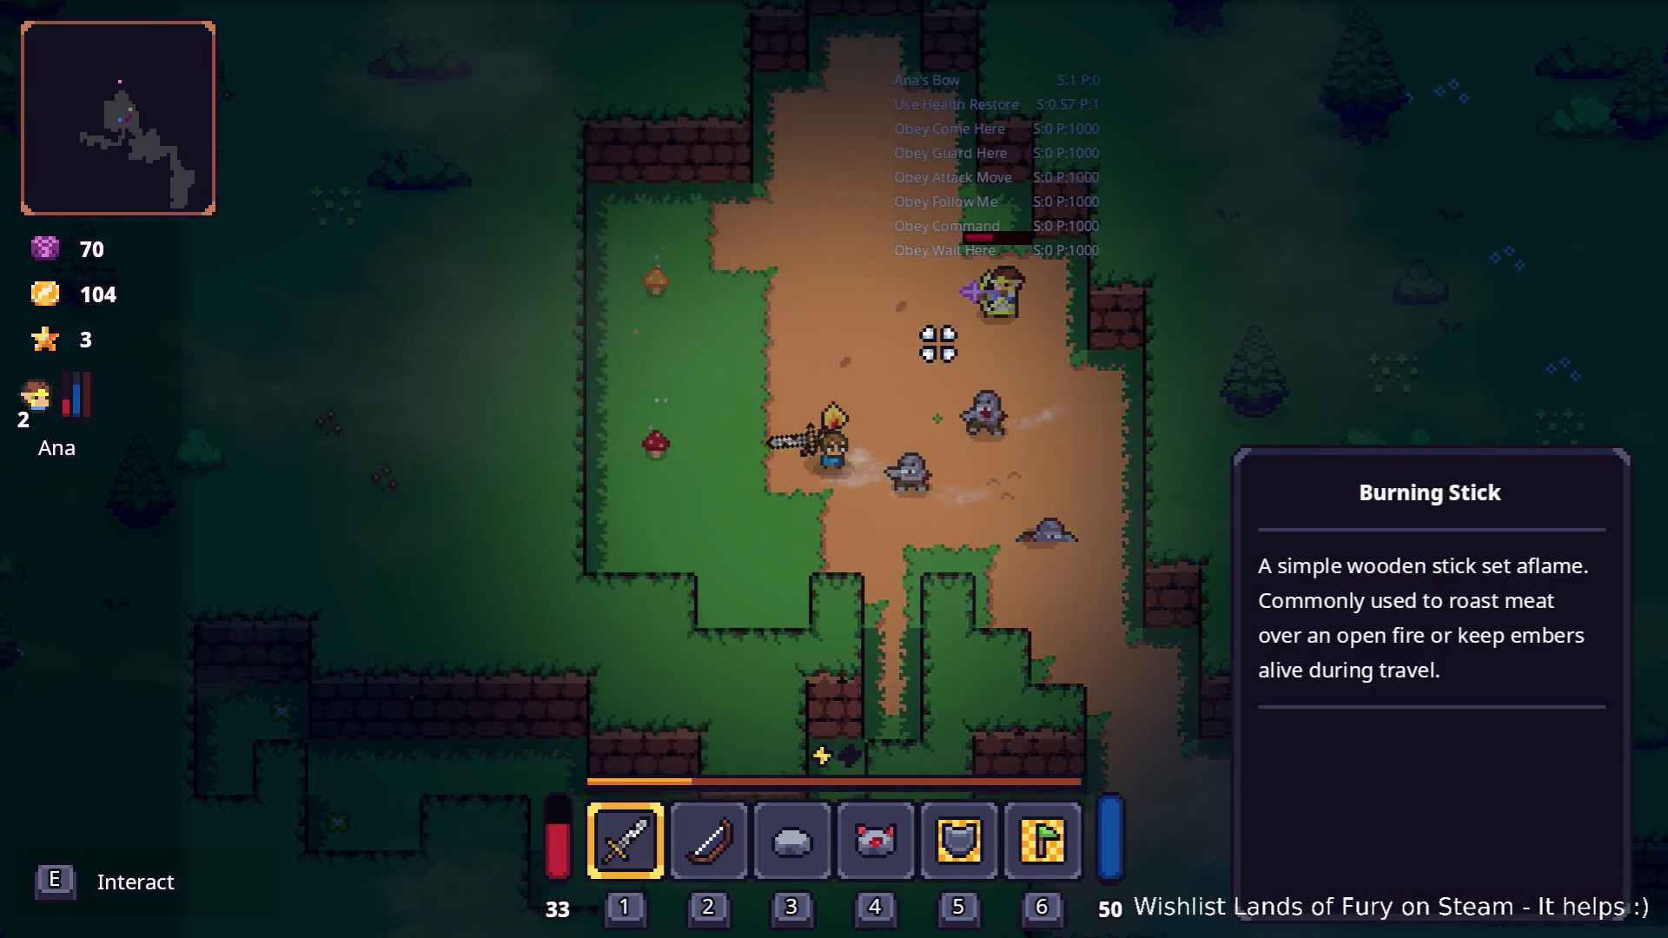
key("w")
key("d")
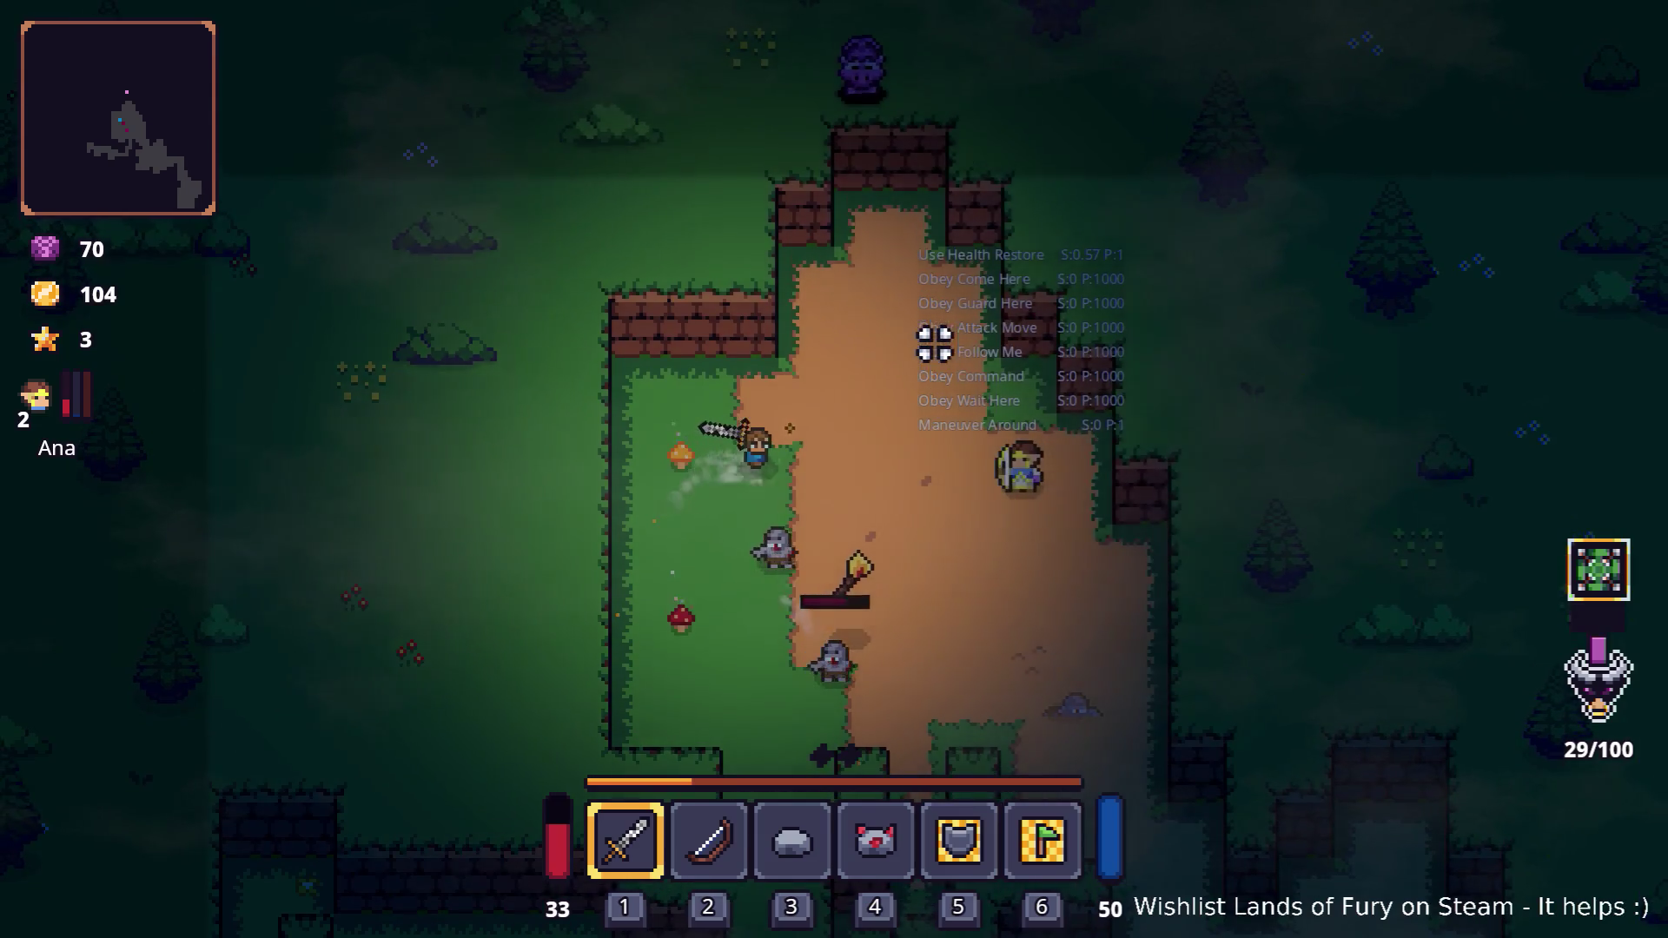
key("s")
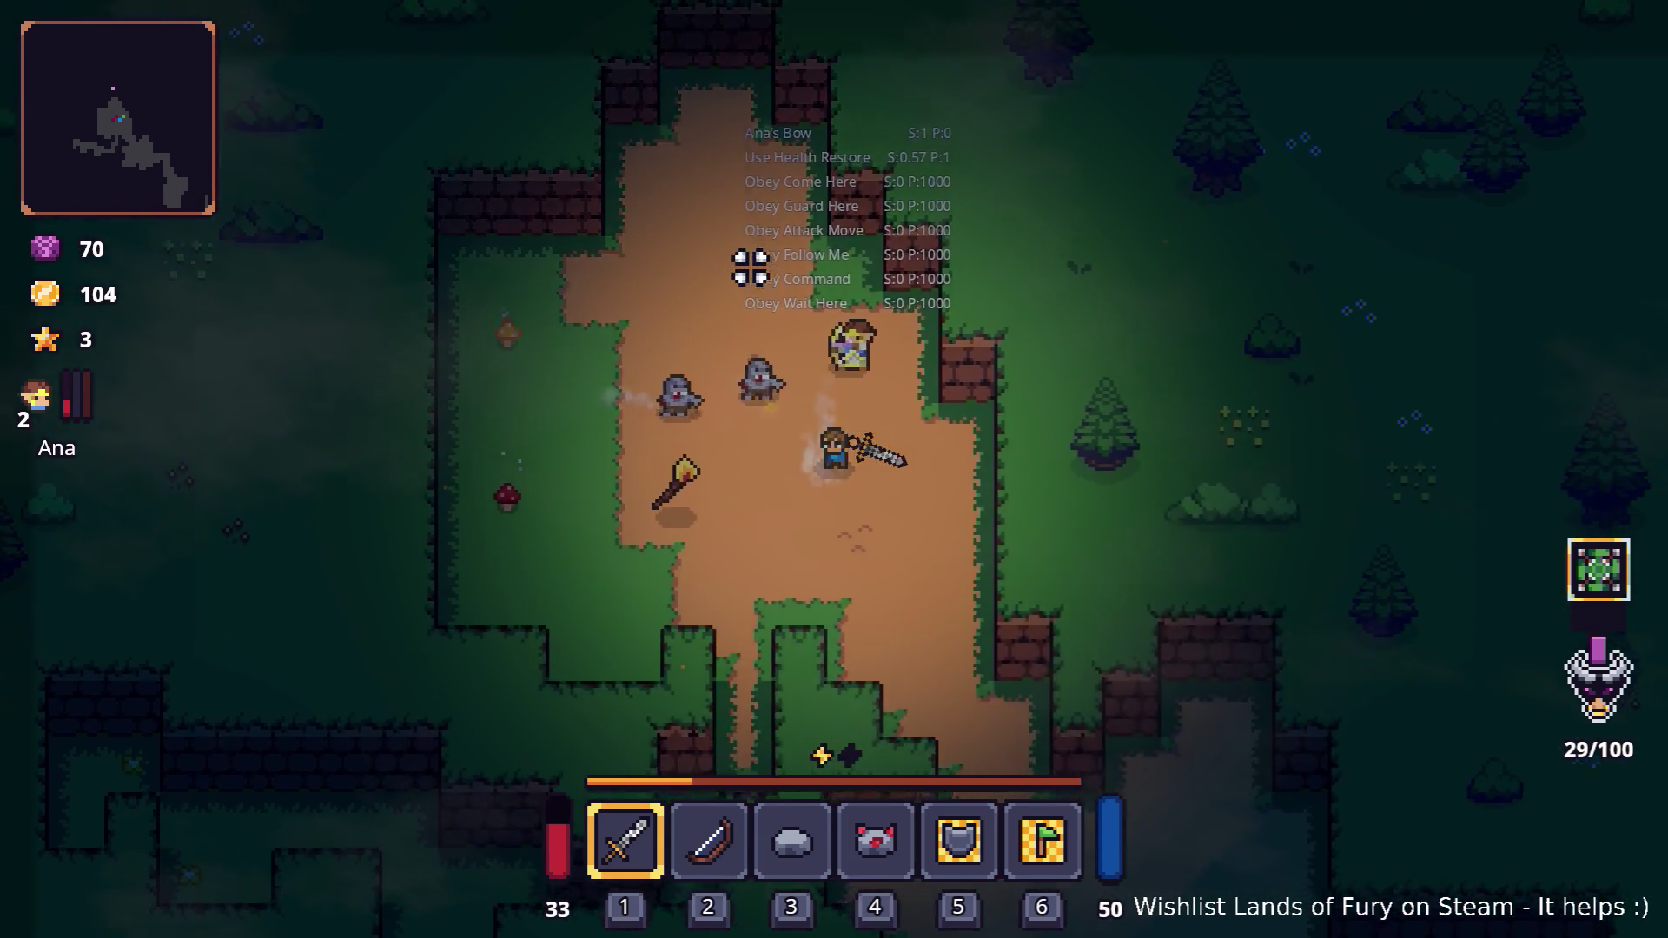
key("s")
key("a")
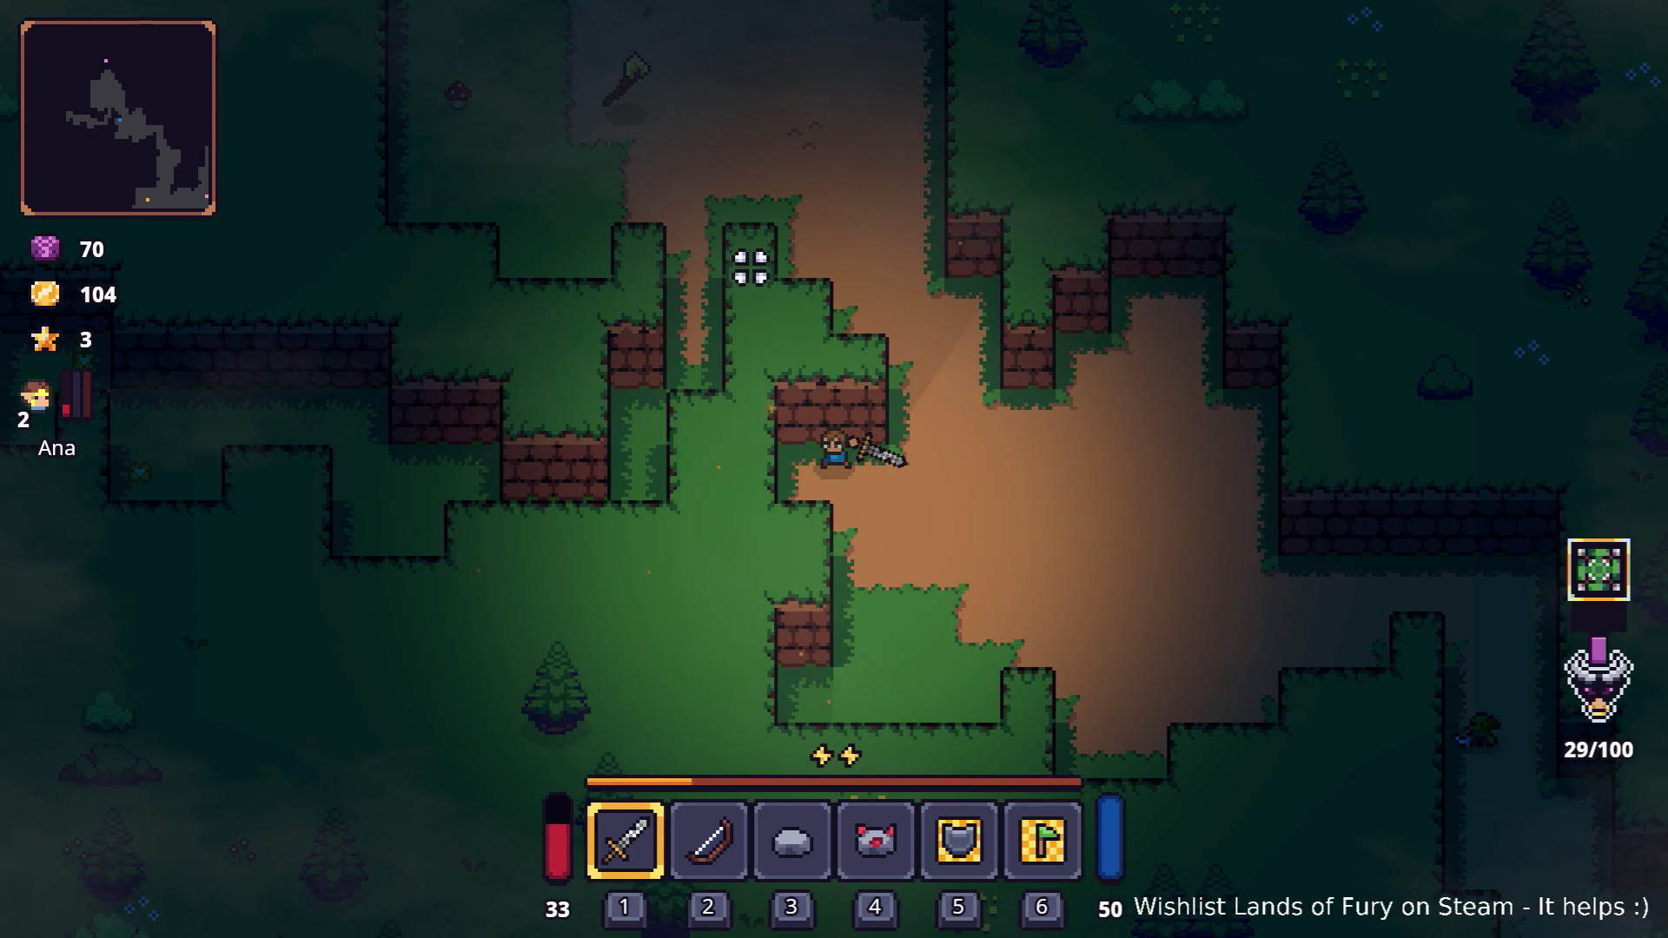
Close in on the zombies near the burning stick, dash aside and swing the sword
key("w")
key("d")
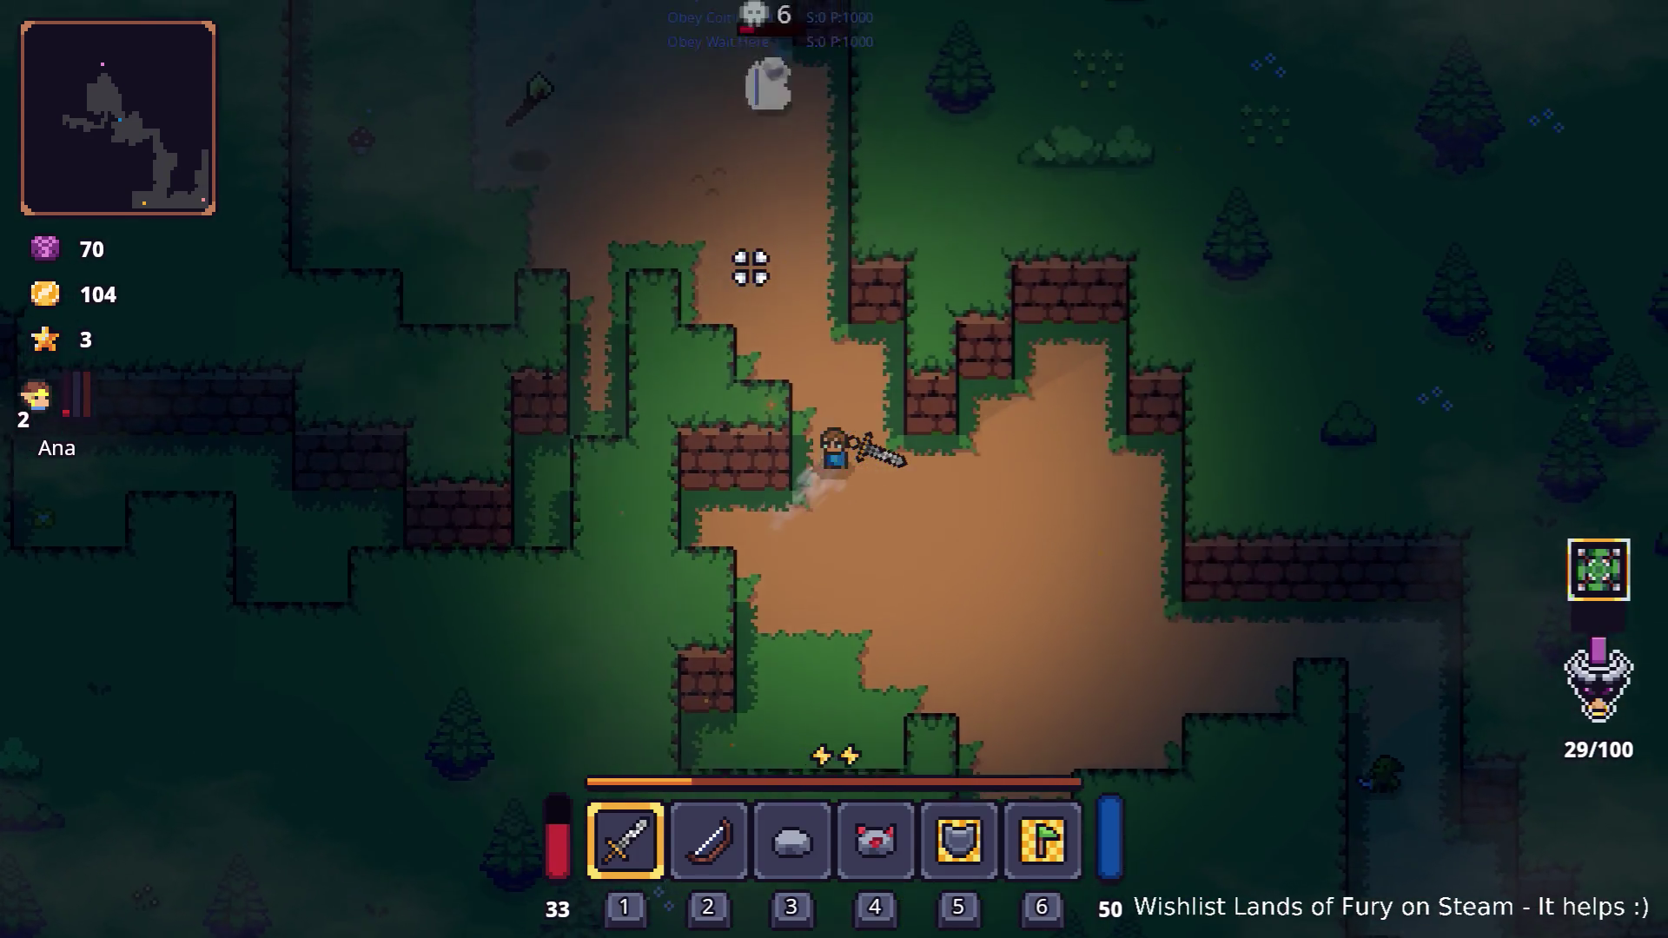
key("w")
key("a")
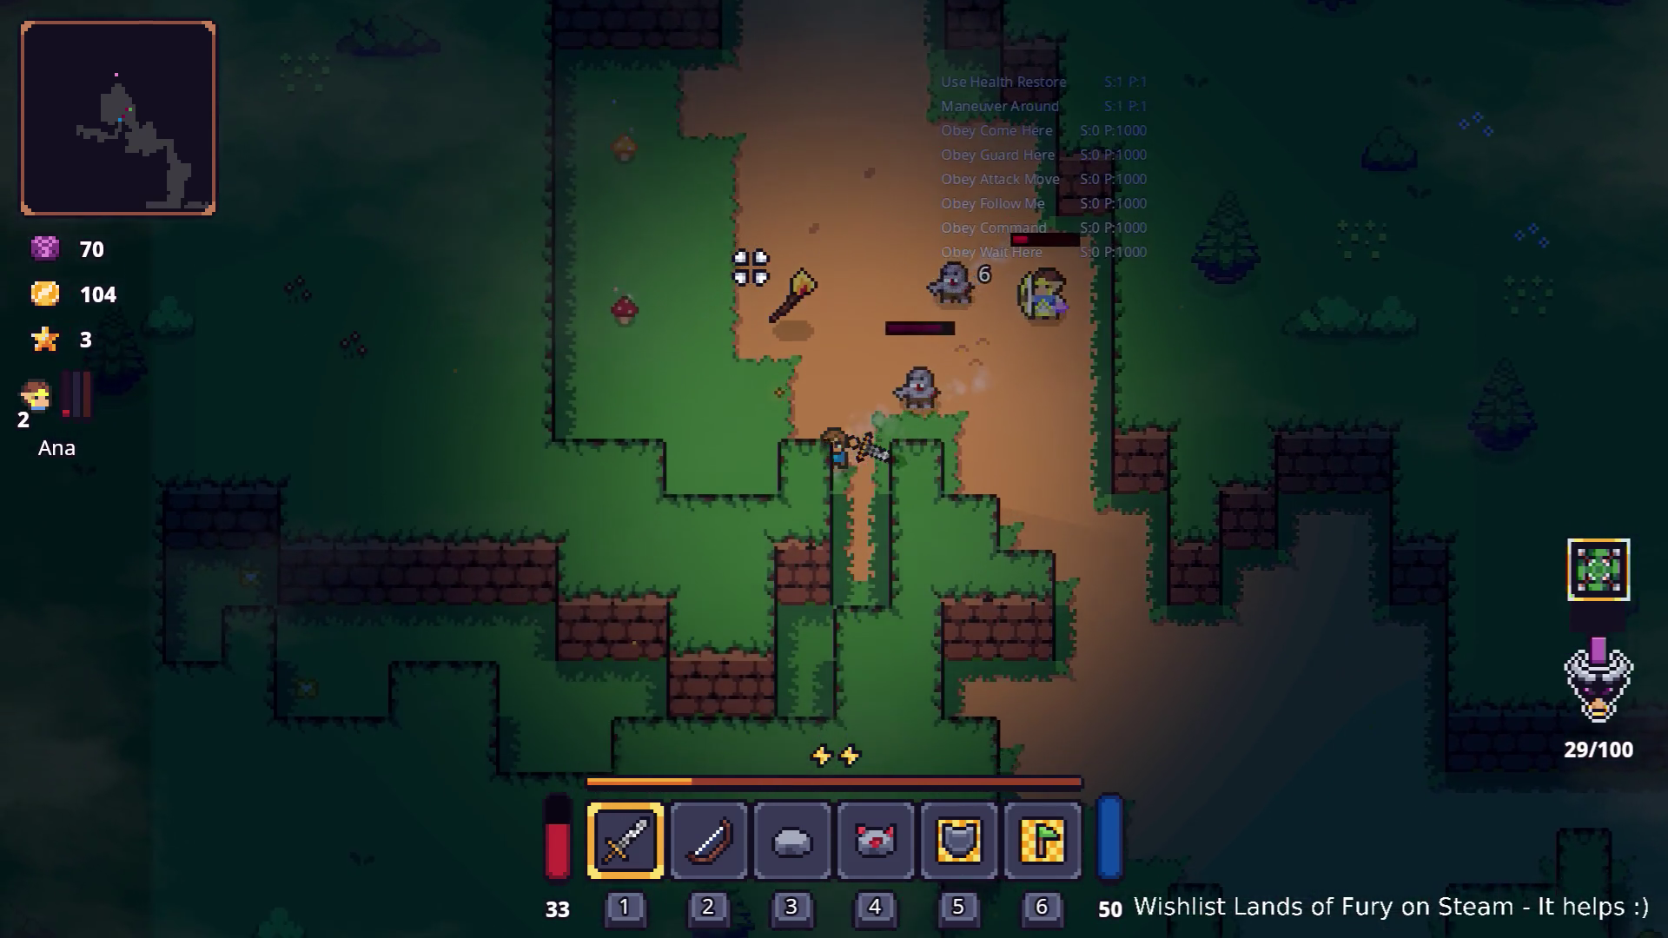
key("w")
key("a")
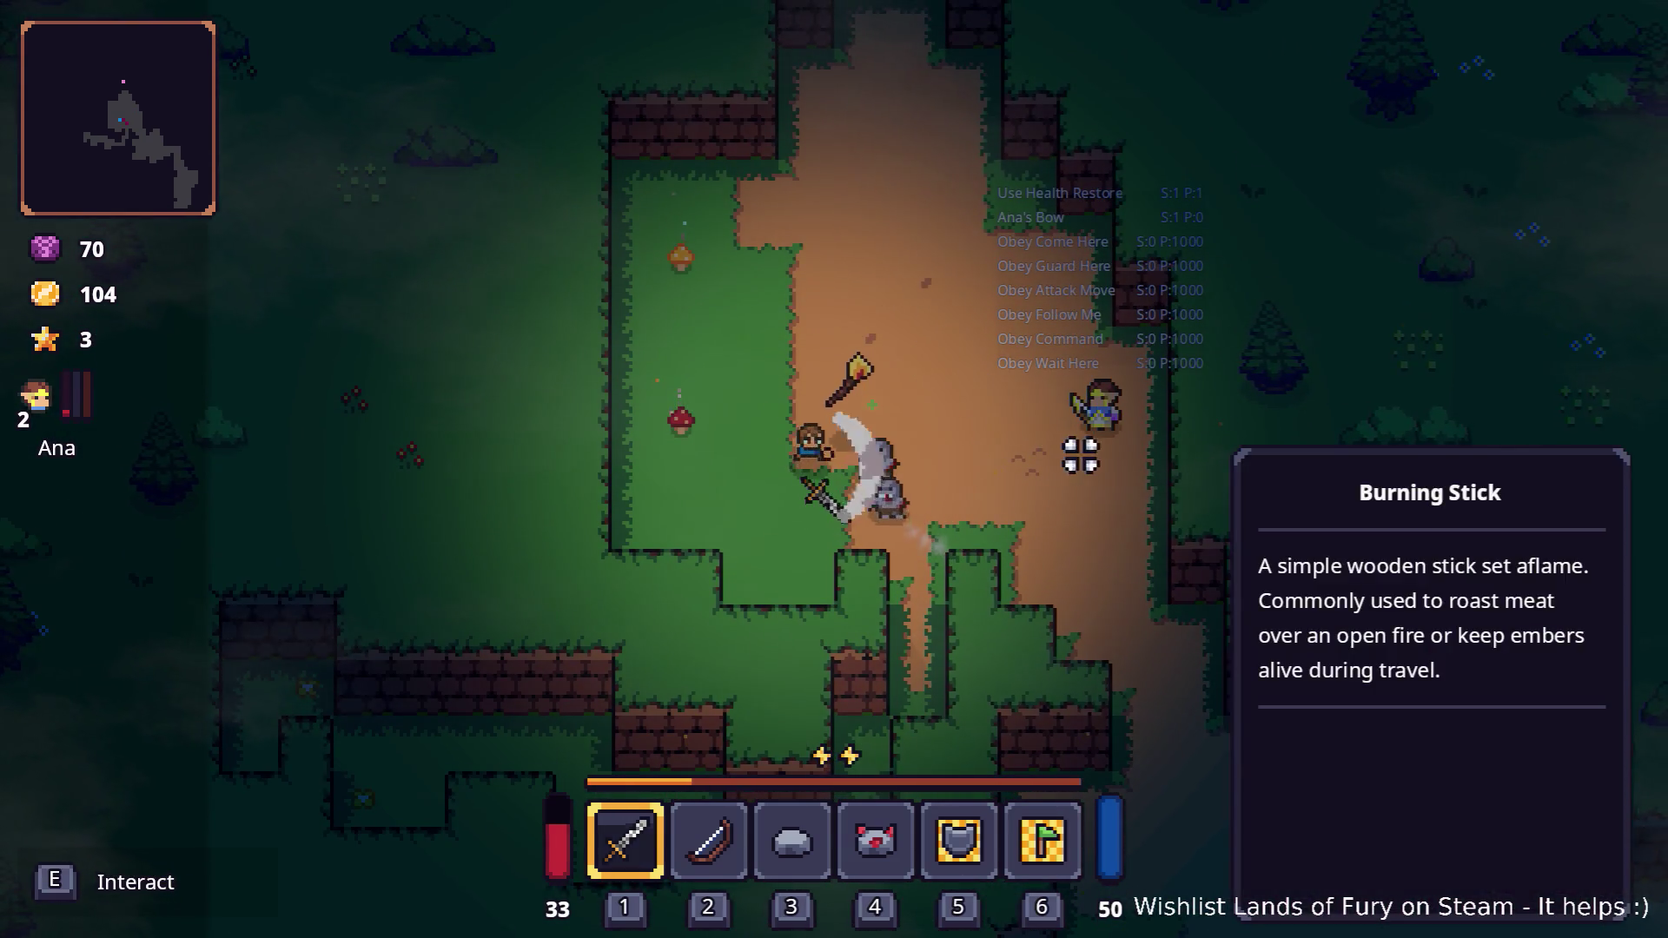
key("space")
left_click(1058, 440)
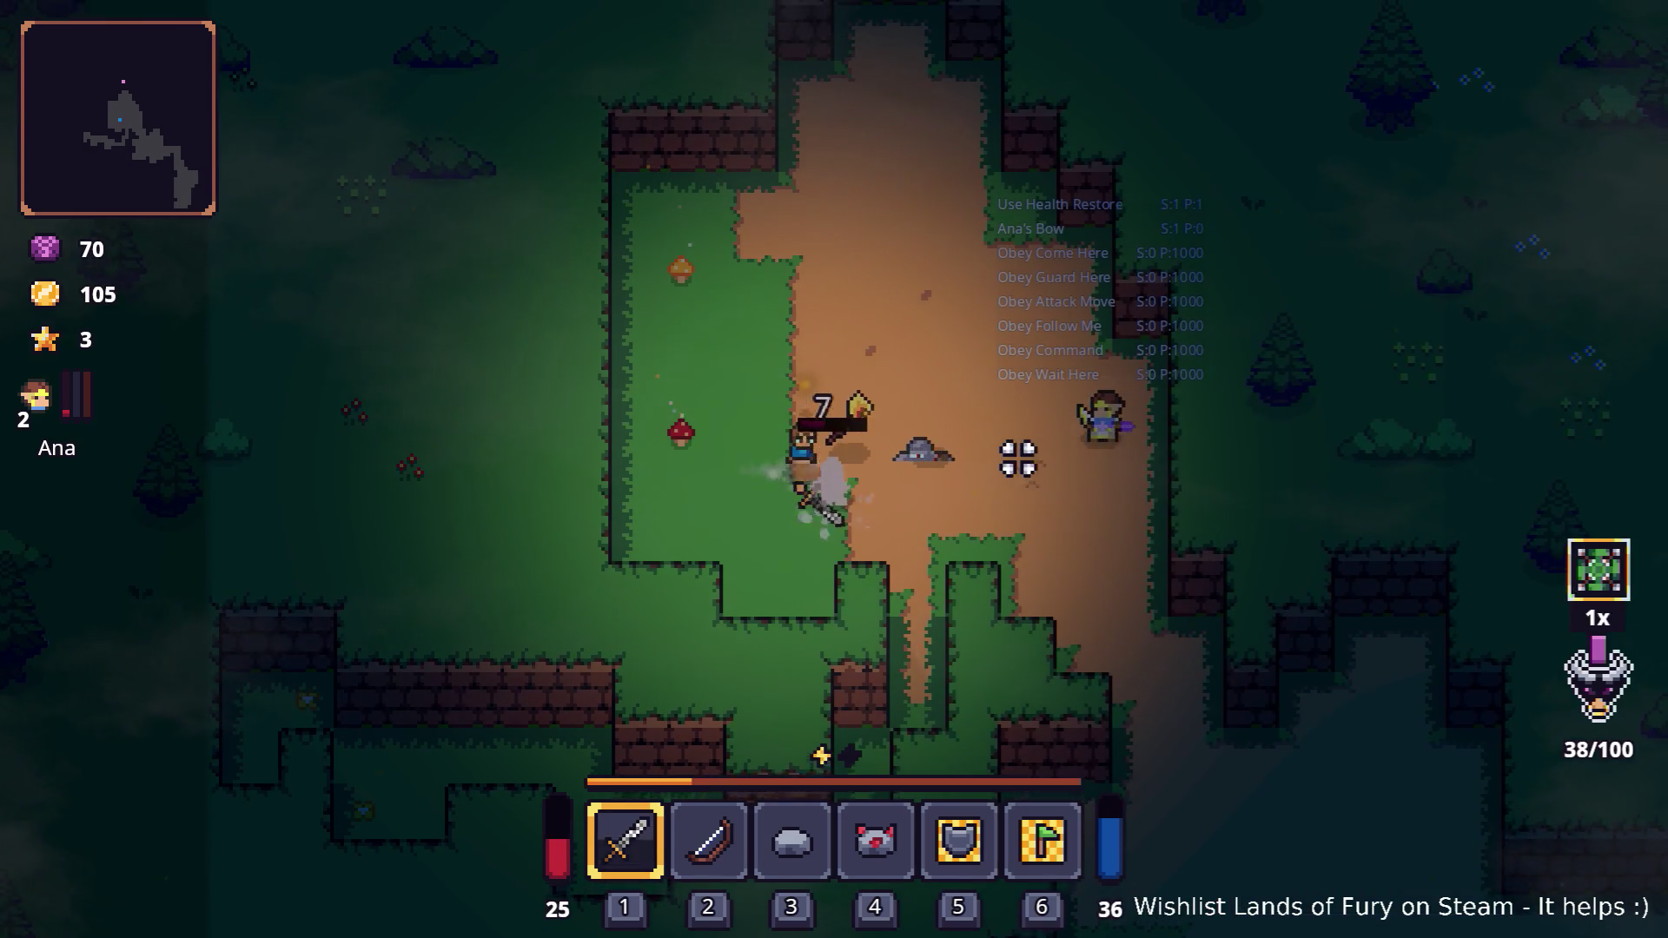
key("w")
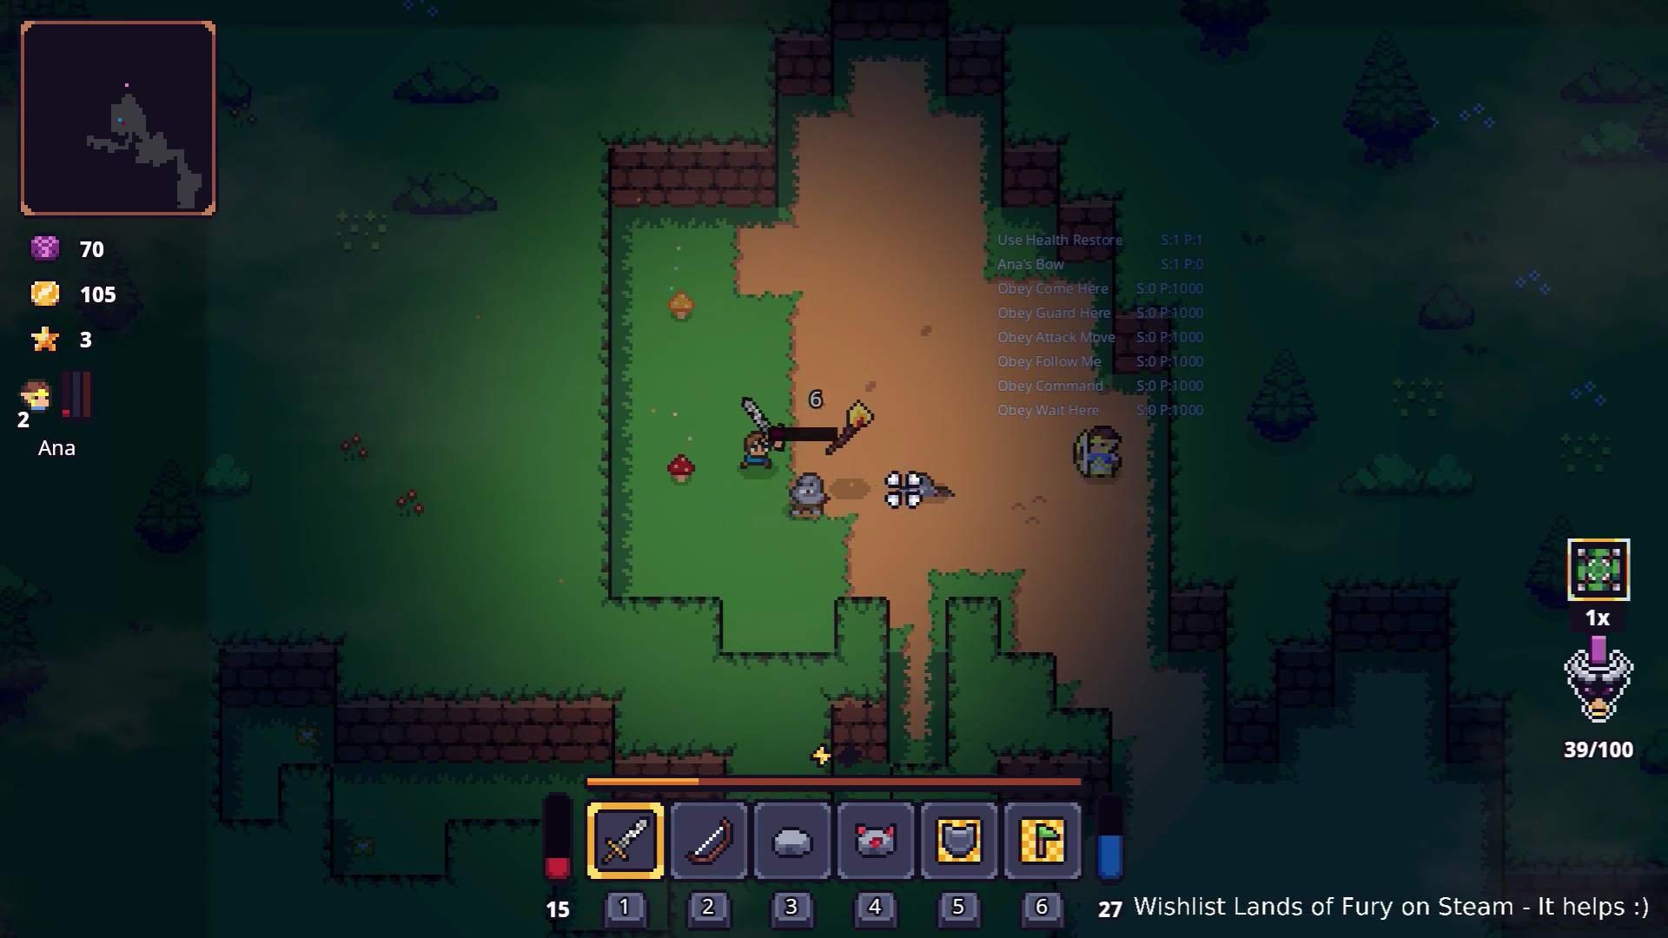
Retreat from the zombies, equip the bow, and move to the clearing's east edge
key("w")
key("a")
key("2")
key("d")
key("s")
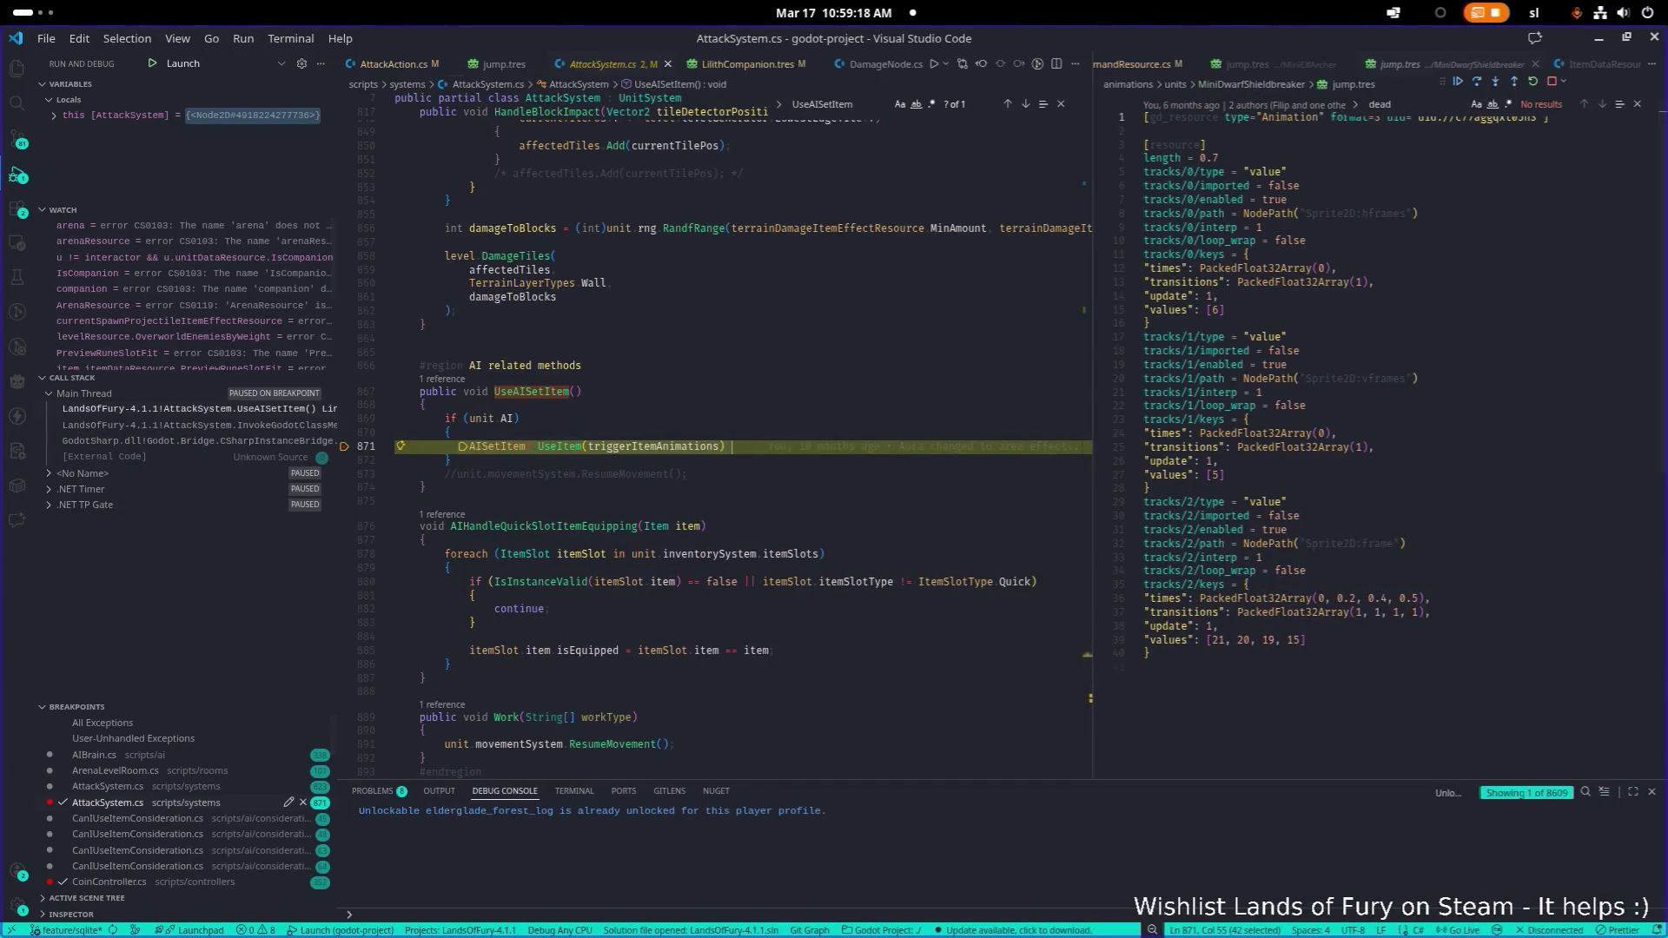
mouse_move(508, 452)
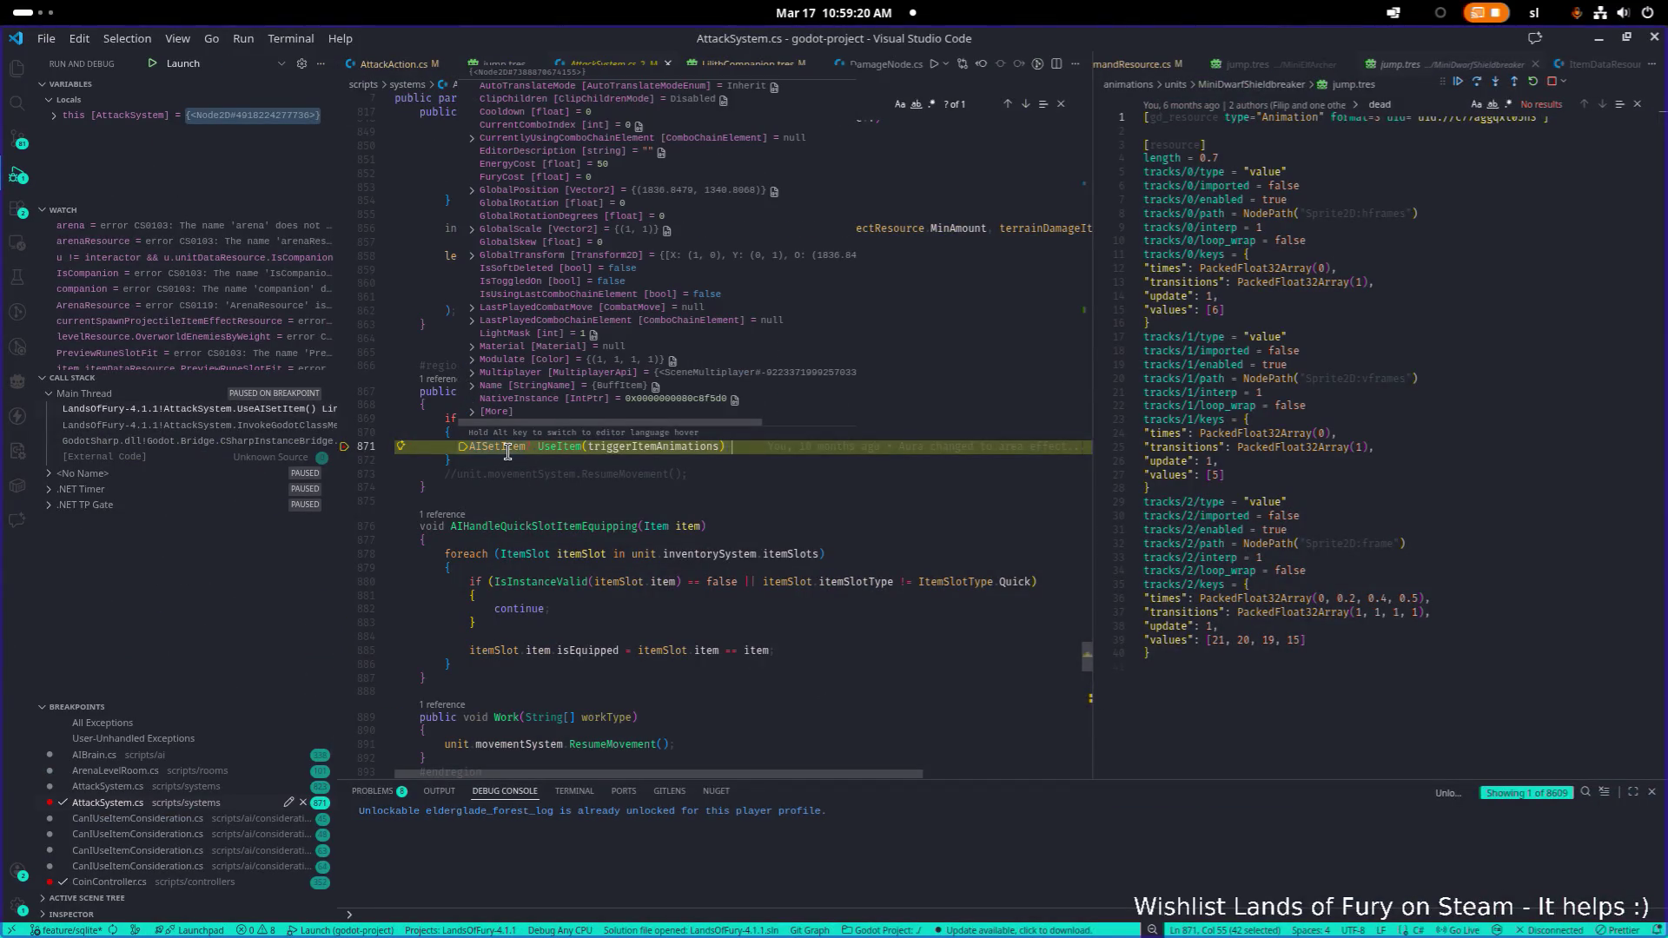
left_click(497, 411)
scroll(558, 382, "down", 5)
scroll(558, 382, "down", 1)
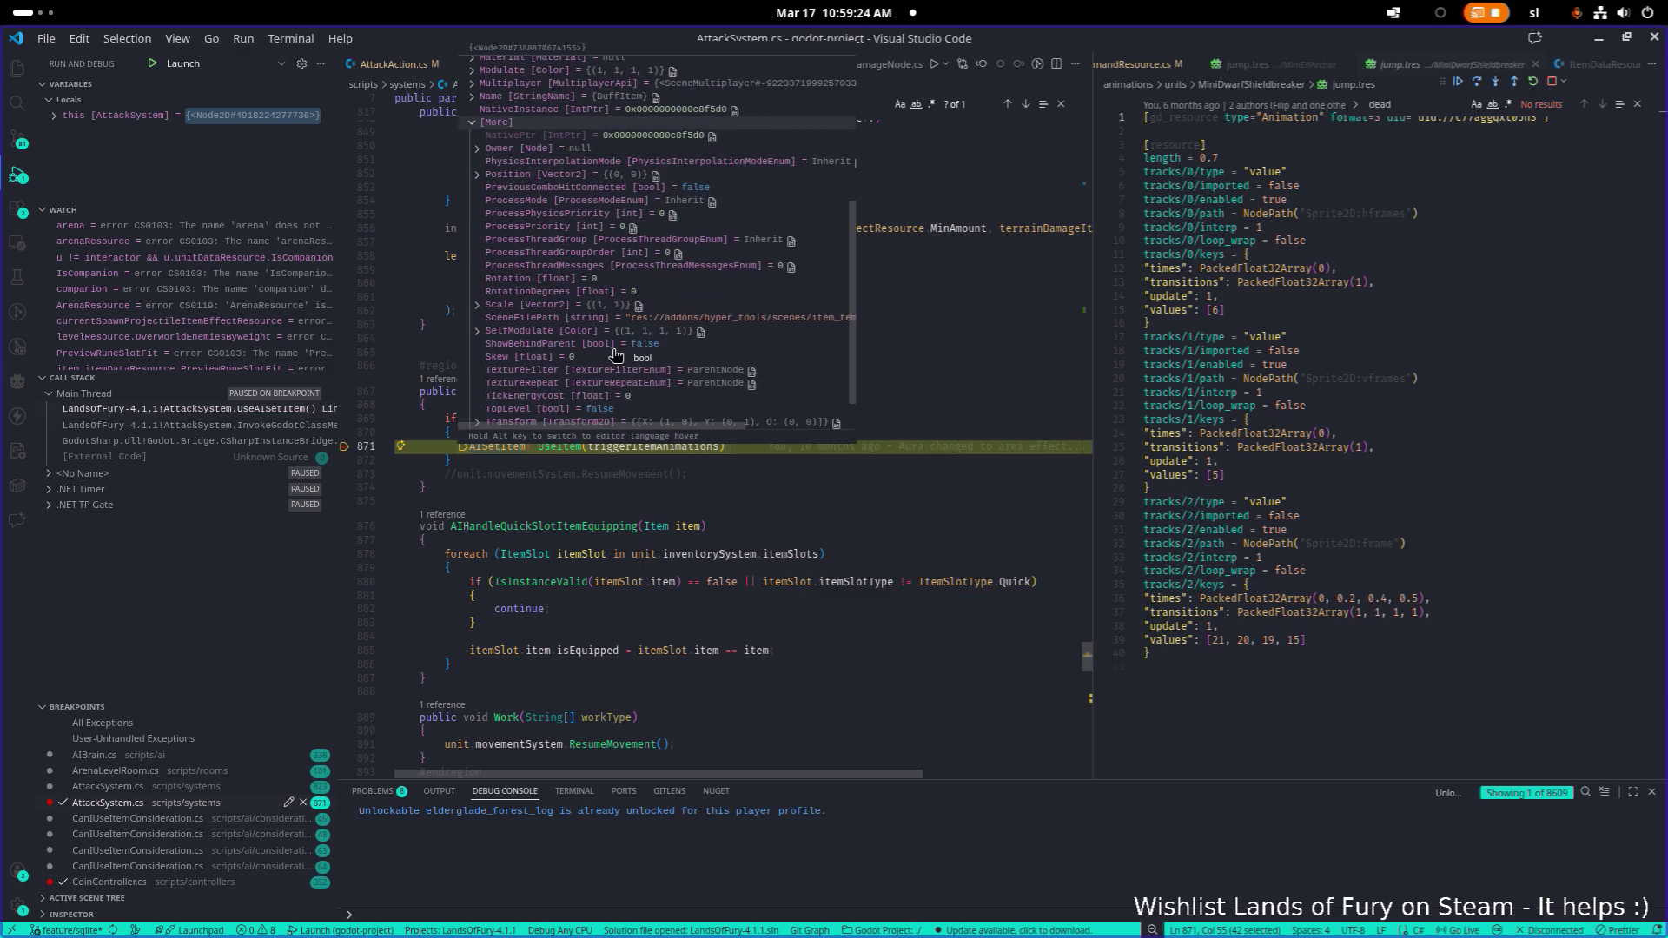
scroll(615, 355, "down", 2)
scroll(527, 395, "down", 10)
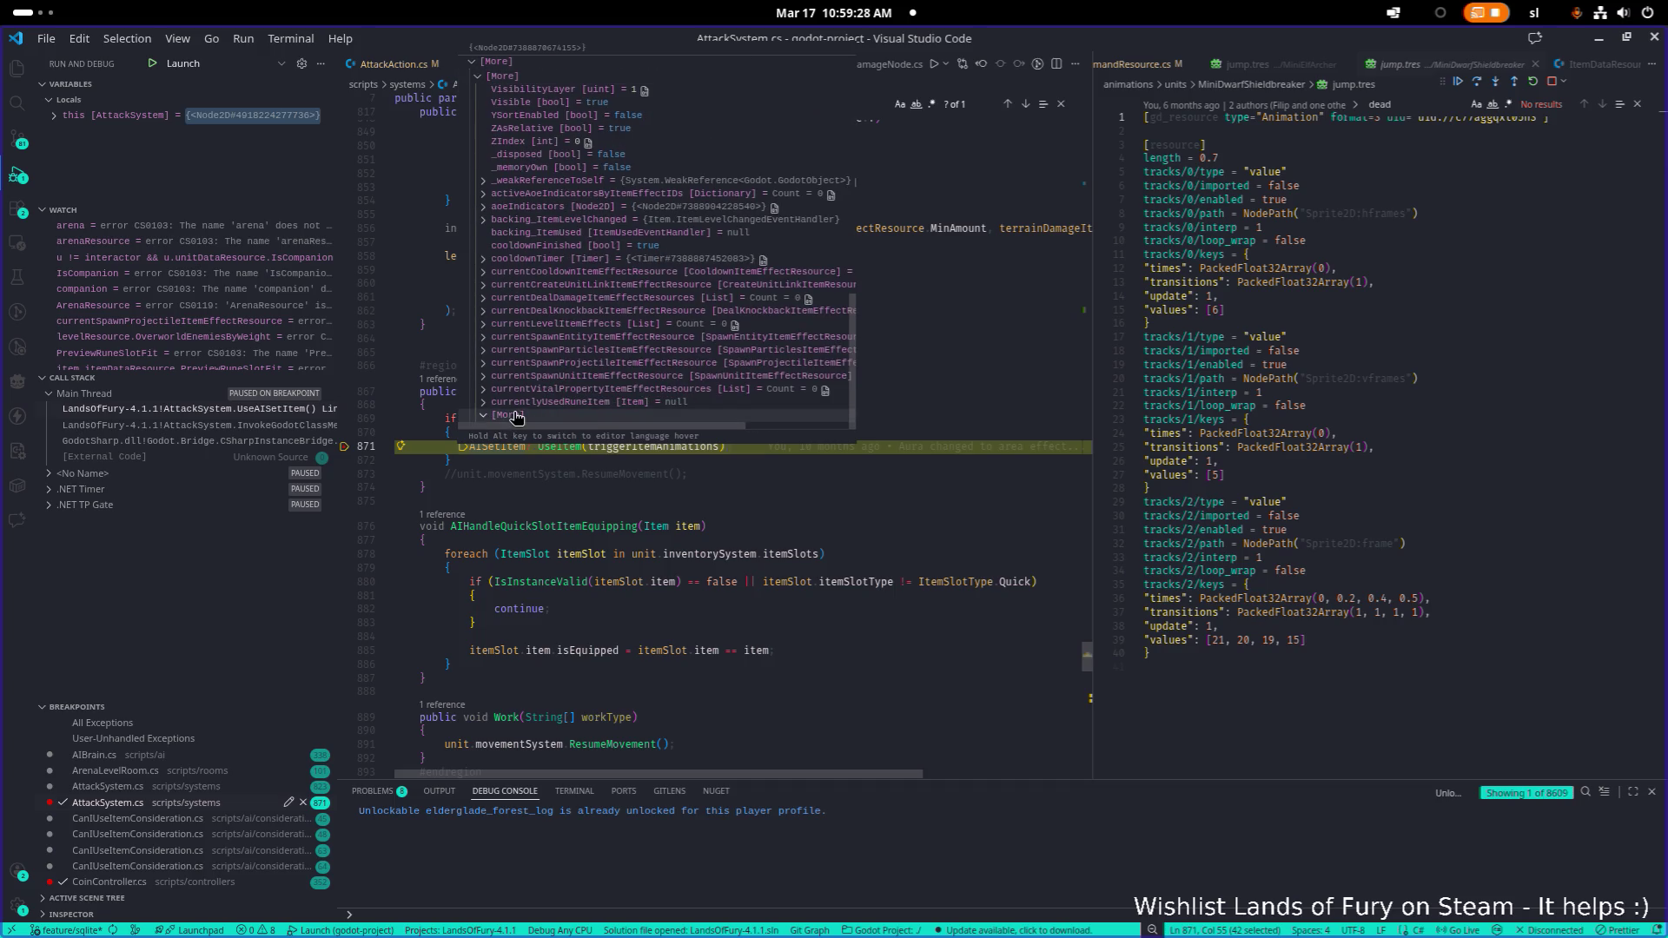
scroll(526, 416, "down", 8)
scroll(530, 414, "down", 1)
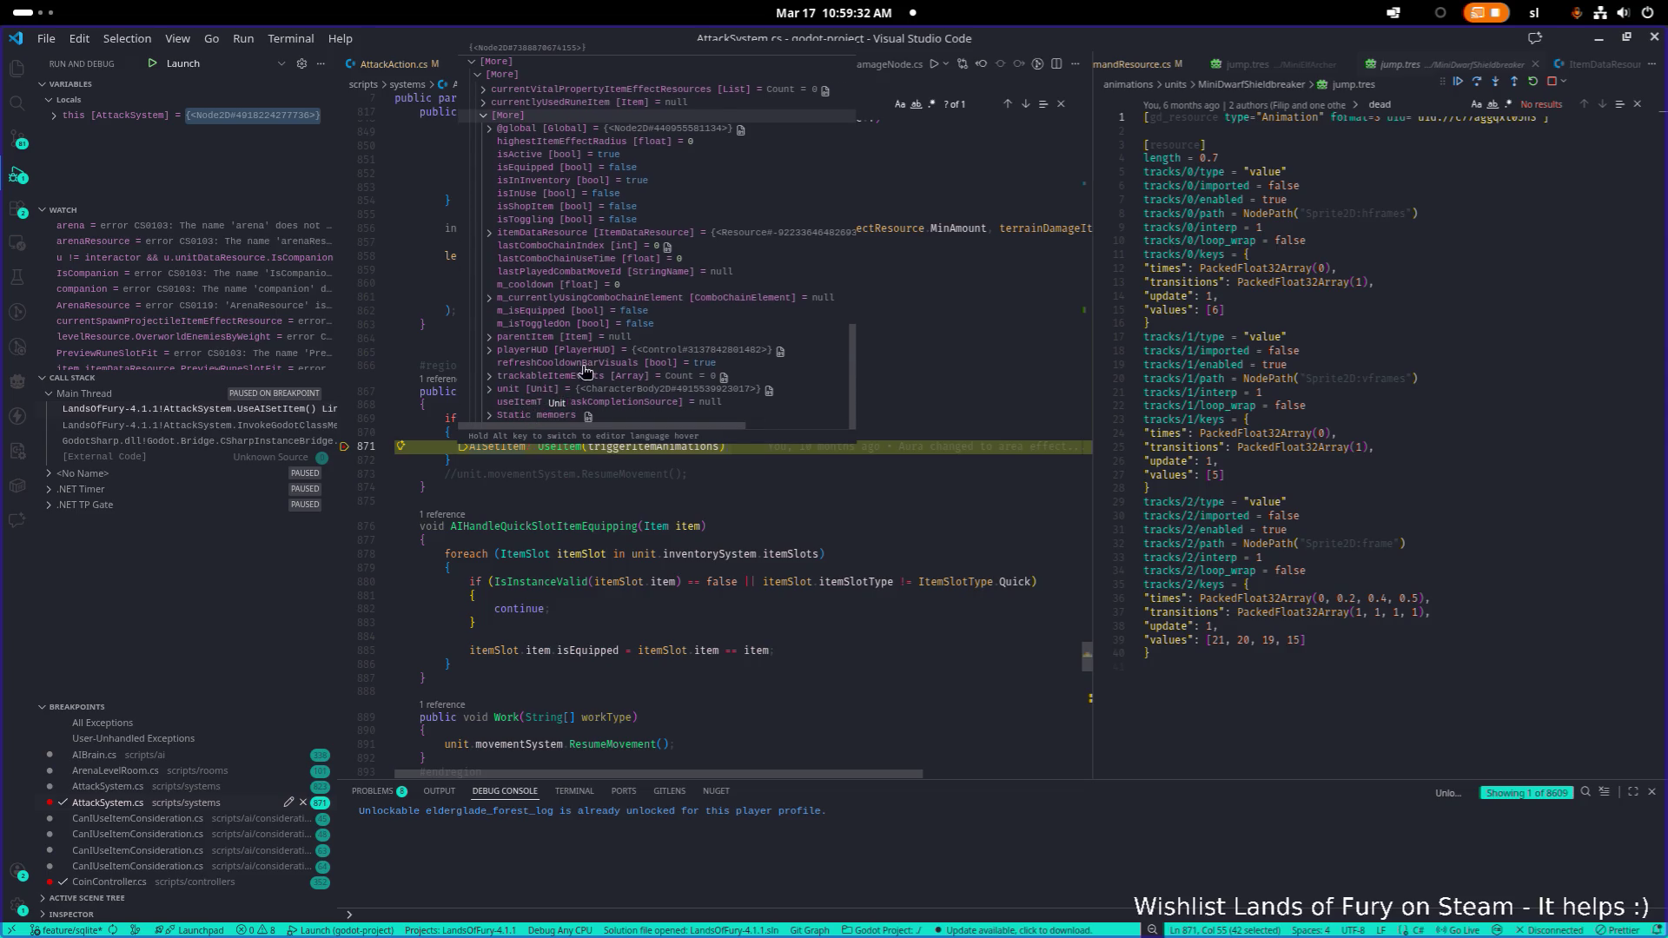
left_click(581, 233)
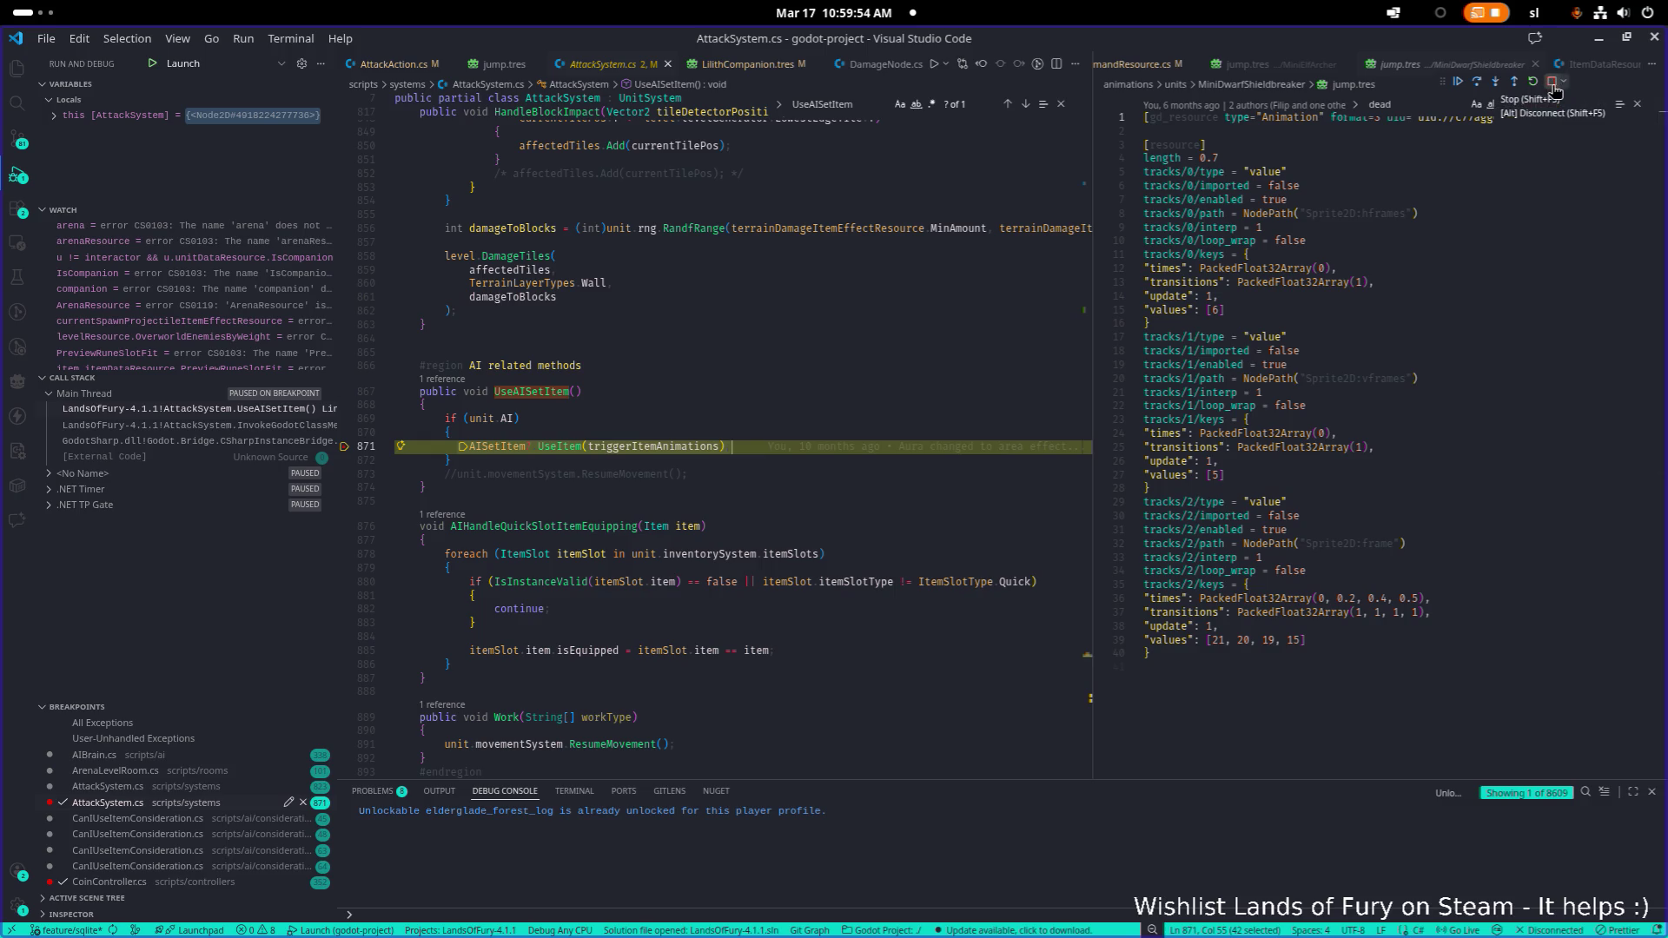
Stop debugging and open AnasElvenBread.tres by filtering FileSystem for 'elvenbre'
left_click(1554, 90)
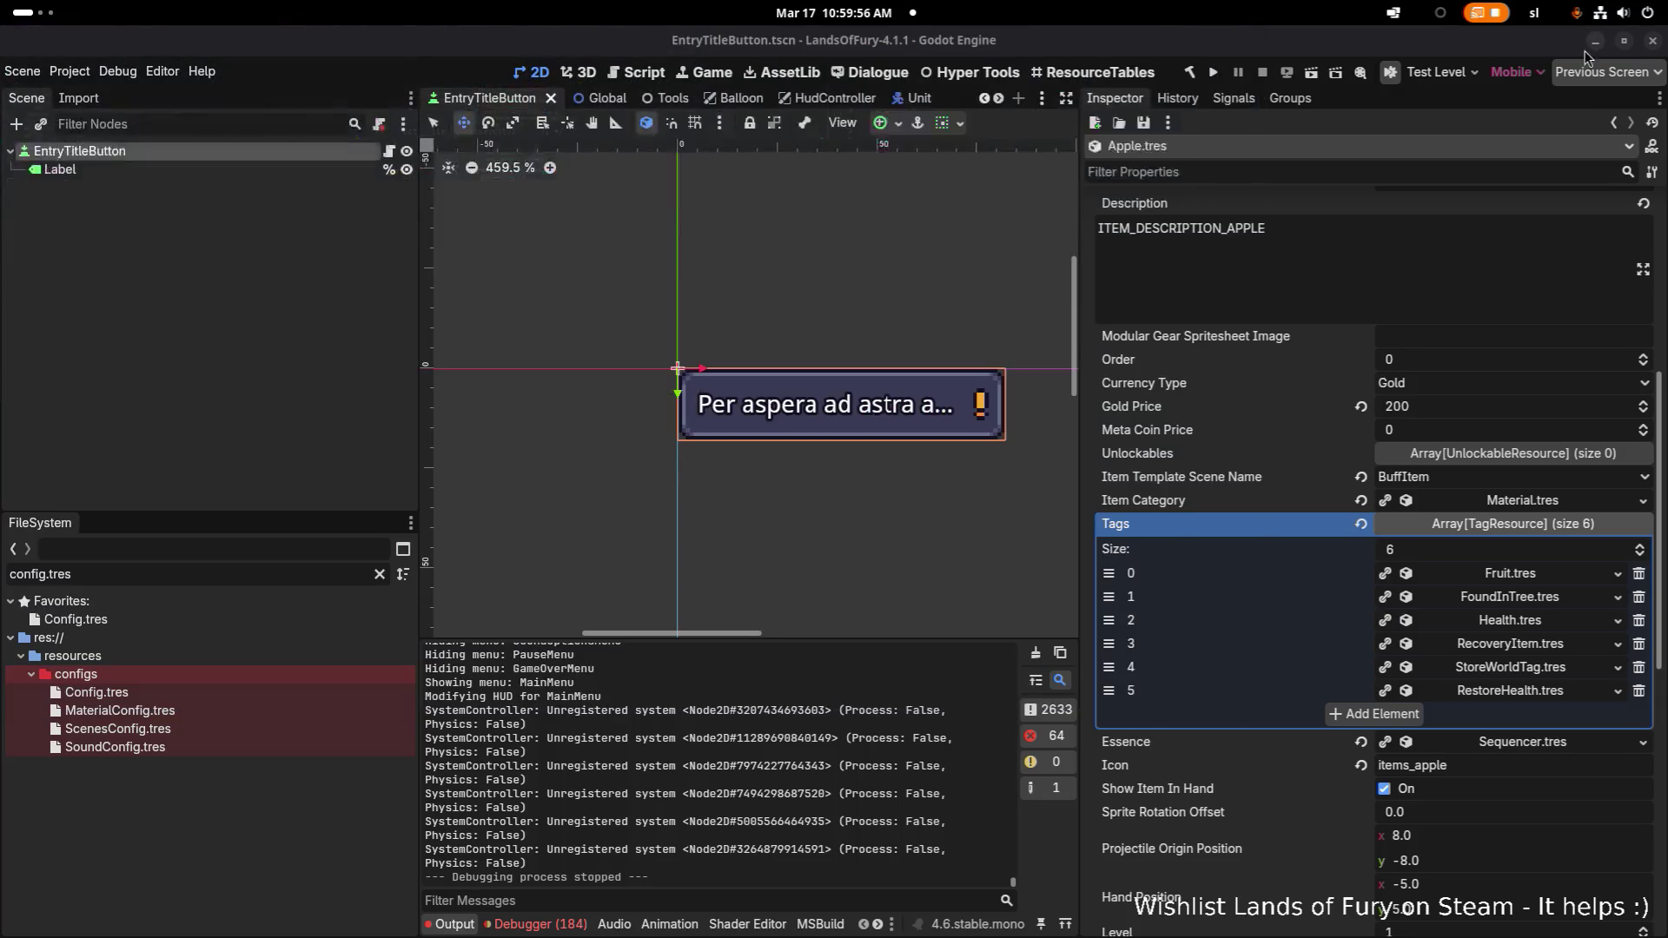
left_click(246, 572)
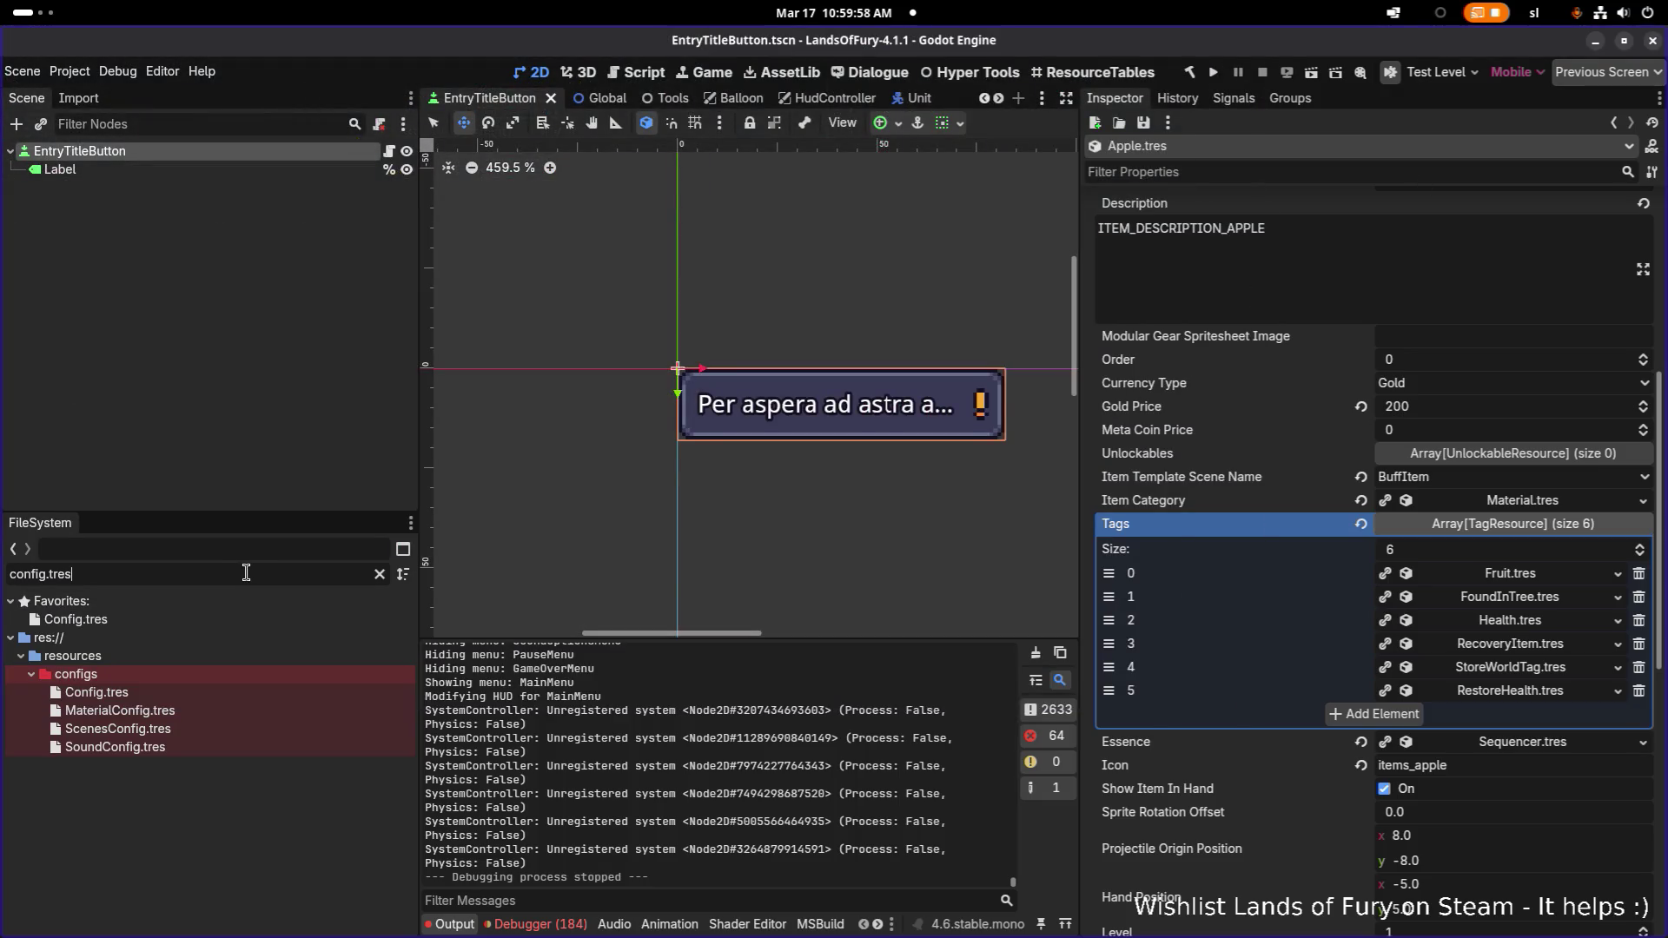
key("ctrl+a")
key("BackSpace")
type("elvenbre")
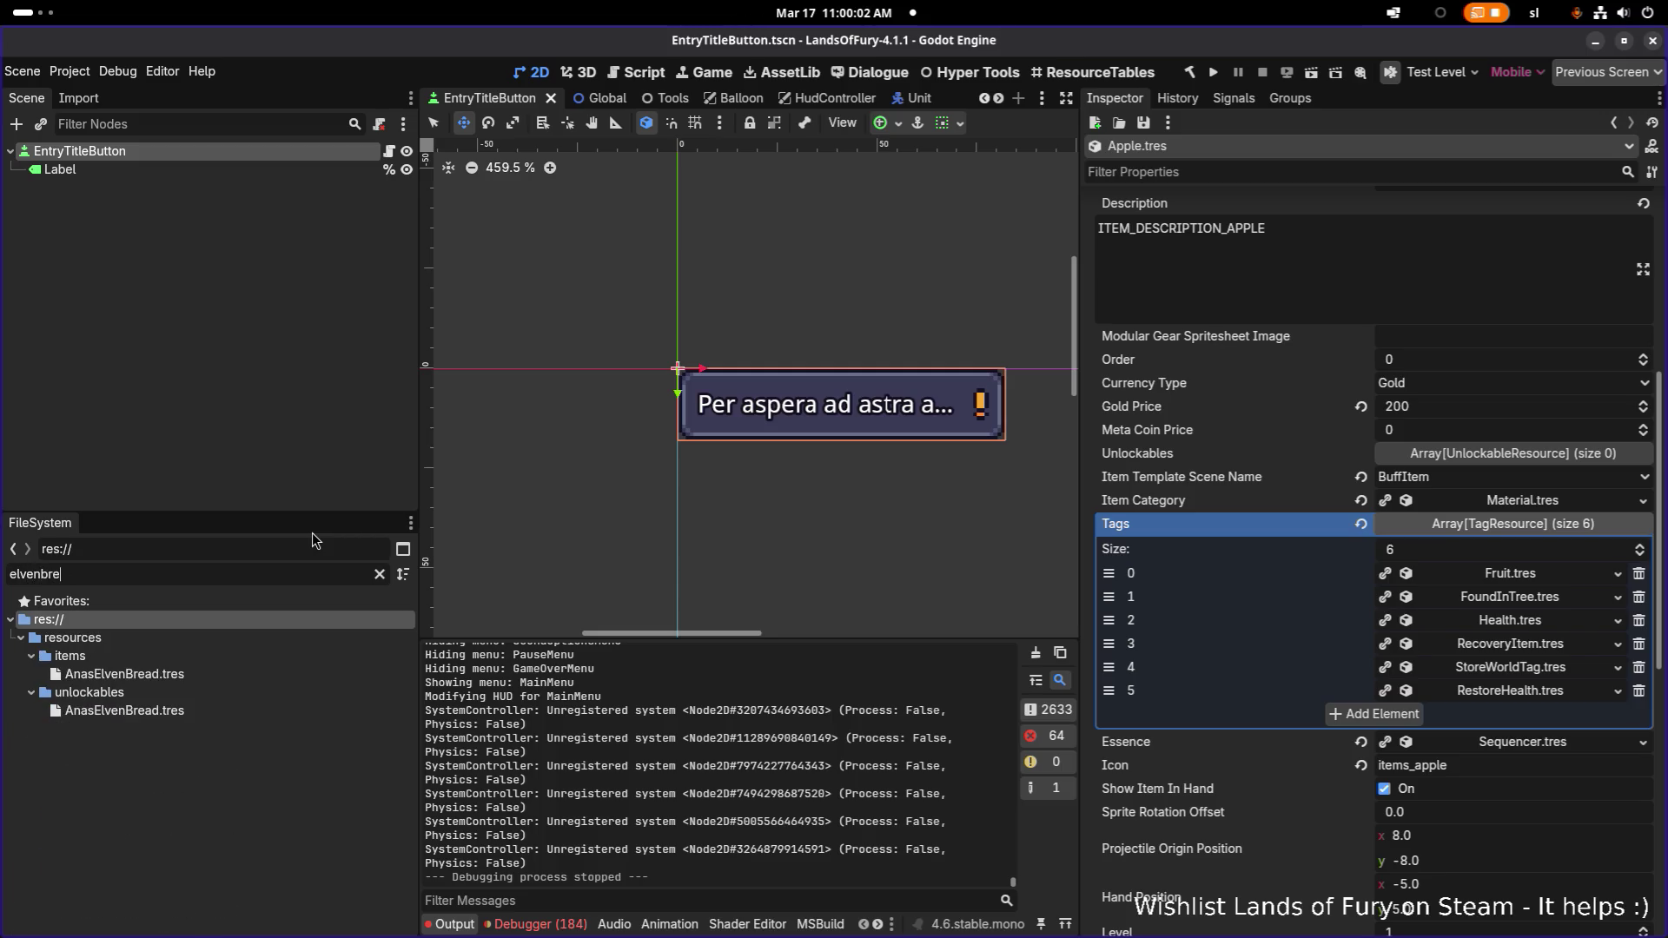
double_click(201, 674)
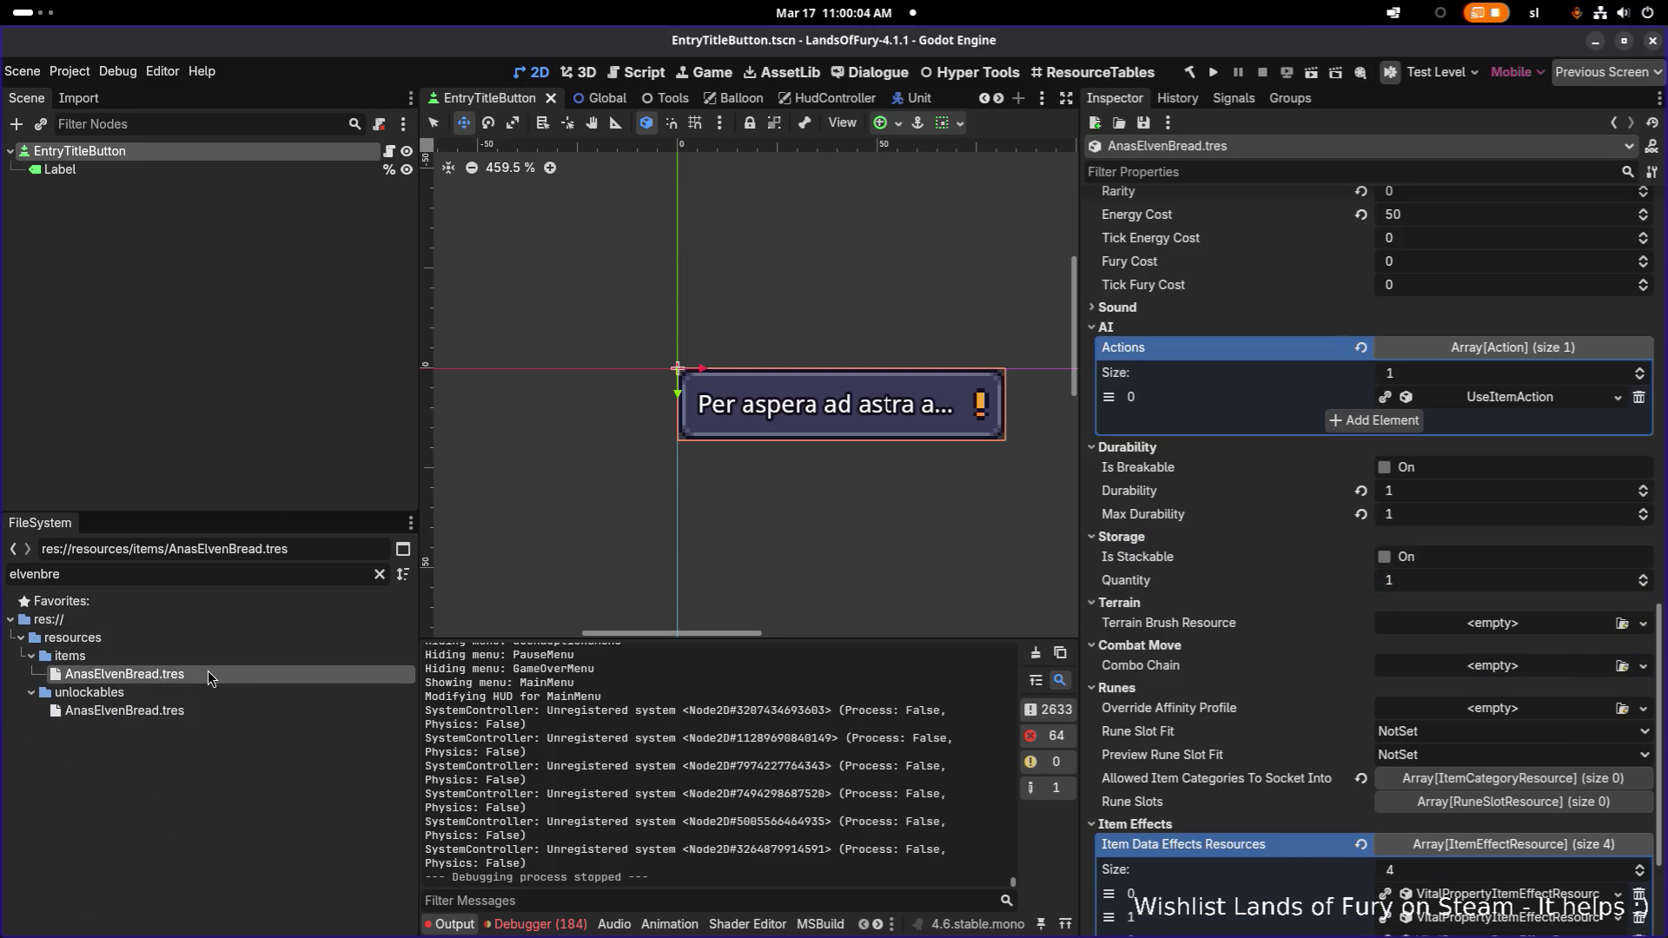
Find the Tags property in the Inspector and expand its list of entries
scroll(1370, 589, "down", 3)
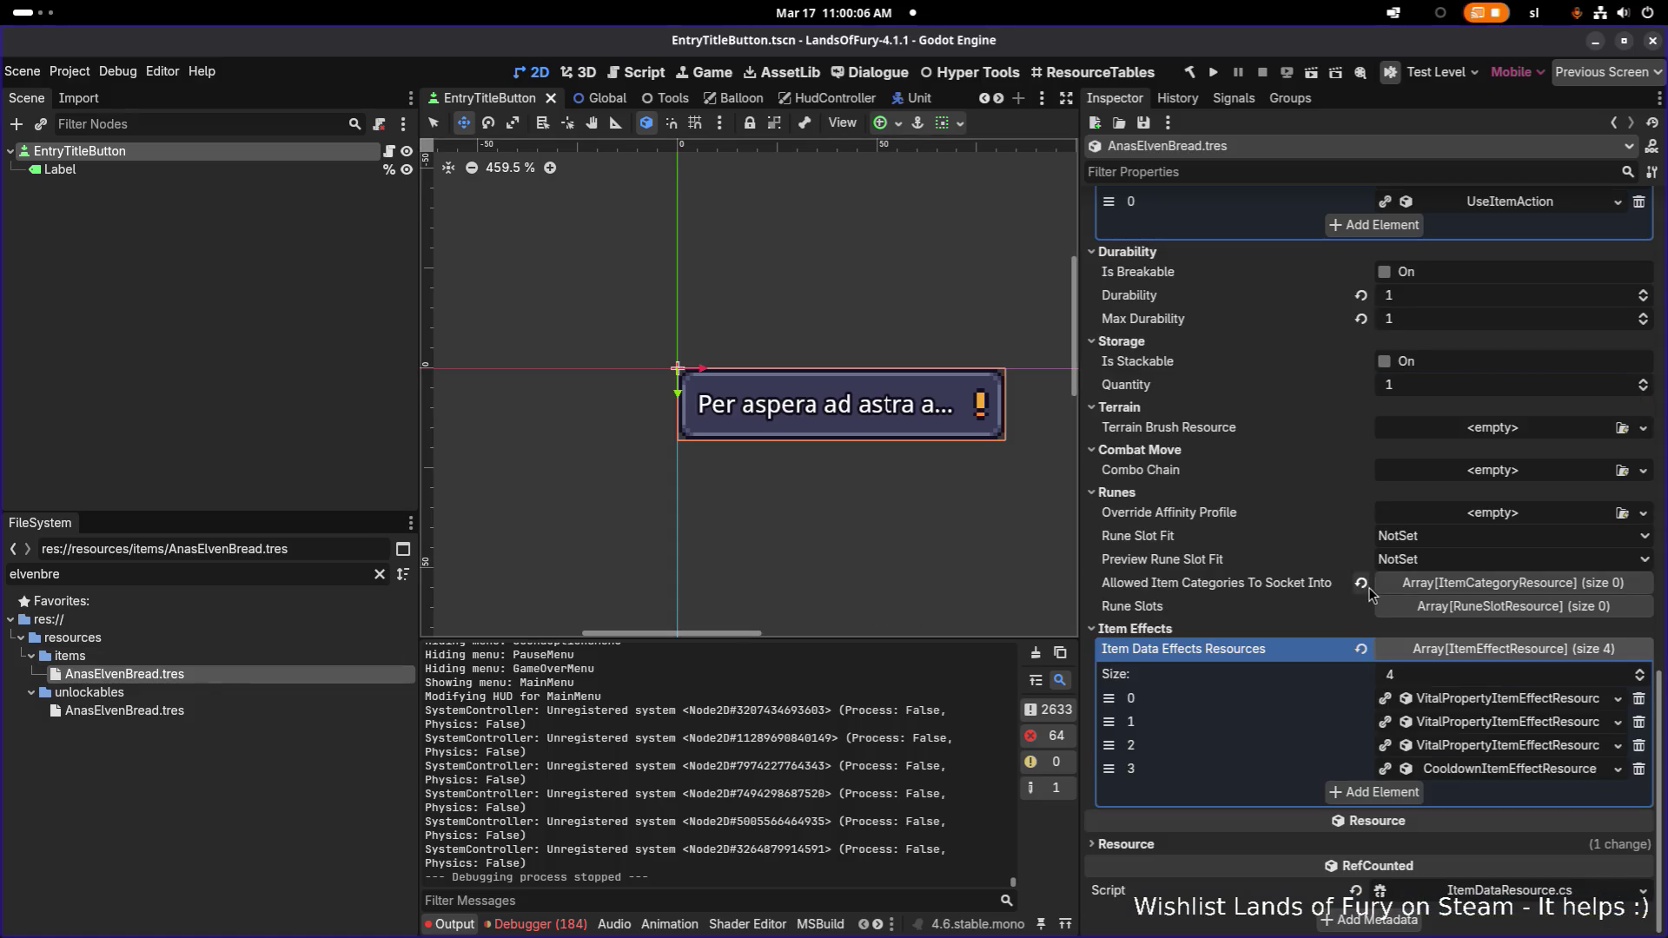
scroll(1370, 593, "up", 4)
scroll(1415, 553, "up", 8)
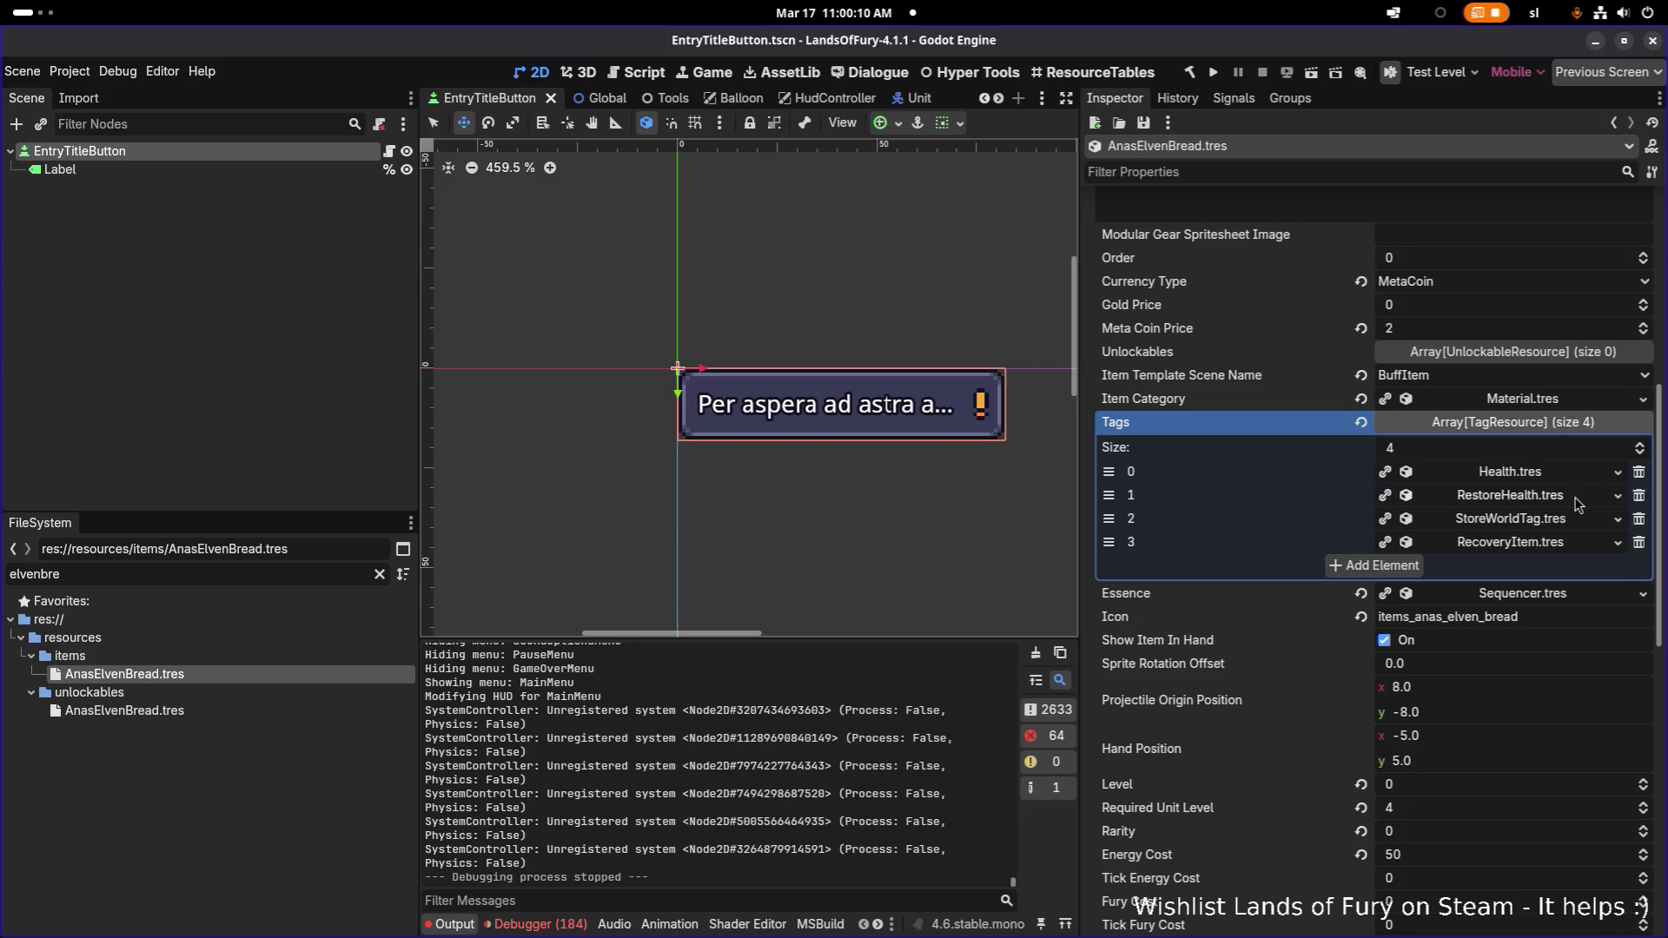
right_click(1281, 426)
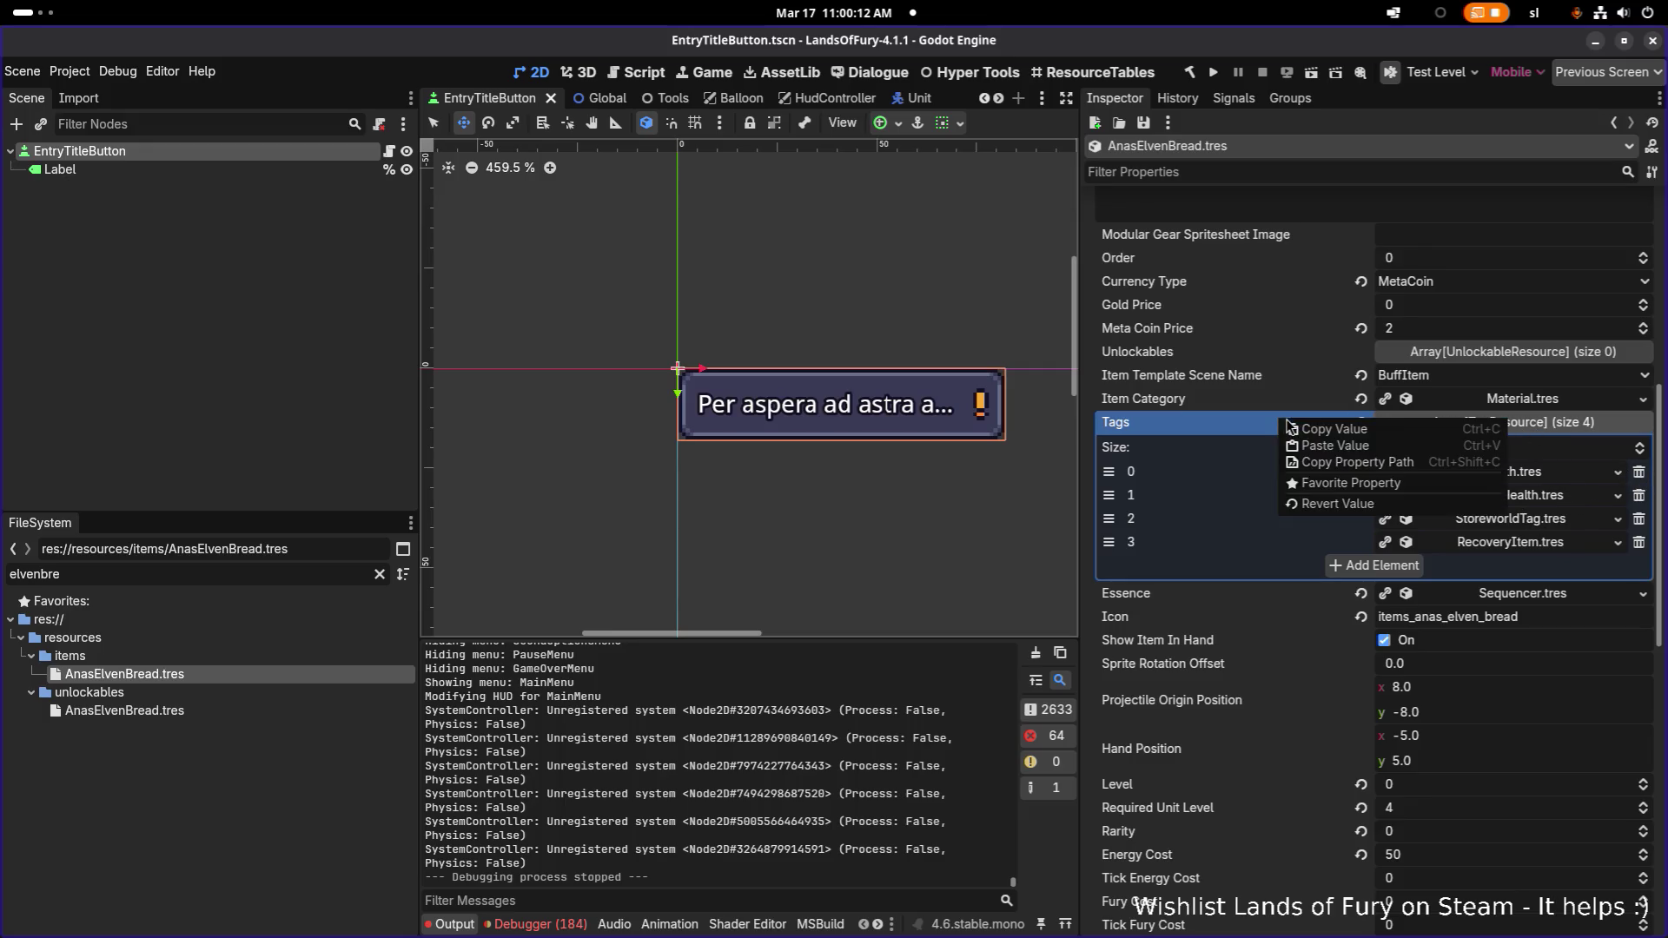
left_click(1594, 432)
left_click(1547, 426)
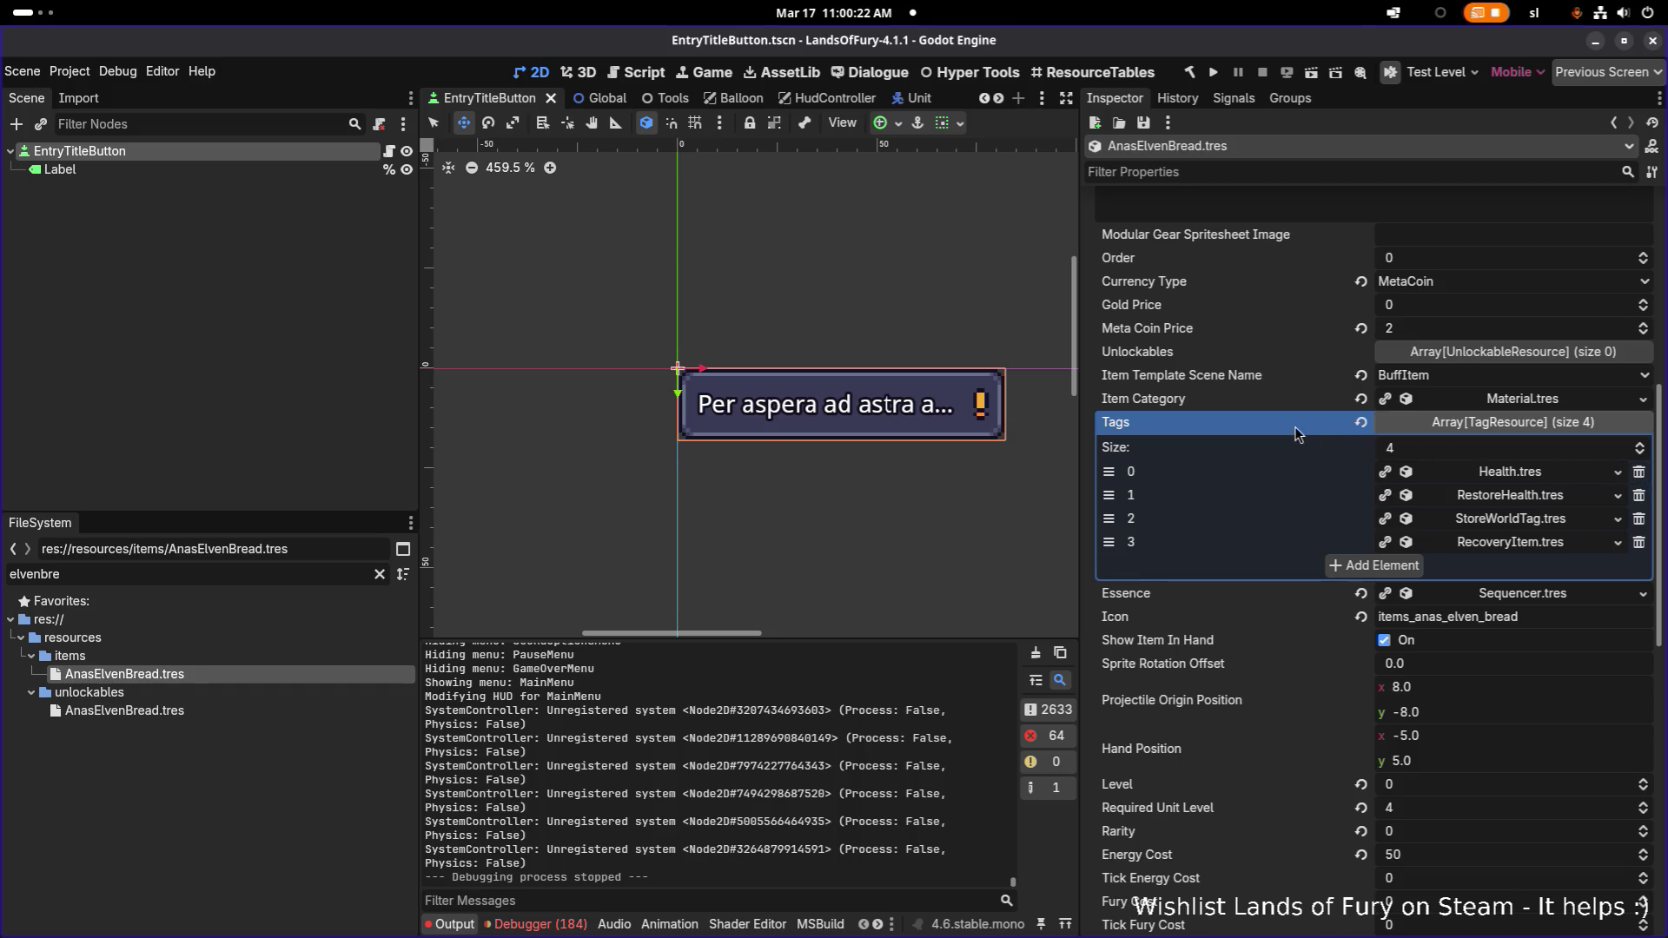
Delete all four tags, save the resource, and return to Visual Studio Code
left_click(1639, 474)
left_click(1640, 473)
left_click(1640, 473)
left_click(1639, 473)
key("ctrl+s")
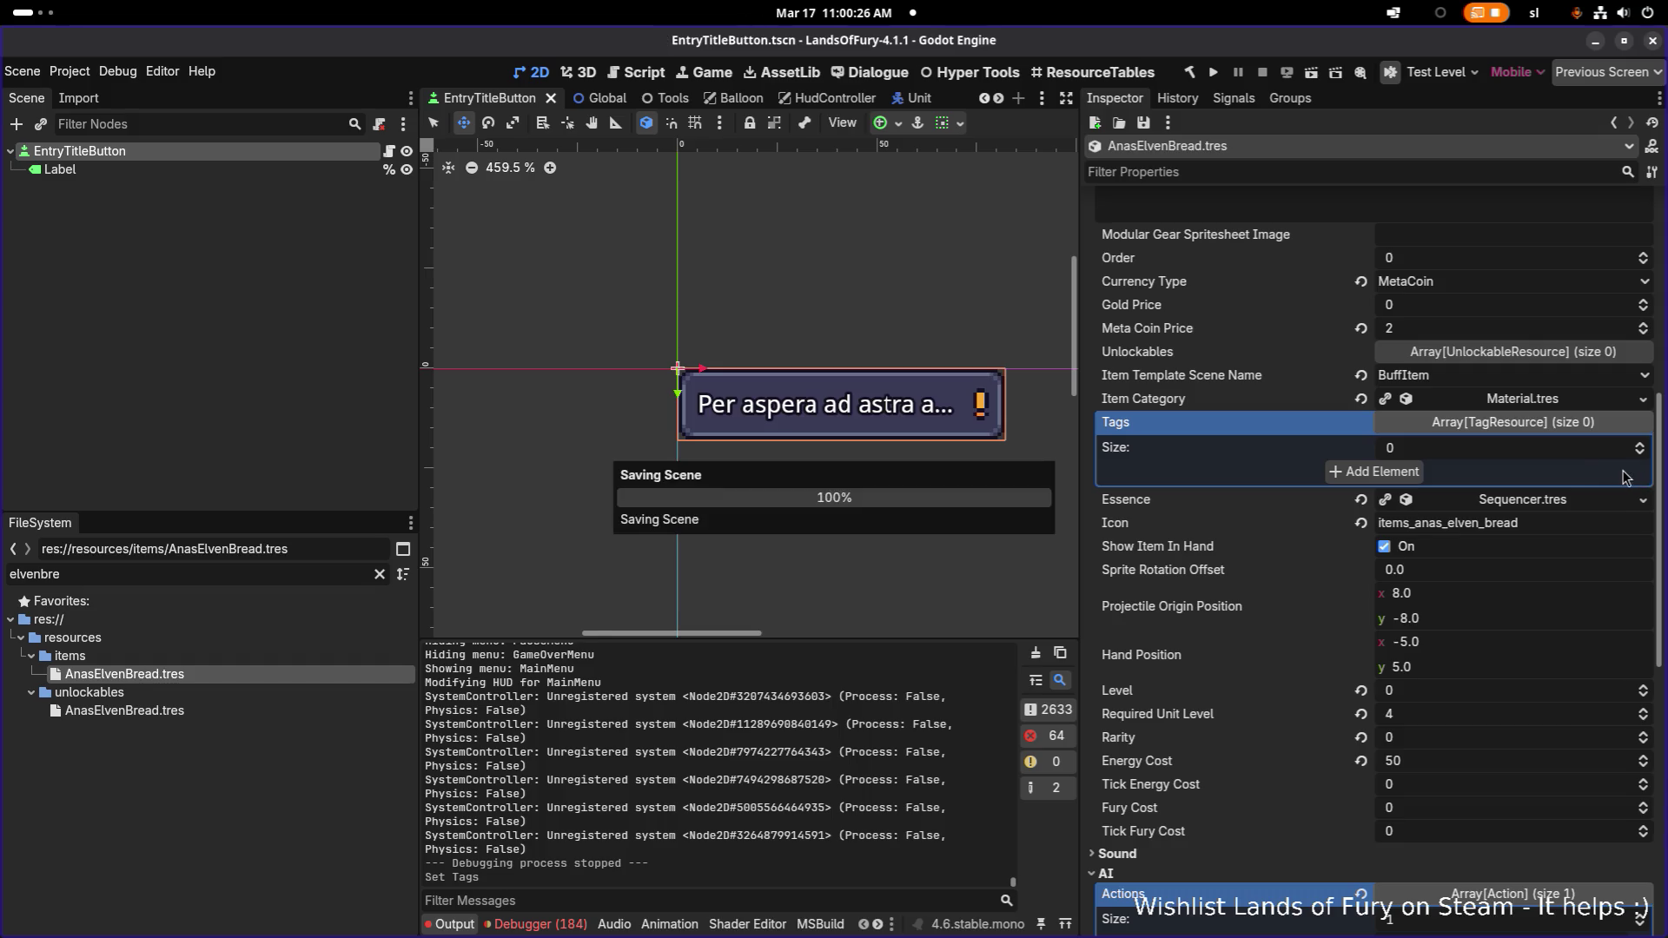
left_click(361, 766)
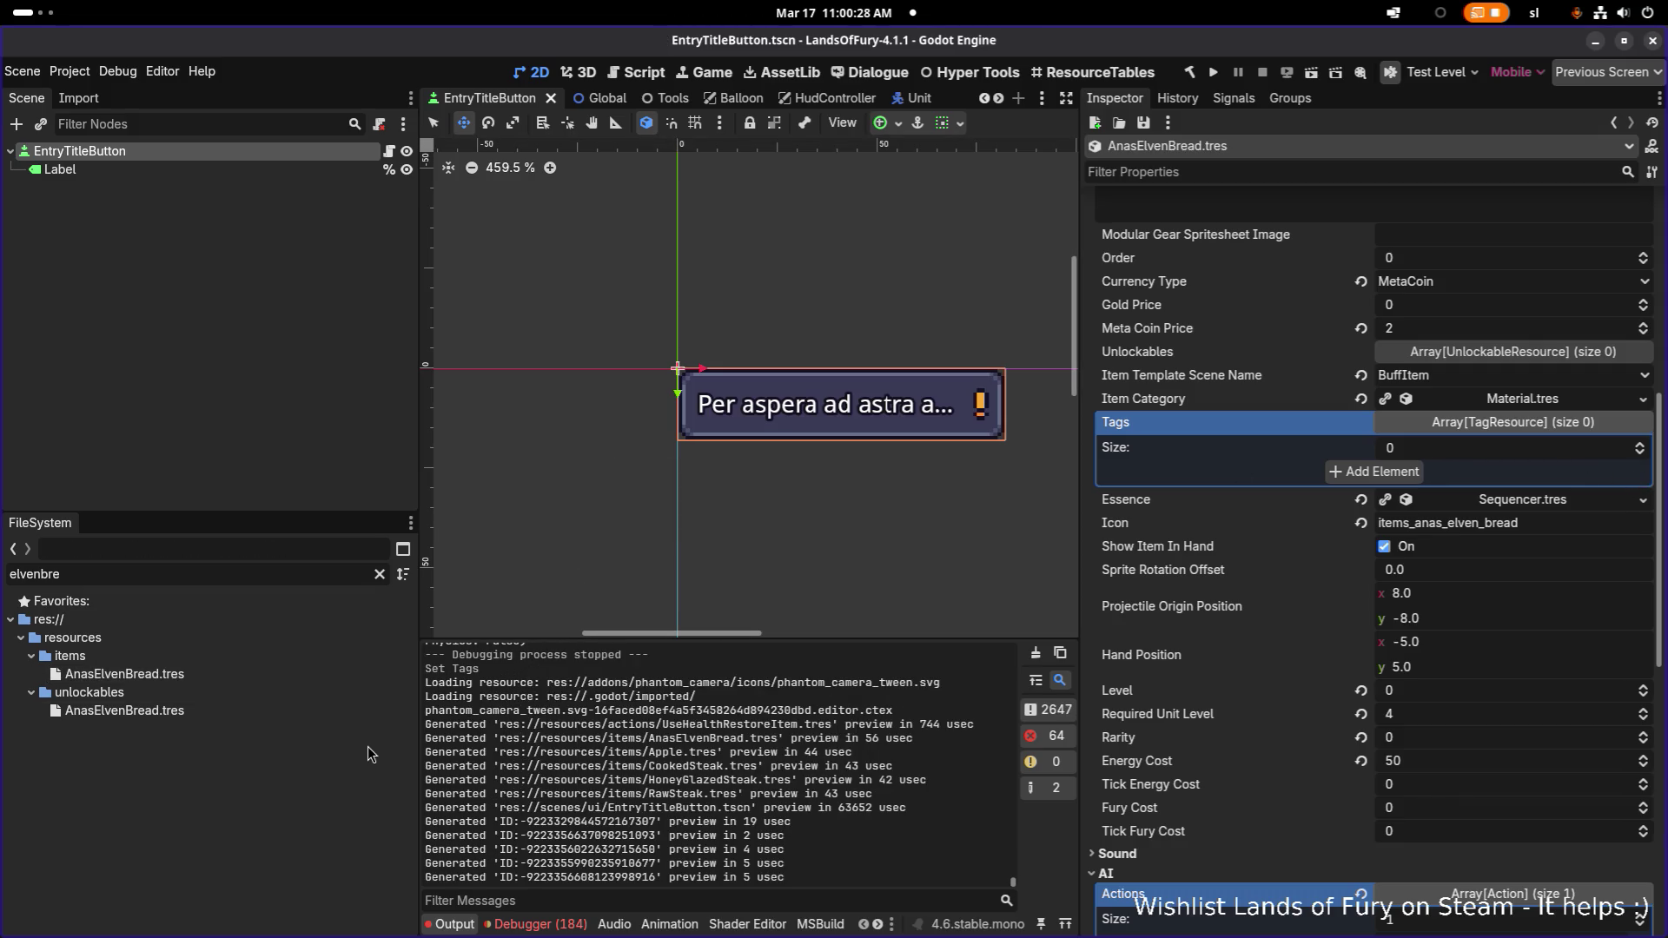
key("alt+Tab")
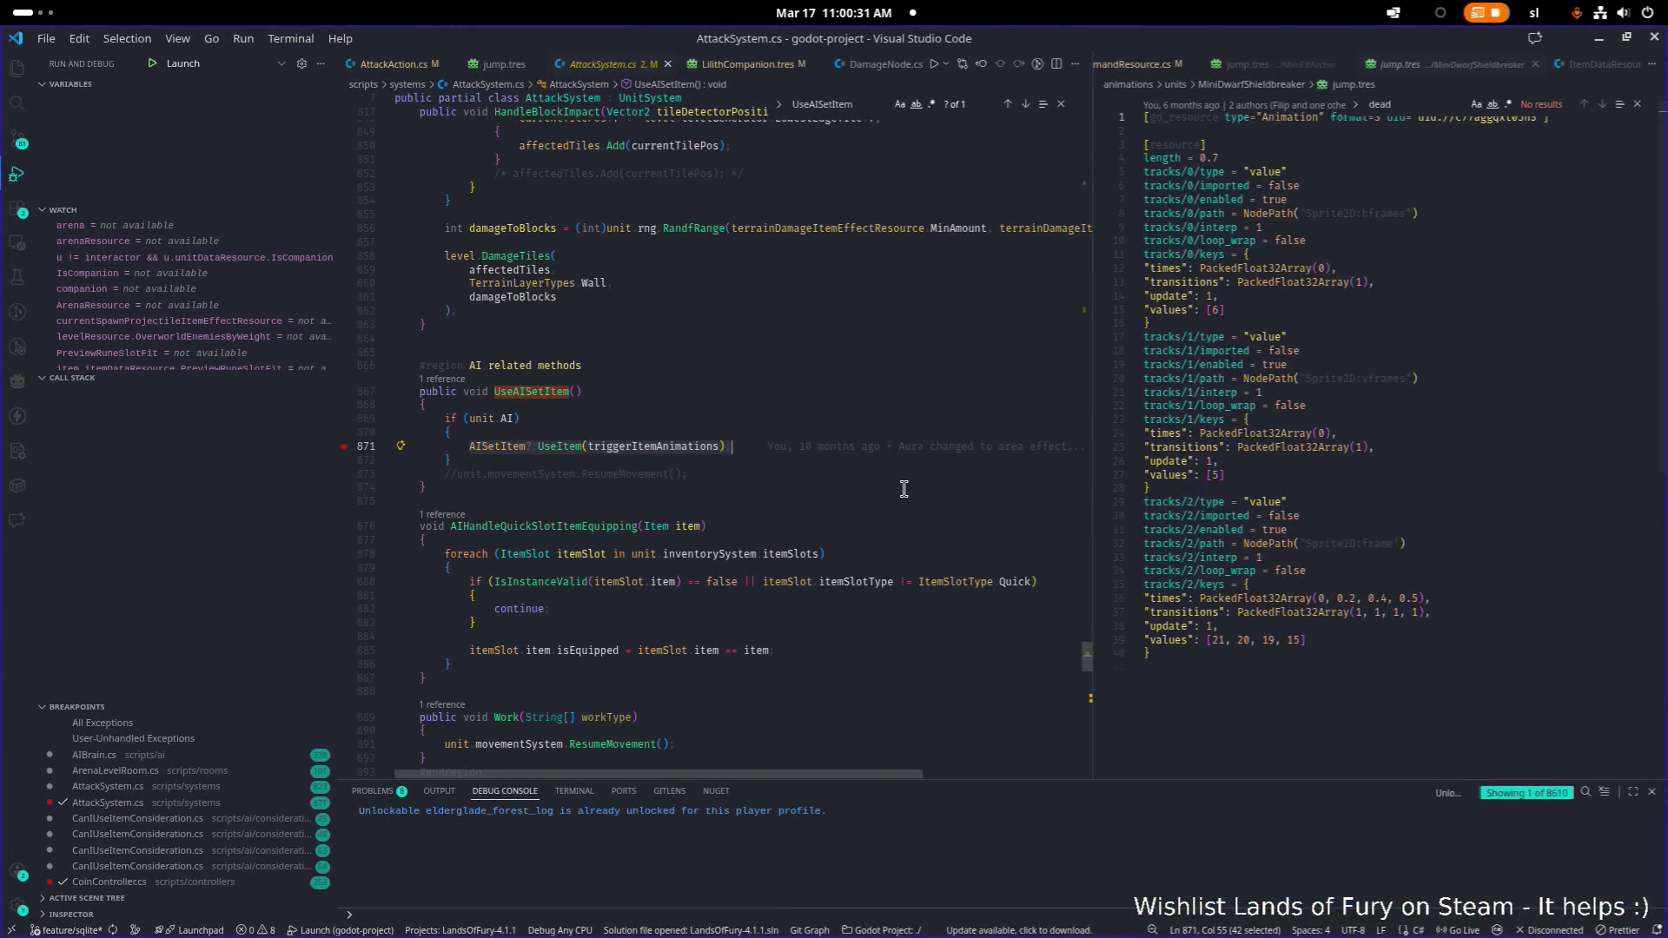
left_click(899, 488)
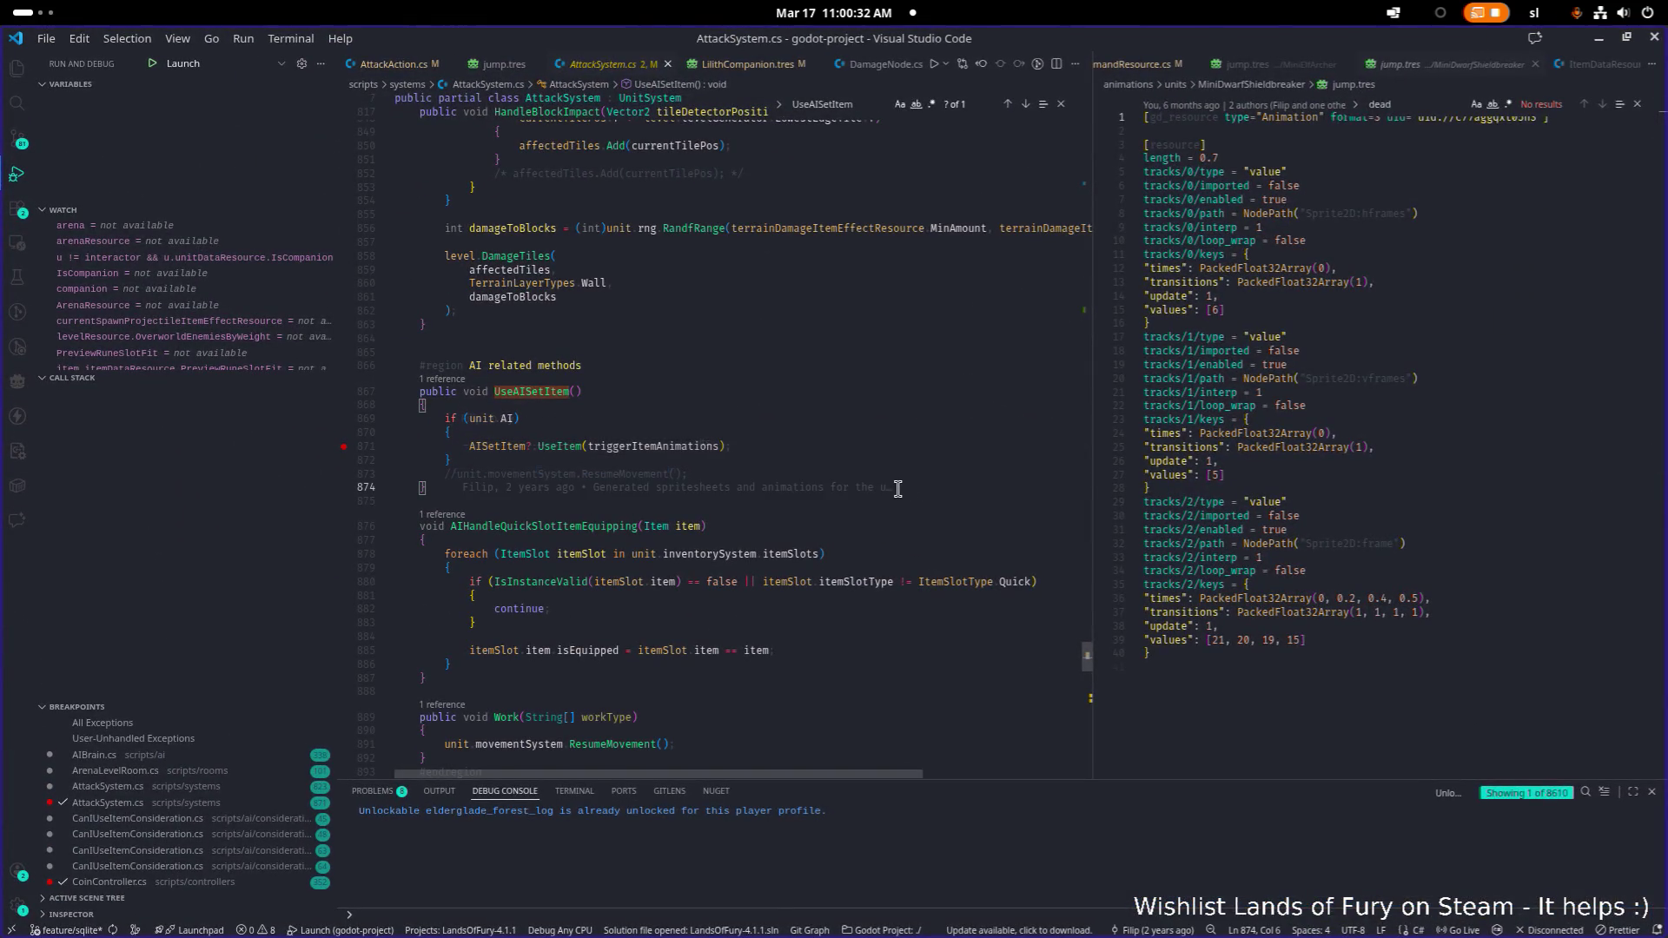
key("ctrl+p")
type("attack")
key("Down")
key("Return")
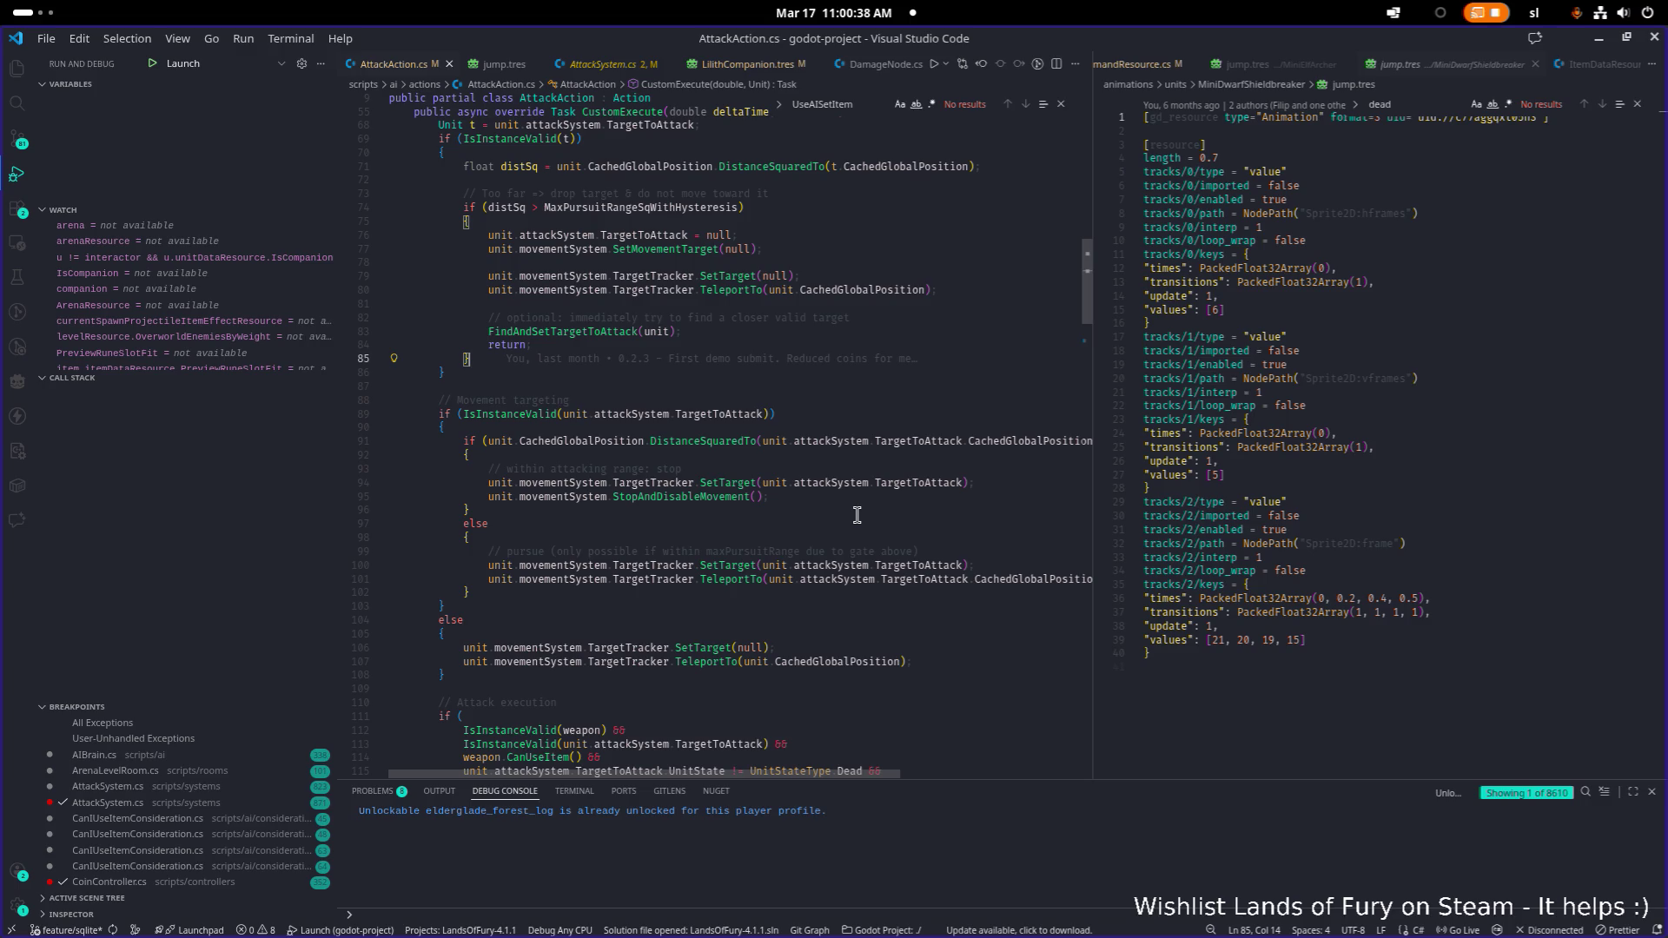
key("ctrl+a")
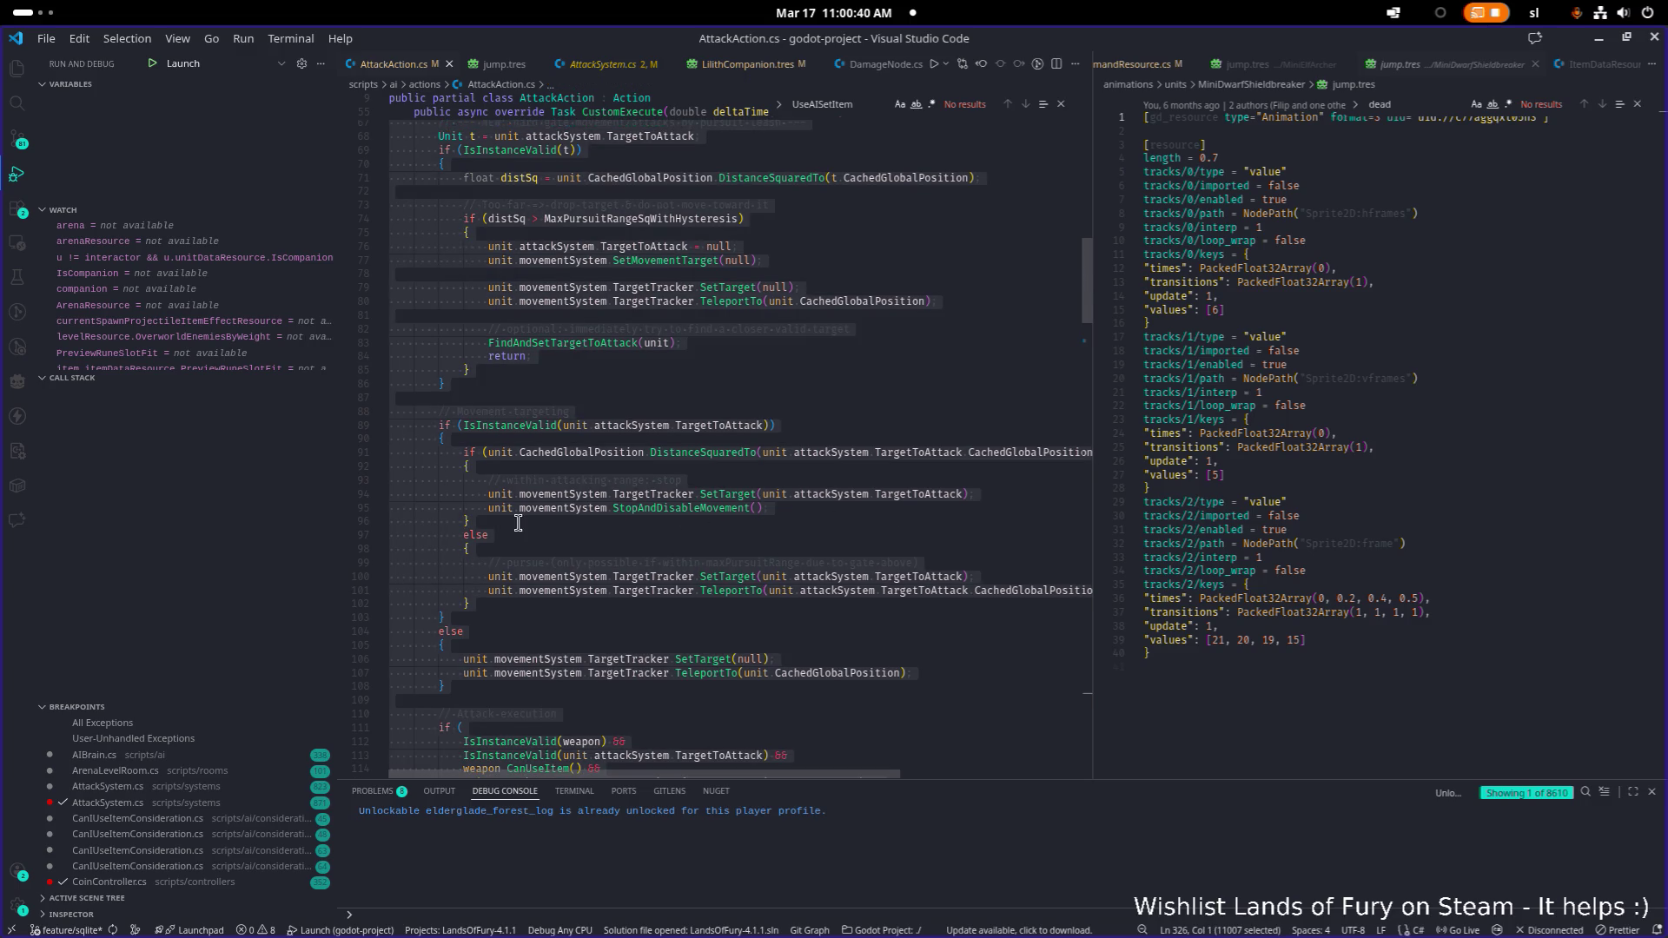
key("alt+Tab")
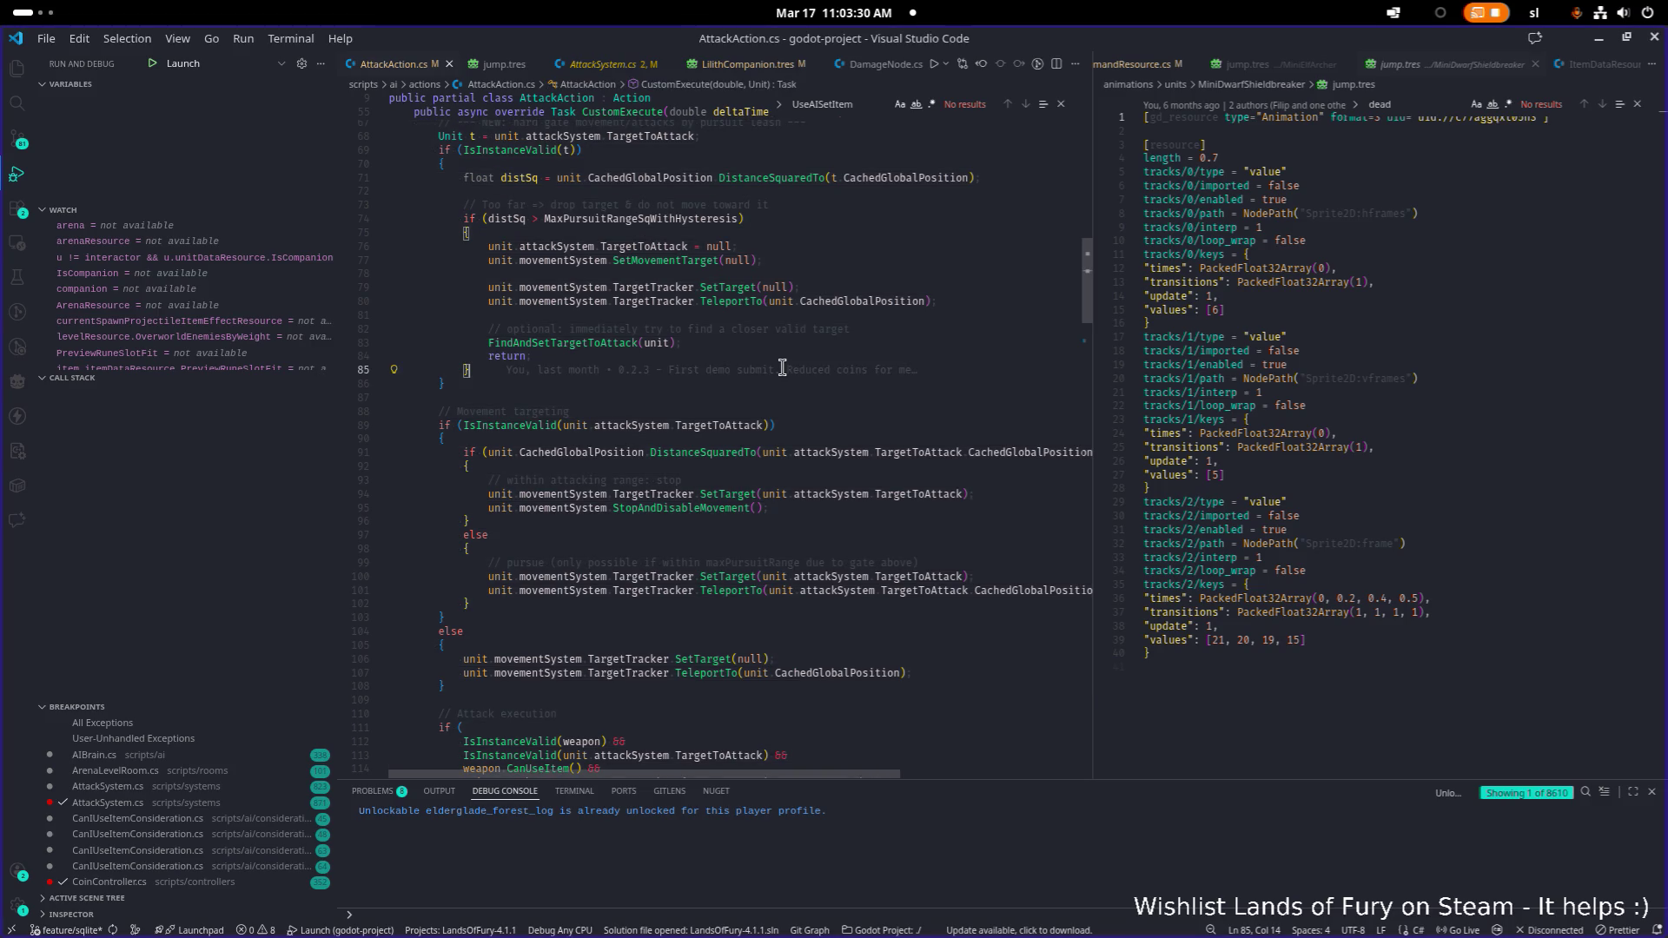
type("if (unit.animationPlayer.CurrentAnimation != animationToPlay)")
scroll(730, 382, "down", 2)
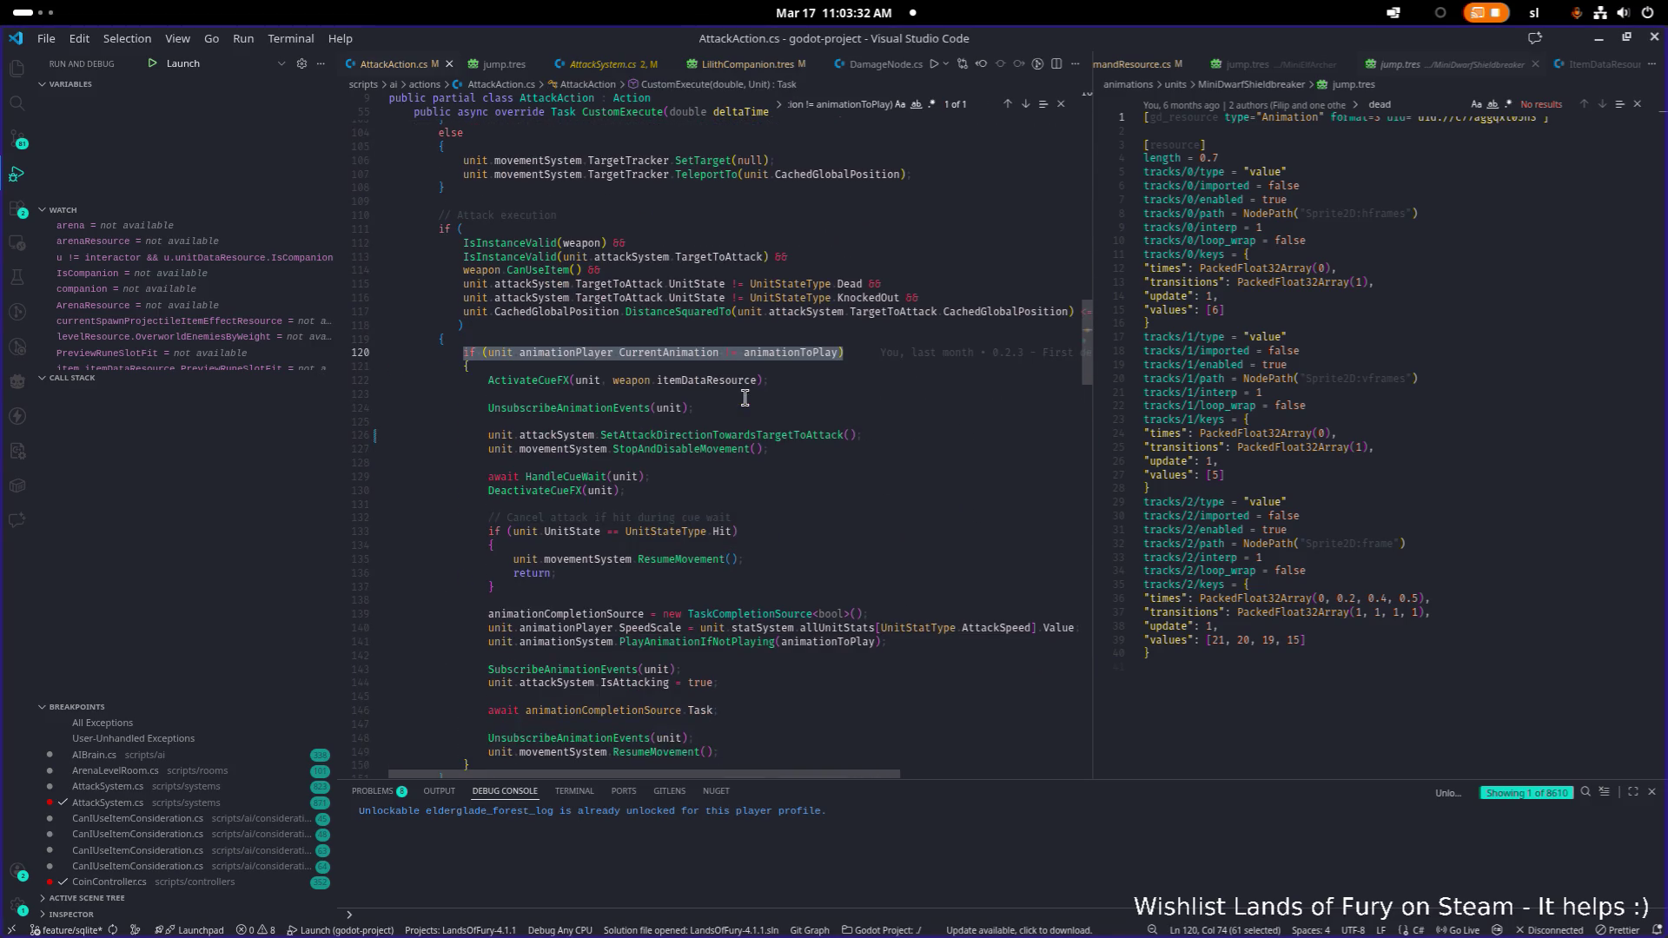
scroll(796, 383, "down", 1)
left_click(797, 383)
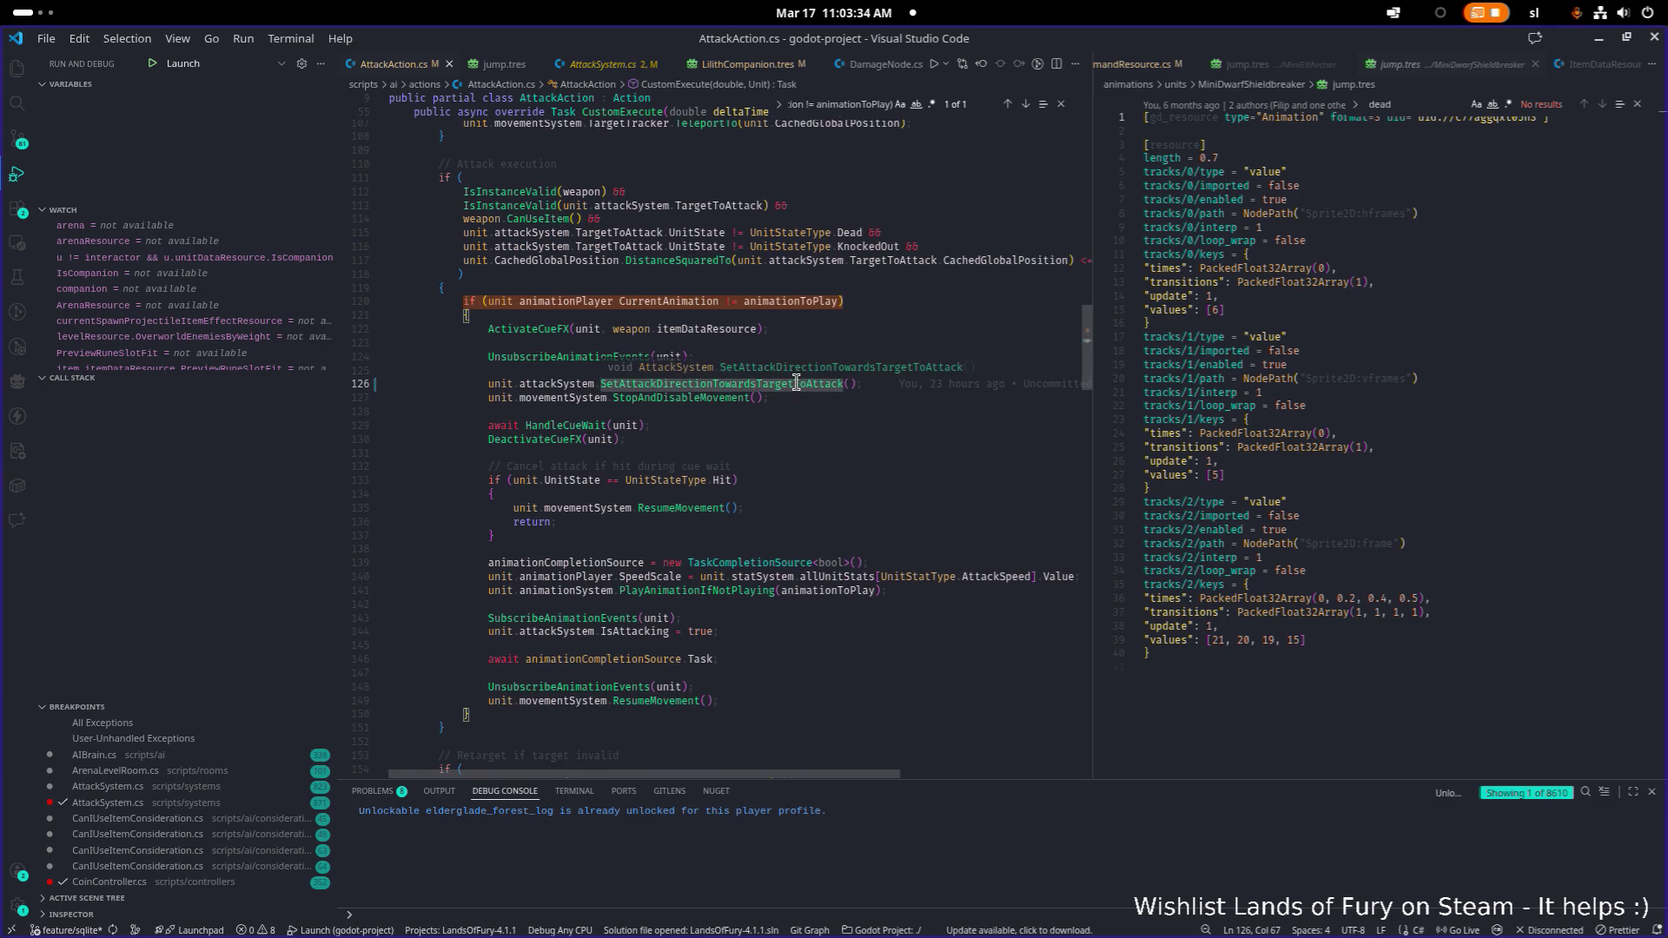
left_click(601, 480)
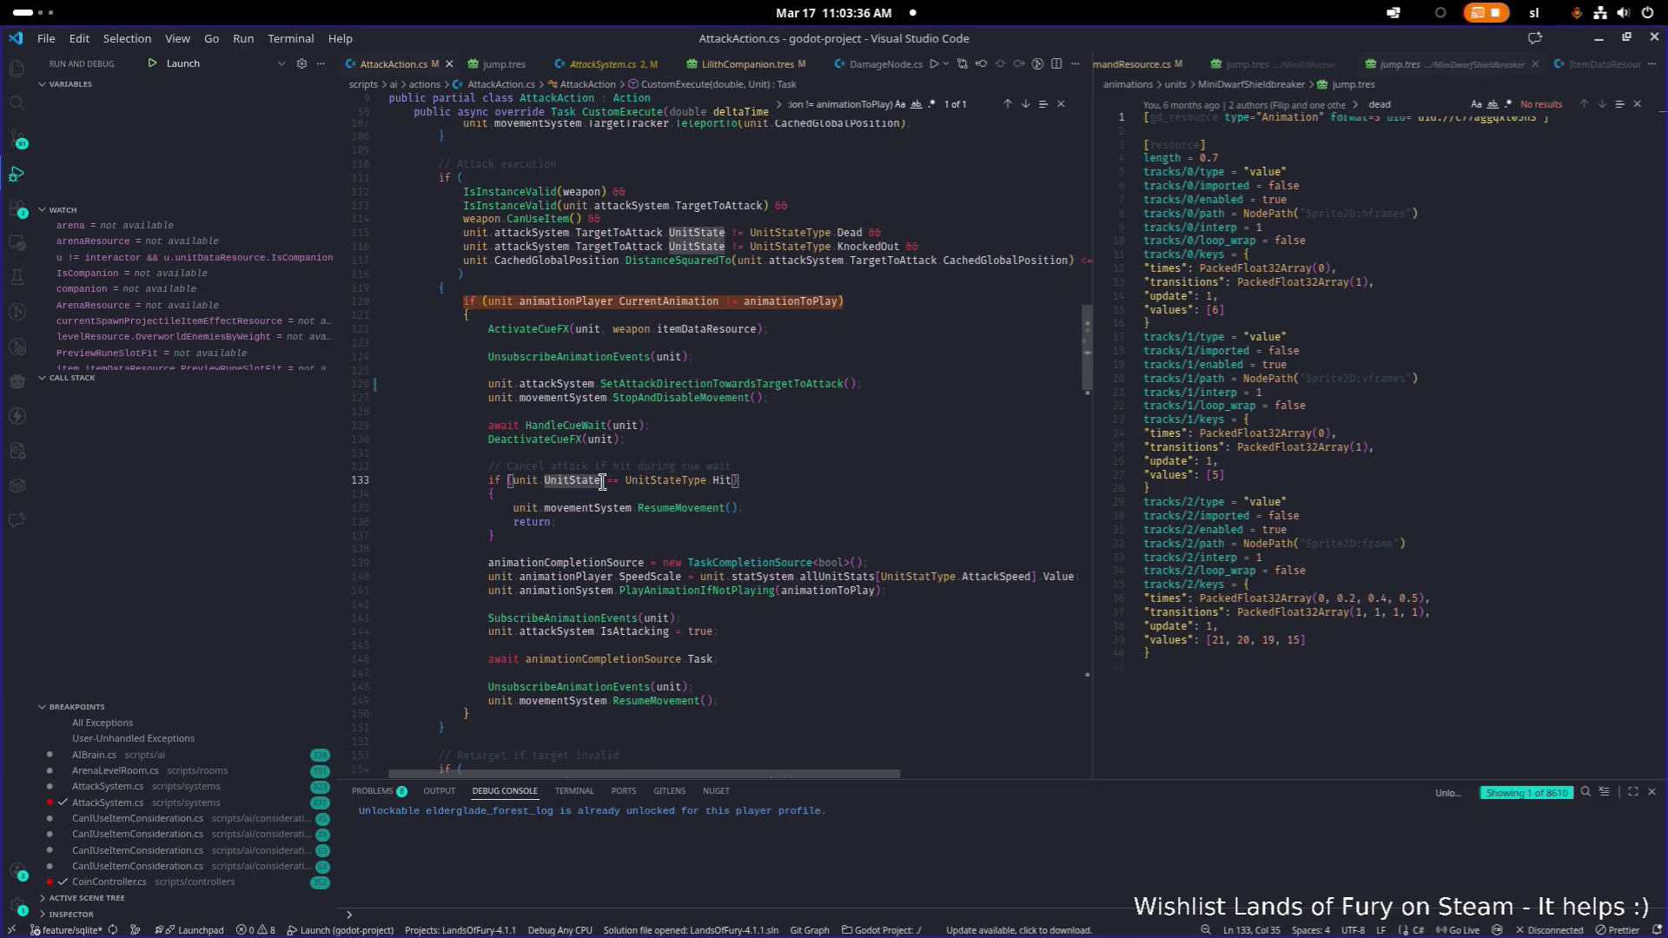
mouse_move(633, 403)
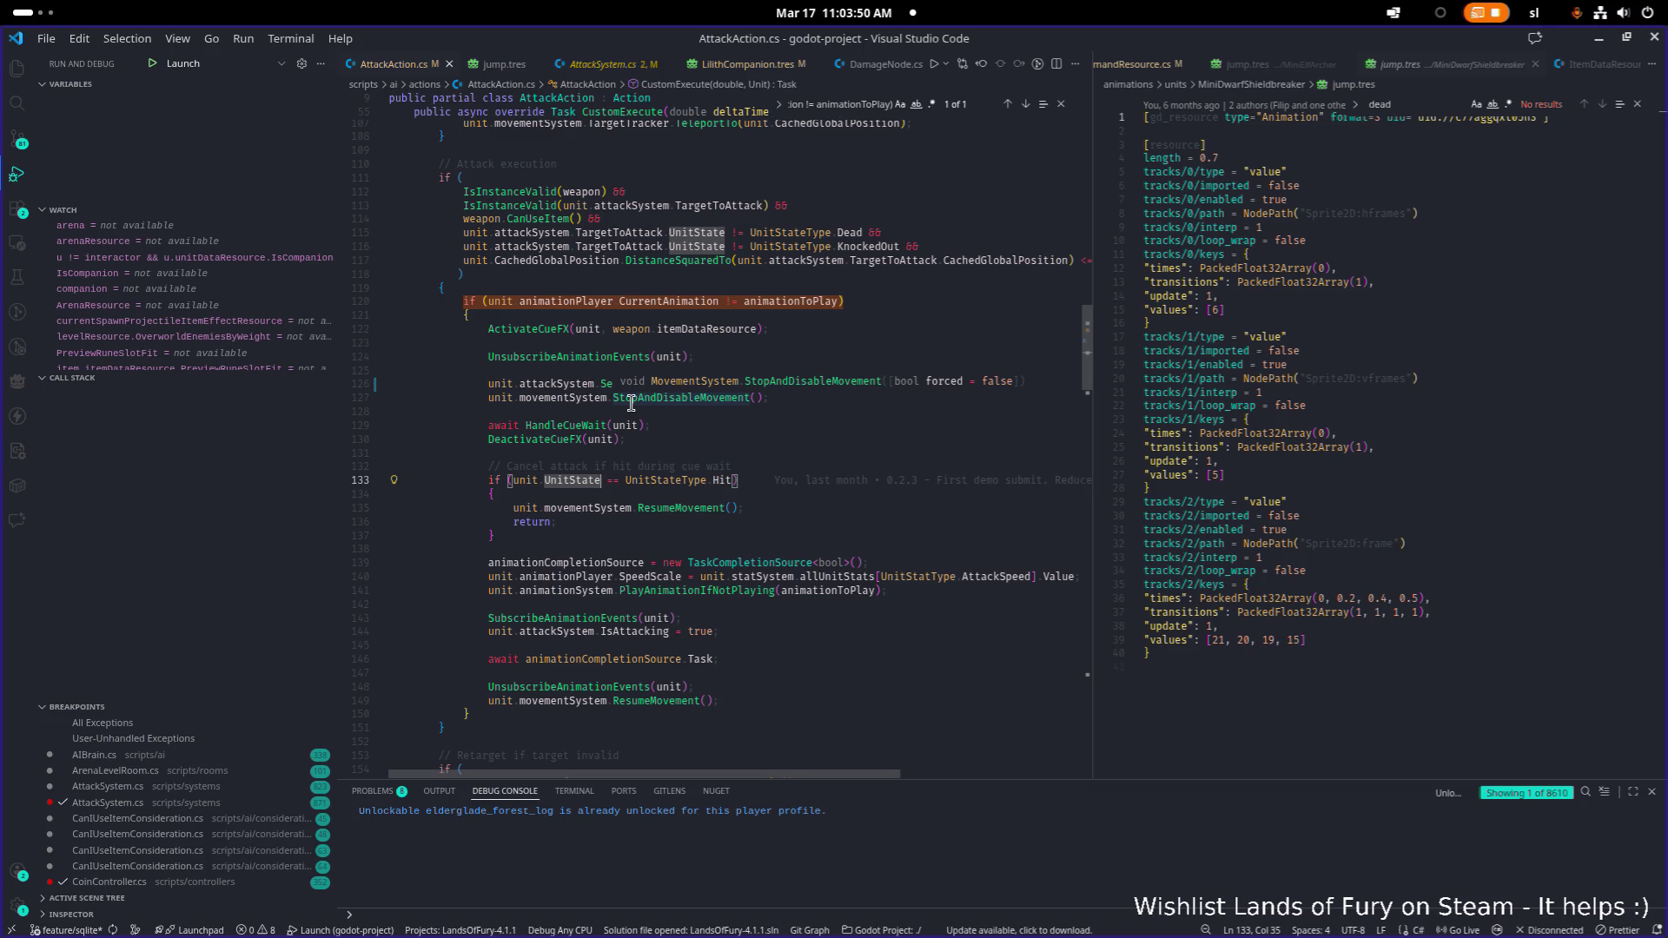
scroll(631, 402, "up", 12)
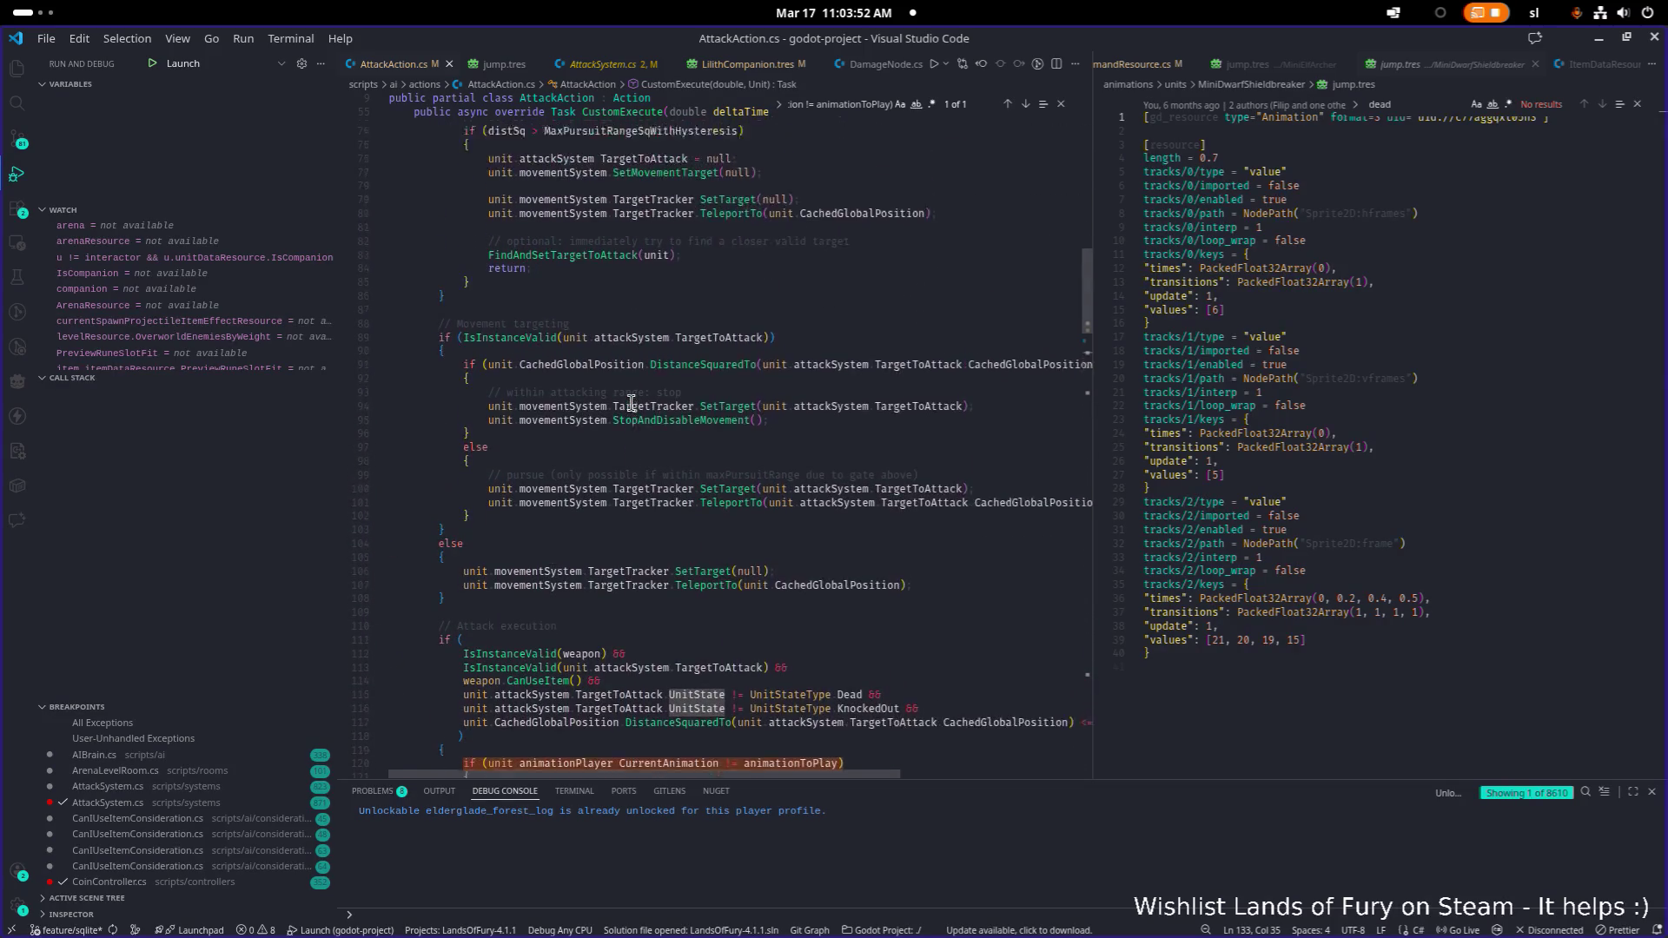
scroll(632, 404, "up", 7)
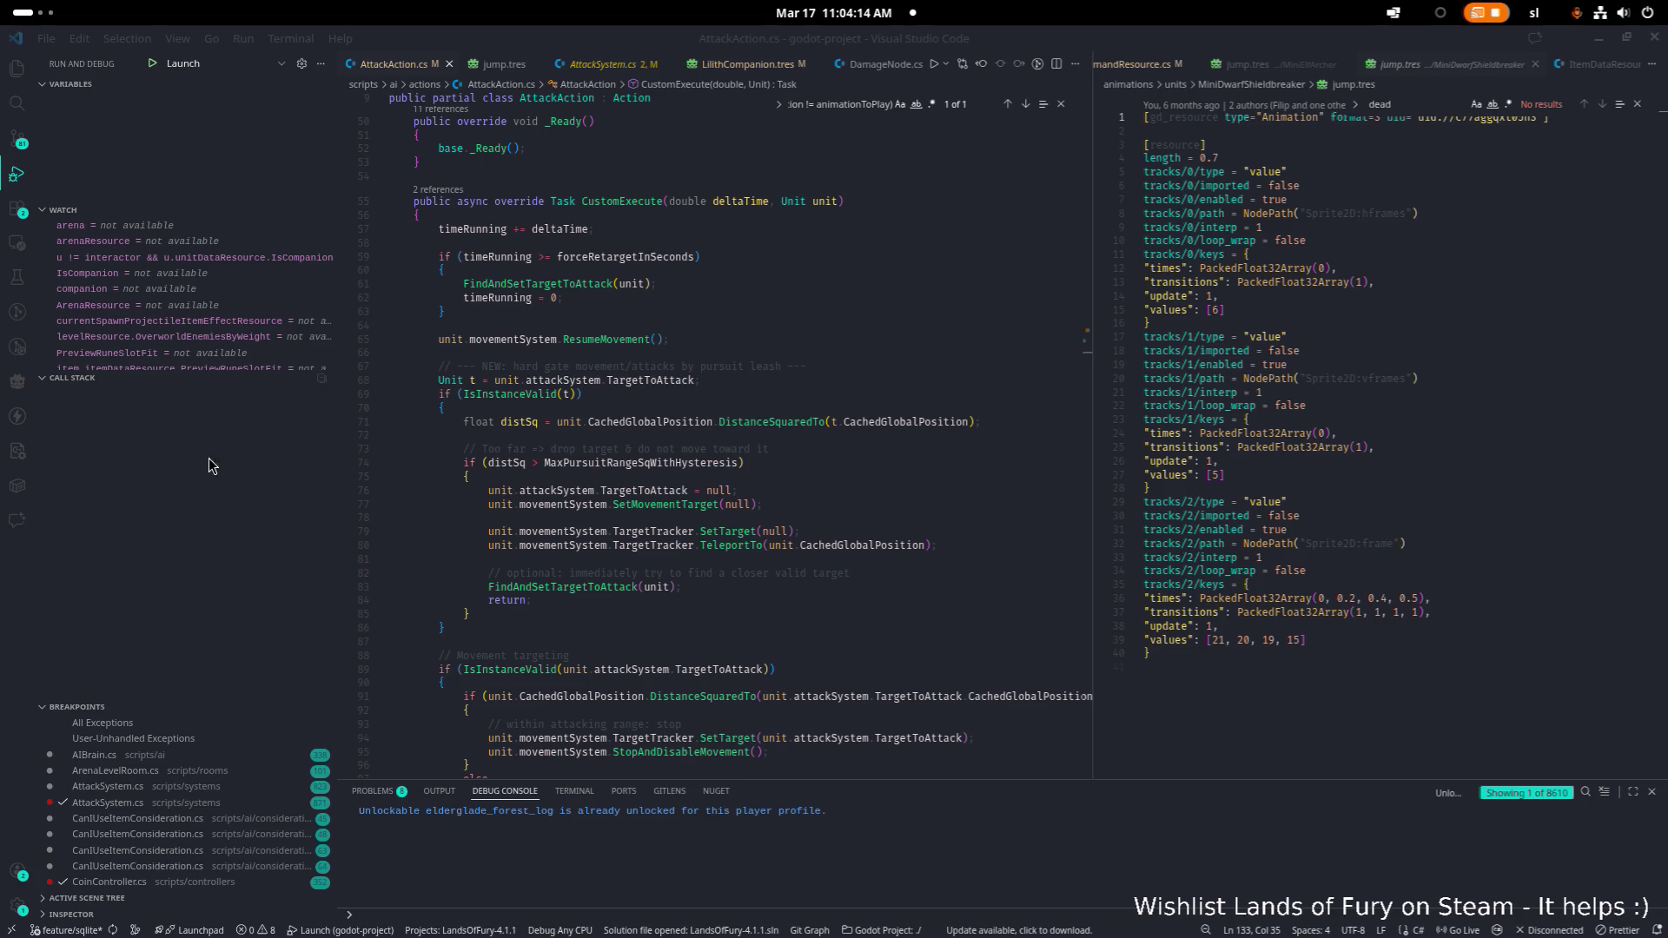
Inspect CustomExecute, highlighting forceRetargetInSeconds and the TargetToAttack usages
scroll(666, 472, "up", 2)
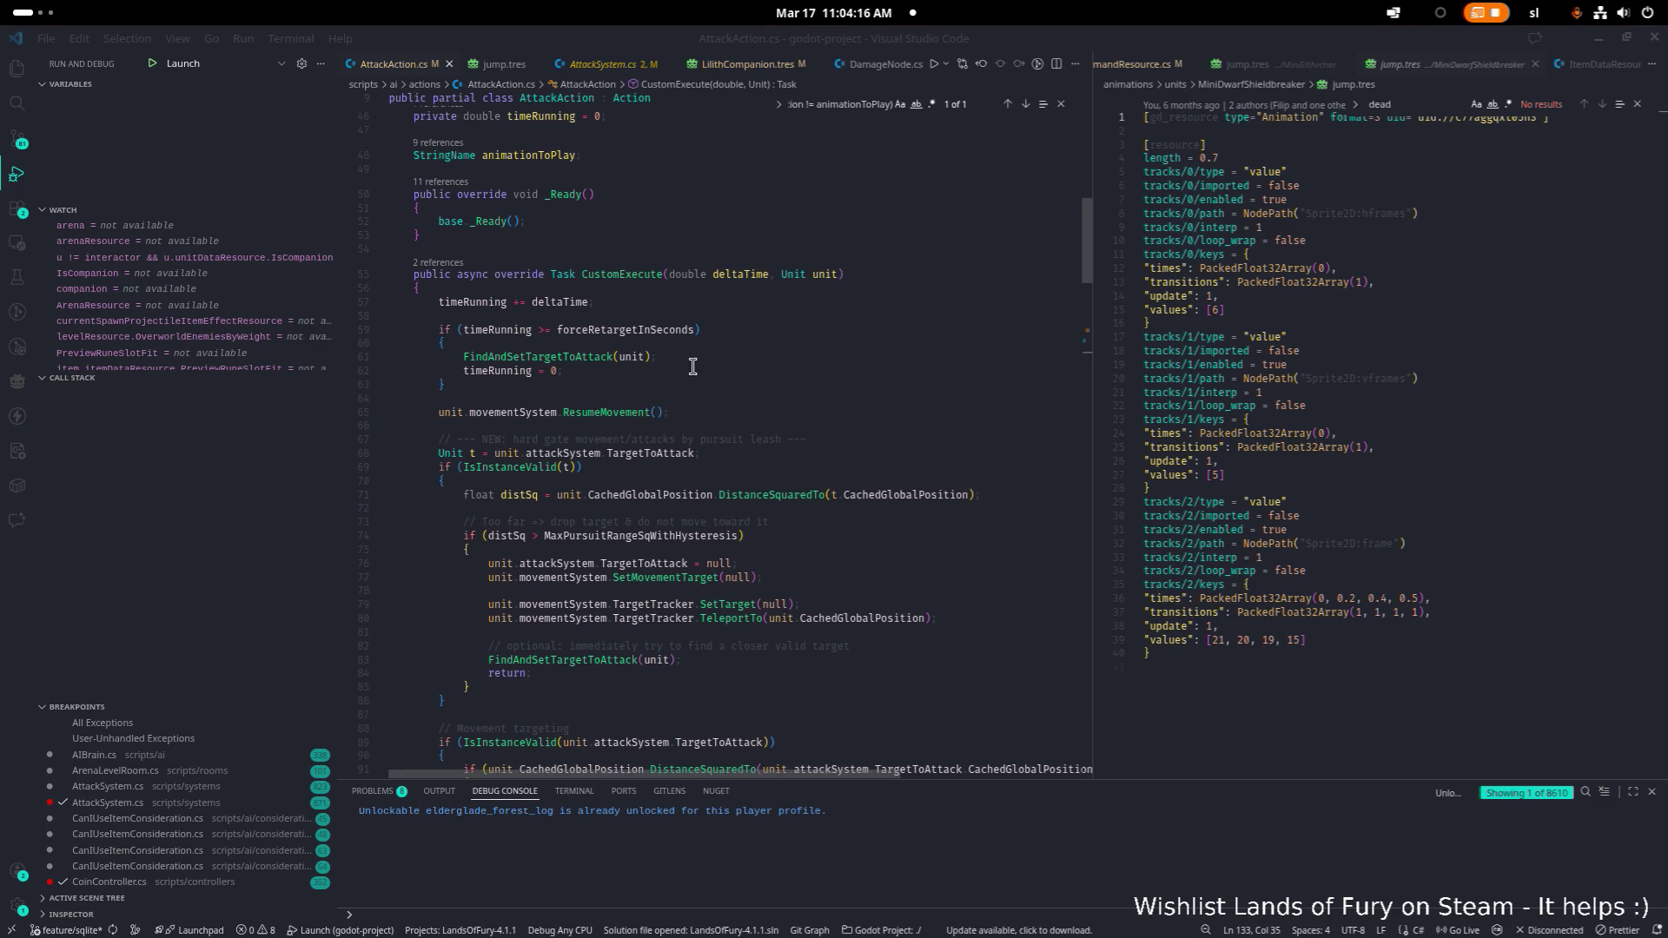
left_click(673, 339)
double_click(656, 330)
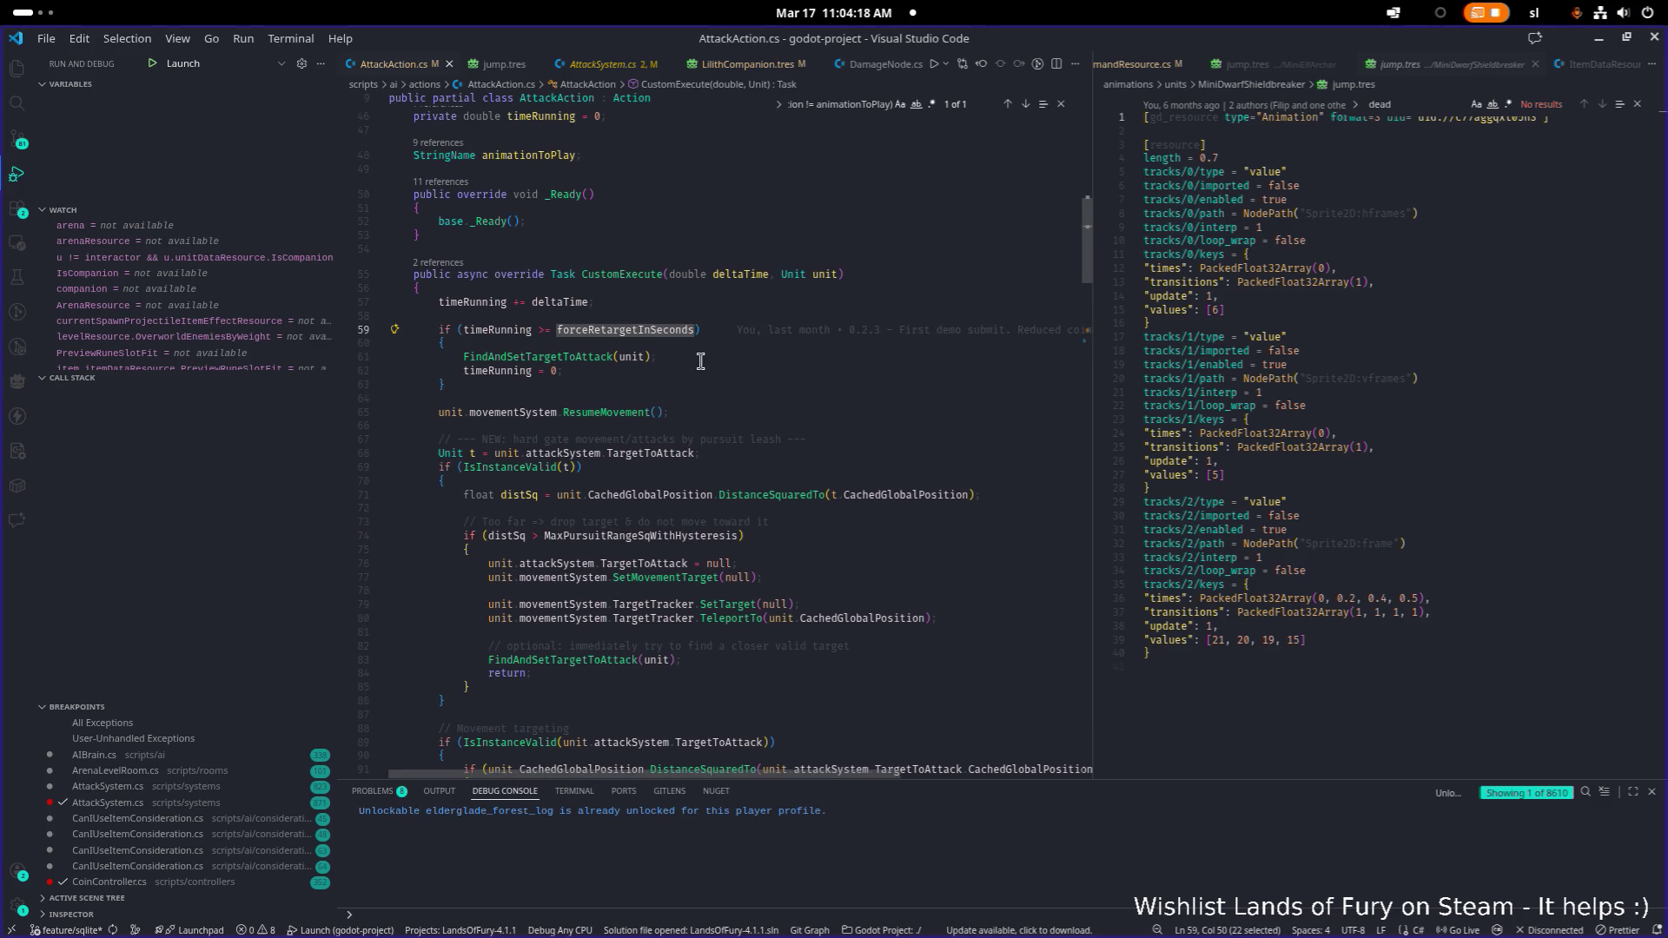
left_click(679, 454)
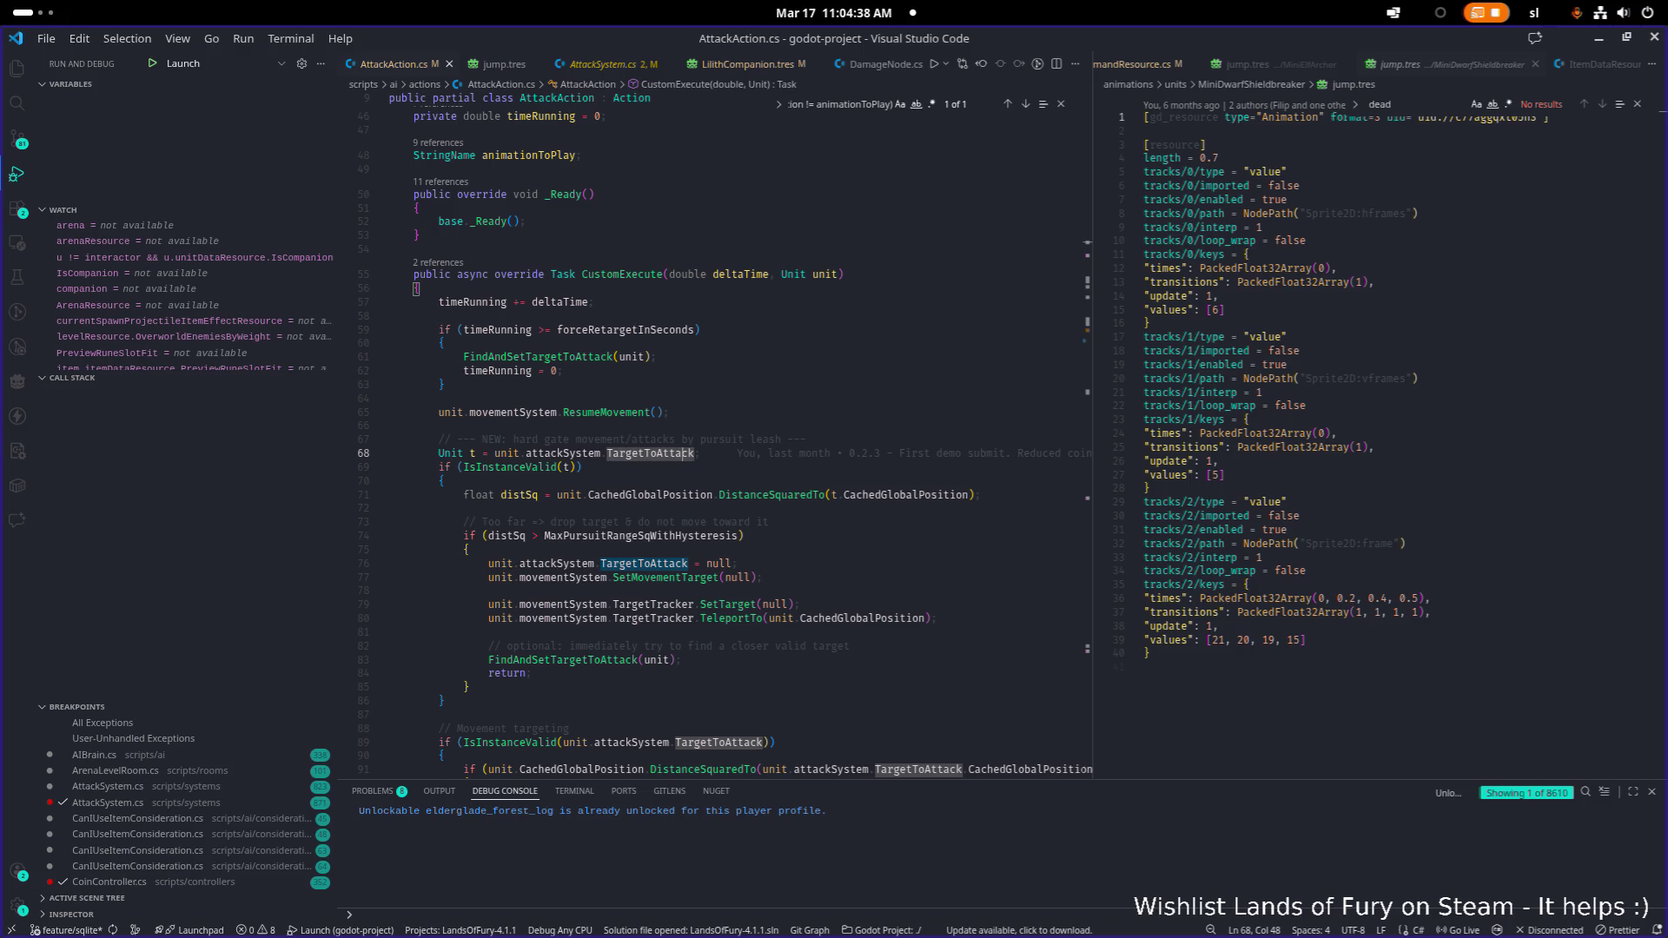
Read down to the FindAndSetTargetToAttack retarget block, then minimize VS Code
left_click(487, 398)
scroll(655, 407, "down", 8)
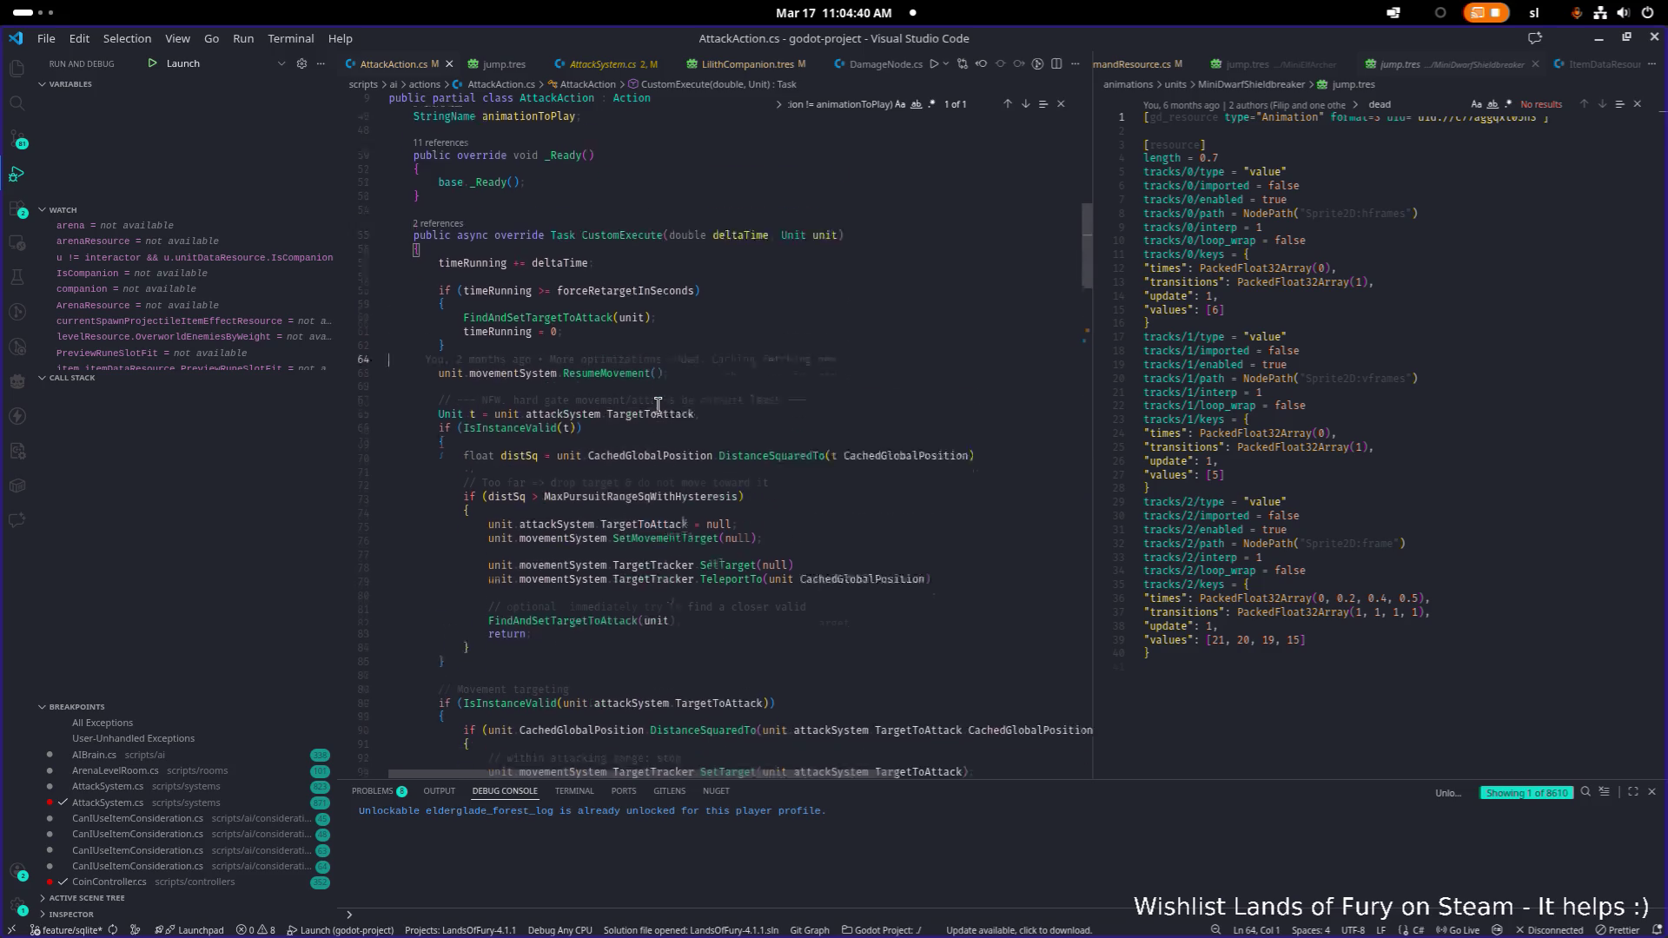
scroll(655, 407, "down", 18)
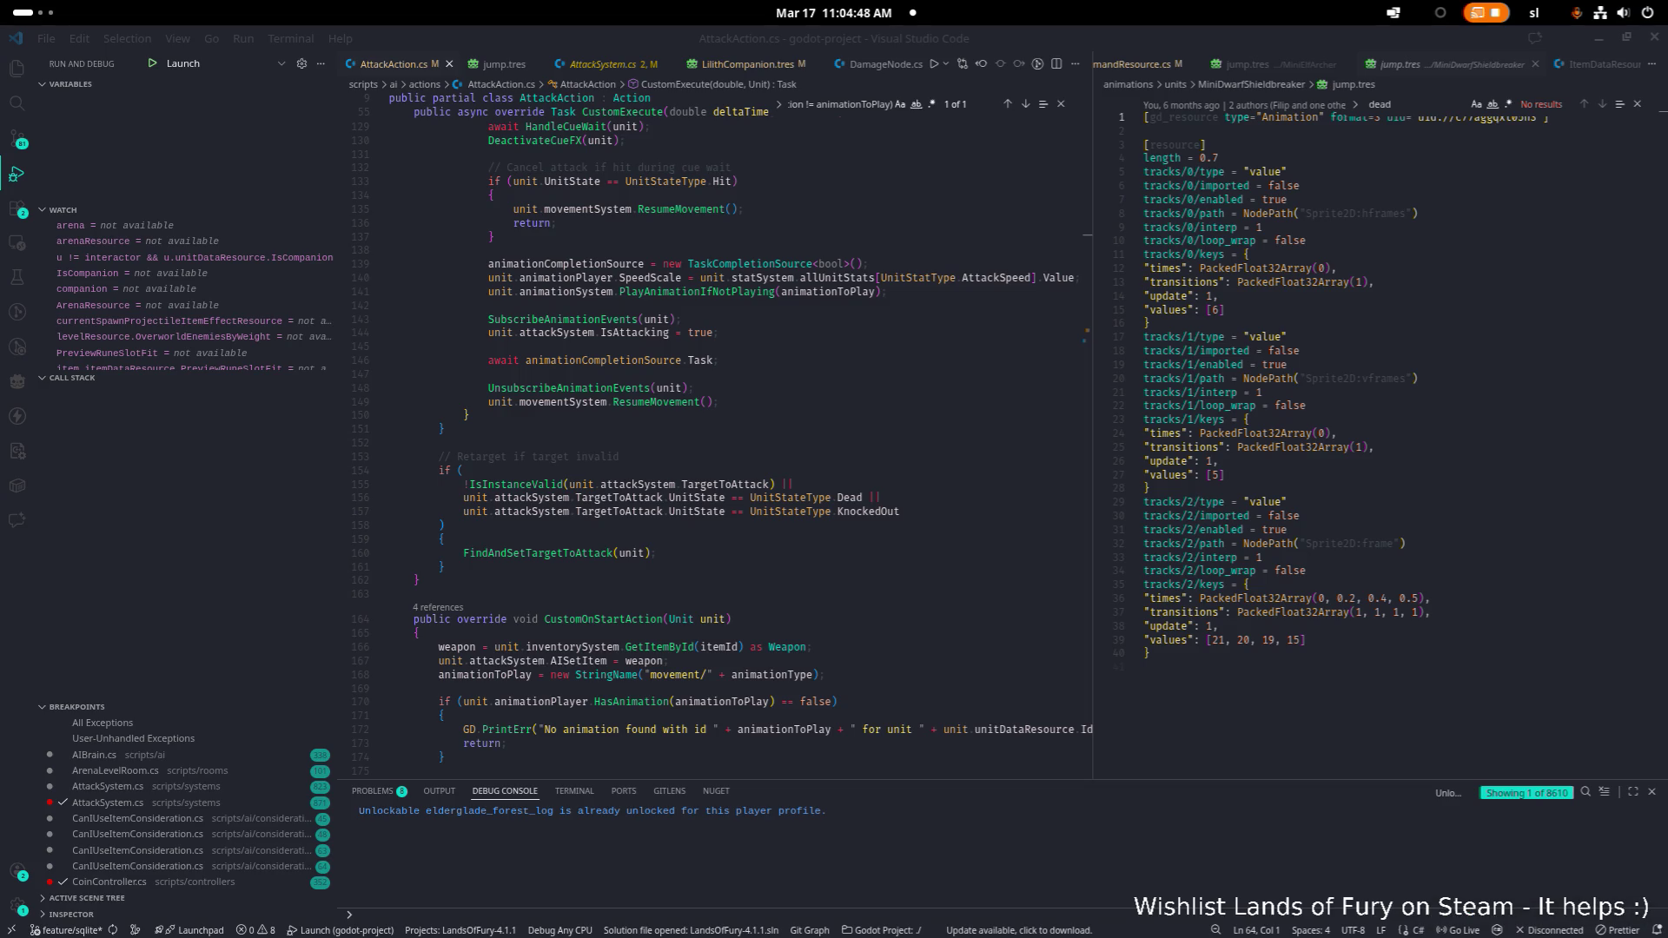
scroll(584, 552, "down", 1)
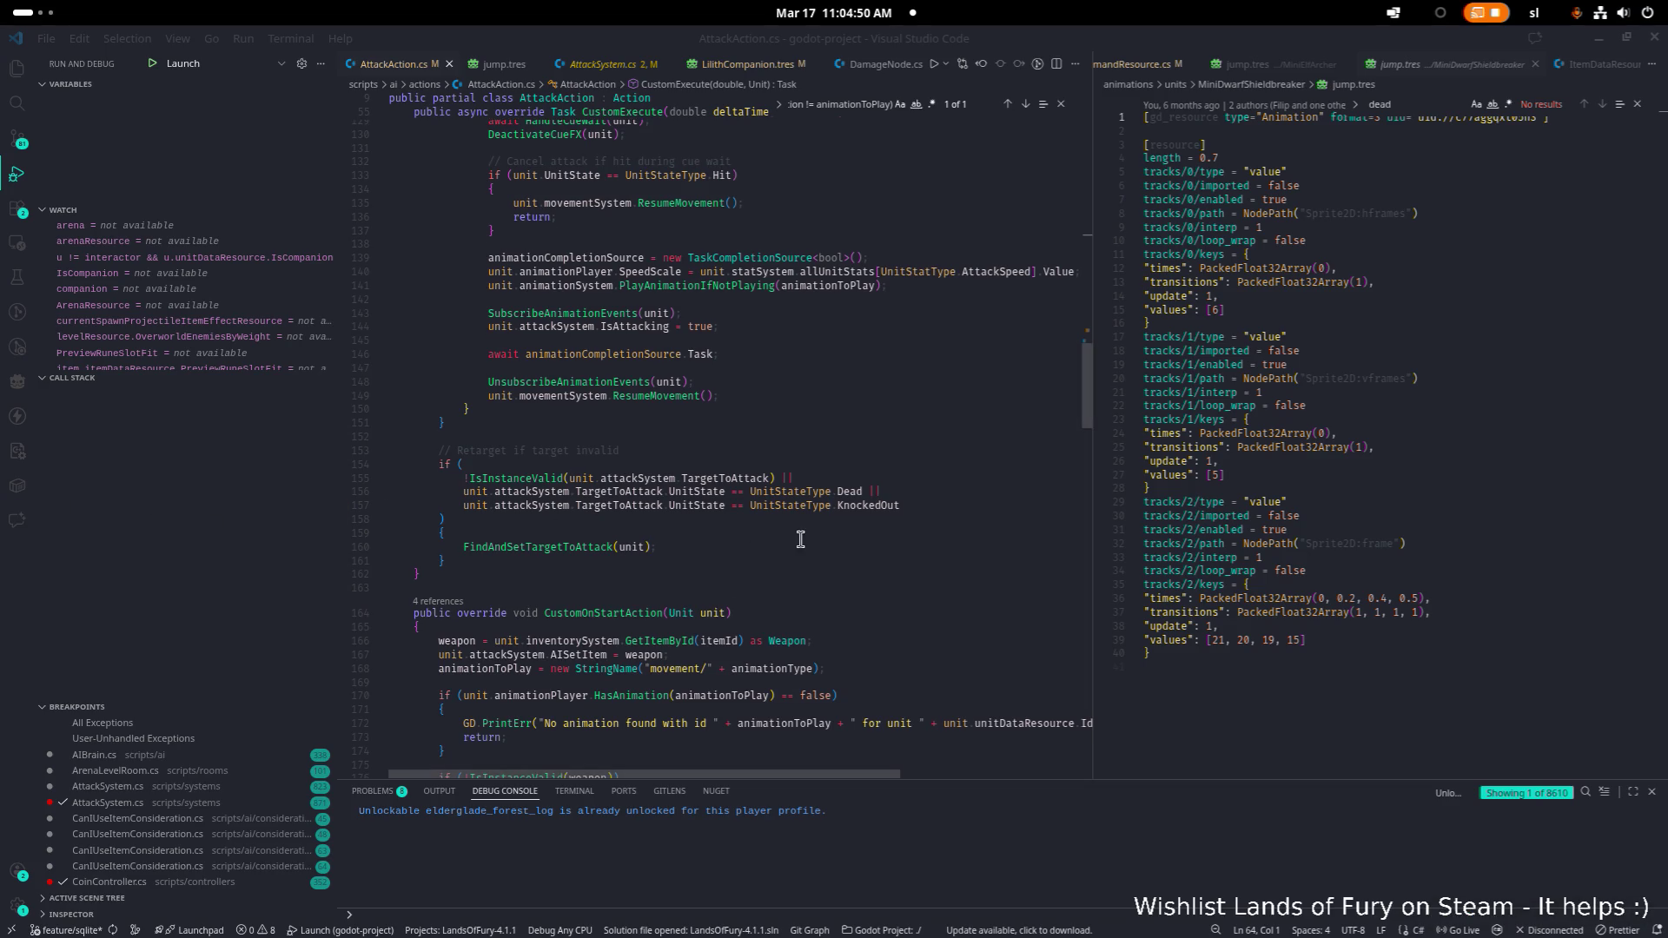
left_click(850, 539)
scroll(850, 538, "down", 1)
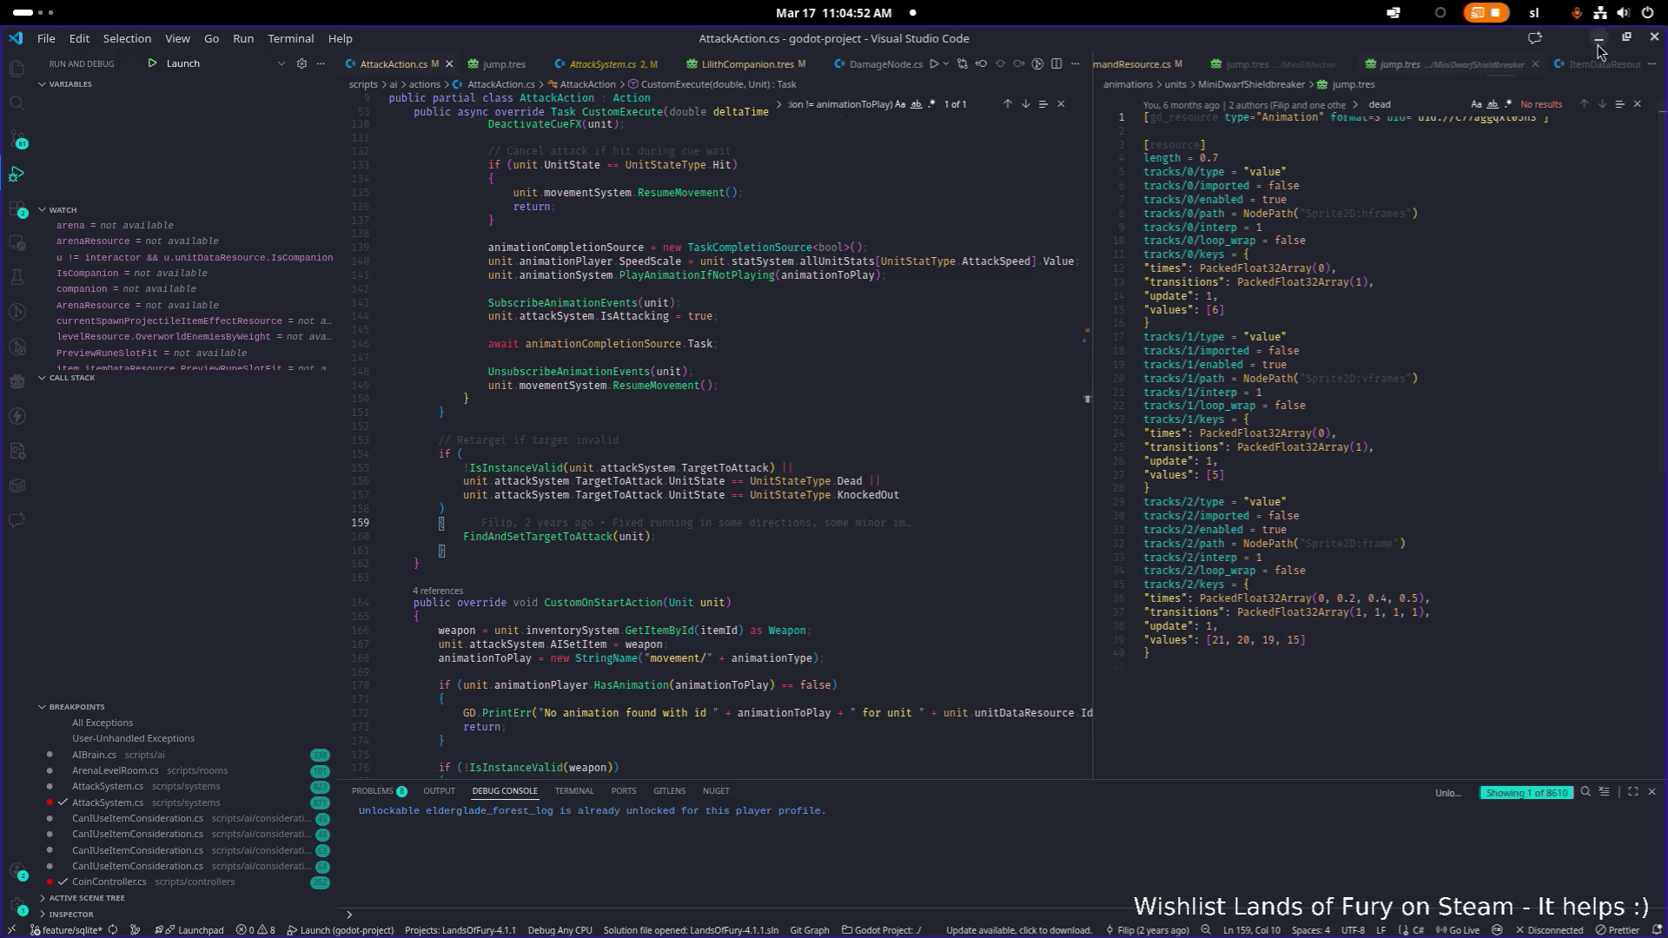
left_click(1599, 42)
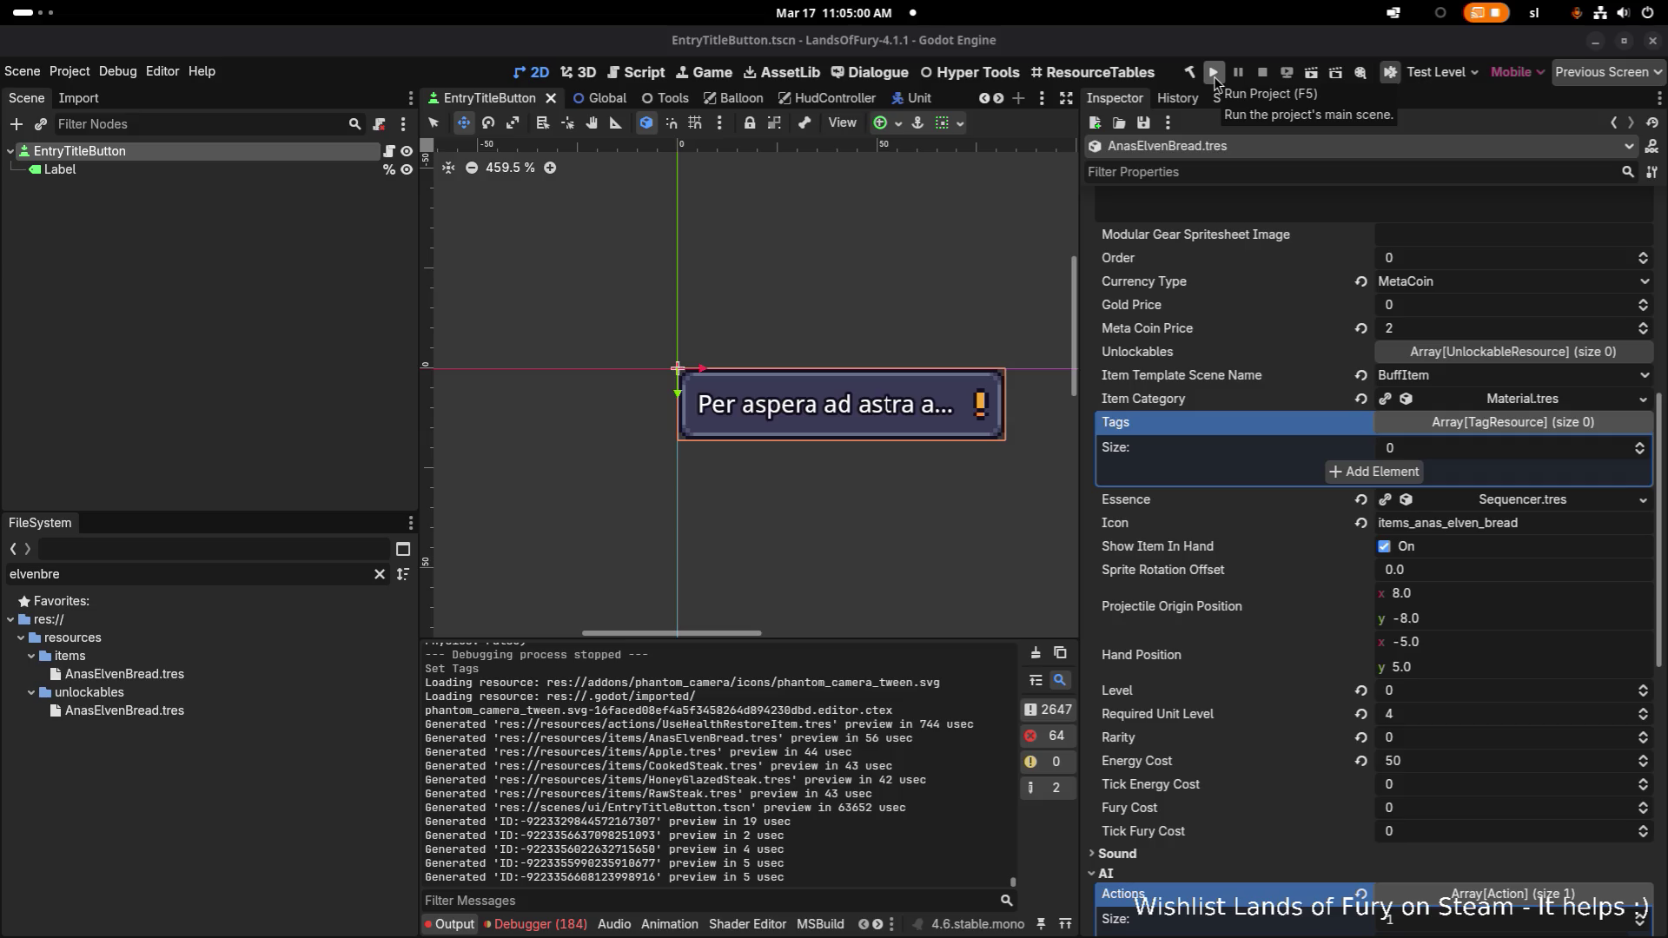
Run the Lands of Fury main scene with the Godot toolbar's Run Project button
left_click(1213, 73)
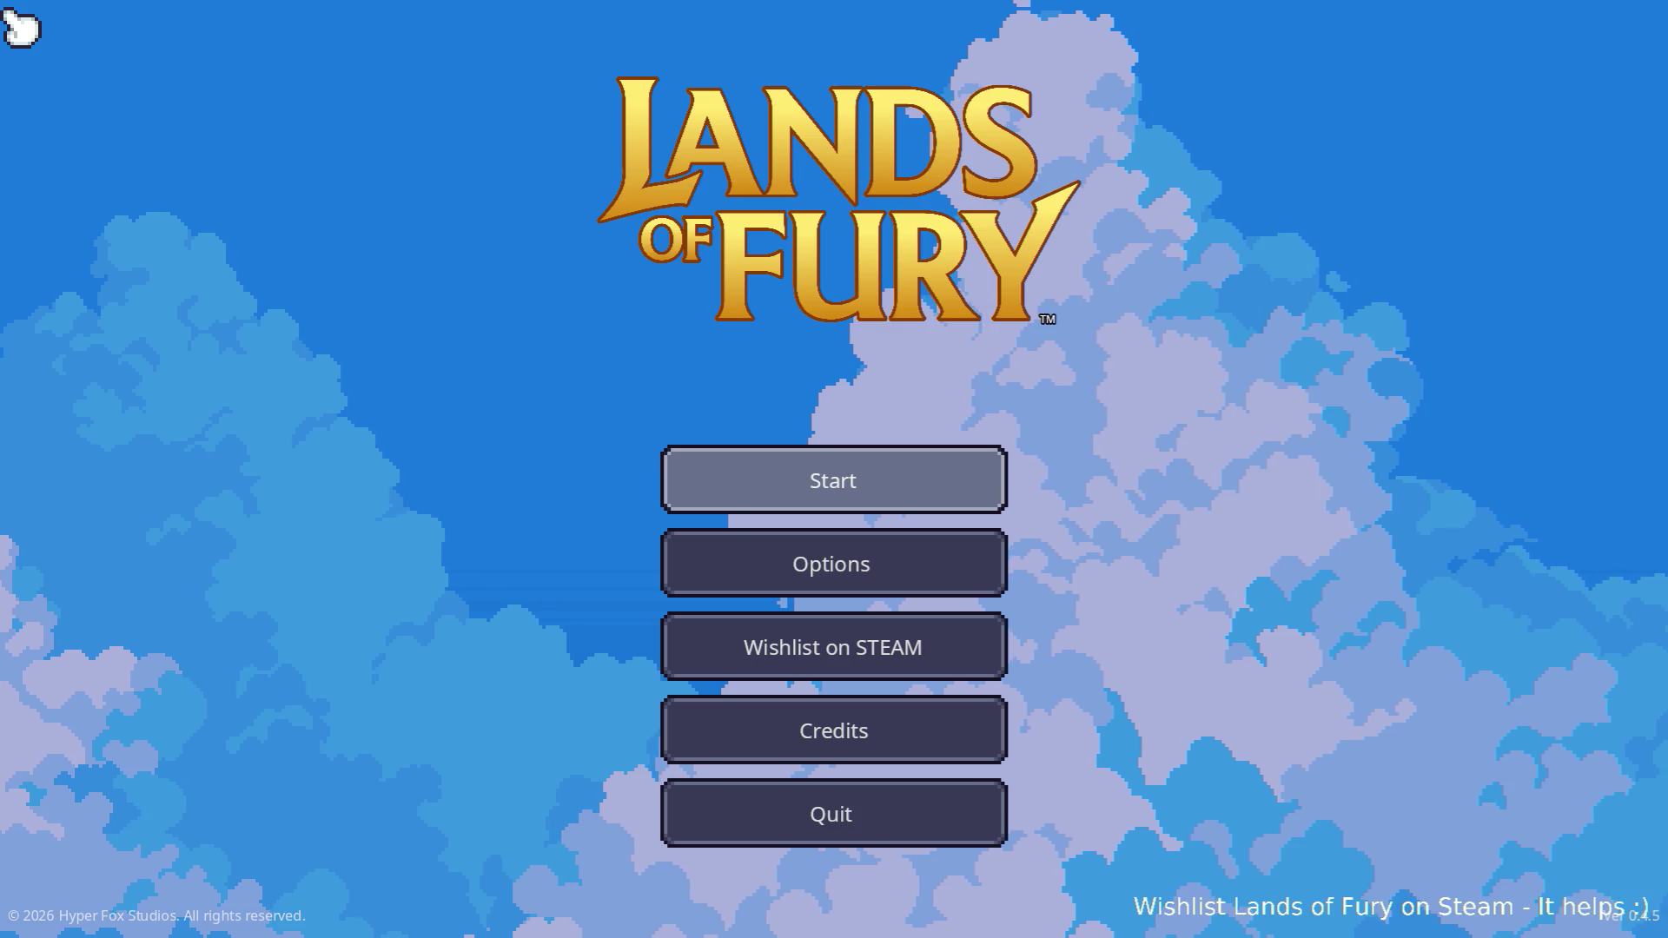
Choose Start on the title screen and load the first save profile
left_click(678, 510)
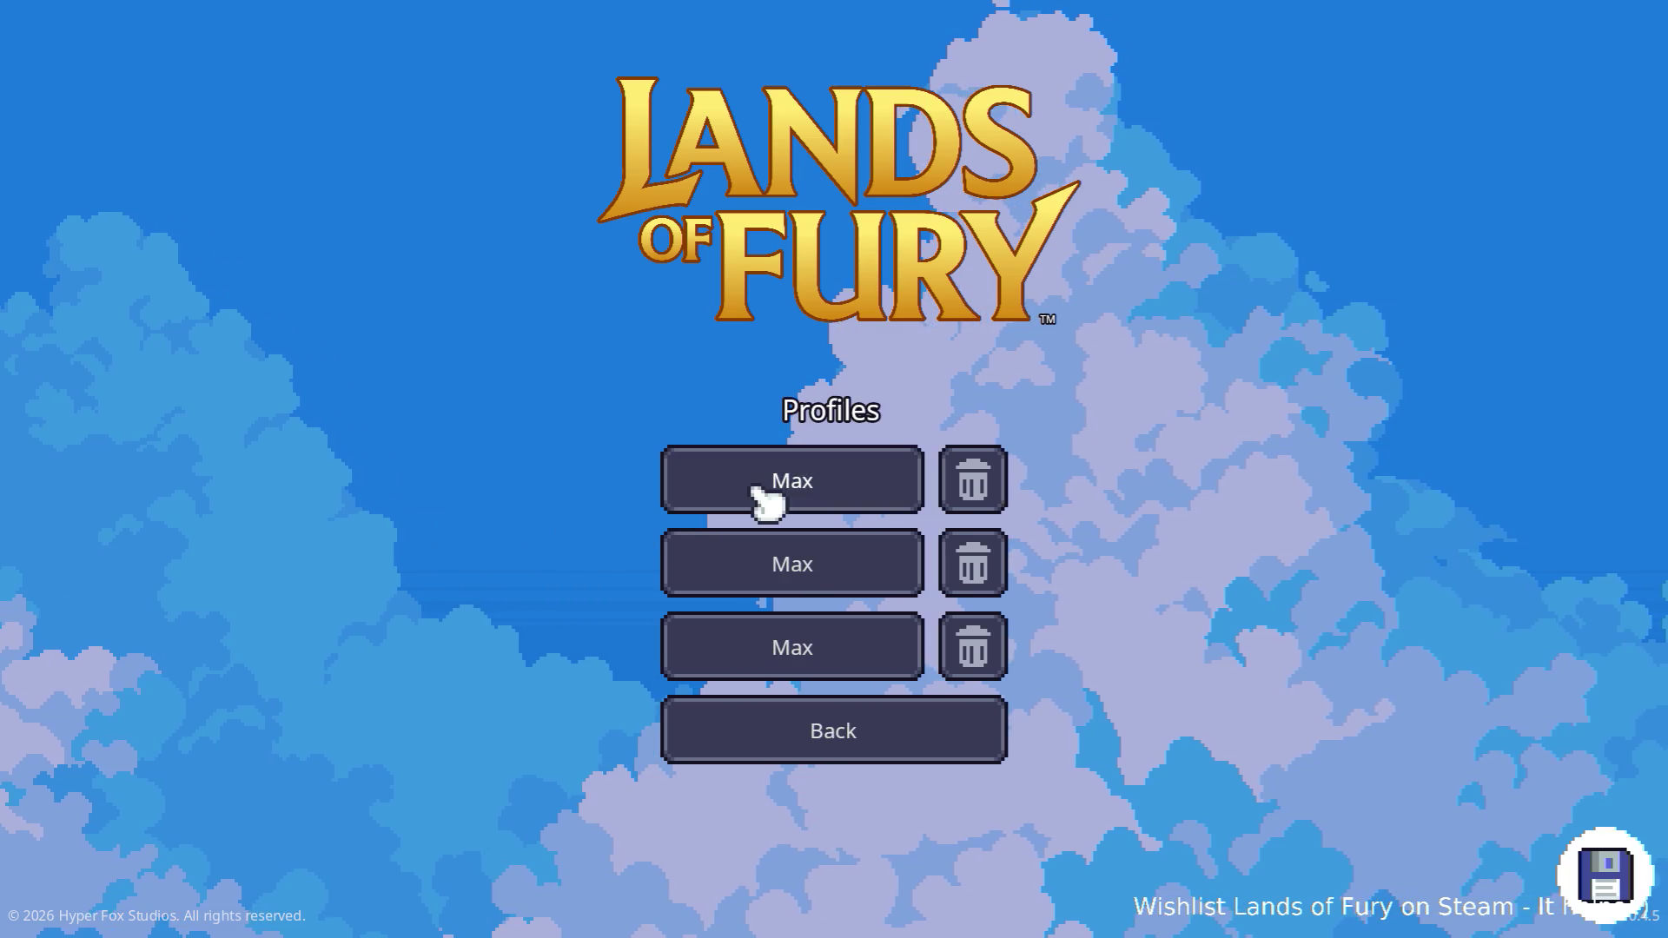
left_click(768, 487)
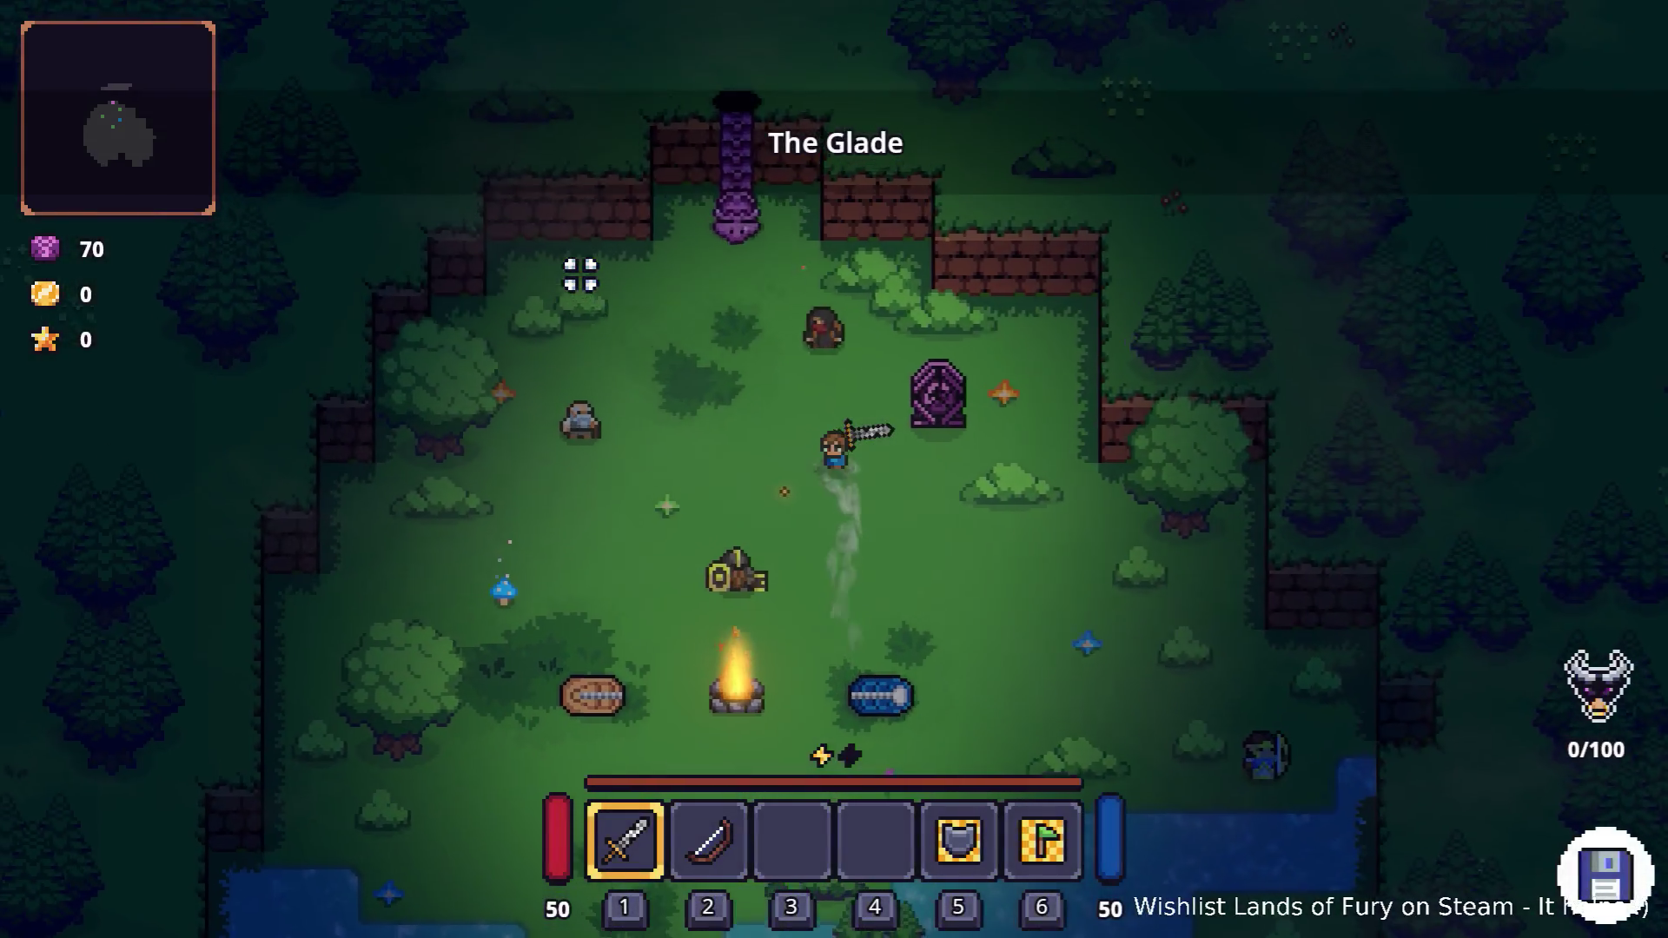
Cross The Glade through the purple pillar and walk north up the forest path
key("w")
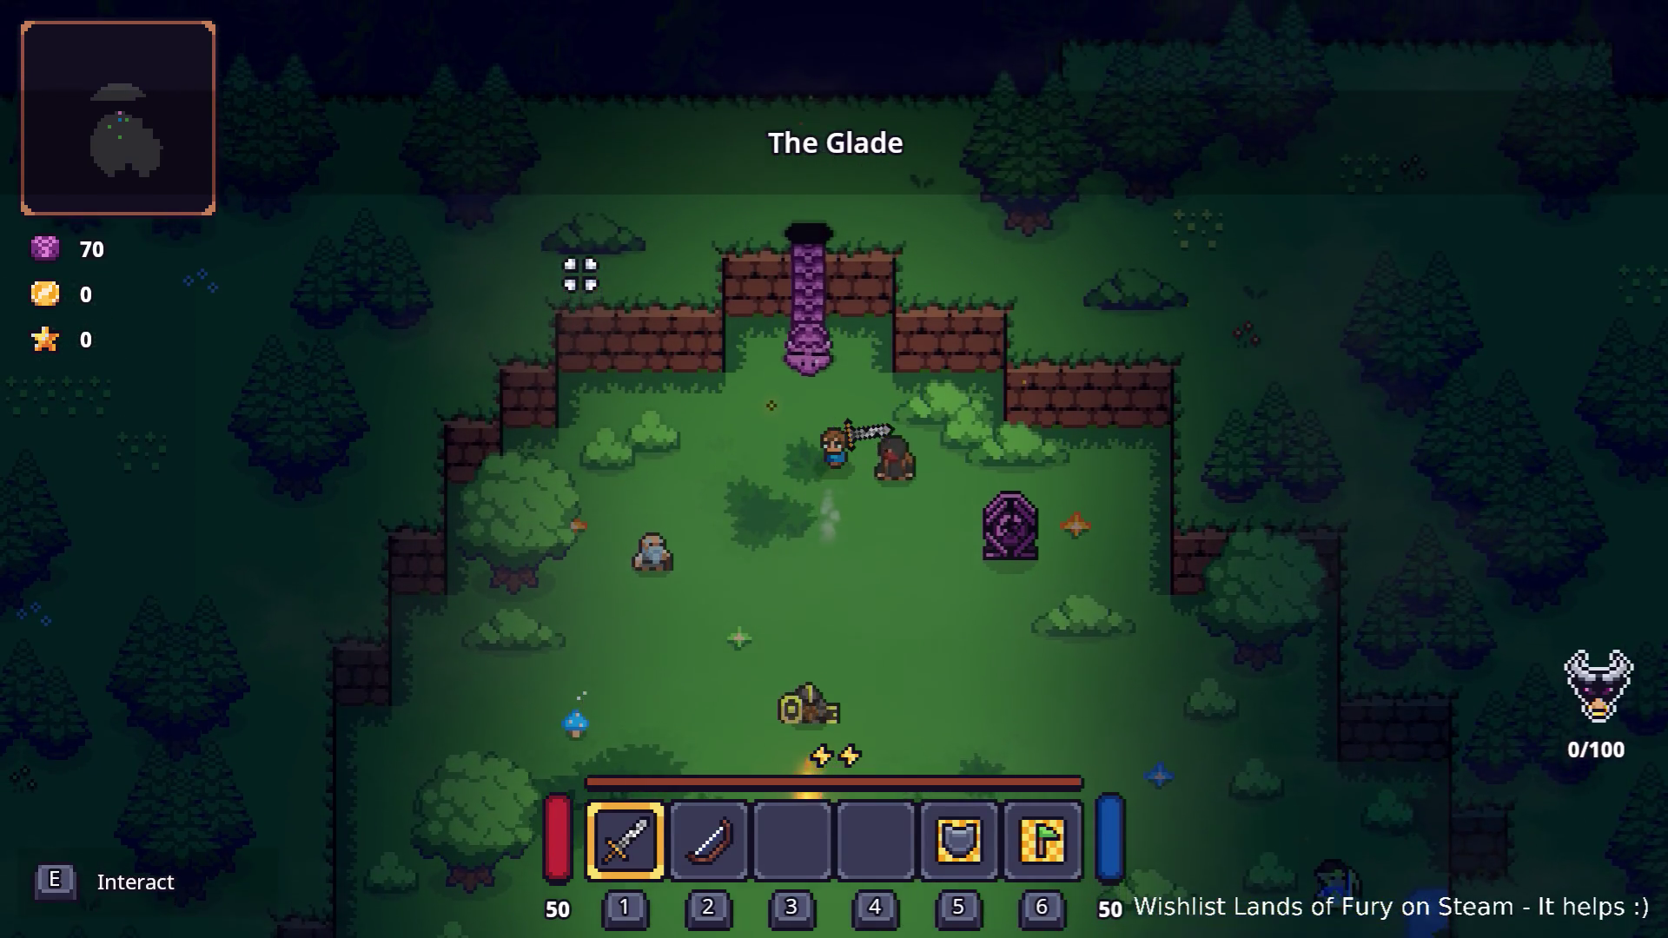
key("w")
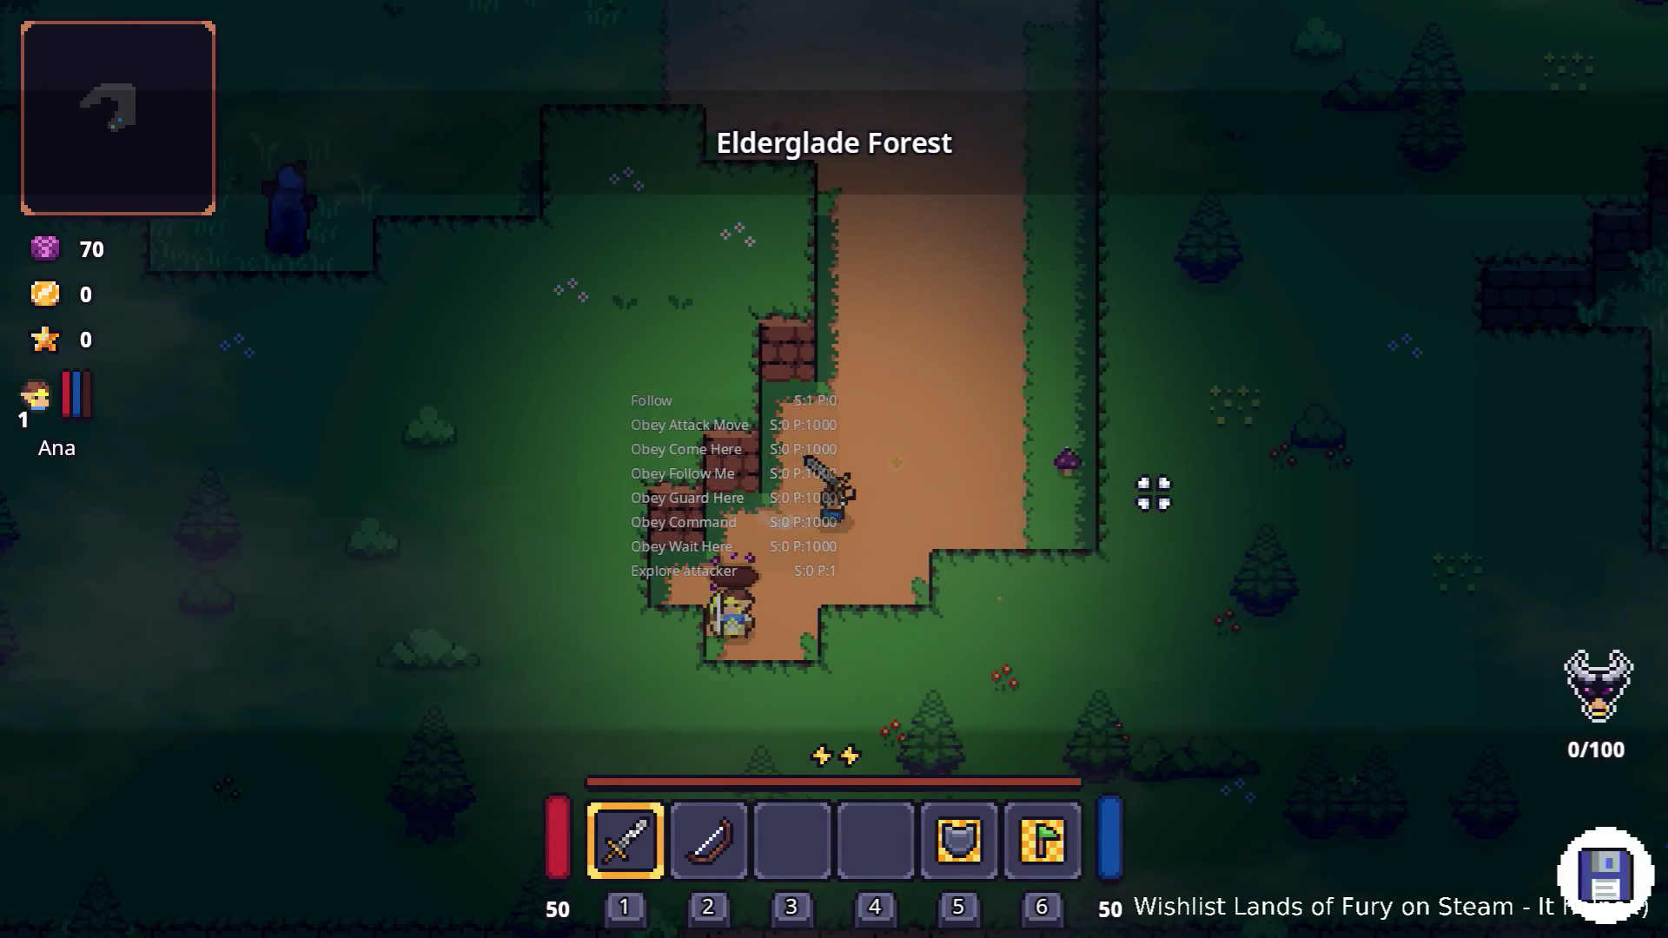
key("w")
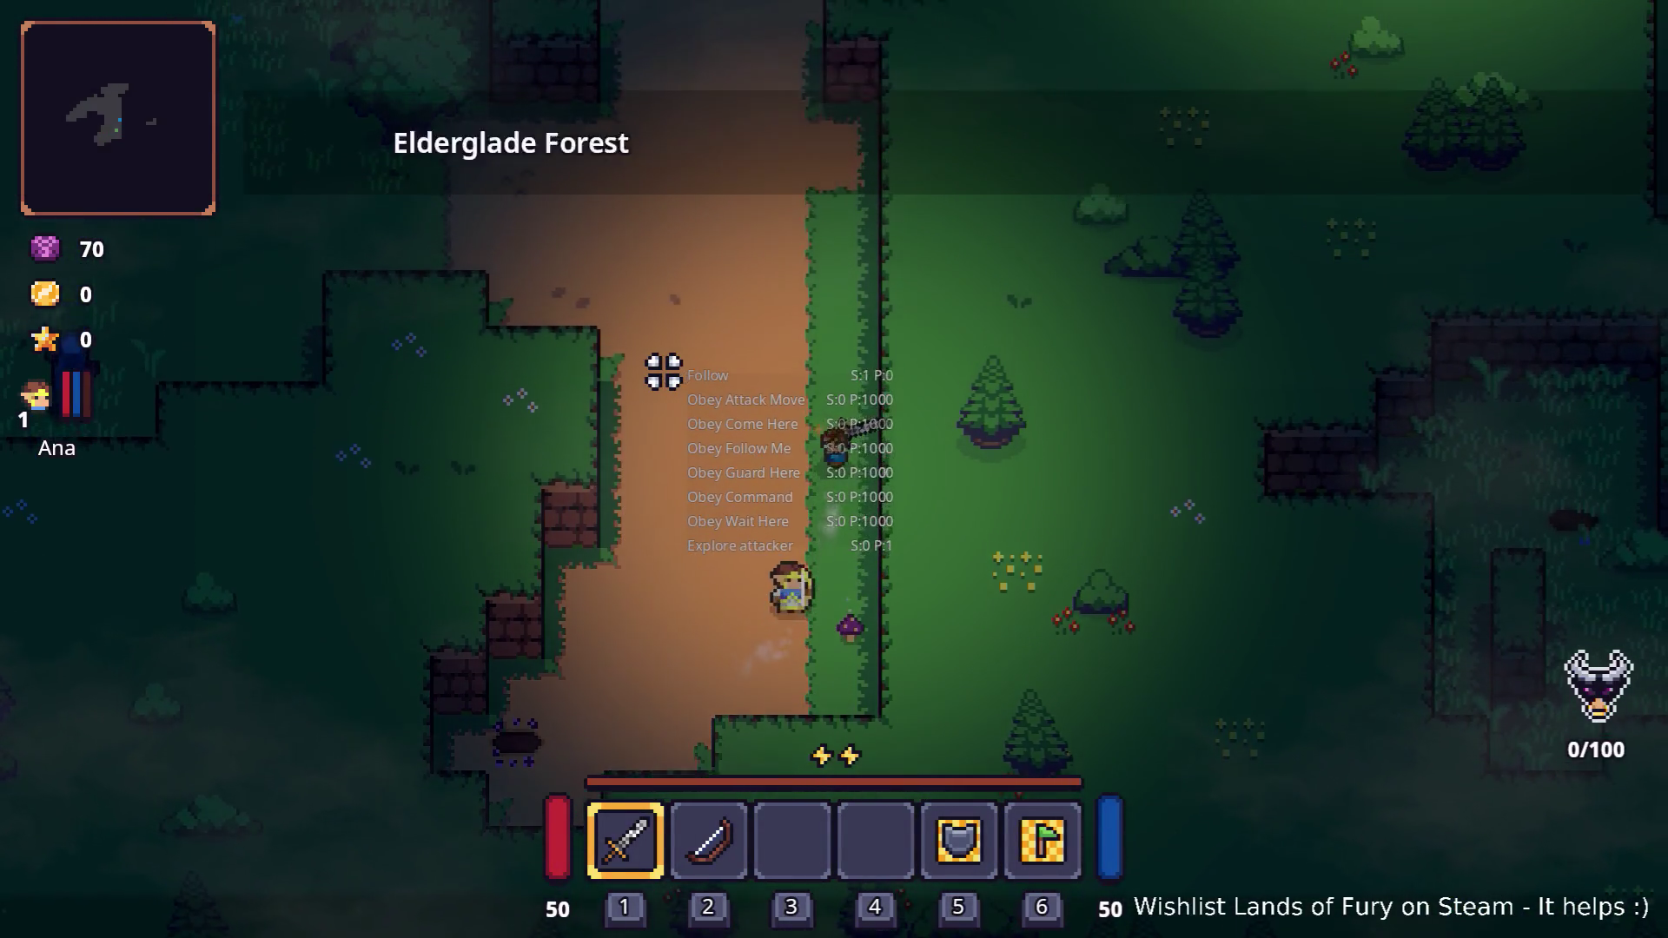
key("w")
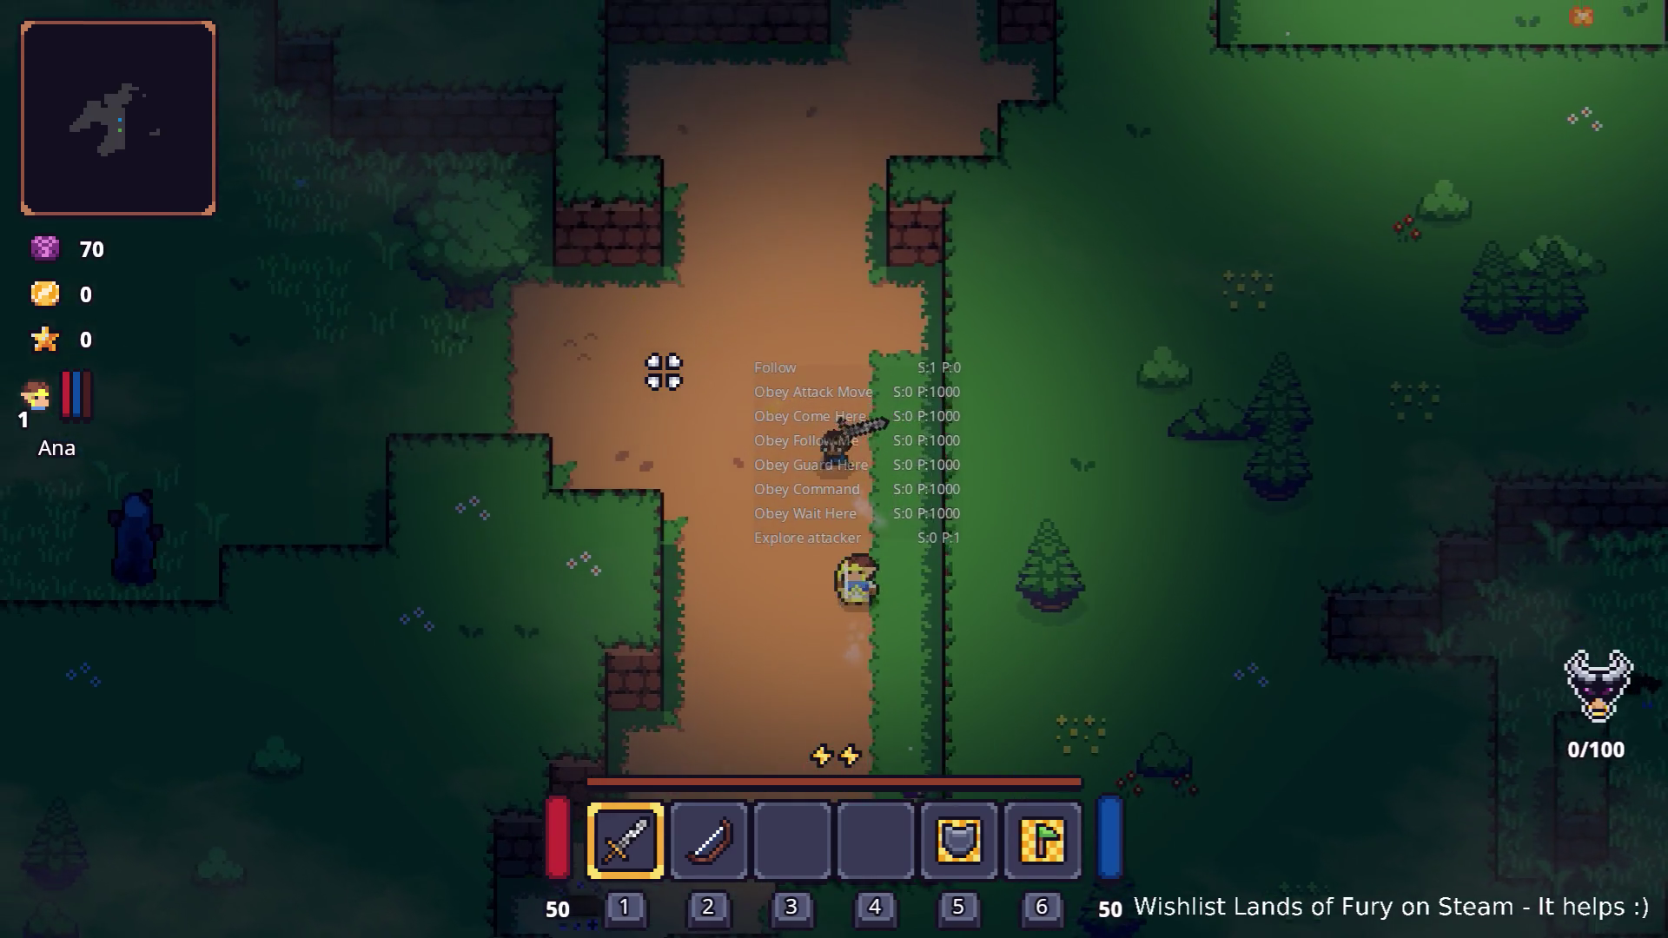
Break the bush with two sword strikes, then strike the stone to the southwest
key("a")
left_click(643, 372)
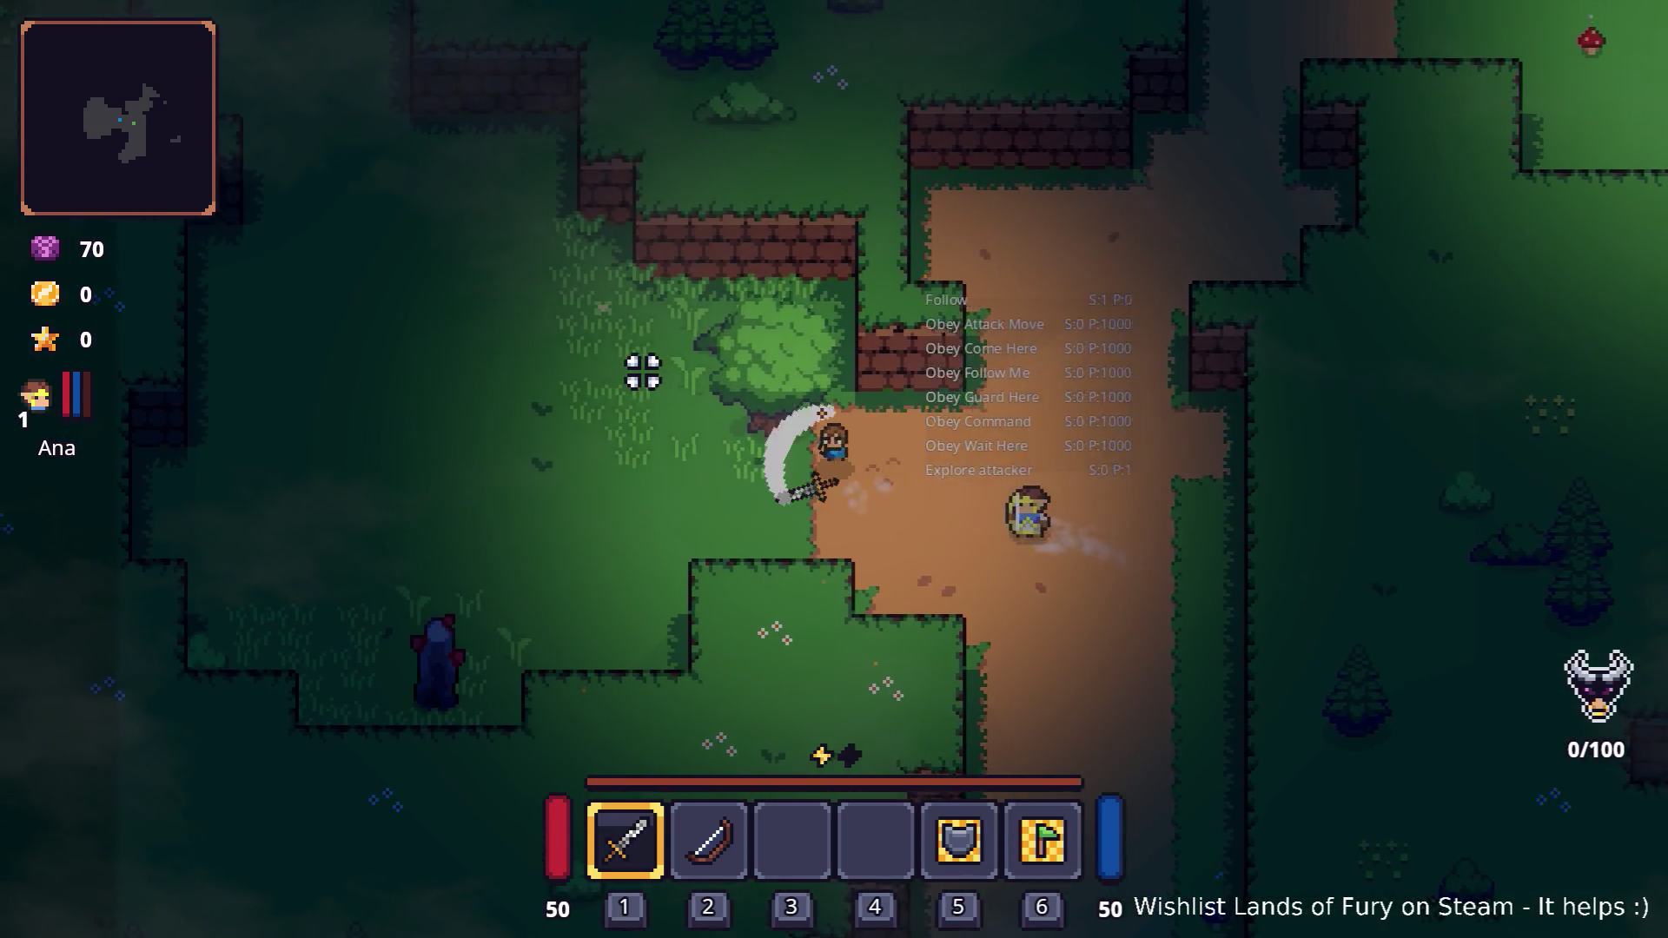
left_click(812, 335)
key("a")
key("s")
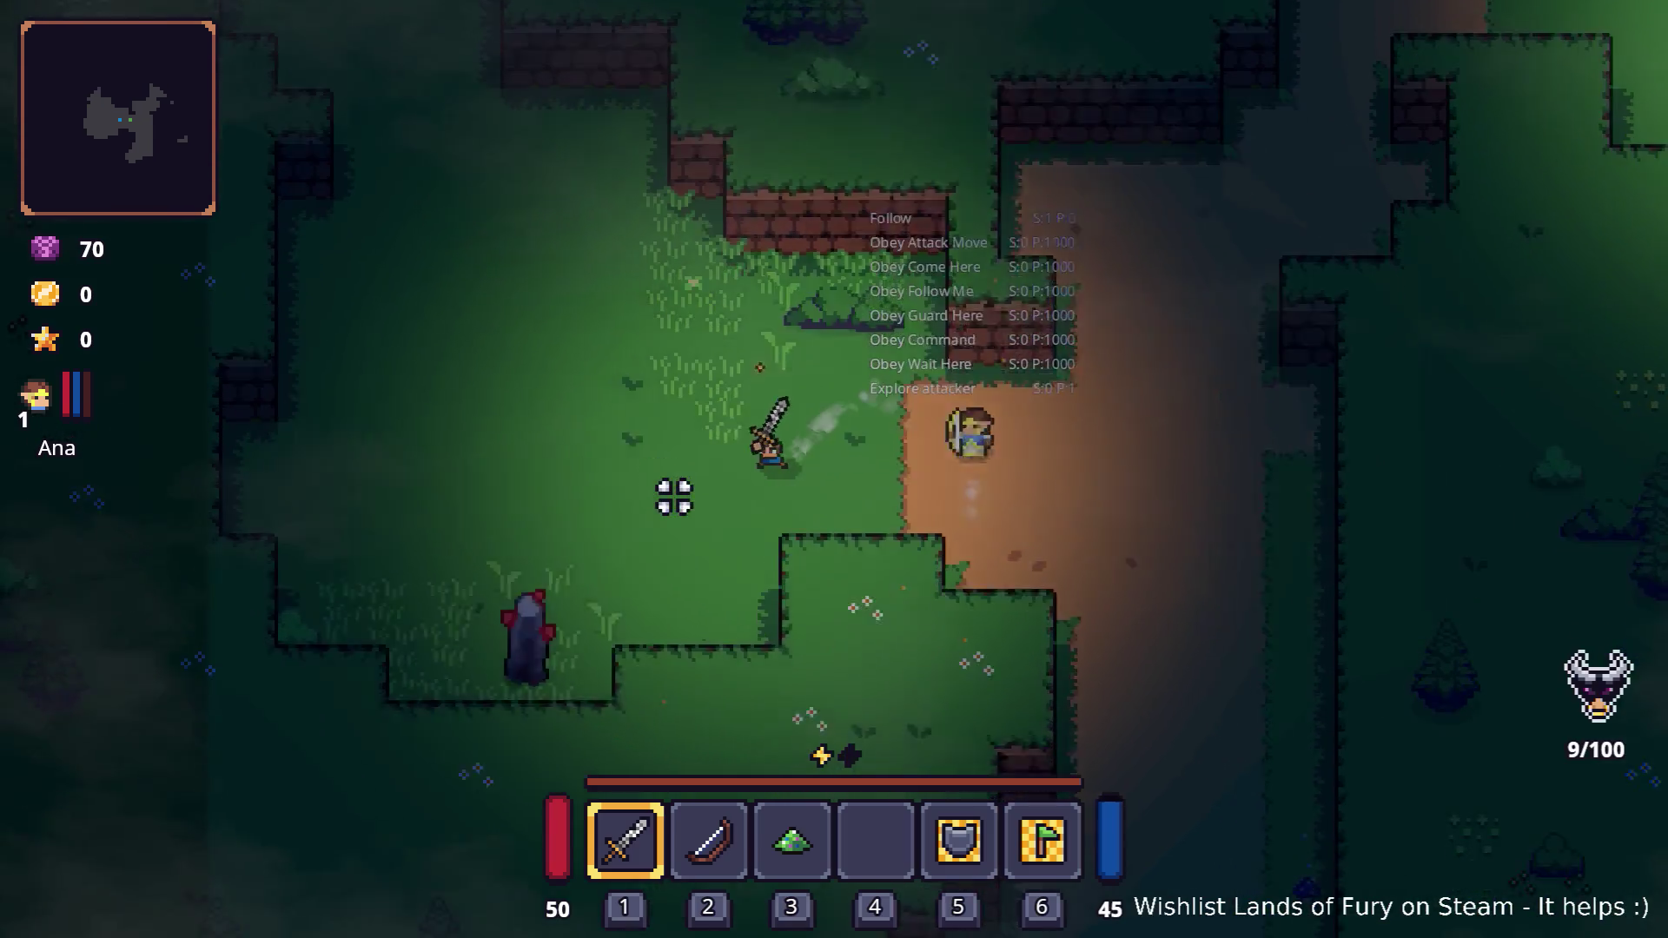
key("s")
key("a")
left_click(364, 557)
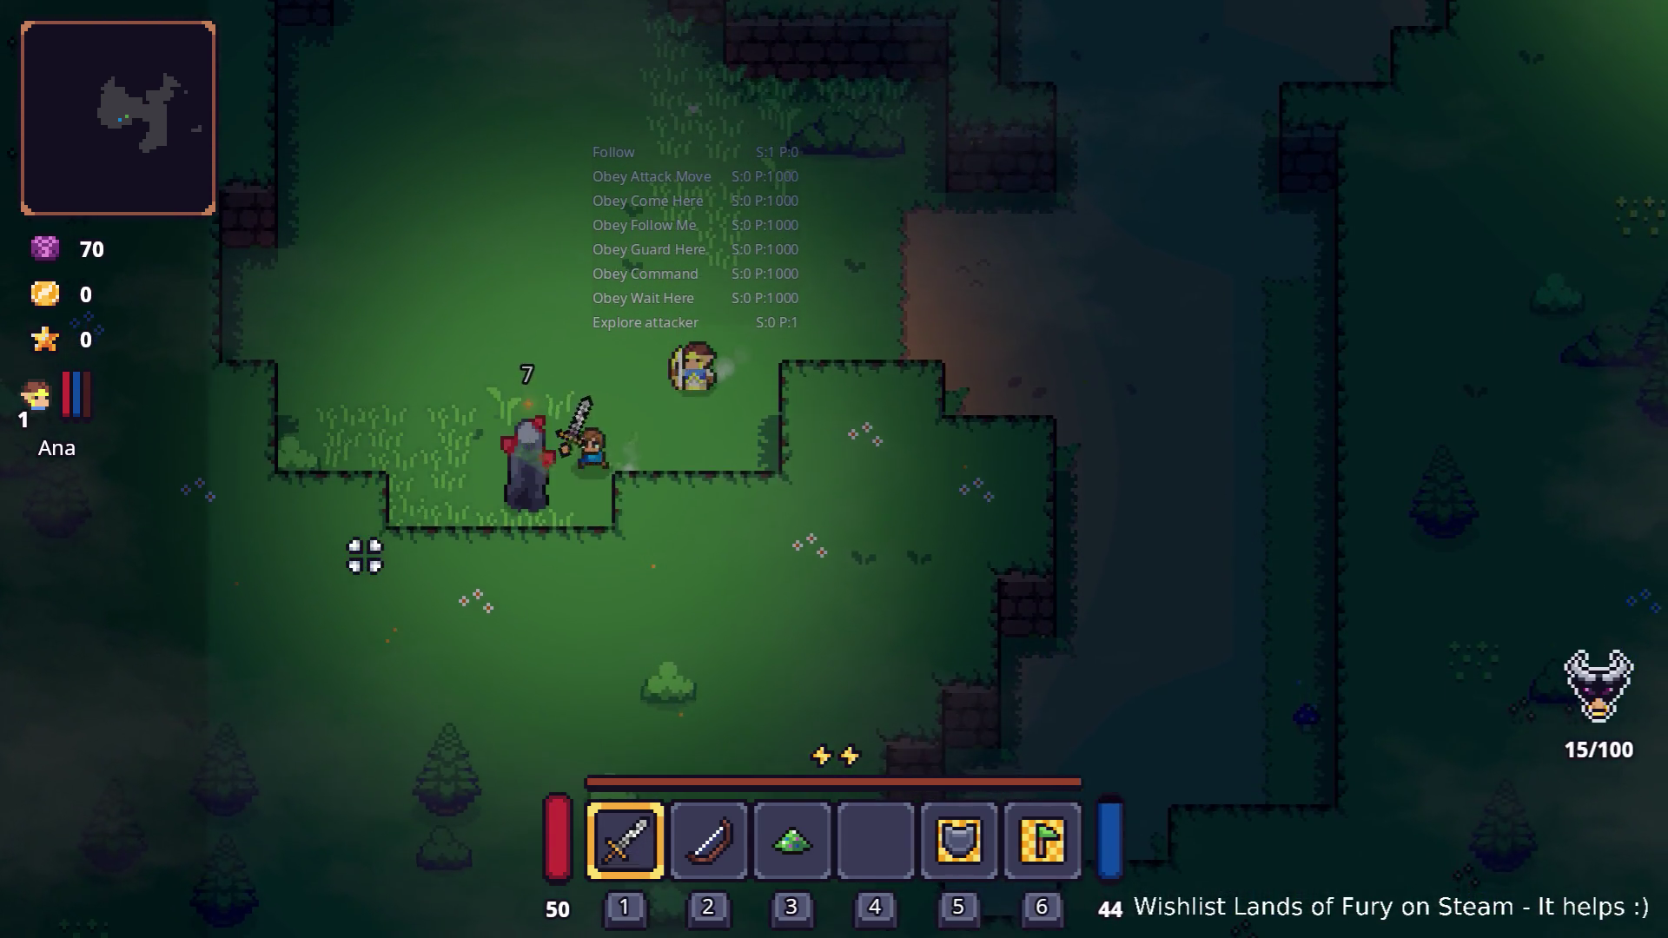
Collect the dropped Dyno Ore and walk north toward the anvil
key("a")
key("w")
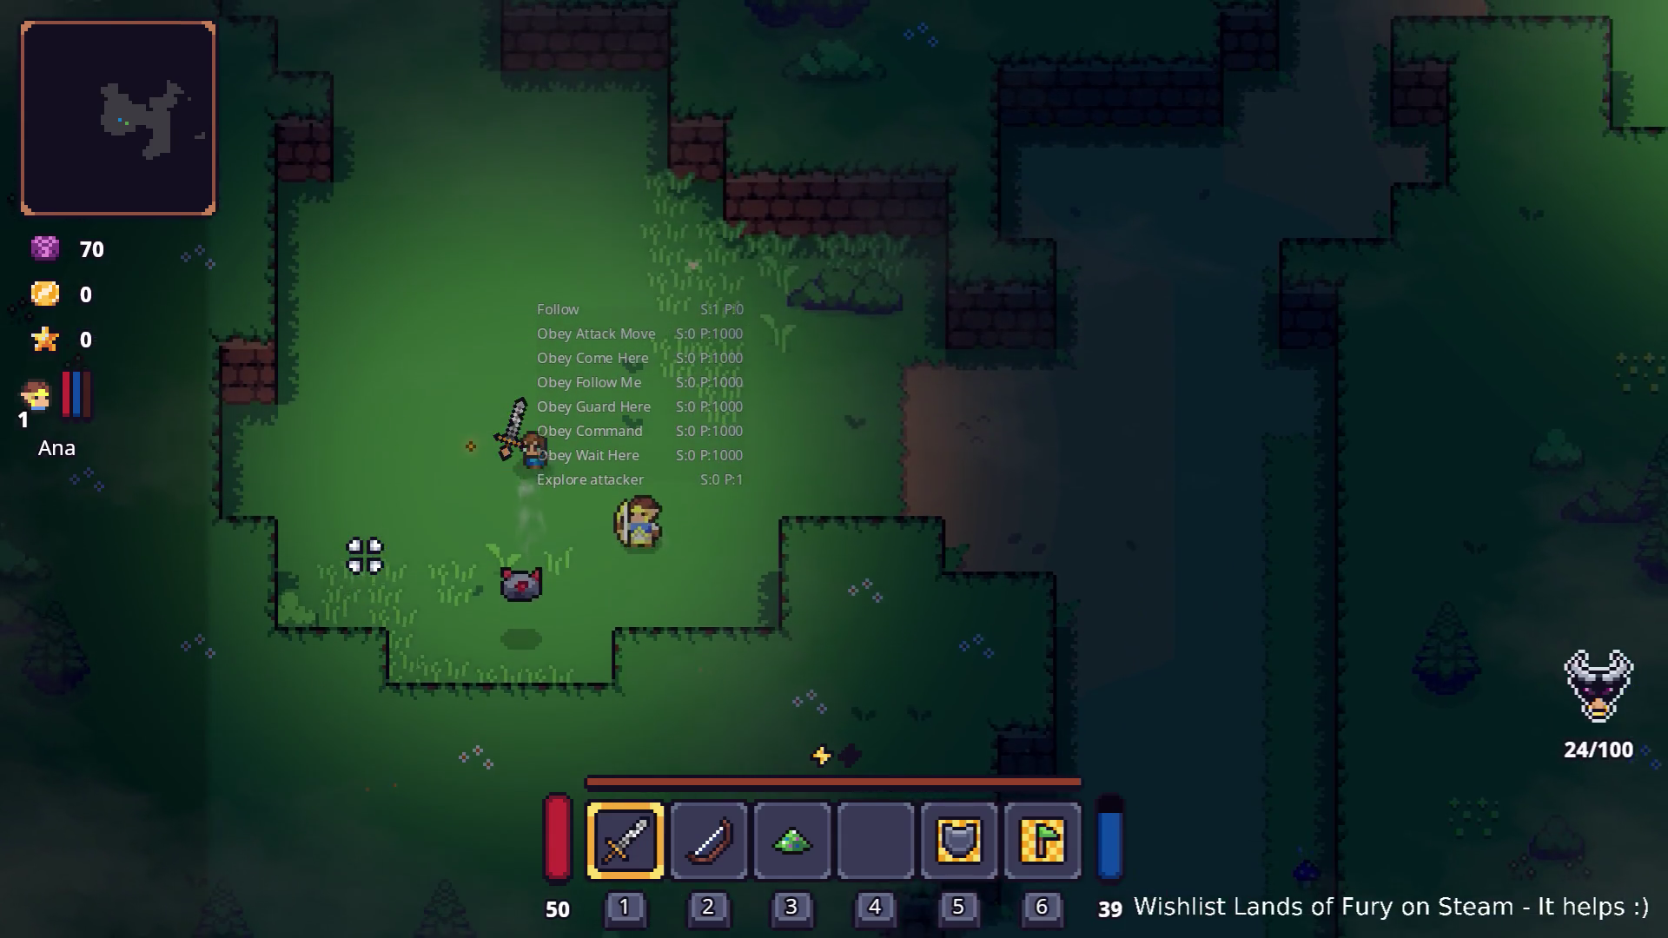
key("w")
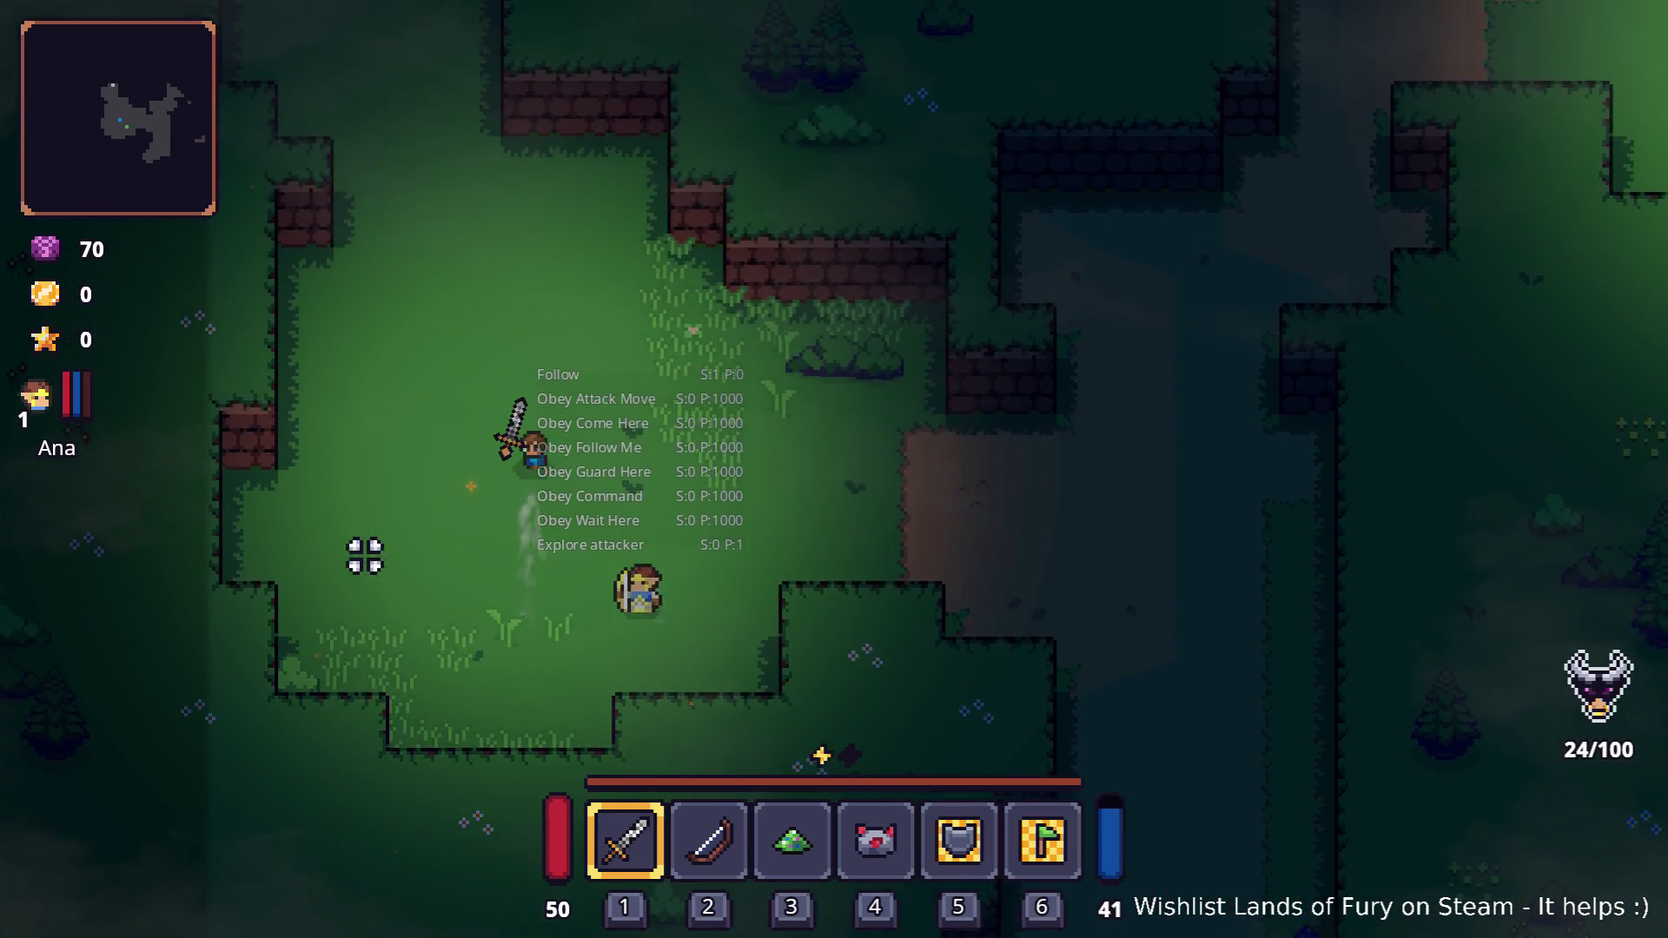
key("w")
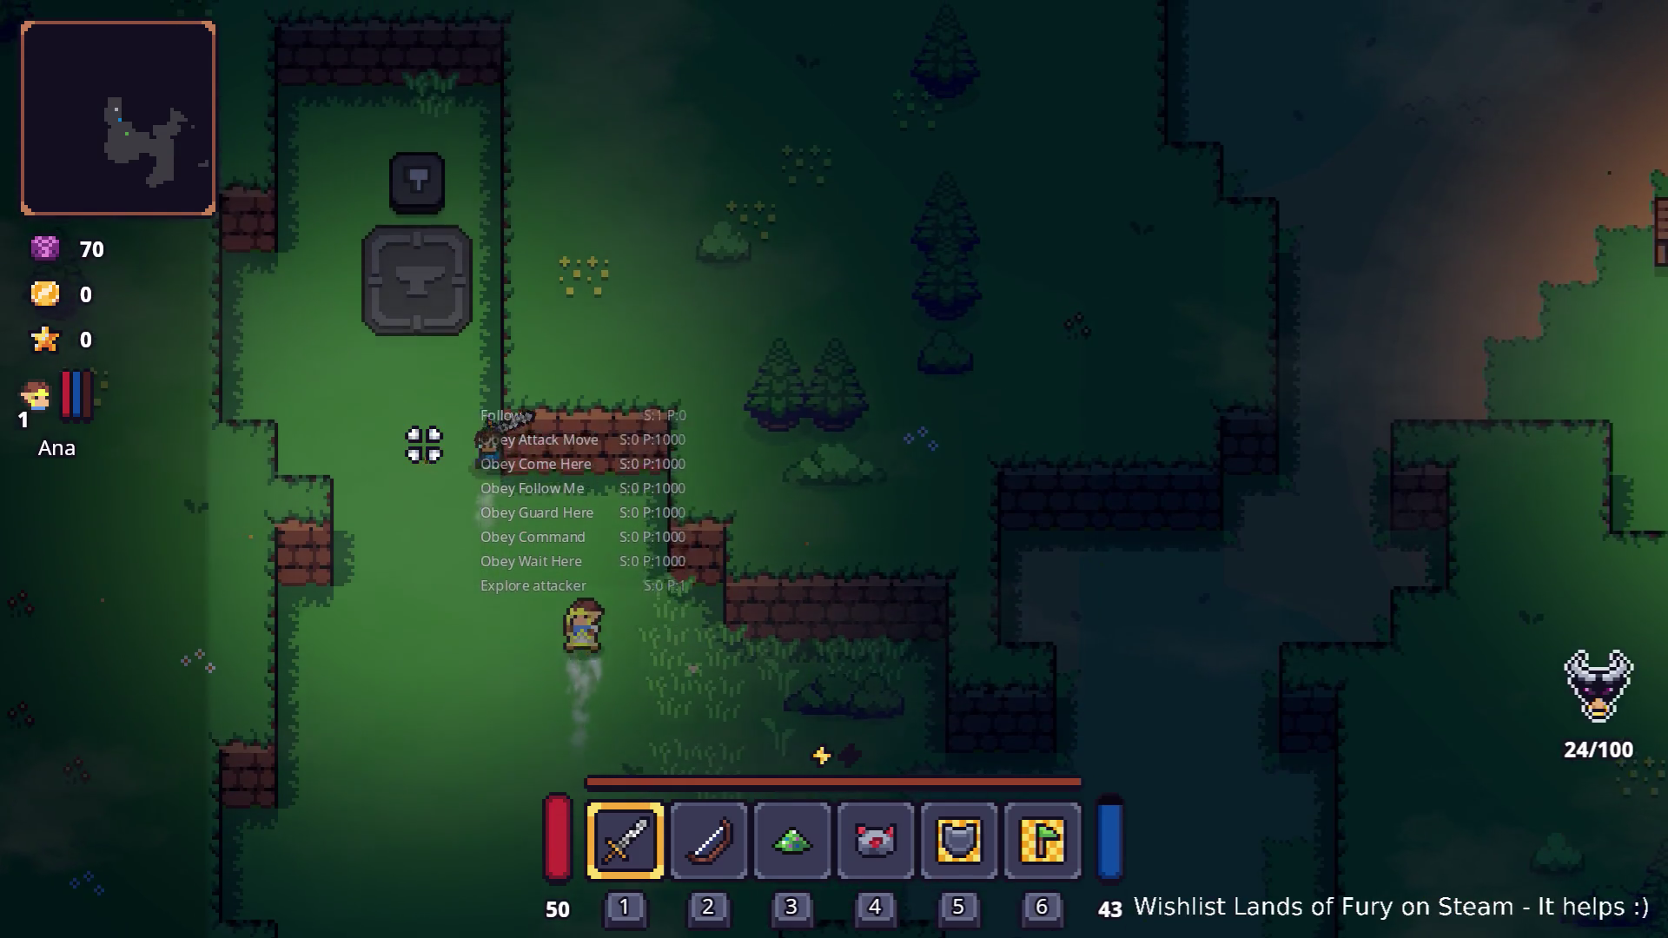
key("a")
Take the green gem out of the hotbar and forge a rune at the anvil
key("w")
key("i")
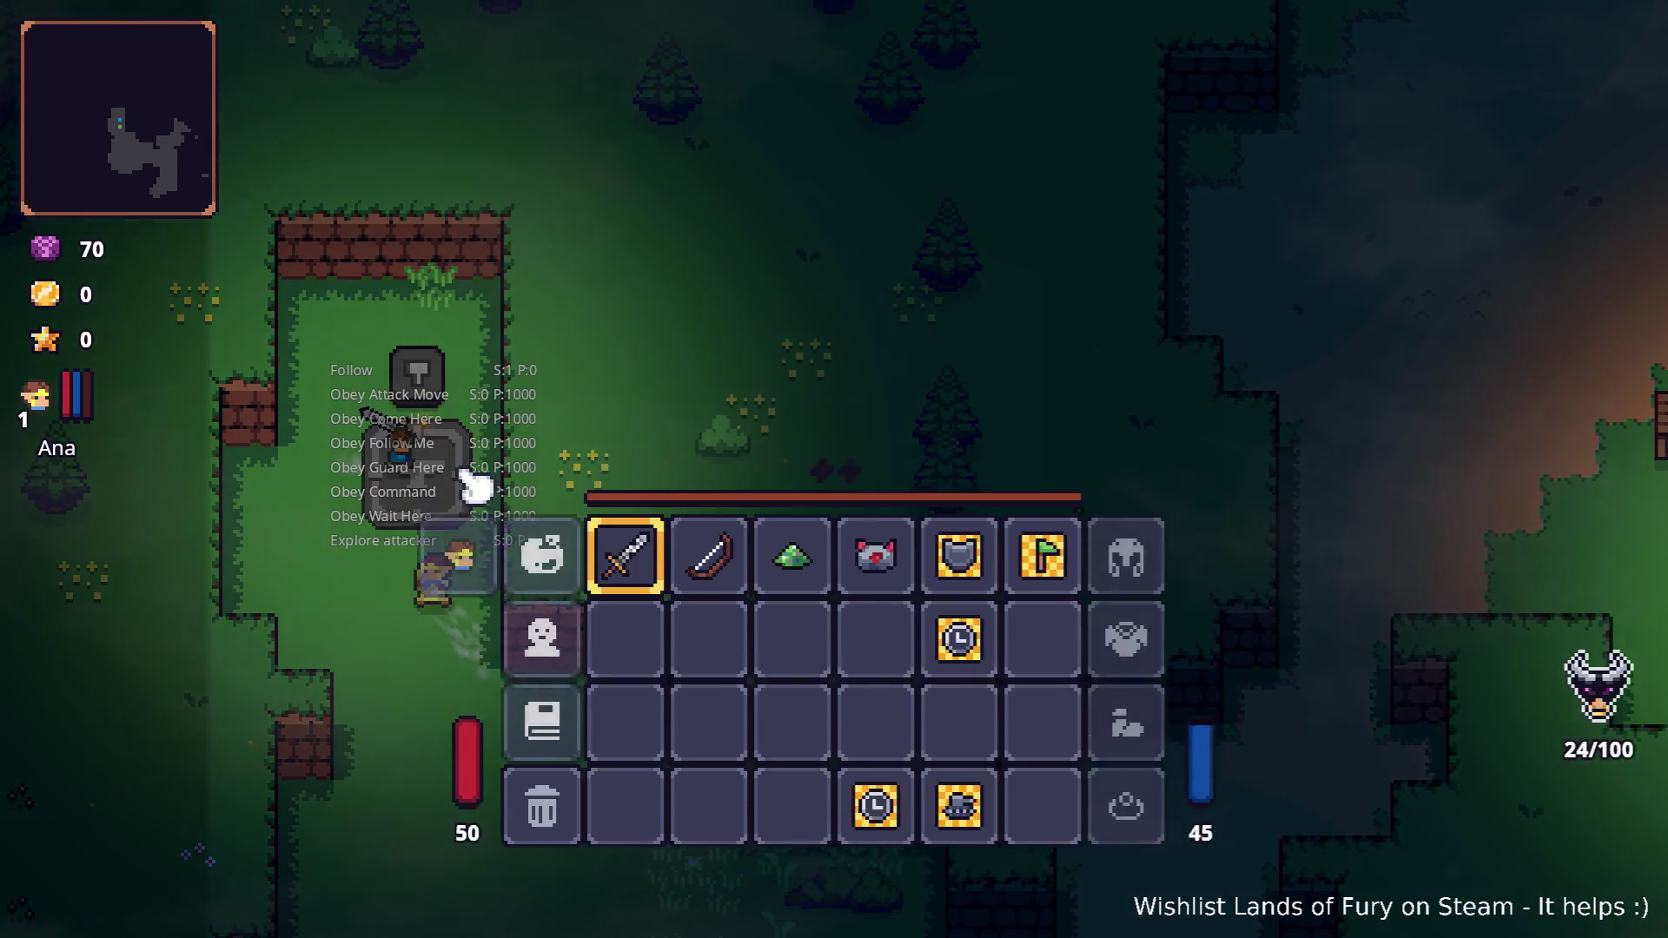
left_click(792, 632)
key("i")
key("w")
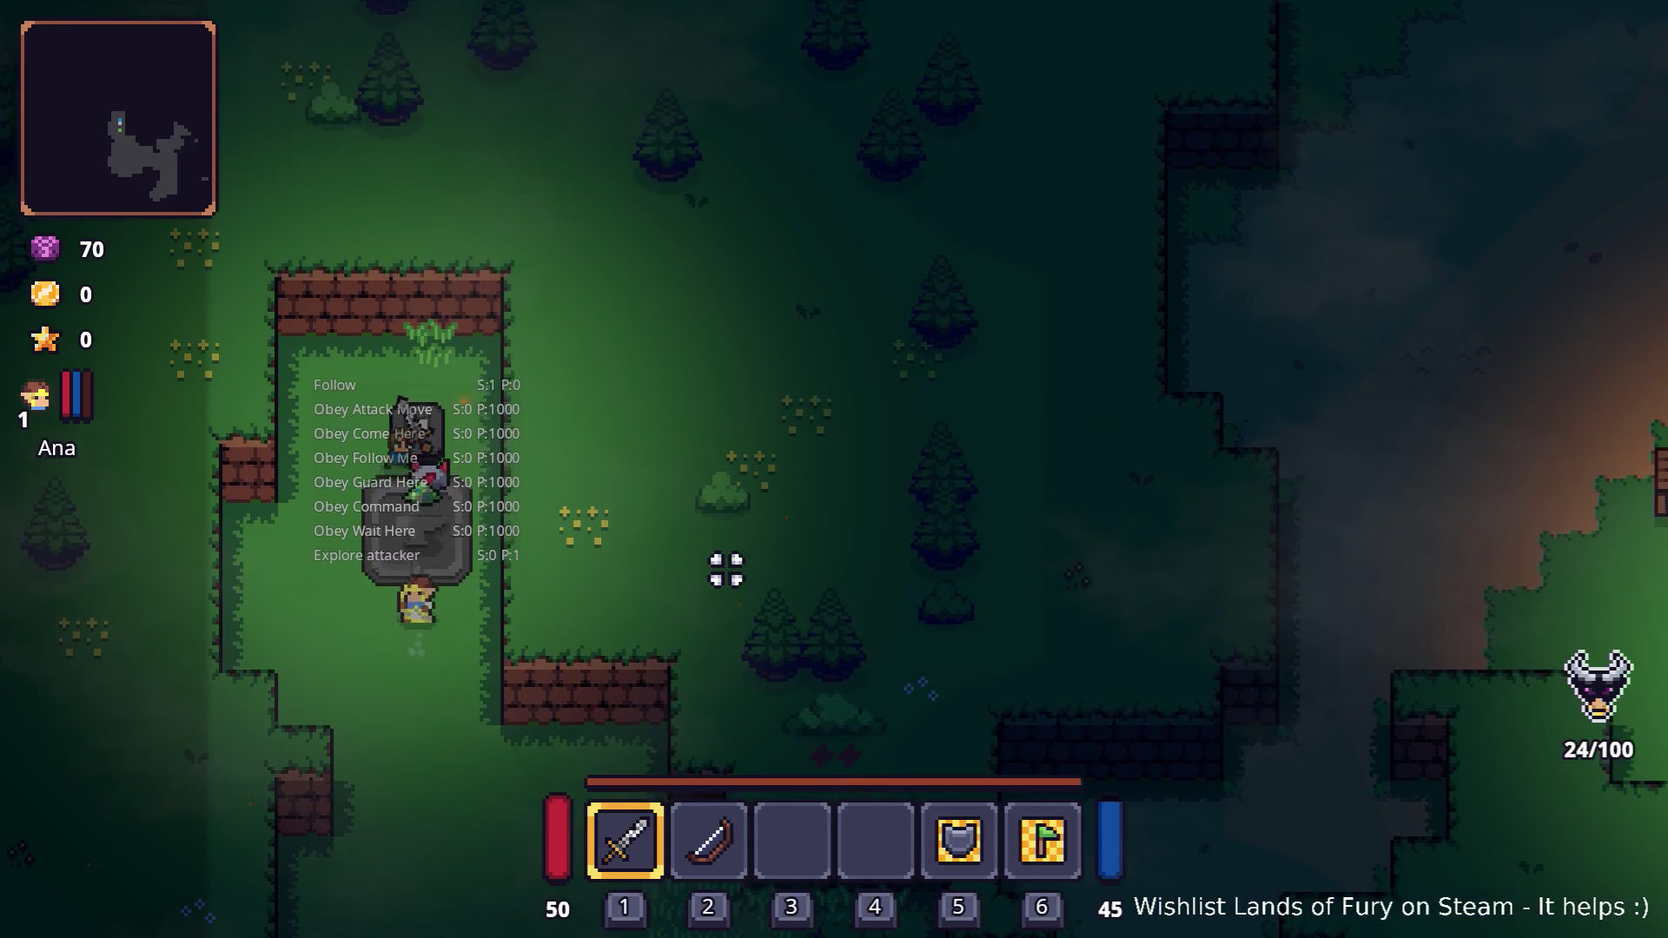
key("s")
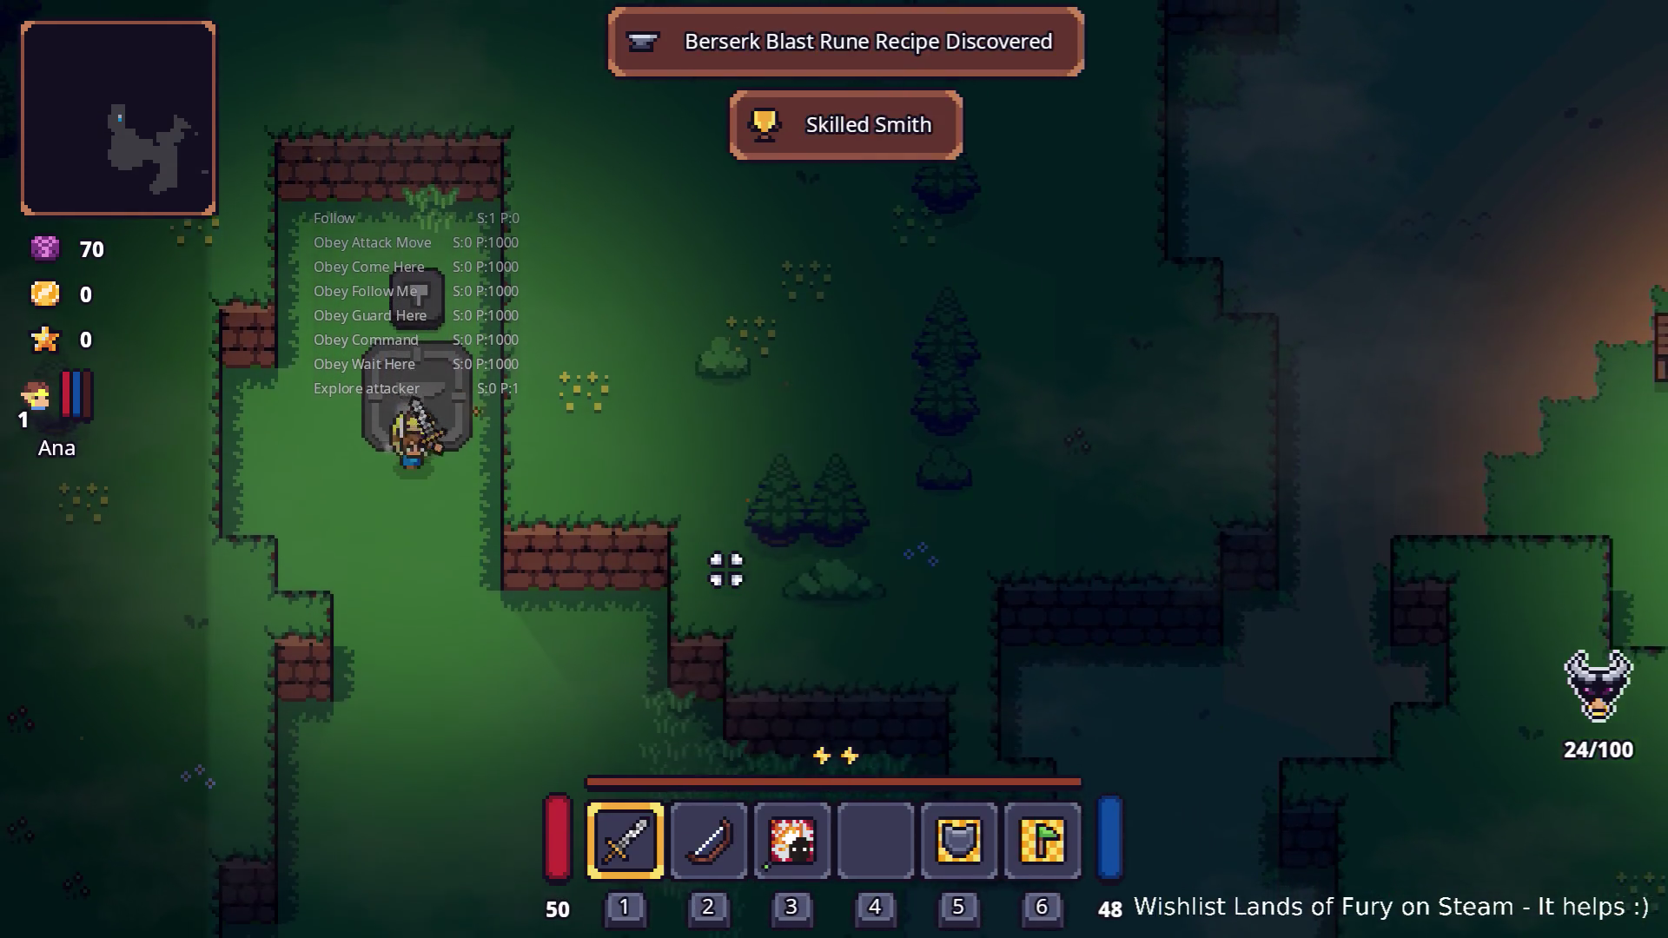
Socket the new rune into the sword's rune slot from the inventory
key("i")
left_click(652, 633)
left_click(717, 500)
left_click(708, 368)
key("i")
Walk the hero past the brick walls and up the dirt path
key("s")
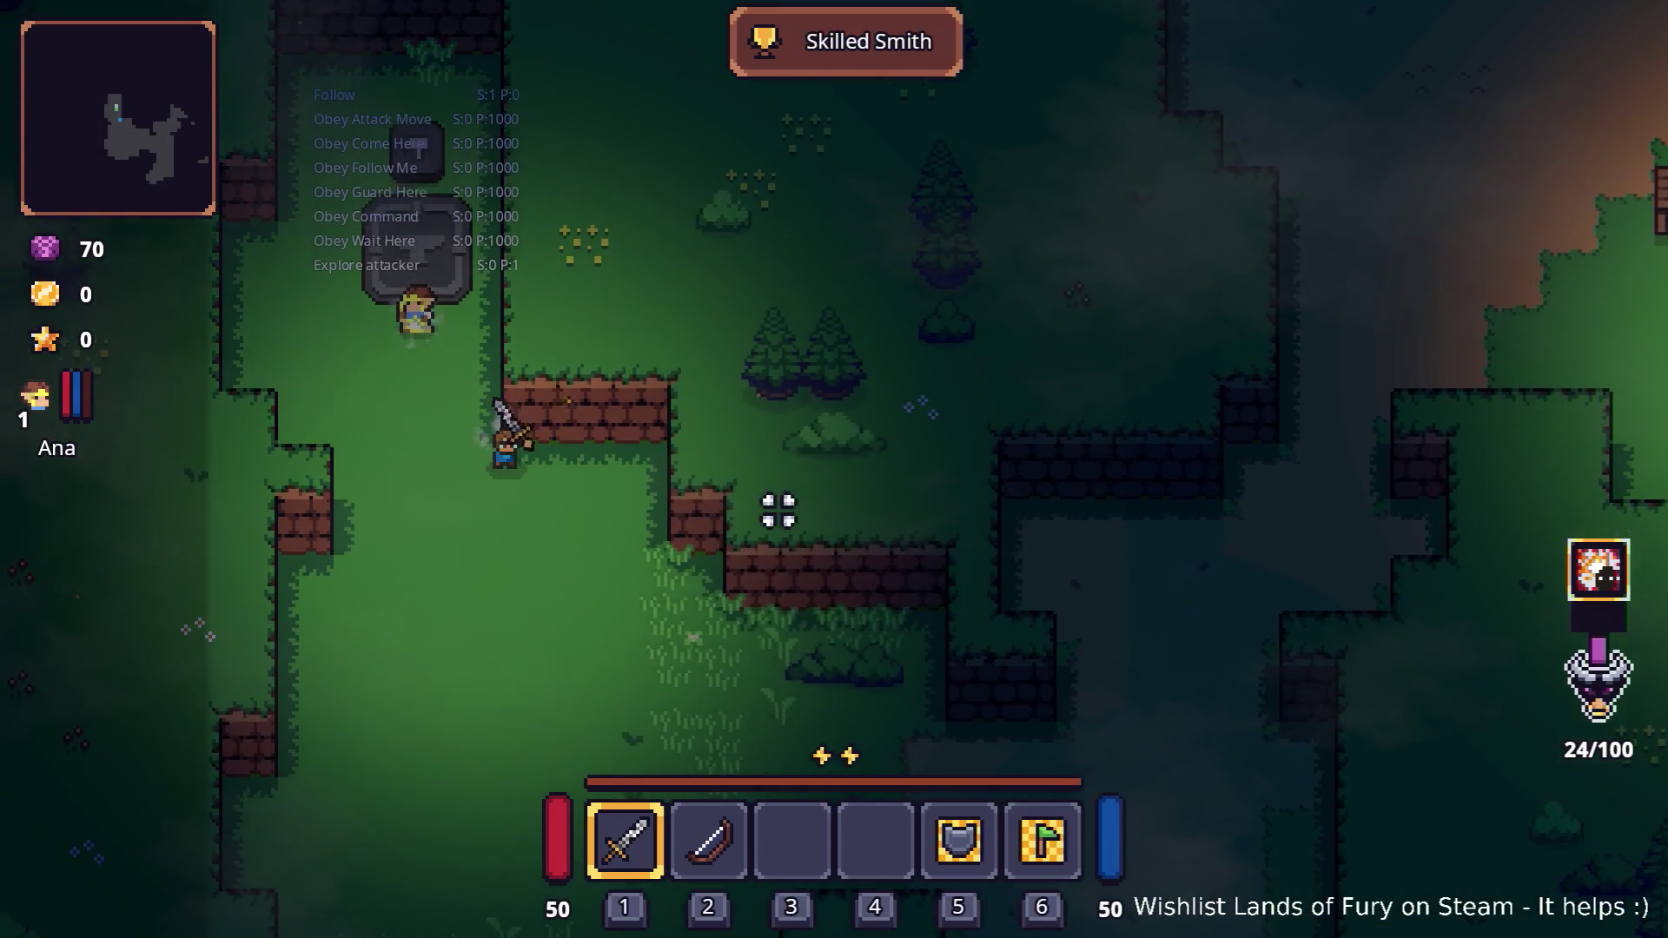
key("d")
key("s")
key("d")
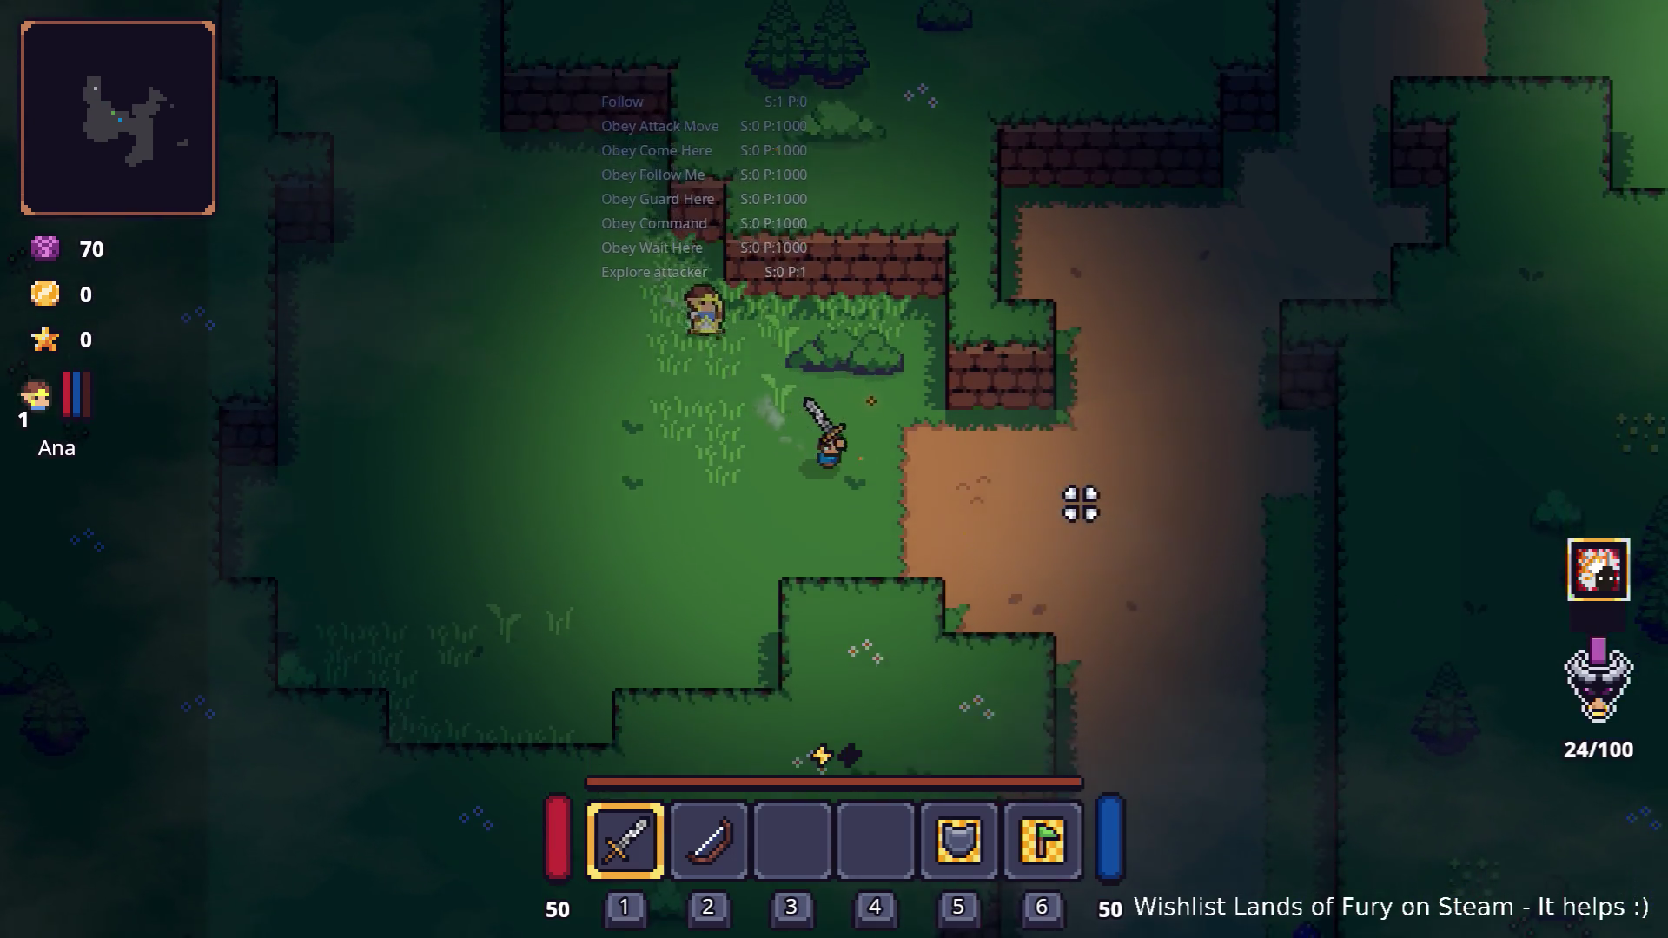
key("d")
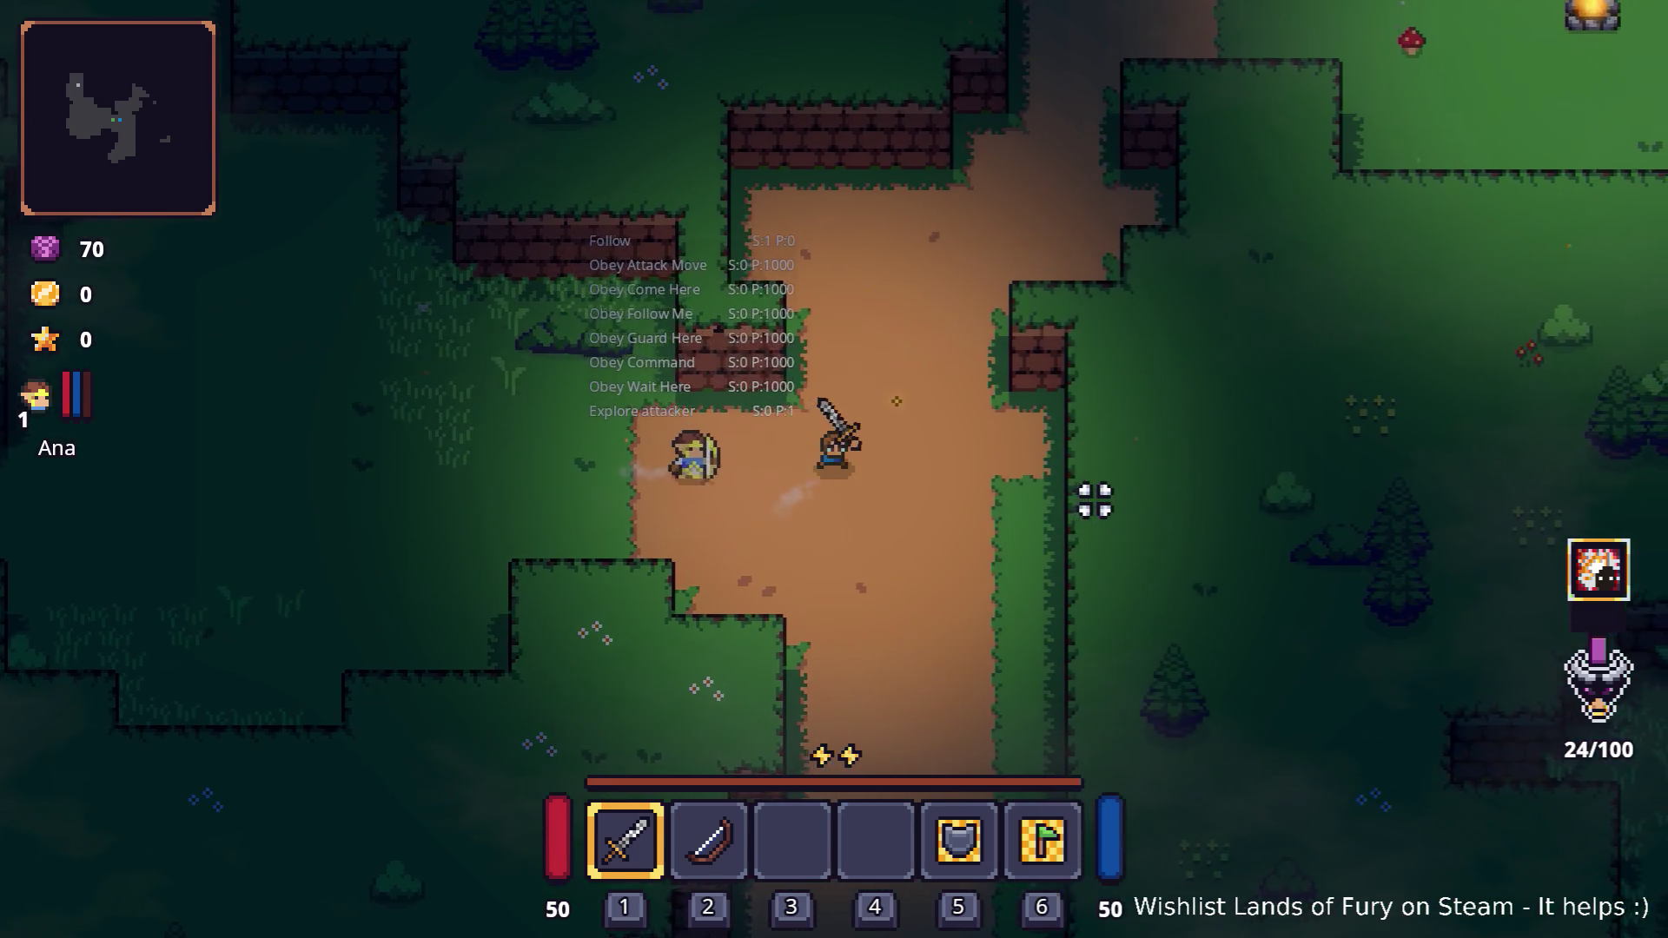
key("w")
key("d")
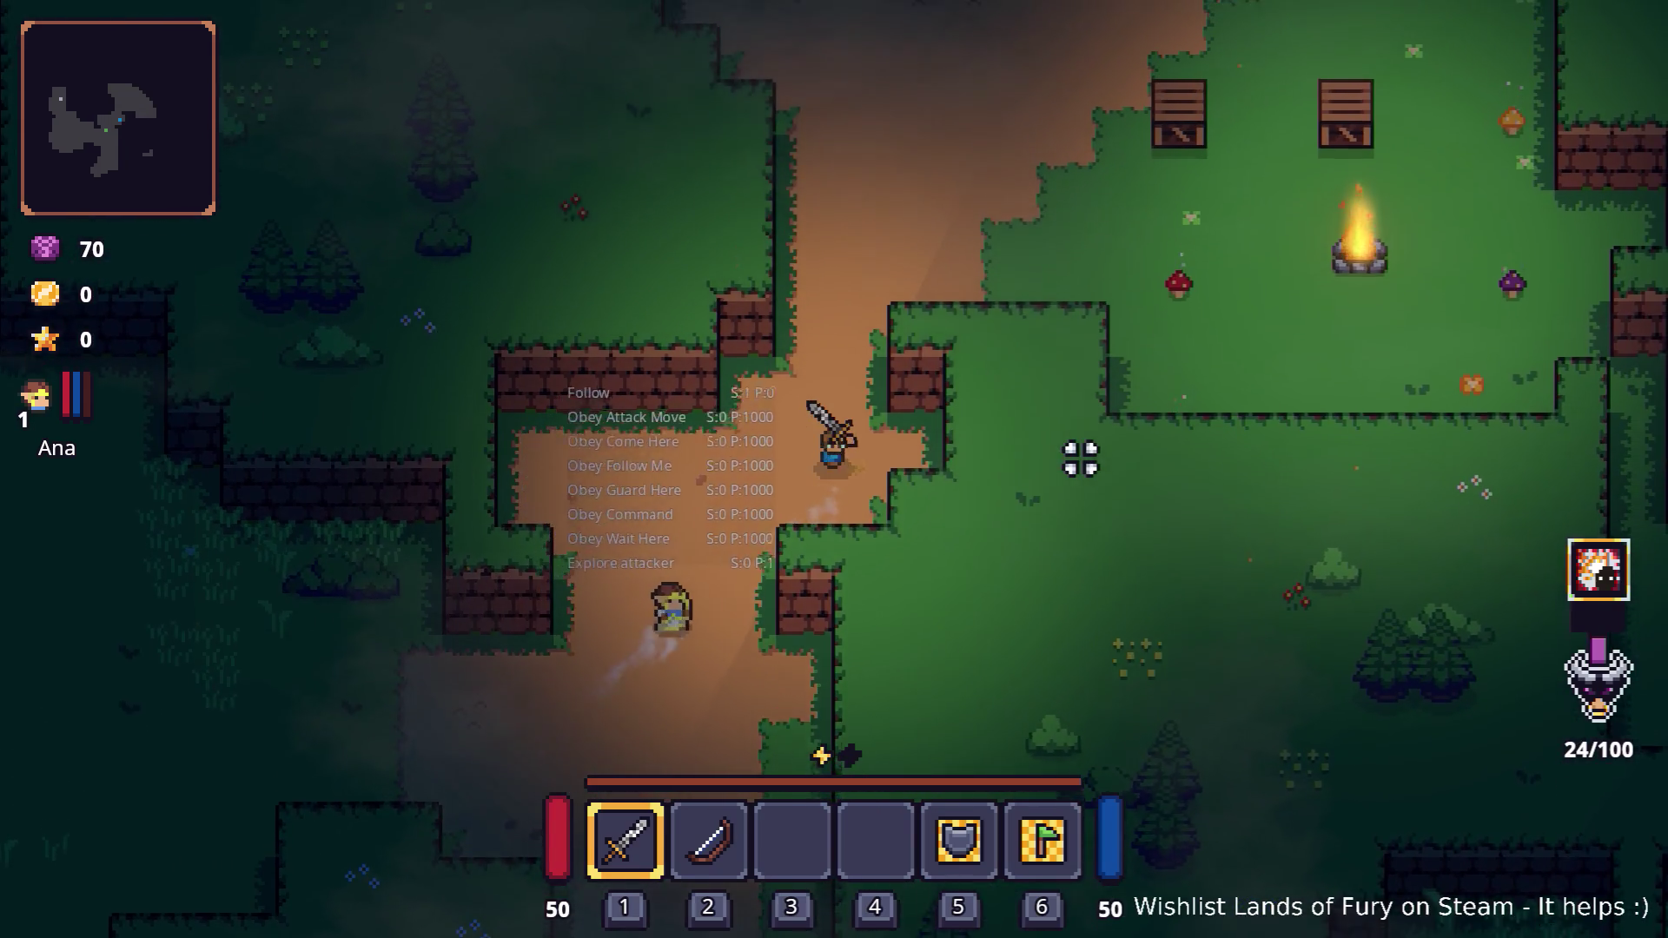
Approach the campfire enemies, picking up the rope and stick along the way
key("w")
key("d")
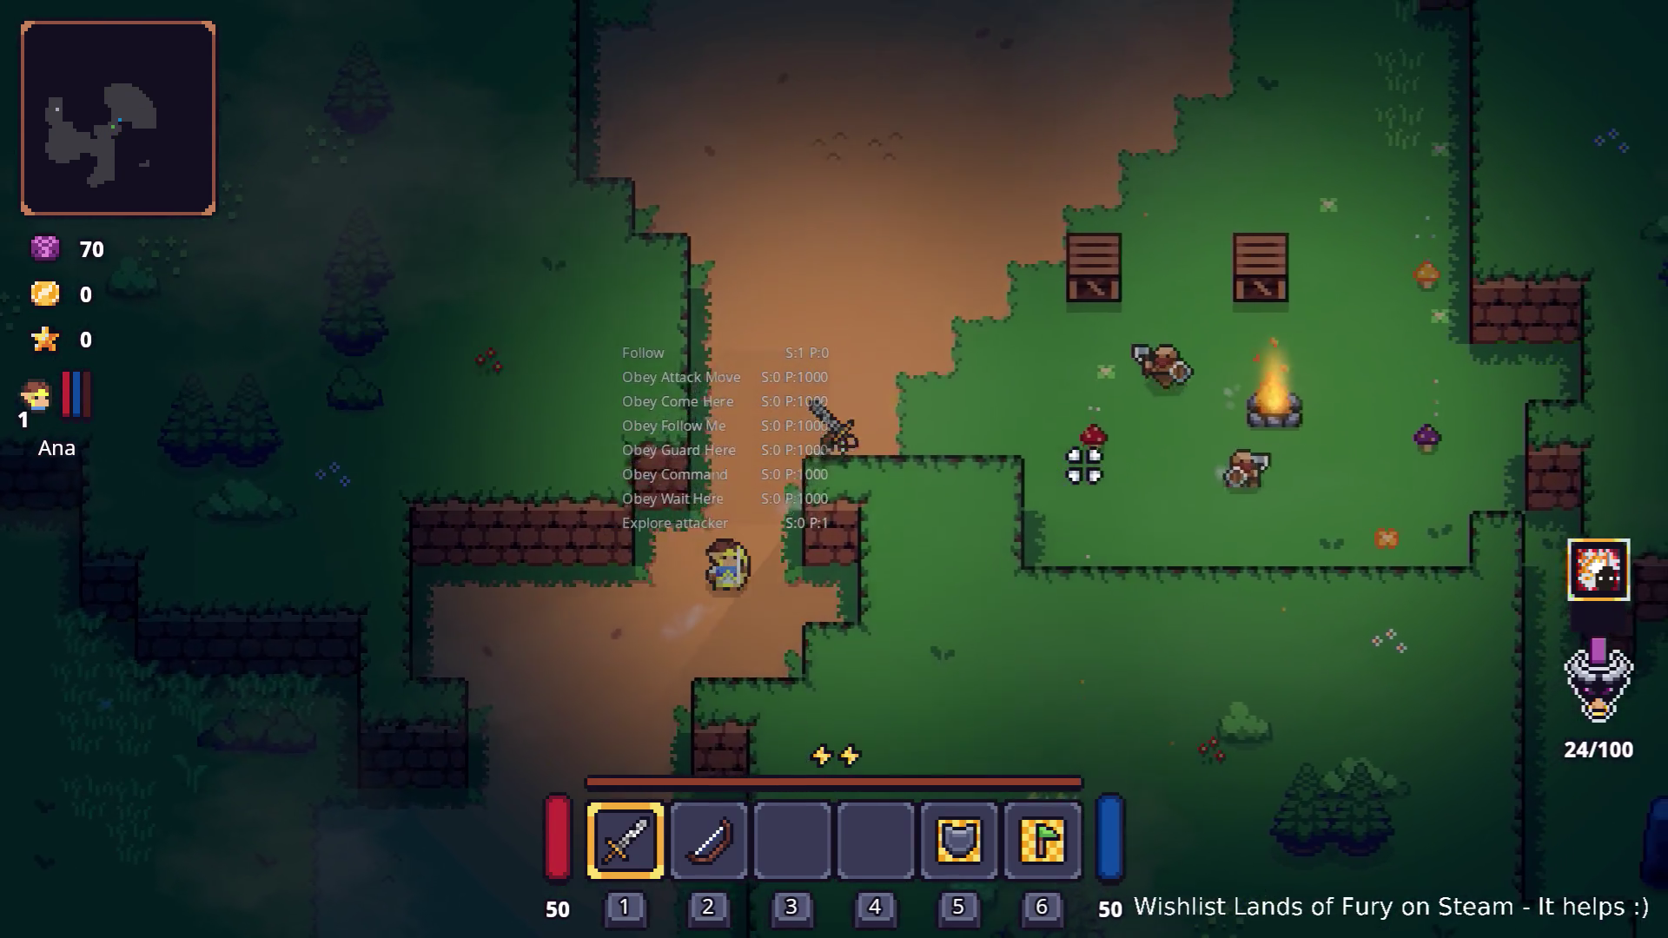
key("w")
key("d")
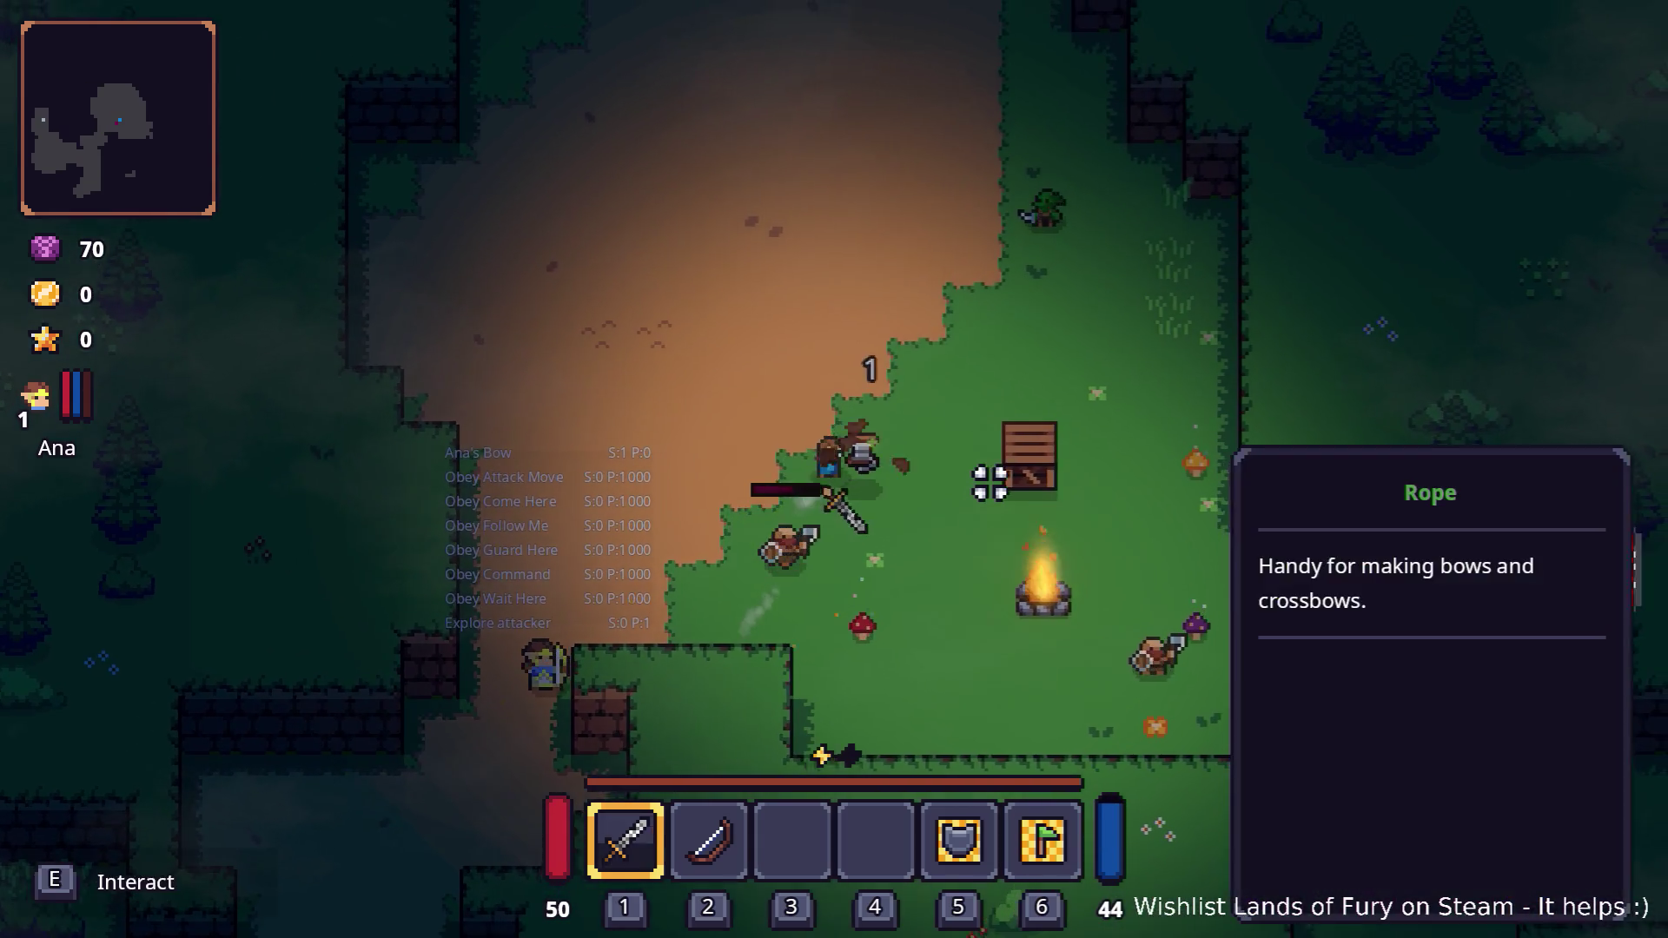
key("d")
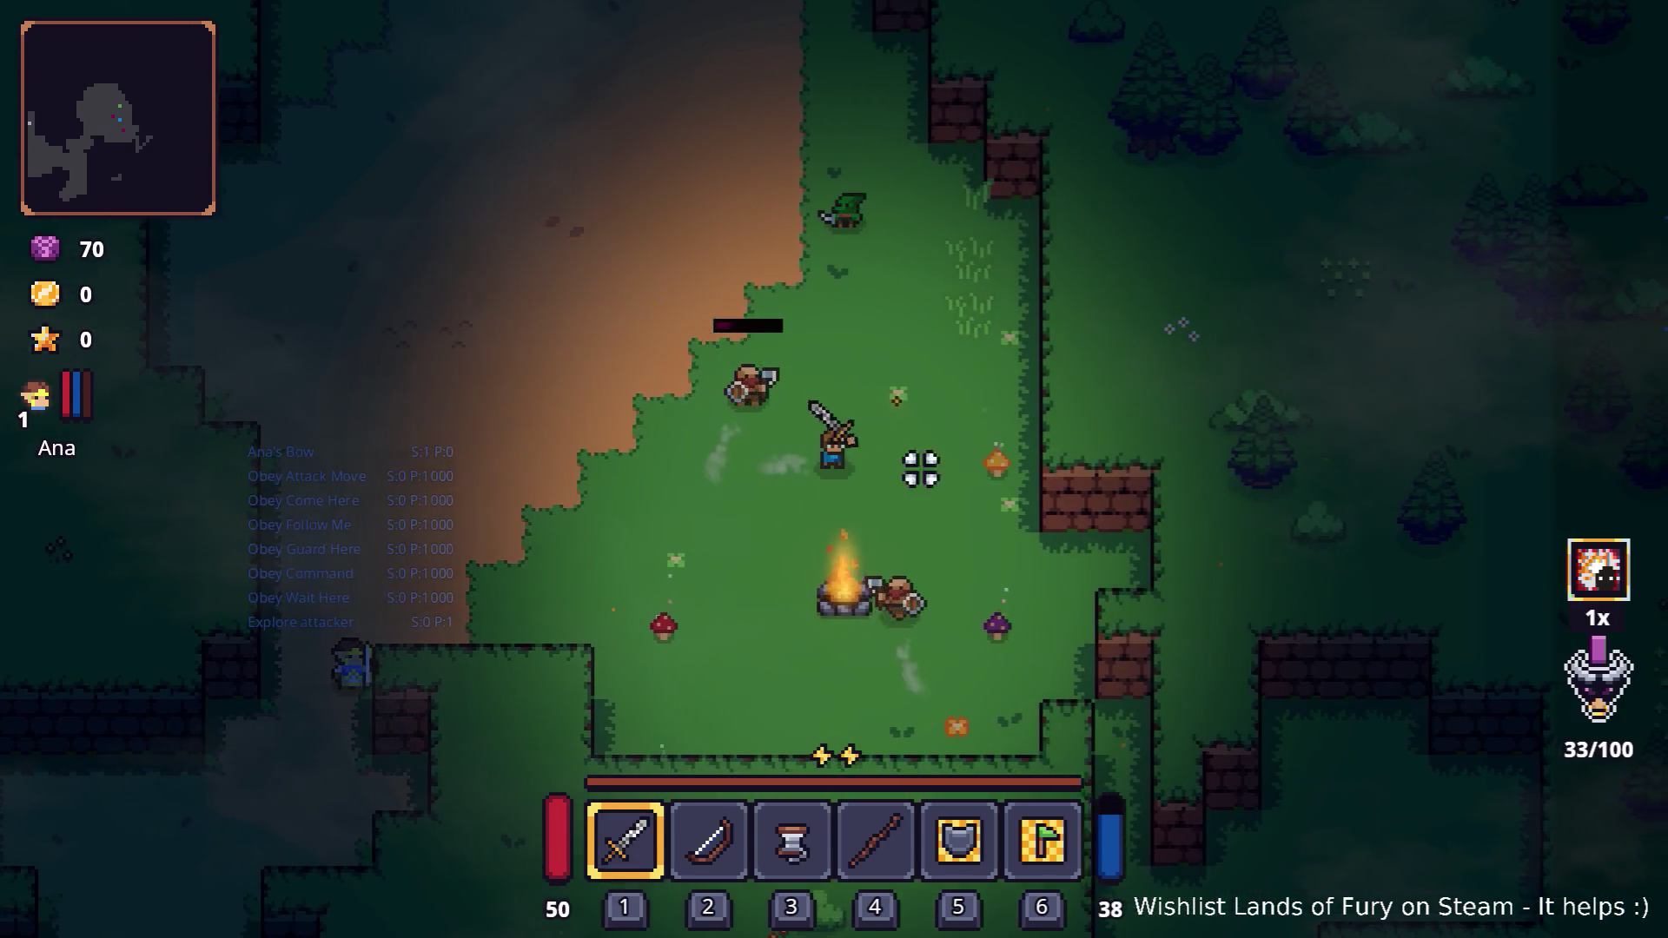
key("d")
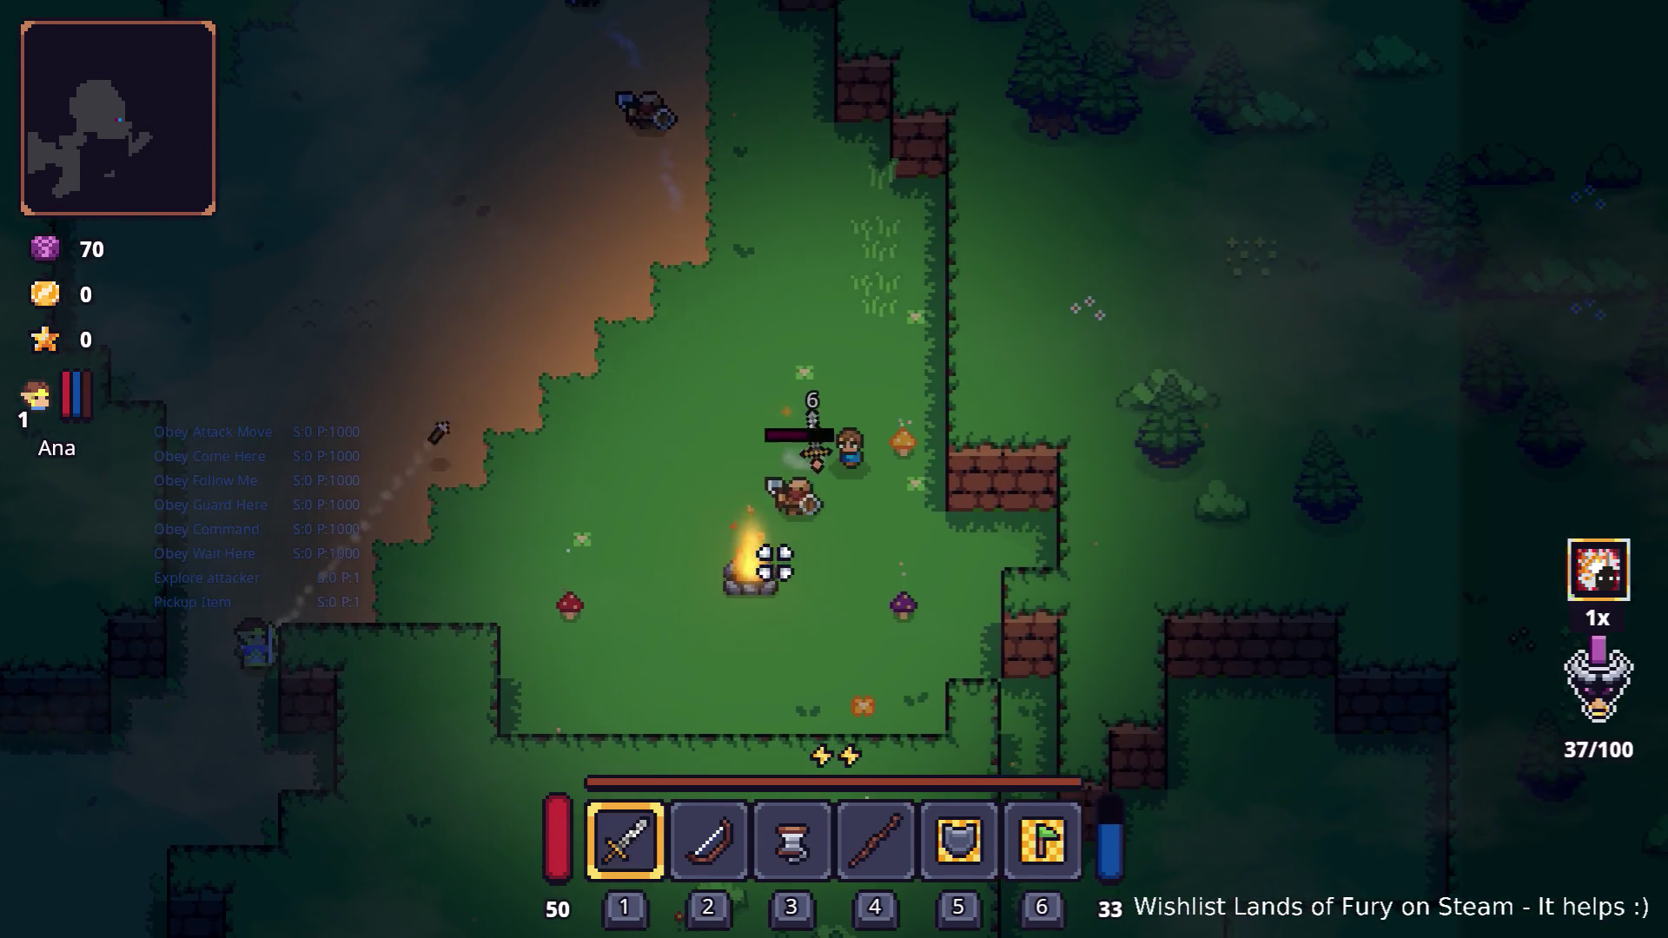
Slash the campfire raider and the campfire until gold reaches 12
left_click(778, 472)
key("s")
left_click(961, 565)
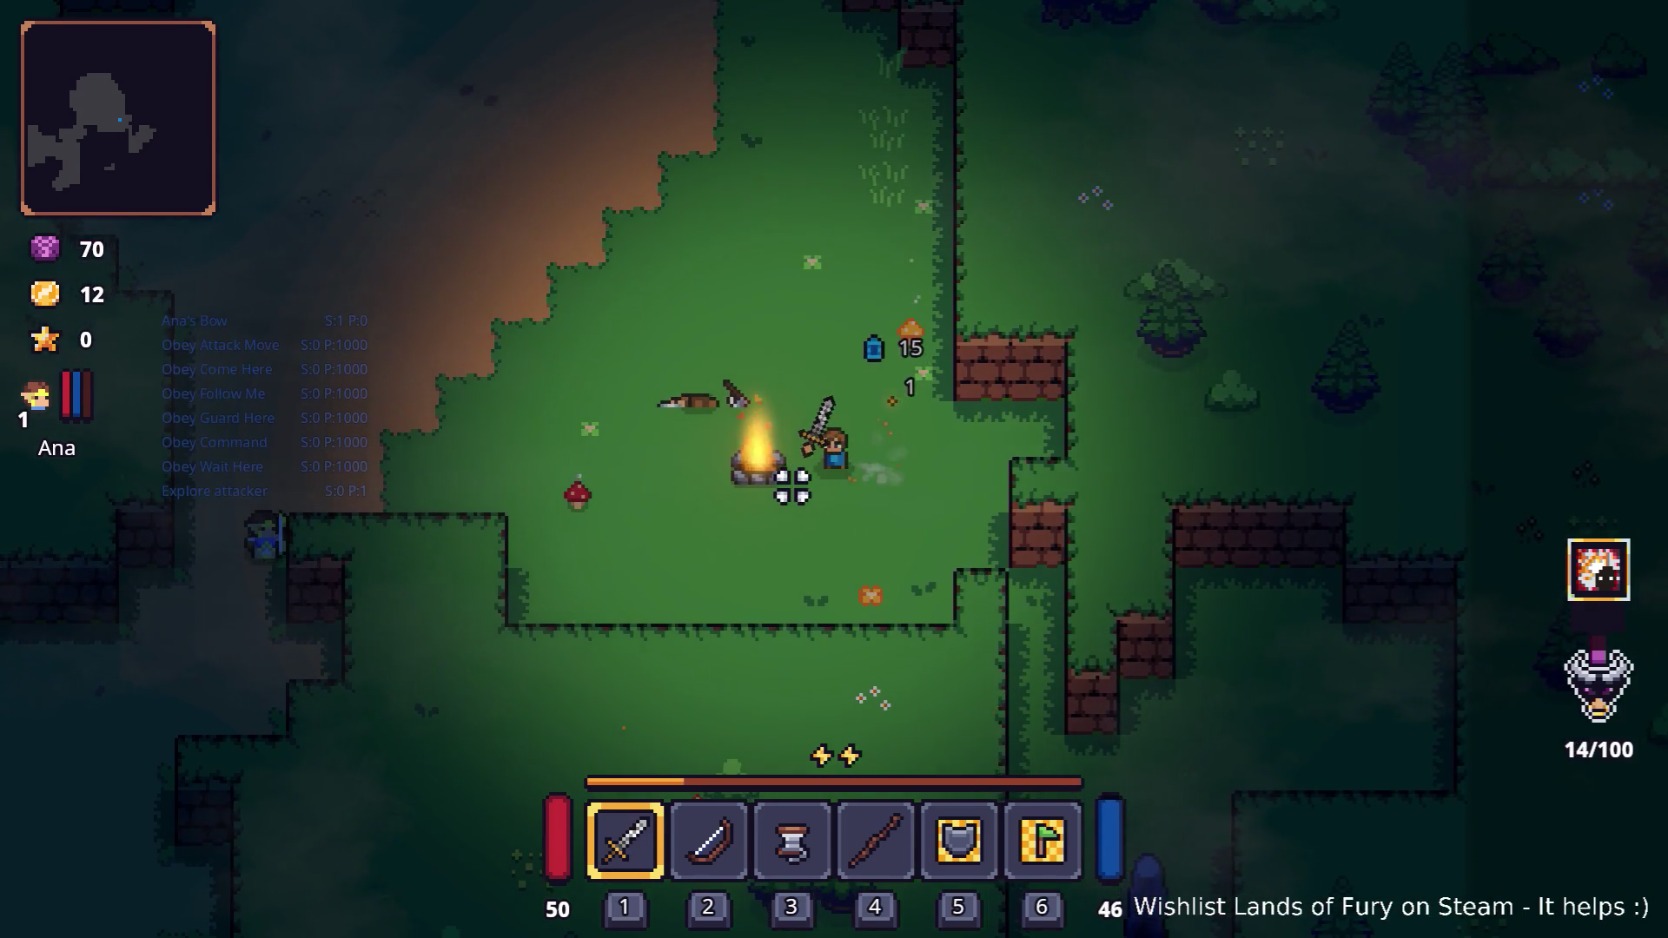
key("a")
left_click(781, 493)
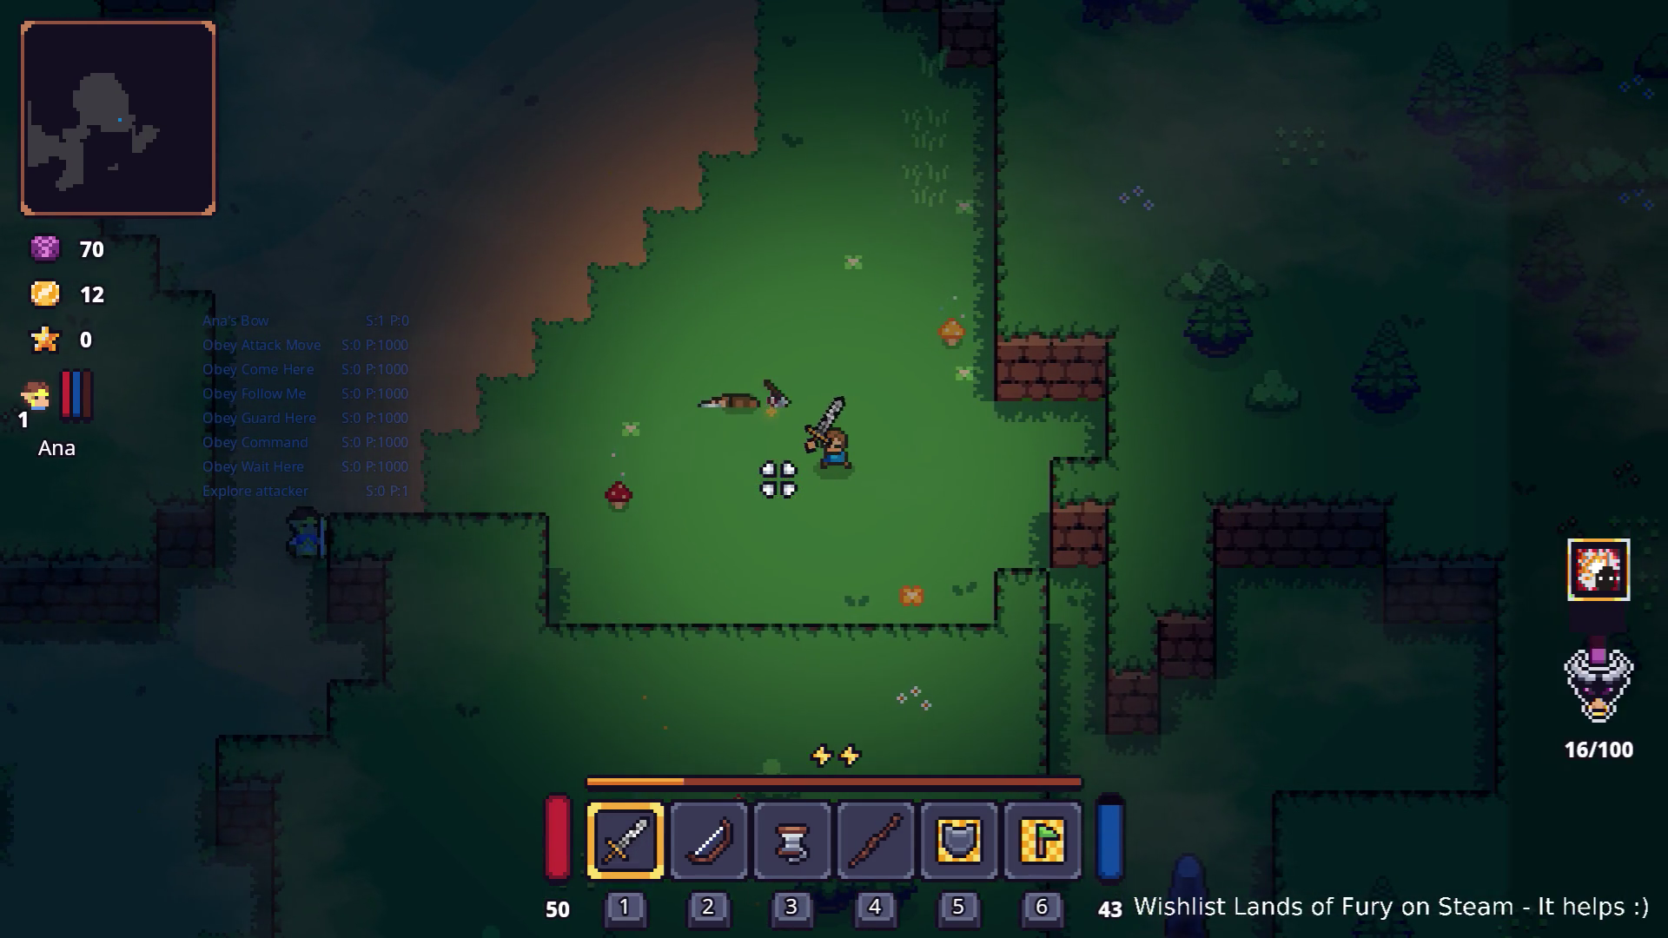
Walk up and left to the green character Snip and start talking
key("w")
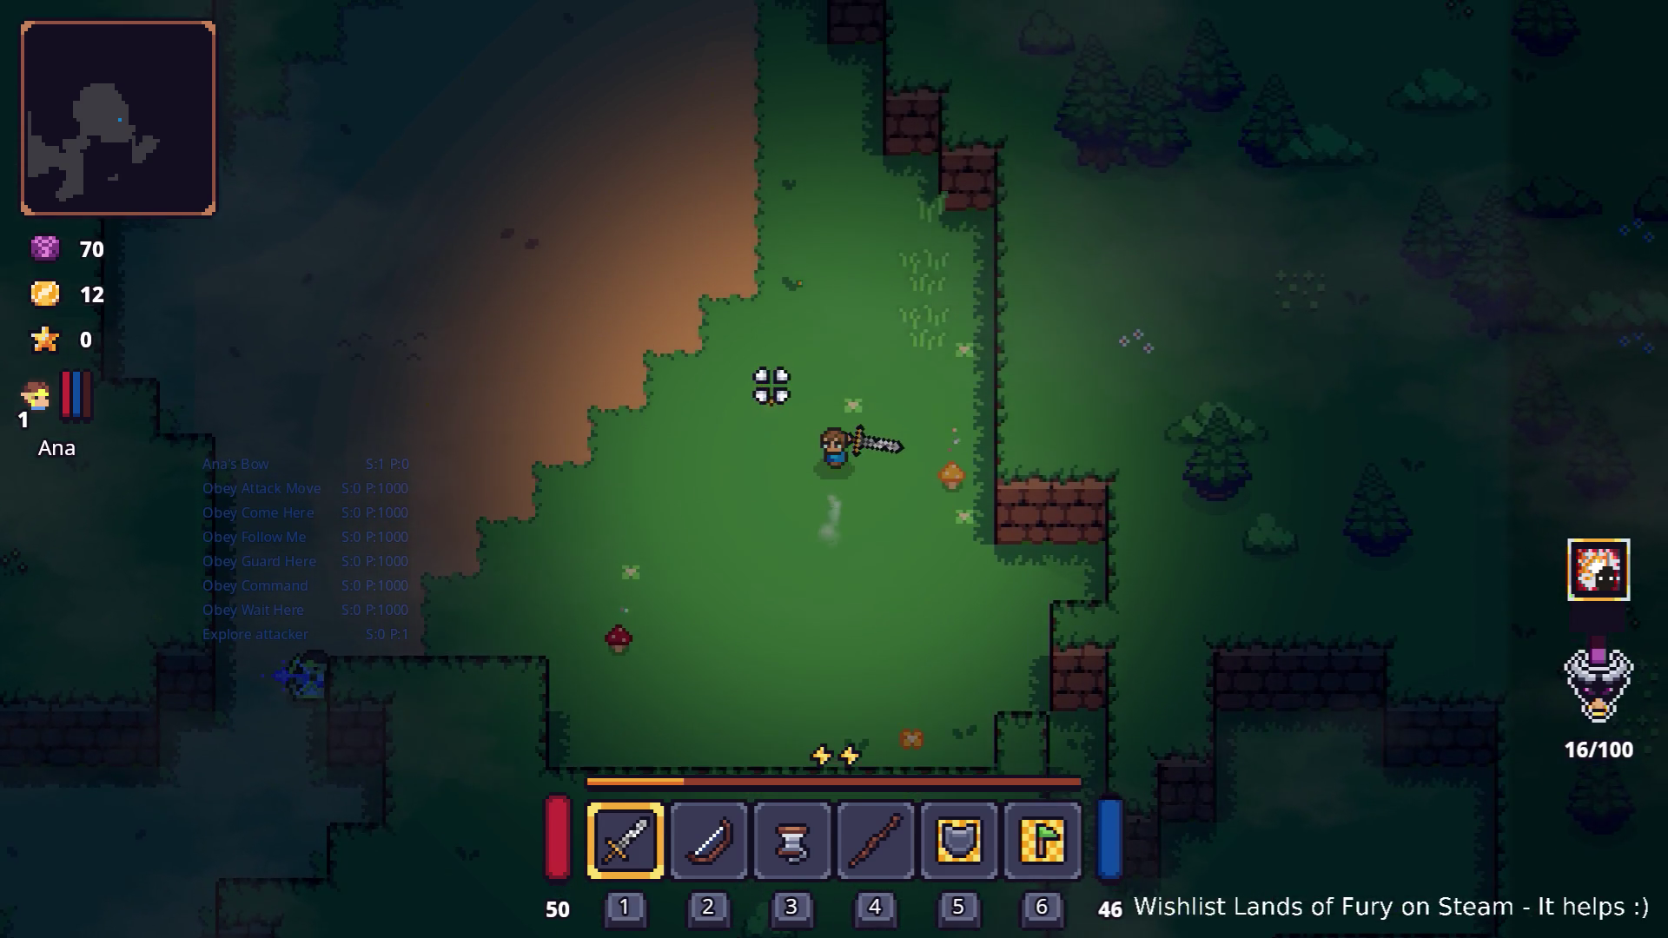
key("w")
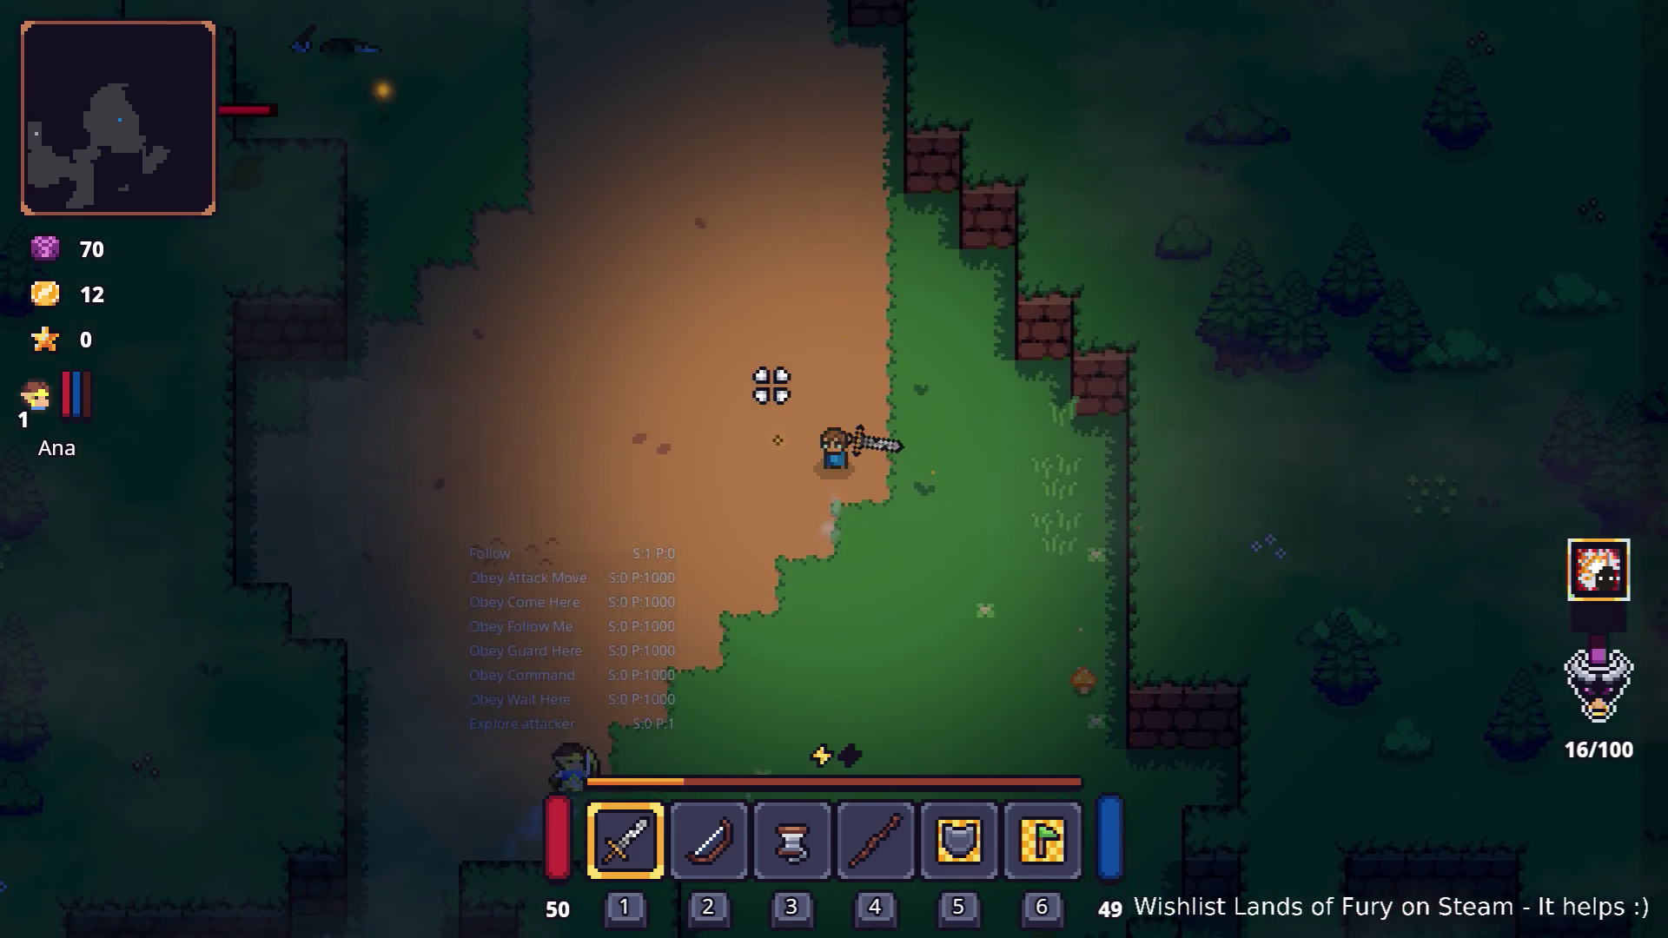
key("w")
key("a")
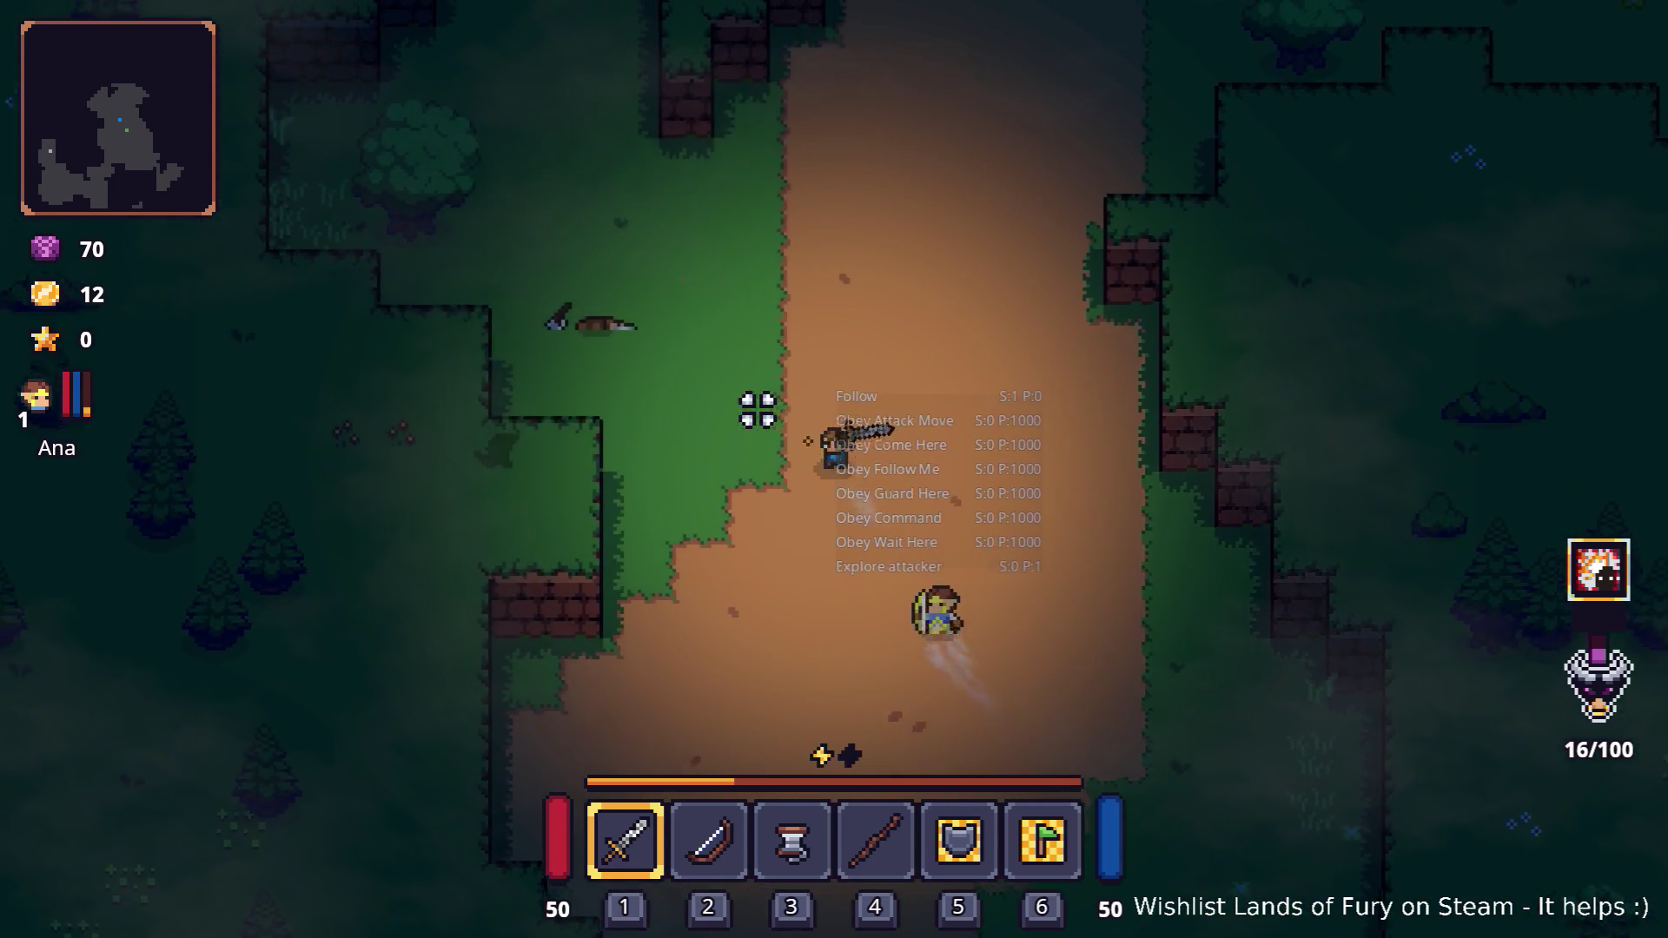
key("a")
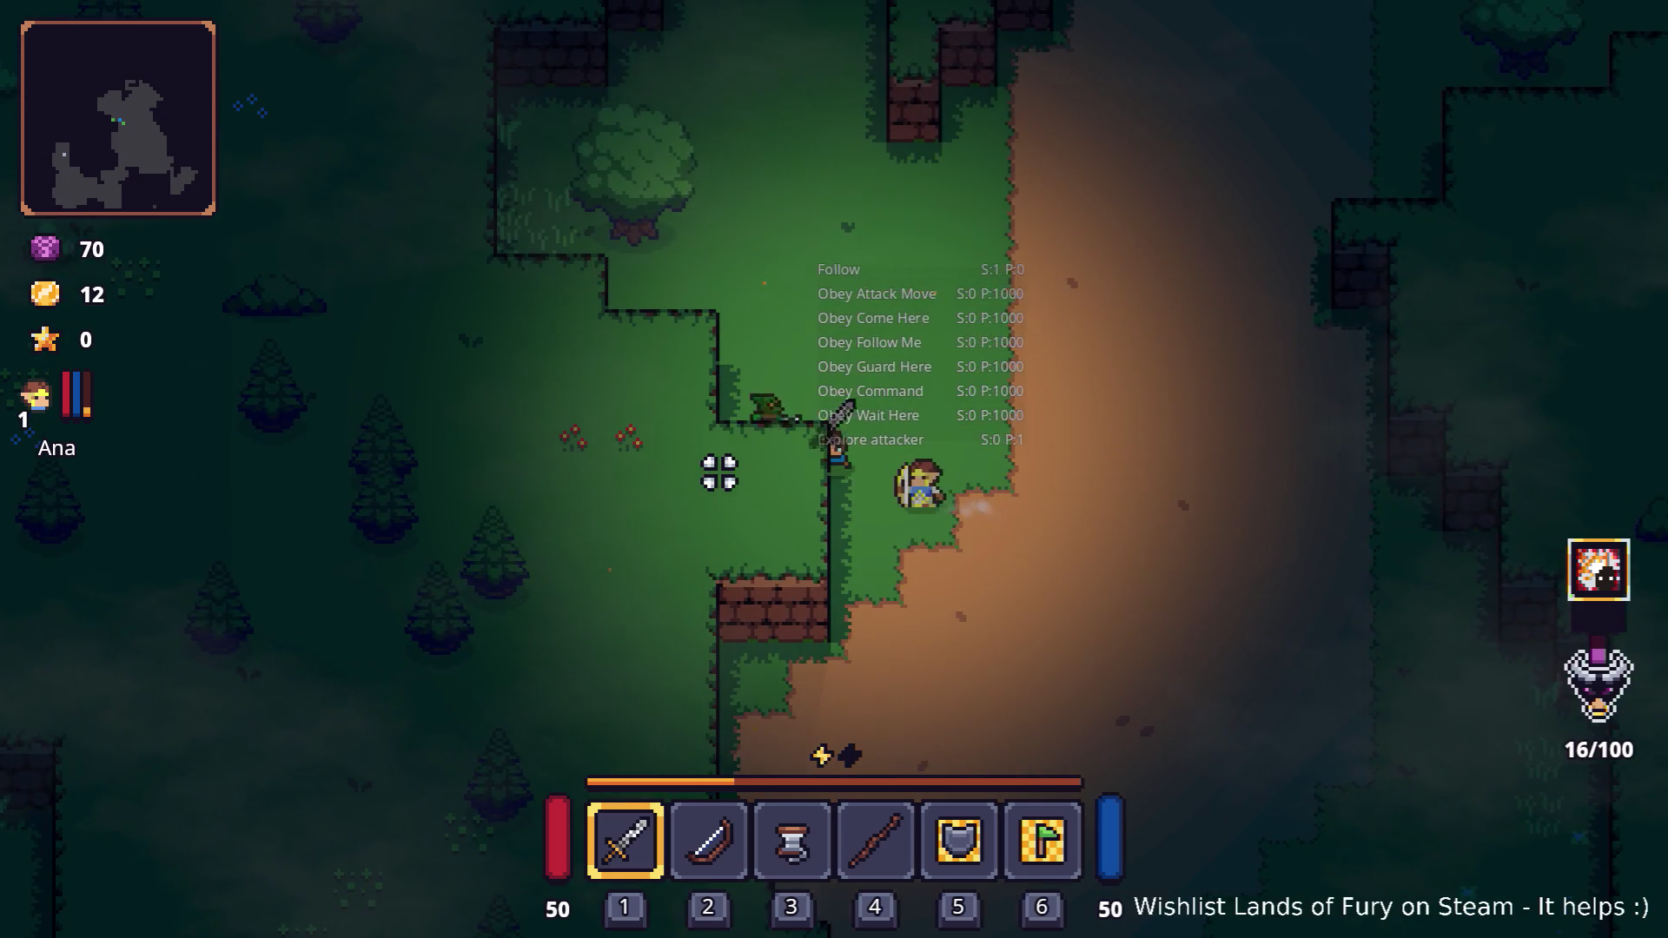
left_click(747, 460)
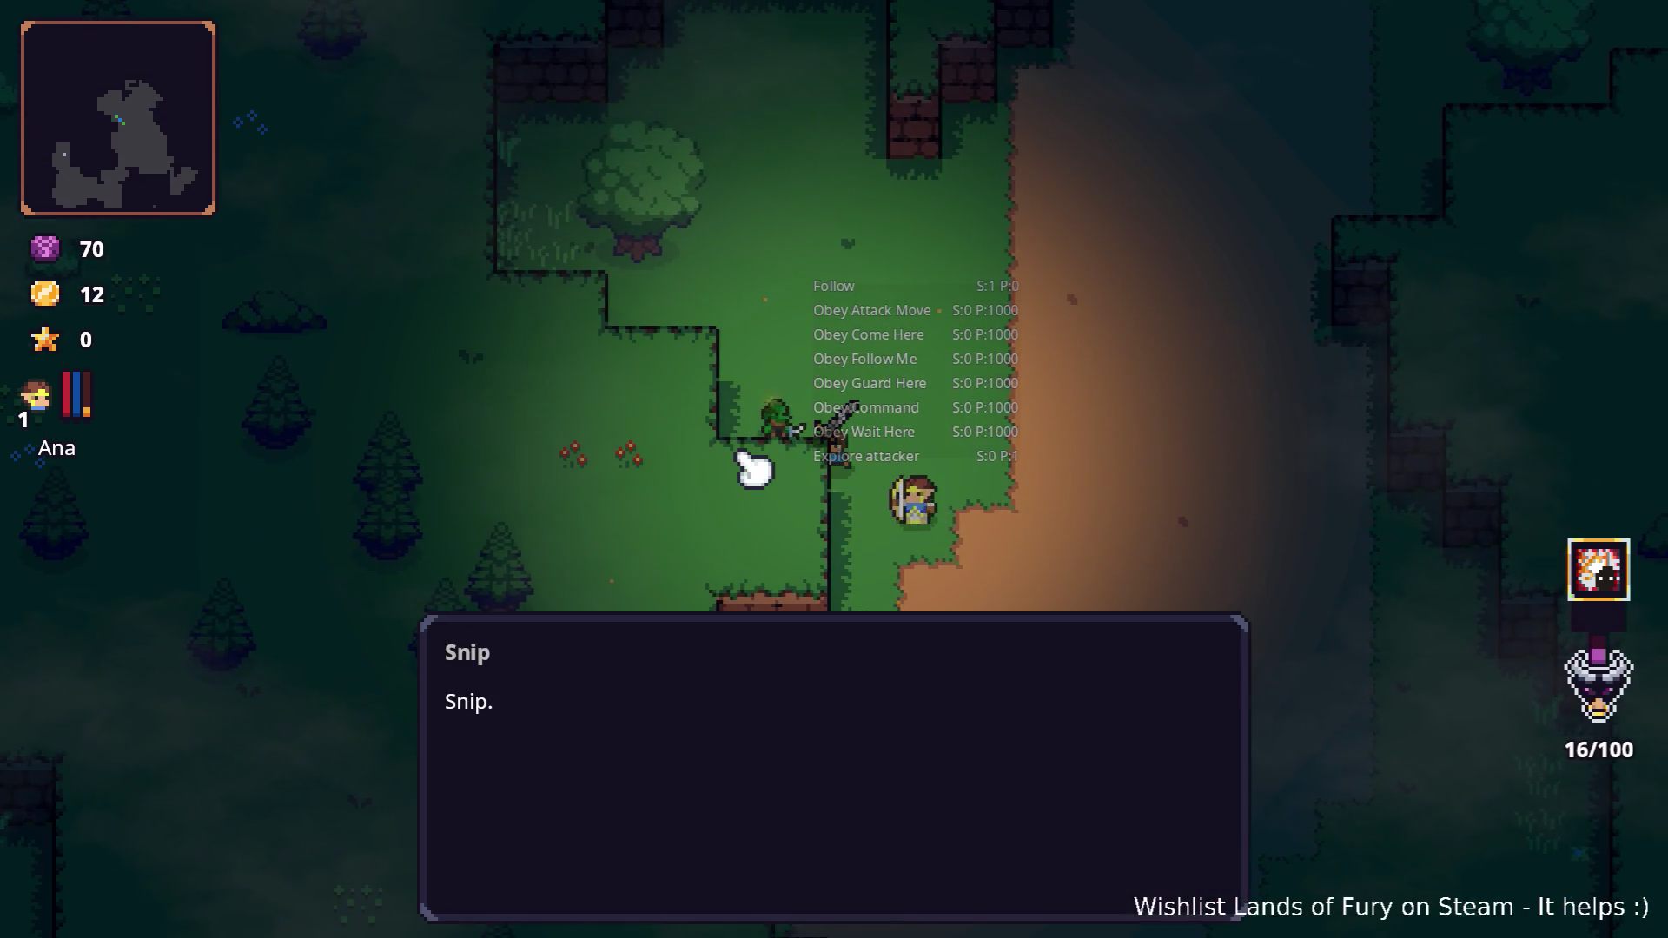
Skip Snip's line, close his shop, then walk up-left and swing the sword twice
key("space")
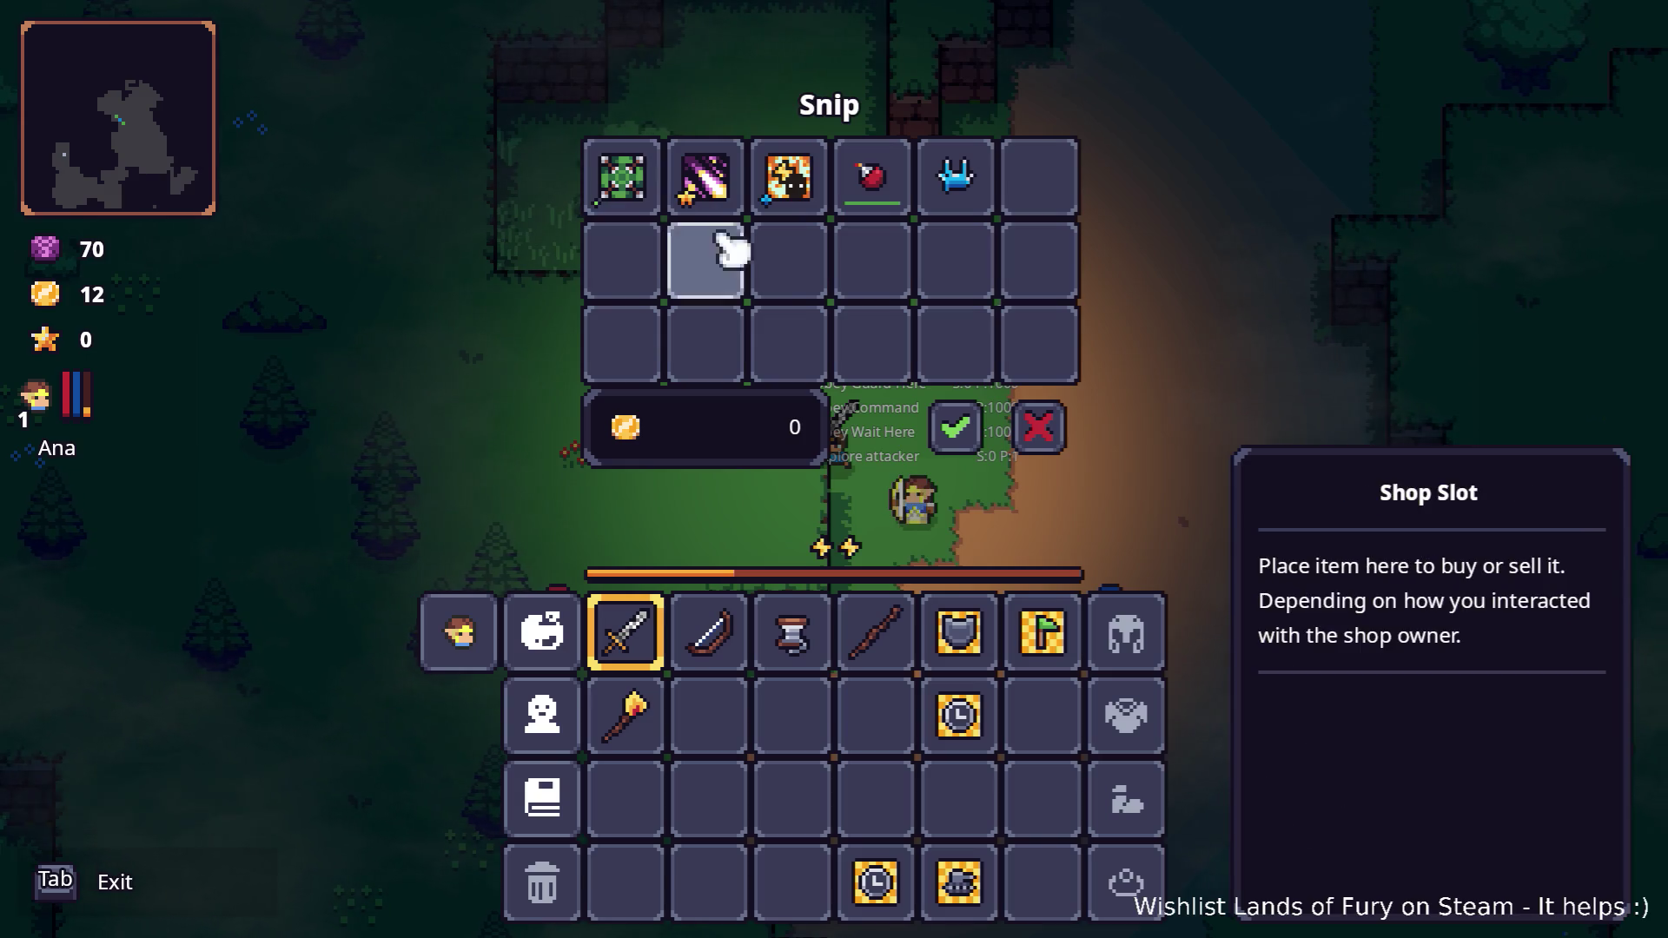
key("Tab")
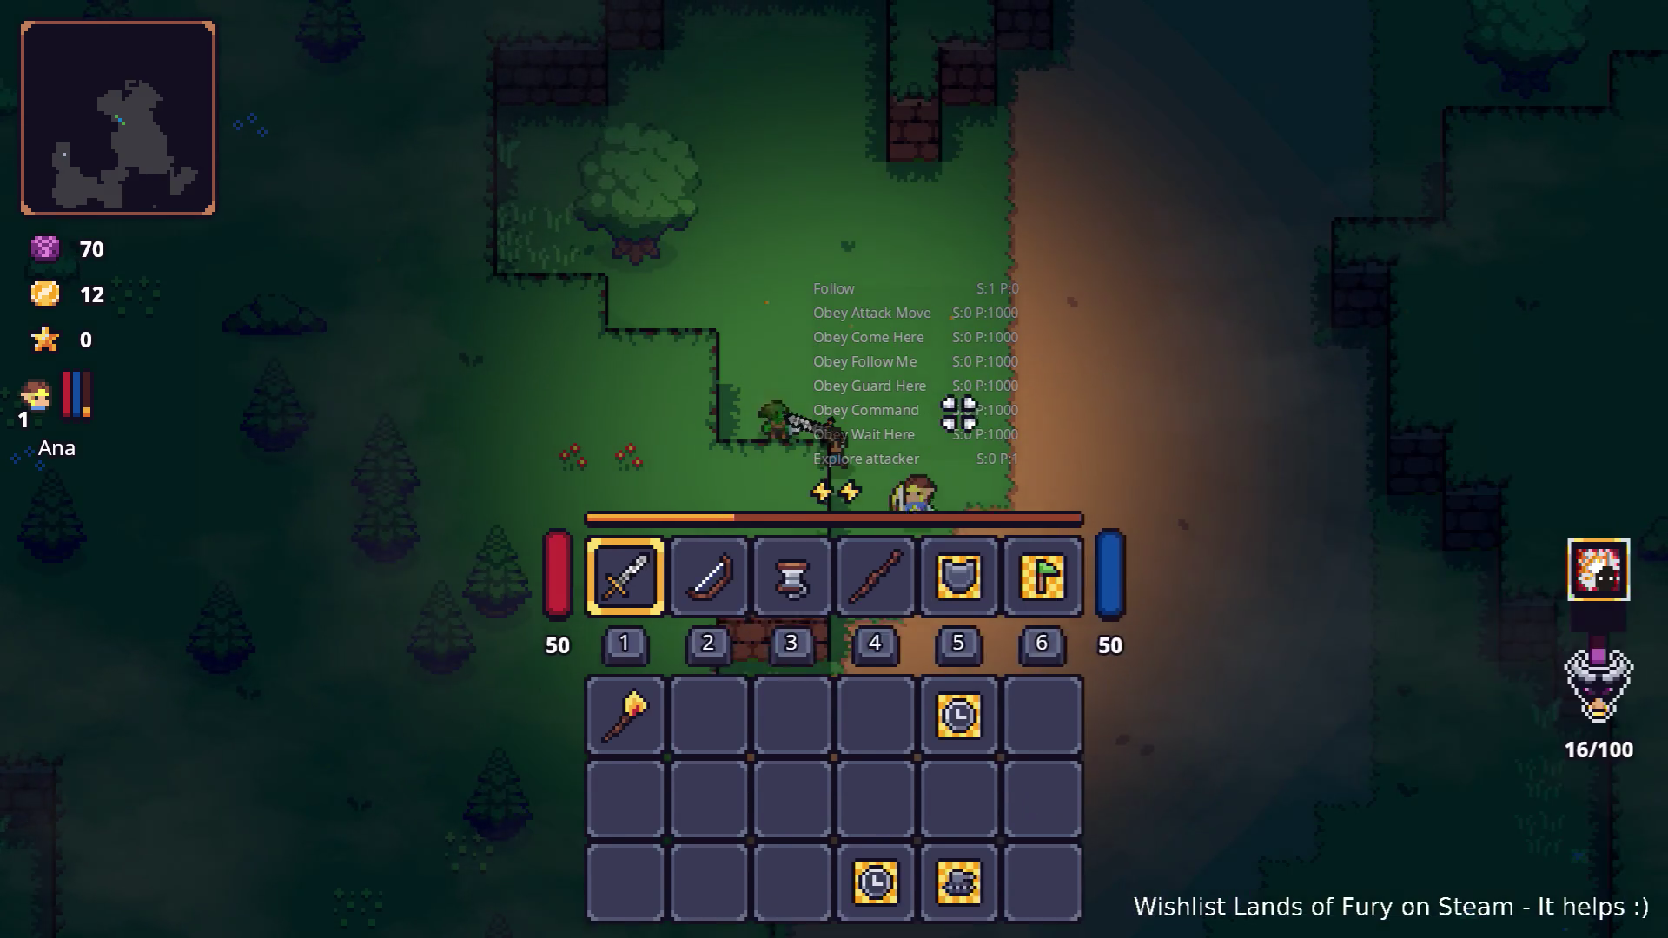
key("Tab")
key("w")
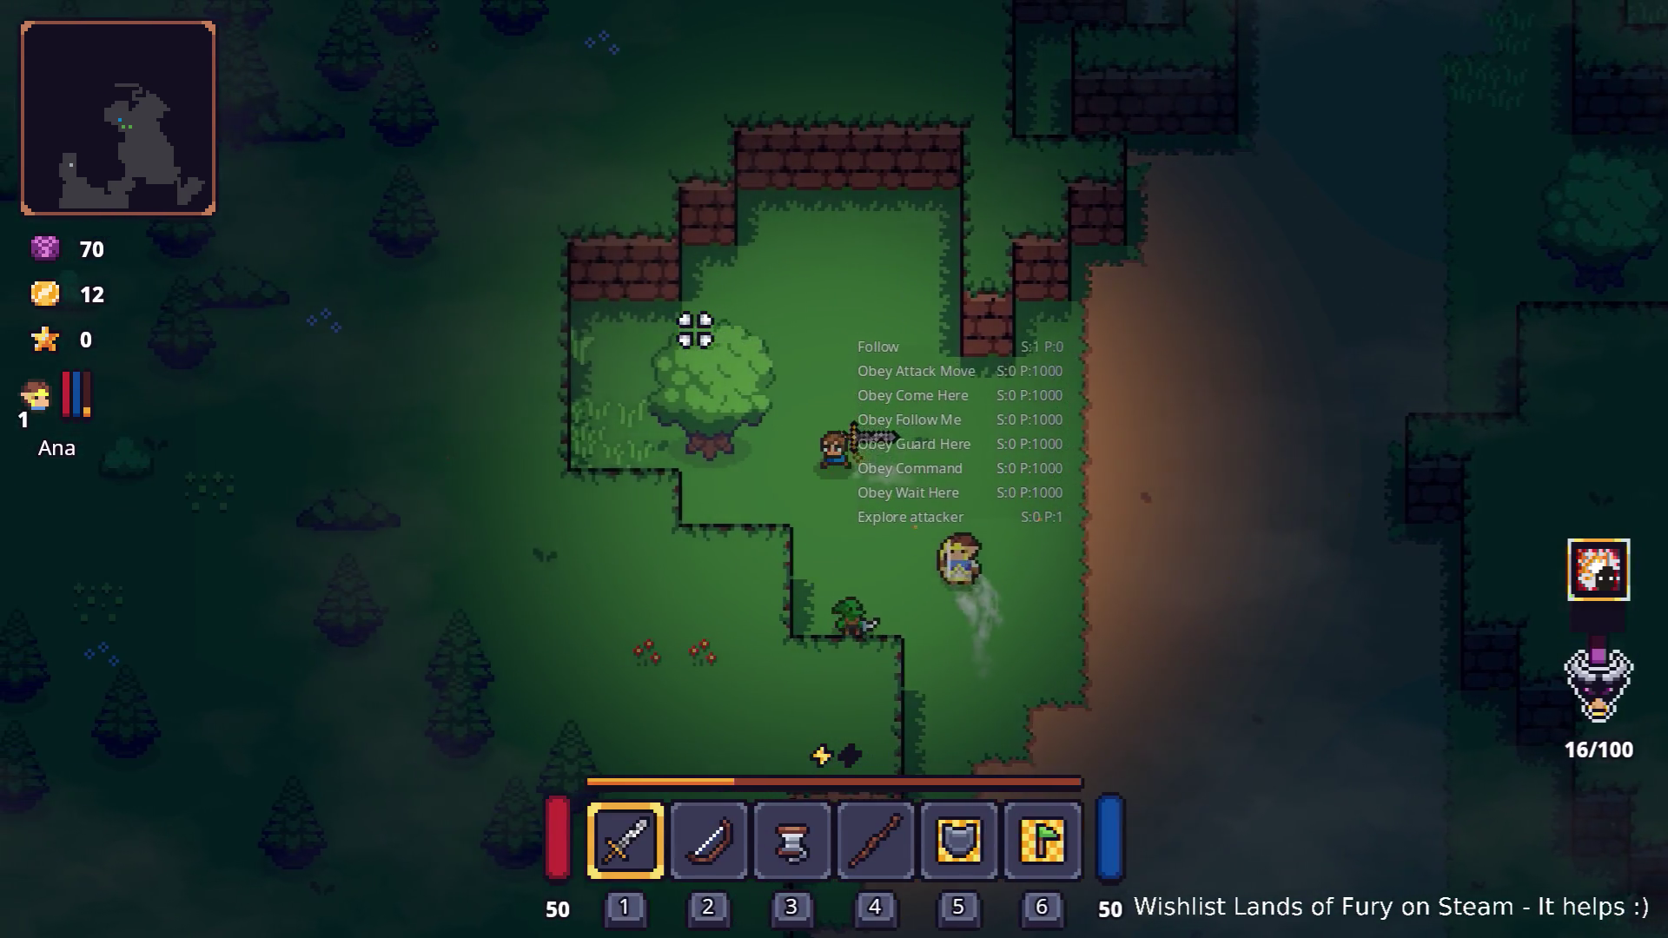
left_click(632, 382)
left_click(633, 392)
Walk right along the dirt path, chop the tree and collect its dropped apple
key("d")
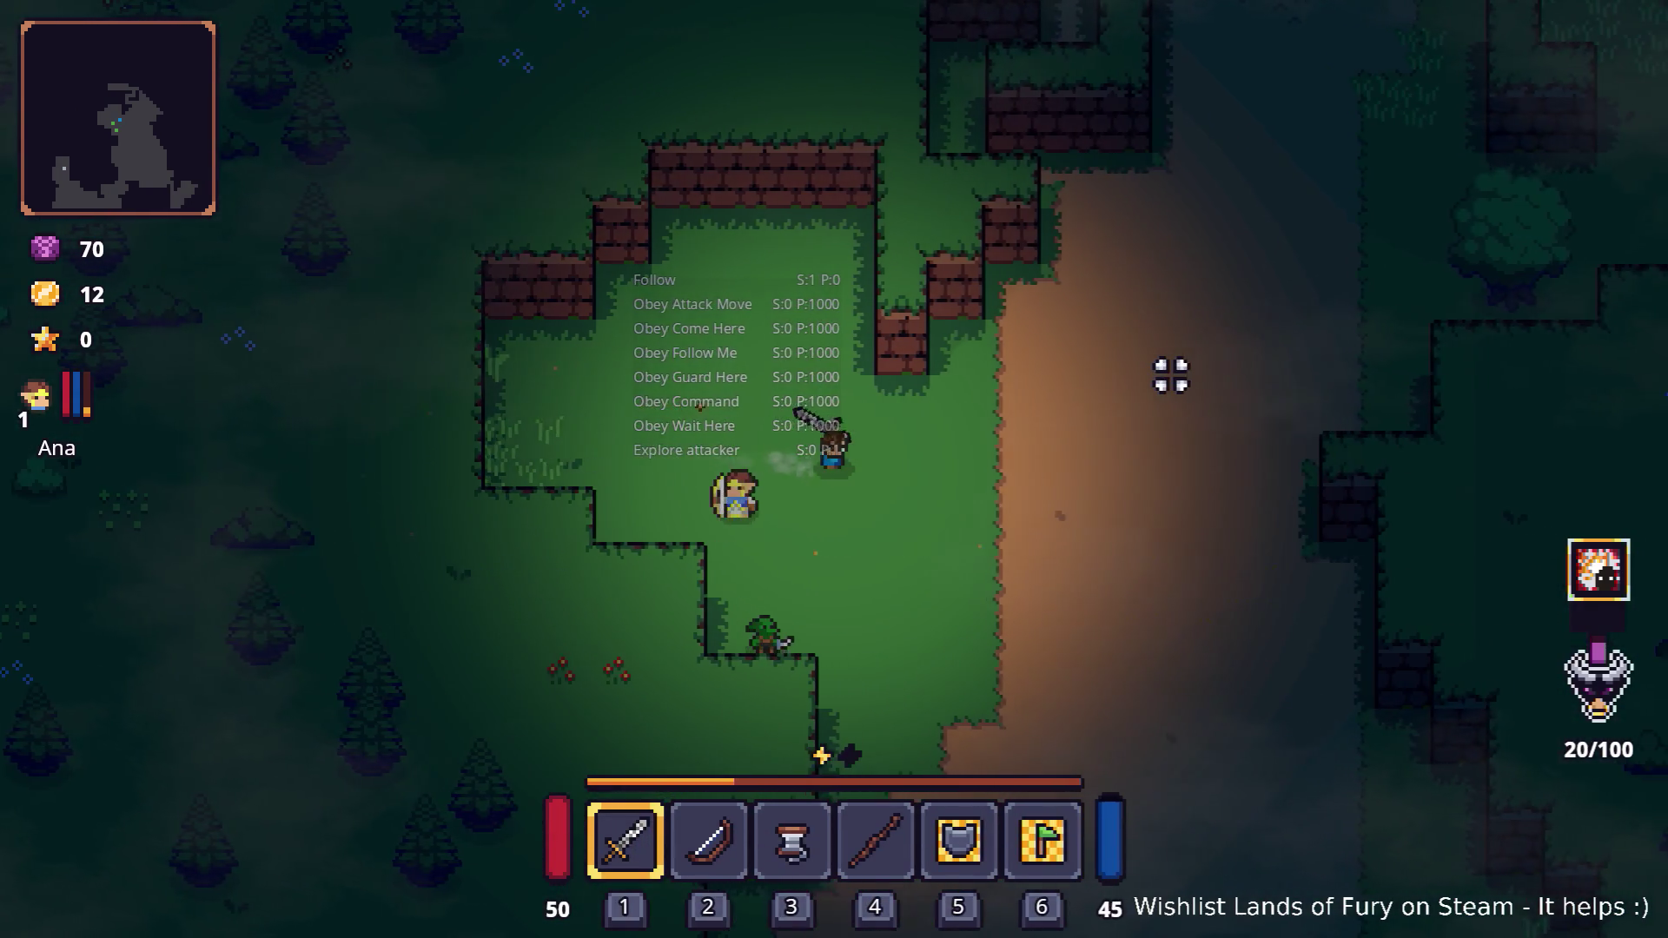
key("d")
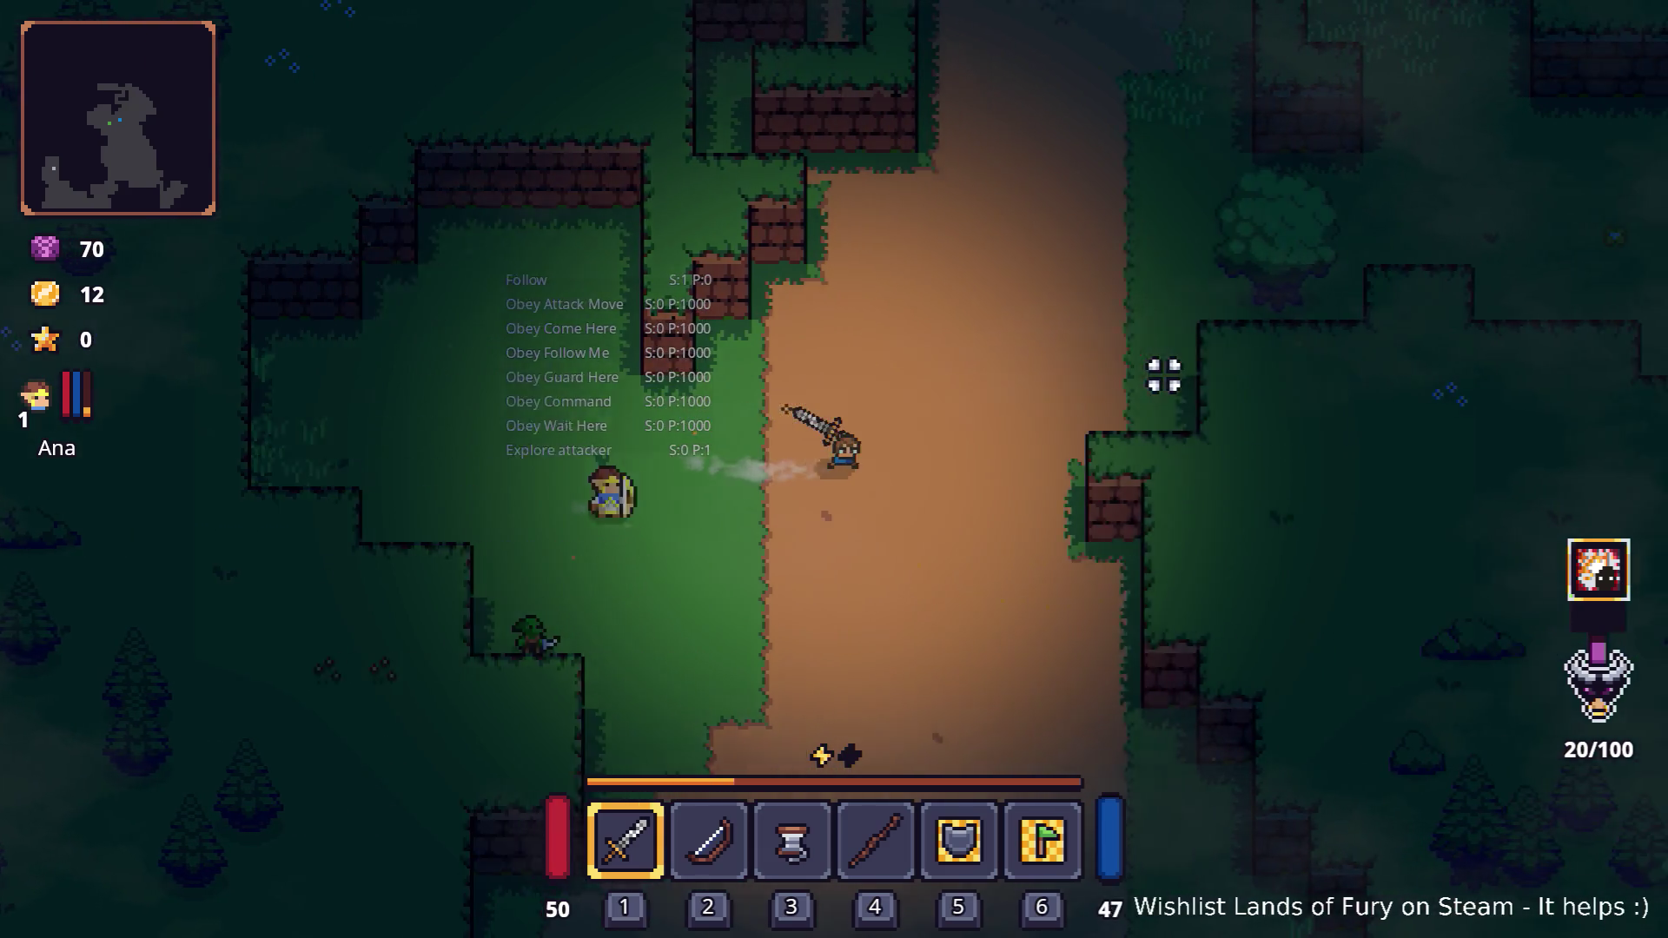
key("d")
key("w")
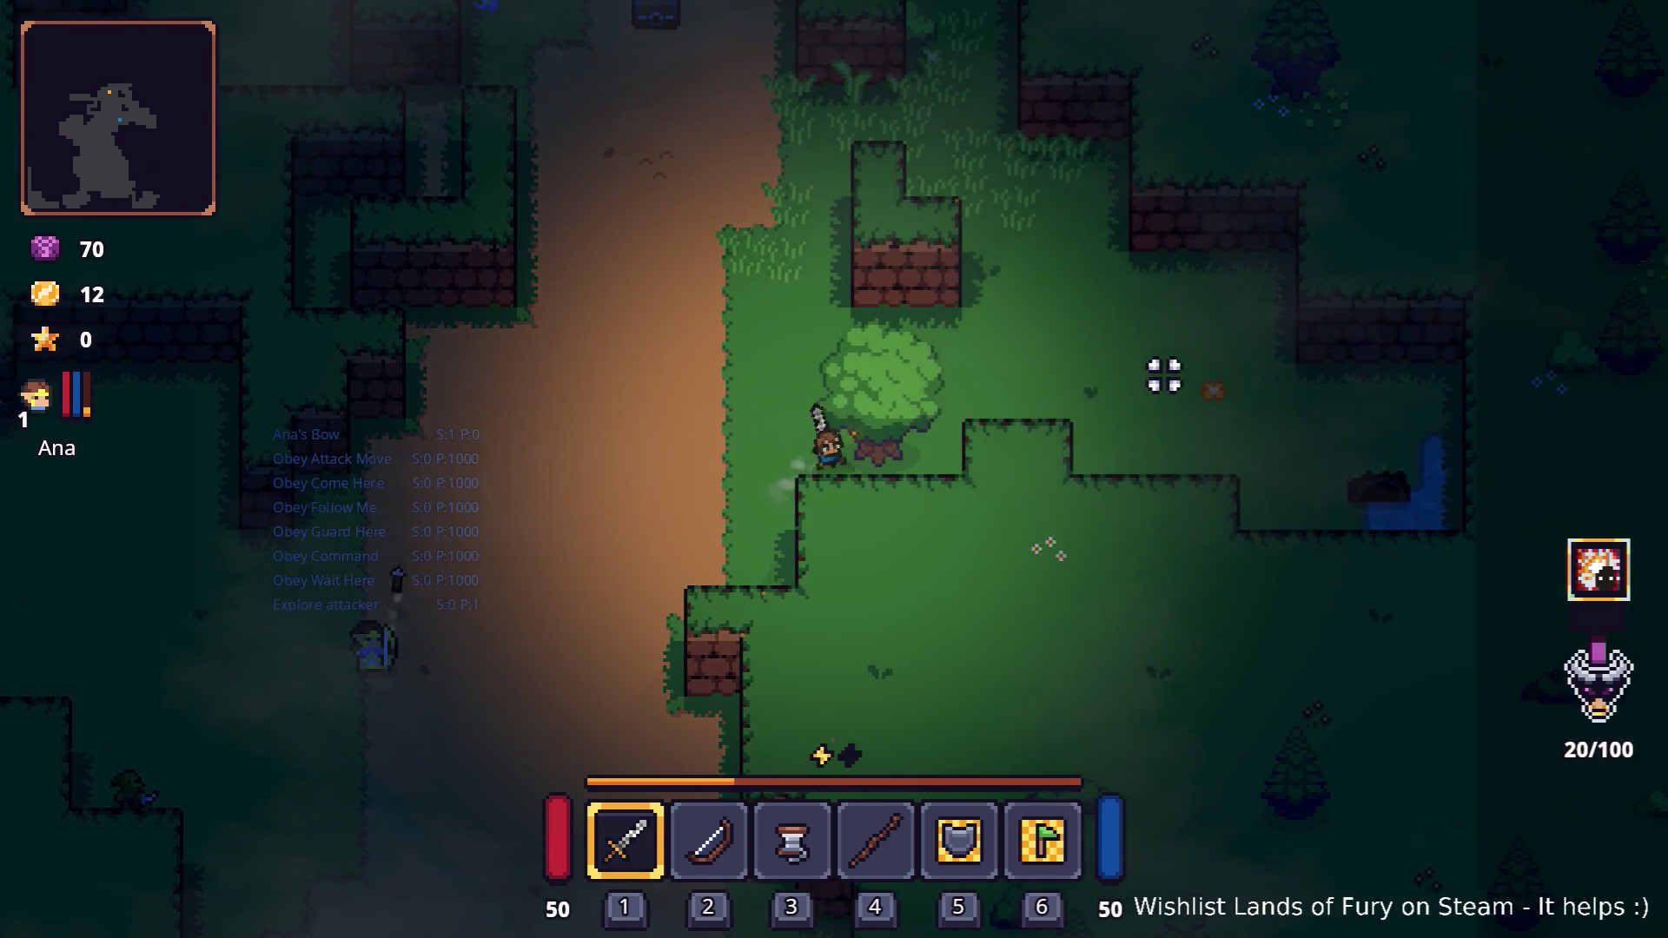
left_click(1164, 376)
left_click(1162, 377)
key("w")
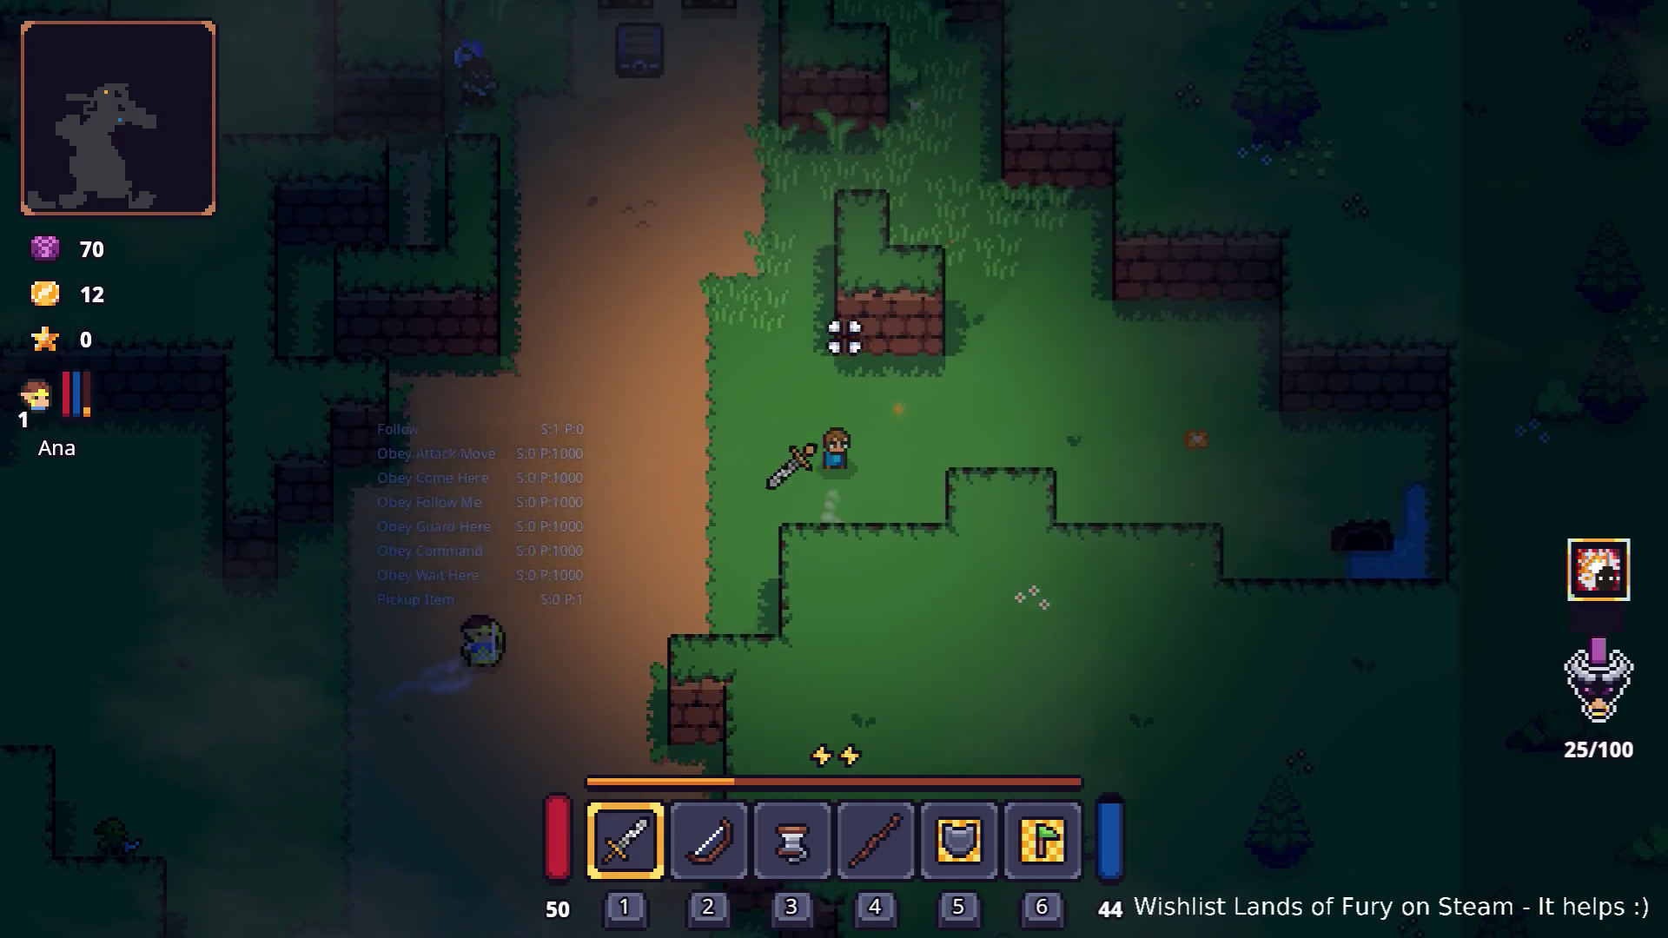
Walk up and strike the axe enemy above with three sword swings
key("w")
left_click(868, 269)
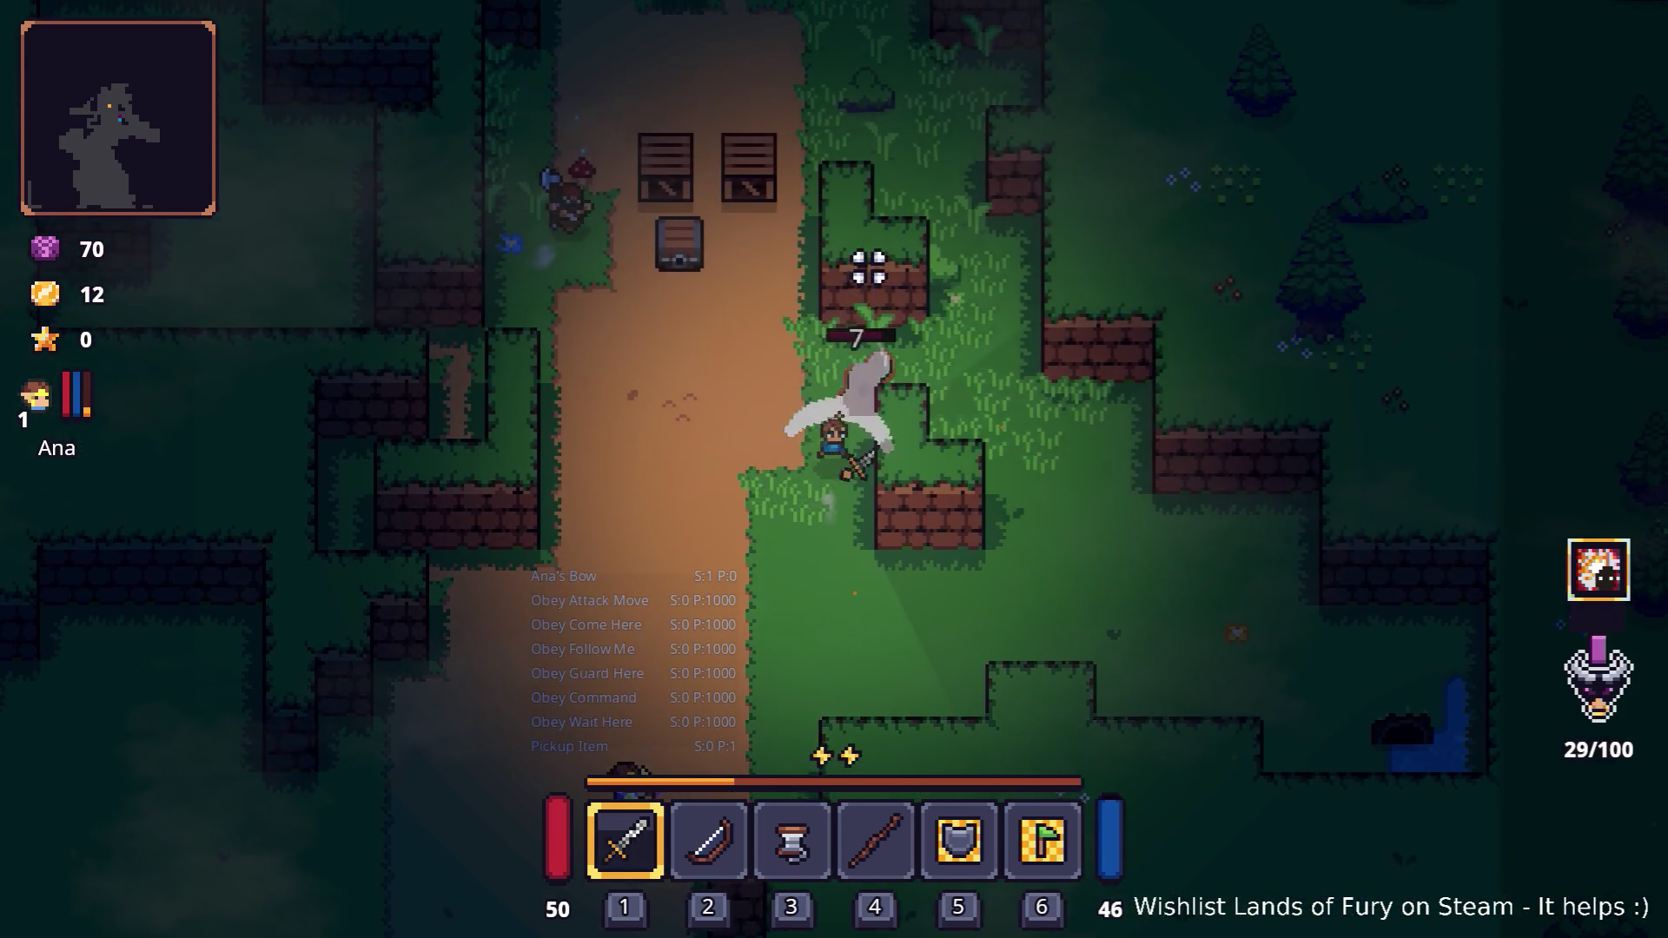
left_click(868, 268)
left_click(882, 269)
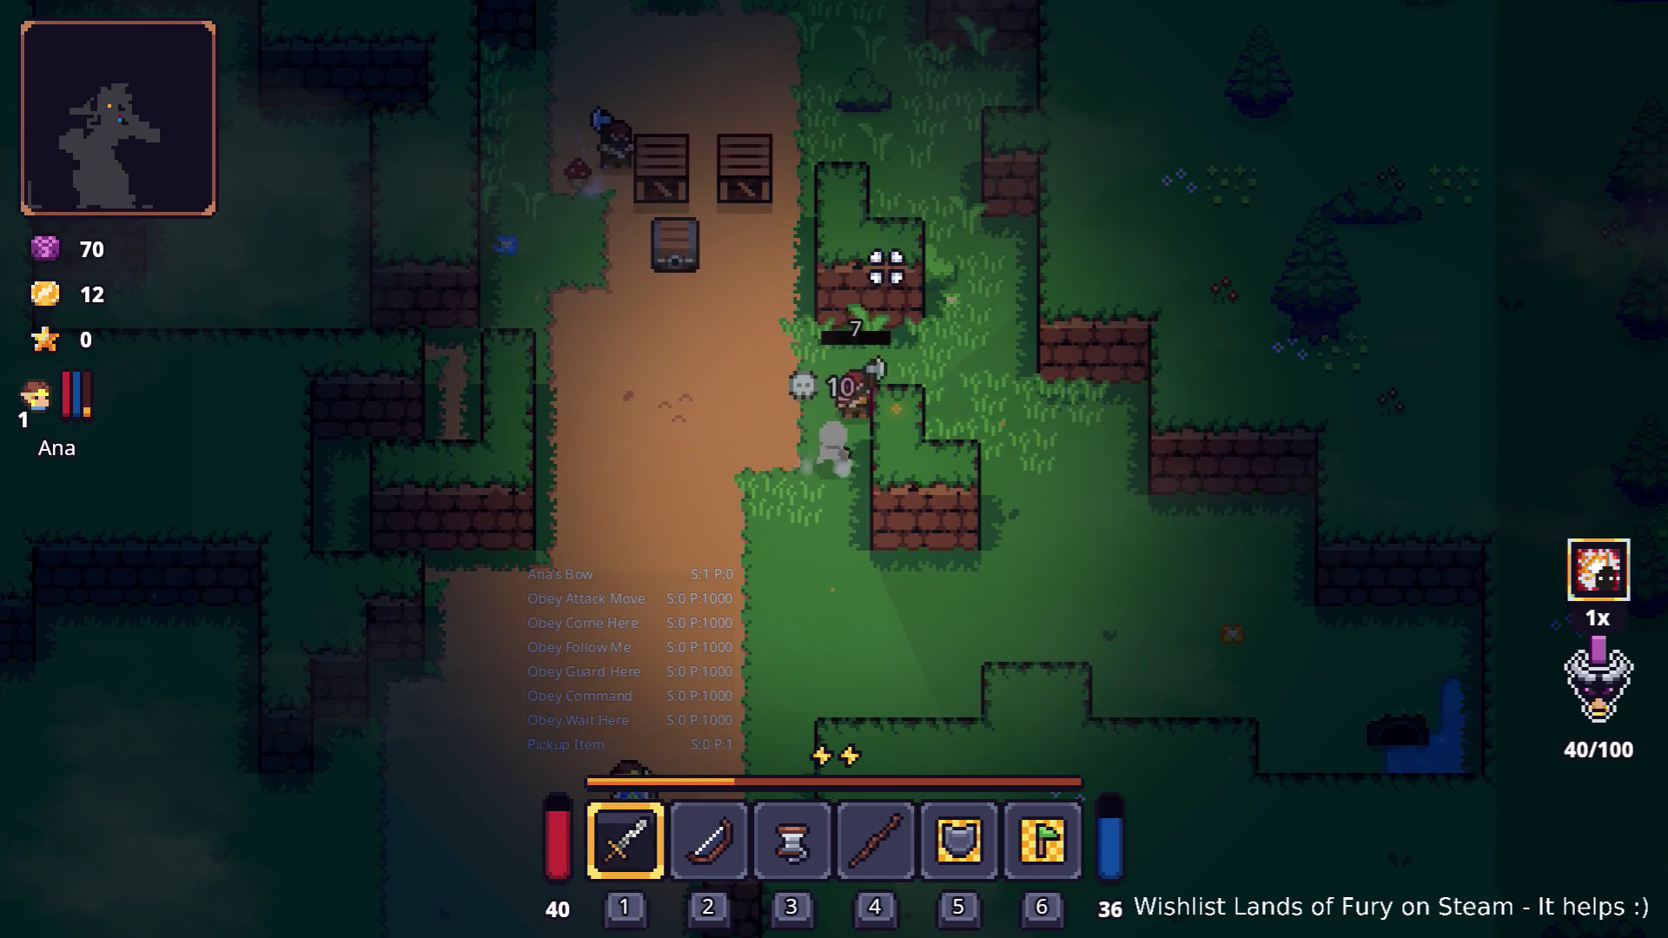
Move up-left to the crate and smash it with the sword
key("w")
key("a")
key("w")
key("a")
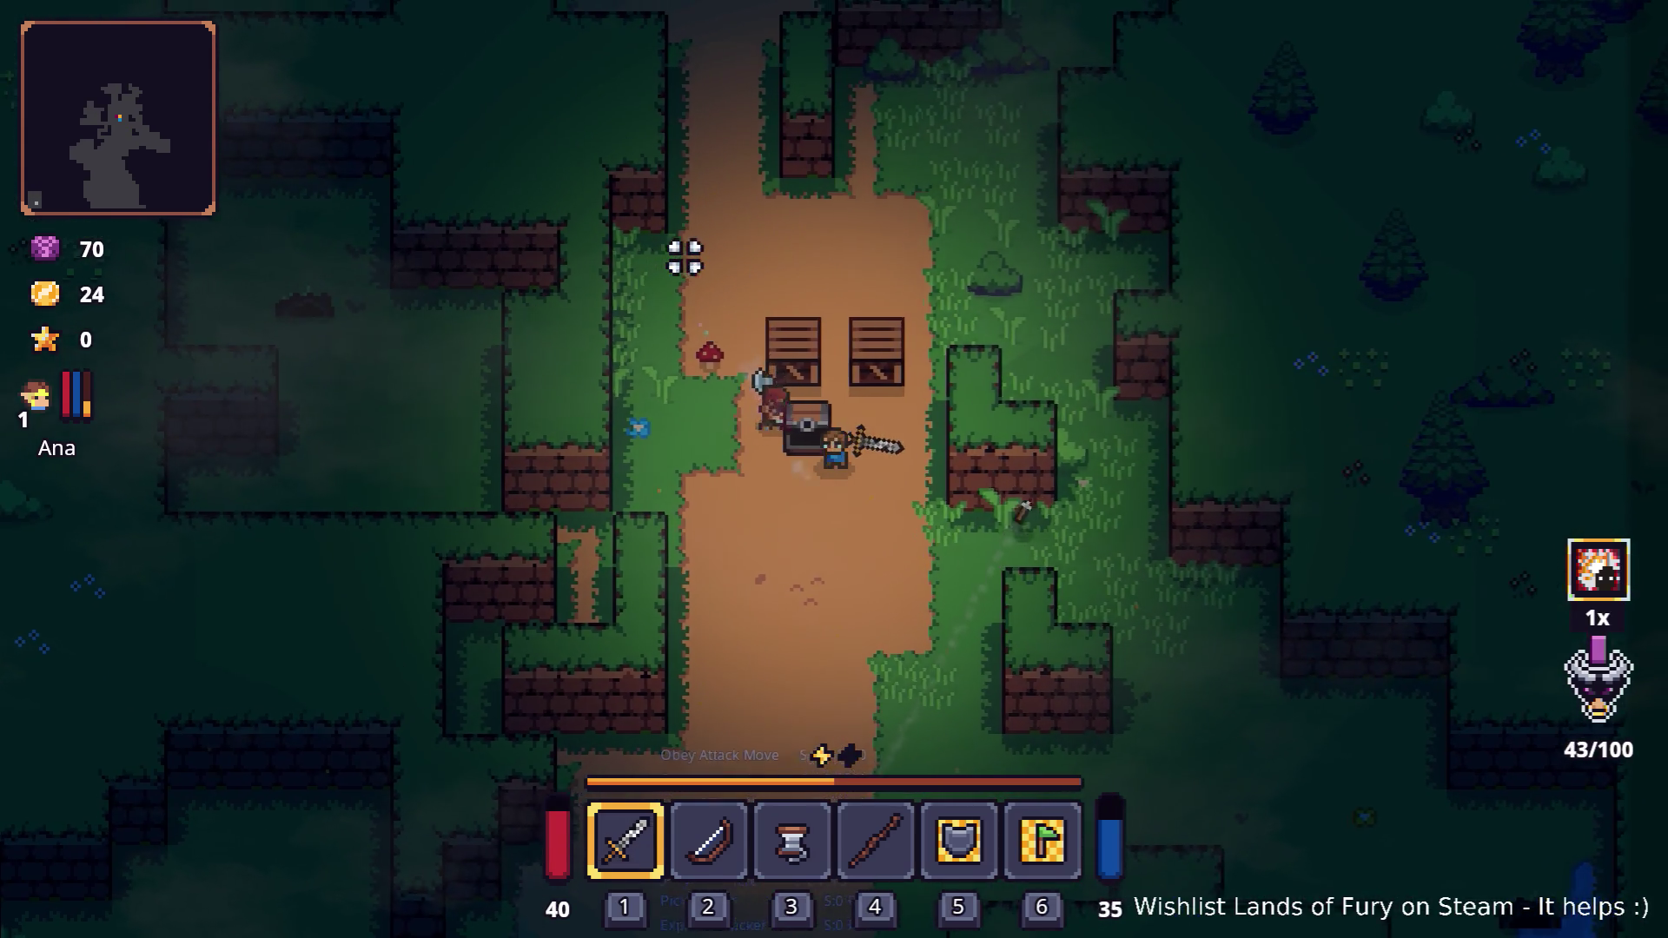
left_click(712, 254)
left_click(715, 252)
left_click(701, 261)
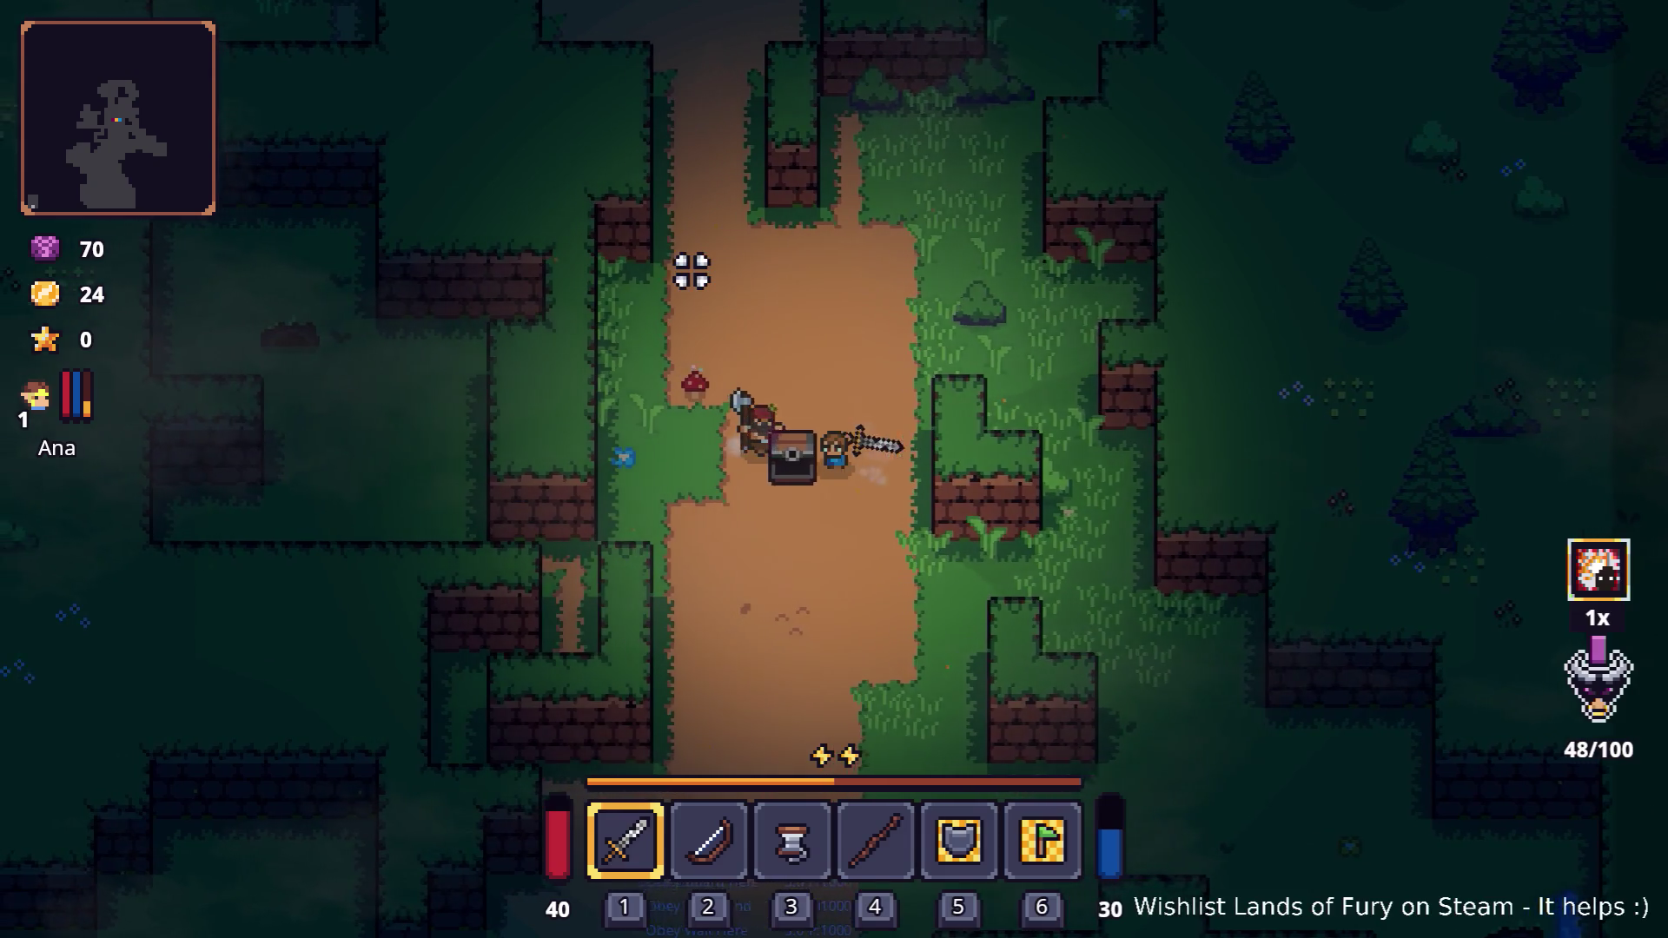
Circle the axe enemy beside the chest, swinging repeatedly until it dies
left_click(607, 376)
key("w")
left_click(622, 417)
key("a")
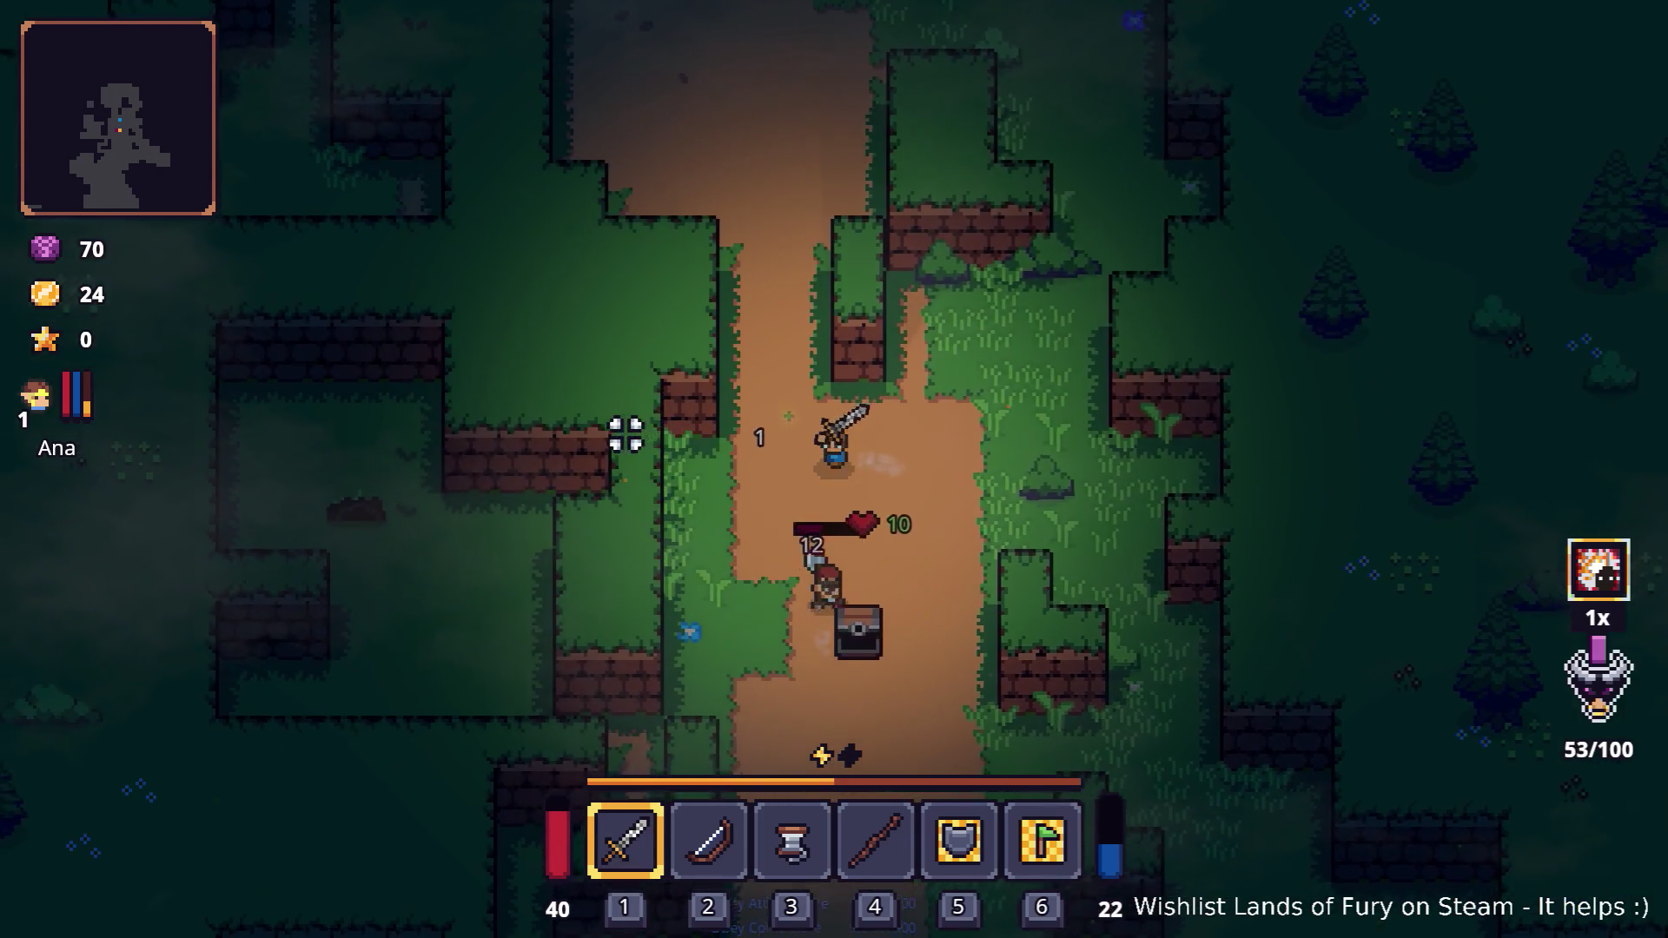
left_click(904, 469)
left_click(938, 456)
key("d")
left_click(869, 469)
left_click(695, 460)
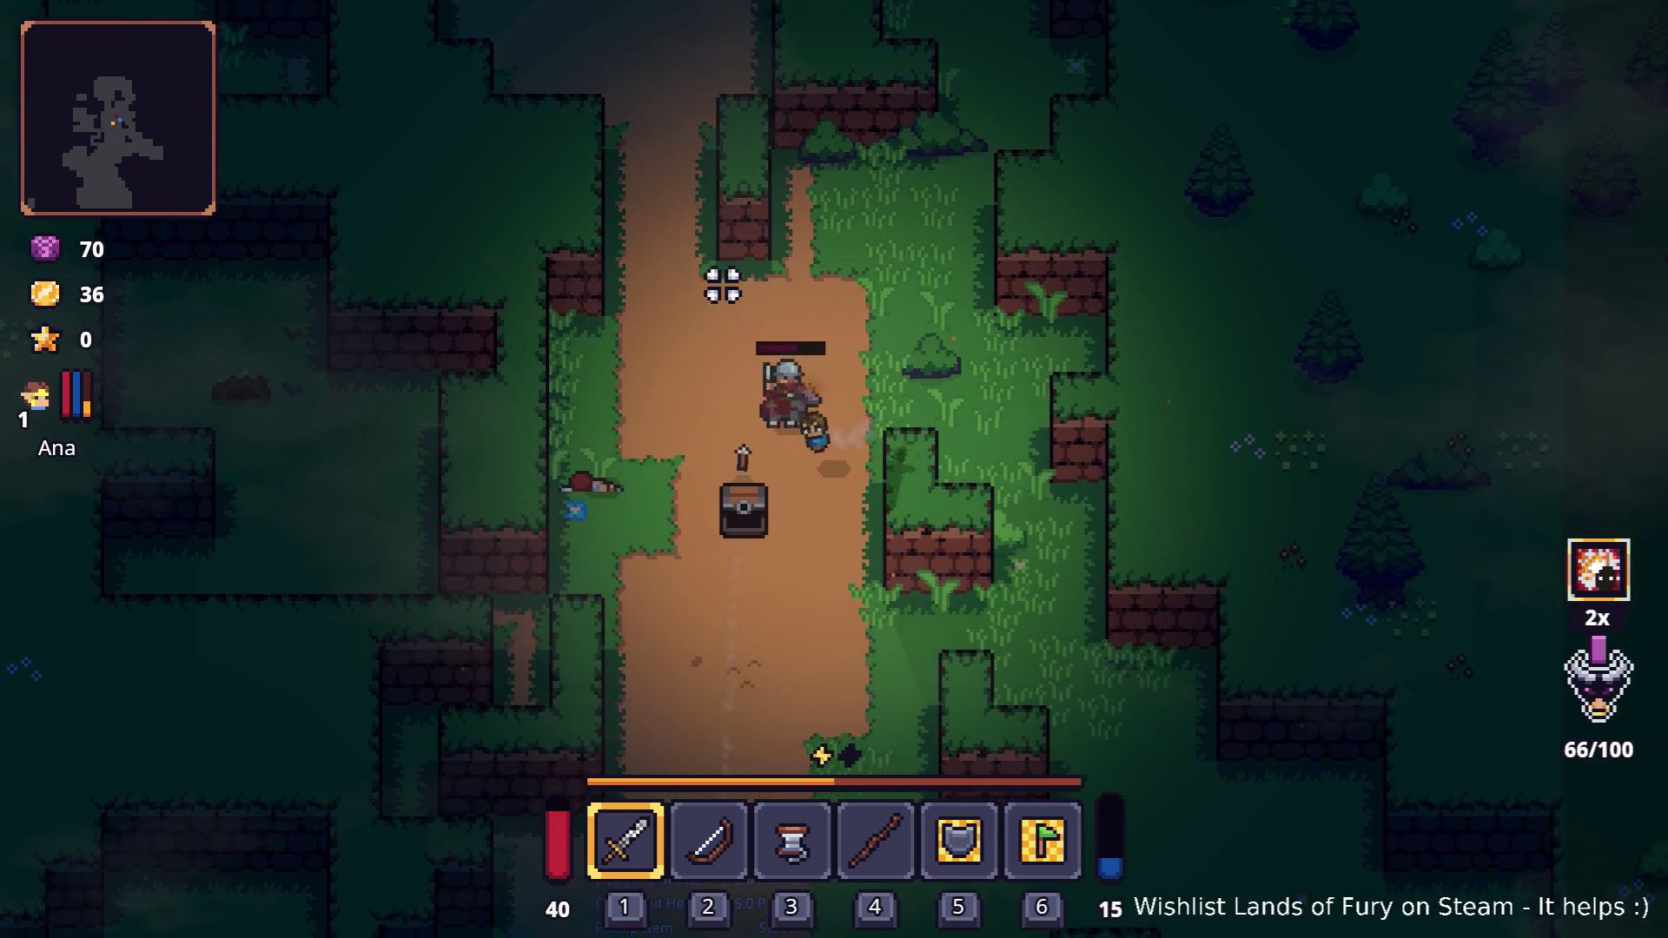
key("s")
left_click(751, 260)
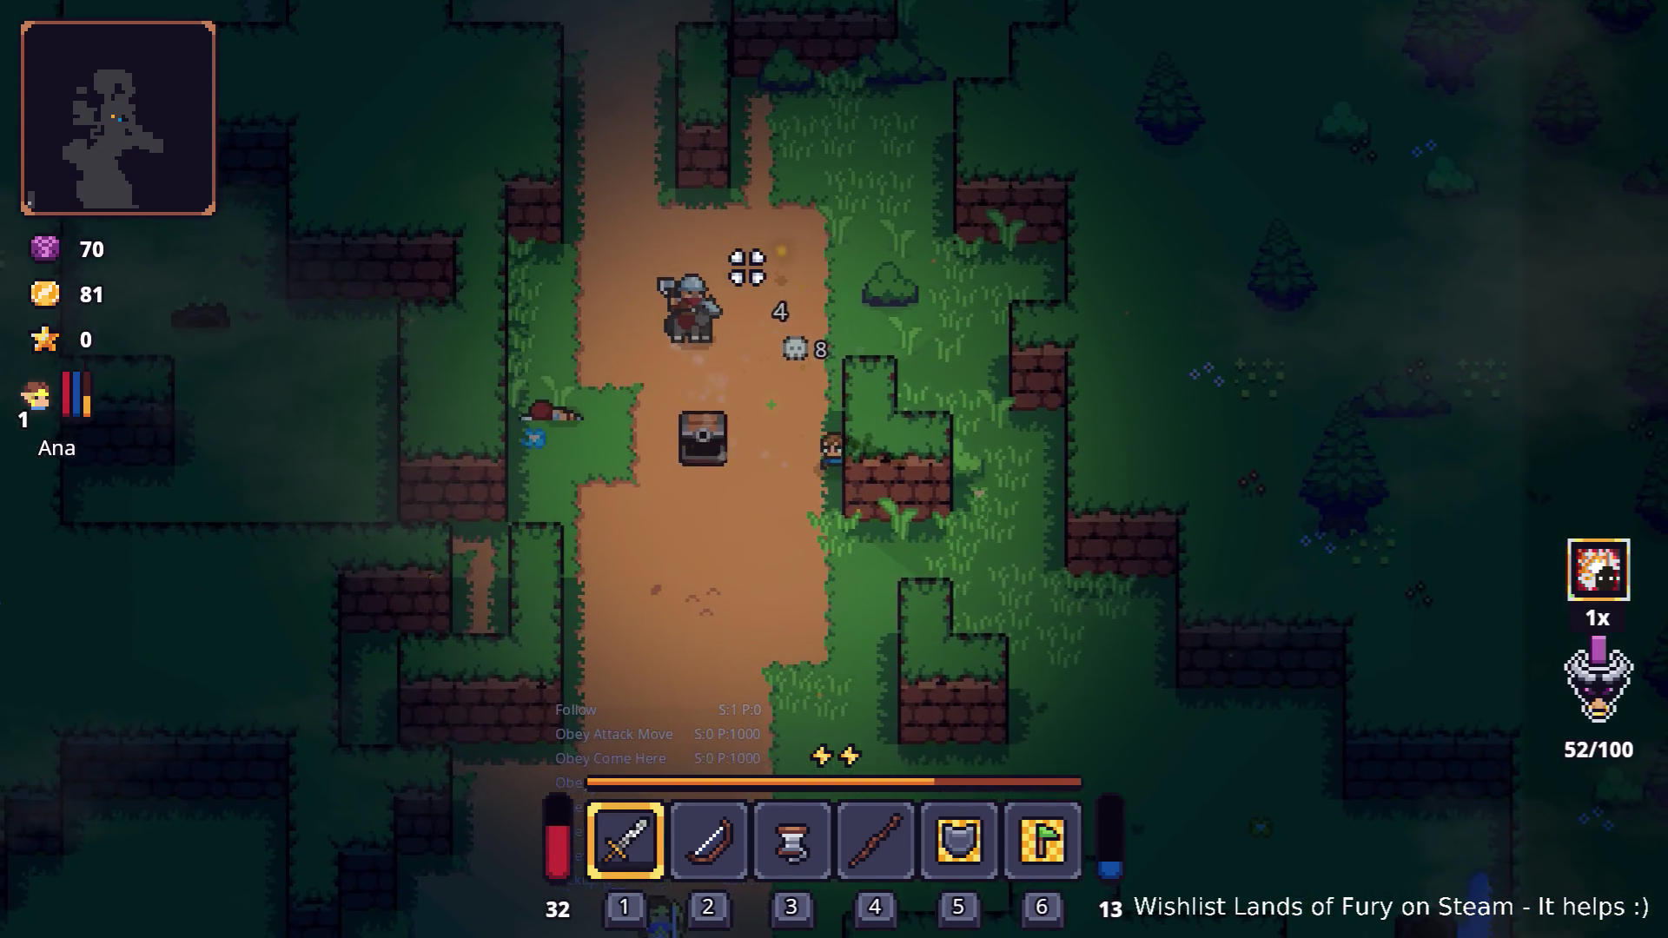
Fit the Arrow Spin Rune into the bow's empty rune slot
key("s")
key("Tab")
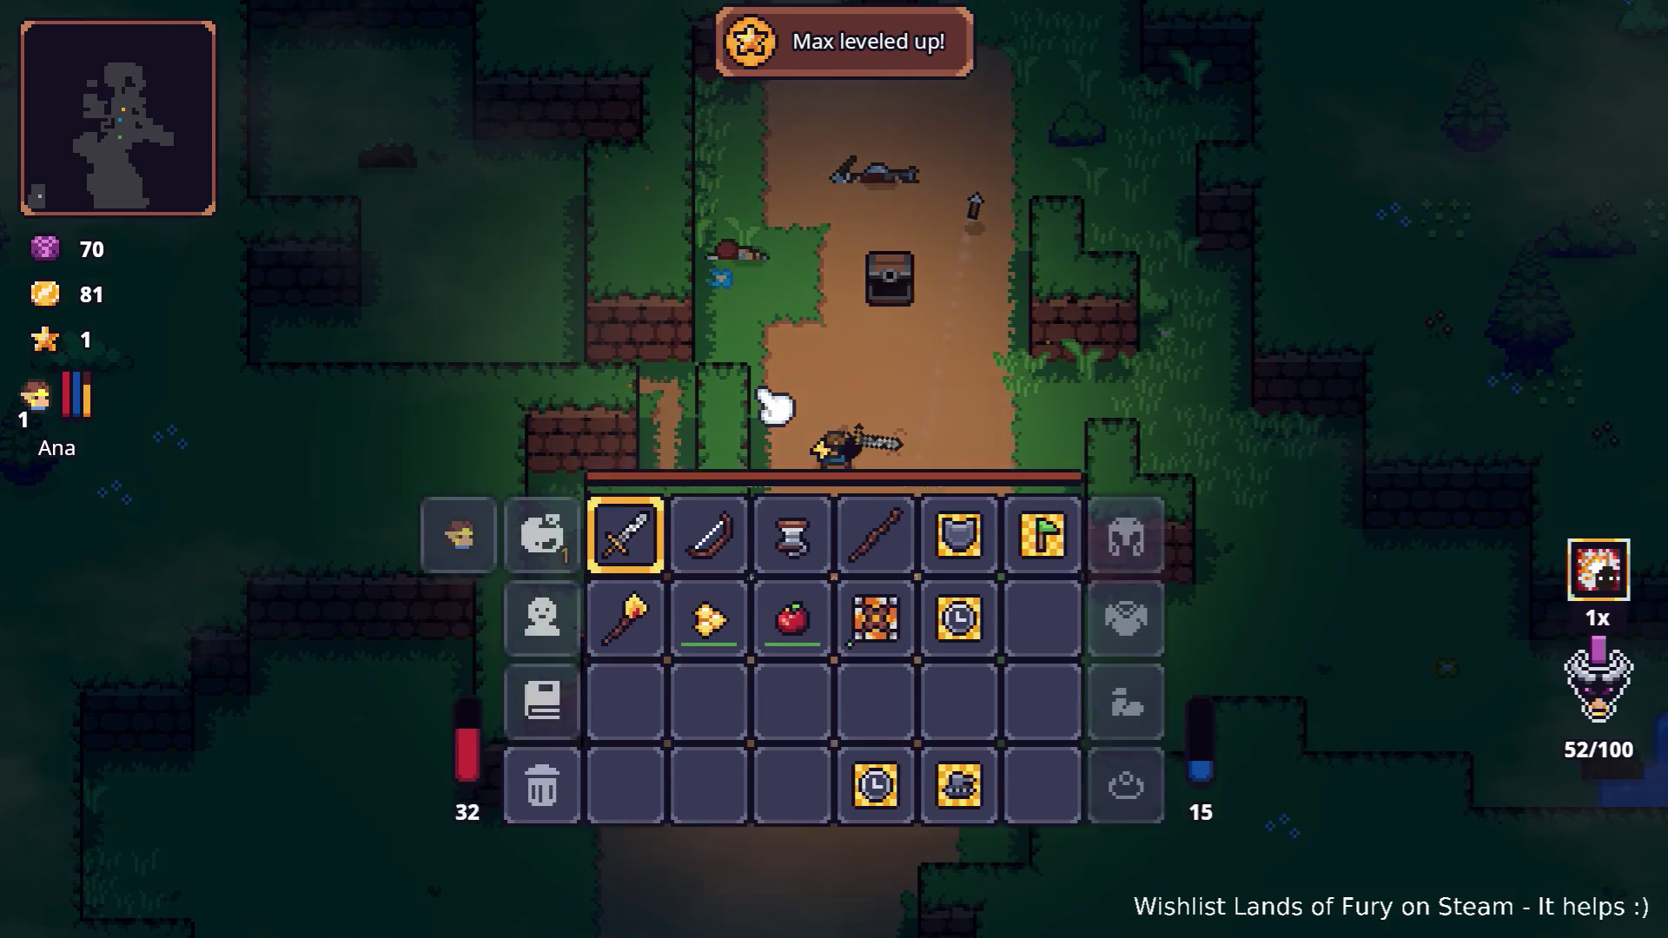
right_click(717, 641)
left_click(674, 480)
left_click(711, 368)
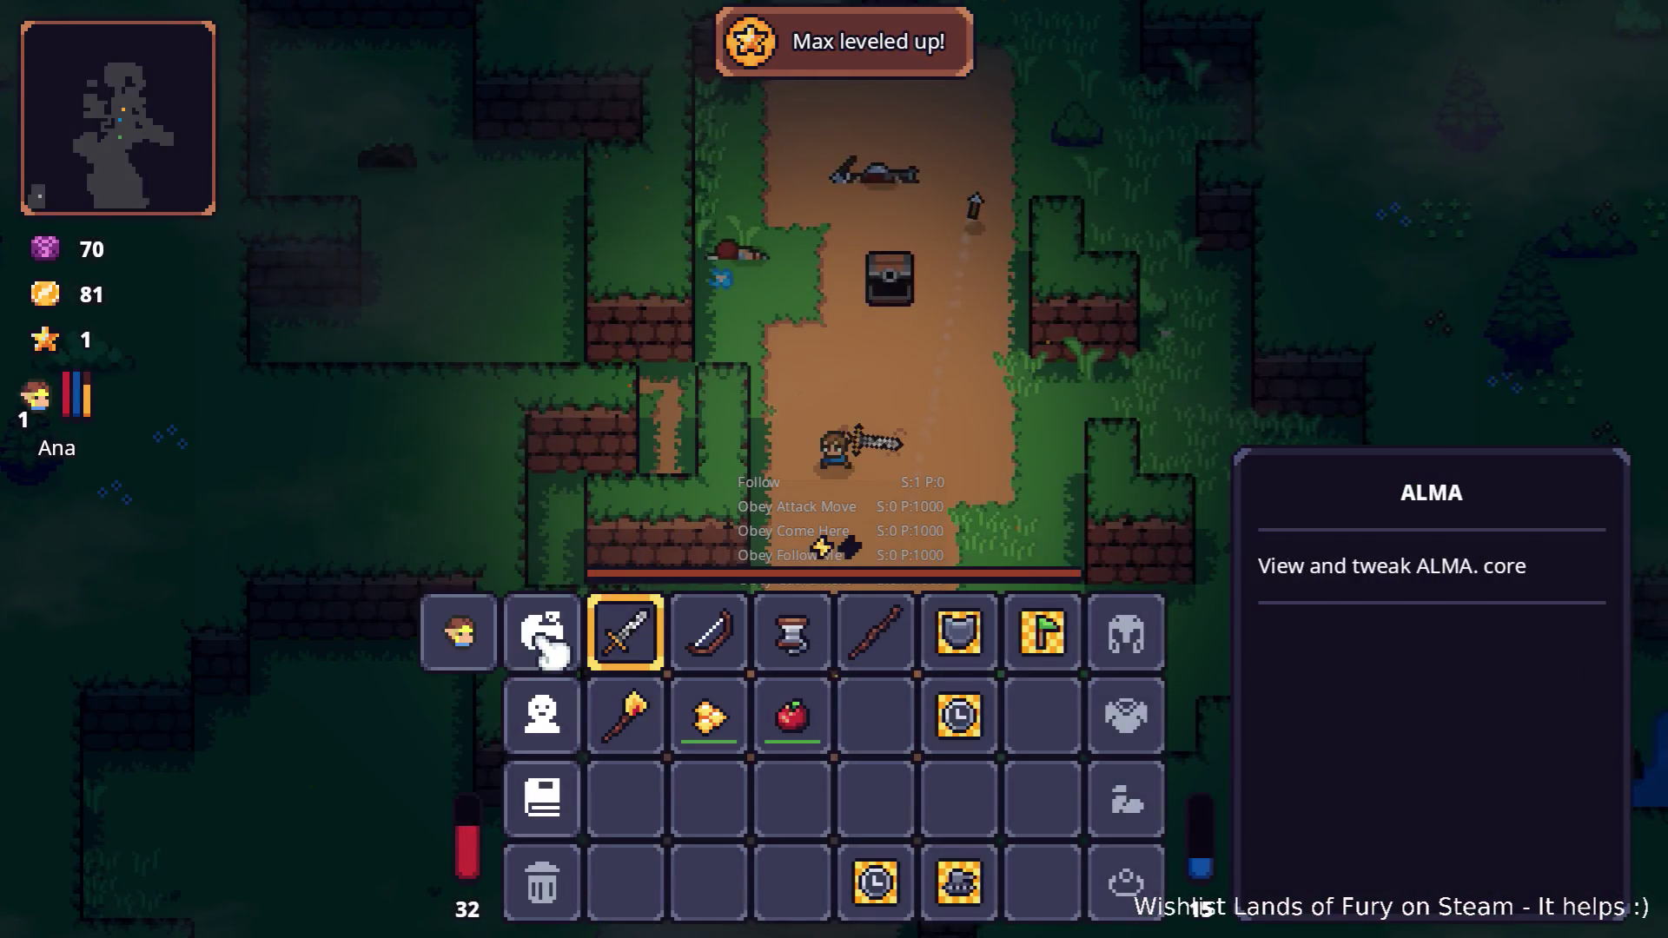
Spend the ALMA core's point on Brawler, confirm it, and close the inventory
right_click(542, 633)
left_click(682, 653)
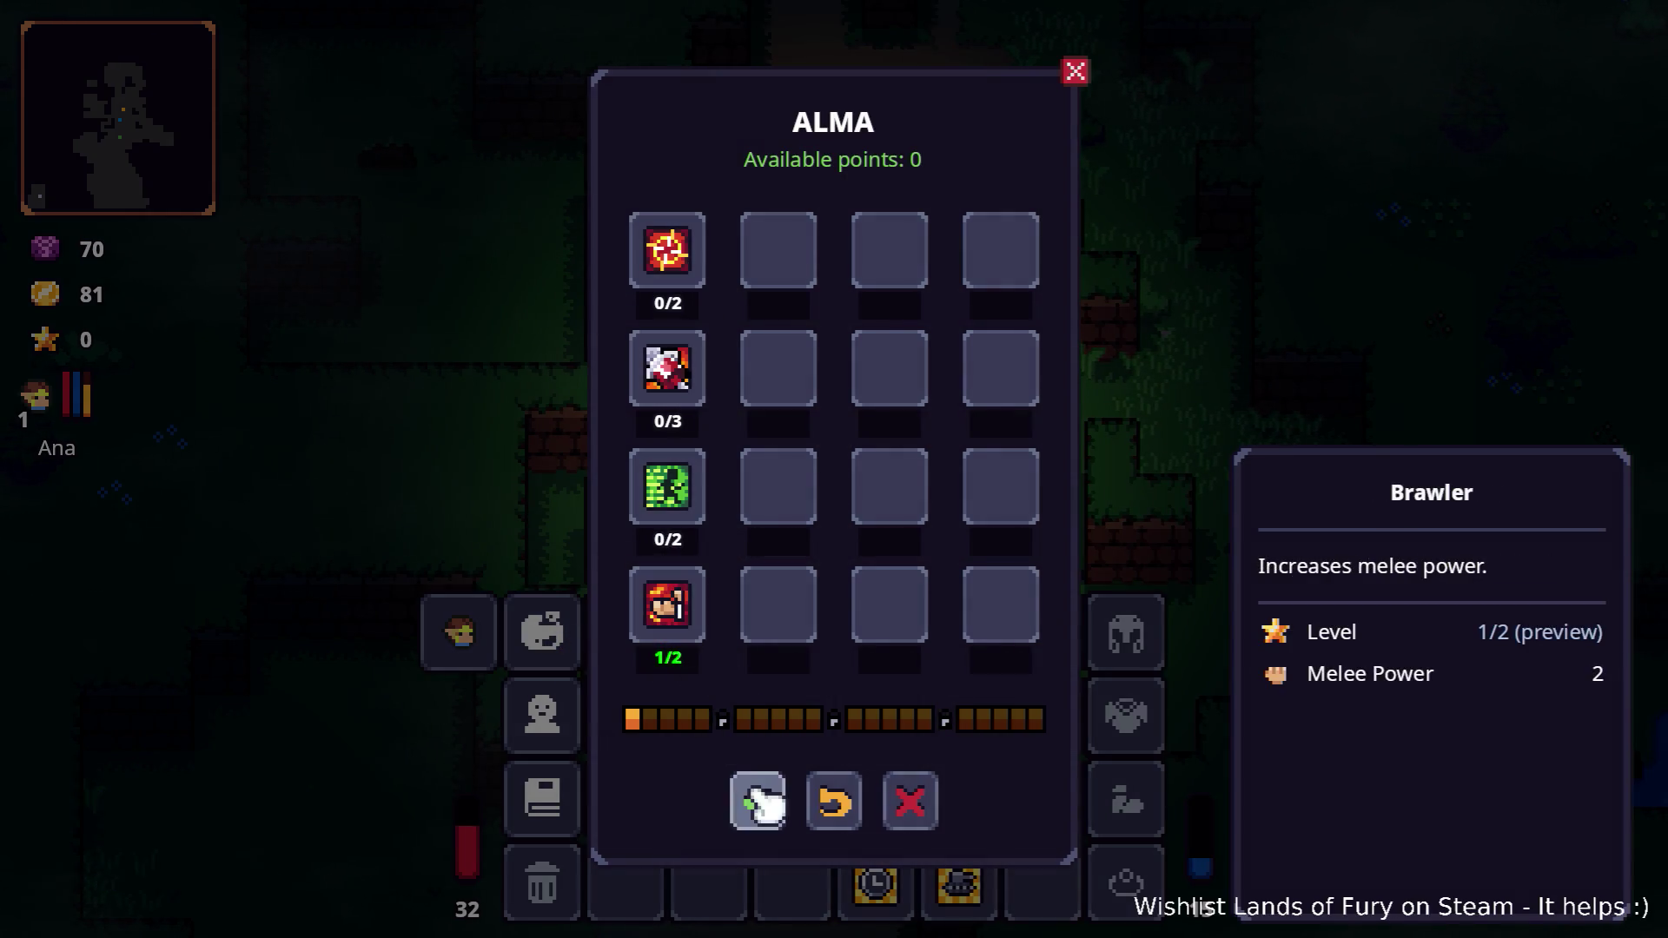
left_click(756, 796)
key("Escape")
Walk north through the forest to the clearing, swing at the bear, then back away
key("w")
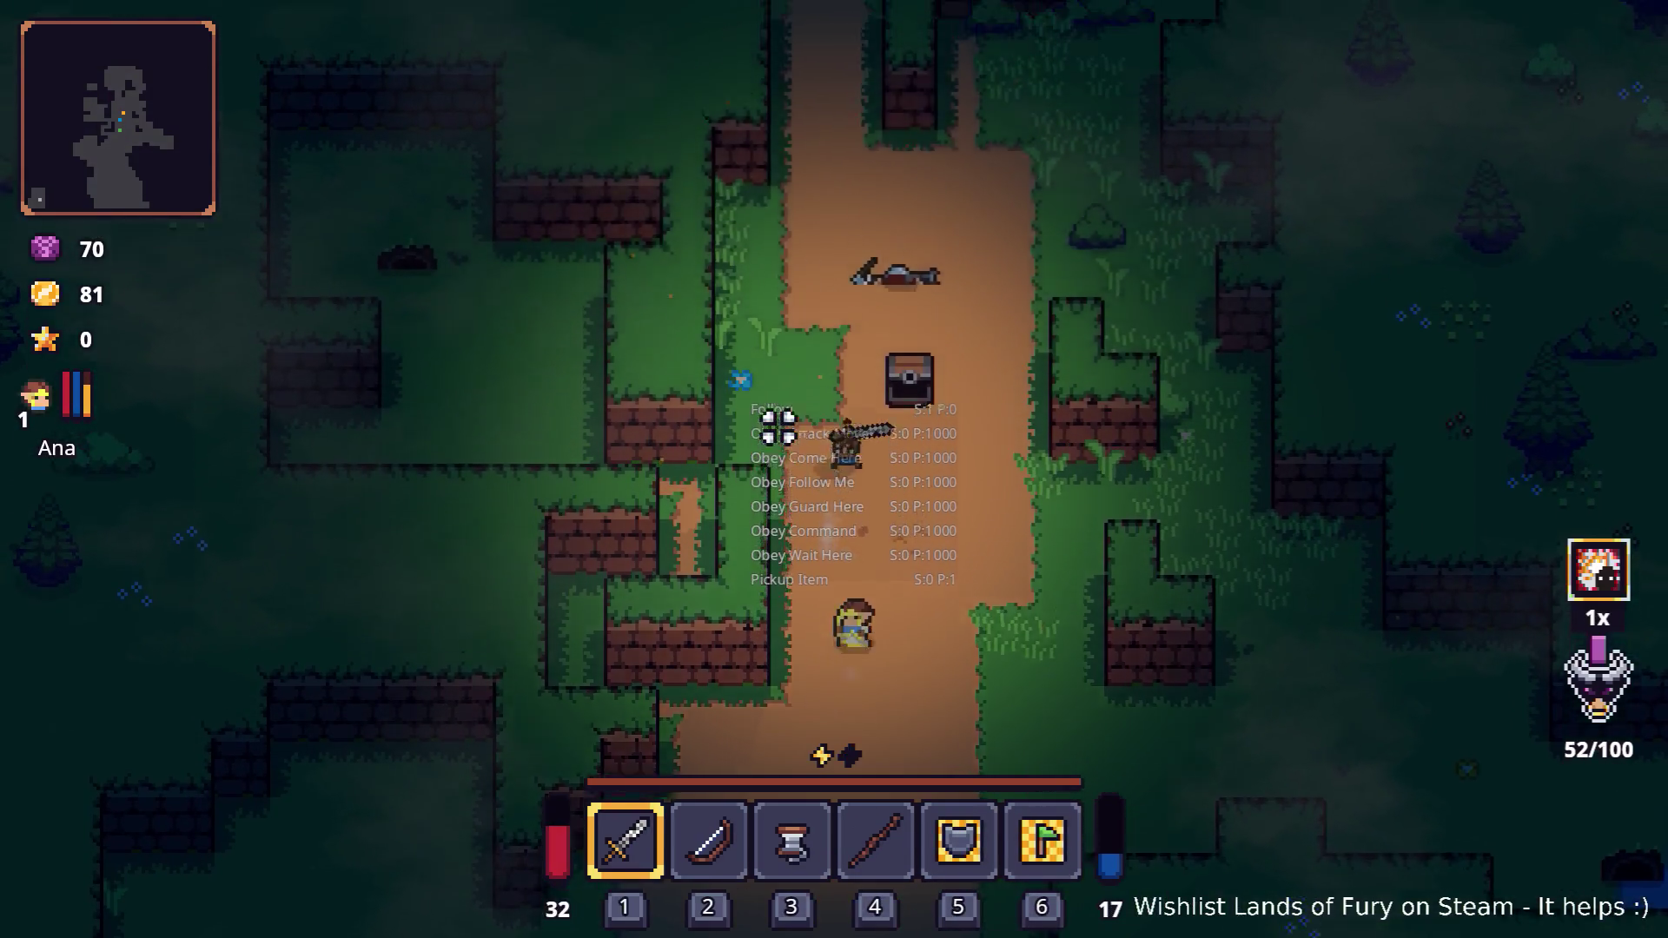
key("w")
key("d")
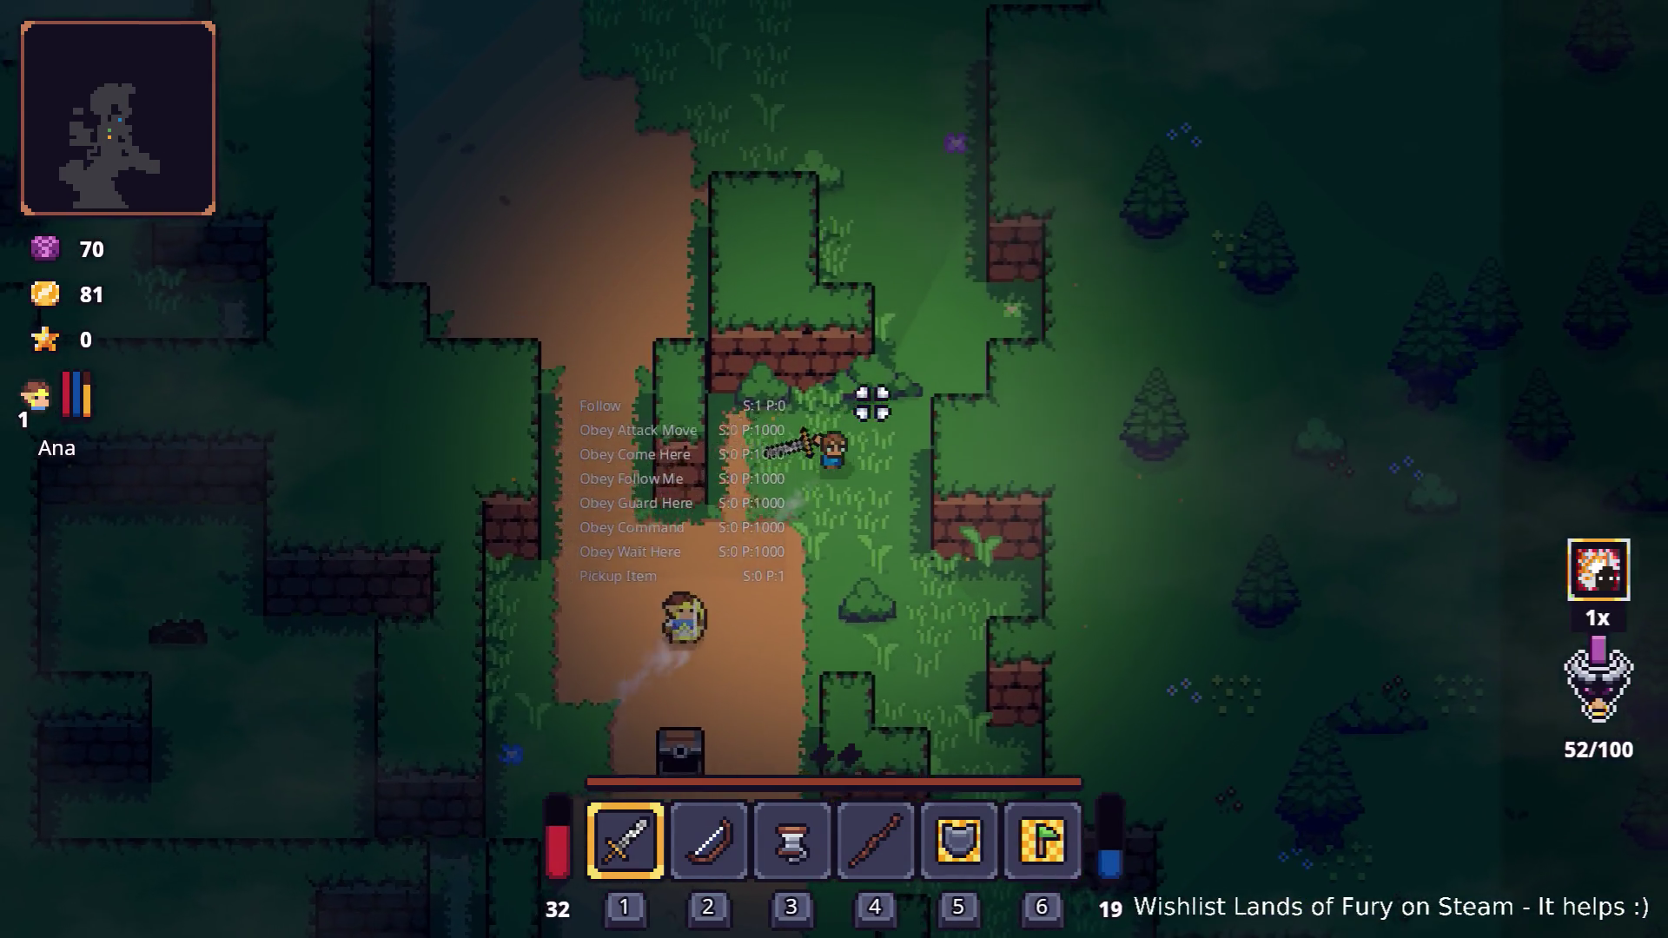
key("w")
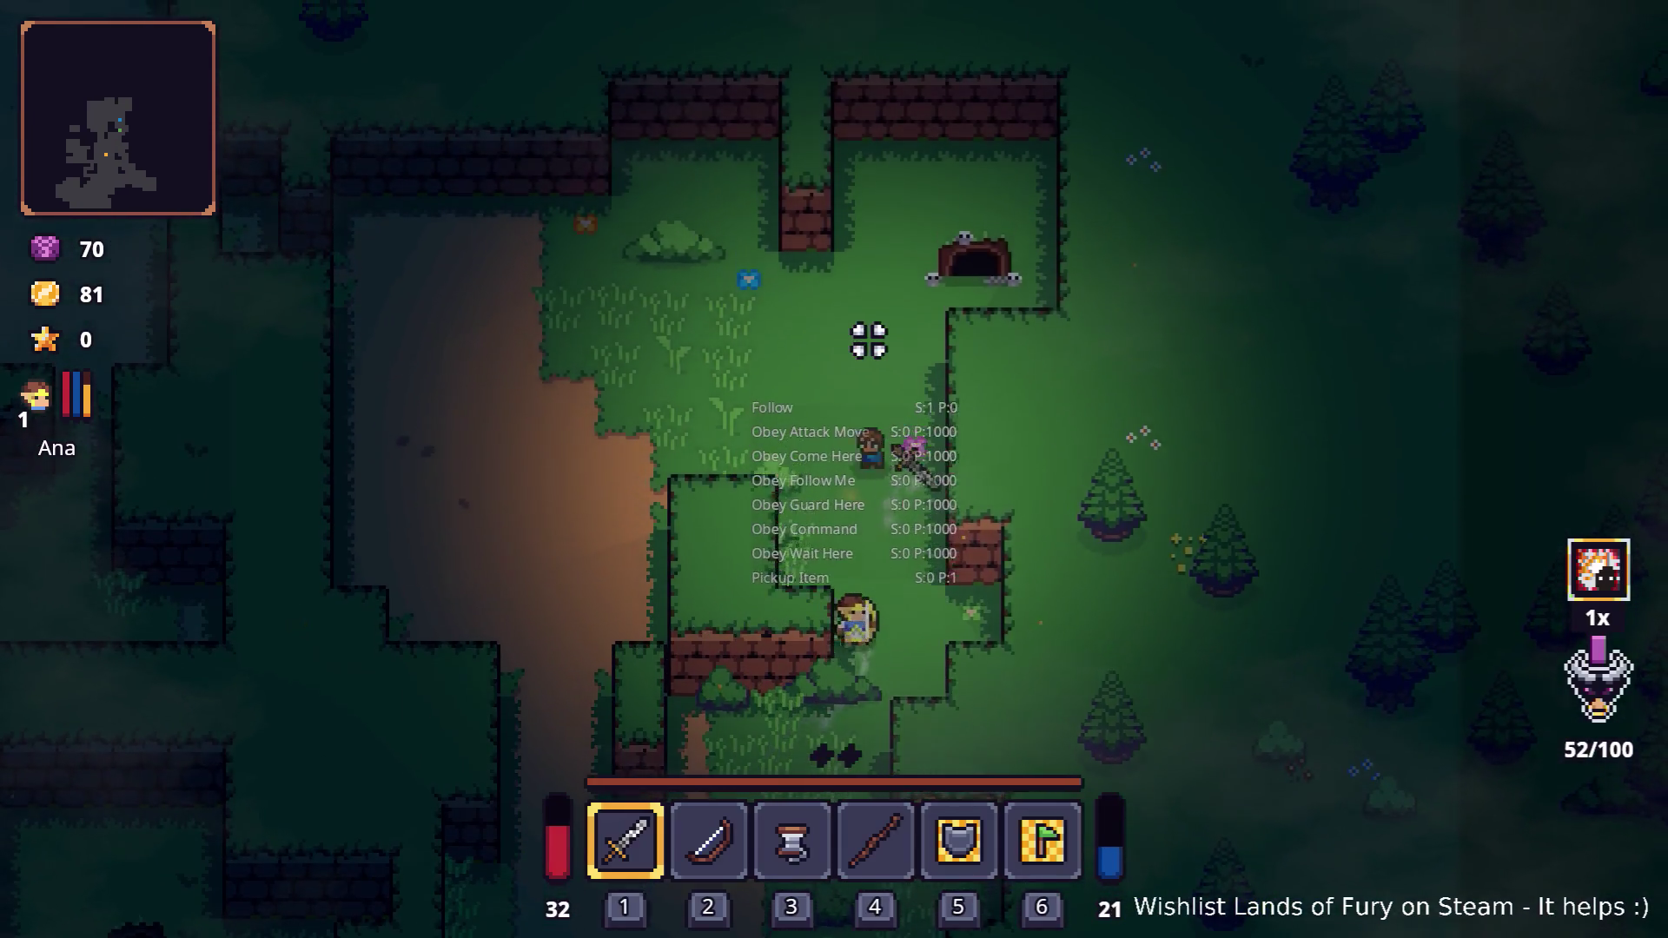
key("a")
key("a")
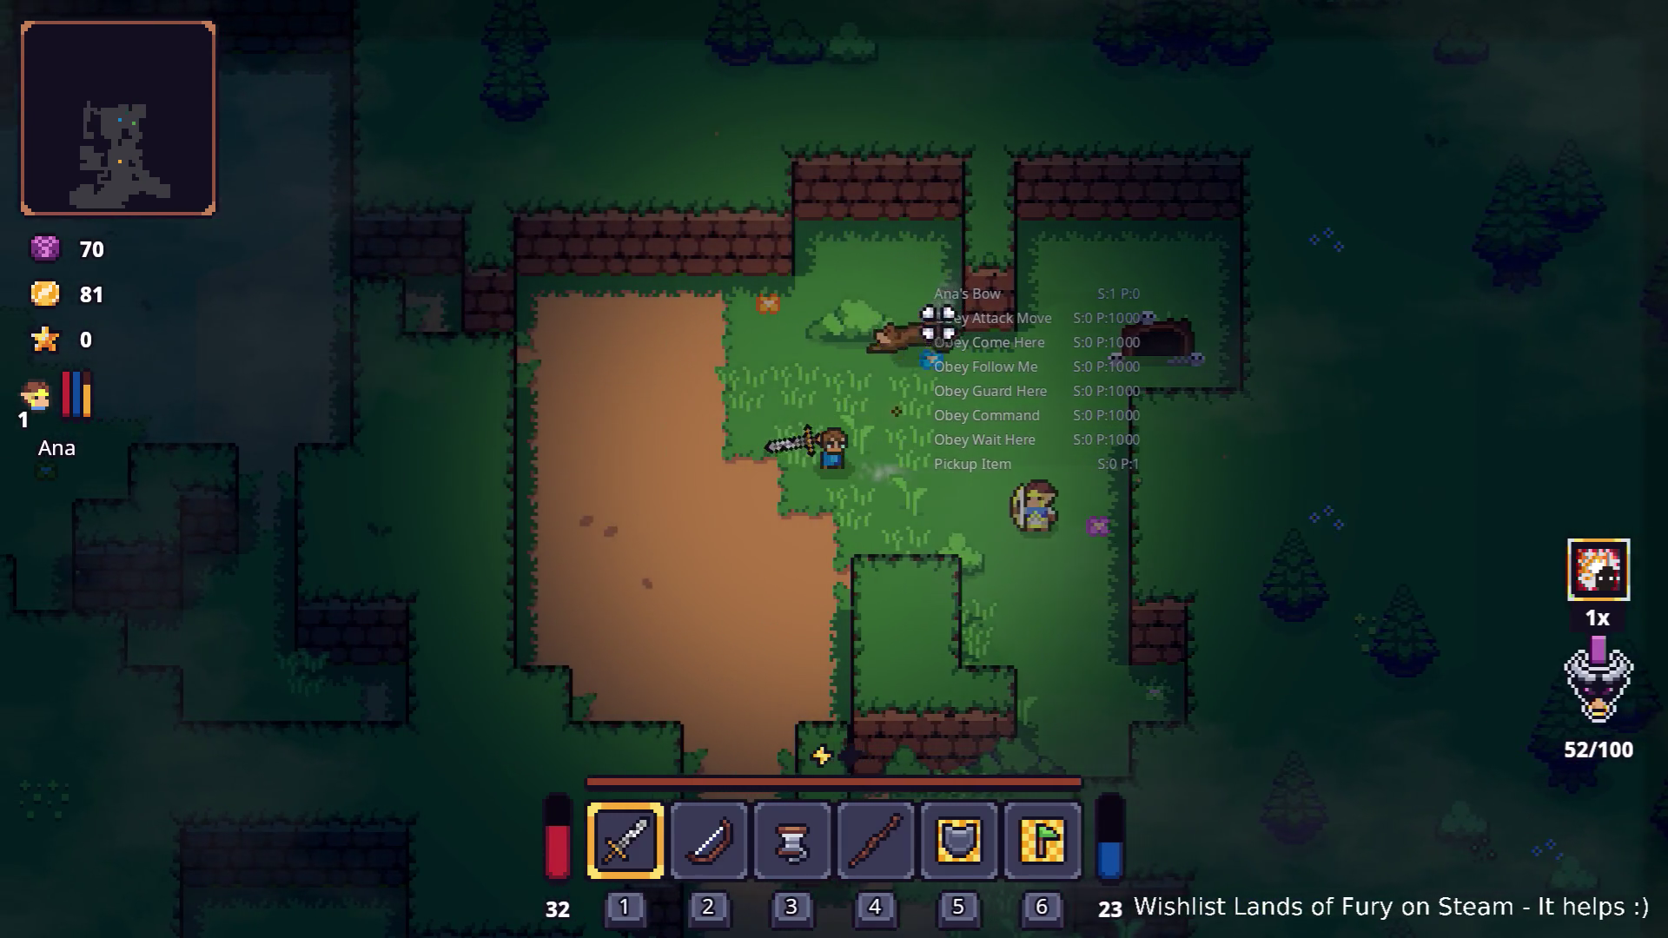
key("w")
key("a")
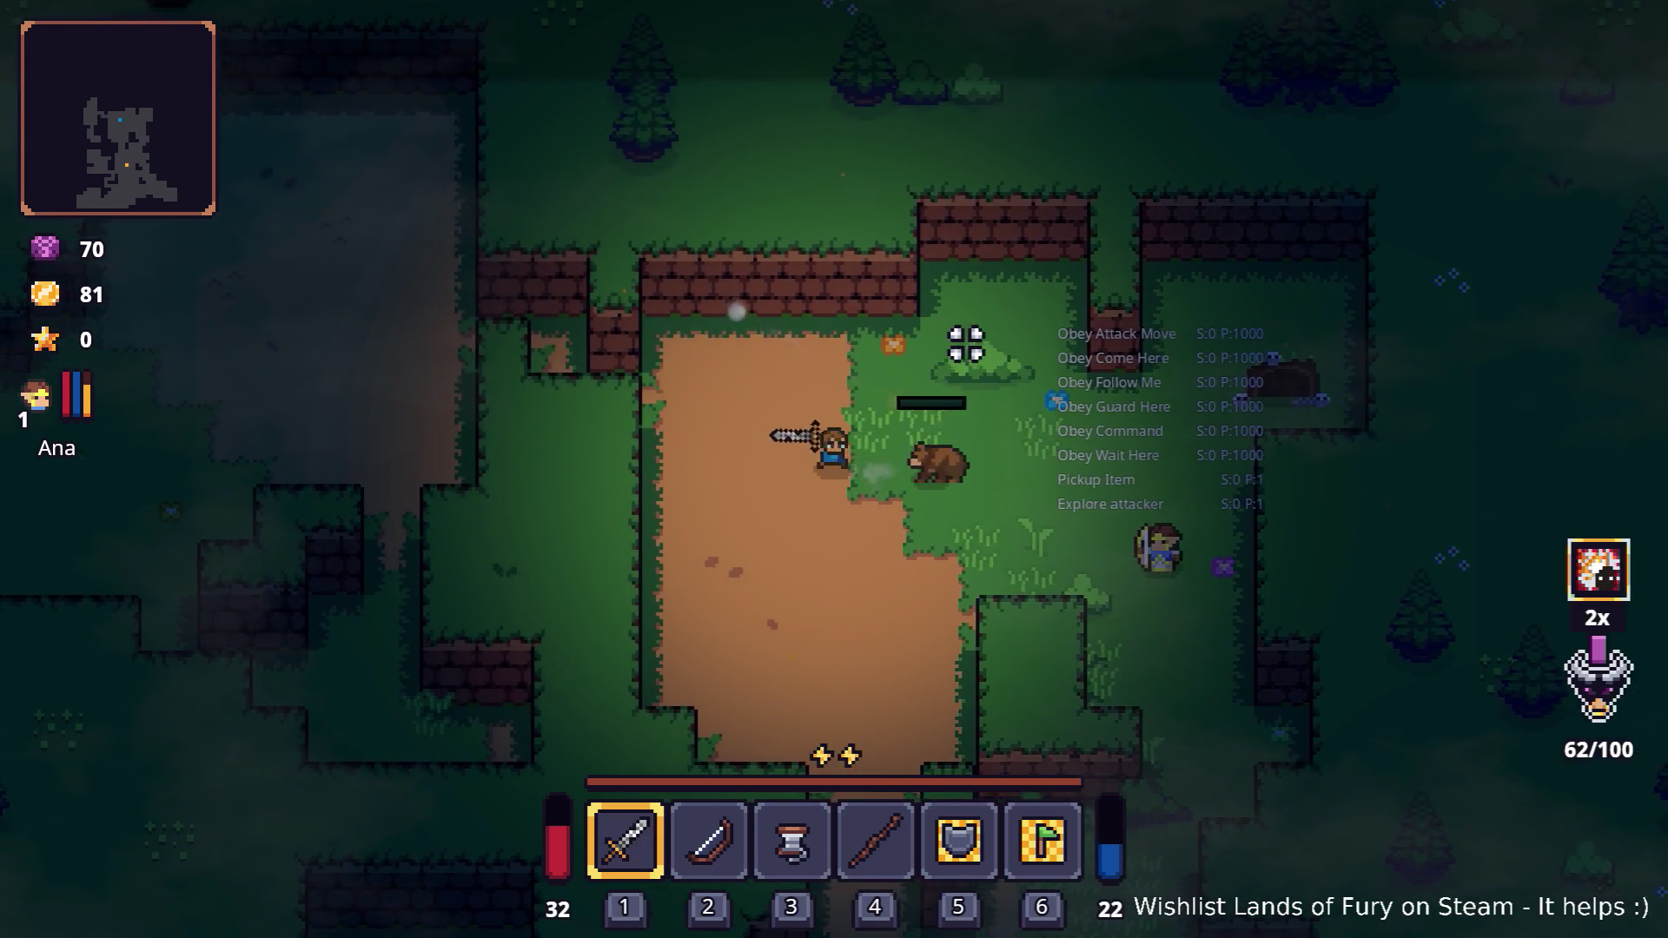
left_click(969, 347)
key("s")
key("a")
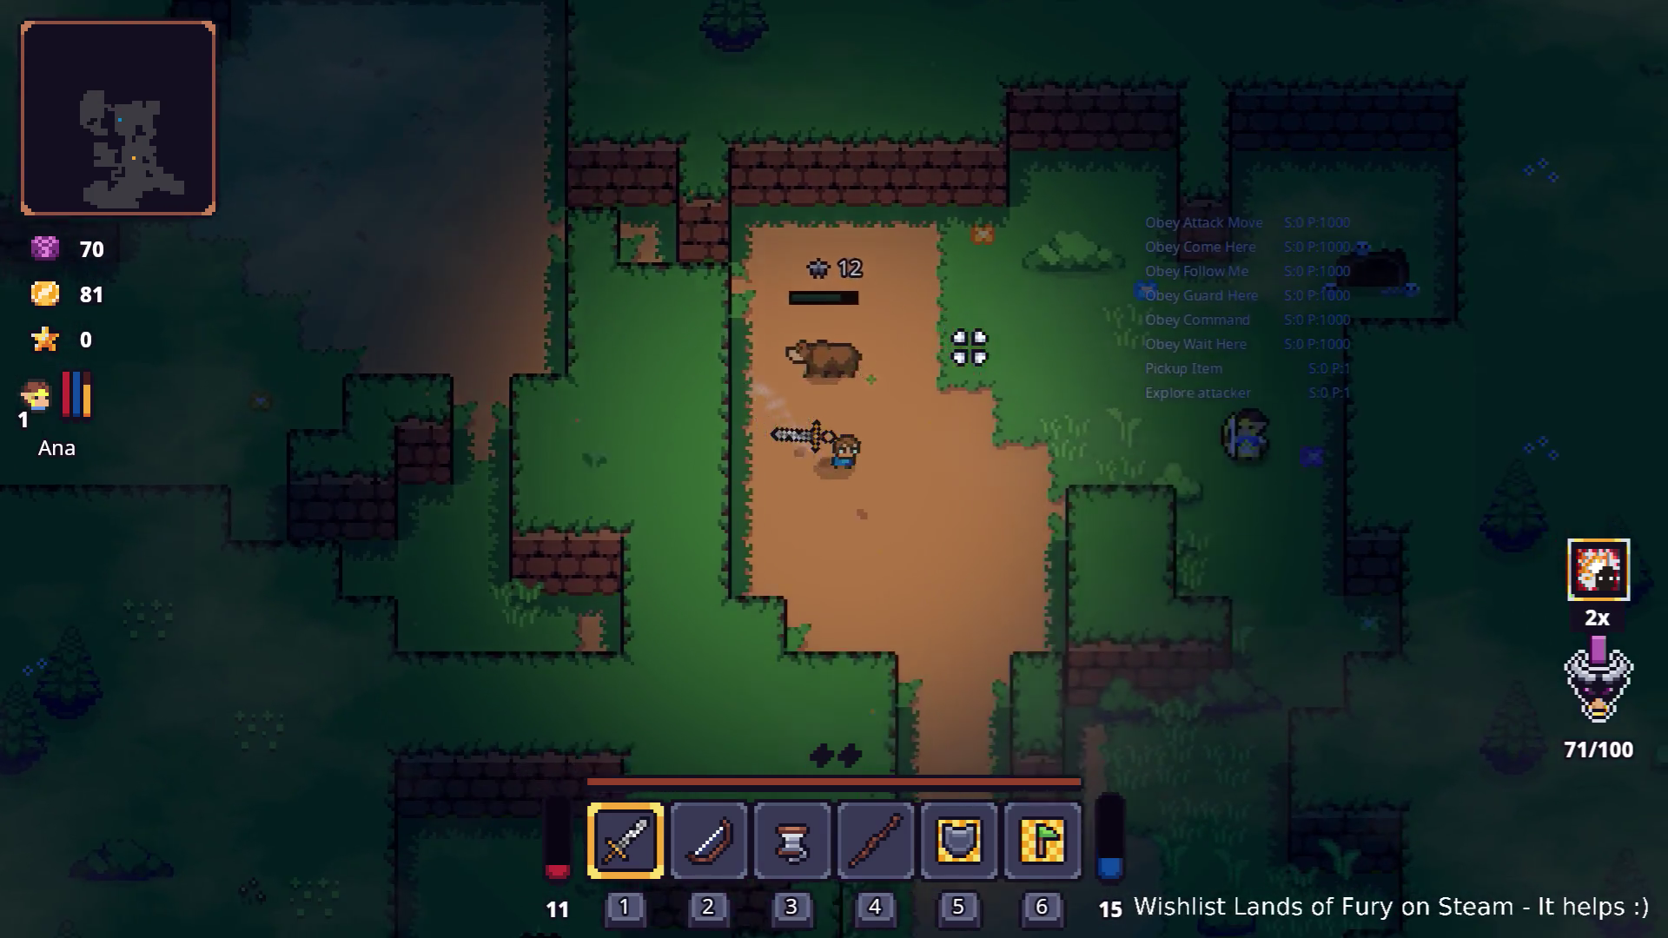
key("s")
key("d")
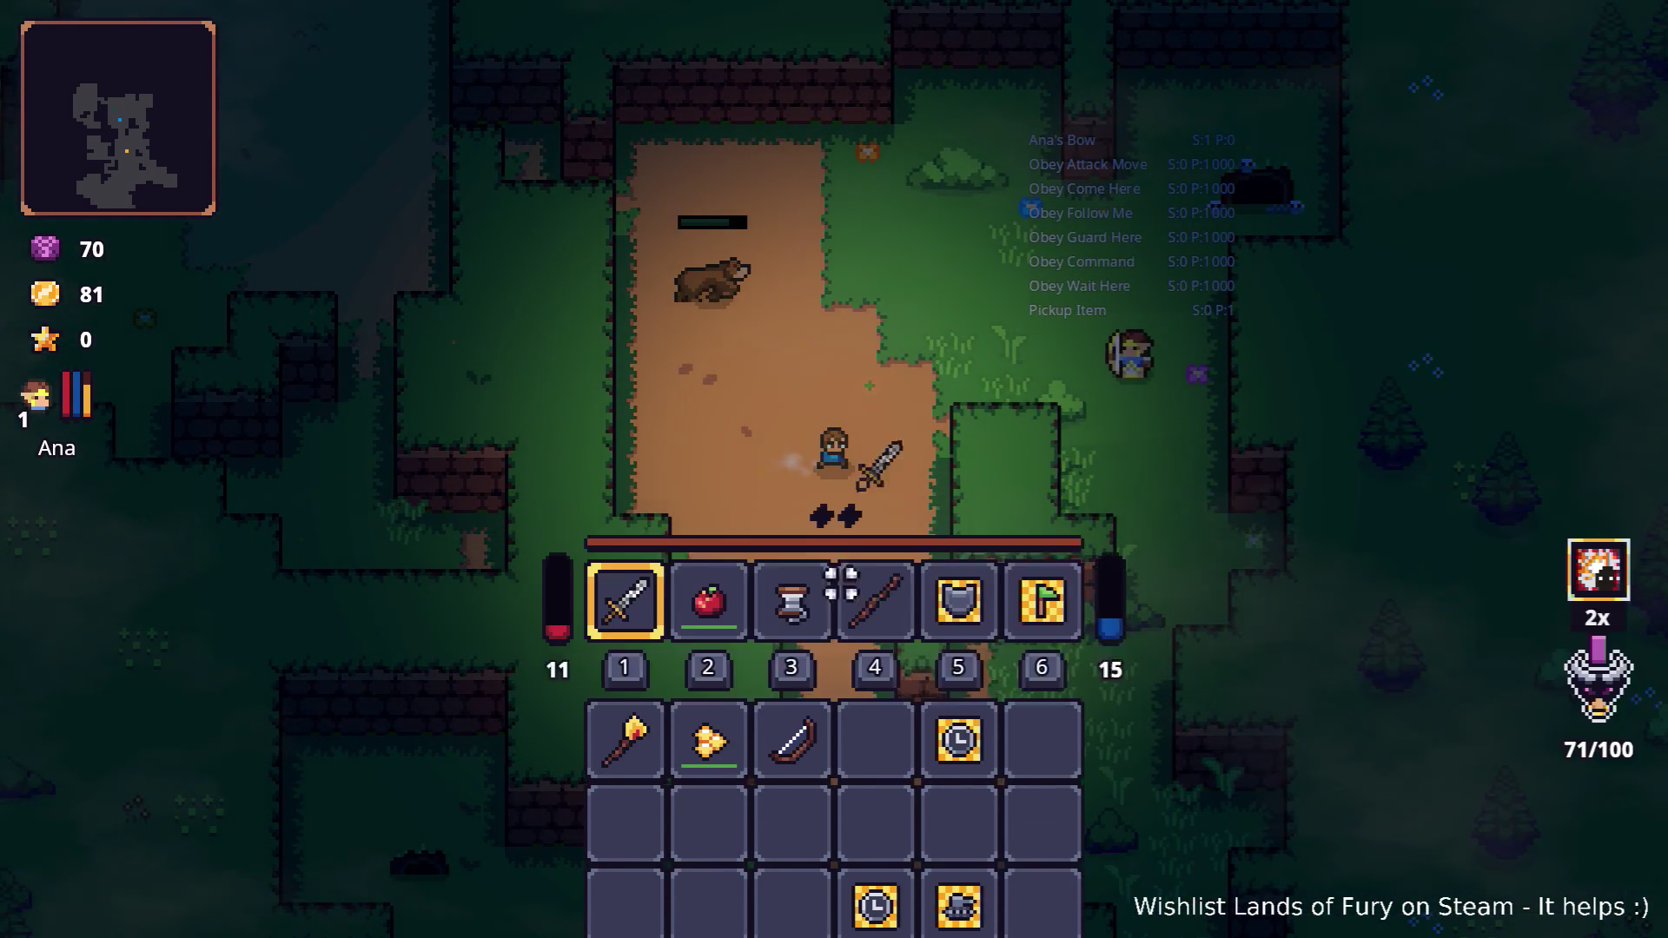
Eat the apple to raise health from 11 to 21, then return and strike the bear
key("i")
key("2")
key("w")
key("d")
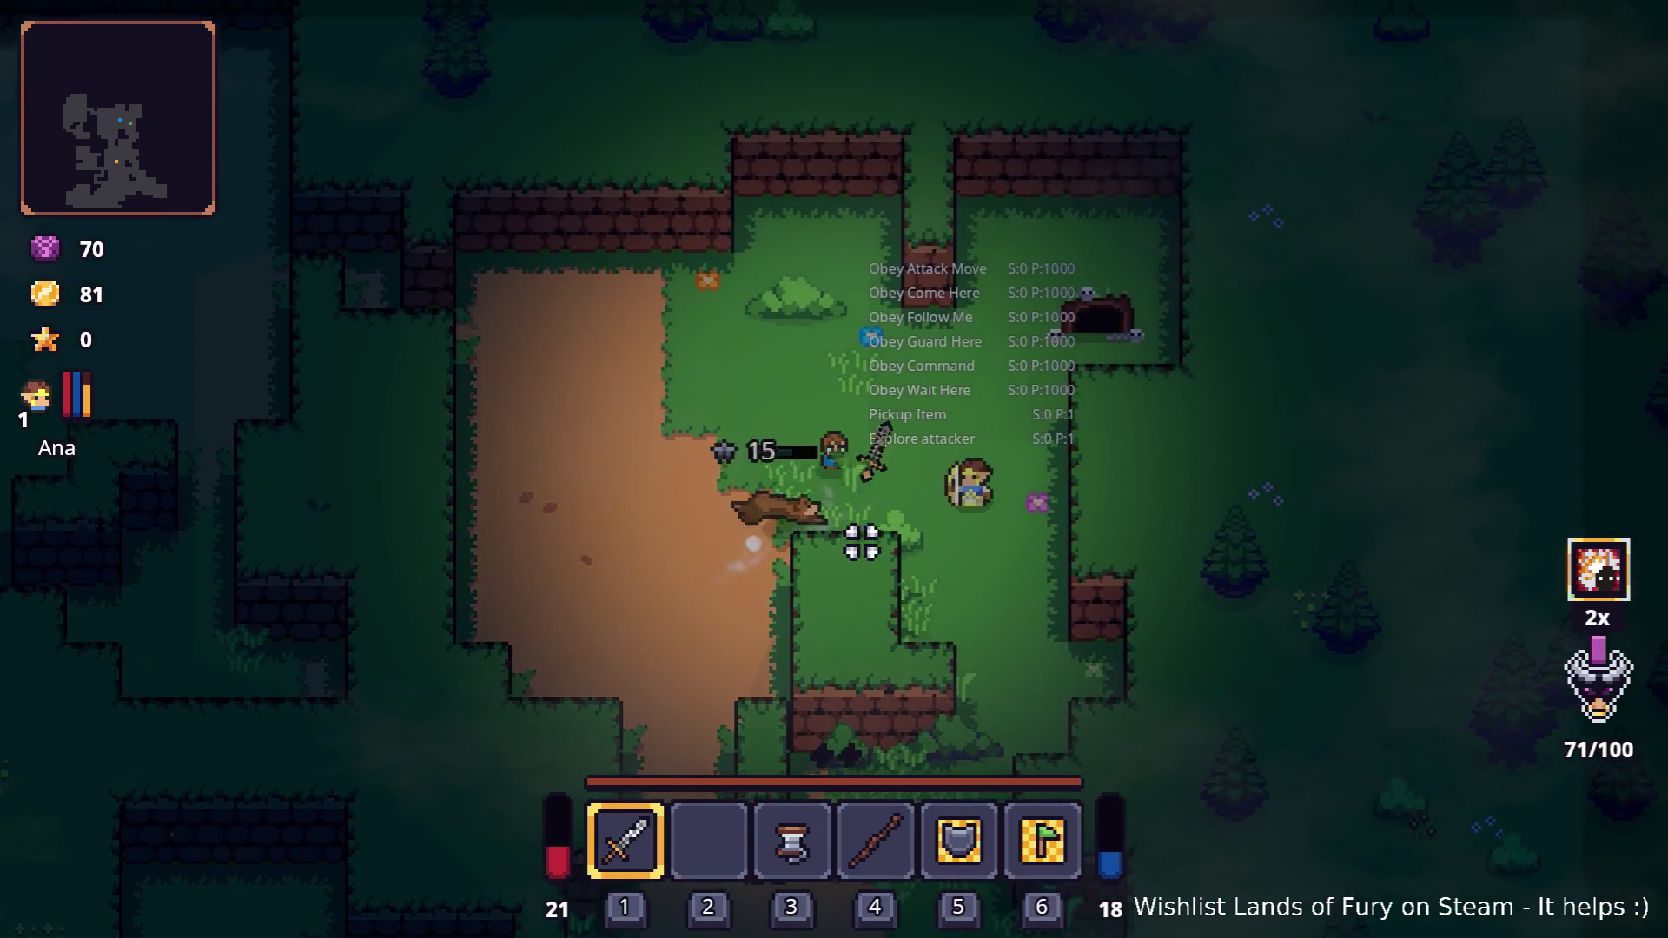
key("w")
left_click(805, 640)
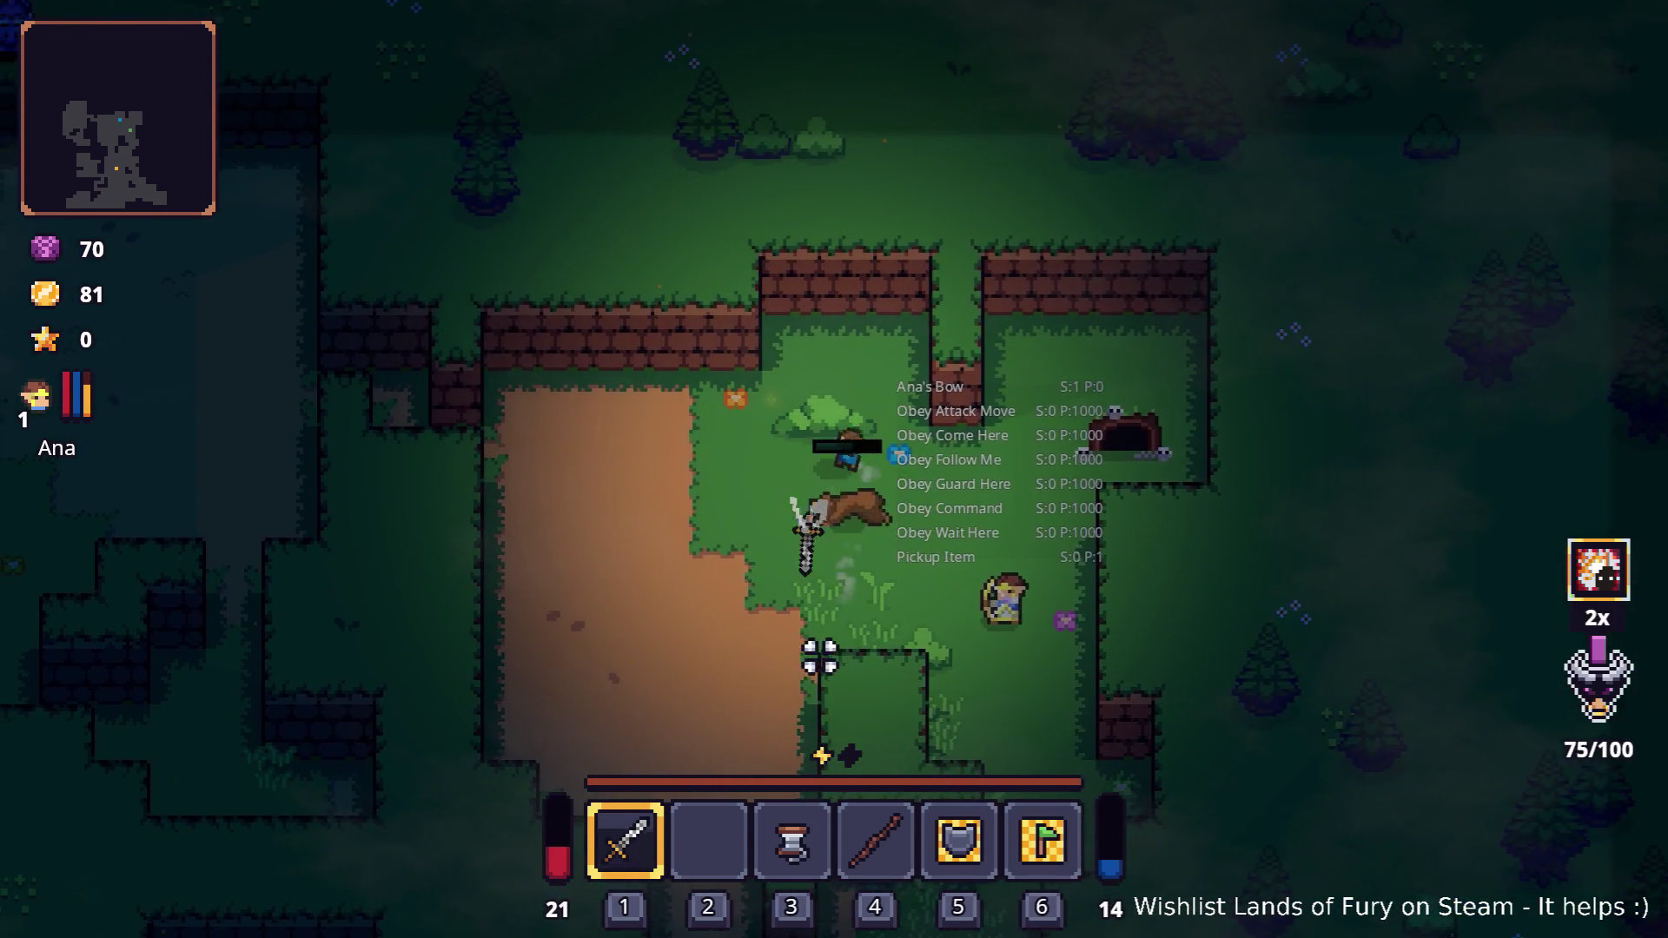
key("a")
left_click(1046, 432)
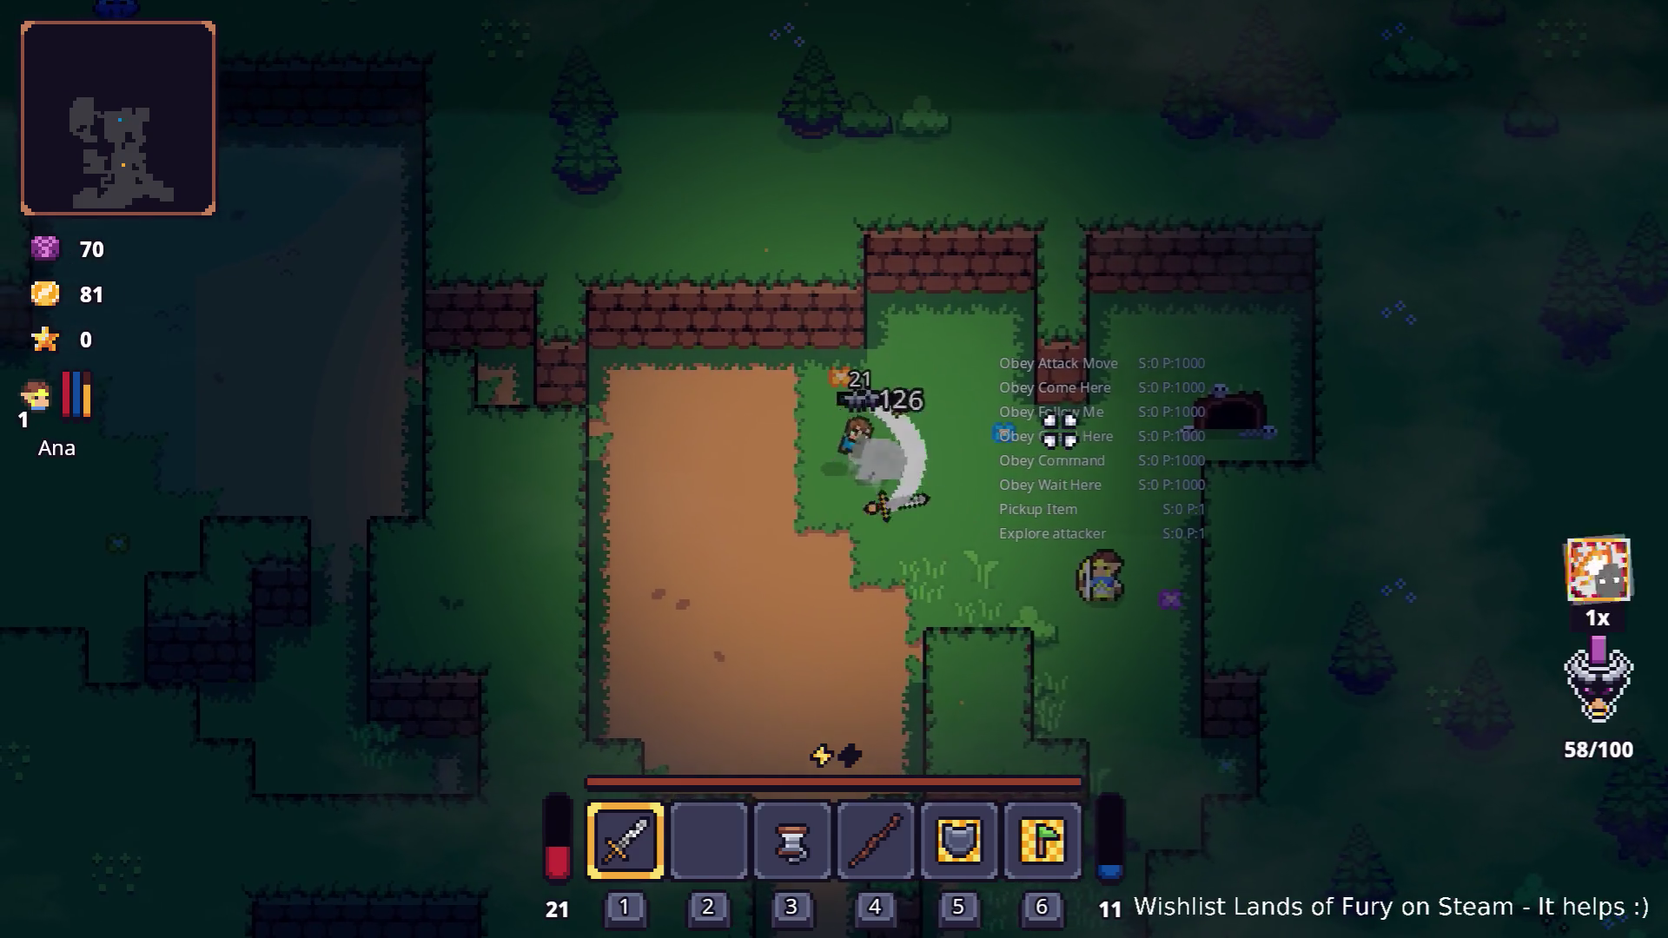
Walk away from the slain bear, crossing the clearing past the stone pillar
key("a")
key("w")
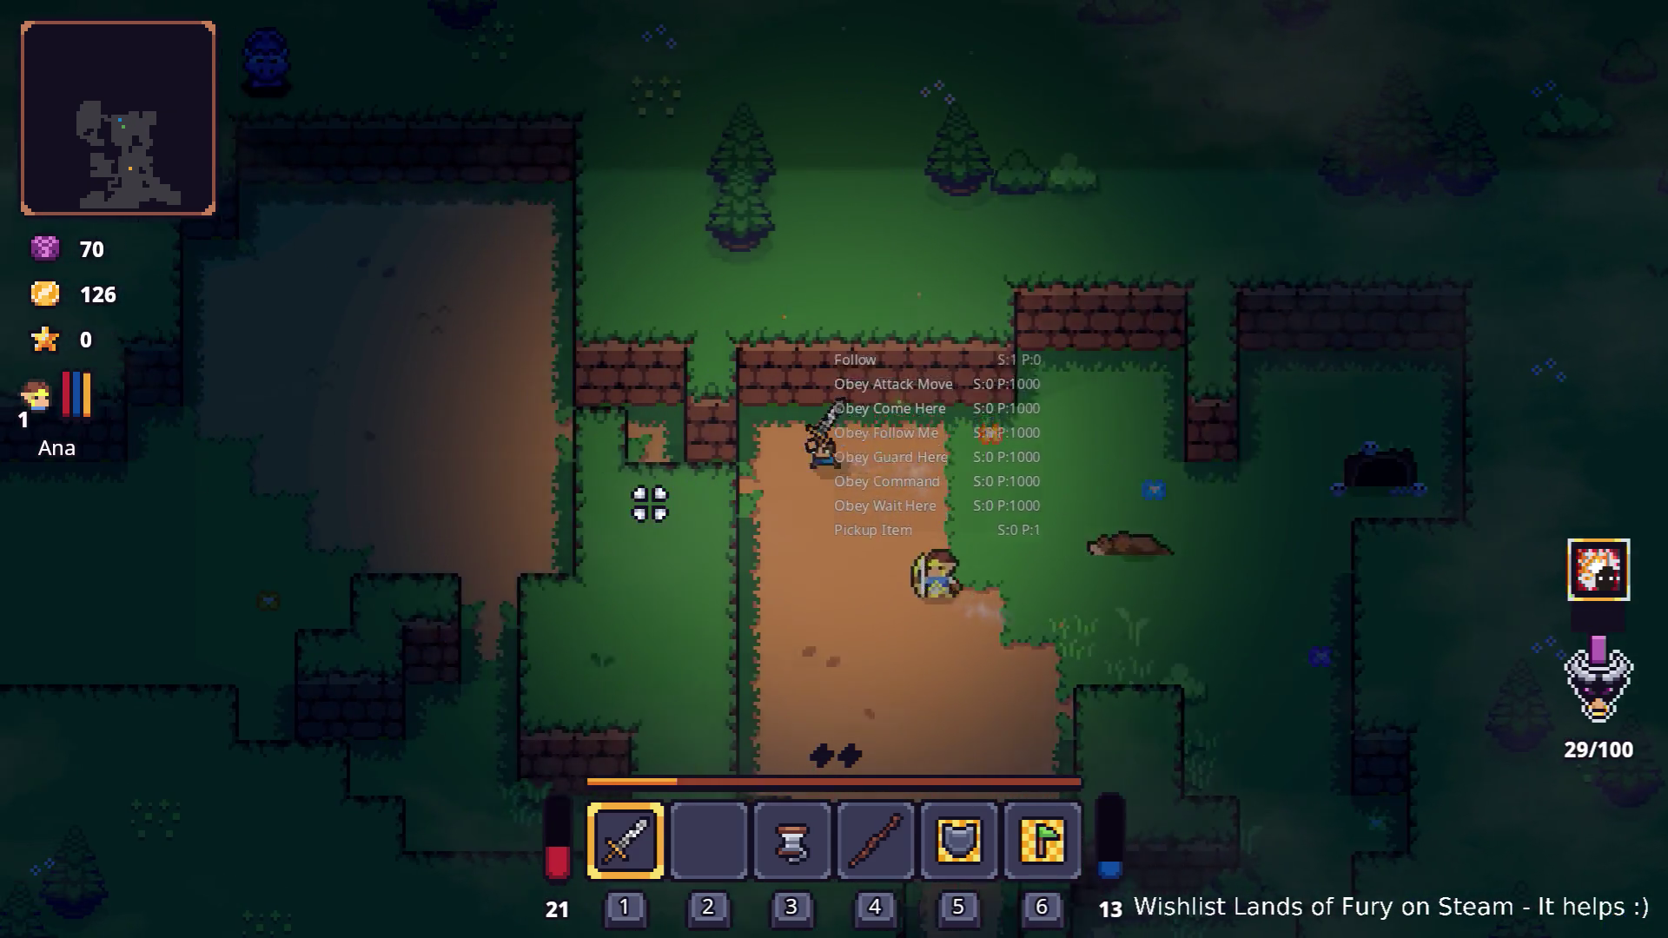
key("w")
key("a")
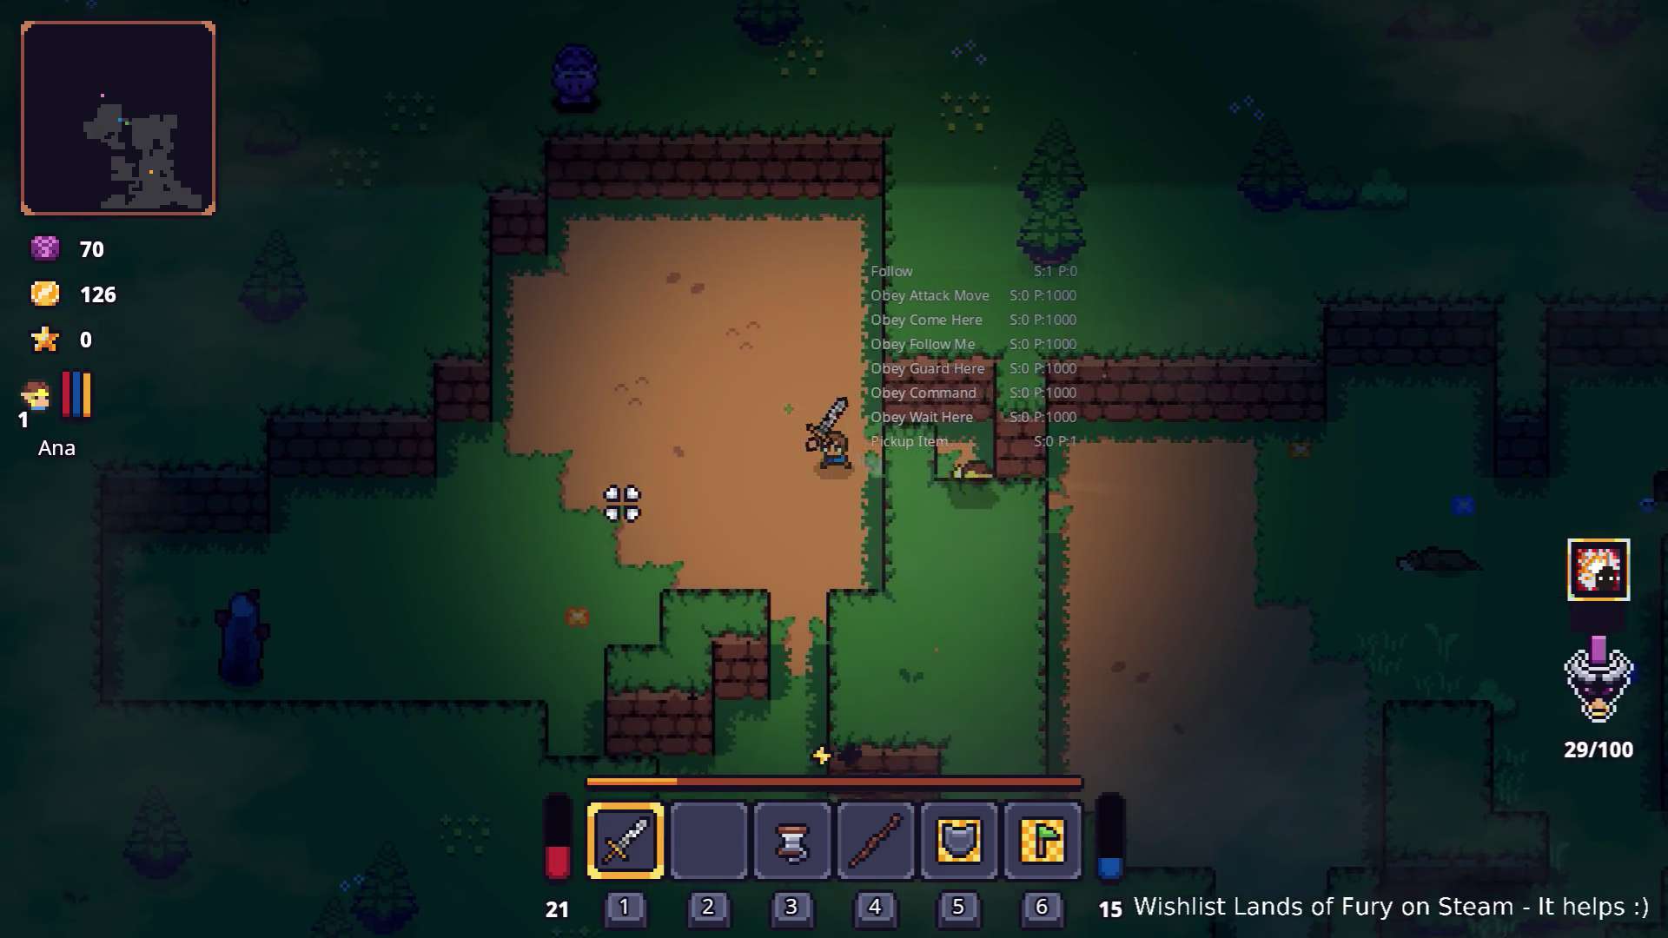
key("a")
key("s")
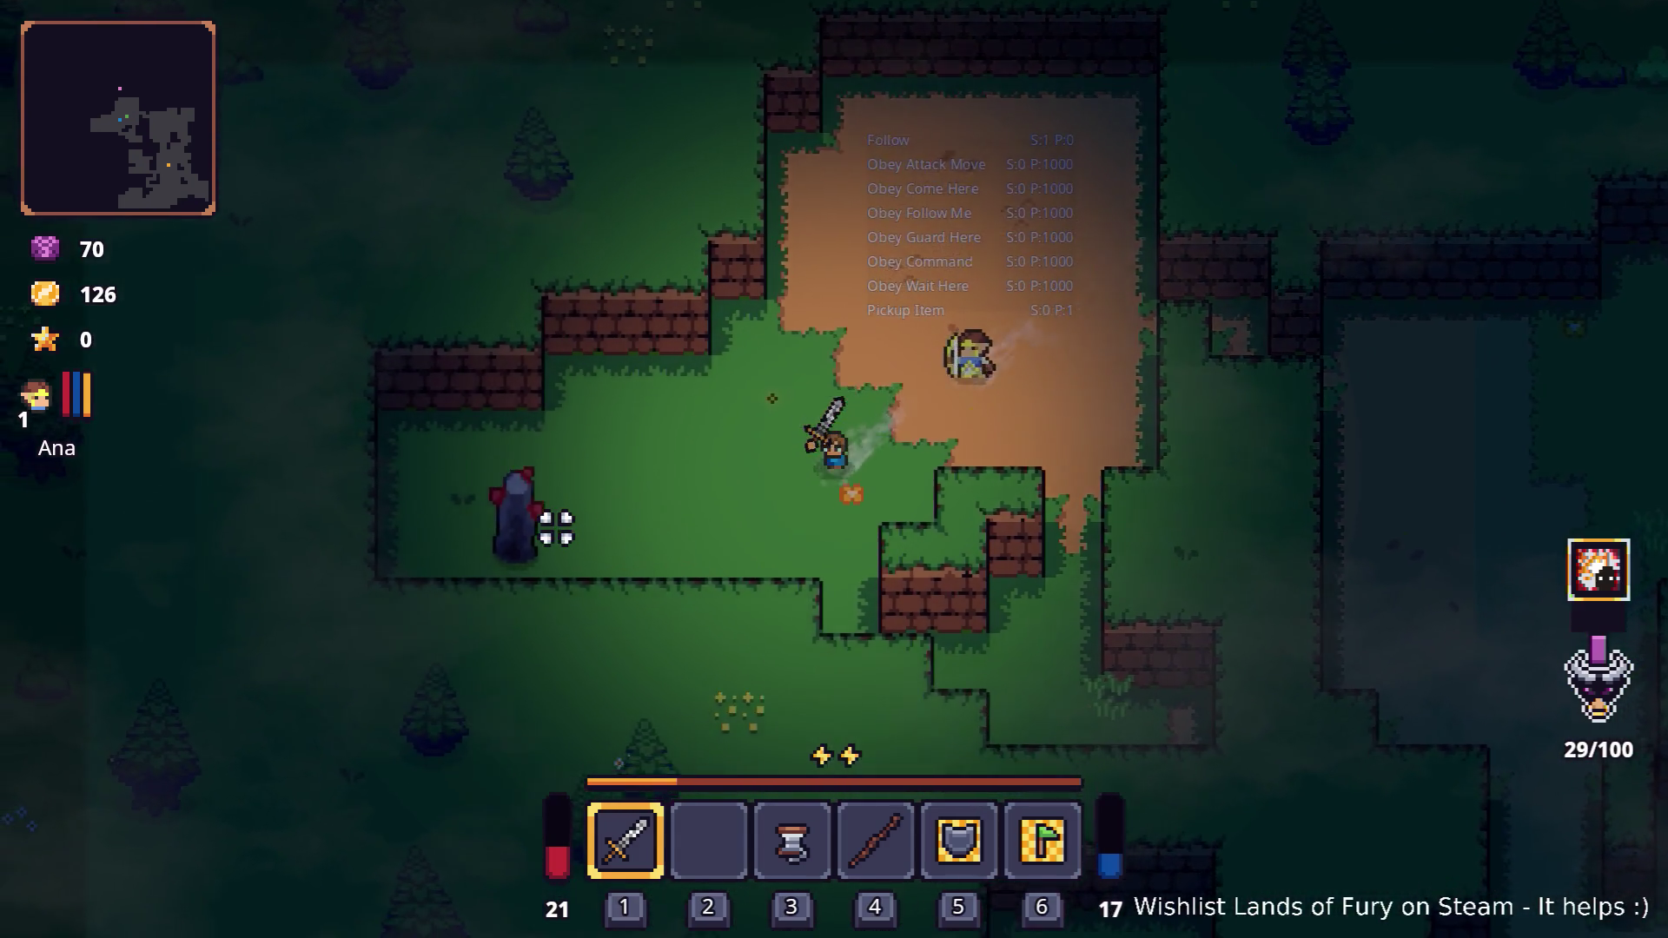
key("a")
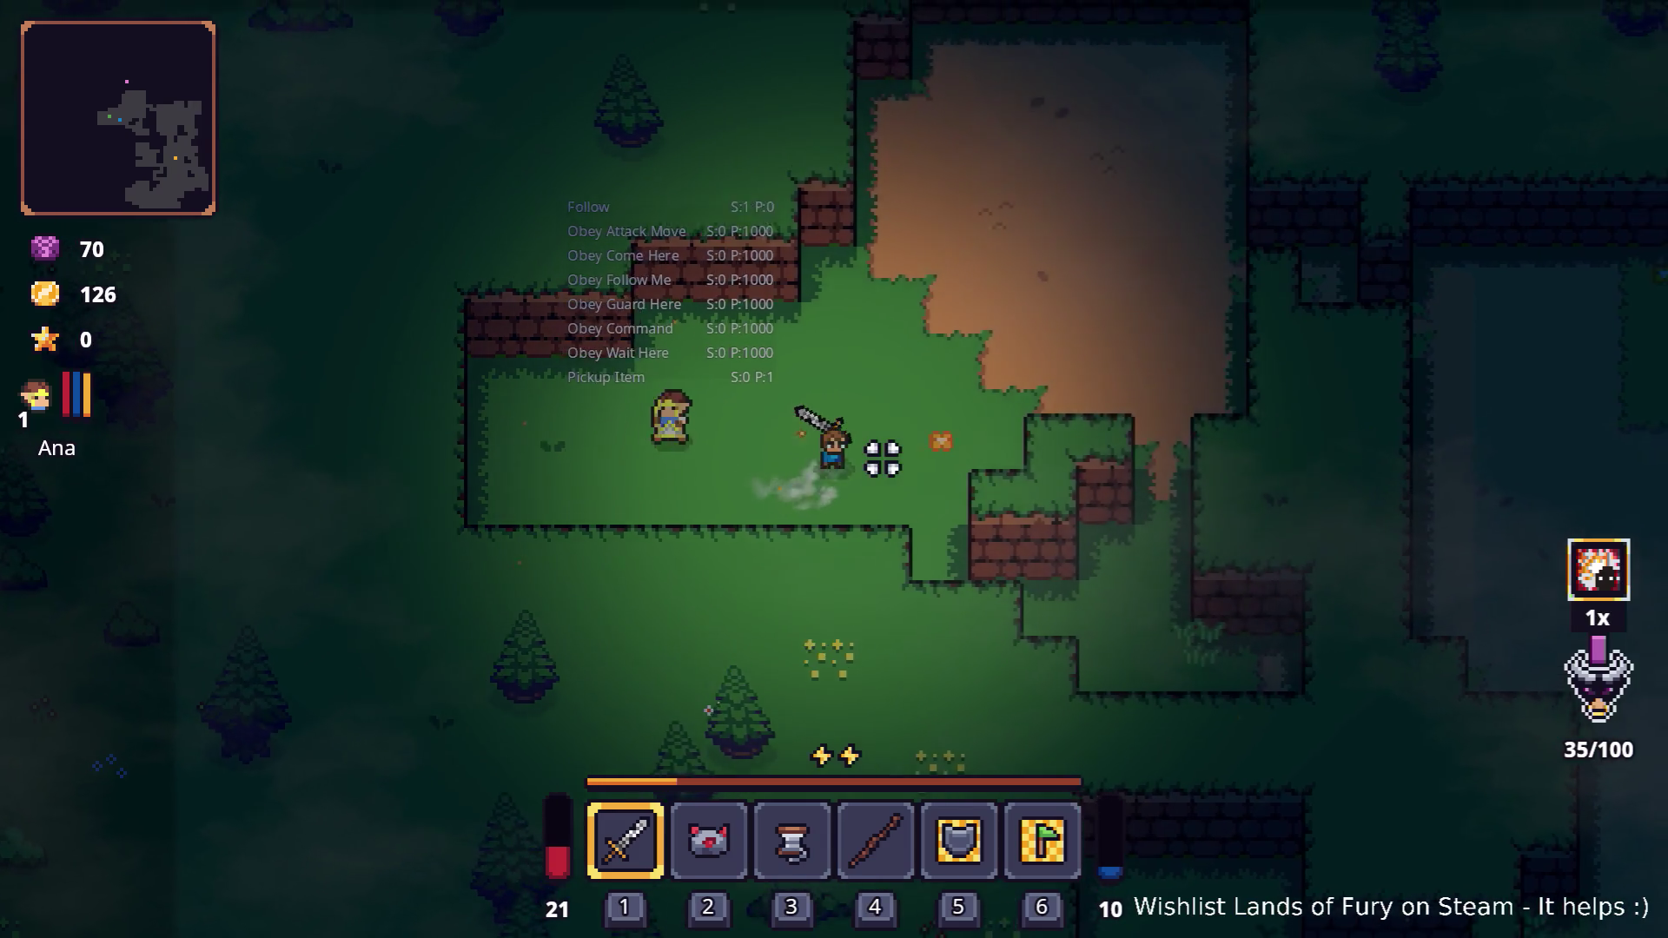
key("w")
key("d")
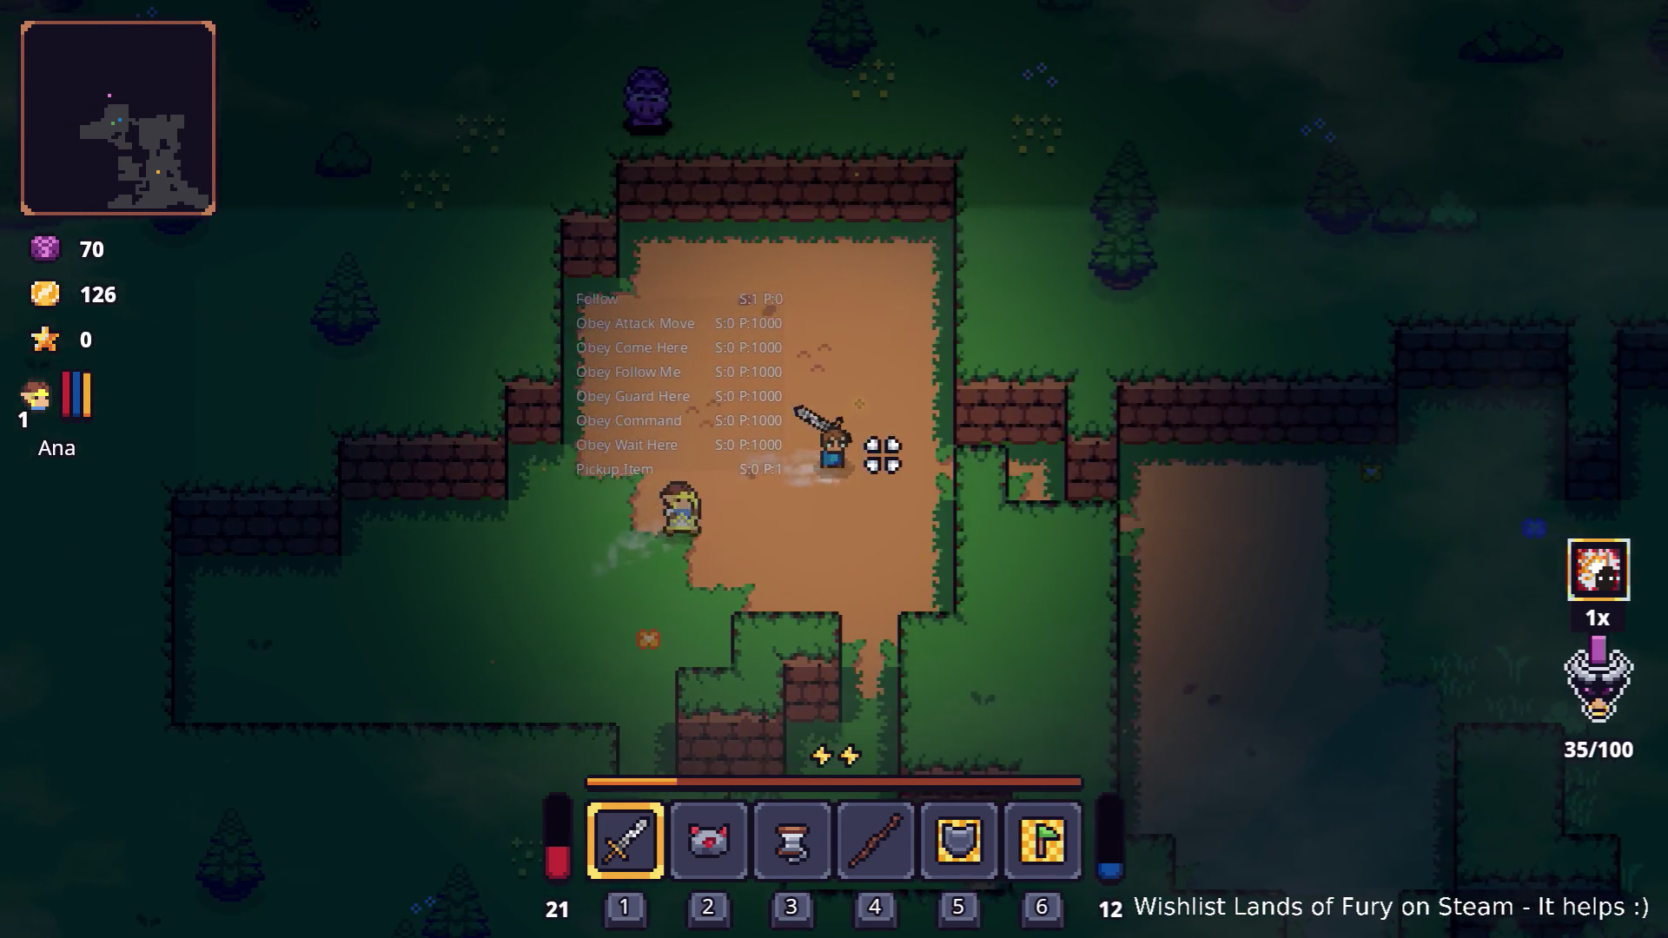
Head down-right onto the dirt path and keep walking south past the chest
key("s")
key("d")
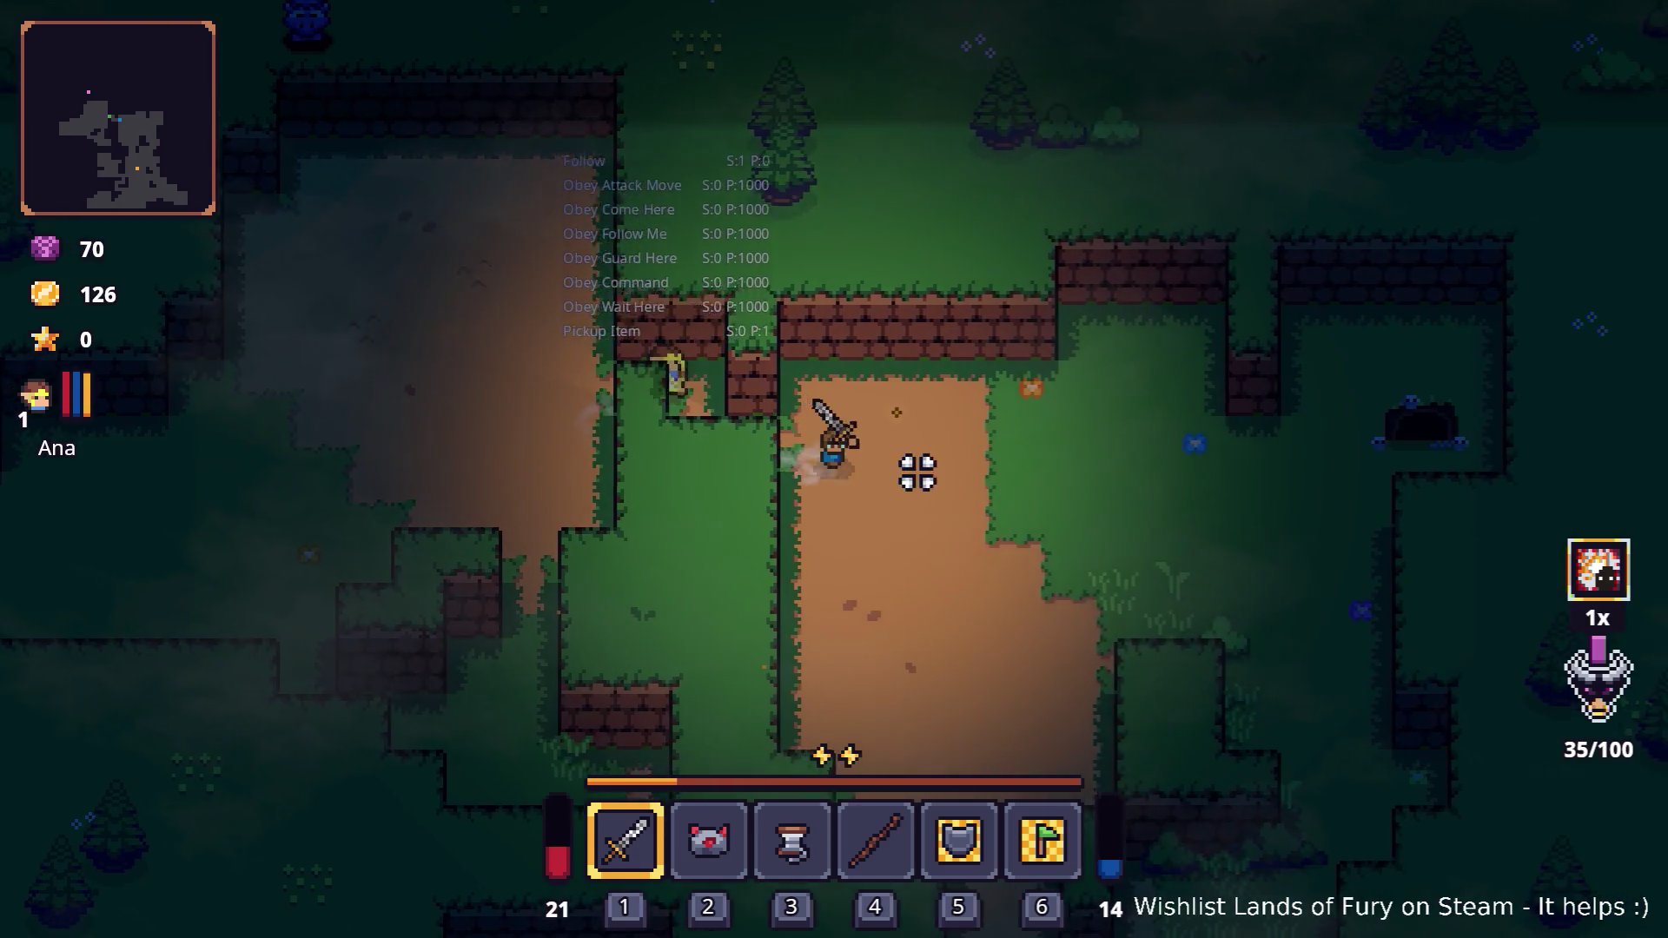
key("s")
key("d")
key("s")
key("d")
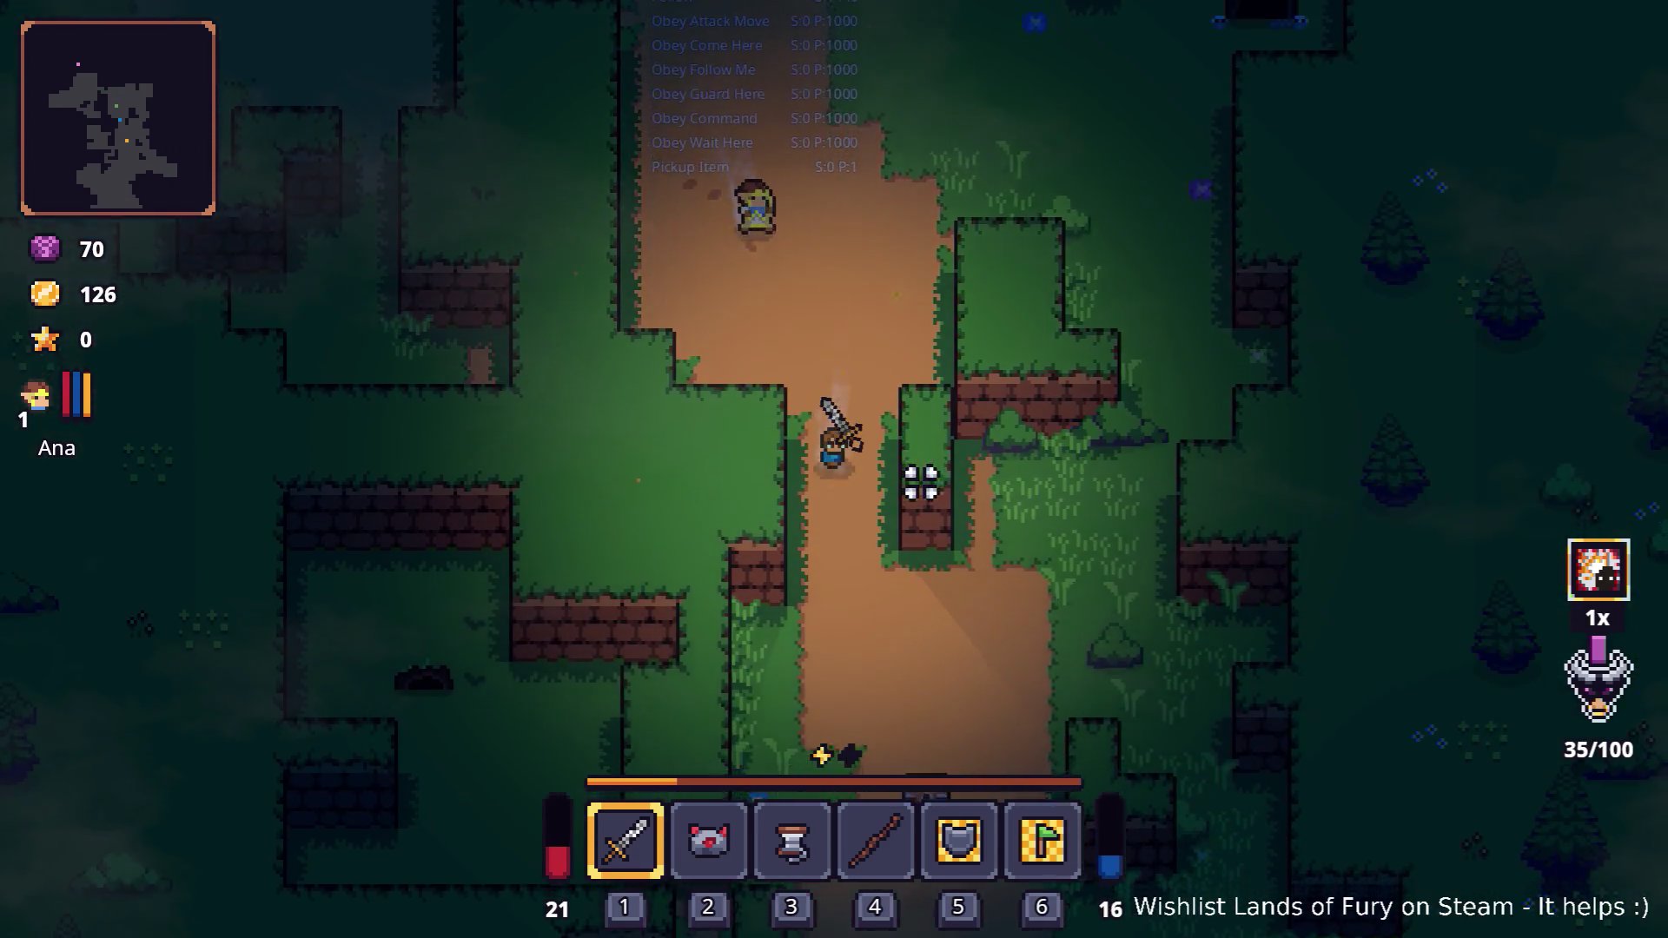
key("s")
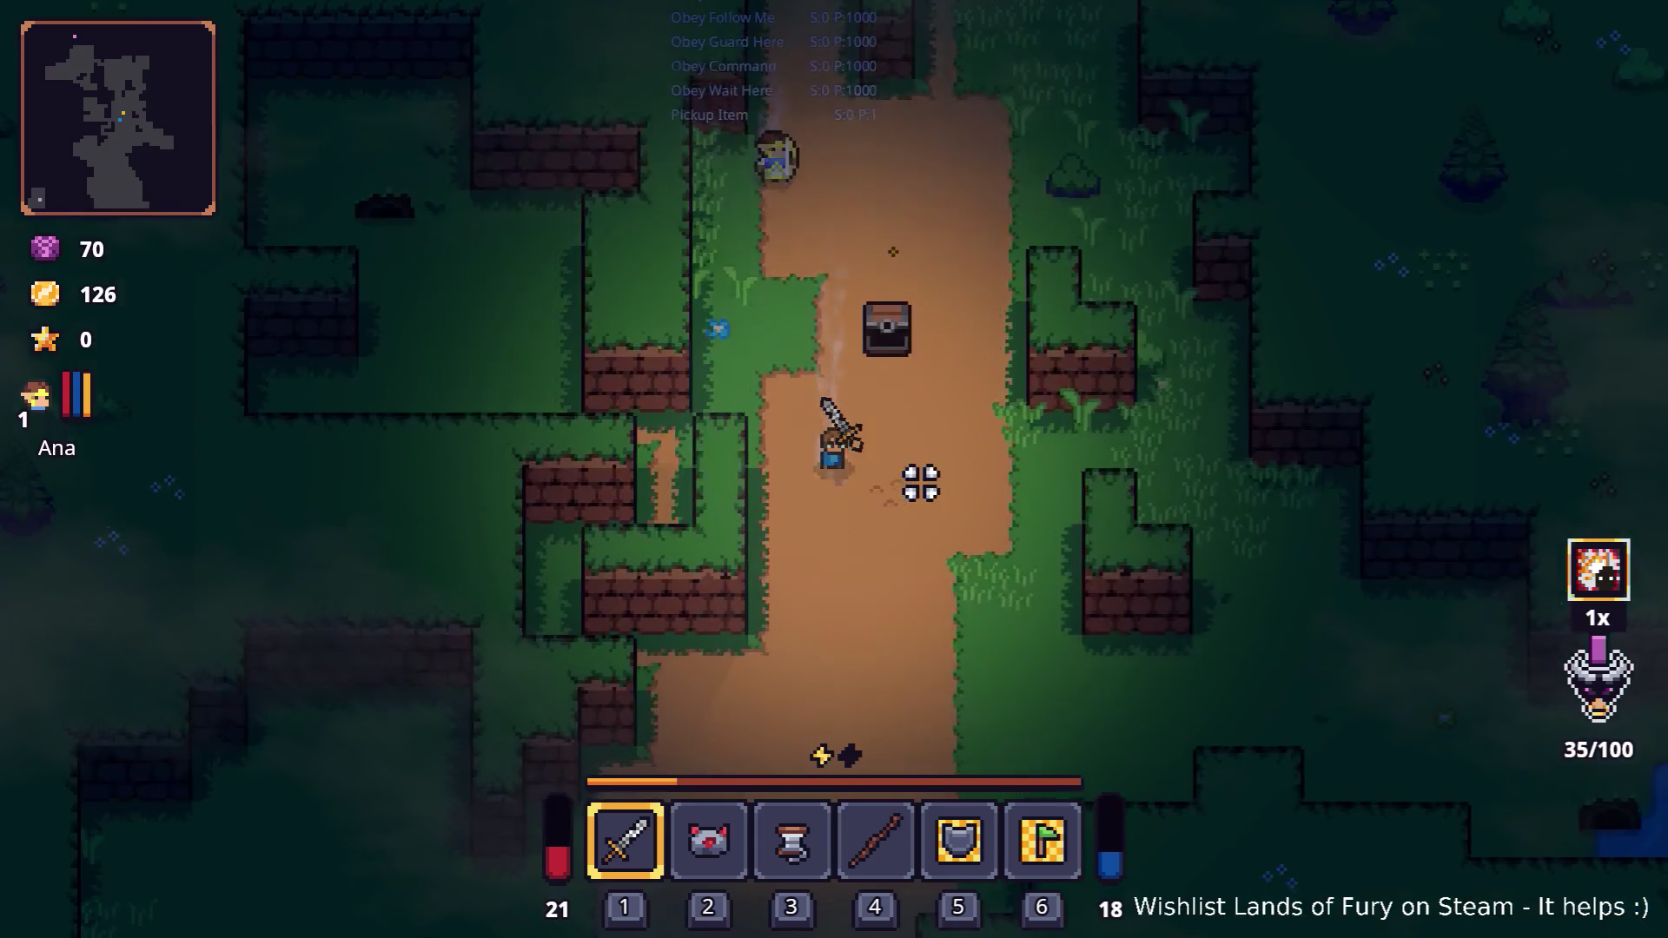
key("d")
key("s")
key("a")
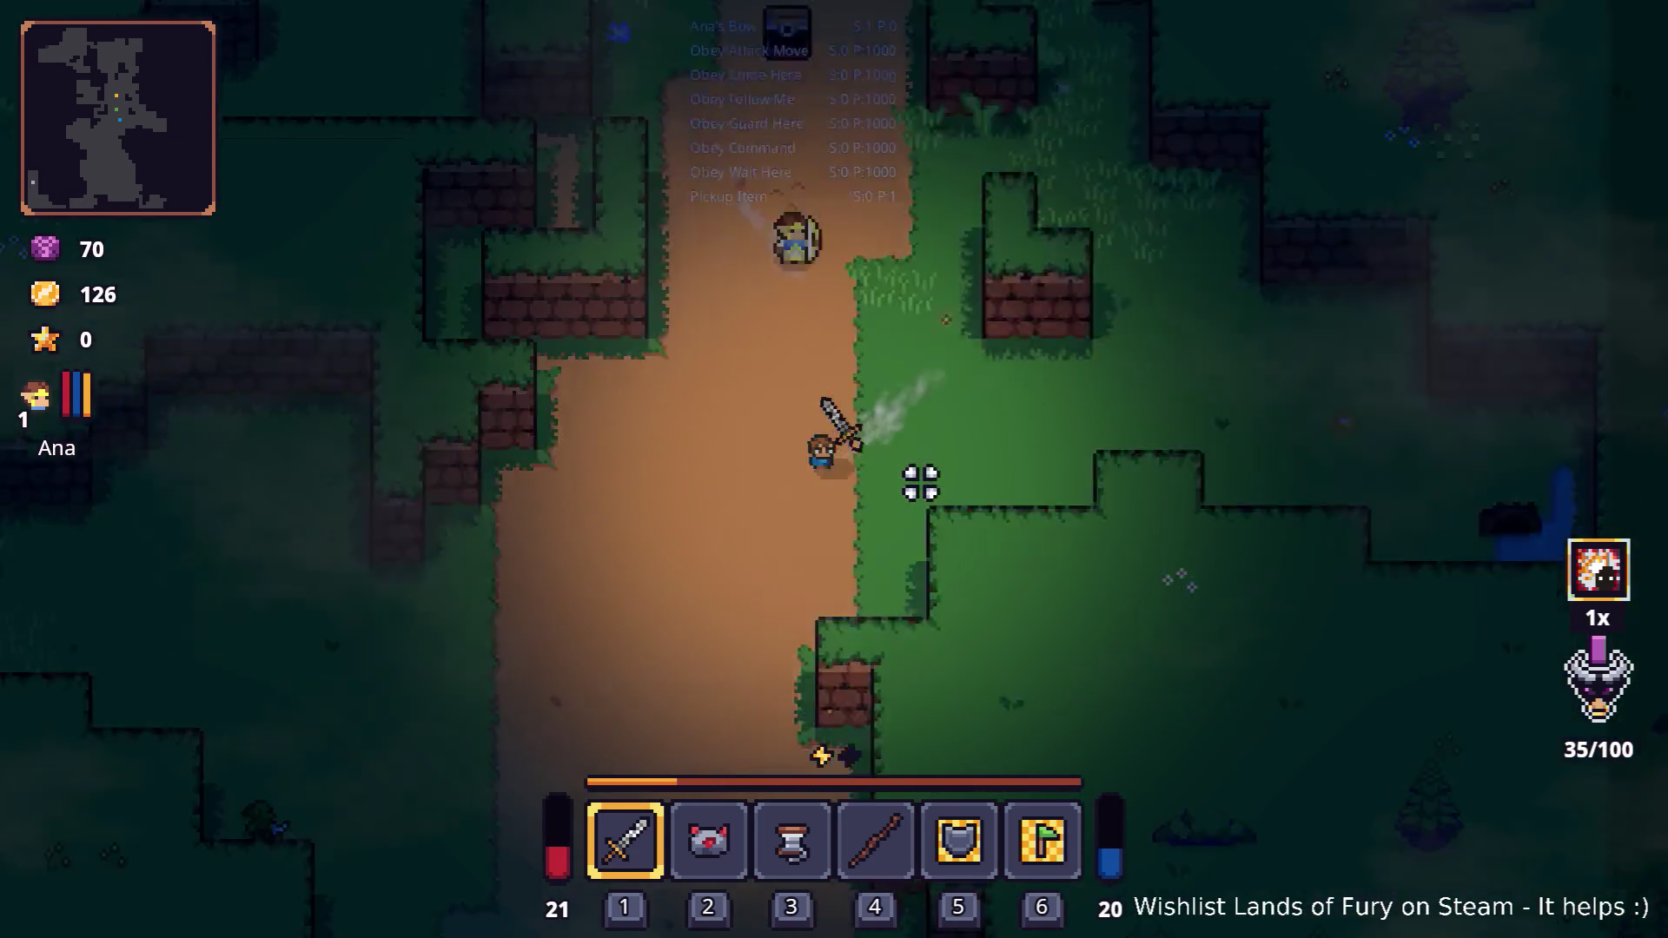
key("s")
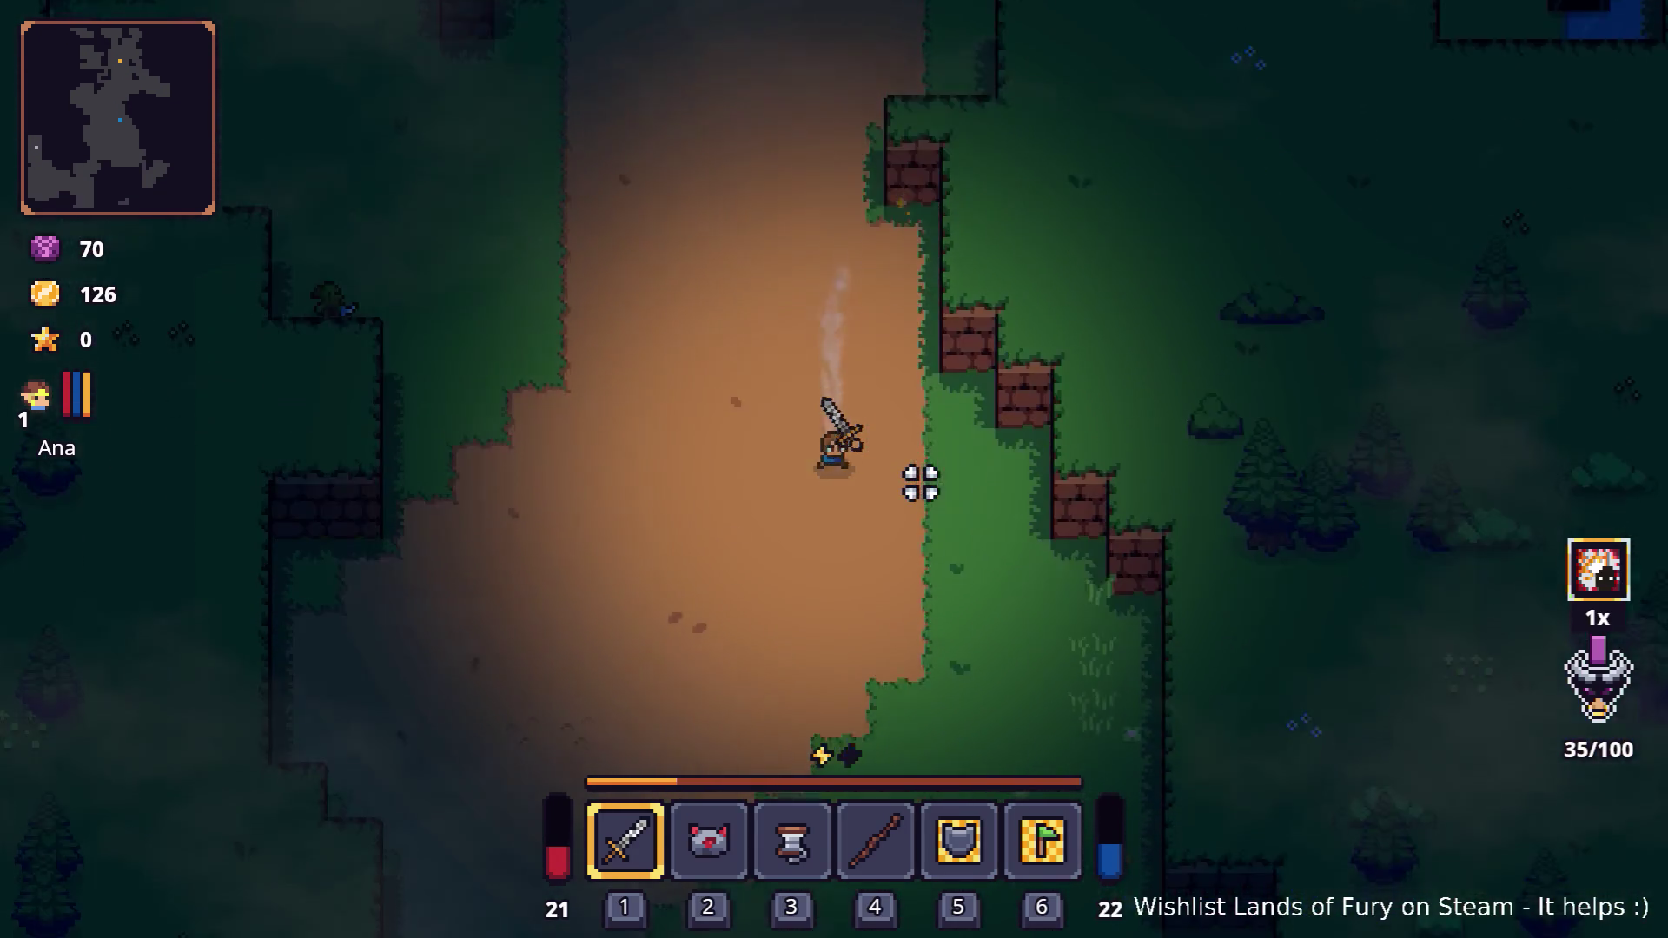
key("s")
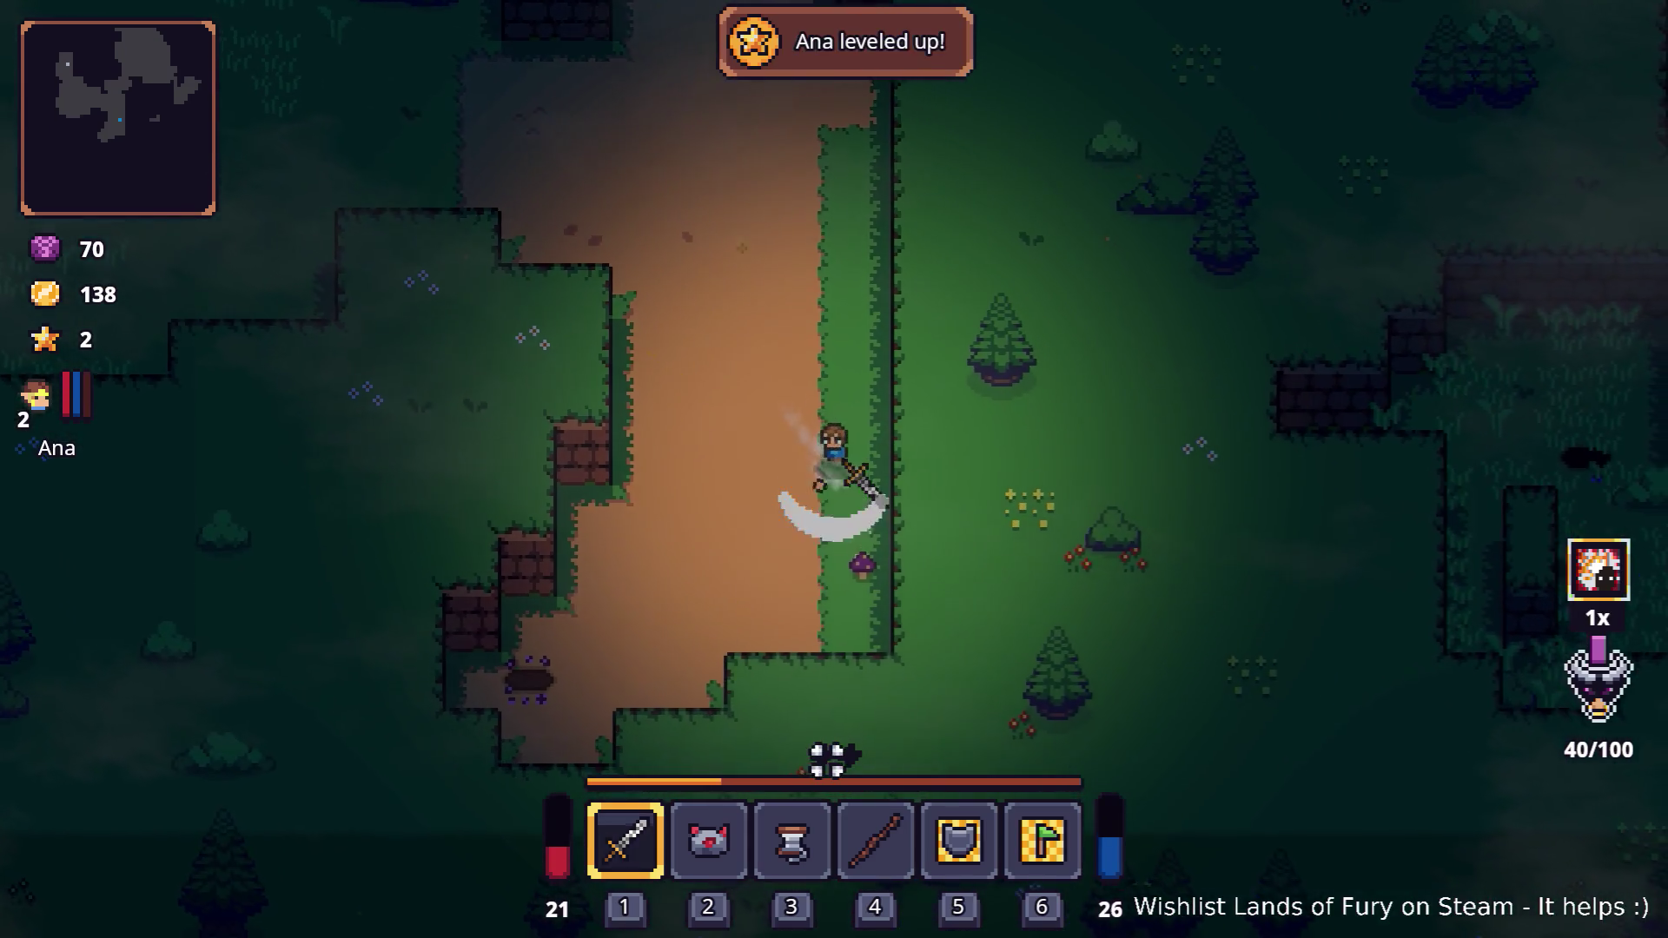
In Ana's stats panel, put points into Combat (now 2) and Multishot, then confirm
key("i")
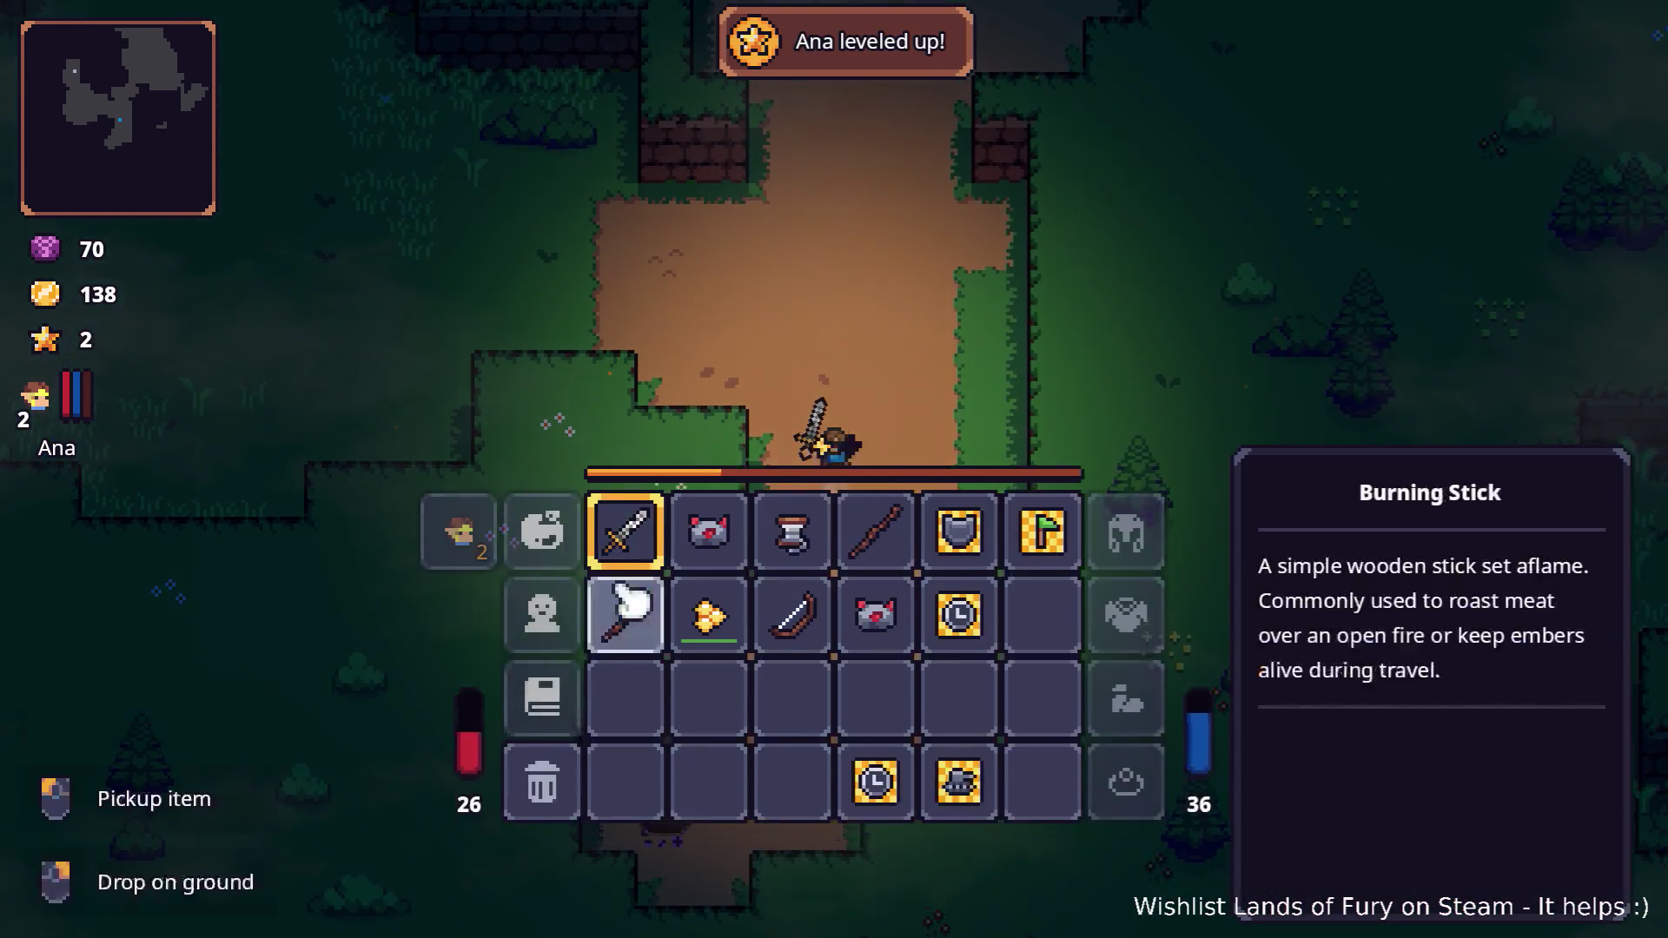
left_click(456, 638)
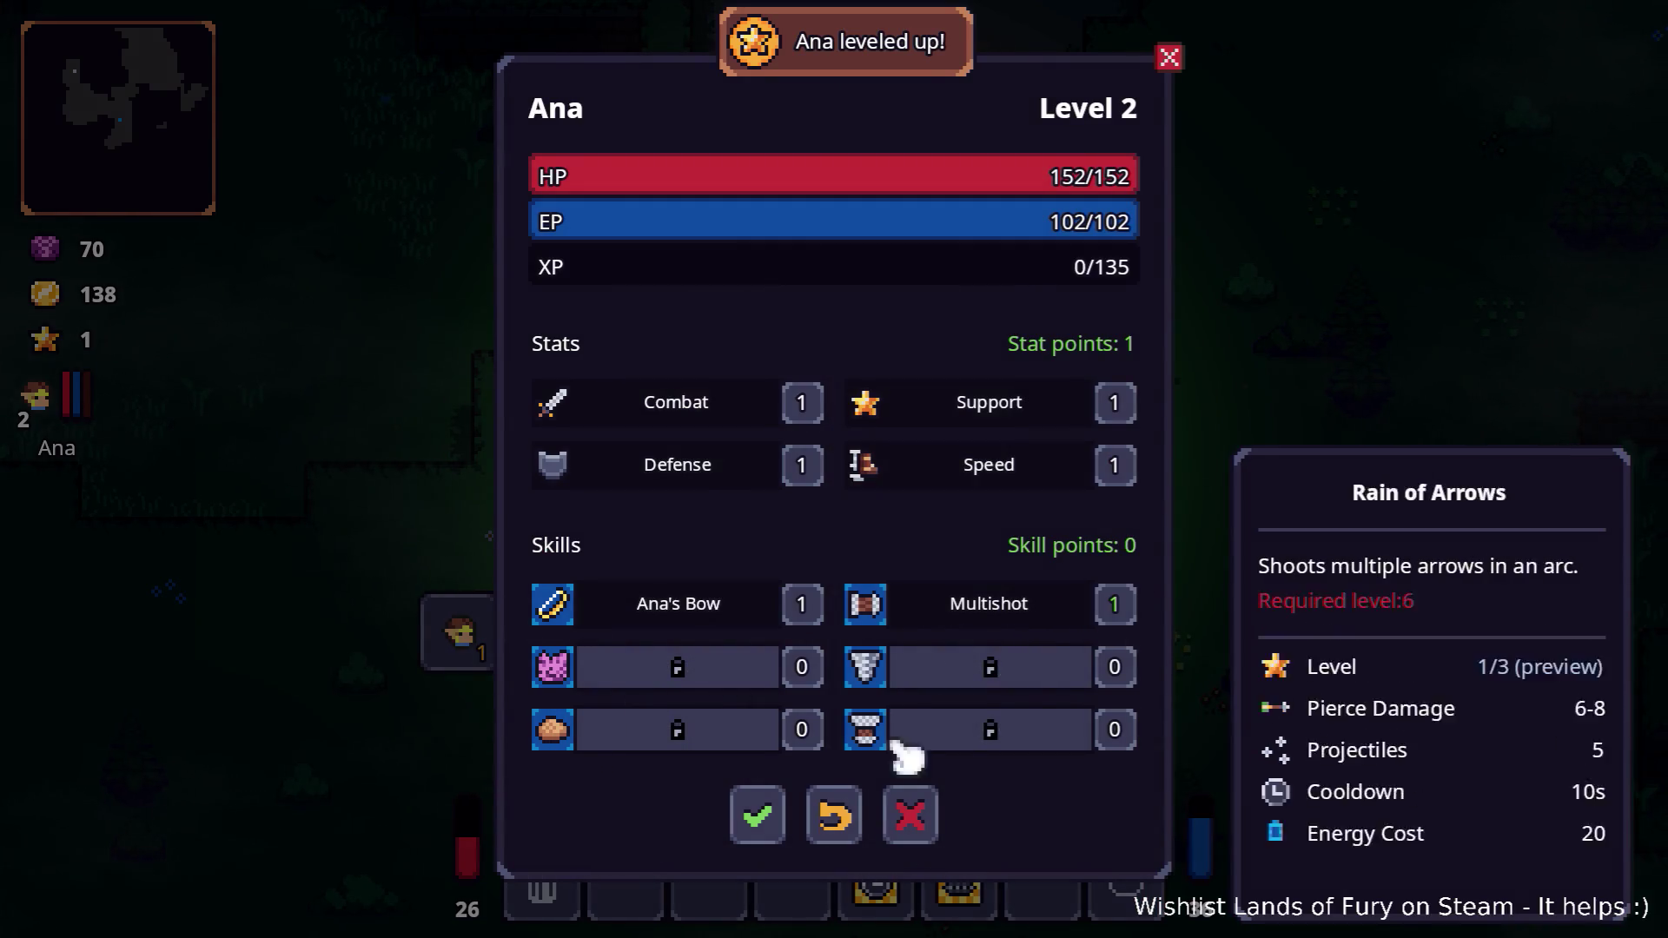
left_click(756, 817)
key("i")
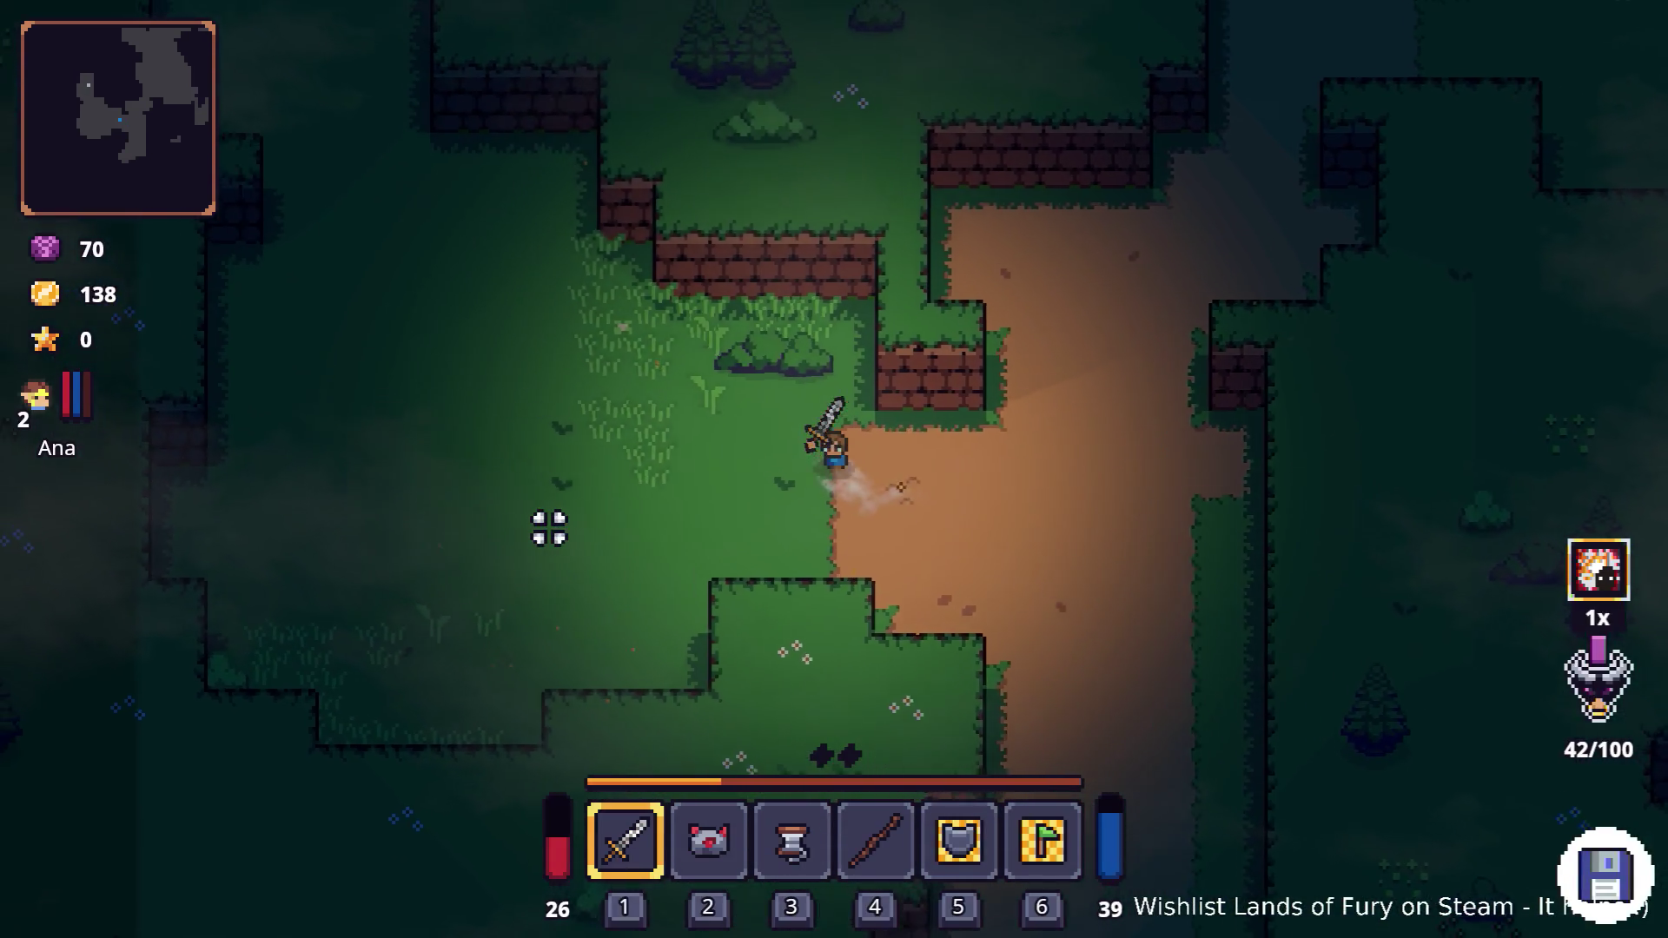
Walk up the dirt path into the brick corridor and smash the stone statue
key("d")
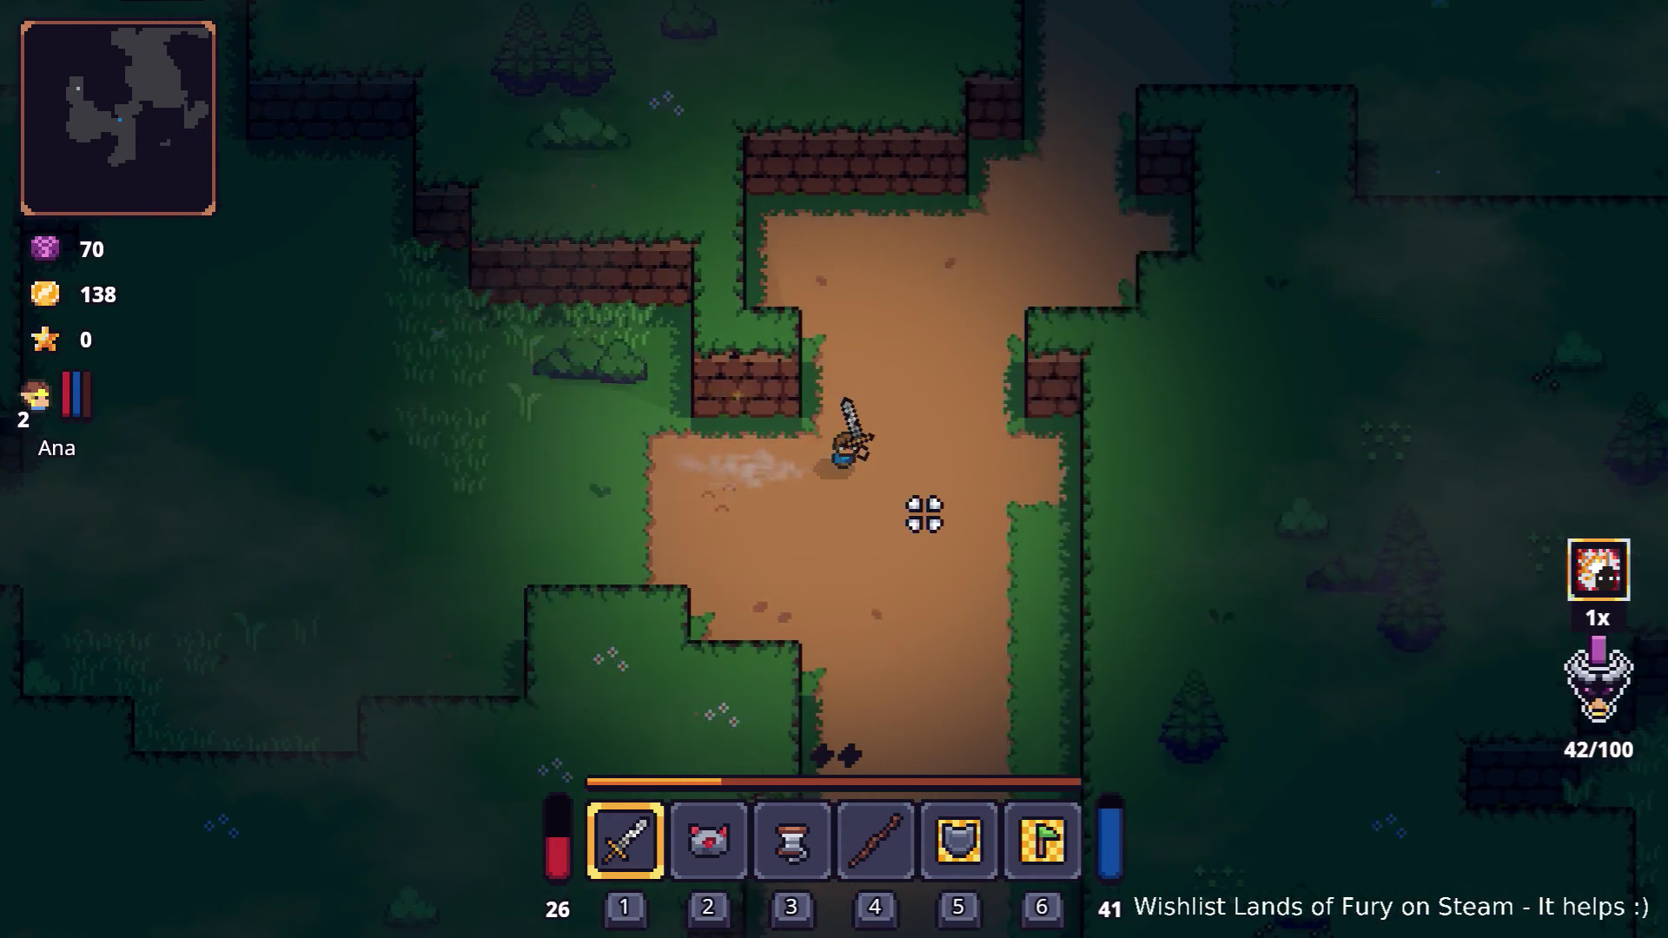
key("w")
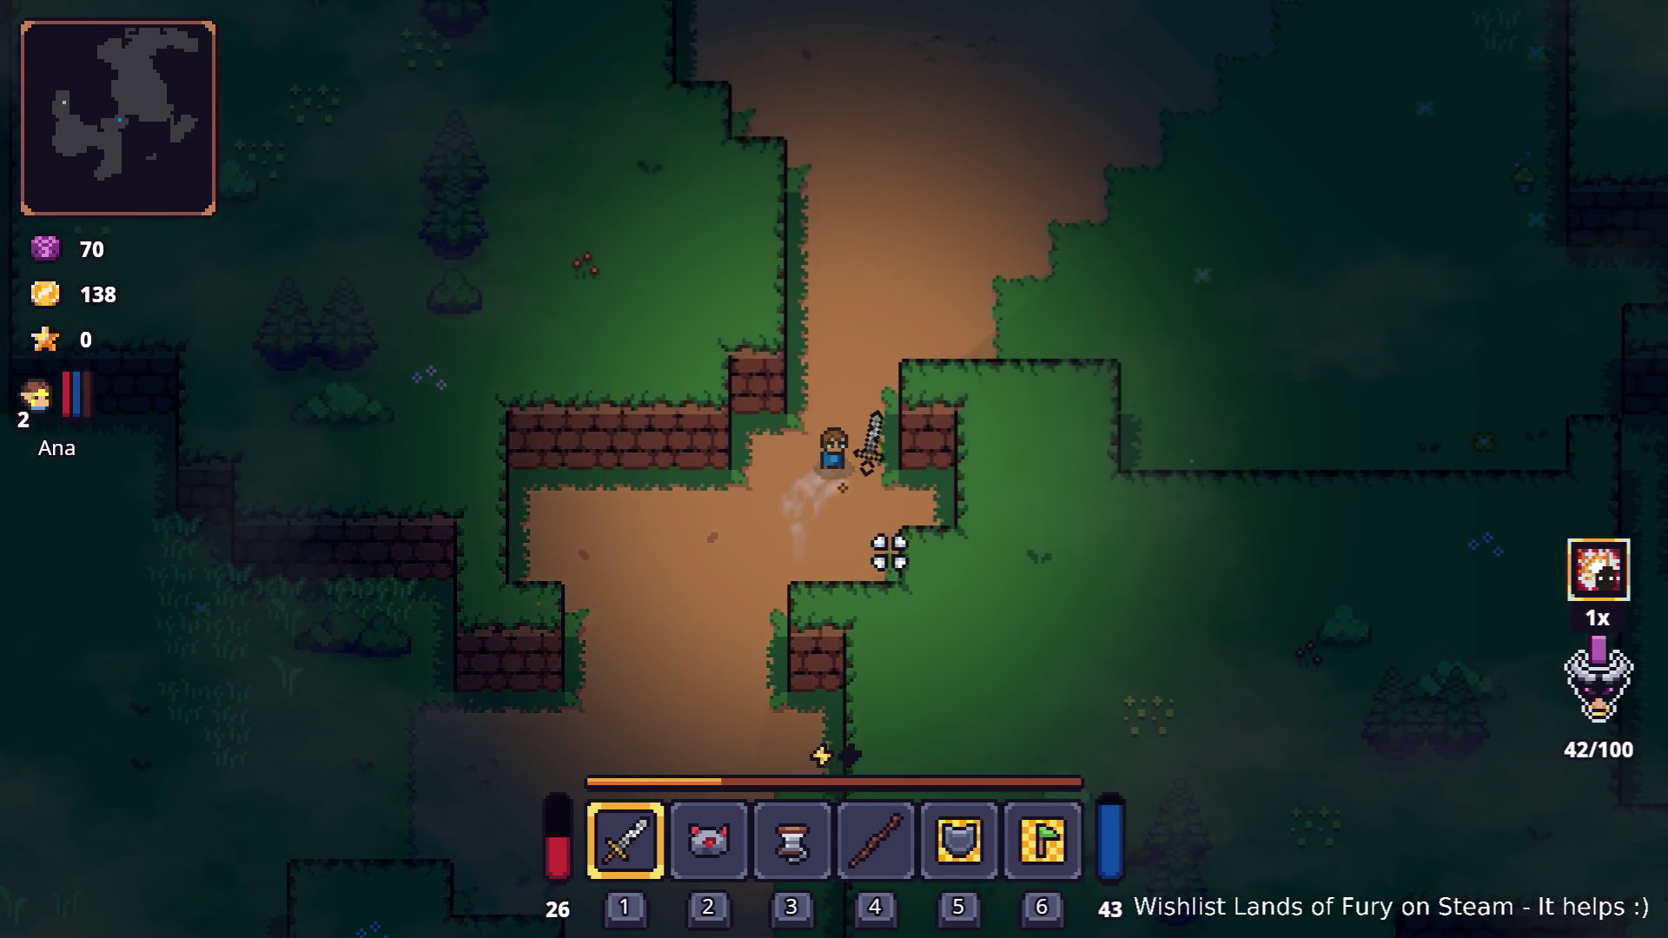
key("d")
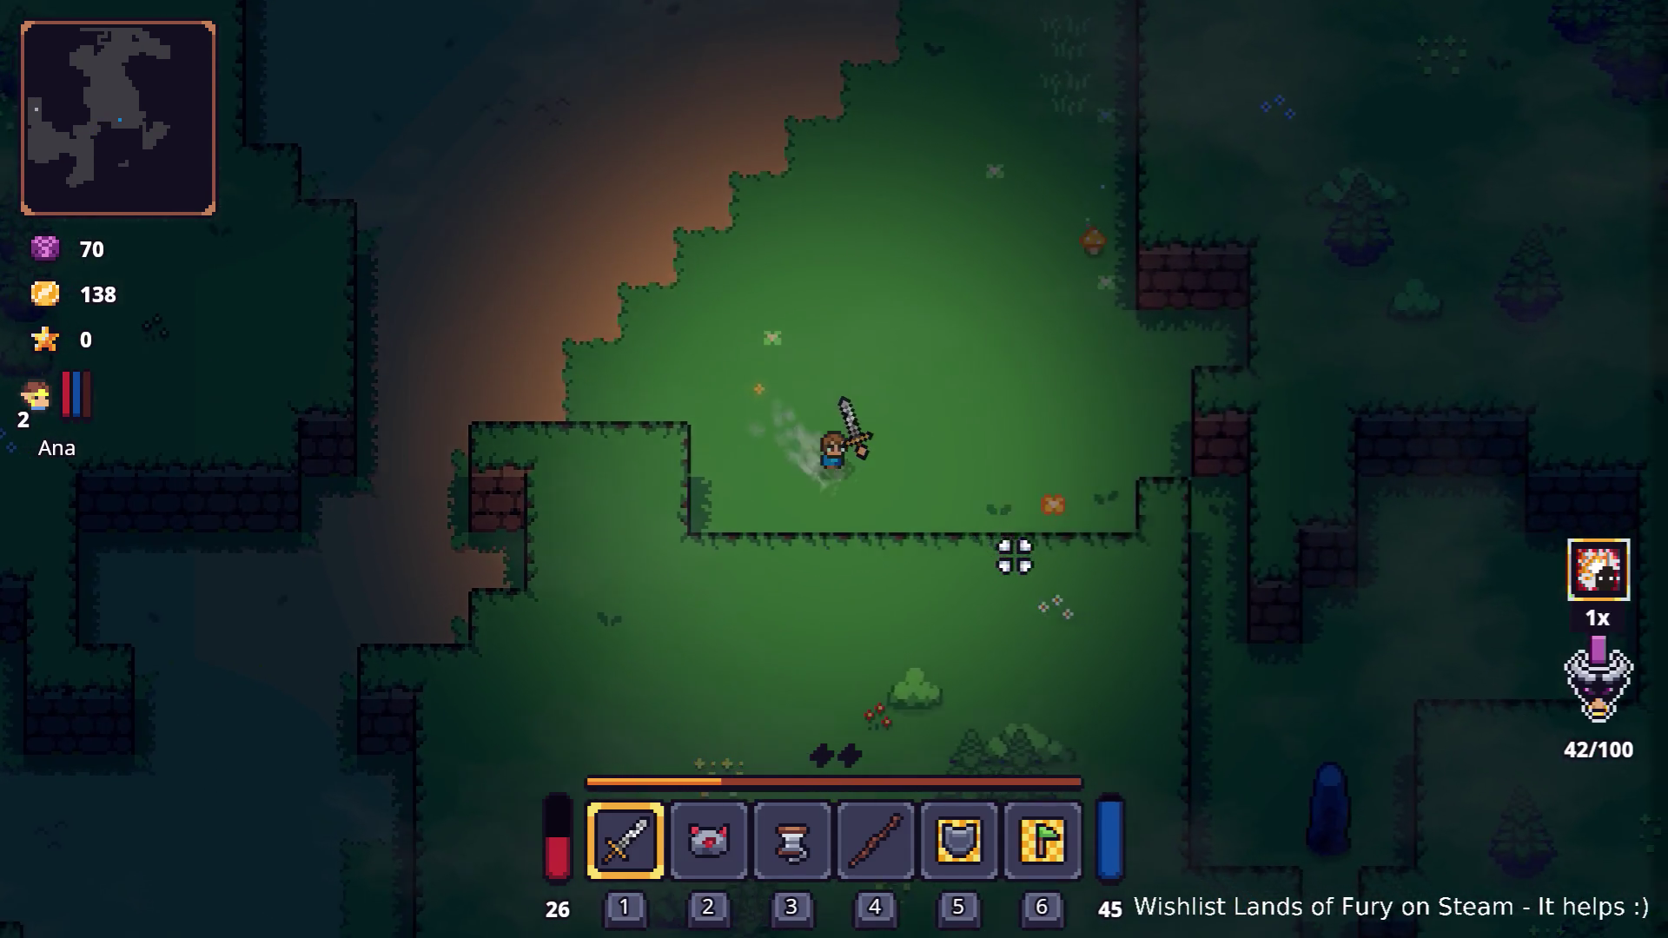
key("d")
key("s")
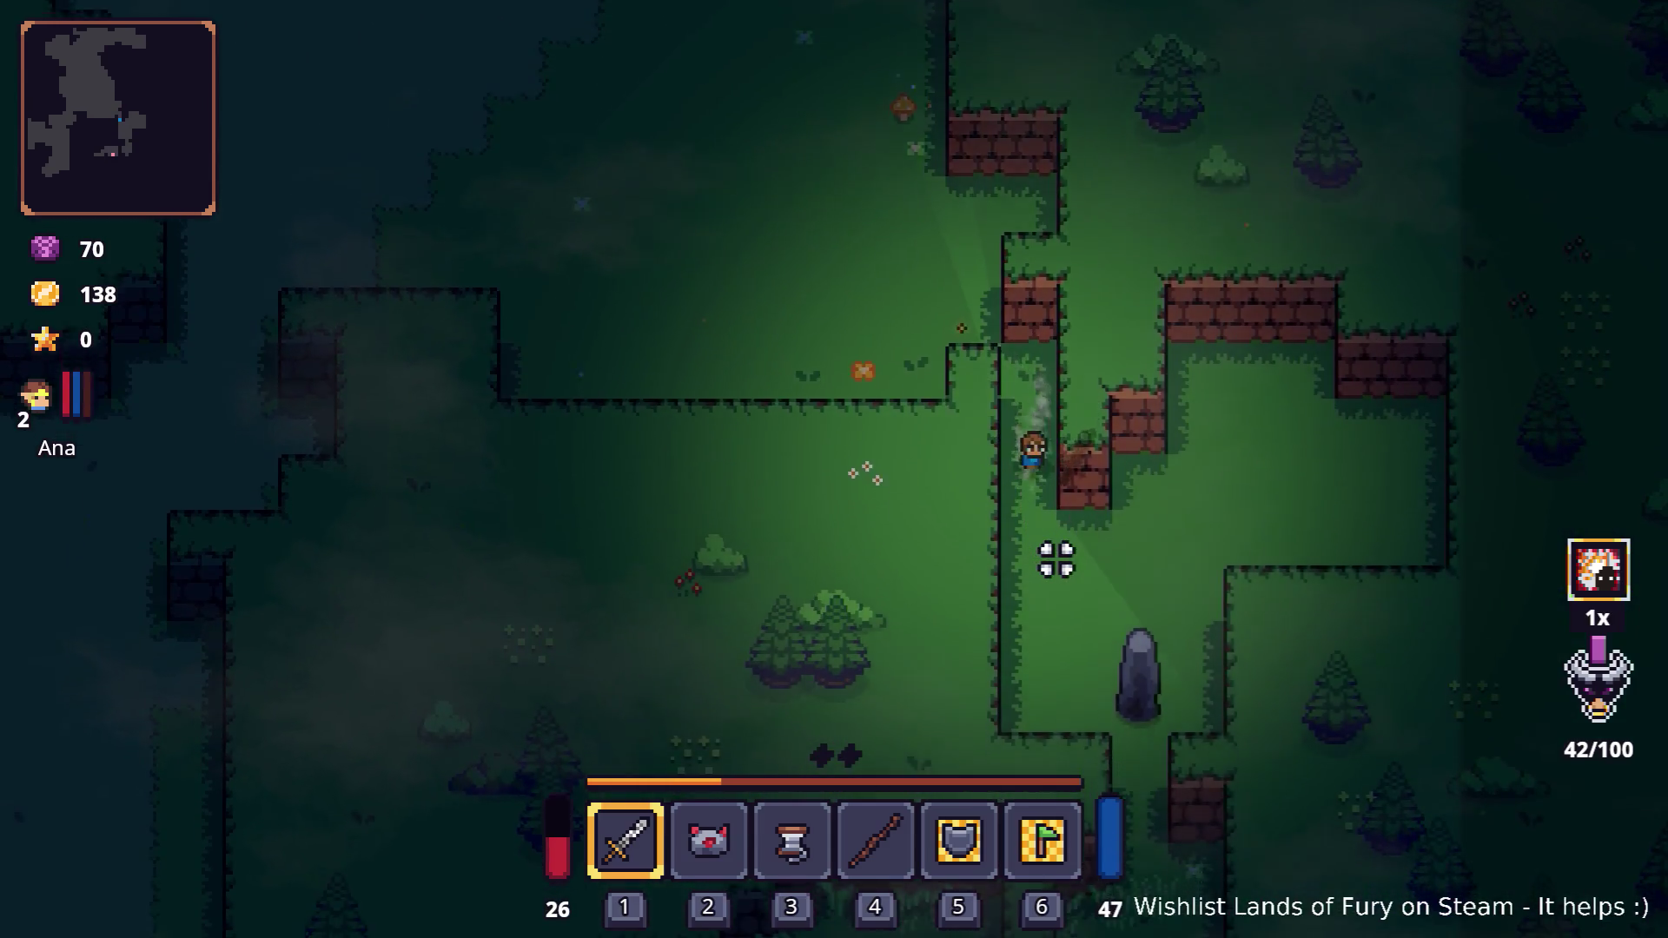
key("s")
left_click(1140, 633)
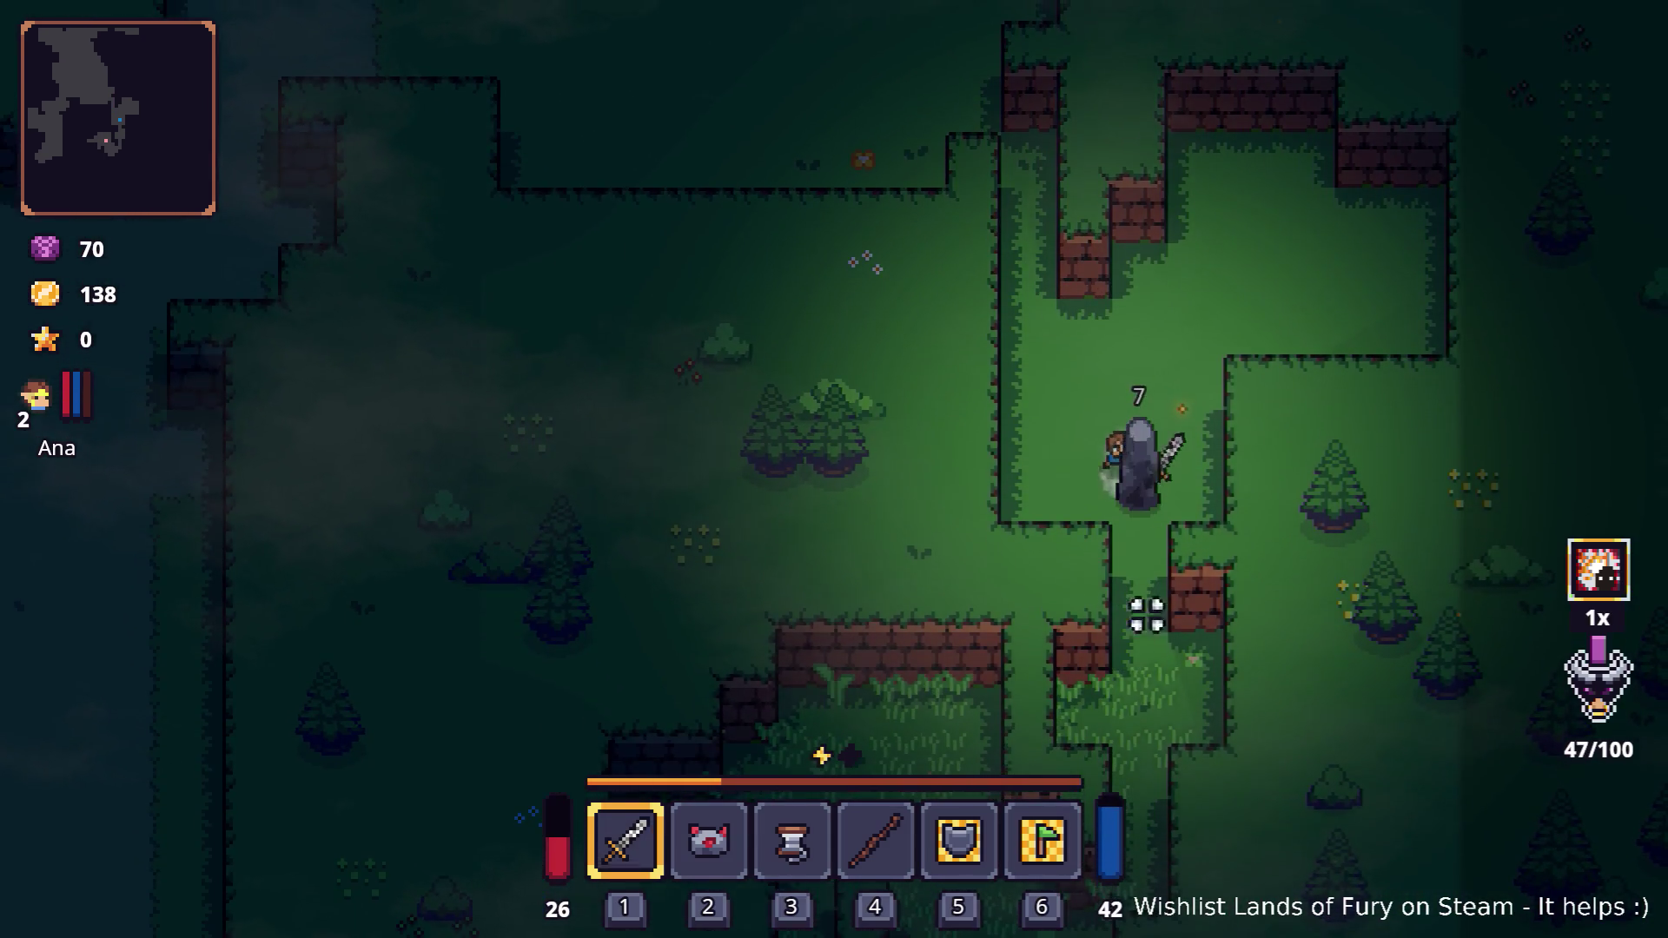
left_click(1205, 546)
Walk past the broken statue to the dark hole, reaching Lesser Didra Cavern's Wave 1/7
key("s")
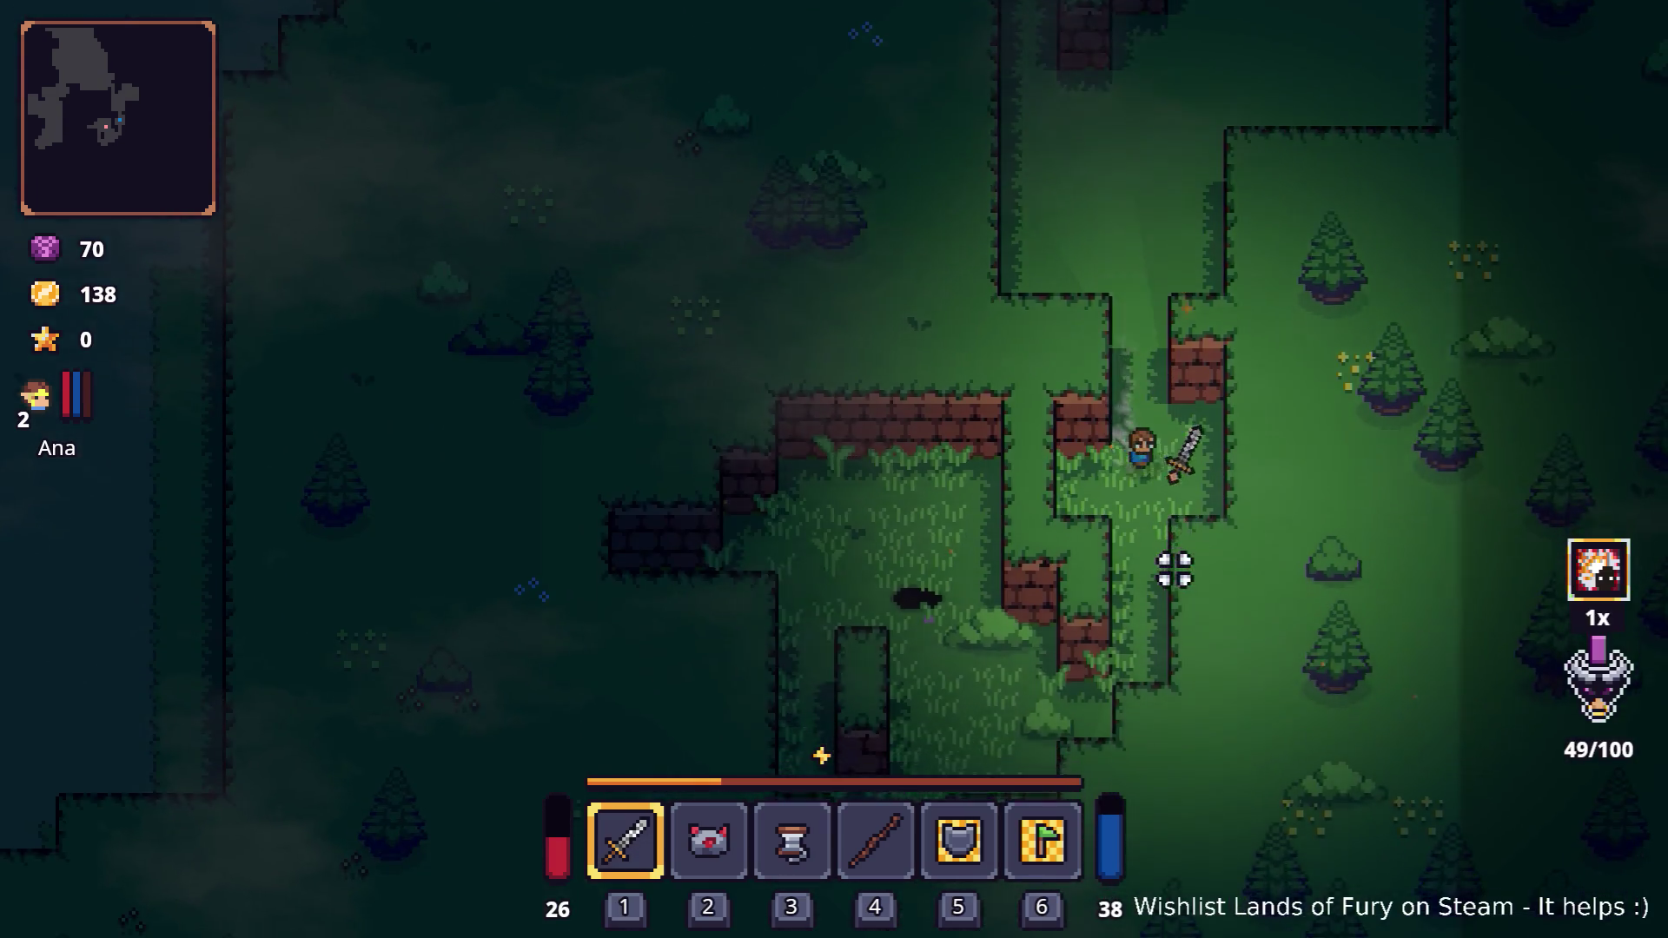
key("s")
key("a")
key("w")
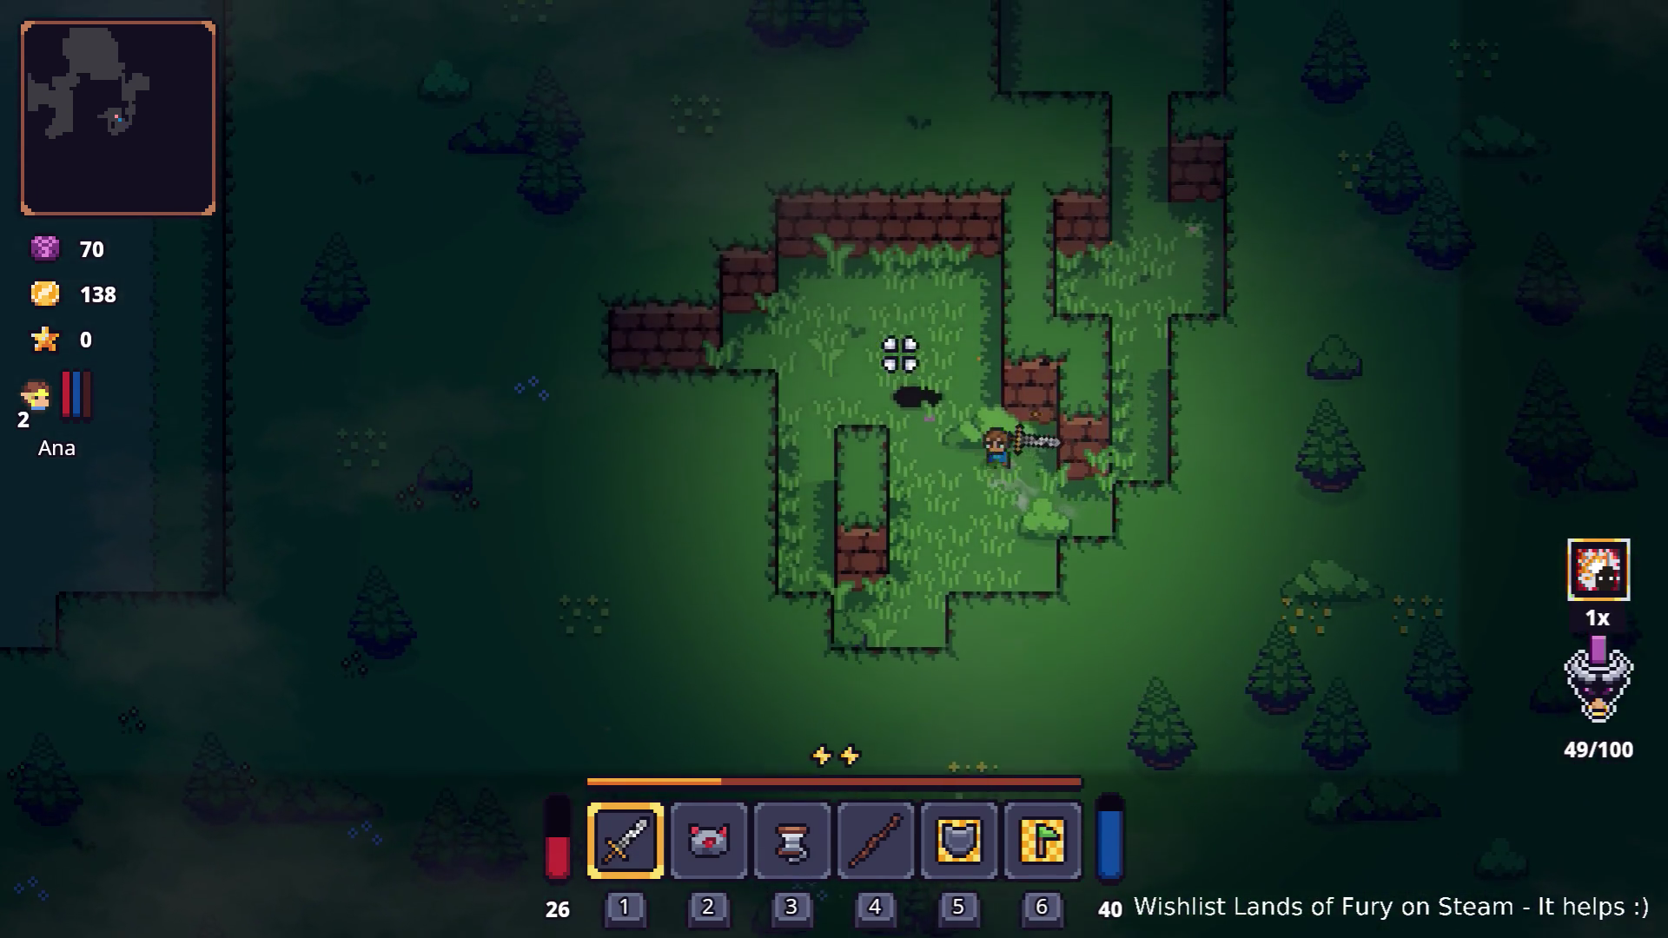
left_click(899, 354)
Enter the dark hole into the cavern and walk deeper toward the enemies
key("e")
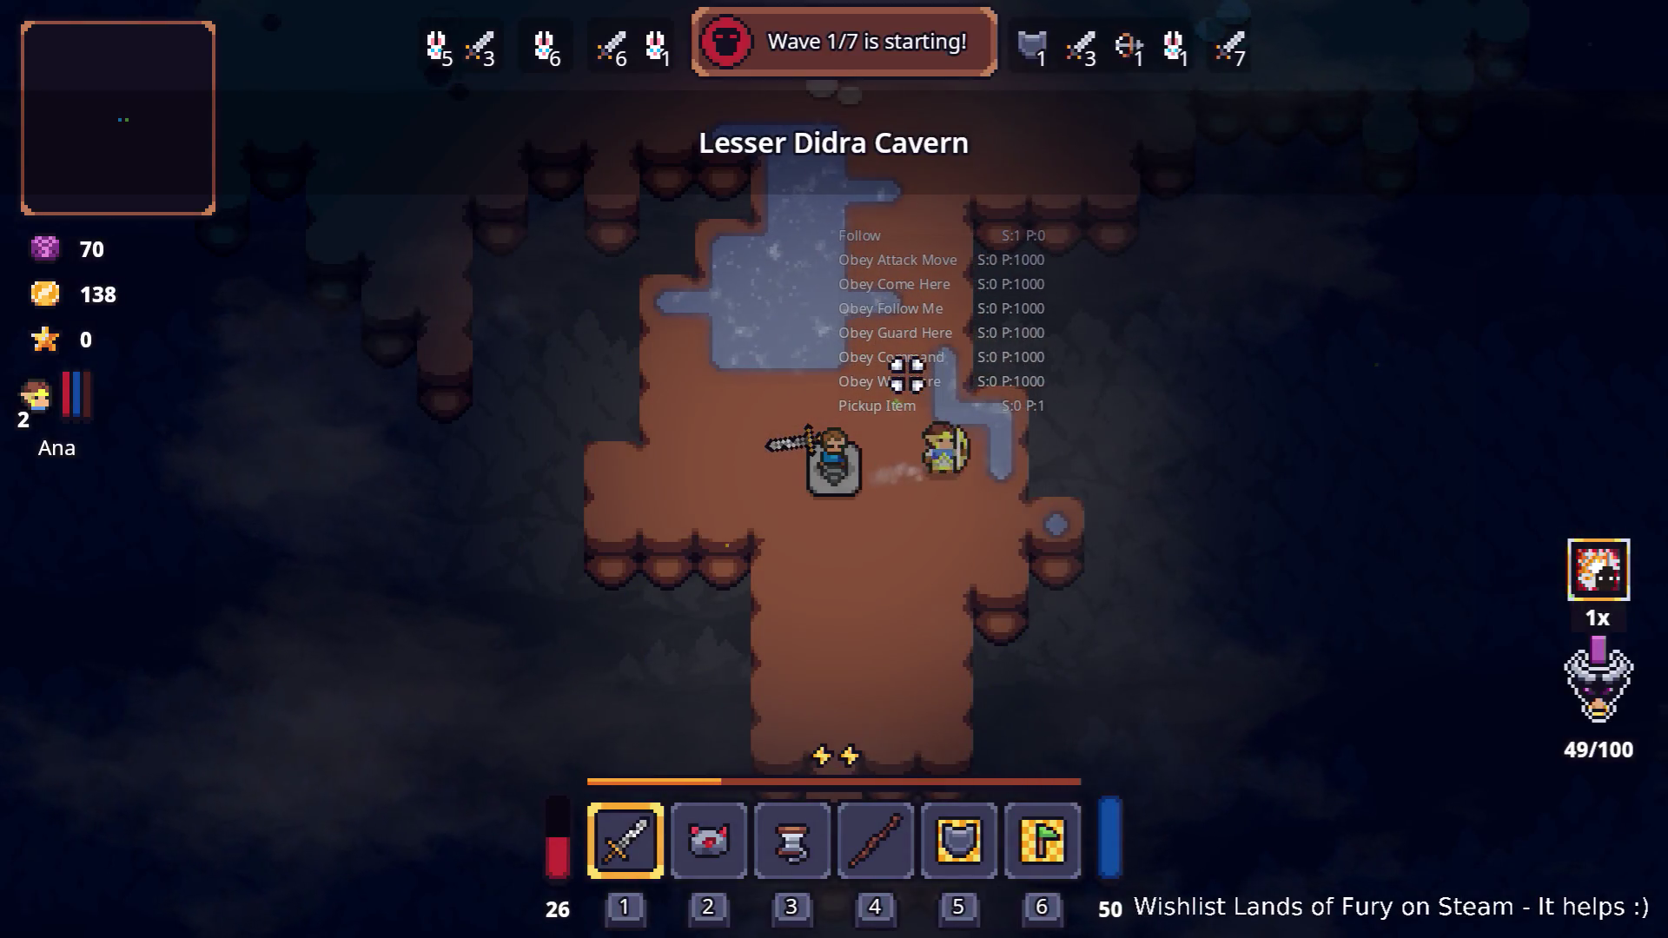
key("w")
key("i")
key("i")
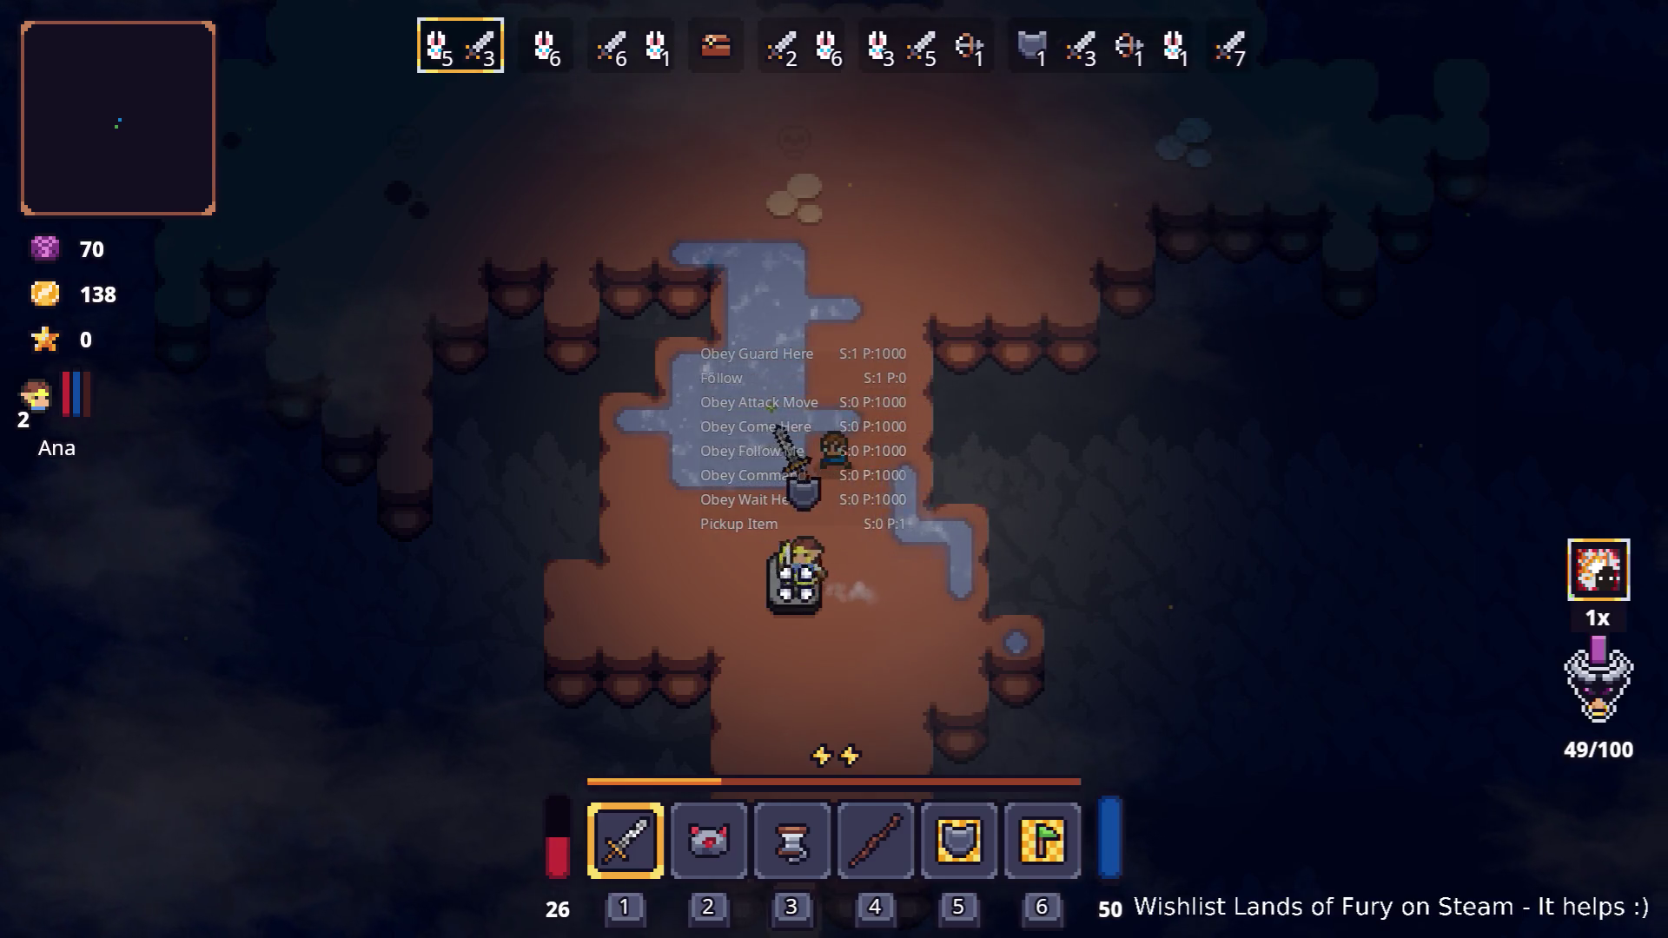
key("w")
key("d")
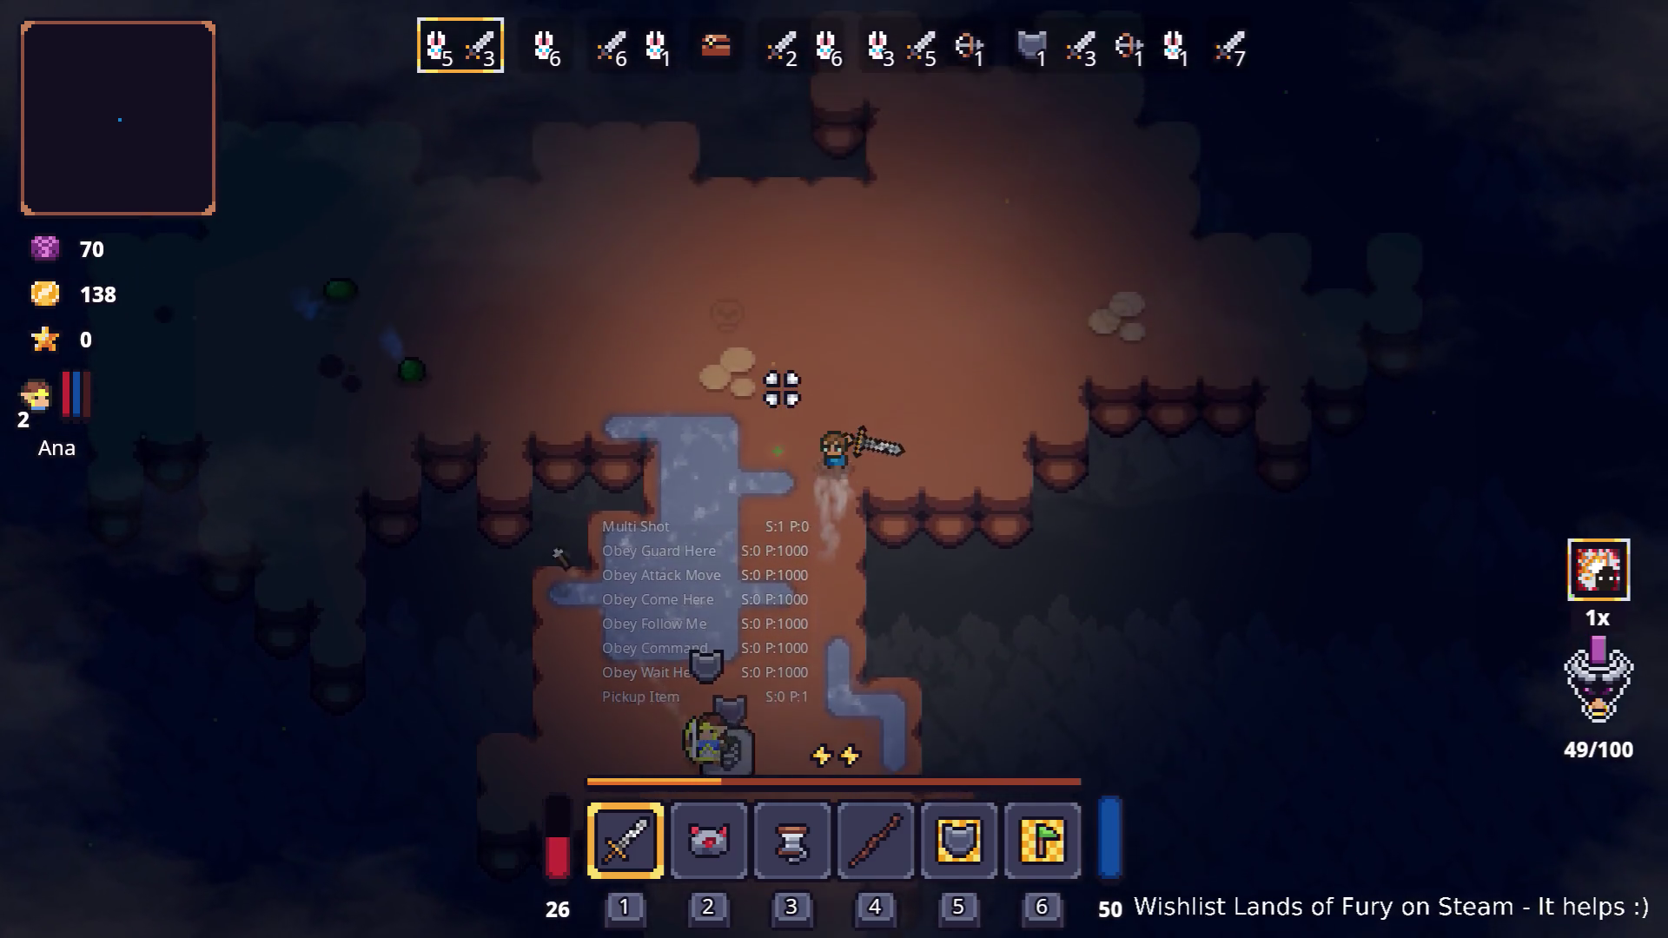
key("d")
Attack the nearby enemies, stepping left to cut down the ones on the left
left_click(1073, 440)
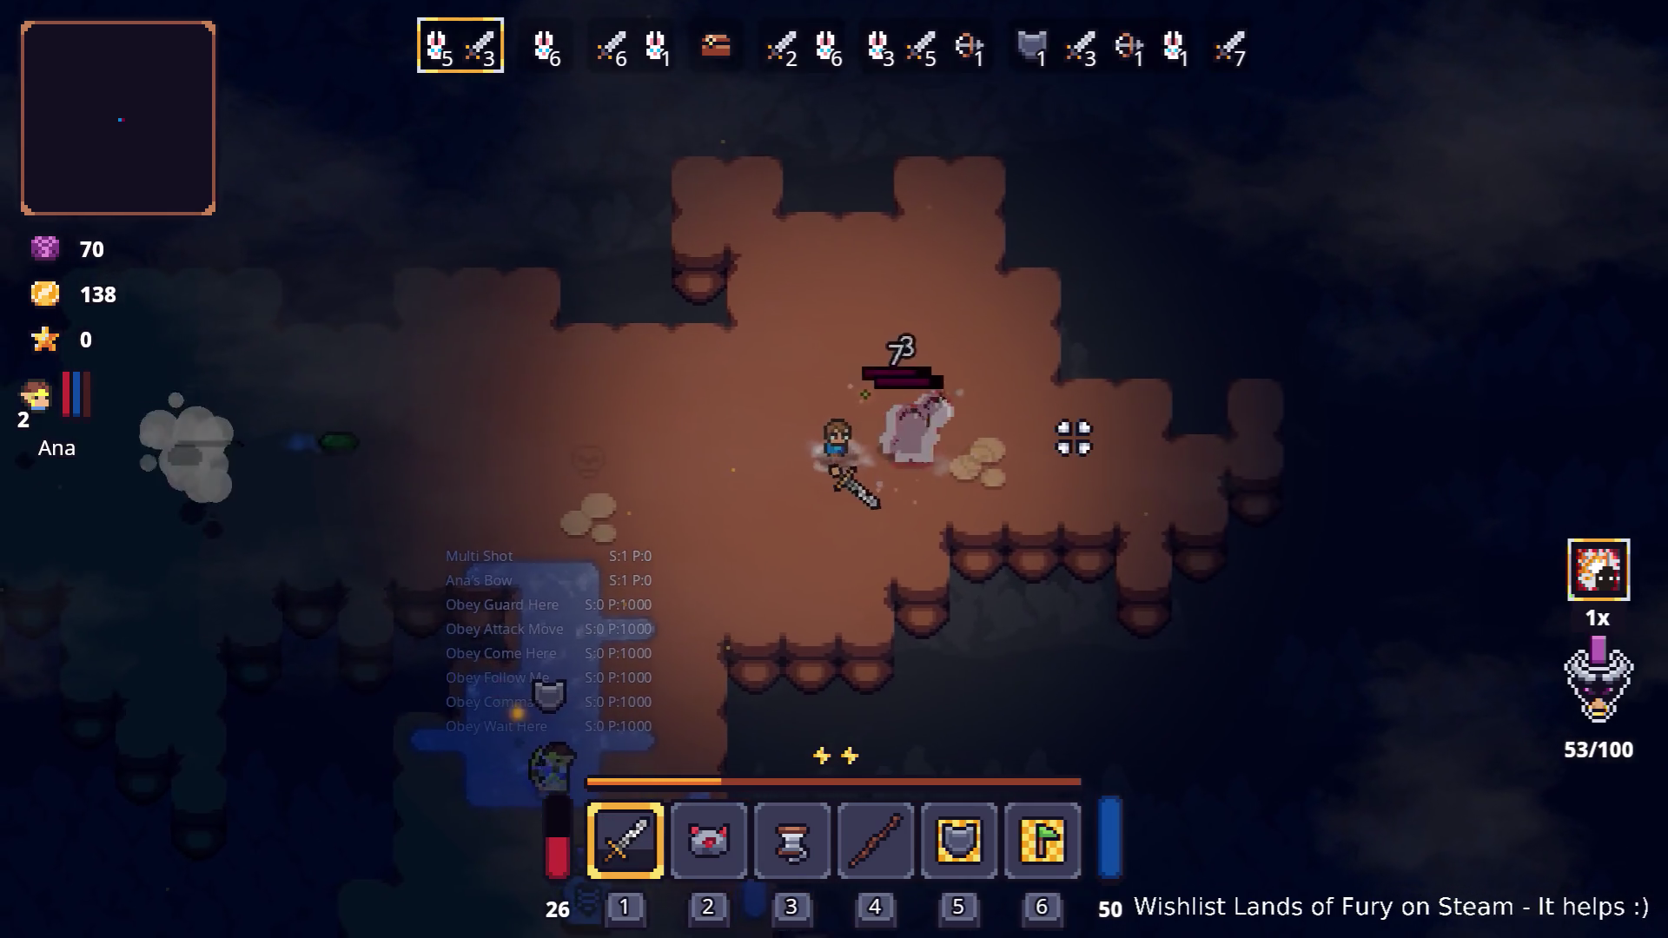
key("a")
left_click(655, 477)
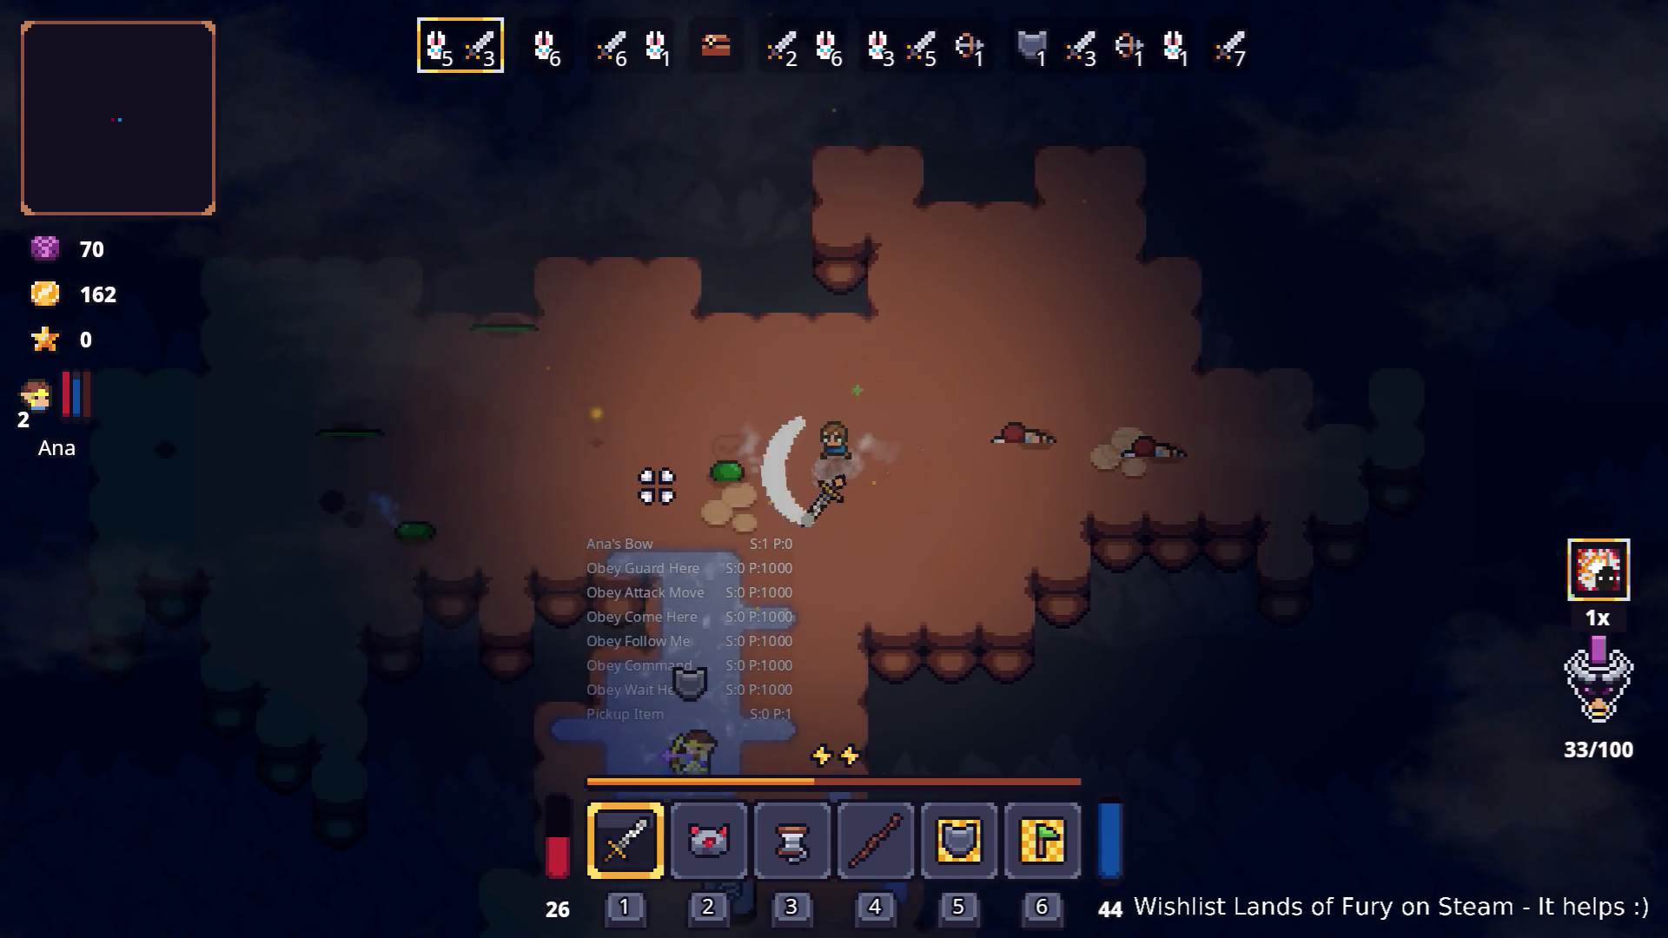
key("a")
left_click(629, 548)
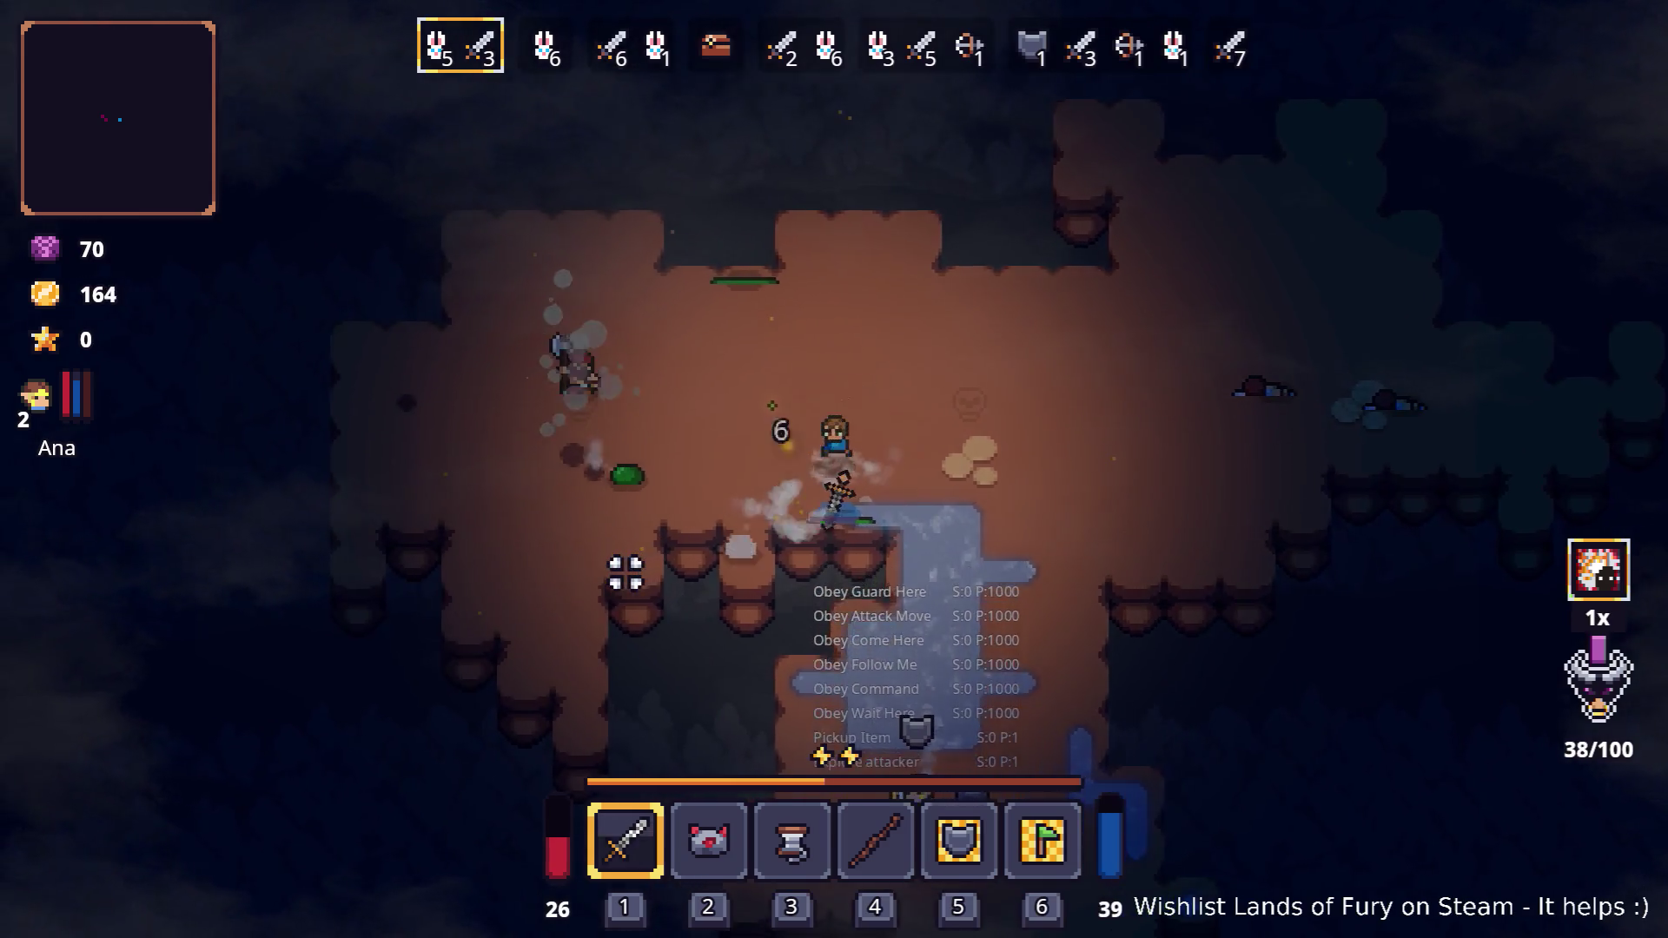
key("d")
key("w")
left_click(633, 469)
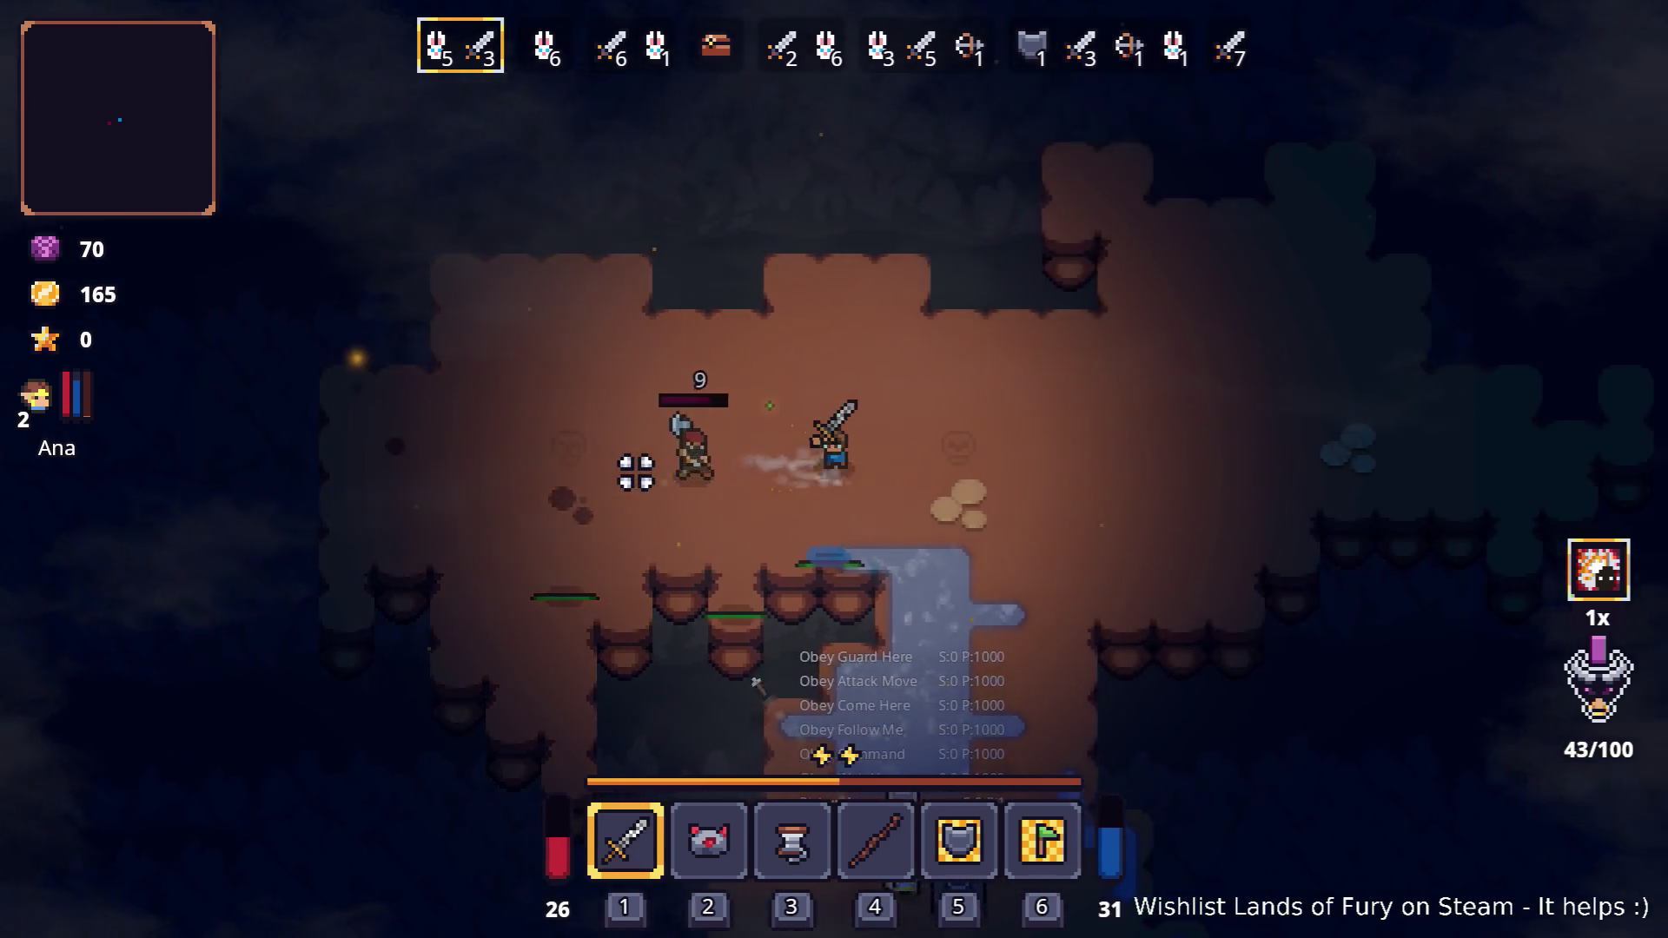
Cross the cavern and slash at the next targeted enemy
key("d")
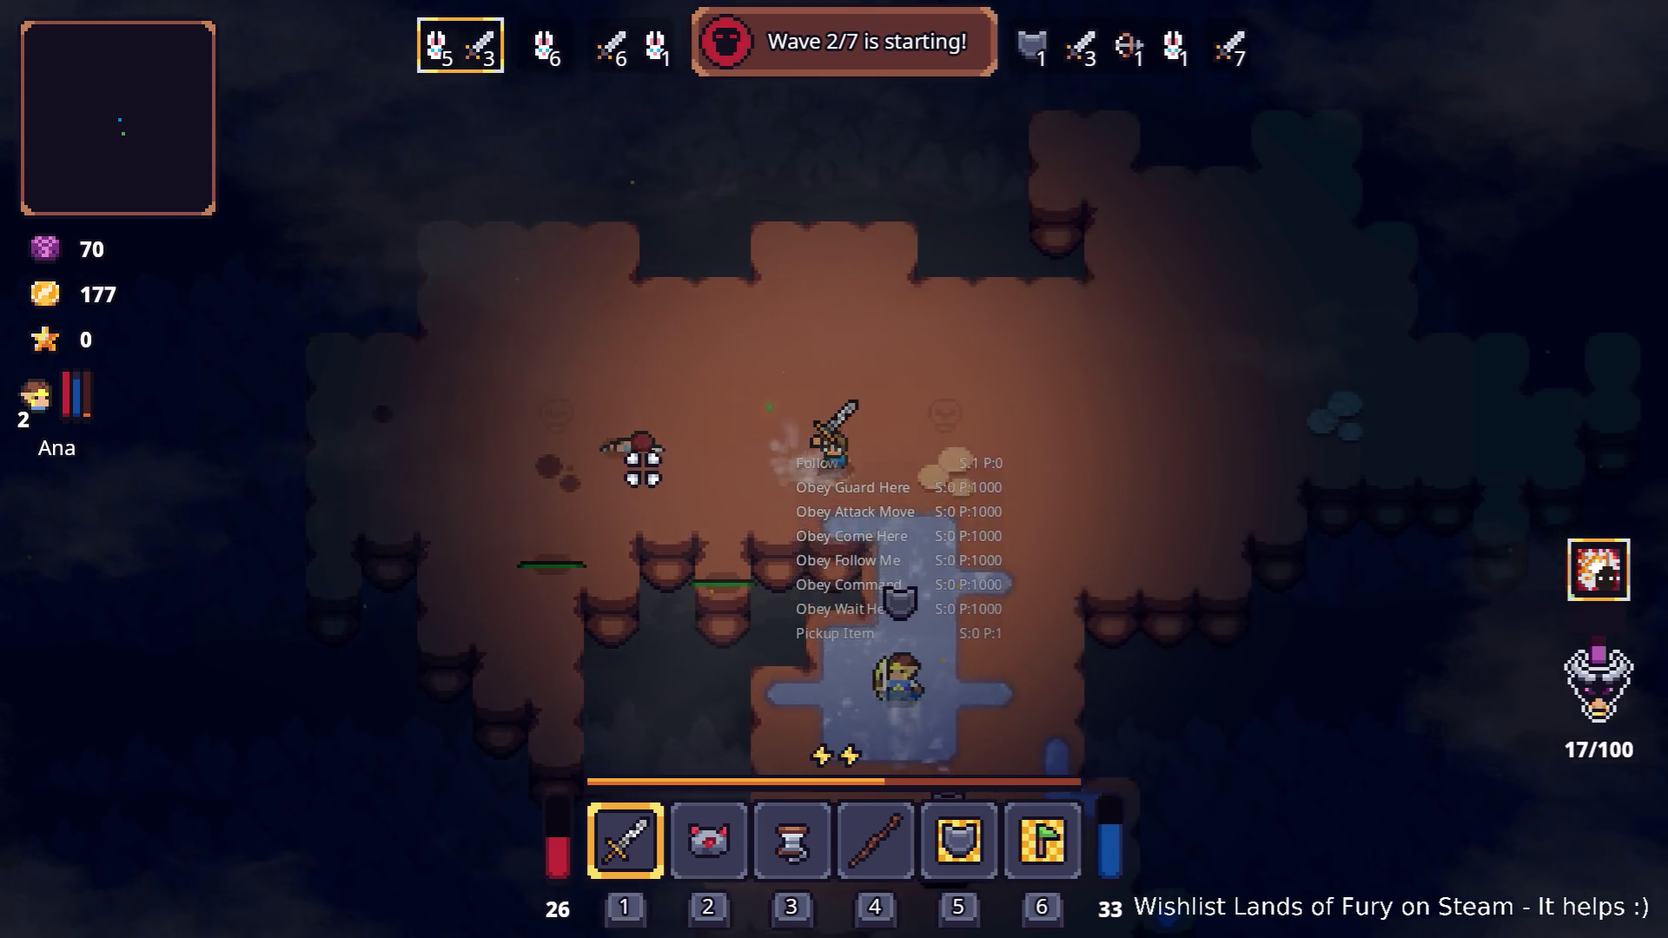
key("s")
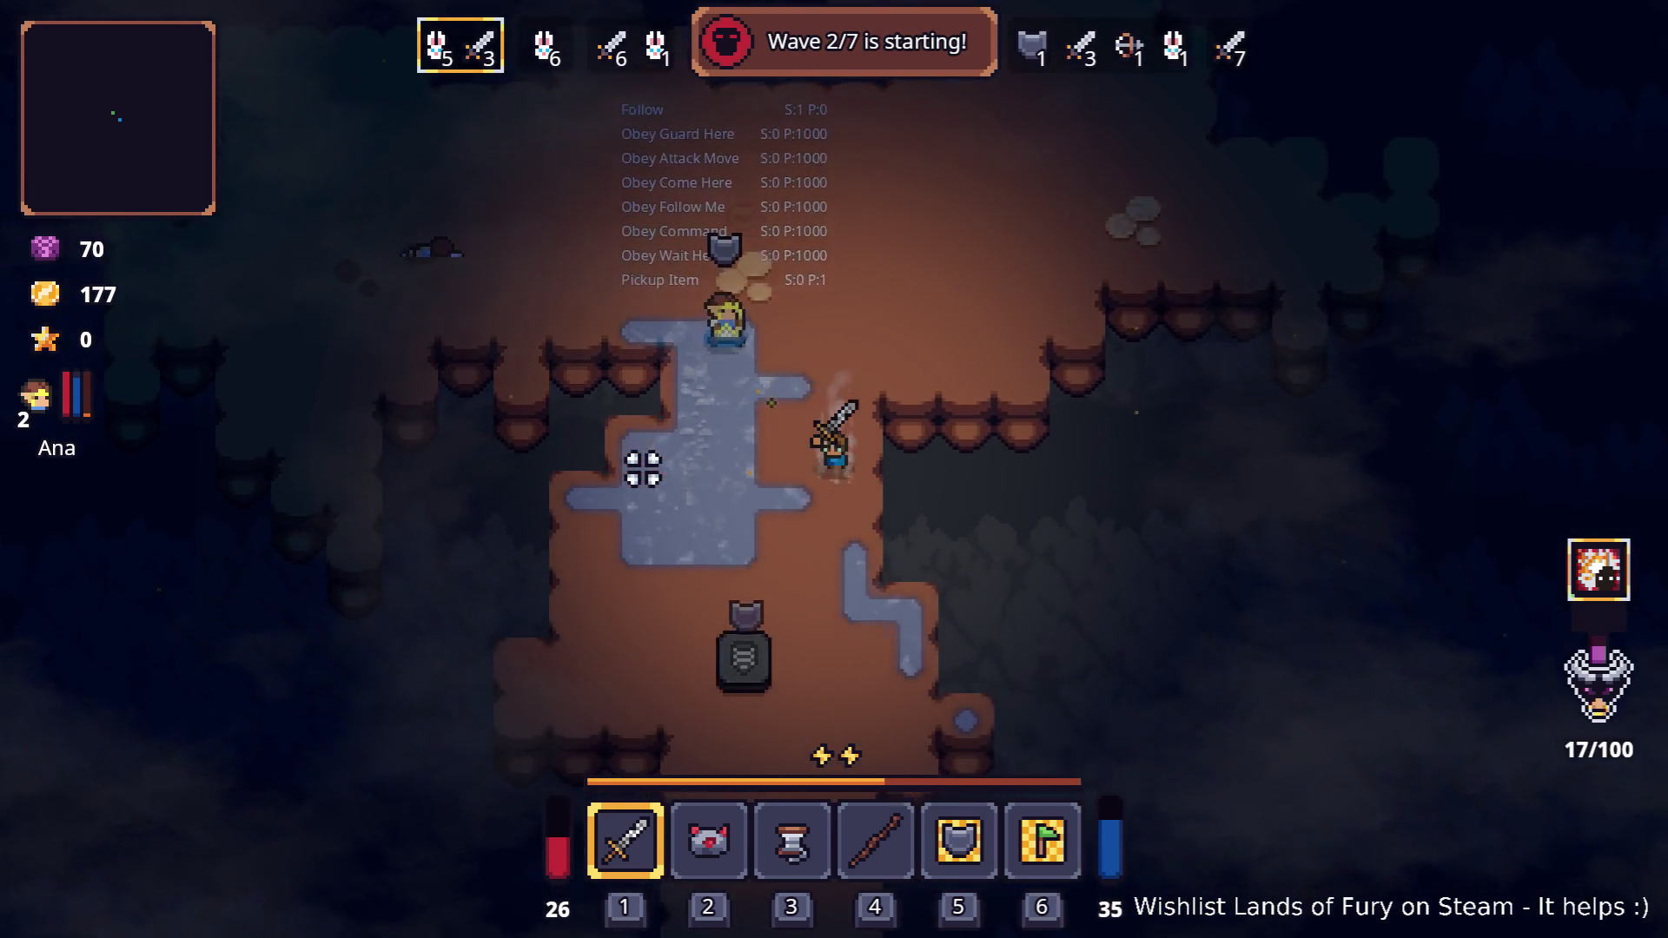
key("w")
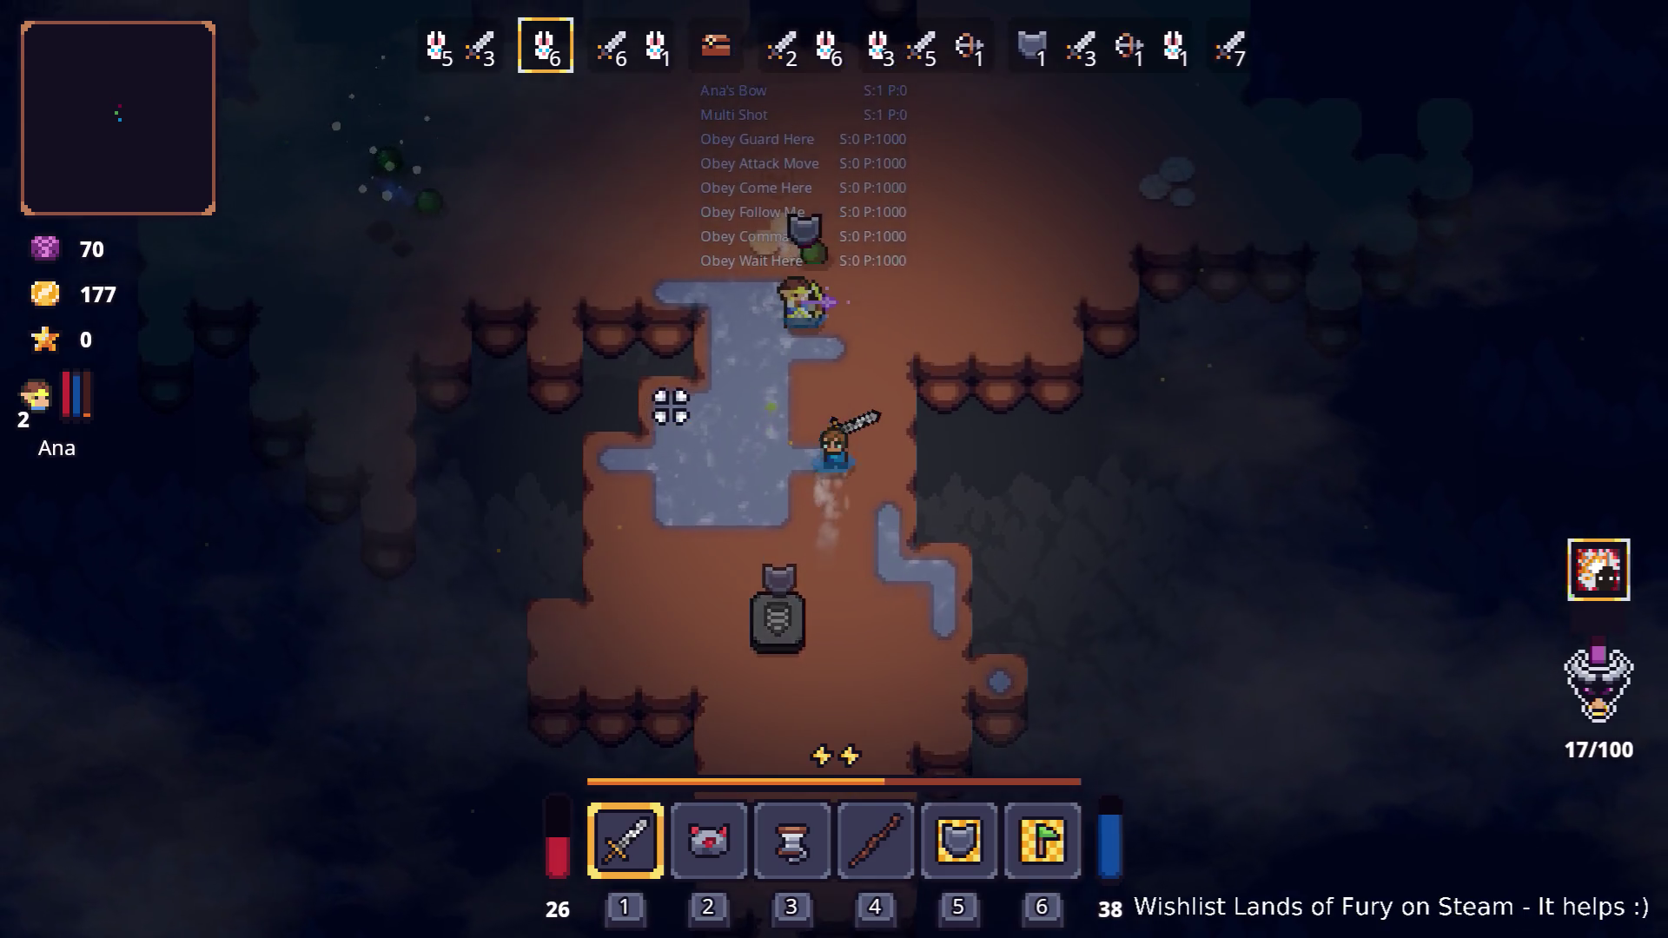
key("w")
key("a")
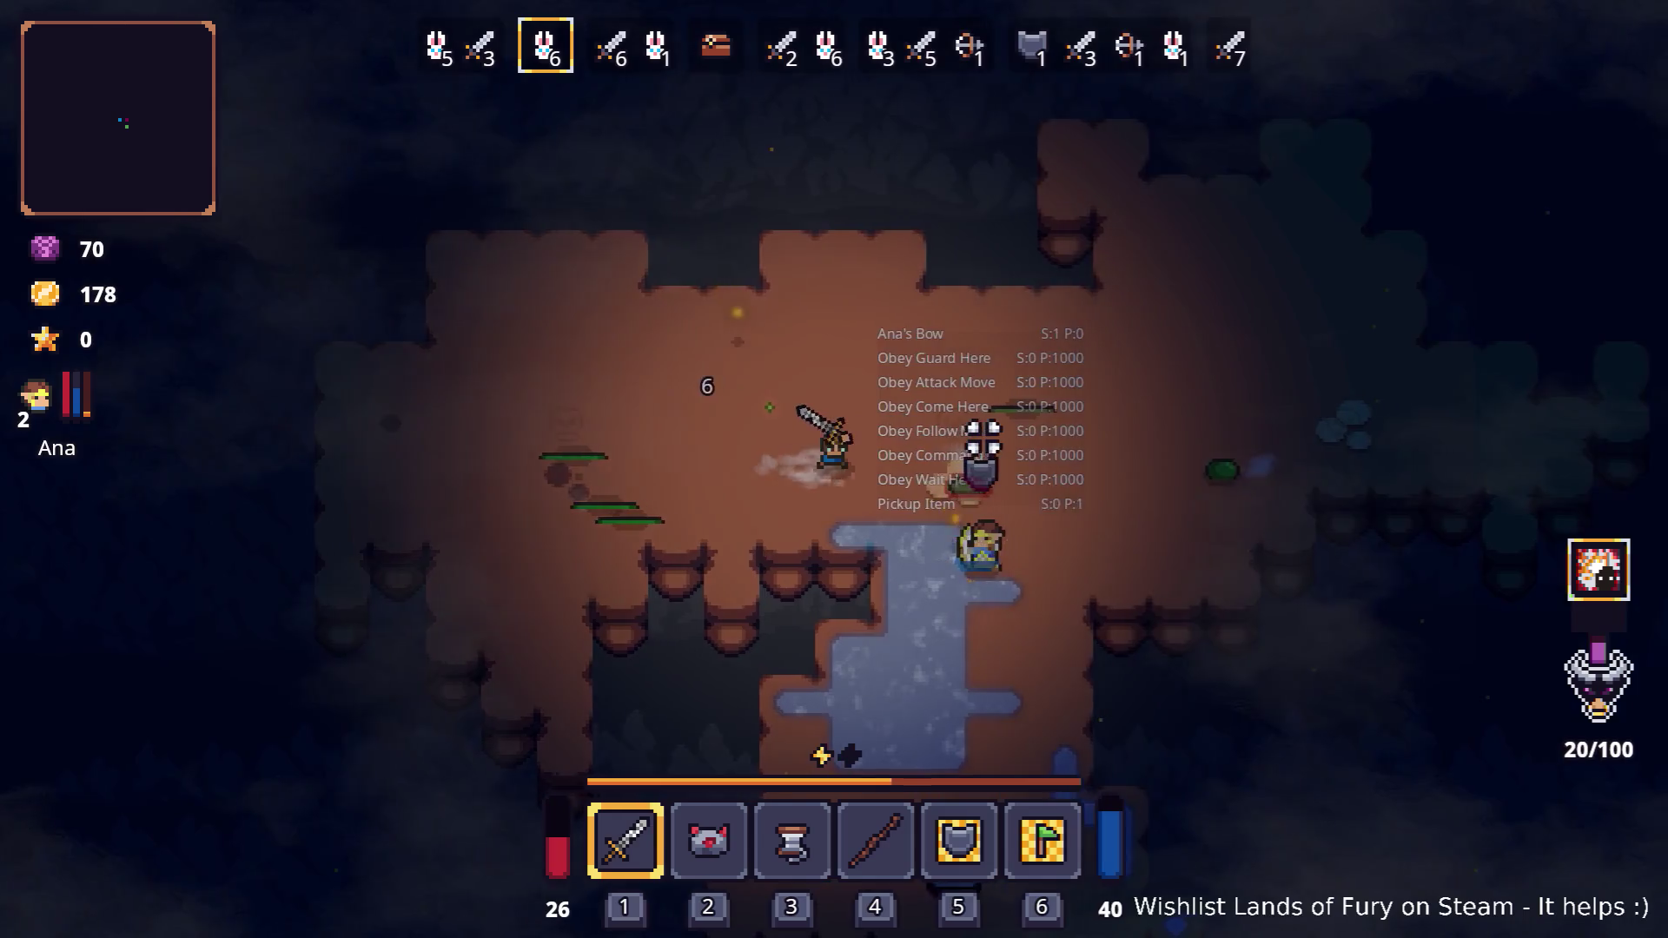
left_click(984, 454)
left_click(953, 447)
left_click(785, 480)
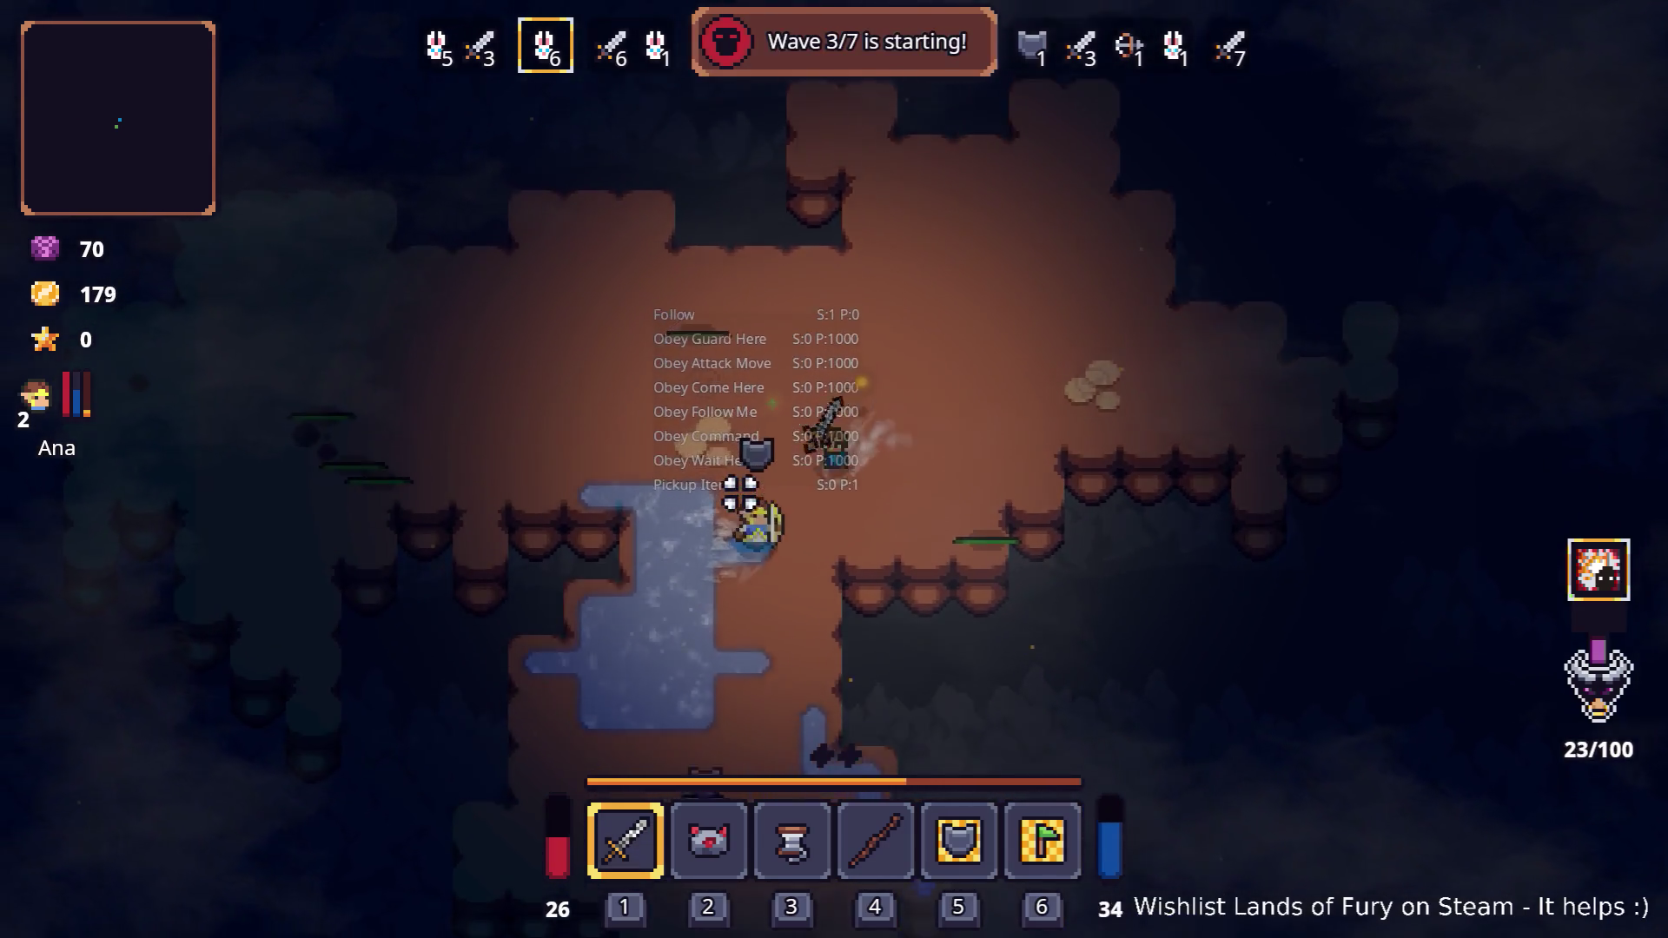
Move up-left to meet the approaching axe enemies and hit them
key("s")
key("a")
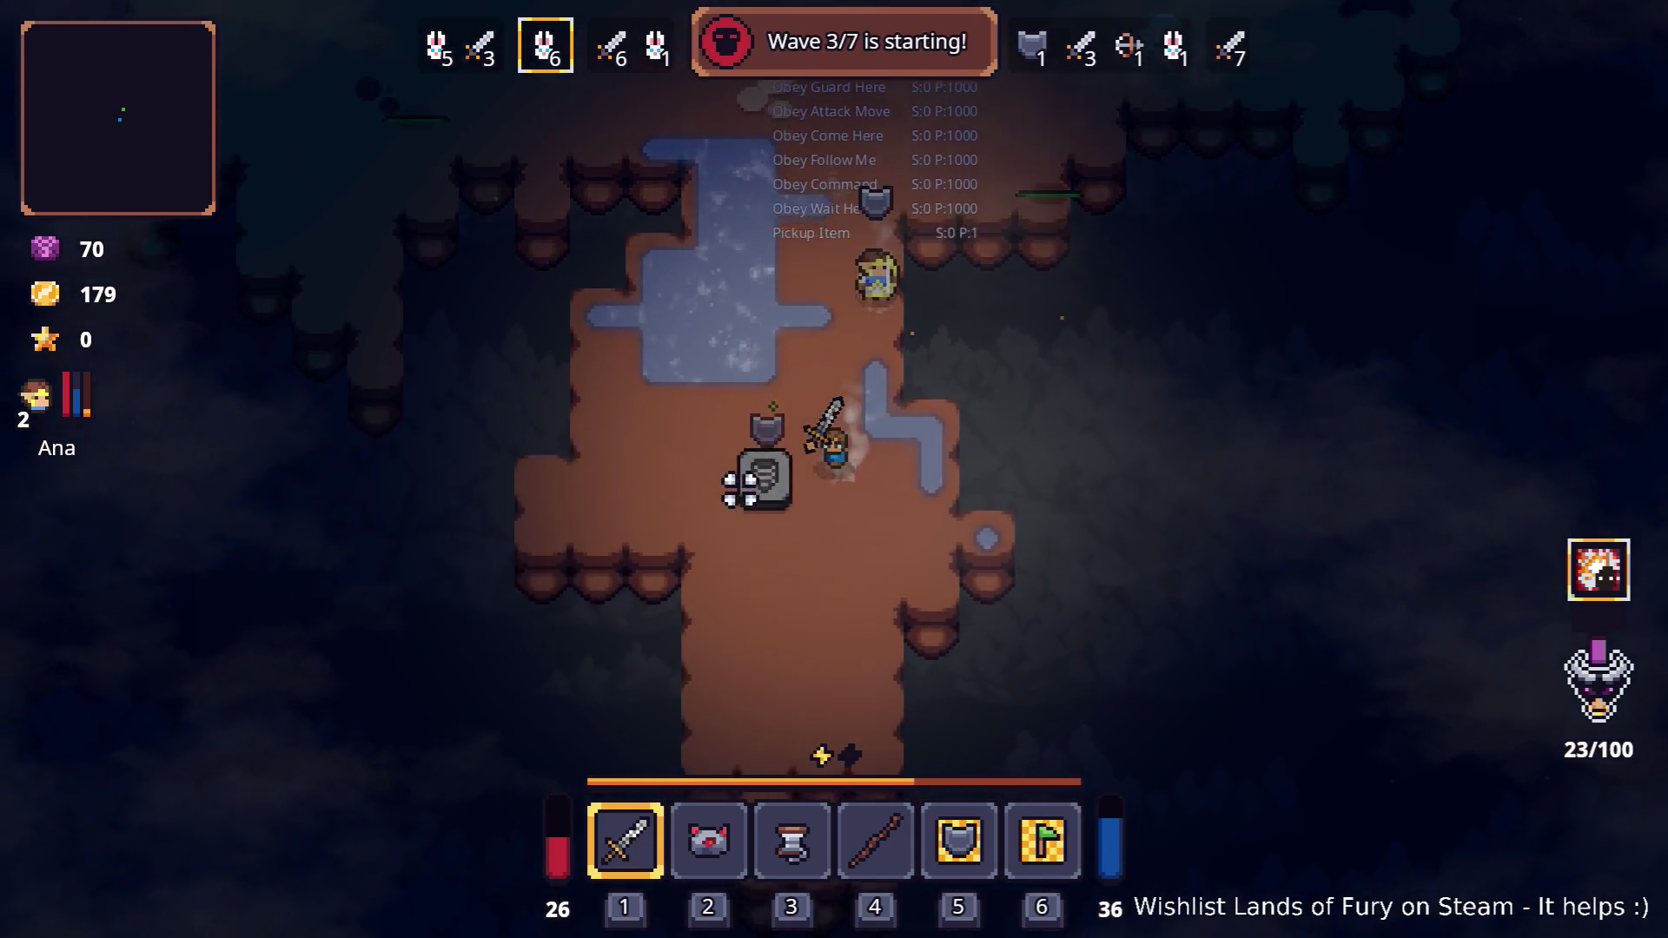
key("w")
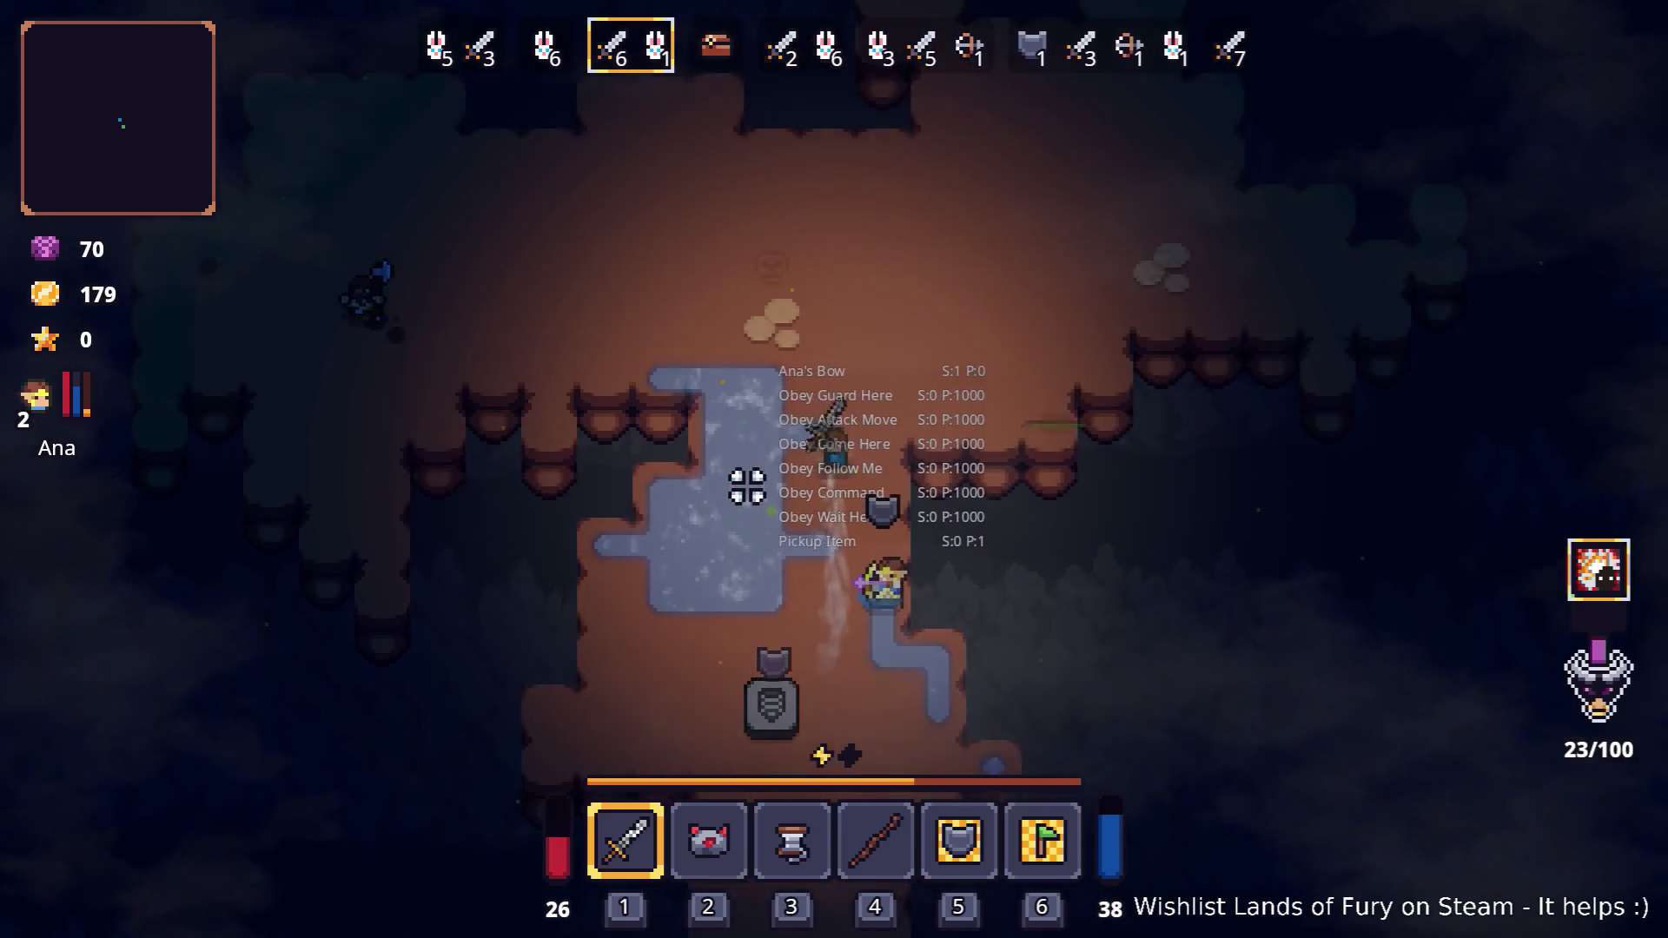
left_click(770, 455)
key("w")
key("a")
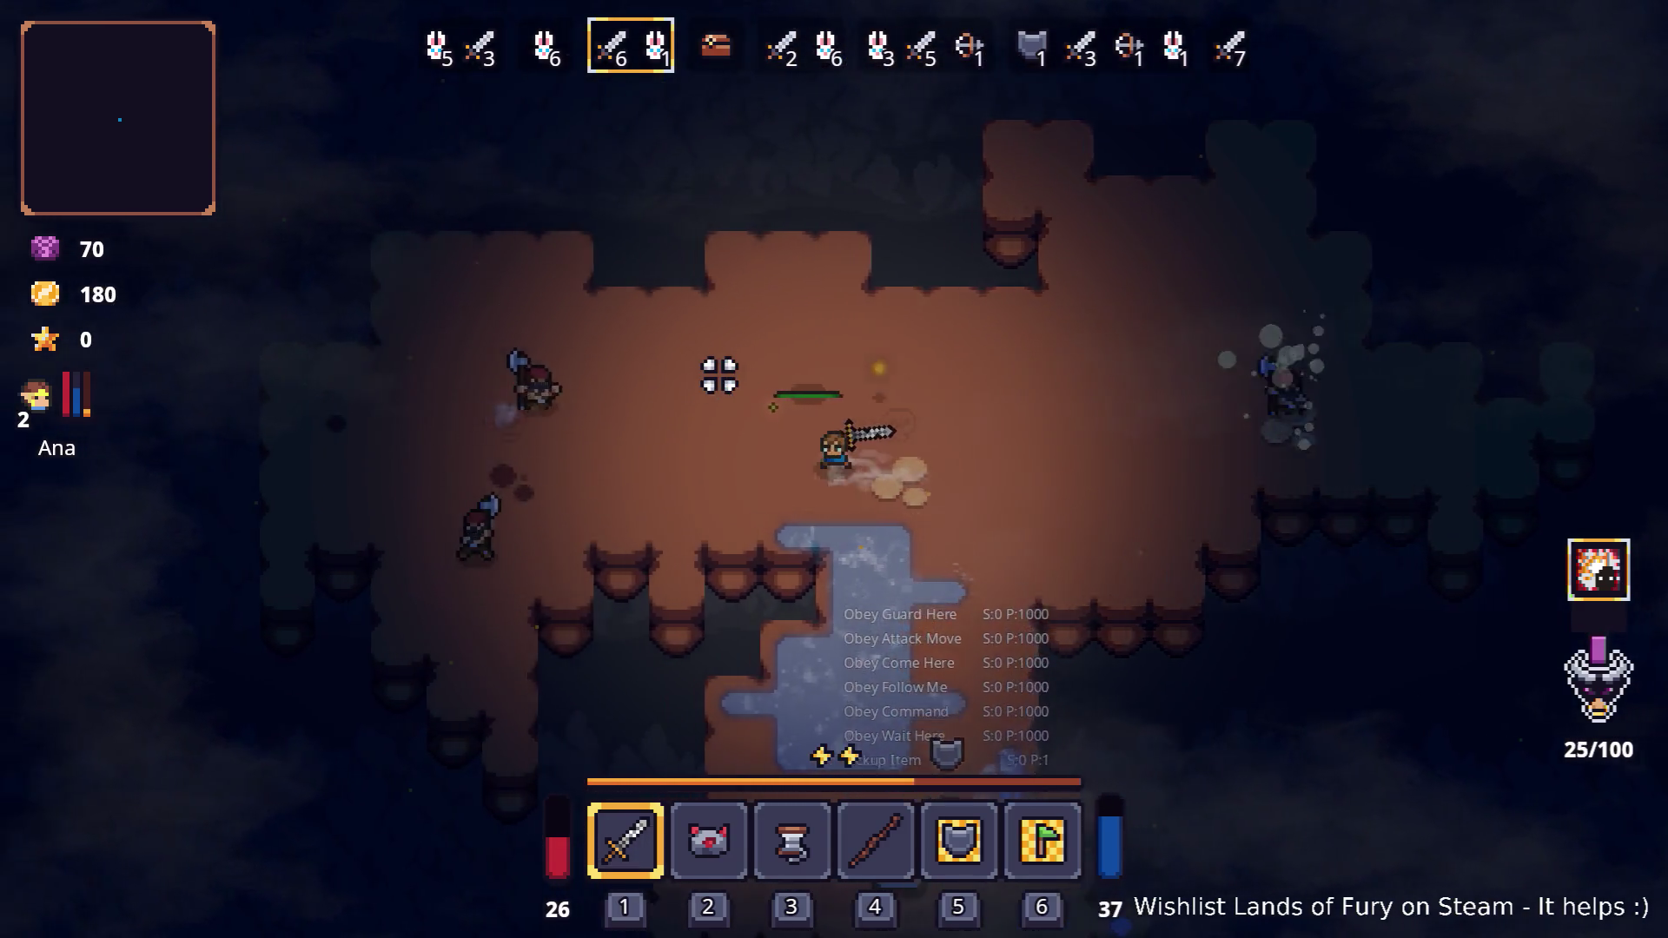
key("w")
key("a")
left_click(703, 387)
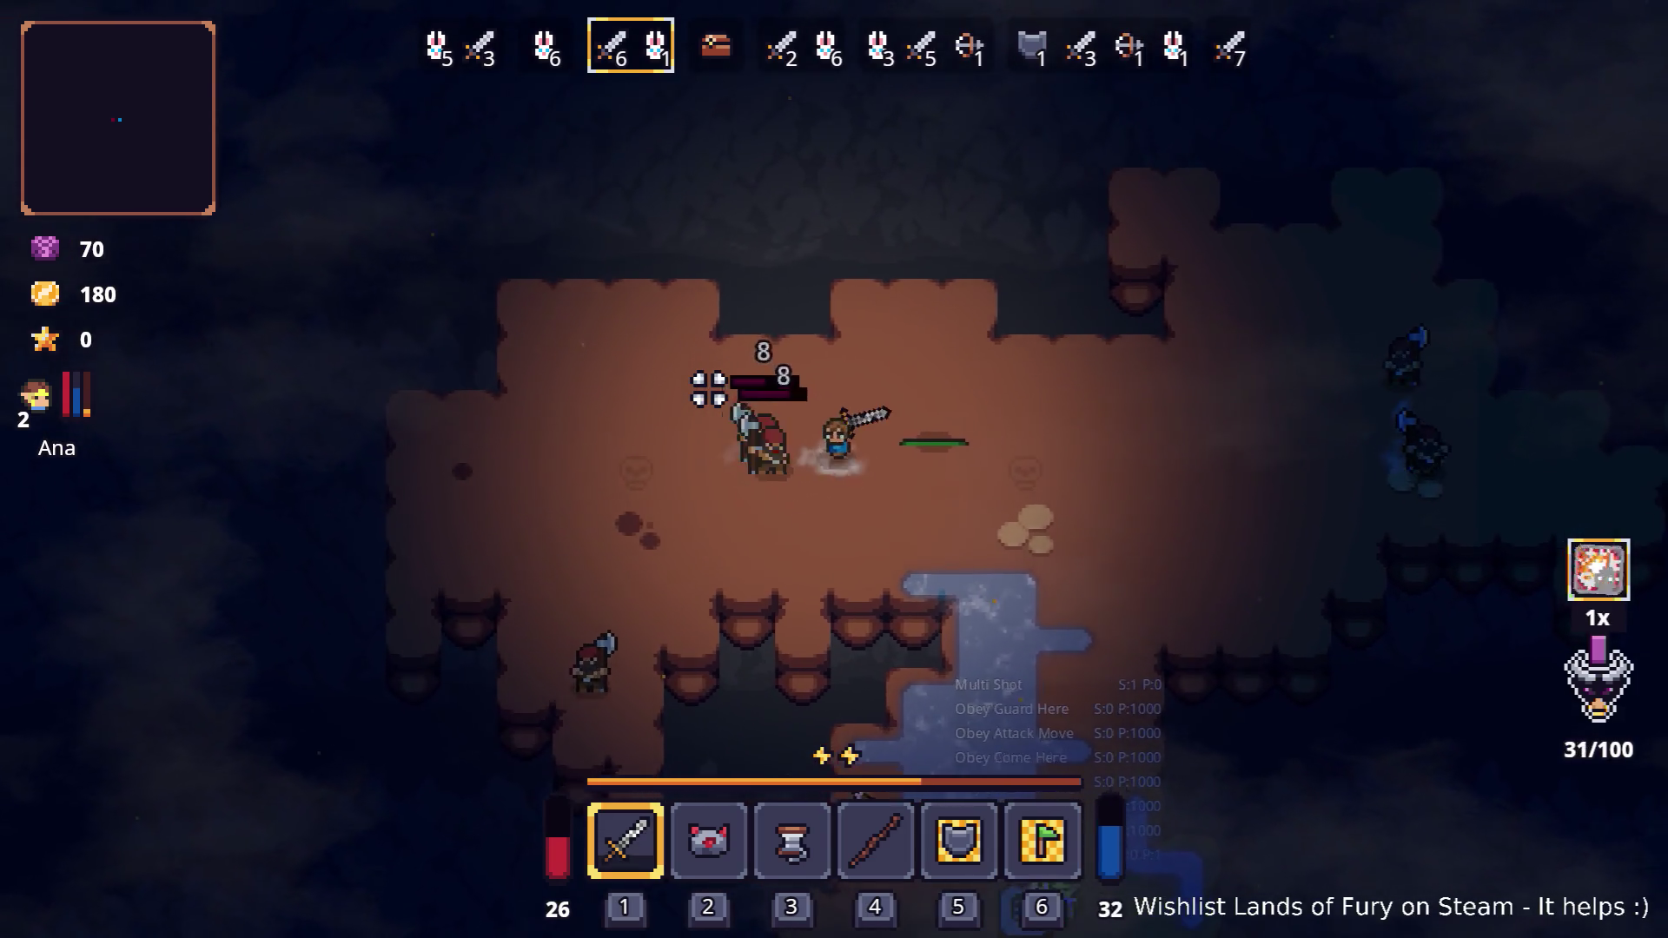
left_click(709, 390)
key("d")
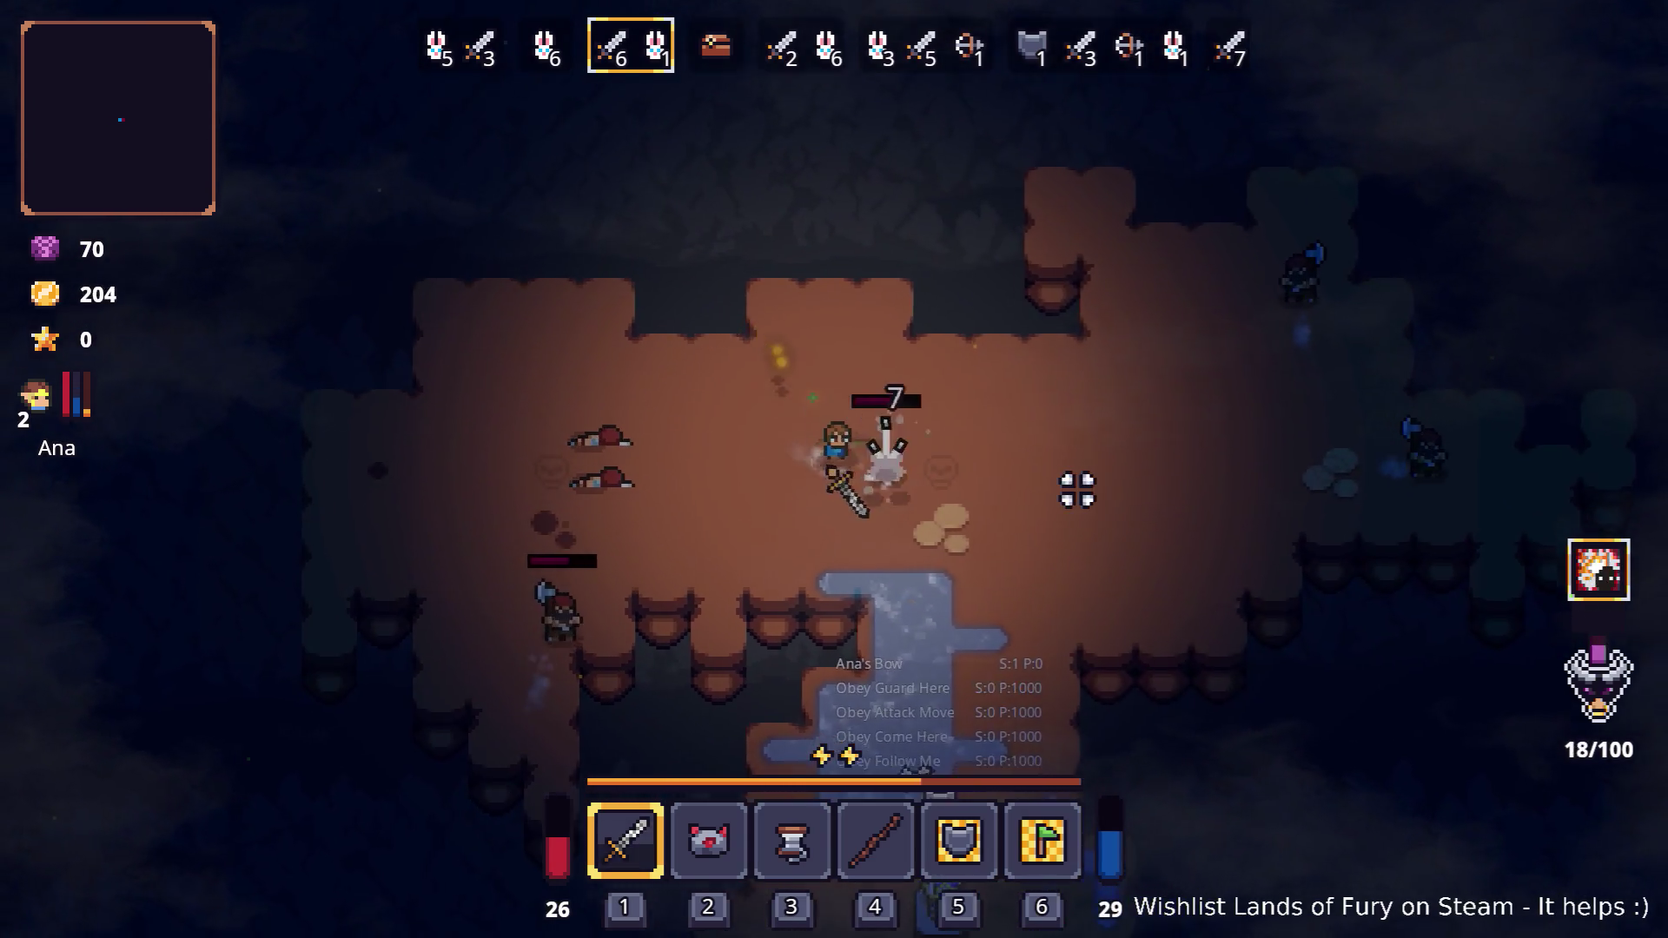
Kill the axe enemy fighting beside the hero on the left
left_click(1084, 480)
left_click(1084, 480)
key("d")
left_click(735, 510)
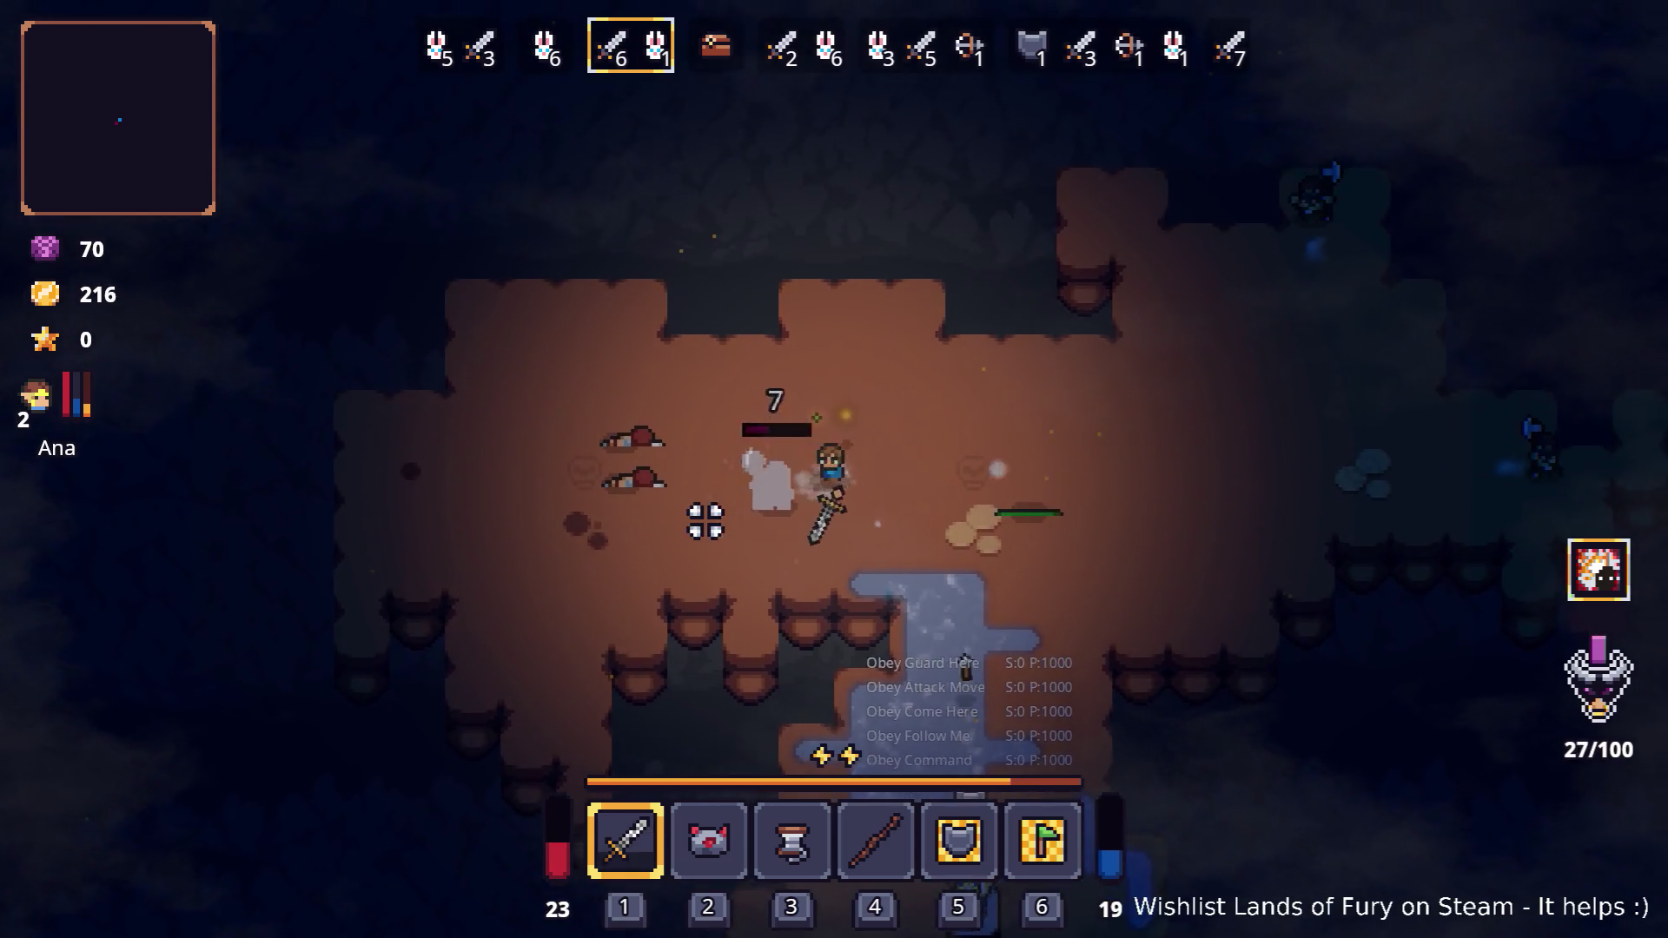
left_click(705, 513)
key("a")
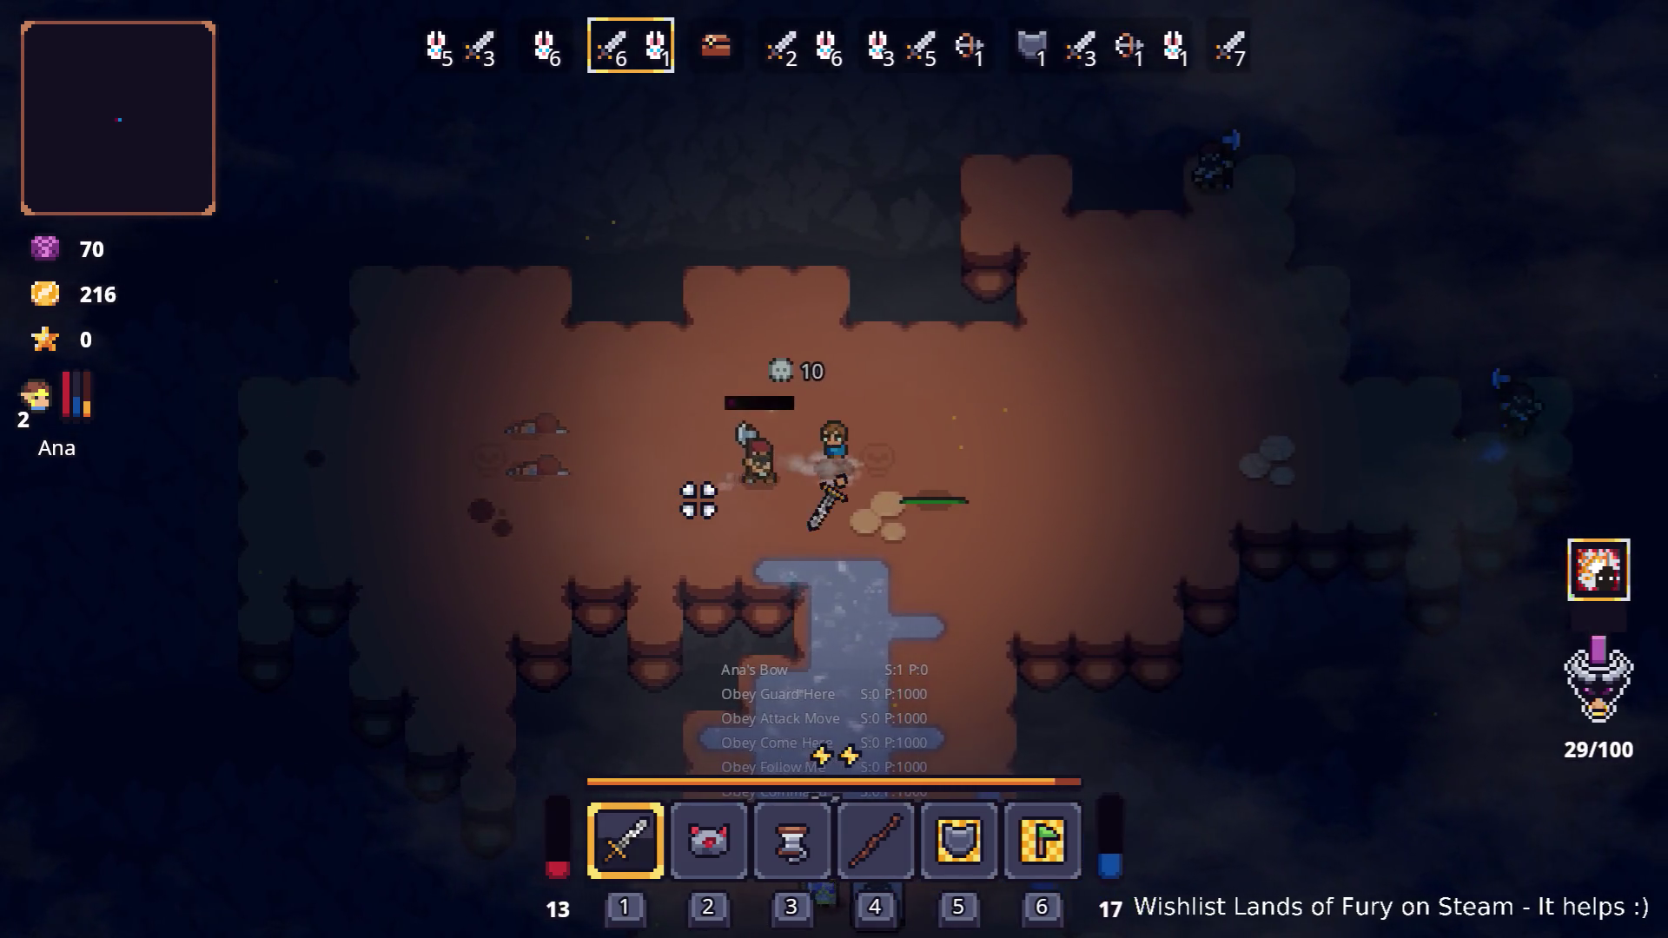
left_click(698, 500)
Dash right and finish off the remaining axe enemies, raising gold to 240
key("d")
key("w")
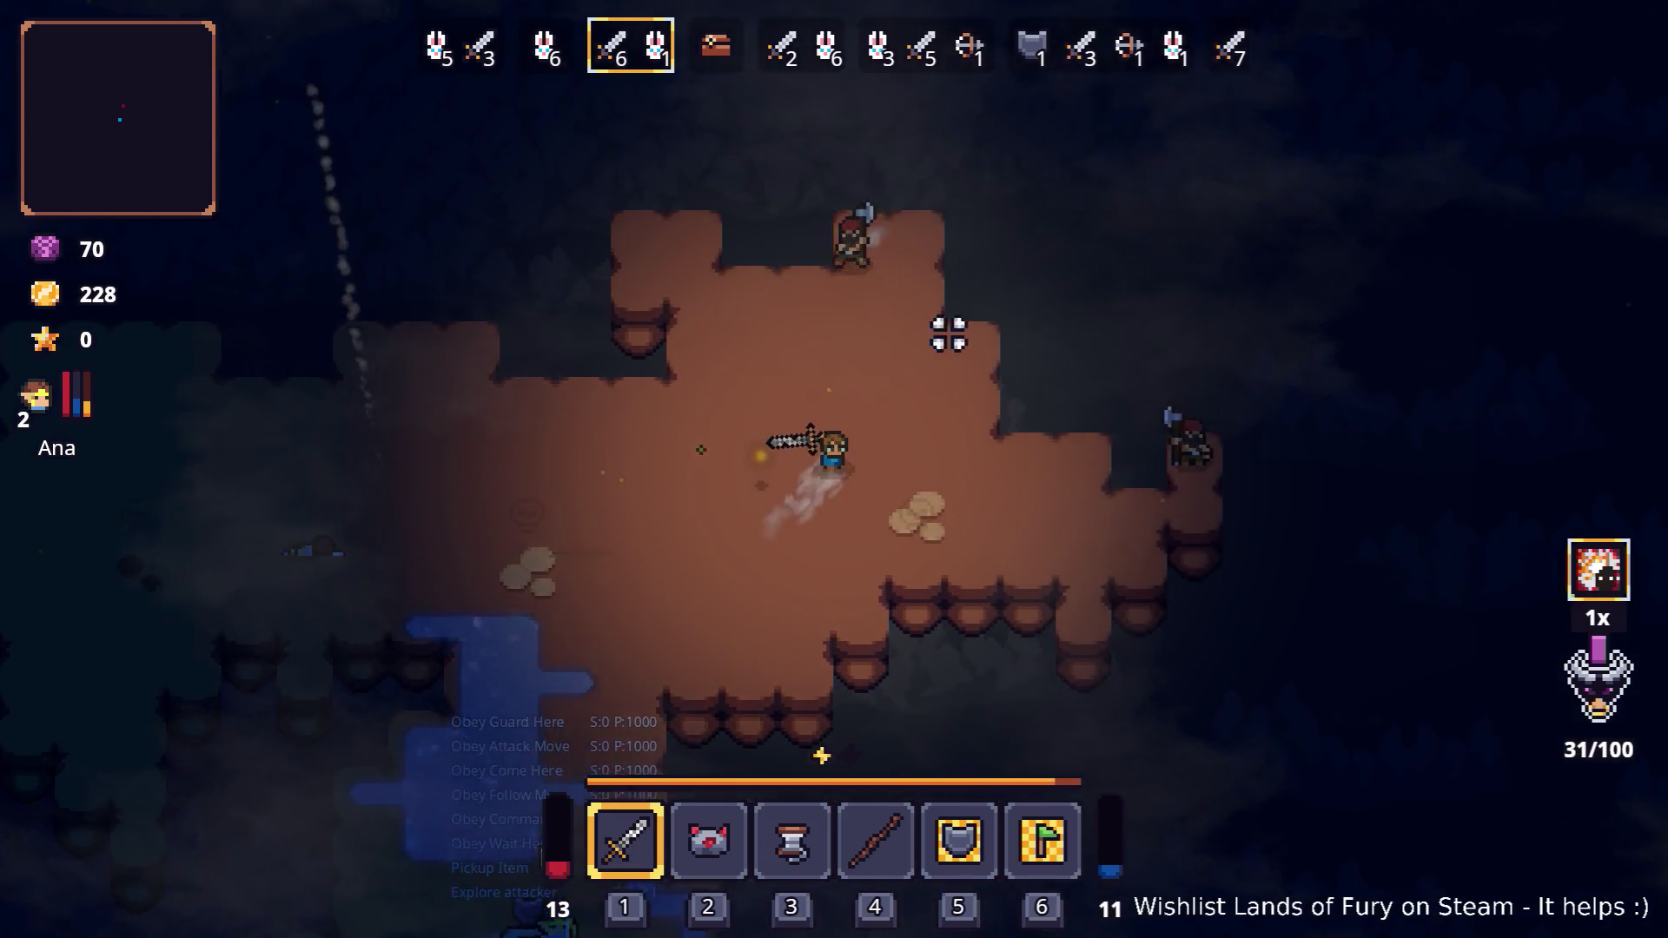
left_click(890, 292)
key("s")
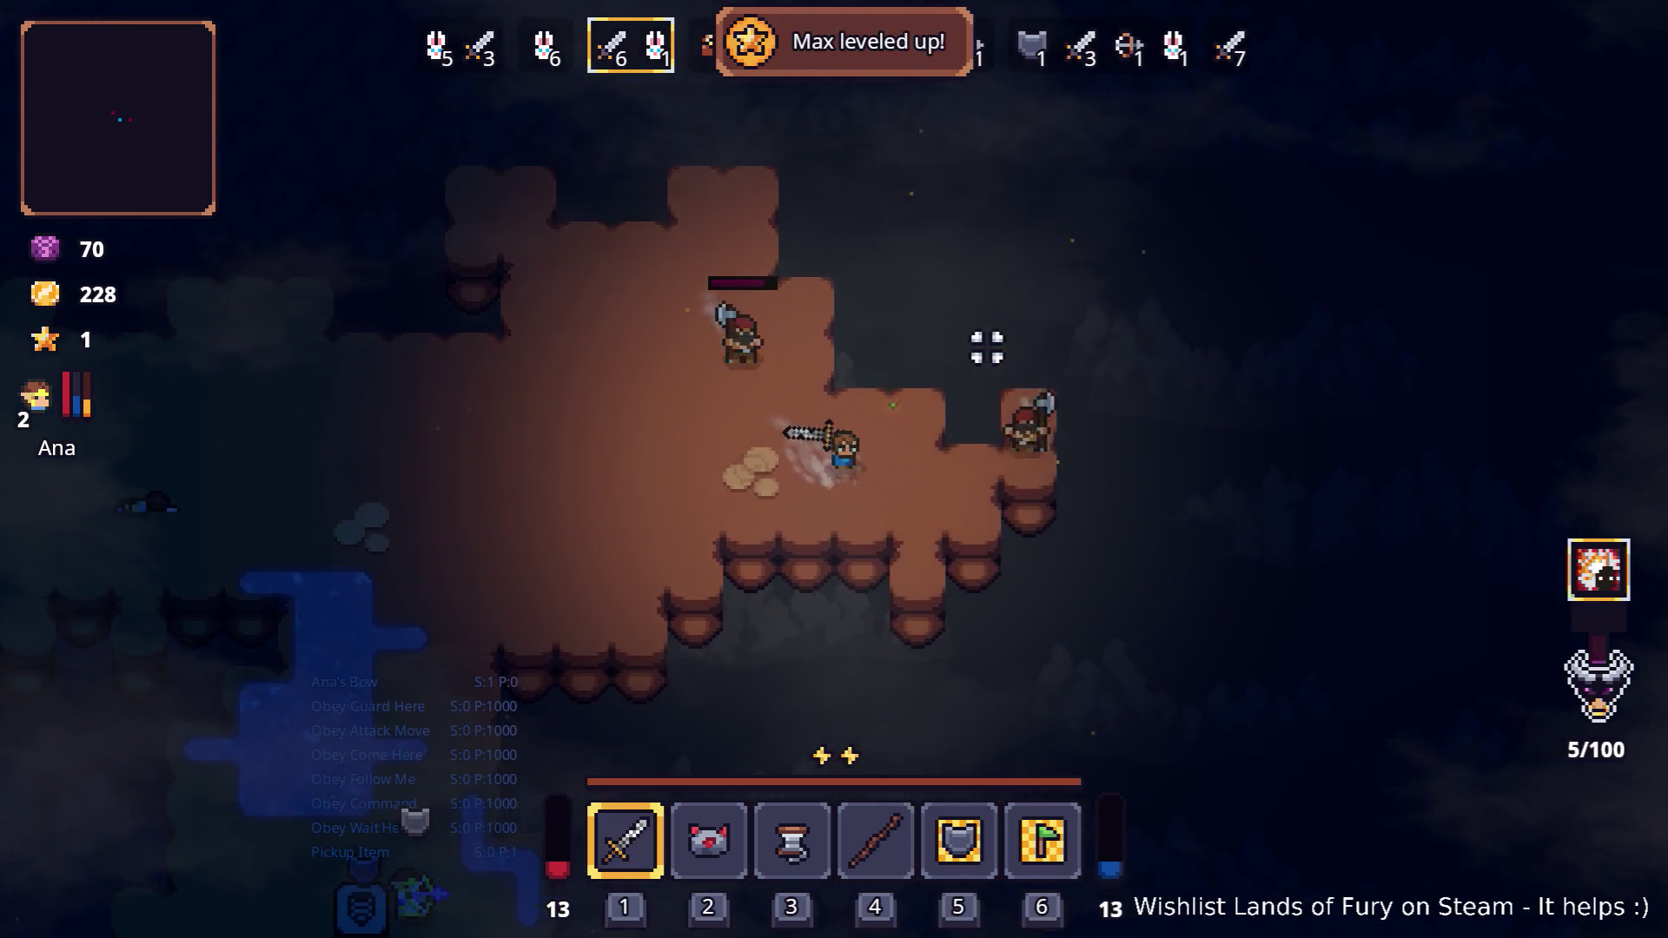
left_click(992, 342)
left_click(1056, 317)
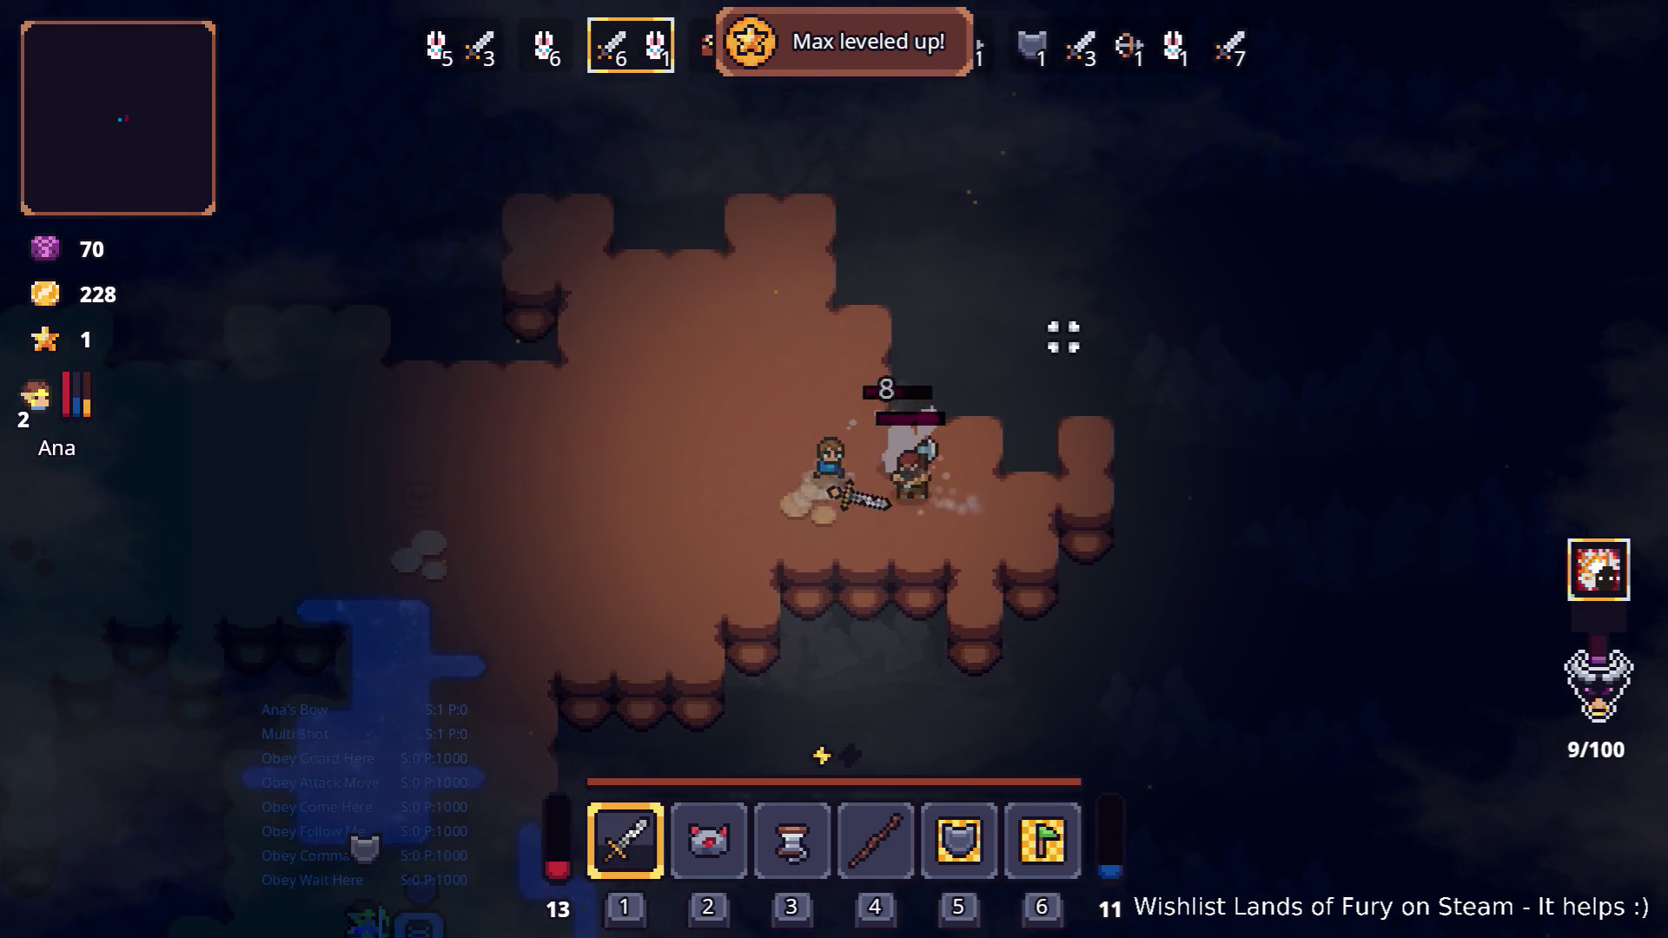
key("a")
left_click(1117, 361)
left_click(1147, 361)
left_click(1168, 368)
key("a")
left_click(1166, 368)
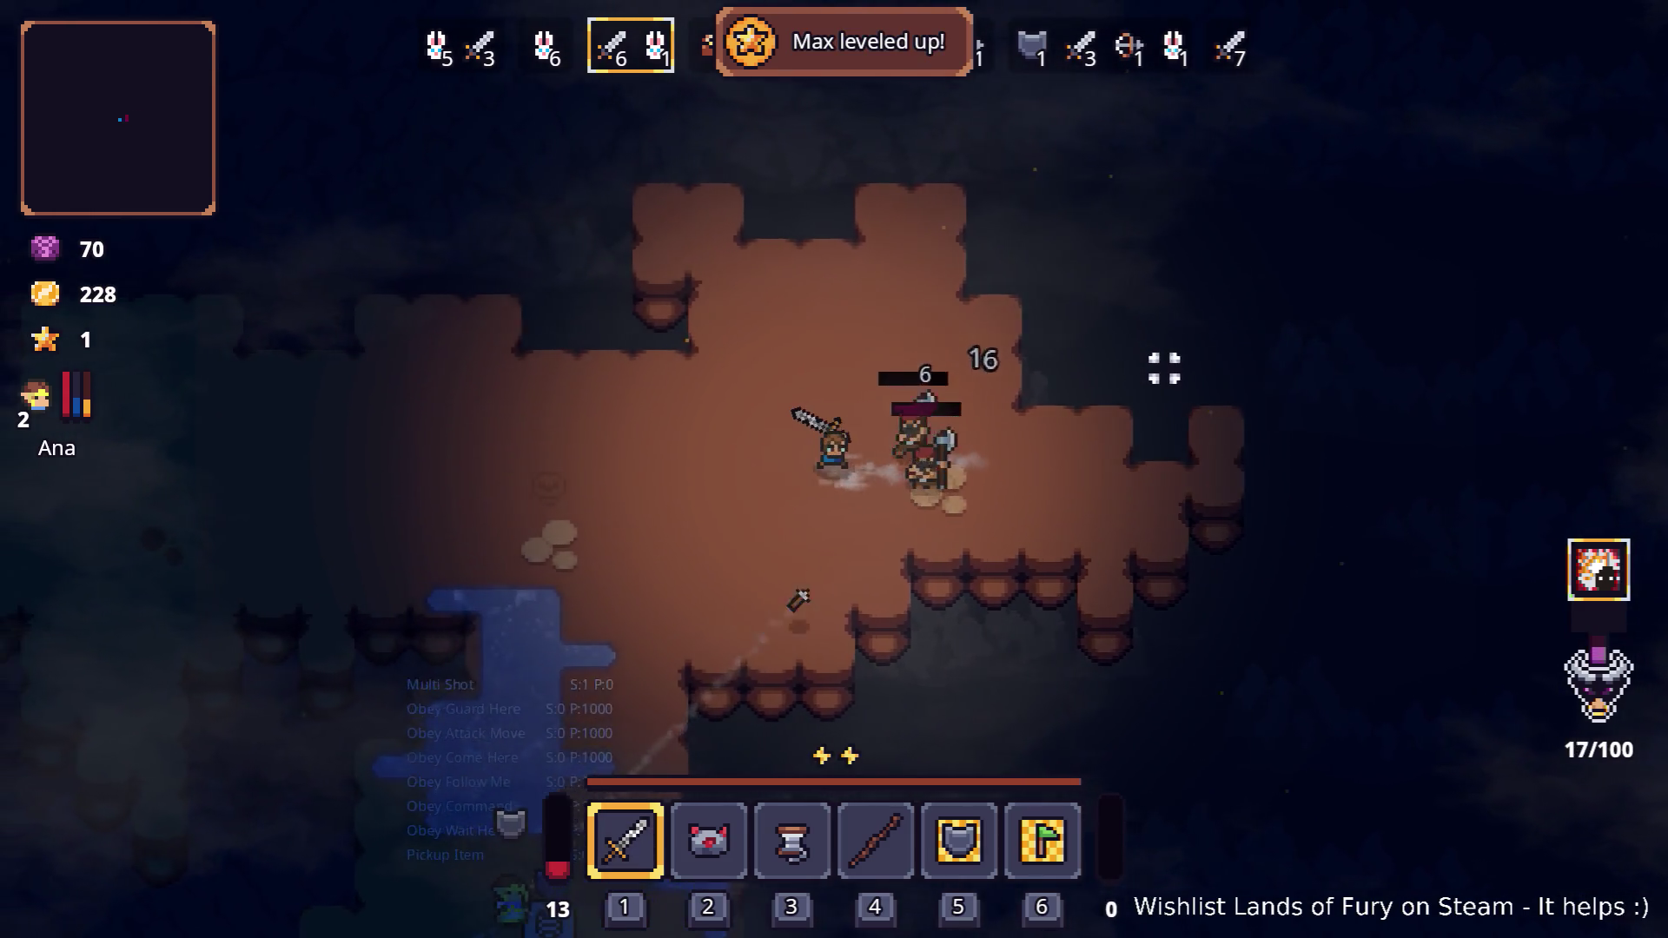
left_click(1157, 368)
Walk down-left to Snap the shopkeeper and open his trade screen
key("s")
key("a")
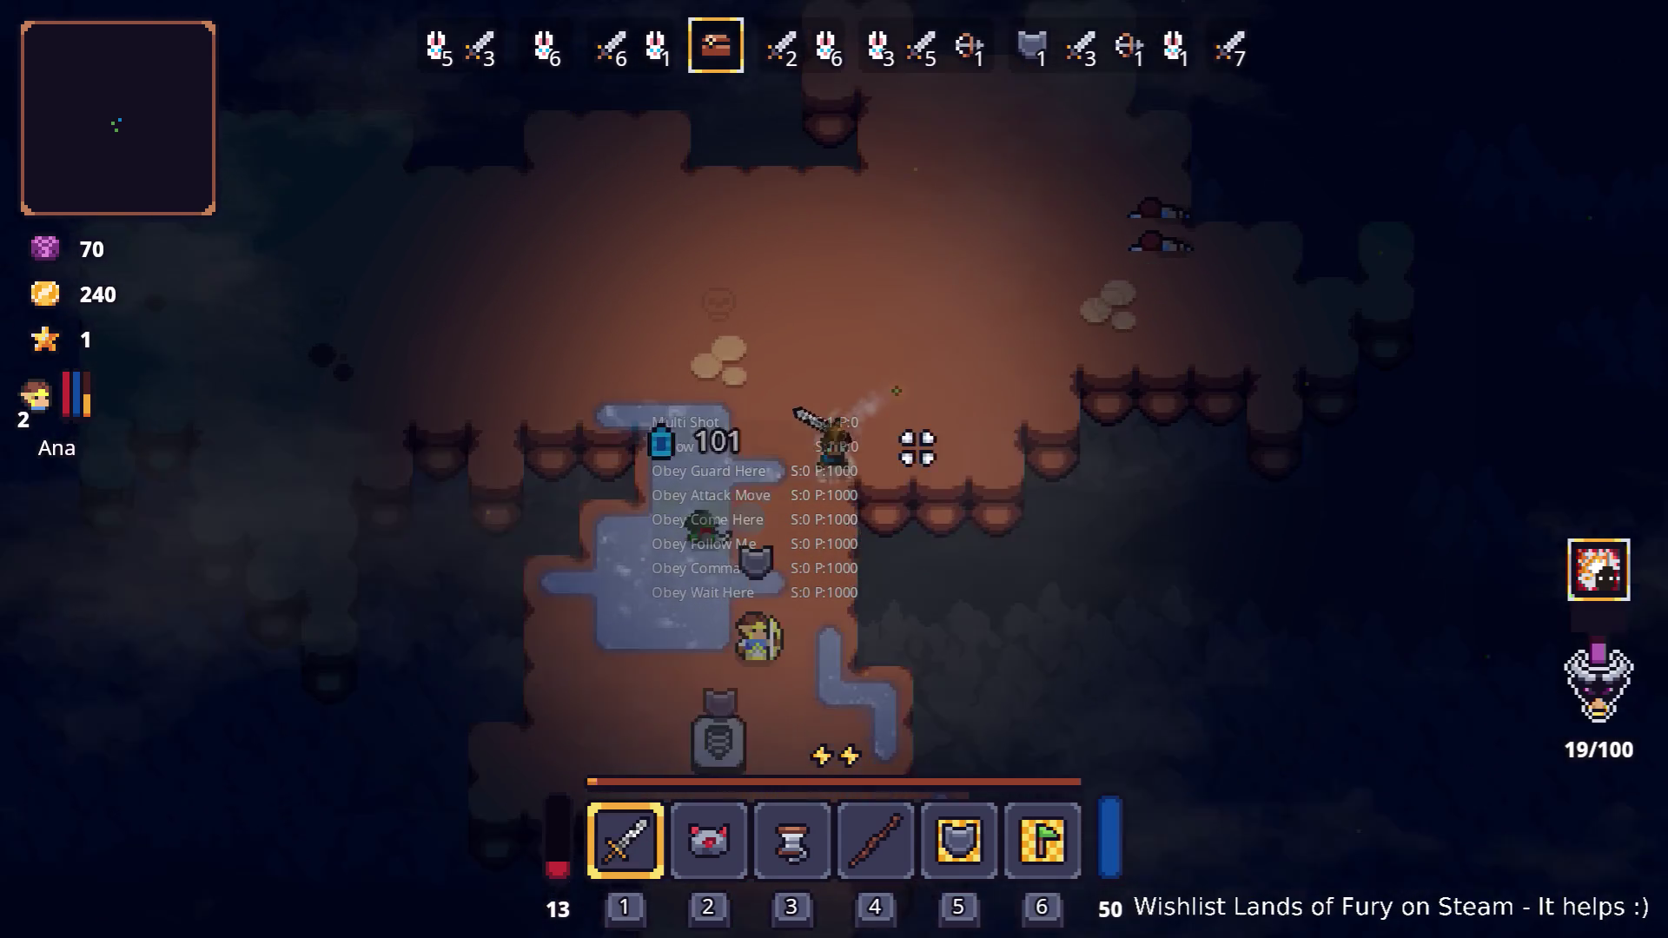
key("a")
key("e")
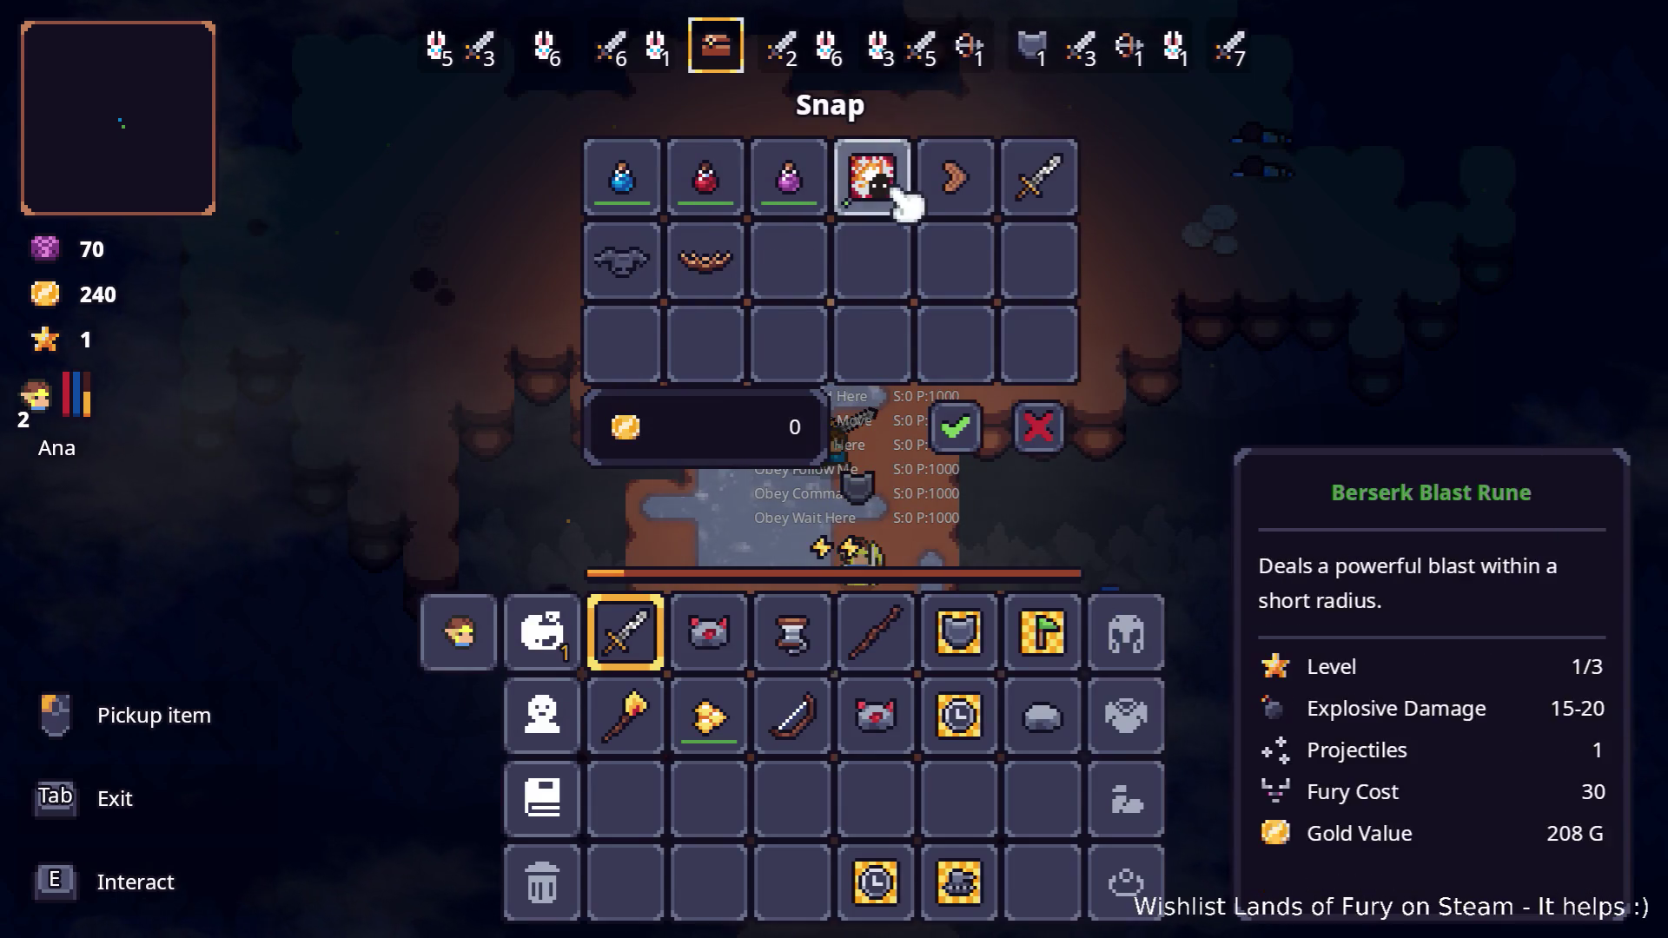
Return the red potion, then buy Snap's sword for 117 gold, leaving 123 gold
left_click(729, 187)
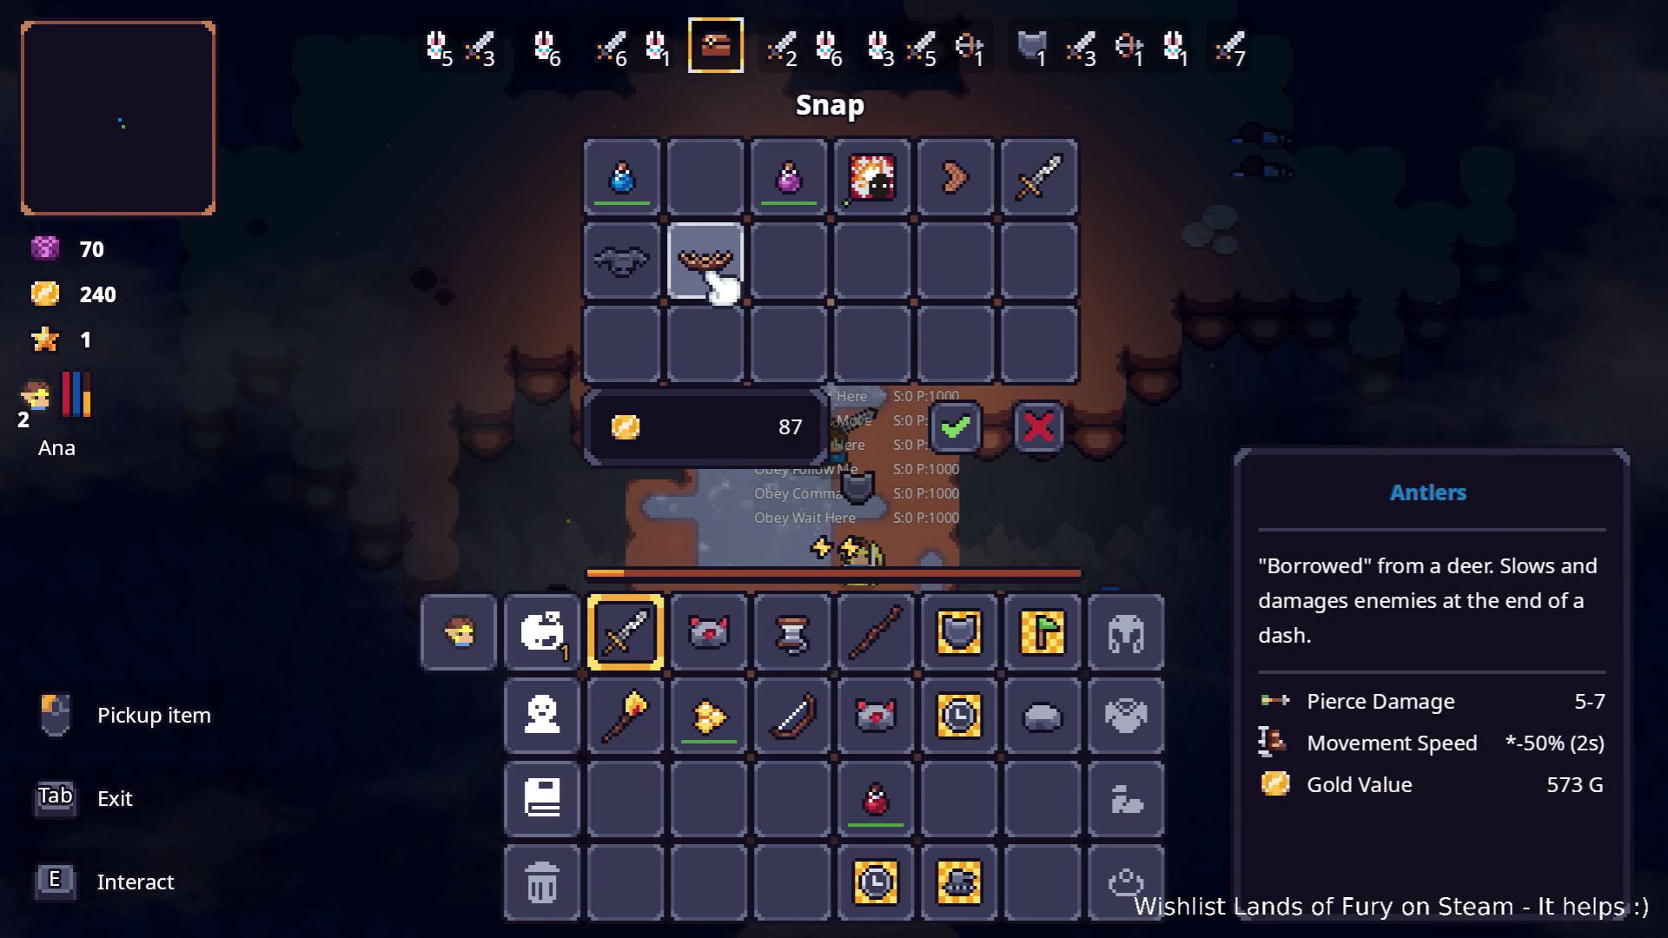
left_click(887, 795)
left_click(706, 178)
left_click(1038, 178)
left_click(886, 795)
left_click(965, 429)
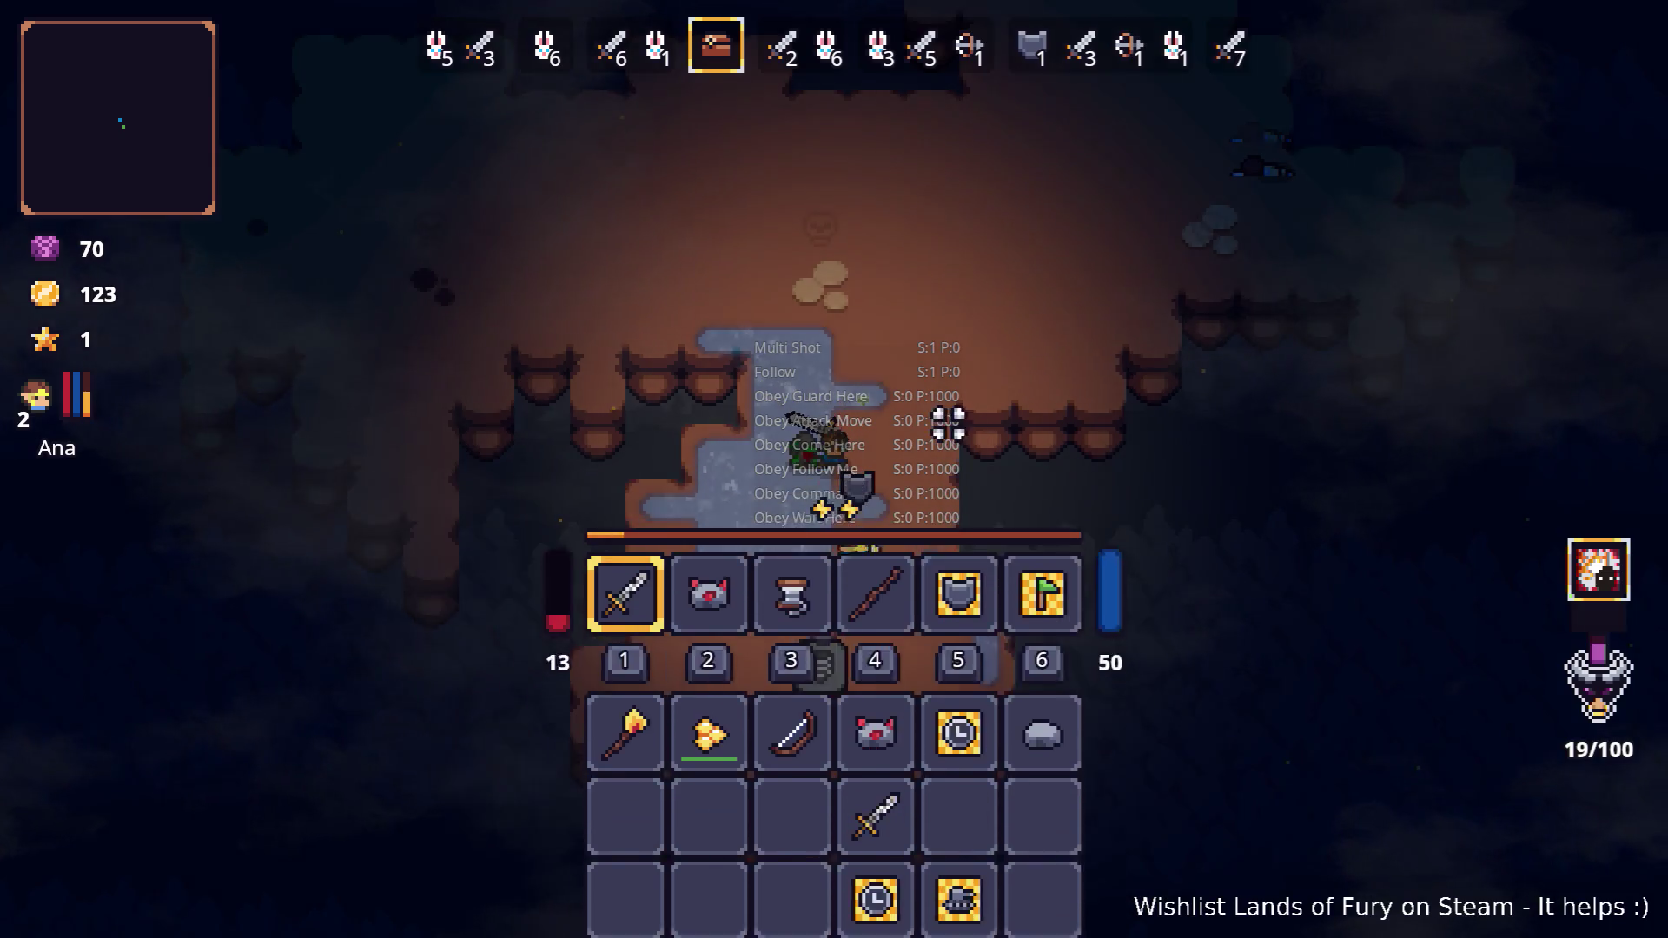
Move north and east through the cavern, striking the axe enemies of wave 4
key("w")
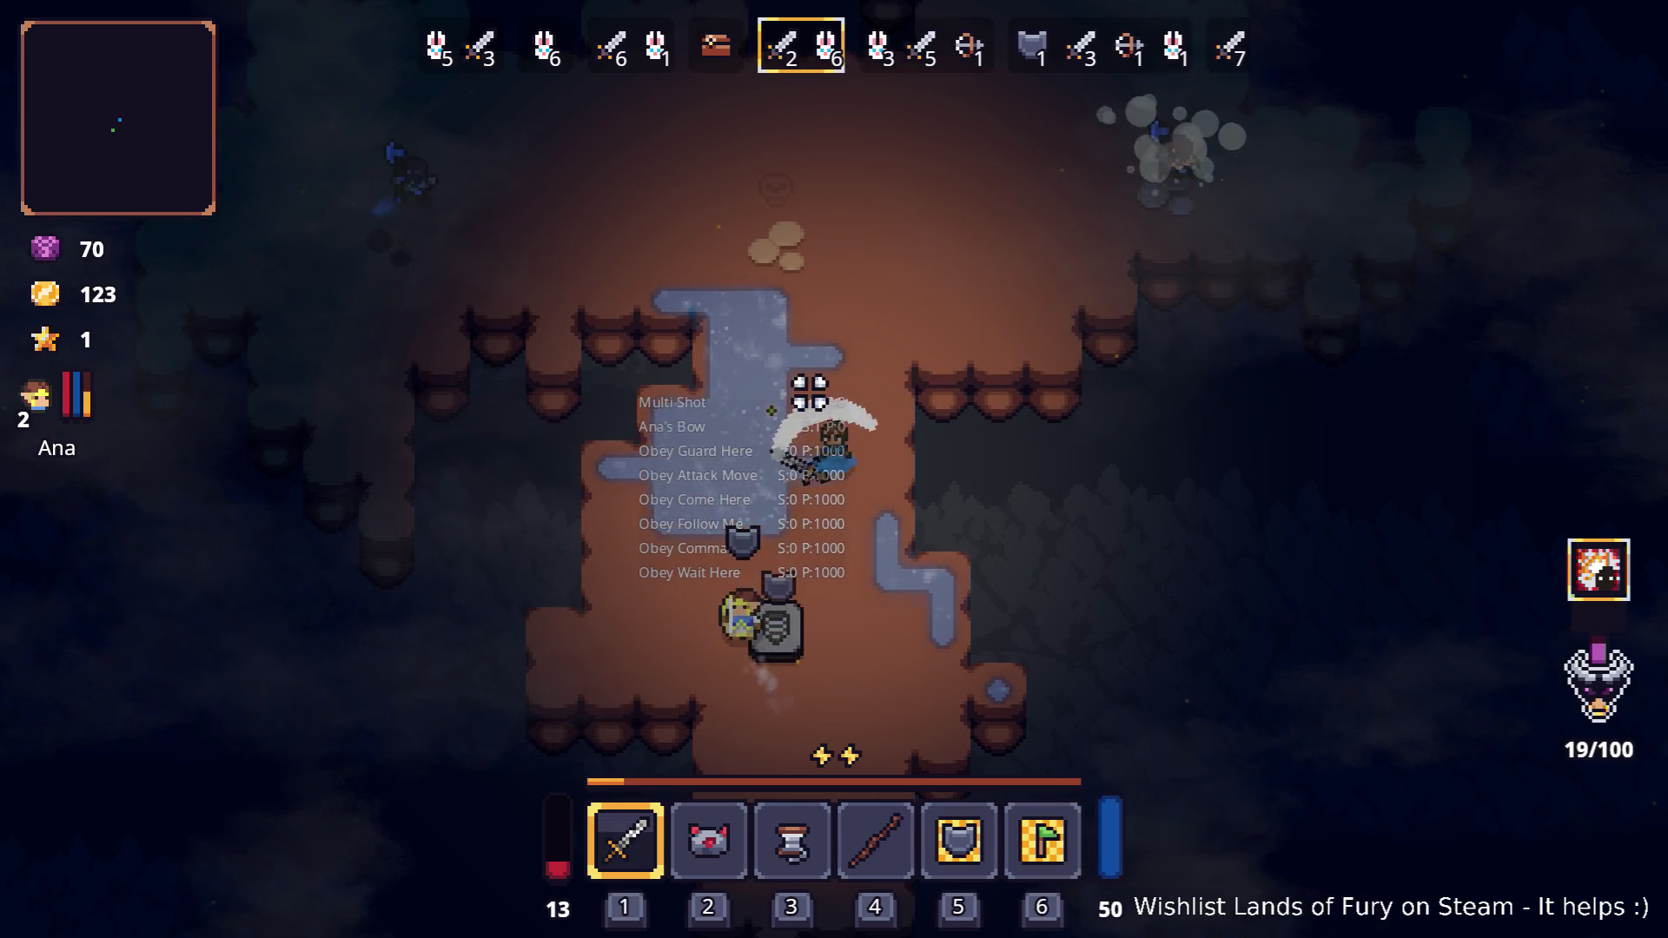
key("w")
key("d")
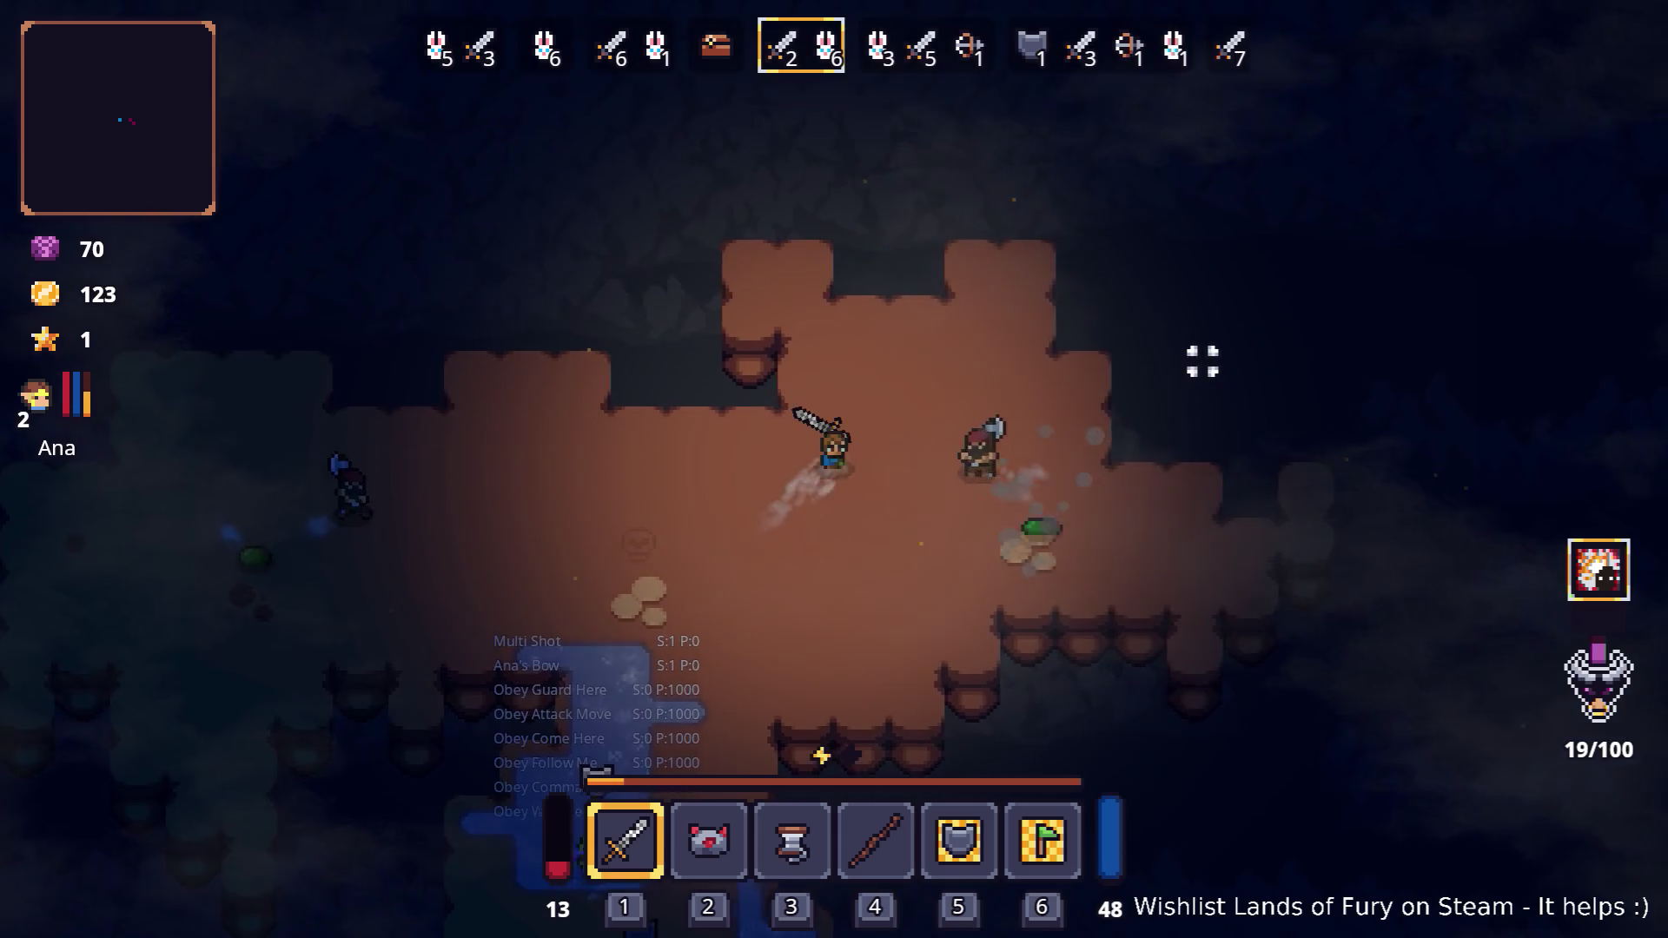
key("d")
key("s")
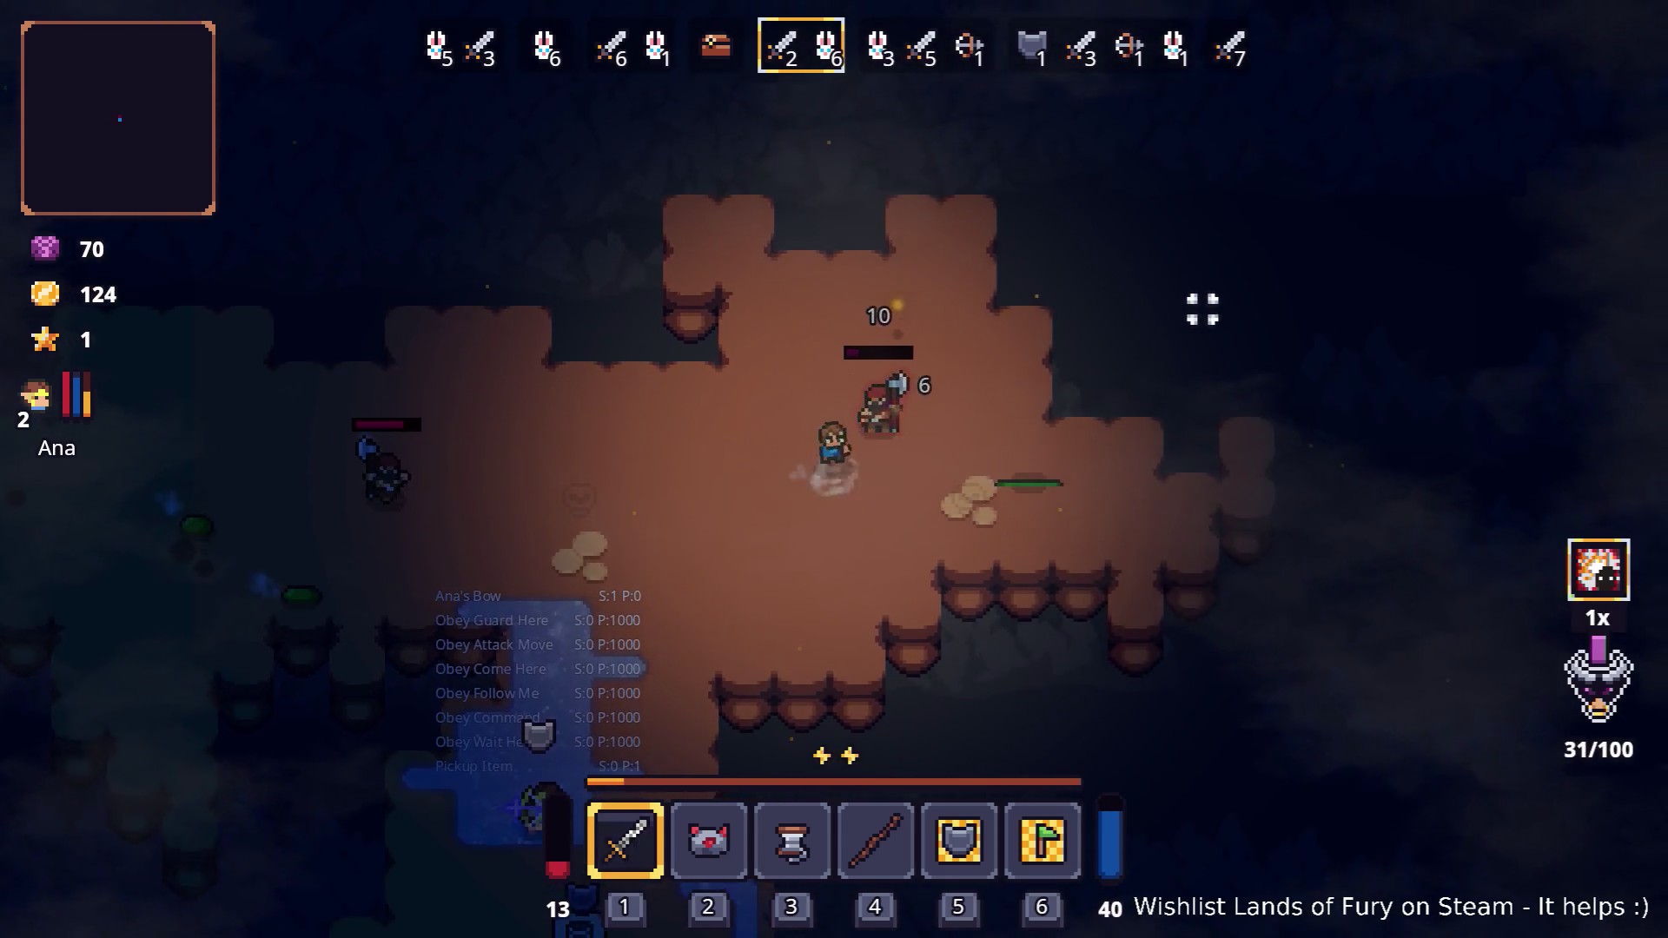
key("a")
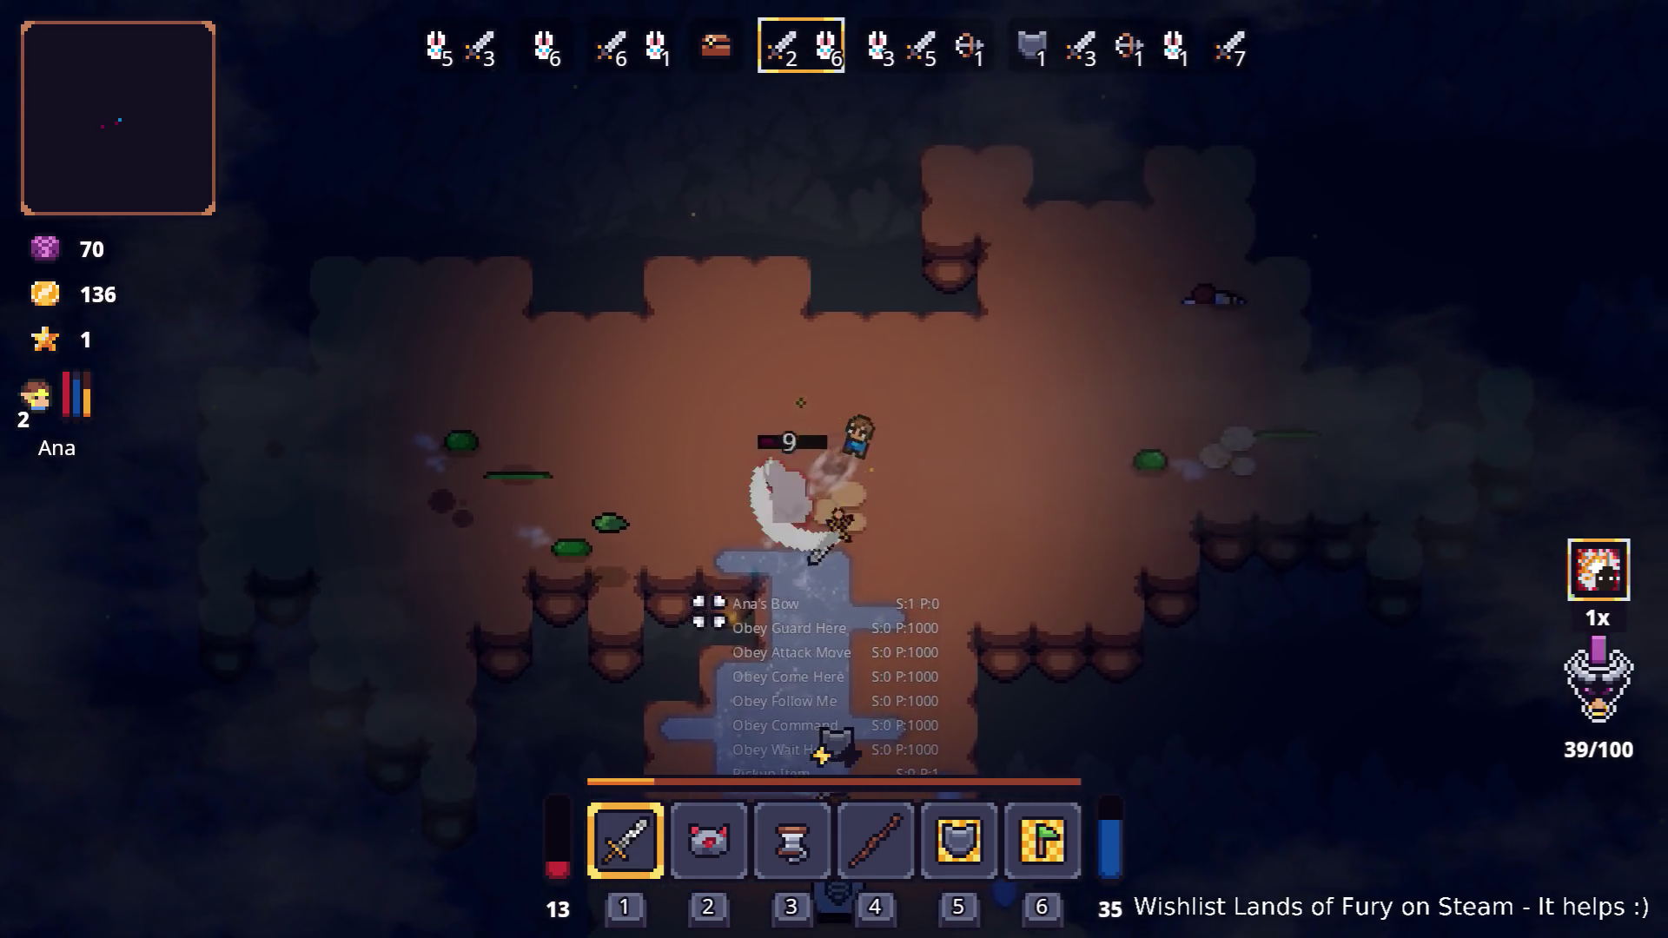
key("w")
key("d")
key("d")
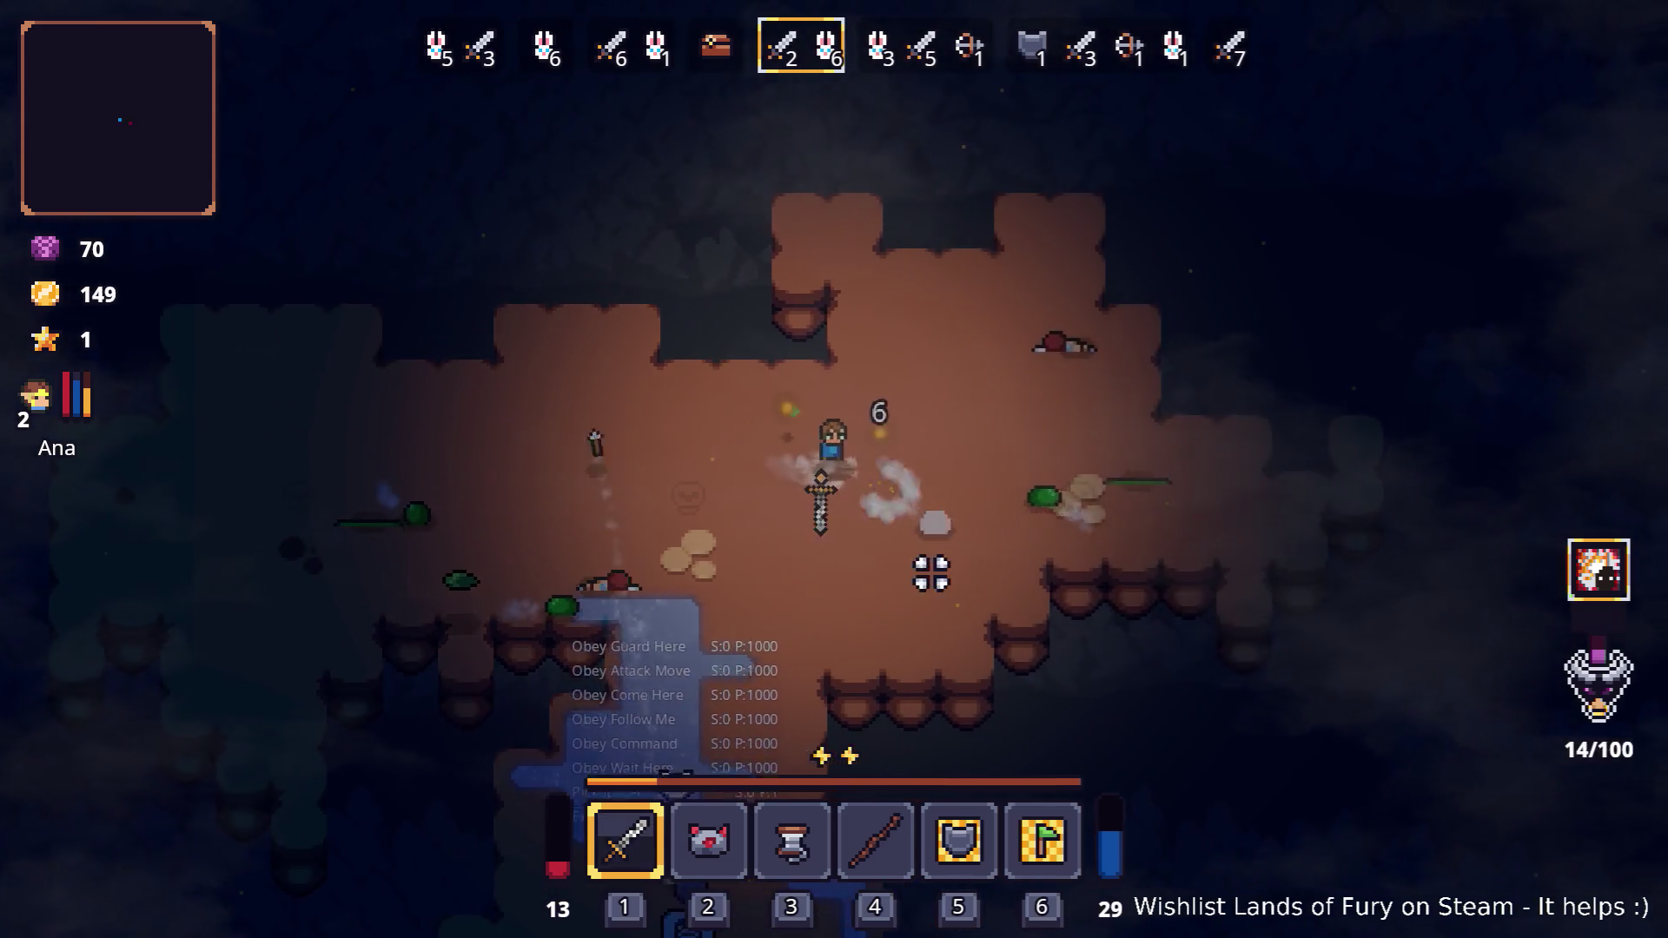
key("a")
key("s")
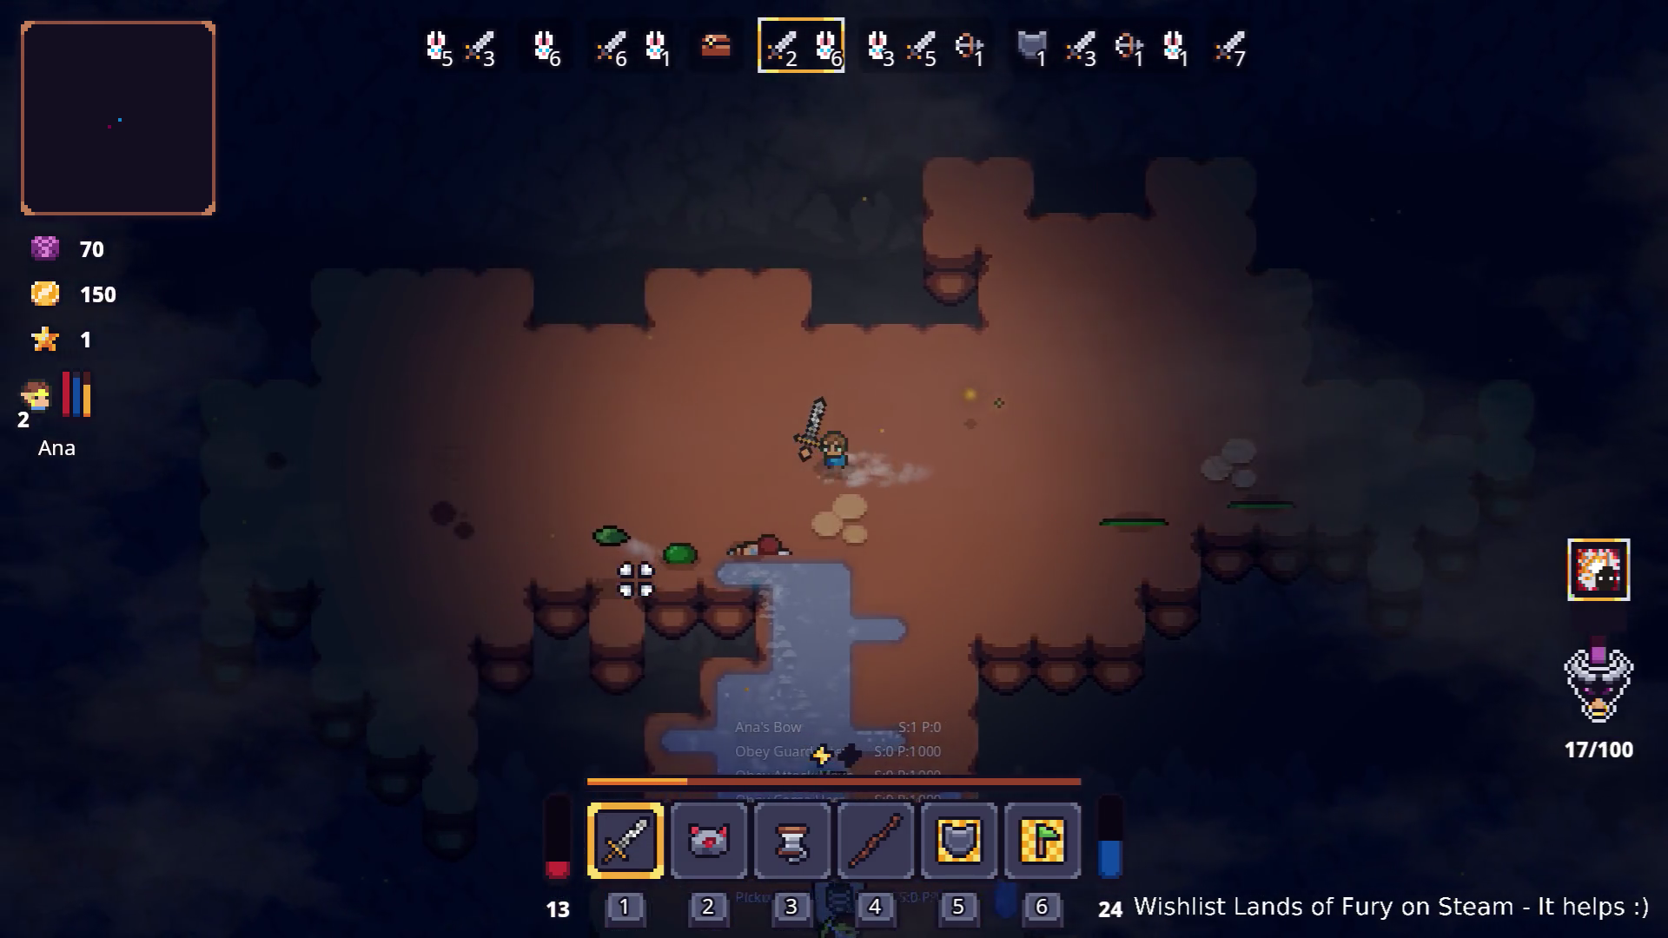
Circle the cavern engaging the axe group until wave 5/7 begins
key("d")
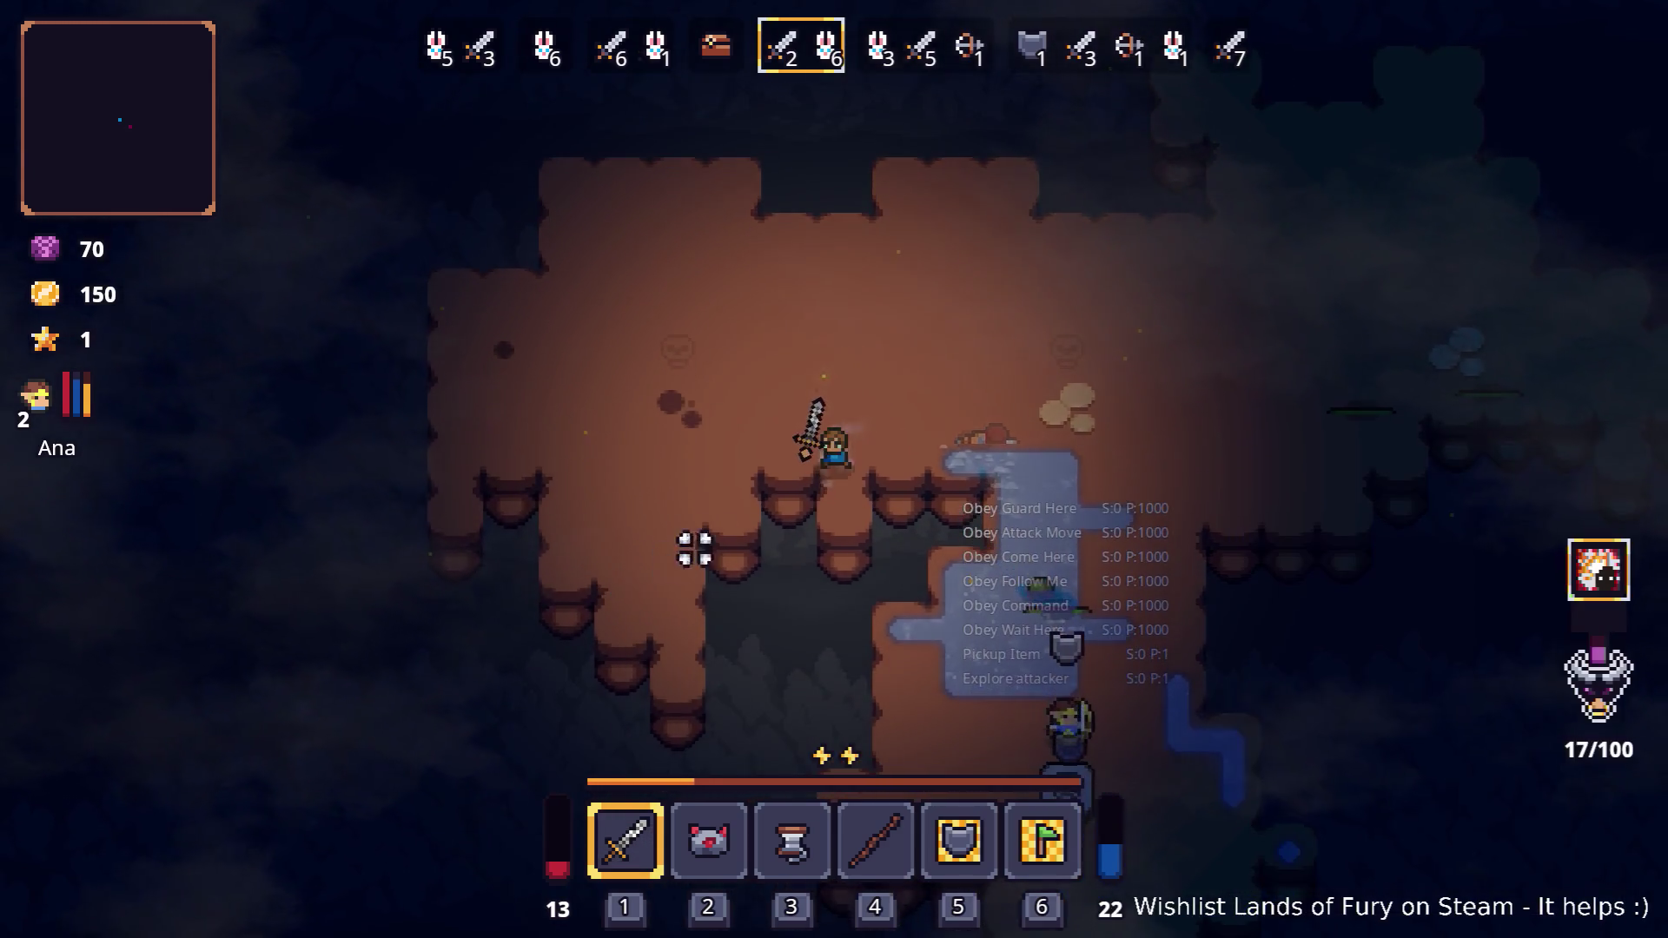
key("s")
key("d")
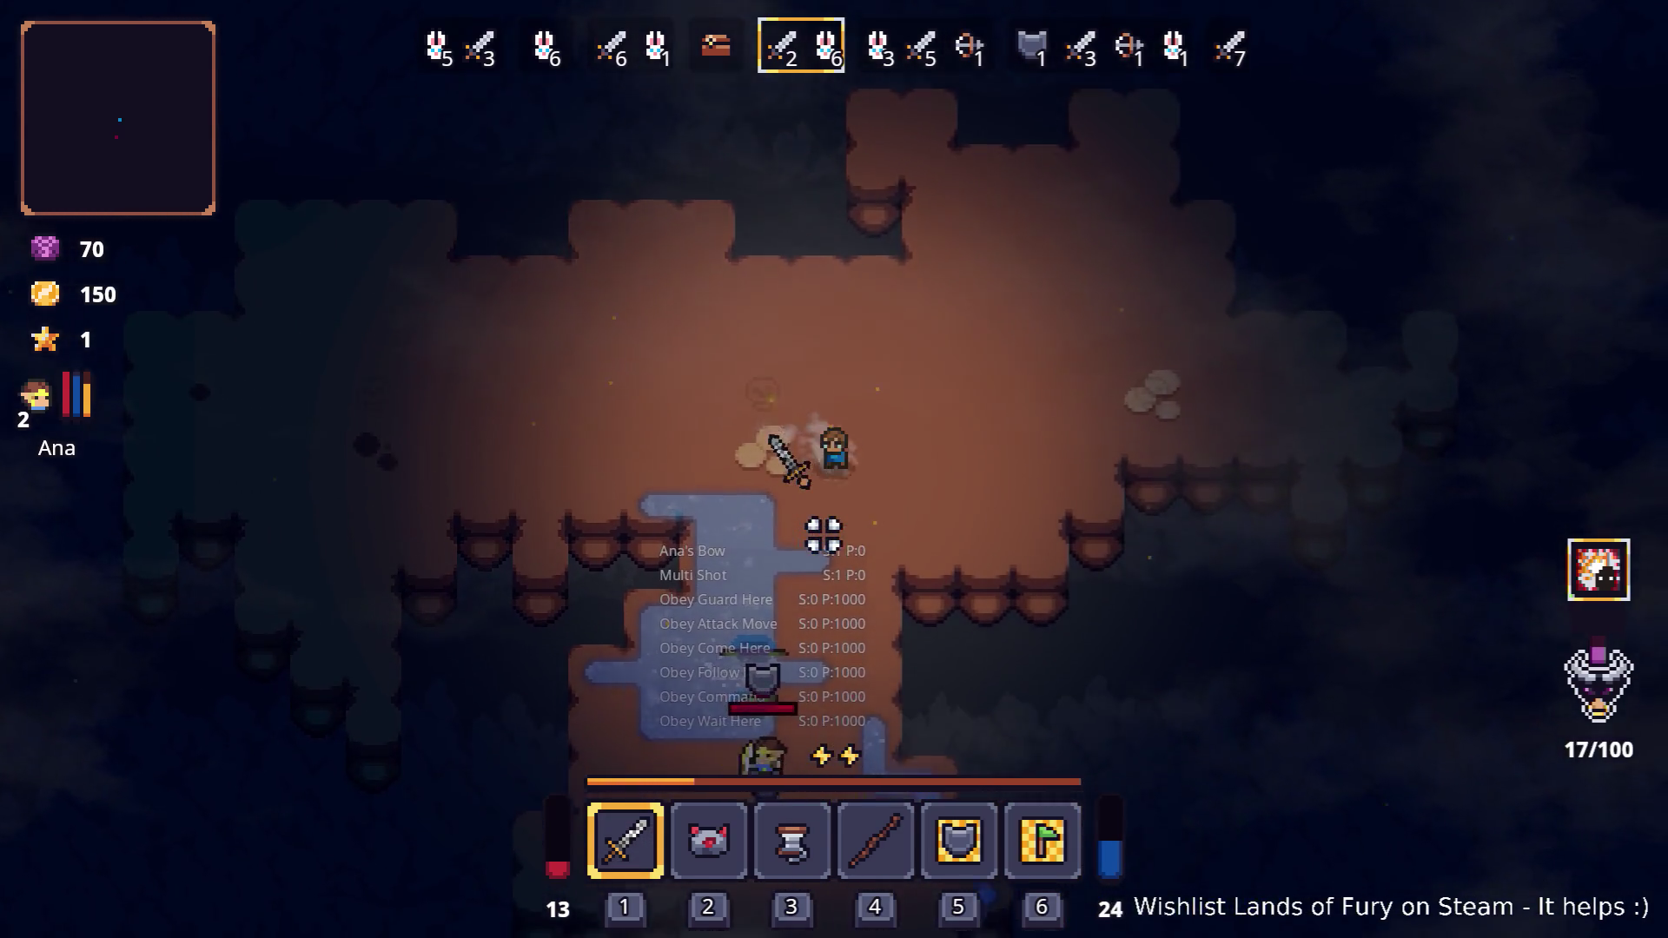
key("w")
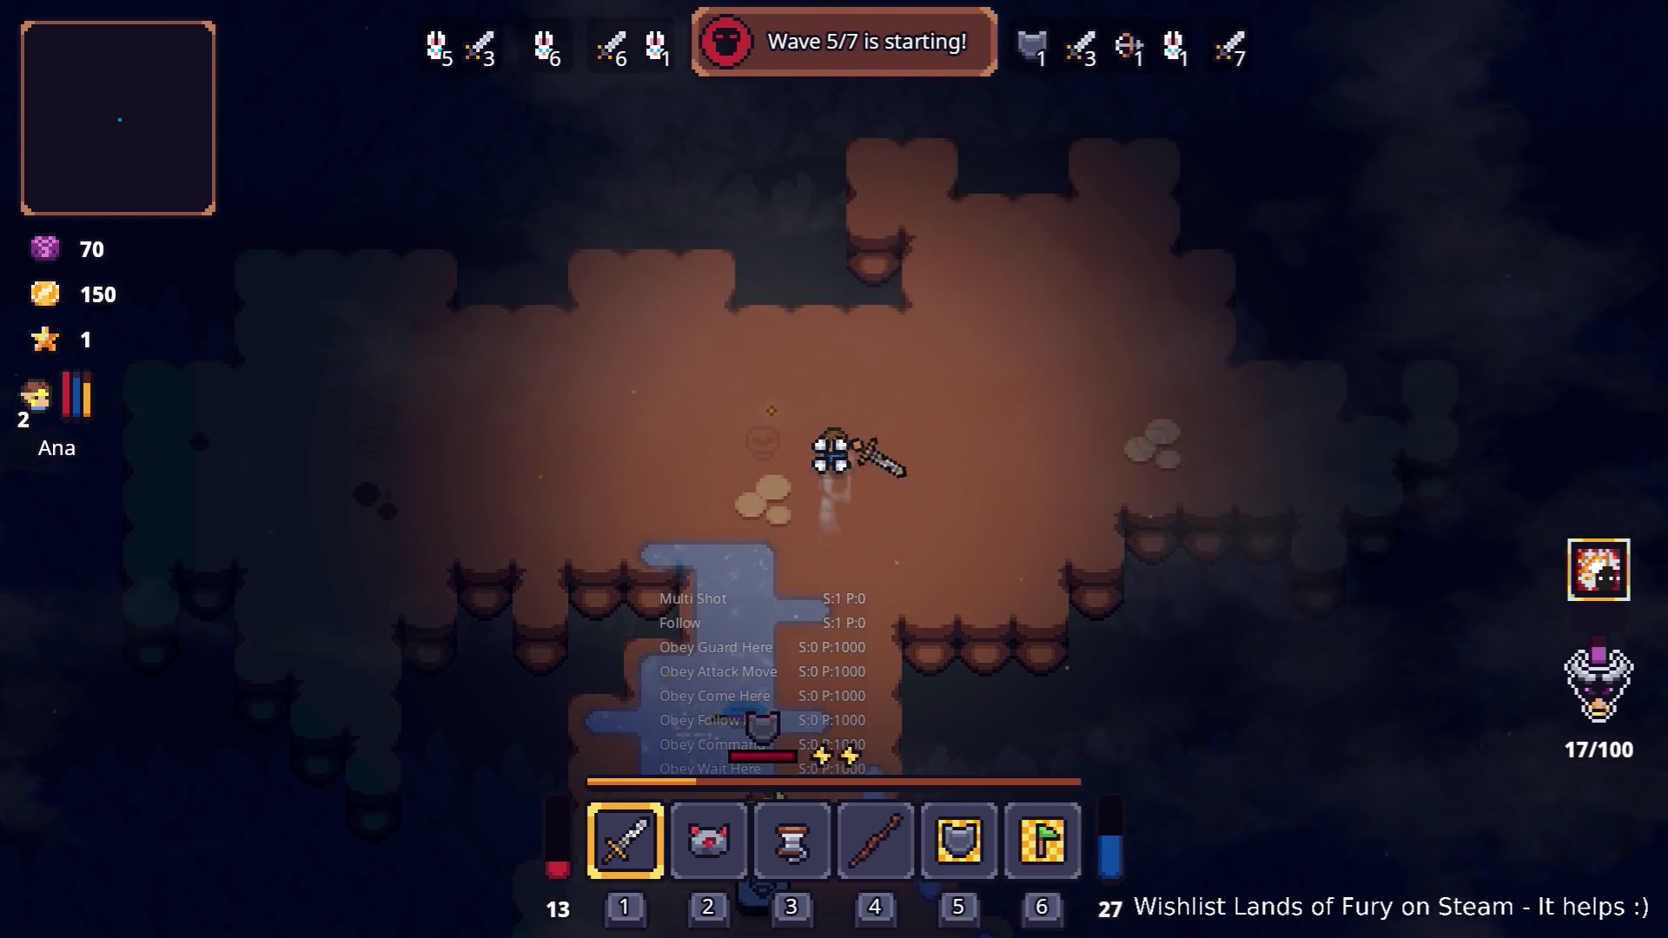
key("a")
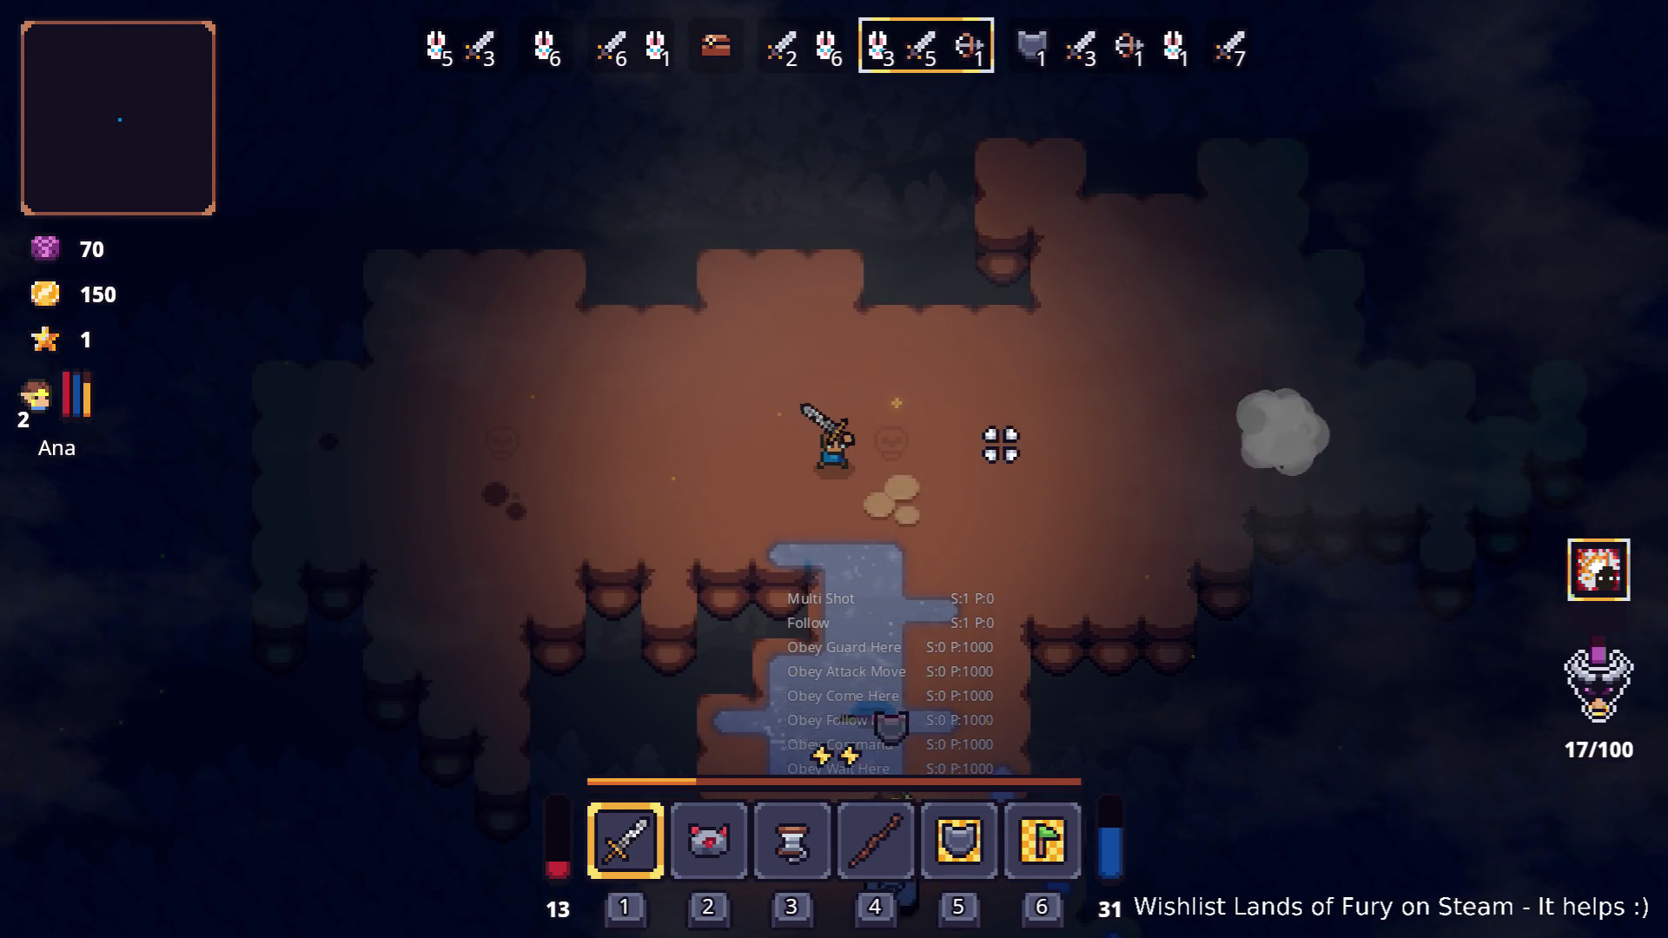
key("d")
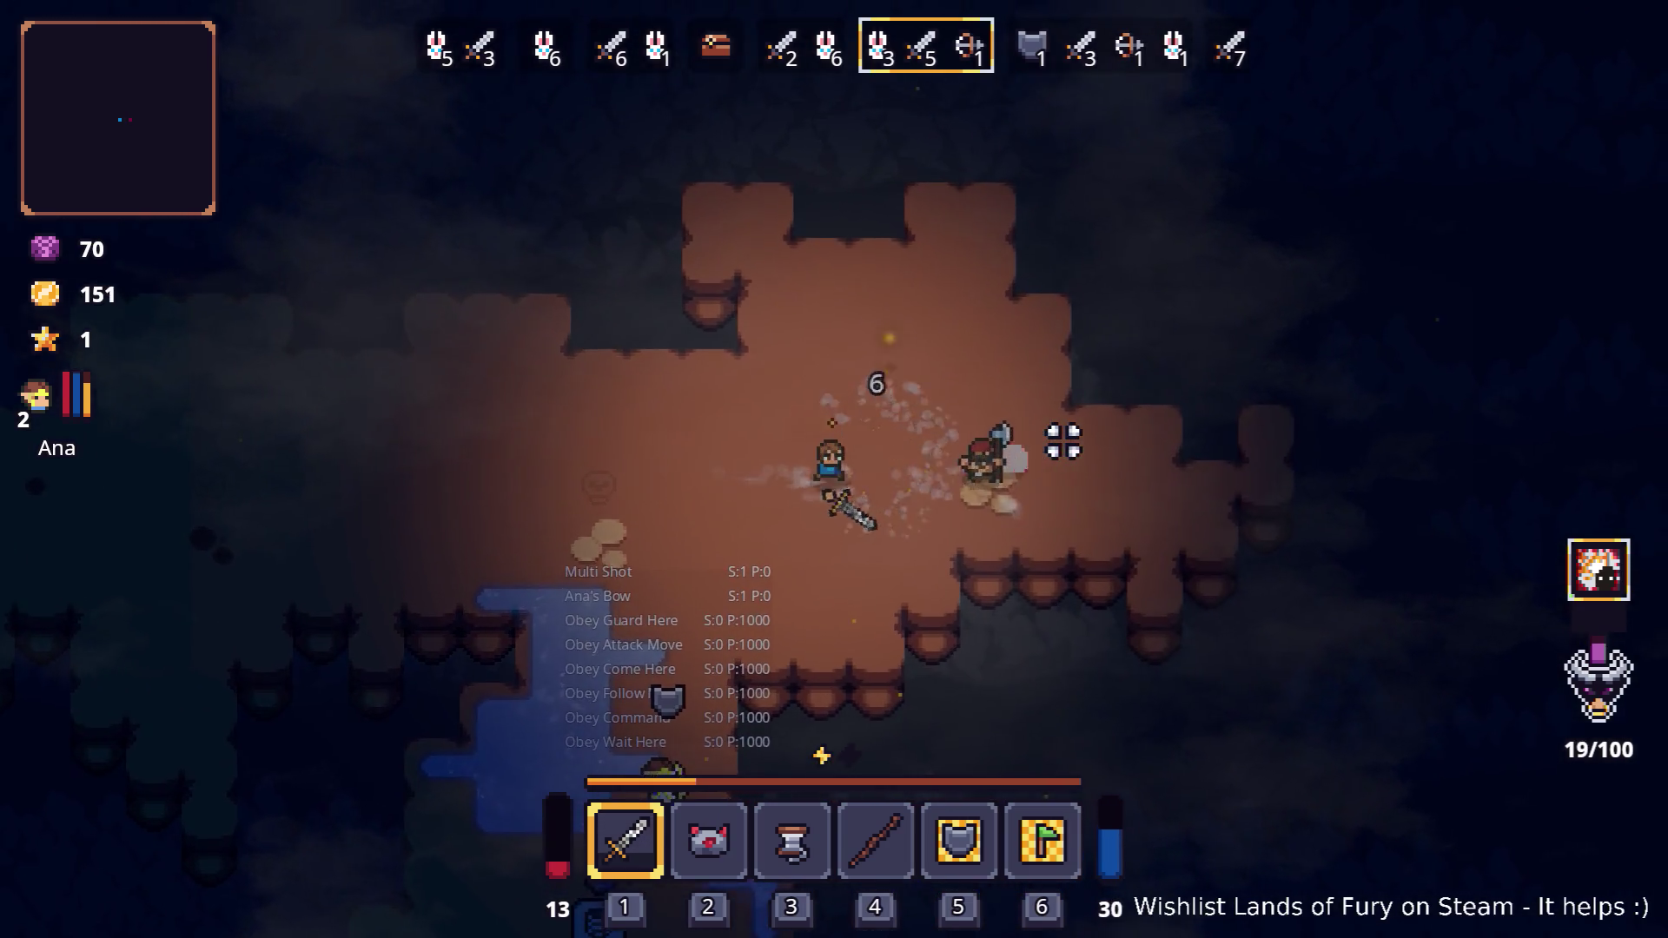
key("s")
key("a")
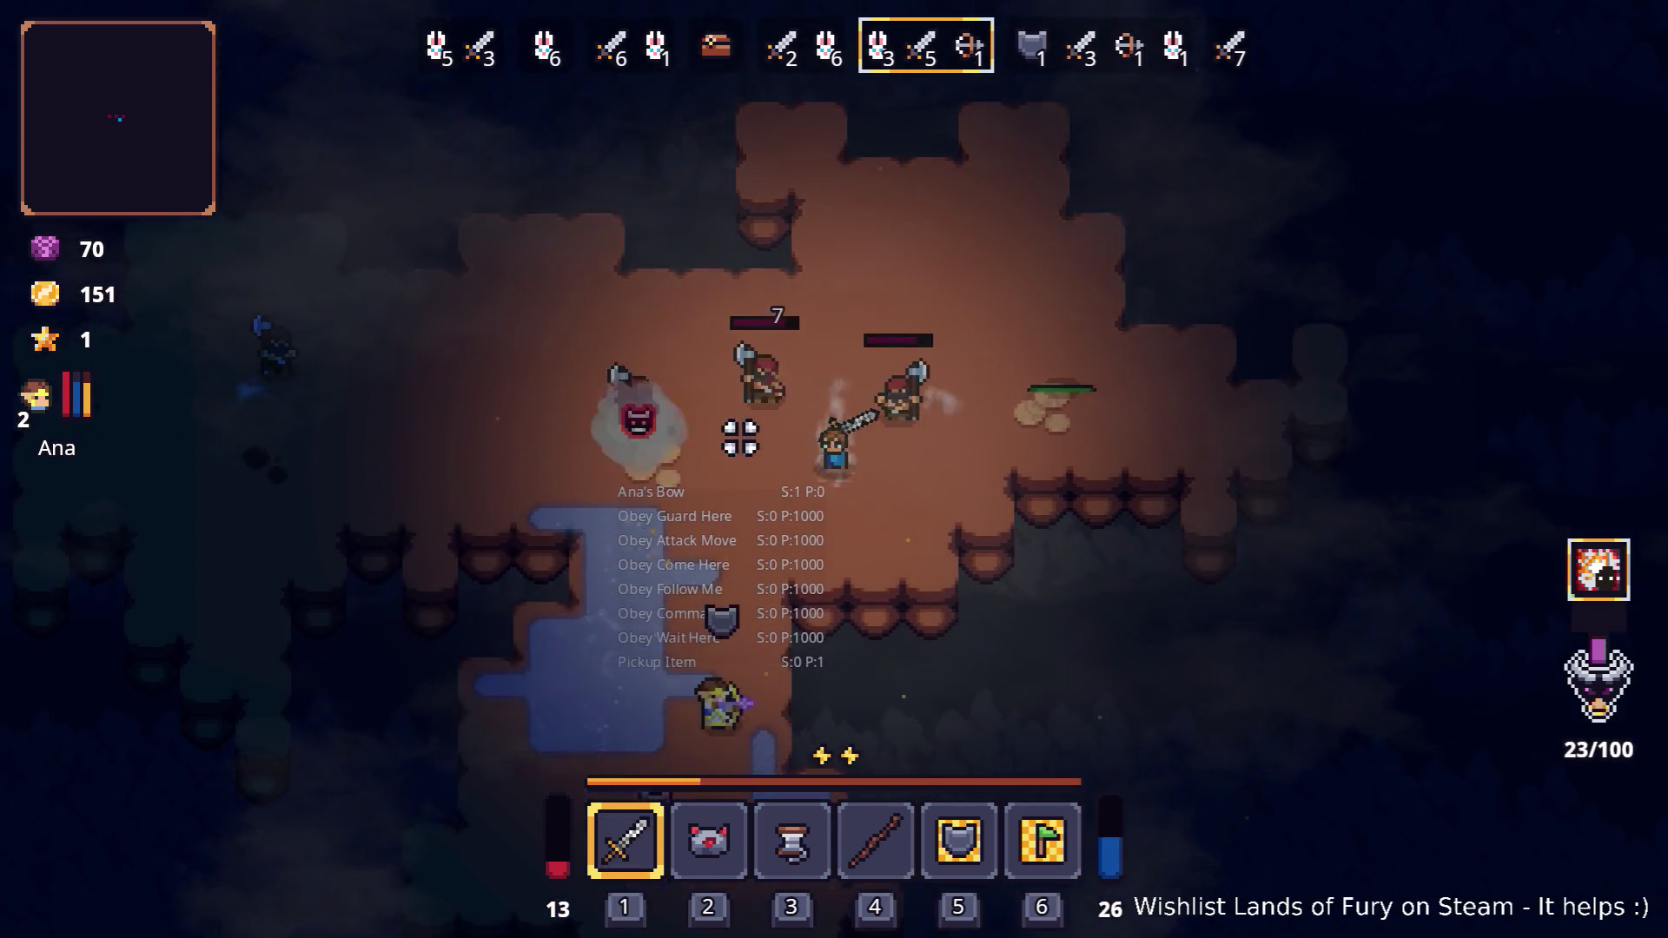
key("a")
key("w")
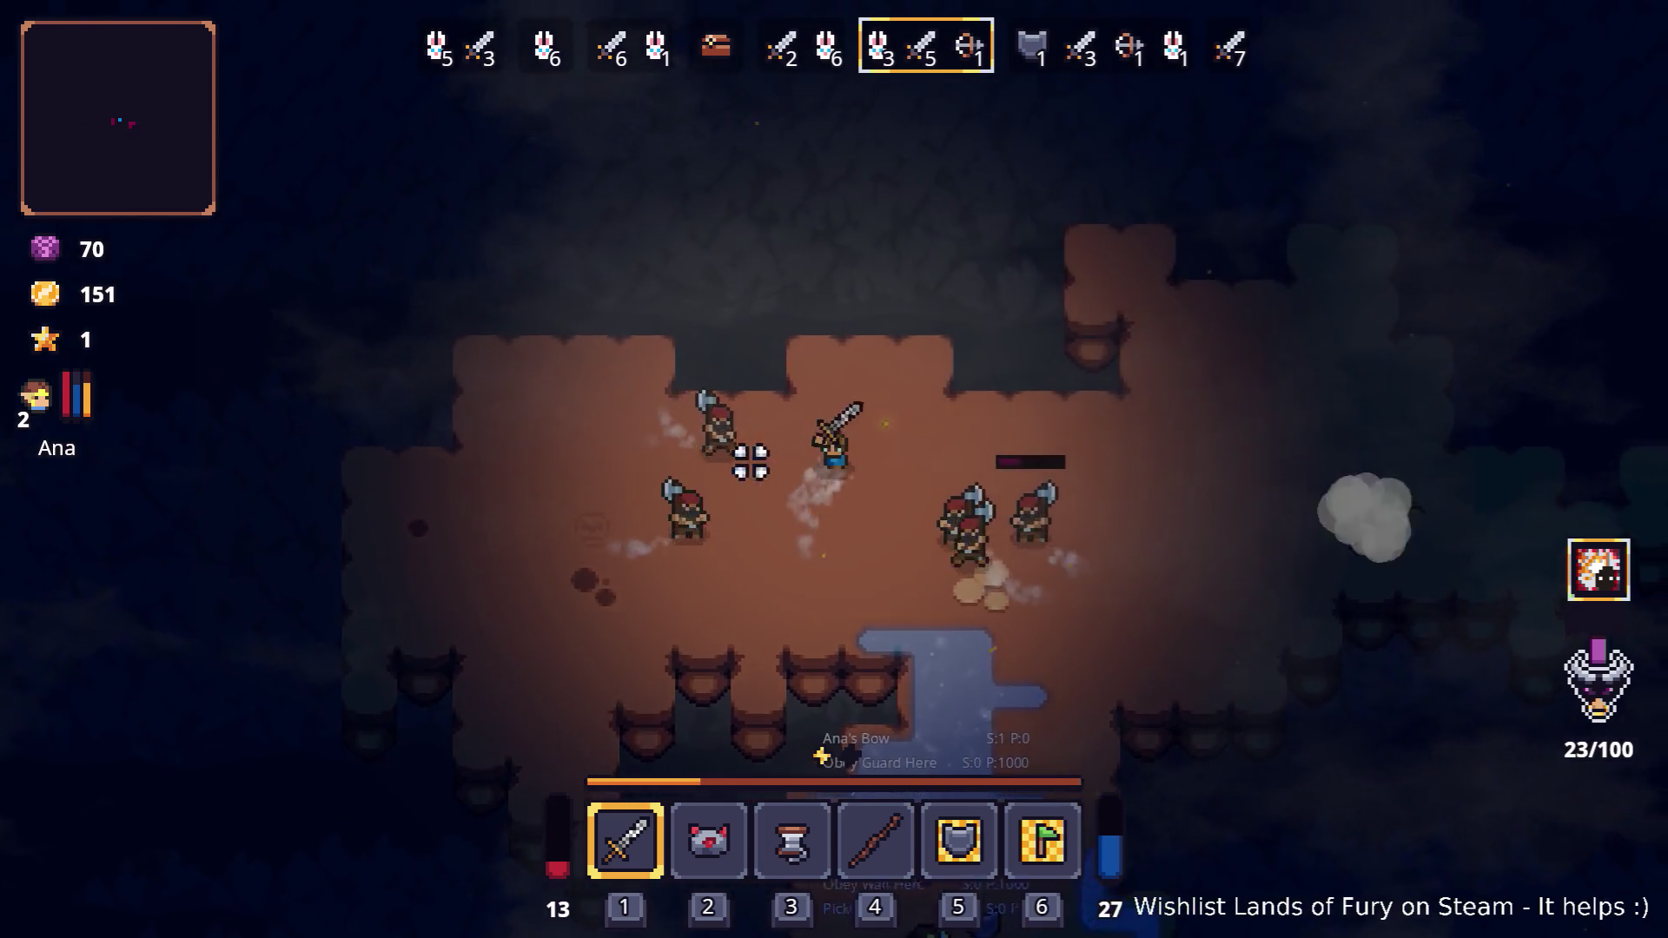
key("d")
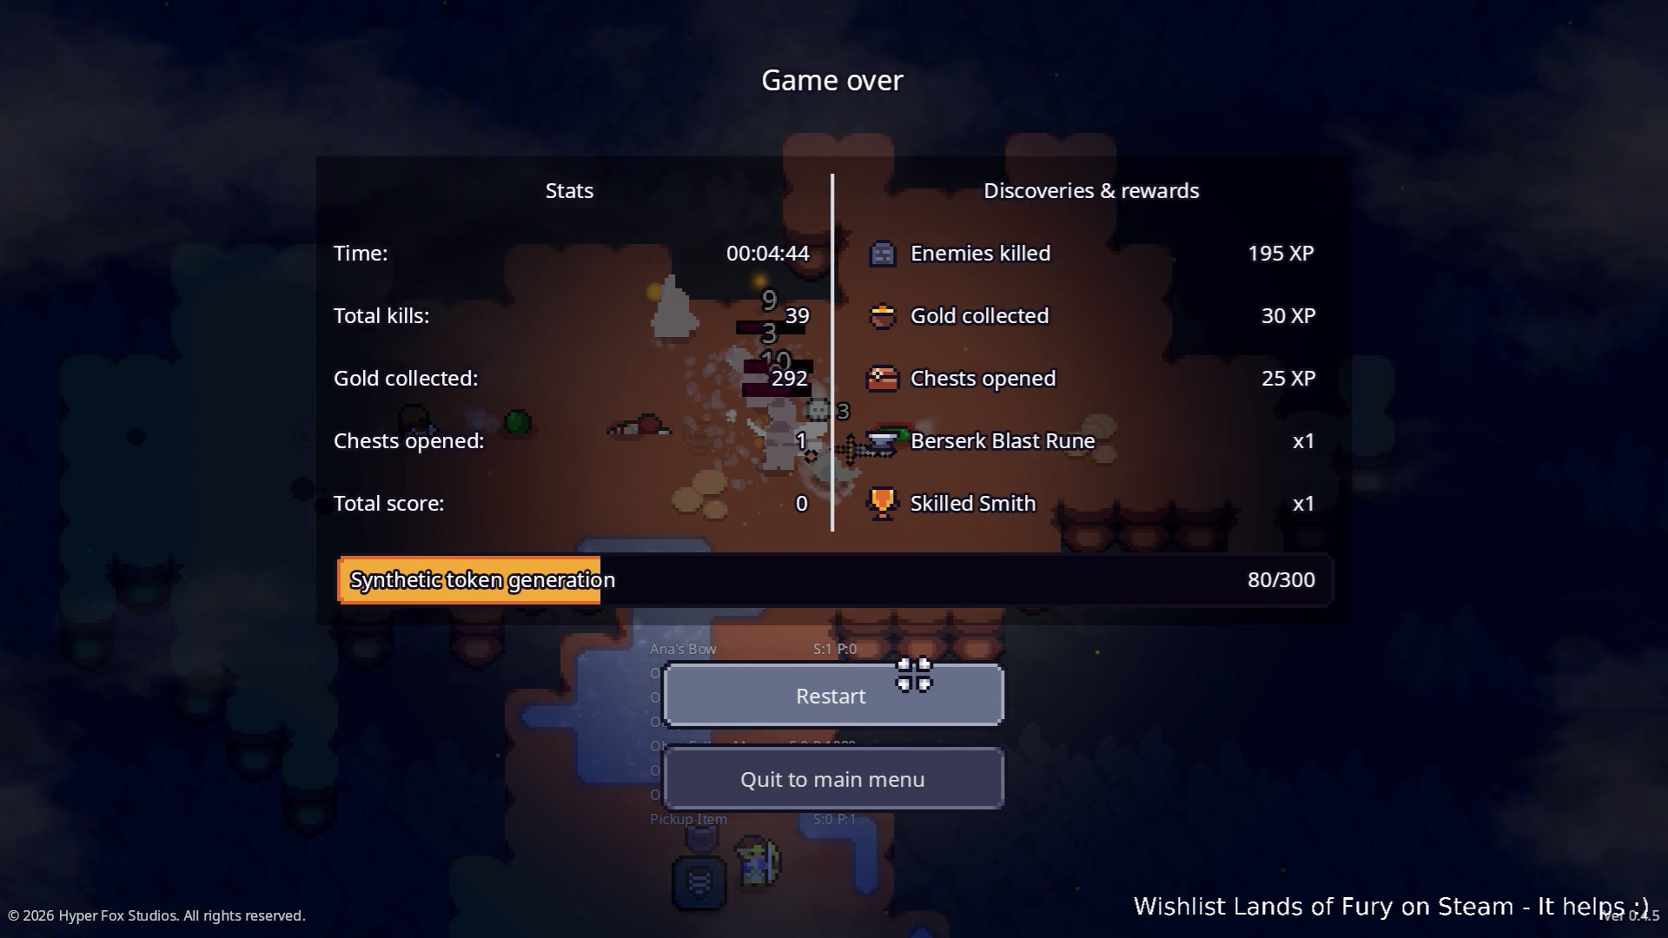
Restart after the game over, walk and dash upward in The Glade, then pause
left_click(913, 670)
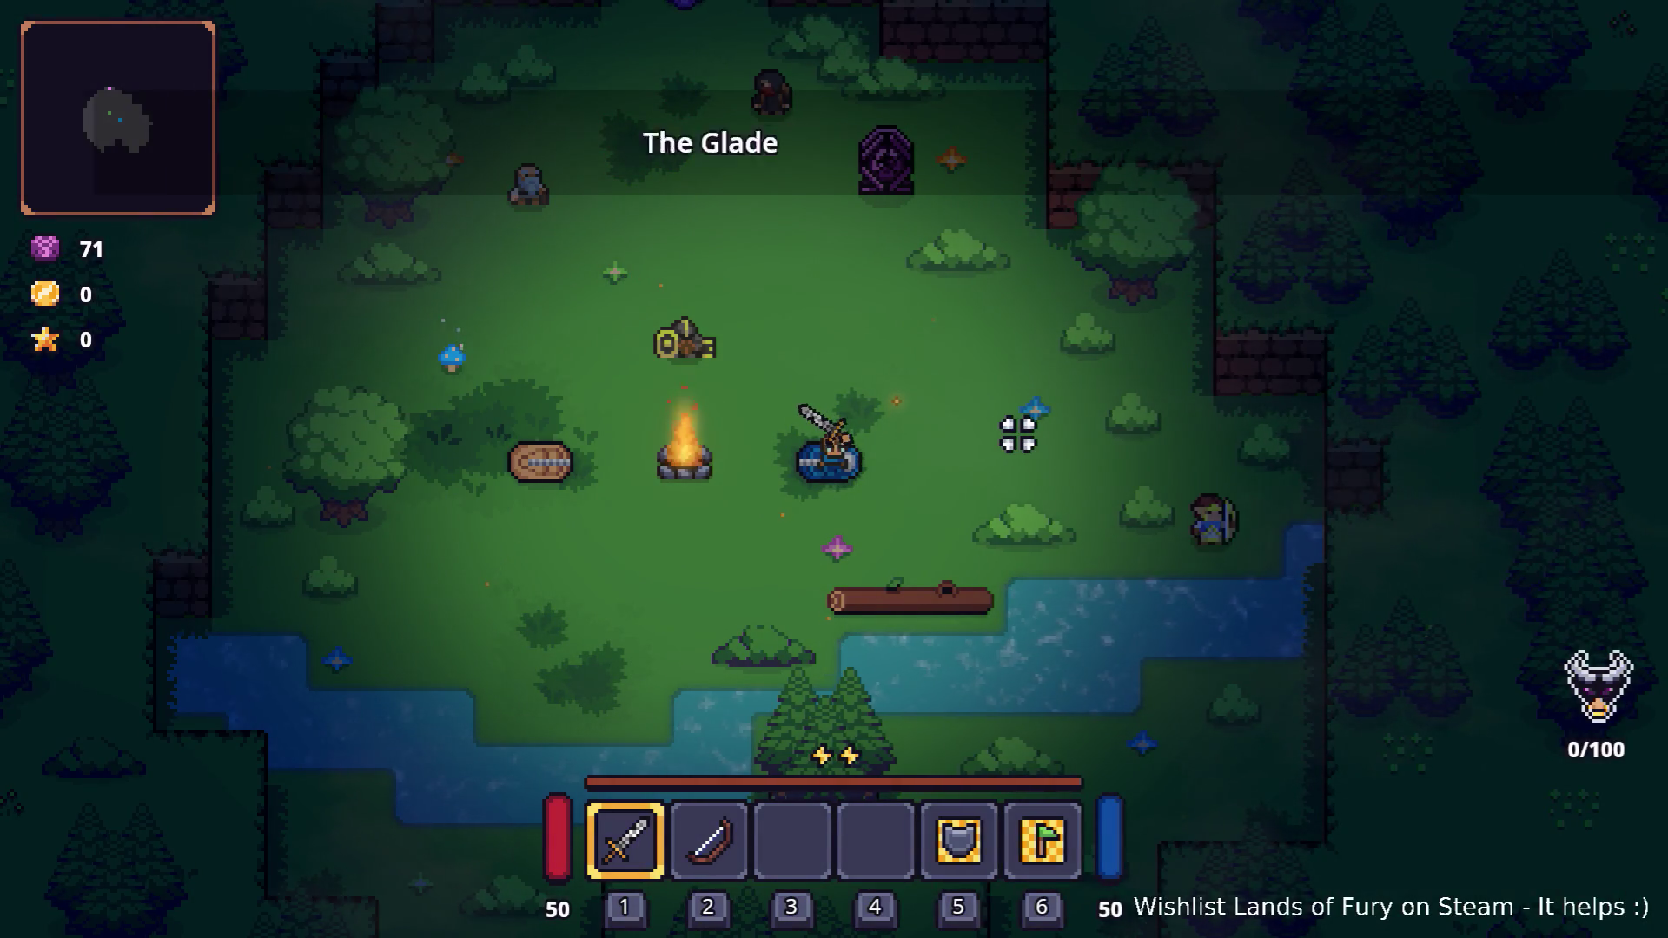
key("d")
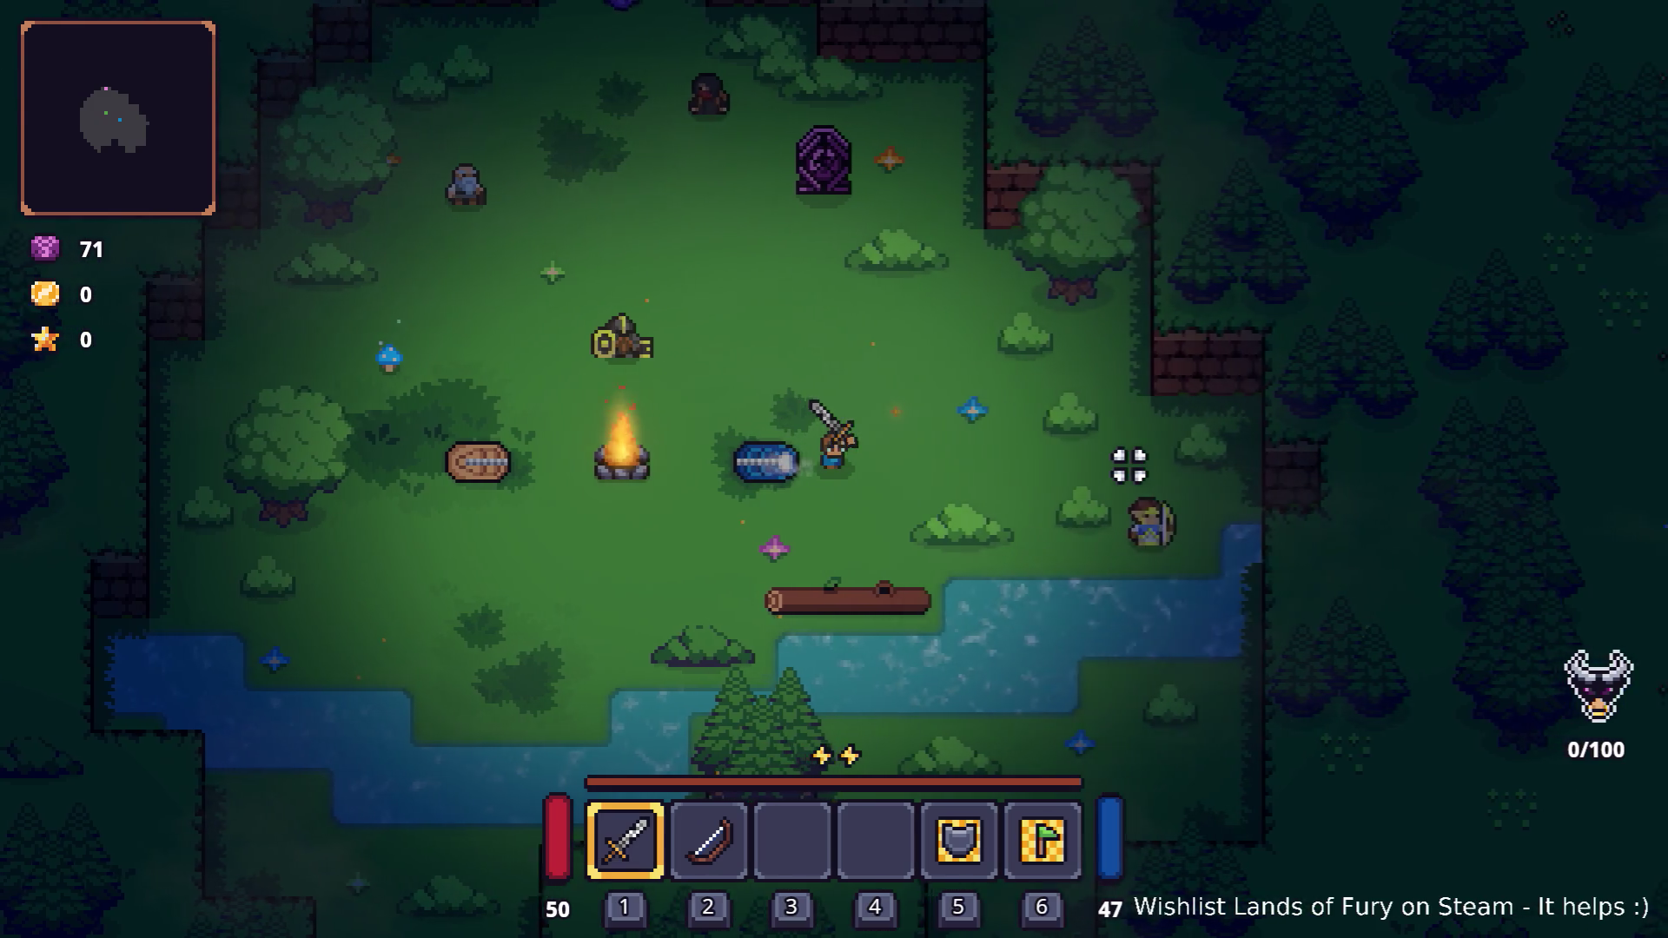
key("w")
key("space")
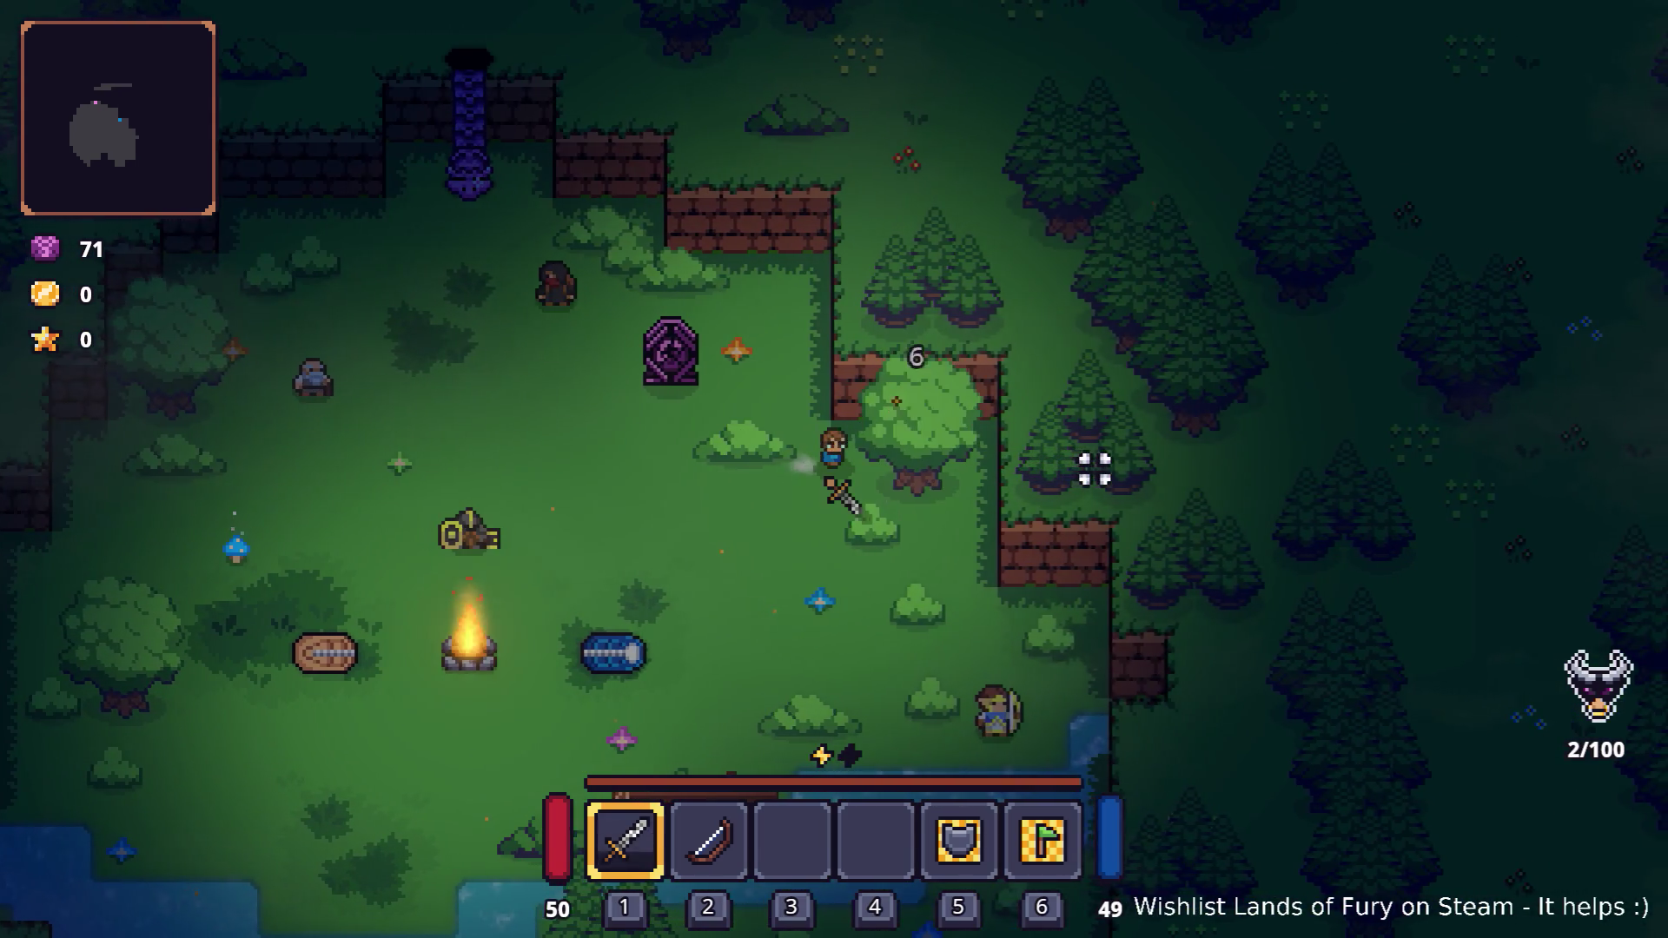
key("Escape")
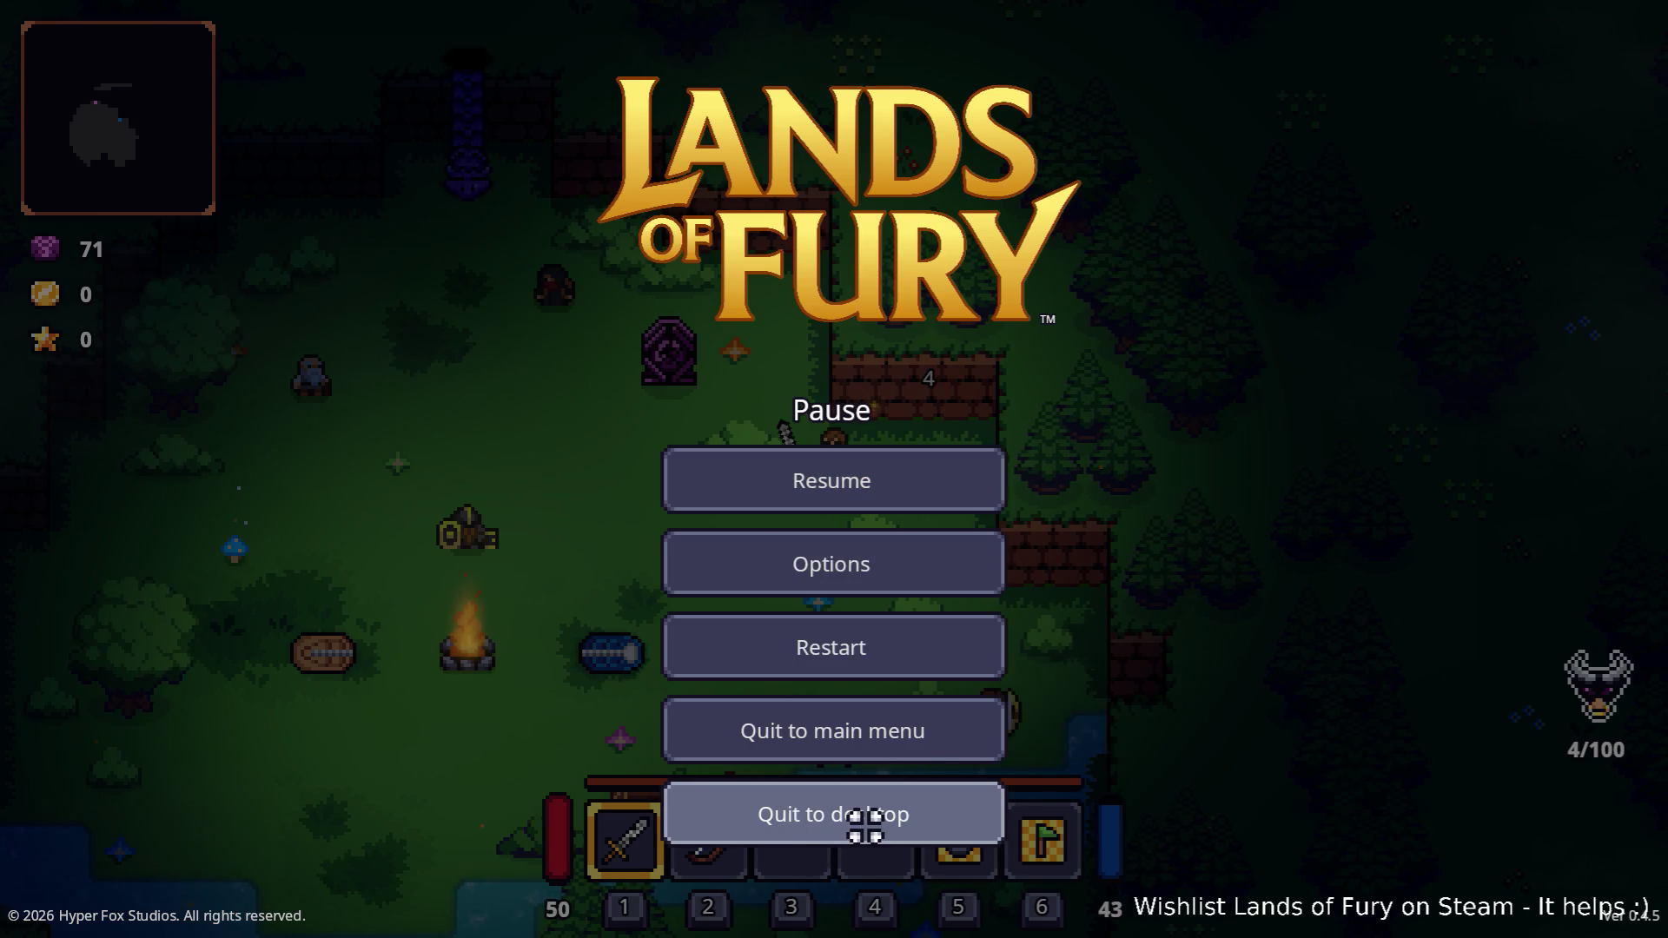
Quit the game to desktop and open TestLevel.tscn via a quick scene search for 'testle'
left_click(865, 825)
left_click(268, 442)
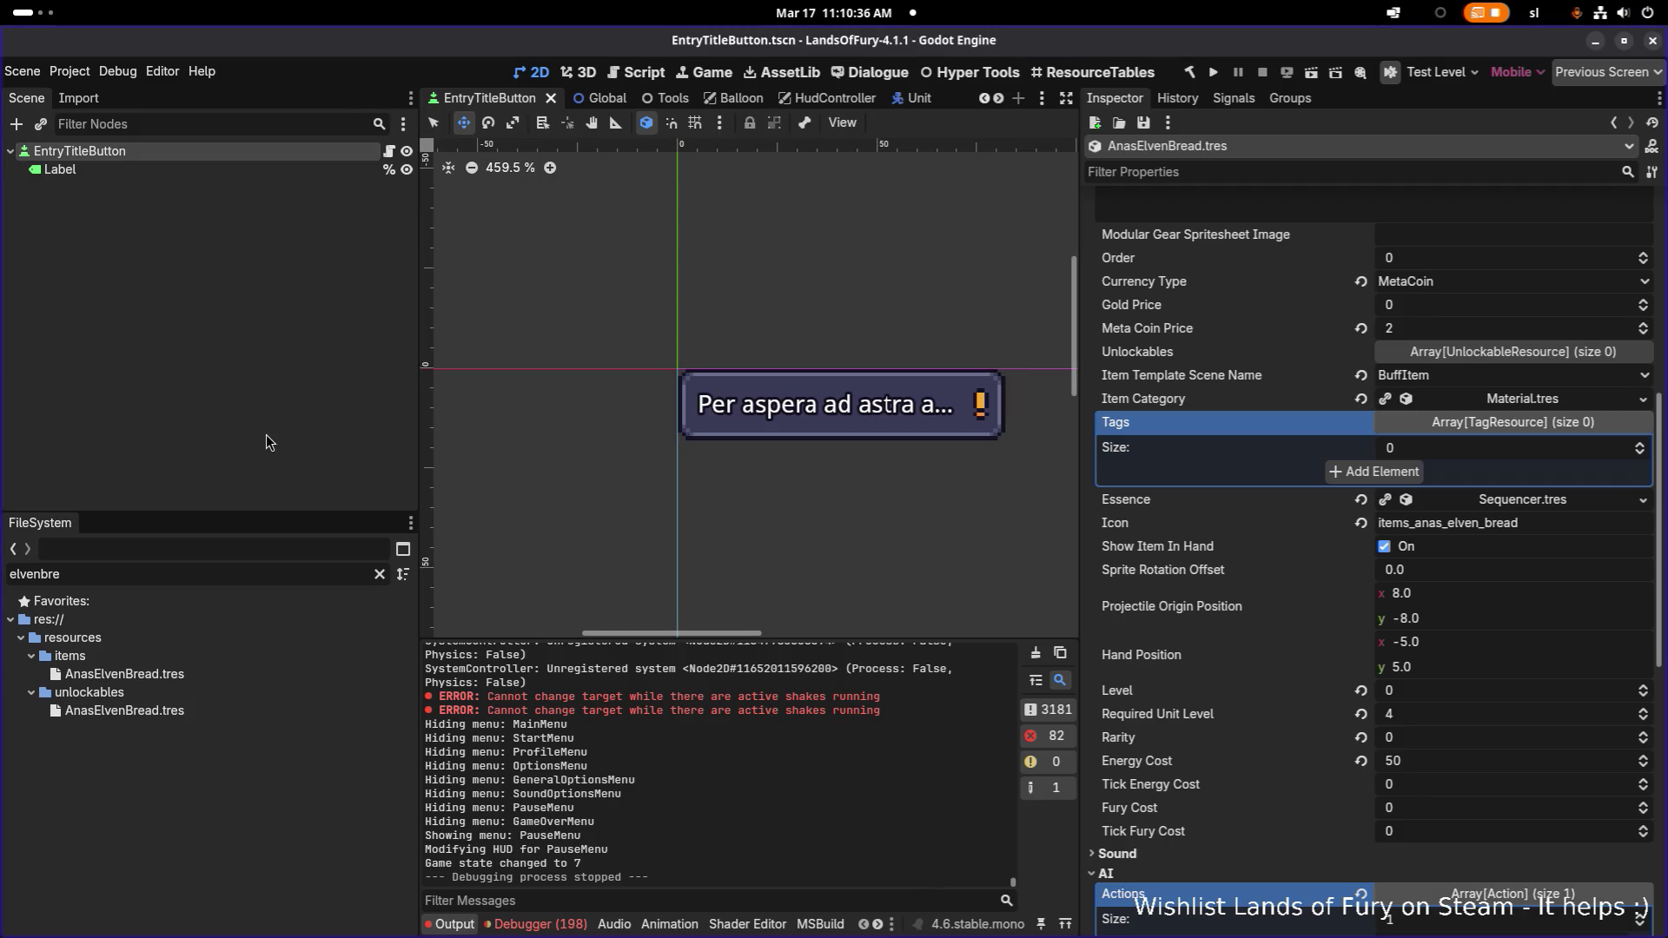
key("ctrl+shift+o")
type("TESTL")
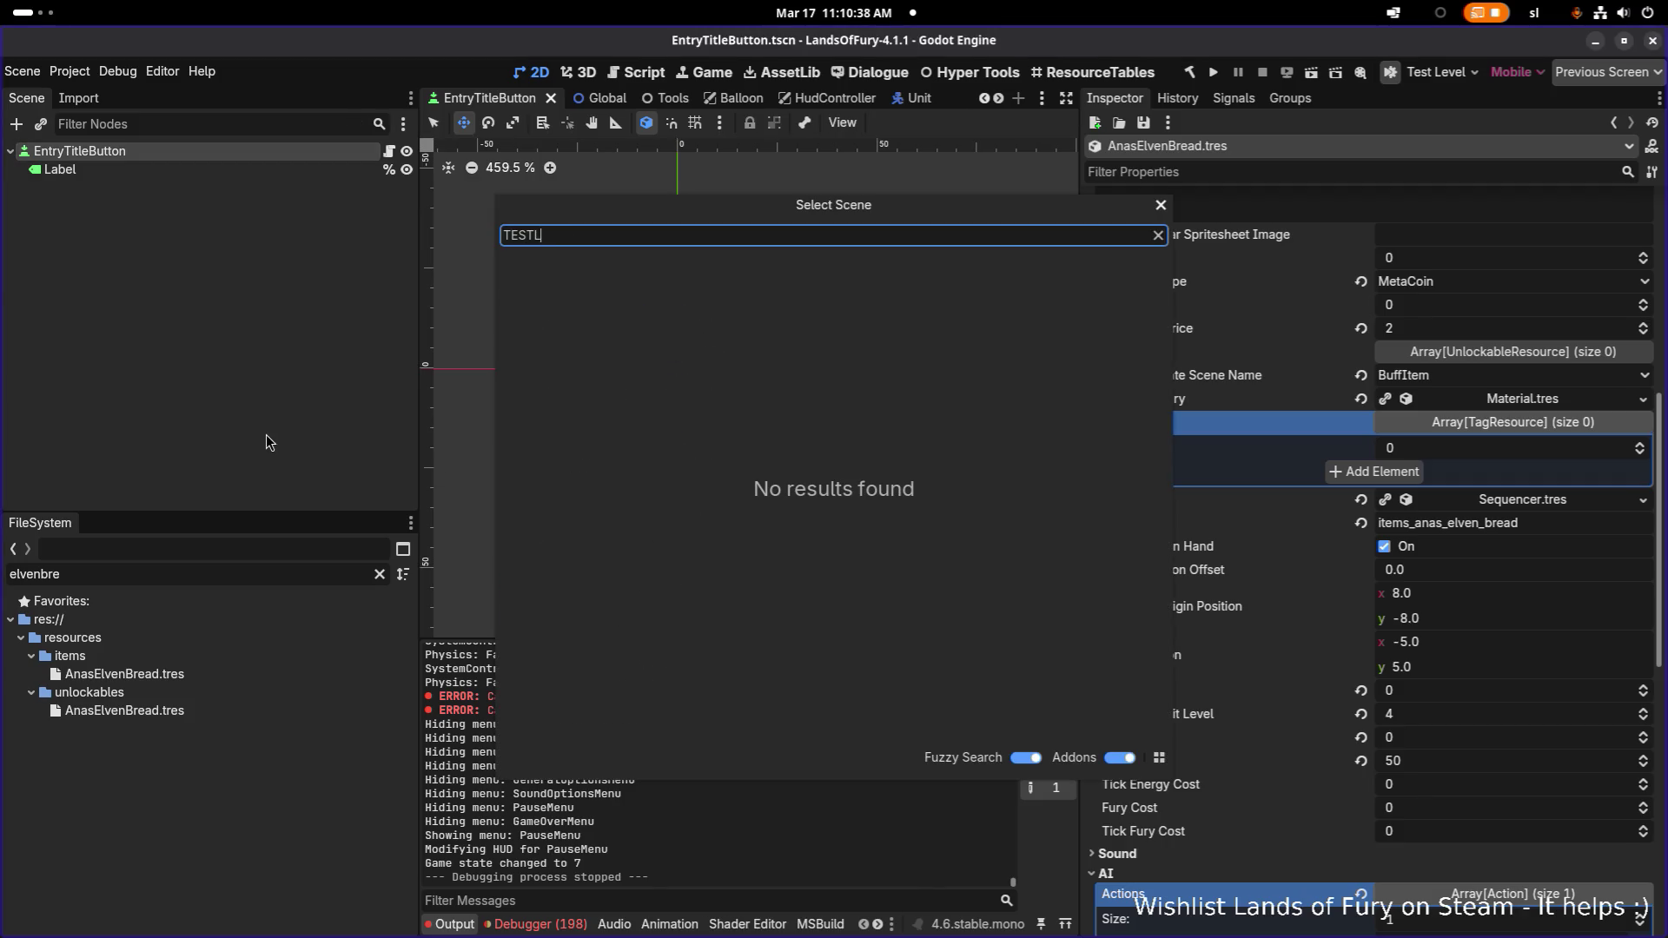
type("testle")
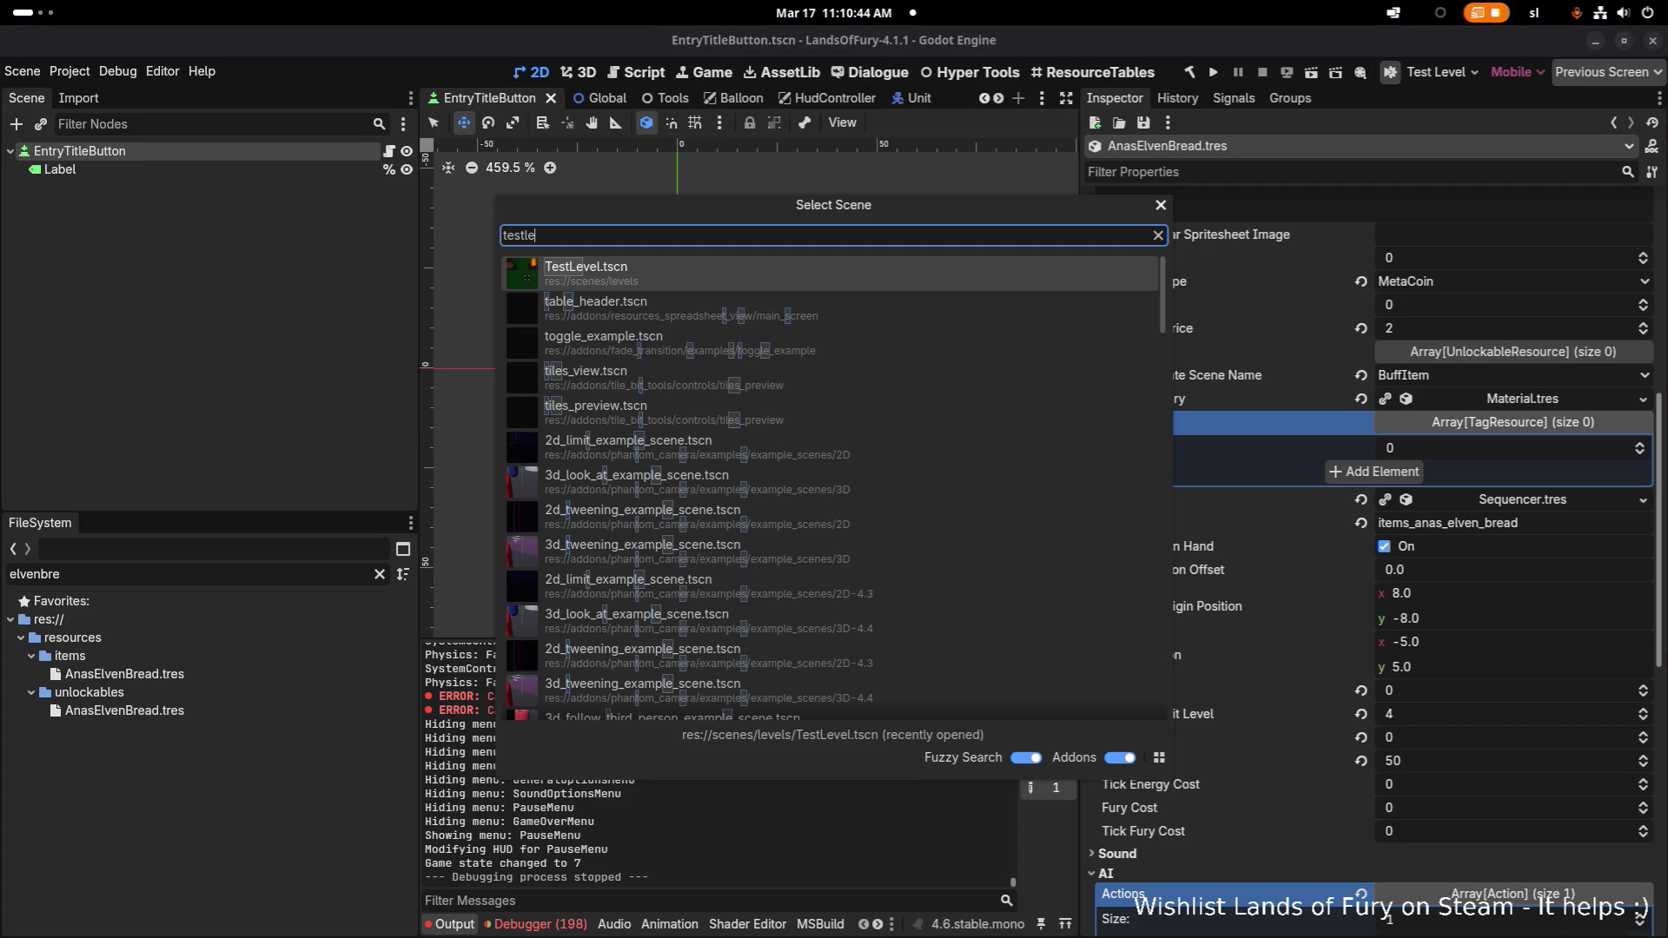
key("Return")
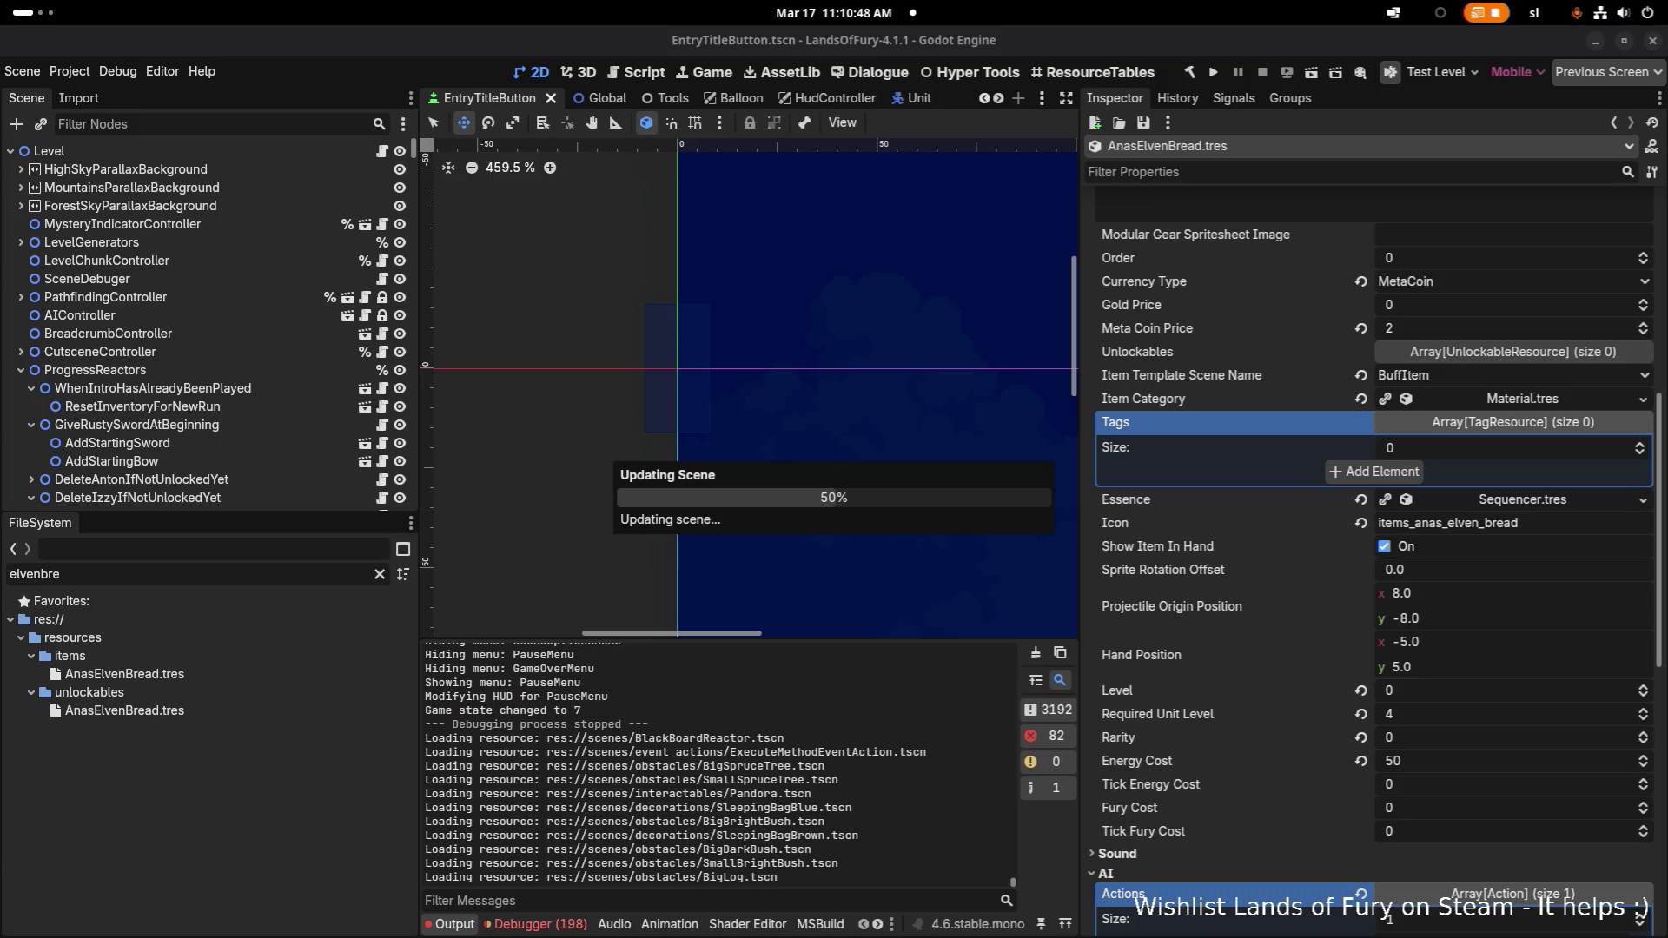
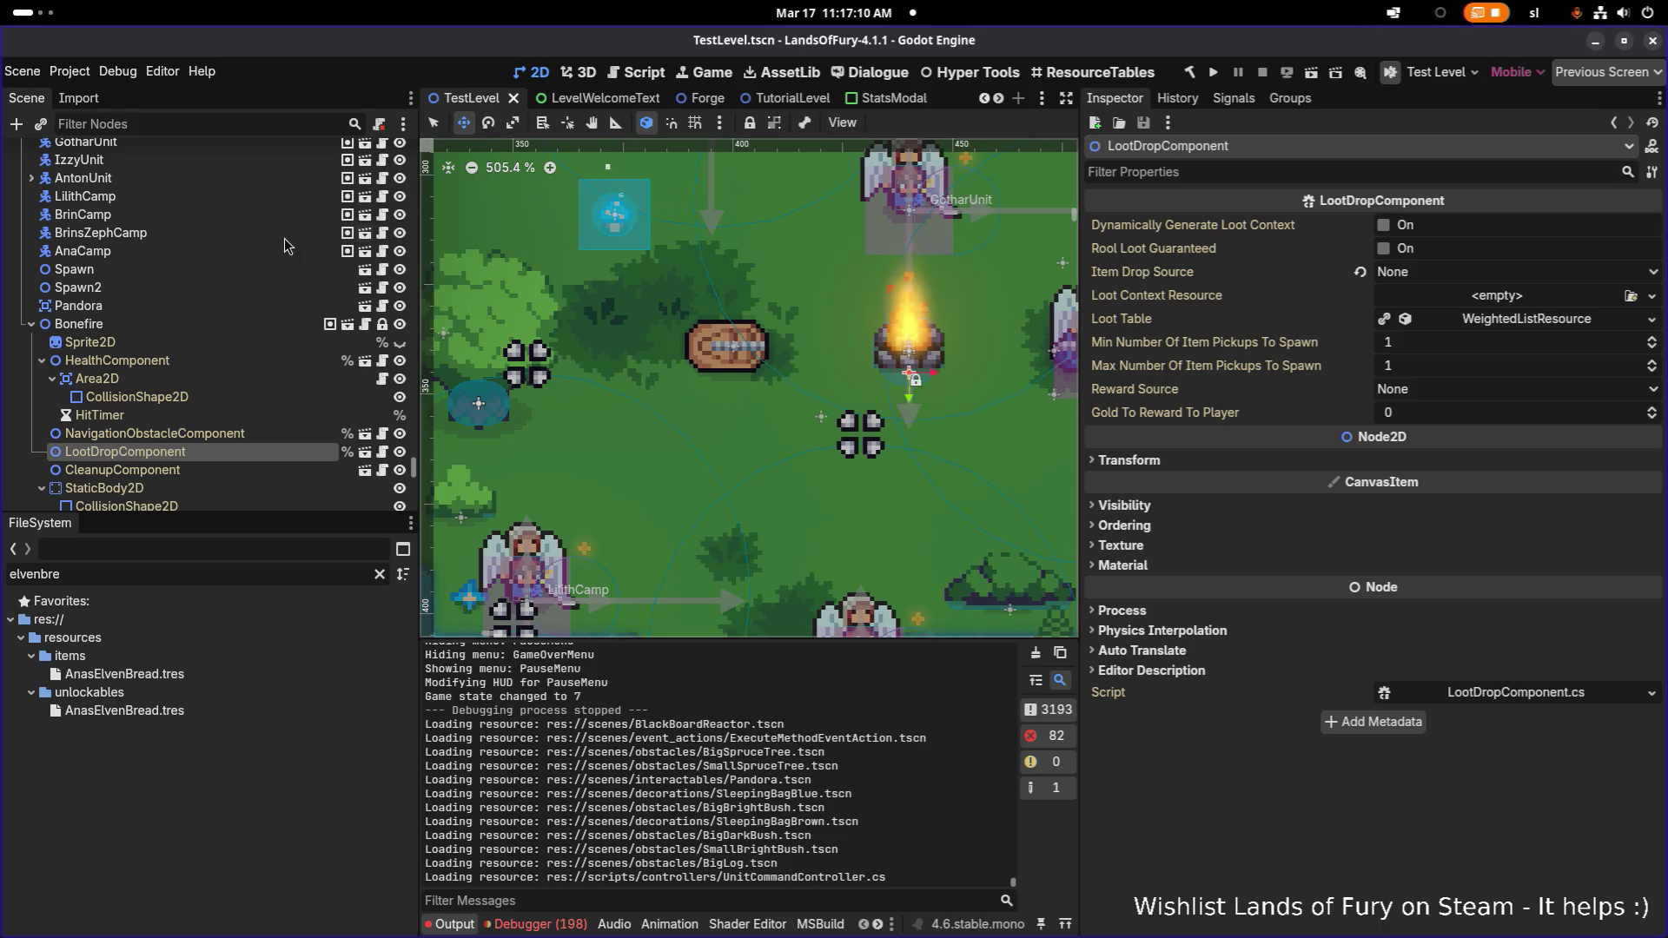
Inspect the AnaCamp unit and the Bonefire node properties in the Scene dock
left_click(217, 250)
scroll(779, 327, "down", 2)
scroll(779, 327, "down", 5)
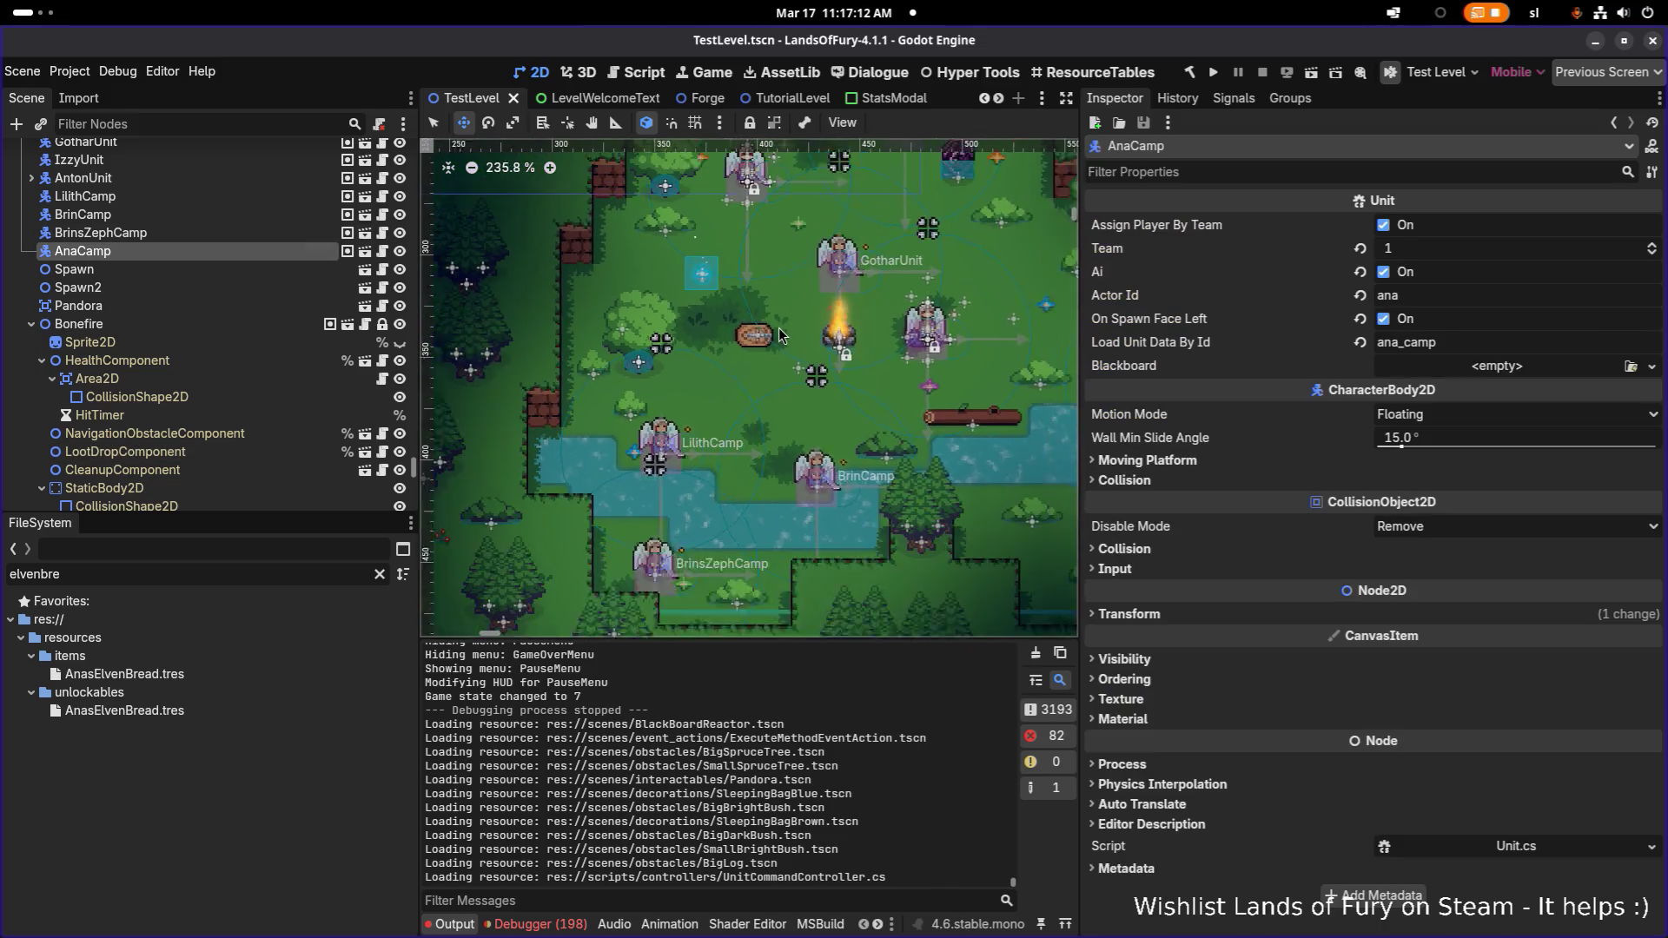
scroll(950, 363, "up", 4)
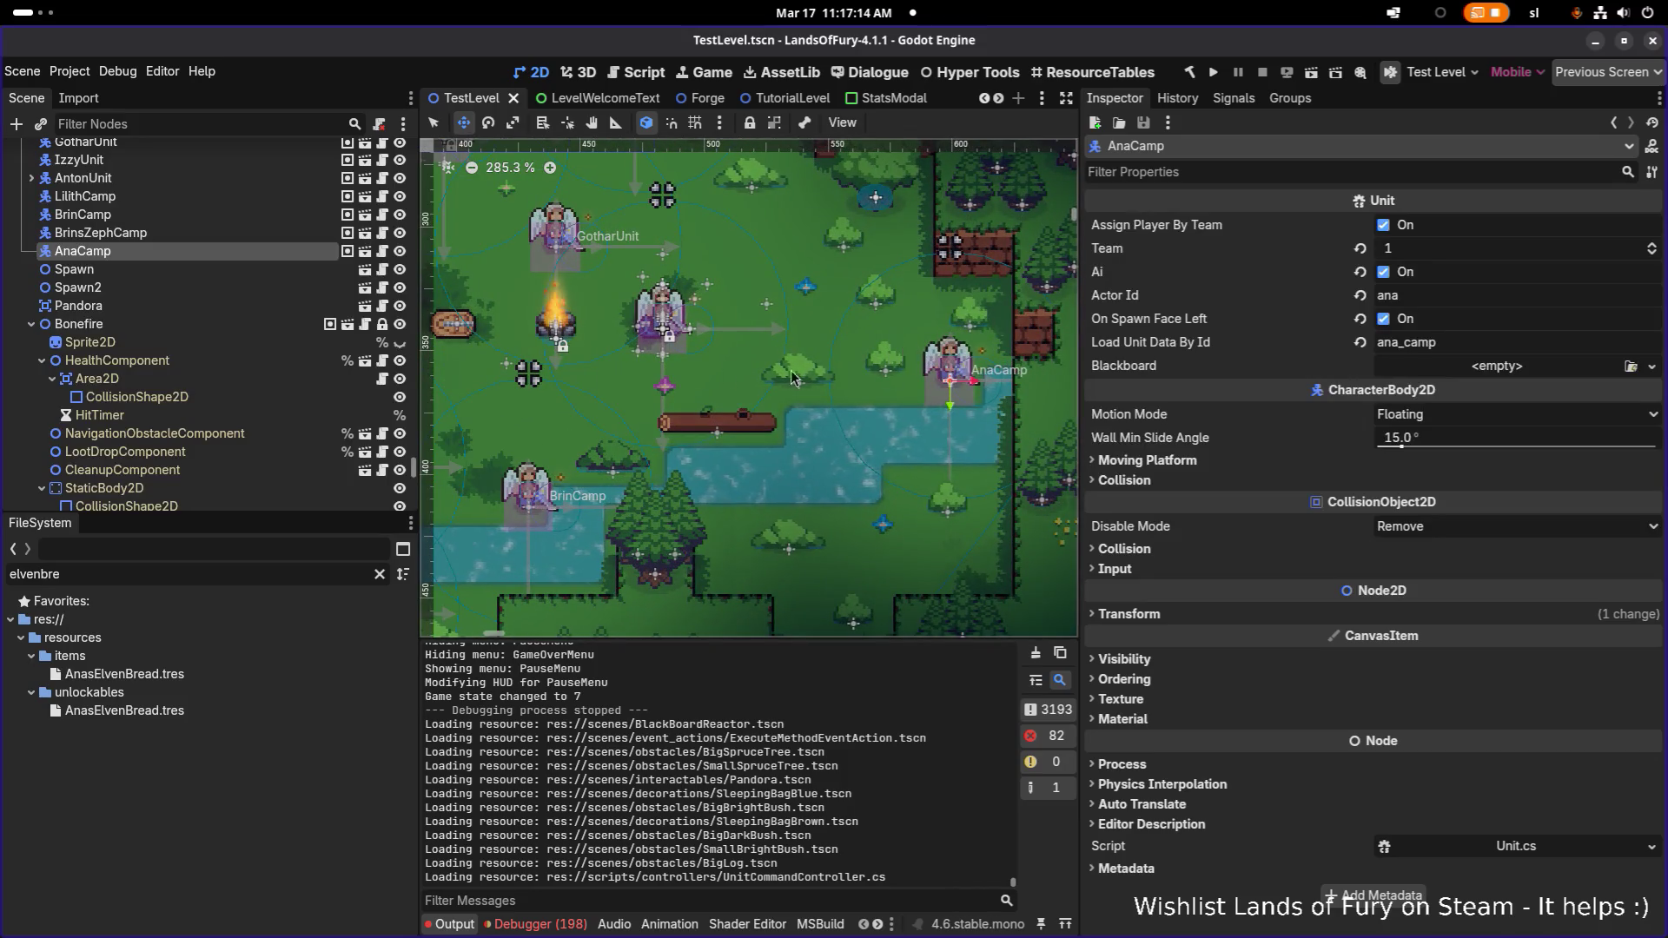
left_click(40, 325)
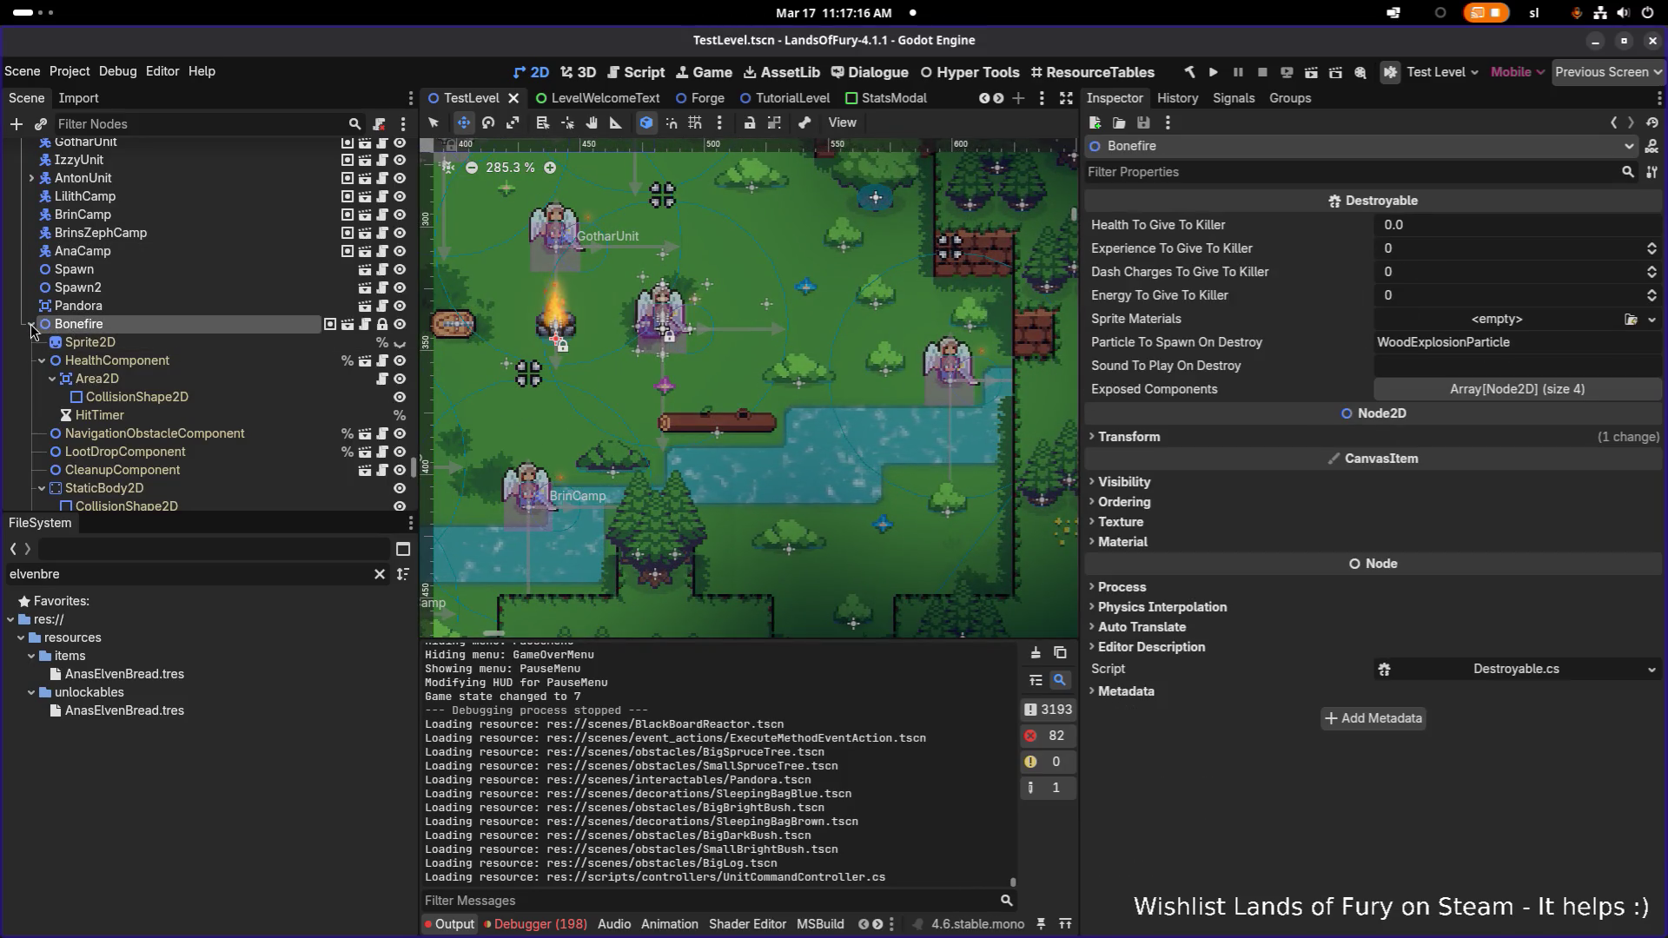
scroll(76, 374, "down", 15)
scroll(78, 380, "up", 15)
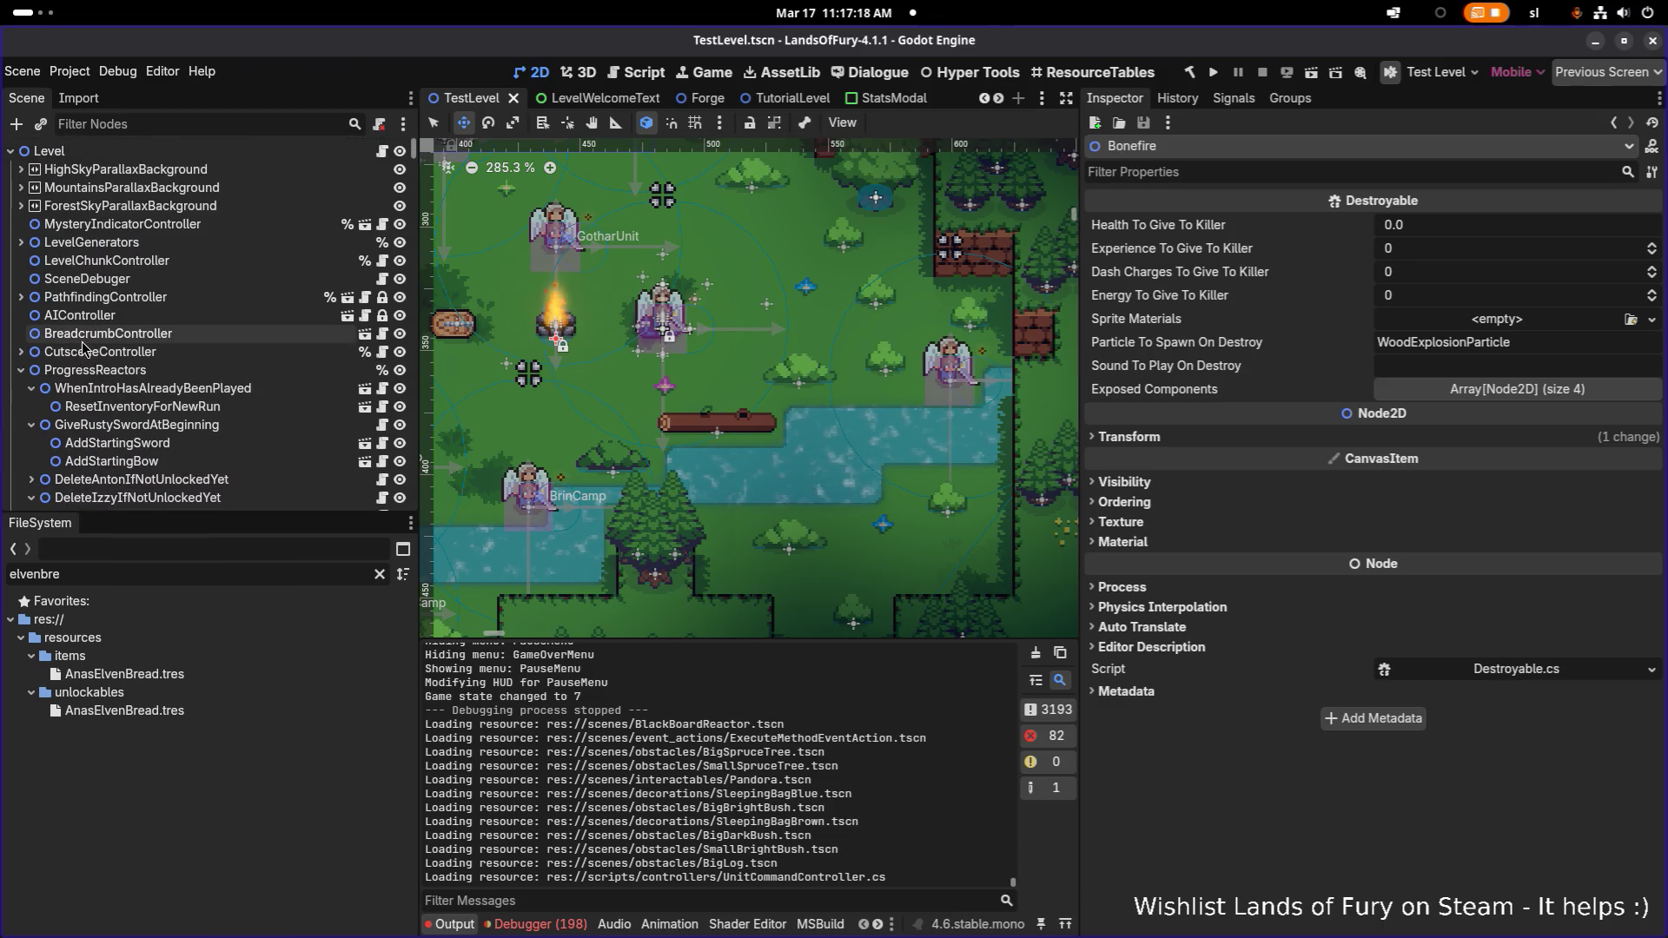
scroll(87, 426, "down", 2)
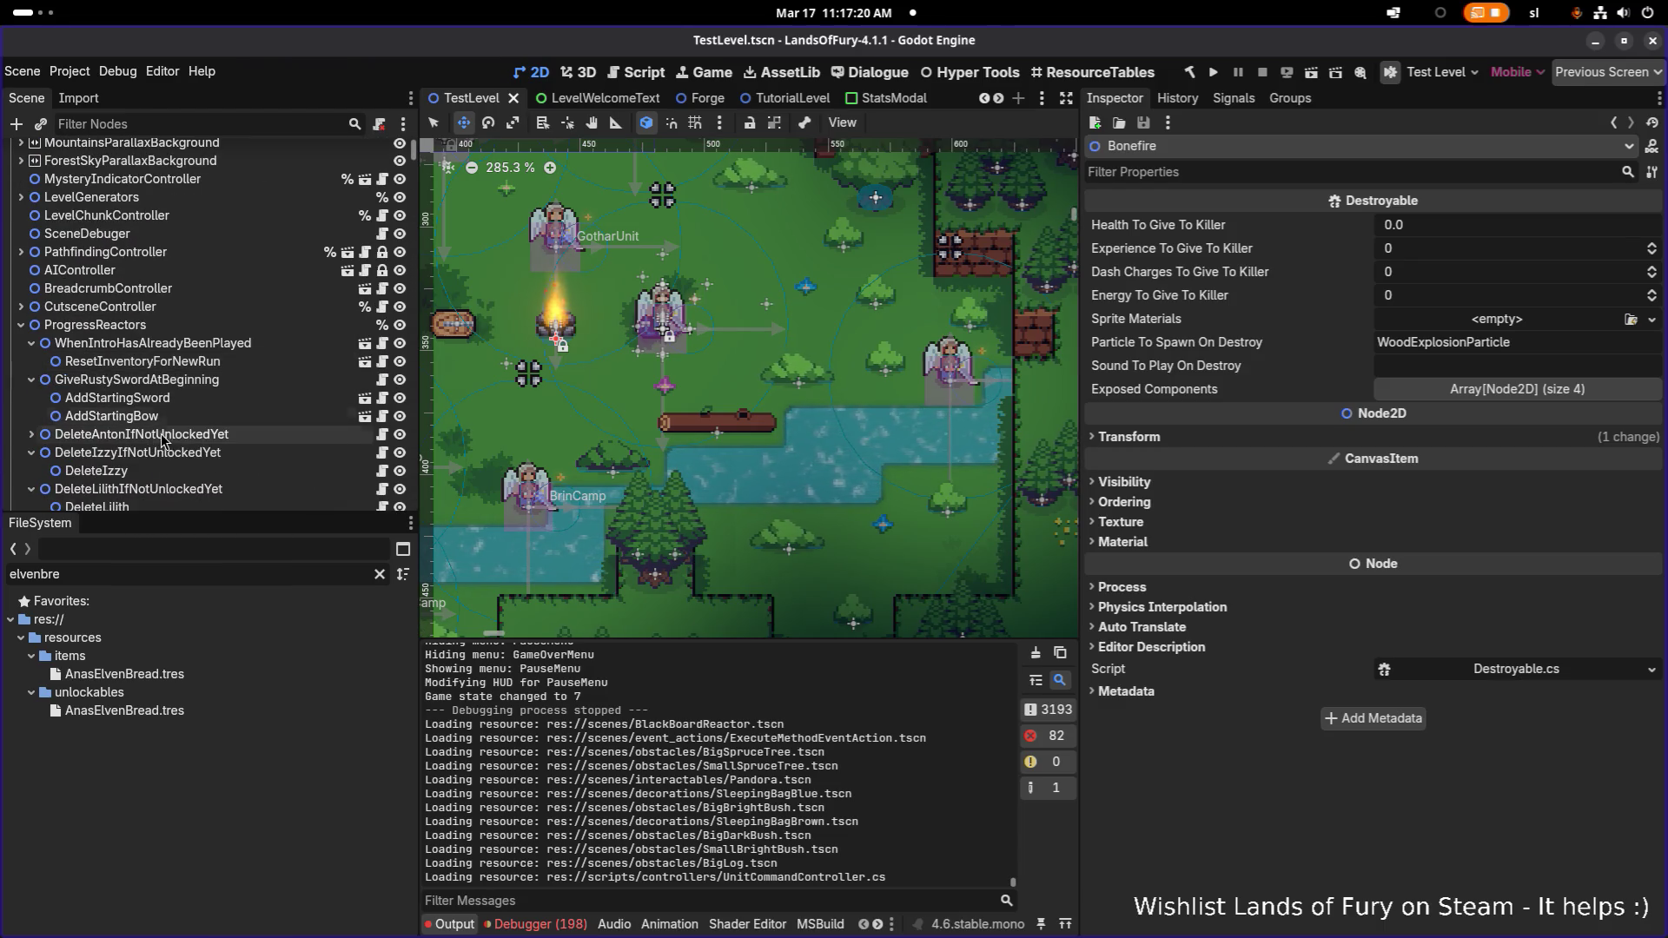
Inspect the DeleteAnton, Lilith and DeleteBrinIfNotUnlockedYet reactors and their child actions
left_click(105, 433)
left_click(33, 471)
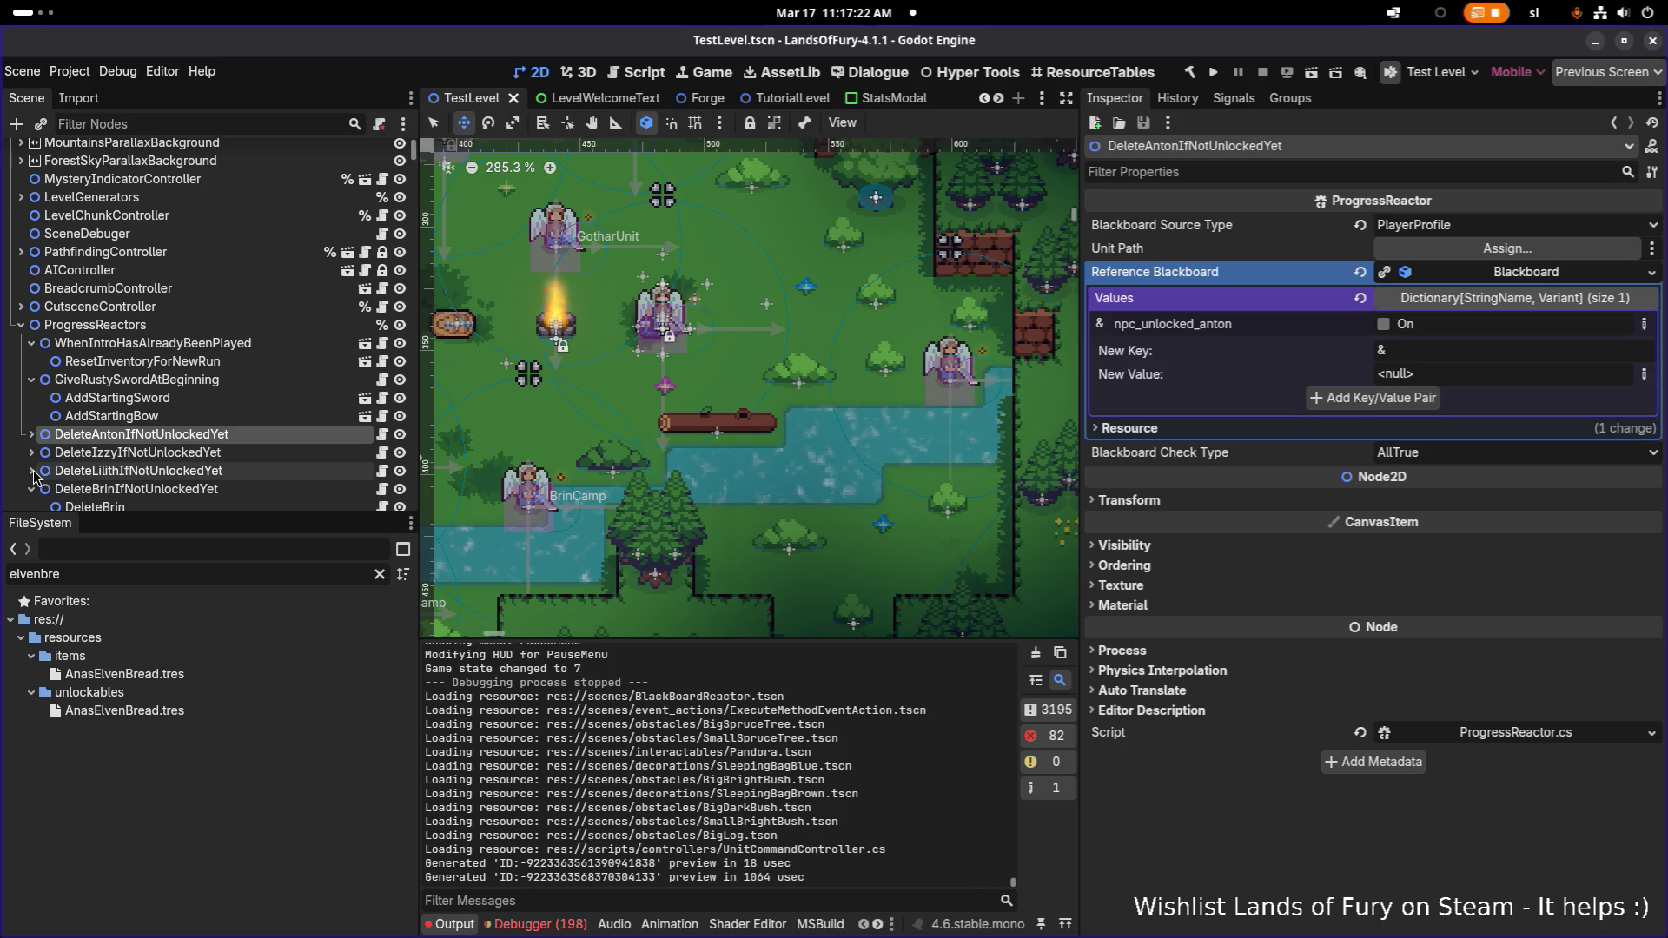
left_click(32, 471)
left_click(87, 488)
scroll(52, 417, "down", 3)
left_click(32, 352)
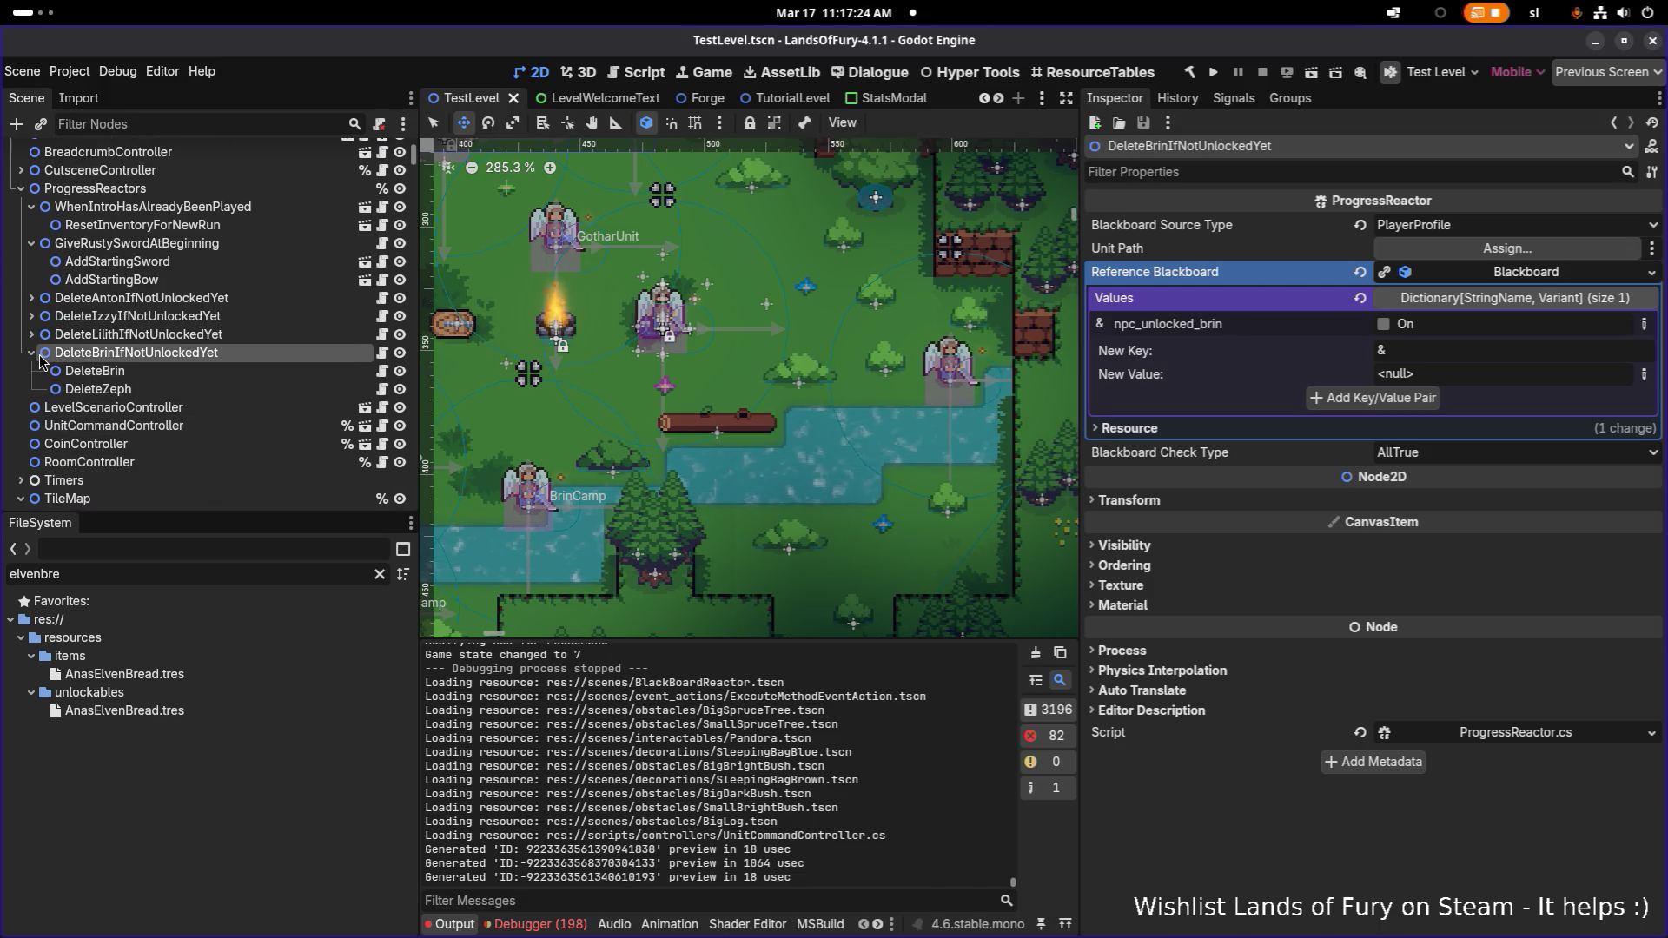
left_click(31, 352)
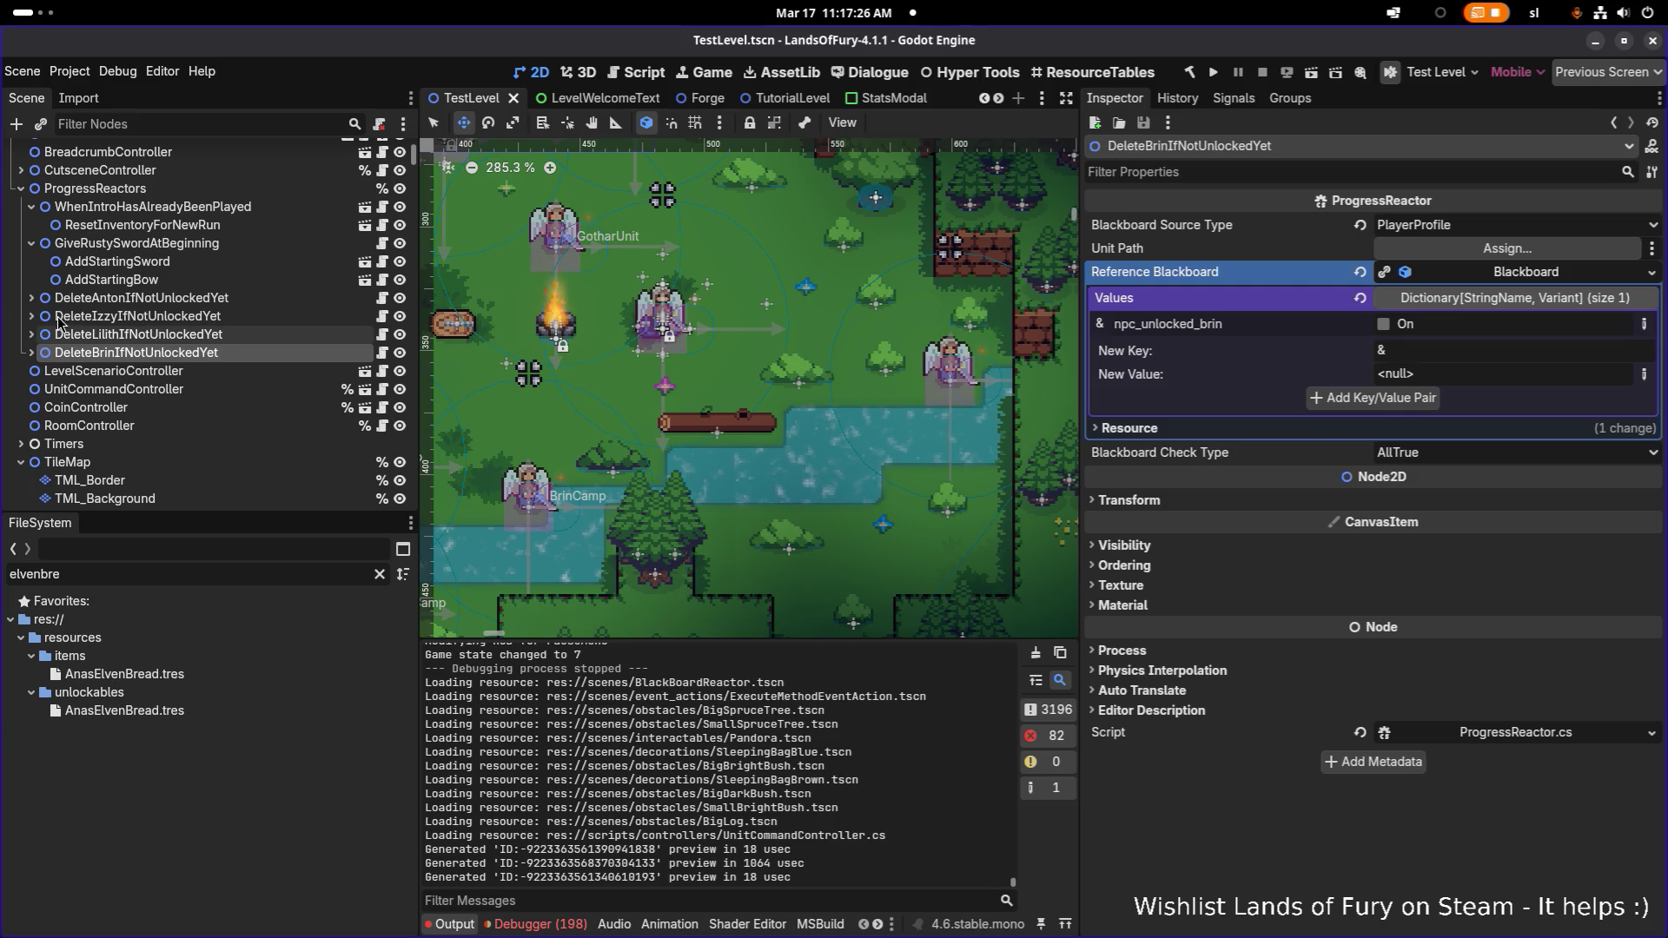
left_click(31, 243)
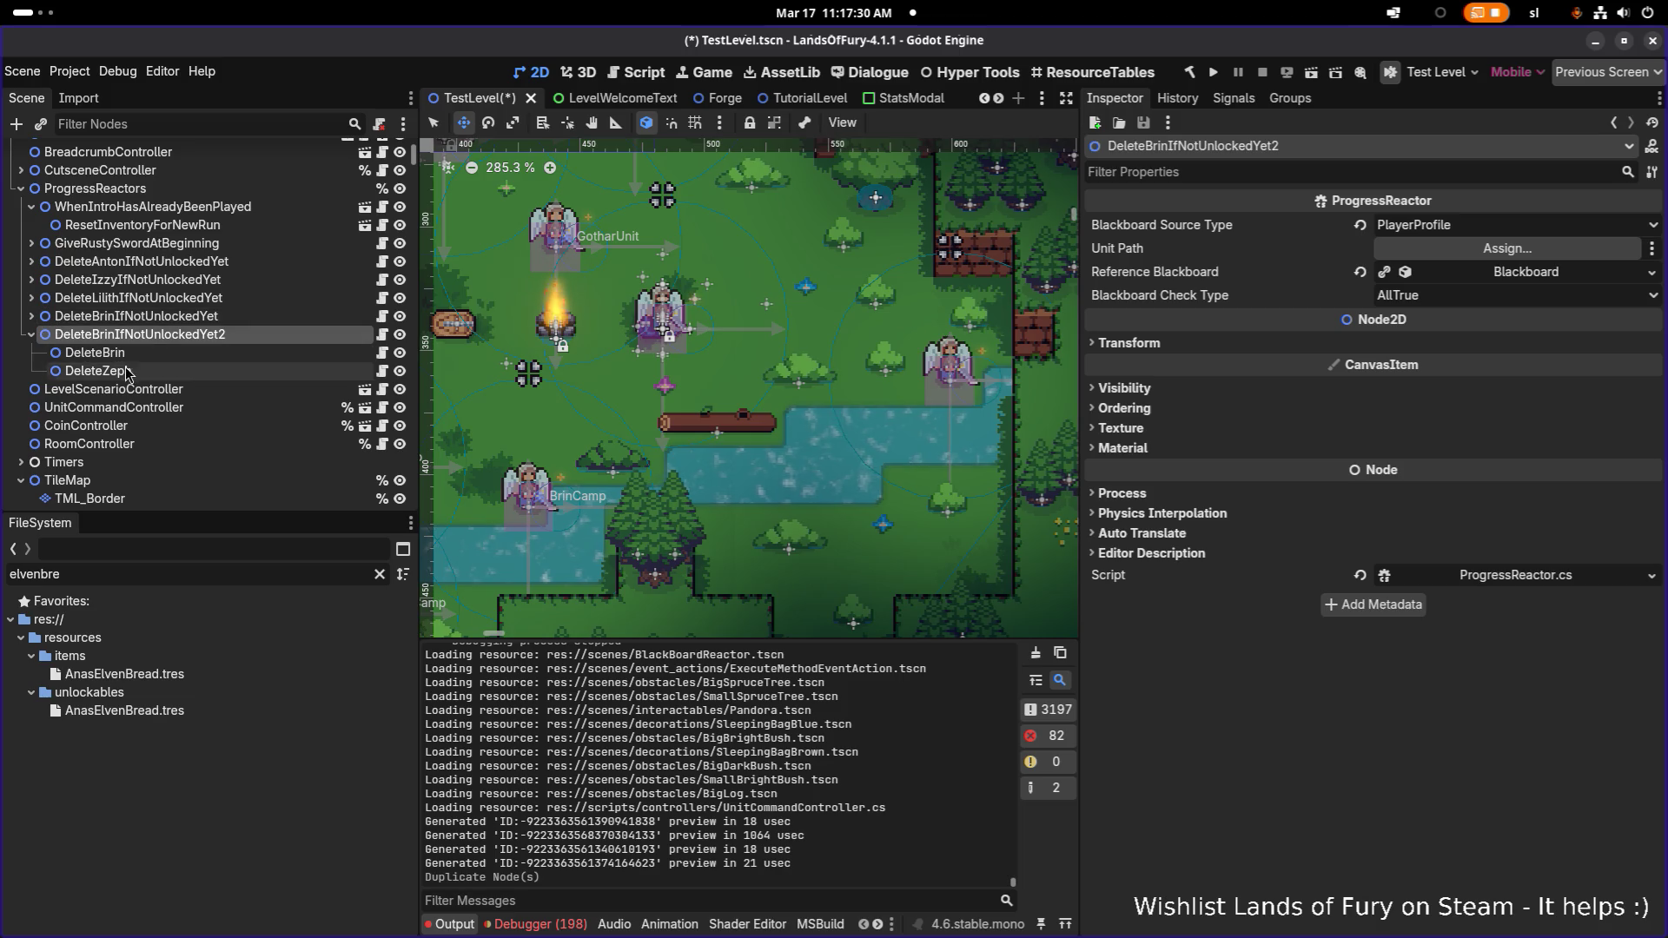
Rename the duplicated reactor to DeleteAnaIfNotUnlockedYet
left_click(126, 353)
double_click(247, 336)
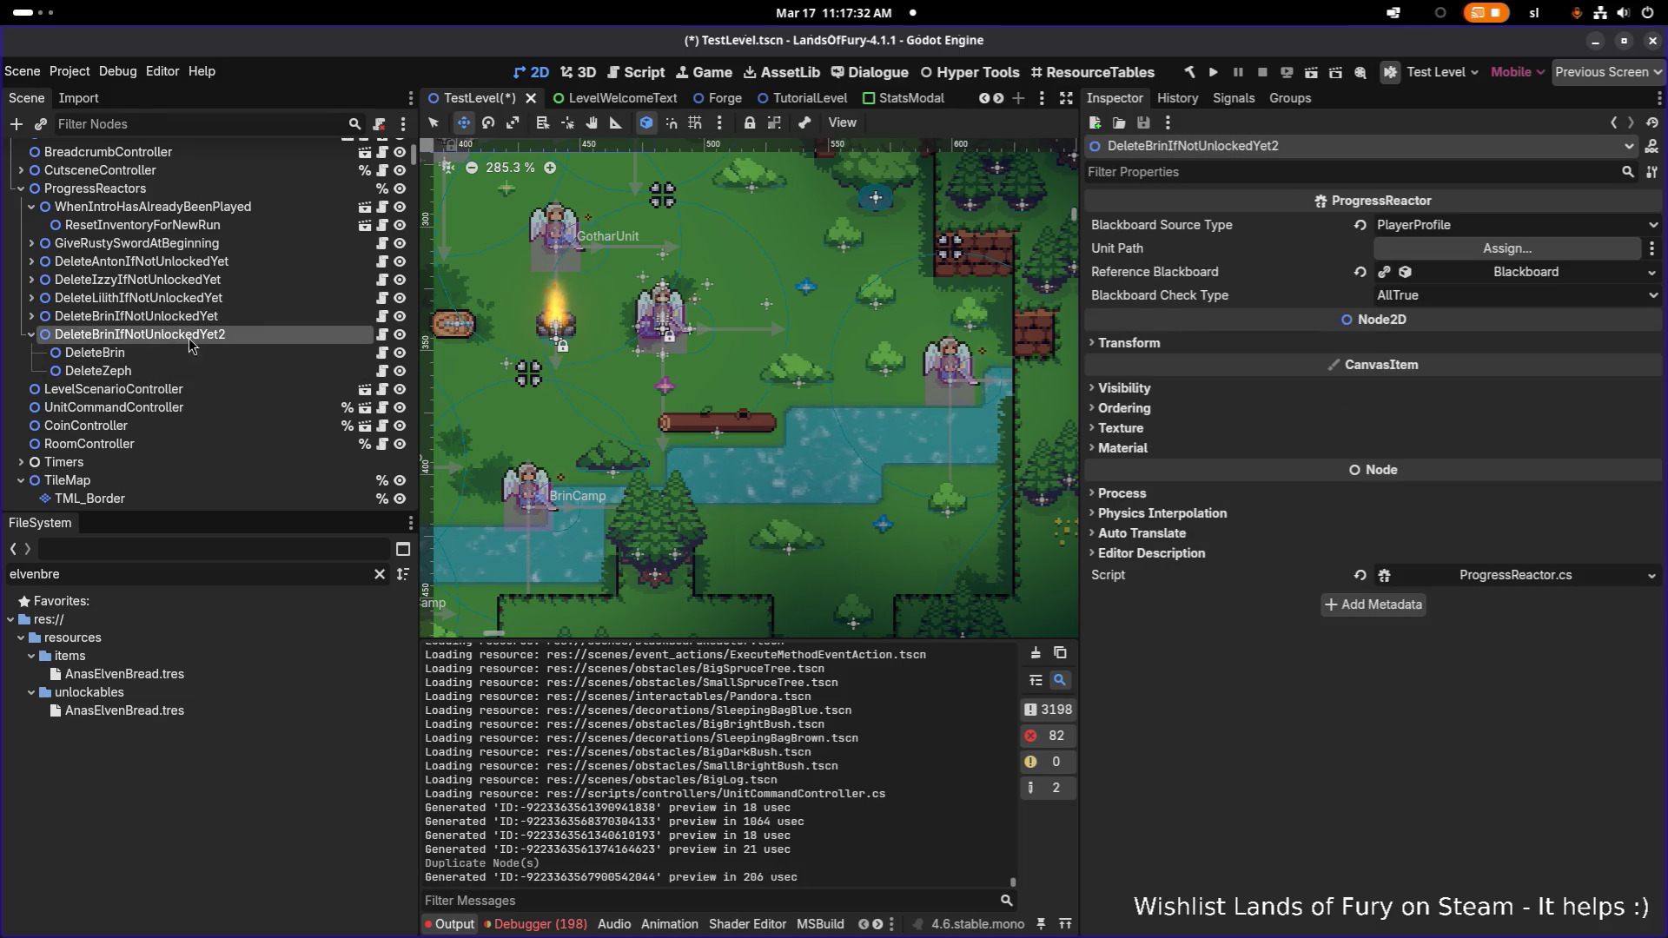
key("Left")
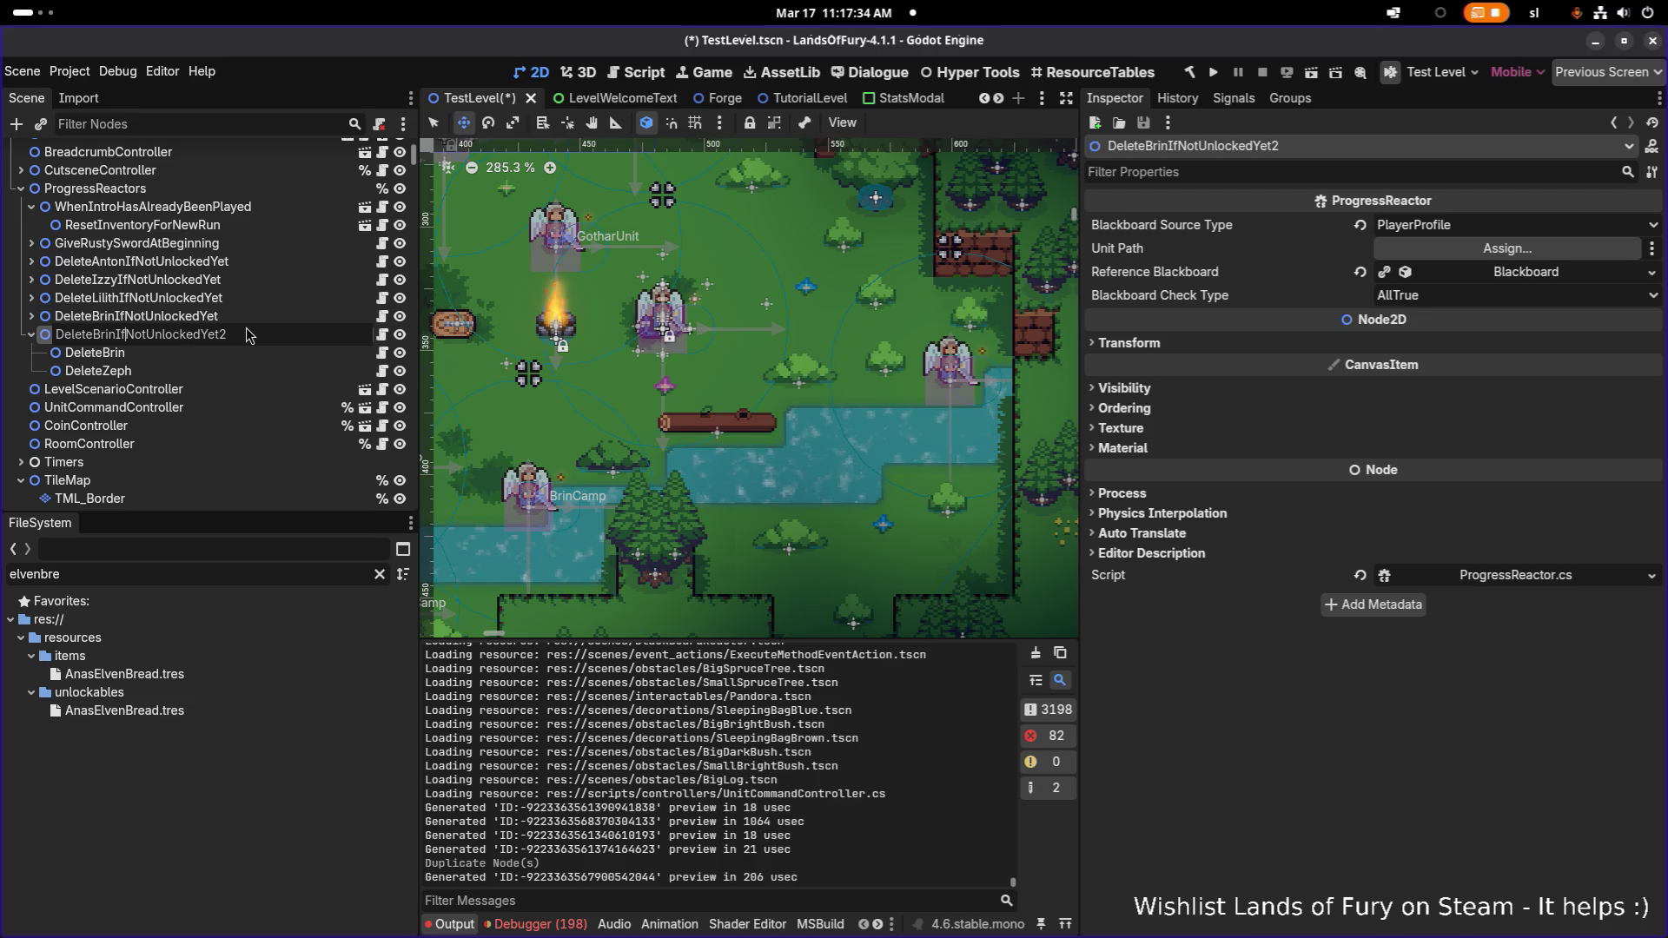
key("BackSpace")
key("BackSpace")
key("BackSpace")
type("Ana")
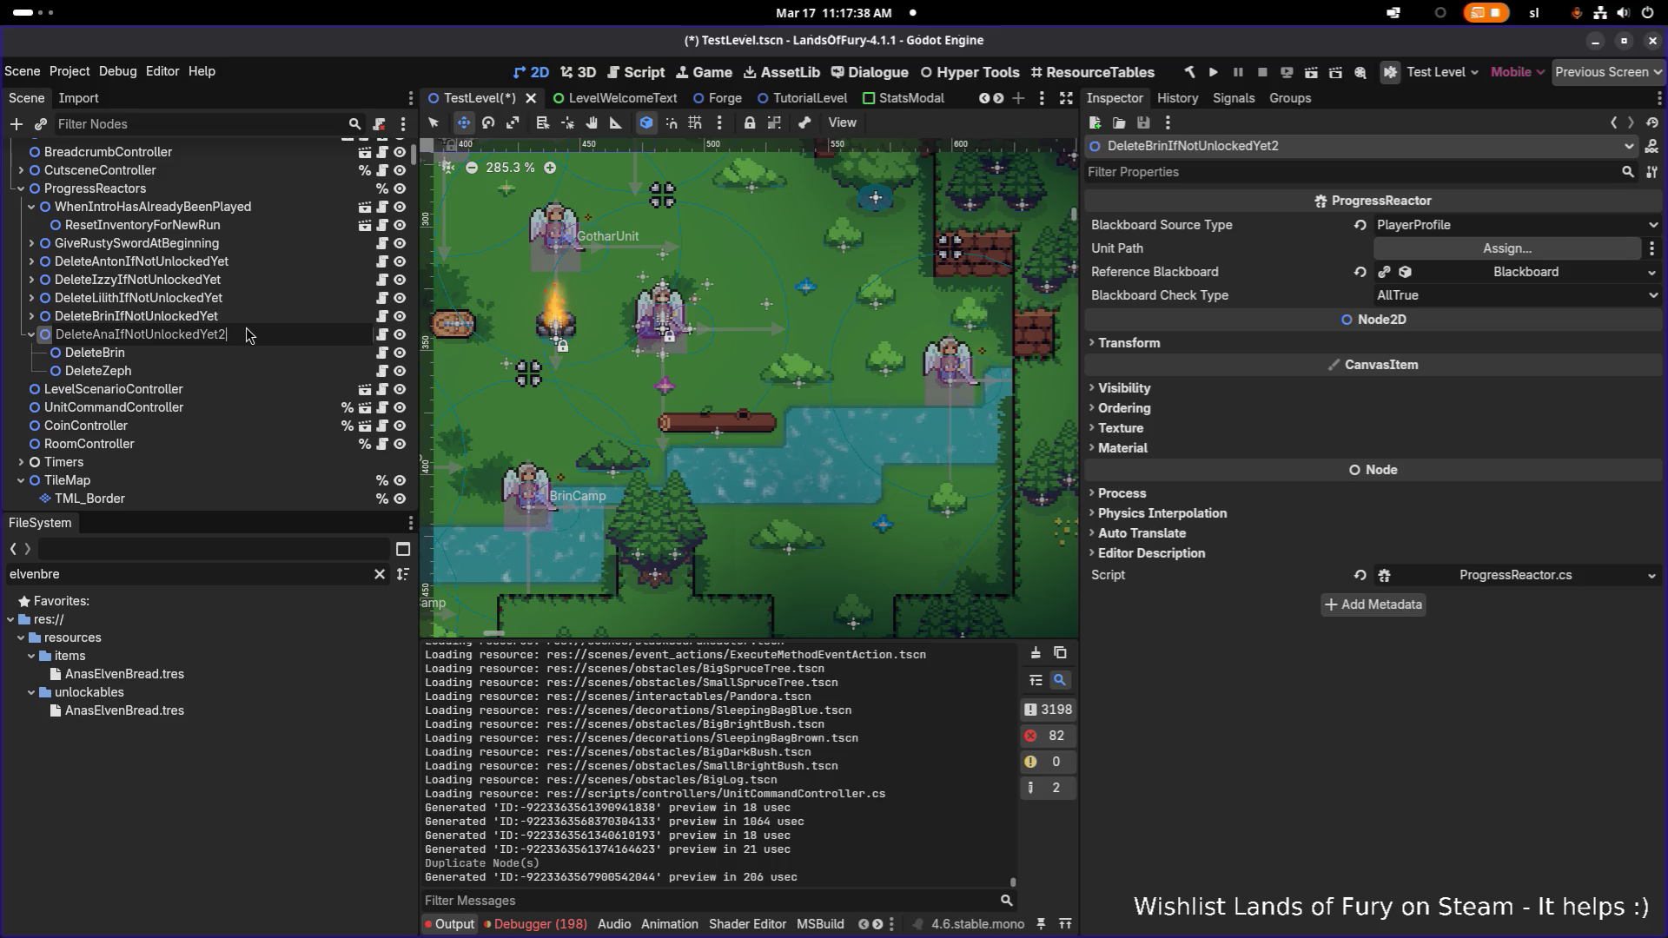
key("BackSpace")
key("Return")
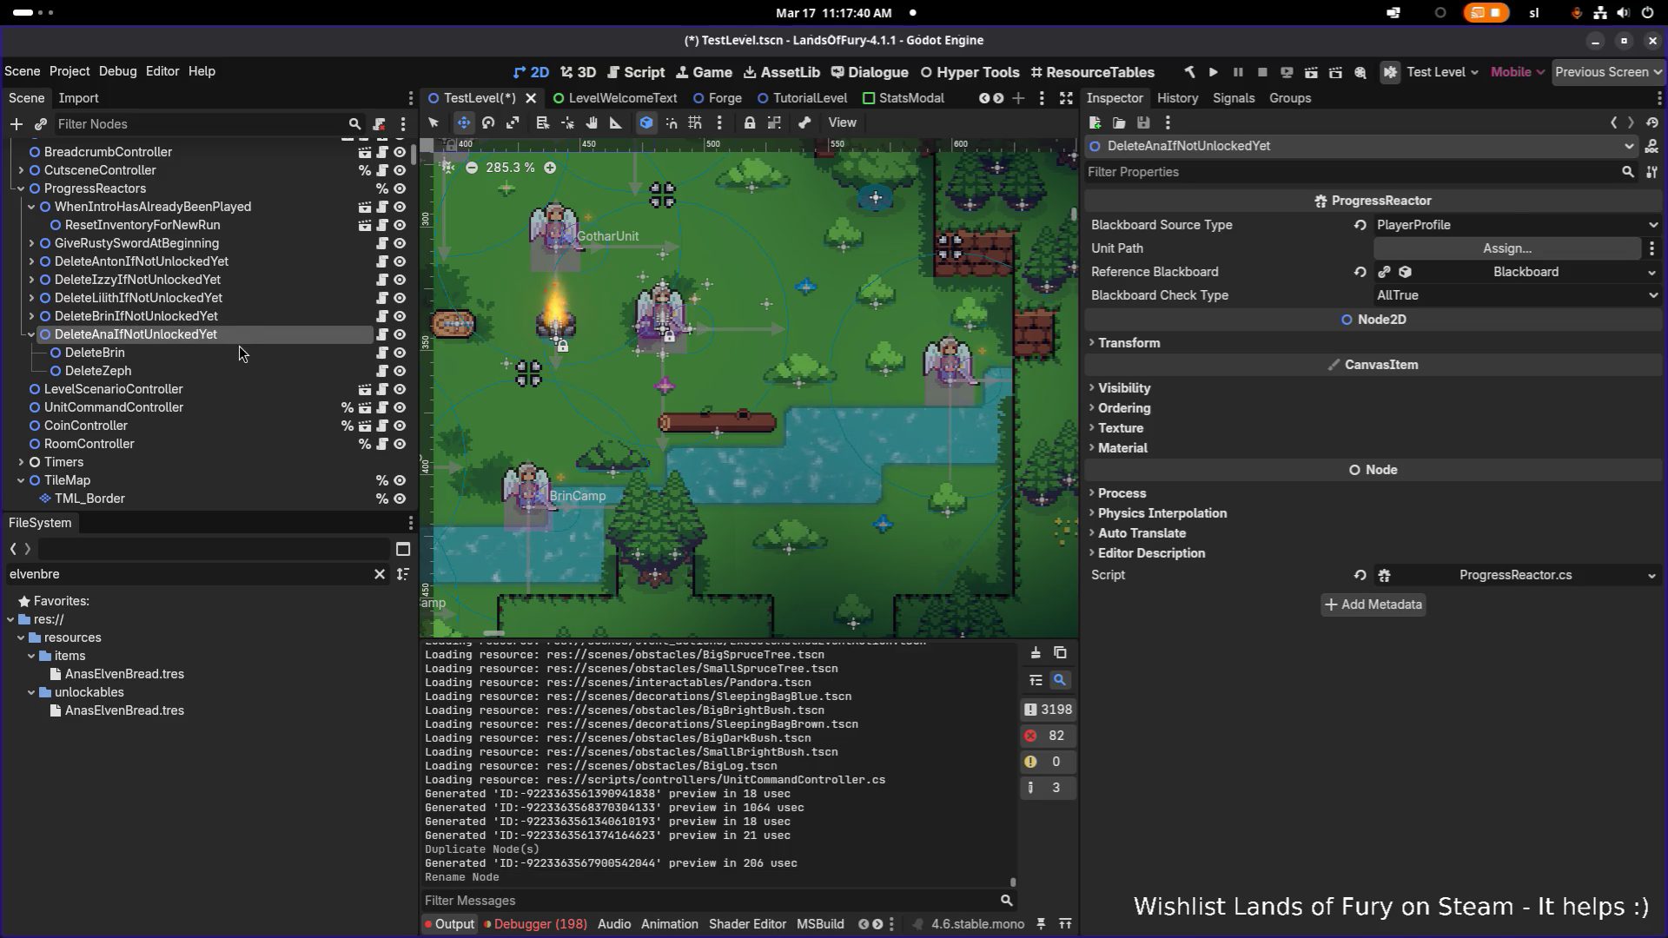
Rename the copied DeleteBrin action to DeleteAna and delete the DeleteZeph action
left_click(244, 352)
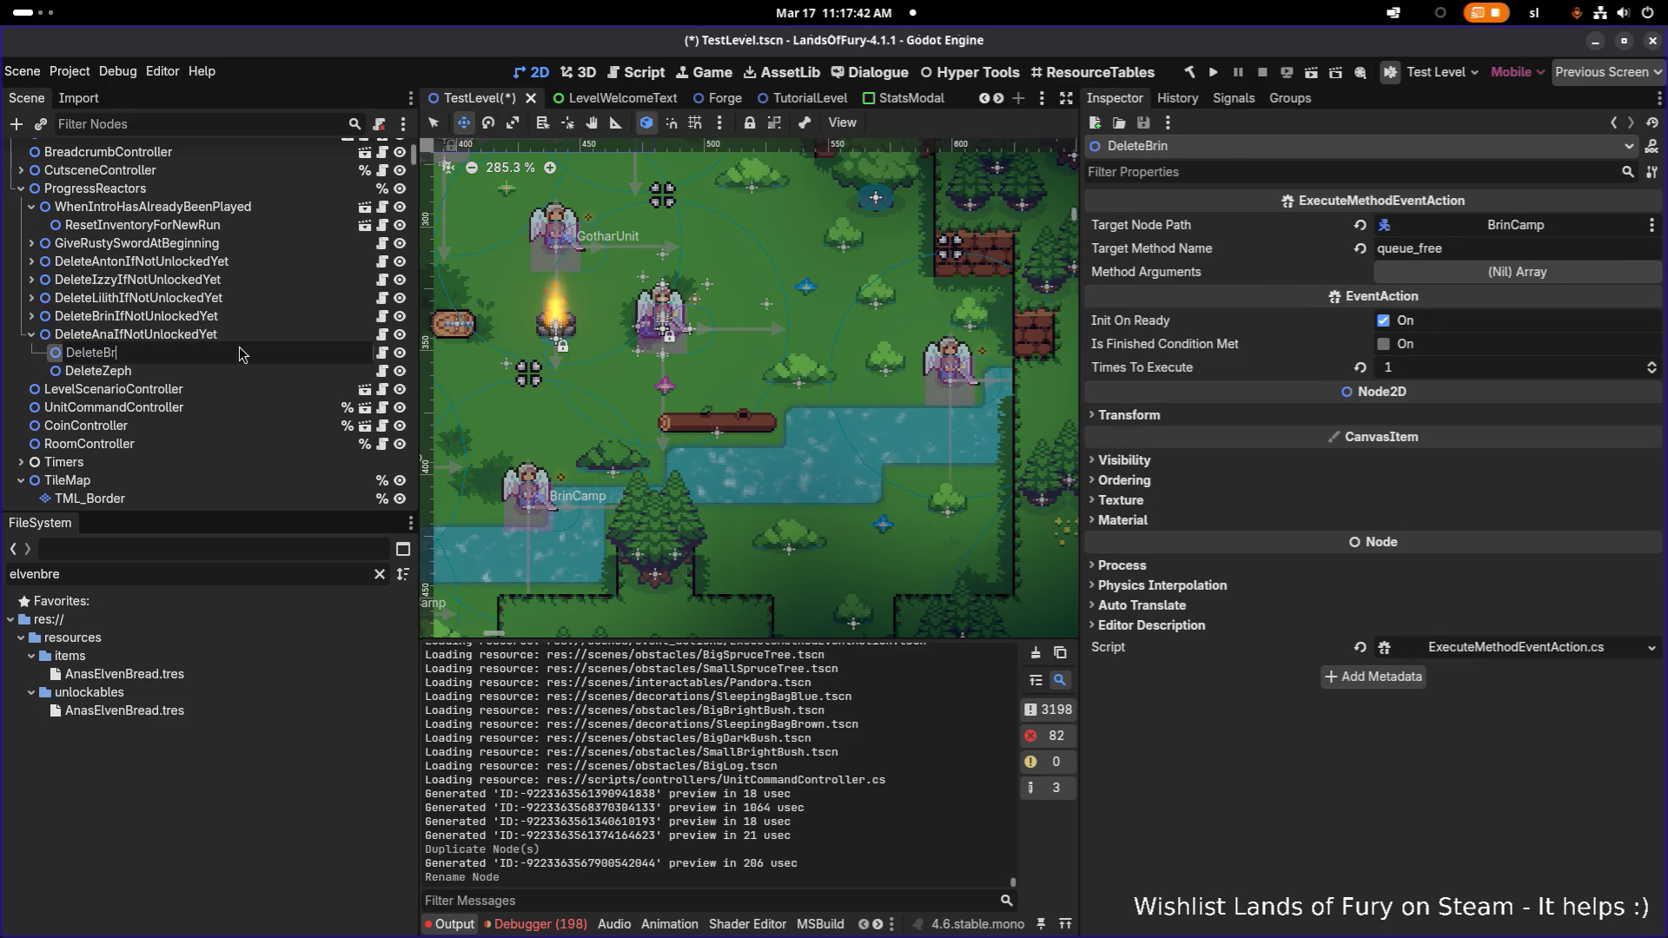
type("Ana")
key("Return")
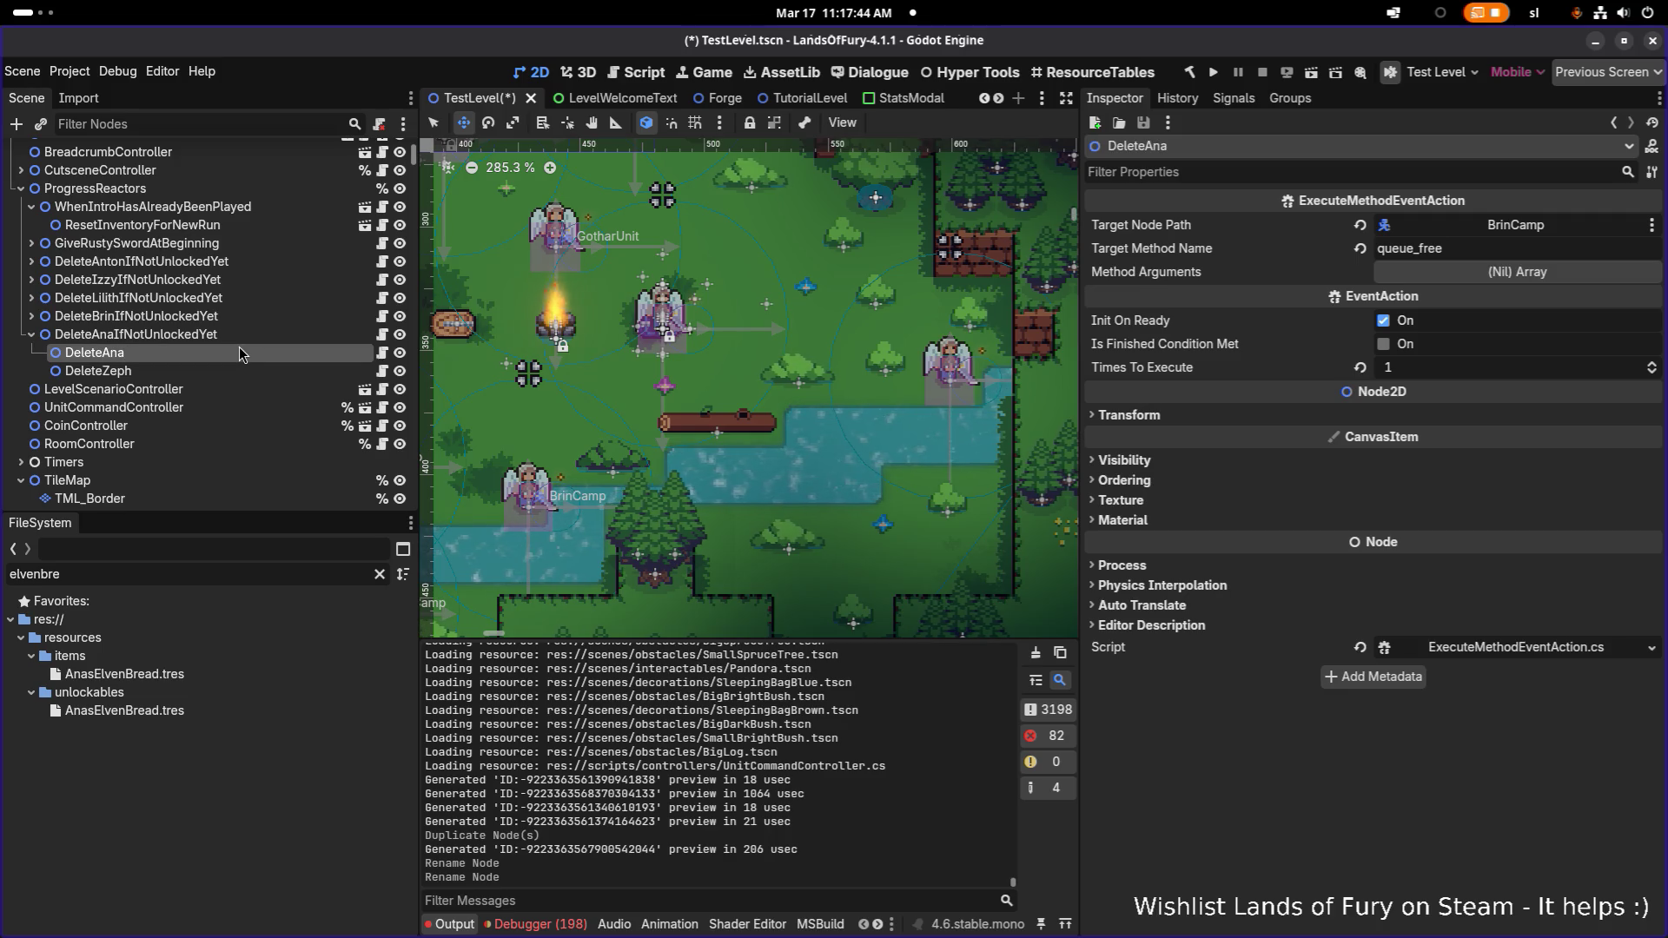
left_click(231, 372)
key("Delete")
key("Return")
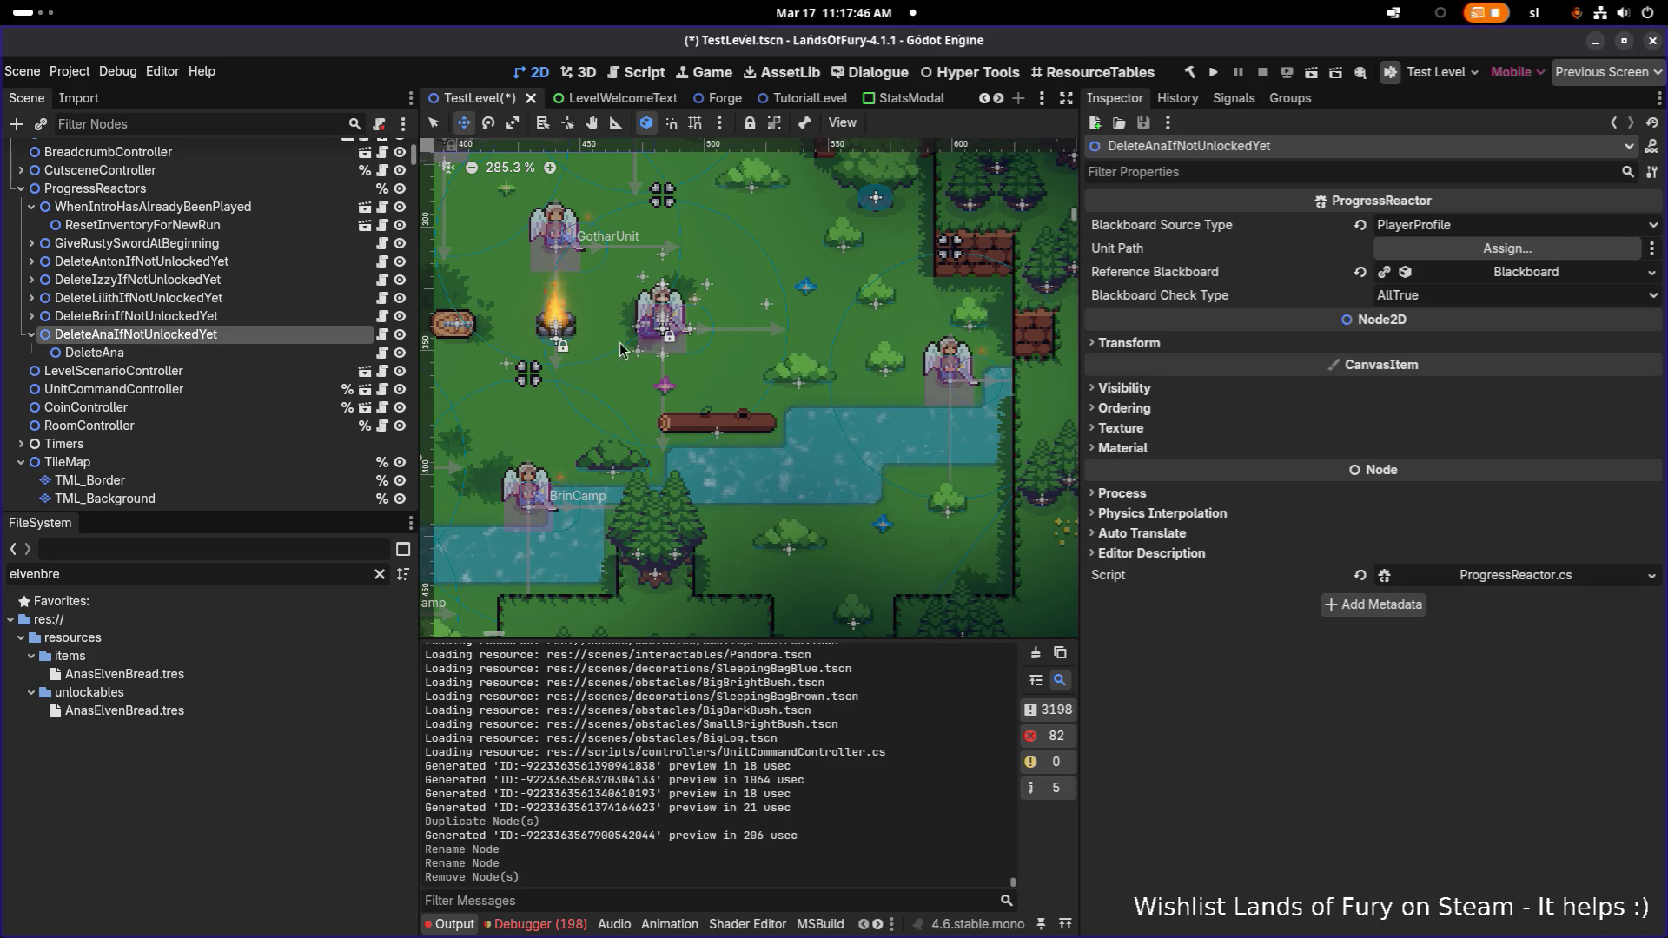
left_click(1529, 276)
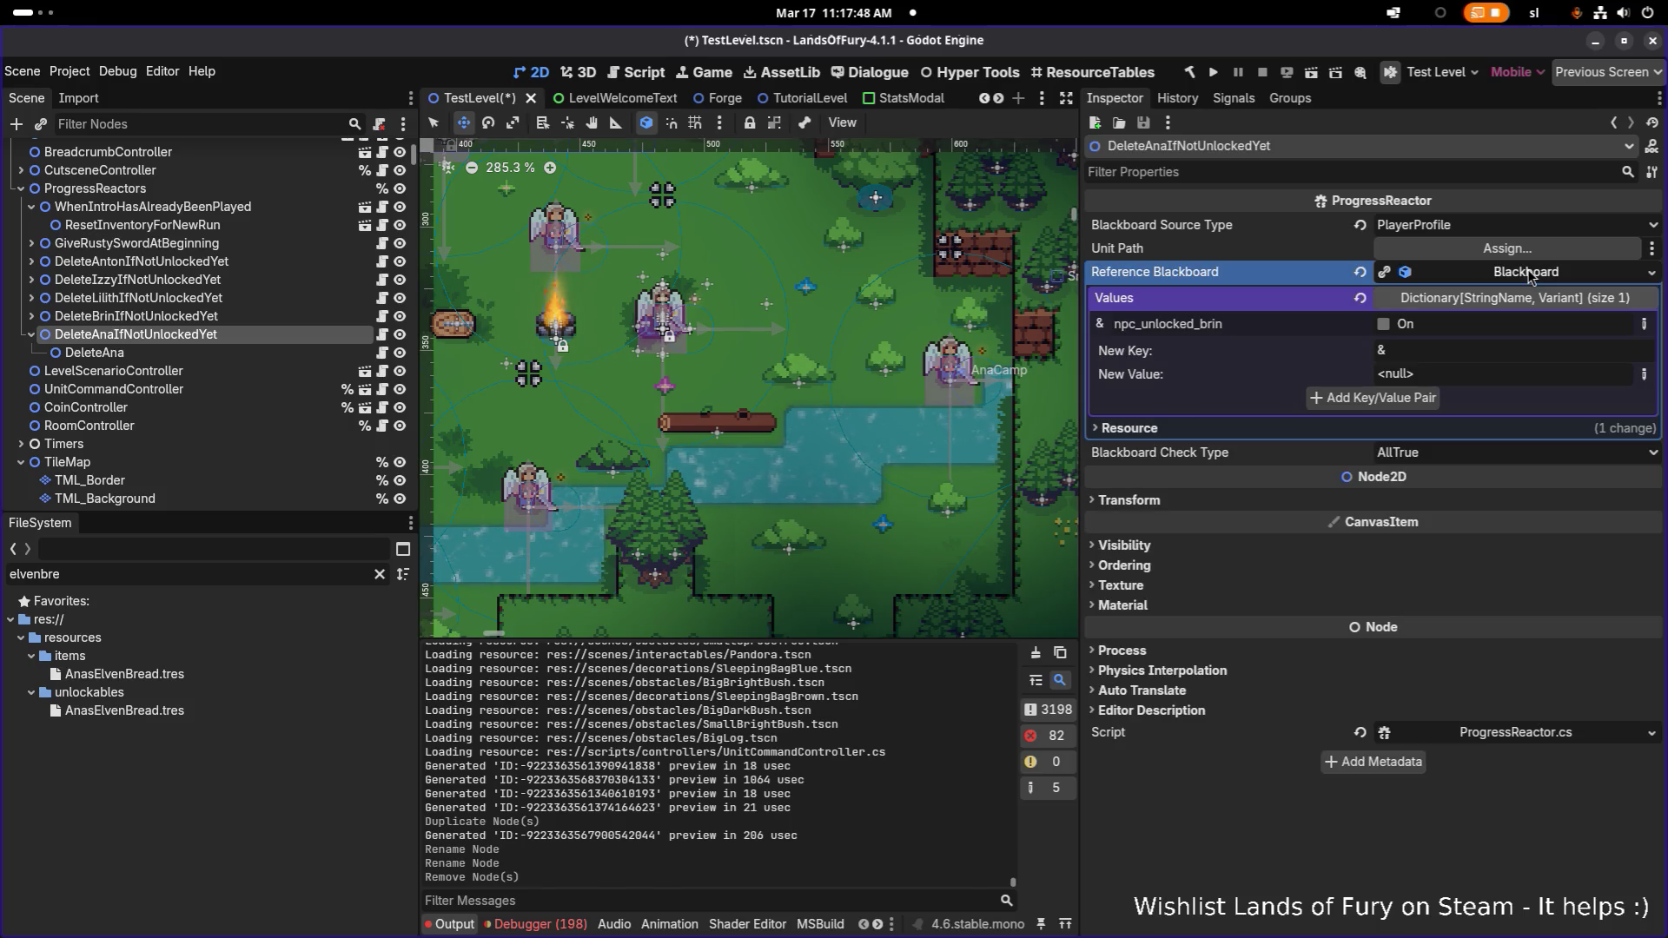
Make the Reference Blackboard unique and add a bool key npc_unlocked_ana
right_click(1528, 276)
left_click(1579, 400)
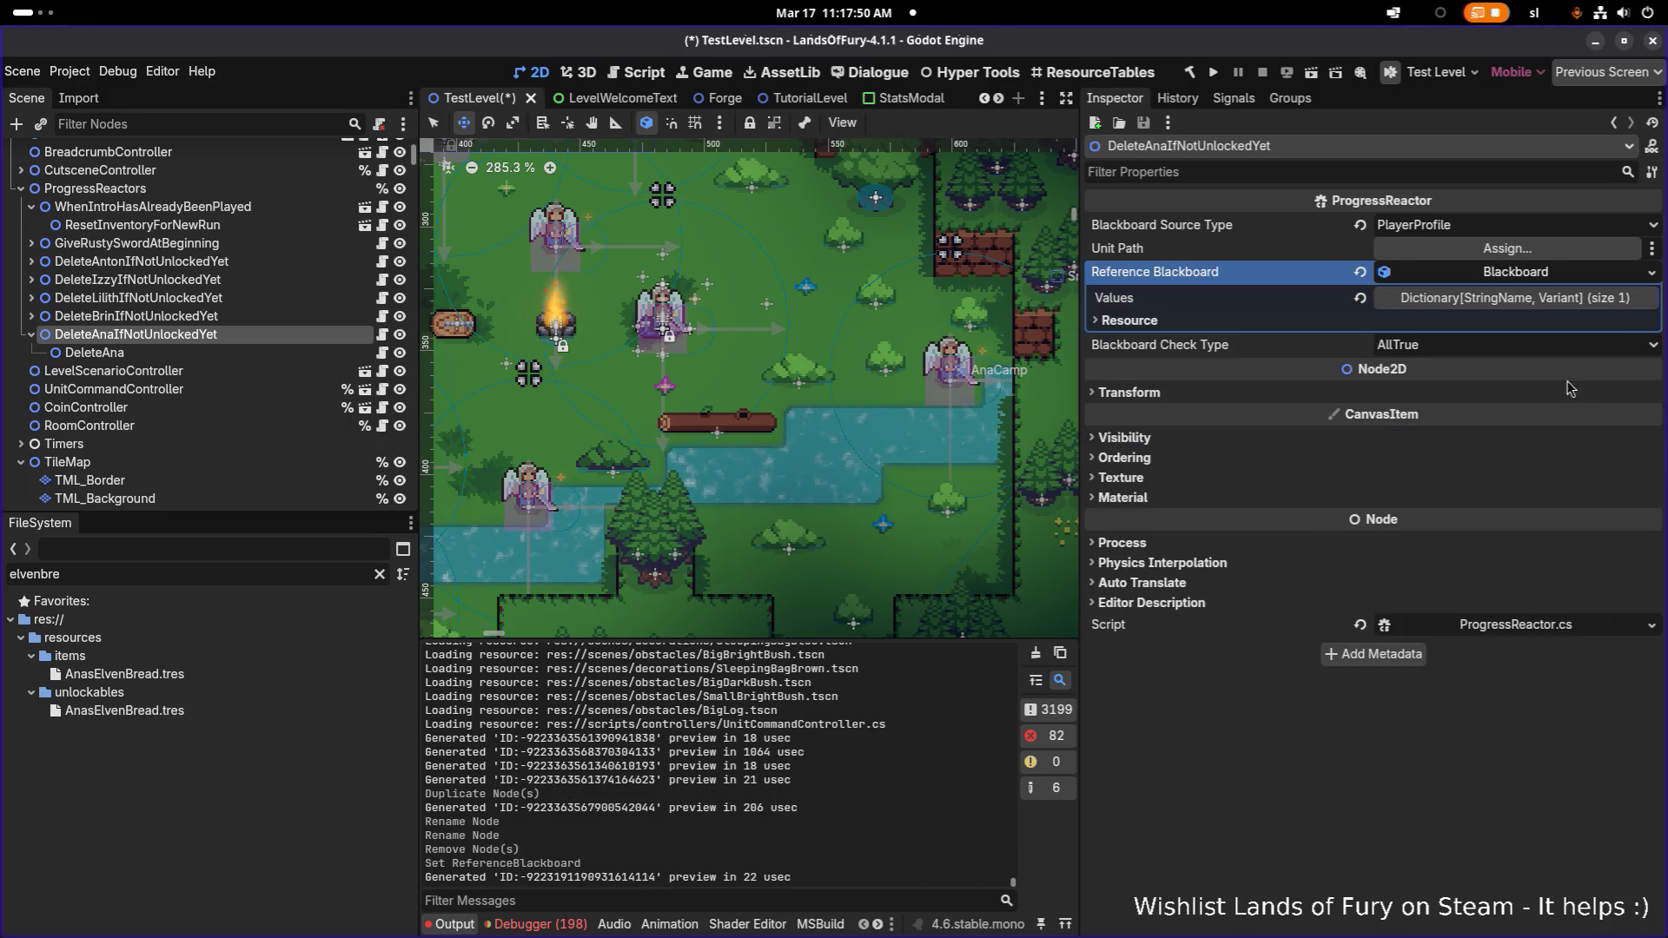
left_click(1515, 298)
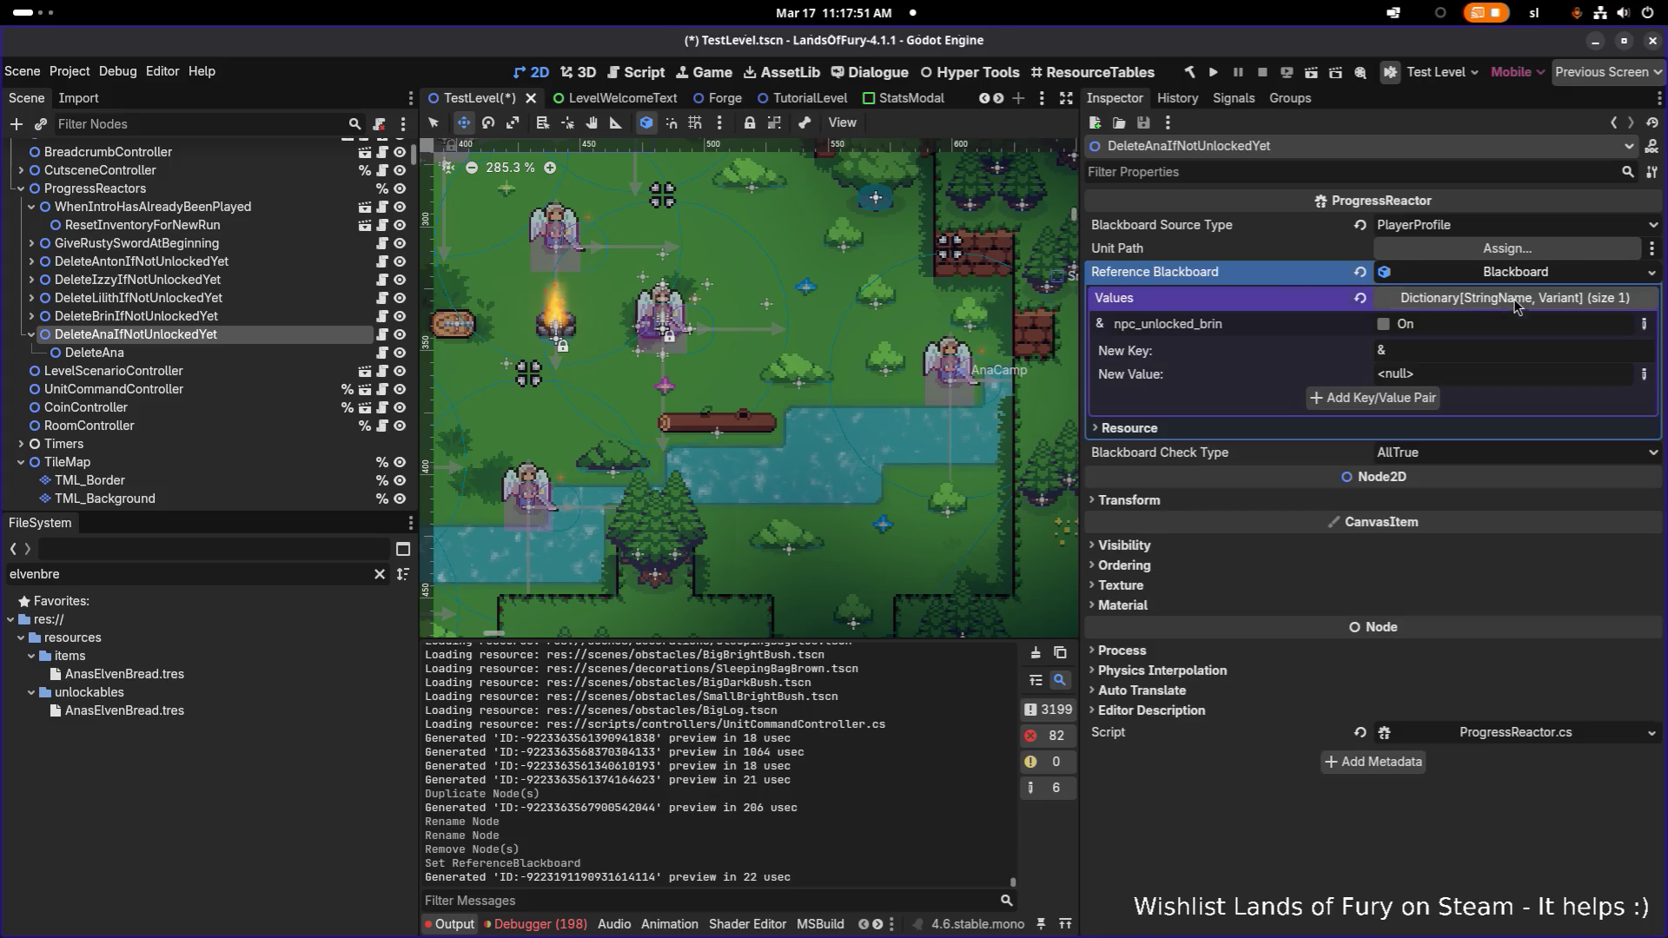
double_click(1216, 322)
key("ctrl+c")
left_click(1452, 351)
key("ctrl+v")
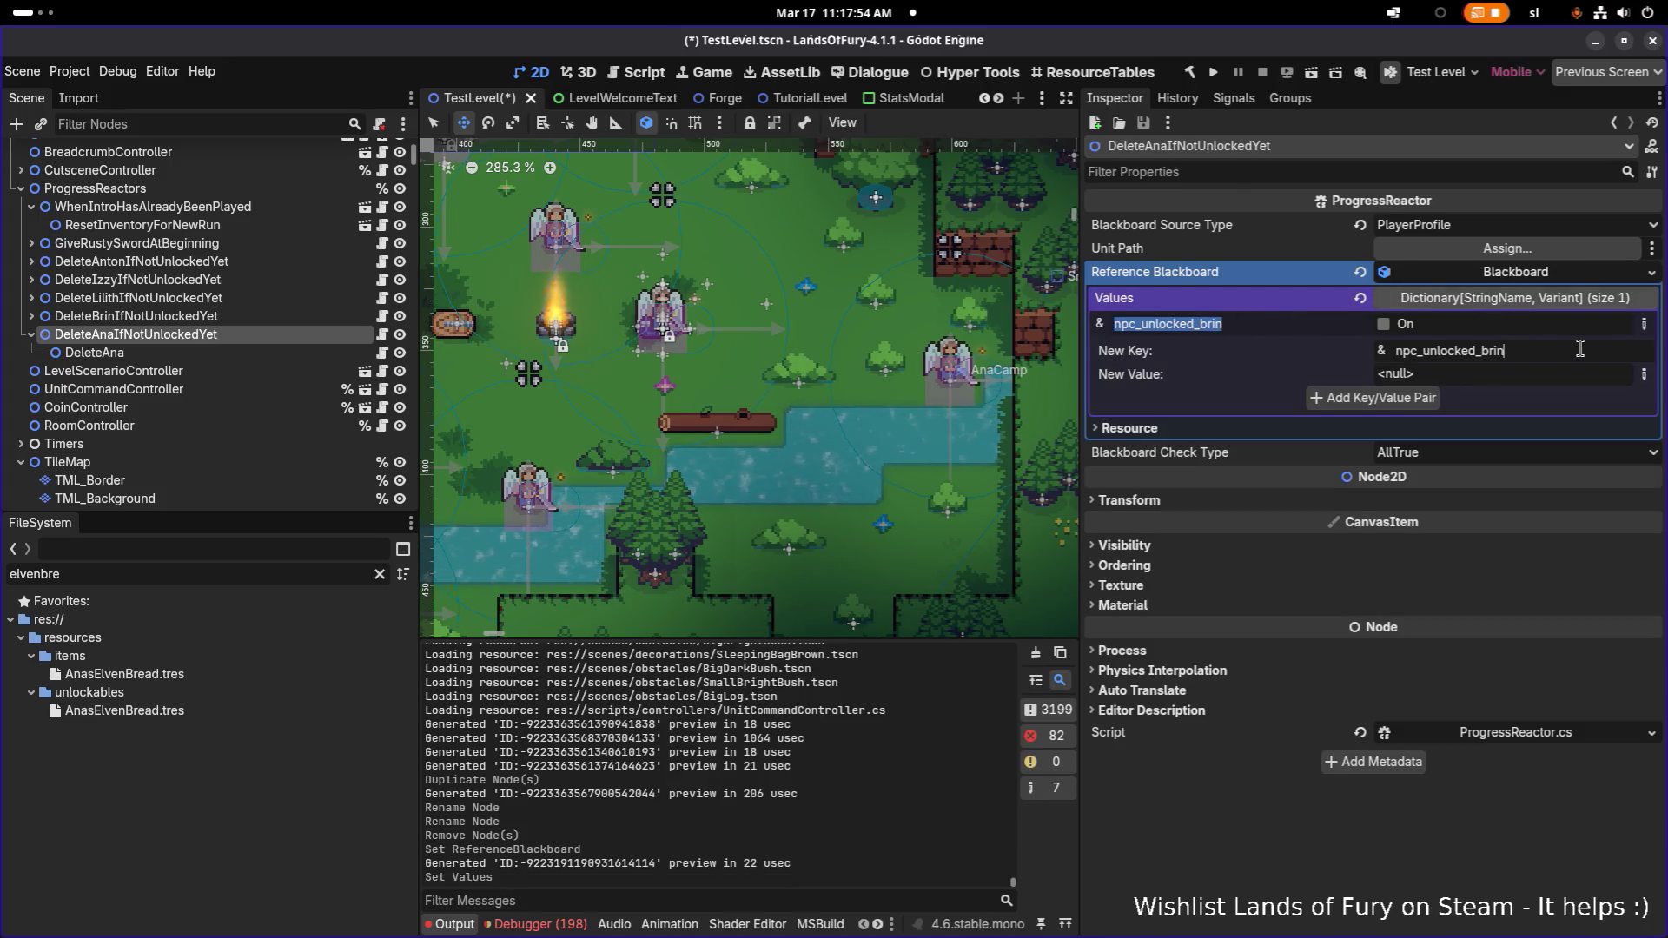
key("BackSpace")
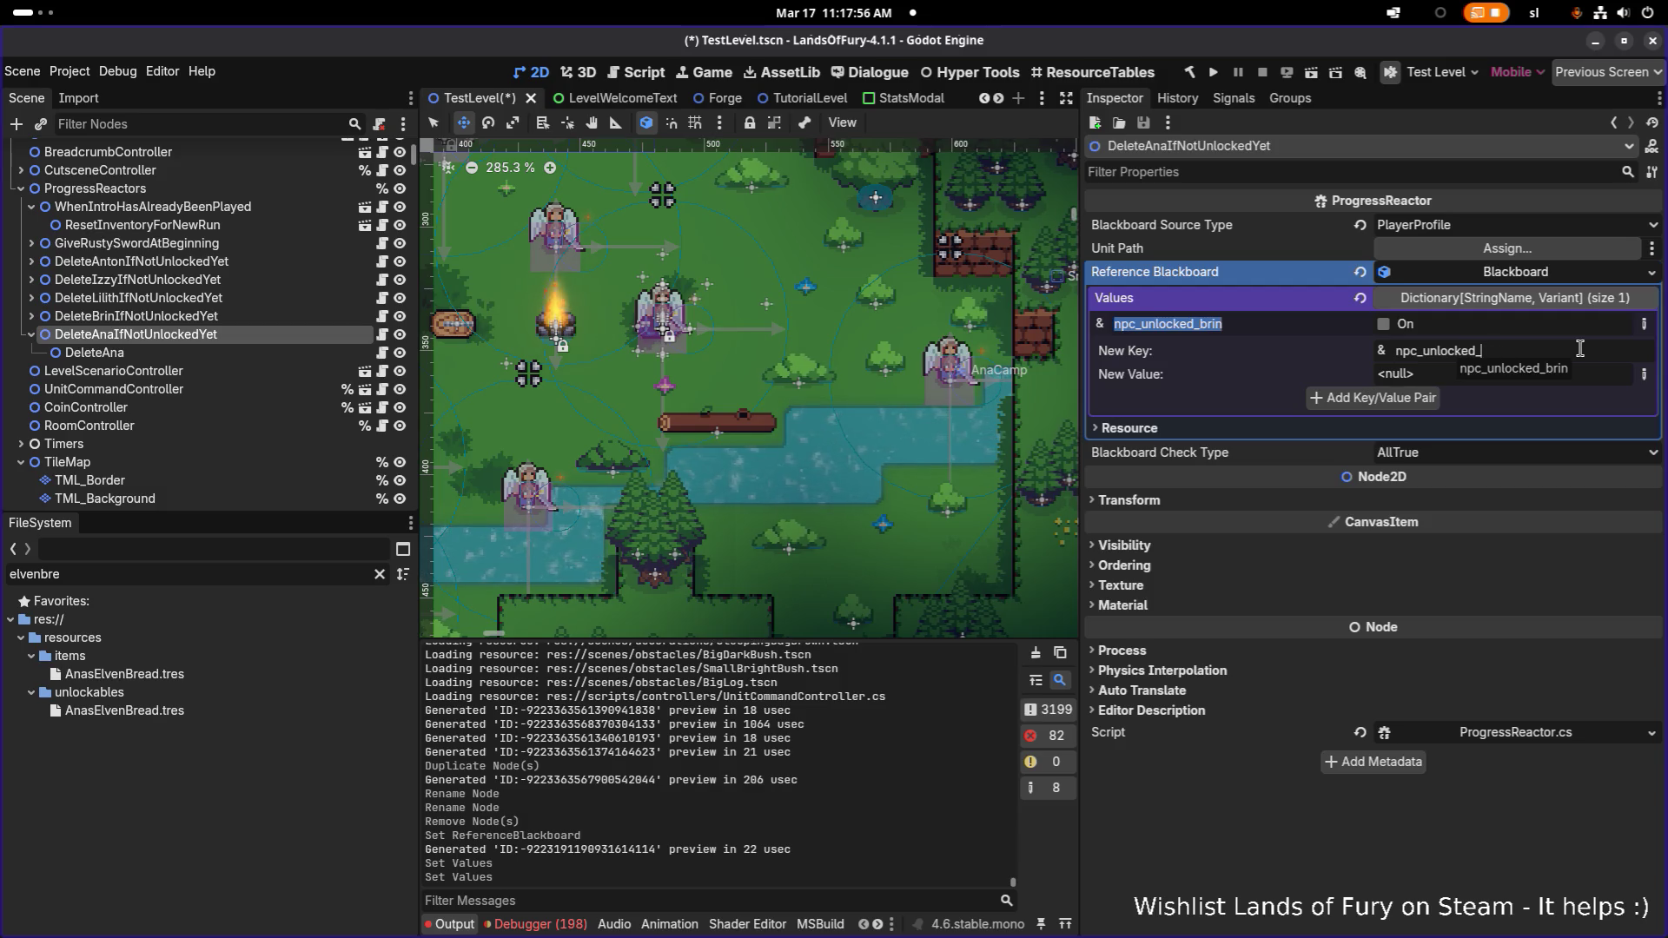
type("ana")
left_click(1644, 374)
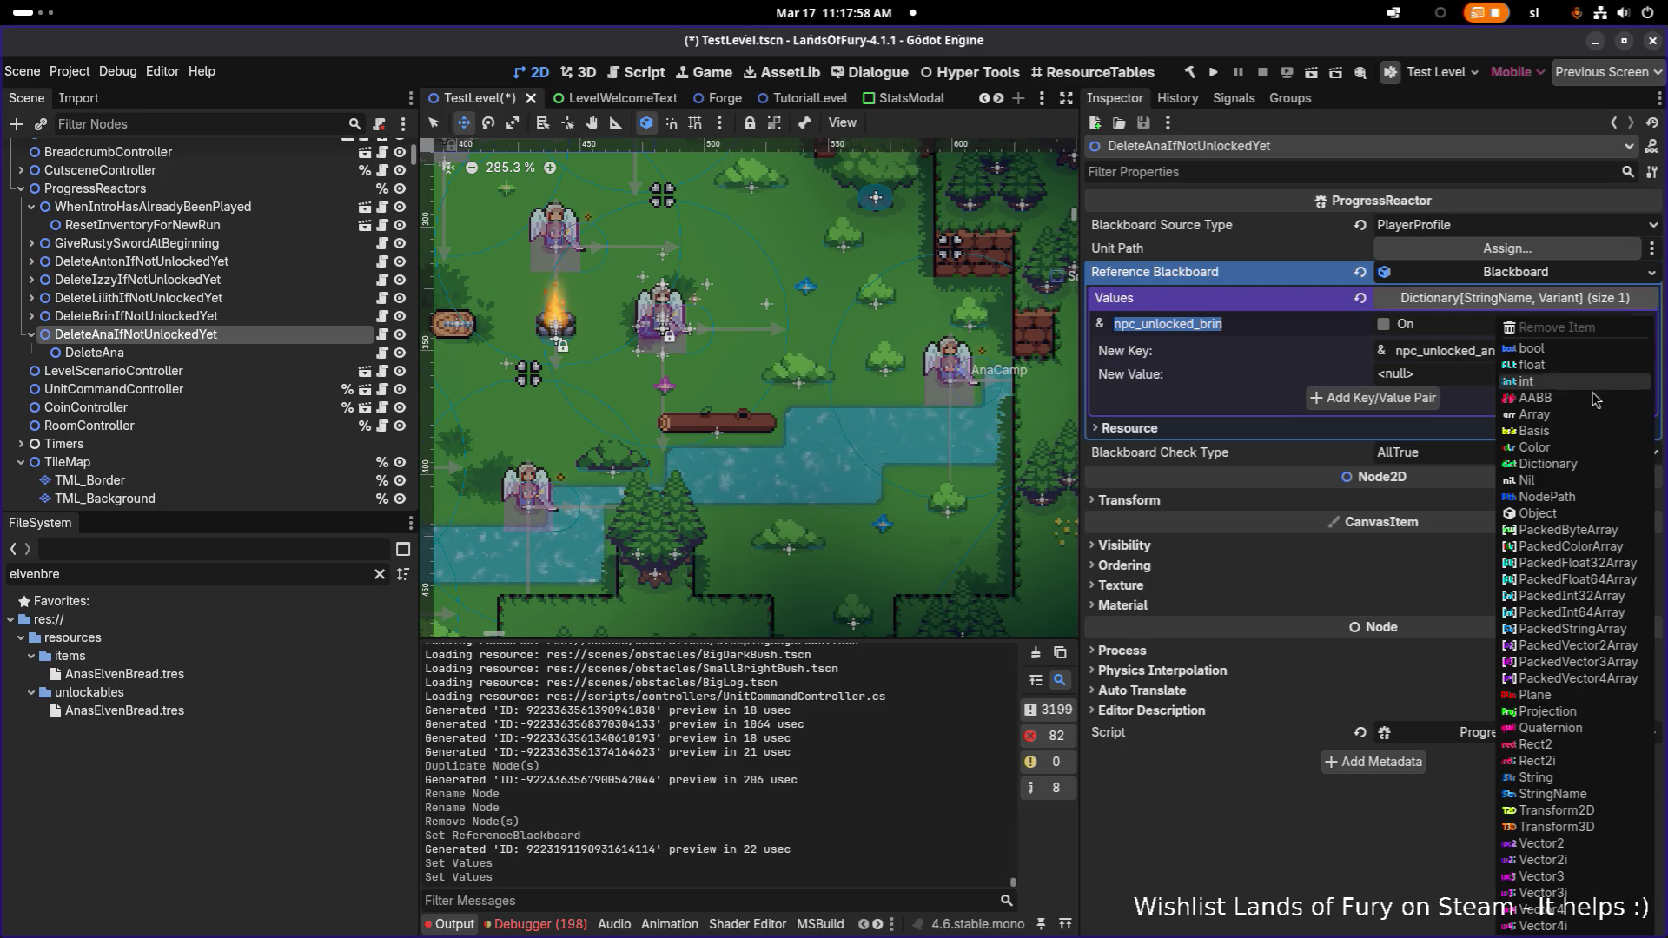
left_click(1536, 348)
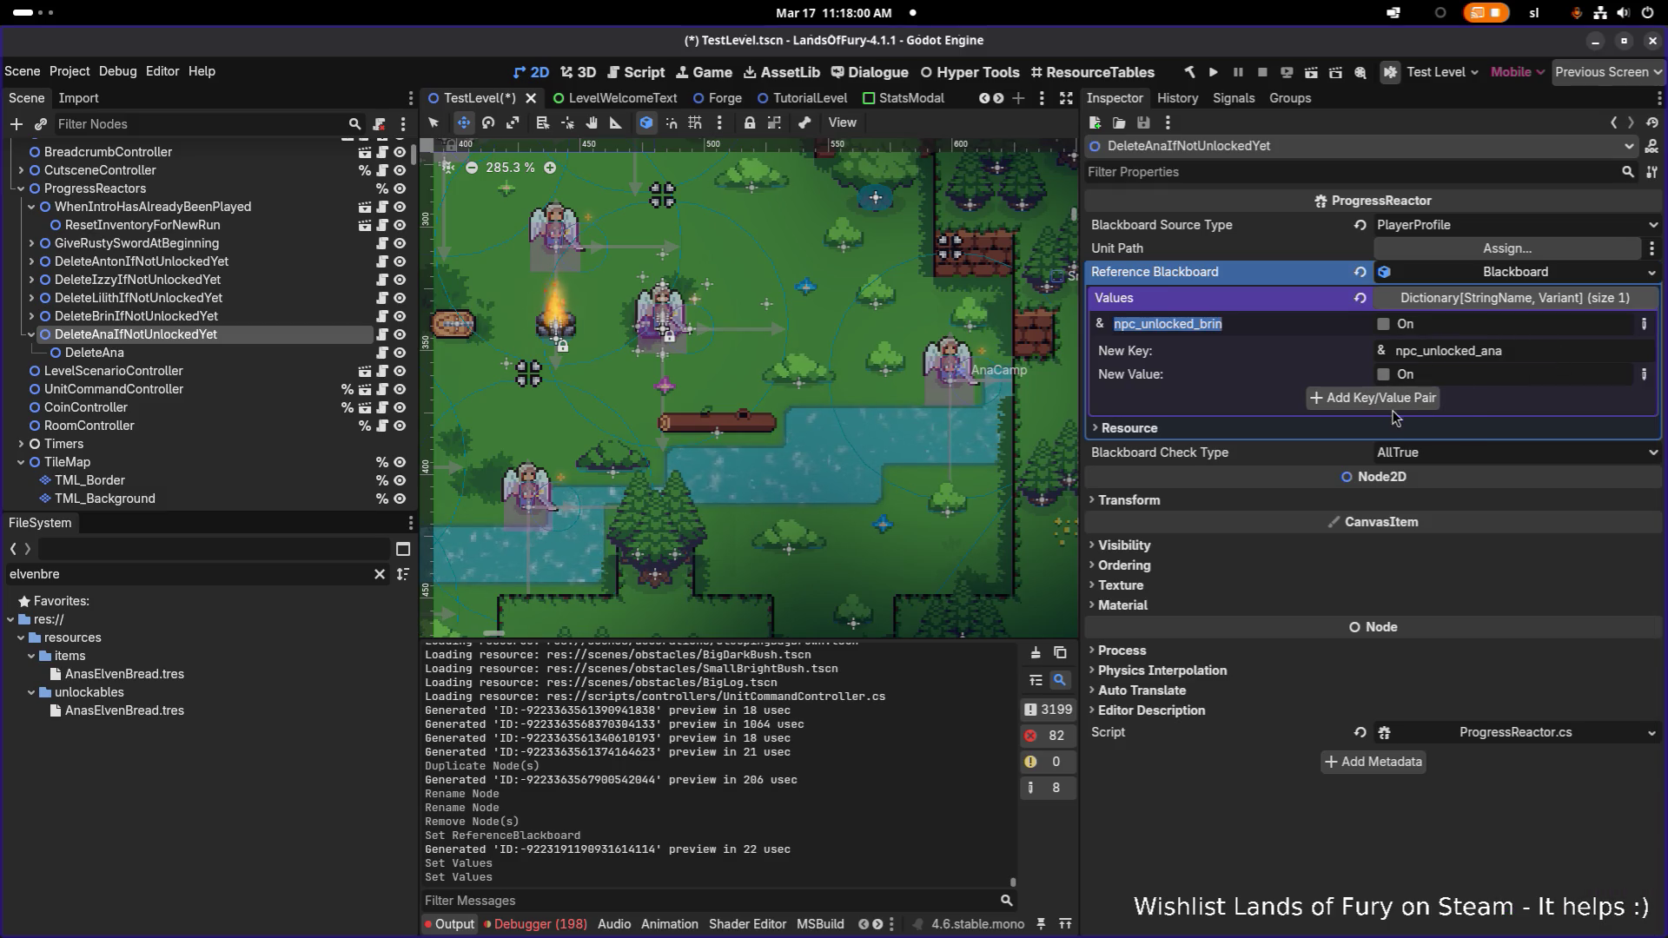
left_click(1395, 403)
Remove the npc_unlocked_brin entry and save the TestLevel scene
left_click(1644, 323)
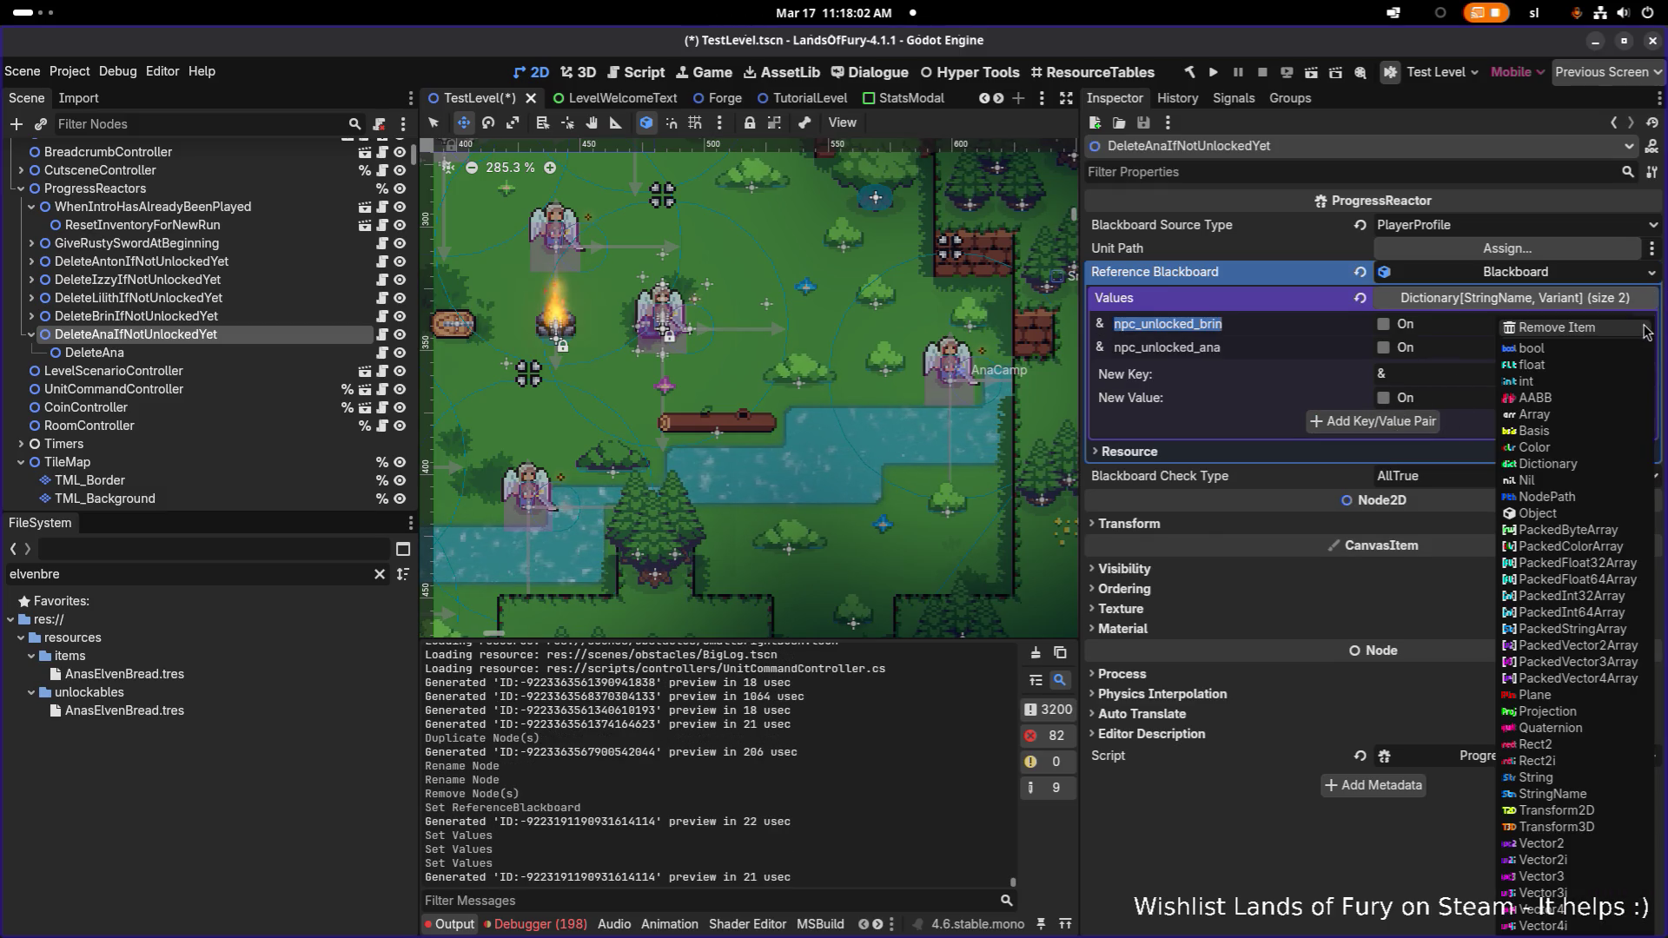
left_click(1564, 330)
key("ctrl+s")
key("Down")
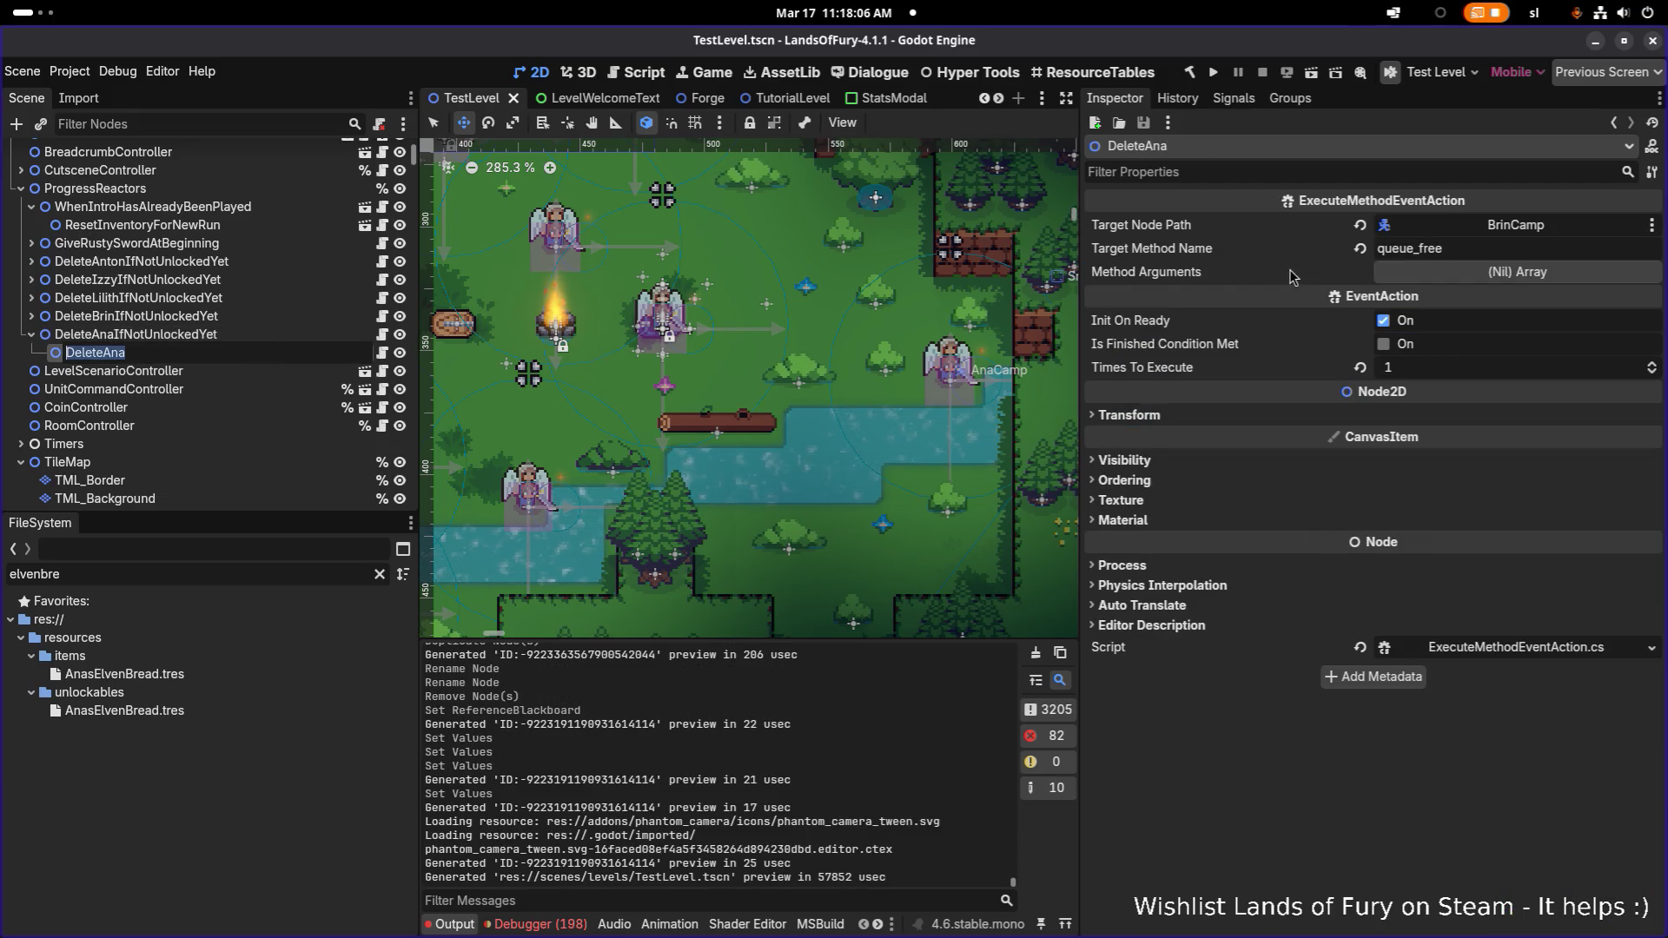
Point the DeleteAna action's target node to AnaCamp instead of BrinCamp
key("Escape")
left_click(1651, 224)
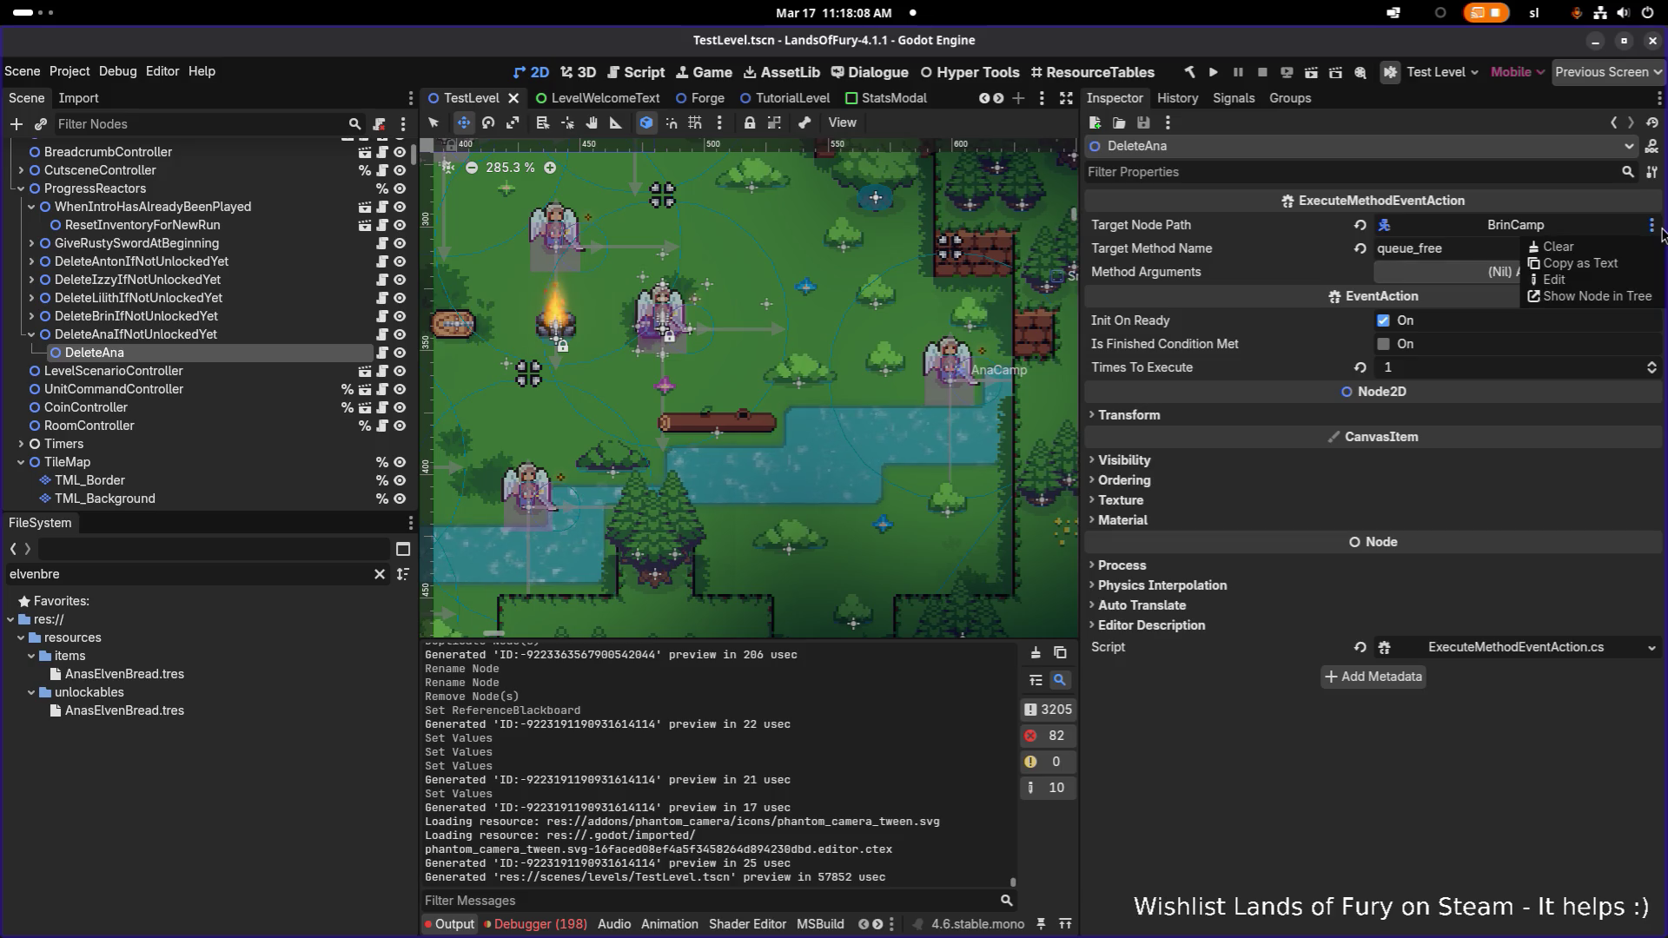
left_click(1384, 227)
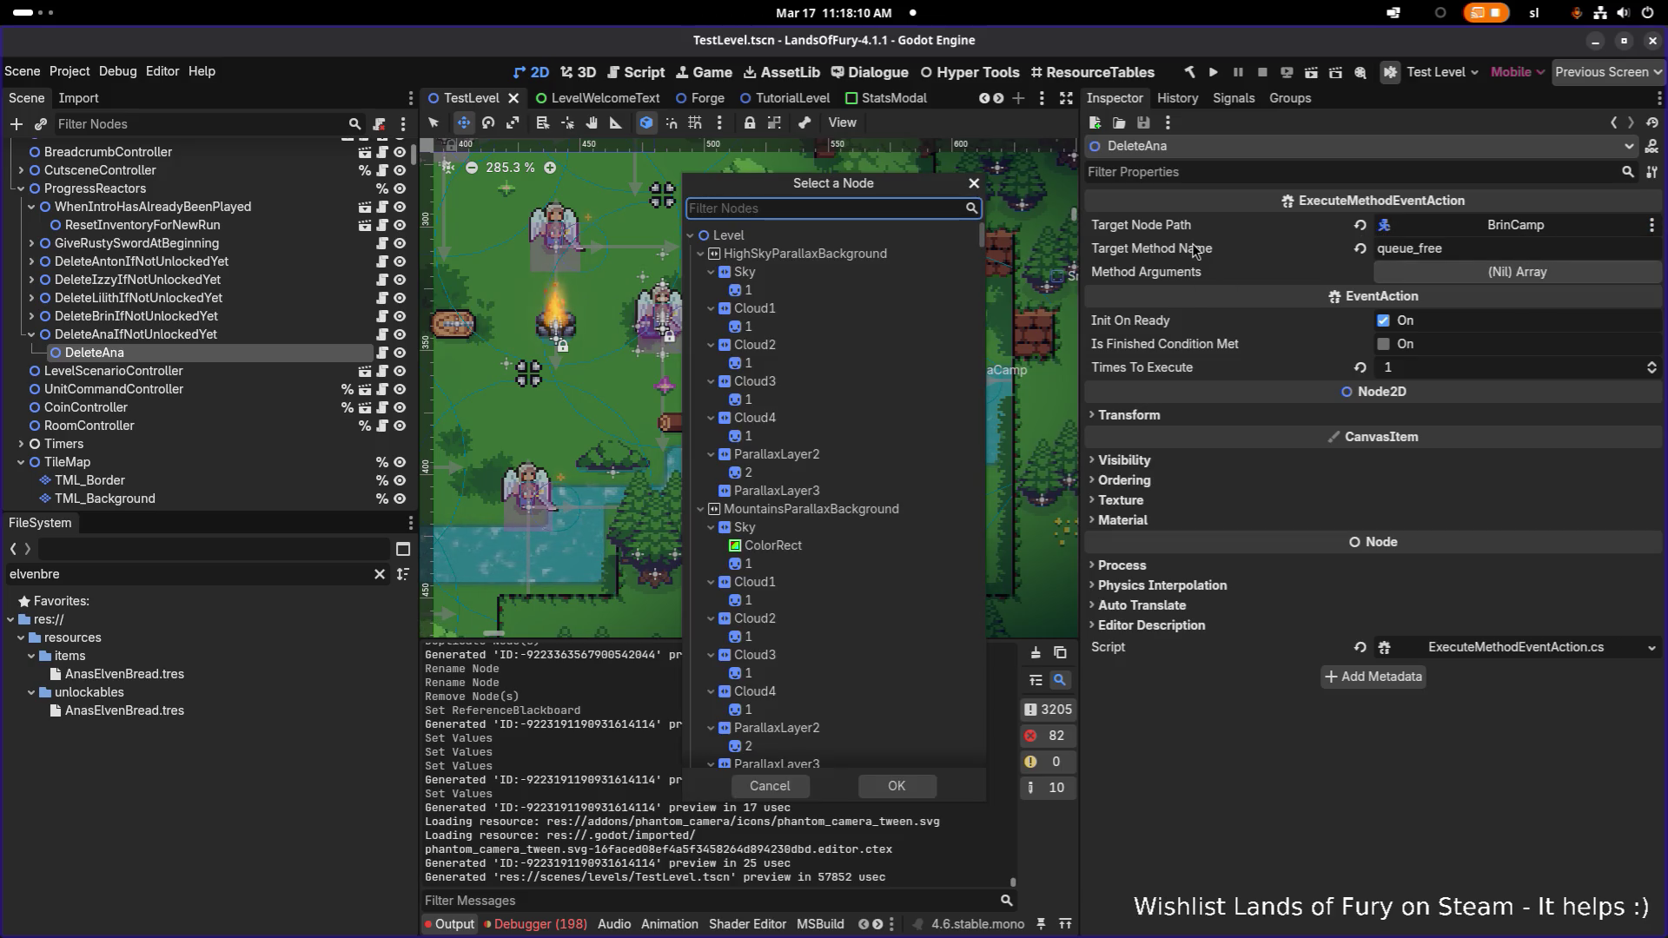
type("ana")
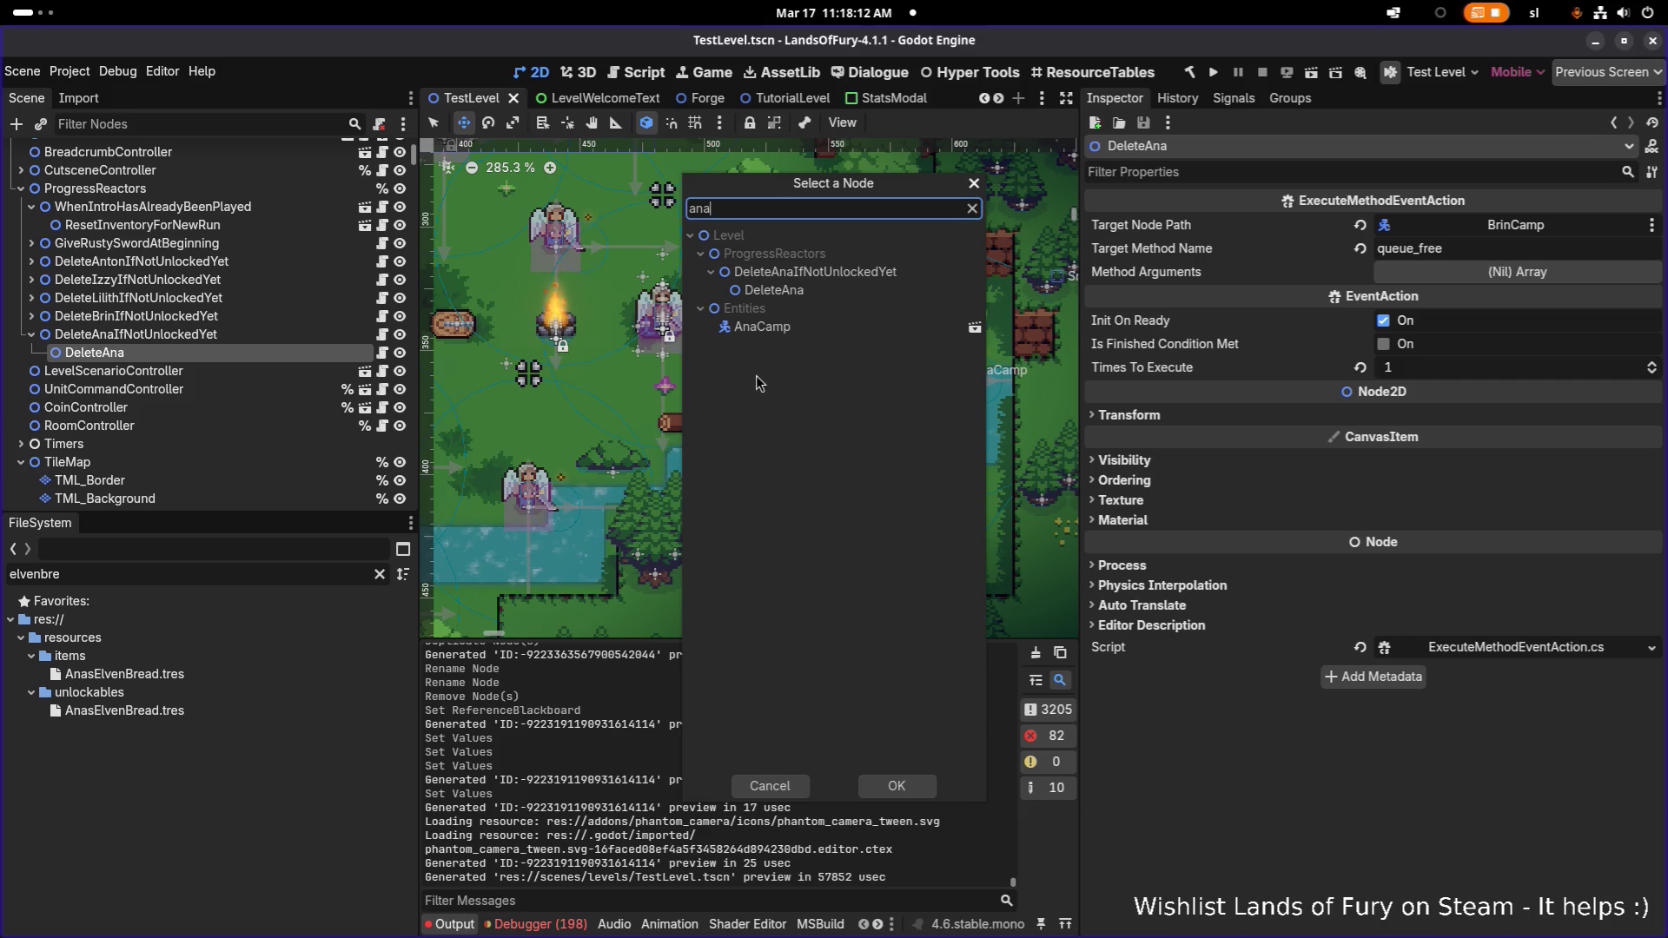
left_click(786, 327)
double_click(827, 330)
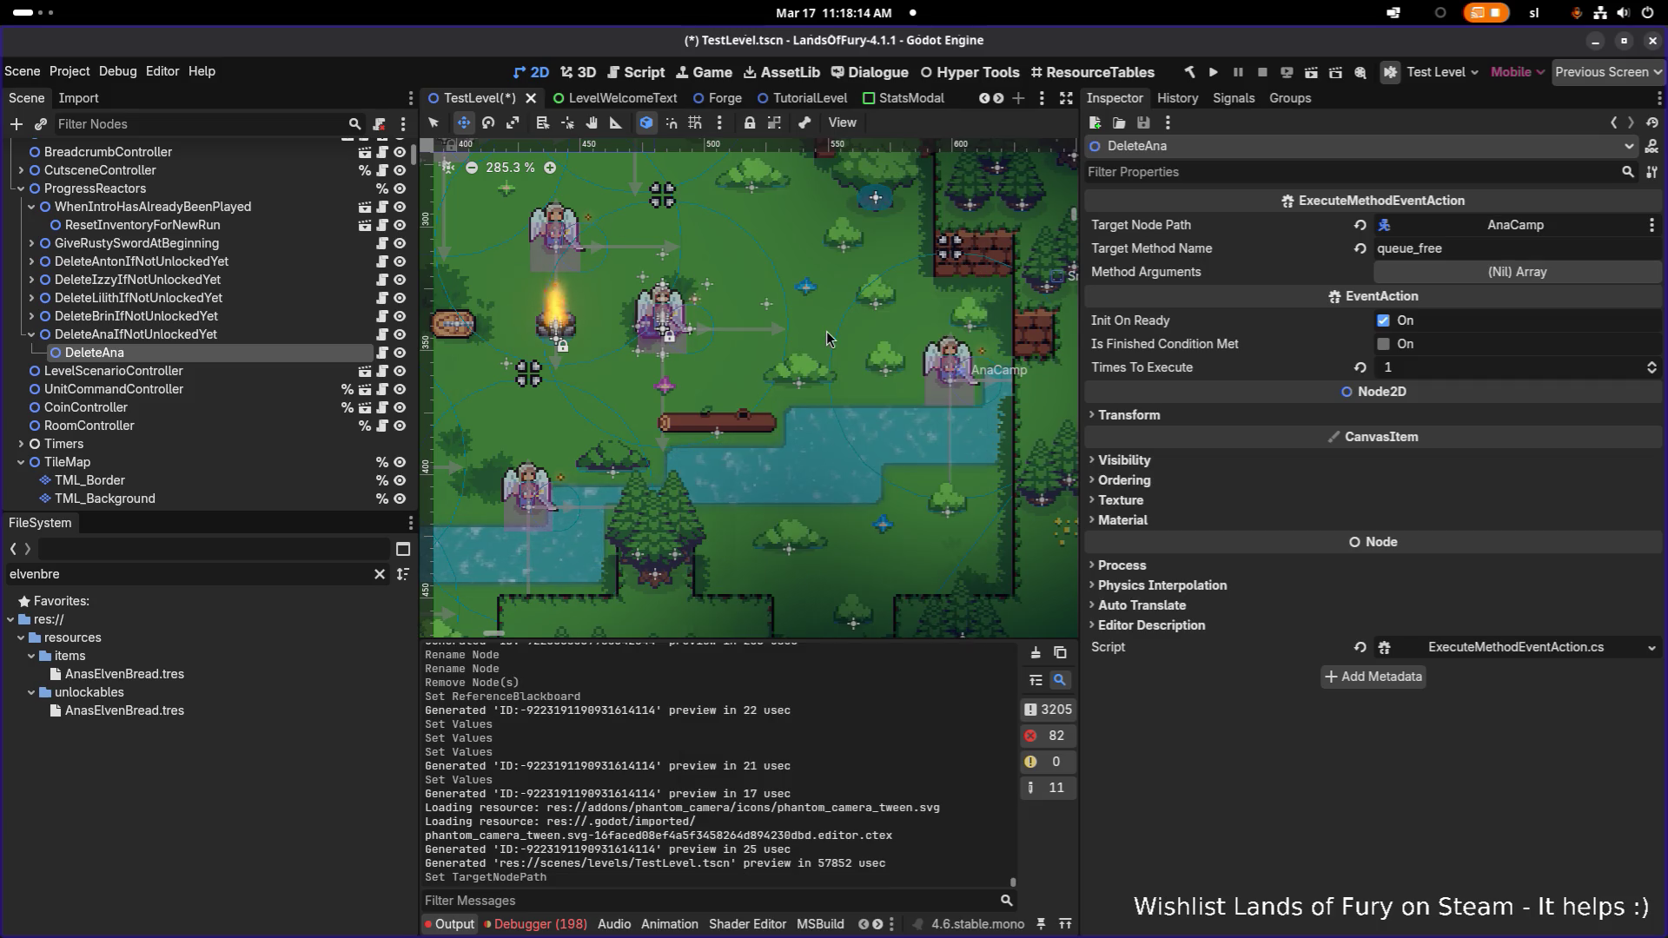
Save TestLevel and view the DeleteBrinIfNotUnlockedYet reactor in the Inspector
key("ctrl+s")
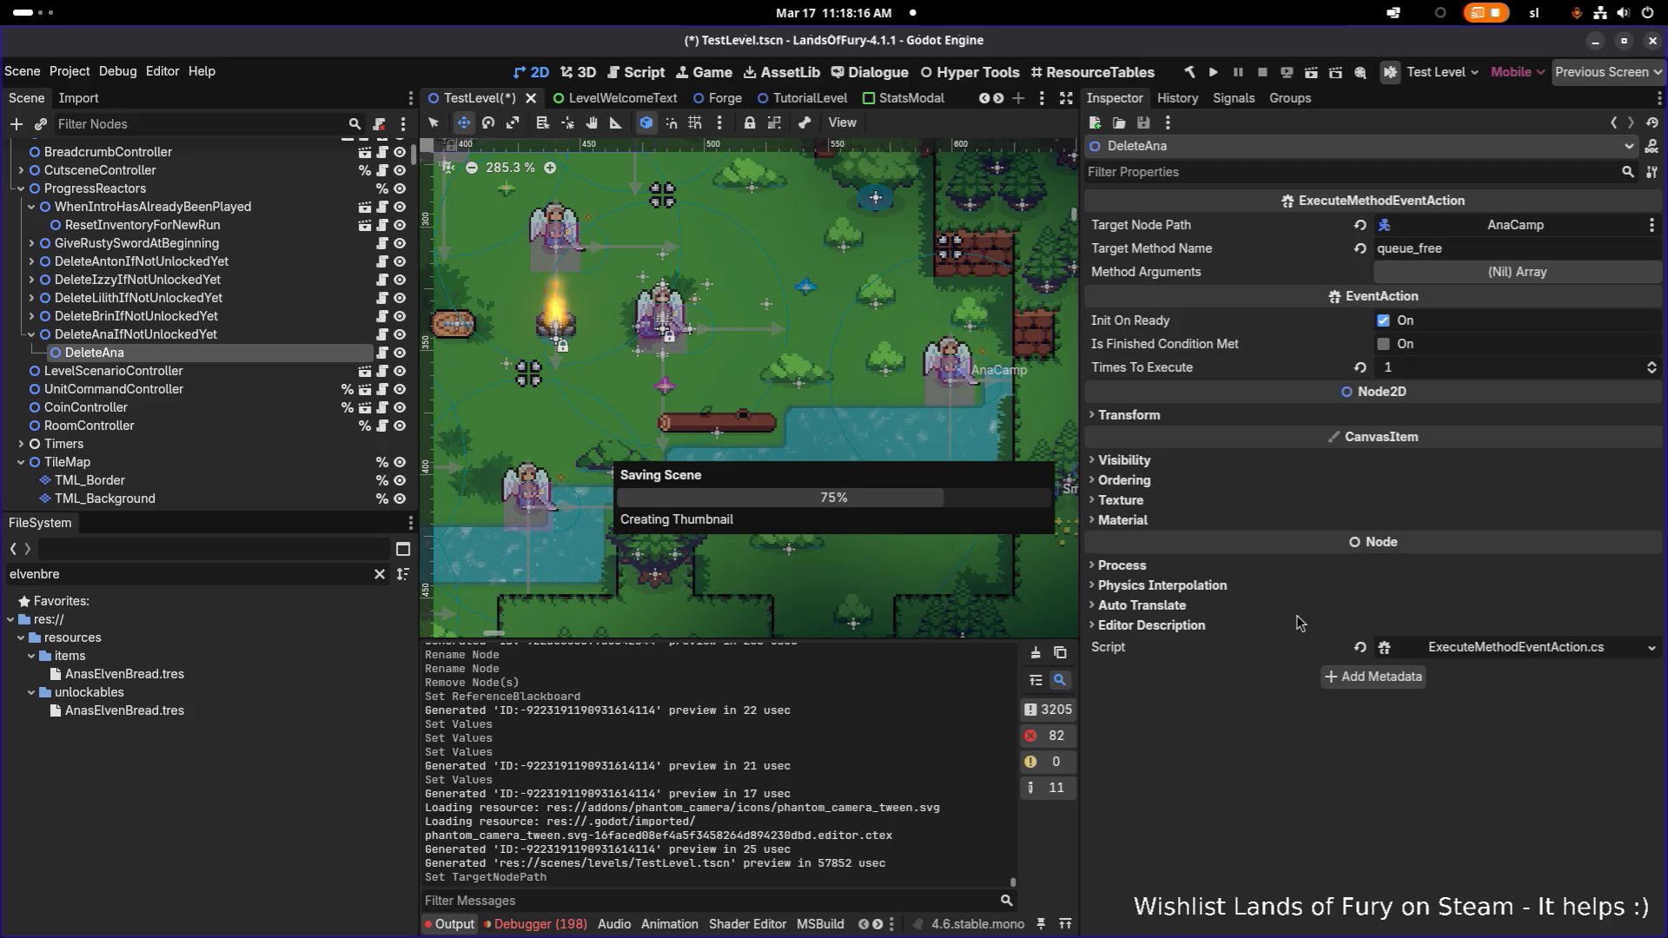
left_click(211, 318)
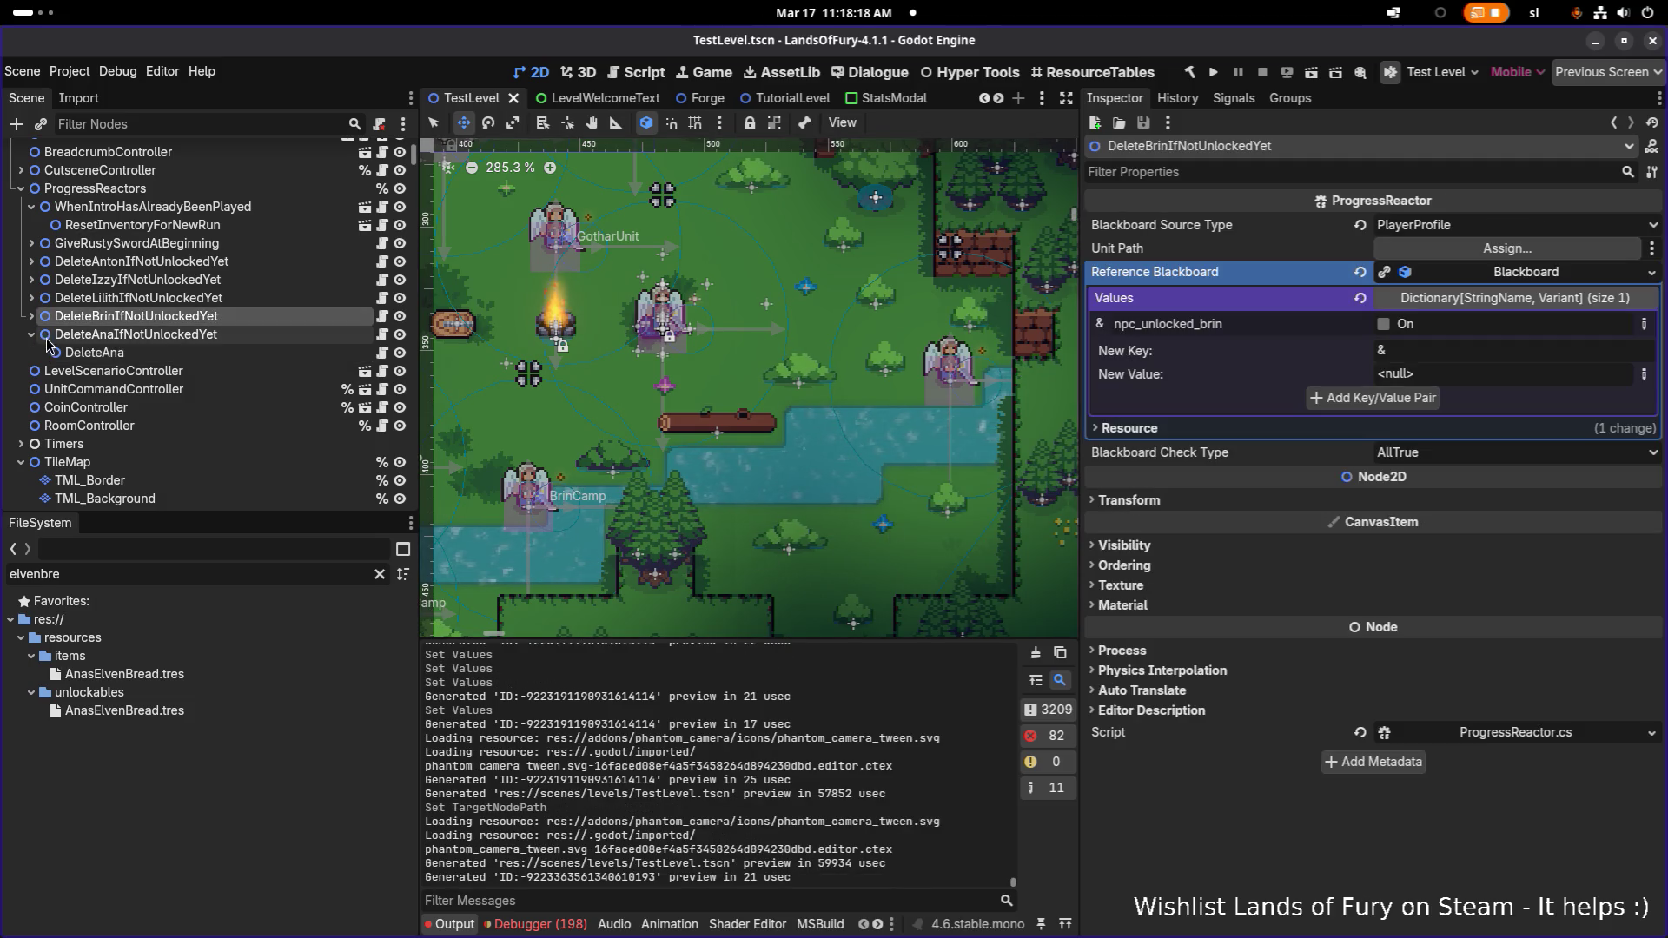
left_click(31, 335)
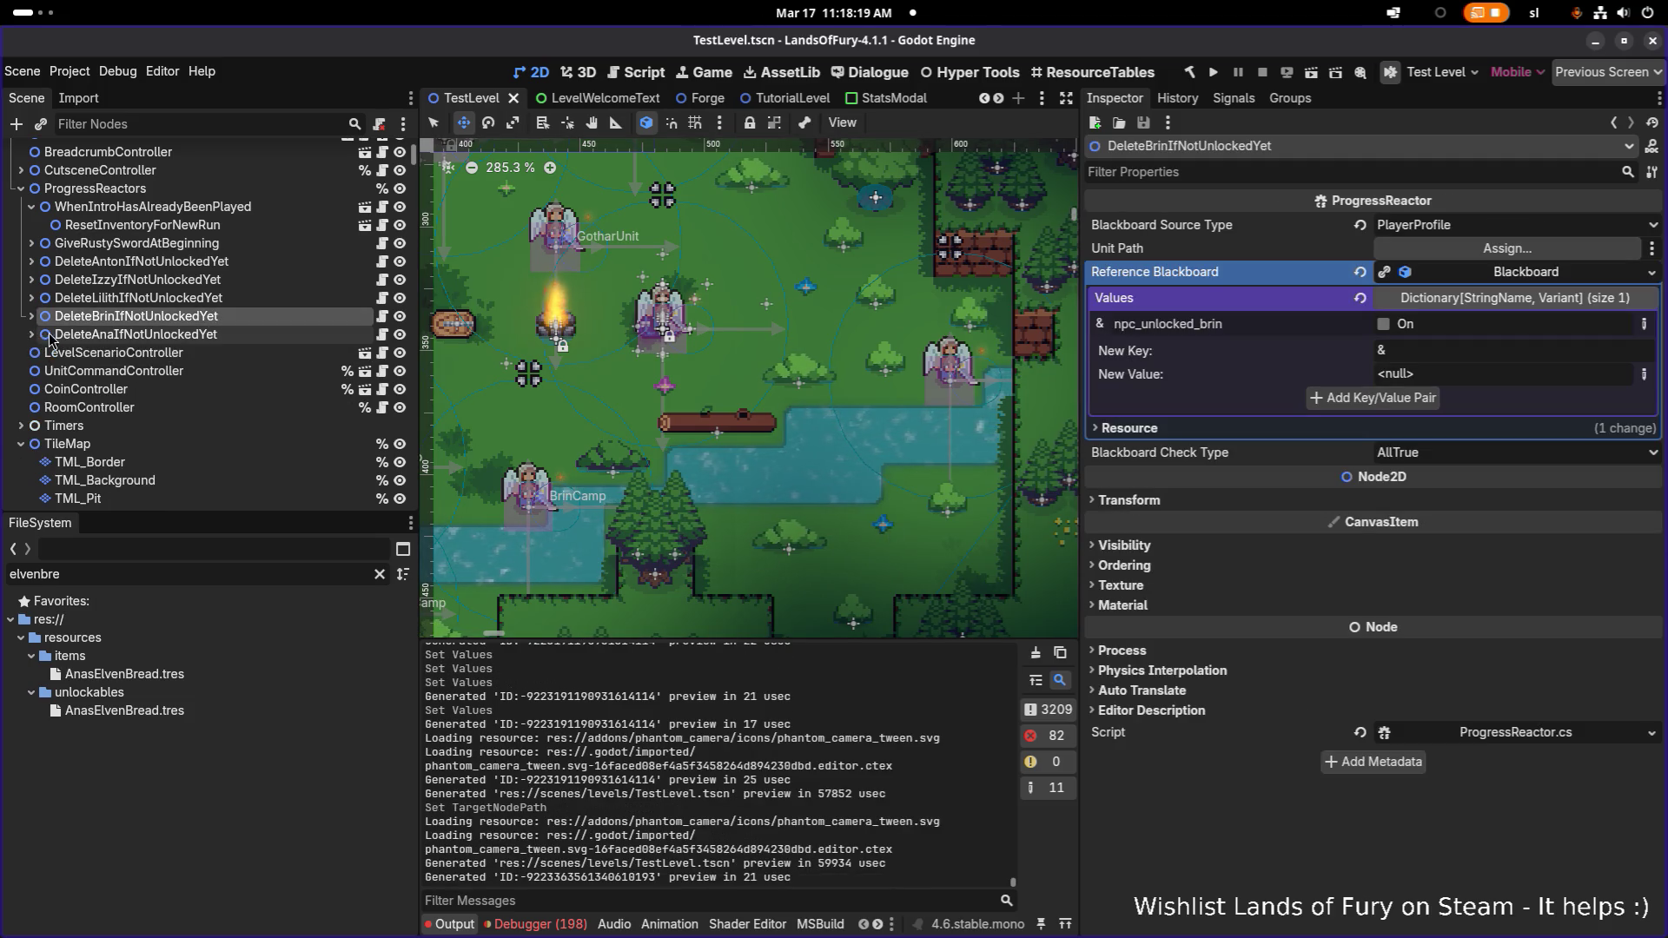
left_click(1220, 74)
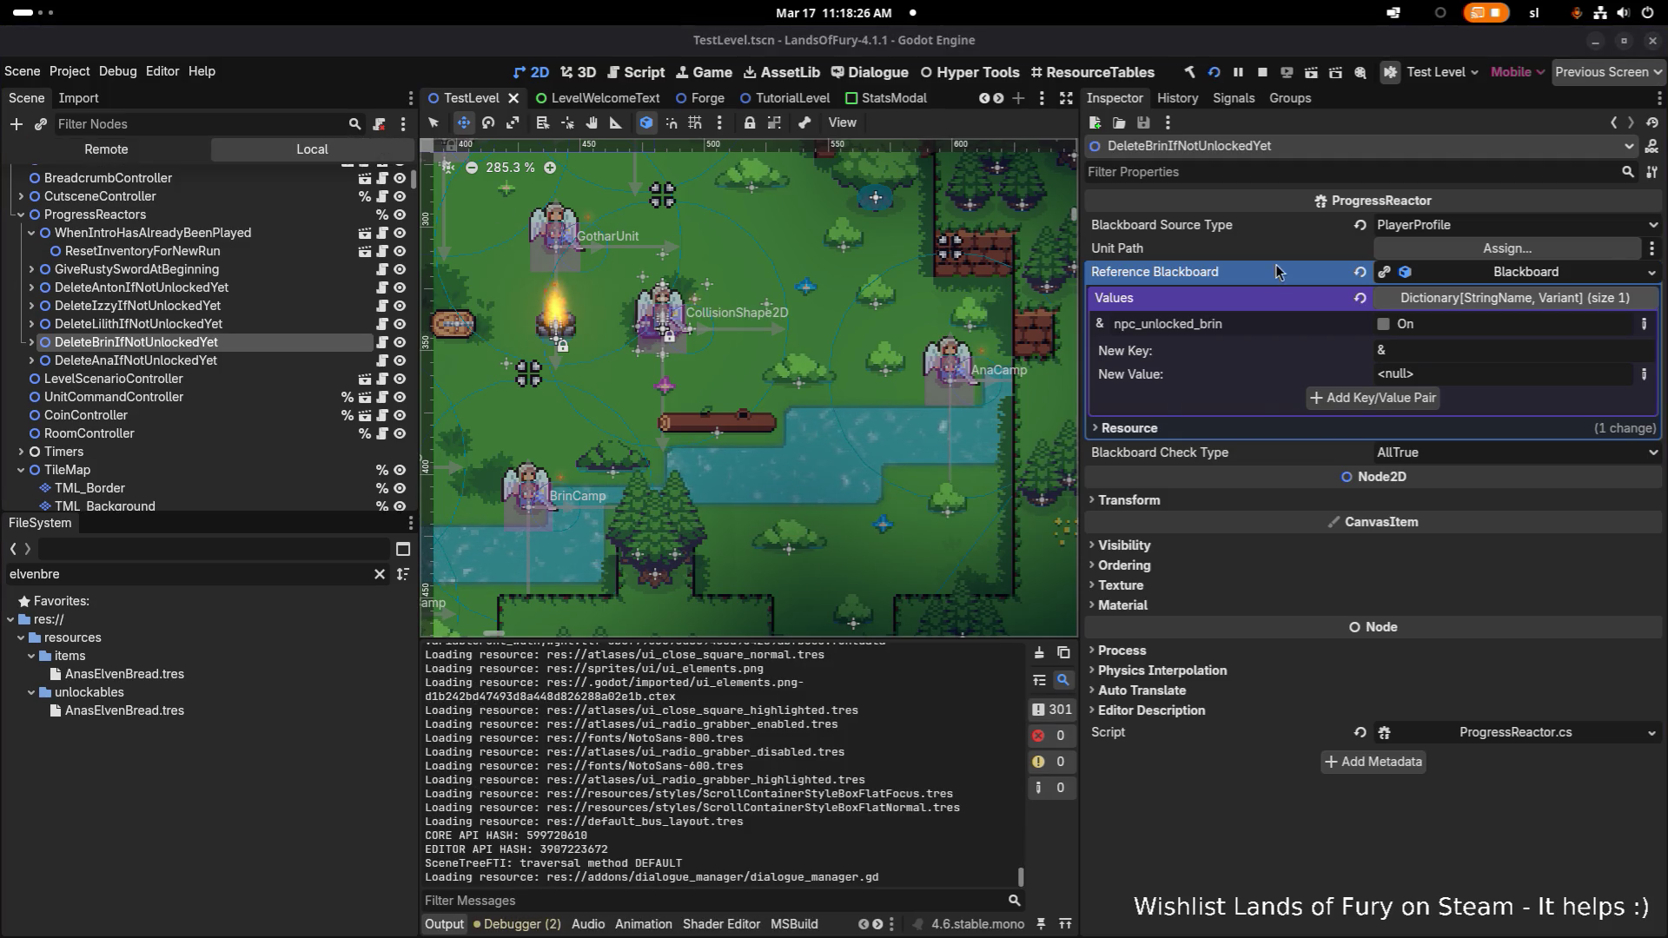
Compare the Brin and Ana reactors' keys, then load the saved profile in the game
left_click(1198, 320)
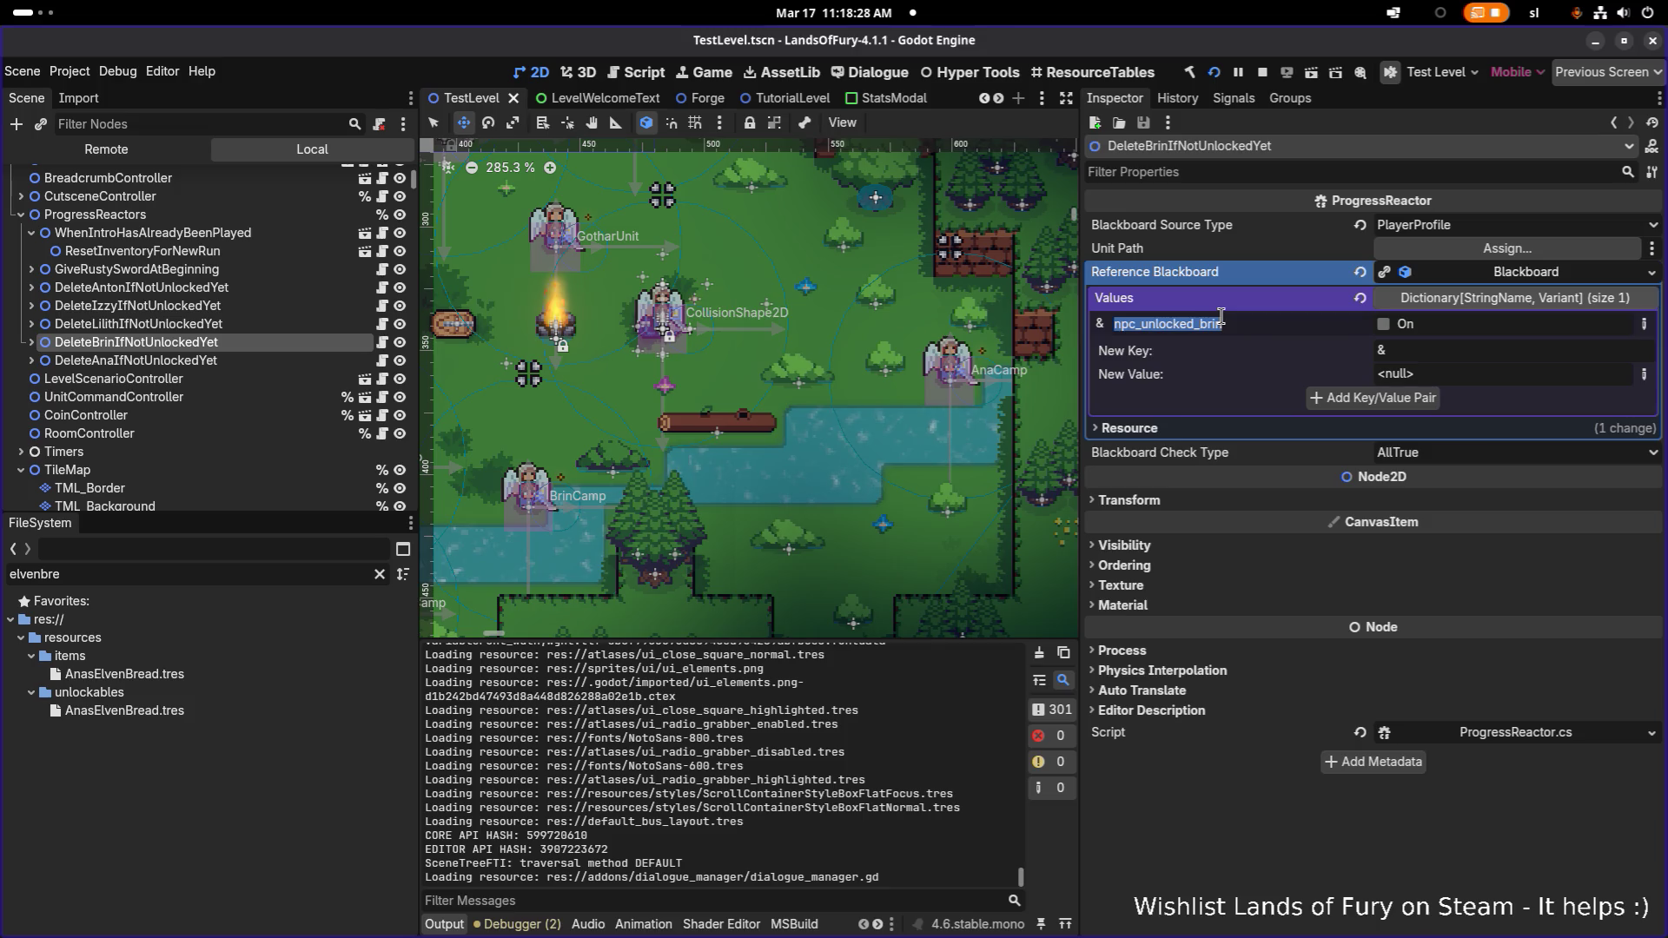
left_click(135, 360)
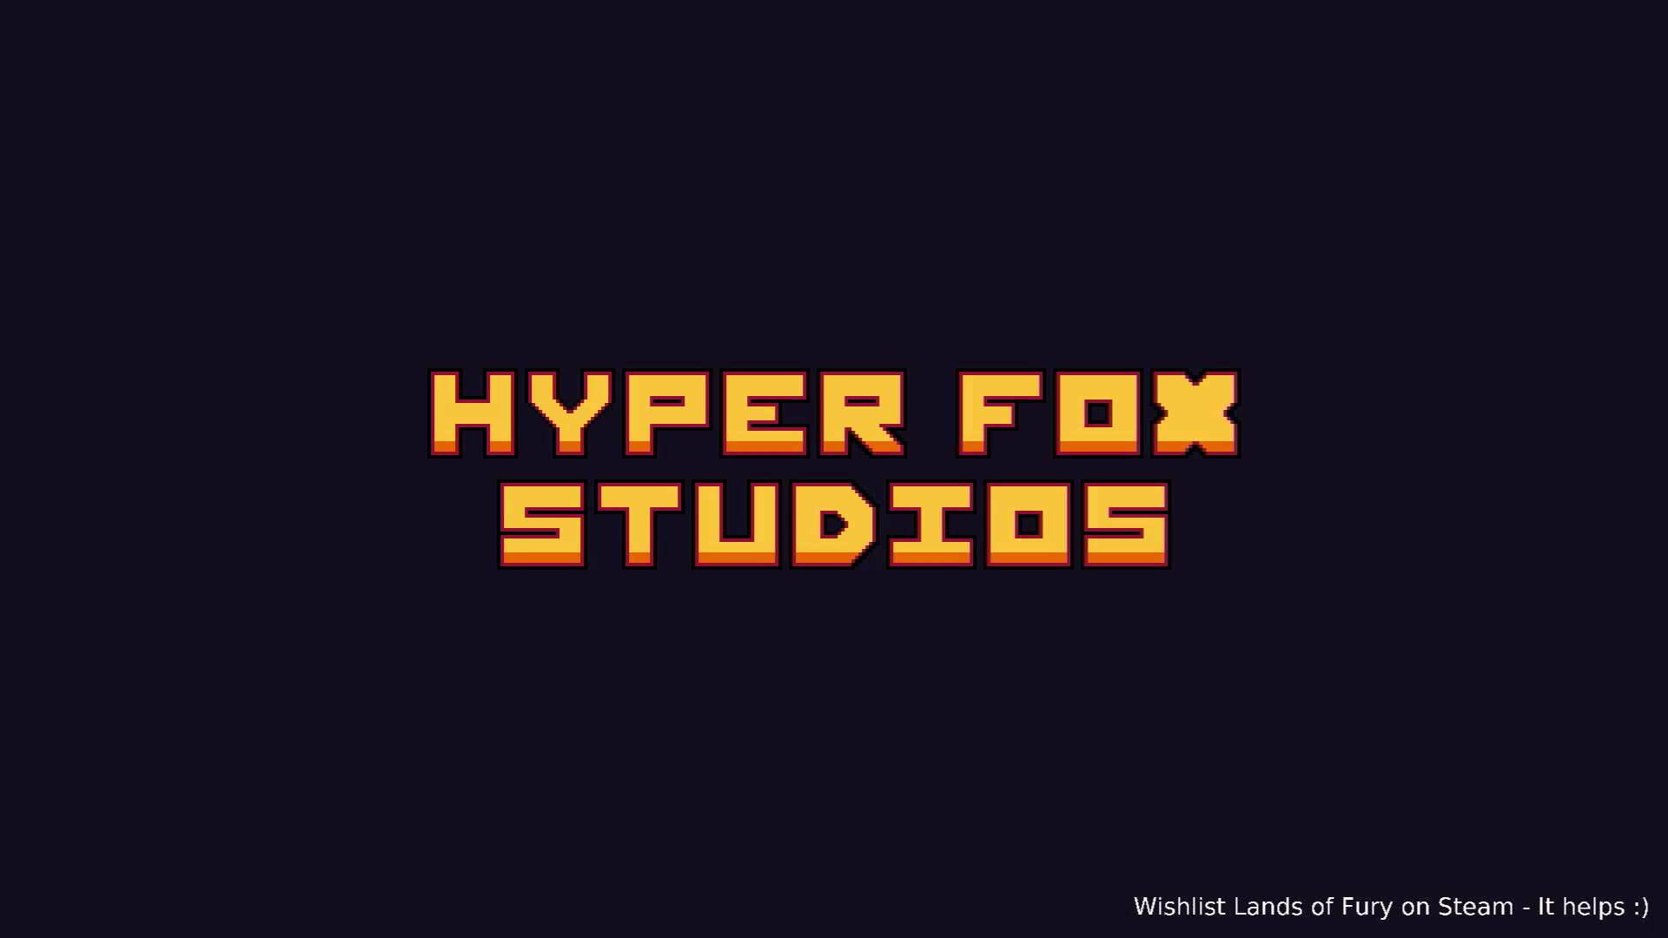
key("Return")
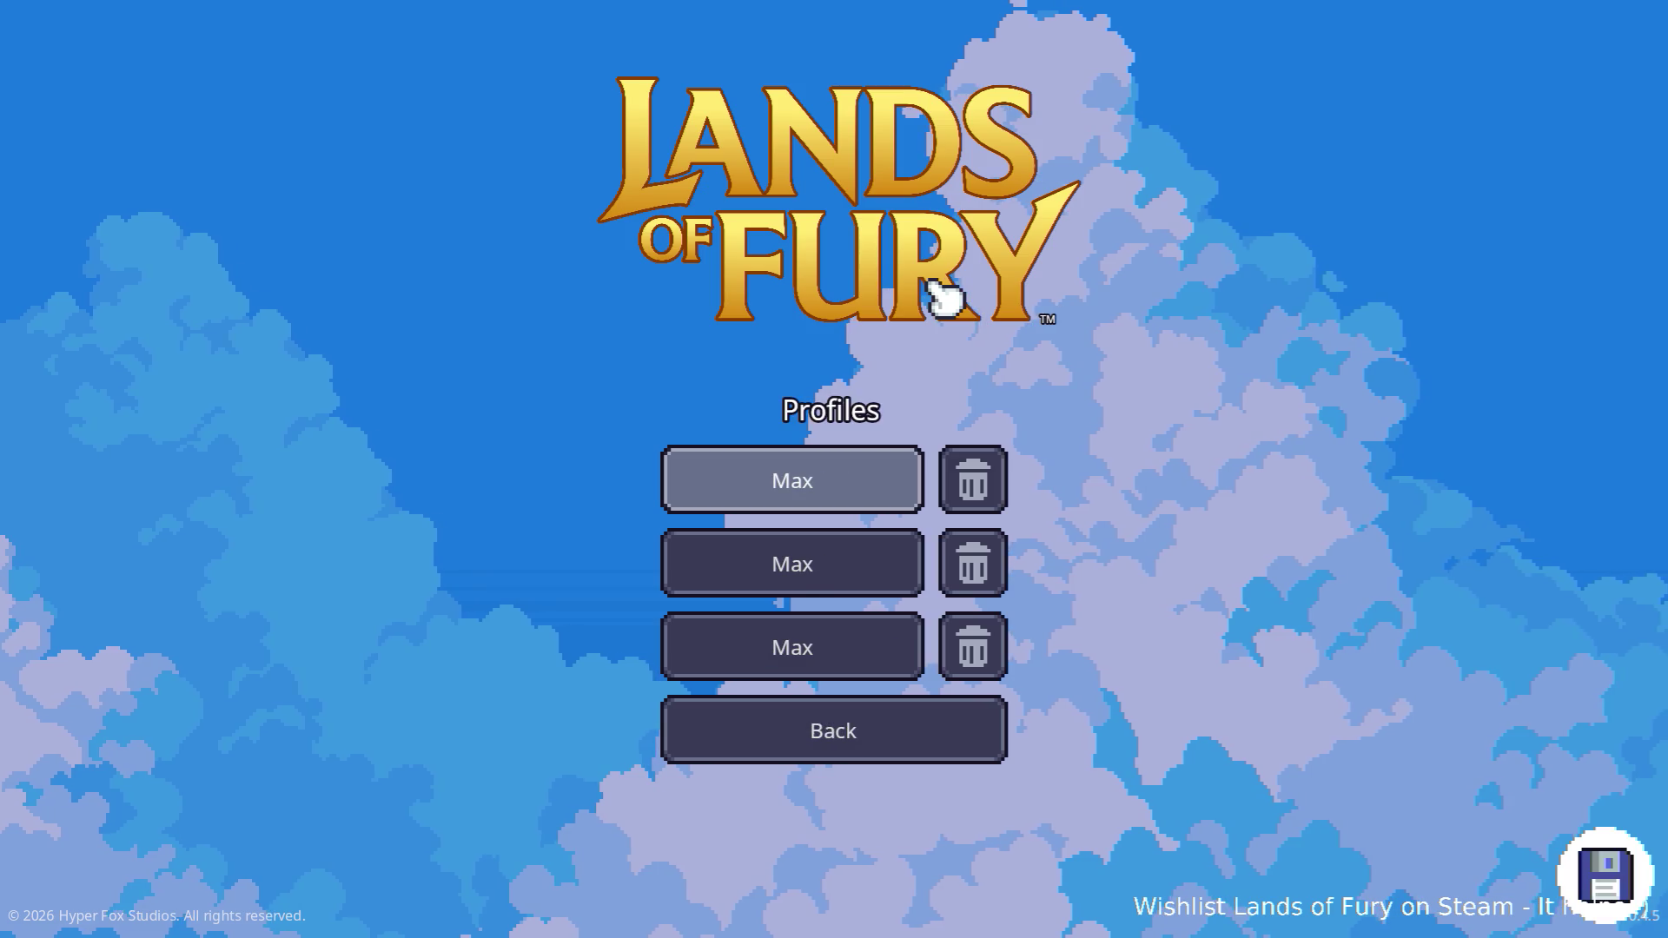
key("Return")
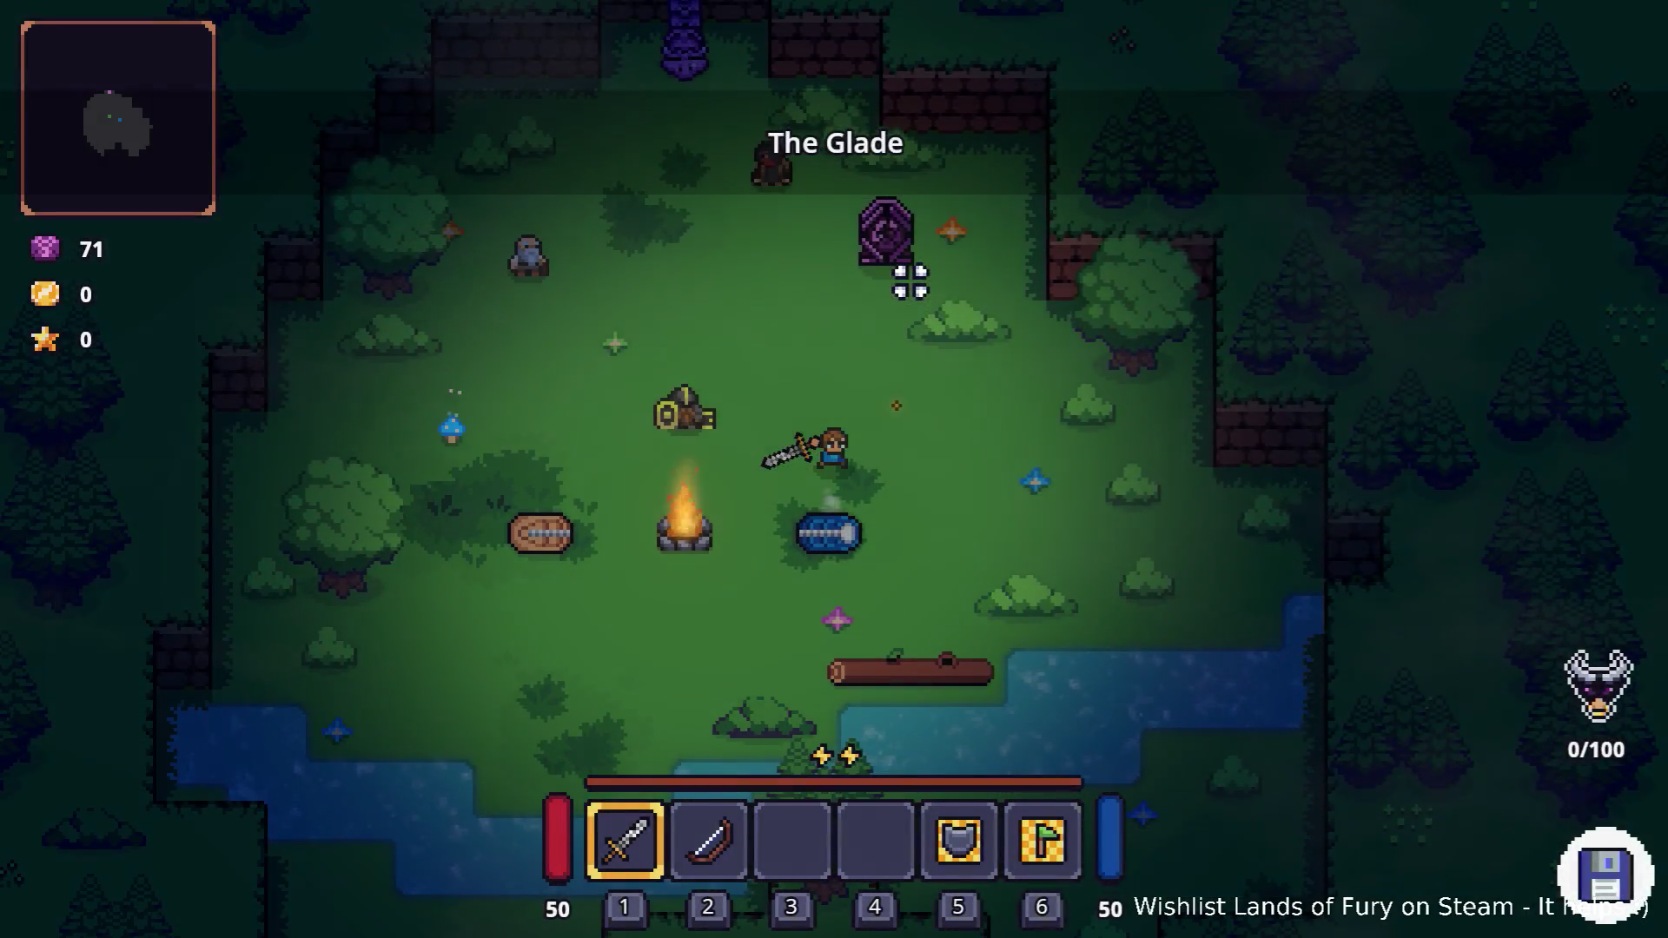
Run SetPlayerProfileBlackboardKeyBoolValue(npc_unlocked_ana,true) in the developer console
key("i")
key("grave")
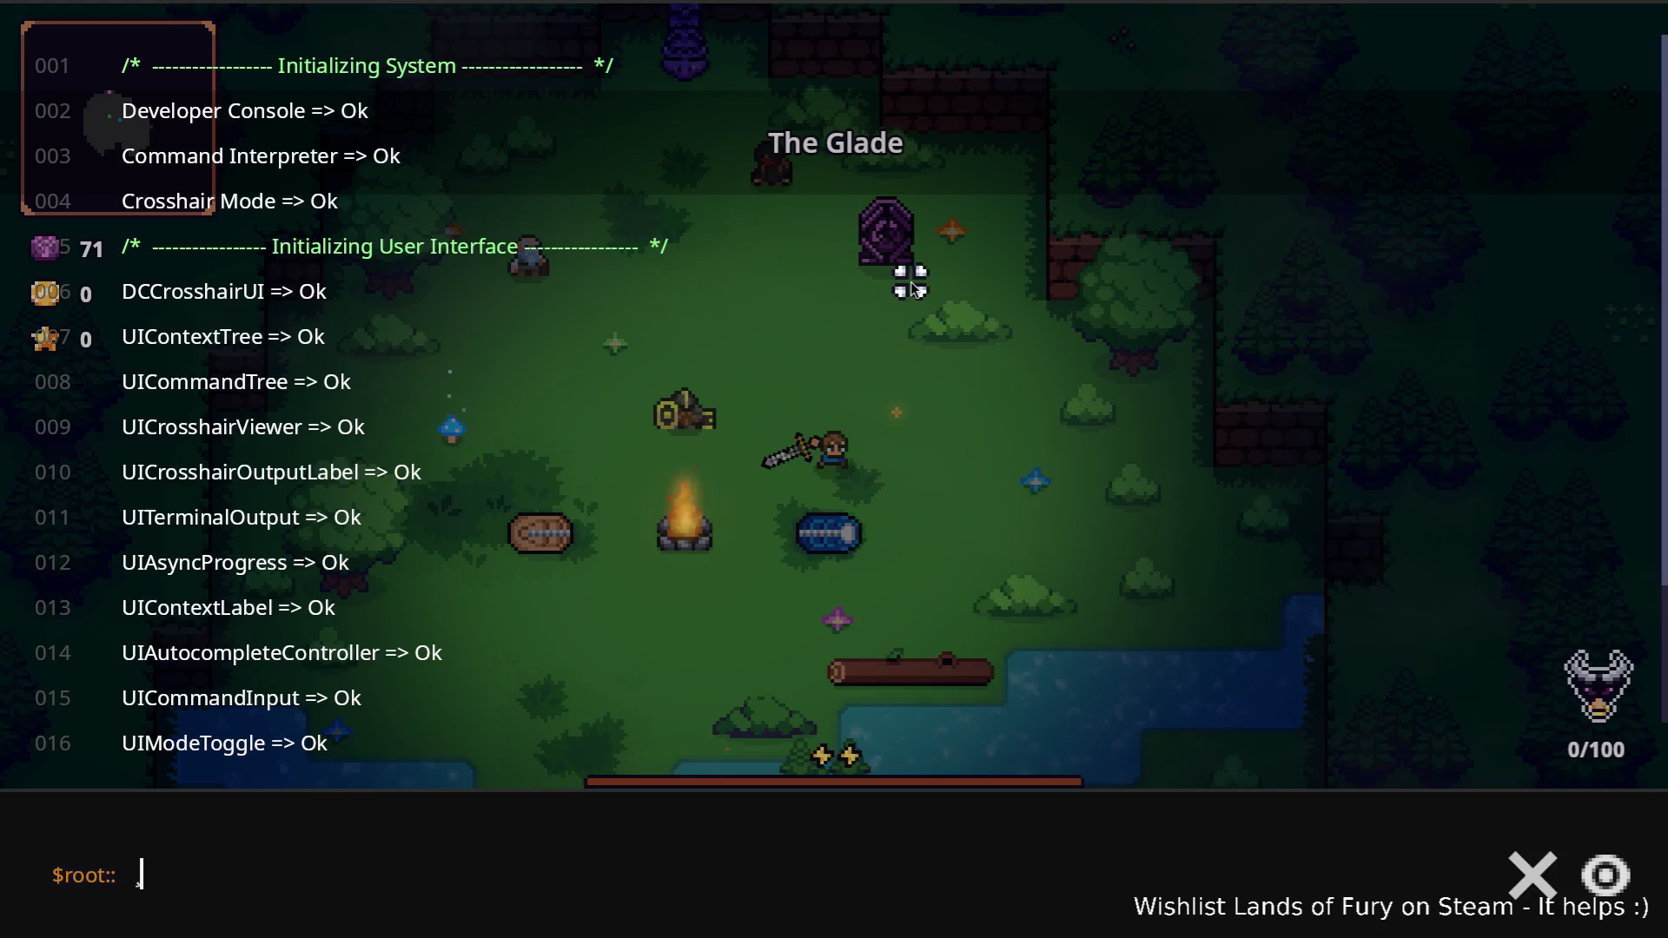
type("Set")
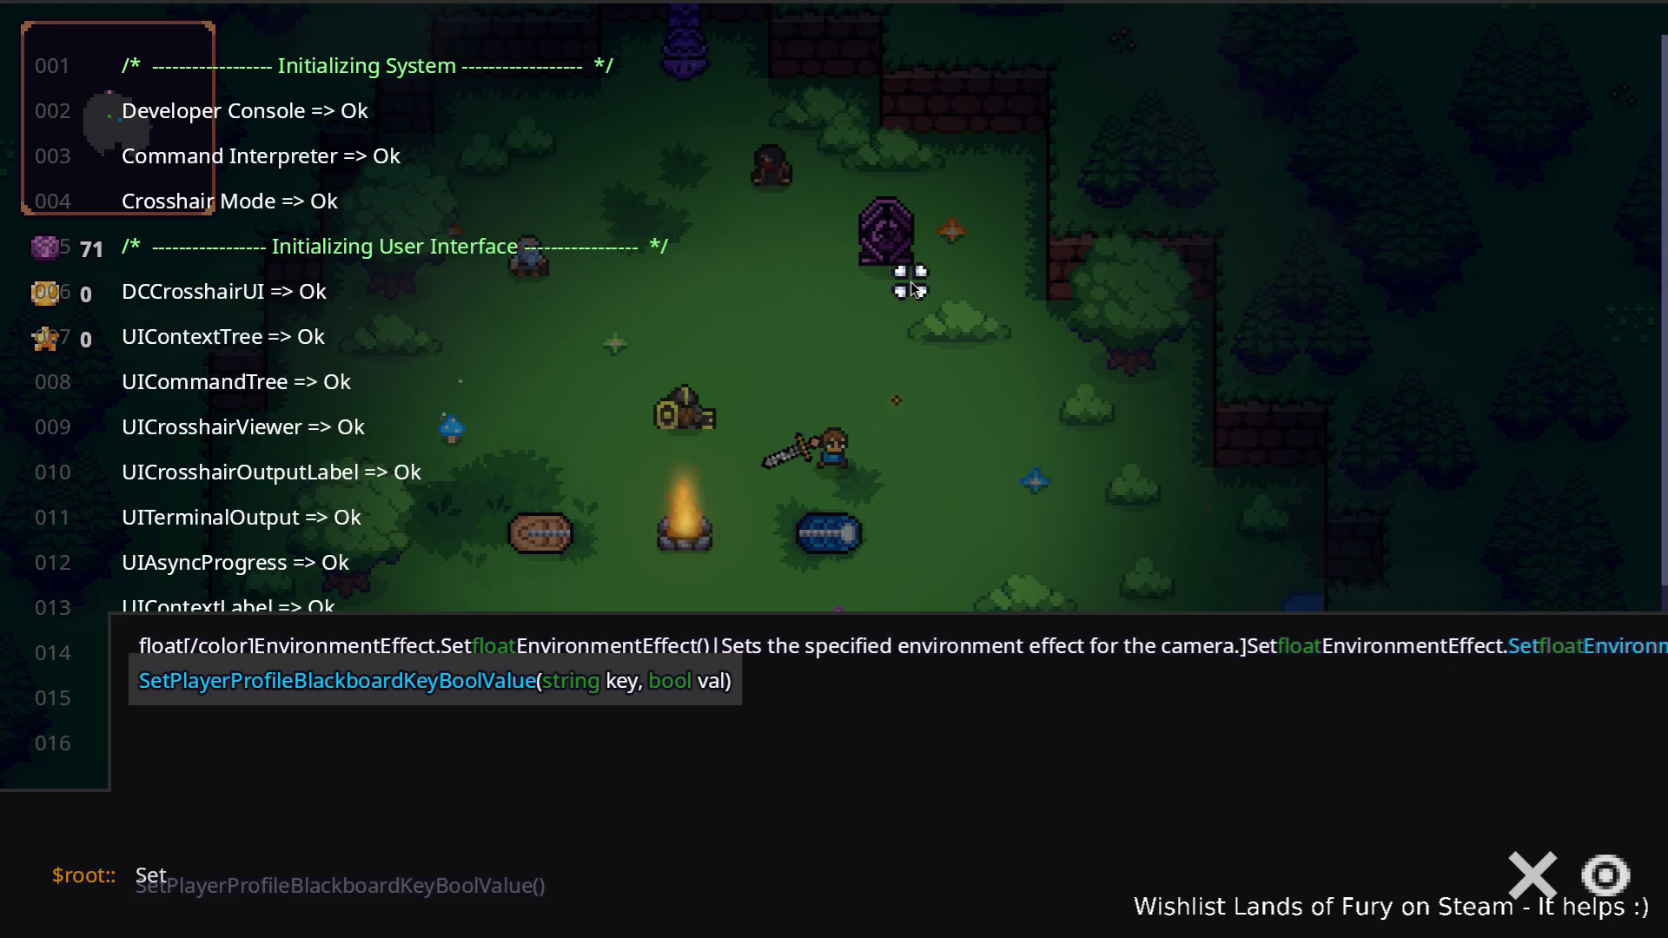
key("Tab")
type("npc_unlocked_ana,")
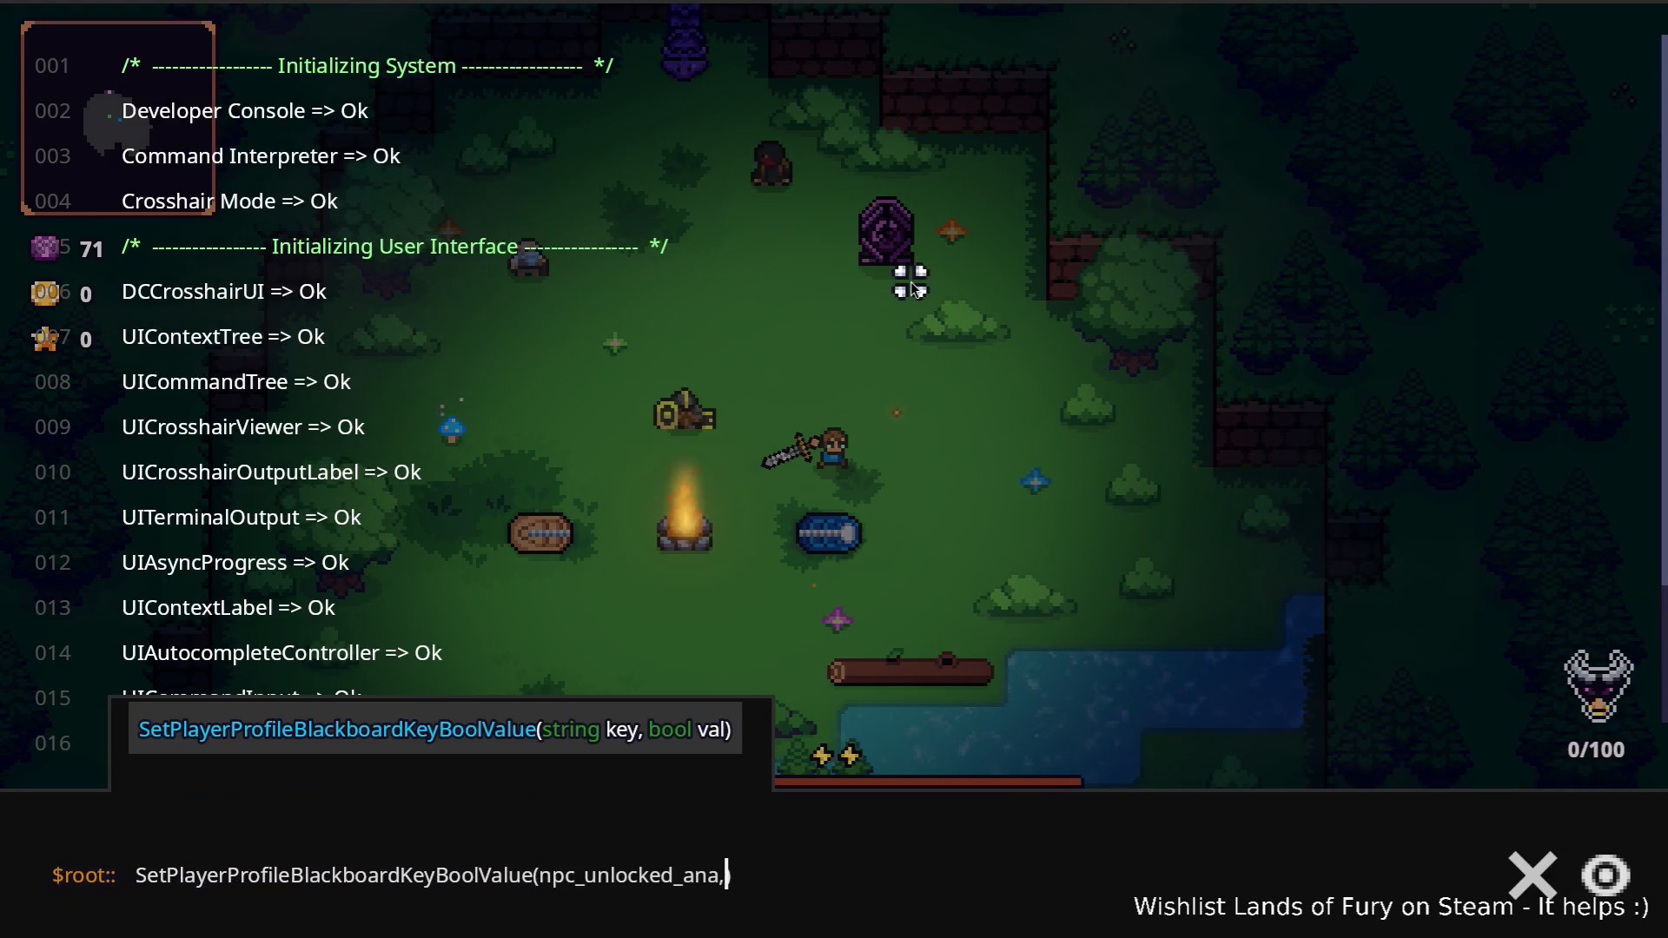
type("true")
key("Return")
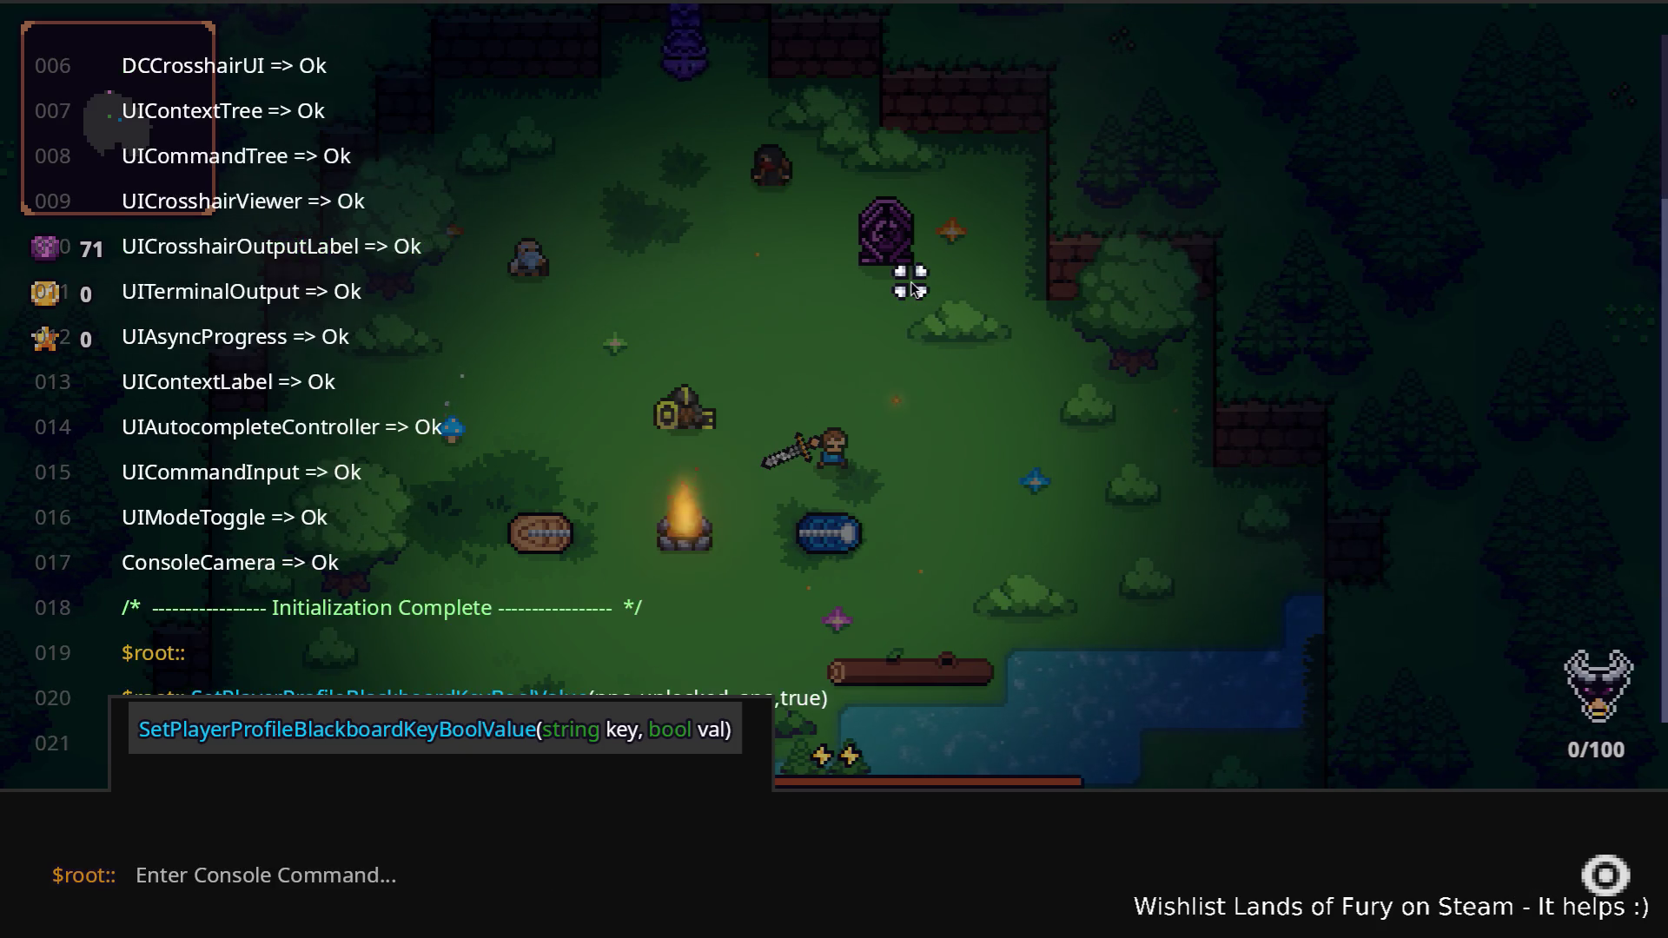
key("Escape")
Enter the purple portal into Elderglade Forest, fight the bandits, and pause
key("w")
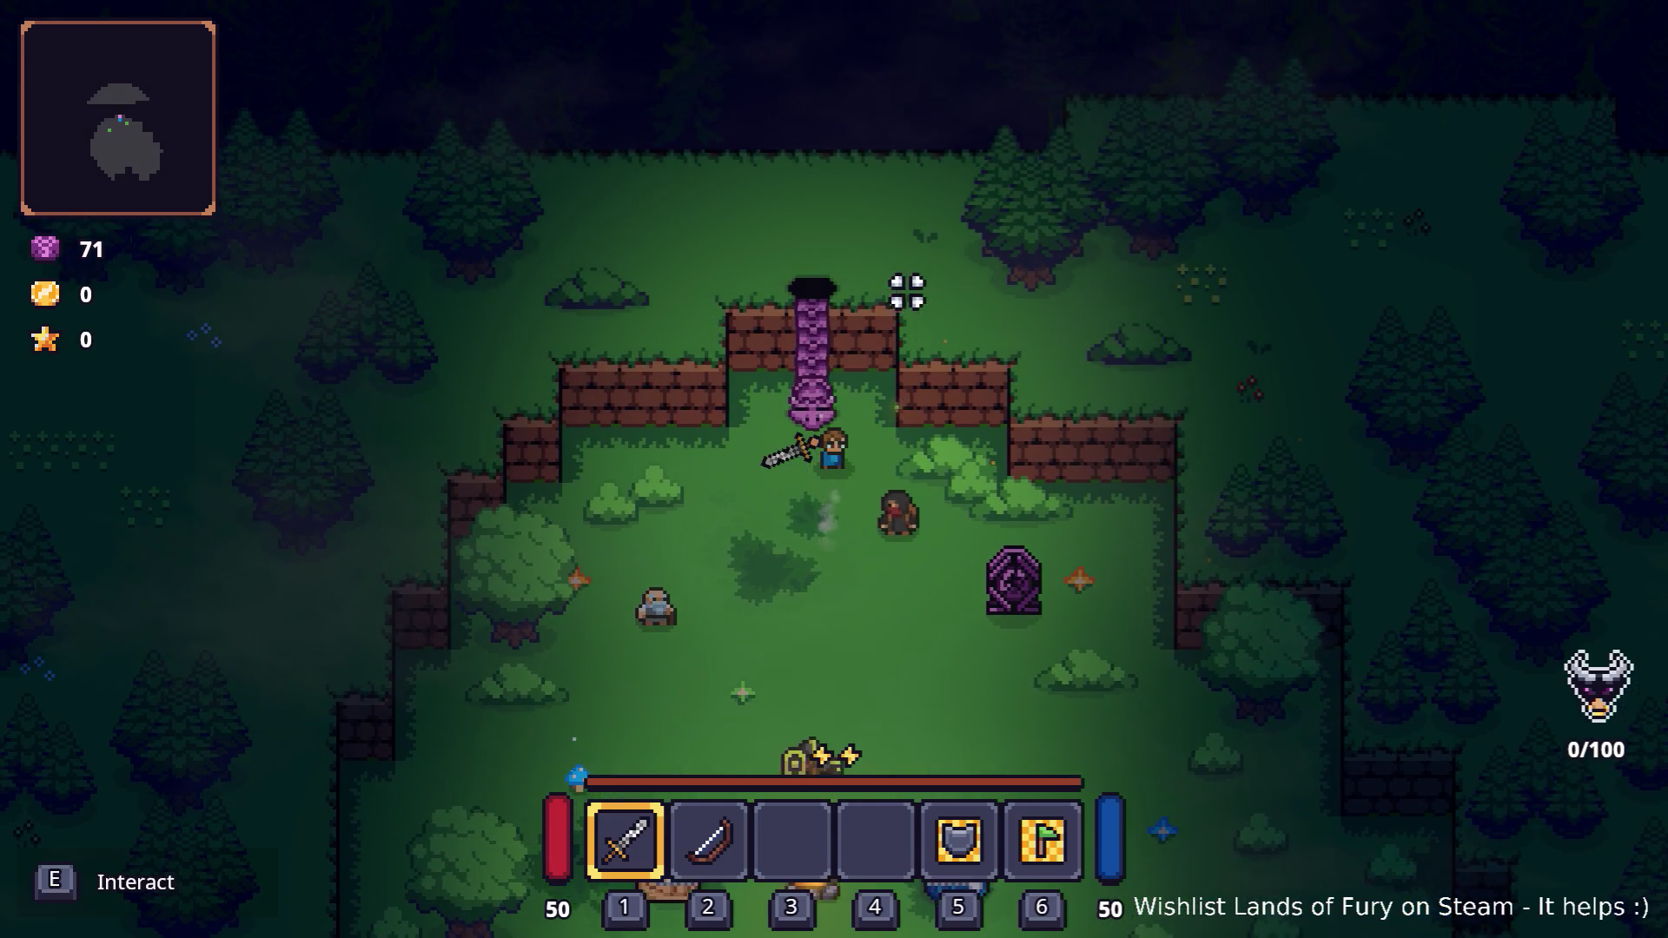
key("e")
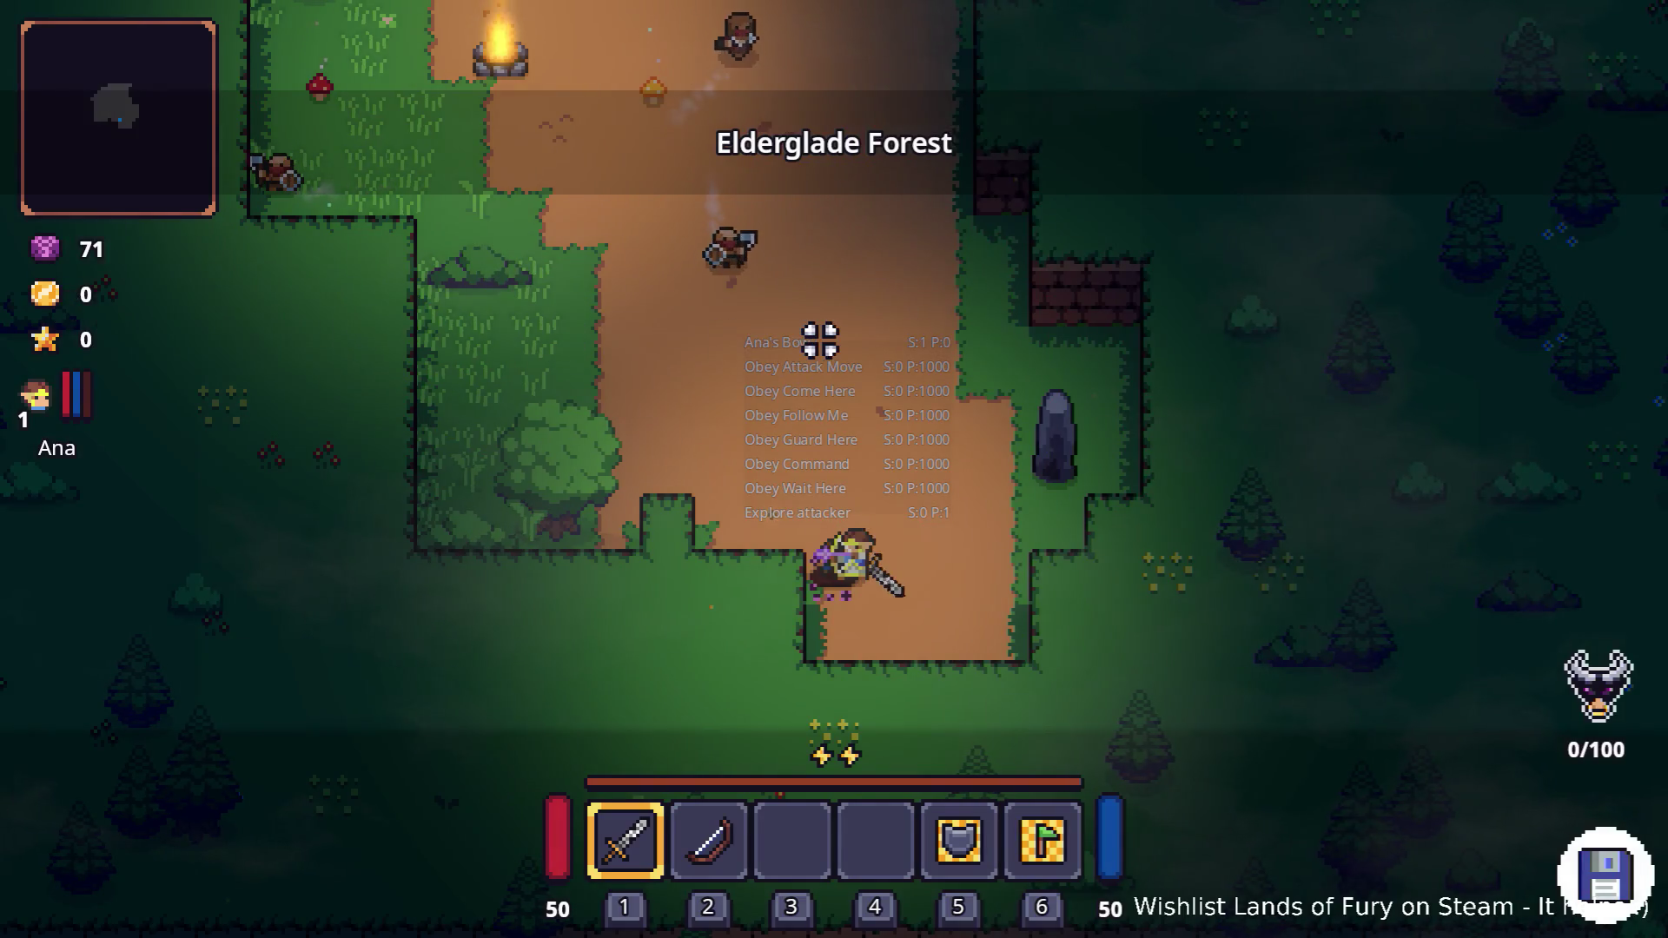
left_click(813, 343)
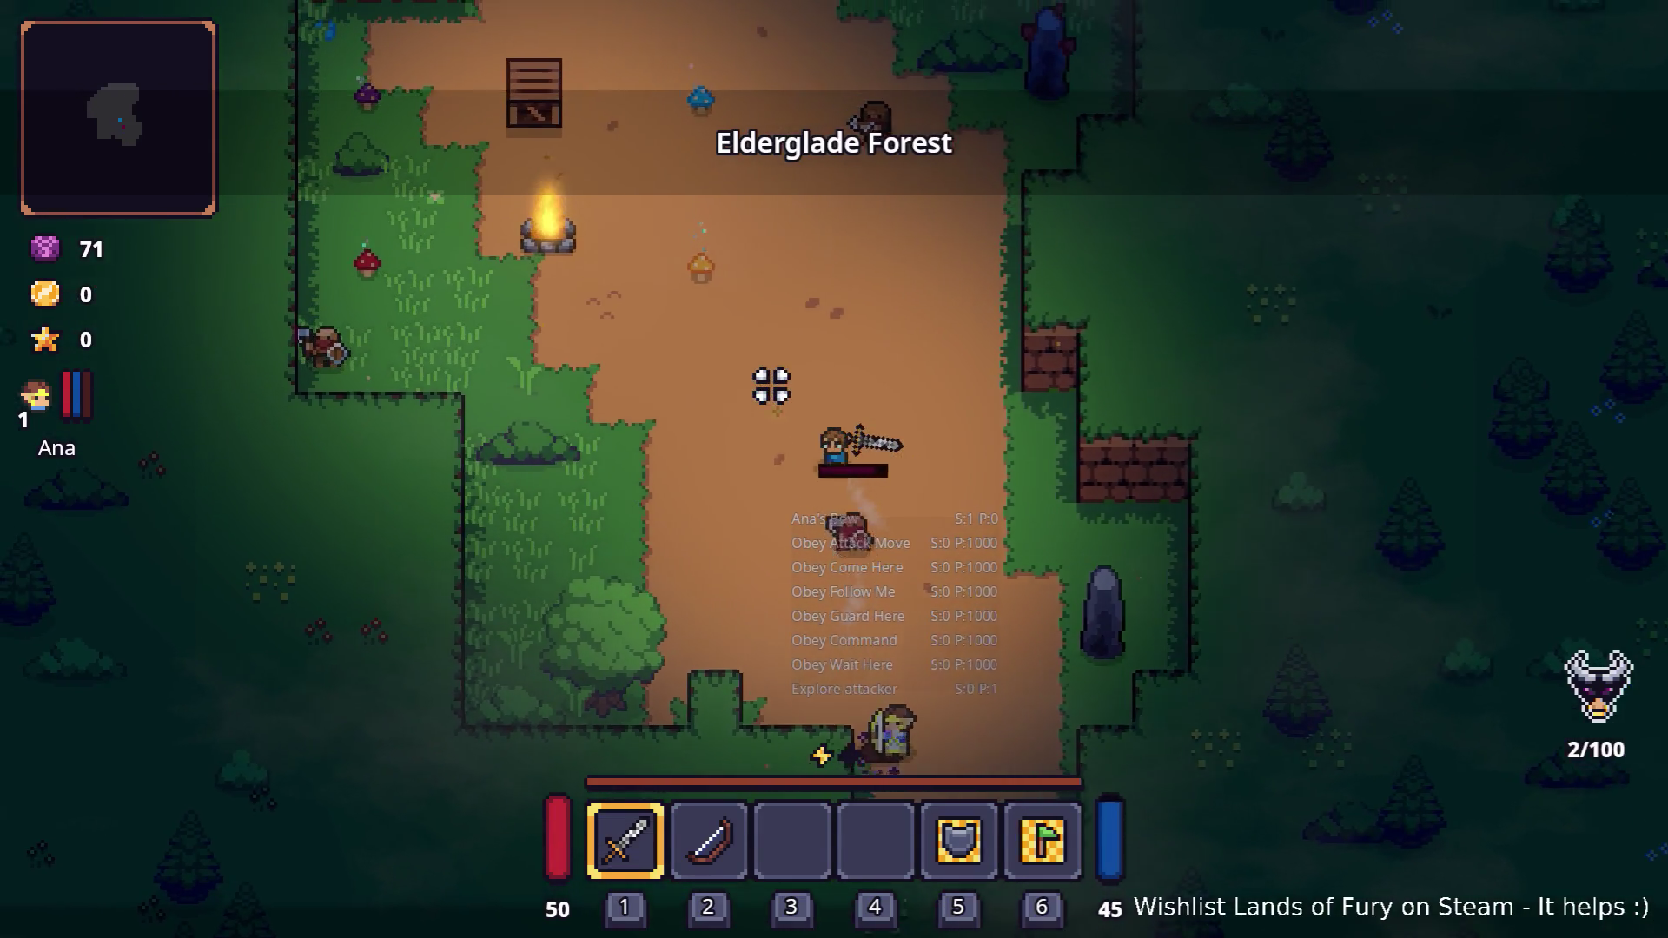
key("w+a")
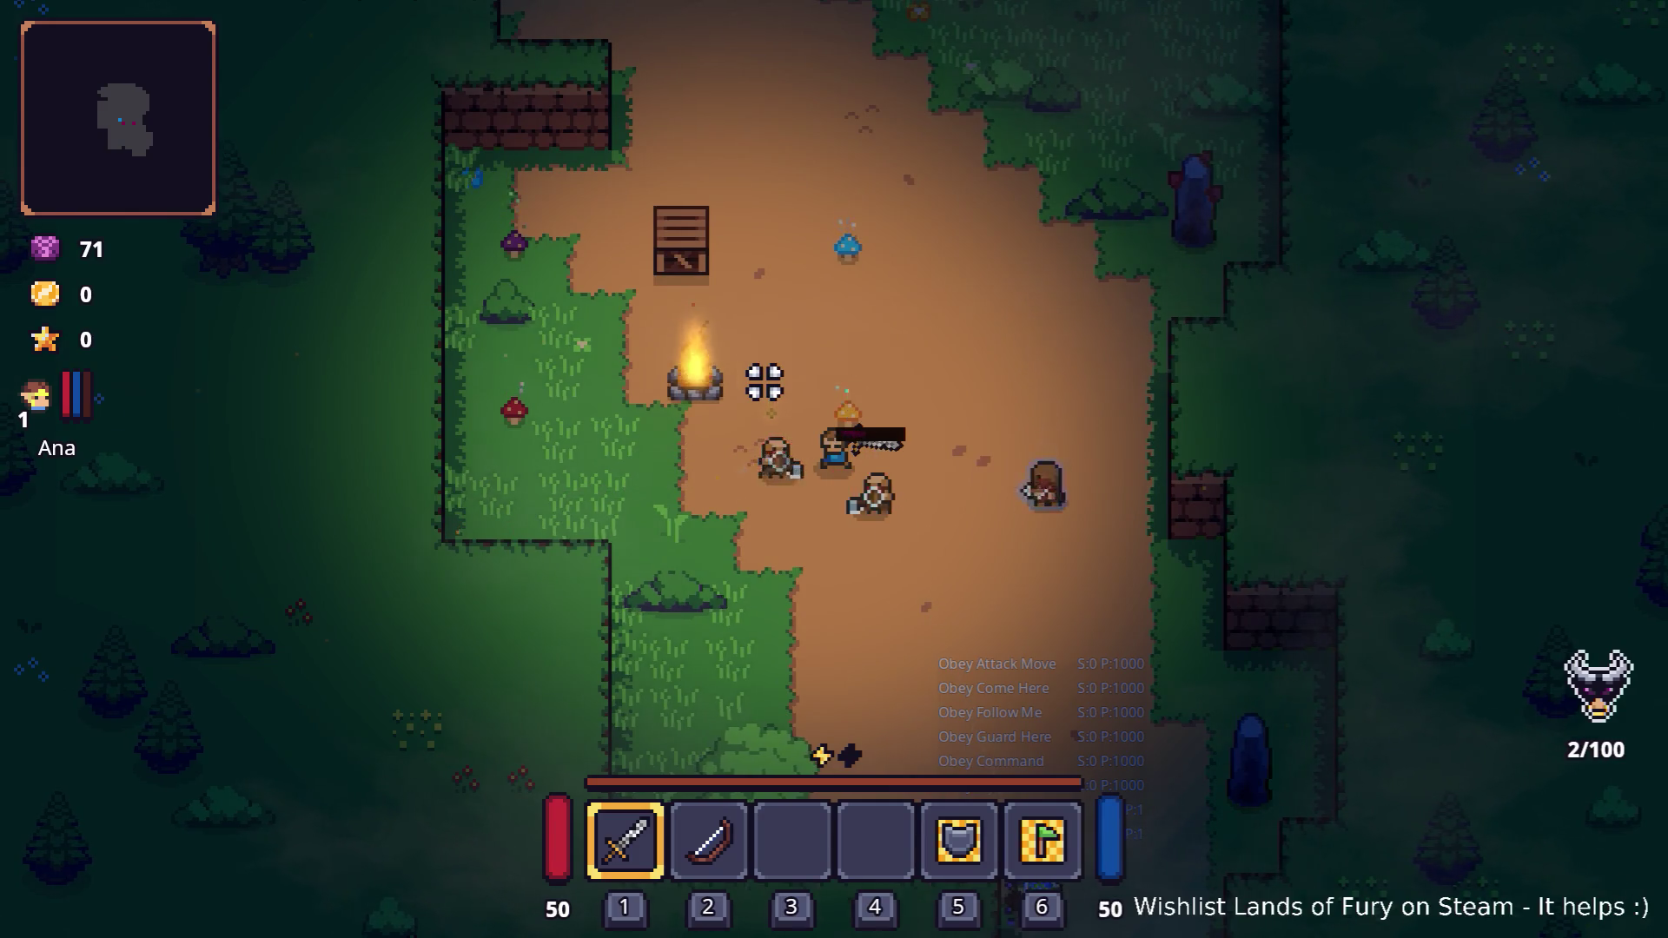
key("w+a")
key("Escape")
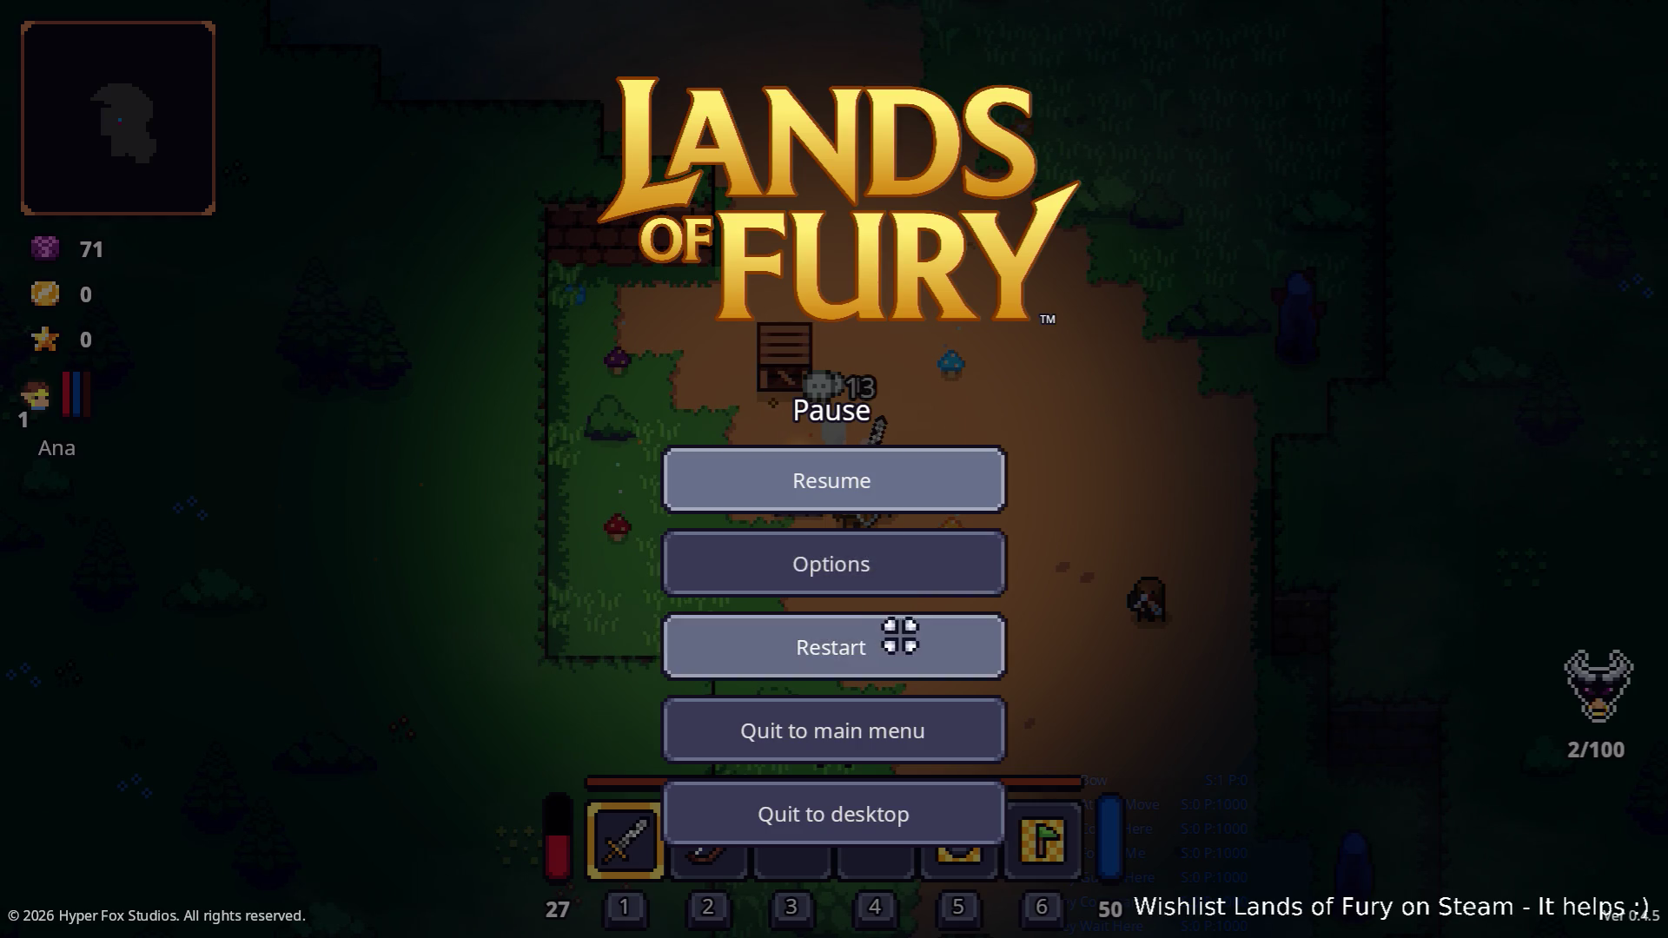
Restart the run, talk to Ana and answer 'Nothing.'
left_click(898, 638)
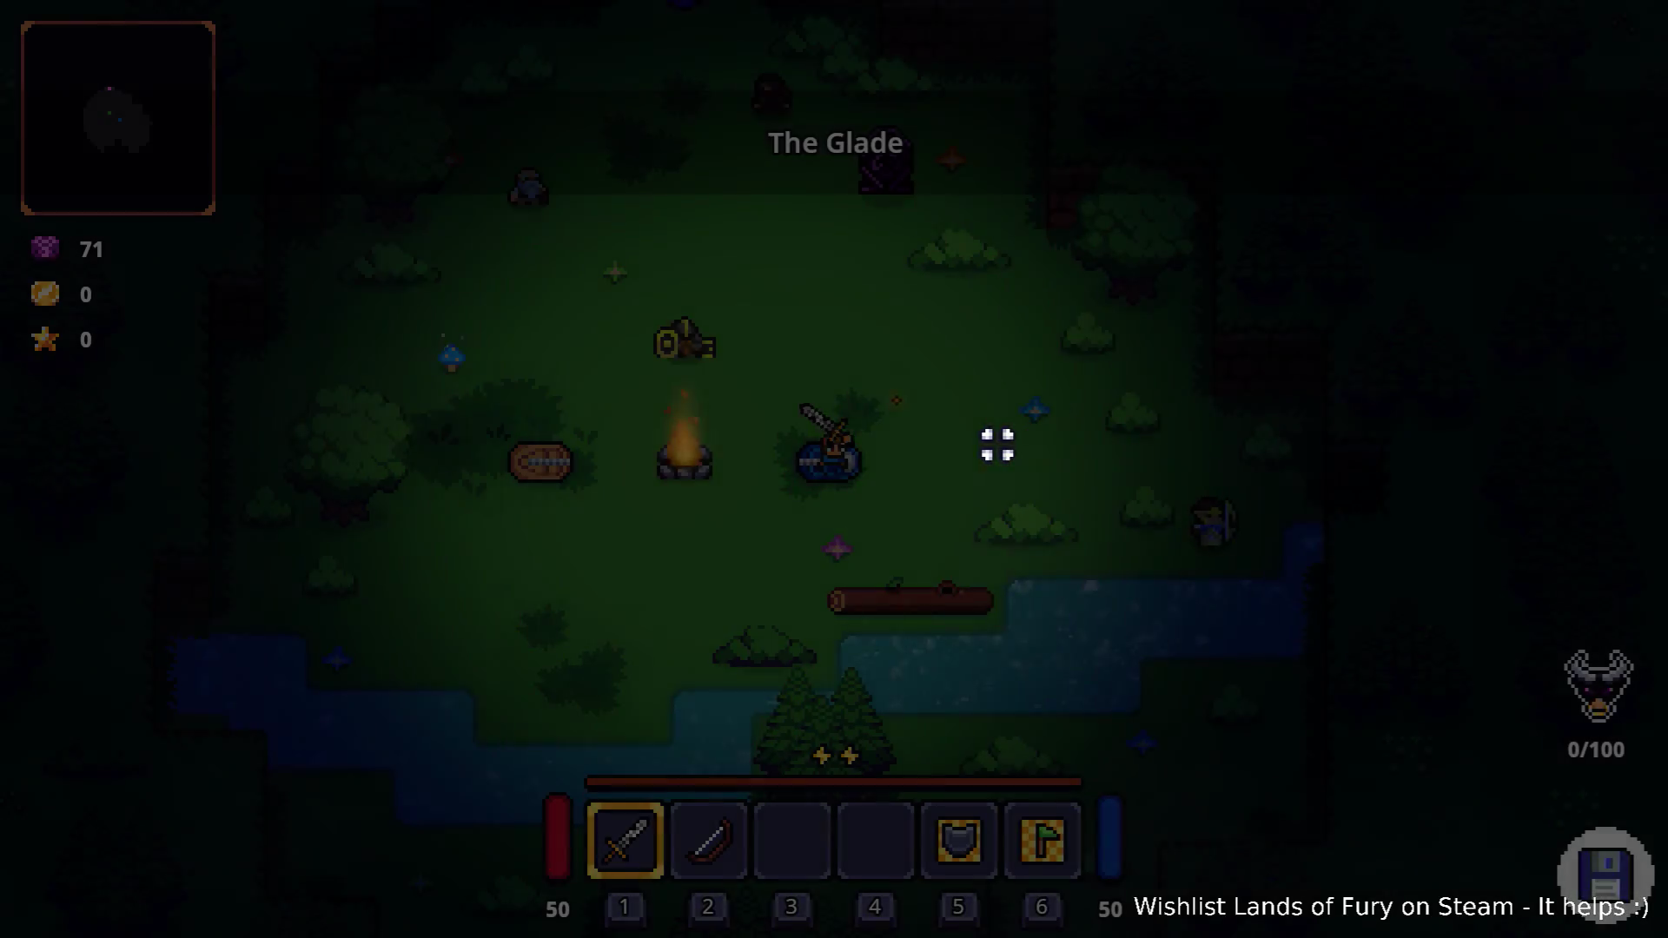
key("d")
key("d+s")
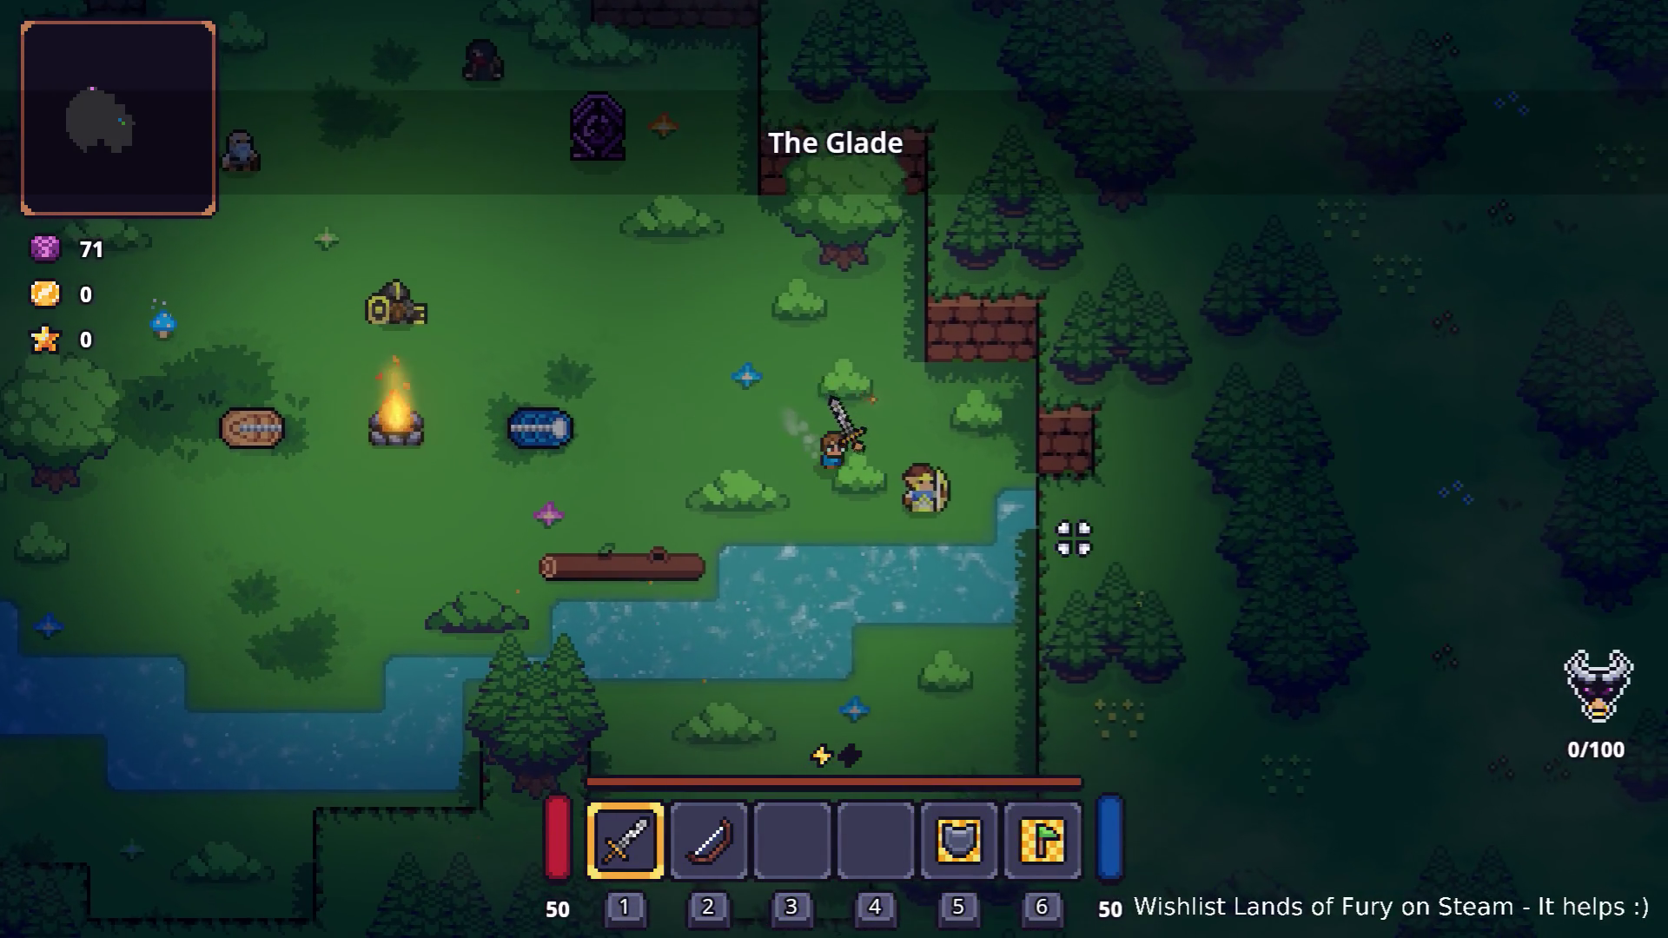
key("e")
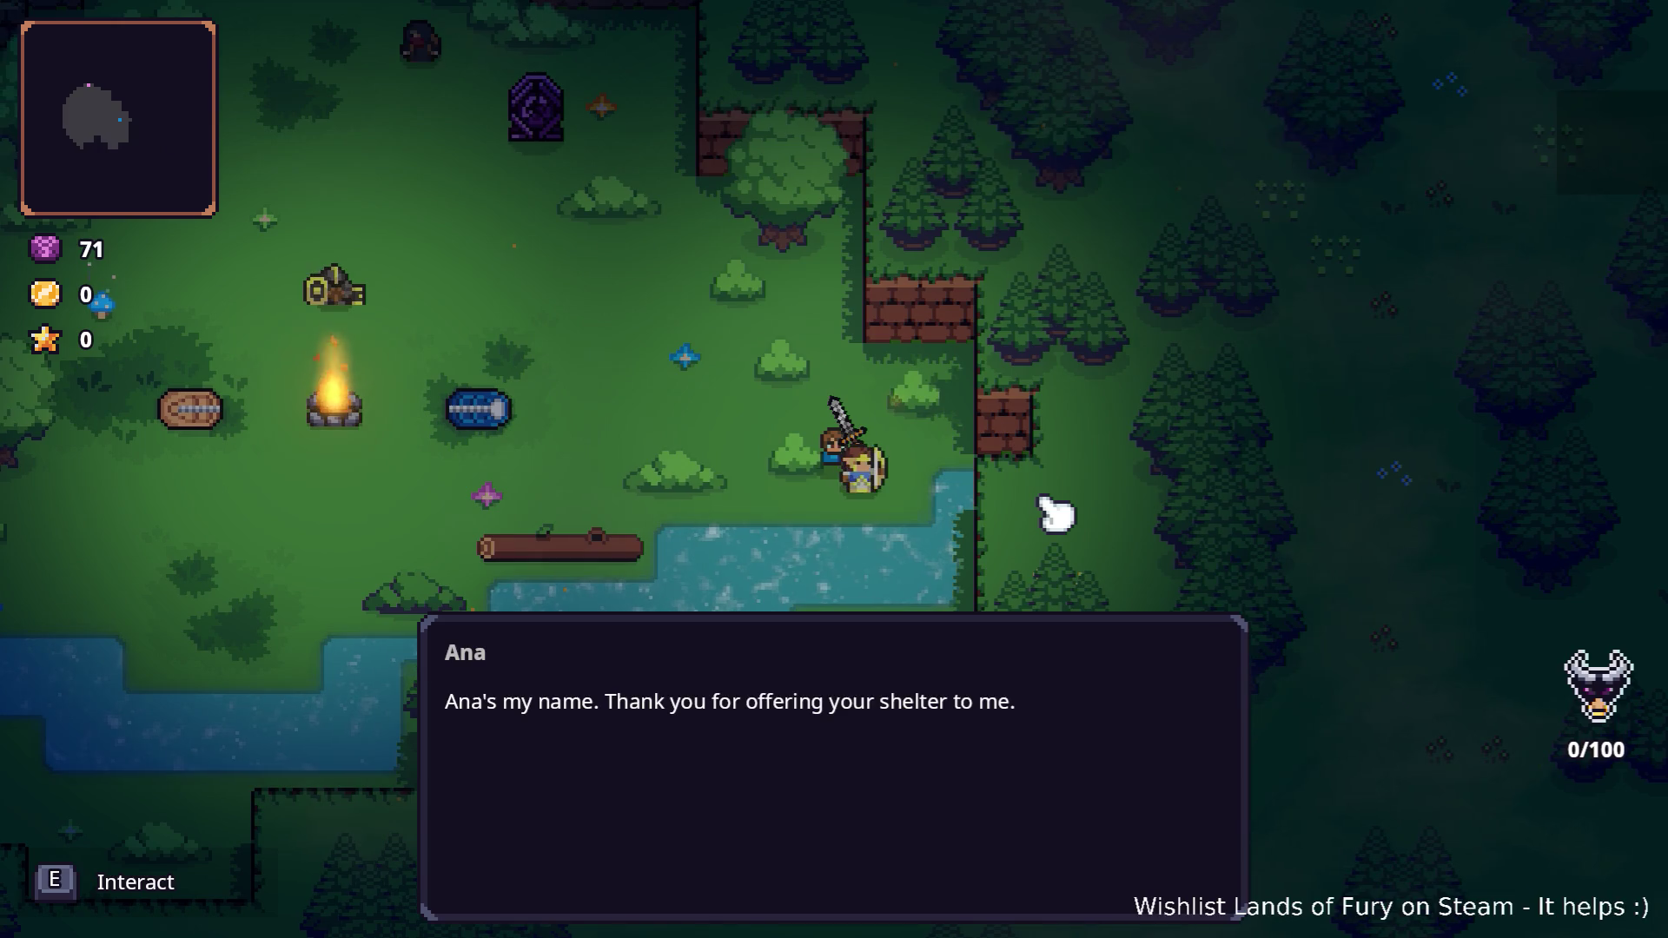
key("e")
key("w")
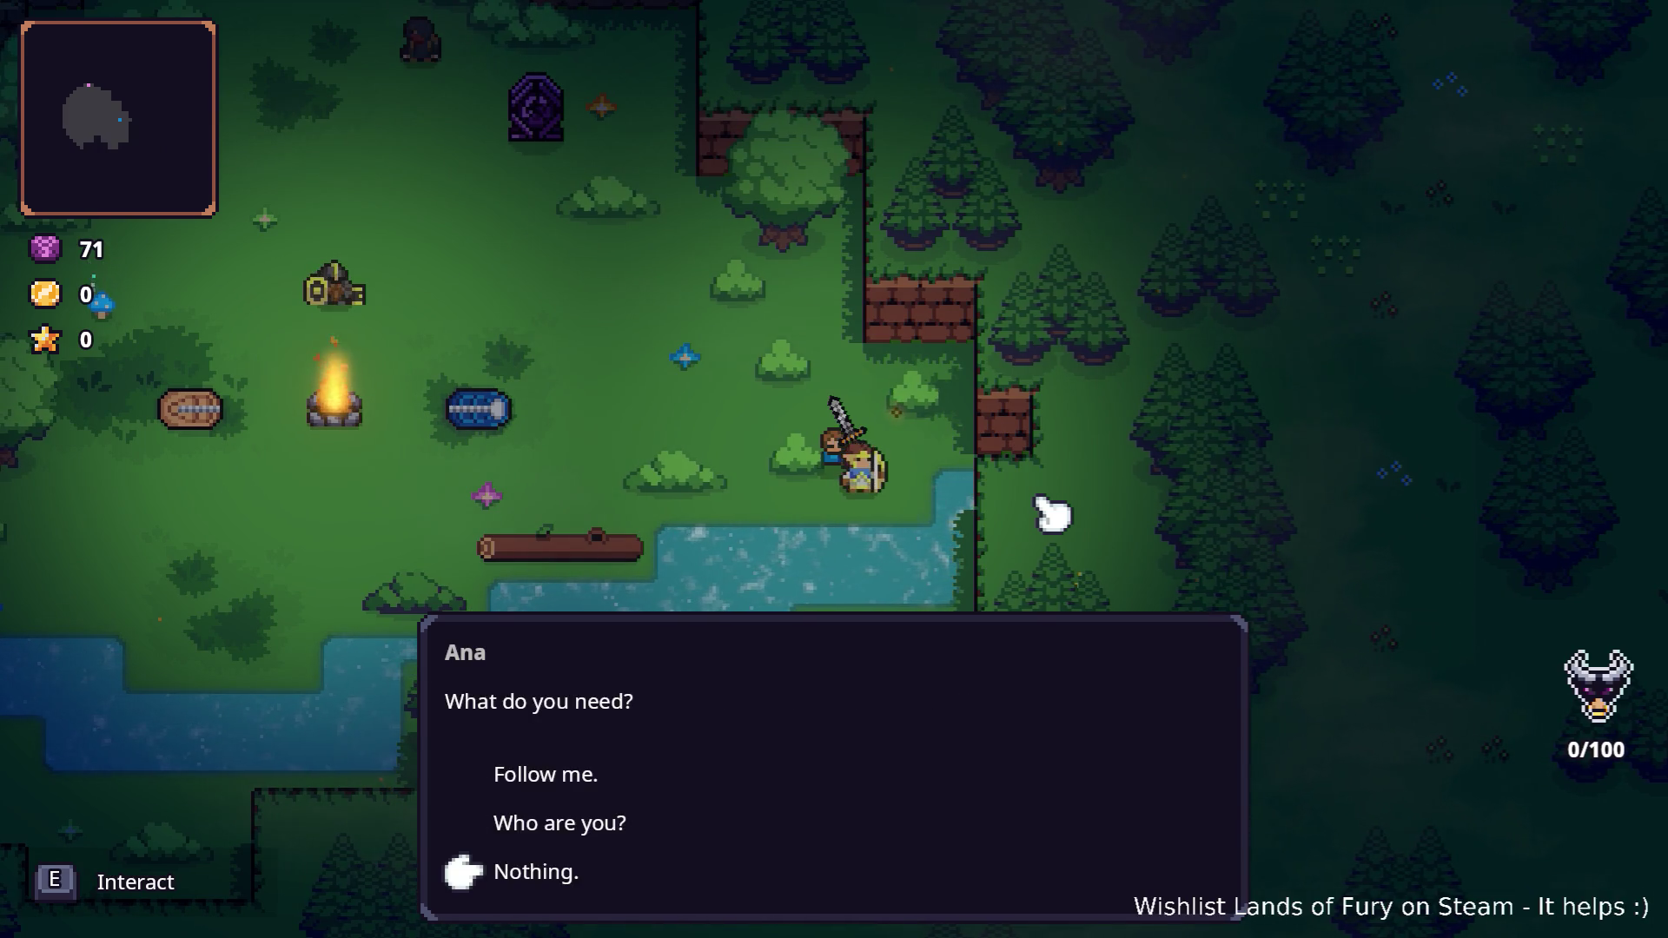
key("e")
Walk around the glade toward the portal area and back
key("w+a")
key("w+a")
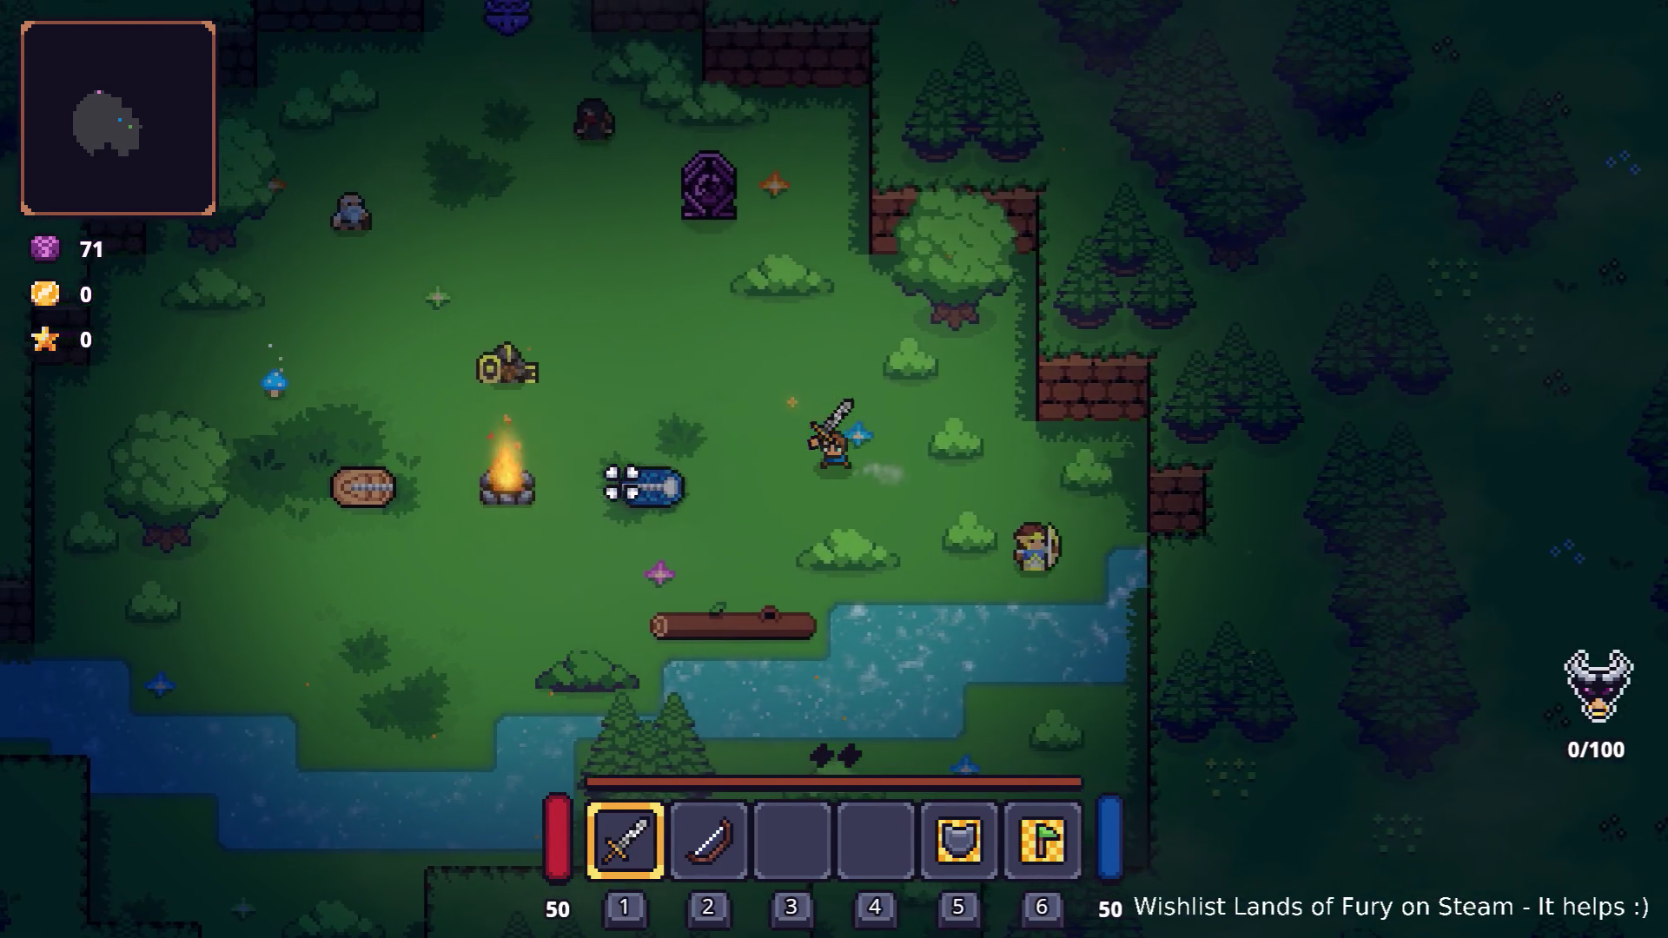
key("w+a")
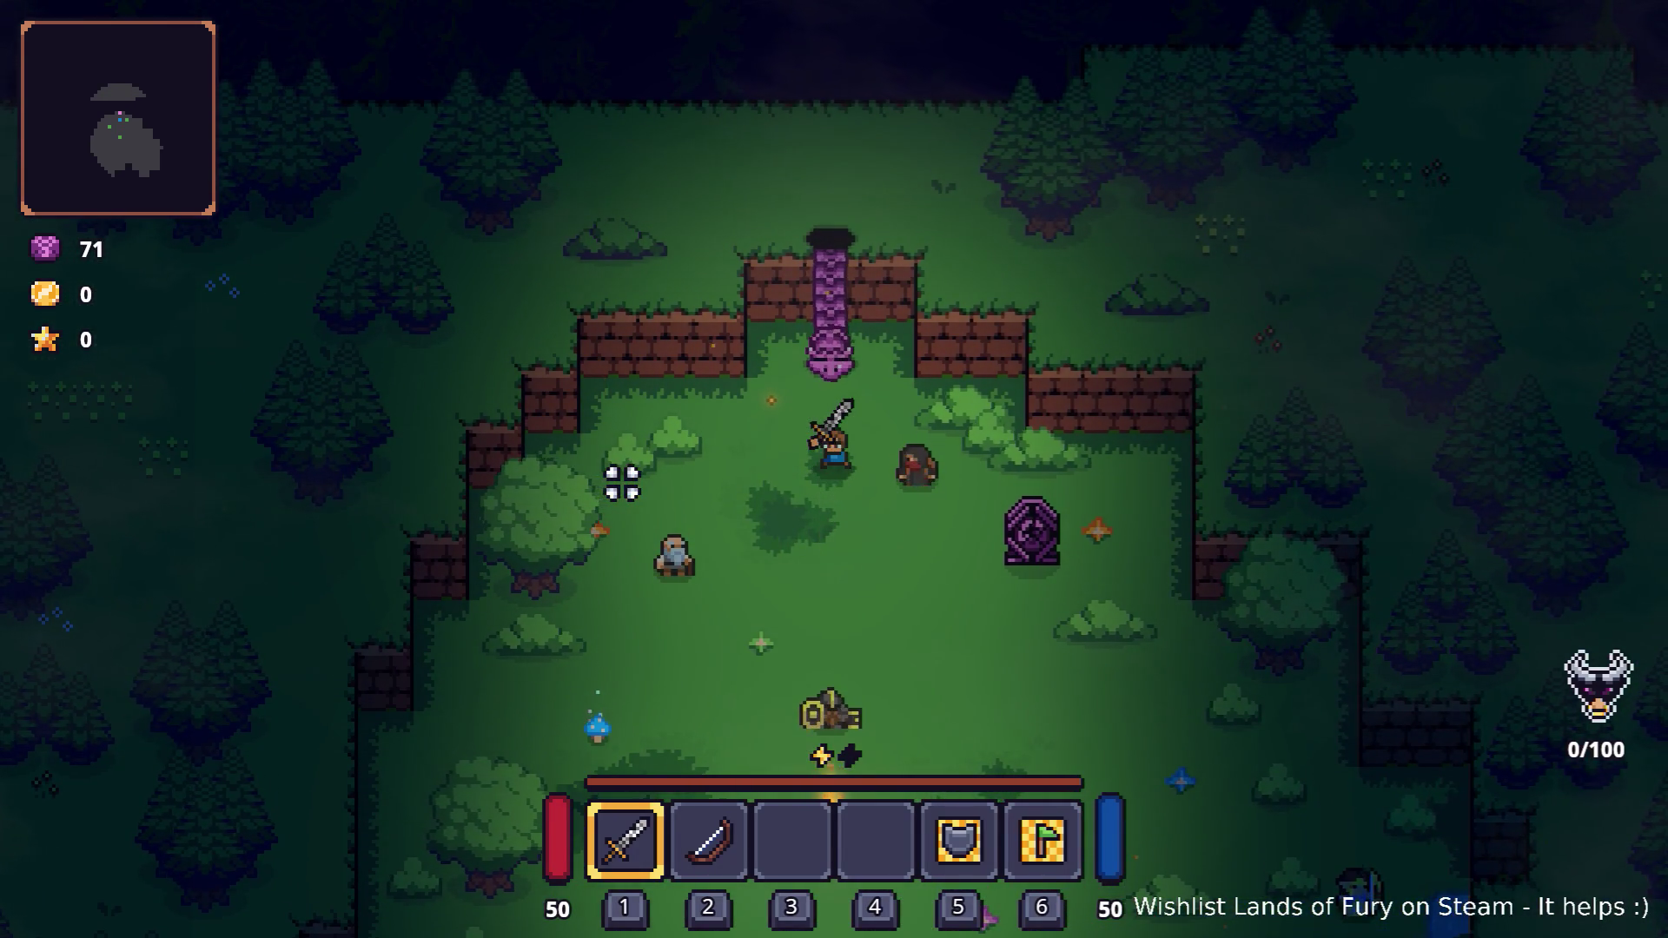
key("s")
key("s")
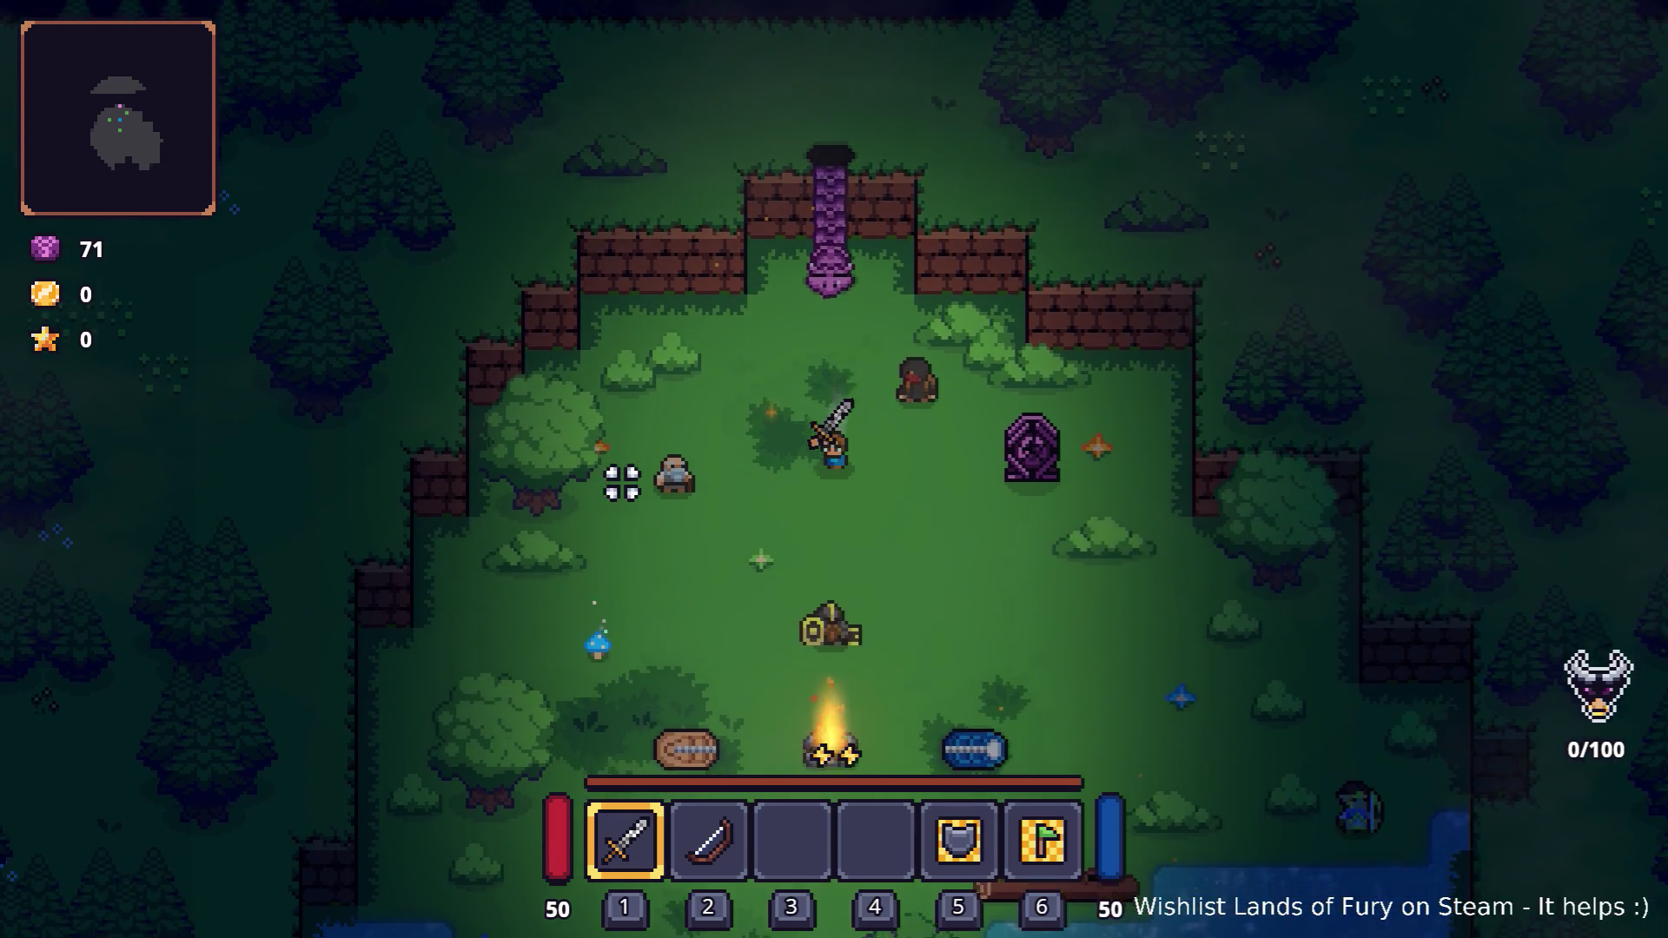
key("d")
key("s+d")
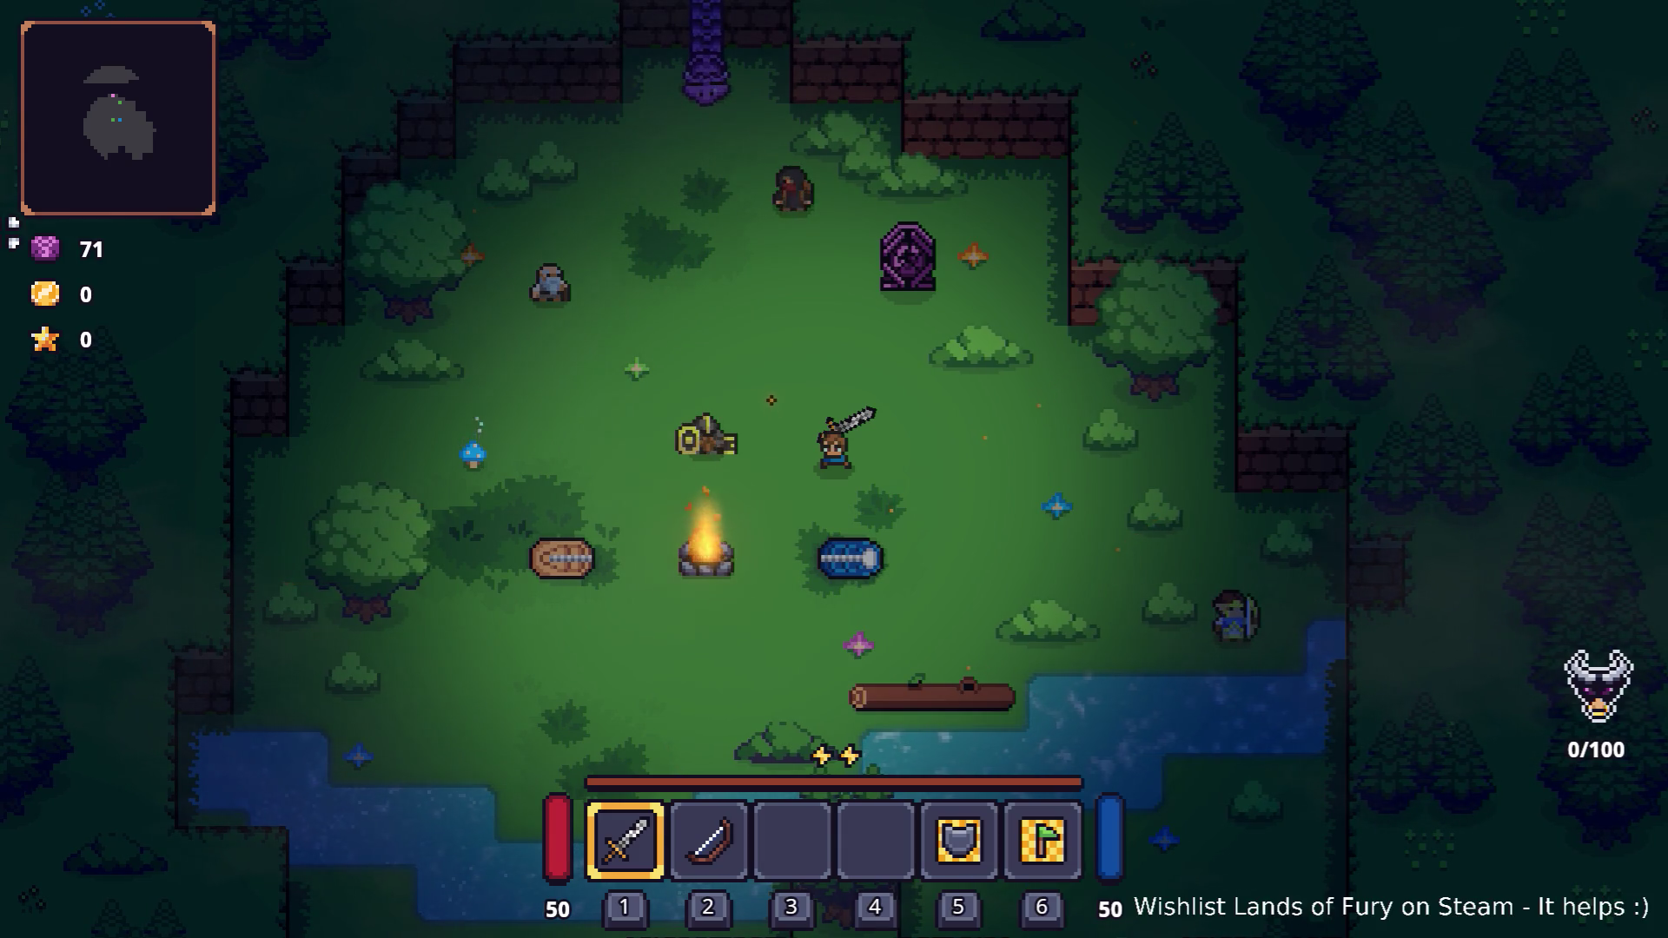
Rerun the console unlock command with npc_unlocked_brin set to true
key("a")
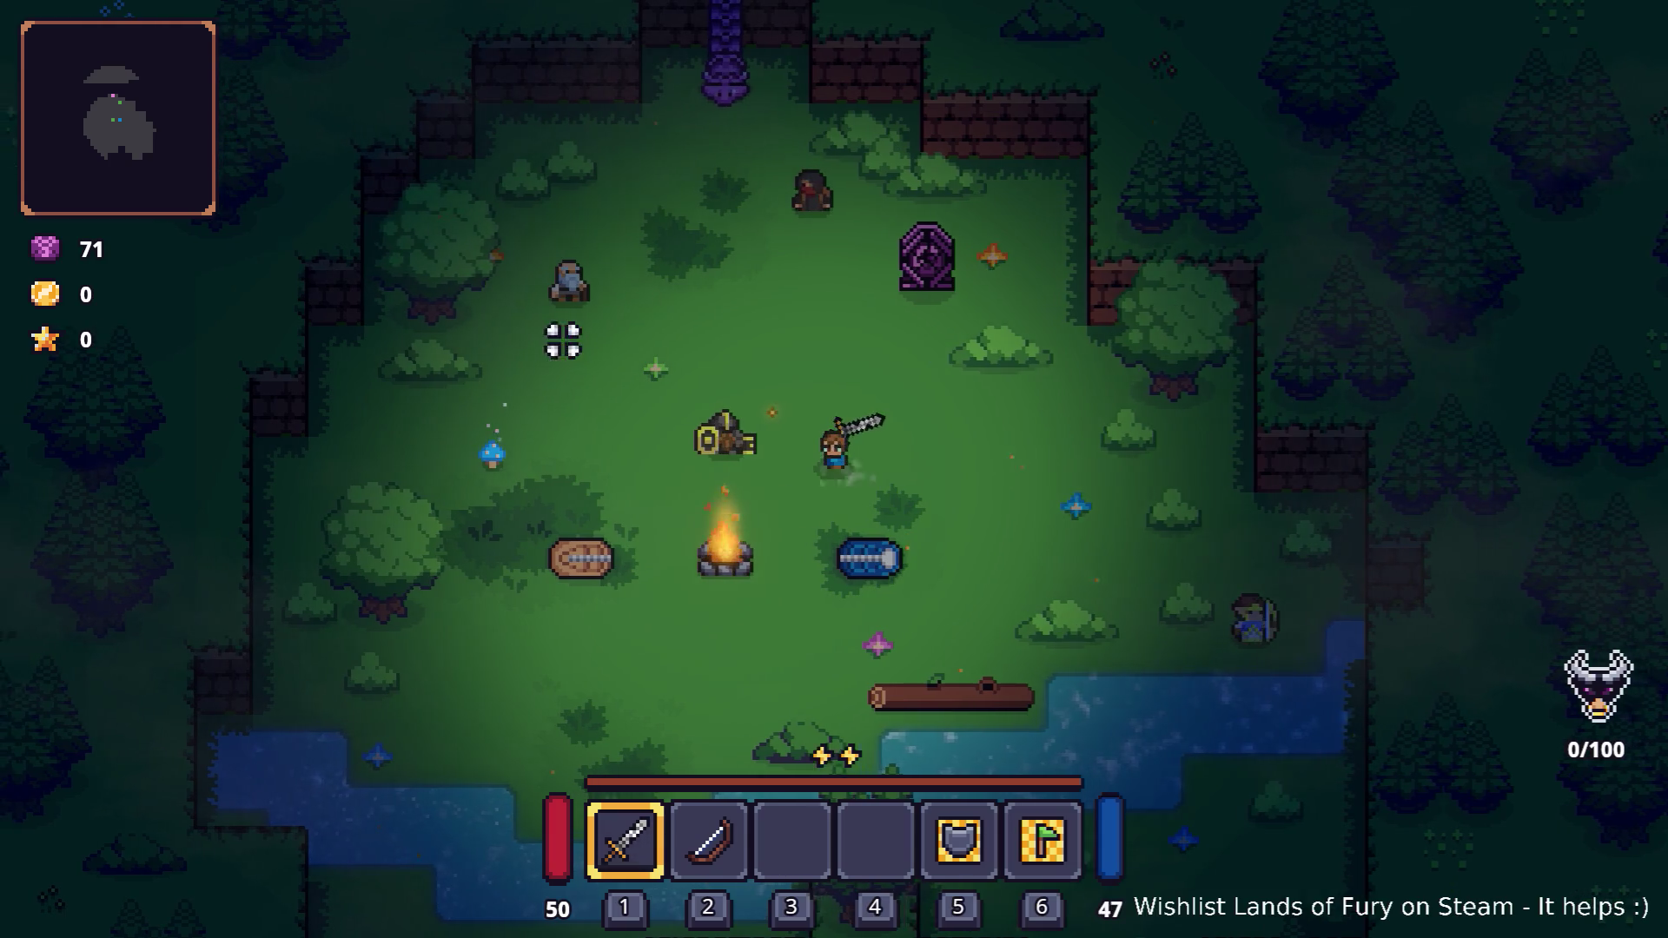
key("d")
key("d")
key("a")
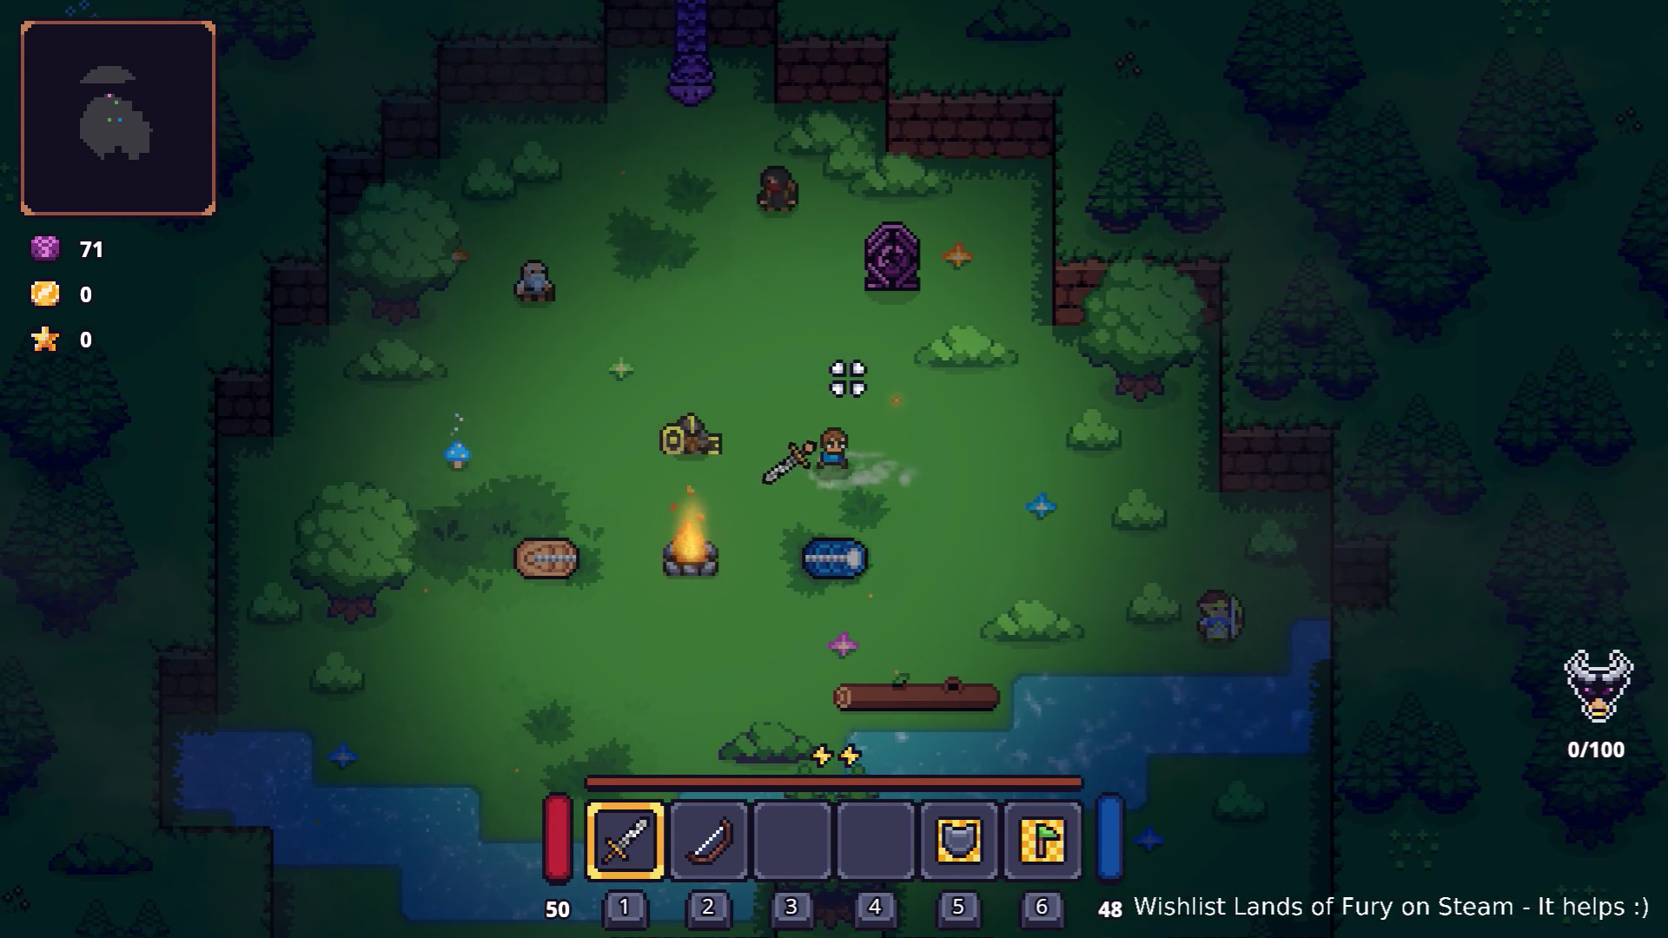
key("grave")
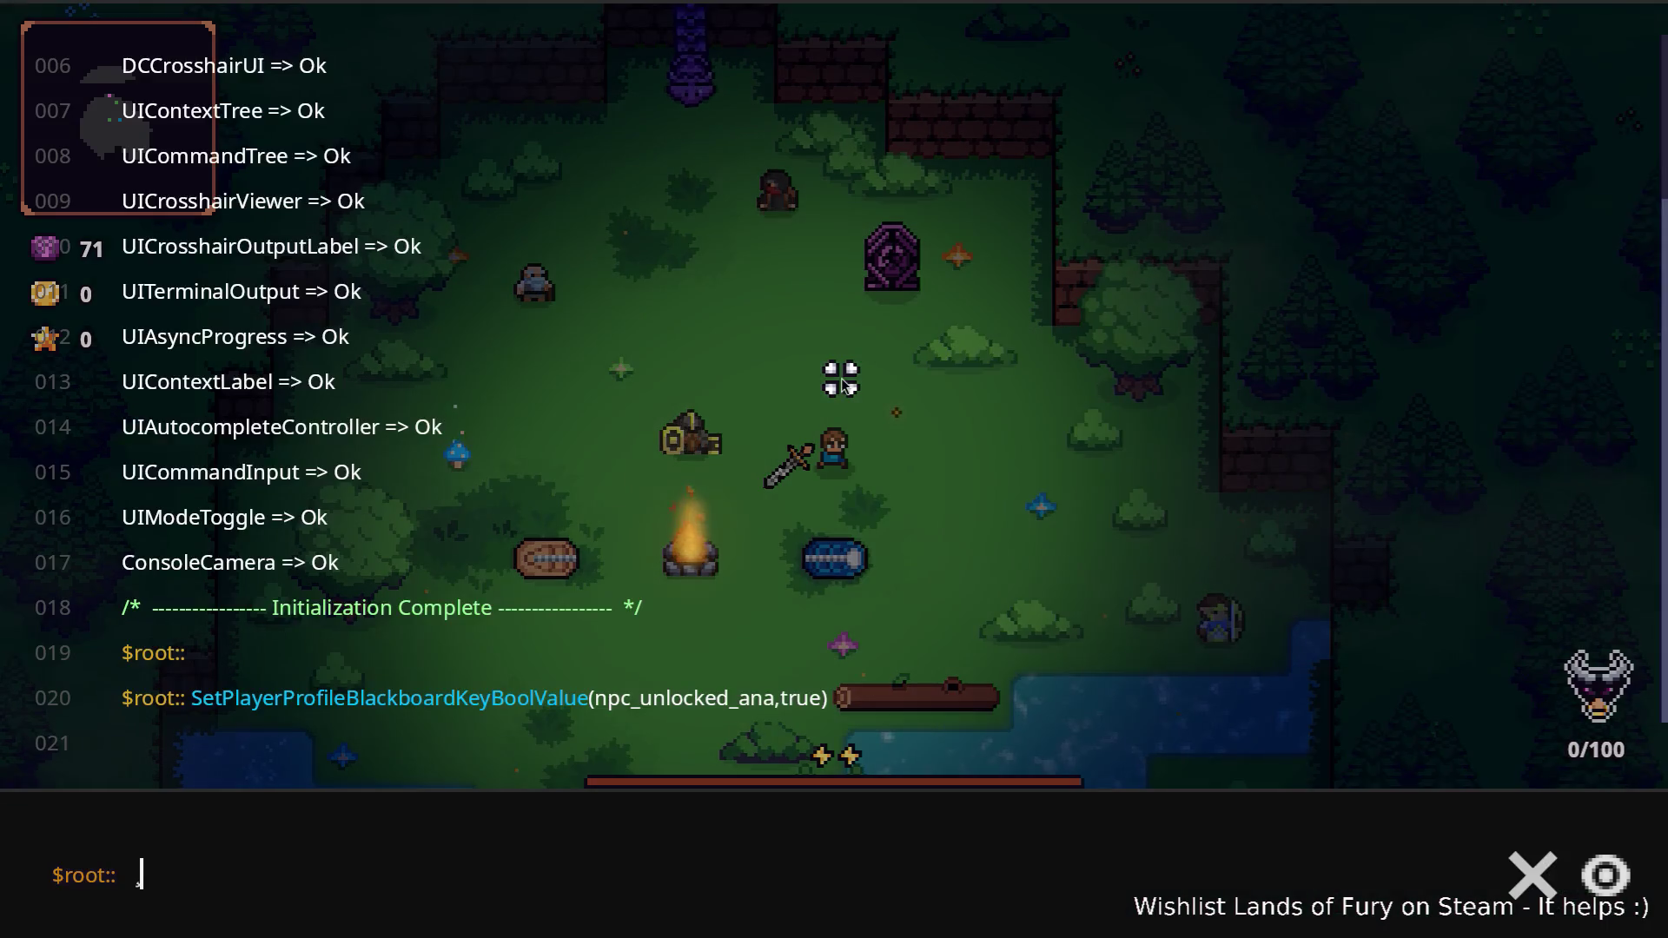
key("BackSpace")
key("Up")
key("Left")
key("Left")
key("Left")
key("Left")
key("Left")
key("shift+Right")
key("shift+Right")
key("shift+Right")
type("brin")
key("Return")
Unlock npc_unlocked_lilith the same way, close the console, and enter the purple portal
key("Up")
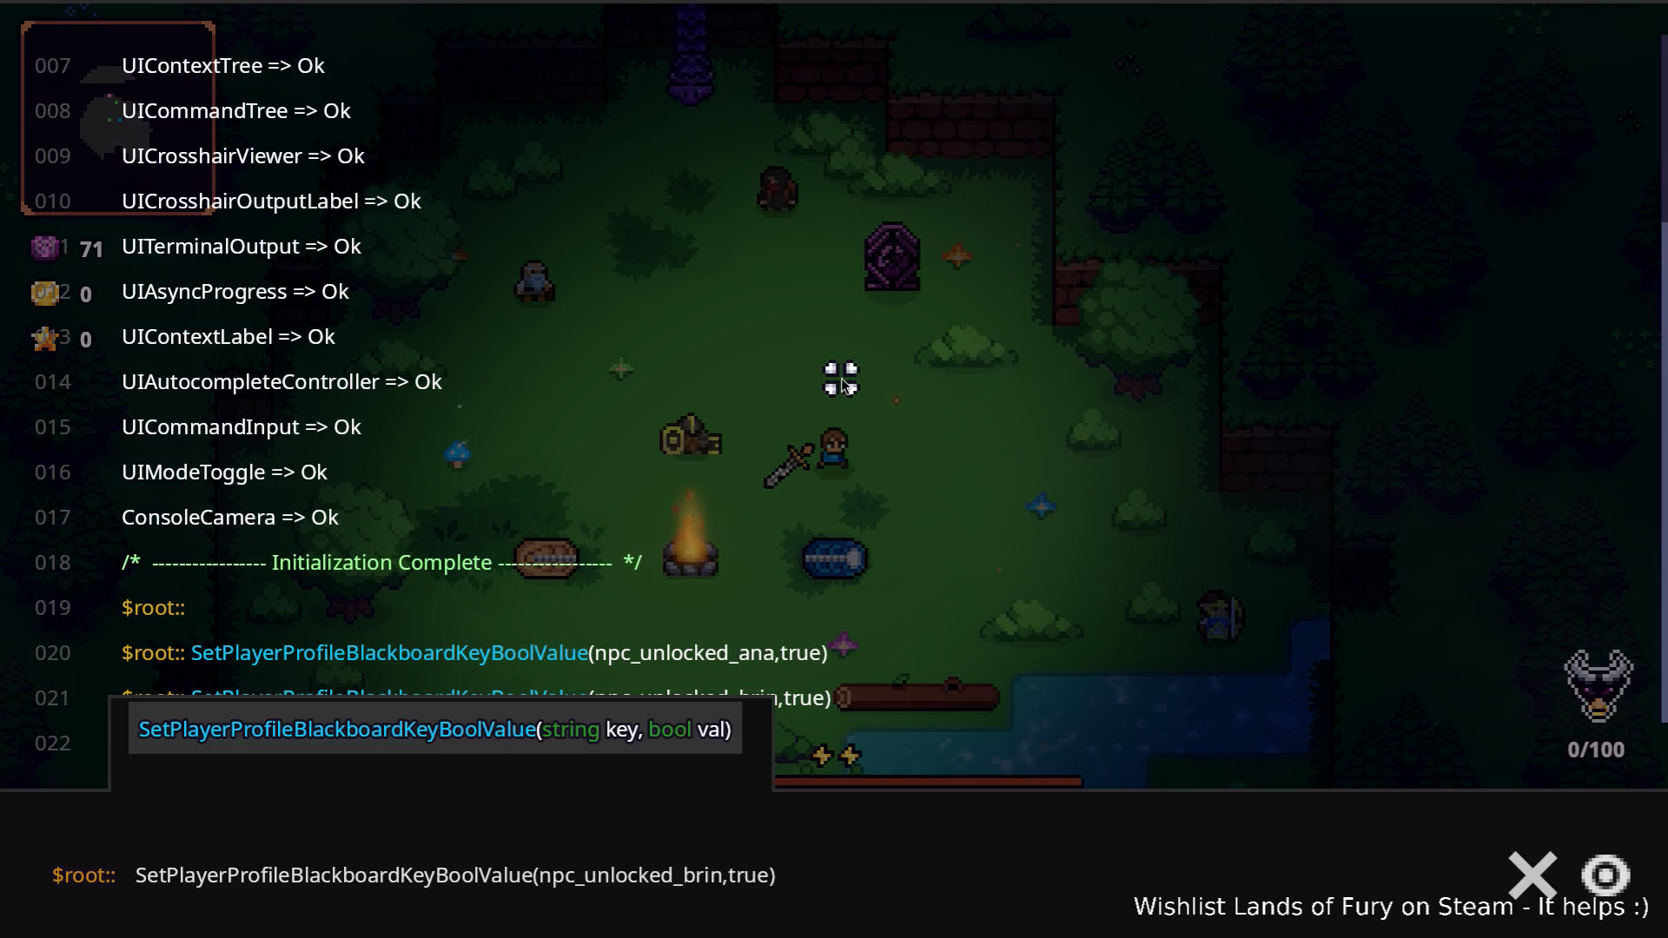
key("Left")
key("Left")
key("Left")
key("shift+Left")
key("shift+Left")
key("shift+Left")
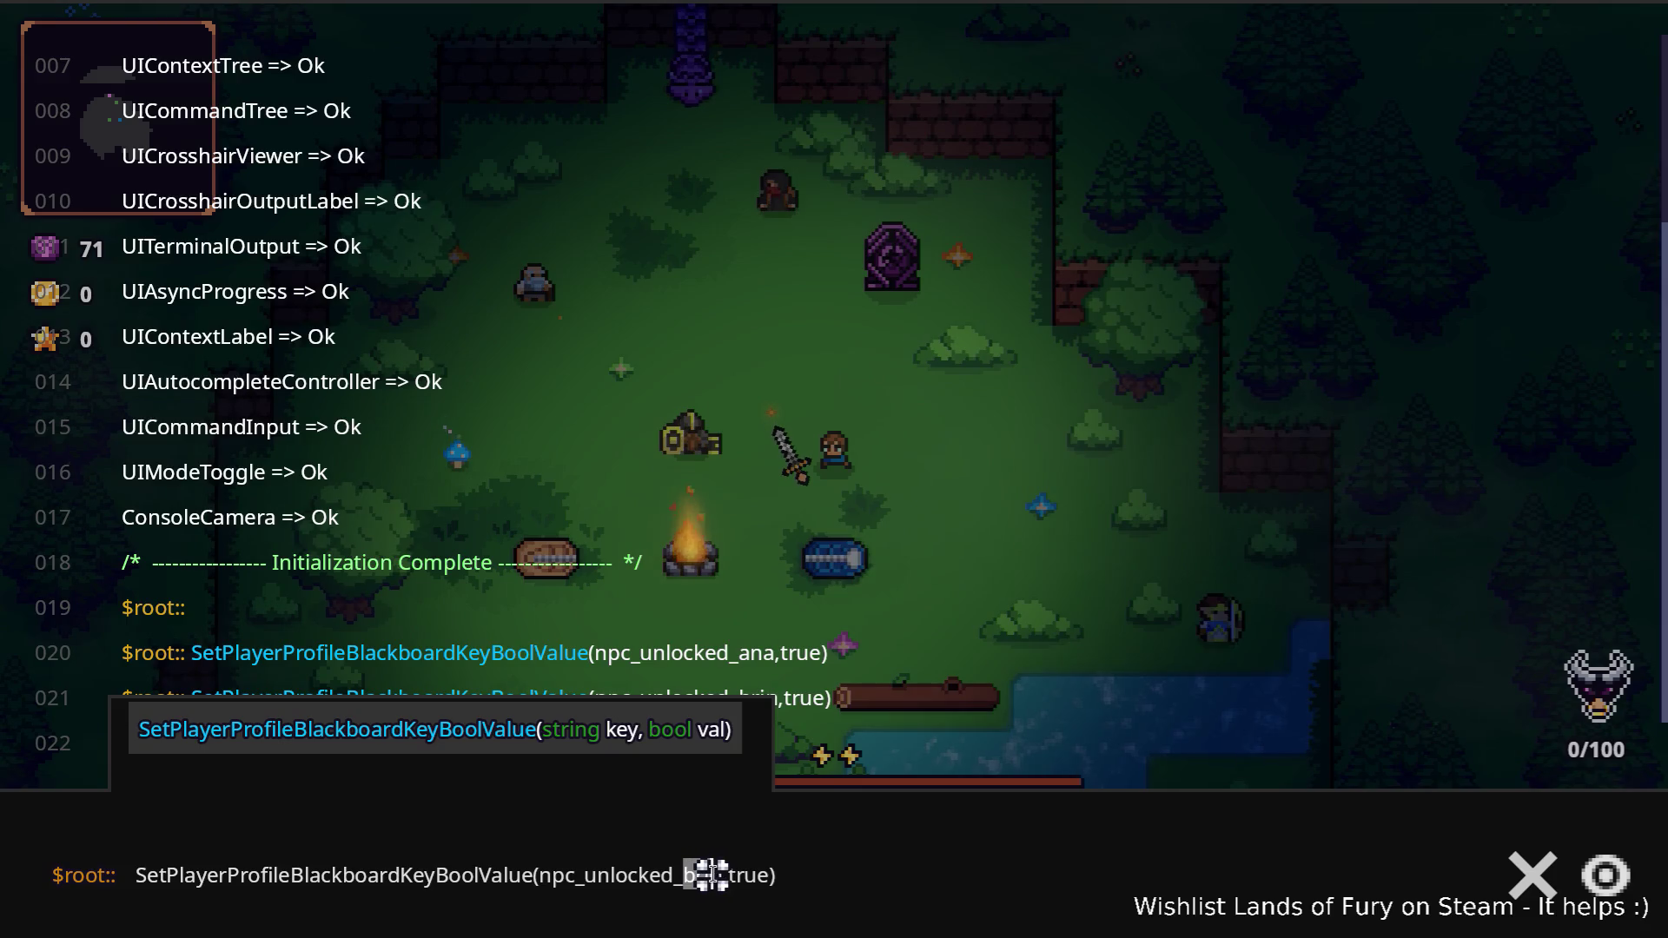
type("lilith")
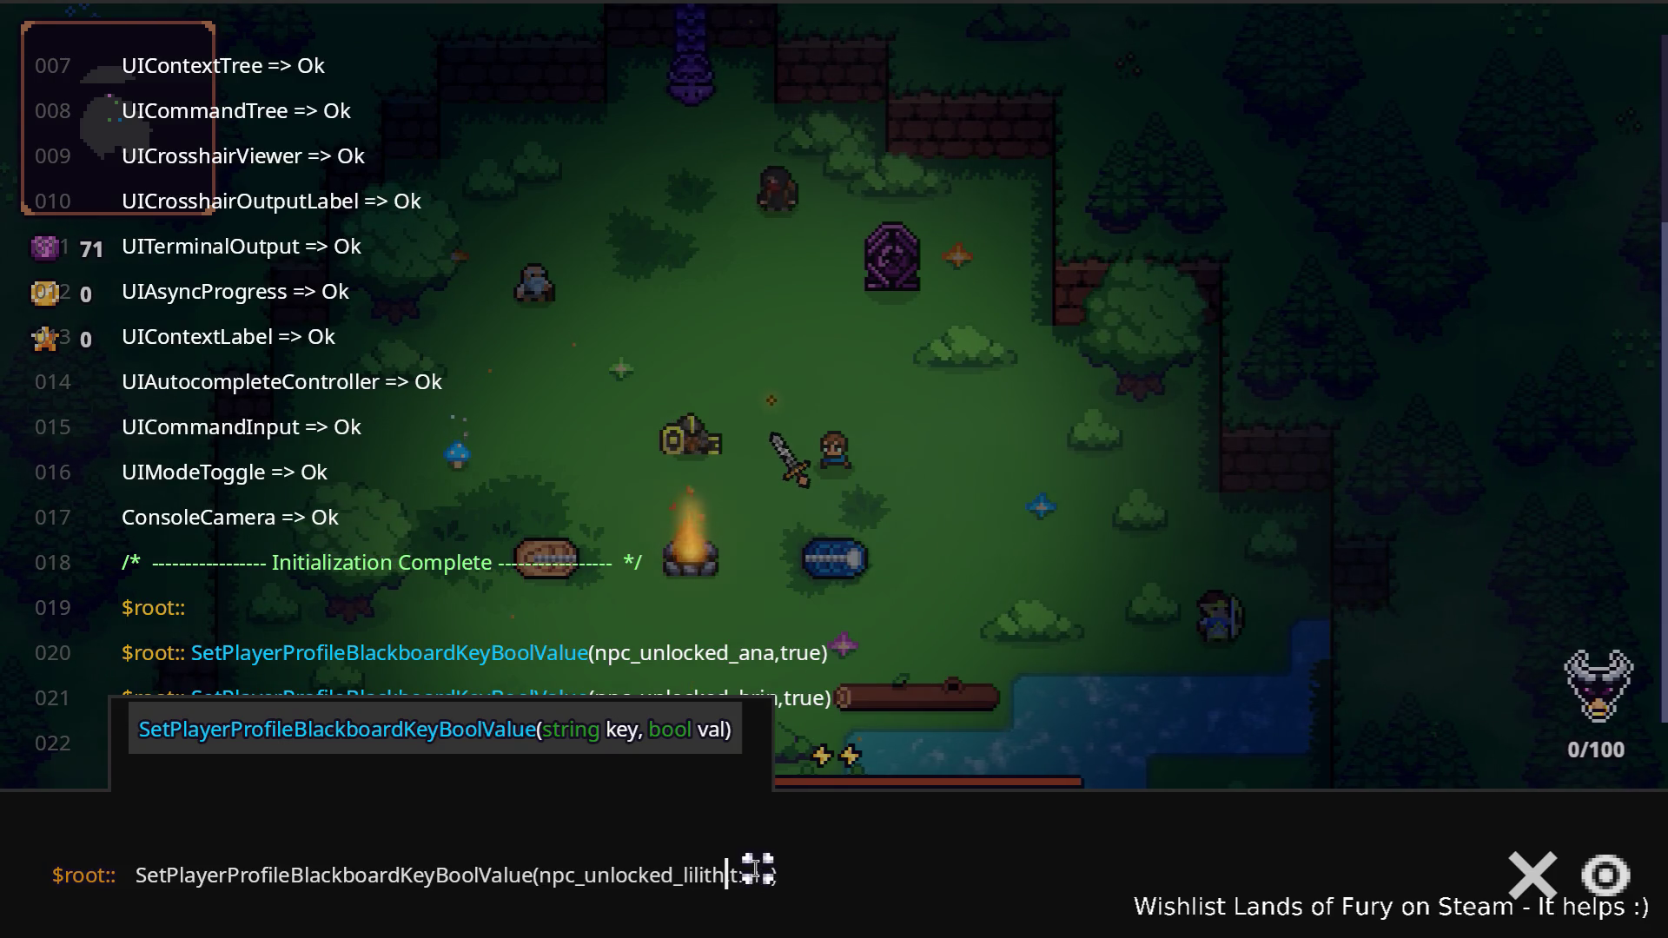
key("Return")
key("grave")
key("w")
key("a")
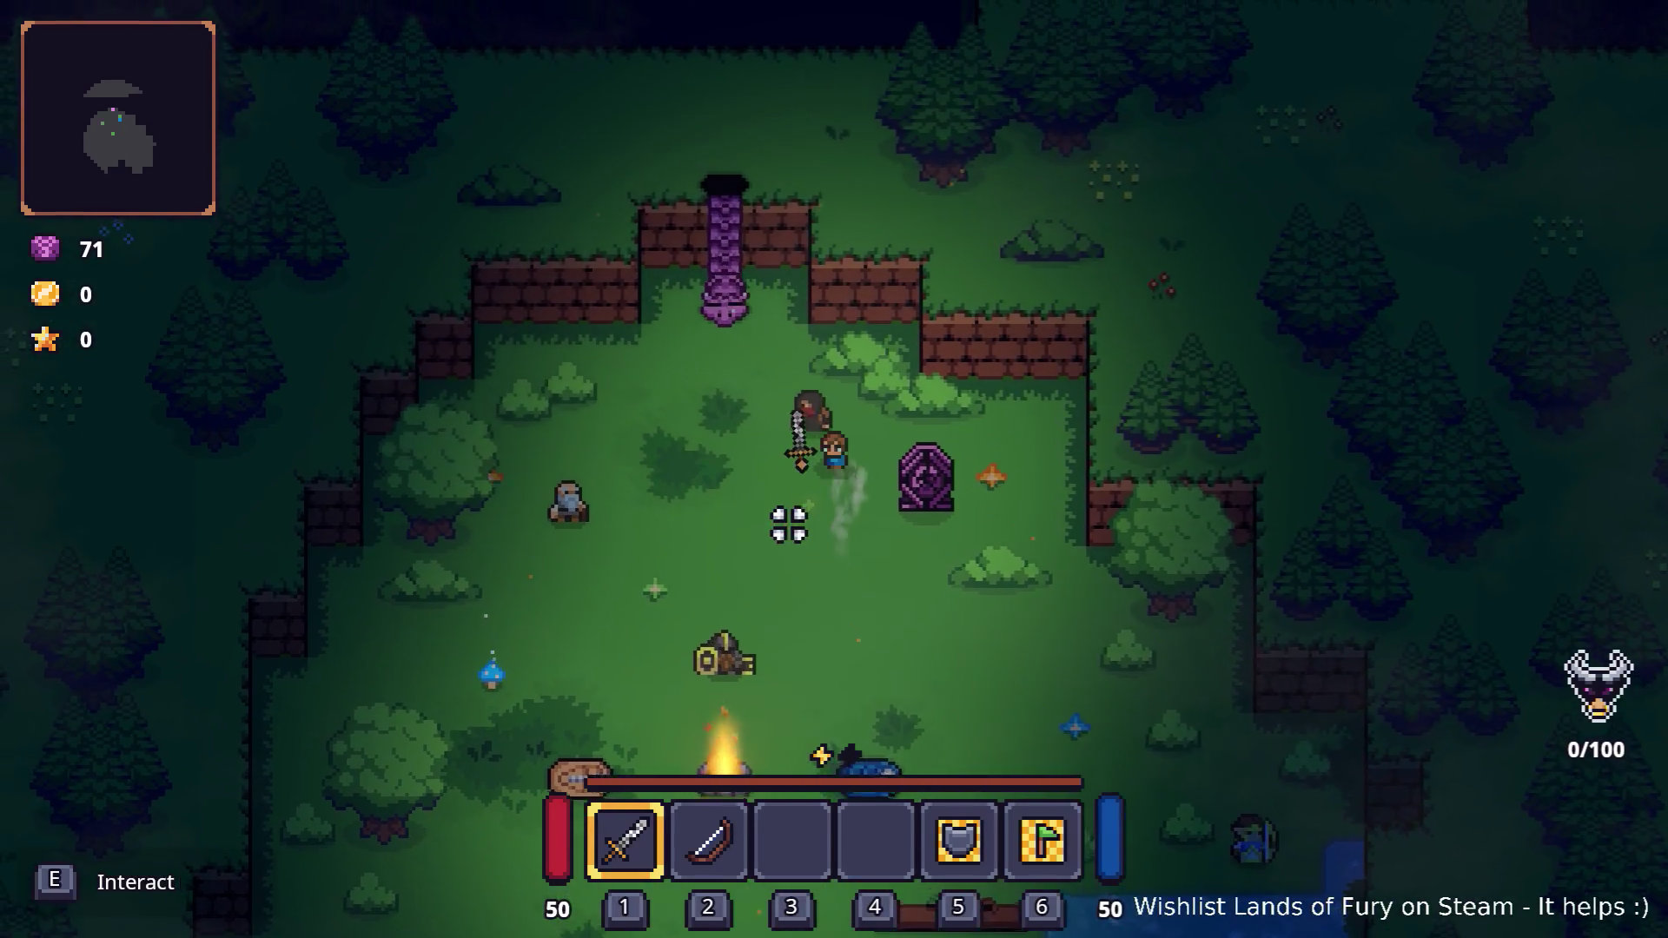
key("e")
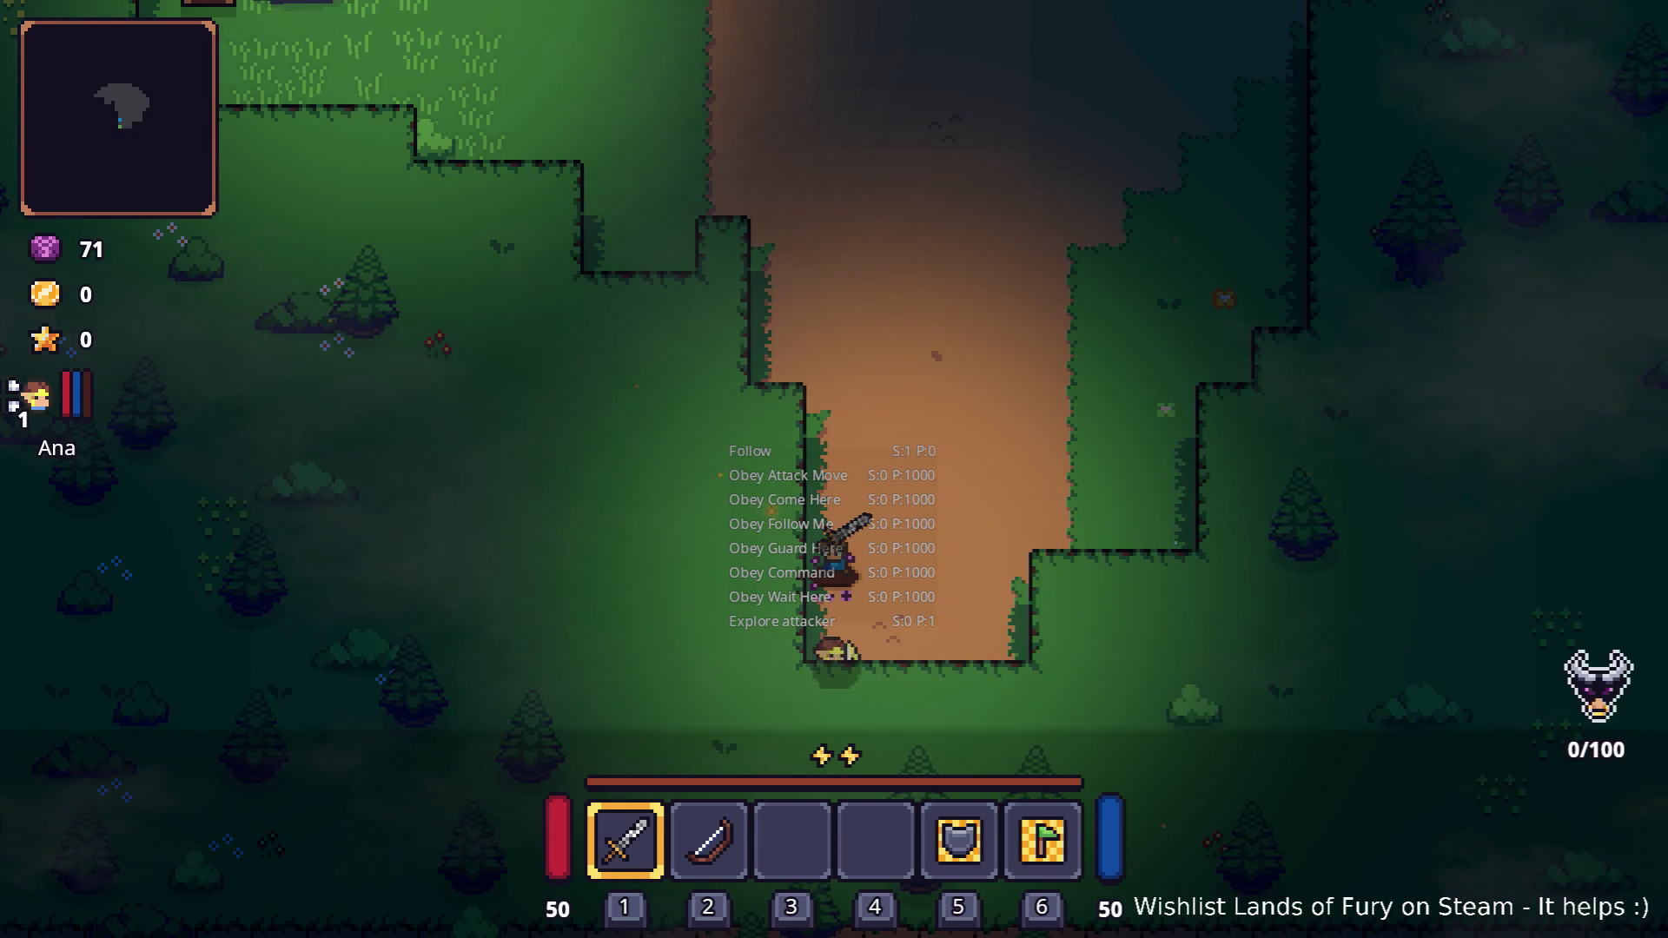
Move right and up the Elderglade path, swing the sword once, then open the Pause menu
key("d")
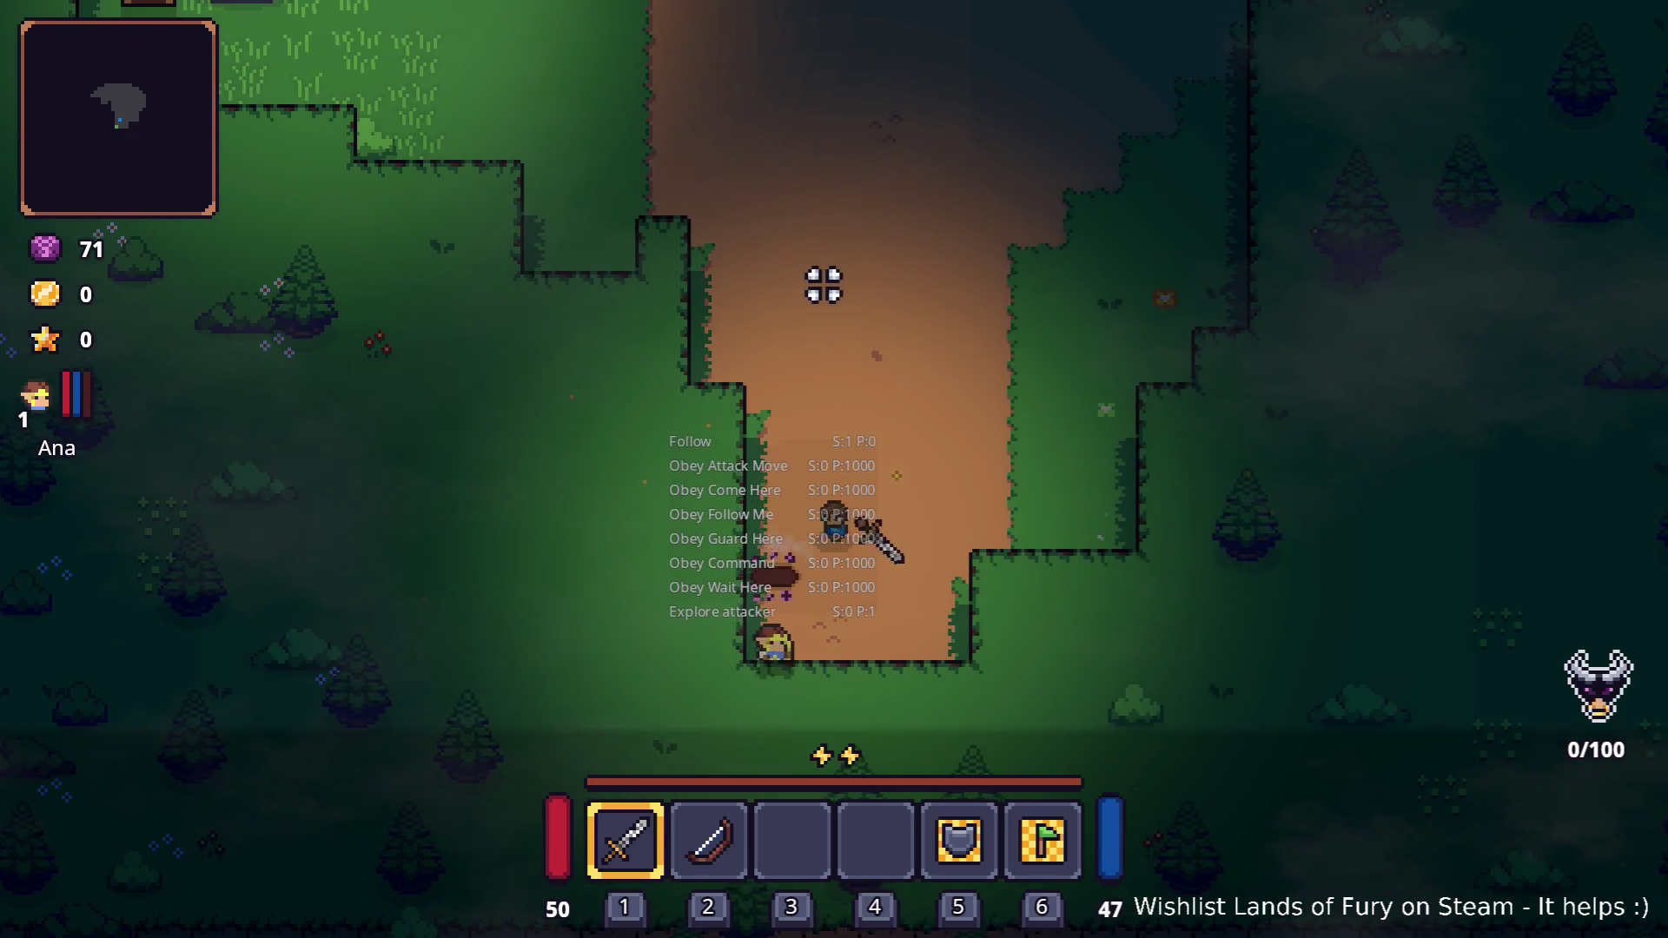
key("w")
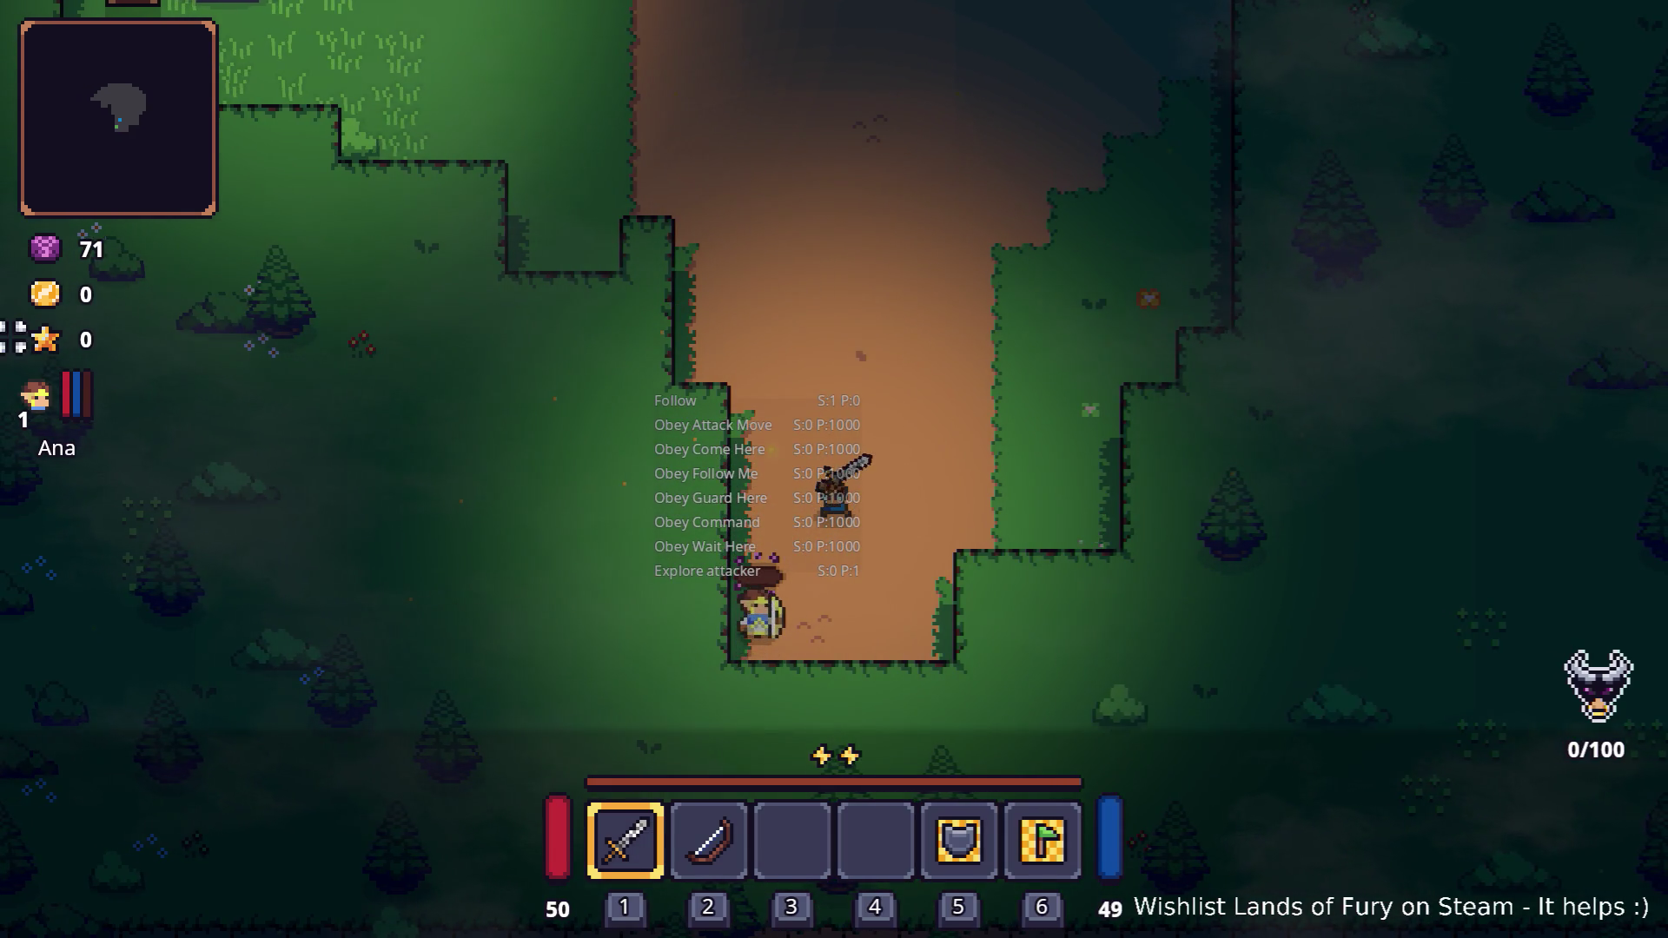
left_click(746, 314)
key("Escape")
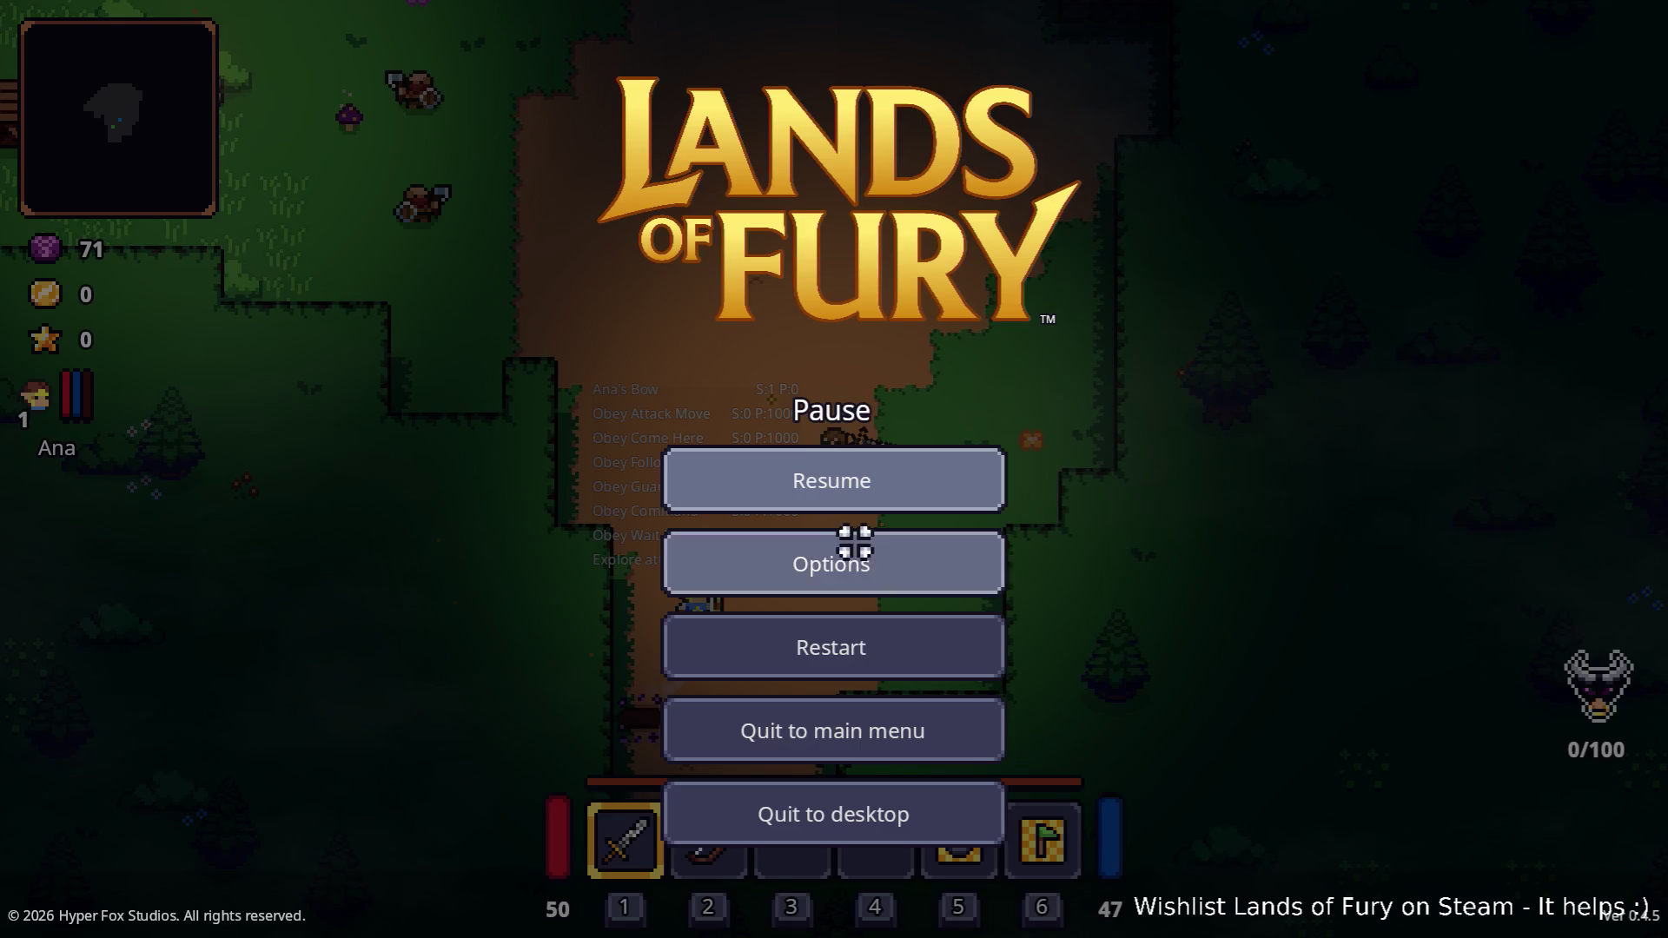
Quit to the main menu and ask Lilith to 'Follow me.' in The Glade
left_click(916, 706)
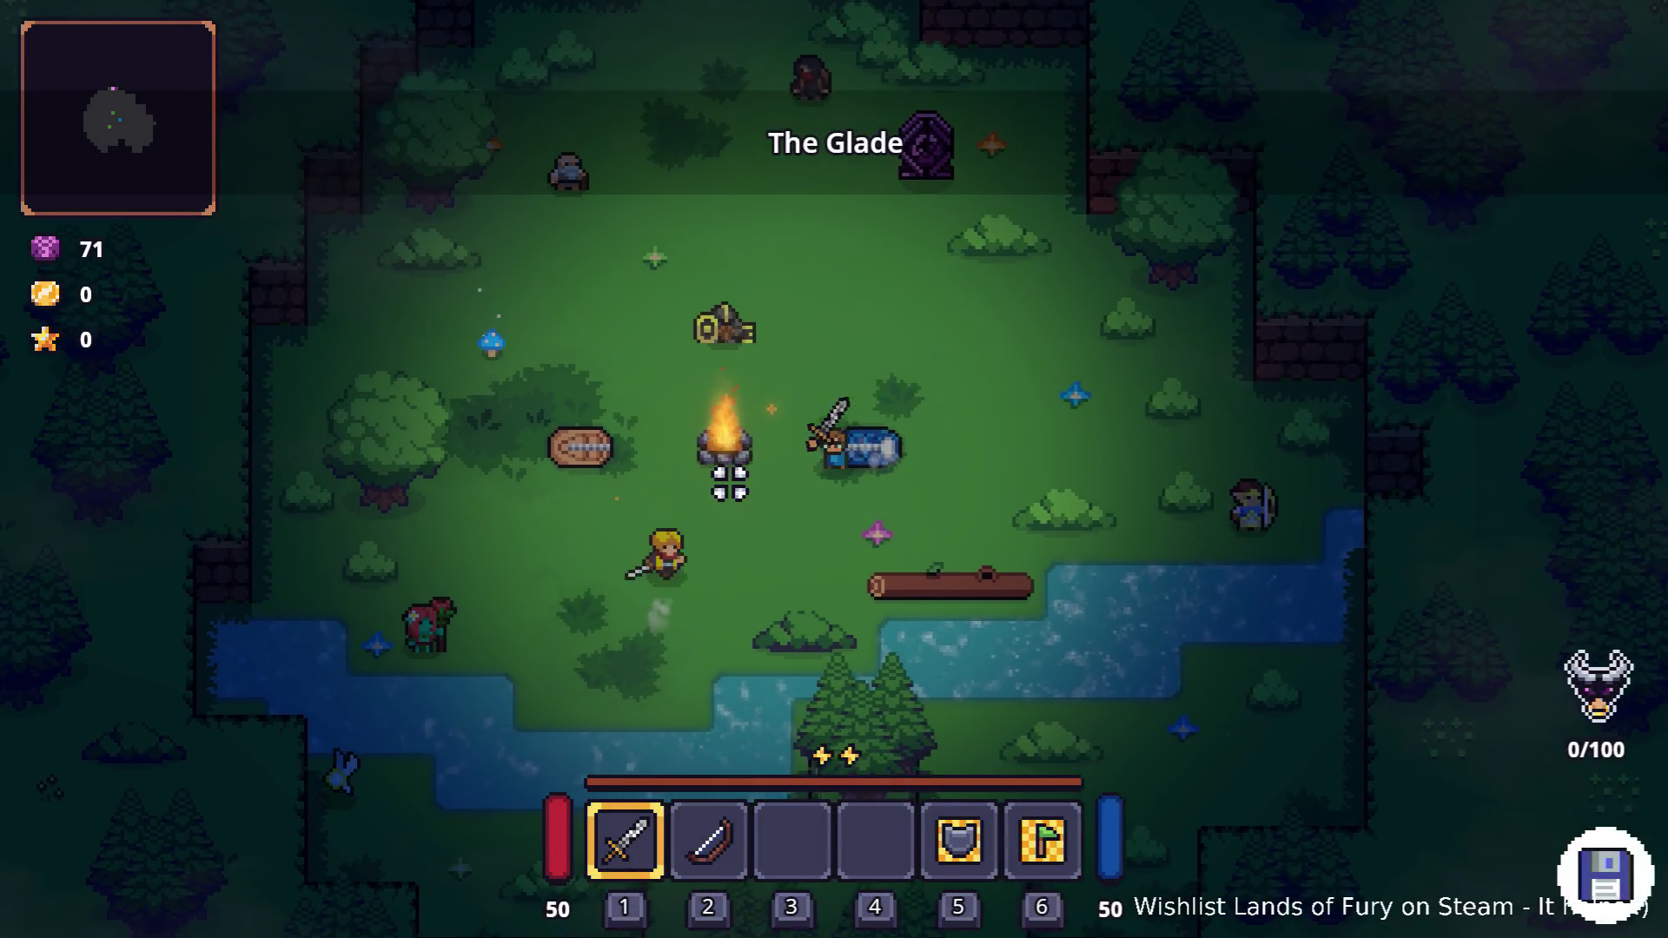
key("a+s")
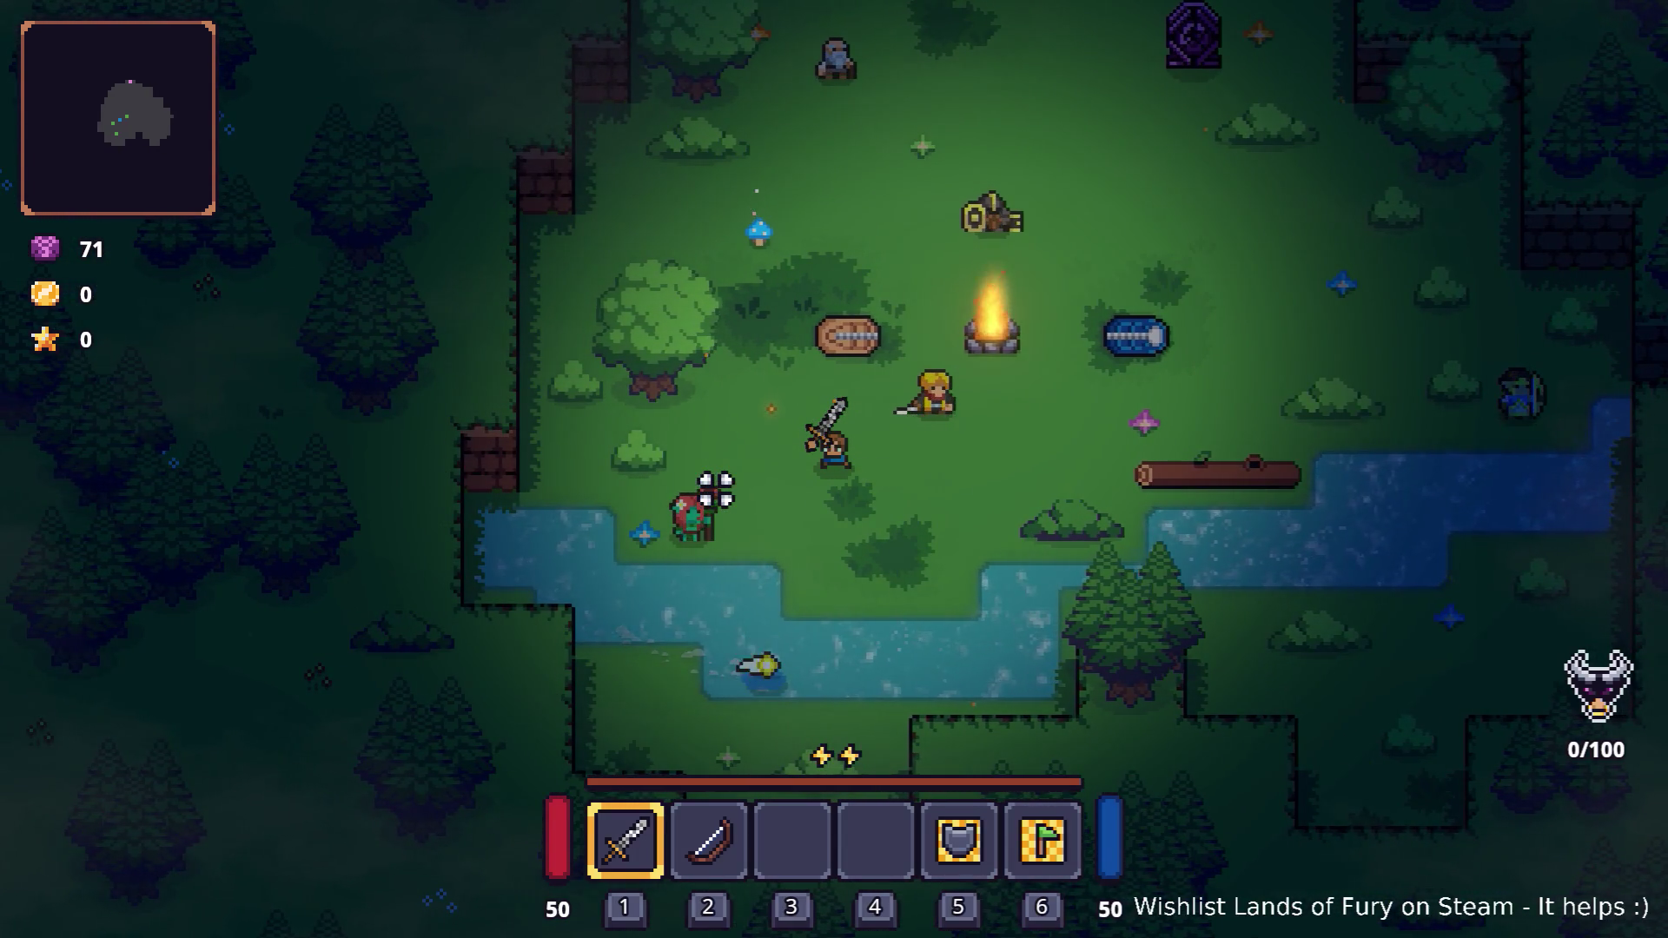
key("s")
key("a")
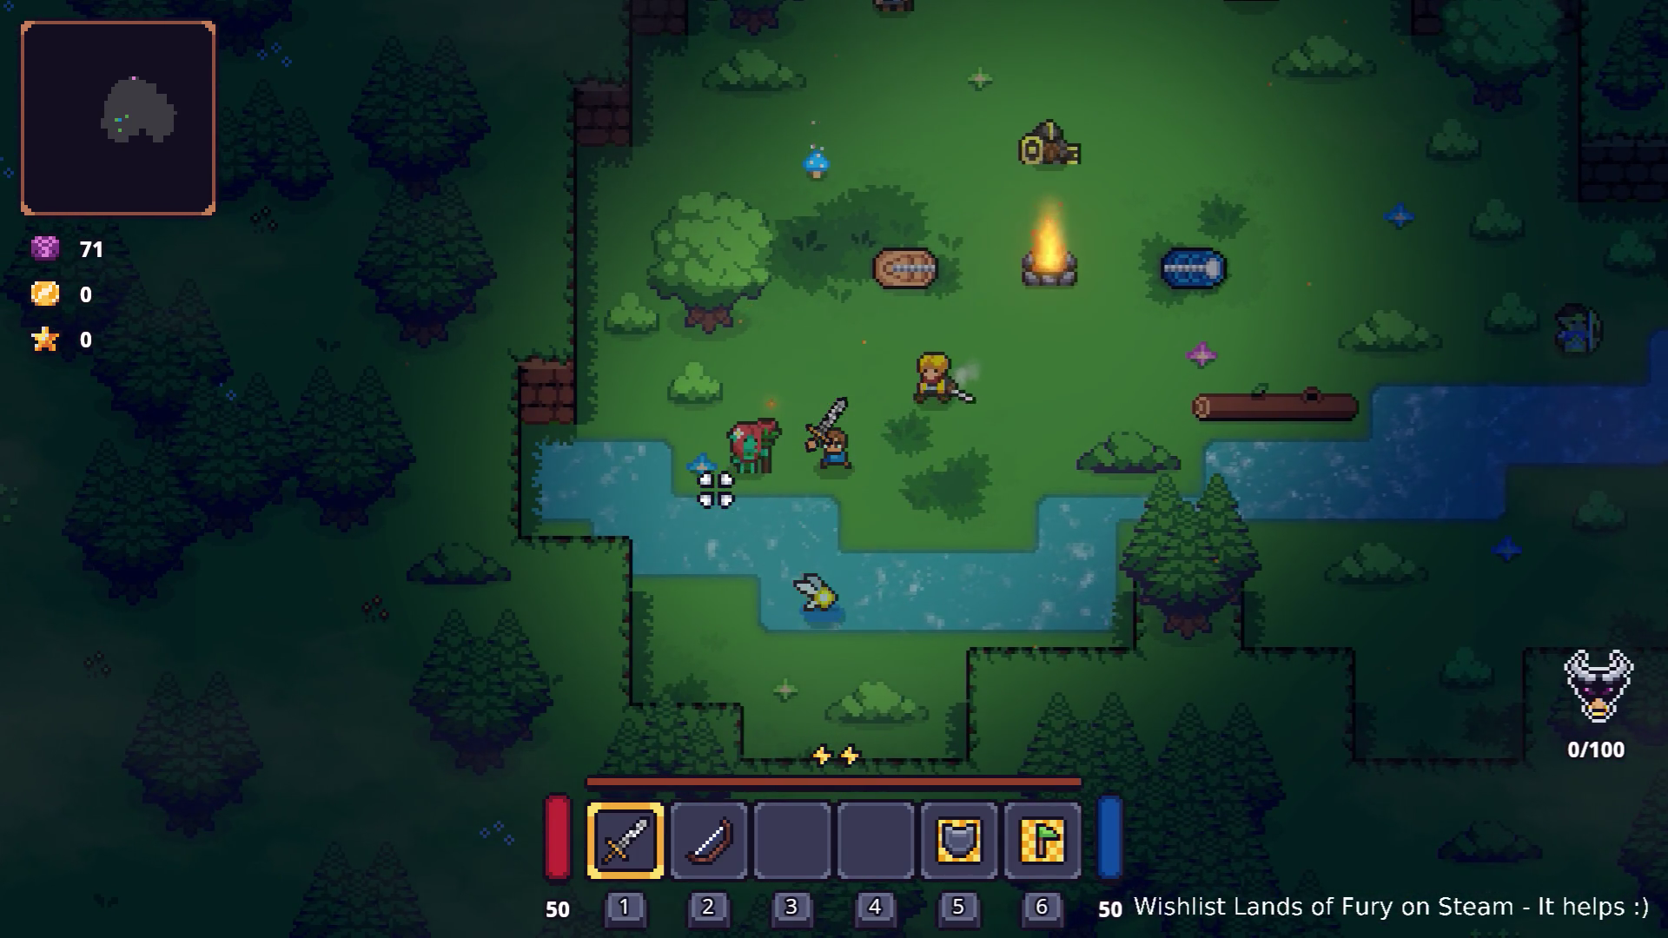
key("a")
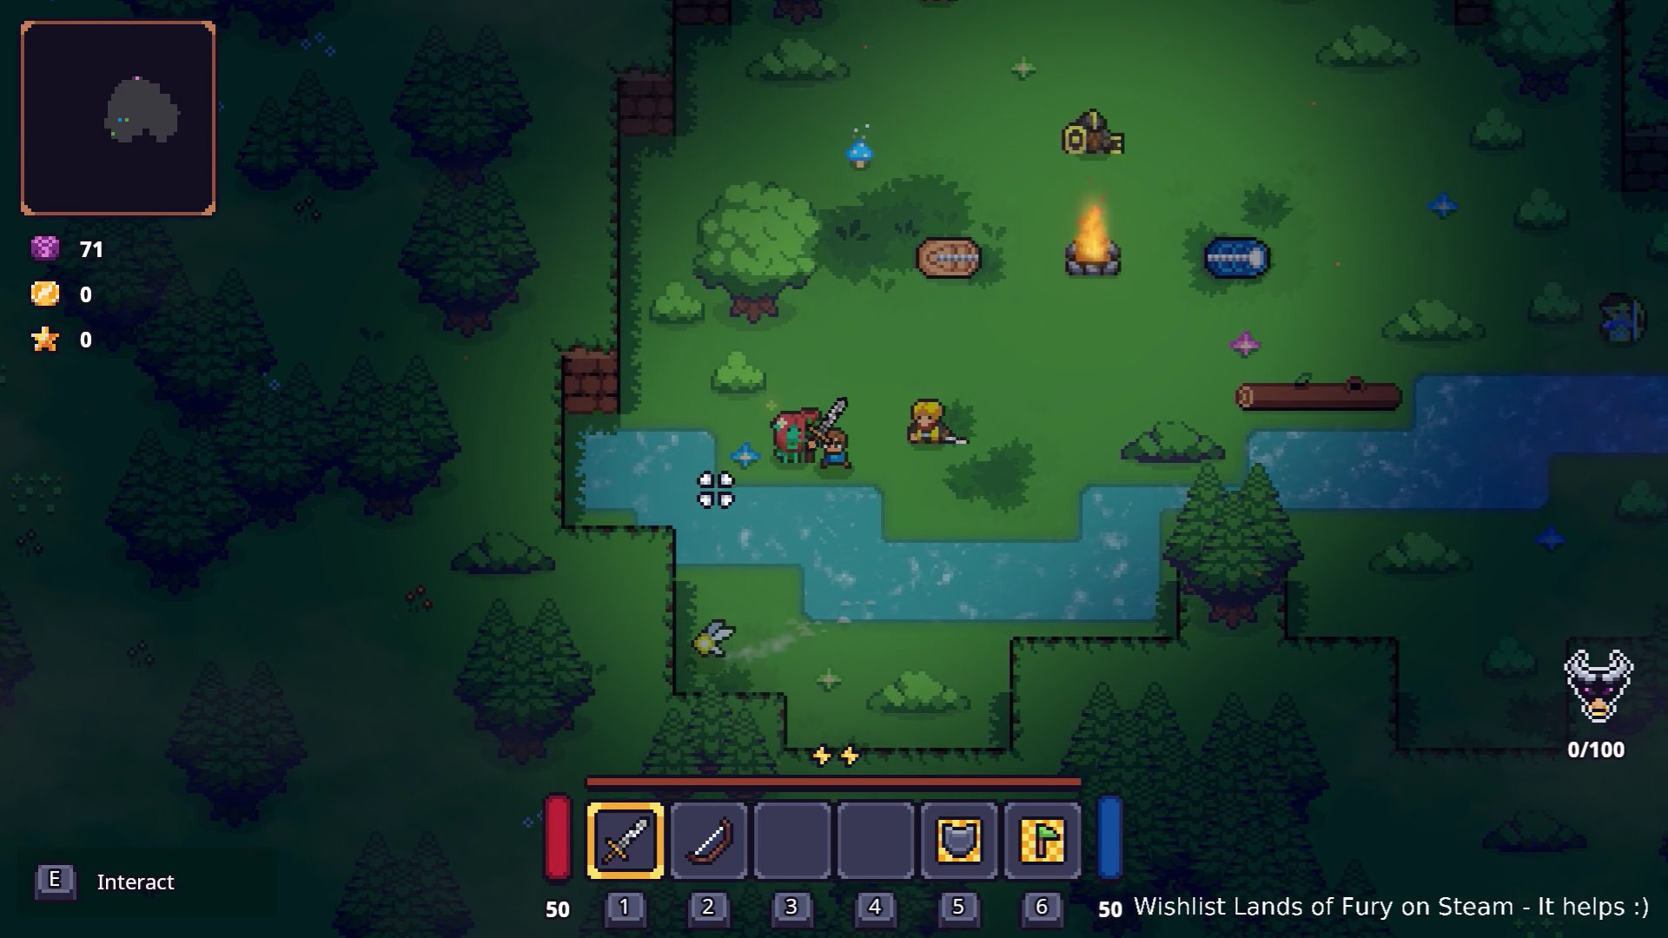
left_click(763, 432)
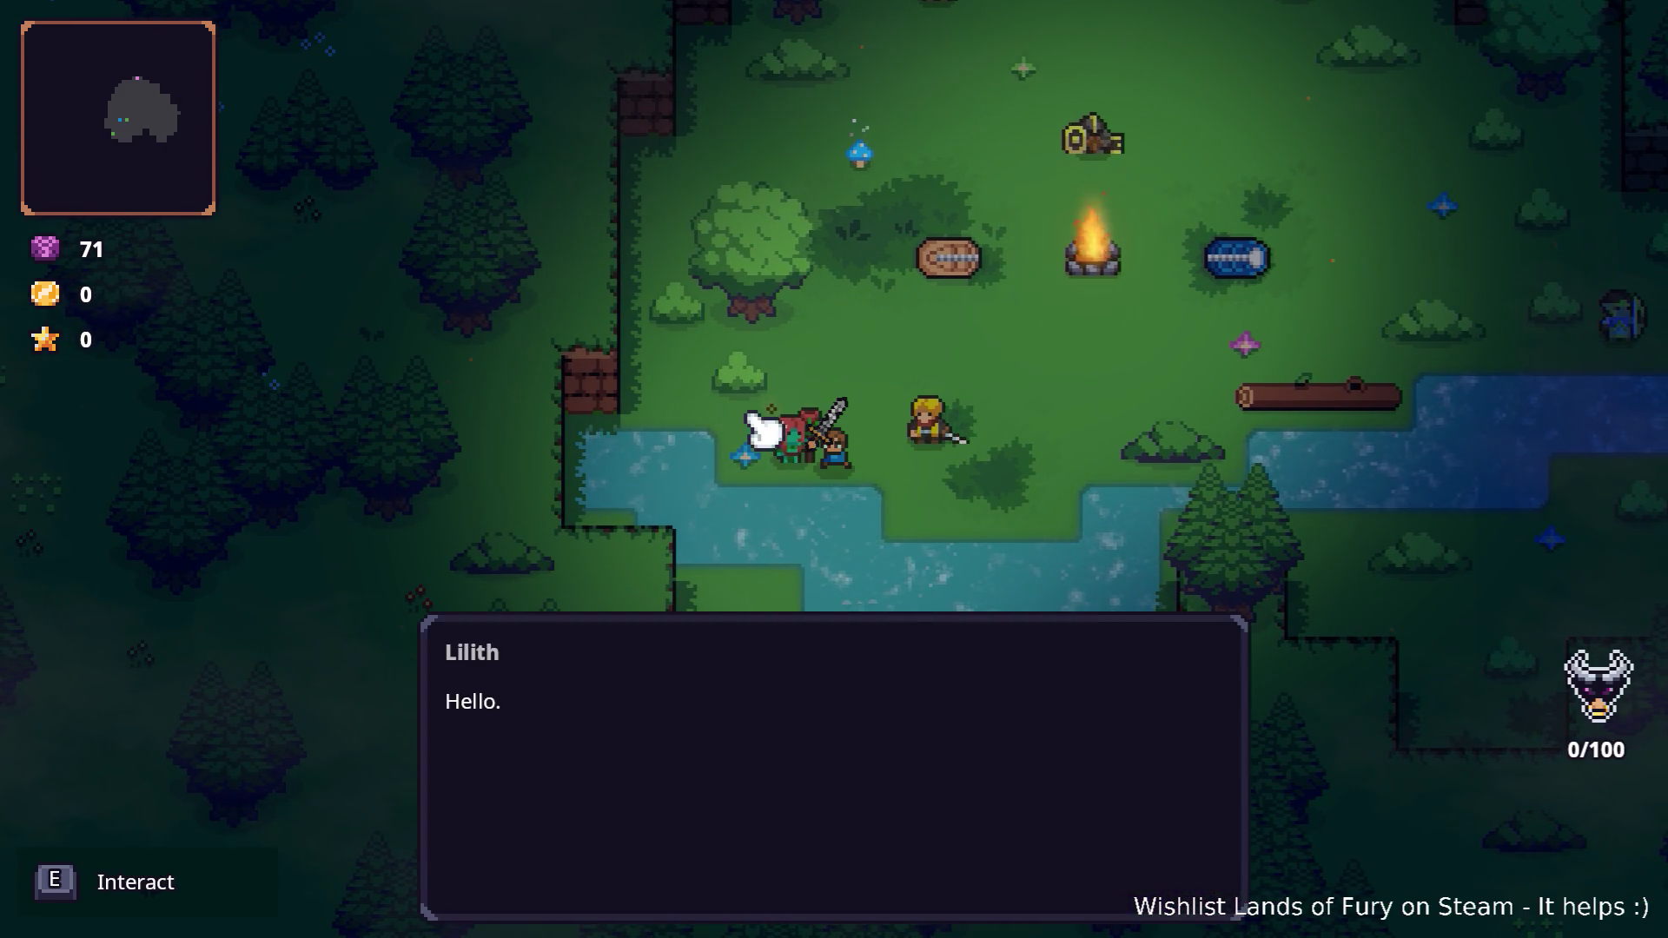
key("s")
key("s")
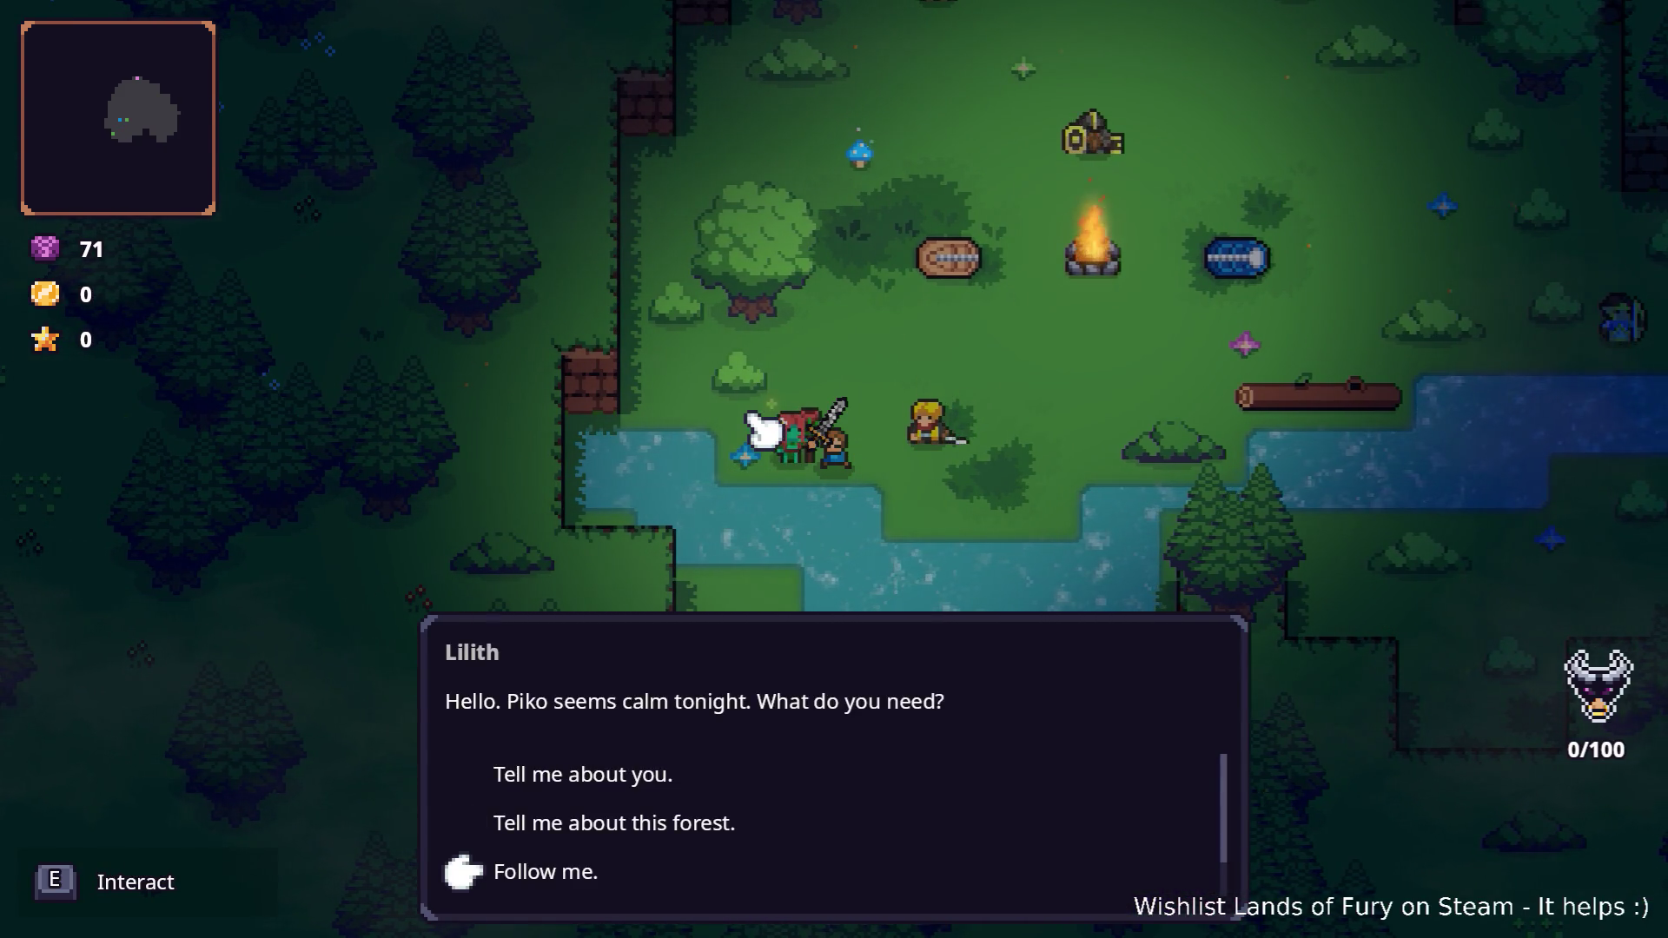
key("s")
key("w")
key("e")
key("e")
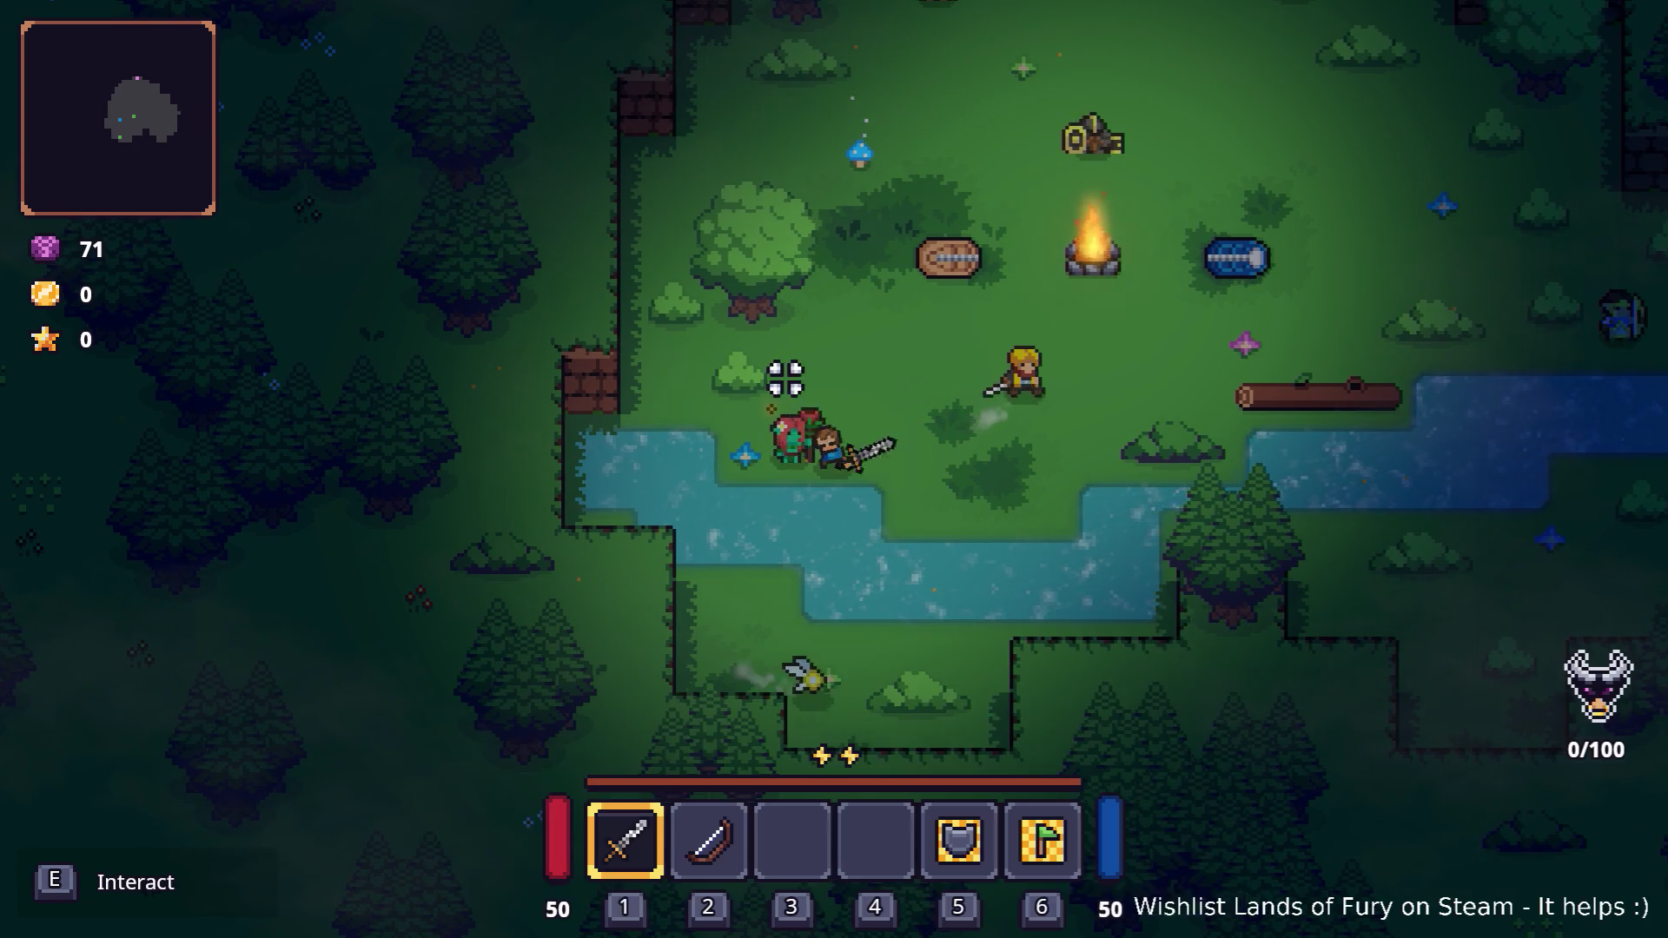
Check Anton's trade window, then walk into the purple pillar
key("w")
key("w")
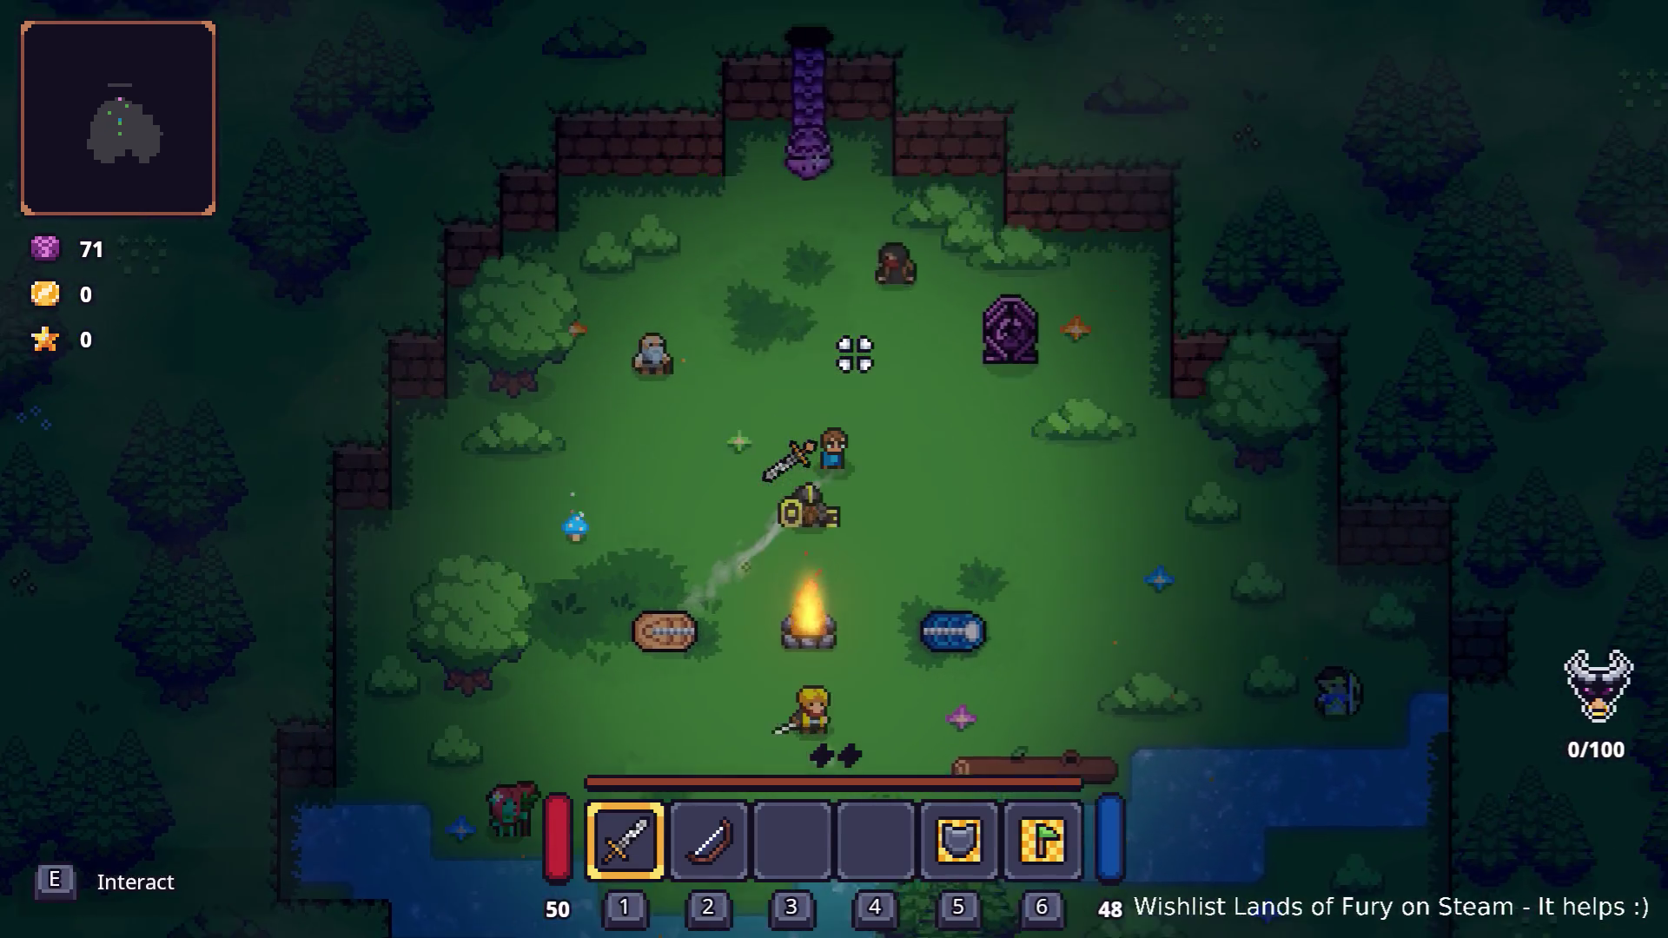
key("Tab")
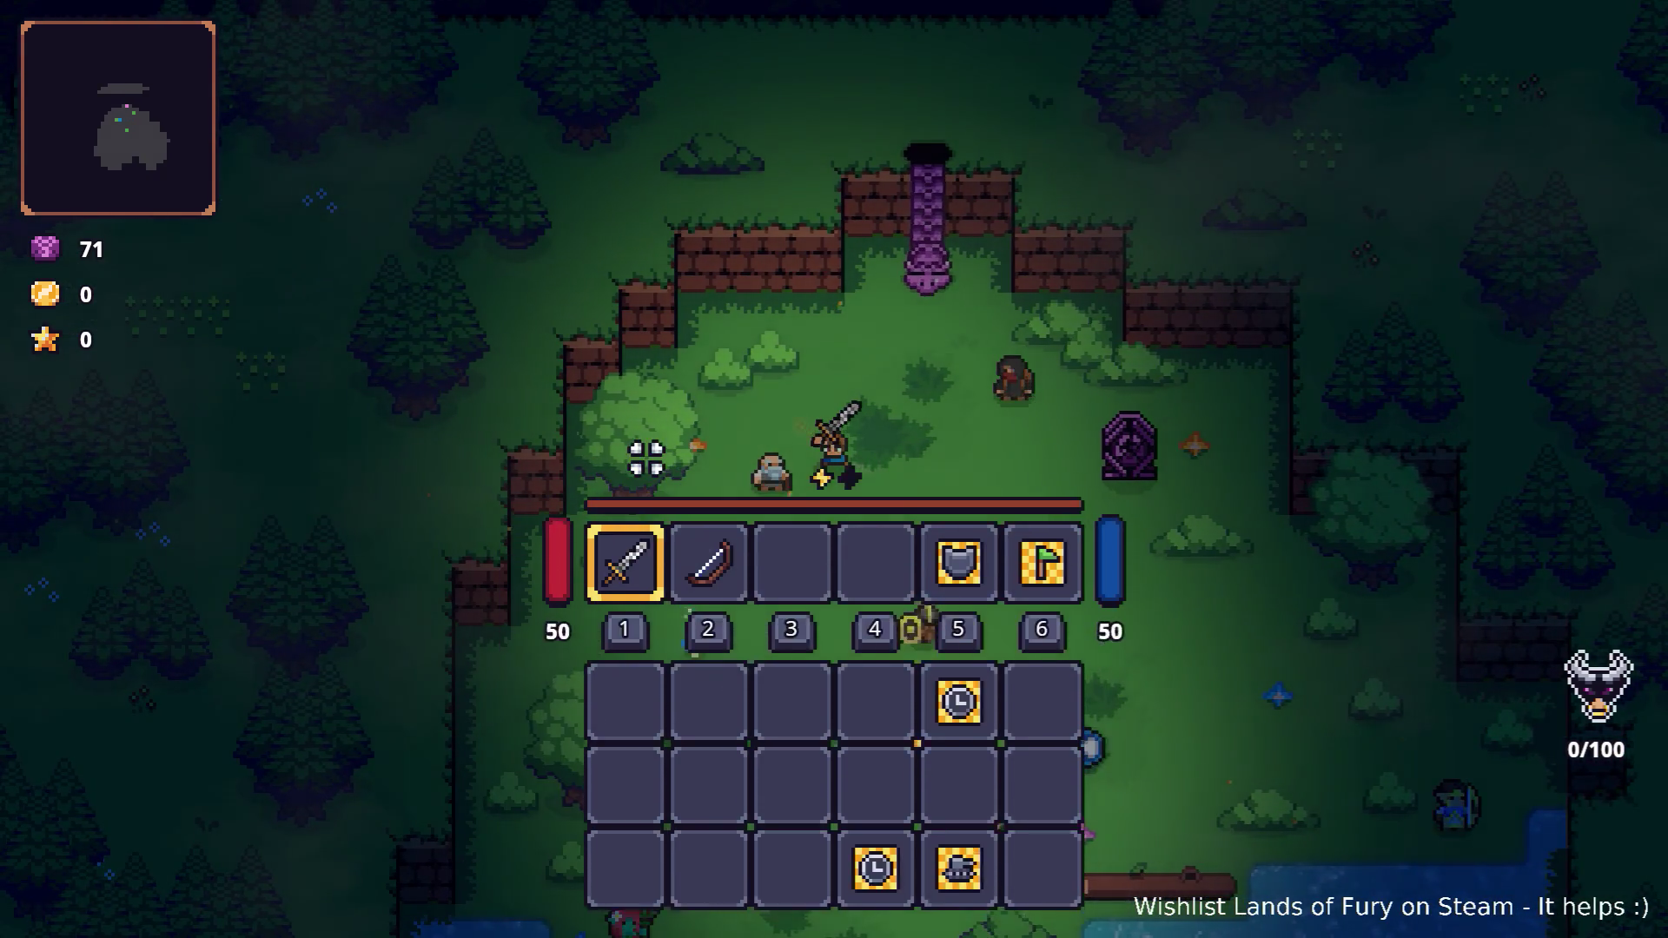
key("Tab")
key("e")
key("e")
key("Tab")
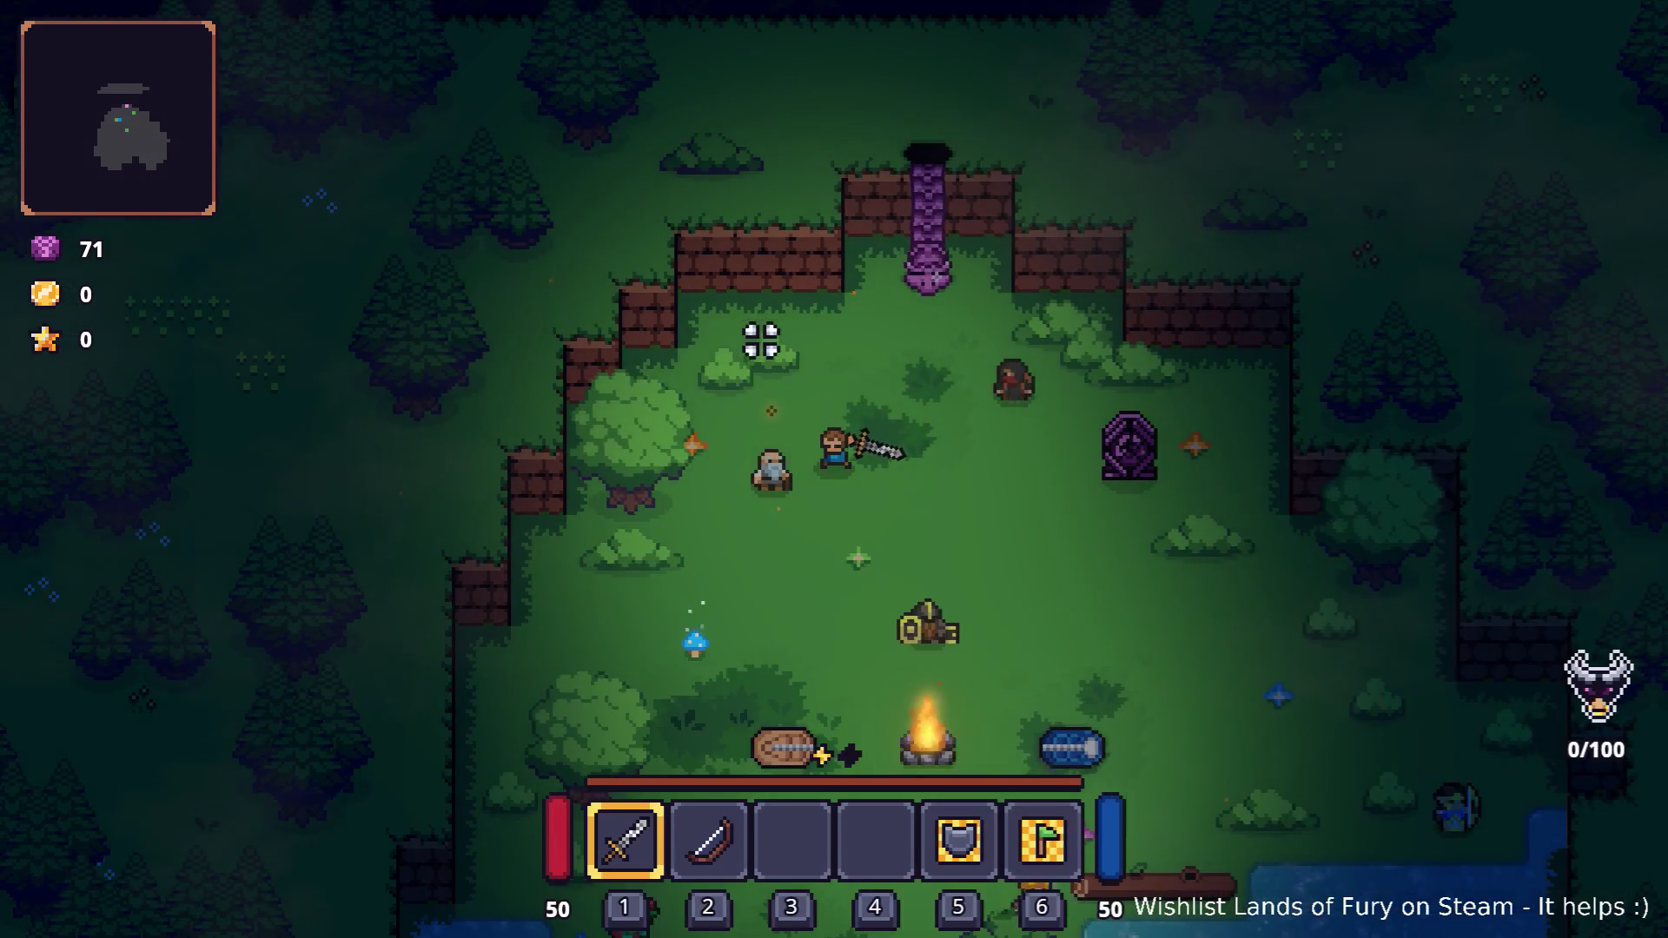
key("w")
key("e")
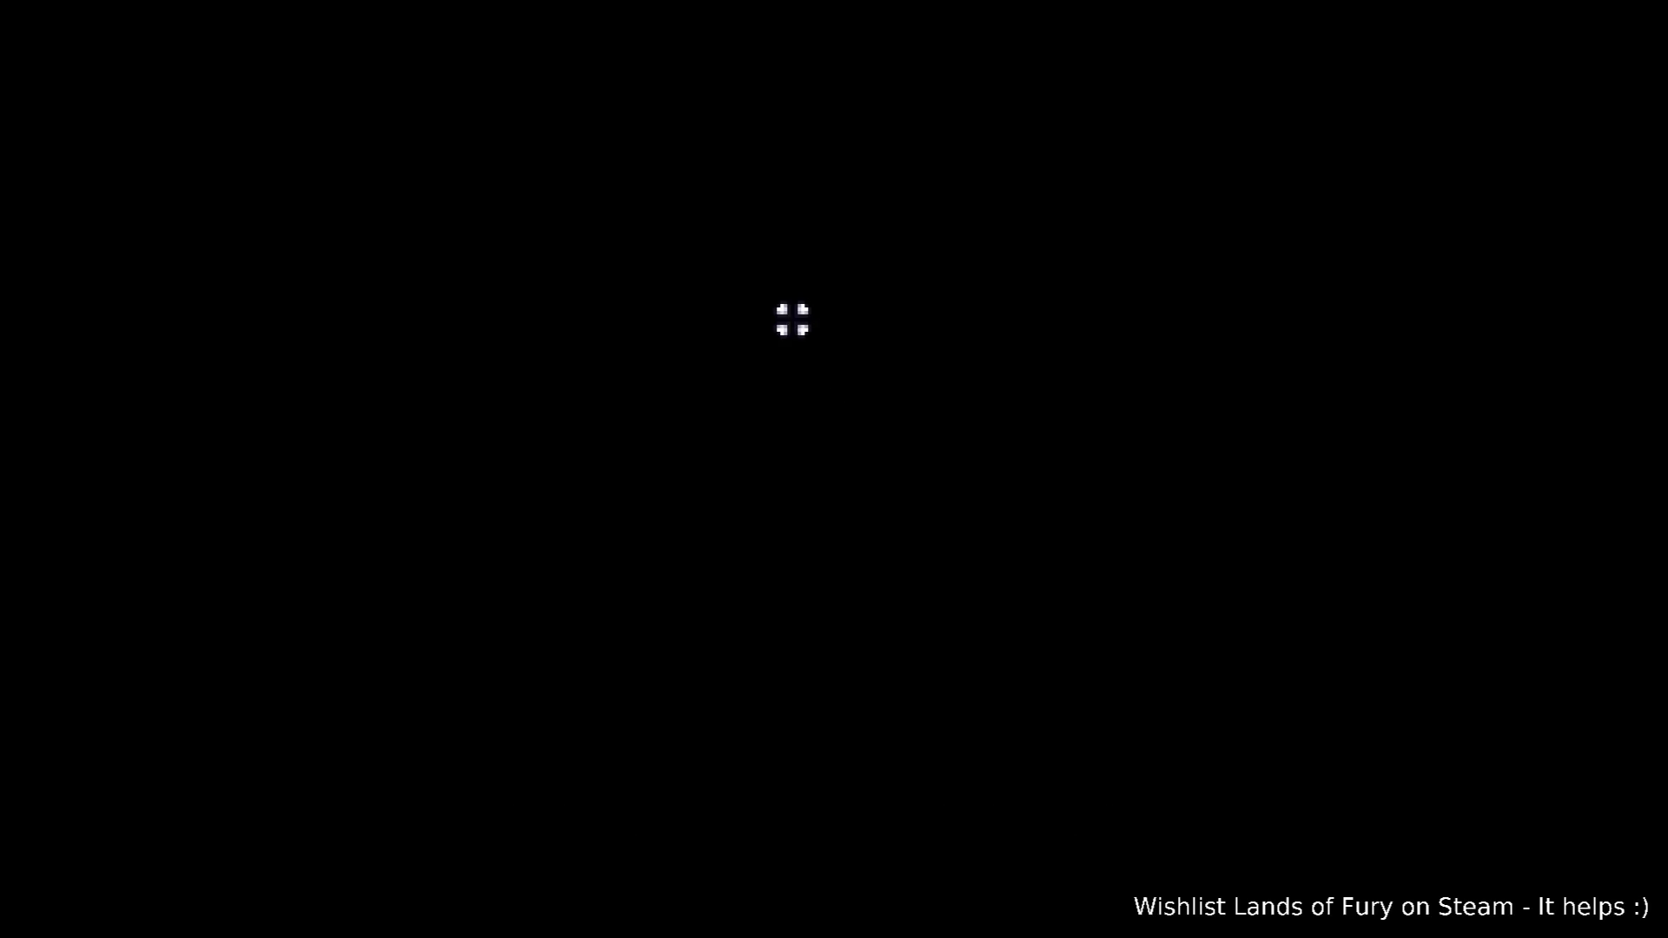
Walk right, view Lilith's level-1 skill sheet from the inventory, then open the console
key("d")
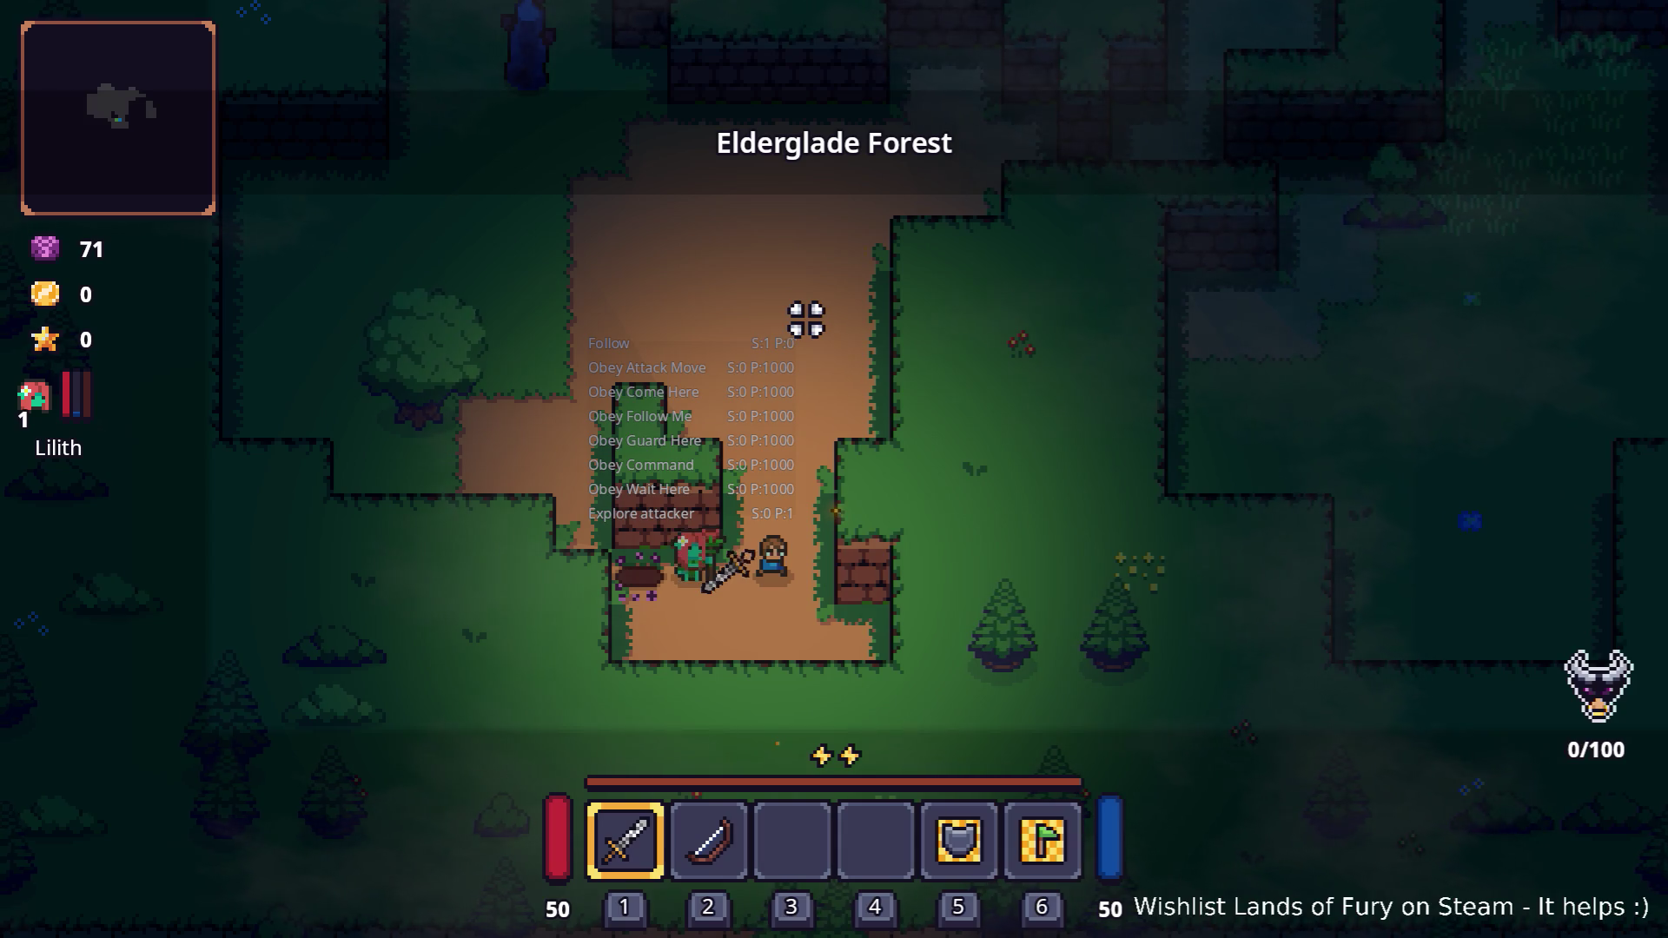
key("i")
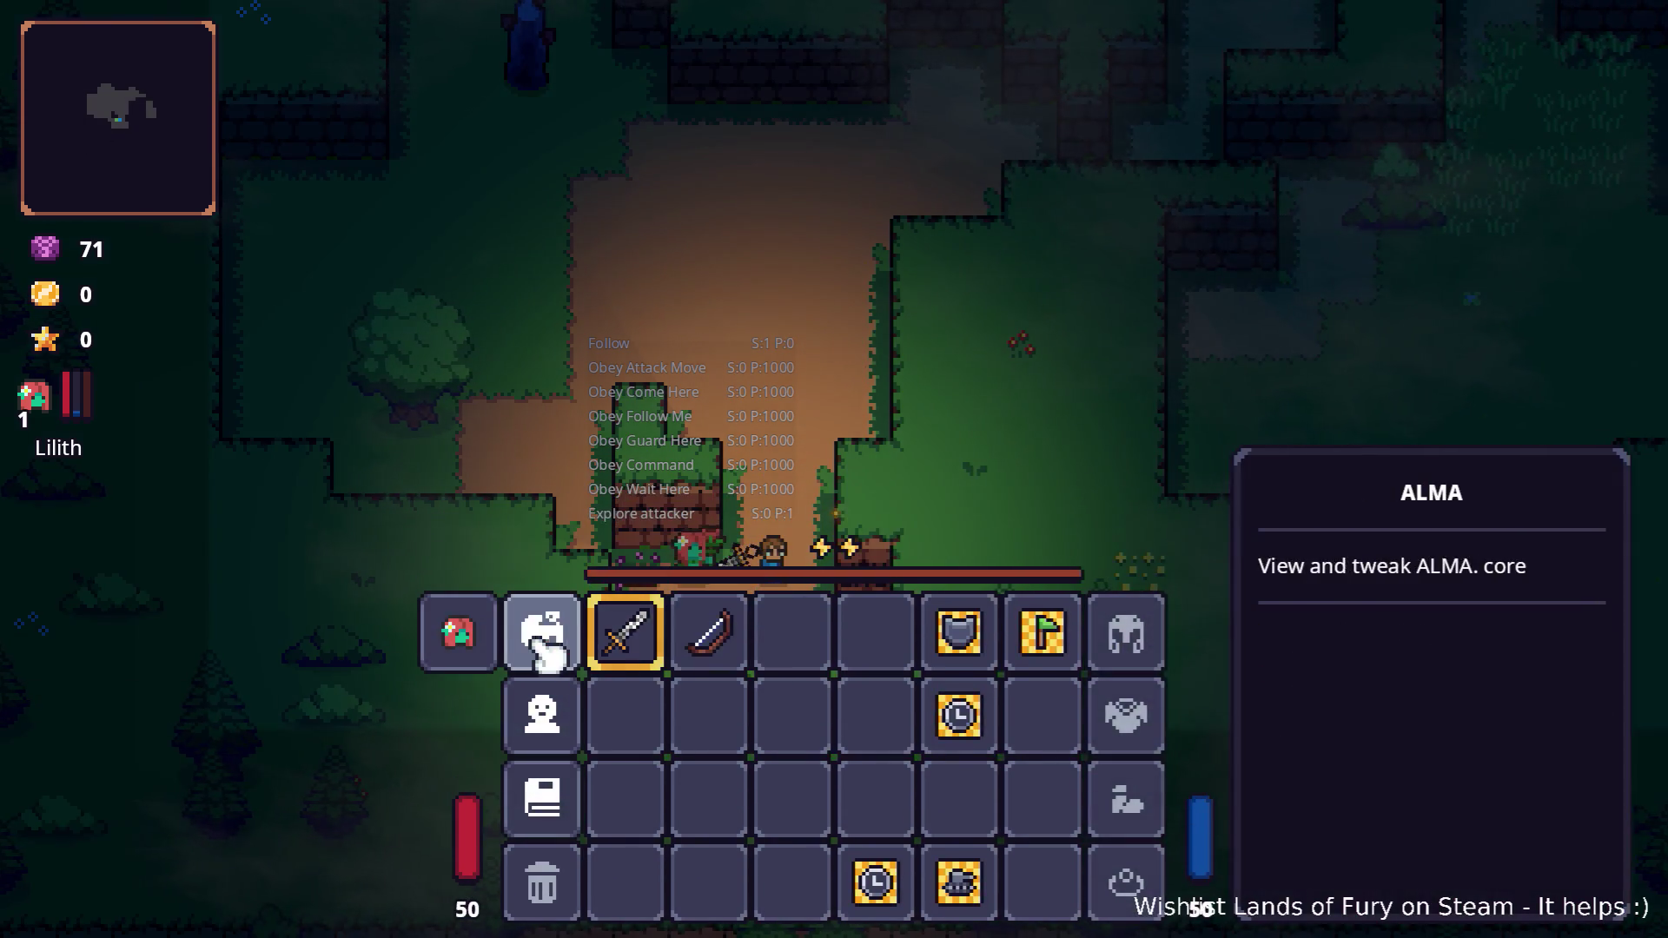
left_click(544, 614)
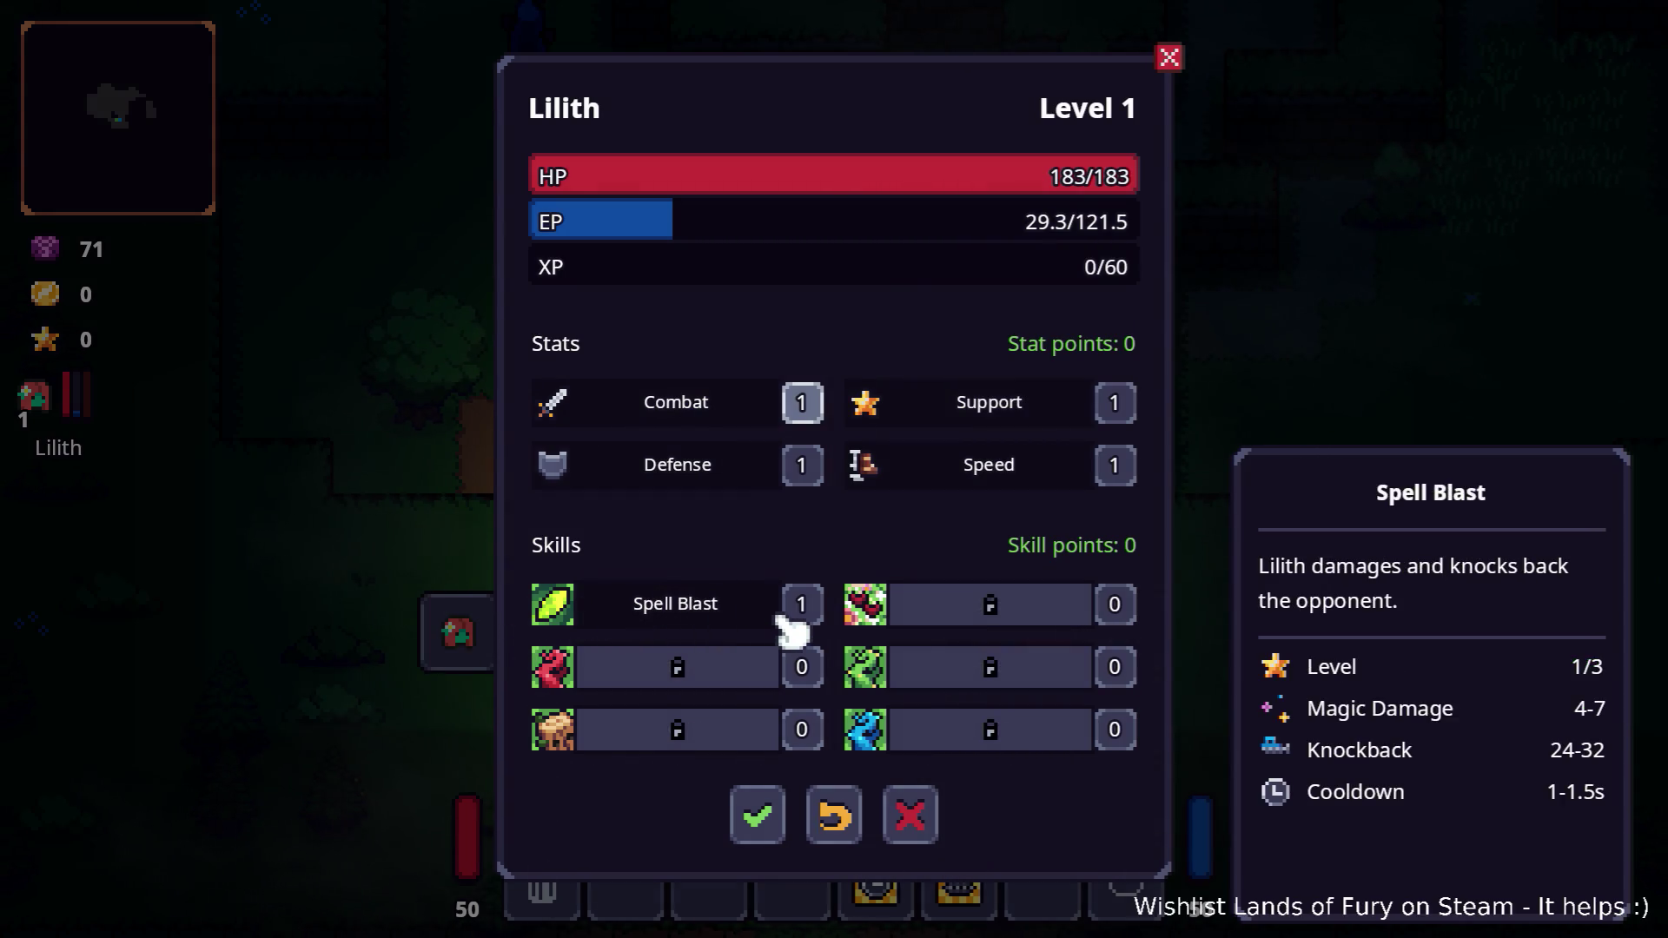
key("Escape")
key("Escape")
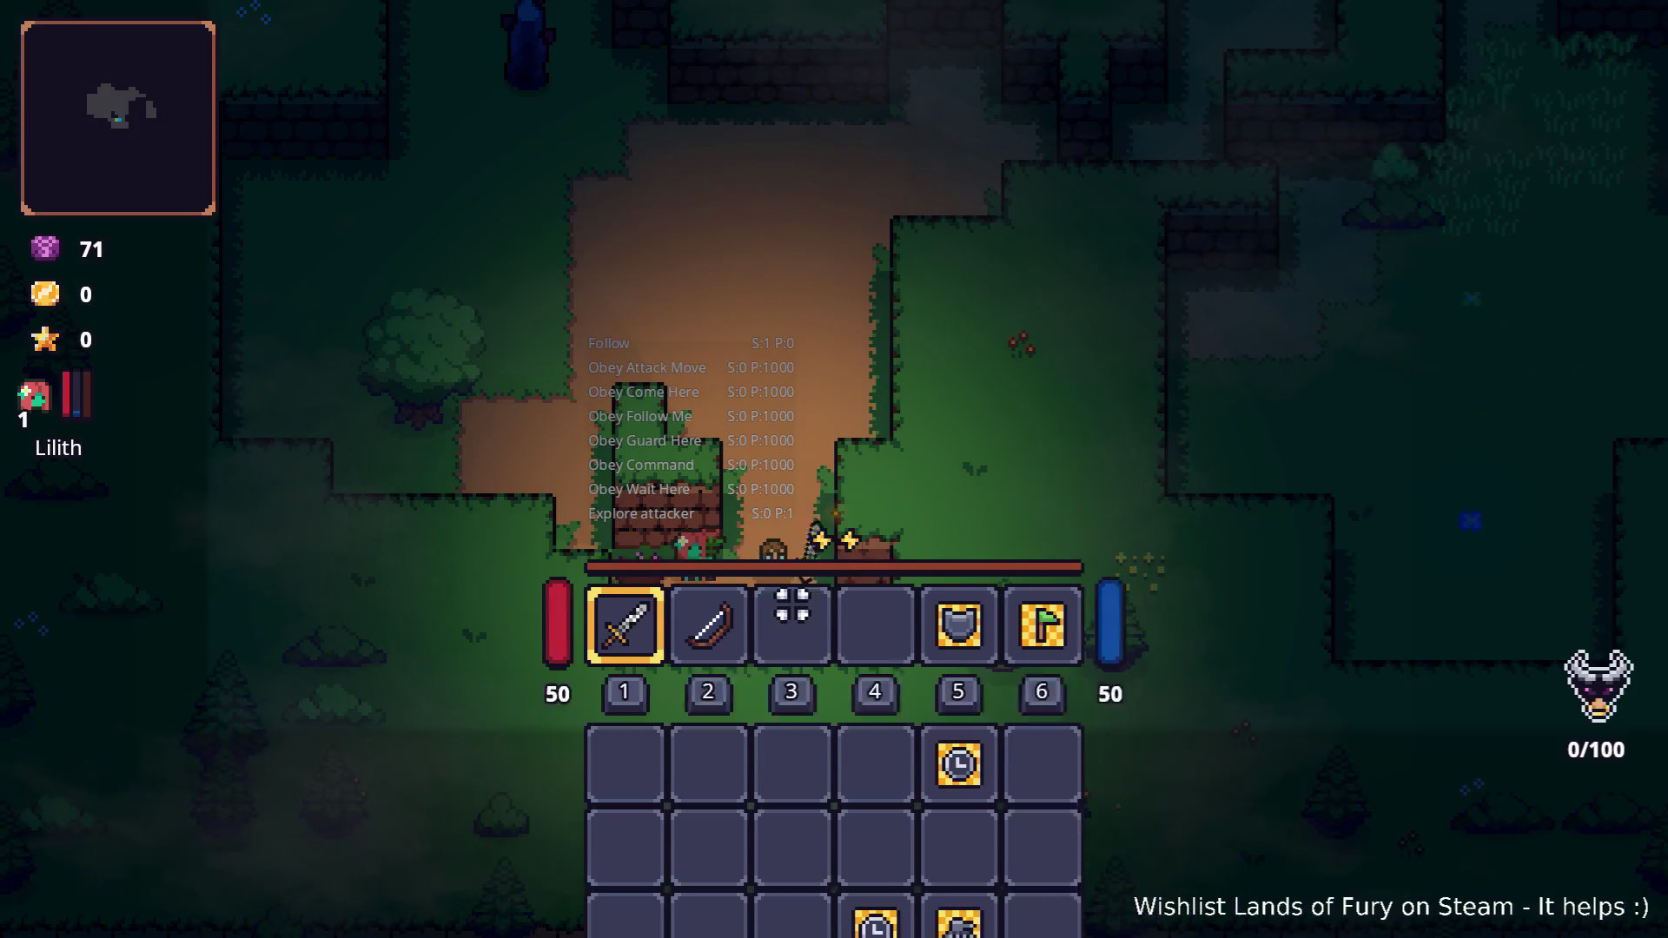
key("grave")
key("BackSpace")
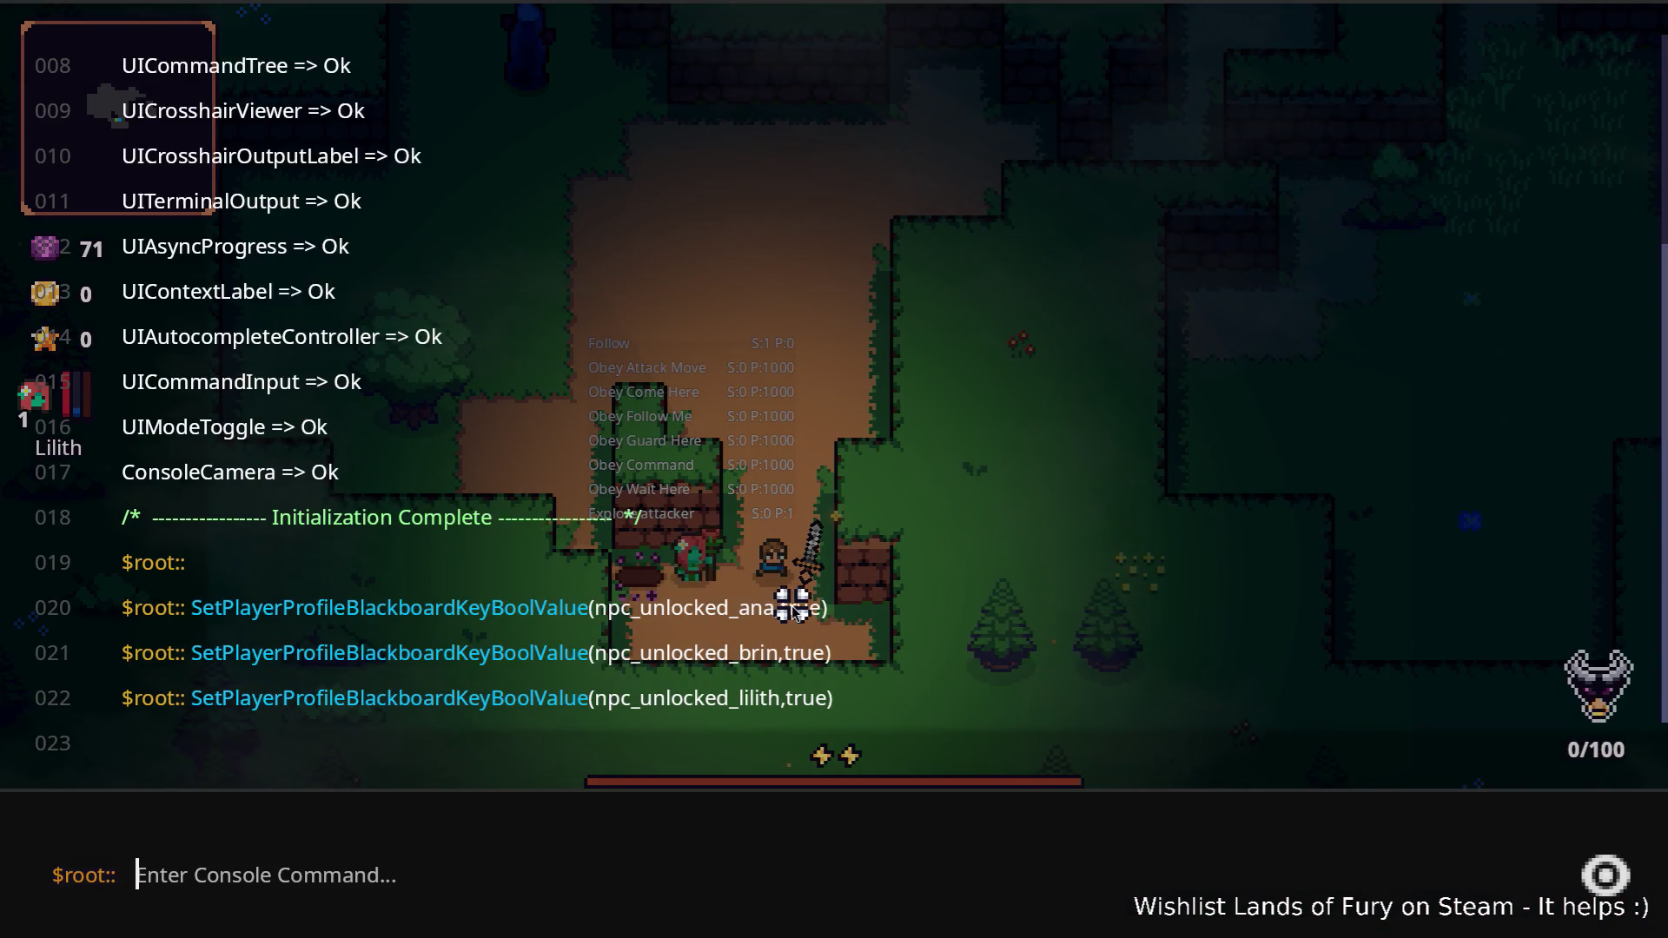
Run Companion.CompanionAddLevels with 6 in the console to raise Lilith to level 7
type("CO")
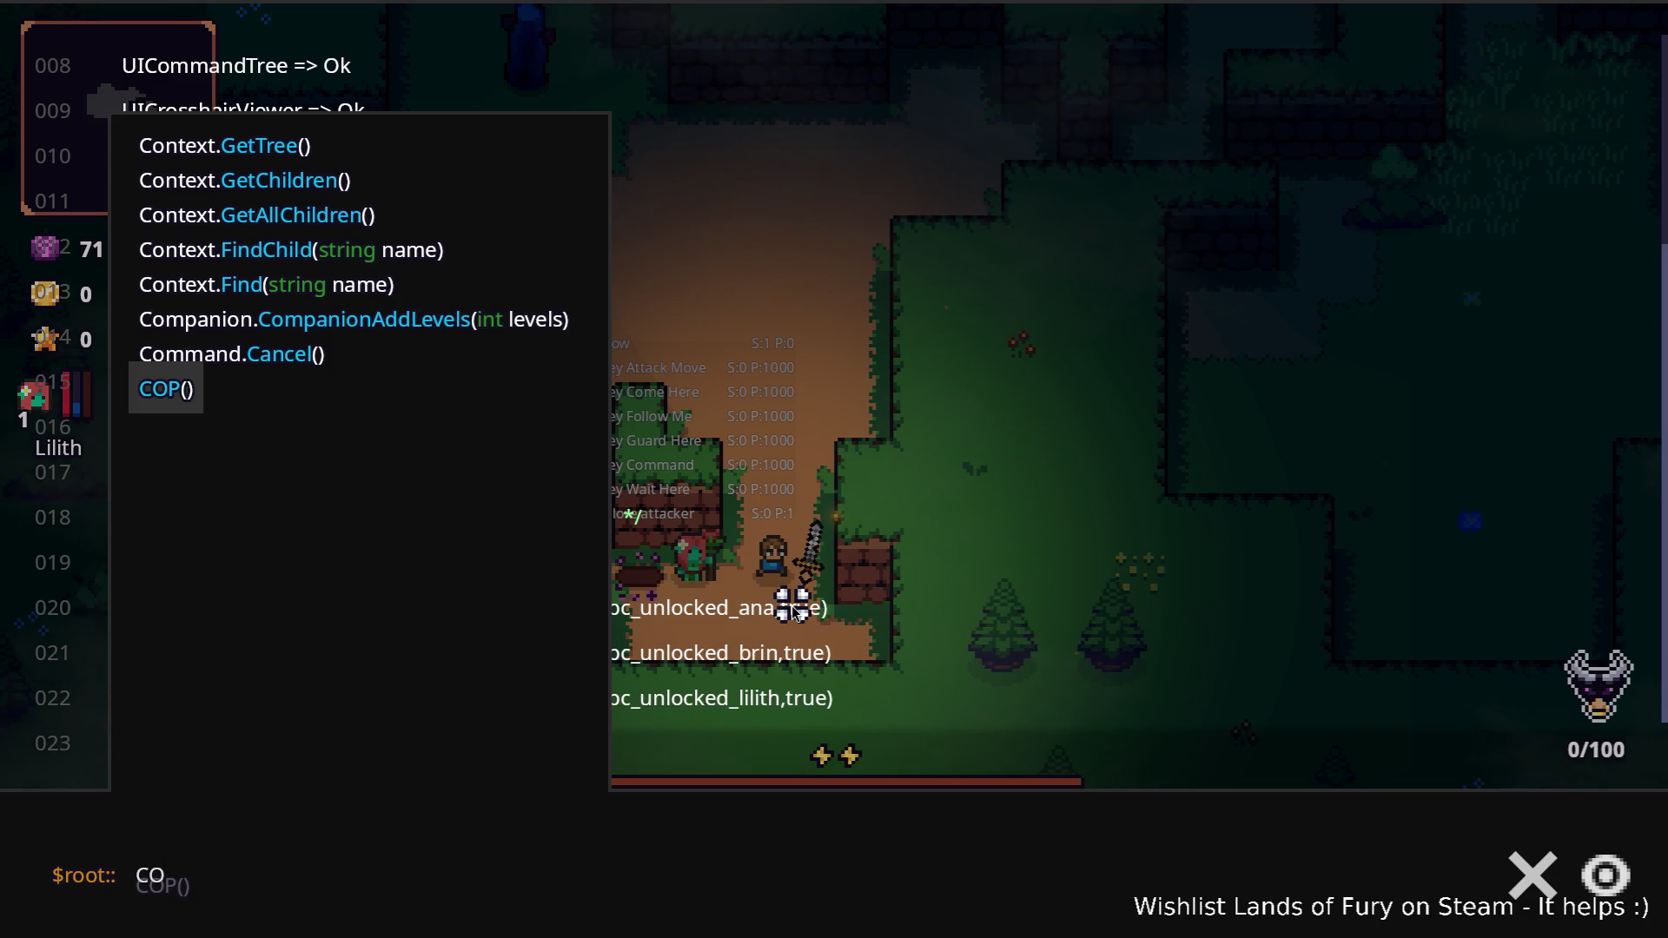
key("Up")
key("Up")
key("Tab")
type("6")
key("Return")
key("grave")
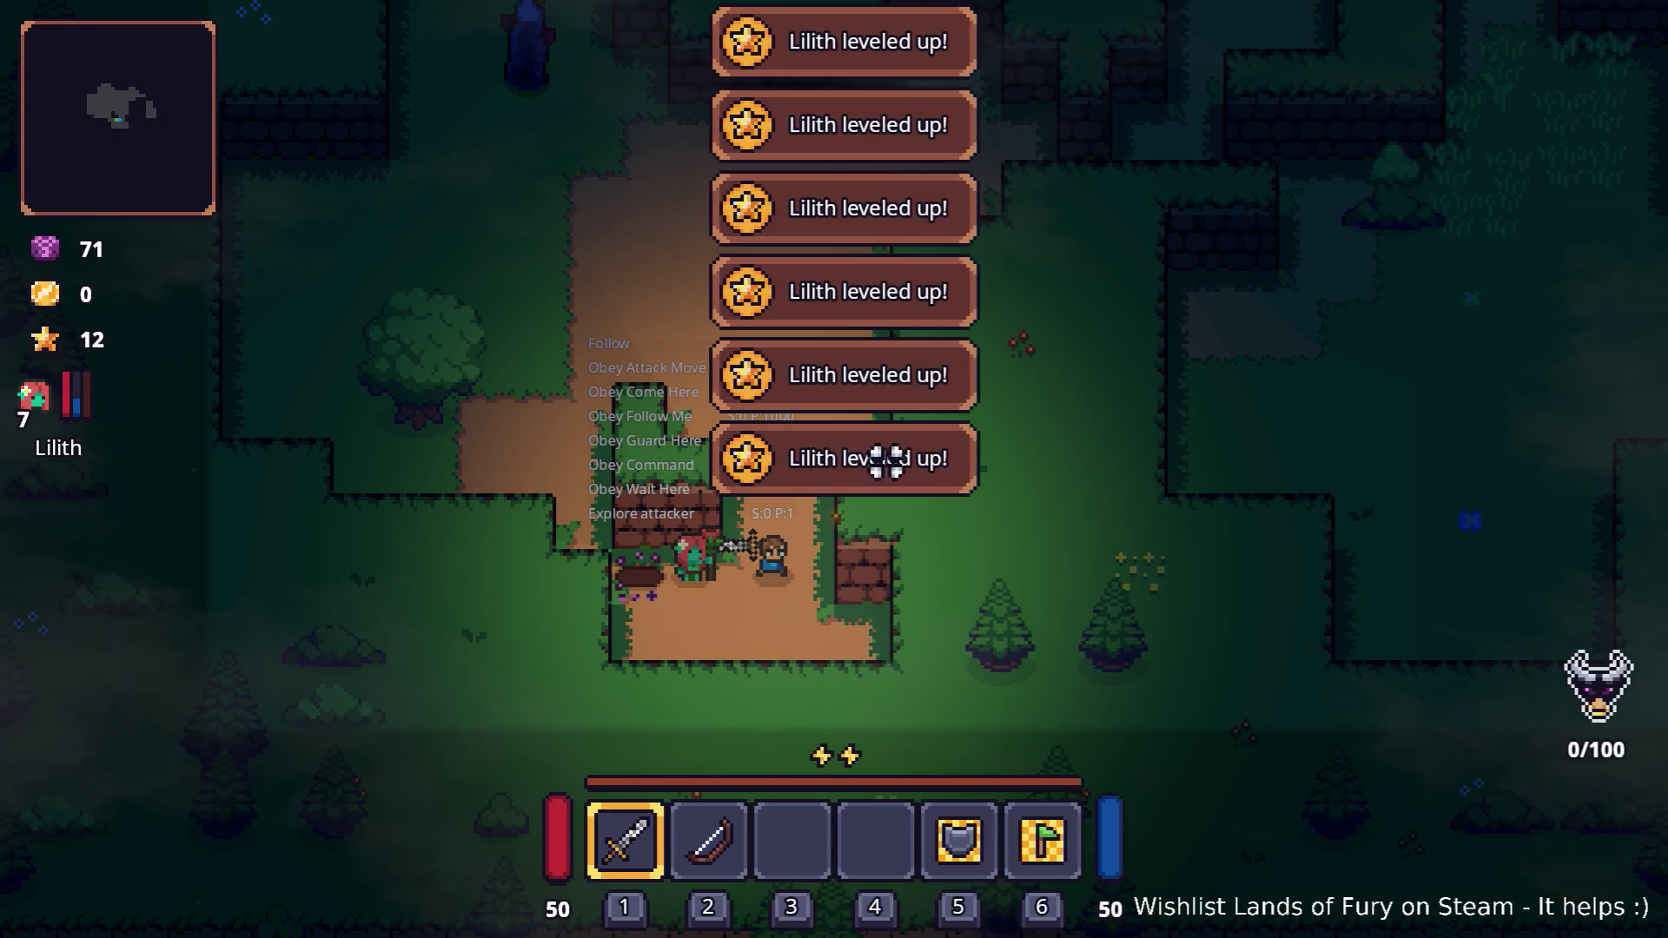
On Lilith's character sheet, try points in Spiritual Bond and Healing Embrace, then remove them
key("i")
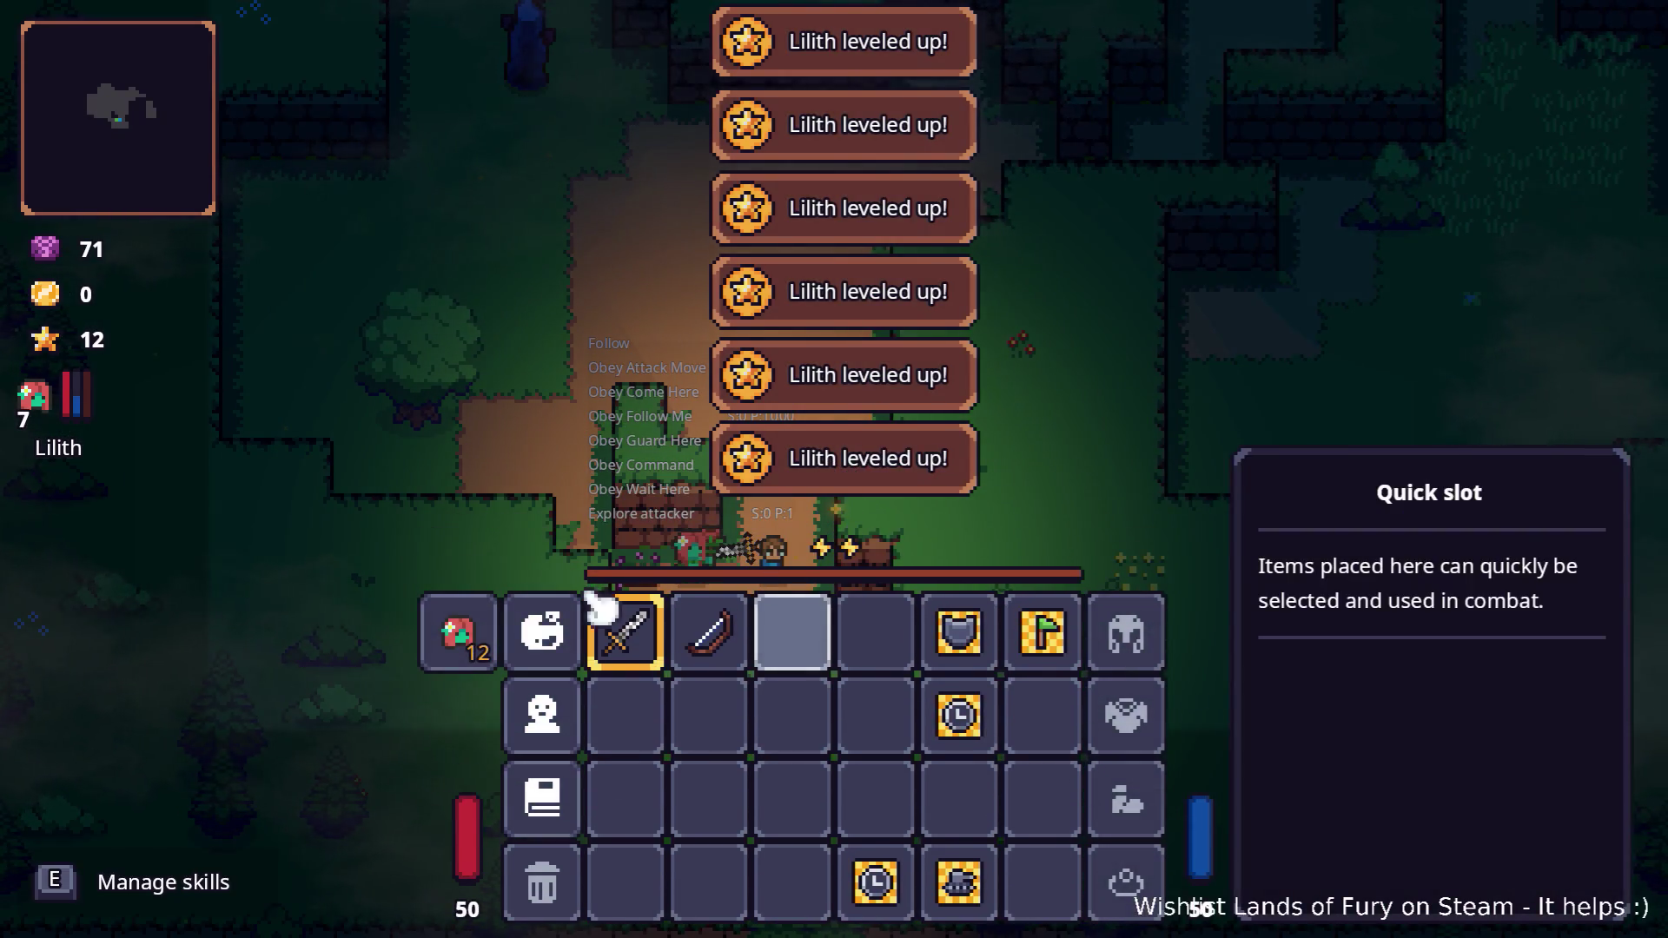
left_click(452, 632)
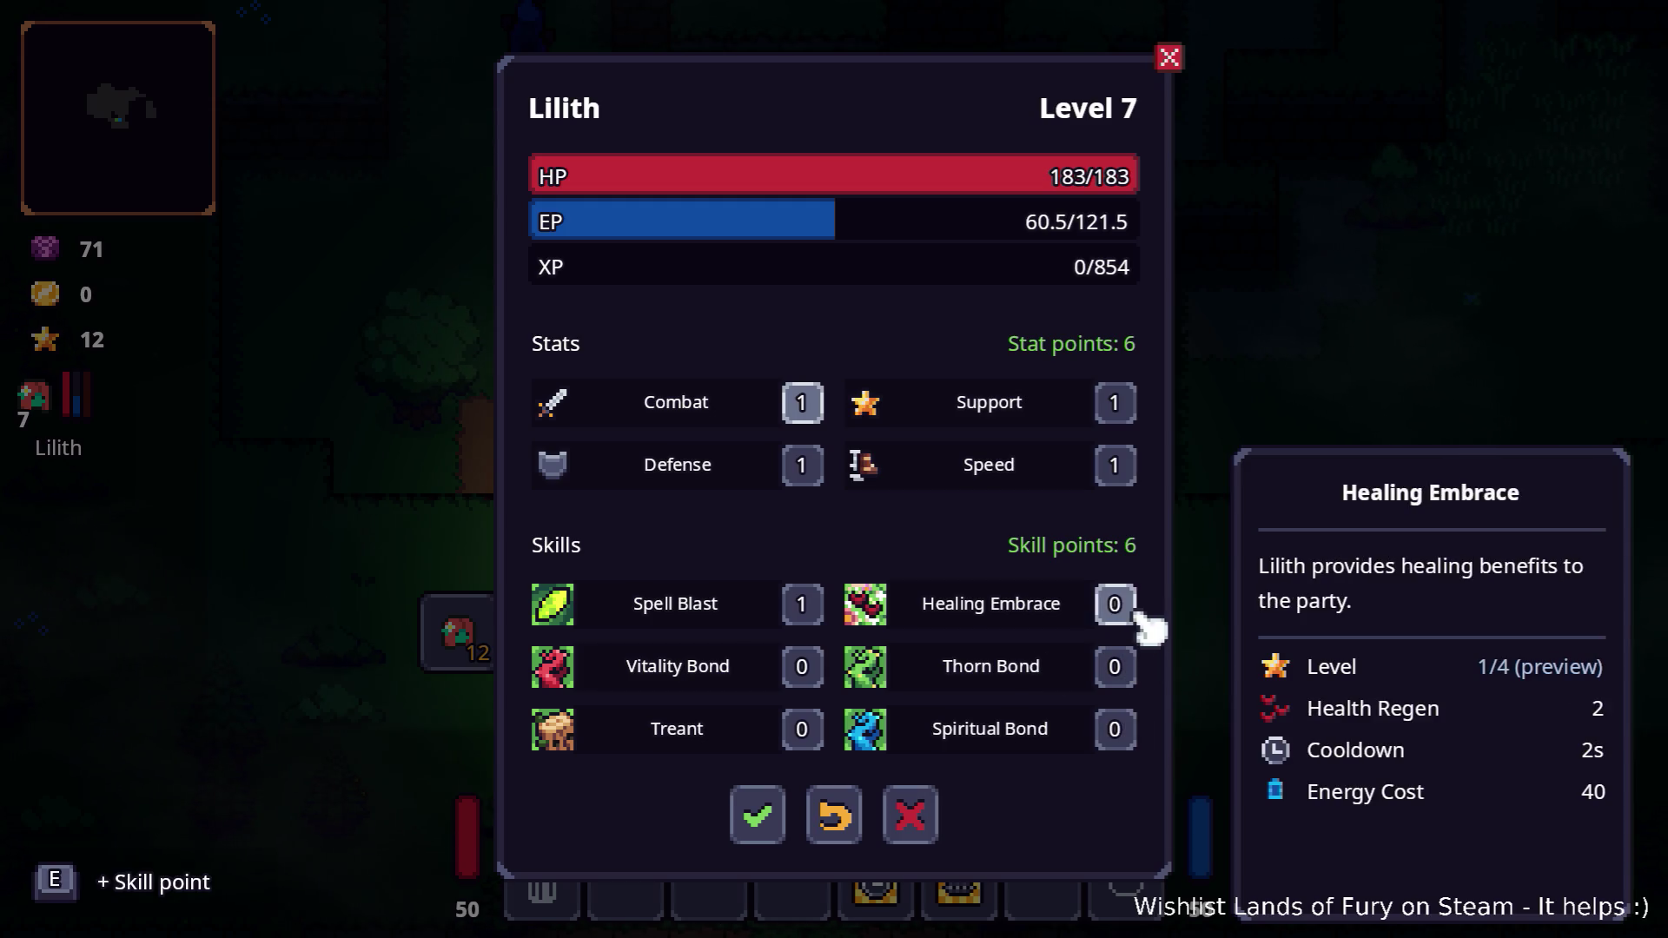
left_click(1129, 737)
left_click(1128, 736)
left_click(1128, 737)
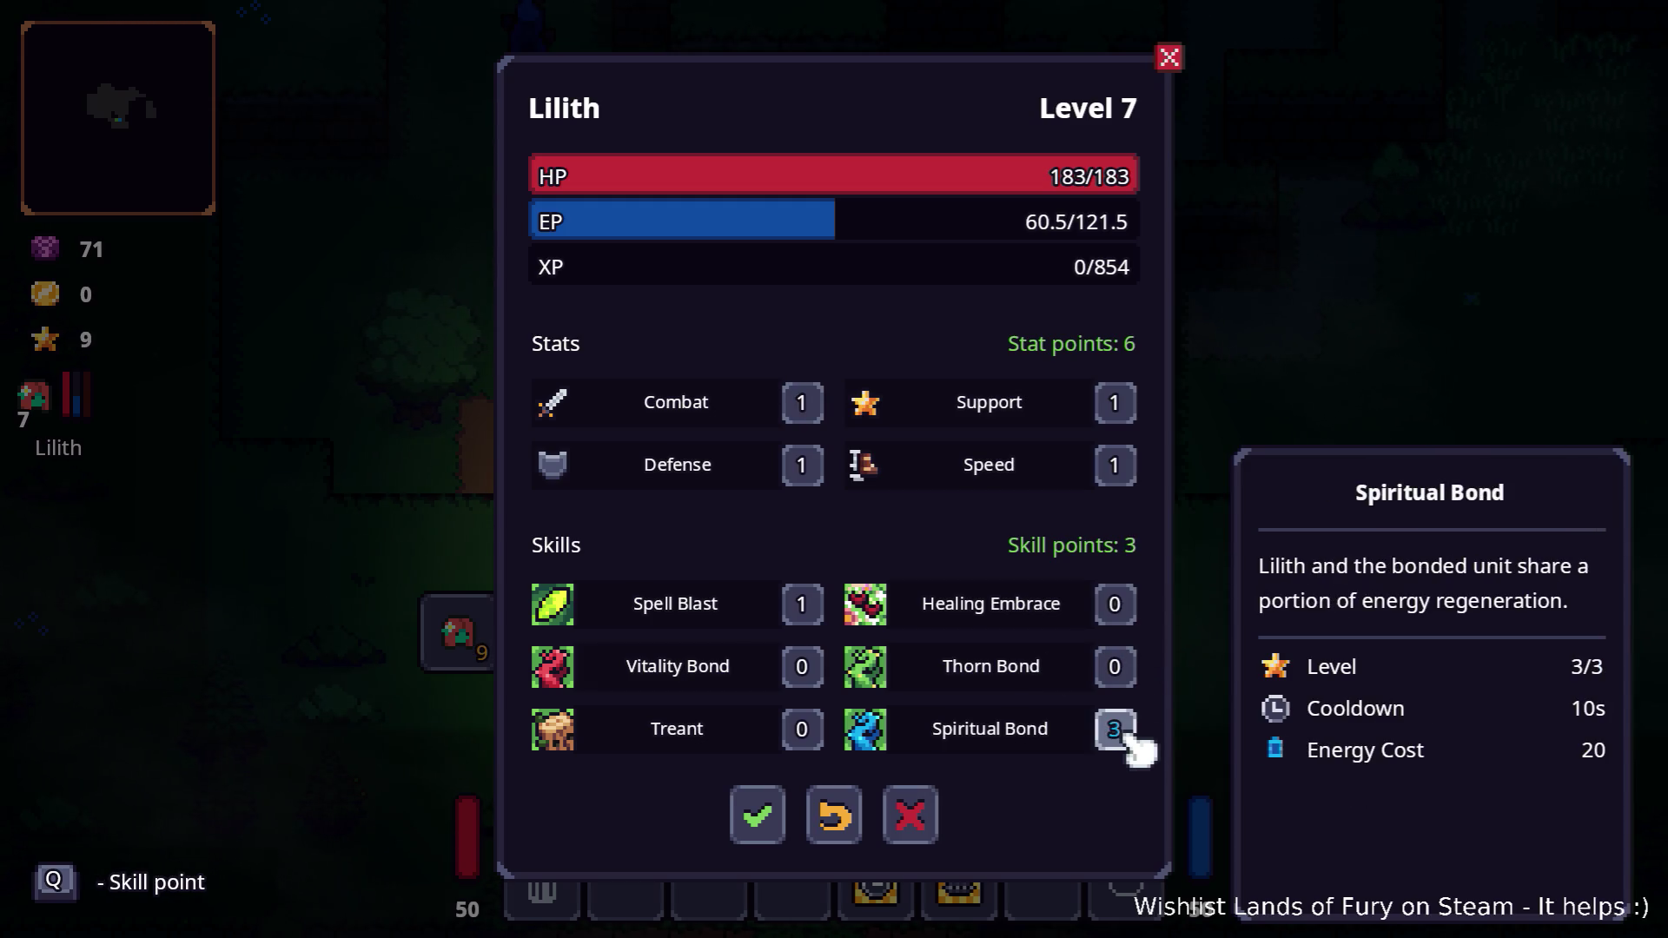
key("q")
key("q")
key("q")
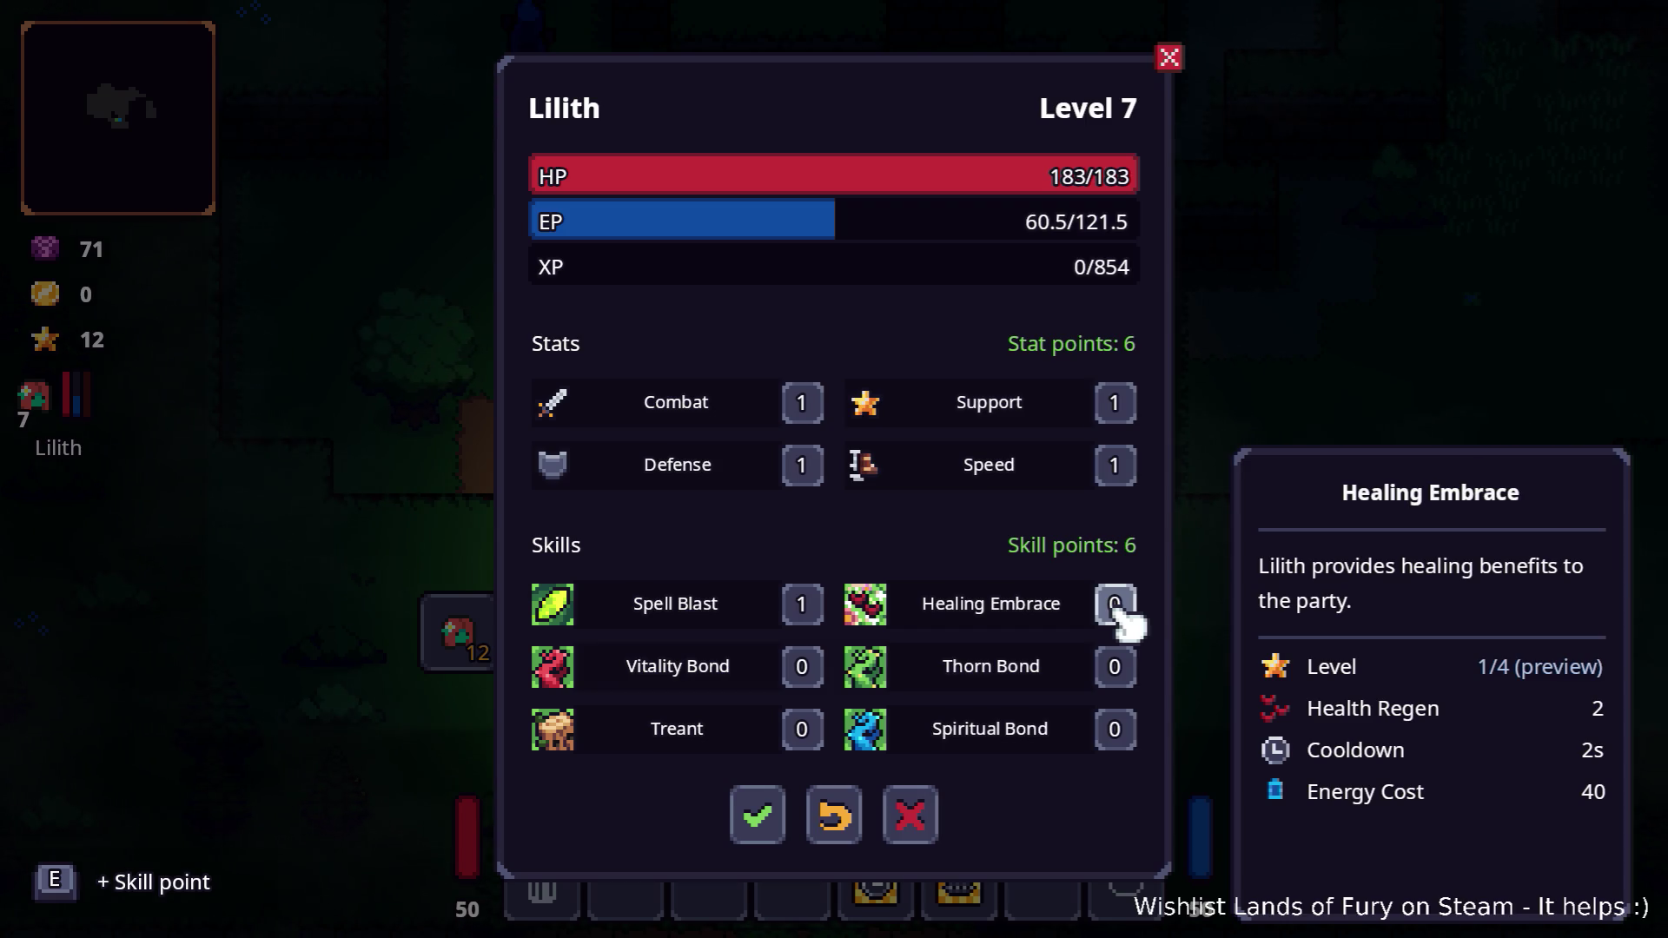
key("e")
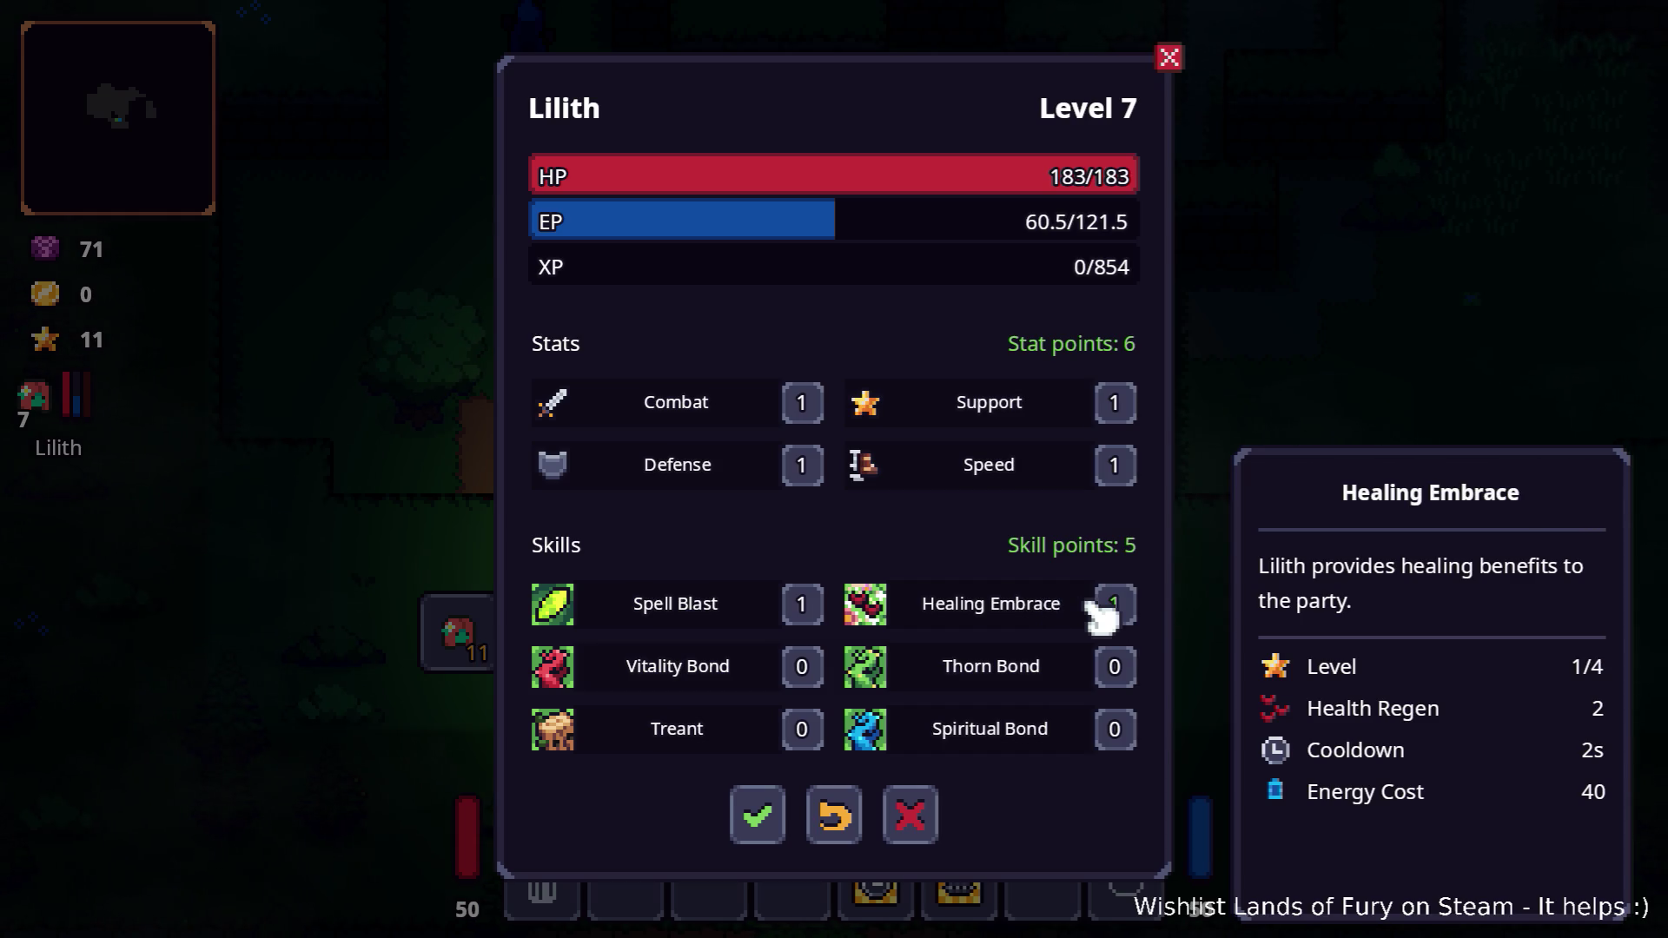
right_click(1112, 602)
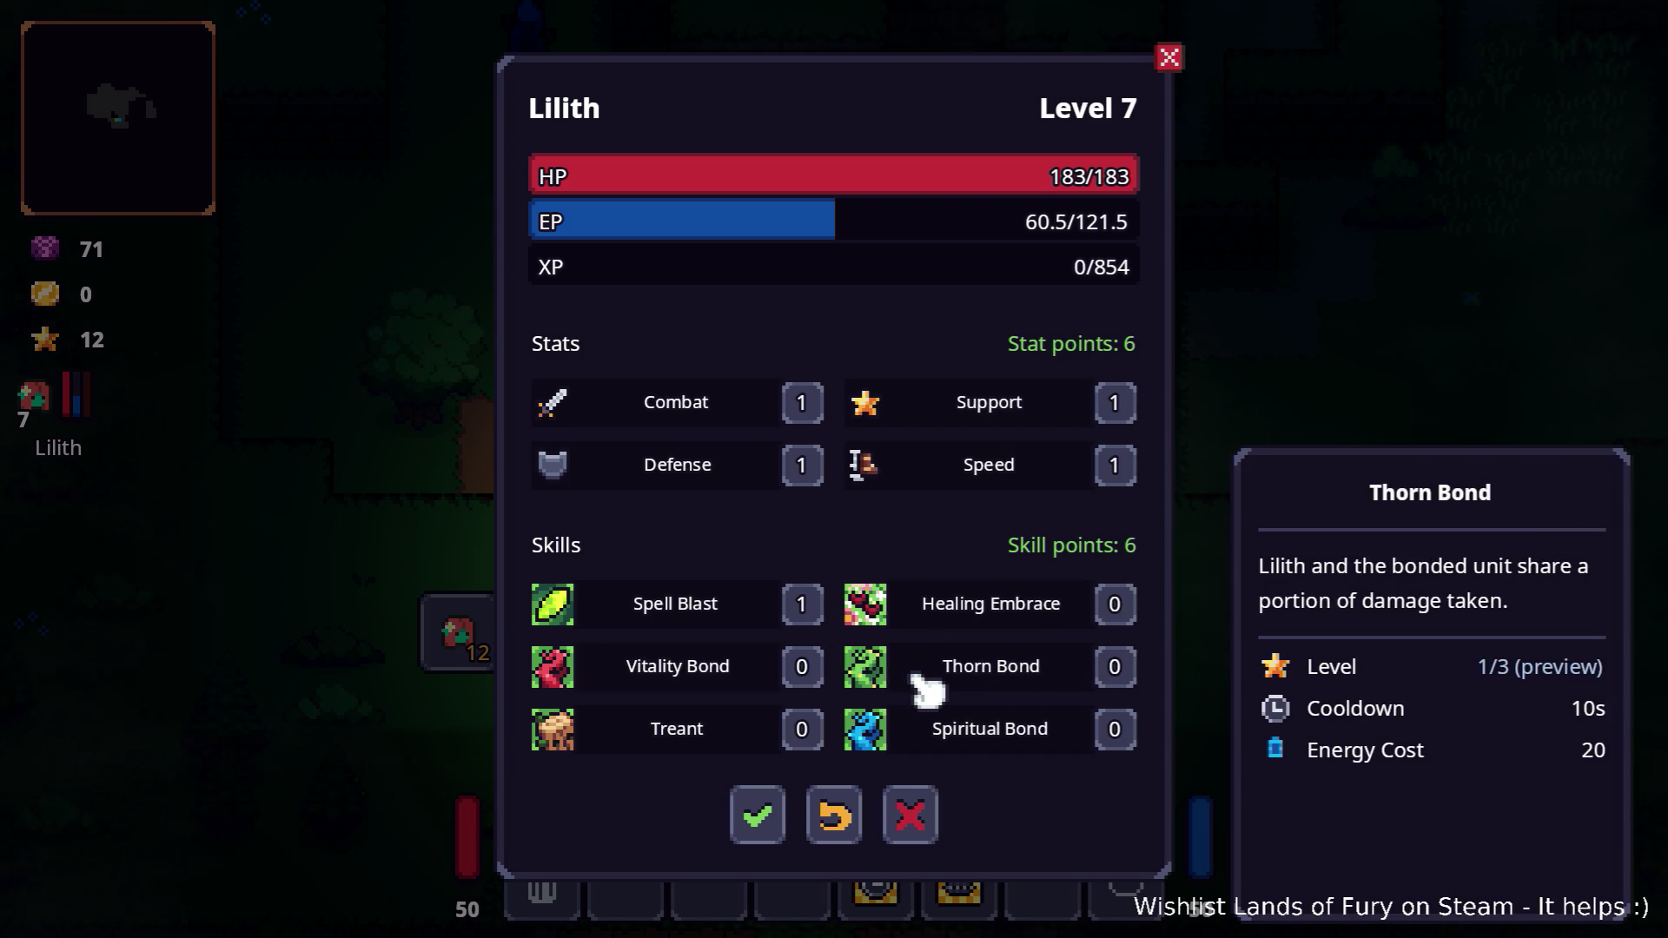
Put one point into Vitality Bond, save the skills and close the inventory
right_click(804, 671)
left_click(801, 670)
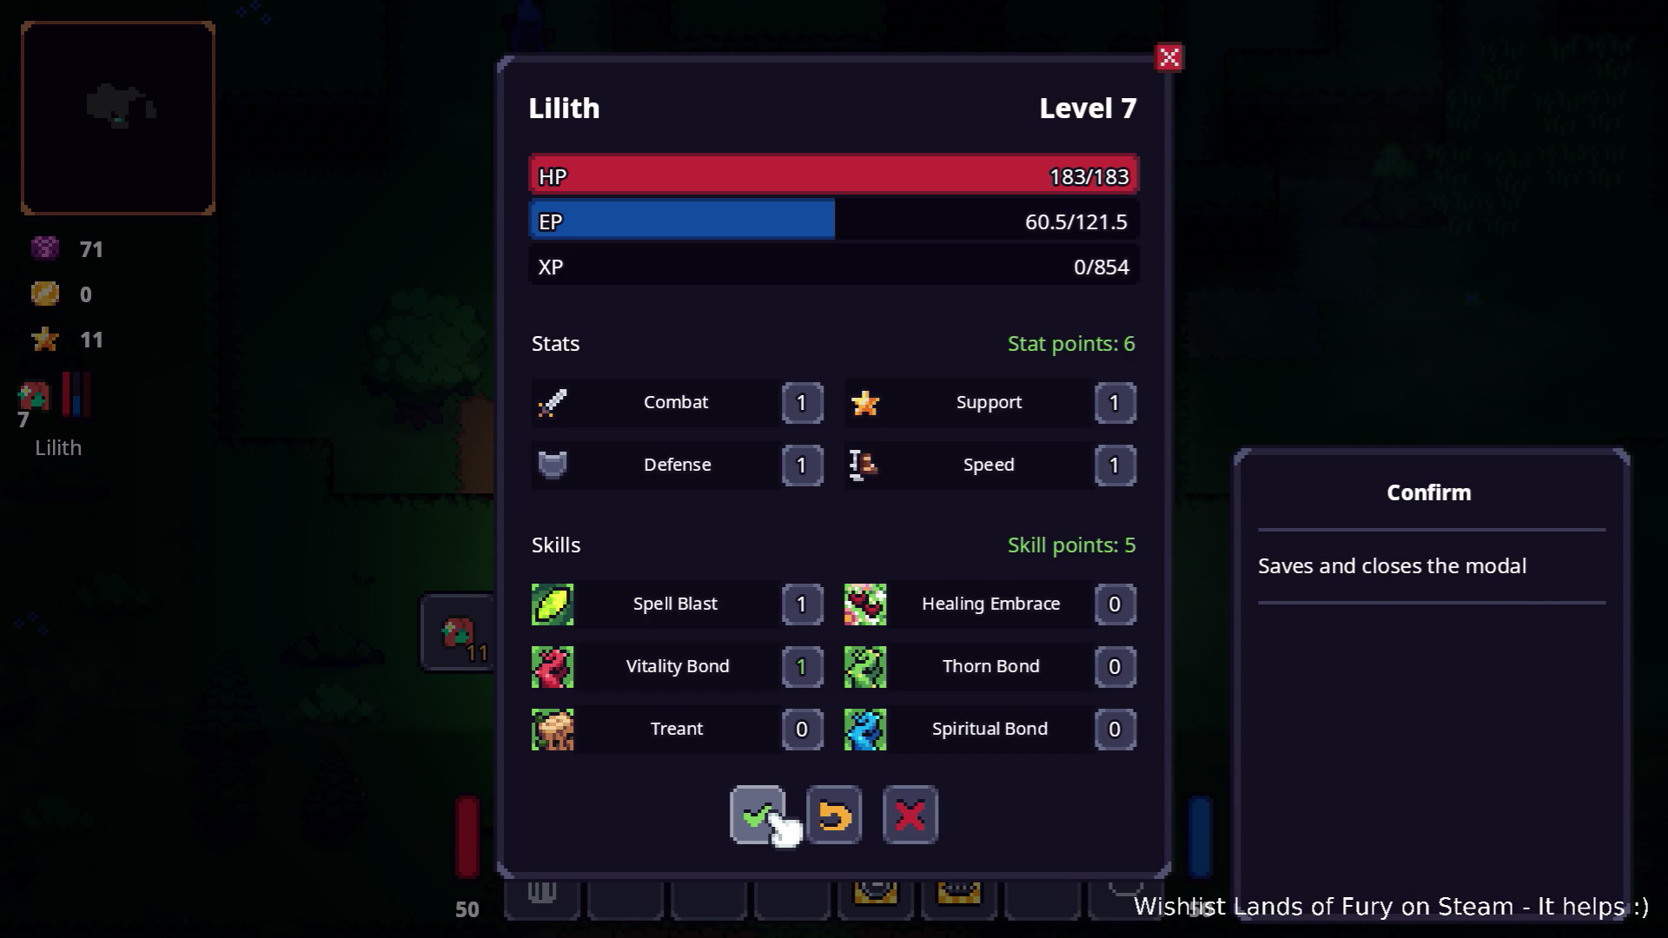
left_click(771, 817)
key("Escape")
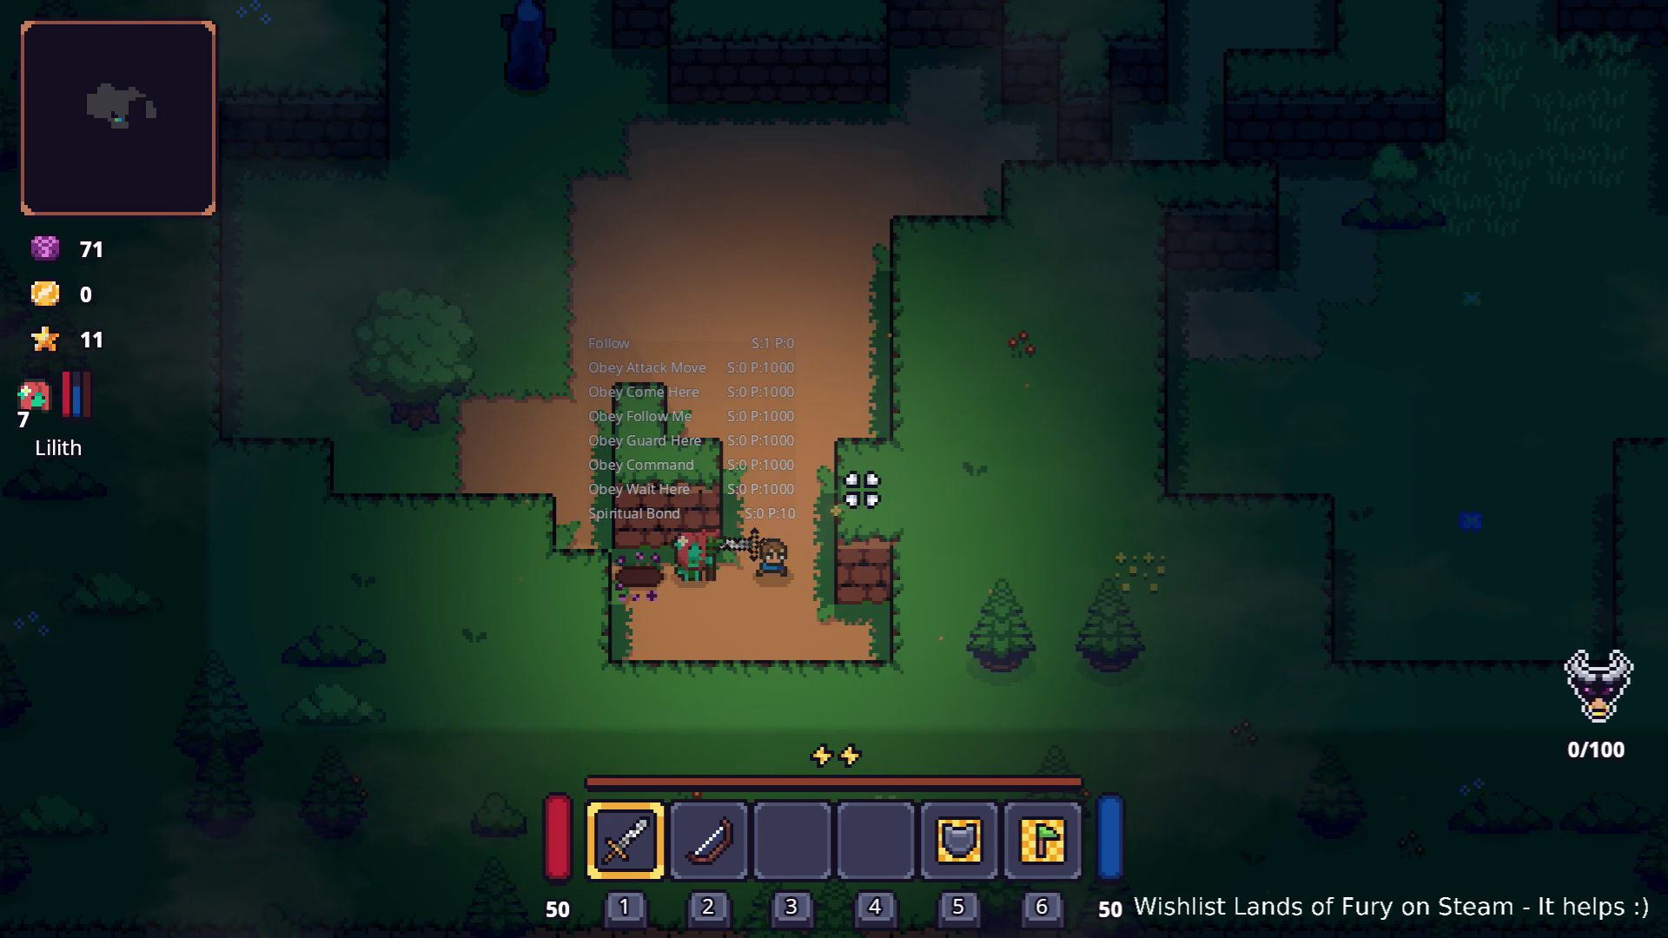
Walk up the path, attack the boar with the sword, then stop the game with F8
key("w")
key("w")
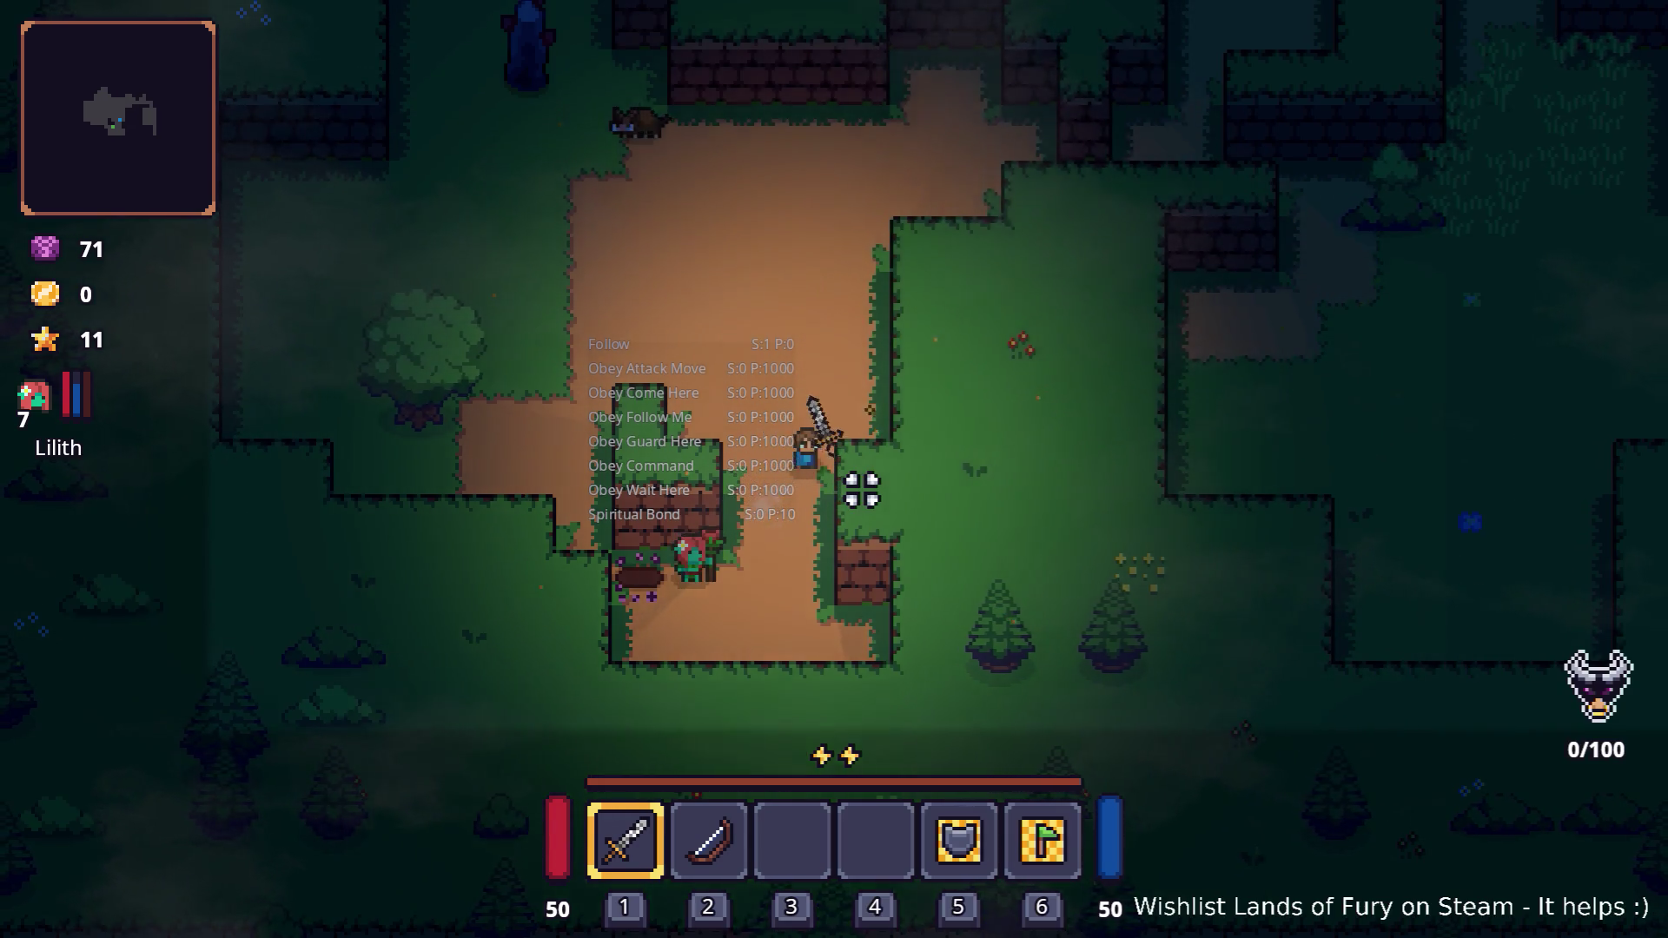
left_click(868, 395)
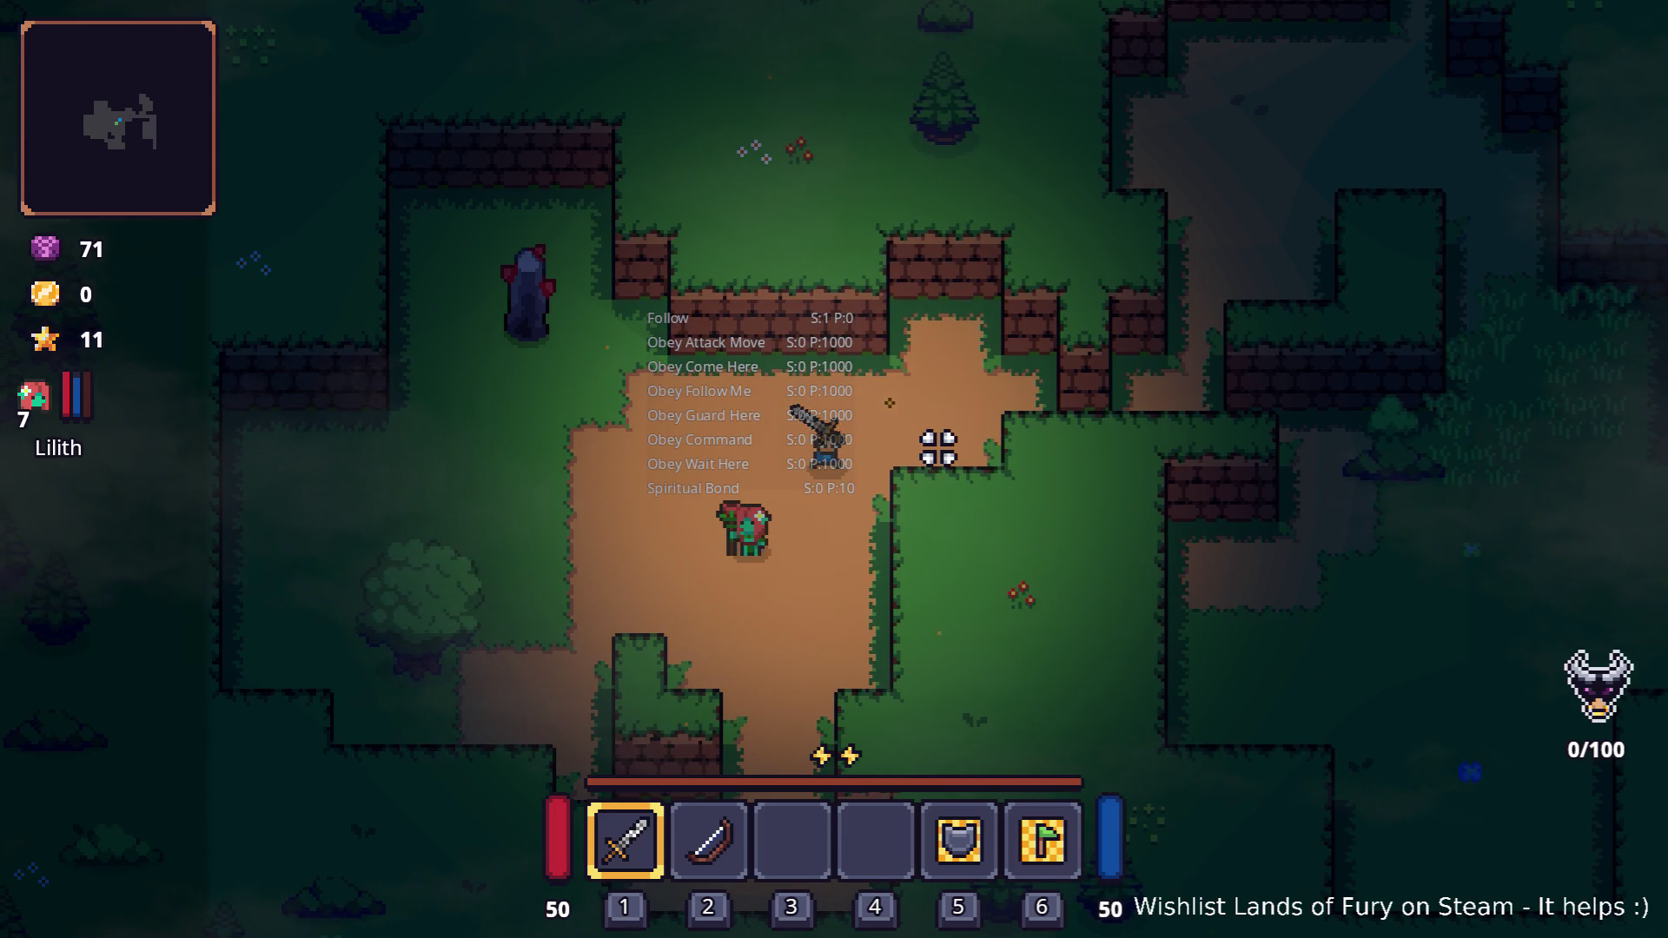
key("F8")
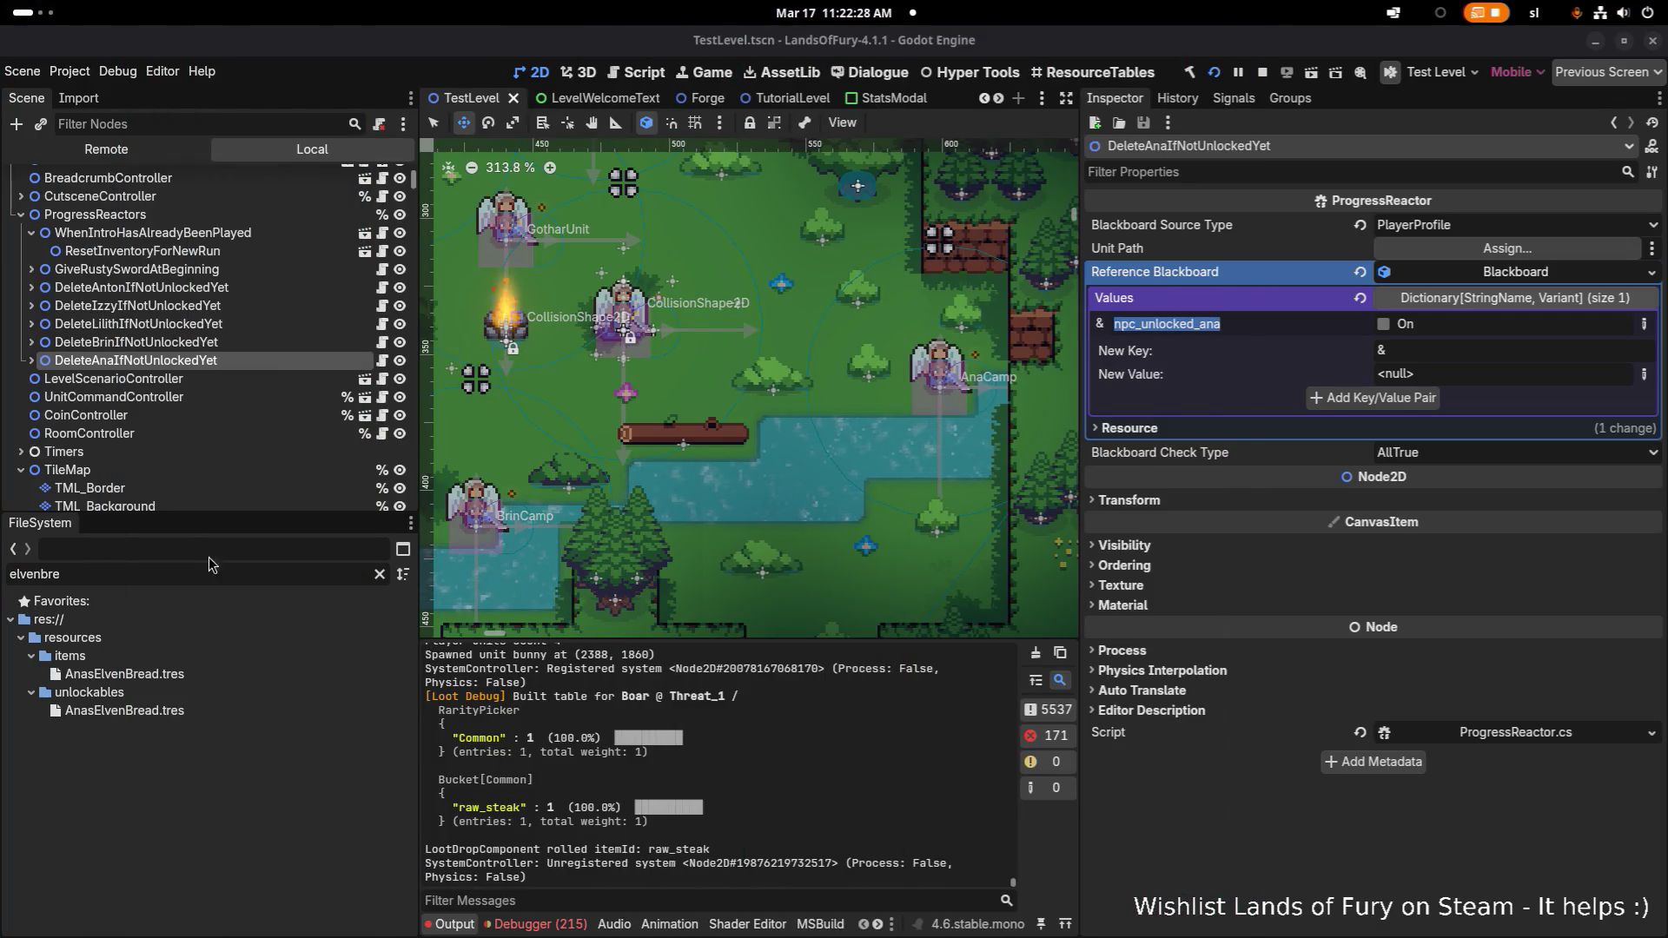
Filter the FileSystem for 'vitality' and open LilithsVitalityBond.tres
left_click(536, 925)
scroll(739, 816, "down", 5)
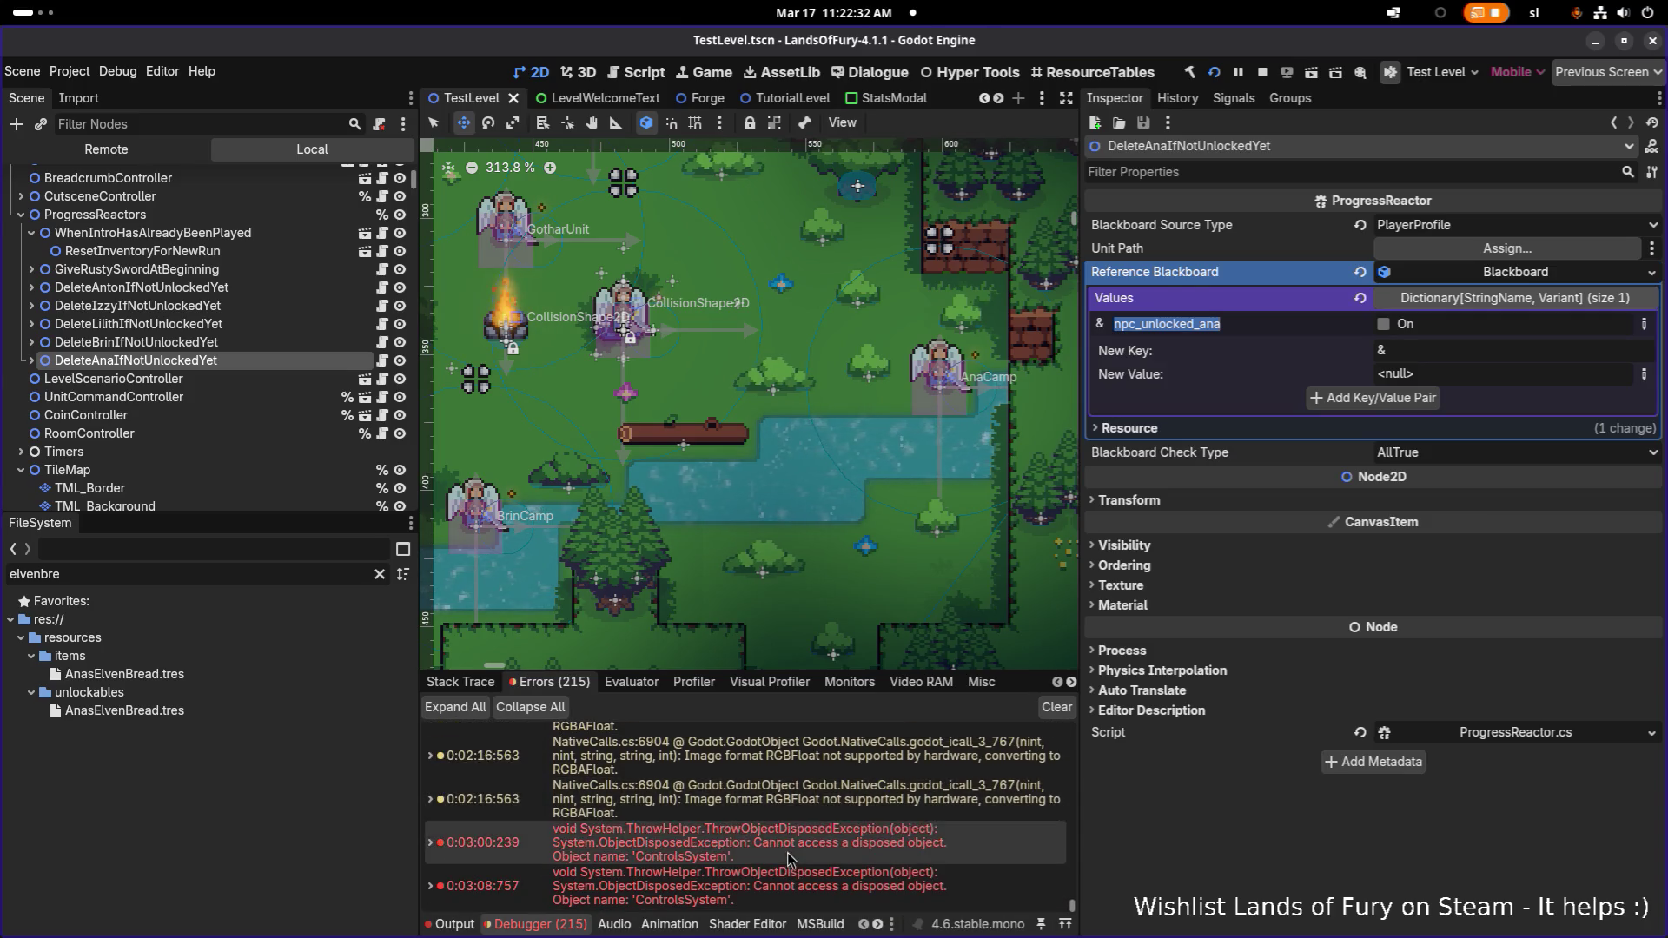
double_click(268, 577)
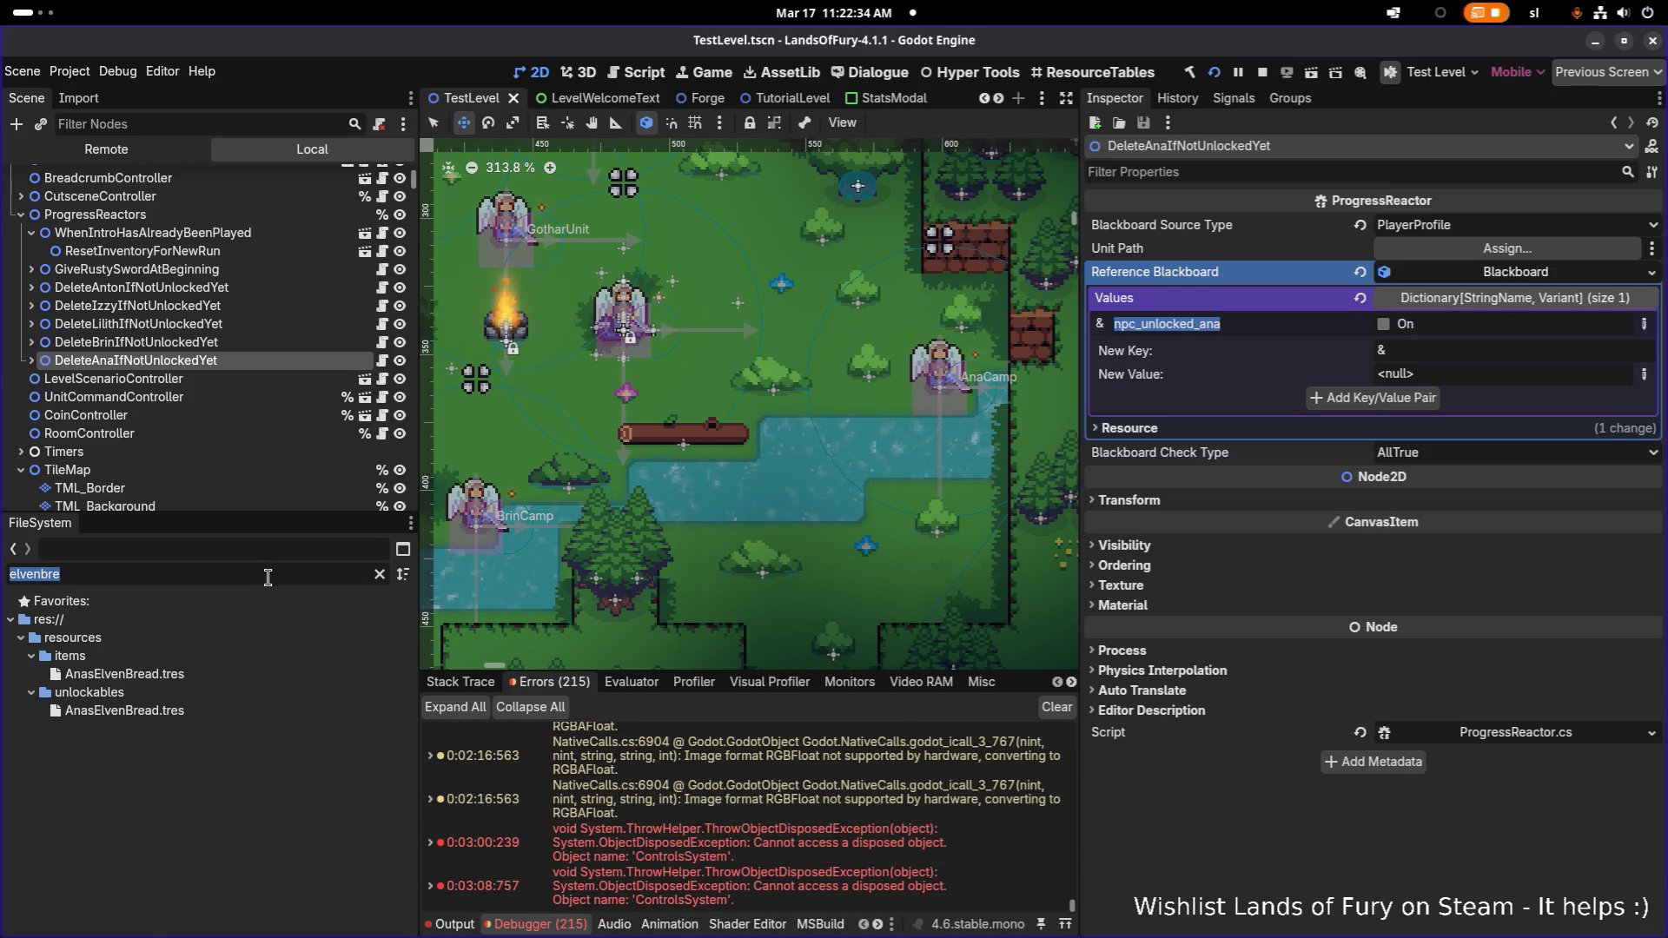
key("BackSpace")
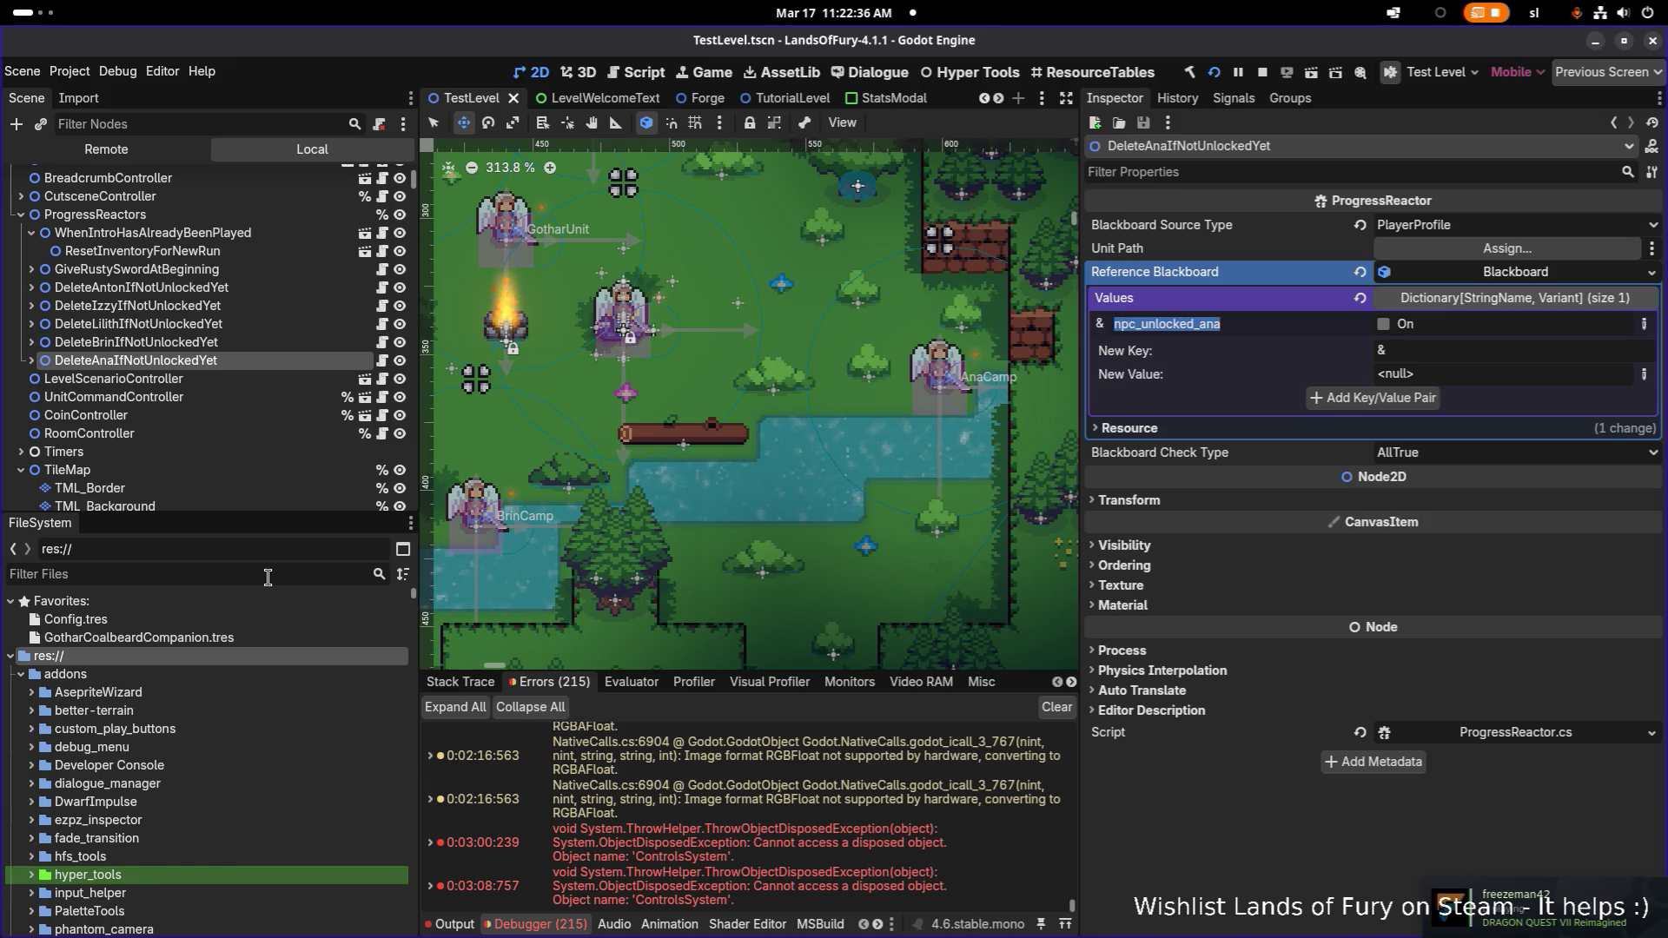
type("vitalt")
key("BackSpace")
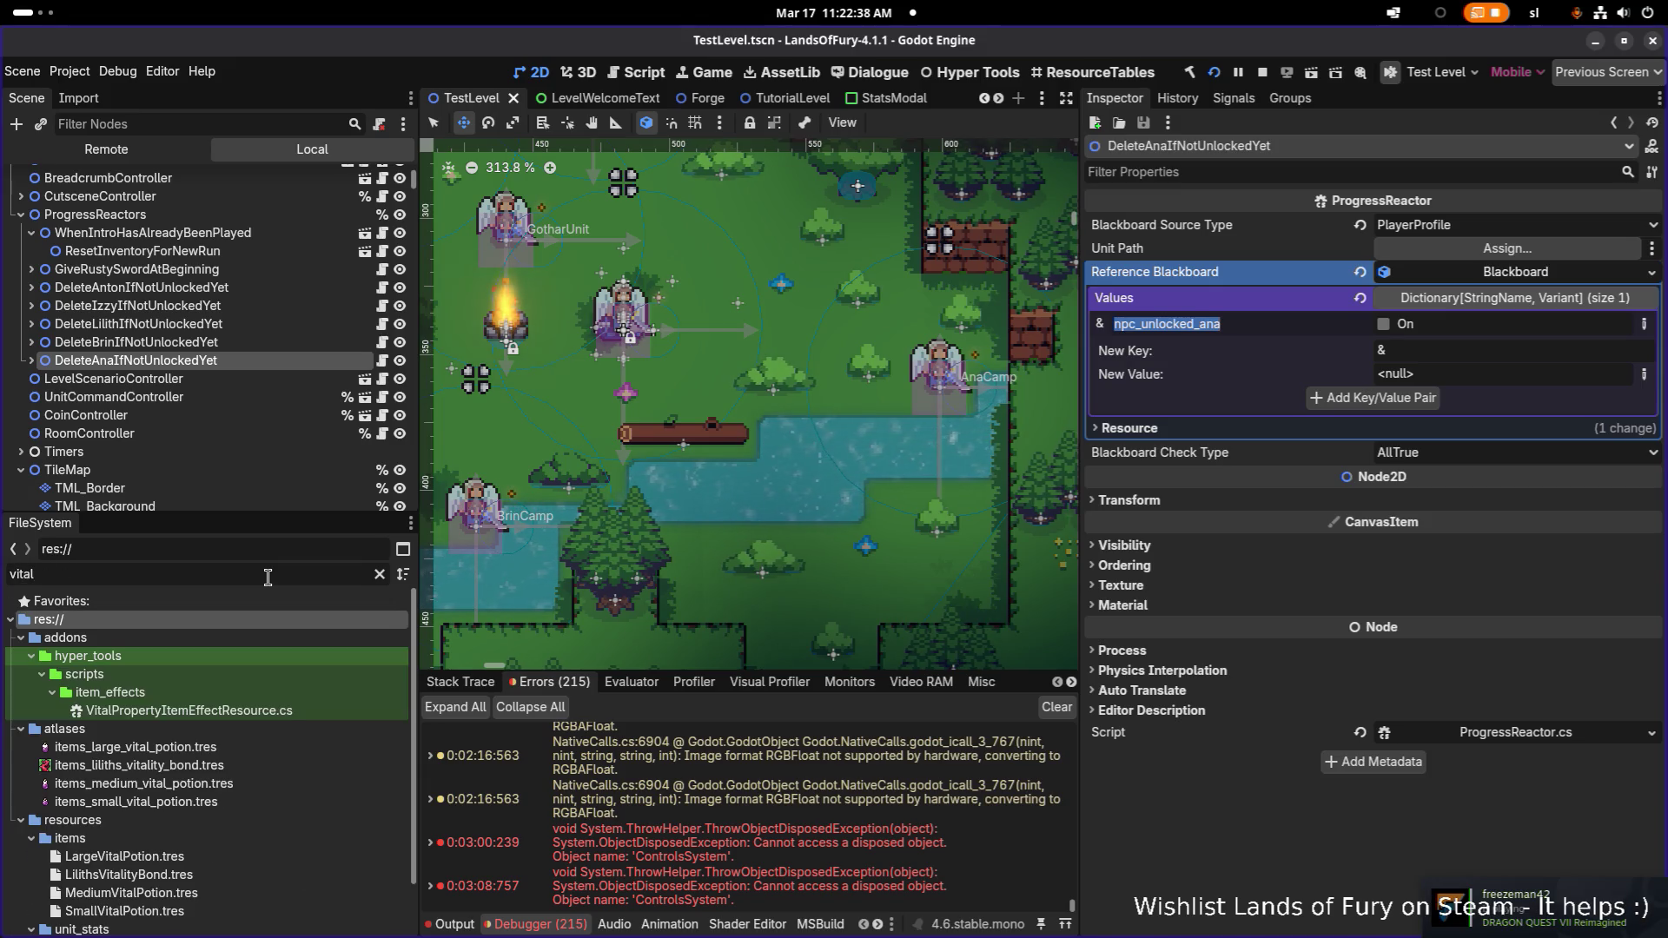
type("ity")
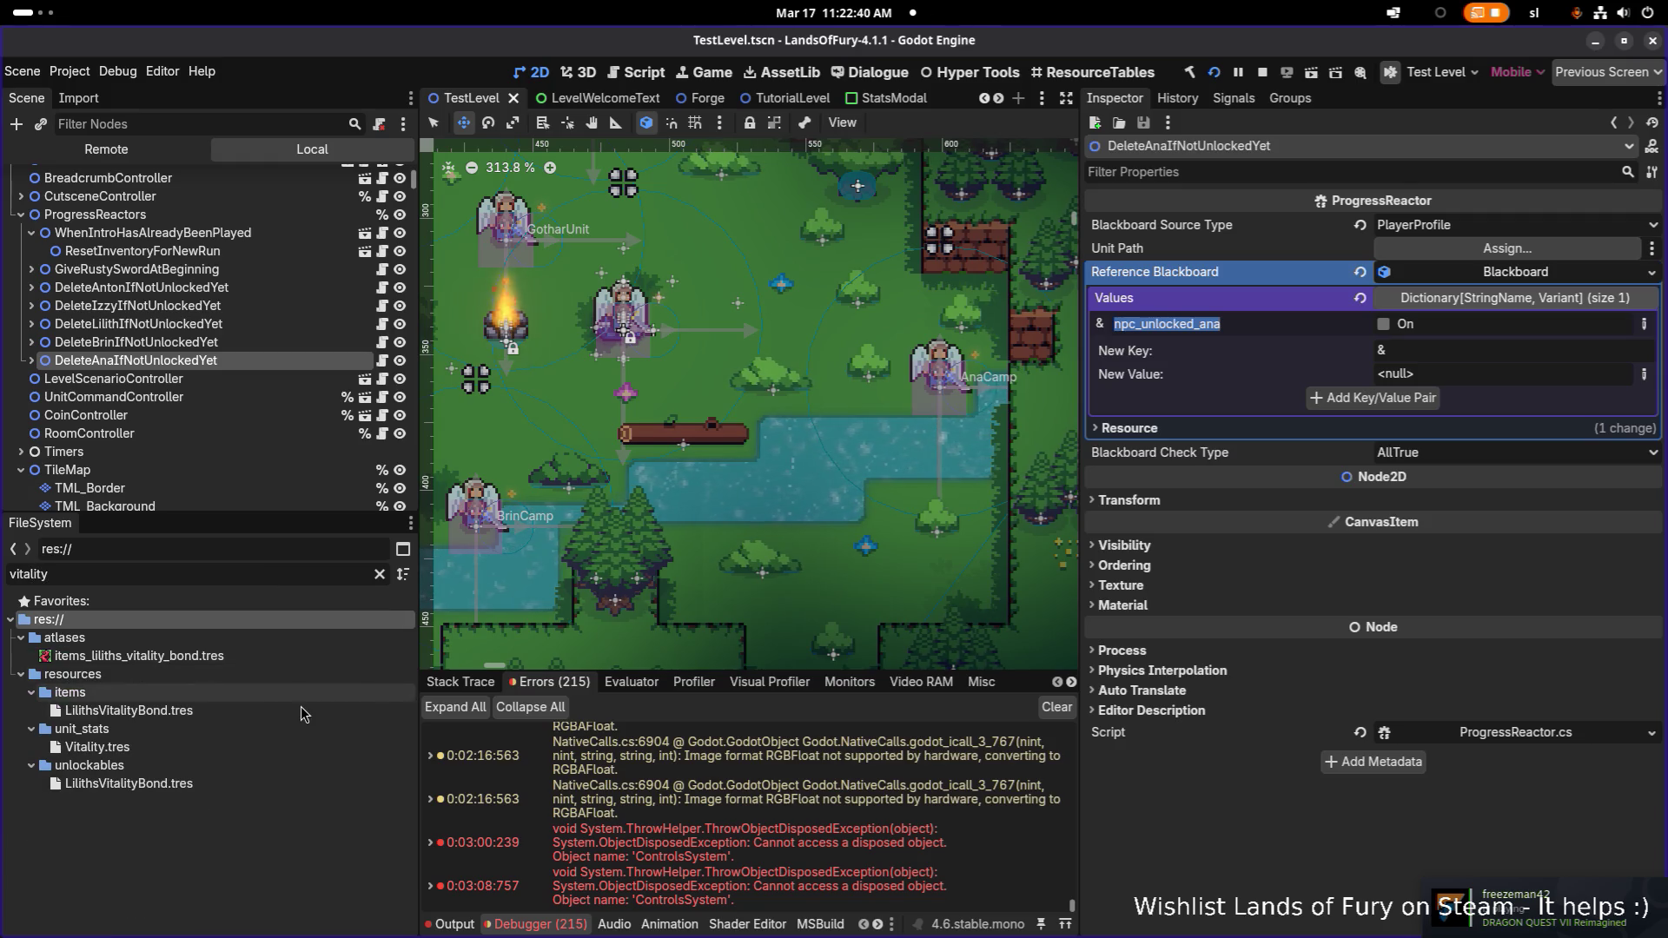
left_click(301, 709)
Expand UseItemAction, check its Item Id and Id, and expand its Considerations list
scroll(1254, 580, "down", 5)
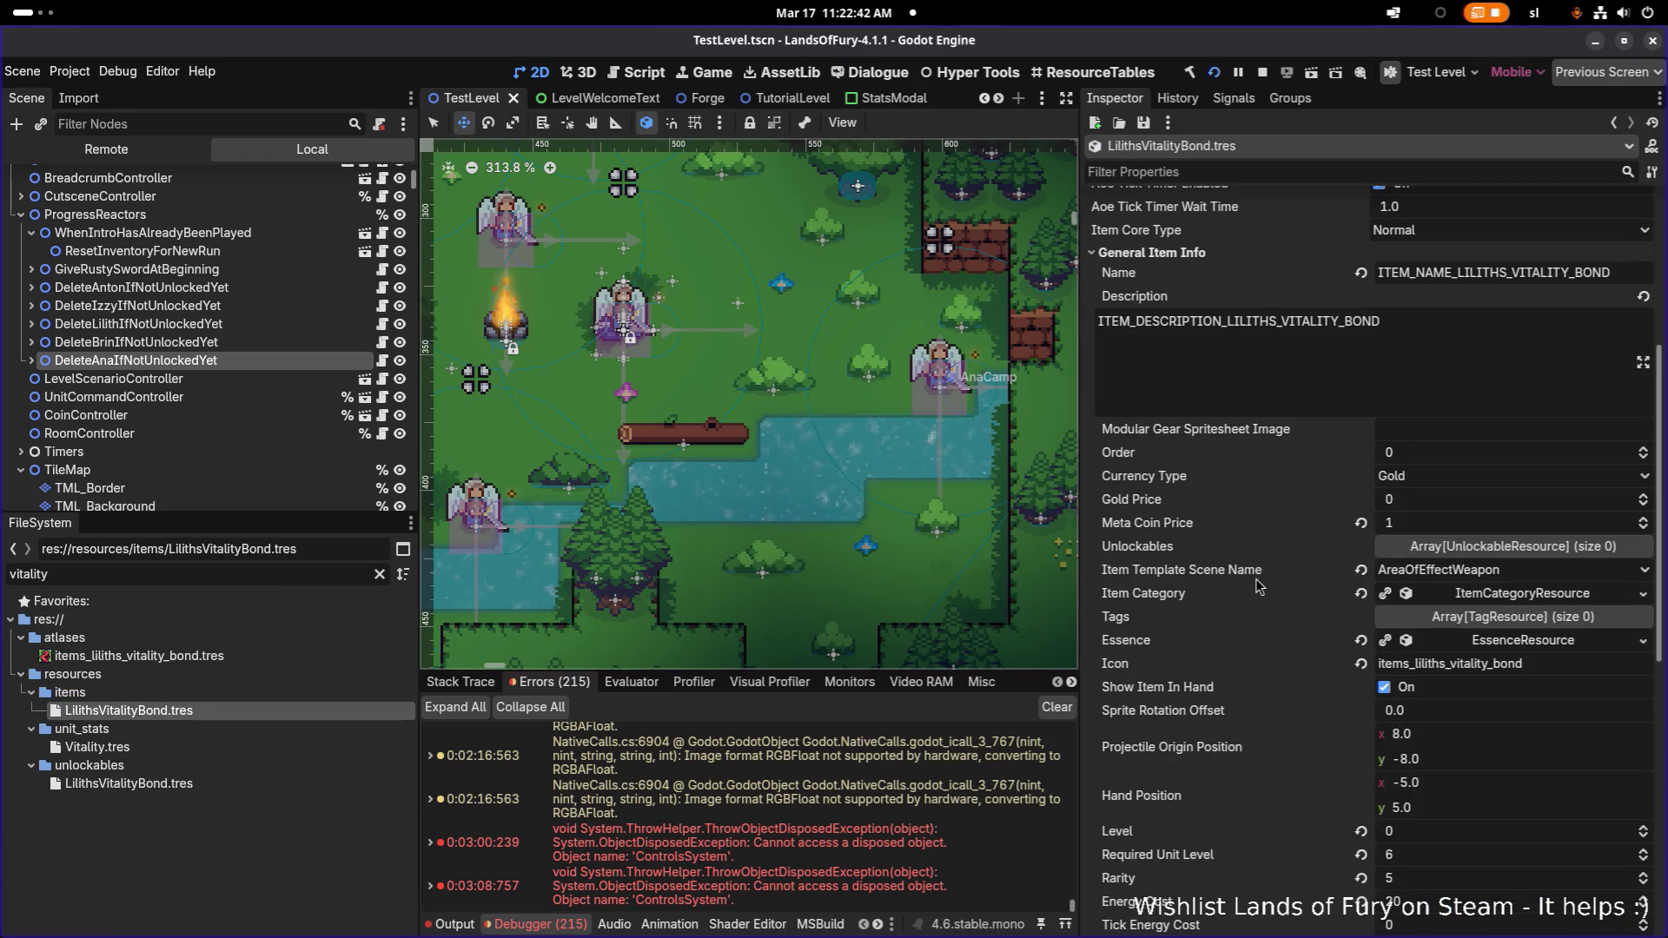
scroll(1391, 556, "down", 10)
scroll(1434, 548, "down", 2)
left_click(1474, 530)
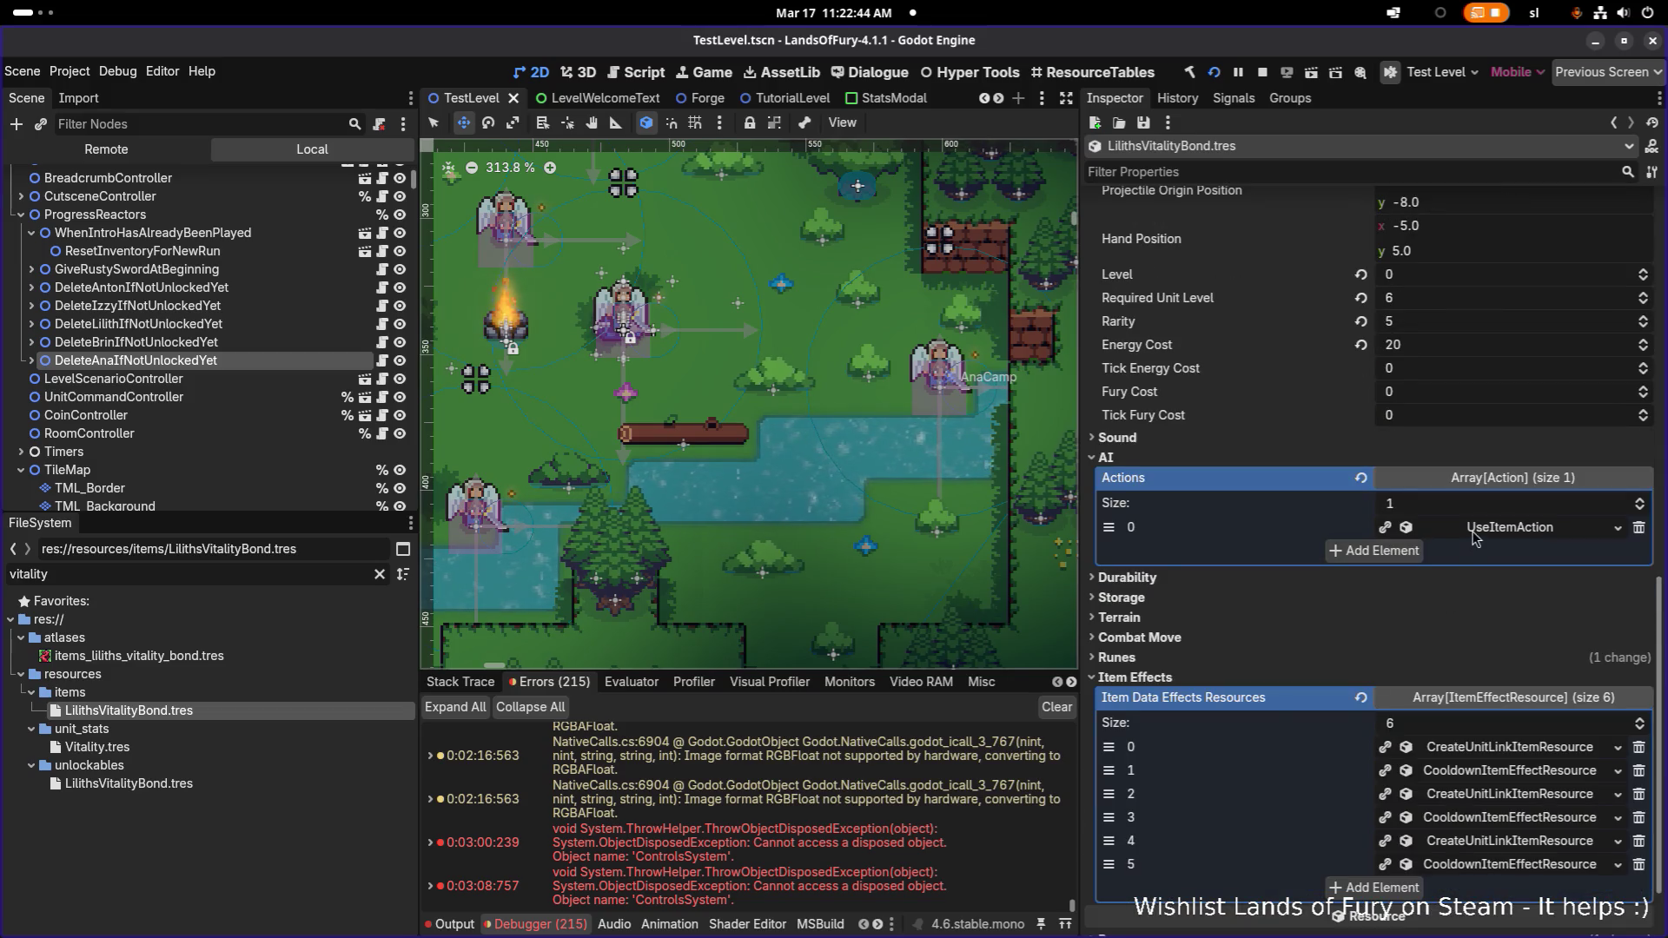
left_click(1496, 576)
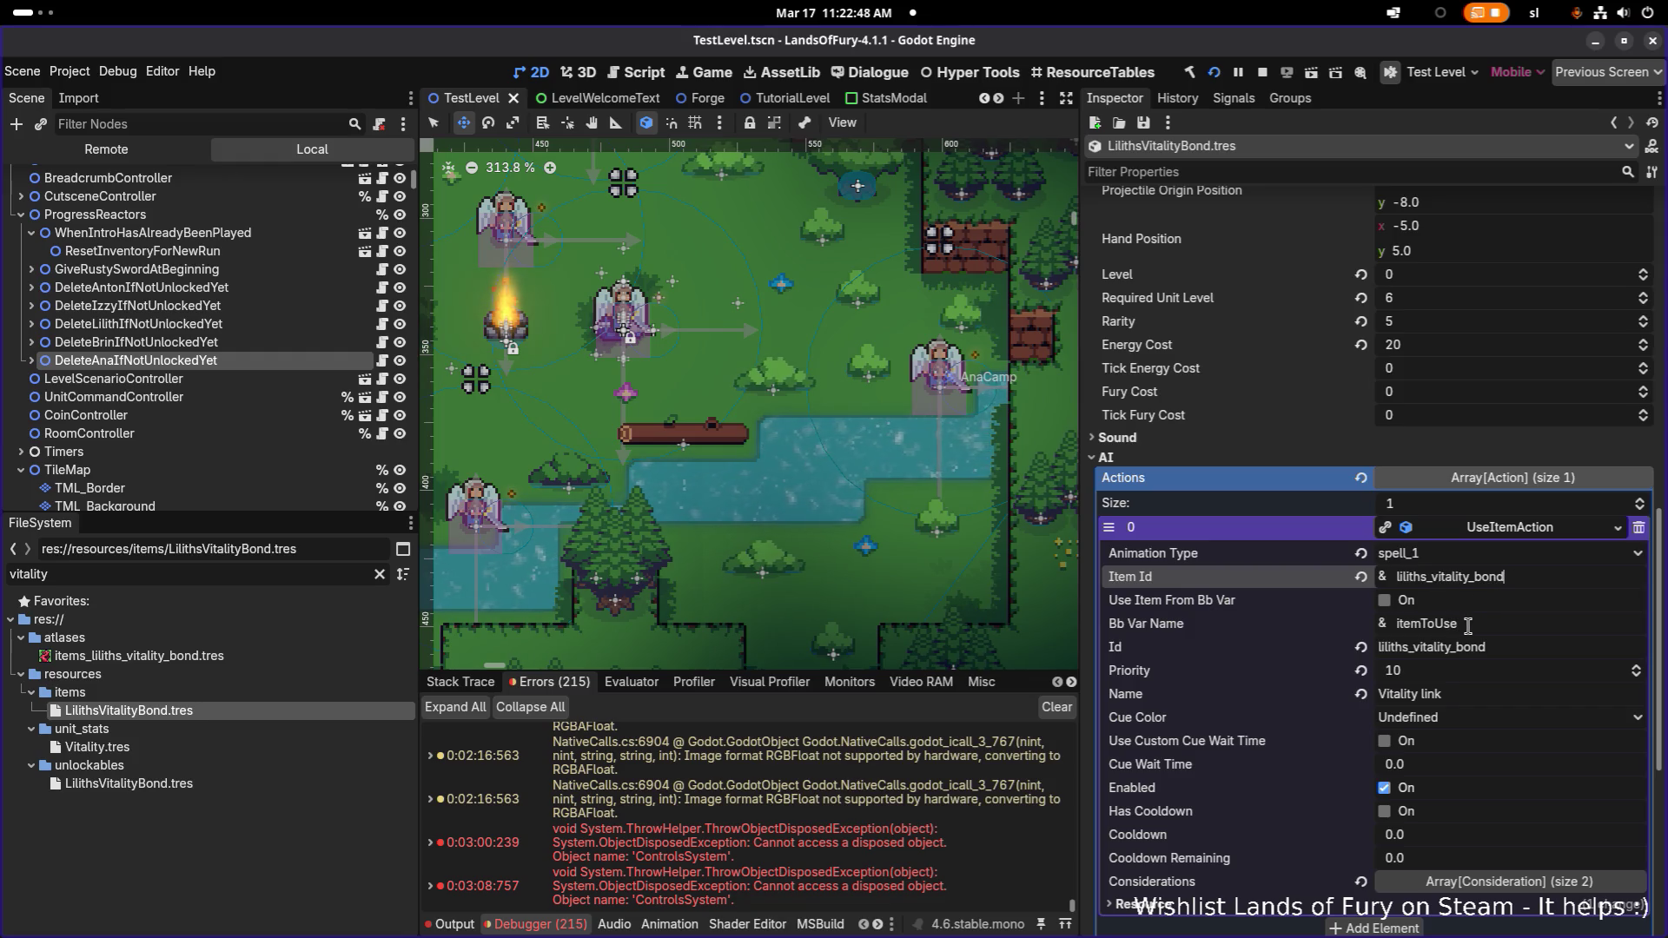
left_click(1503, 654)
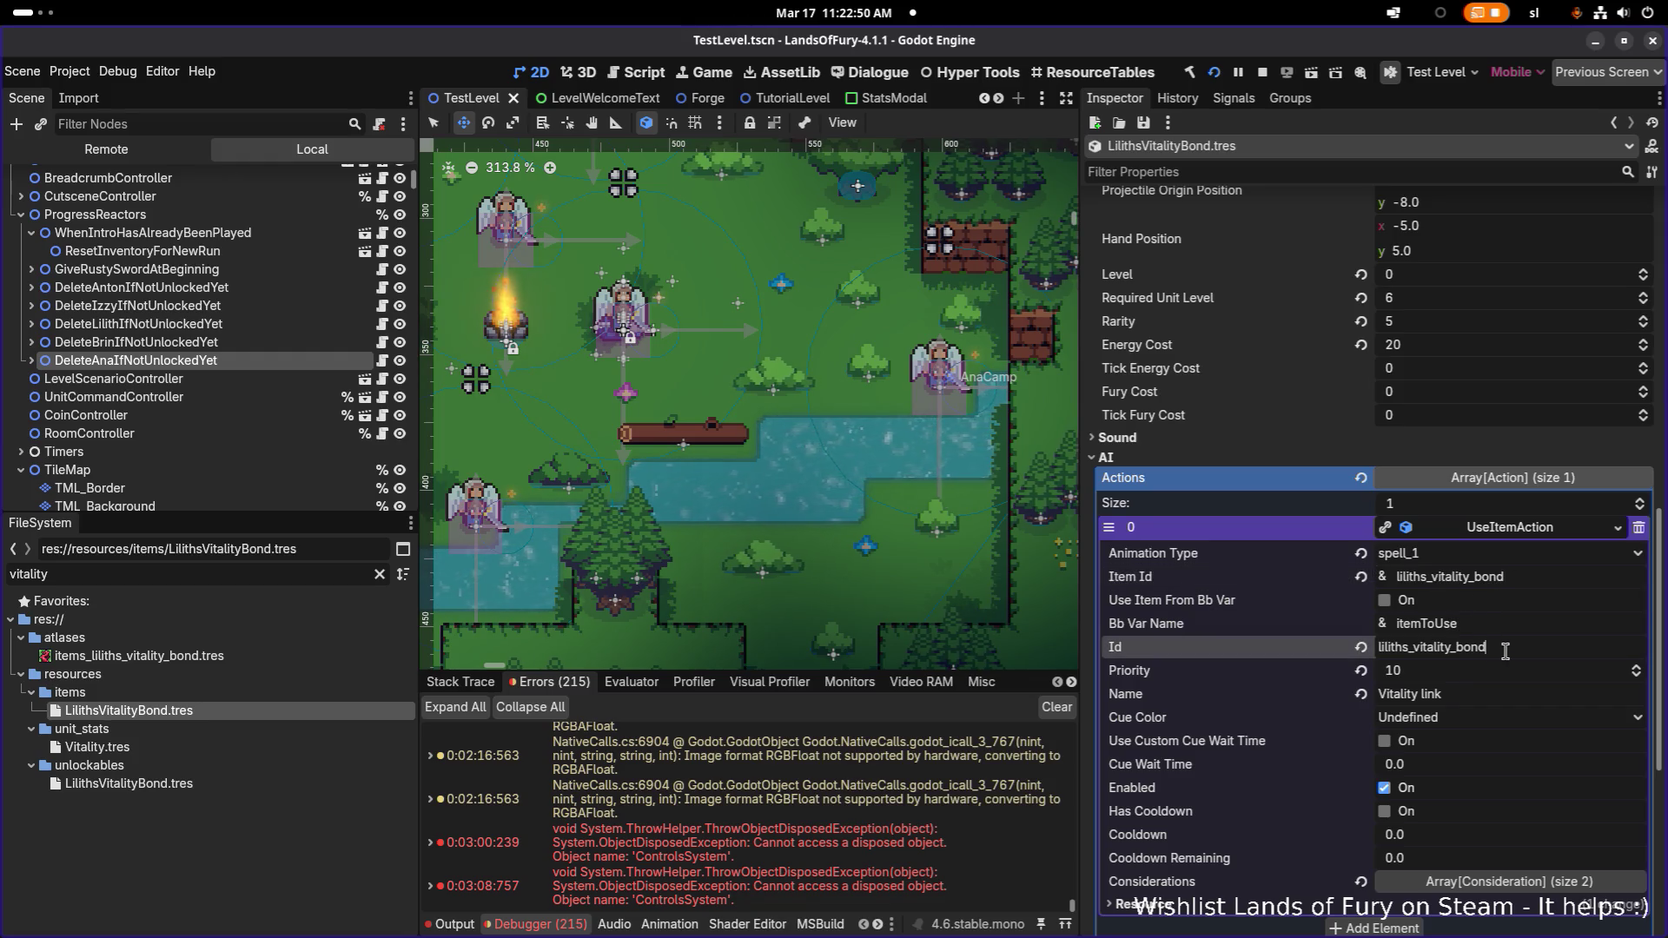
scroll(1512, 676, "down", 3)
left_click(1492, 696)
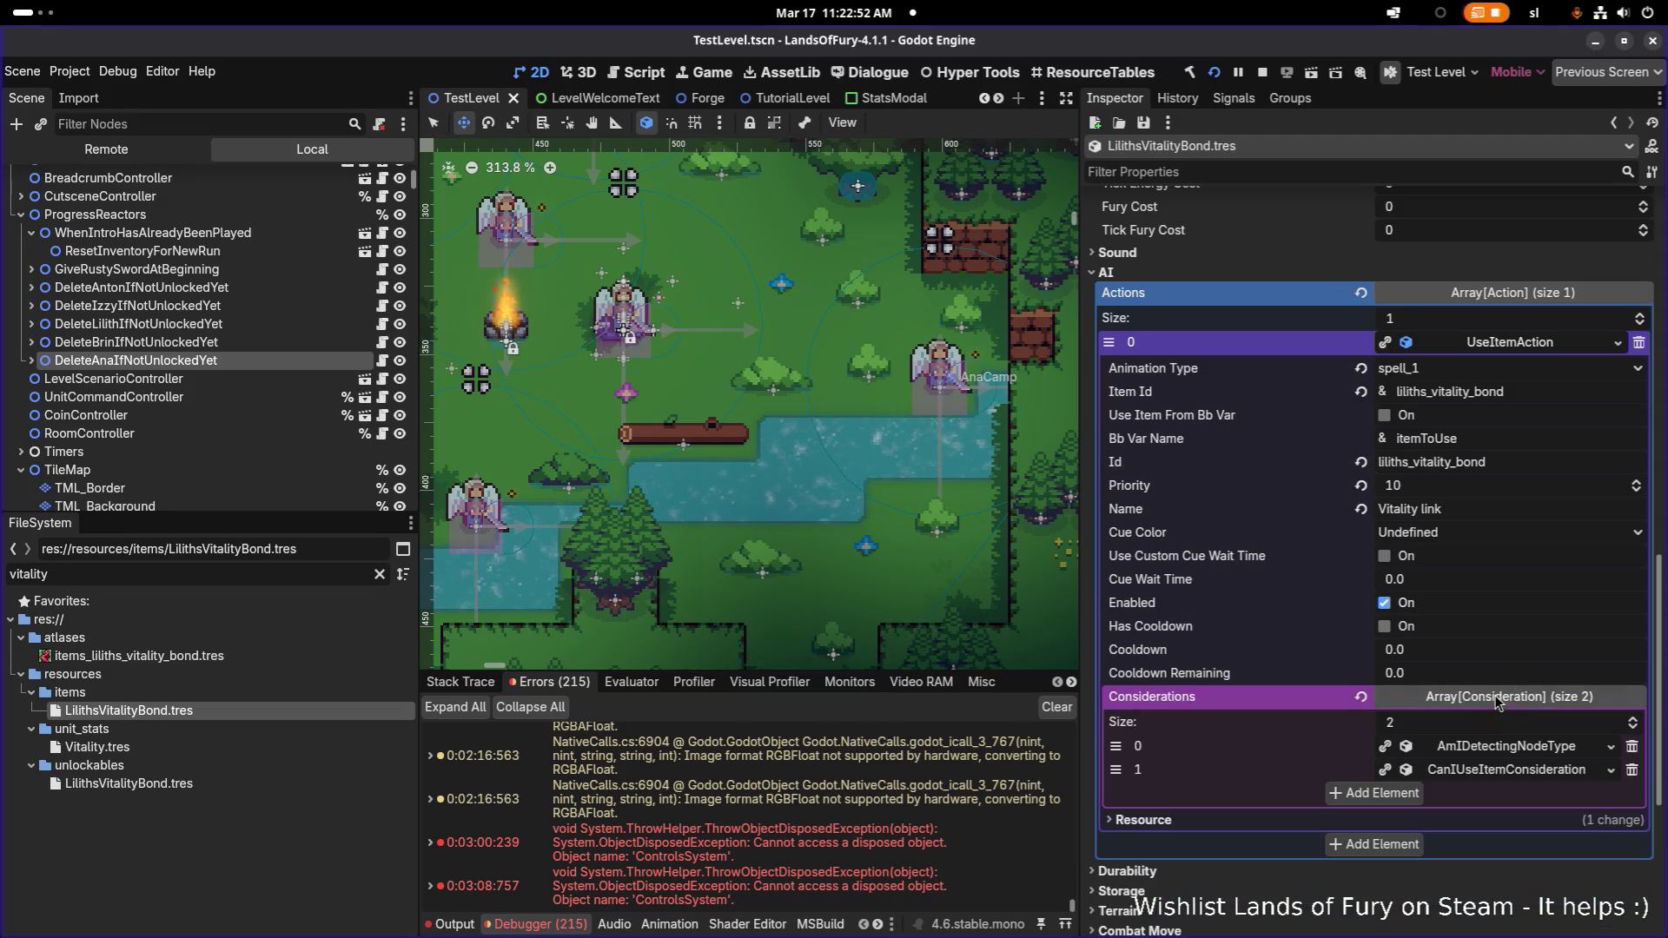
scroll(1504, 684, "down", 3)
Set AmIDetectingNodeType's Detection Context to PerceptionSystem and save with Ctrl+S
left_click(1534, 566)
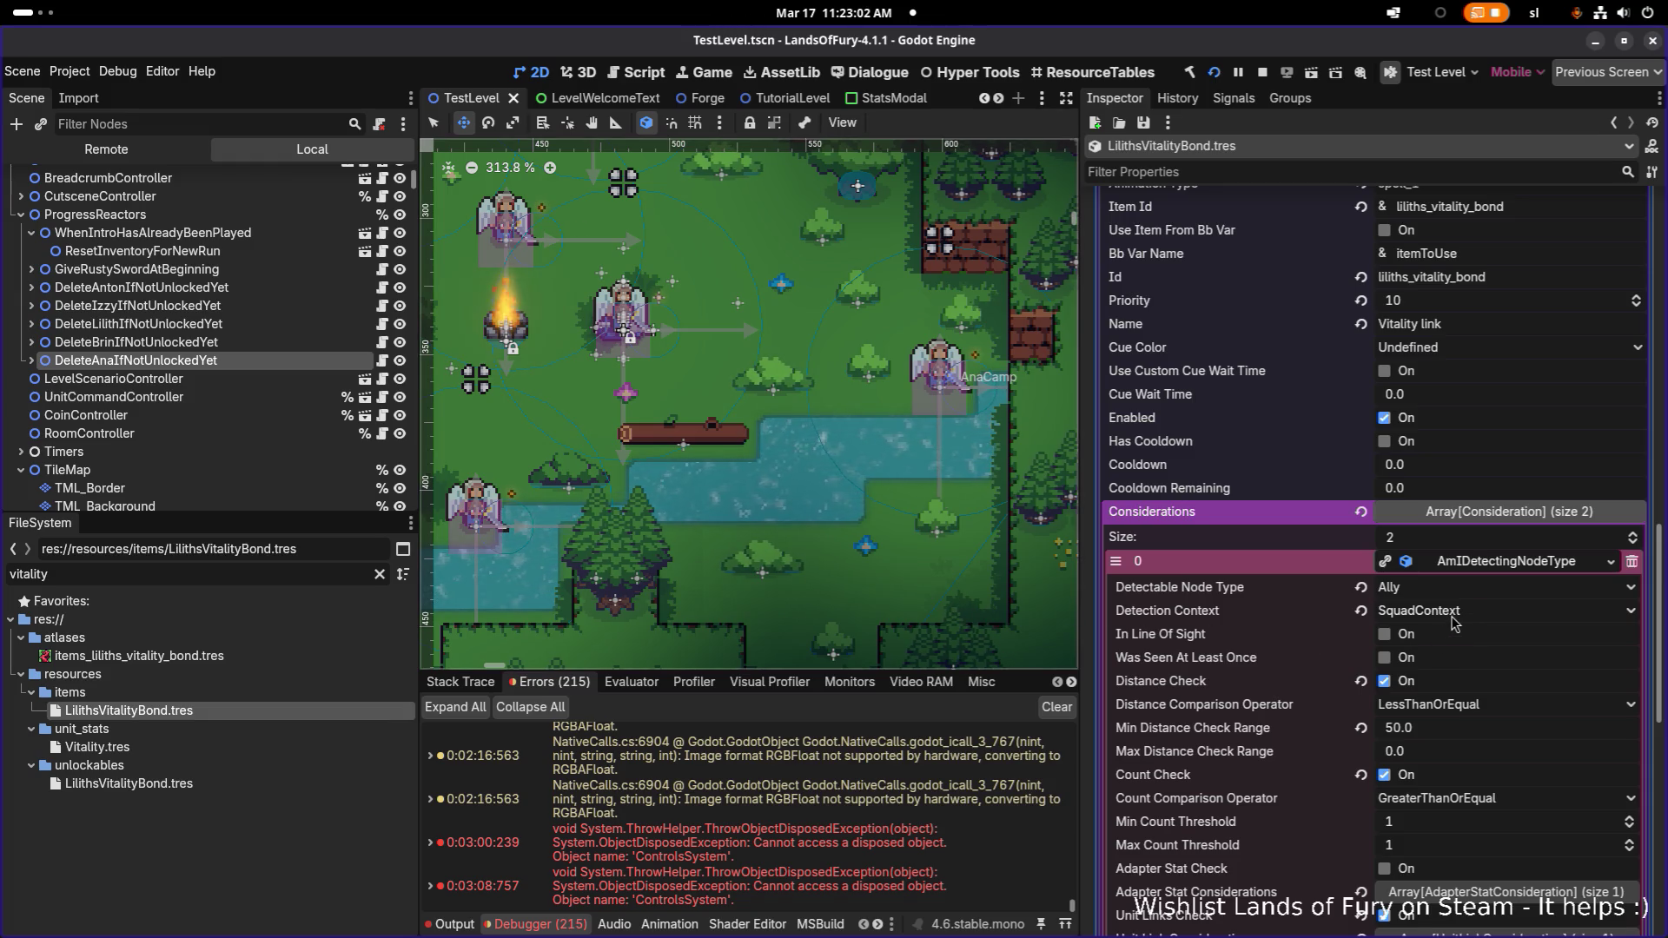
left_click(1465, 617)
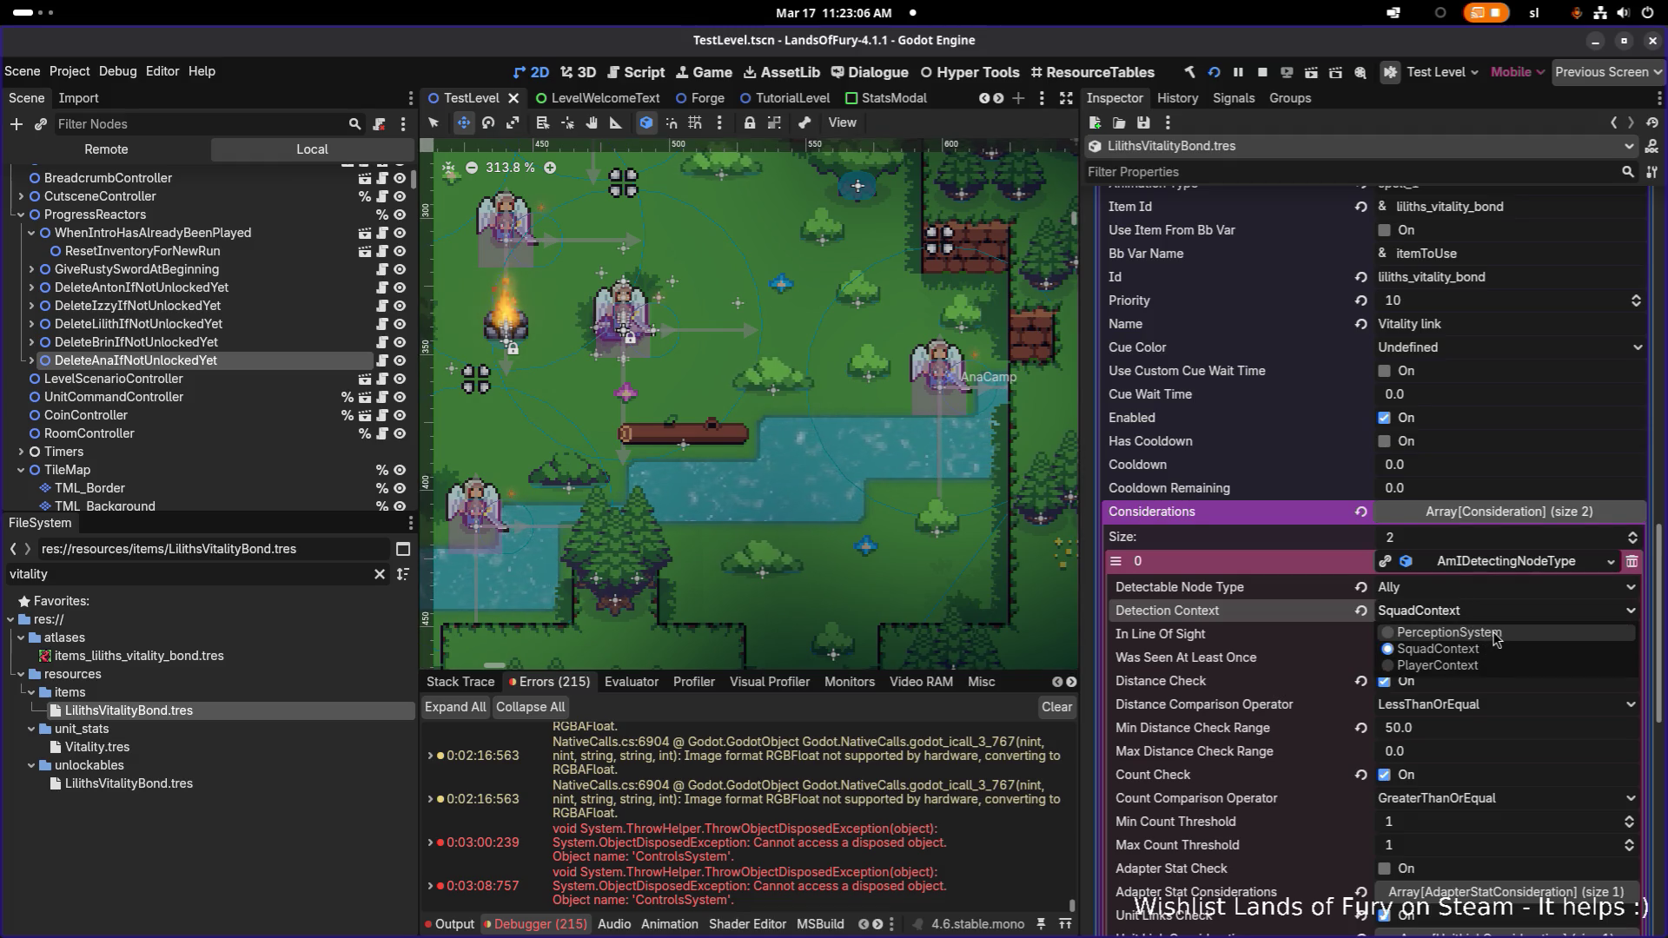
left_click(1492, 634)
key("ctrl+s")
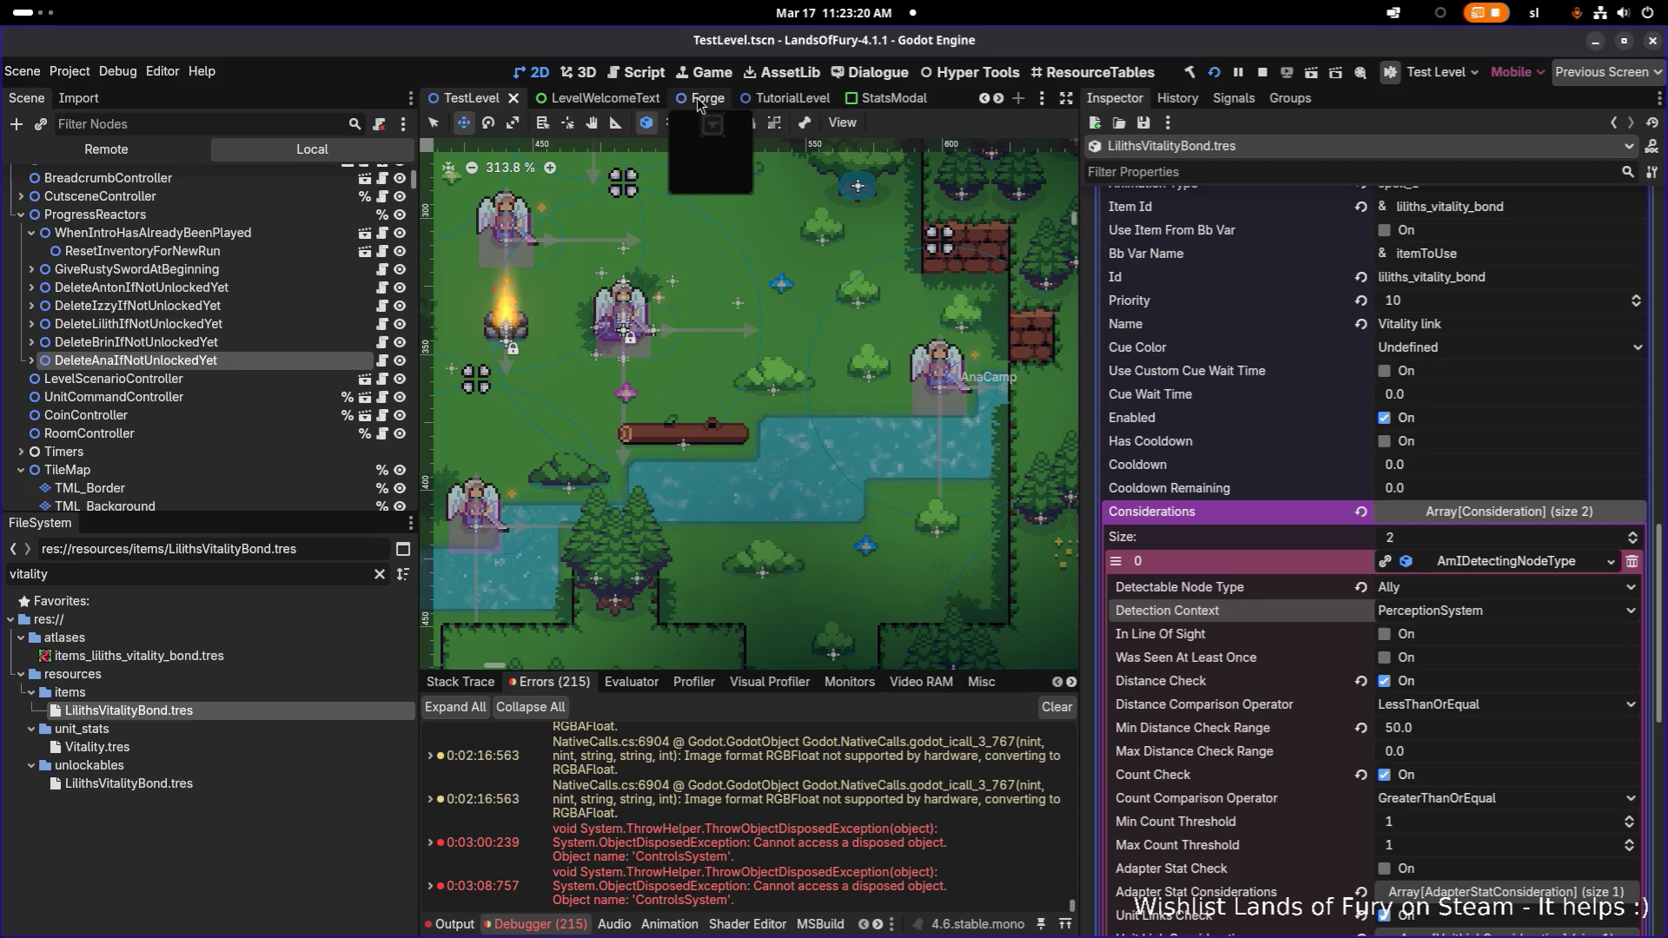
left_click(701, 99)
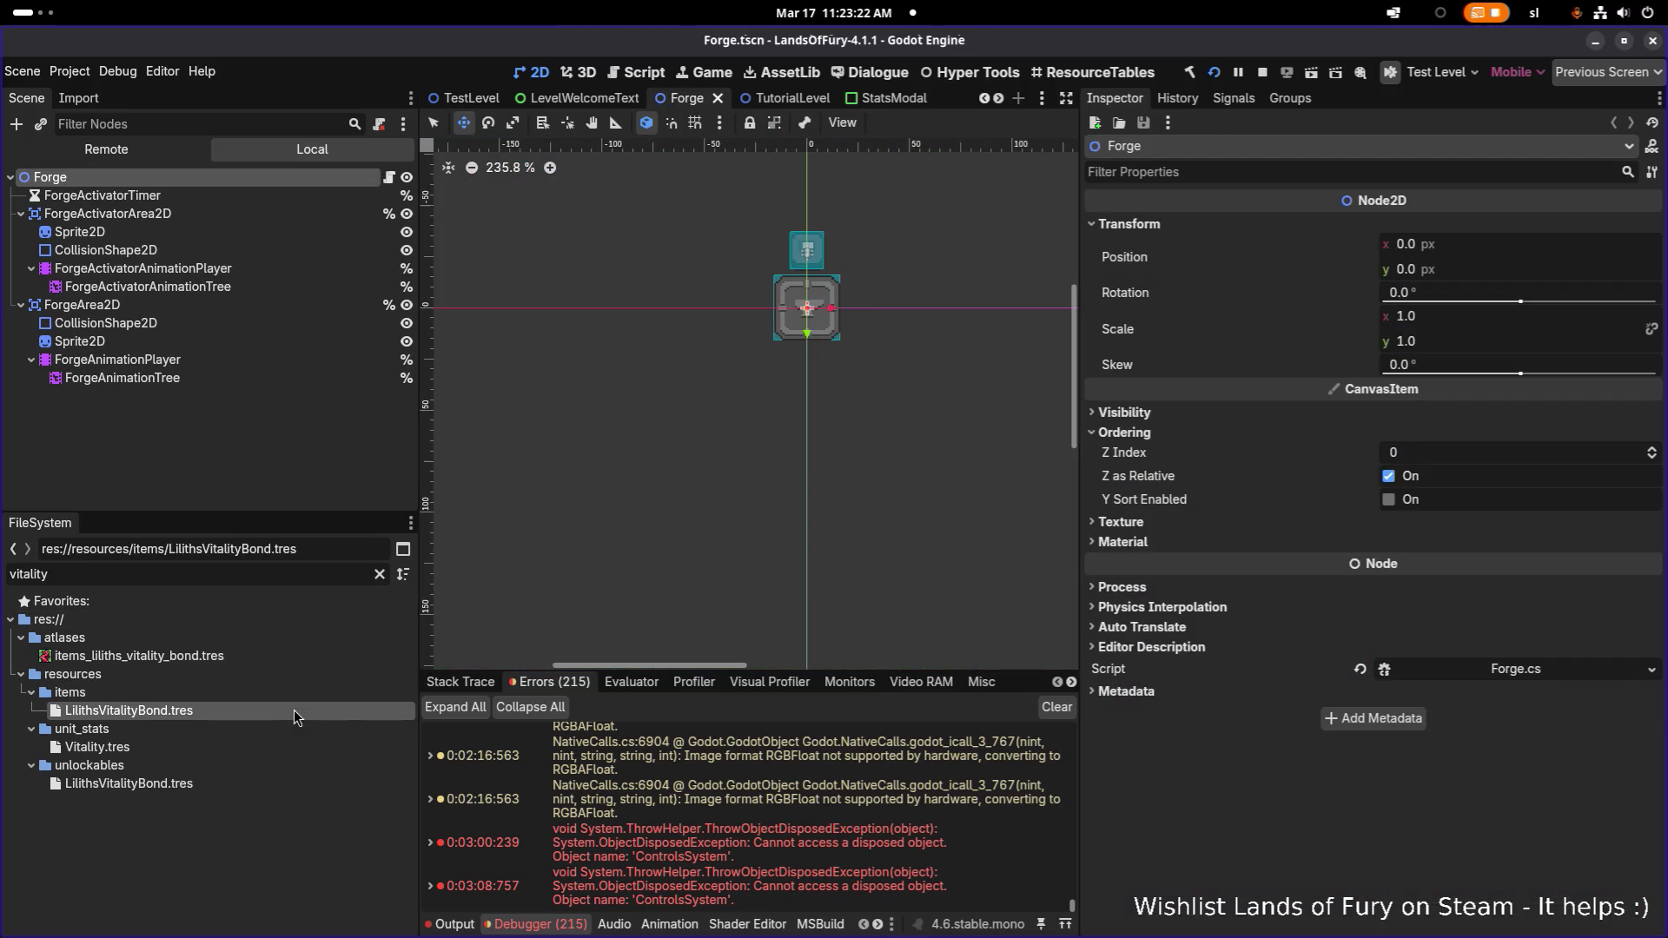
Reopen LilithsVitalityBond.tres and confirm AmIDetectingNodeType's Detection Context stays PerceptionSystem
left_click(295, 710)
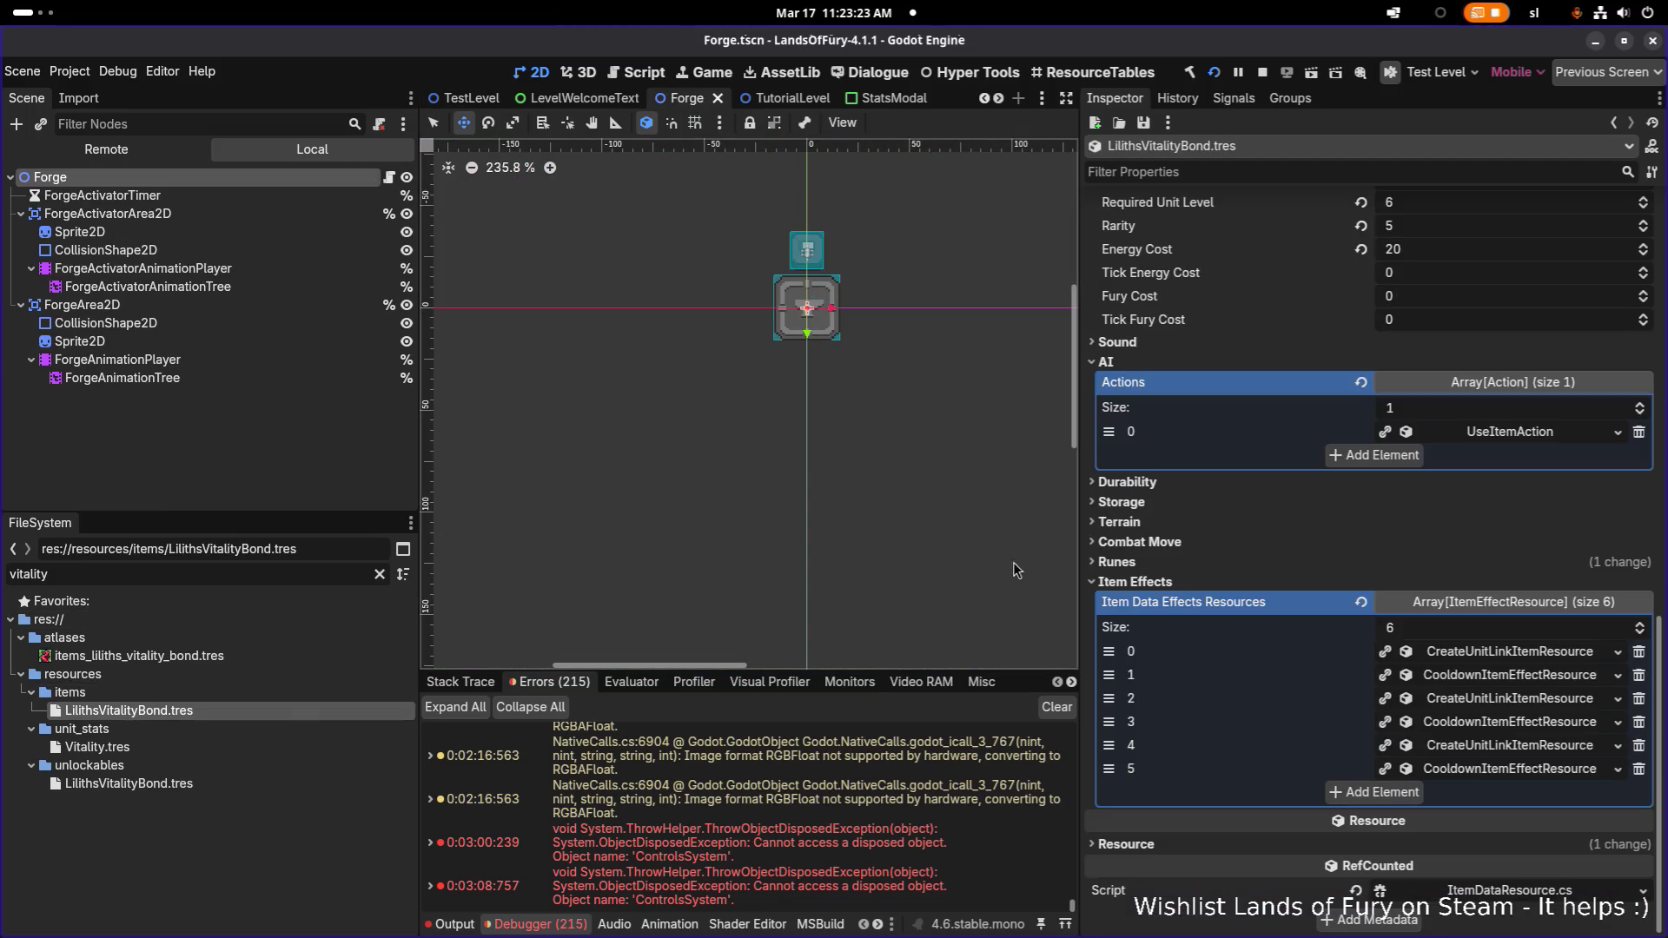
left_click(1504, 432)
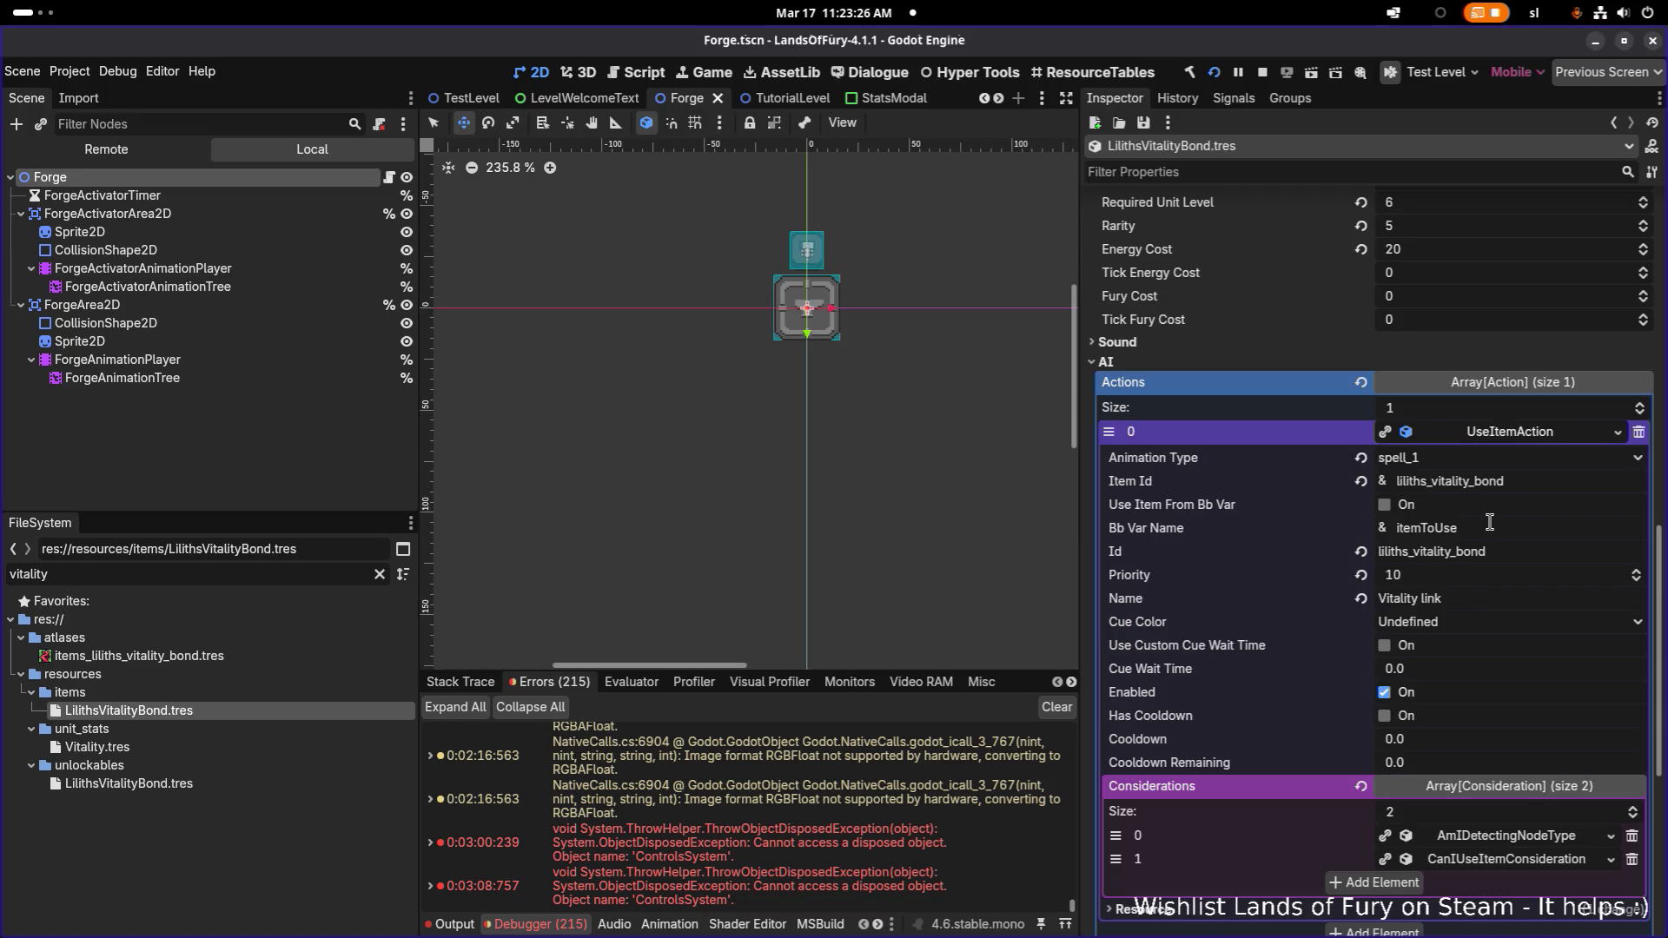
scroll(1443, 601, "down", 3)
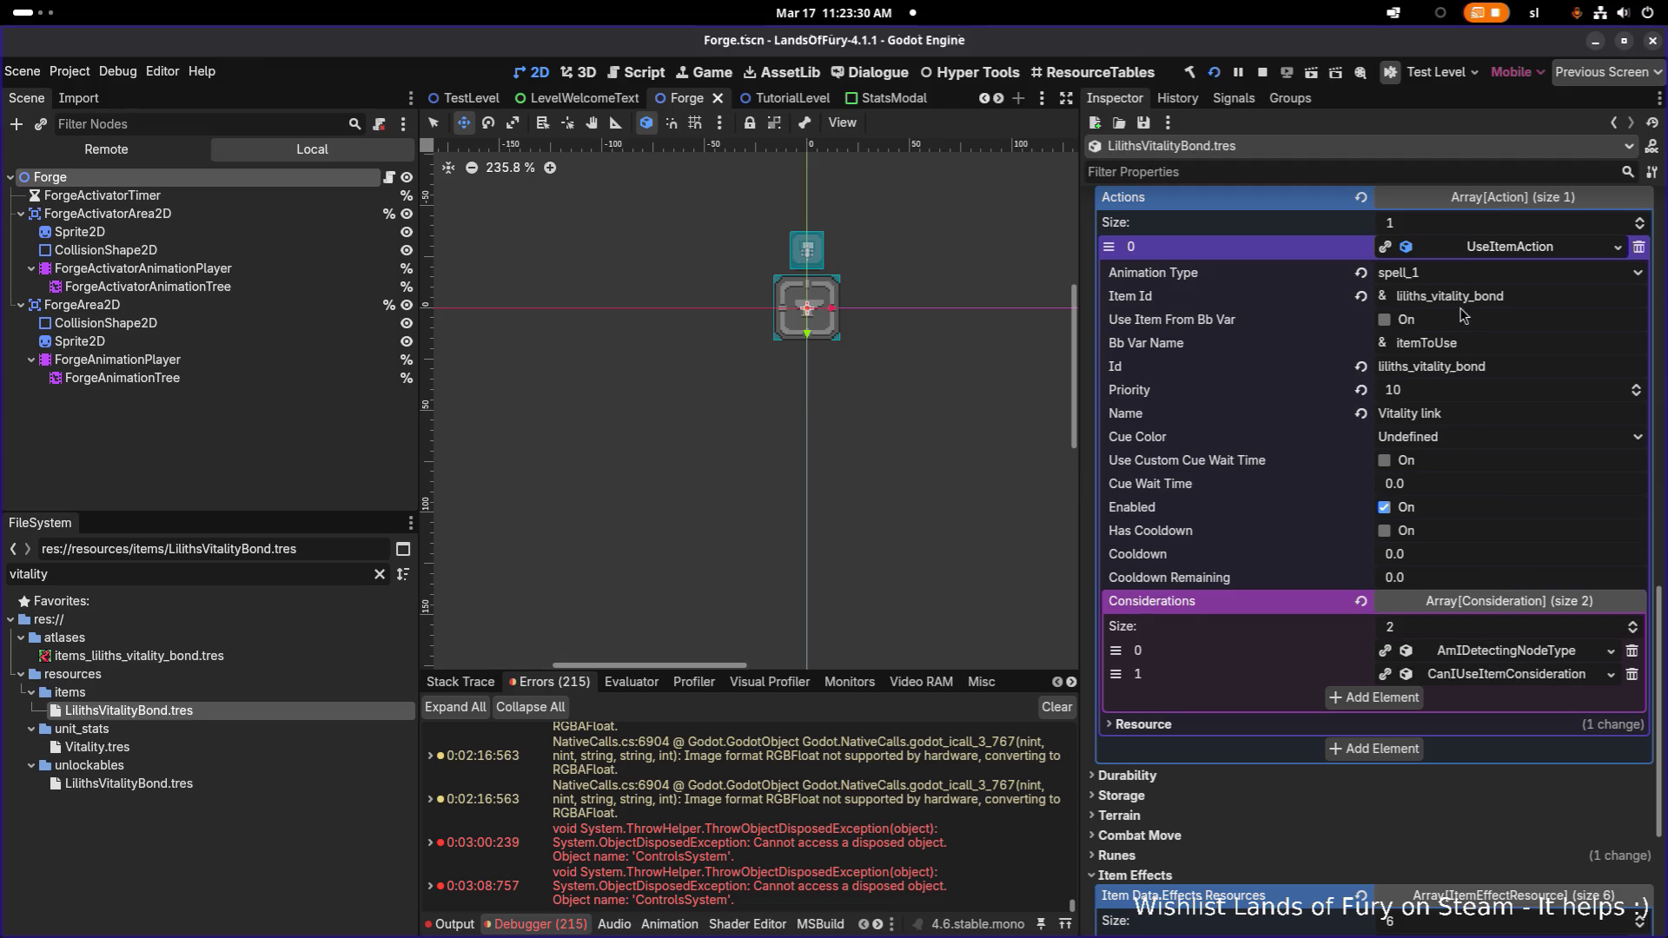
left_click(1494, 658)
scroll(1495, 659, "down", 3)
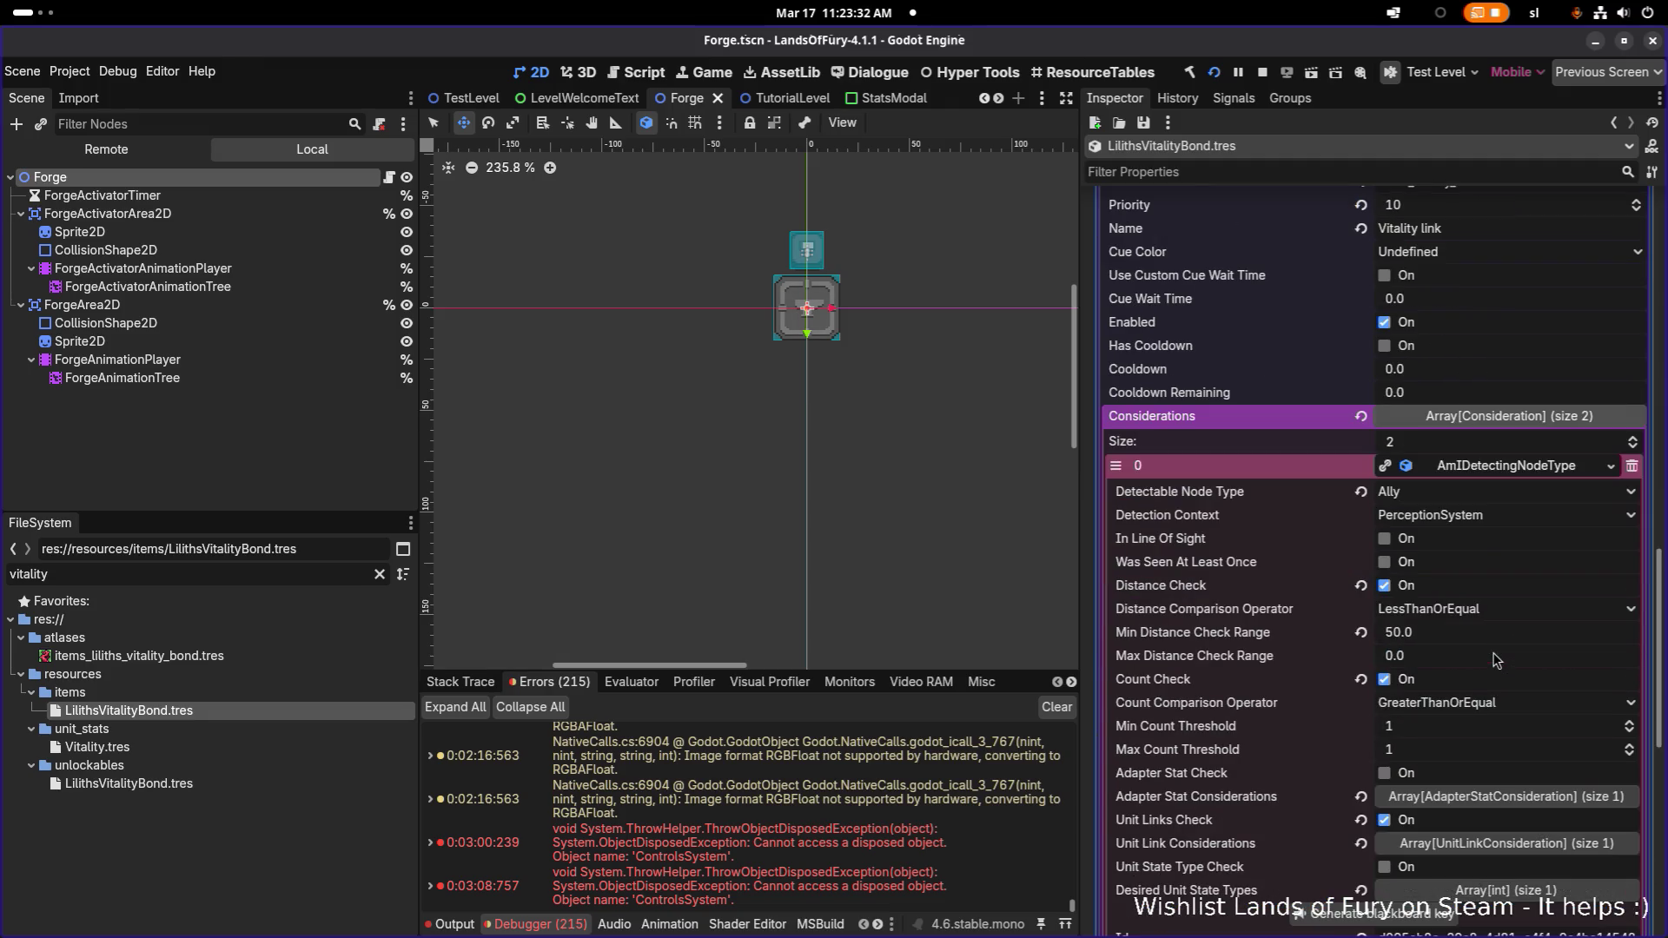
left_click(1479, 516)
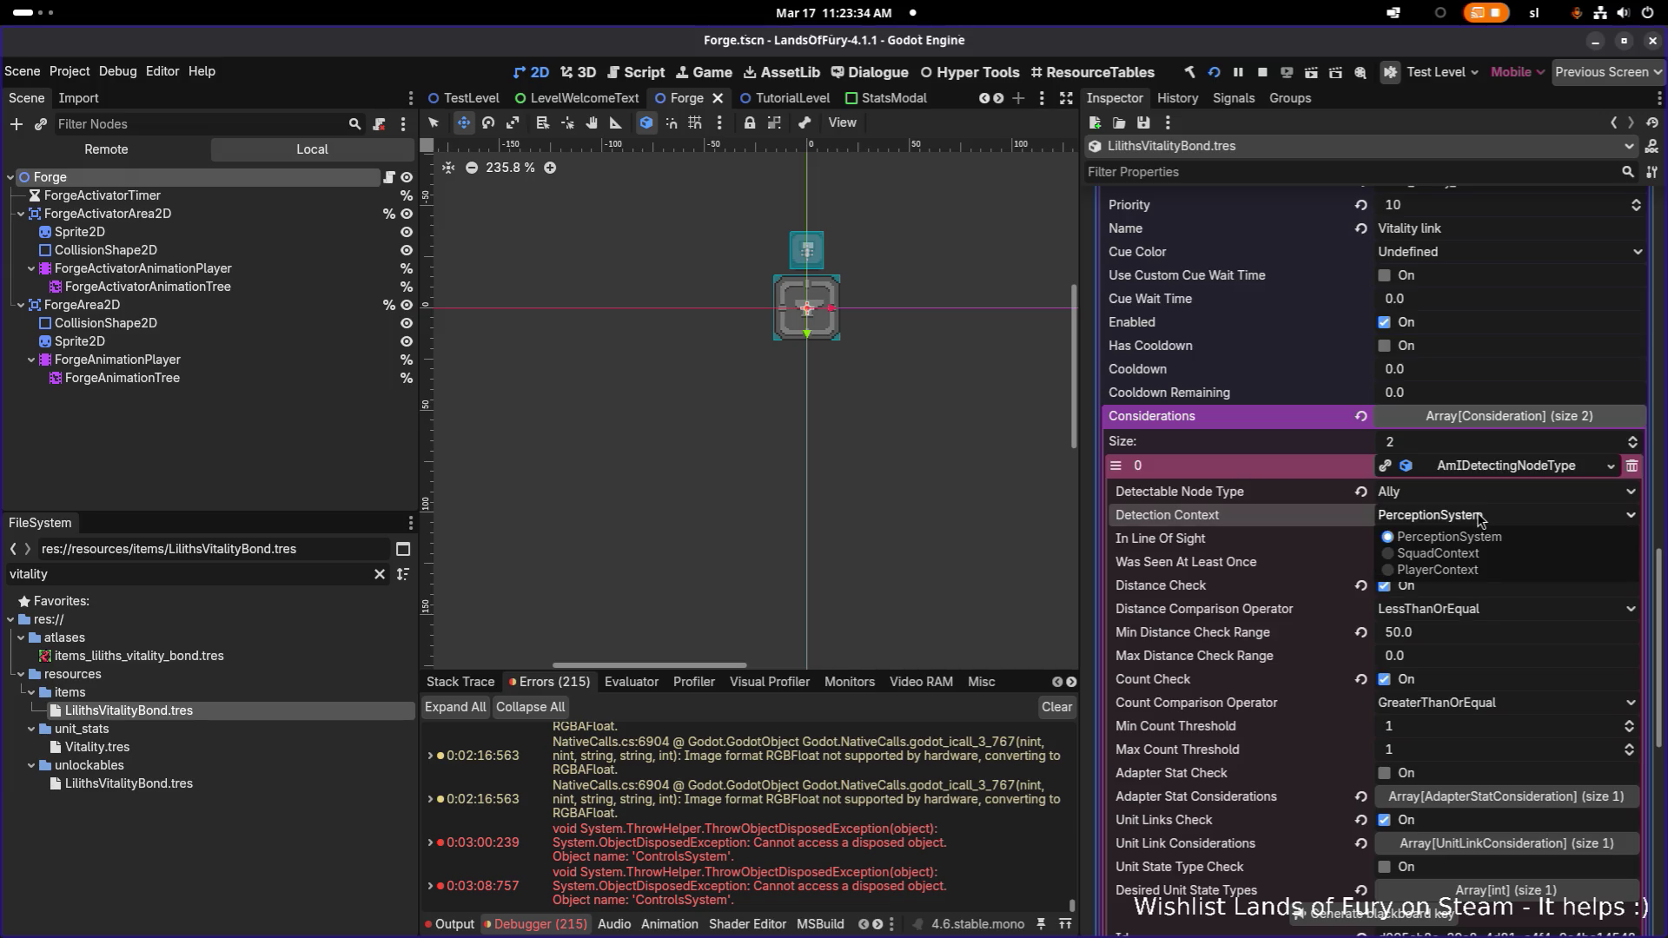
left_click(1479, 516)
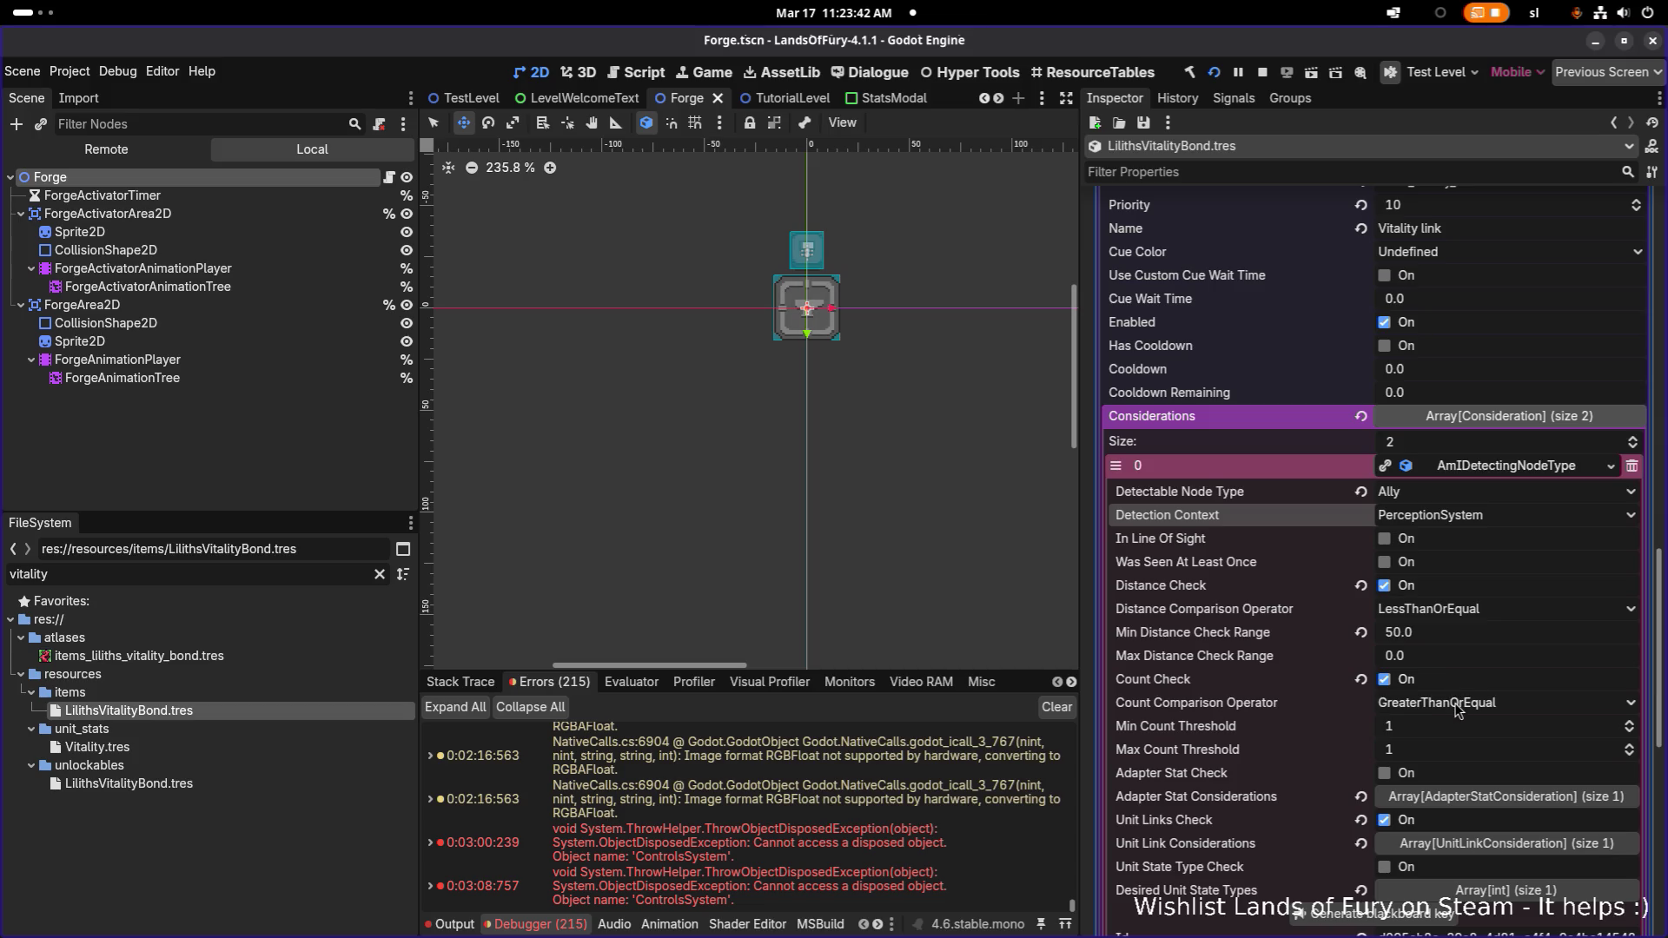
Uncheck Count Check, review the Unit Link Considerations, save, and return to VS Code
left_click(1384, 681)
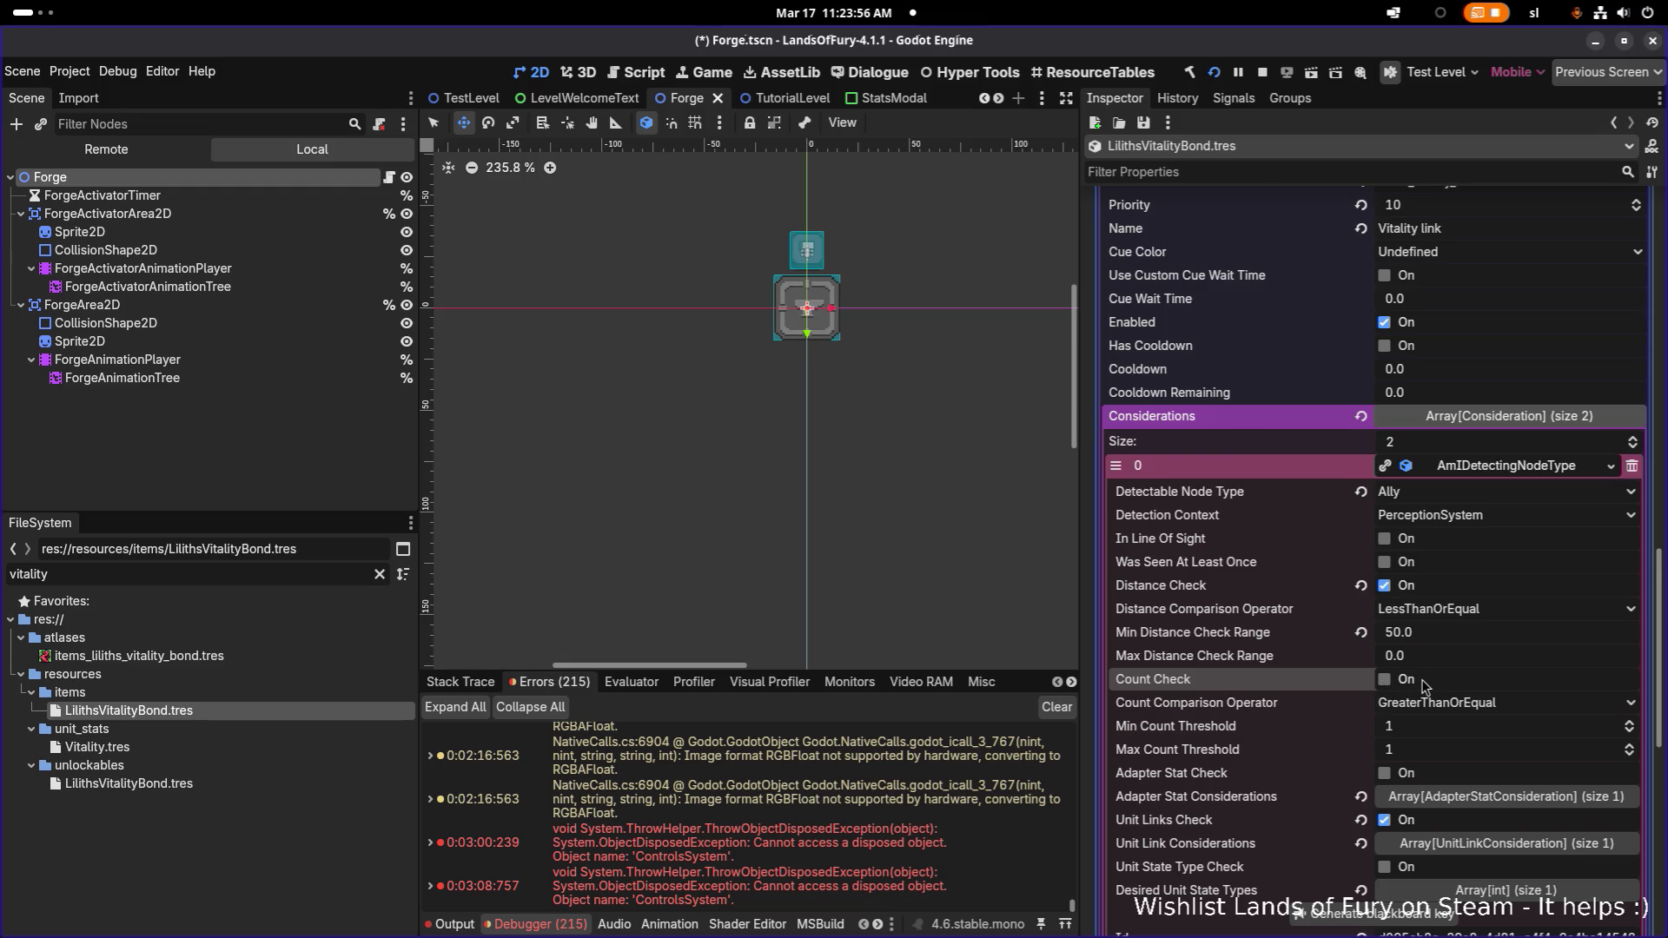
scroll(1424, 686, "down", 1)
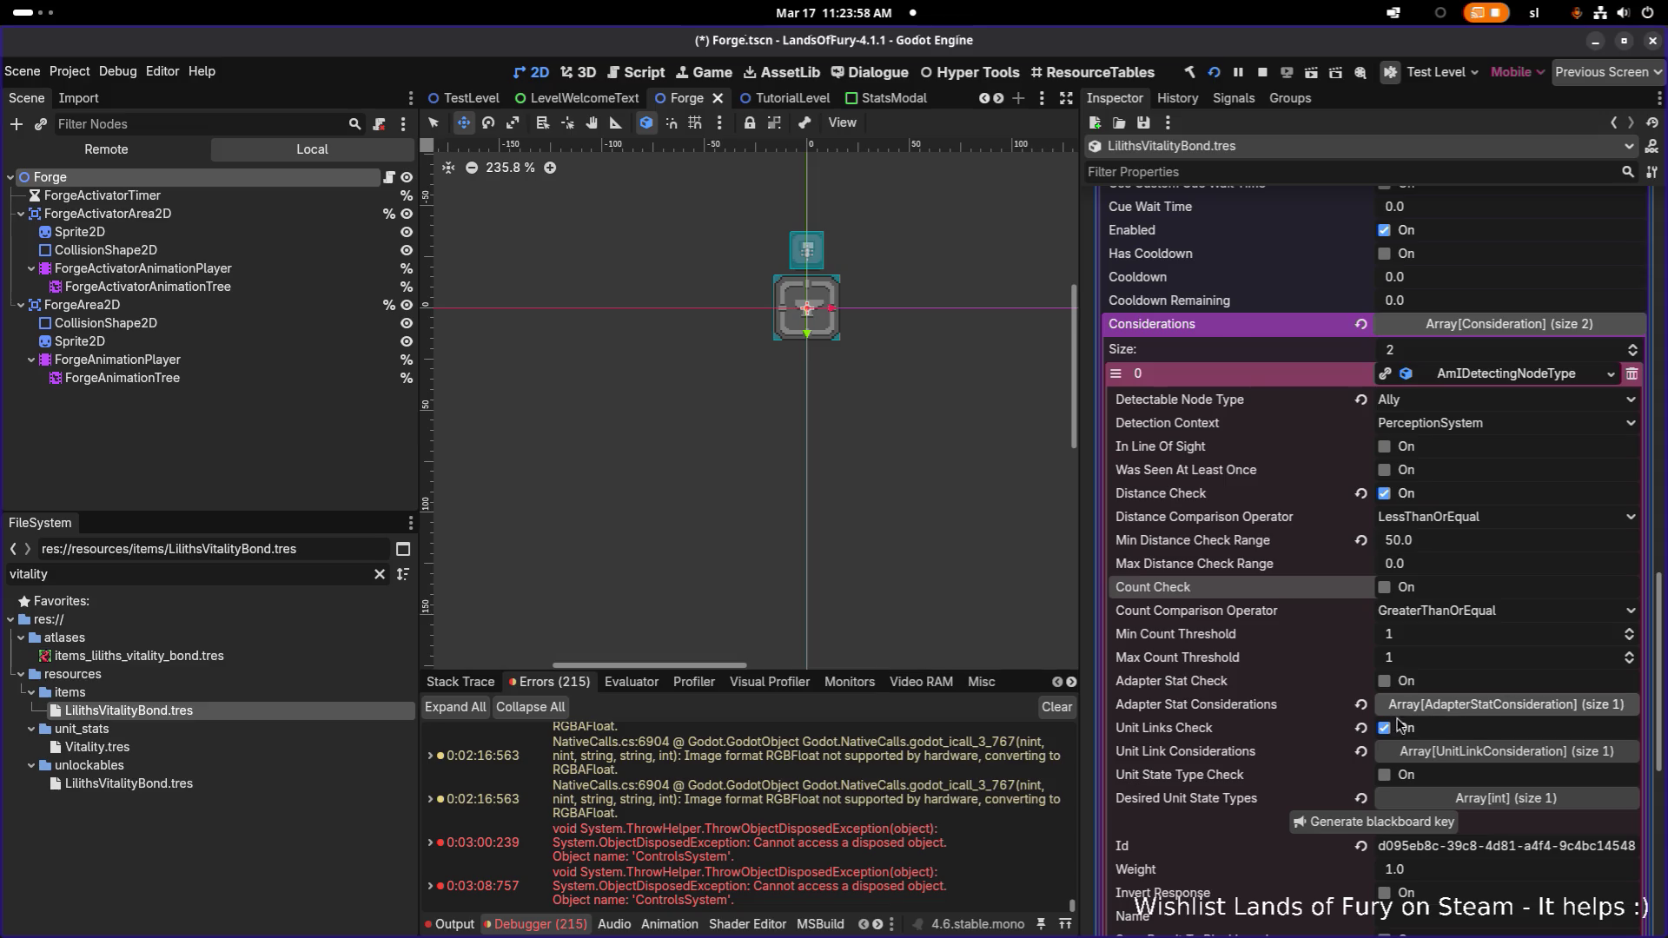
left_click(1477, 754)
scroll(1488, 725, "down", 2)
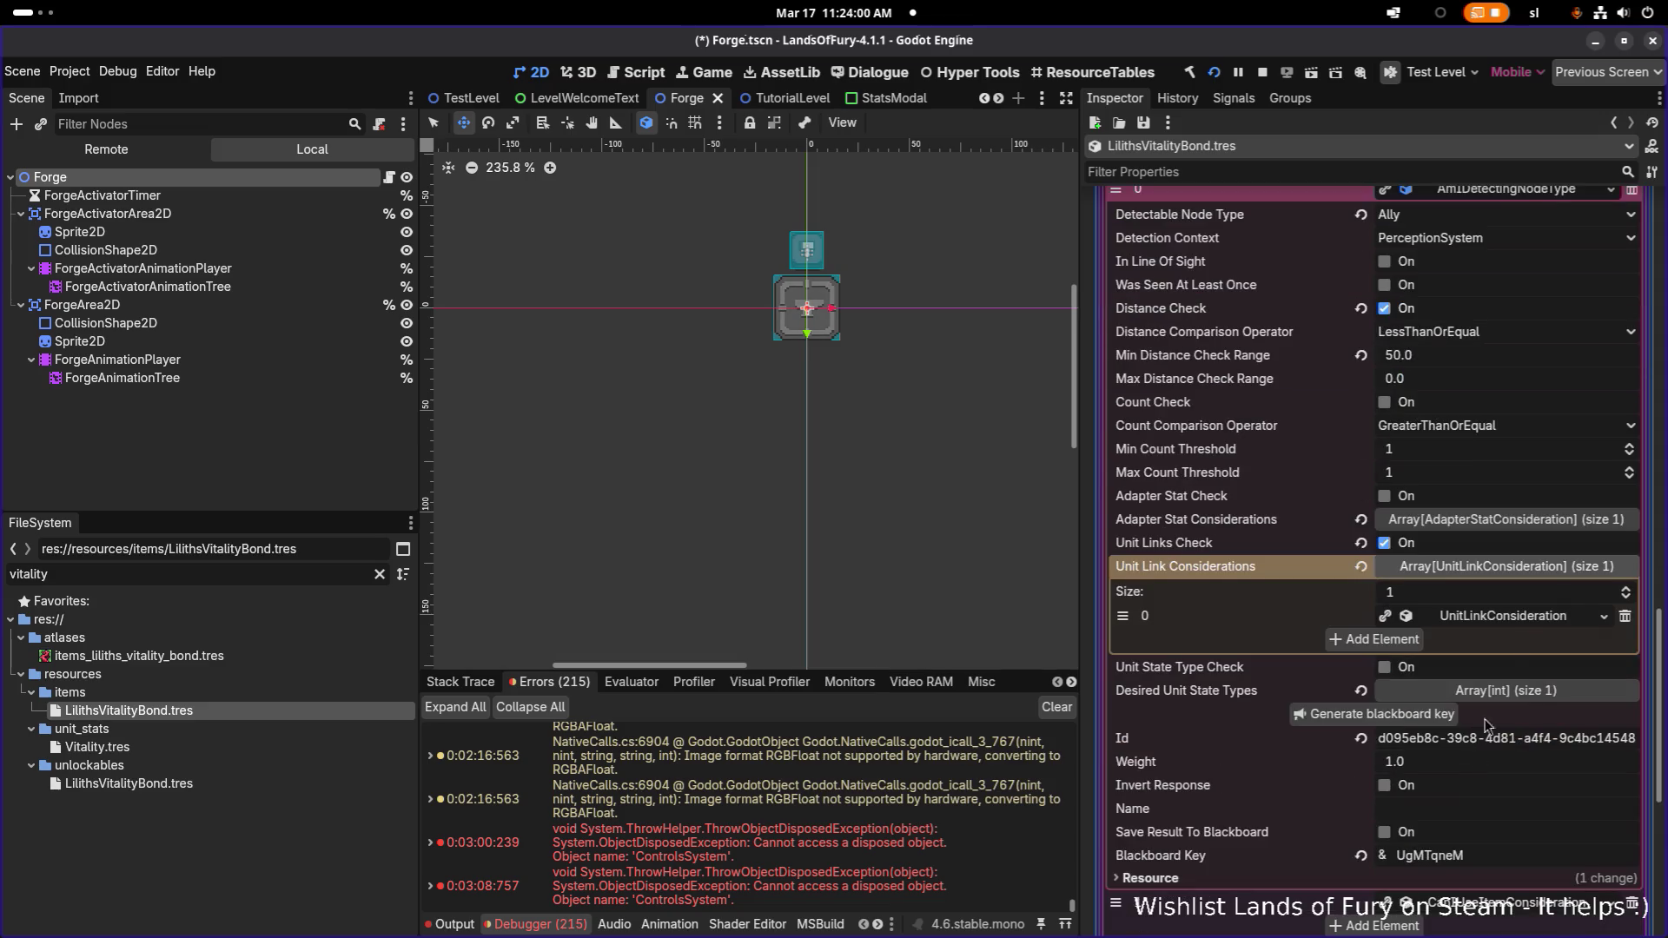
left_click(1513, 621)
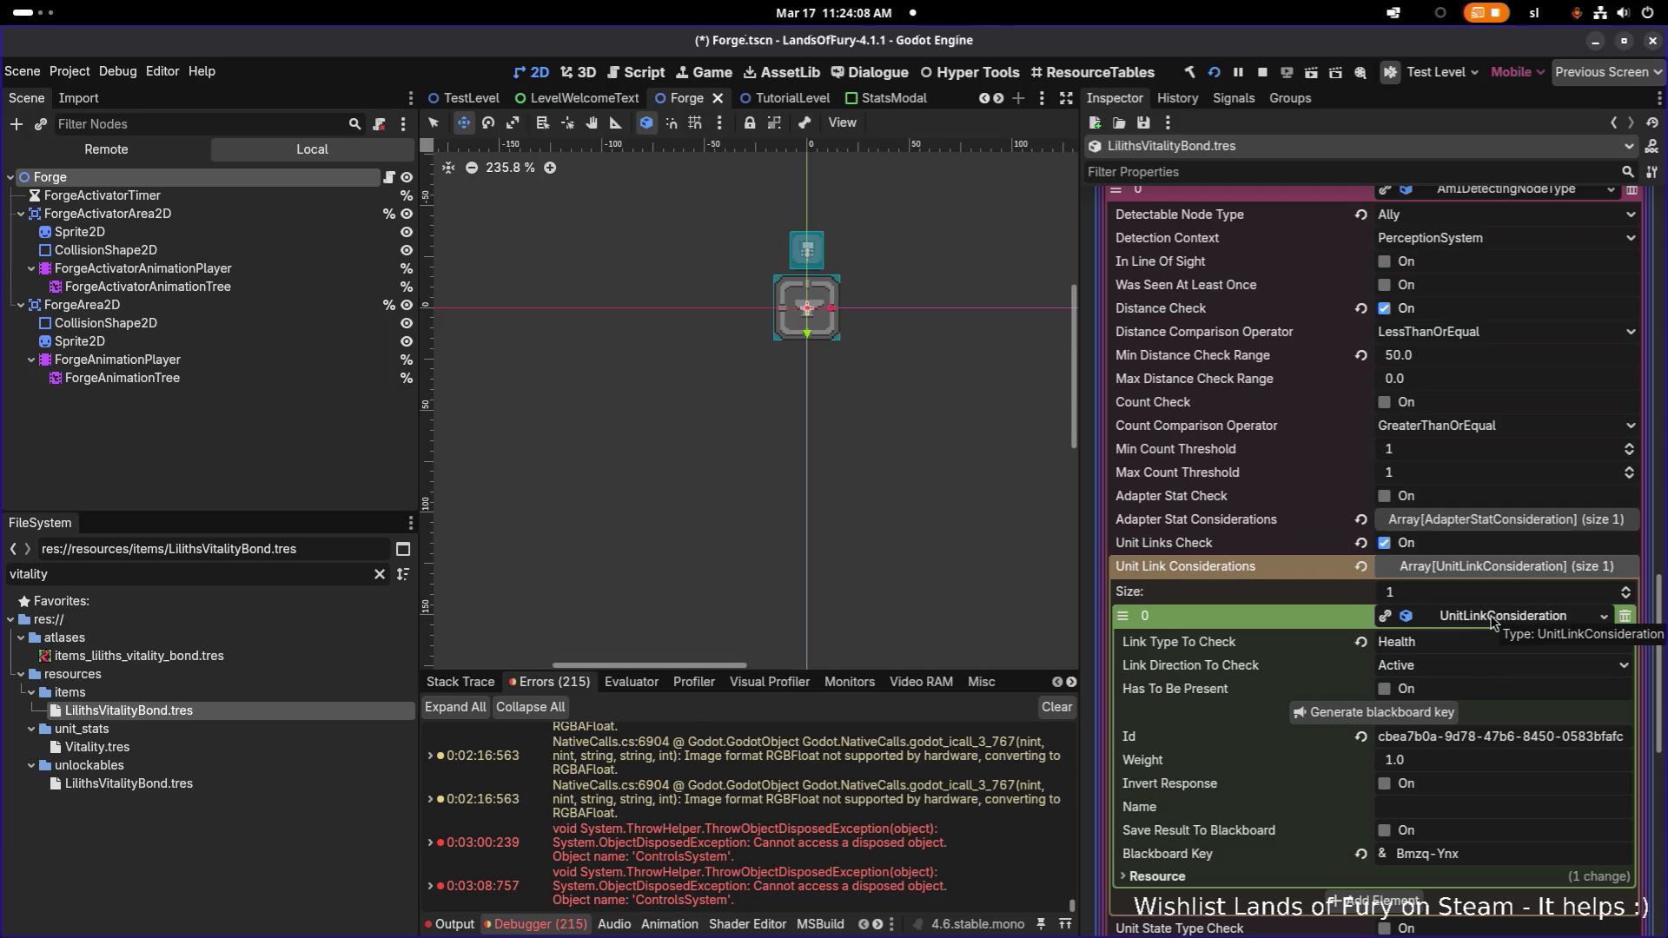
left_click(1491, 620)
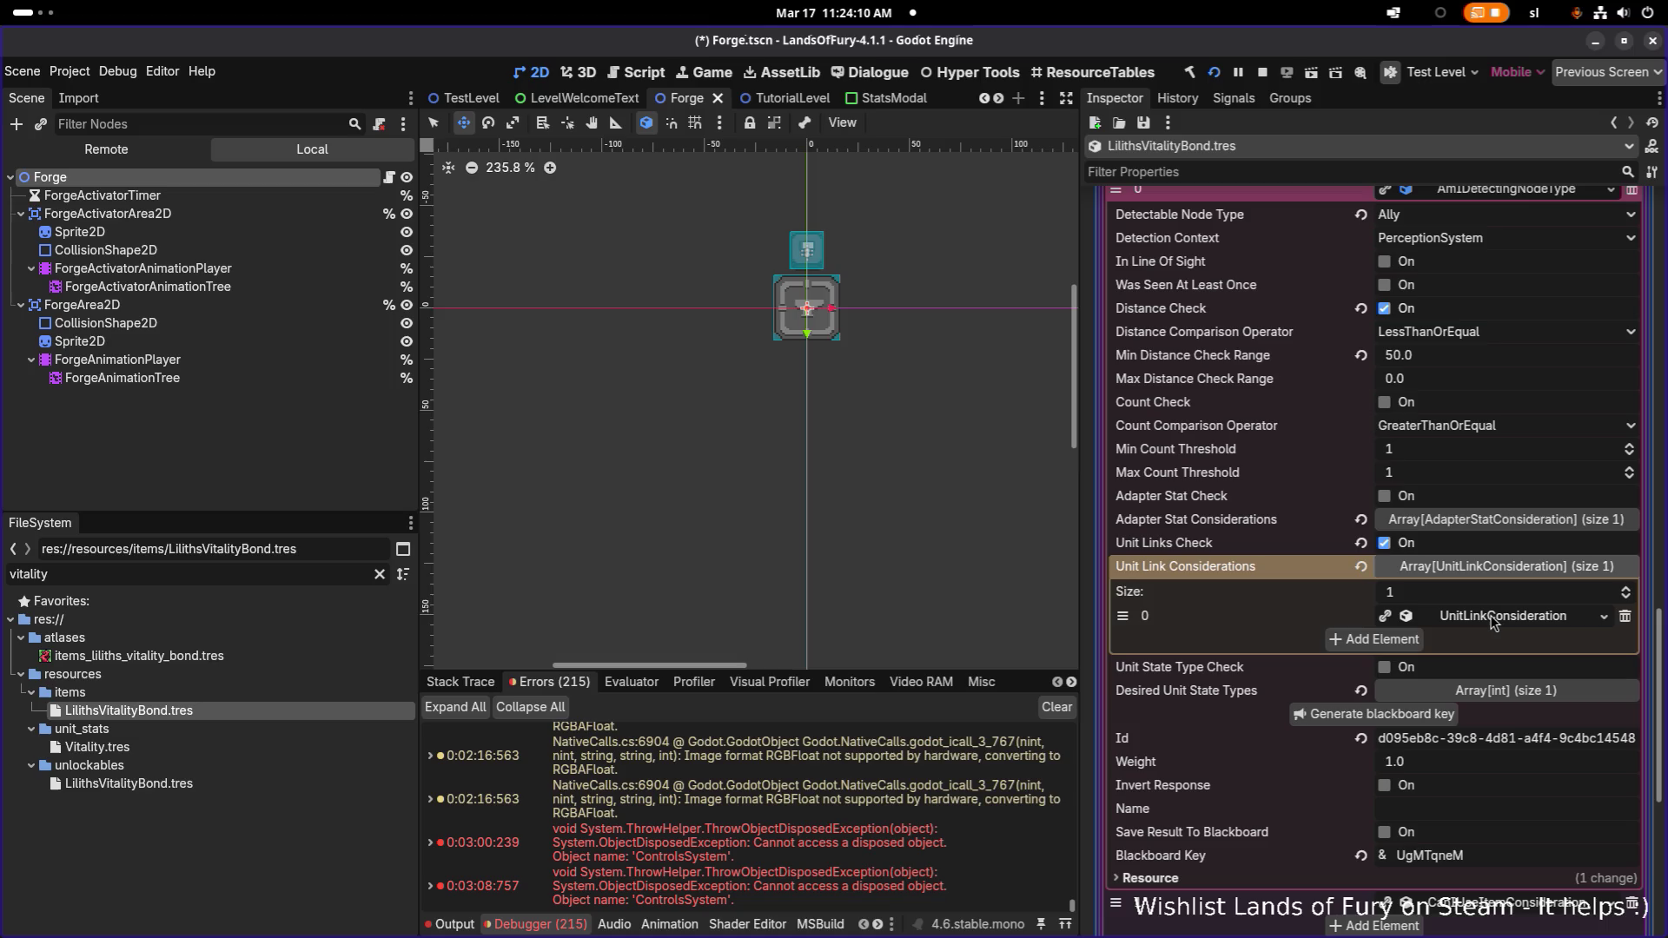
left_click(1499, 569)
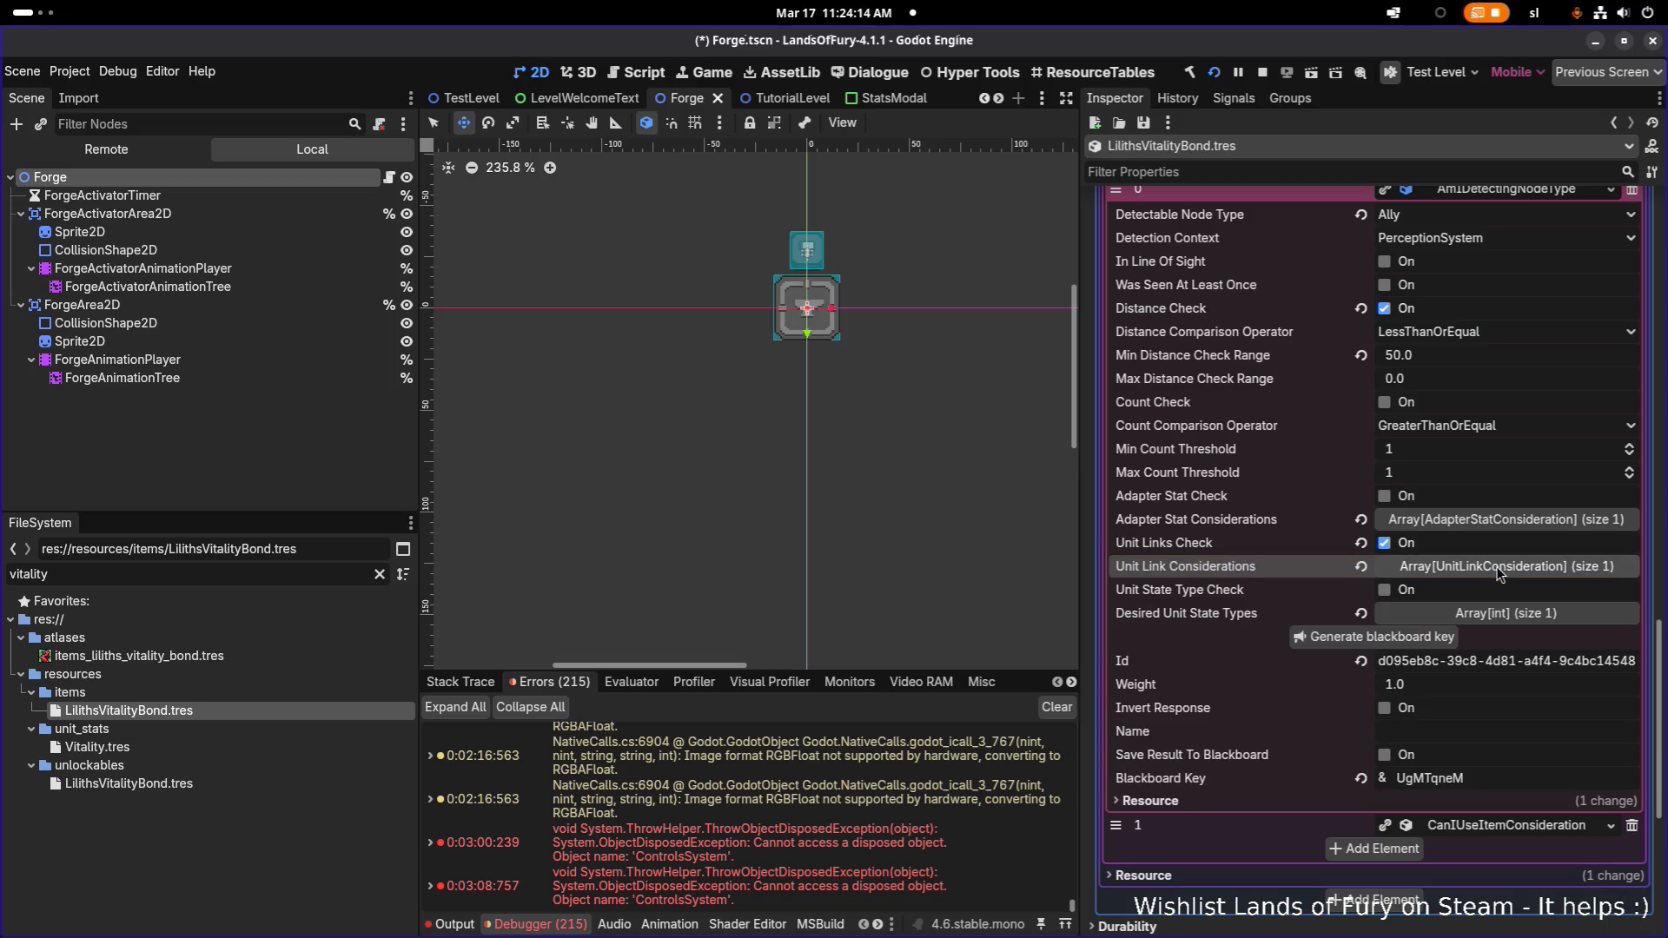
key("ctrl+s")
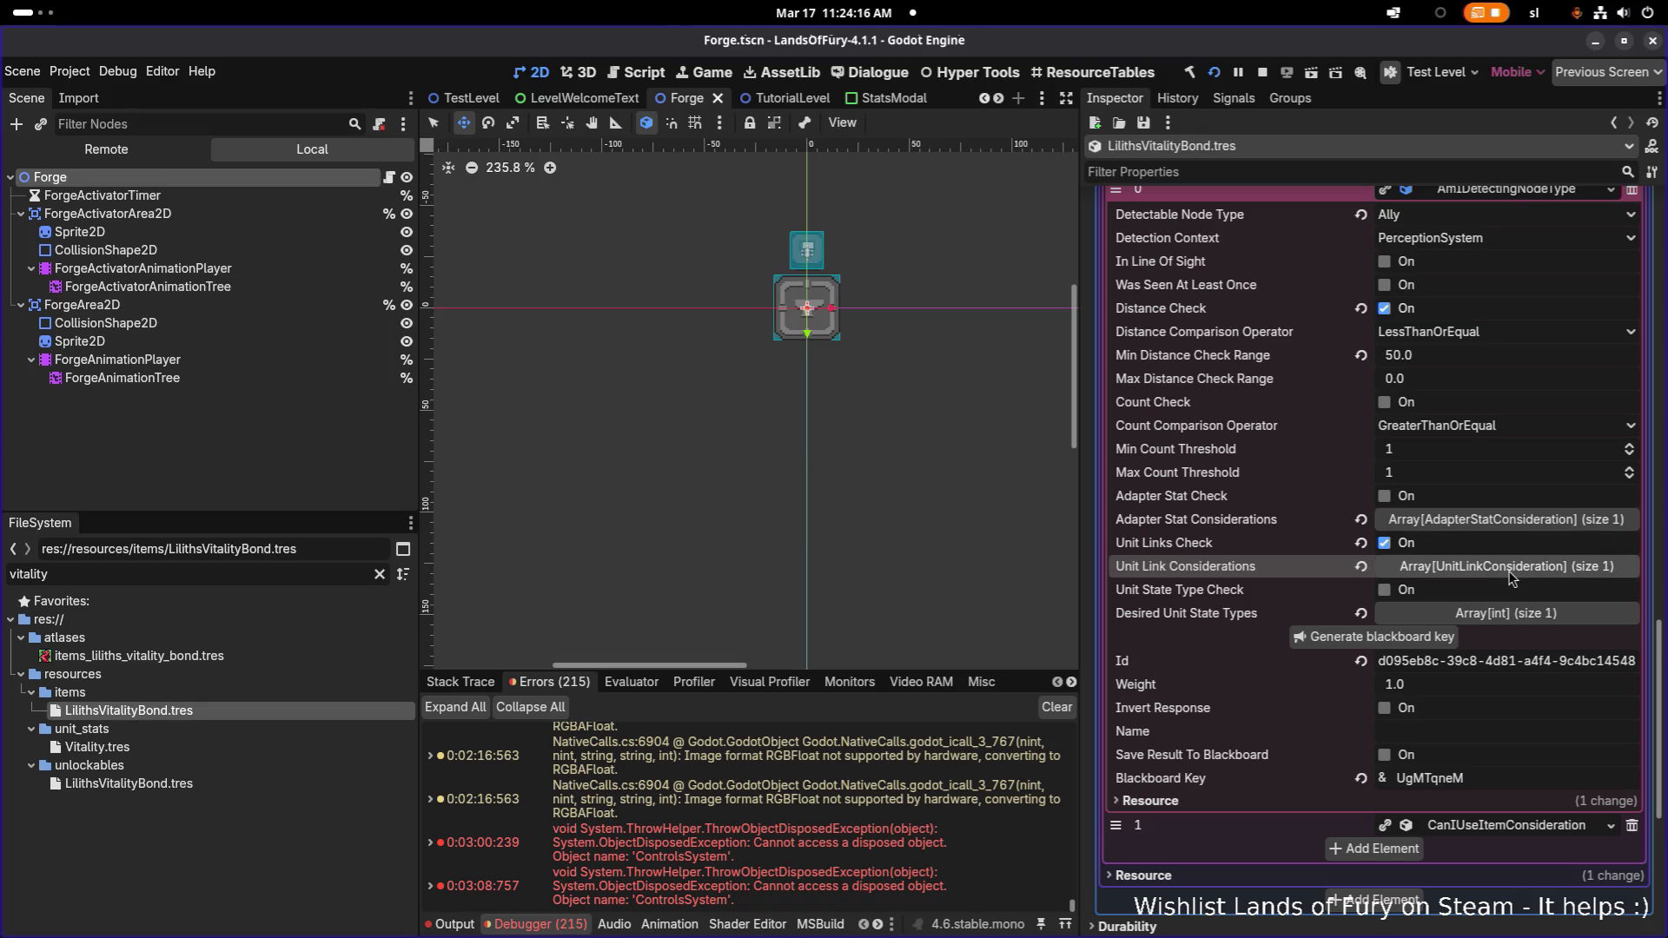
key("alt+Tab")
left_click(1016, 459)
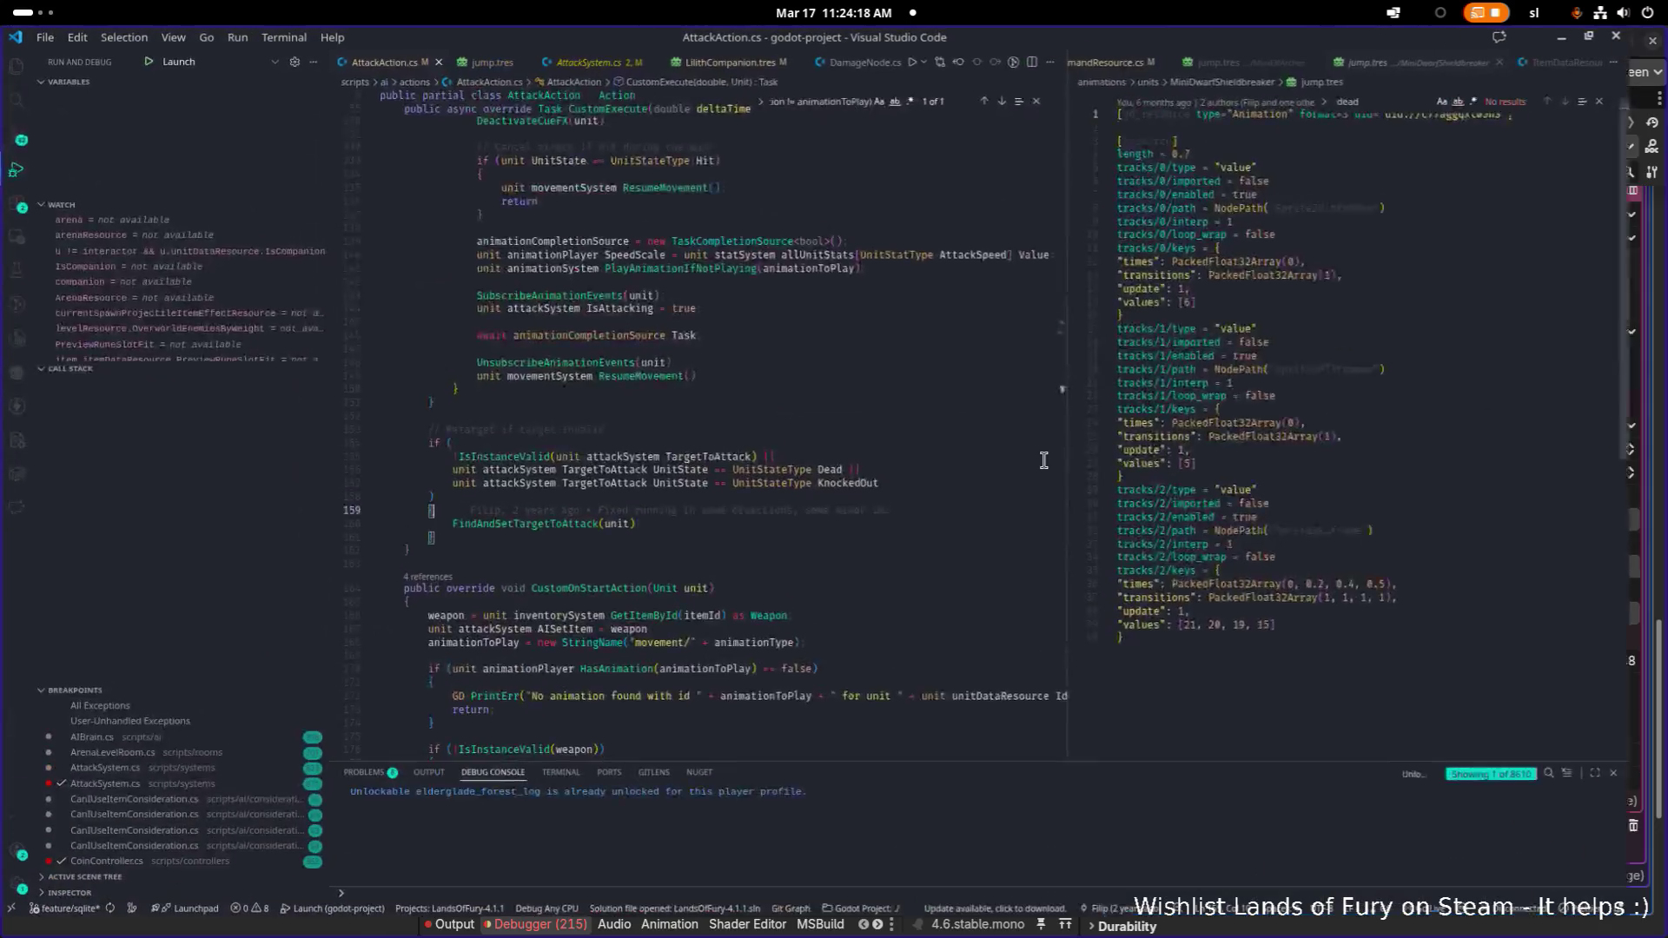
Quick Open AmIDetectingNodeType.cs after a 'unitlink' file search finds nothing
key("ctrl+p")
type("uni")
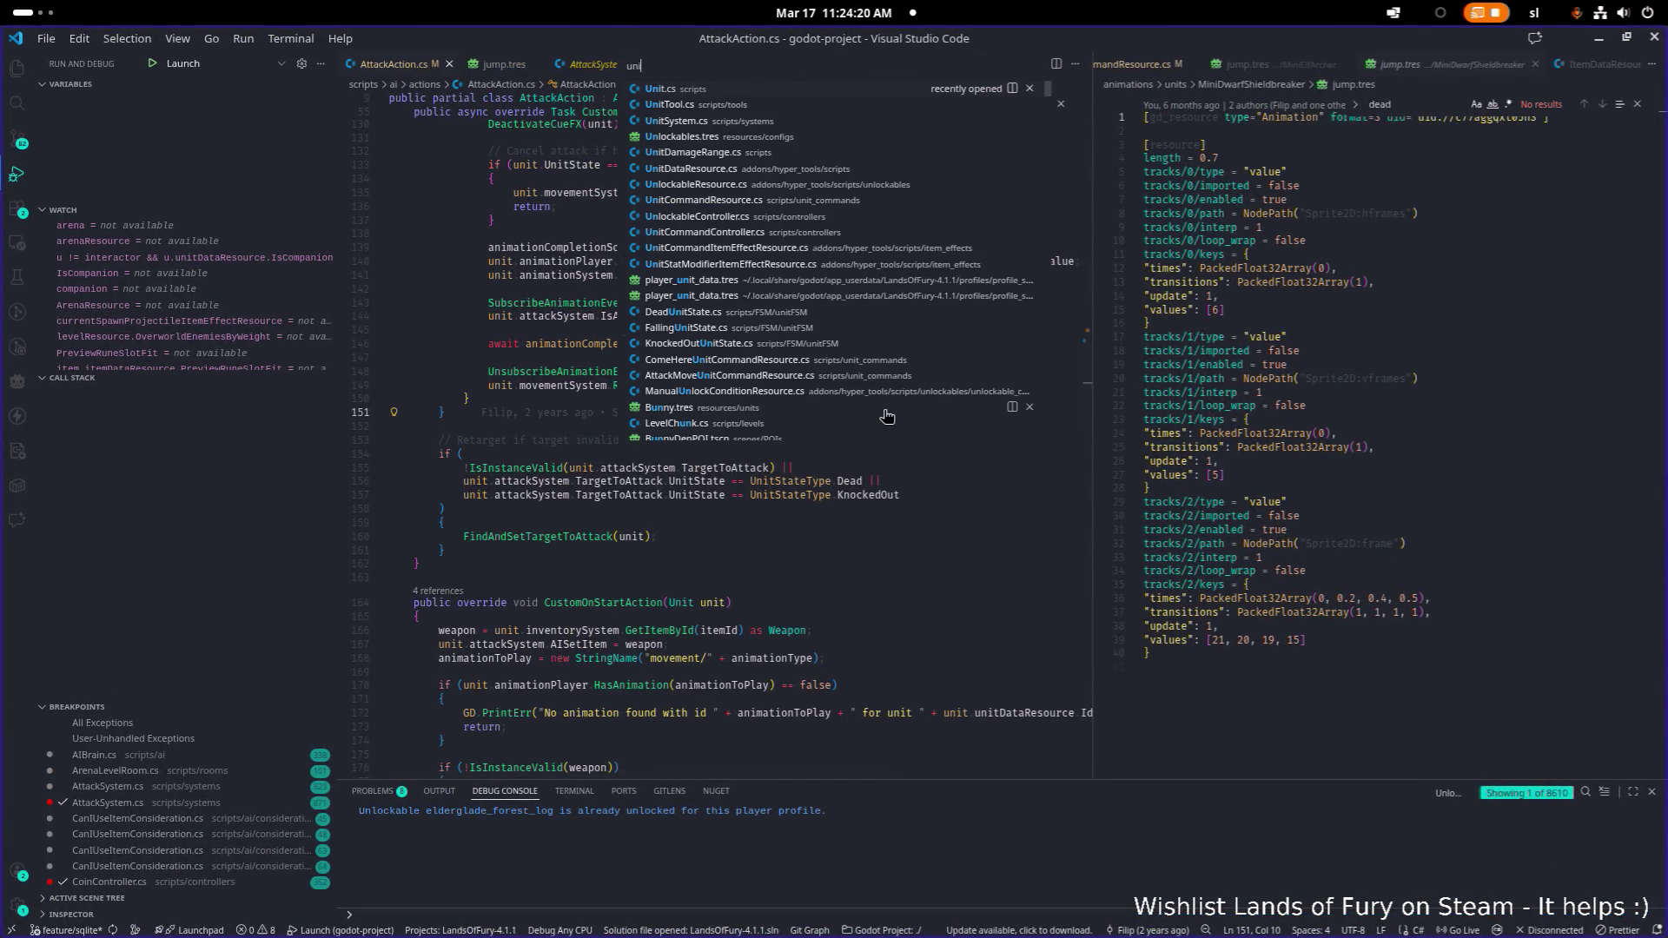
type("tlink")
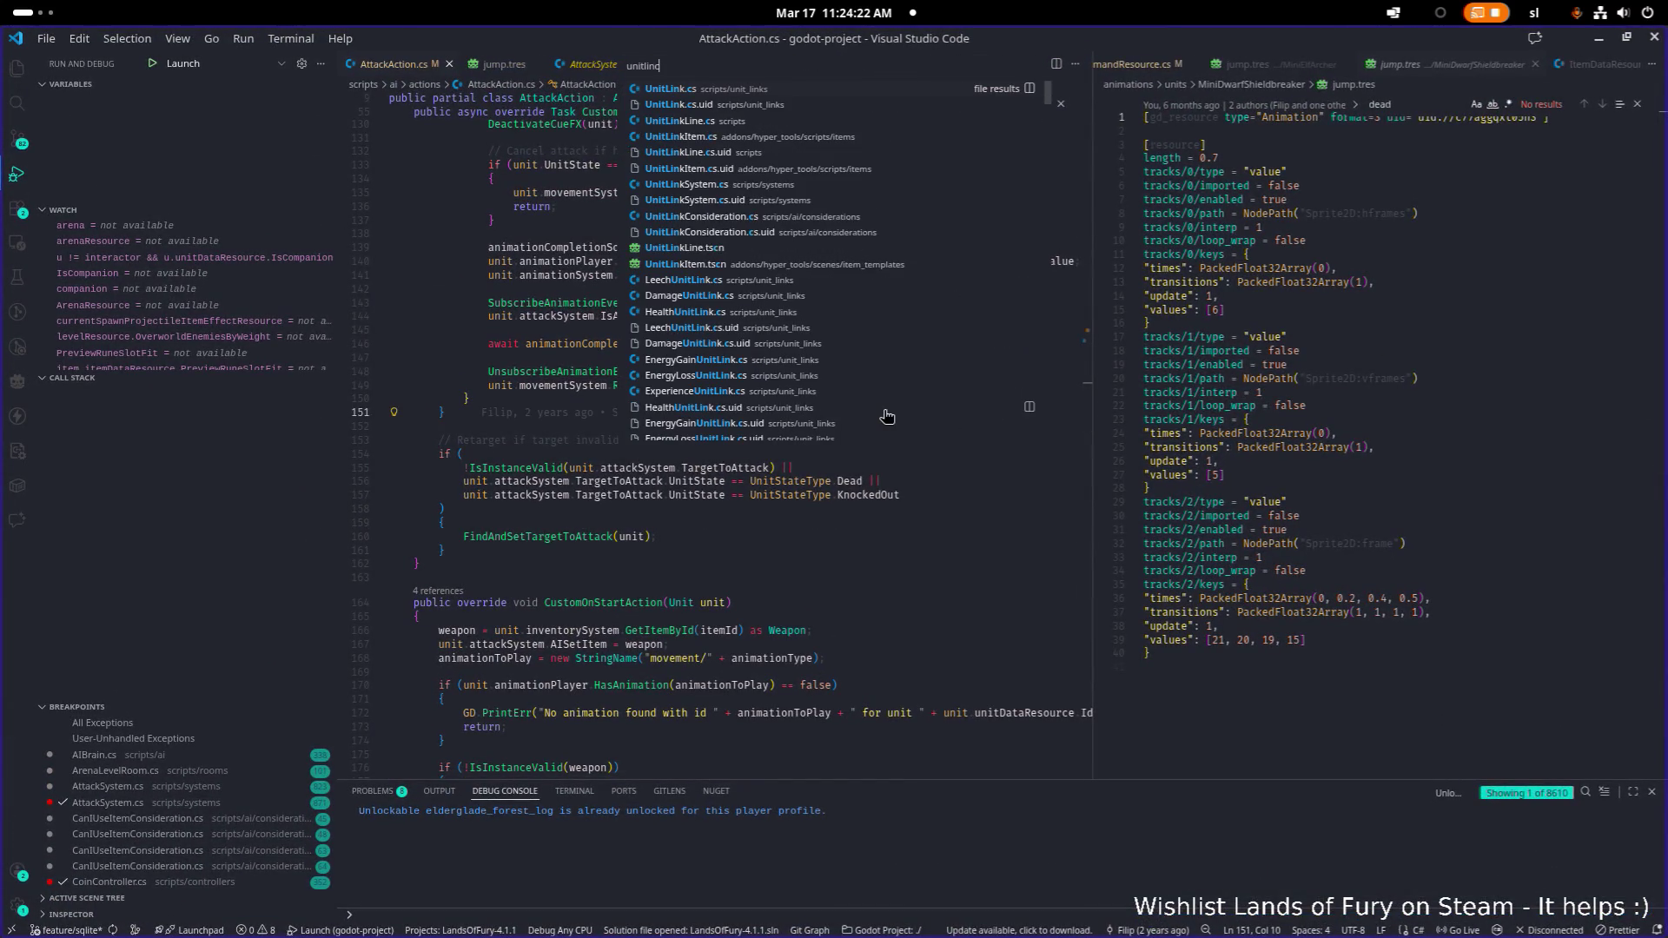
key("Escape")
key("alt+Tab")
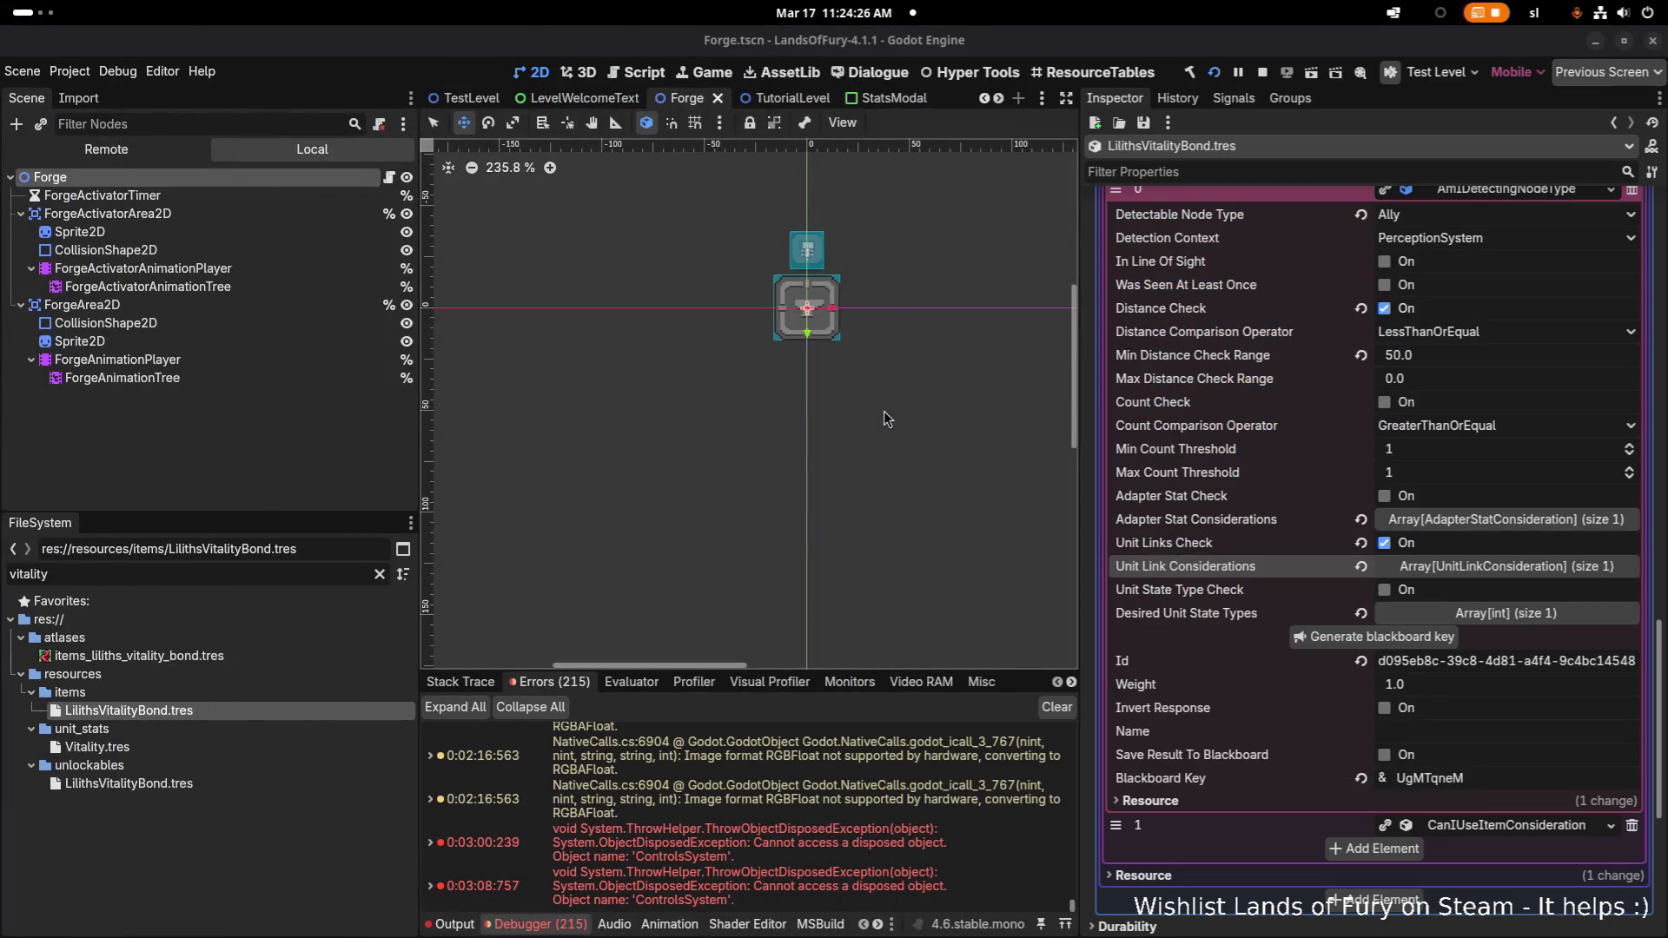
key("alt+Tab")
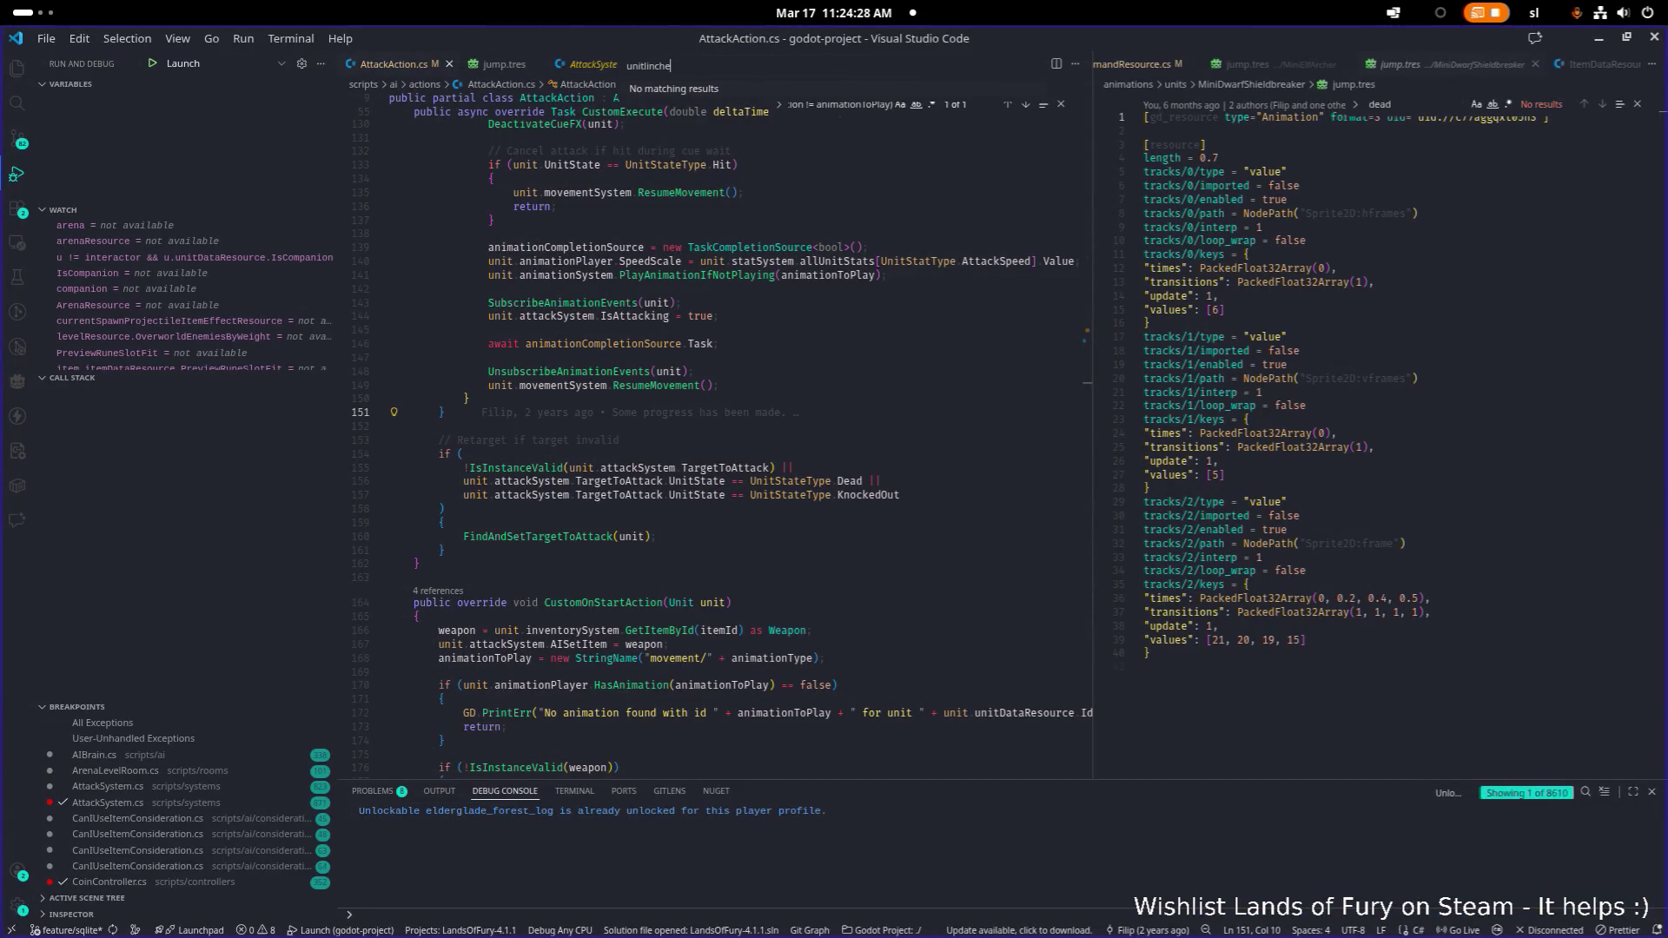
left_click(574, 316)
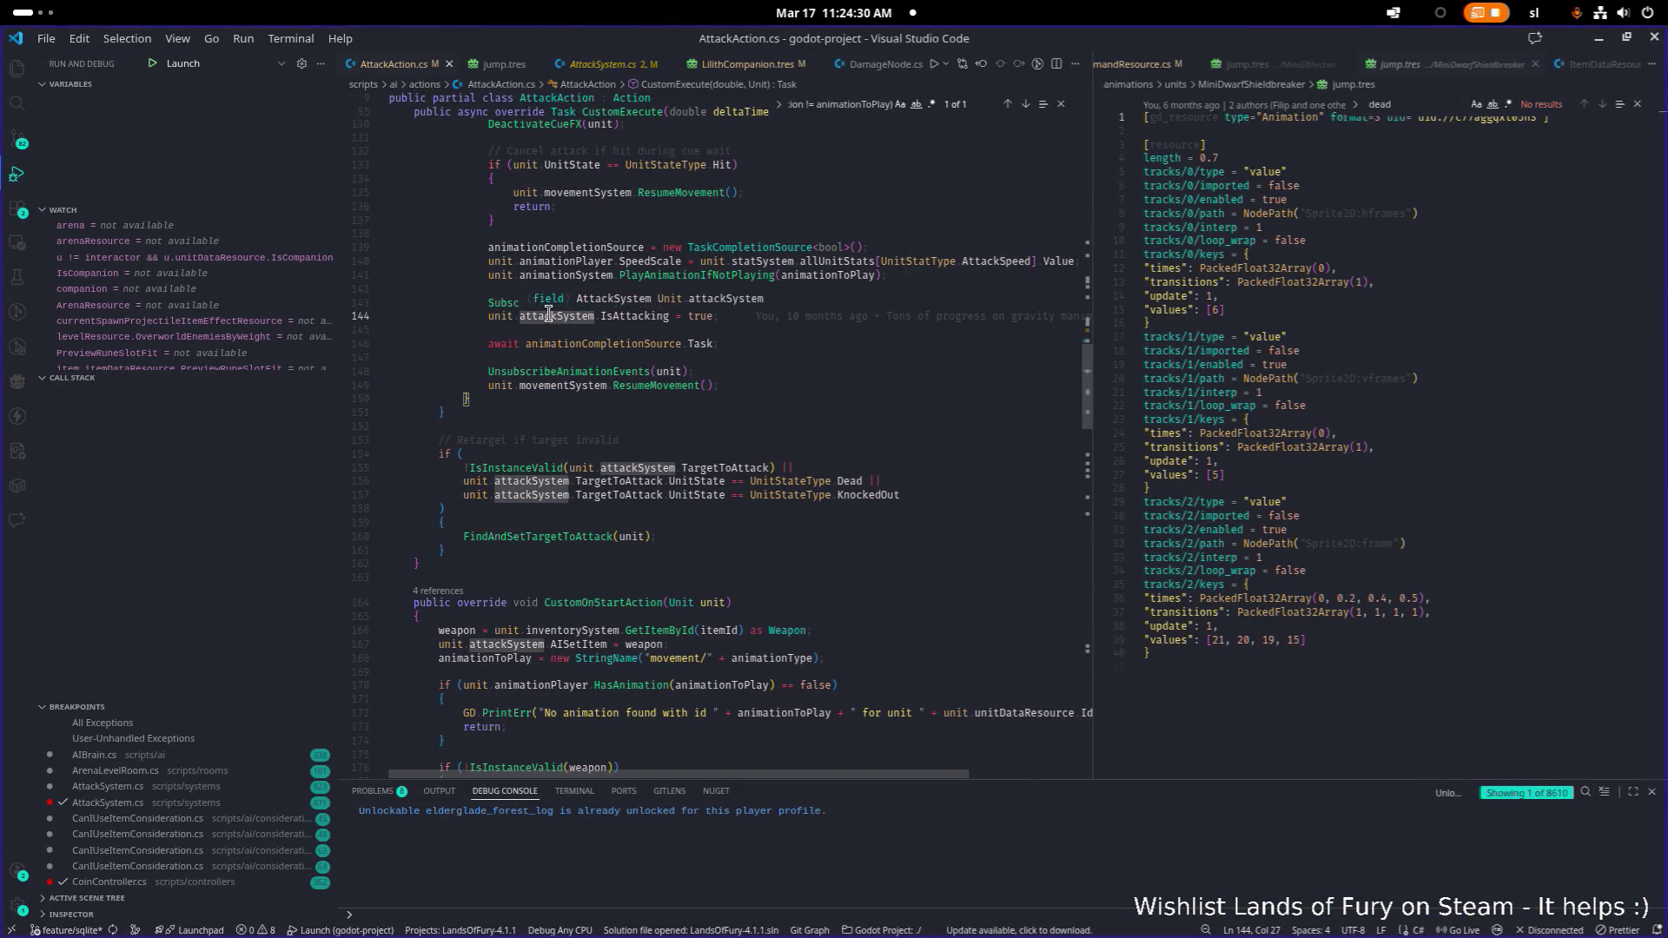
key("ctrl+p")
type("amide")
key("Return")
Read the unit link loop and its ScoreConsideration calls, then F12 to UnitLinkConsideration's definition
key("ctrl+f")
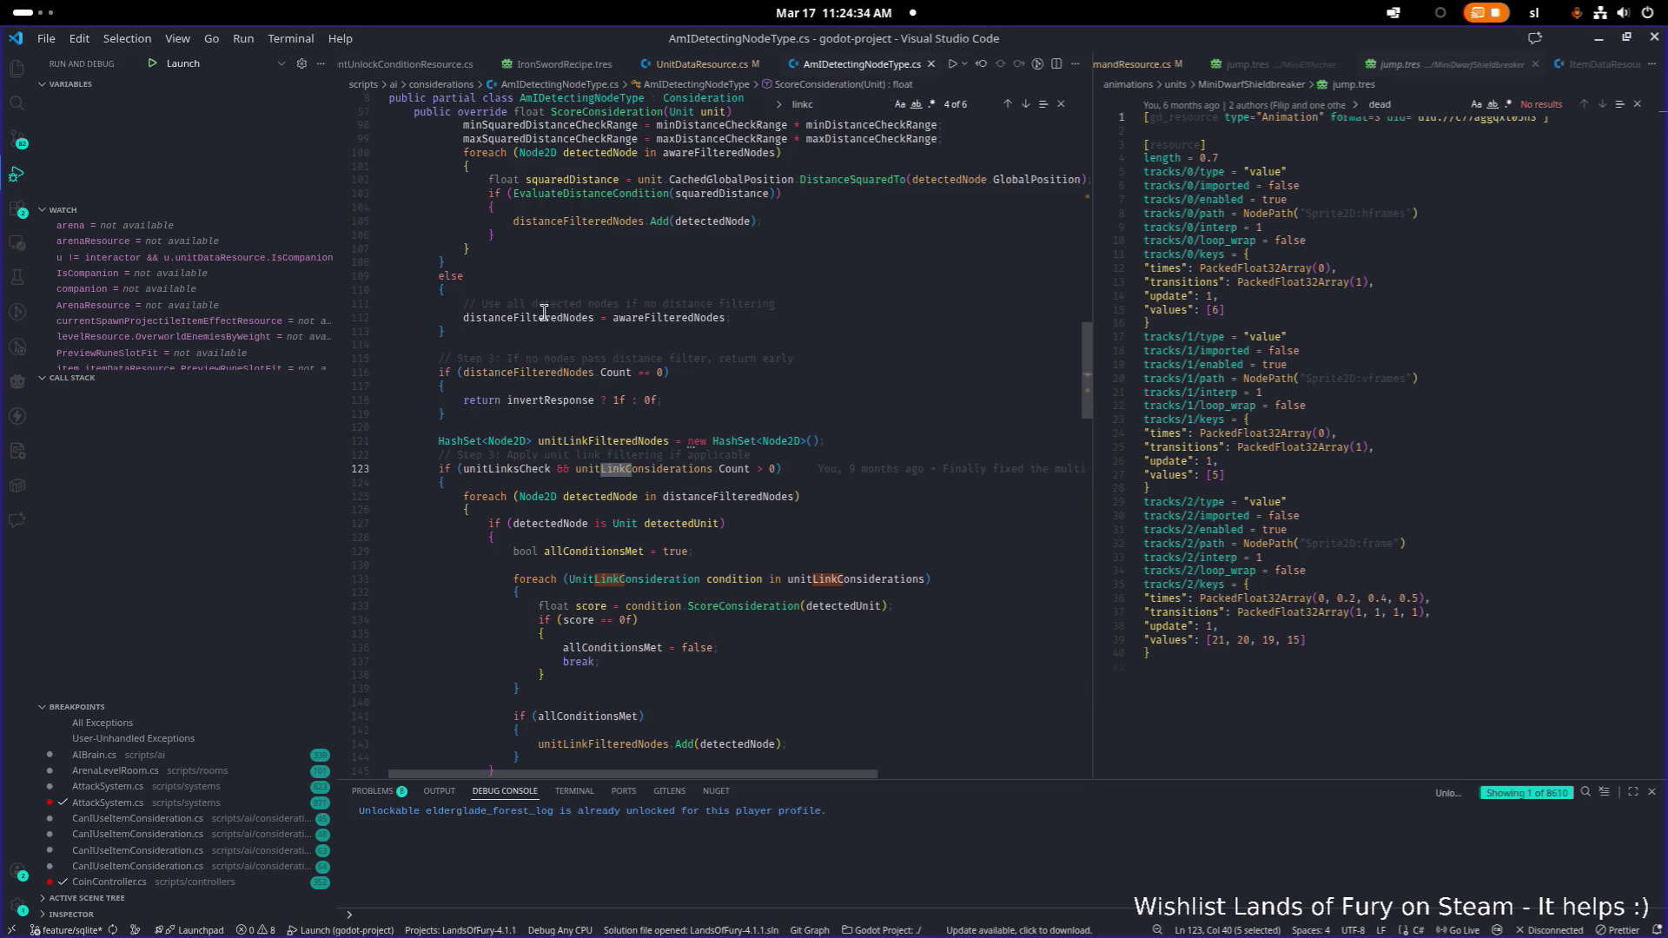
scroll(589, 345, "down", 3)
left_click(825, 392)
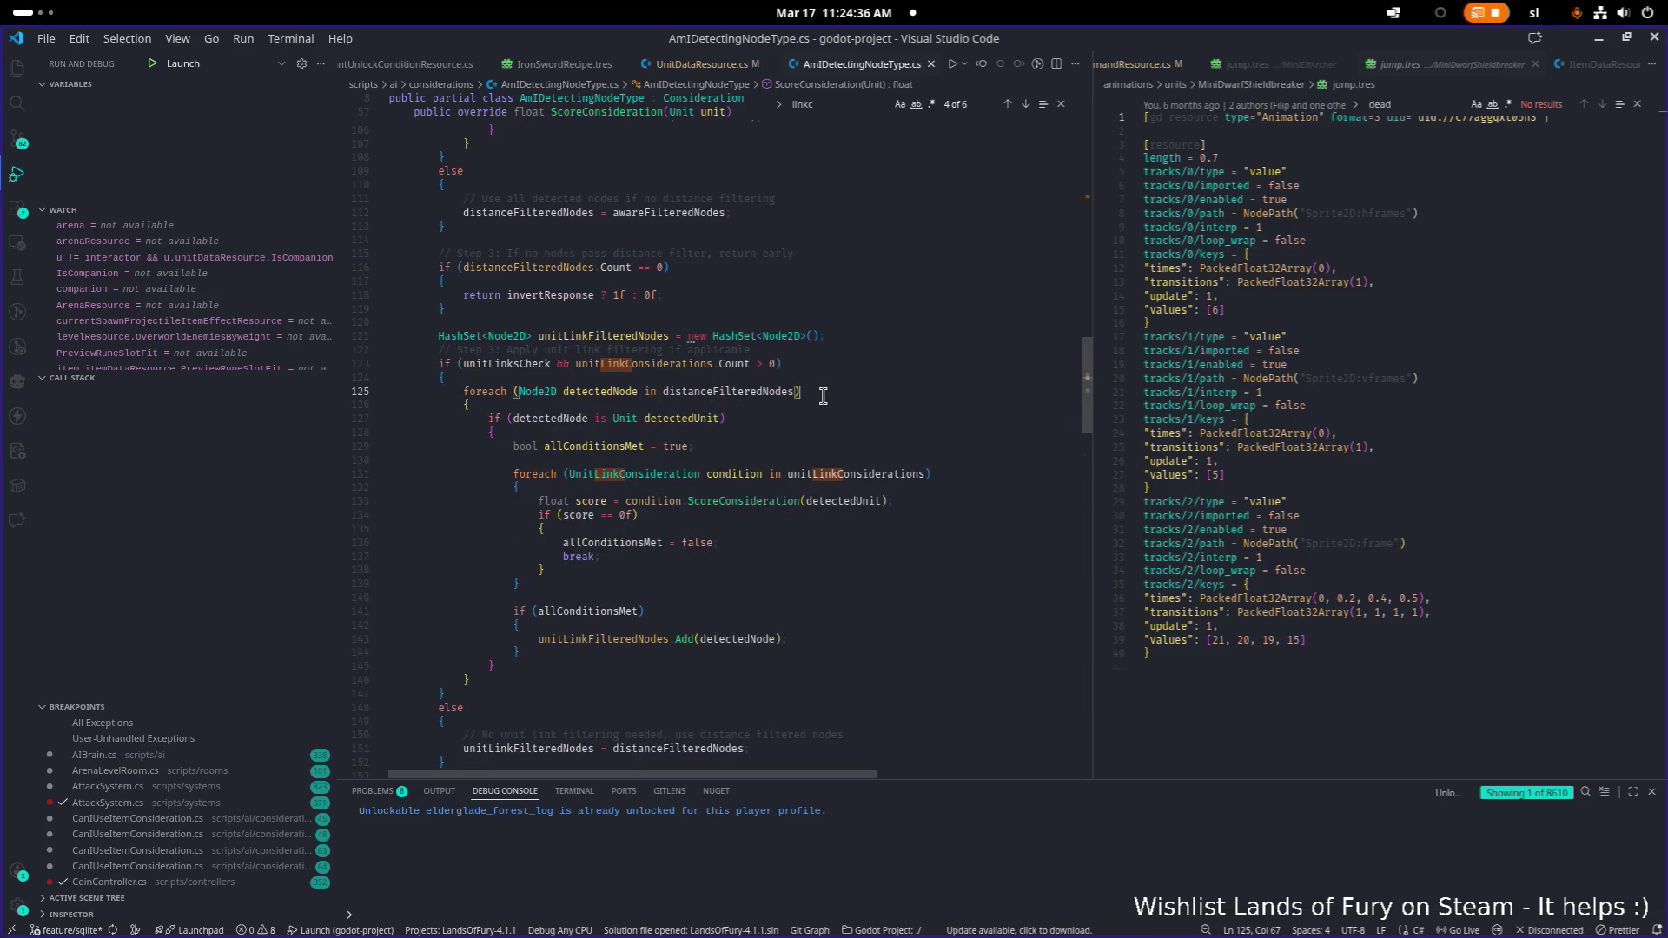
left_click(756, 473)
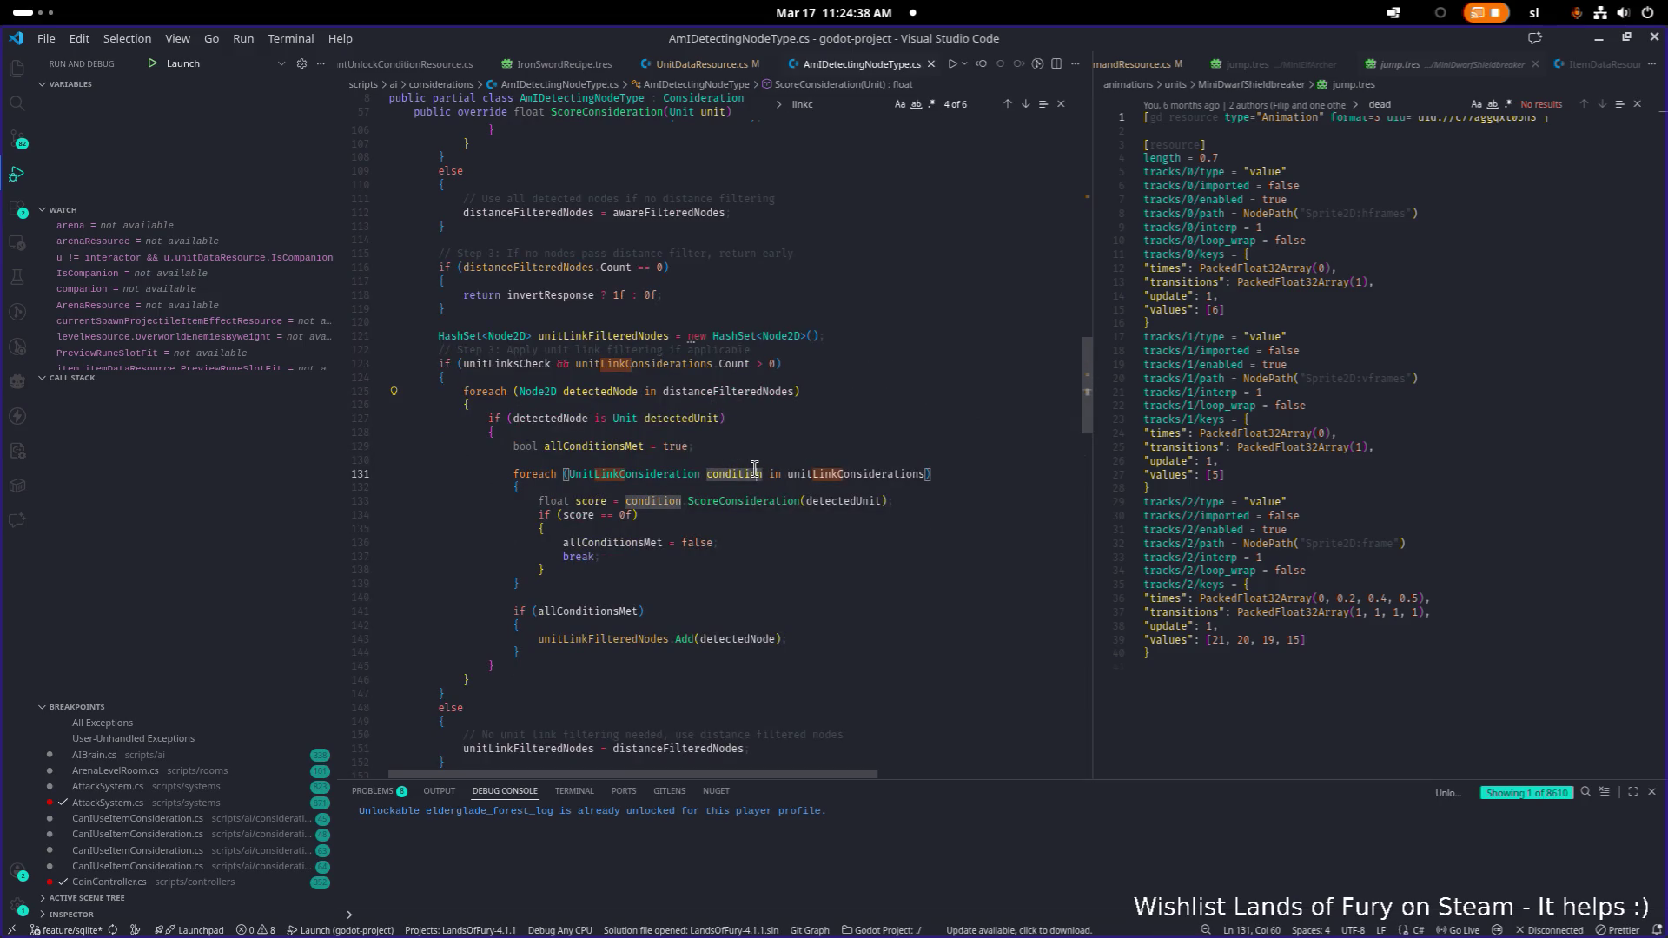
left_click(717, 506)
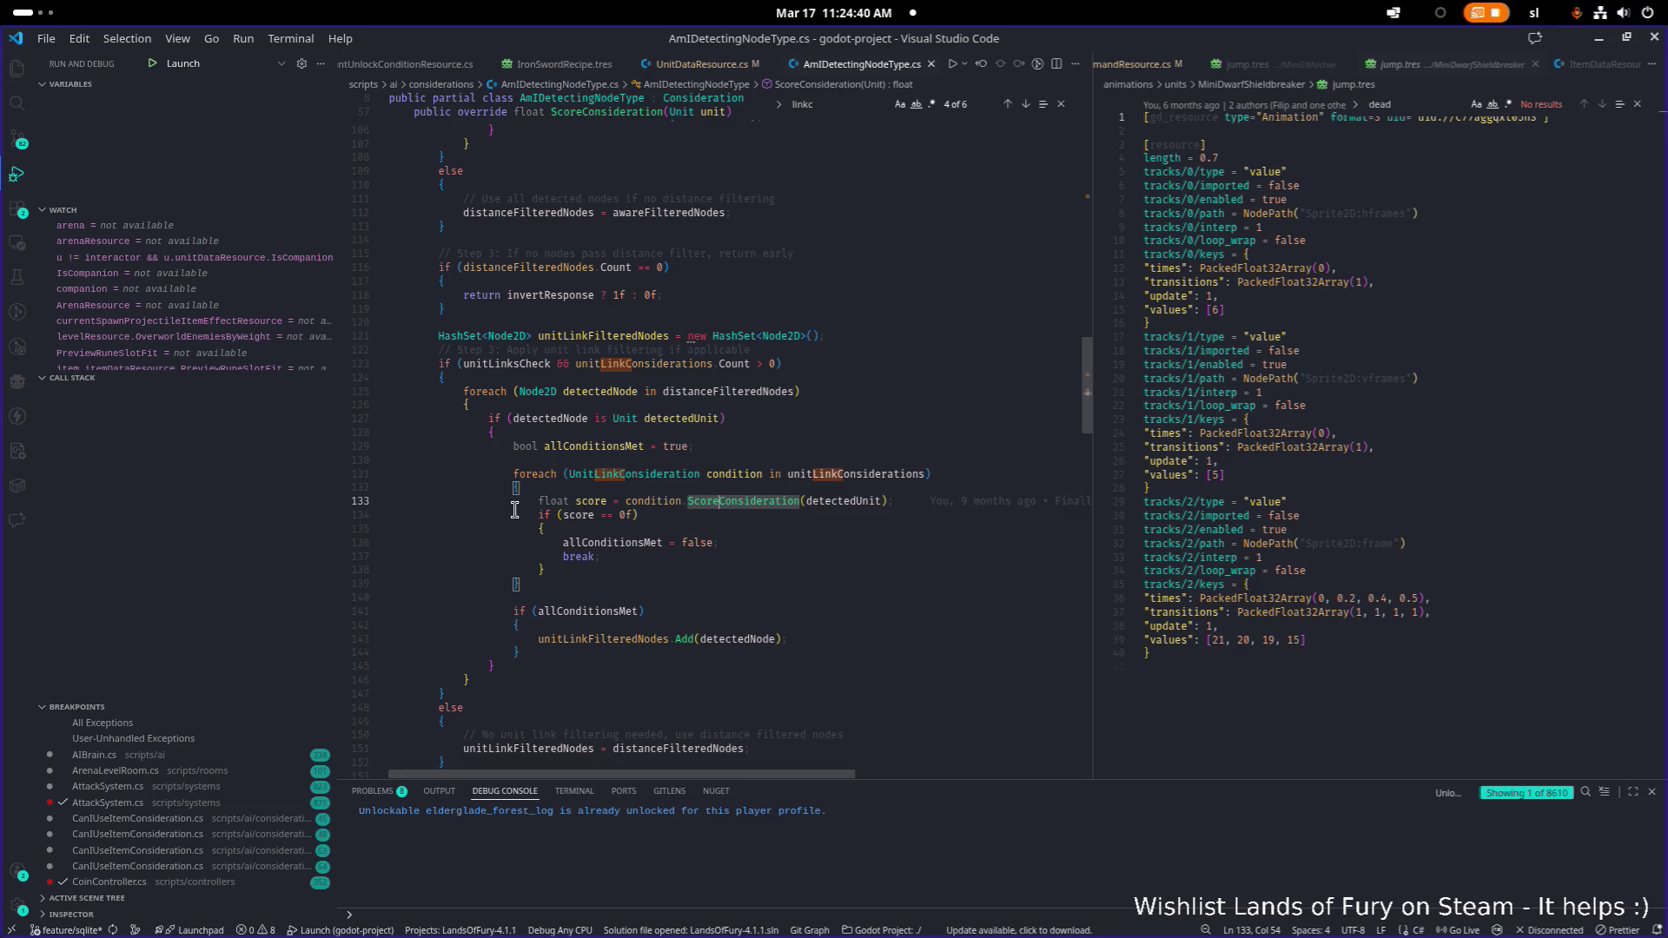
scroll(711, 528, "up", 1)
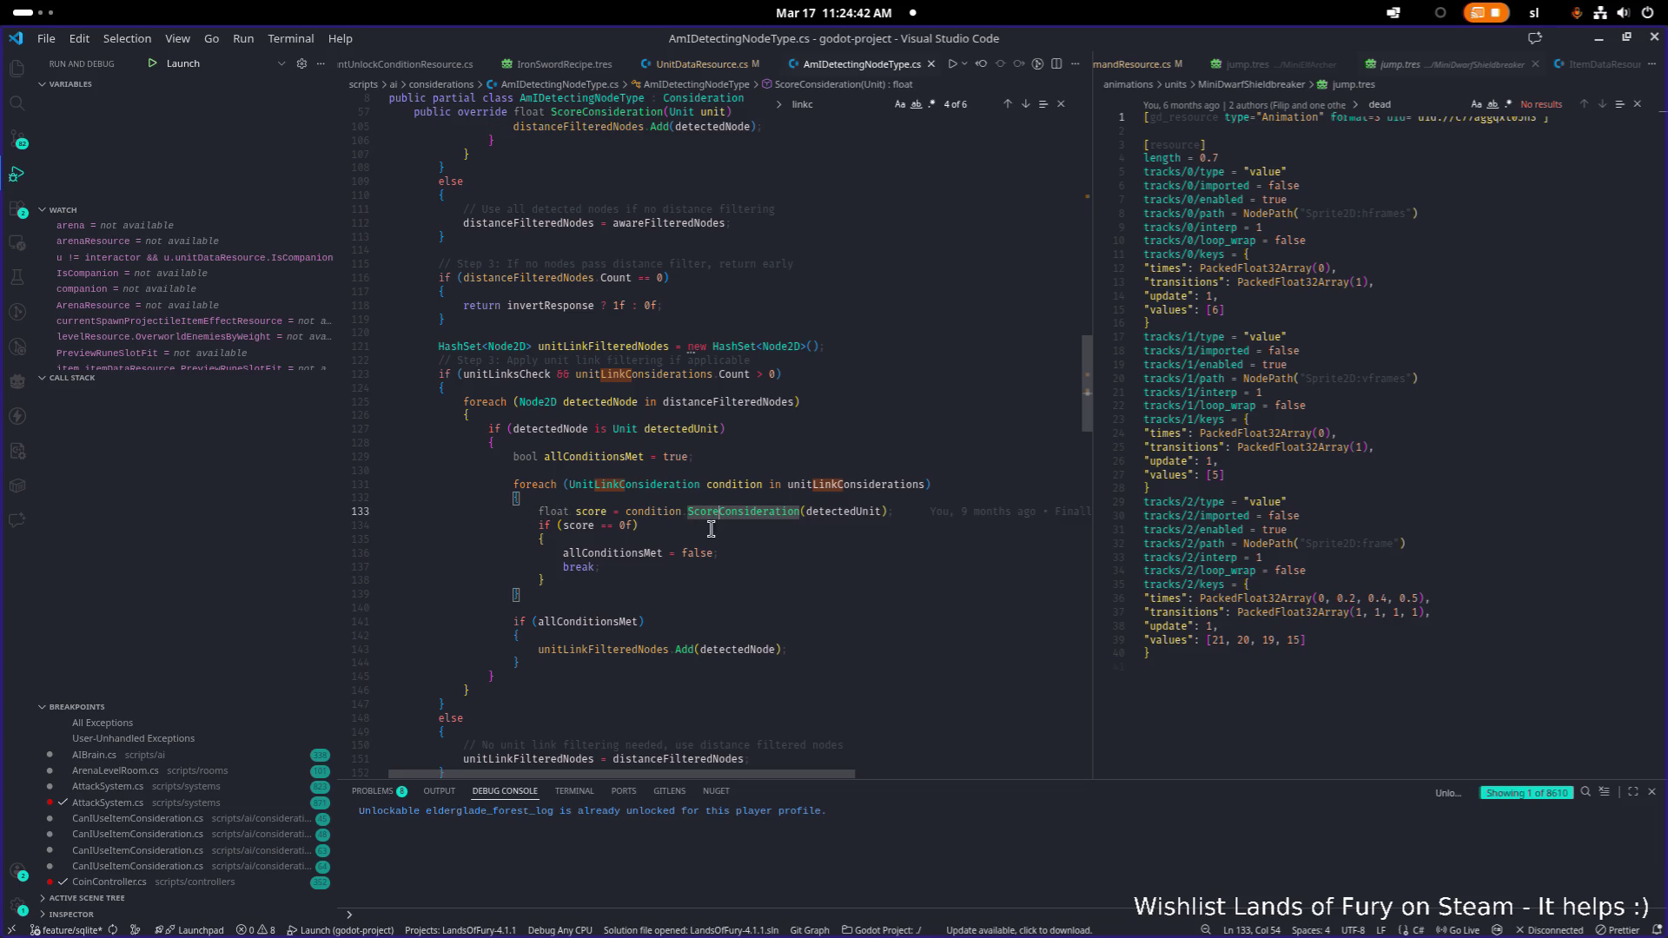
left_click(866, 484)
left_click(665, 484)
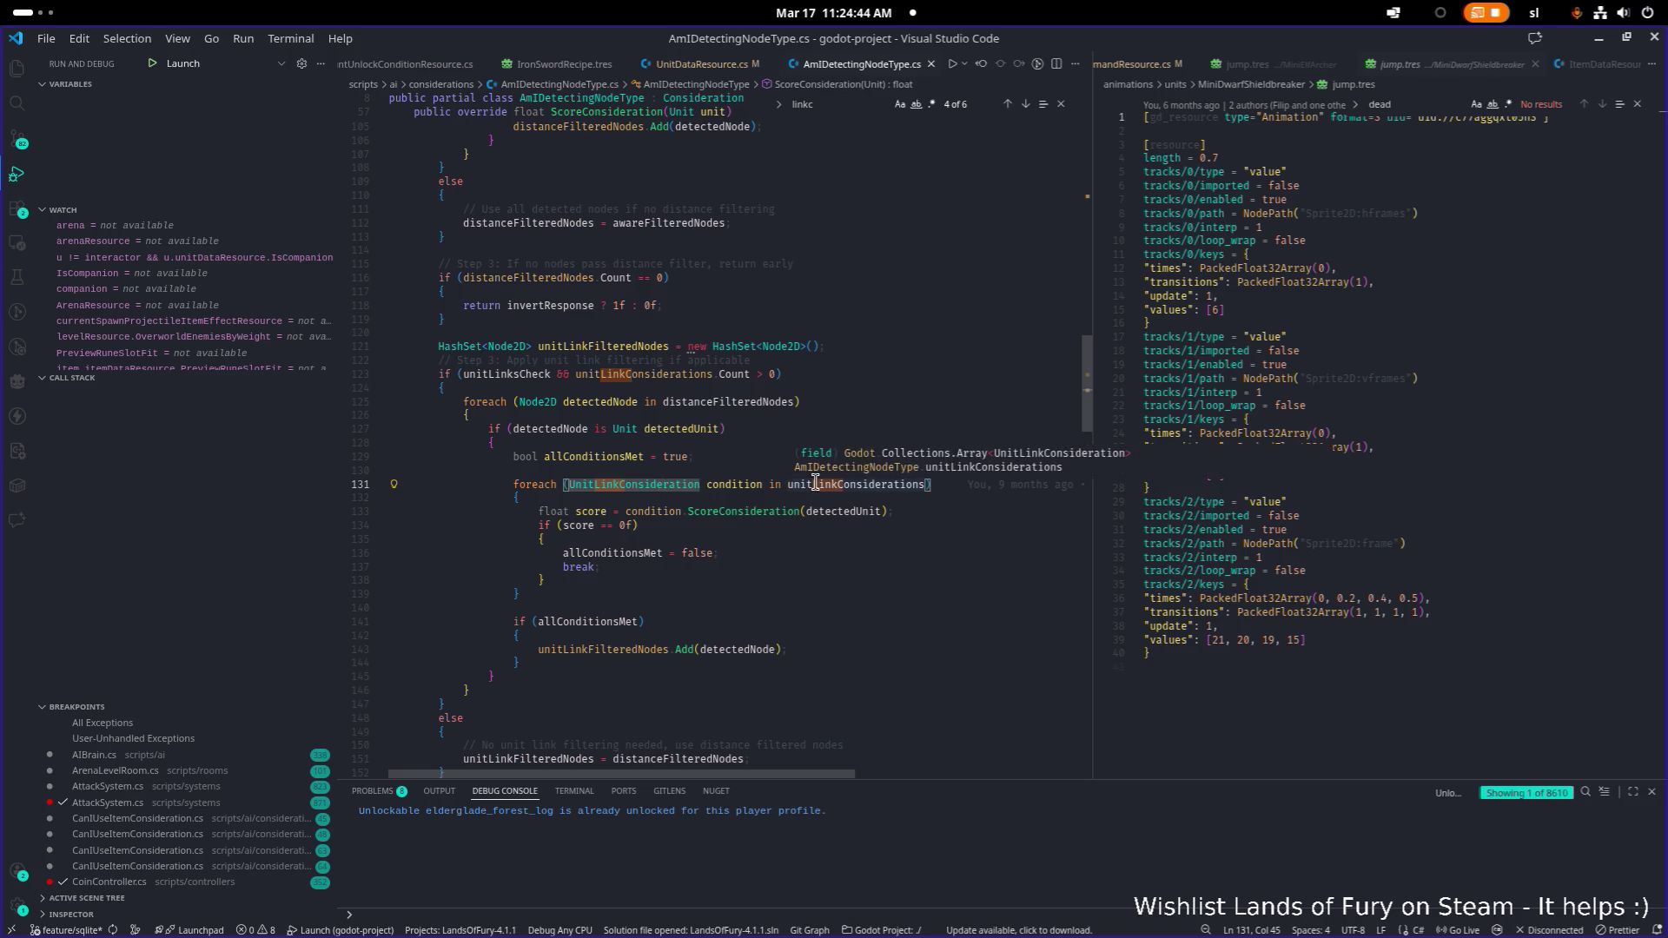
key("F12")
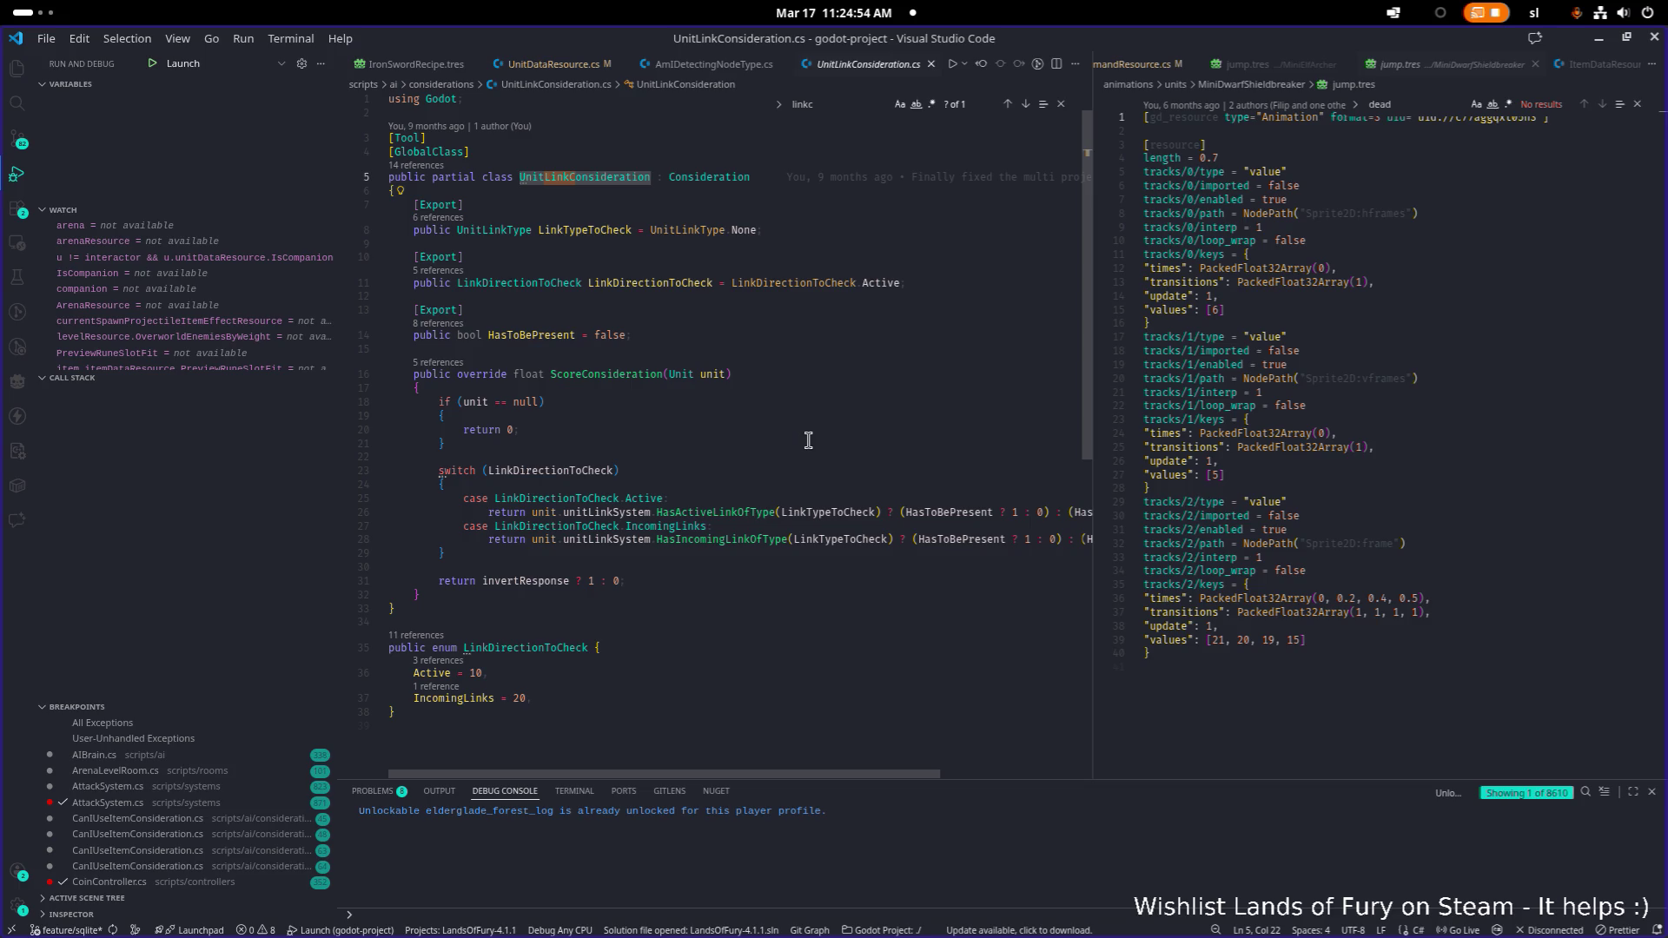
left_click(1599, 38)
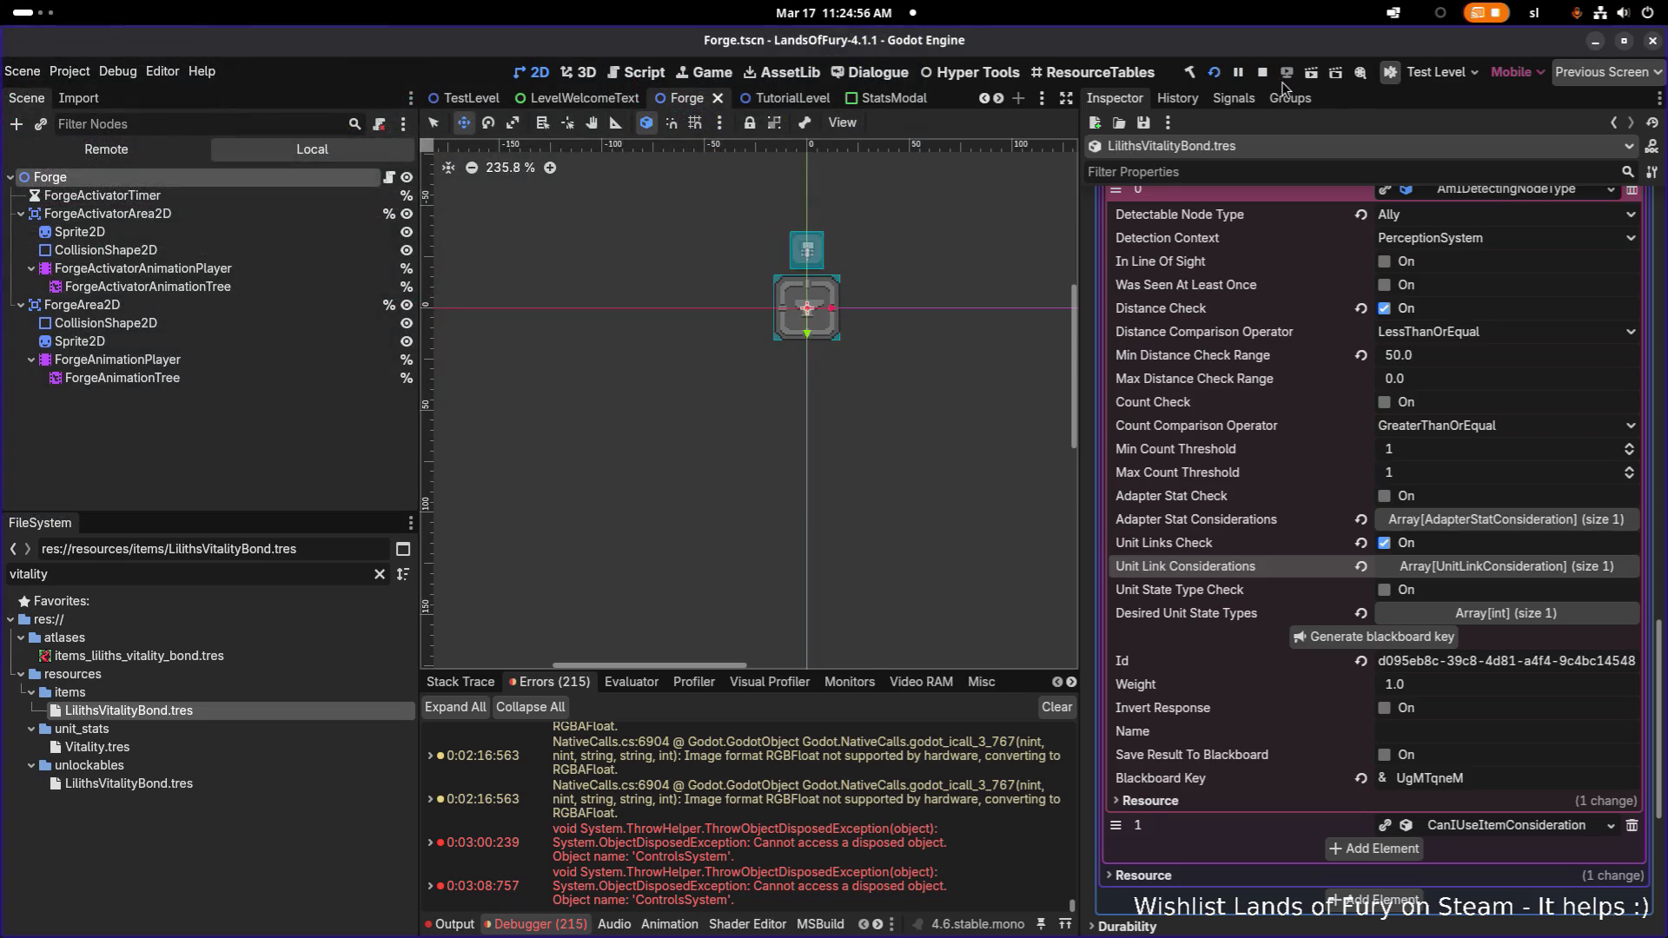
Inspect Unit Link Considerations element 0, collapse it, and save the scene
key("alt+Tab")
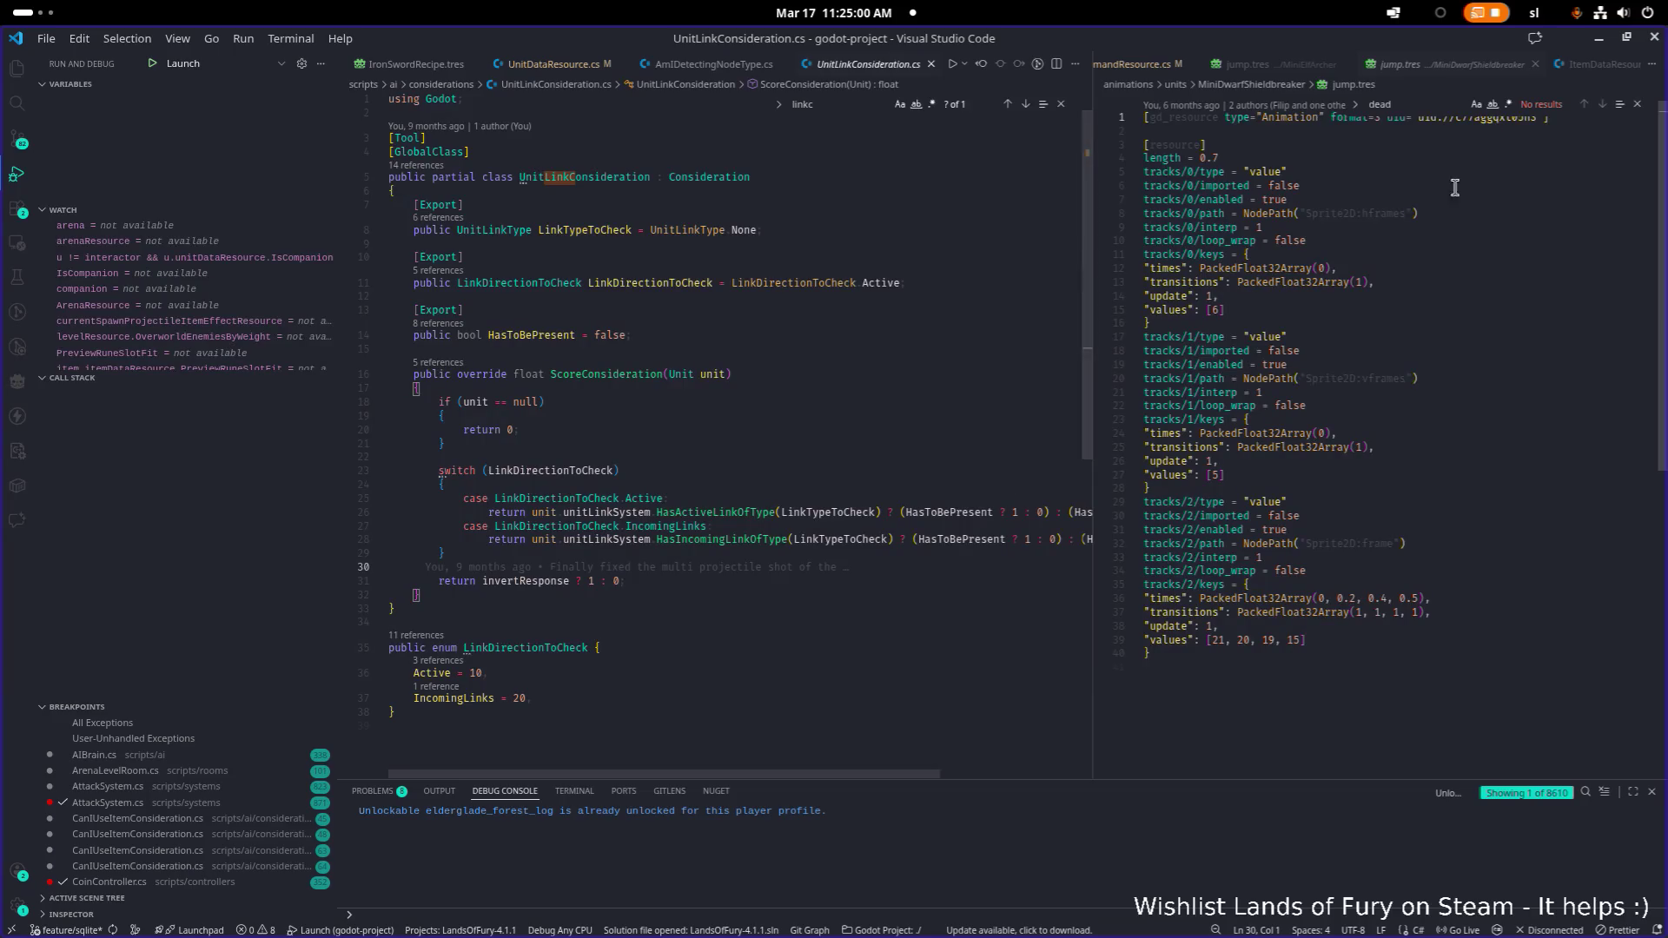
key("alt+Tab")
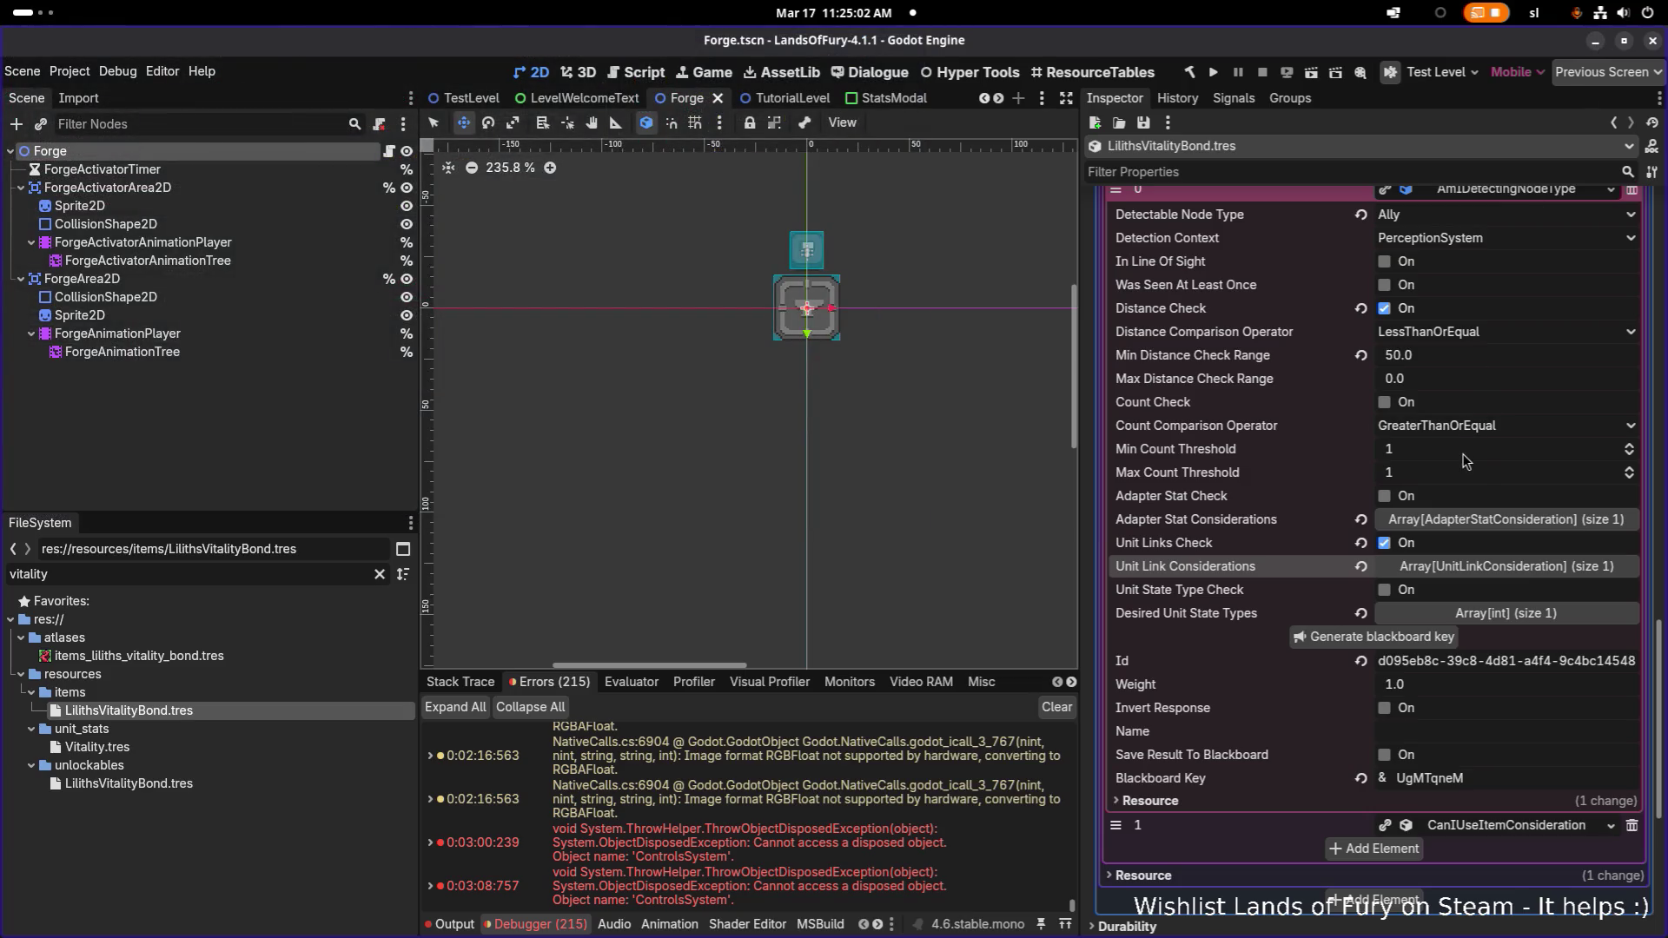
left_click(1483, 573)
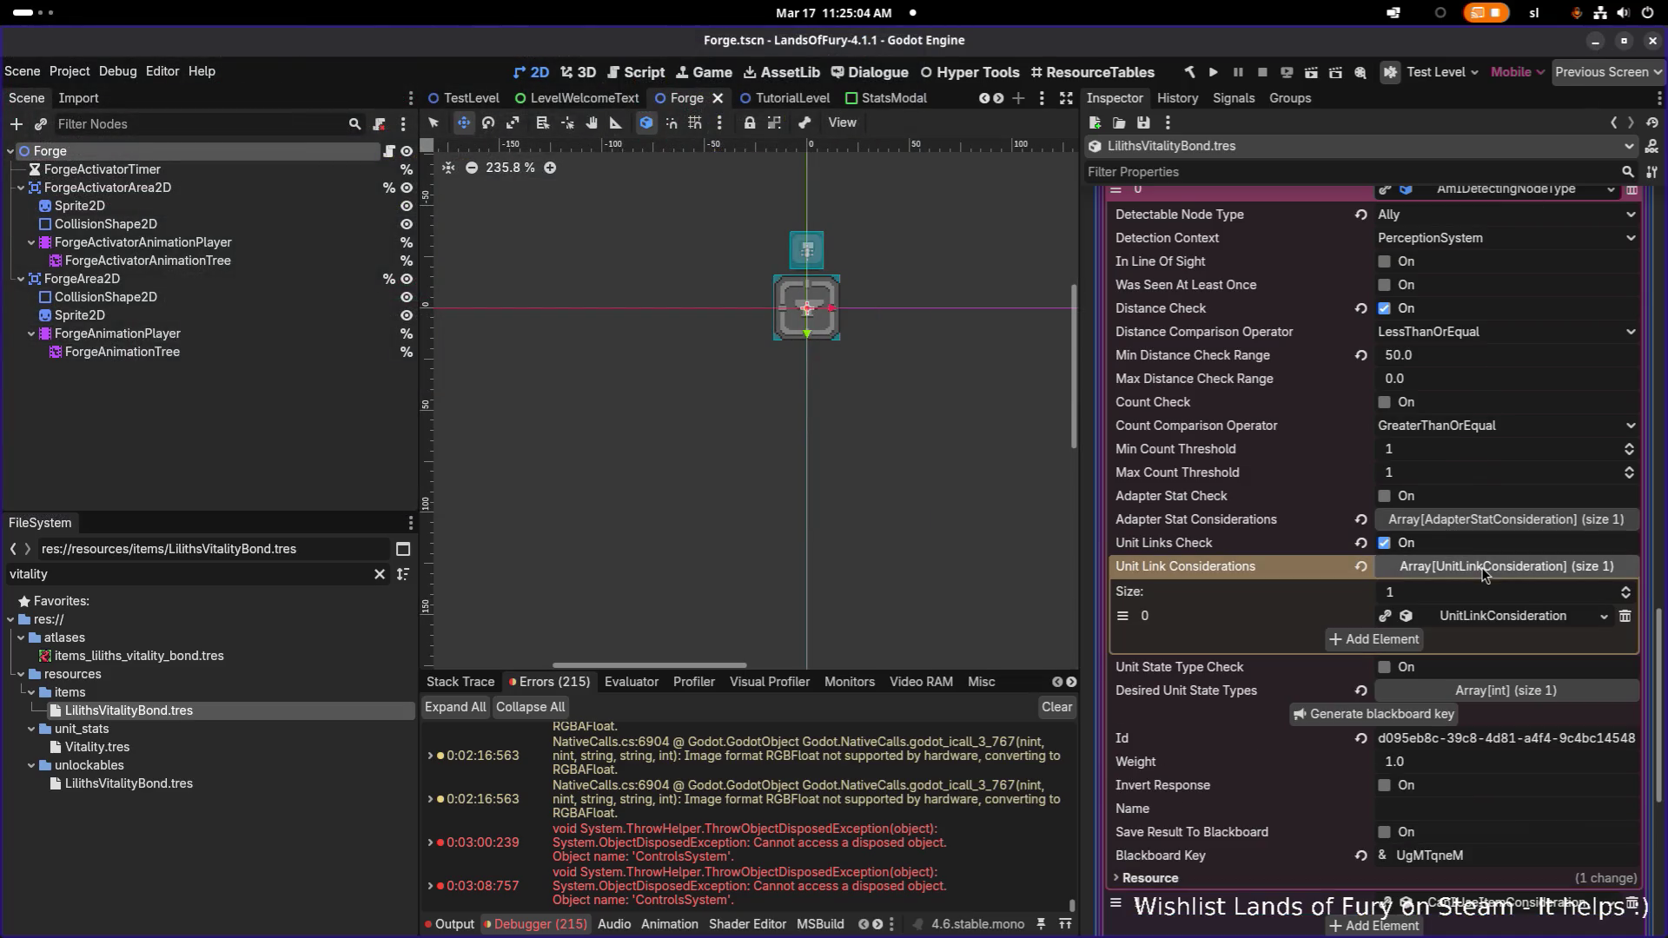
left_click(1496, 615)
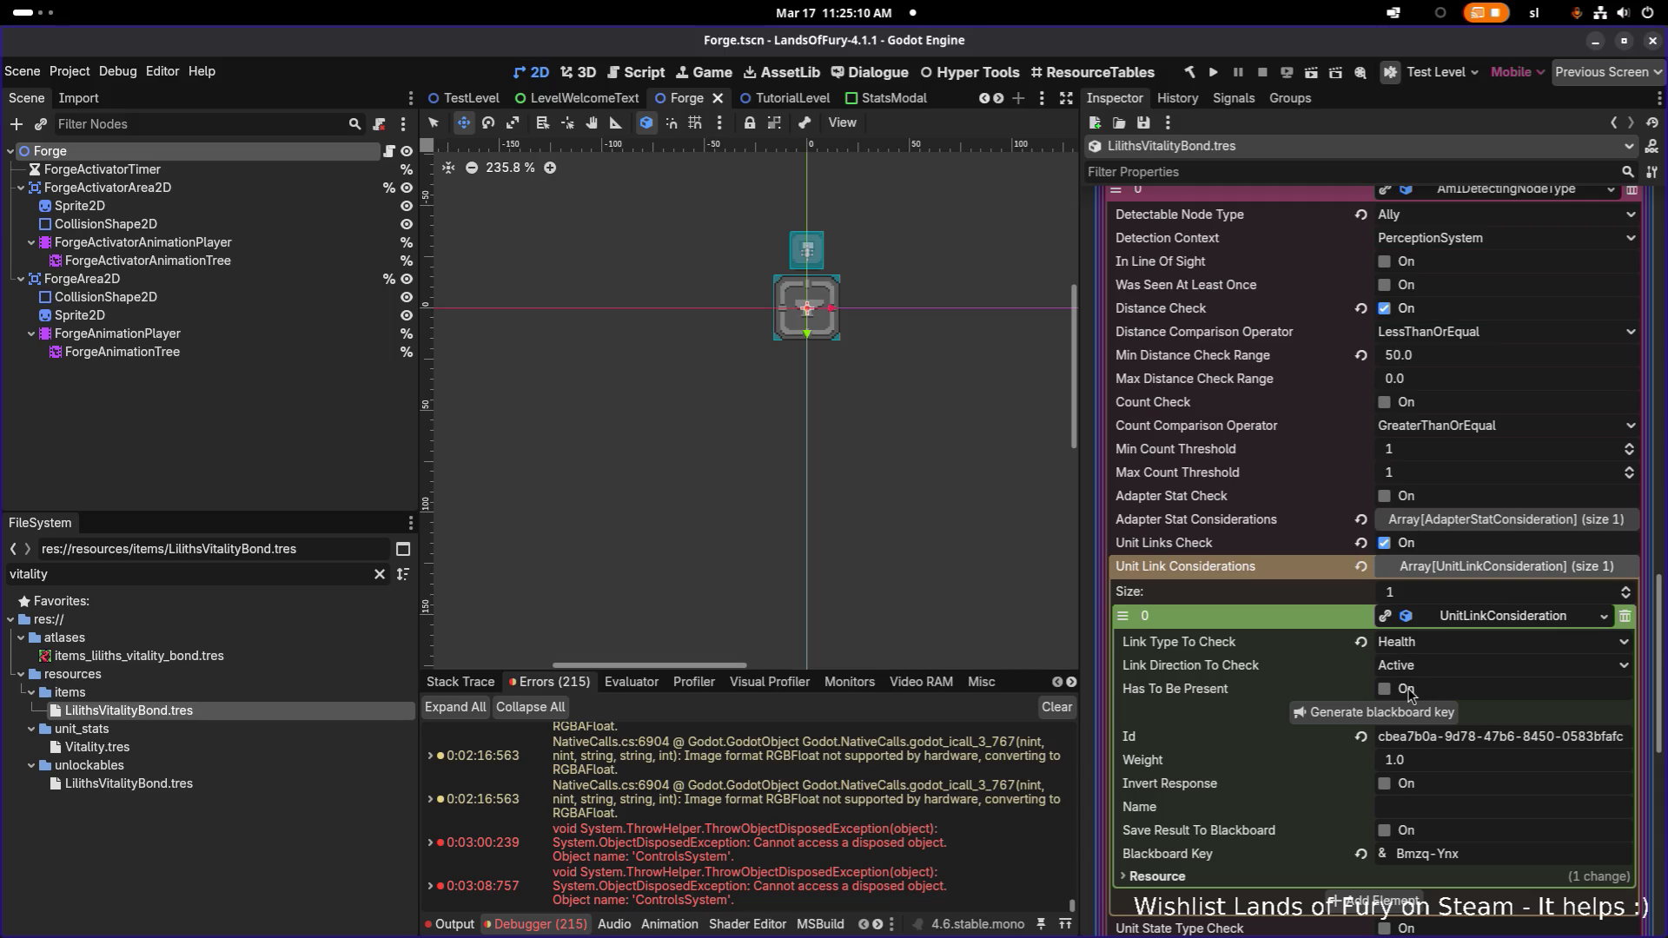
left_click(1478, 566)
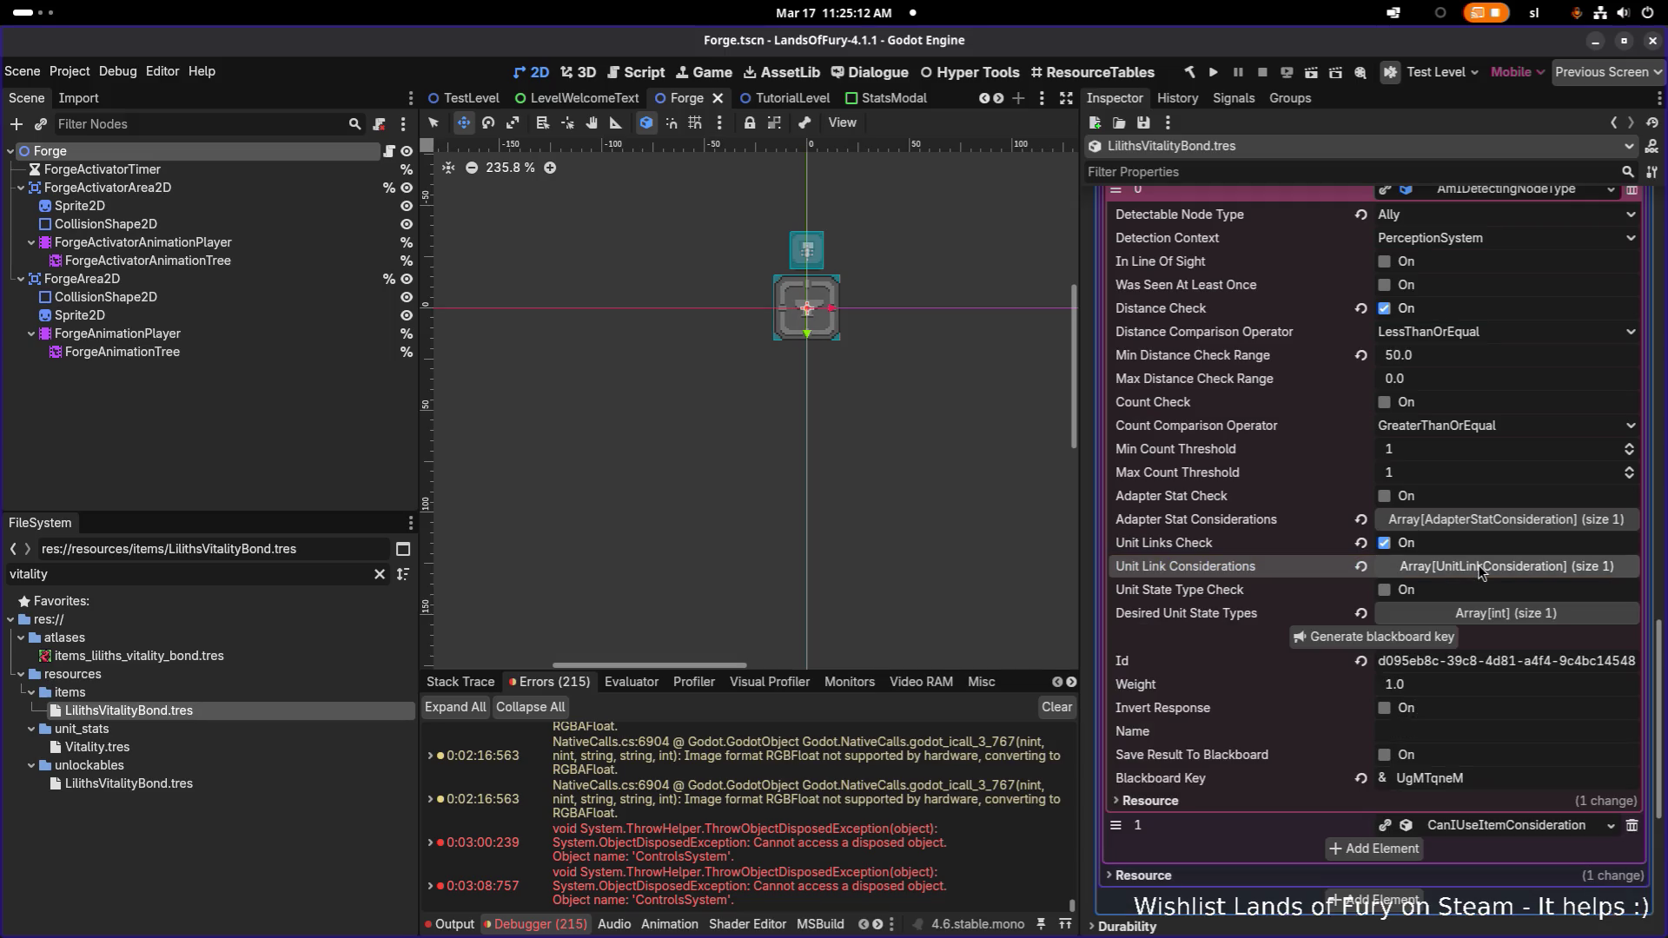
key("ctrl+s")
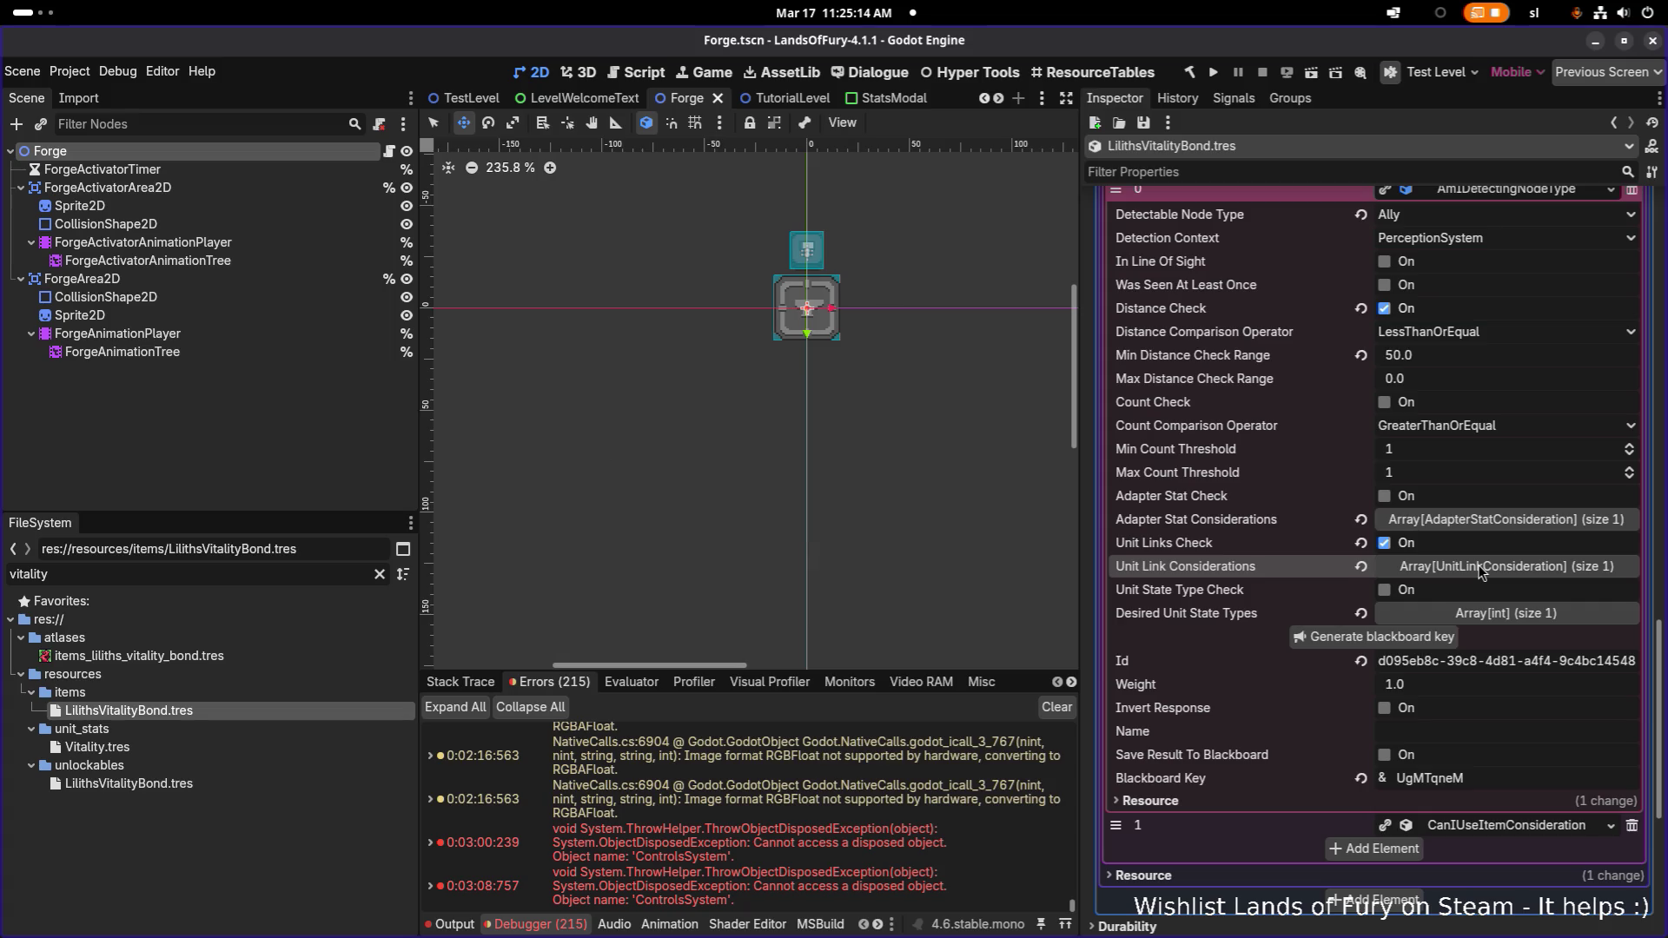
Expand CanIUseItemConsideration and review it alongside the UseItemAction settings
scroll(1484, 591, "down", 2)
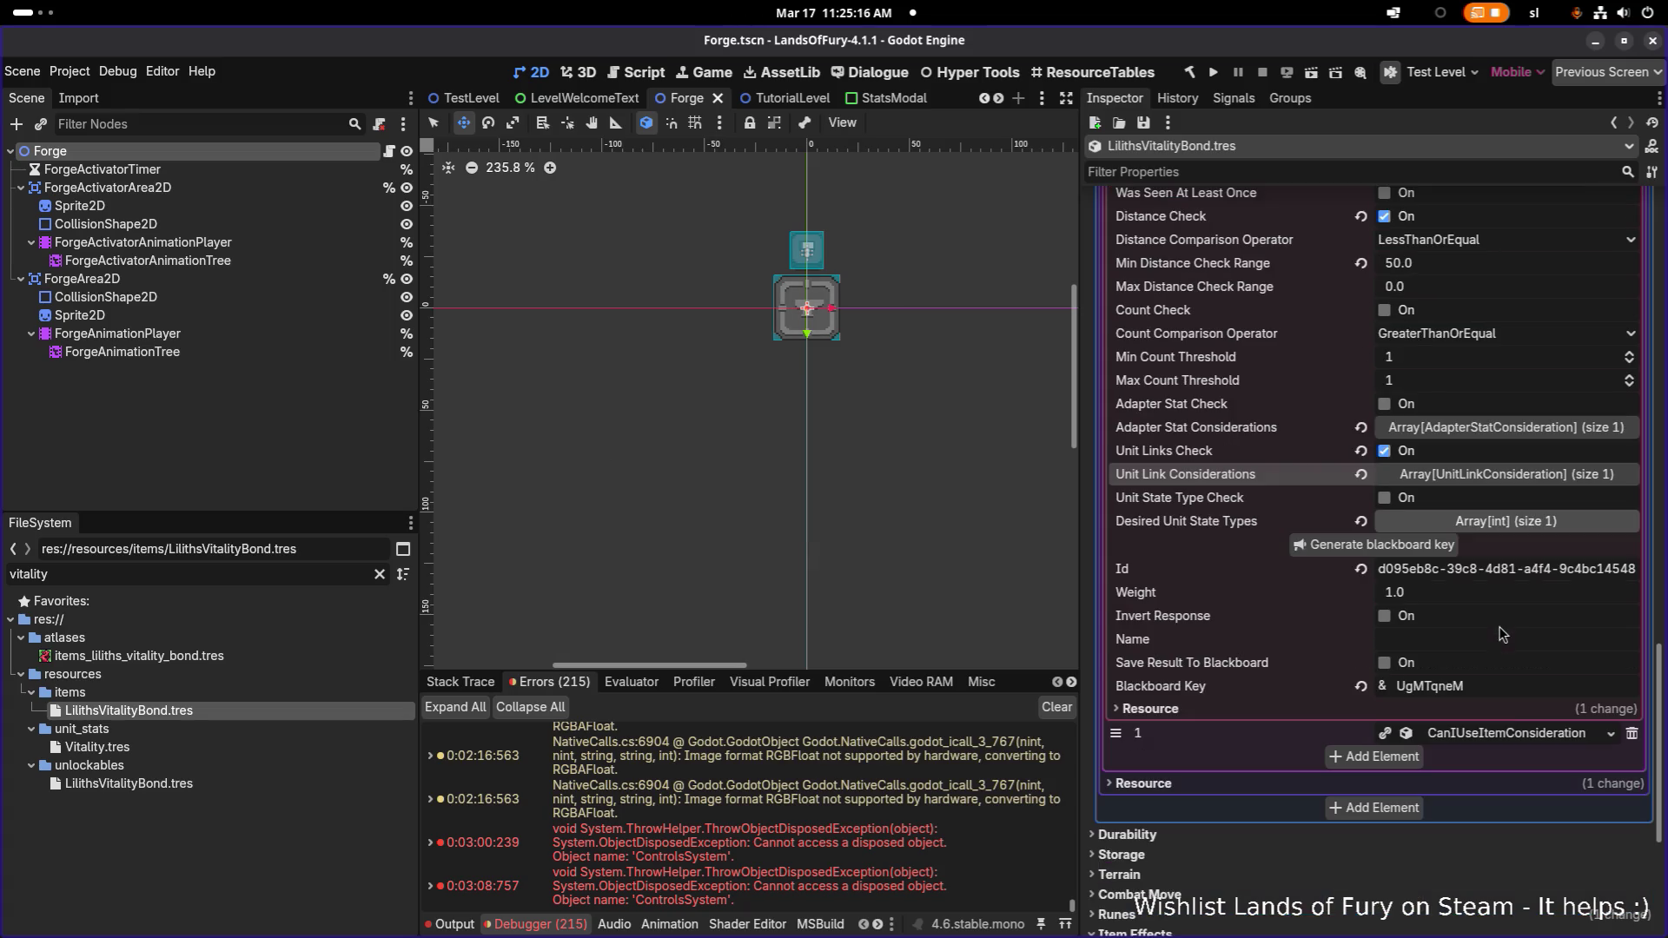
left_click(1510, 737)
scroll(1501, 677, "down", 2)
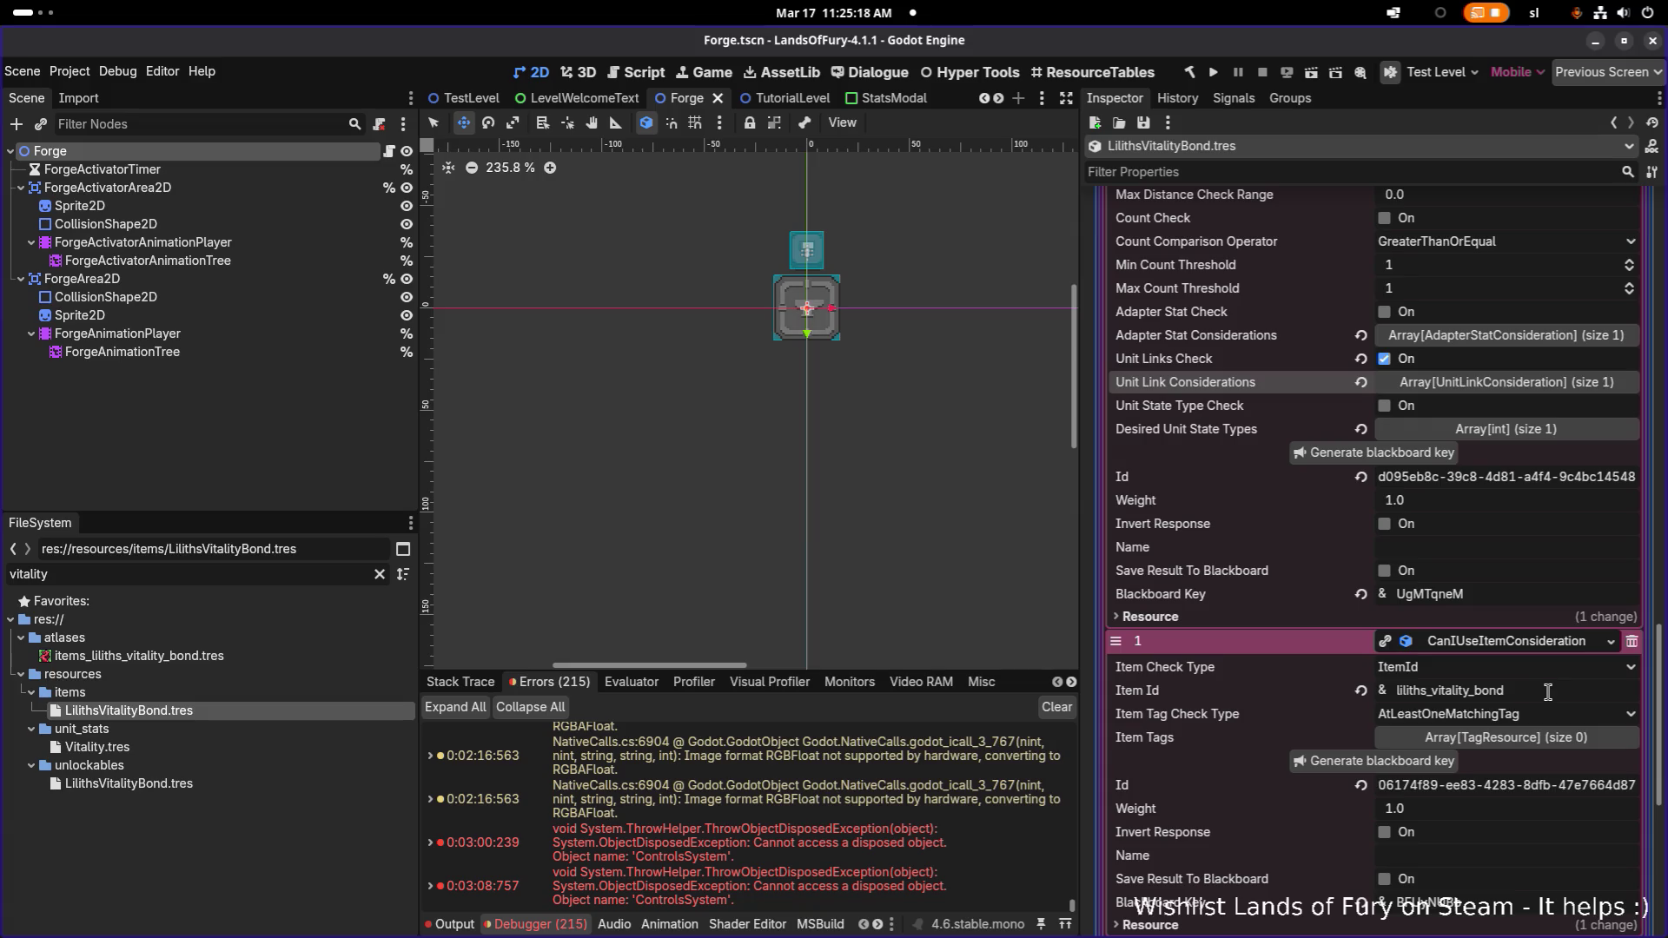
scroll(1546, 682, "down", 4)
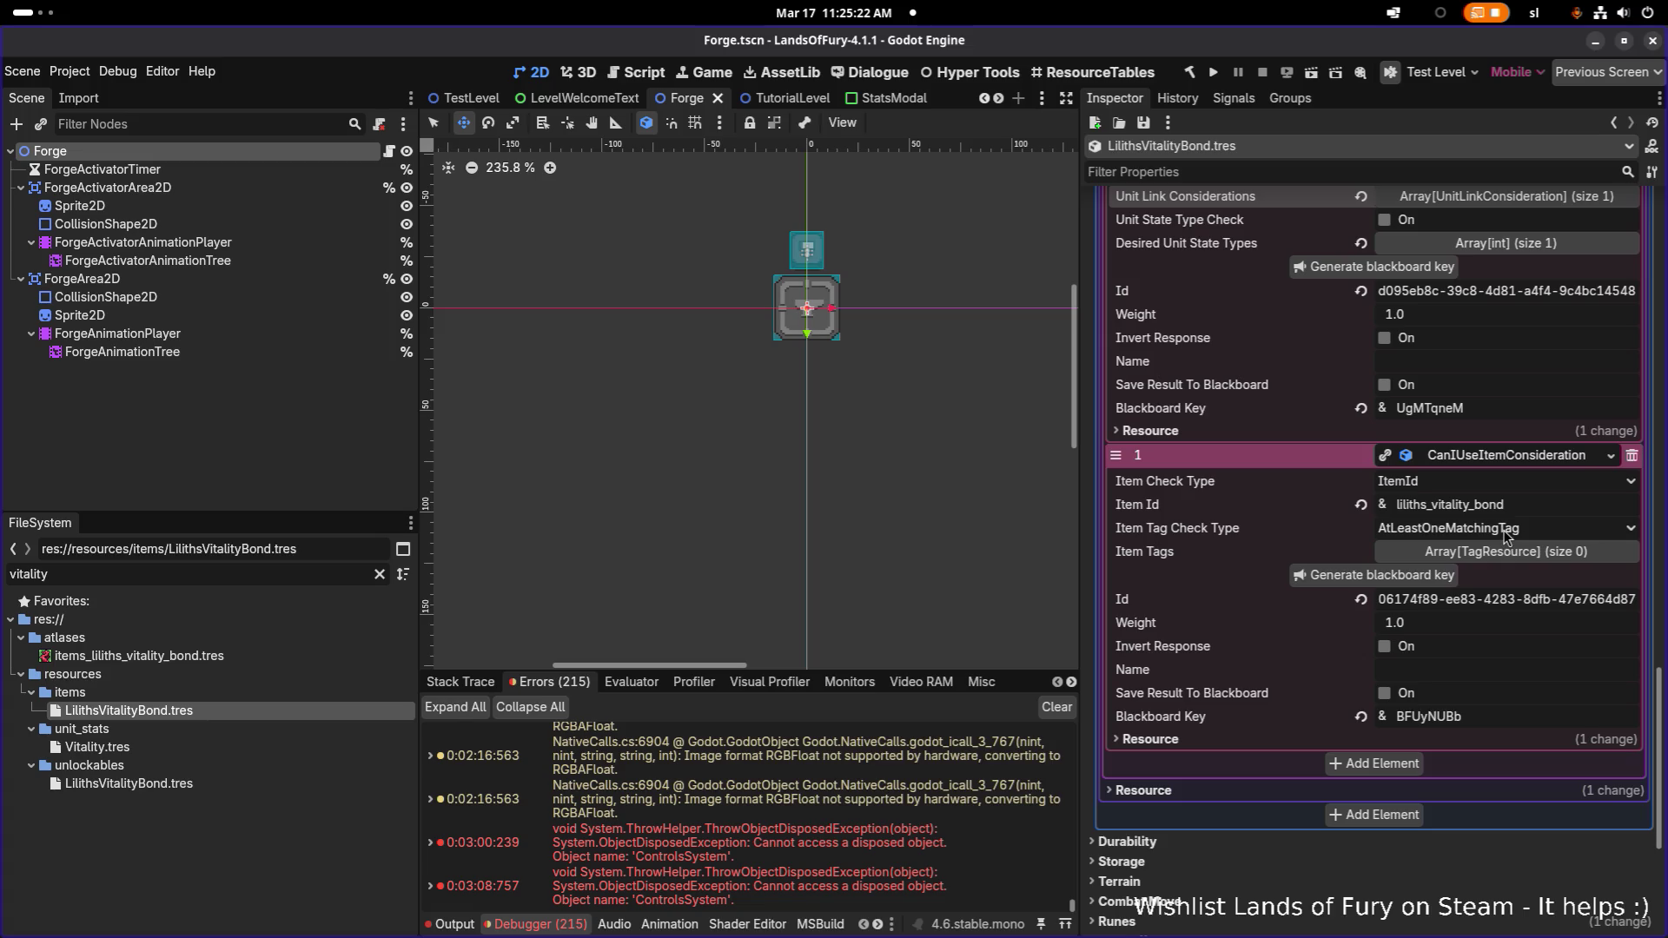
scroll(1505, 548, "up", 6)
scroll(1506, 537, "up", 8)
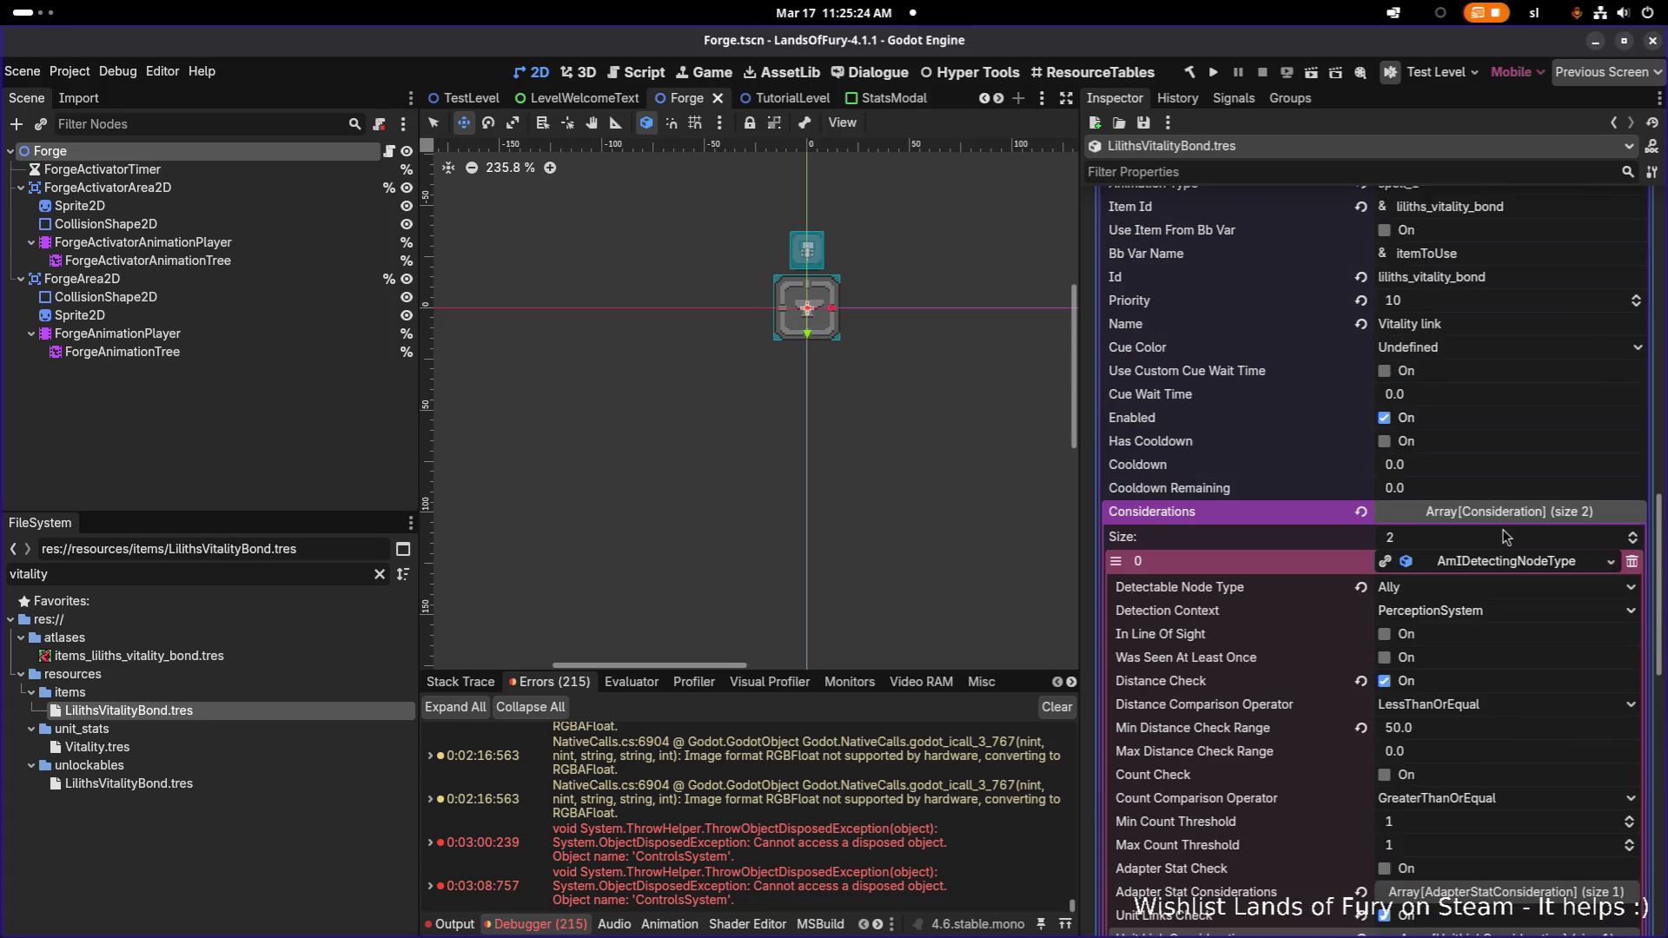
scroll(1506, 537, "up", 10)
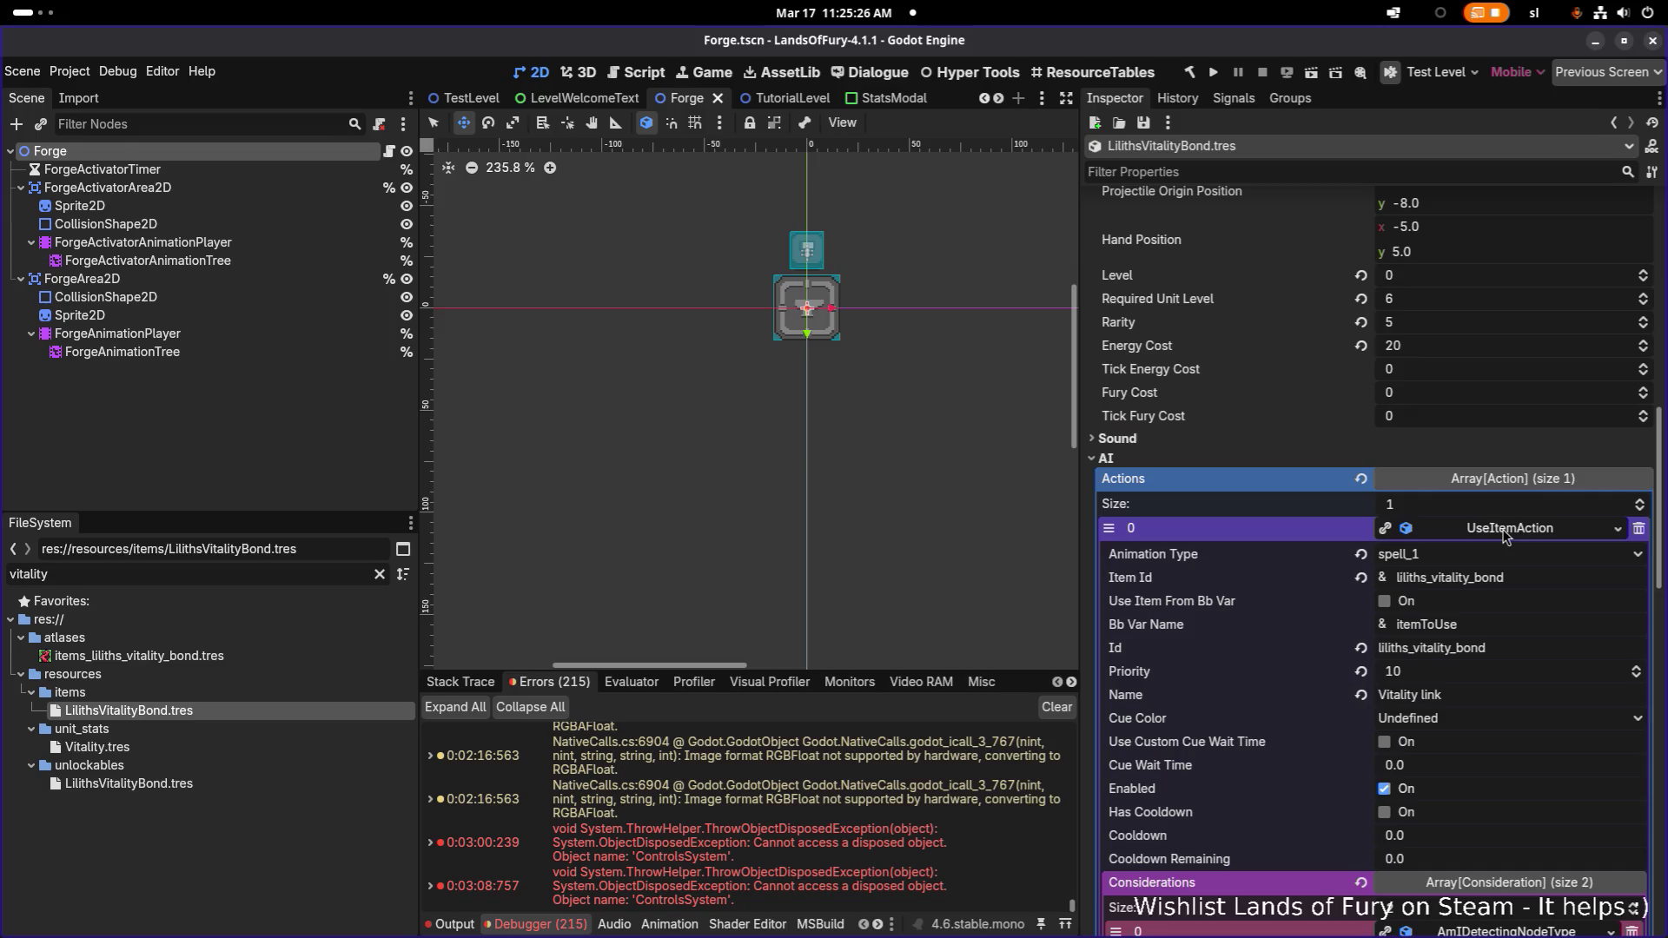
scroll(1506, 536, "down", 4)
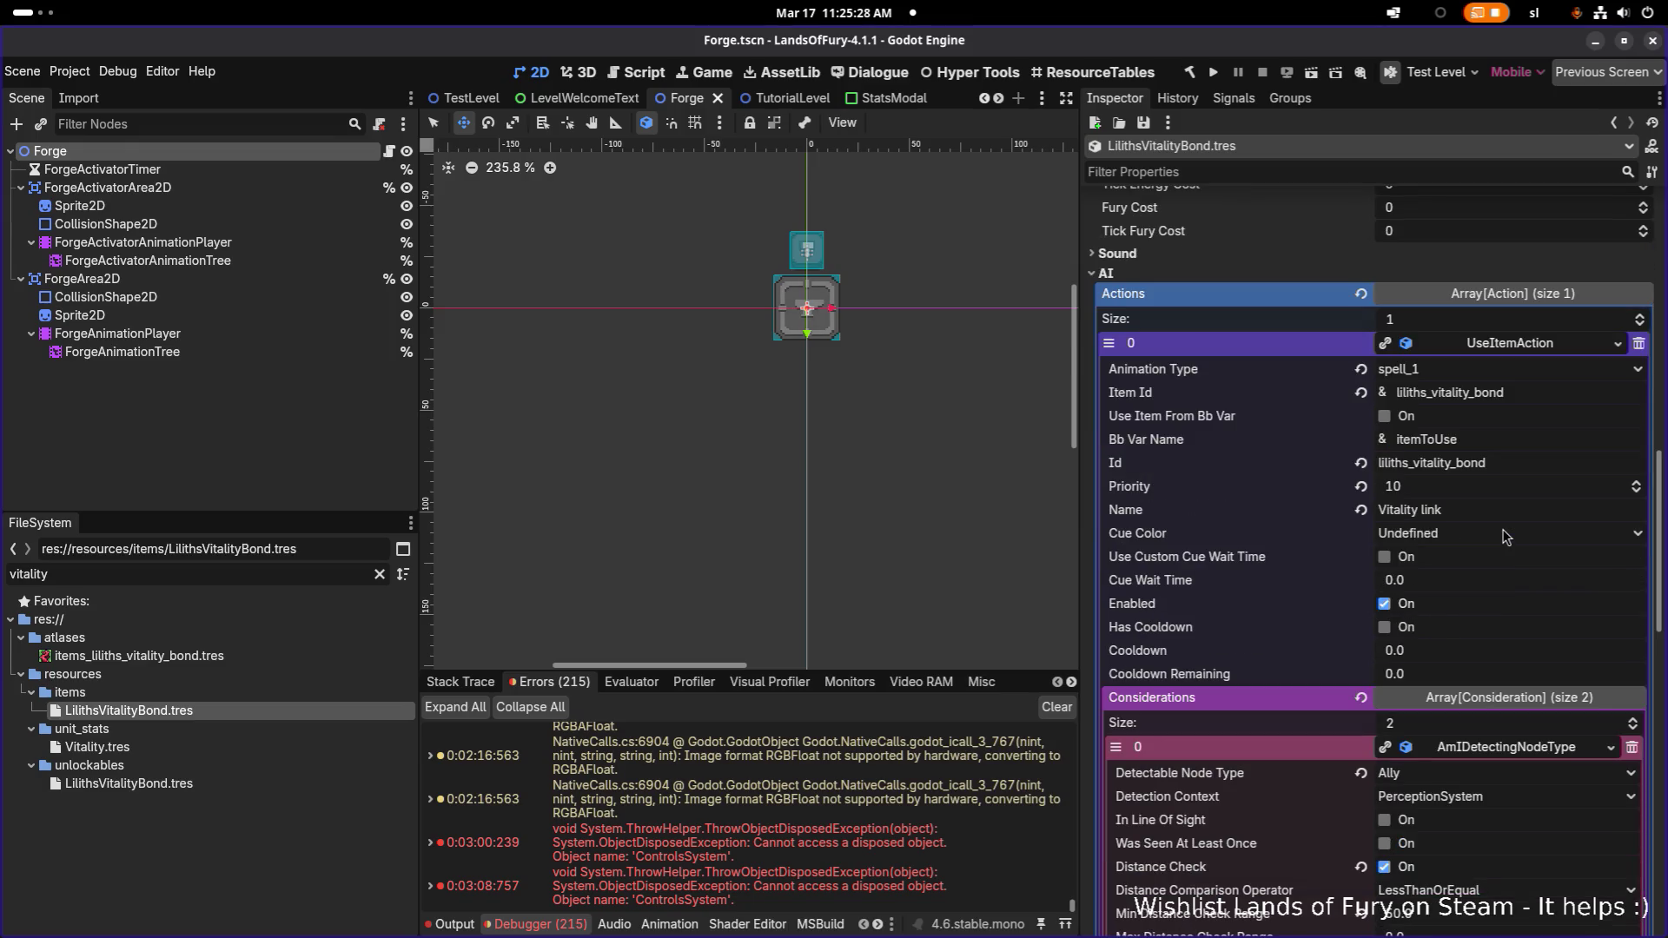
scroll(1505, 536, "down", 12)
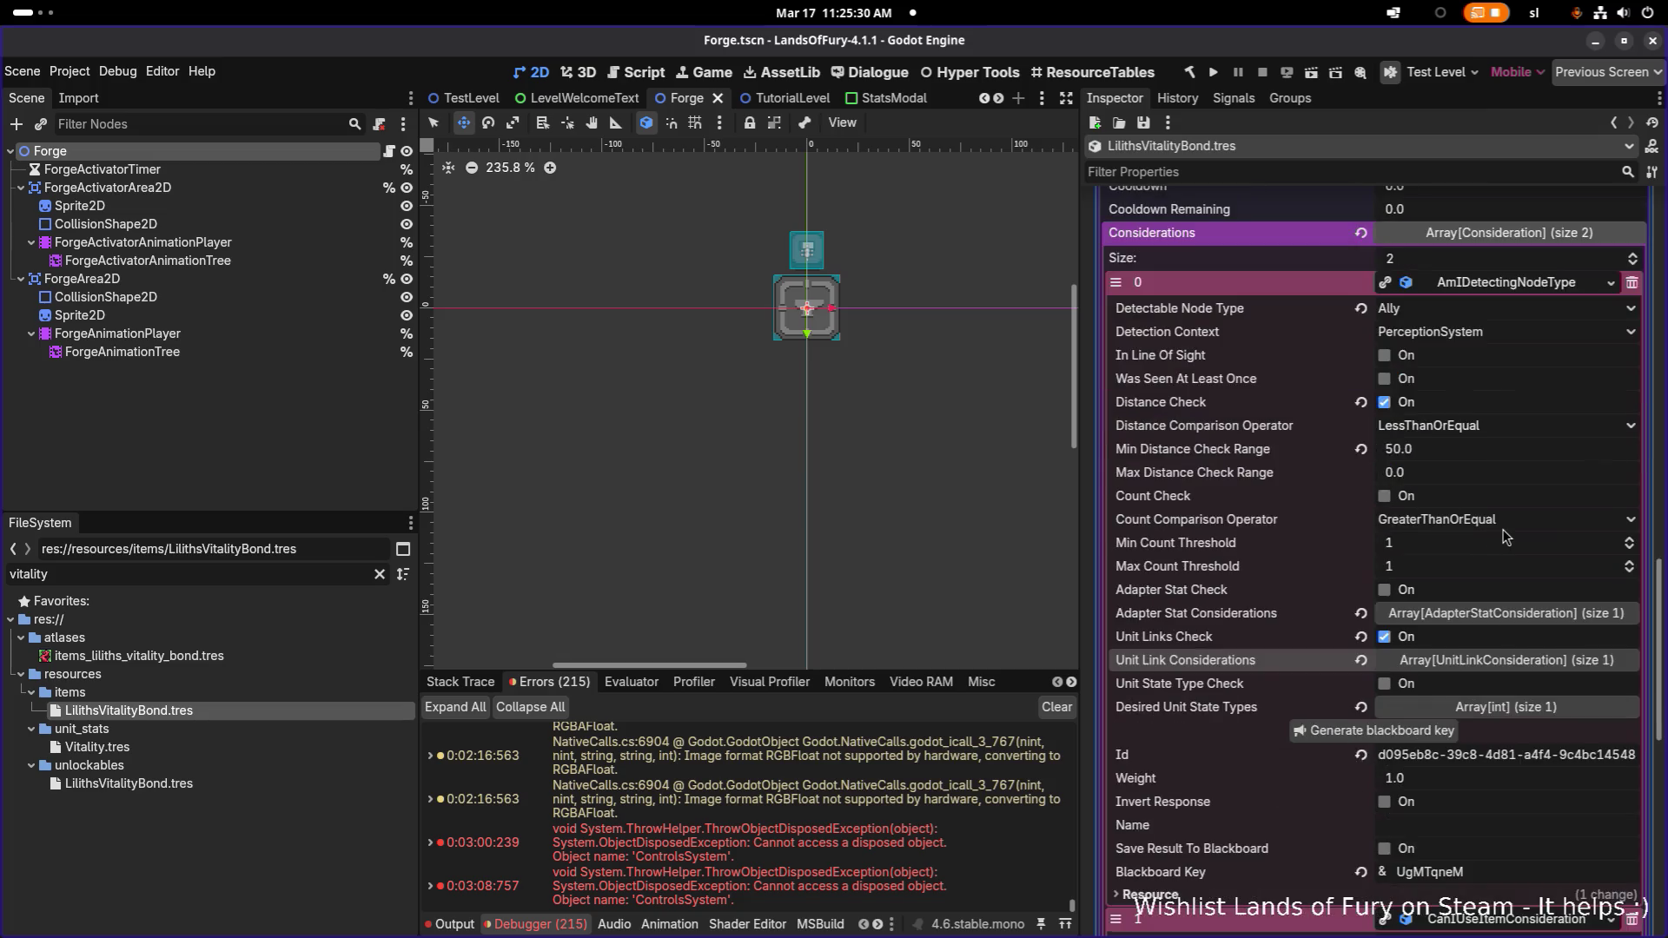
scroll(1505, 536, "down", 6)
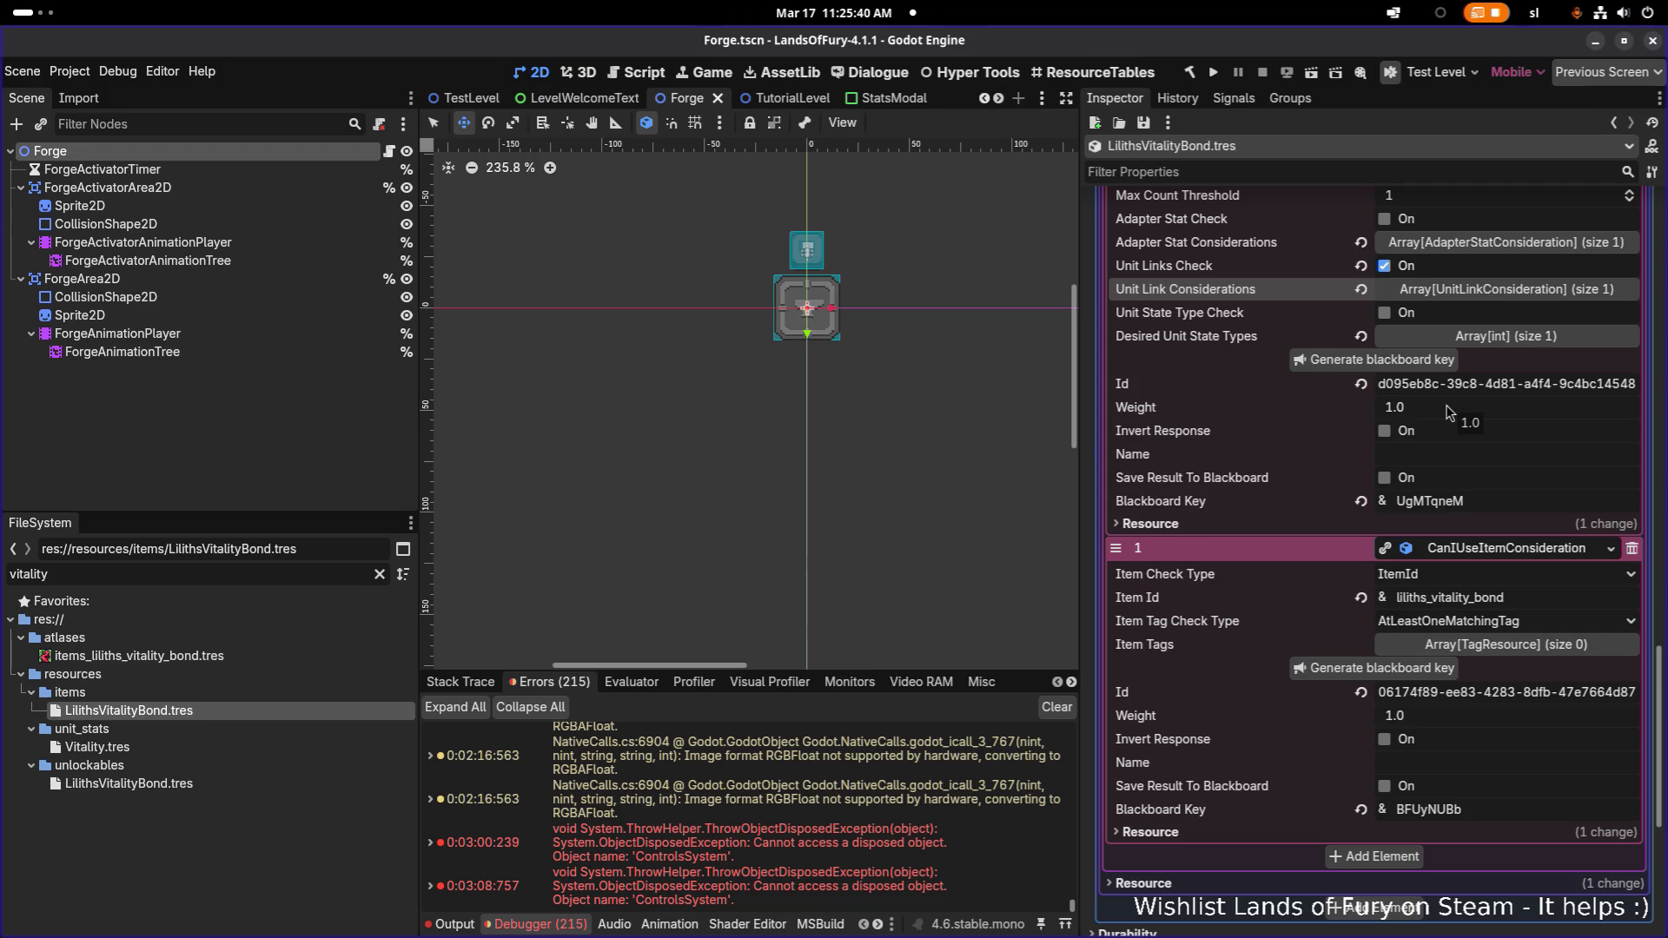
key("alt+Tab")
key("alt+Tab")
key("alt+Tab")
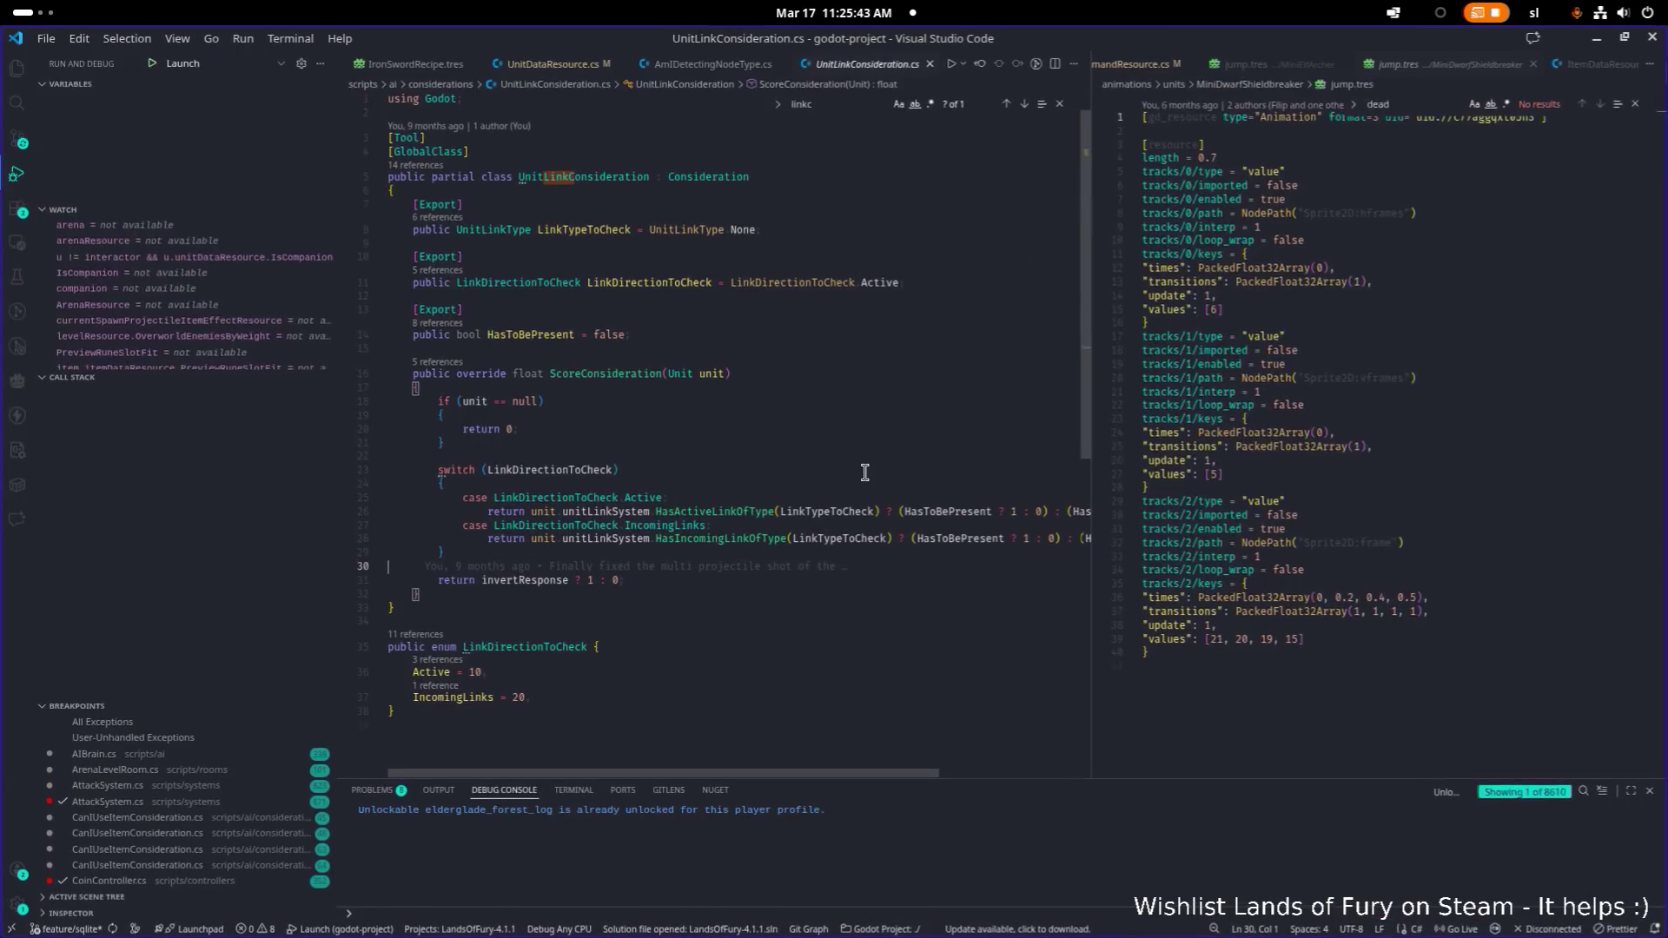
Return focus to the UnitLinkConsideration.cs code in the editor
left_click(1292, 471)
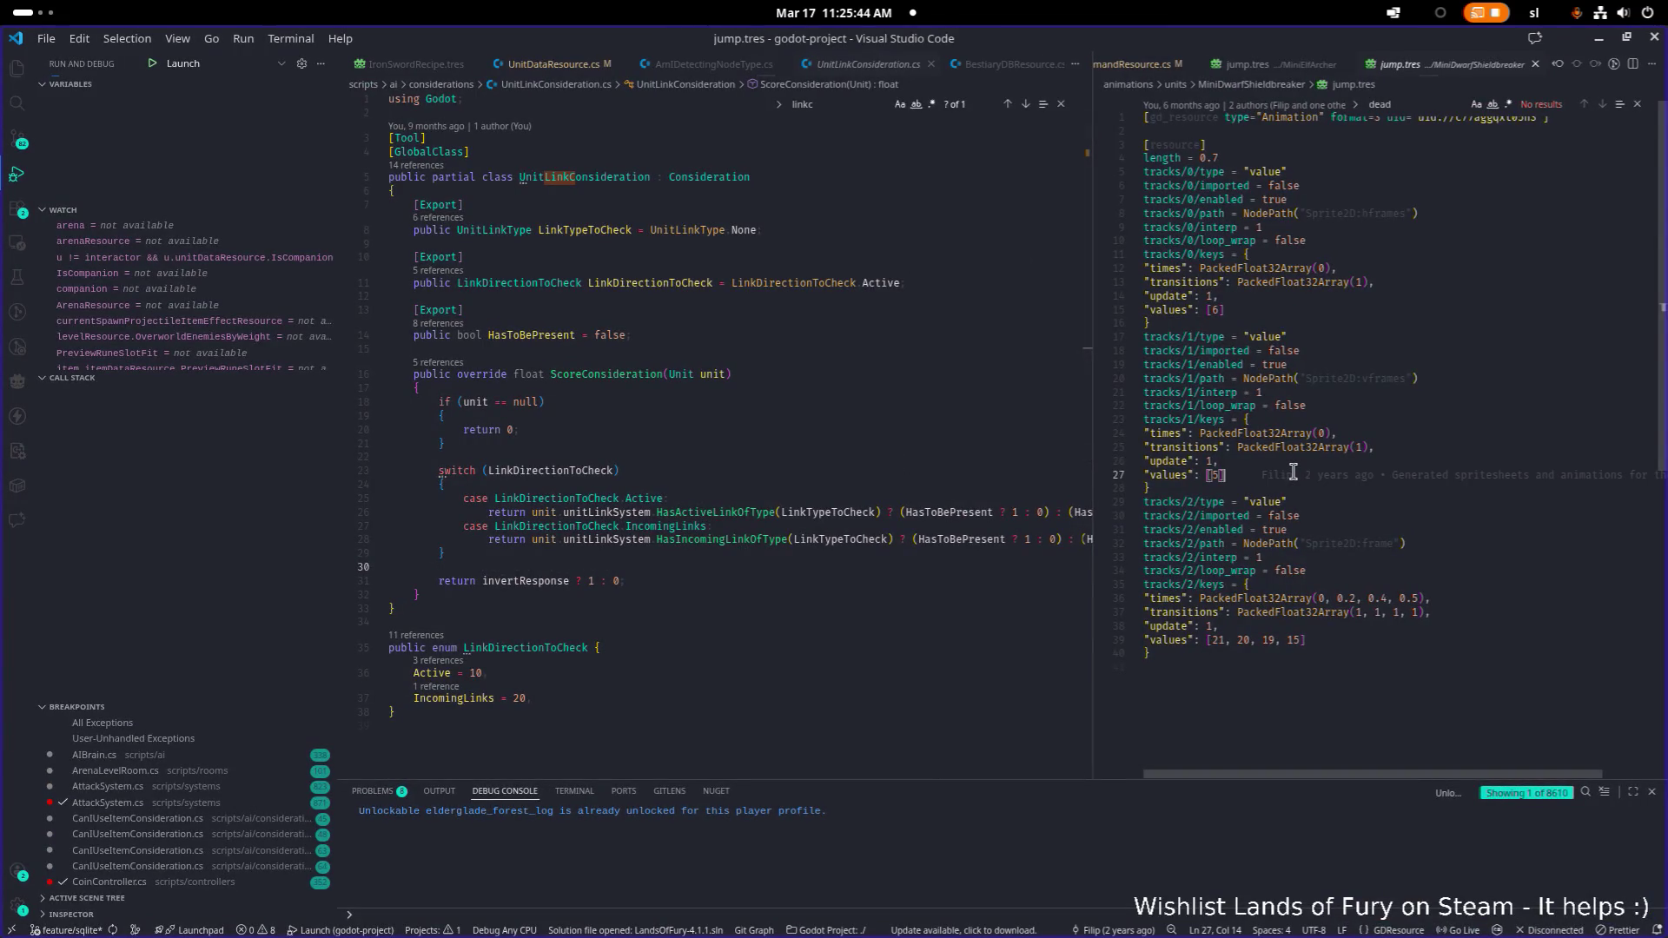
left_click(980, 347)
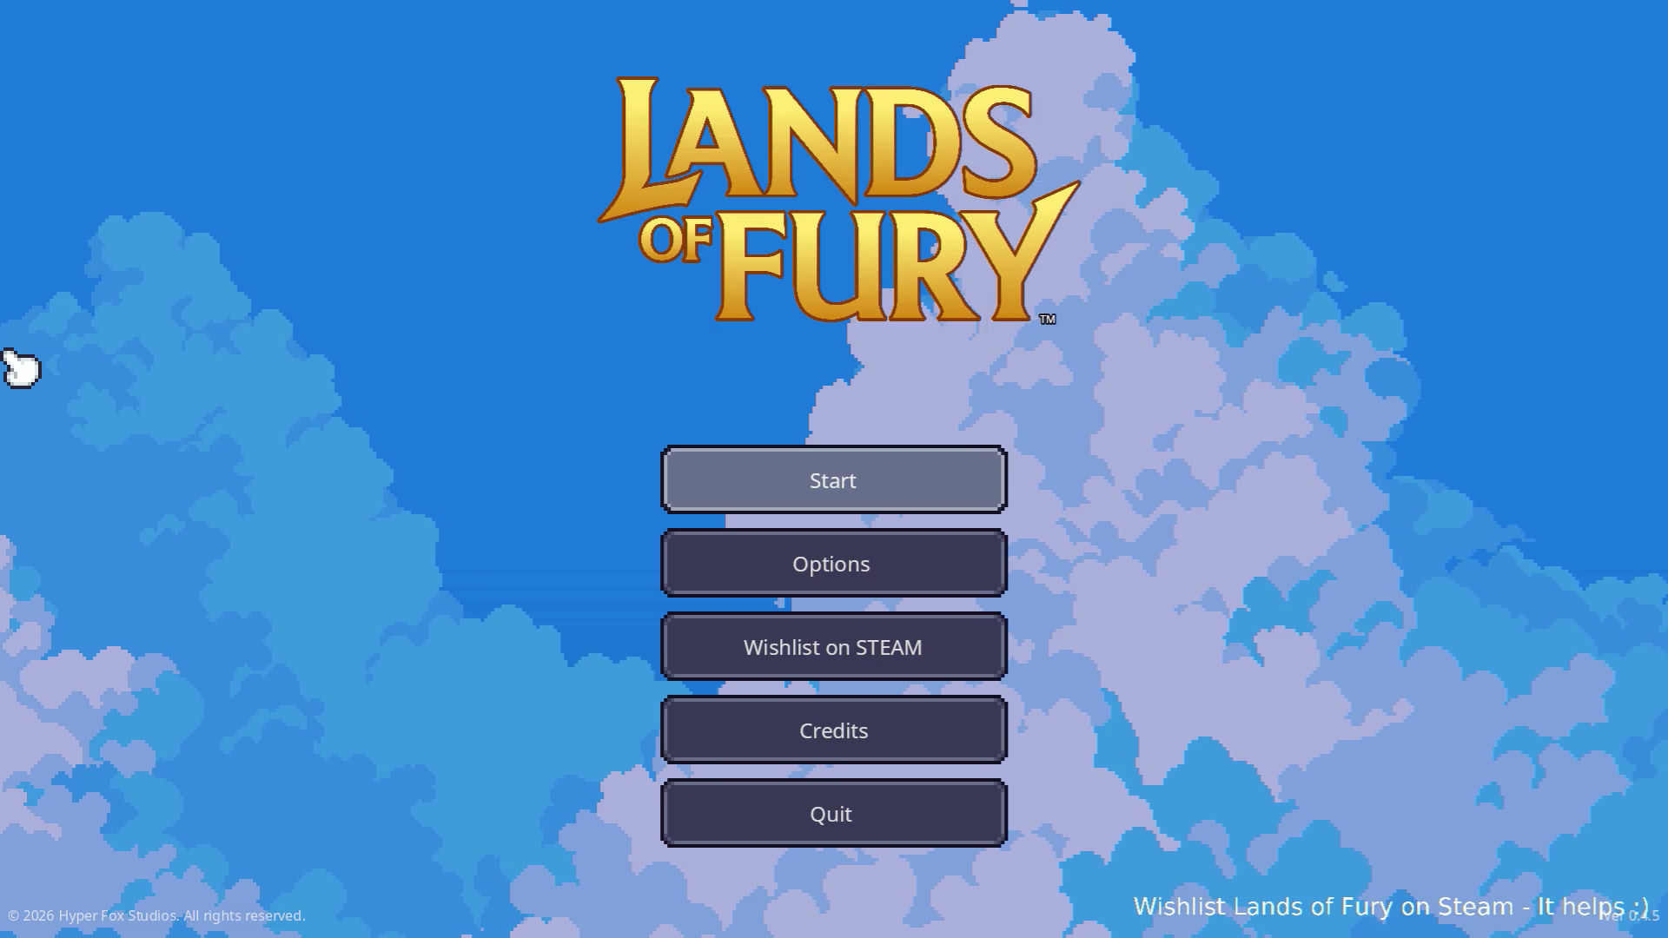
Start the game, load the first profile, and walk through the portal into Elderglade Forest
key("Return")
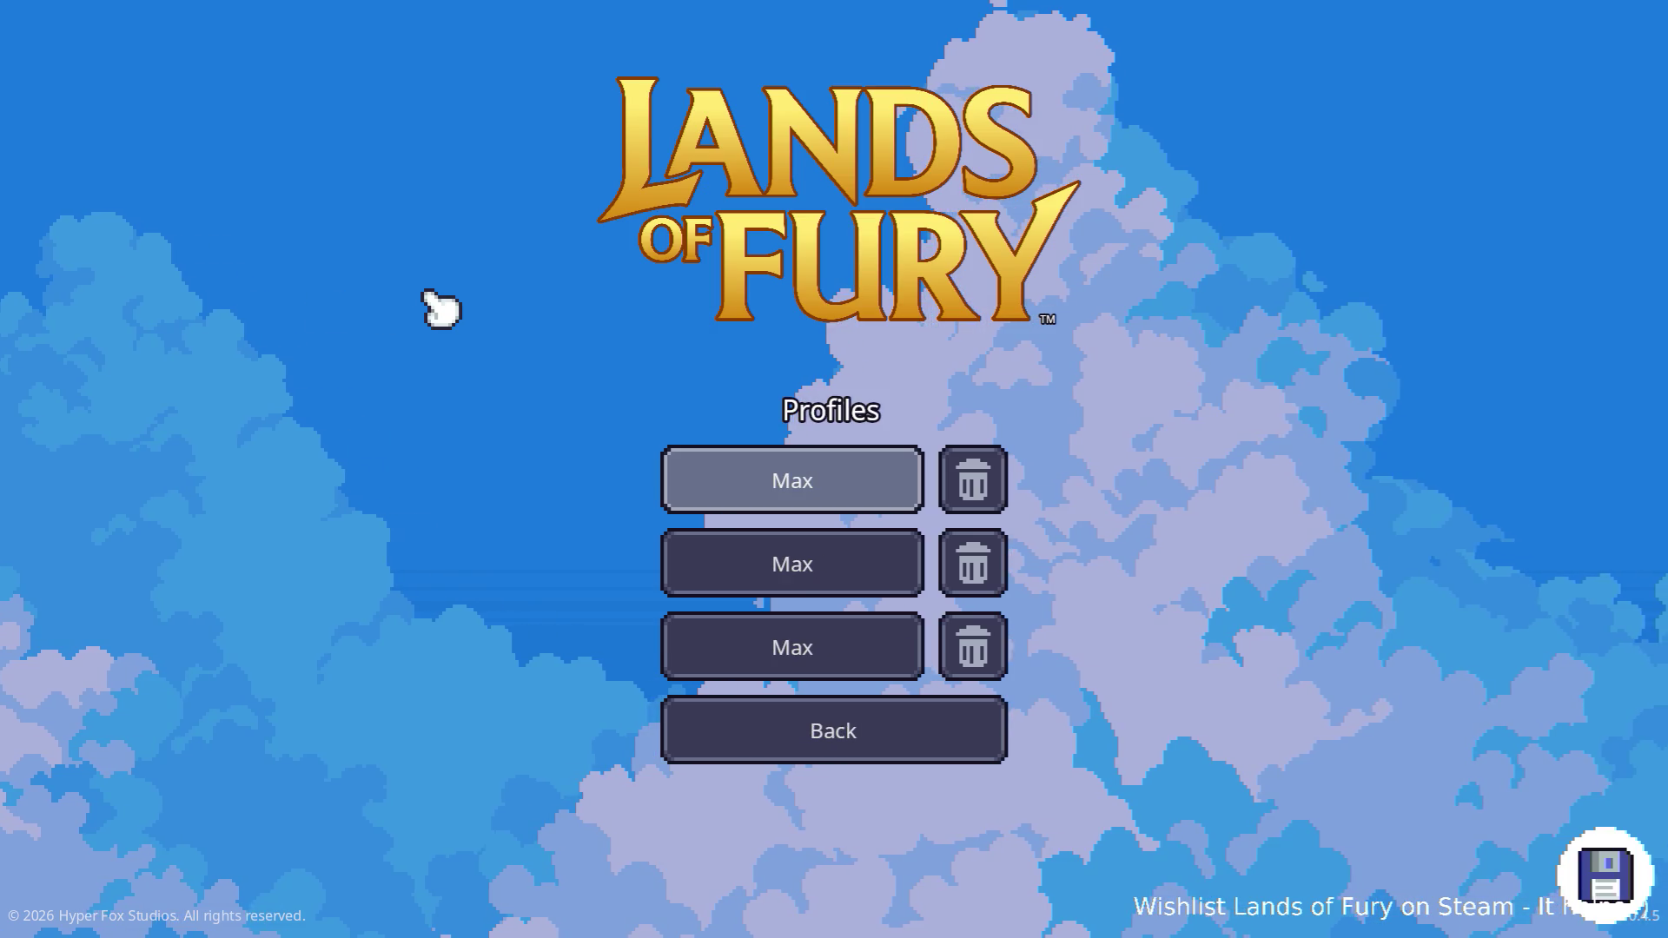
key("Return")
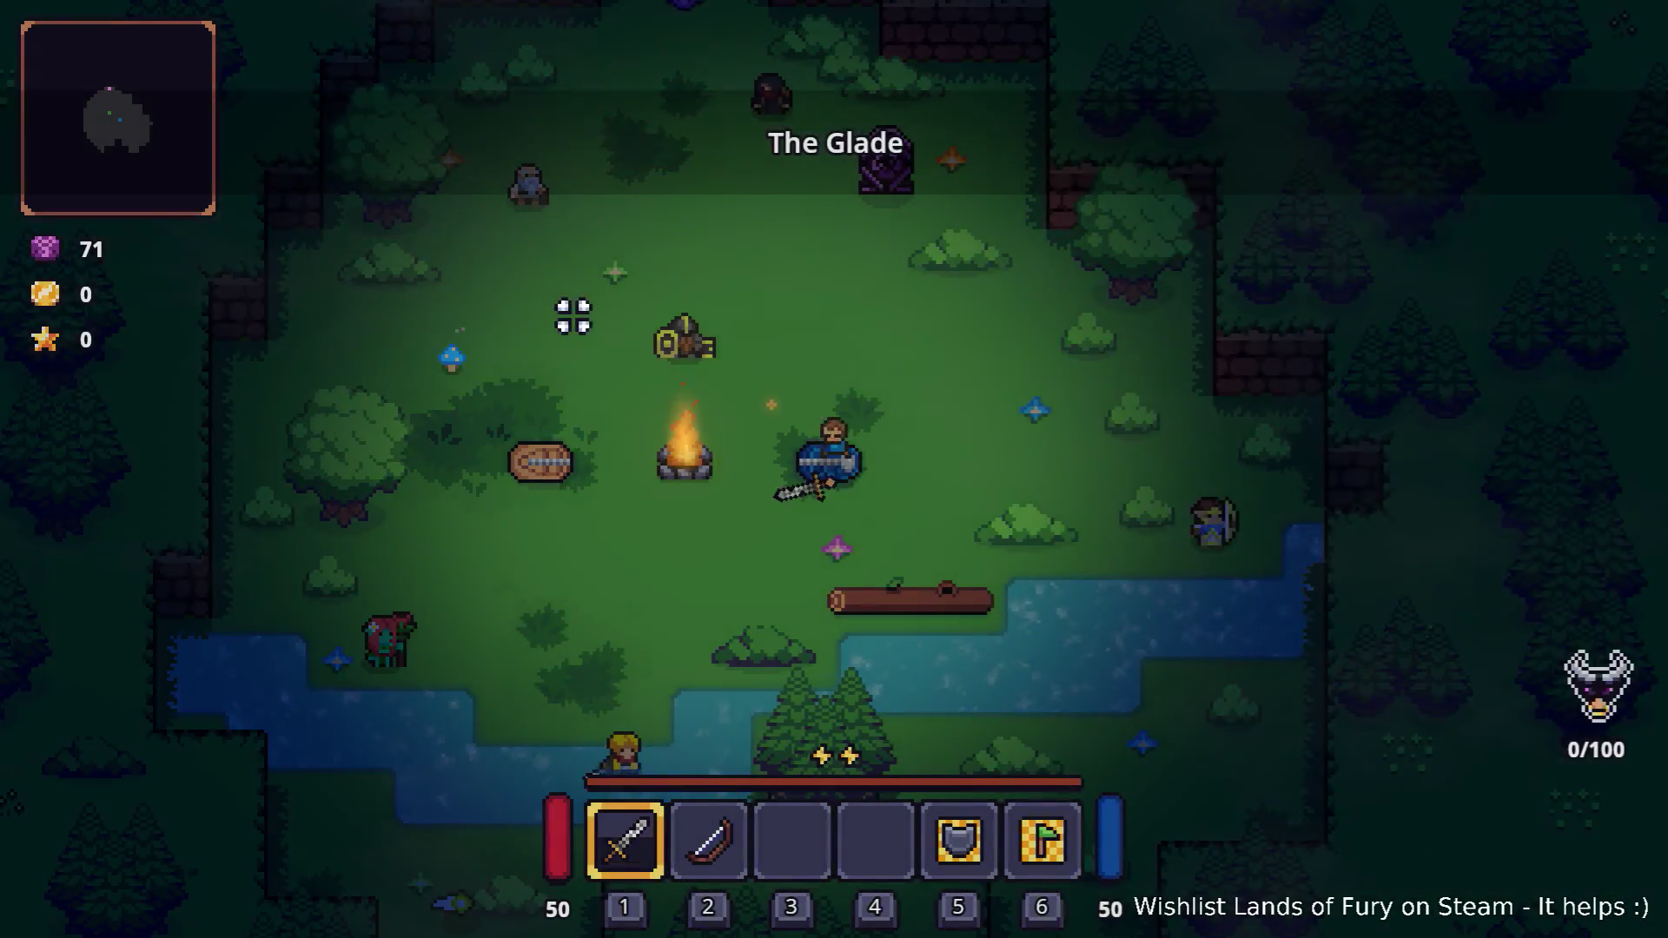
key("w")
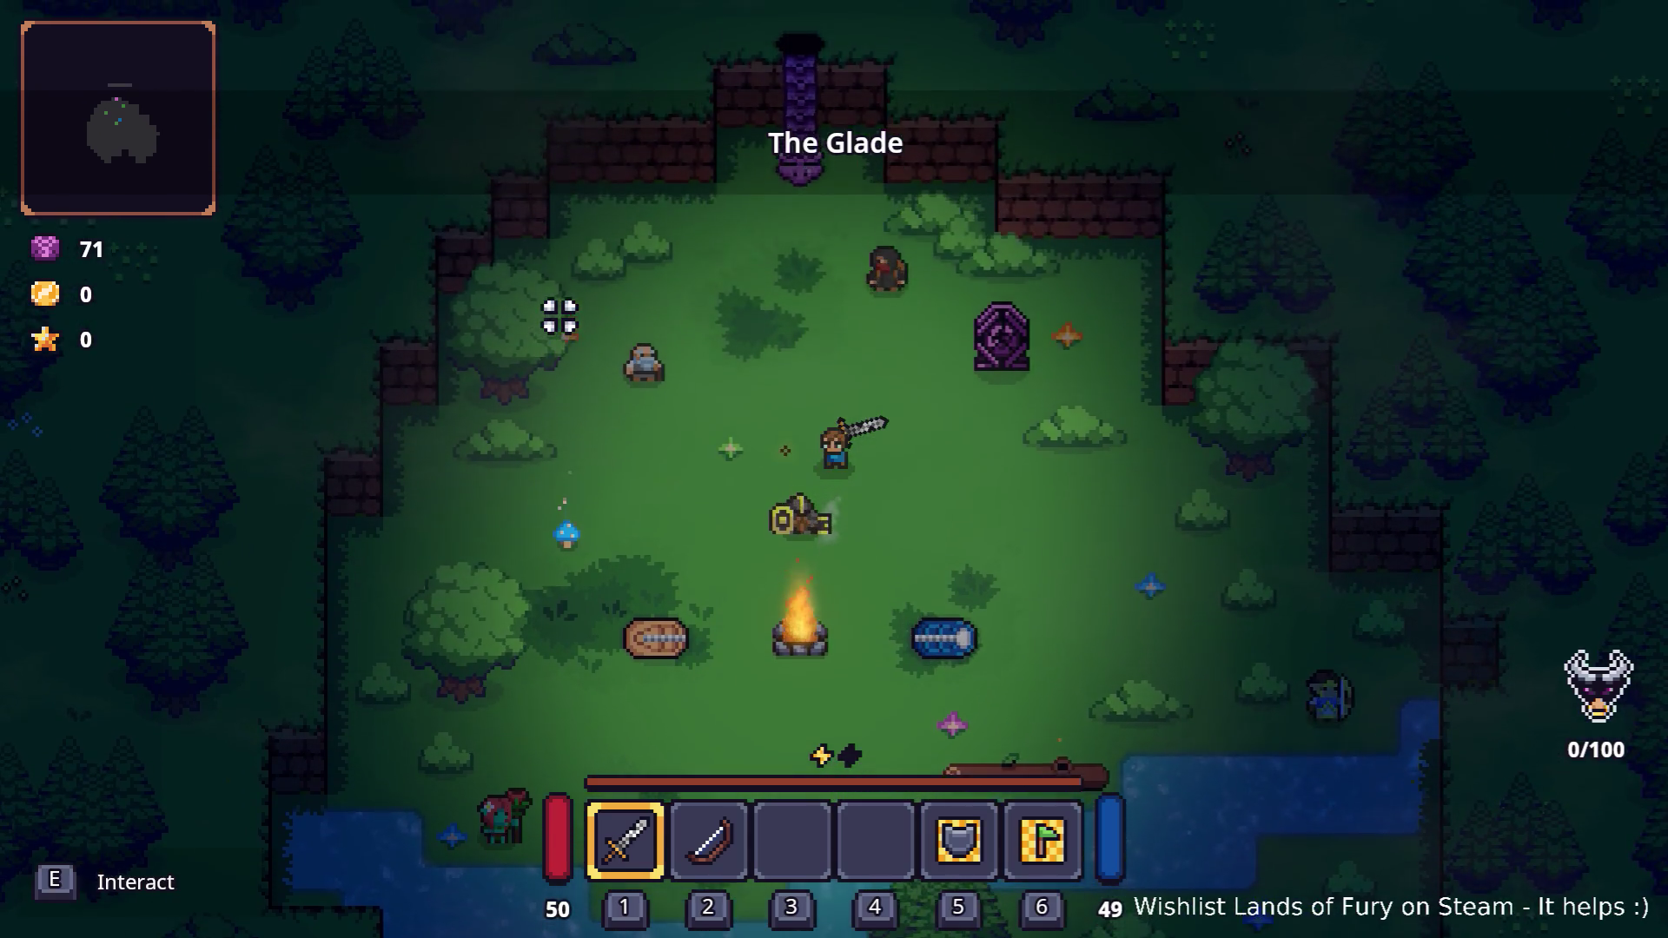
key("w")
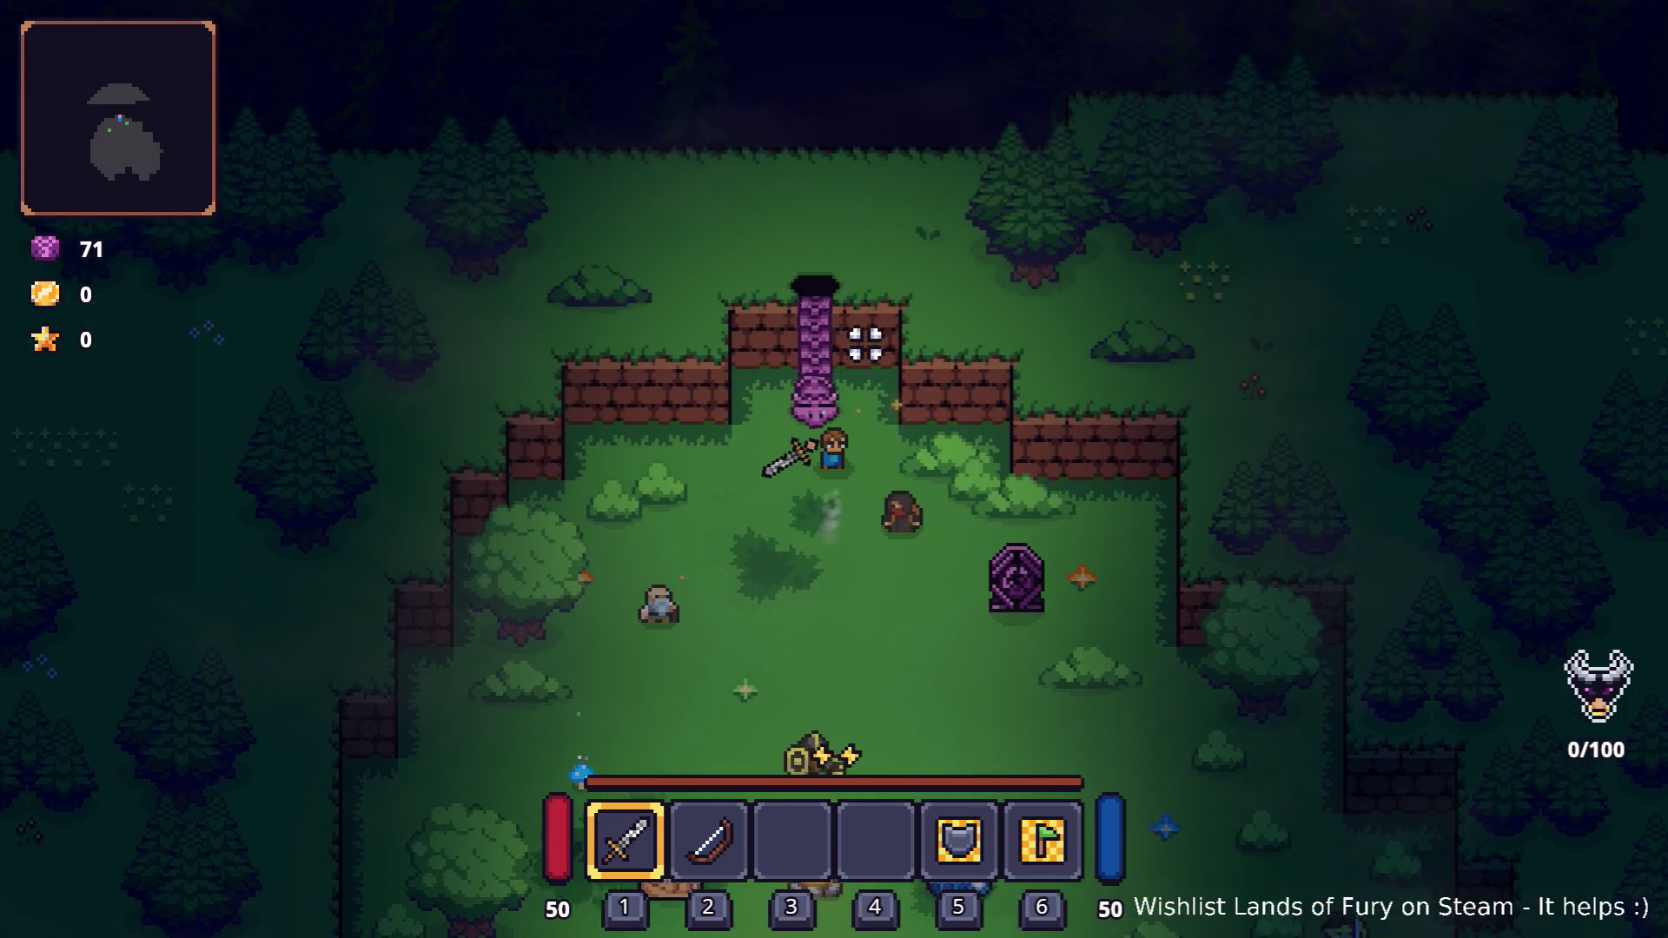
key("w")
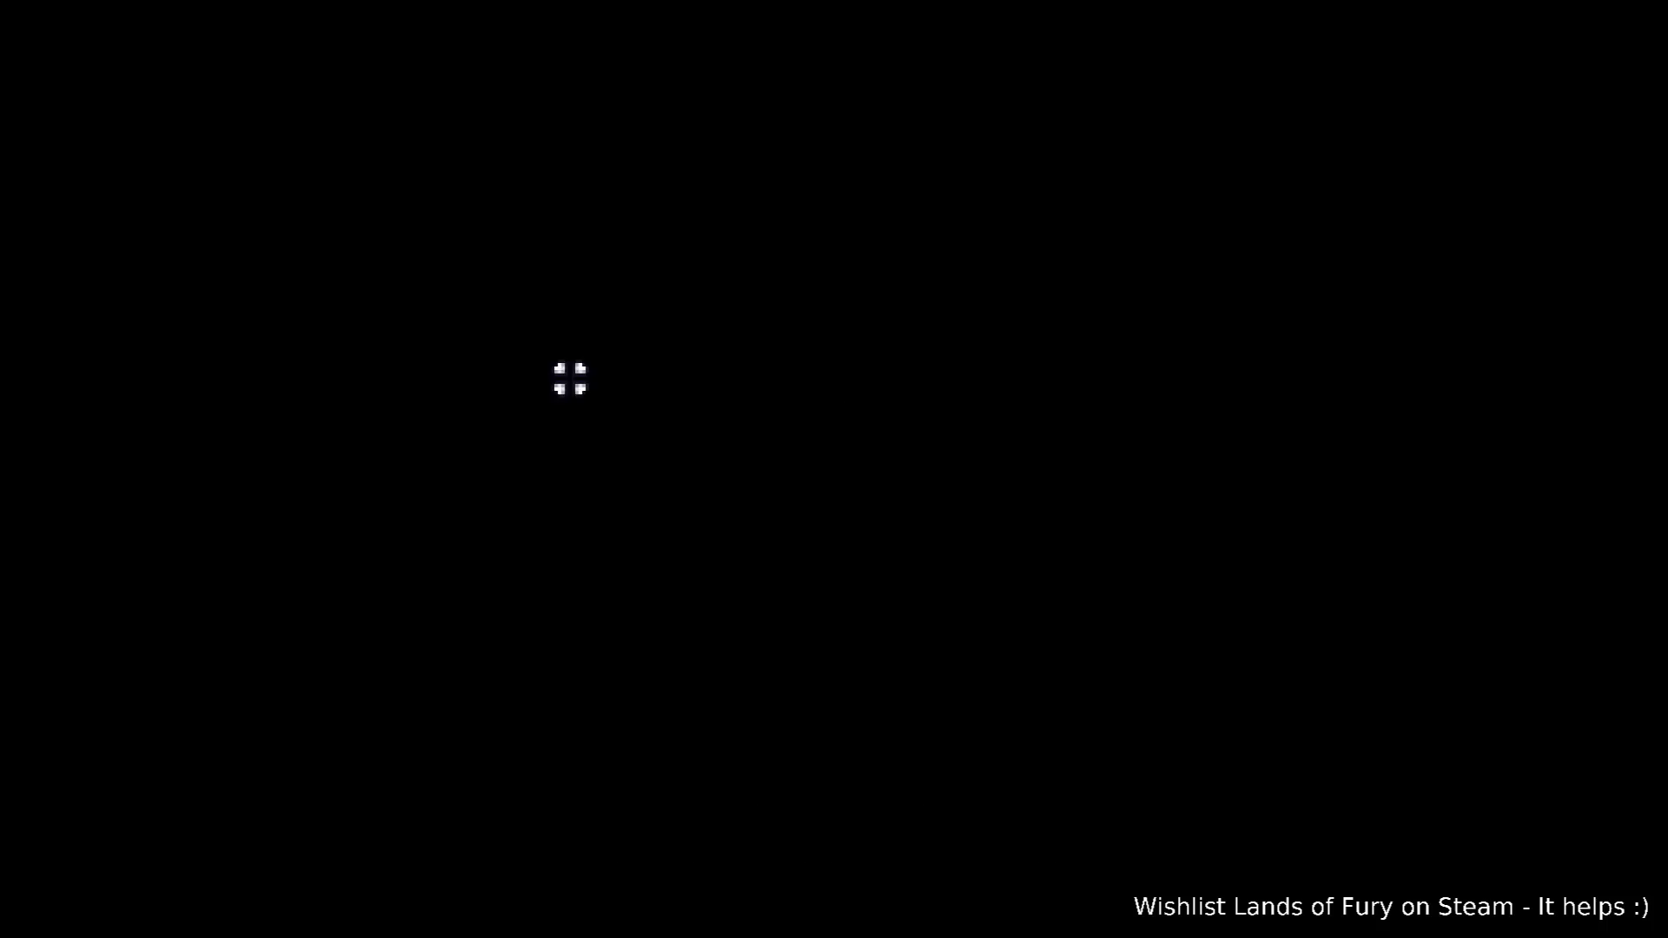
key("w")
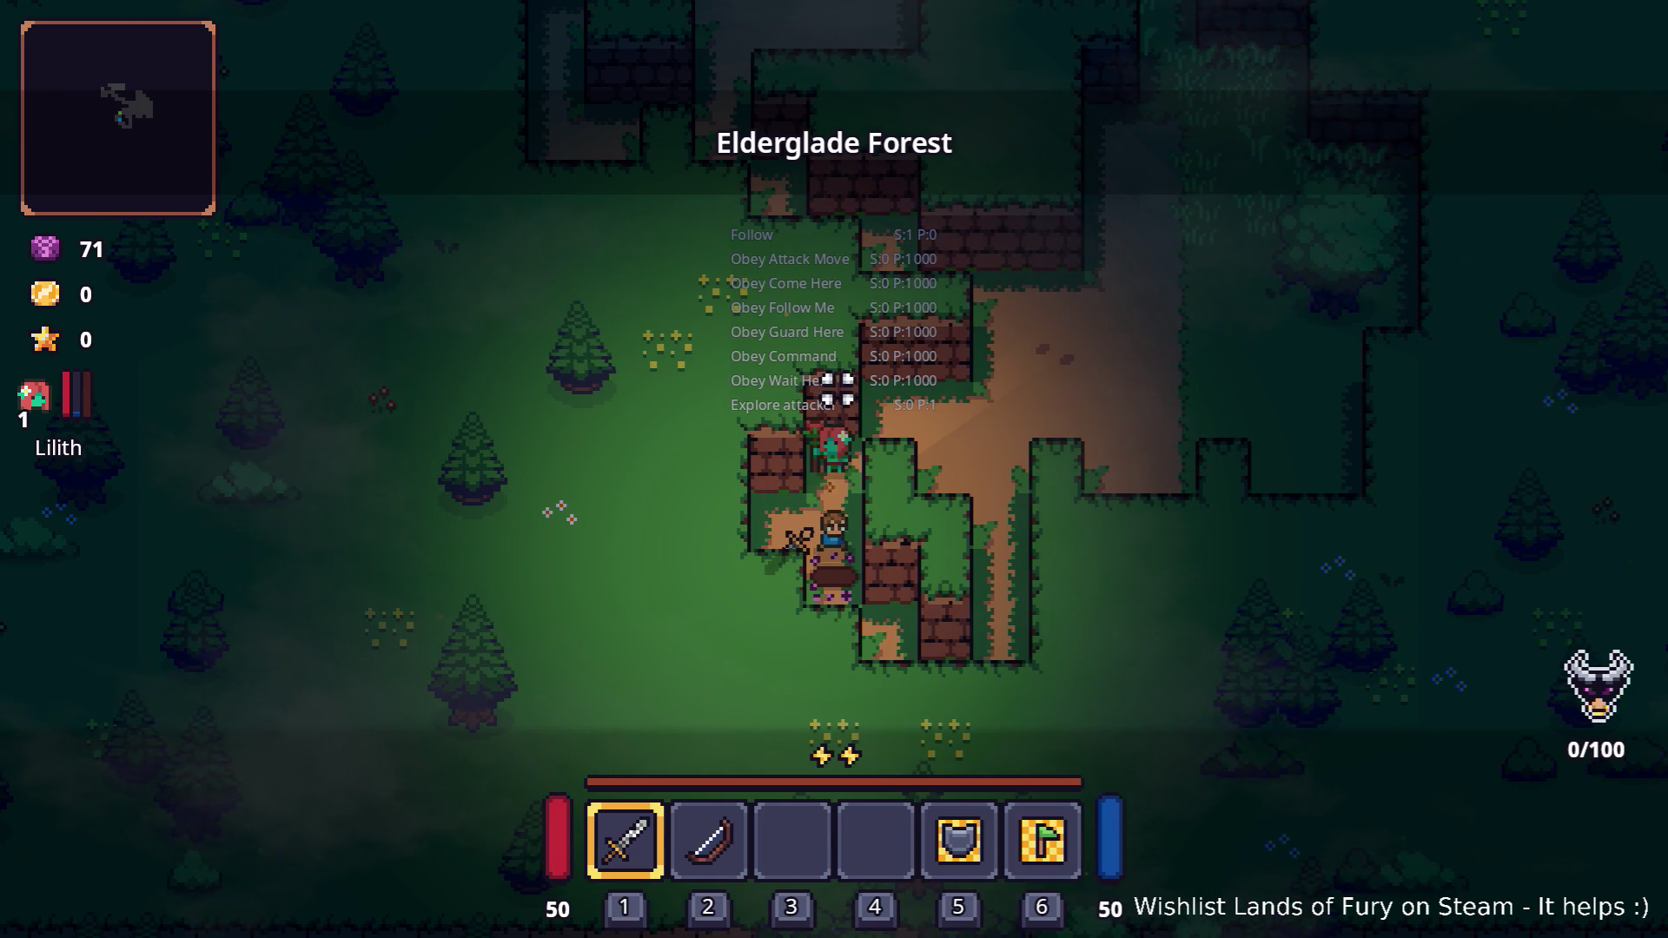
key("grave")
Run Companion.CompanionAddLevels(6) in the console to bring Lilith to level 7
type("Companion.CompanionAddLevels(6")
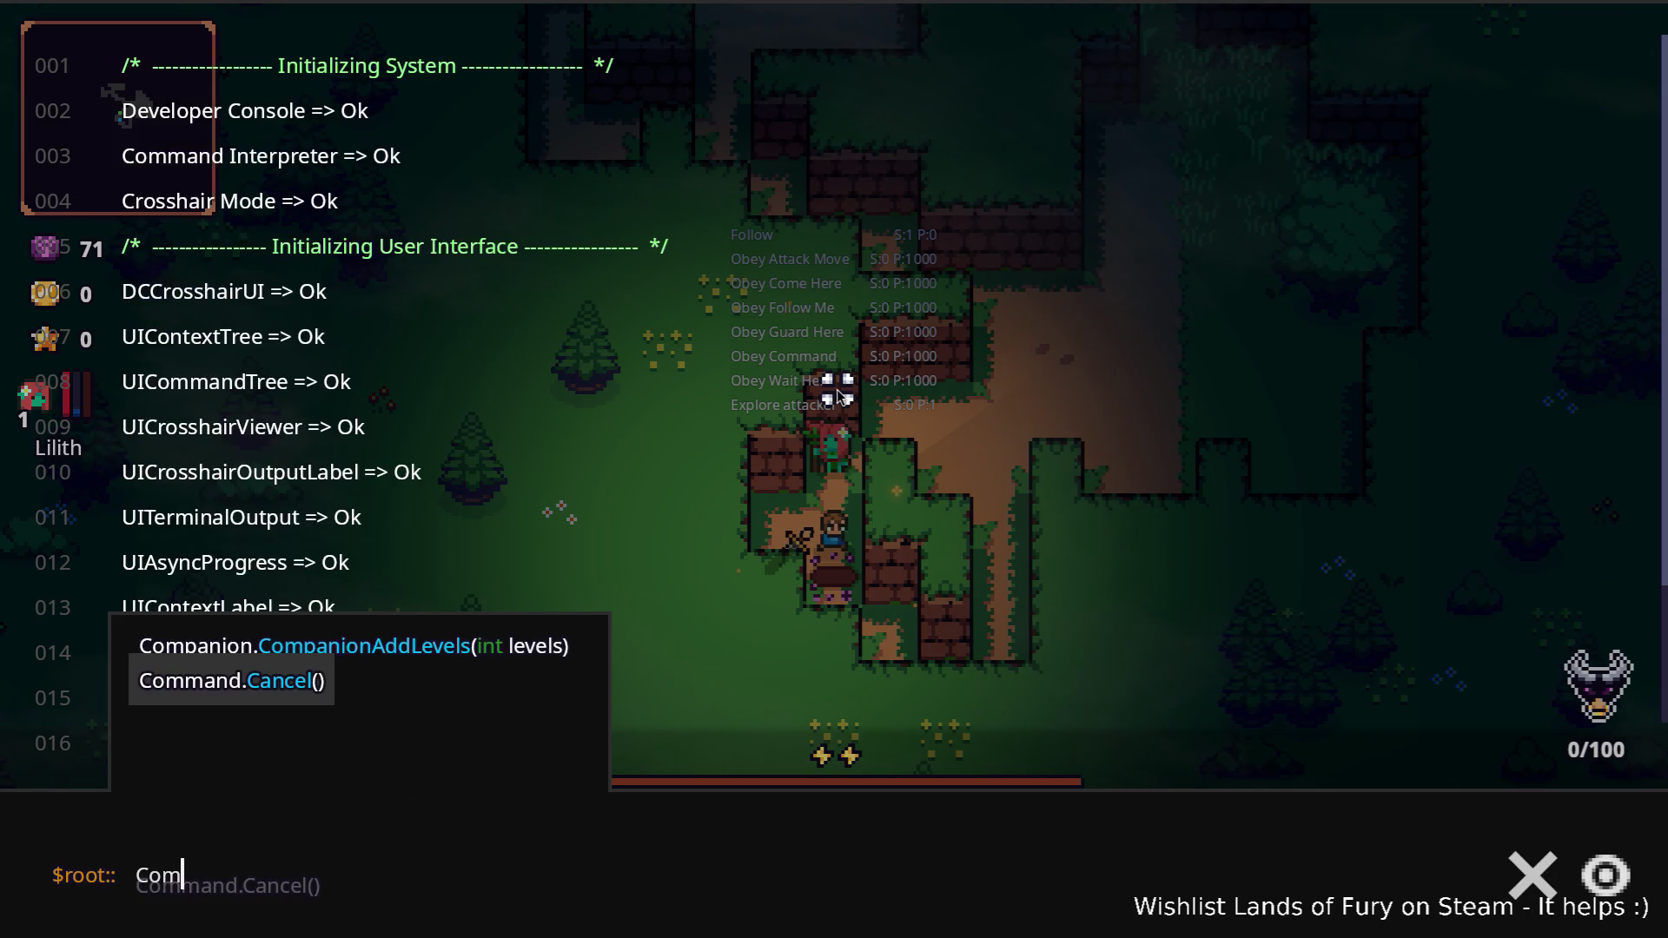
key("Tab")
type("(6")
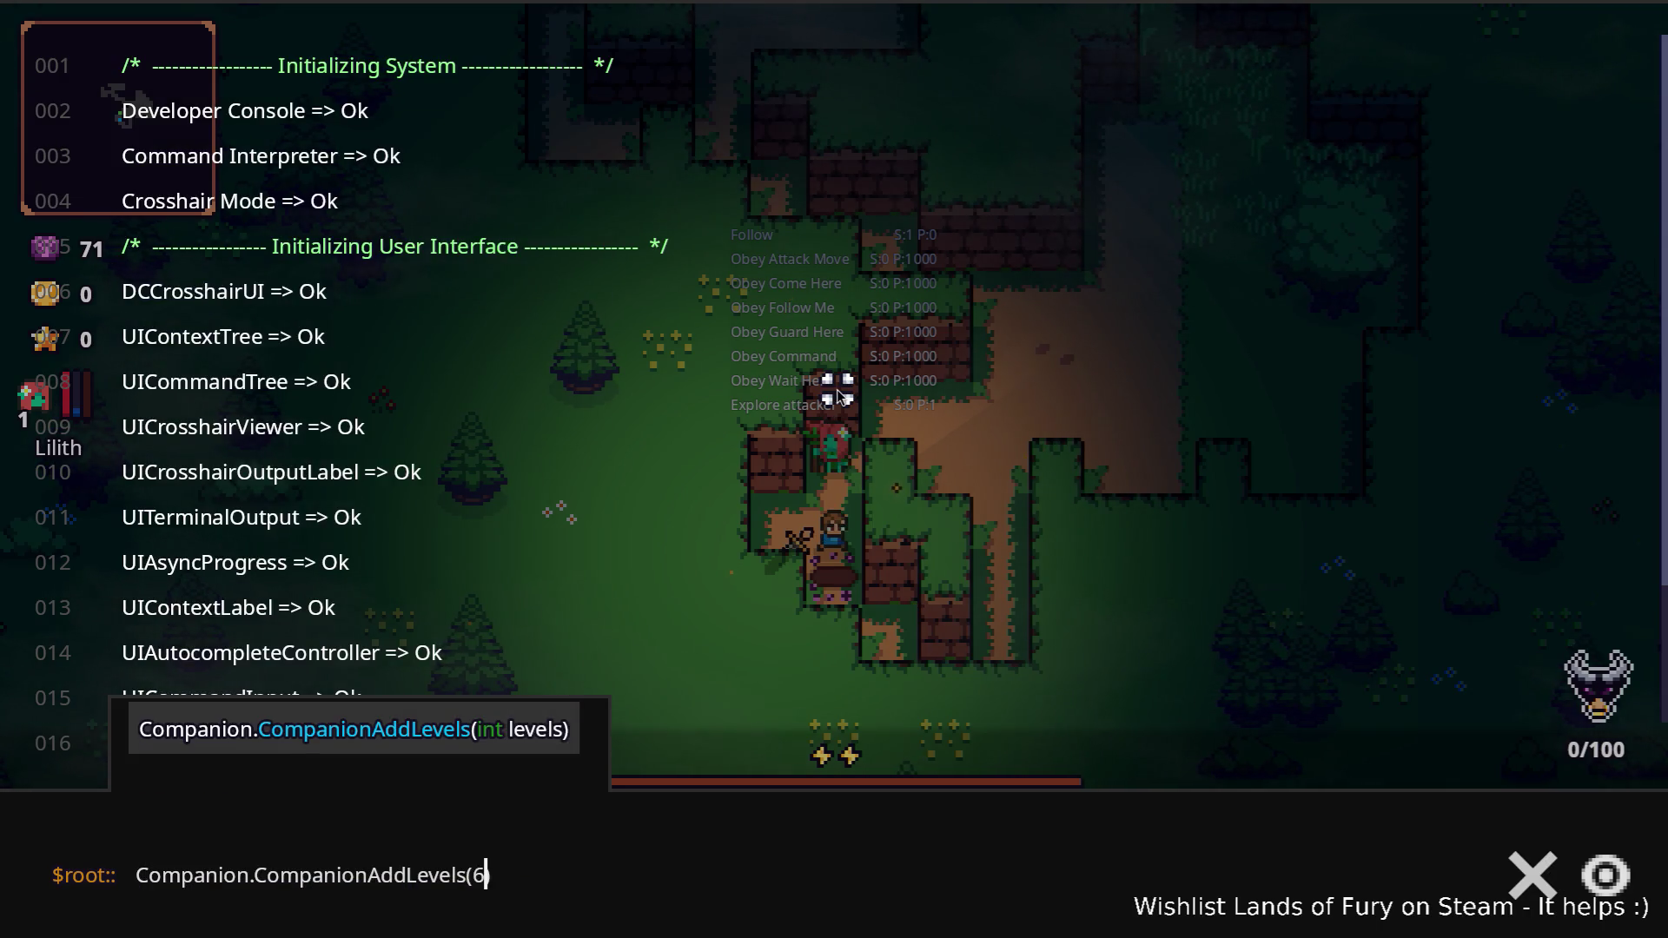
key("Return")
key("grave")
Spend one skill point on Lilith's Vitality Bond, confirm it, and return to the full-screen game
key("i")
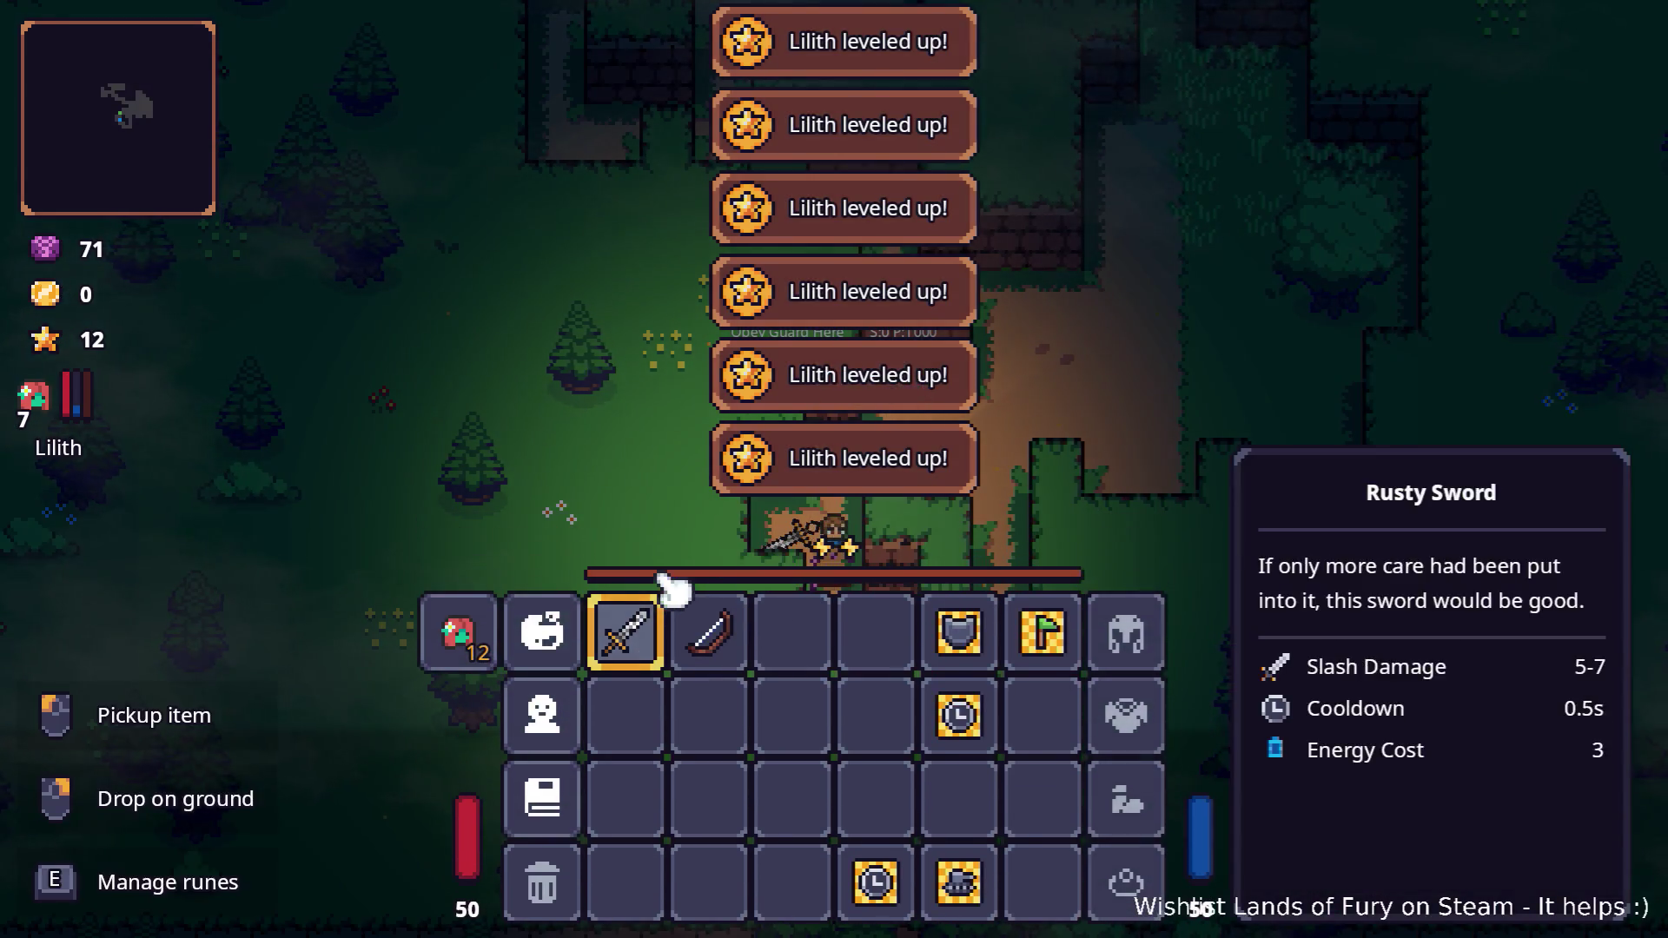
left_click(458, 633)
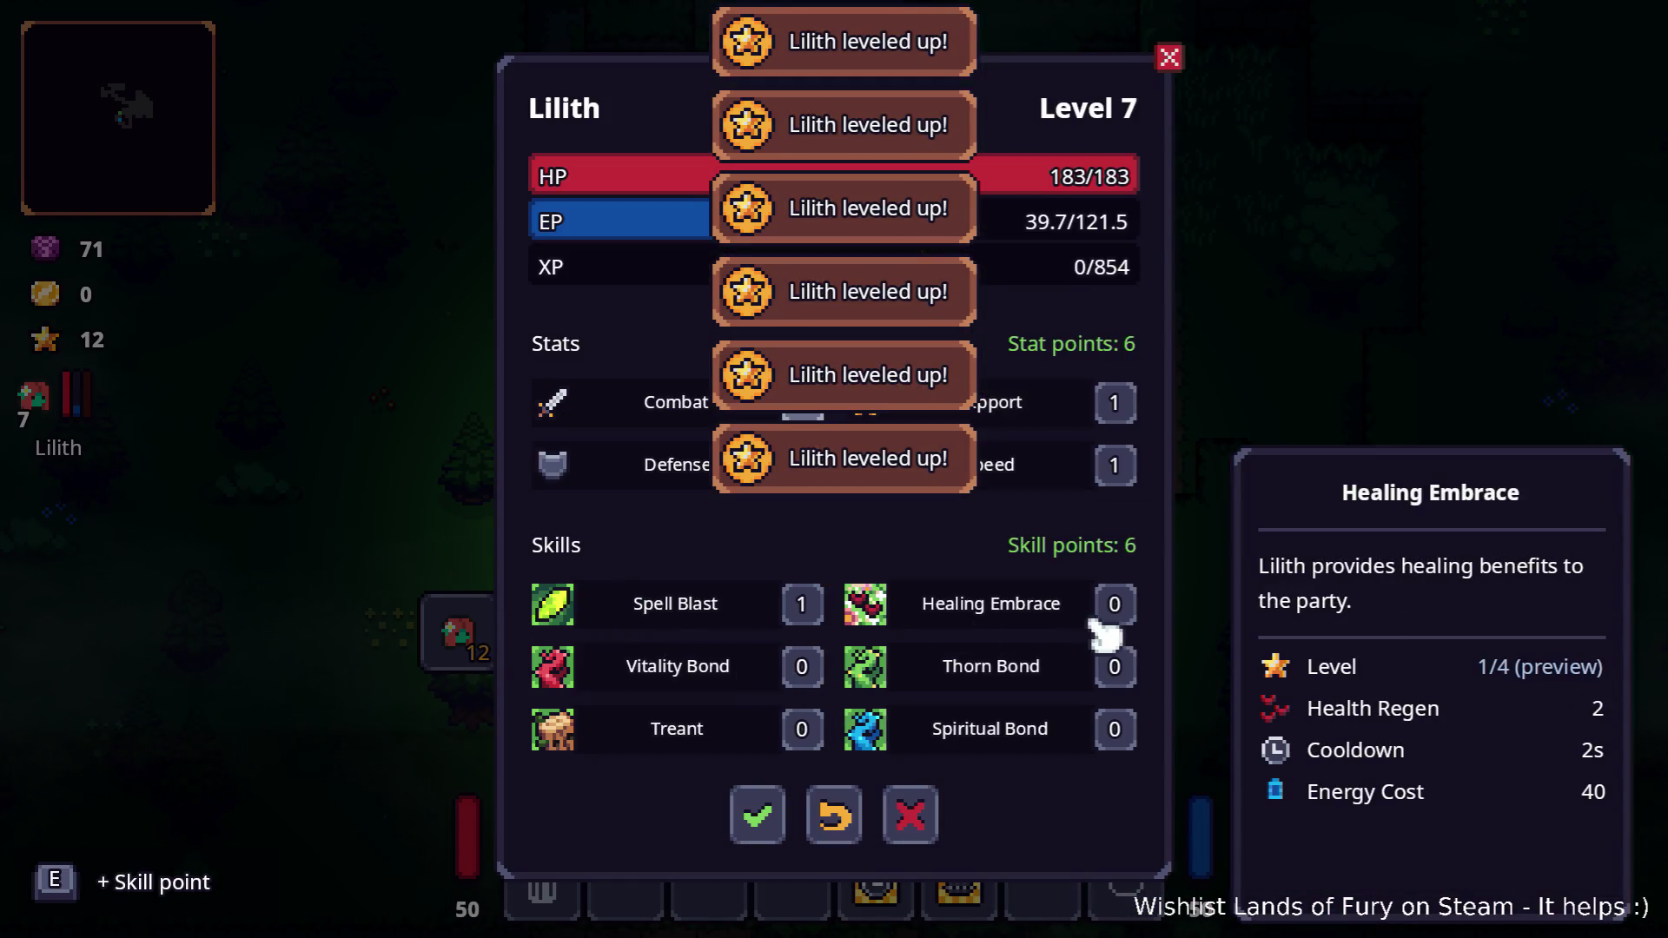
left_click(806, 681)
left_click(760, 814)
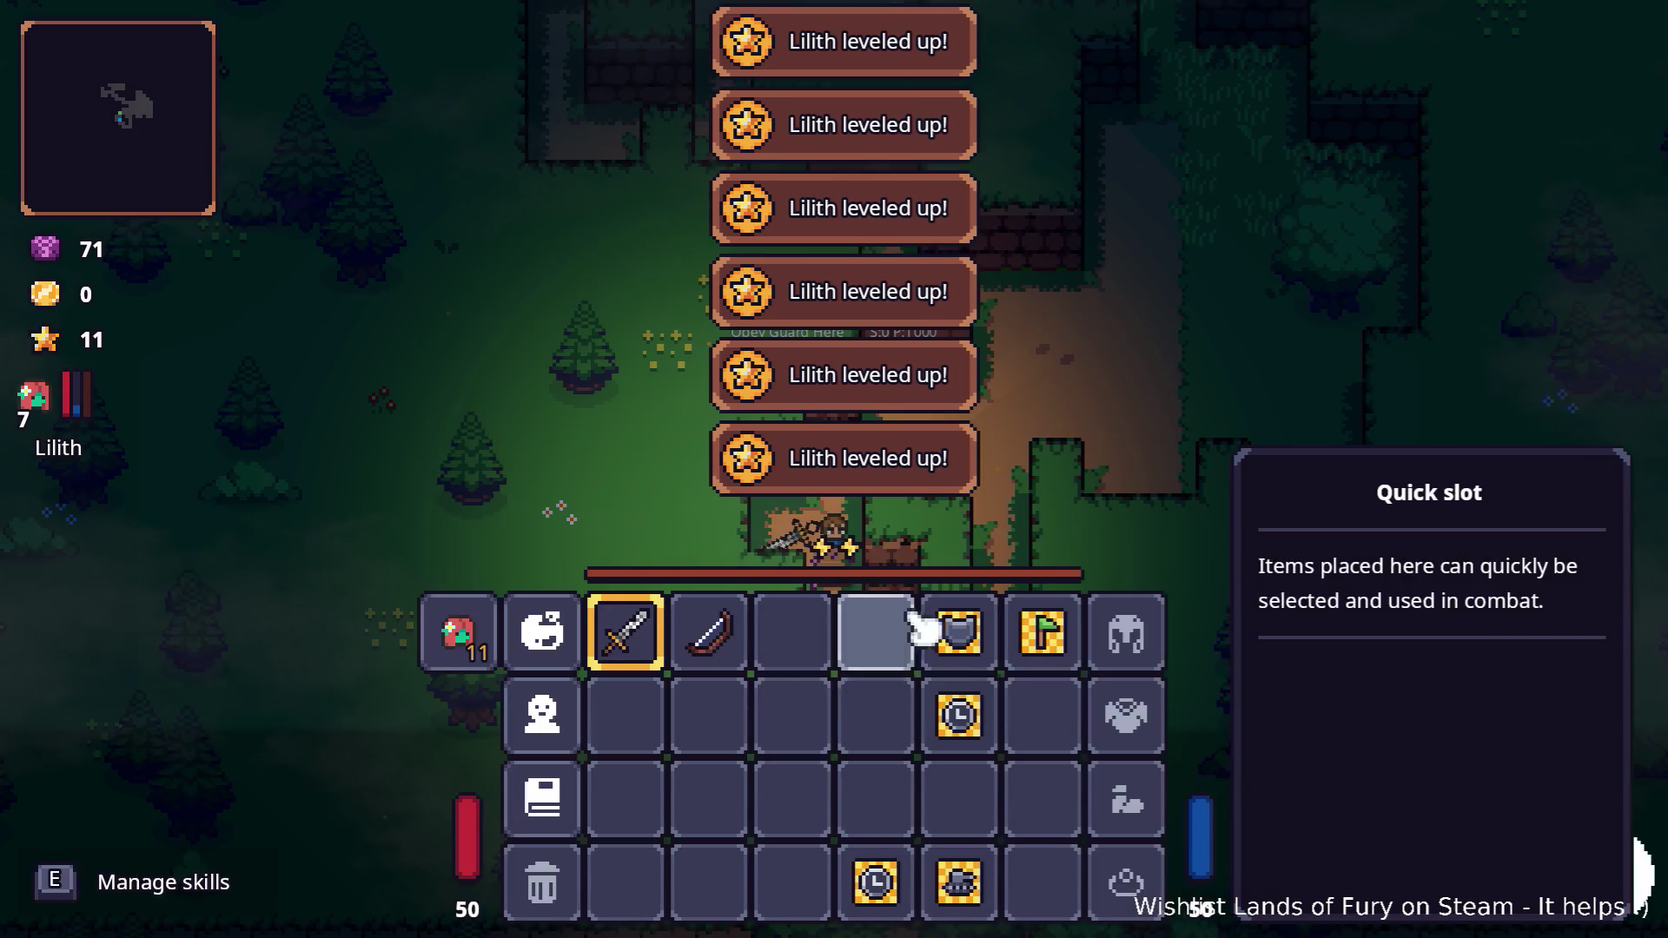
key("i")
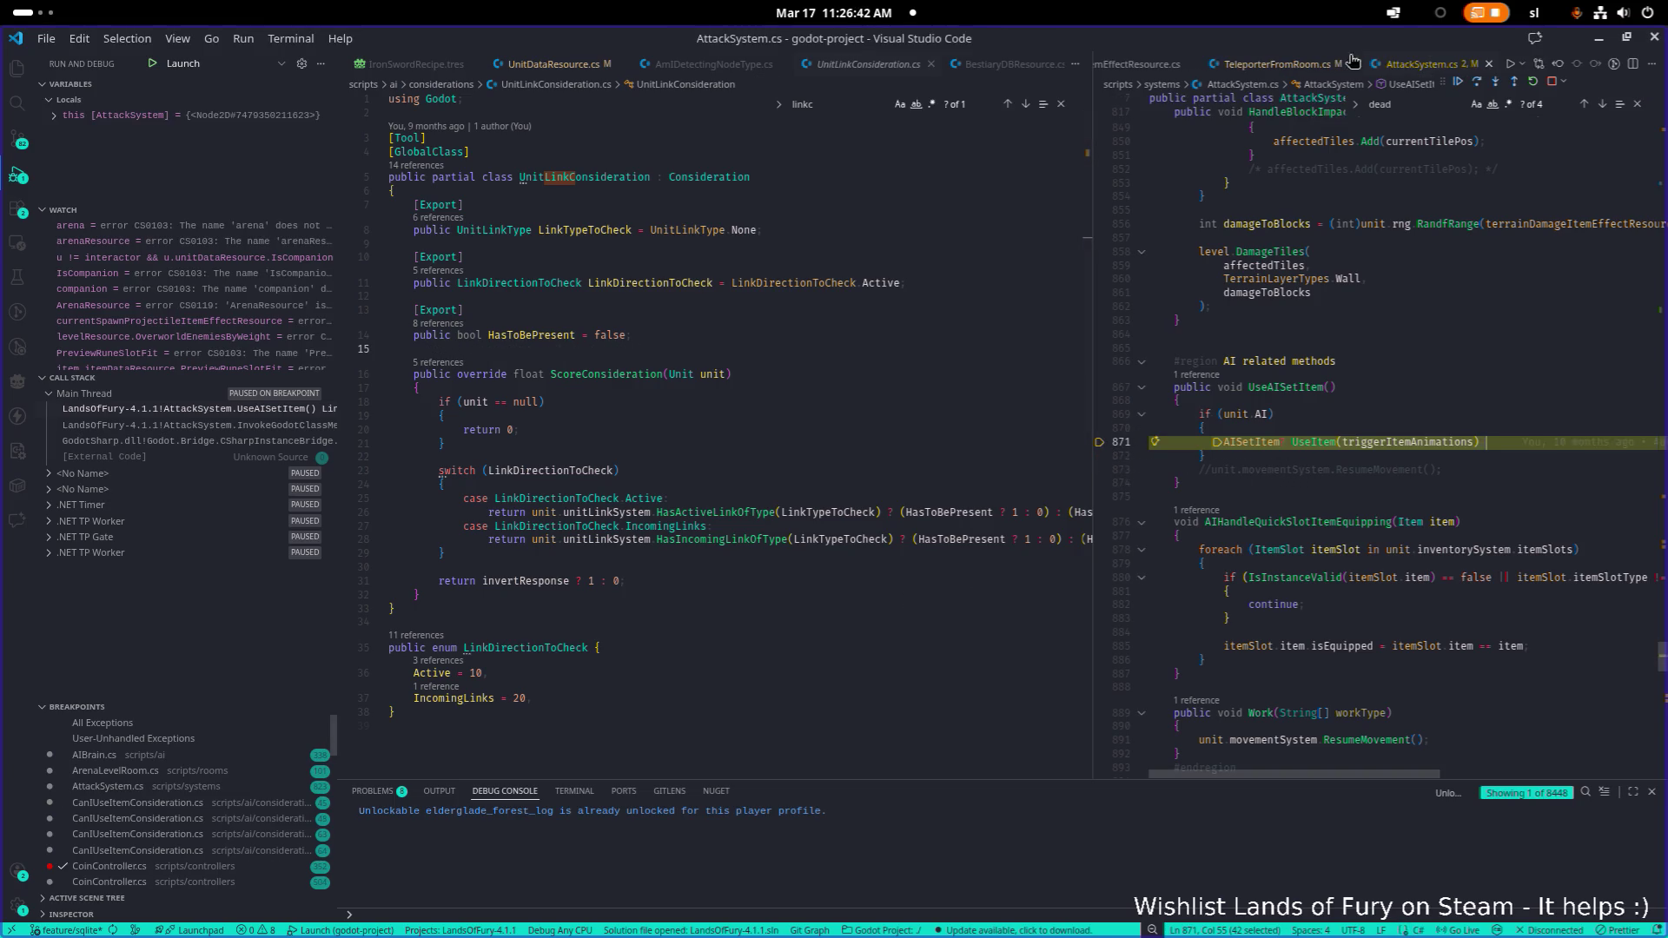
left_click_drag(1382, 38, 709, 290)
left_click(910, 598)
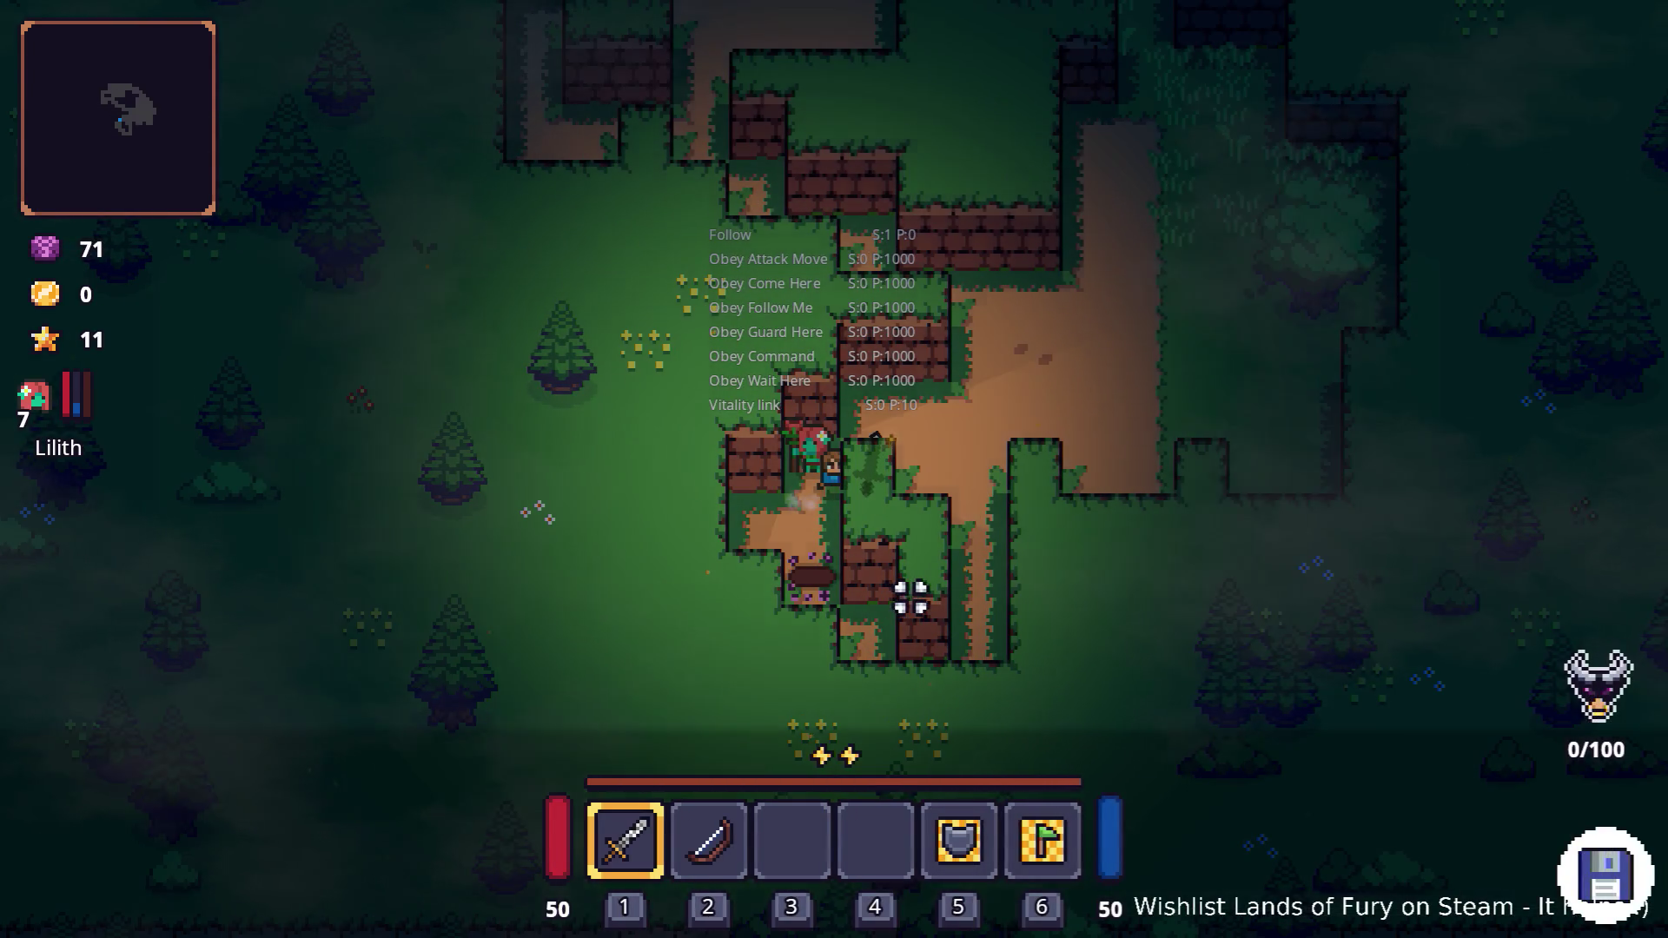
Attack to the right in Elderglade Forest while watching Lilith's Vitality link AI score
left_click(982, 513)
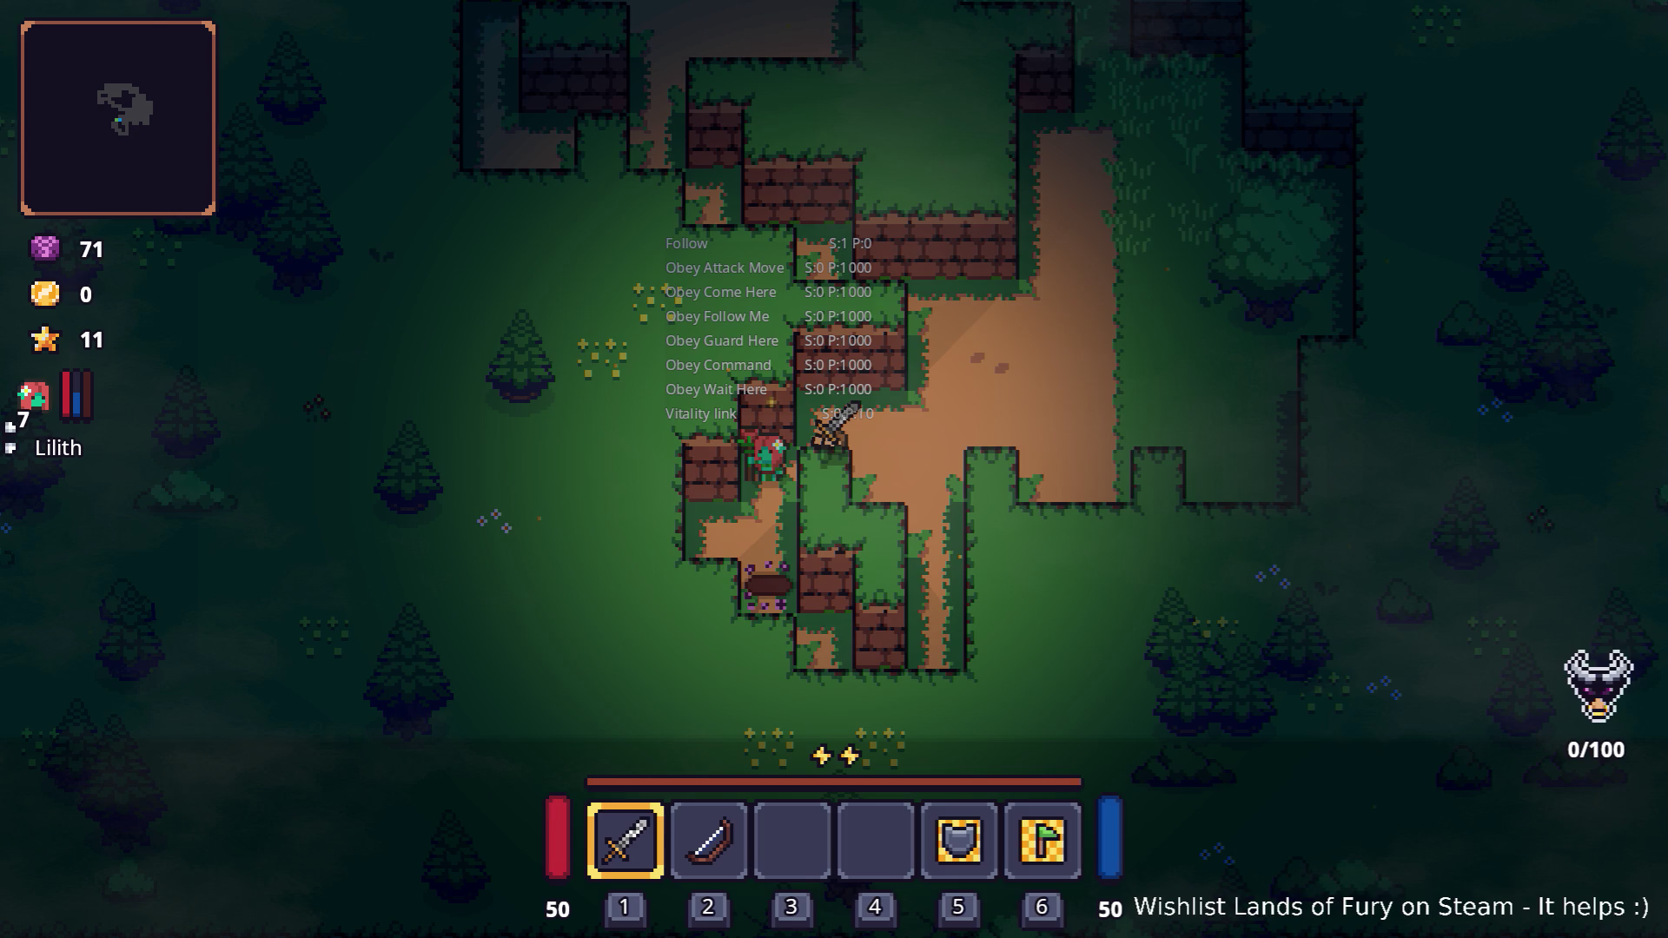
key("alt+Tab")
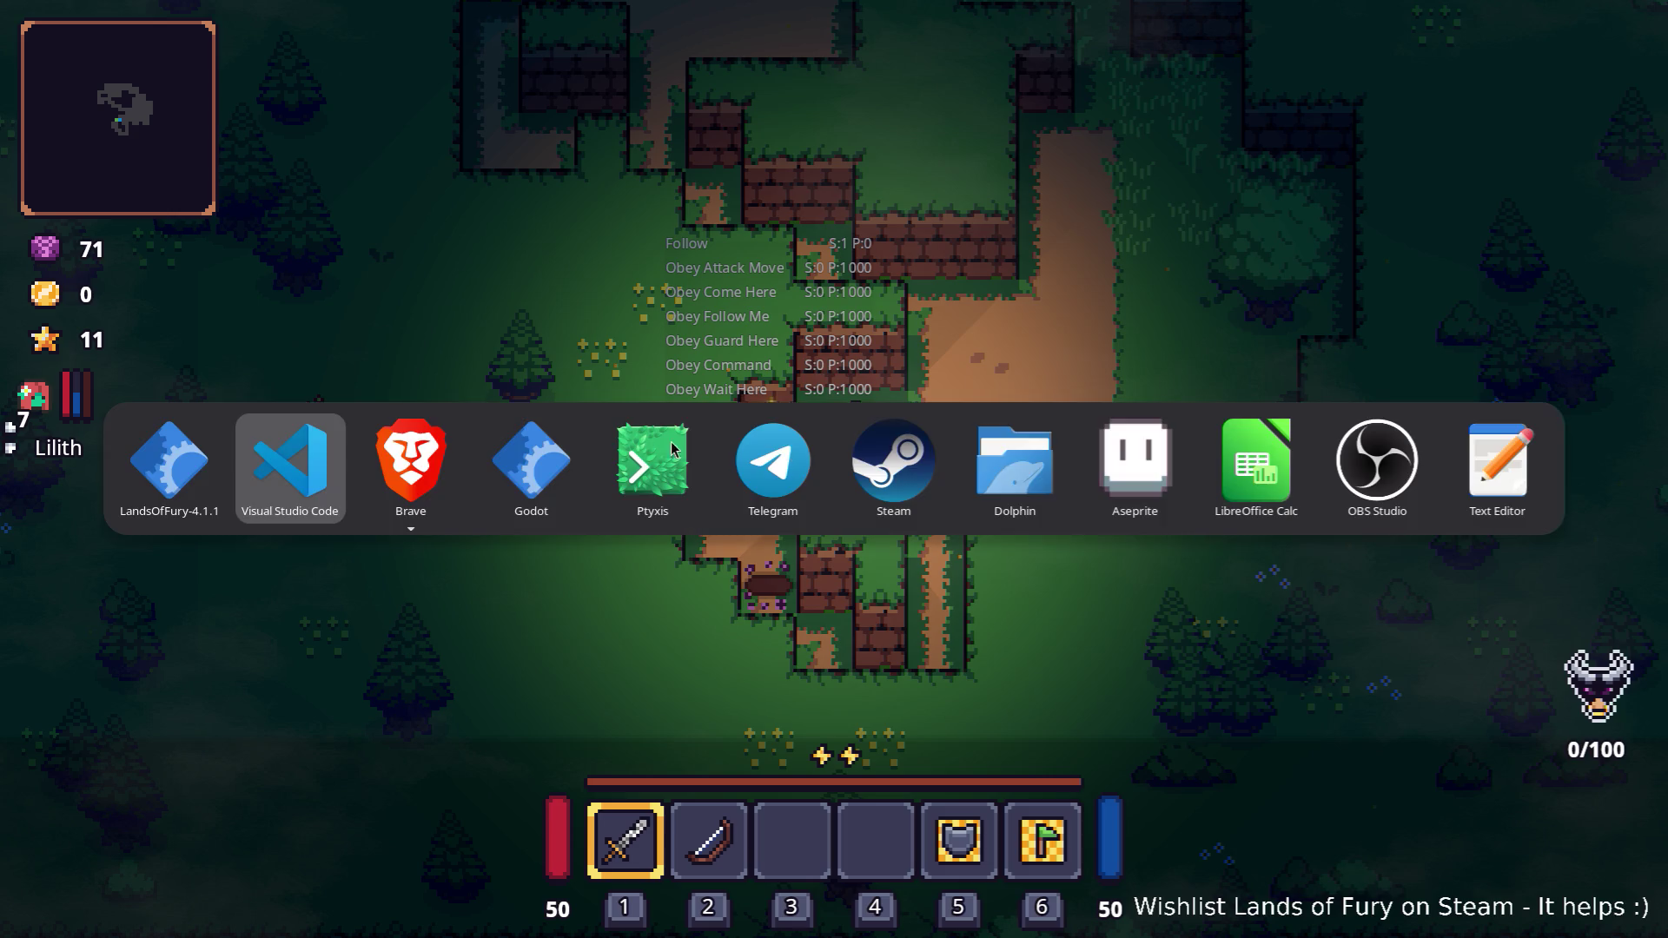
Switch from the game back to the Godot editor
key("alt+Tab")
key("alt+Tab")
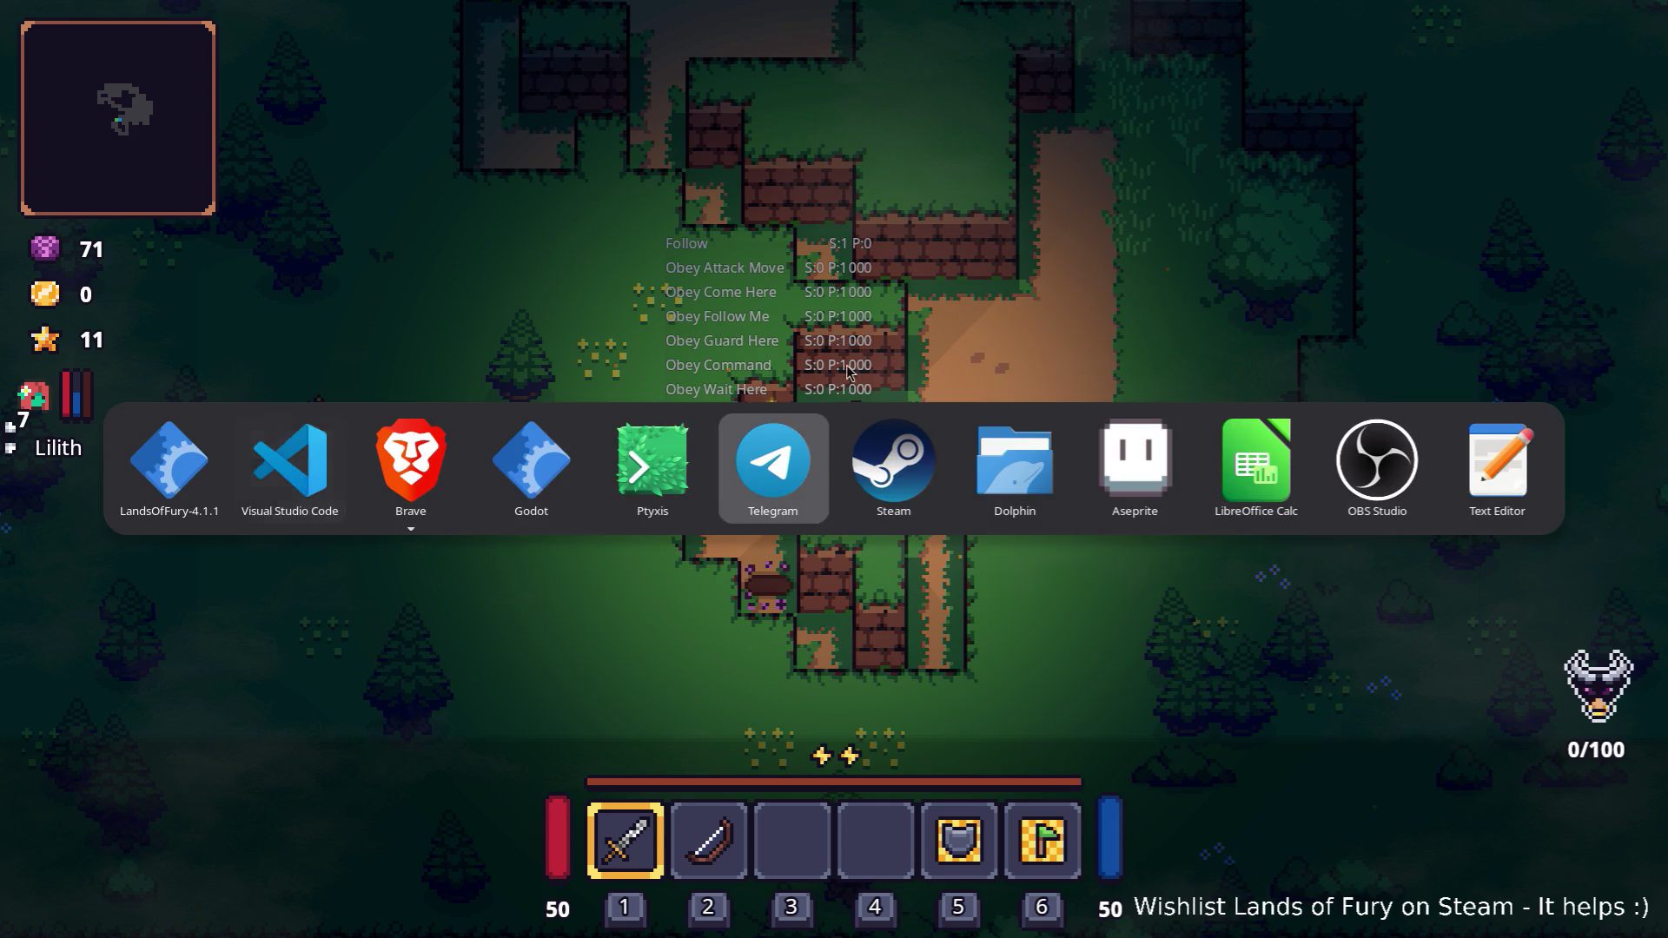
key("alt+Tab")
key("Tab")
key("Tab")
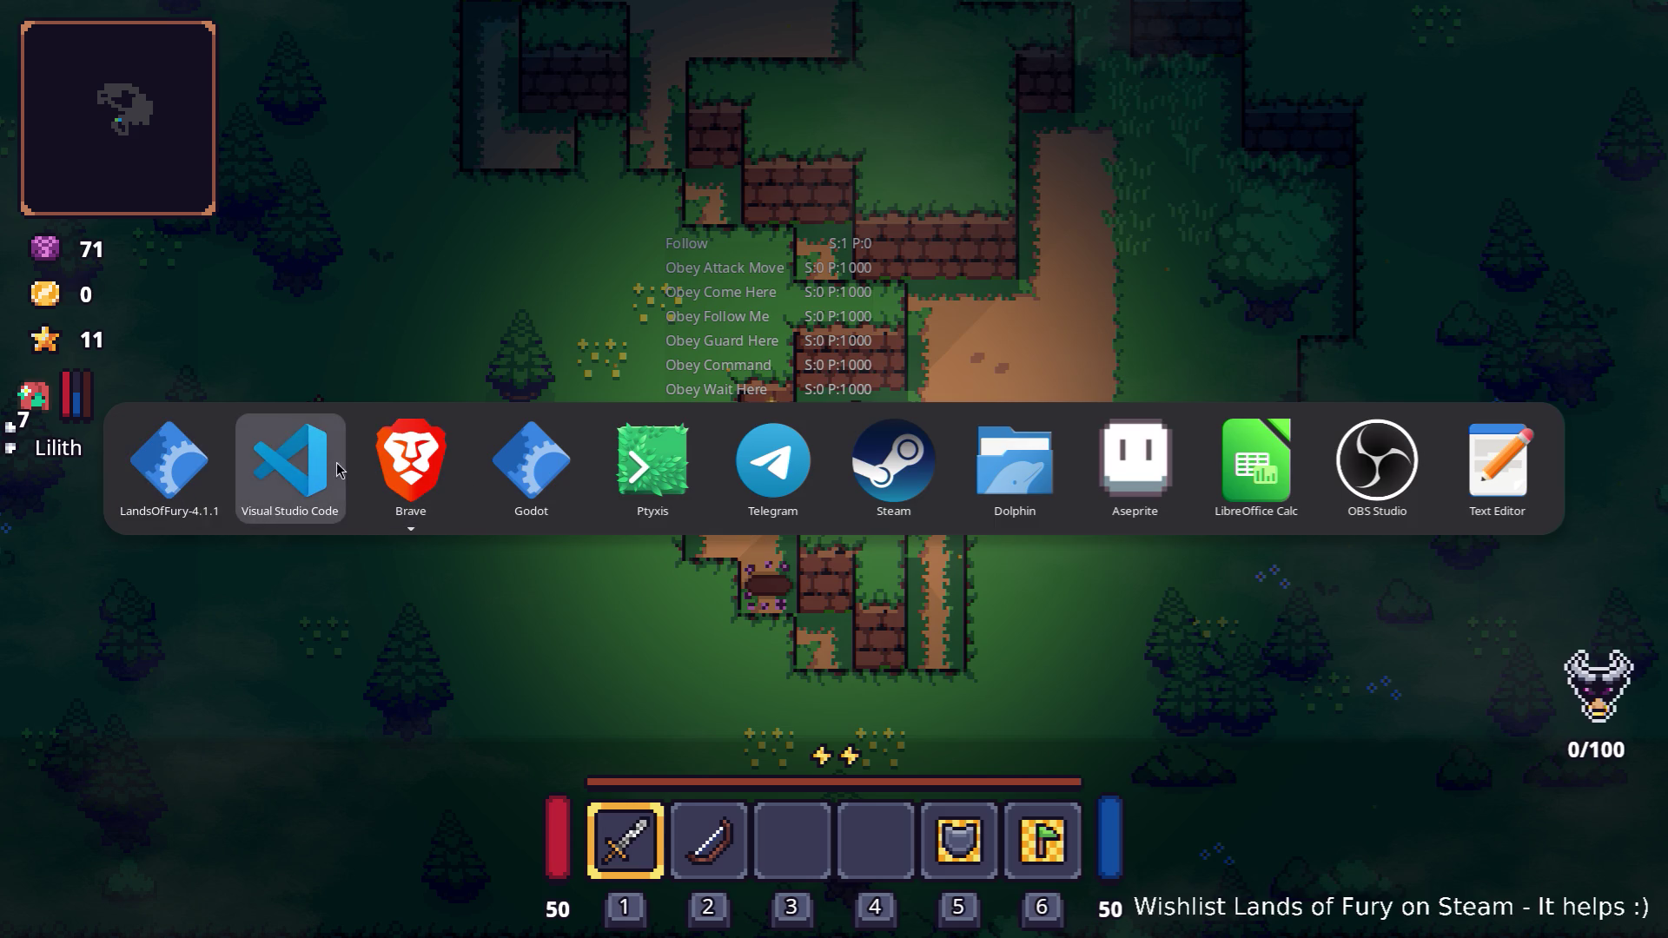
key("Escape")
key("alt+Tab")
key("Escape")
key("alt+Tab")
left_click(551, 483)
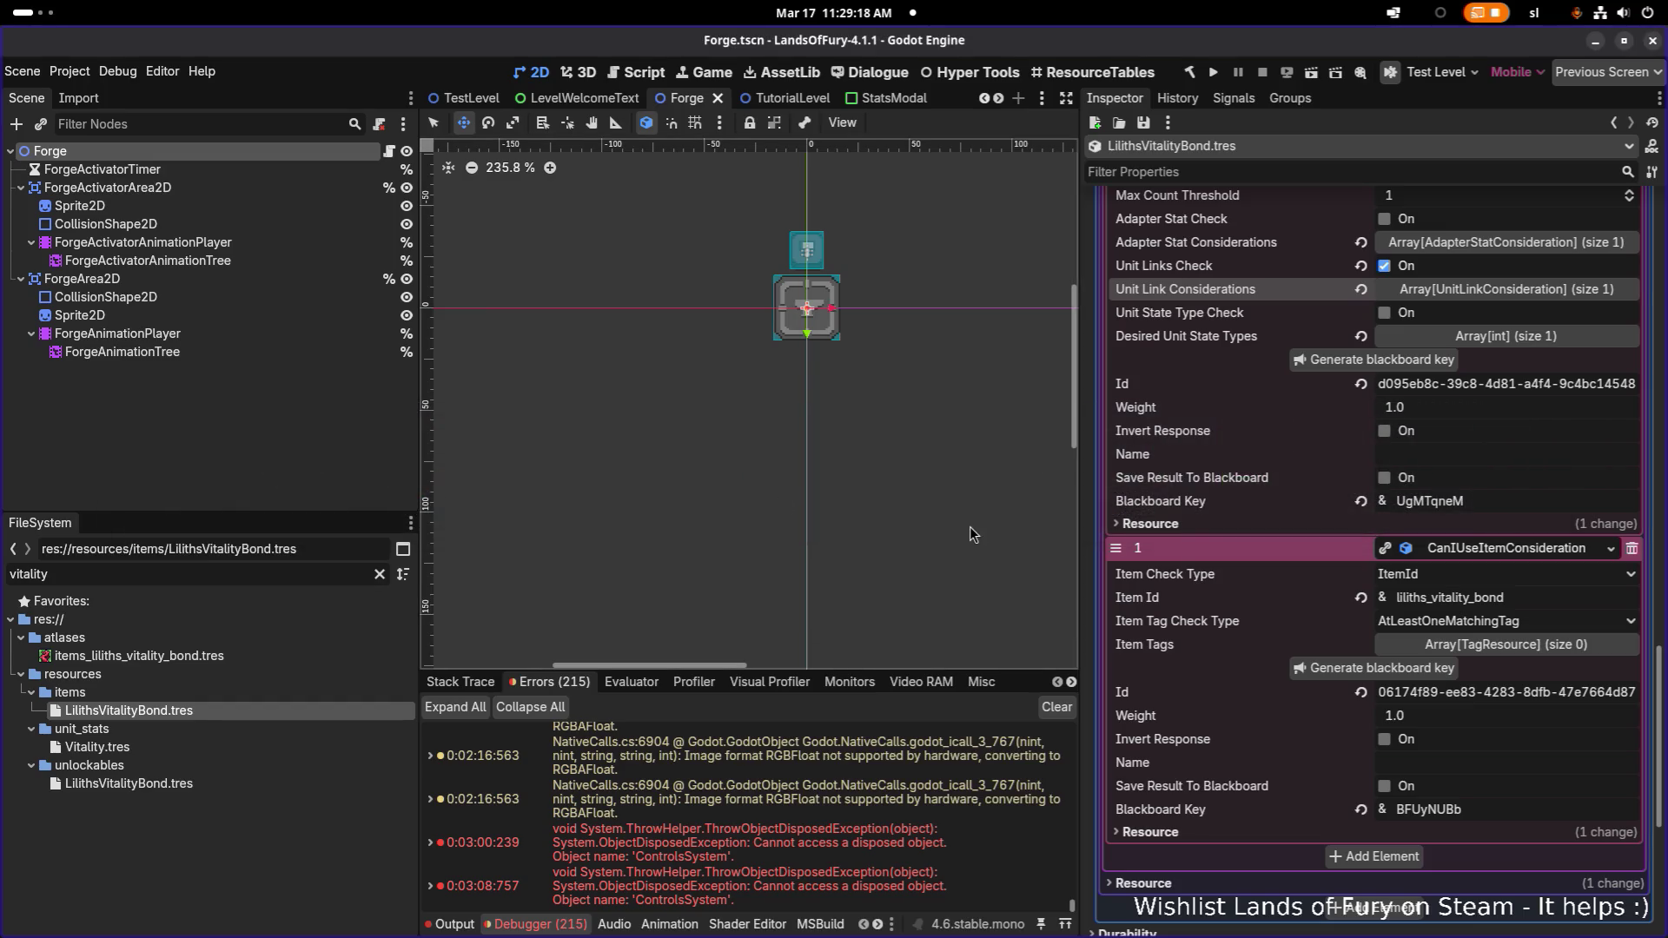
Copy the liliths_vitality_bond item id and review the UseItemAction and CanIUseItemConsideration
double_click(1533, 598)
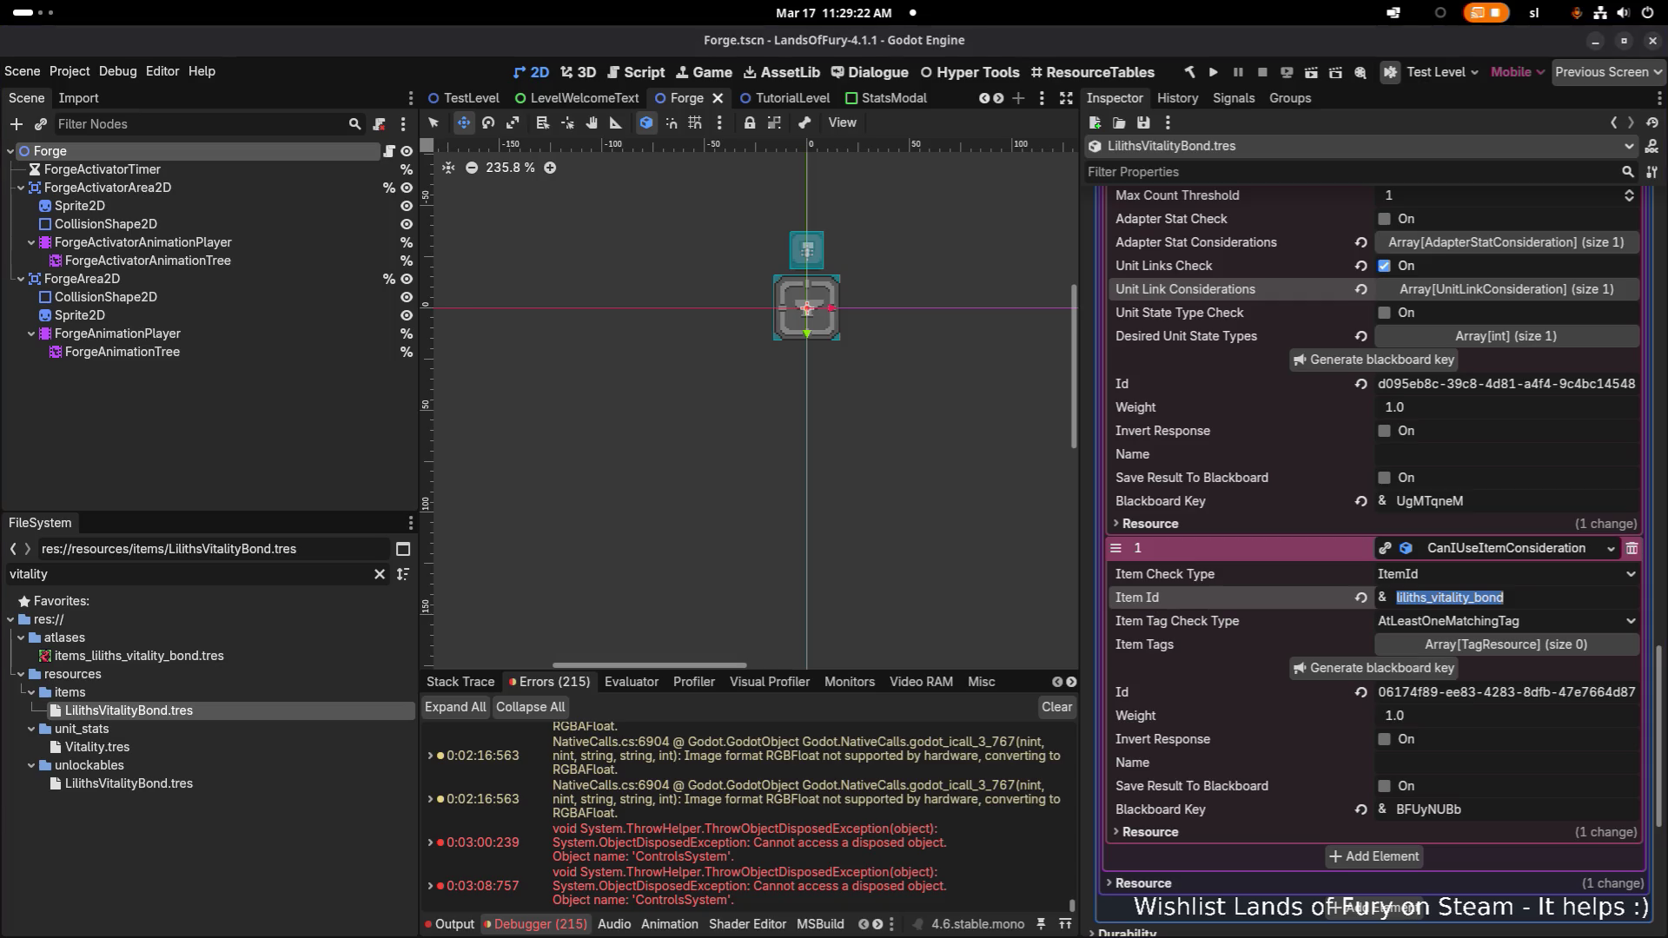
scroll(1242, 519, "up", 15)
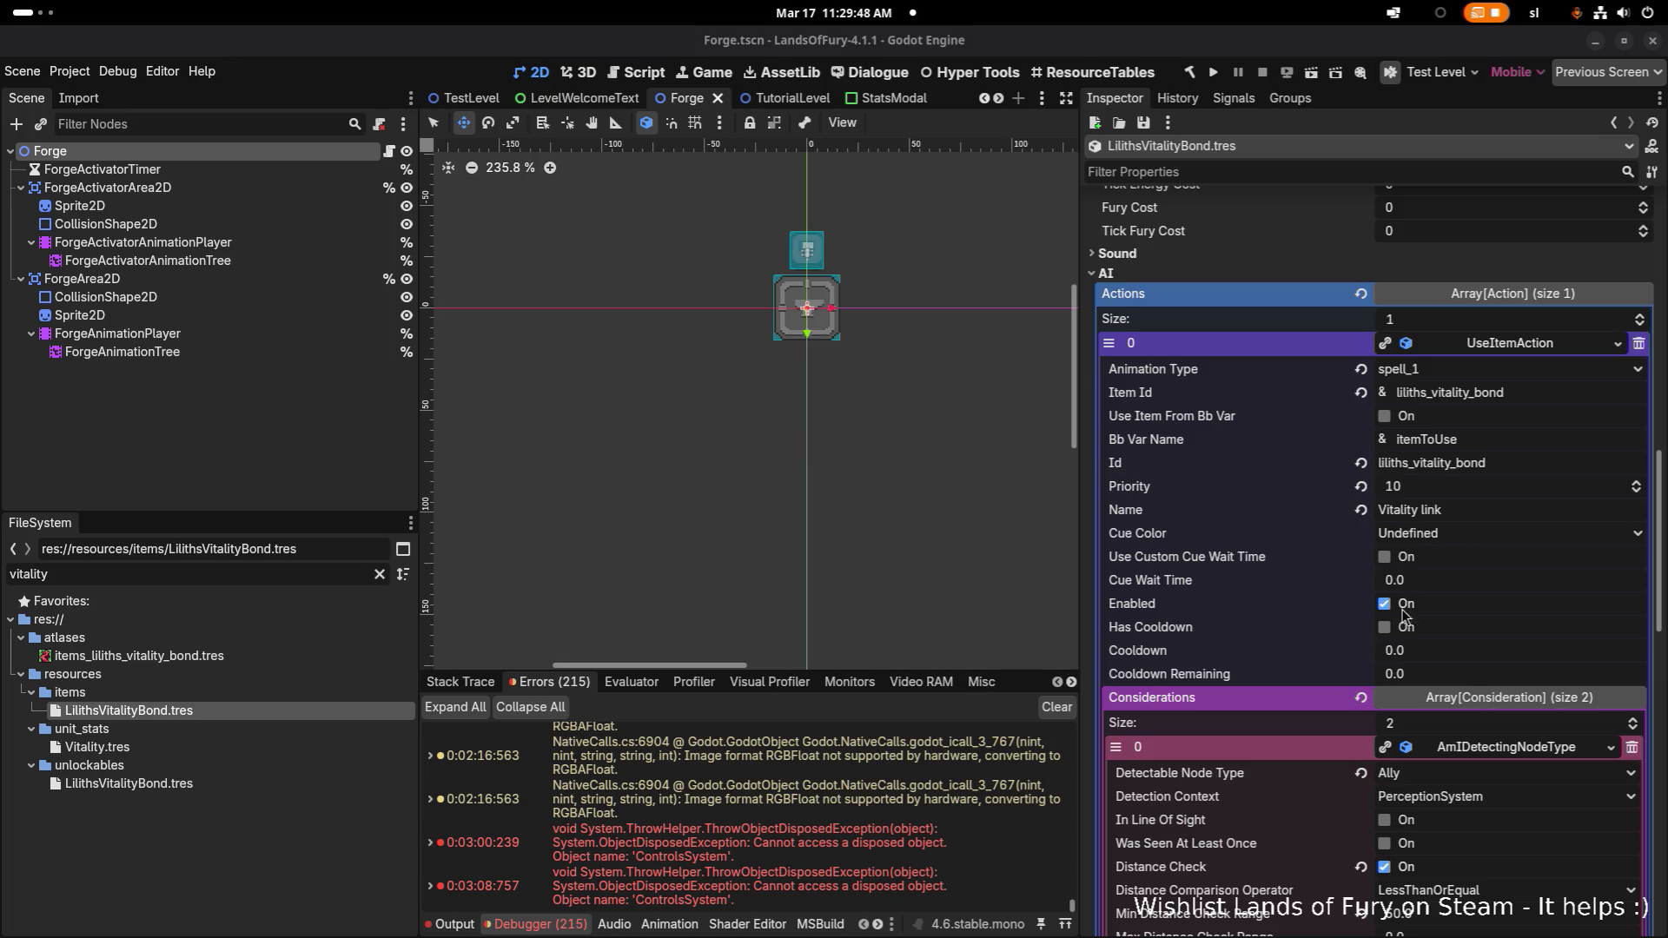
scroll(1405, 615, "down", 3)
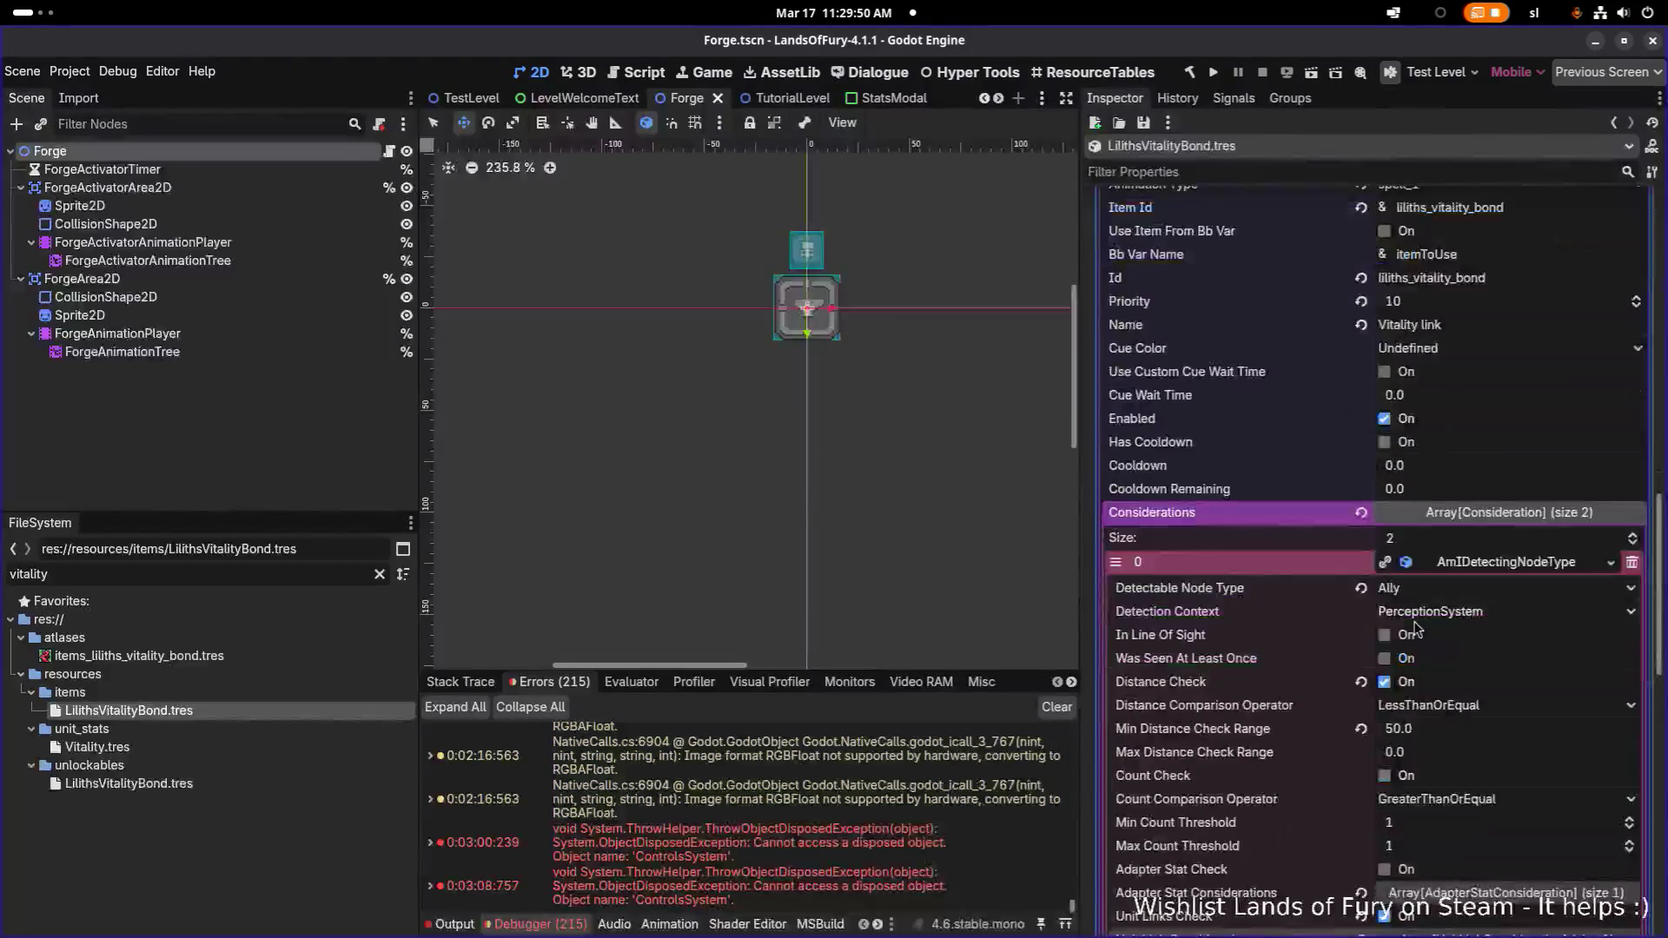
scroll(1416, 628, "down", 6)
scroll(1414, 624, "down", 3)
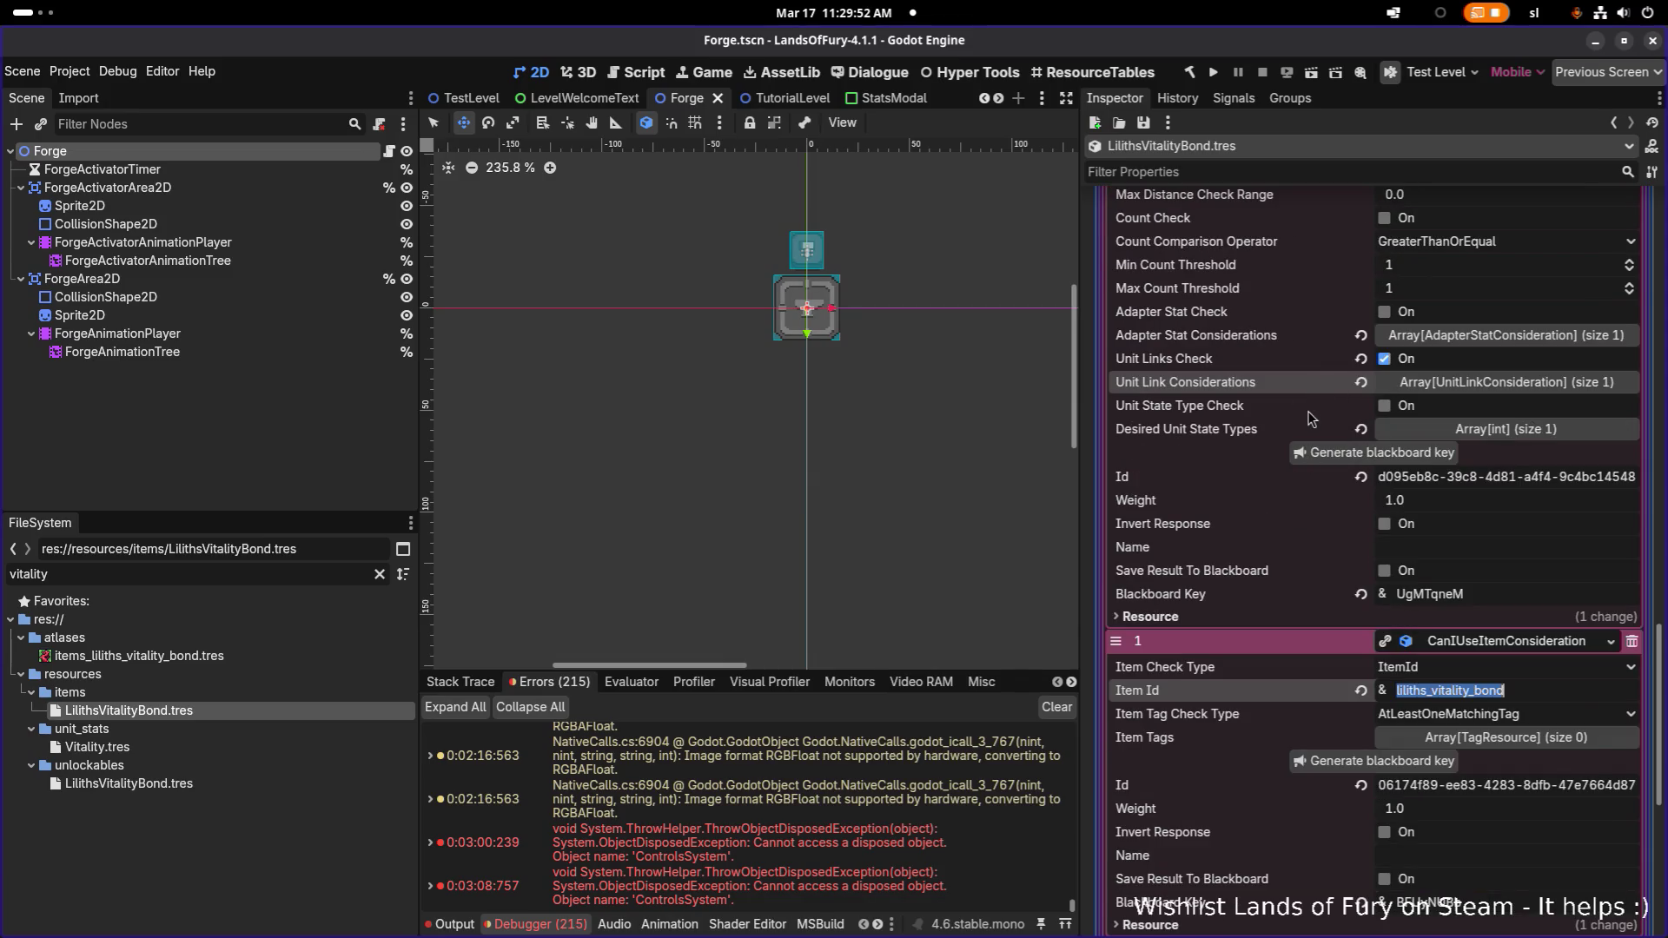
scroll(1311, 417, "down", 3)
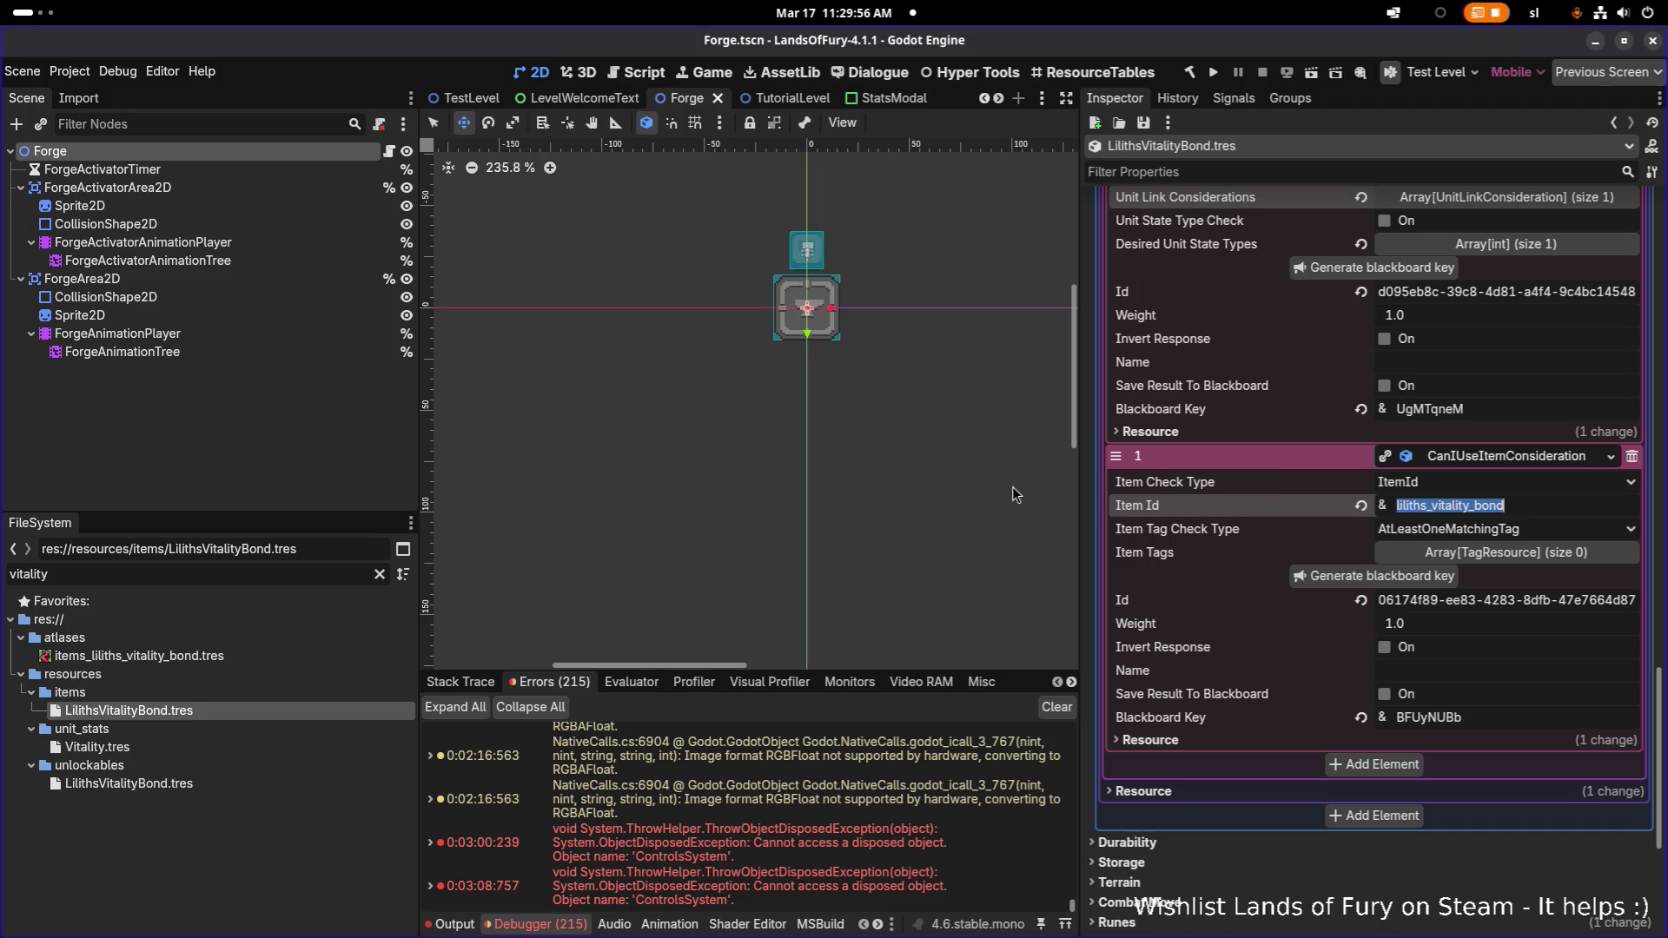
key("ctrl+c")
key("alt+Tab")
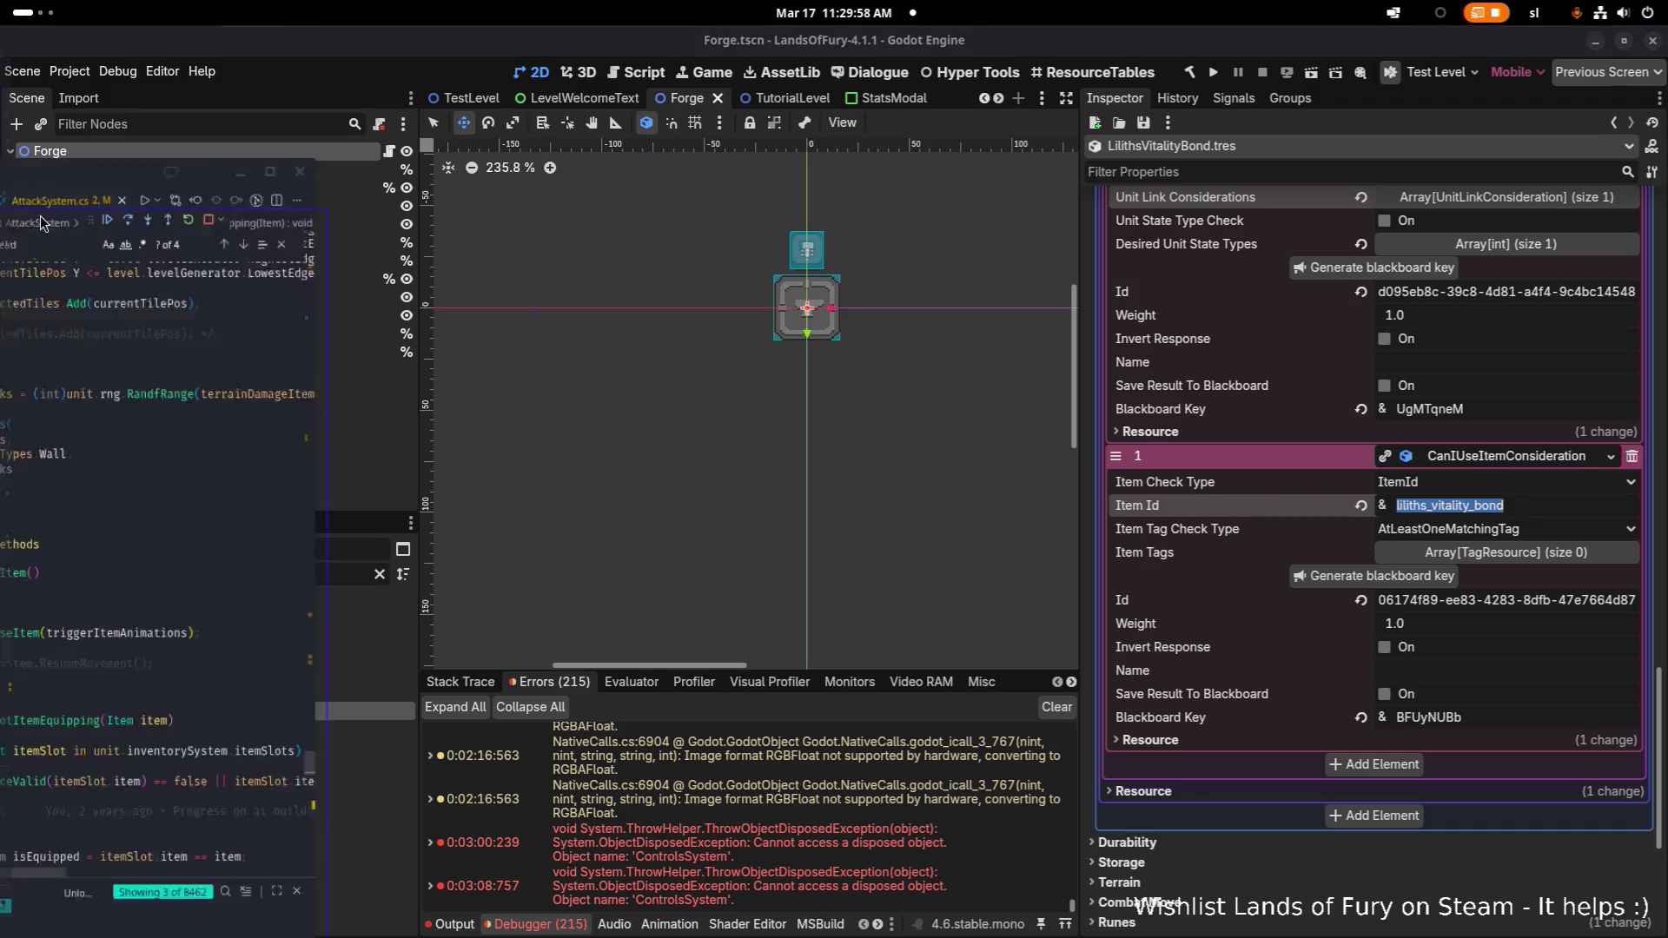
Search the whole project for liliths_vitality_bond and look through the results
key("ctrl+shift+f")
key("ctrl+v")
left_click(767, 384)
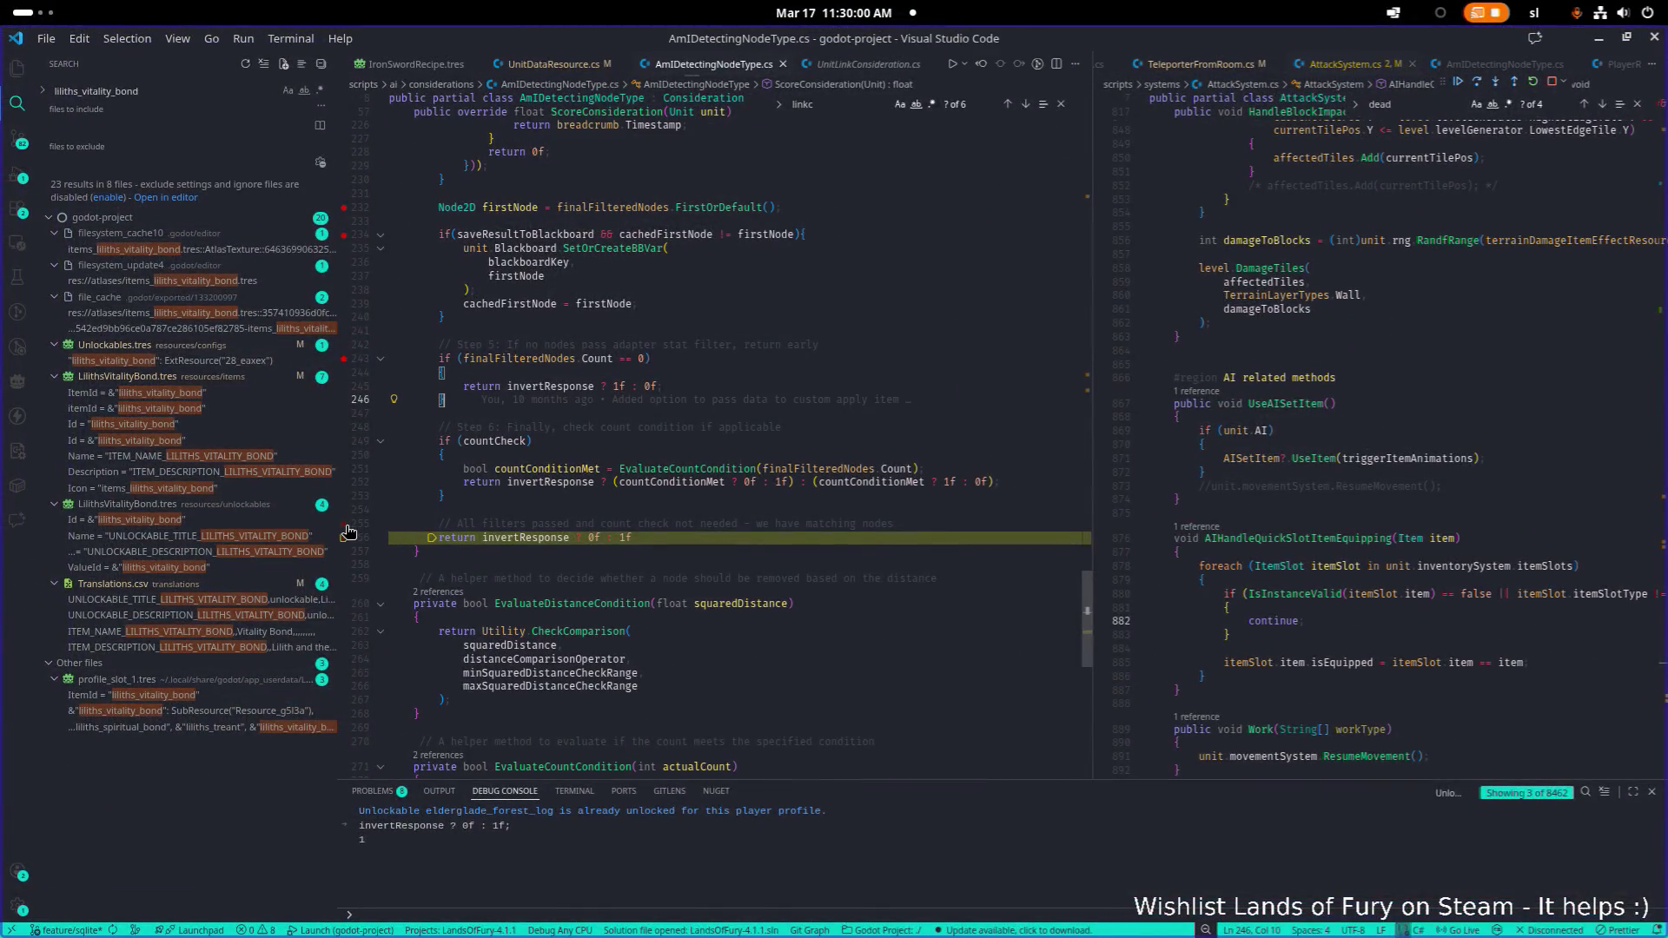
scroll(344, 365, "up", 3)
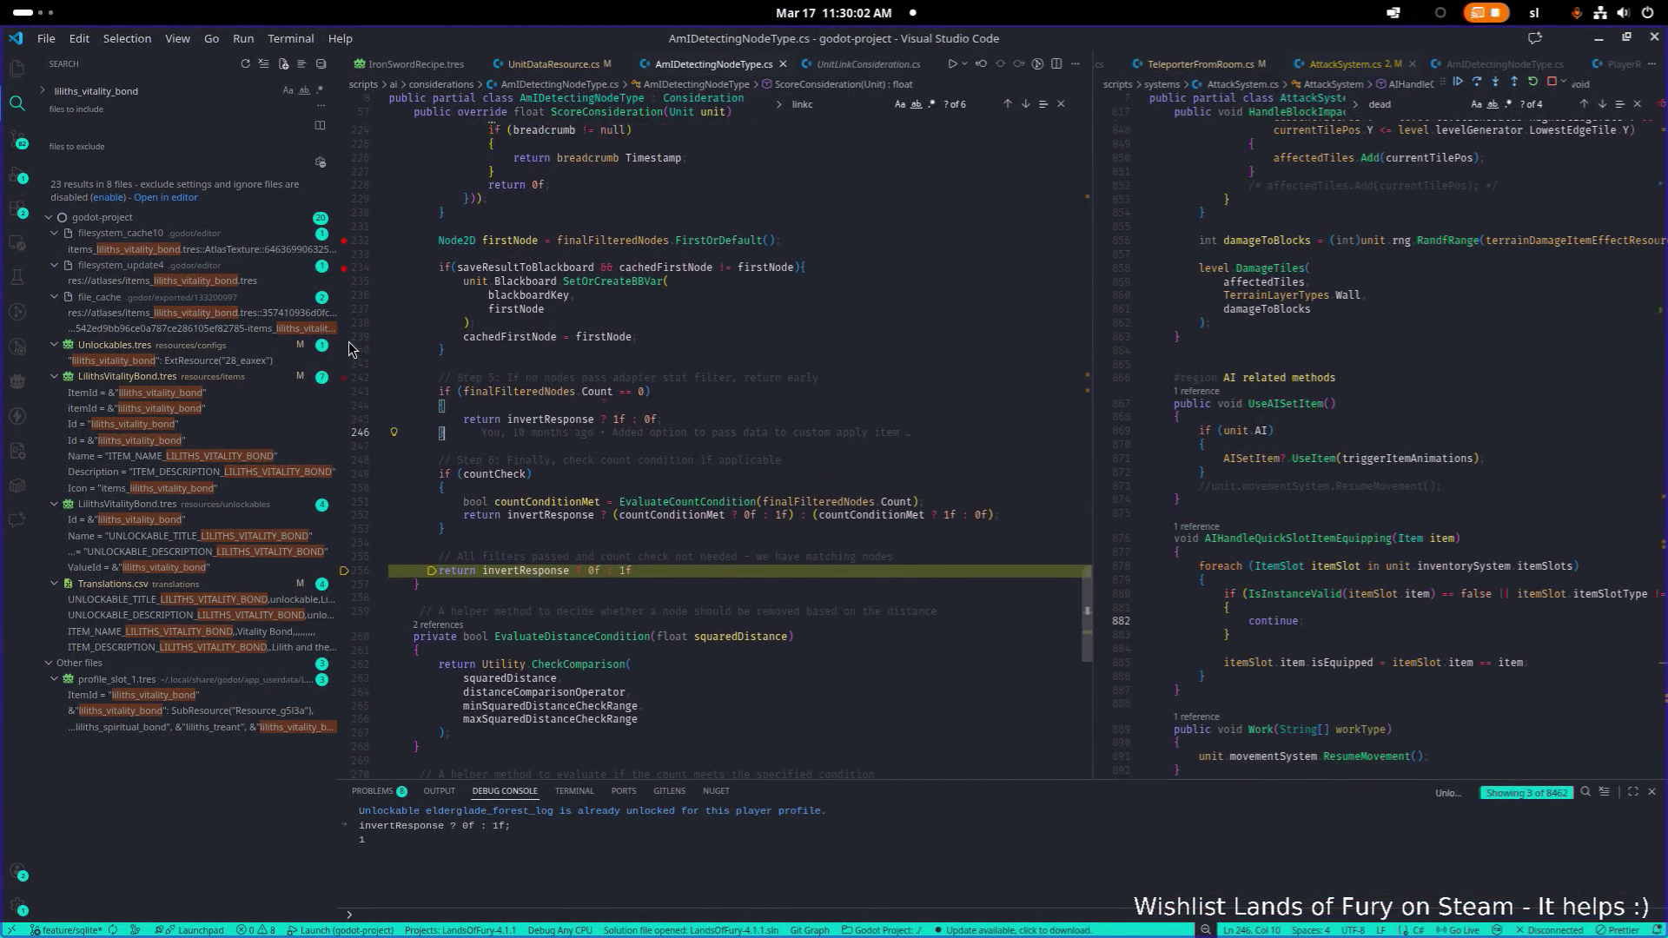
scroll(346, 330, "up", 15)
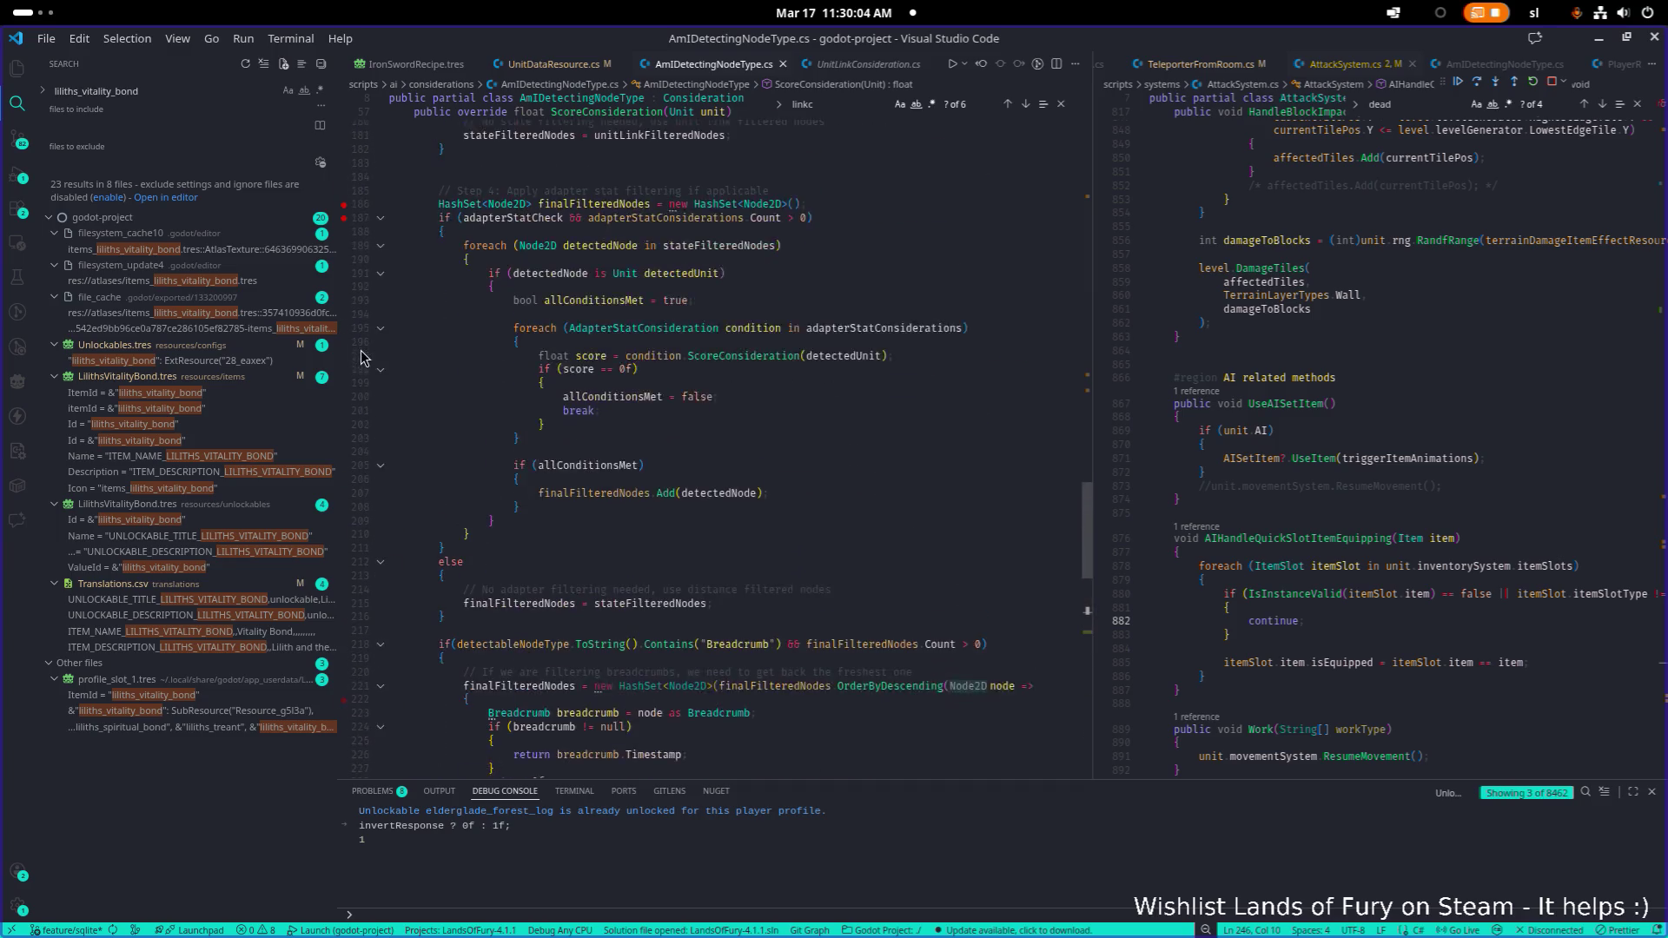
scroll(345, 337, "up", 12)
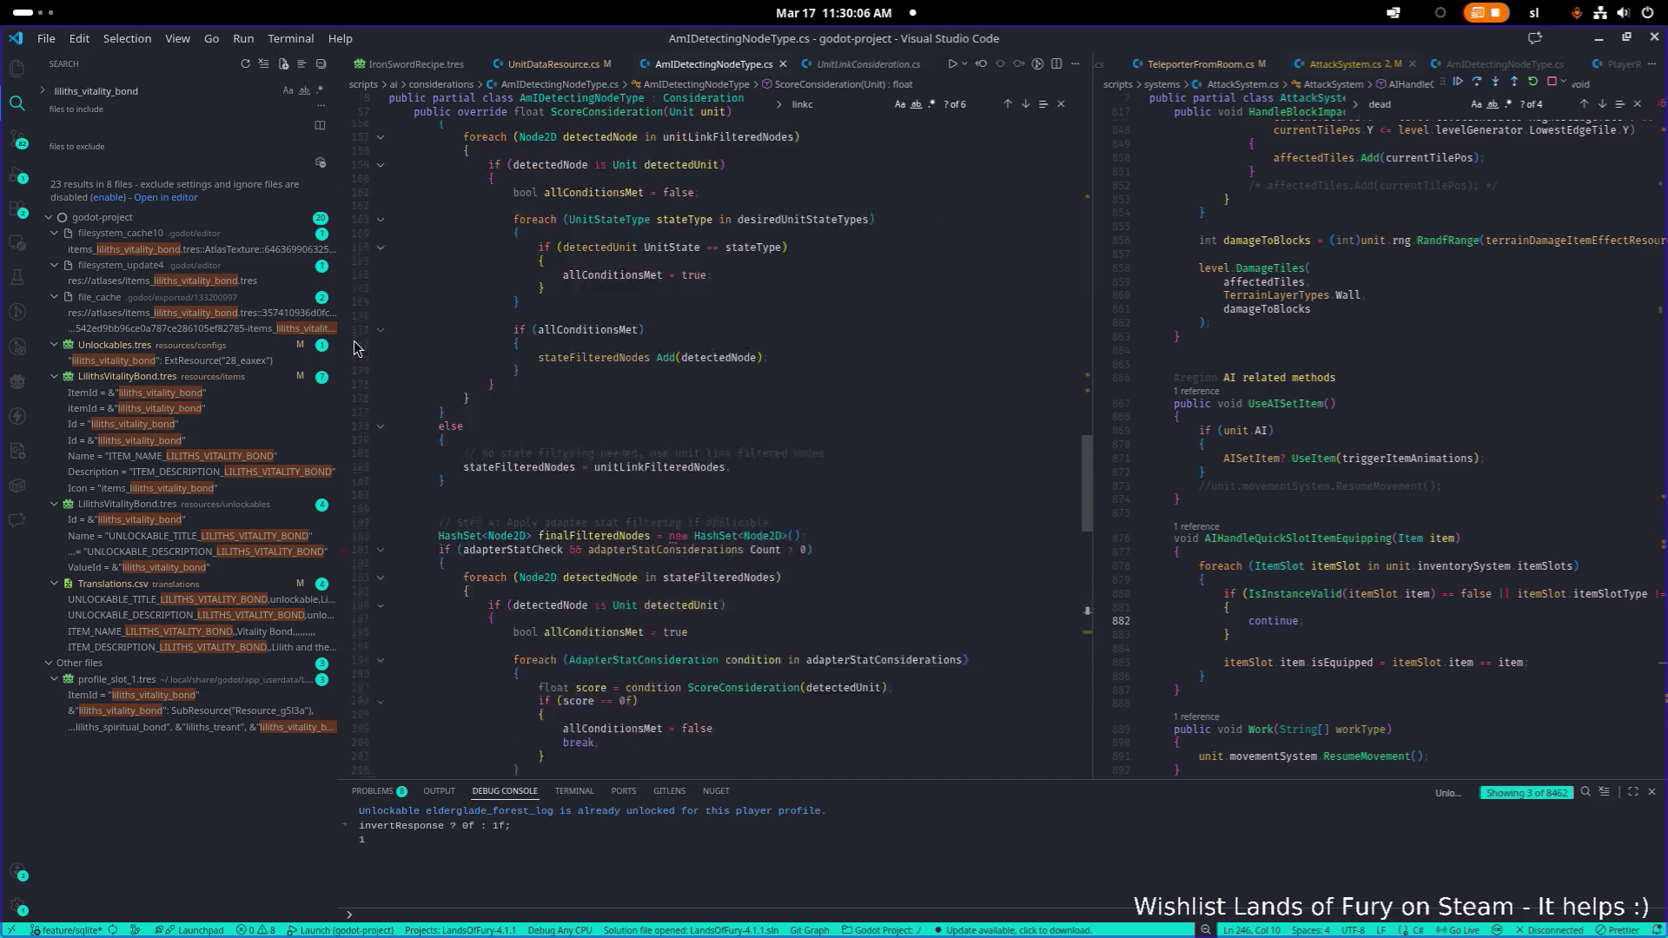
scroll(347, 393, "up", 20)
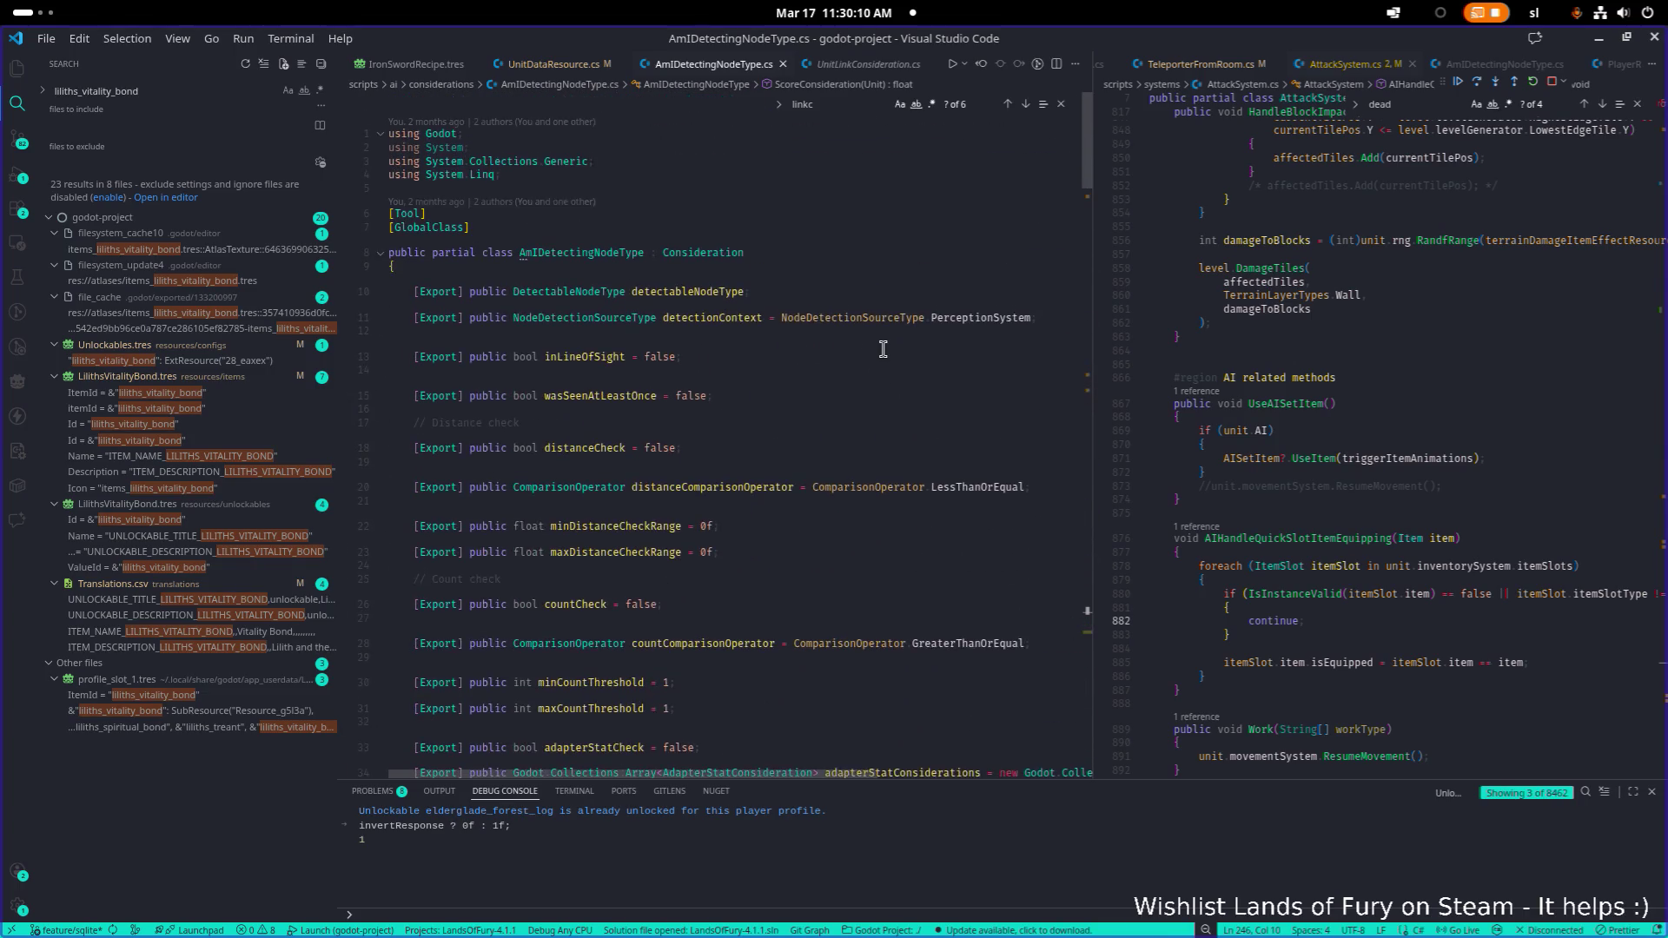
left_click(834, 289)
Open CanIUseItemConsideration.cs and set a breakpoint on the line-36 canUseItem check
key("ctrl+p")
type("canisu")
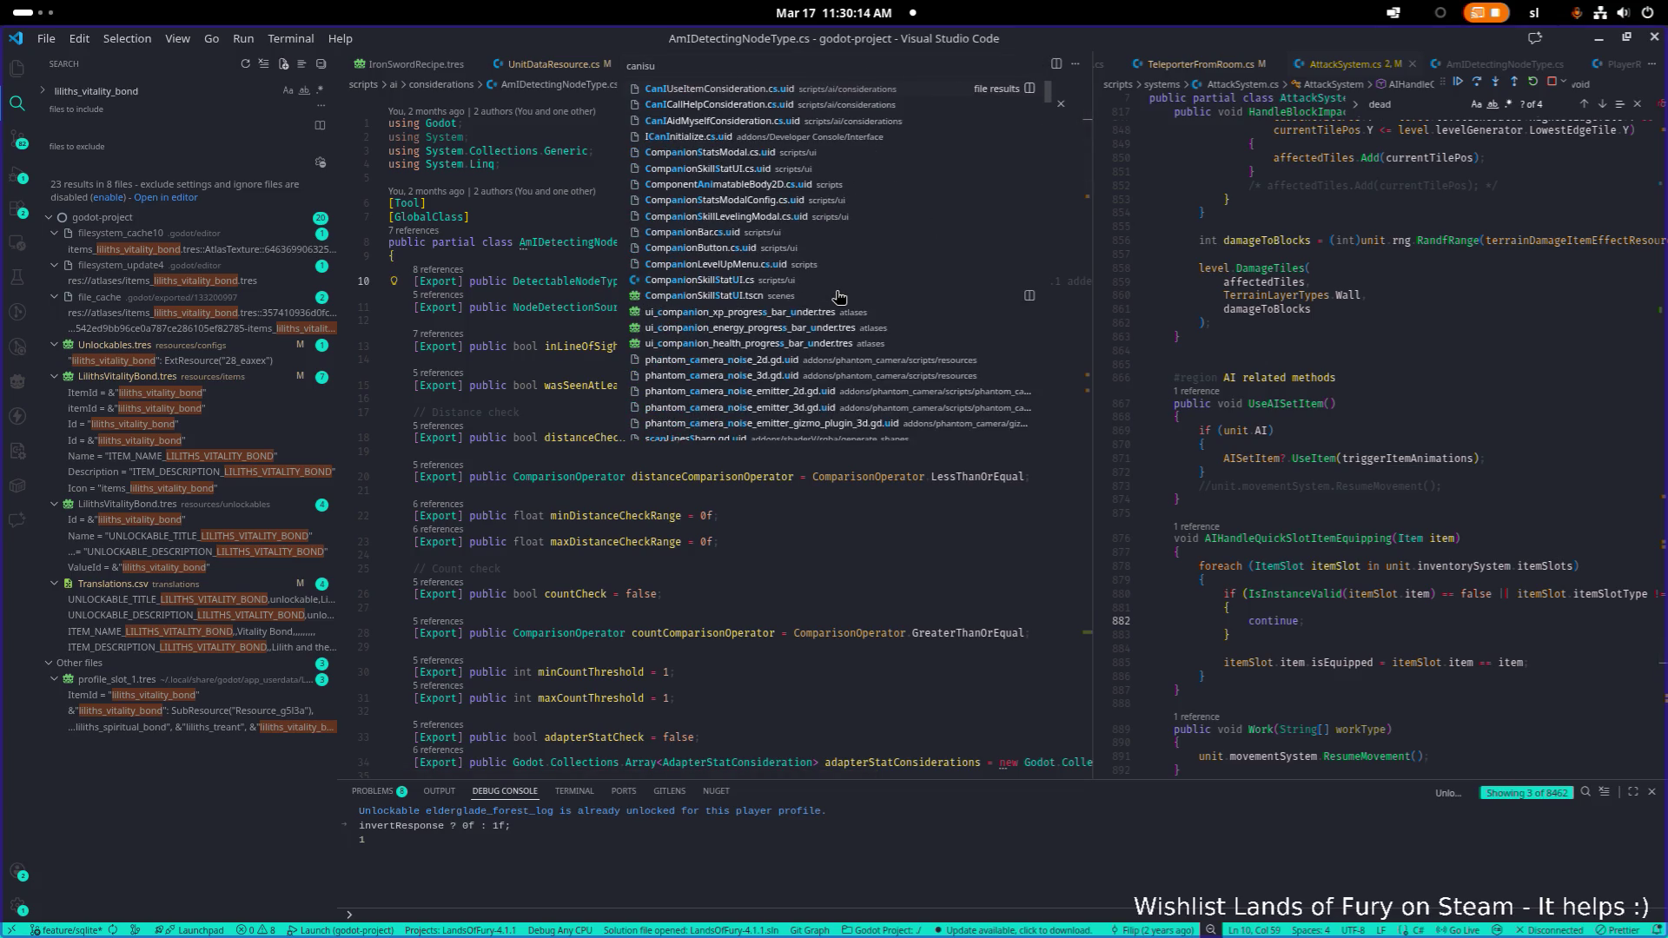
key("BackSpace")
key("BackSpace")
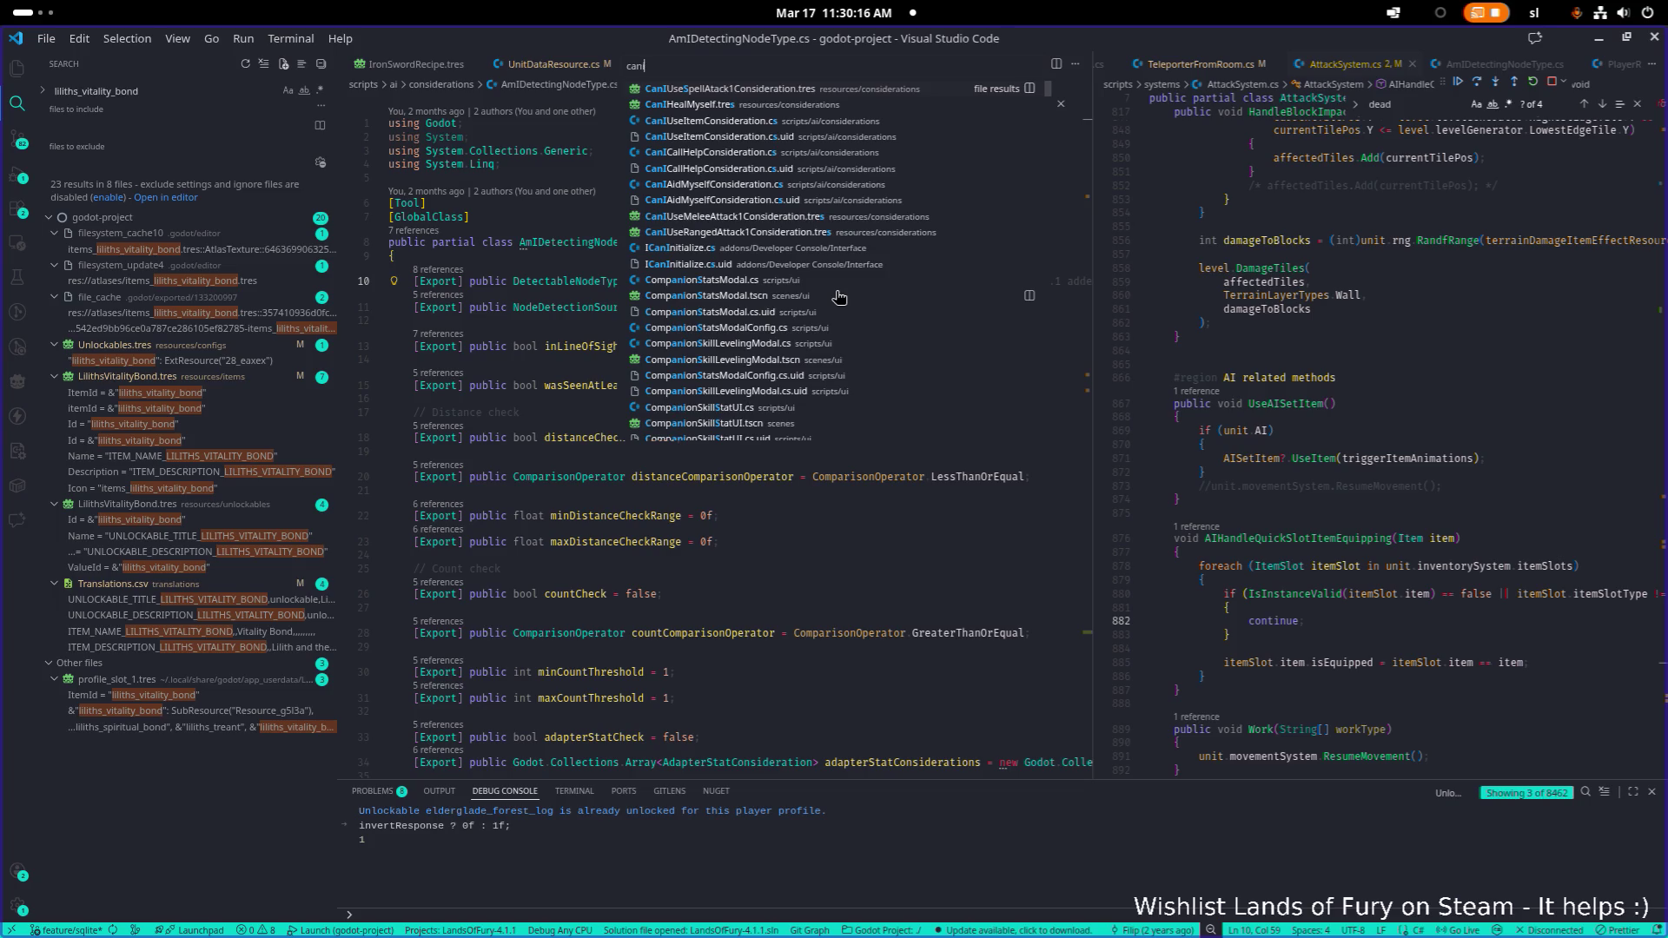
type("use")
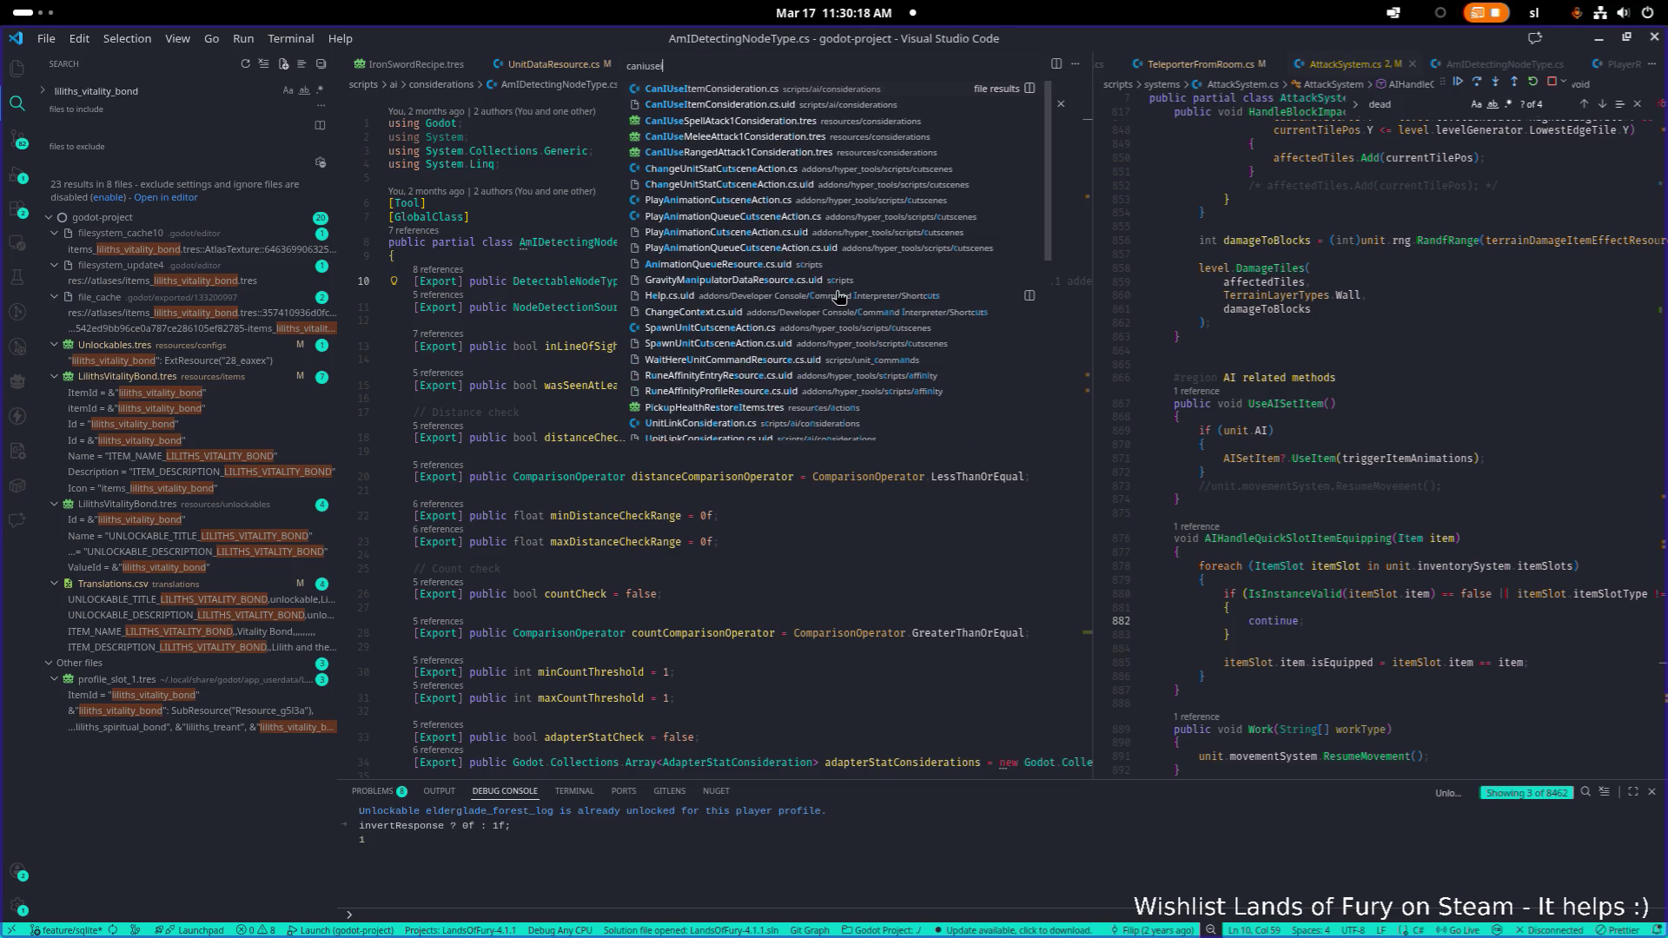
key("Return")
scroll(847, 291, "down", 10)
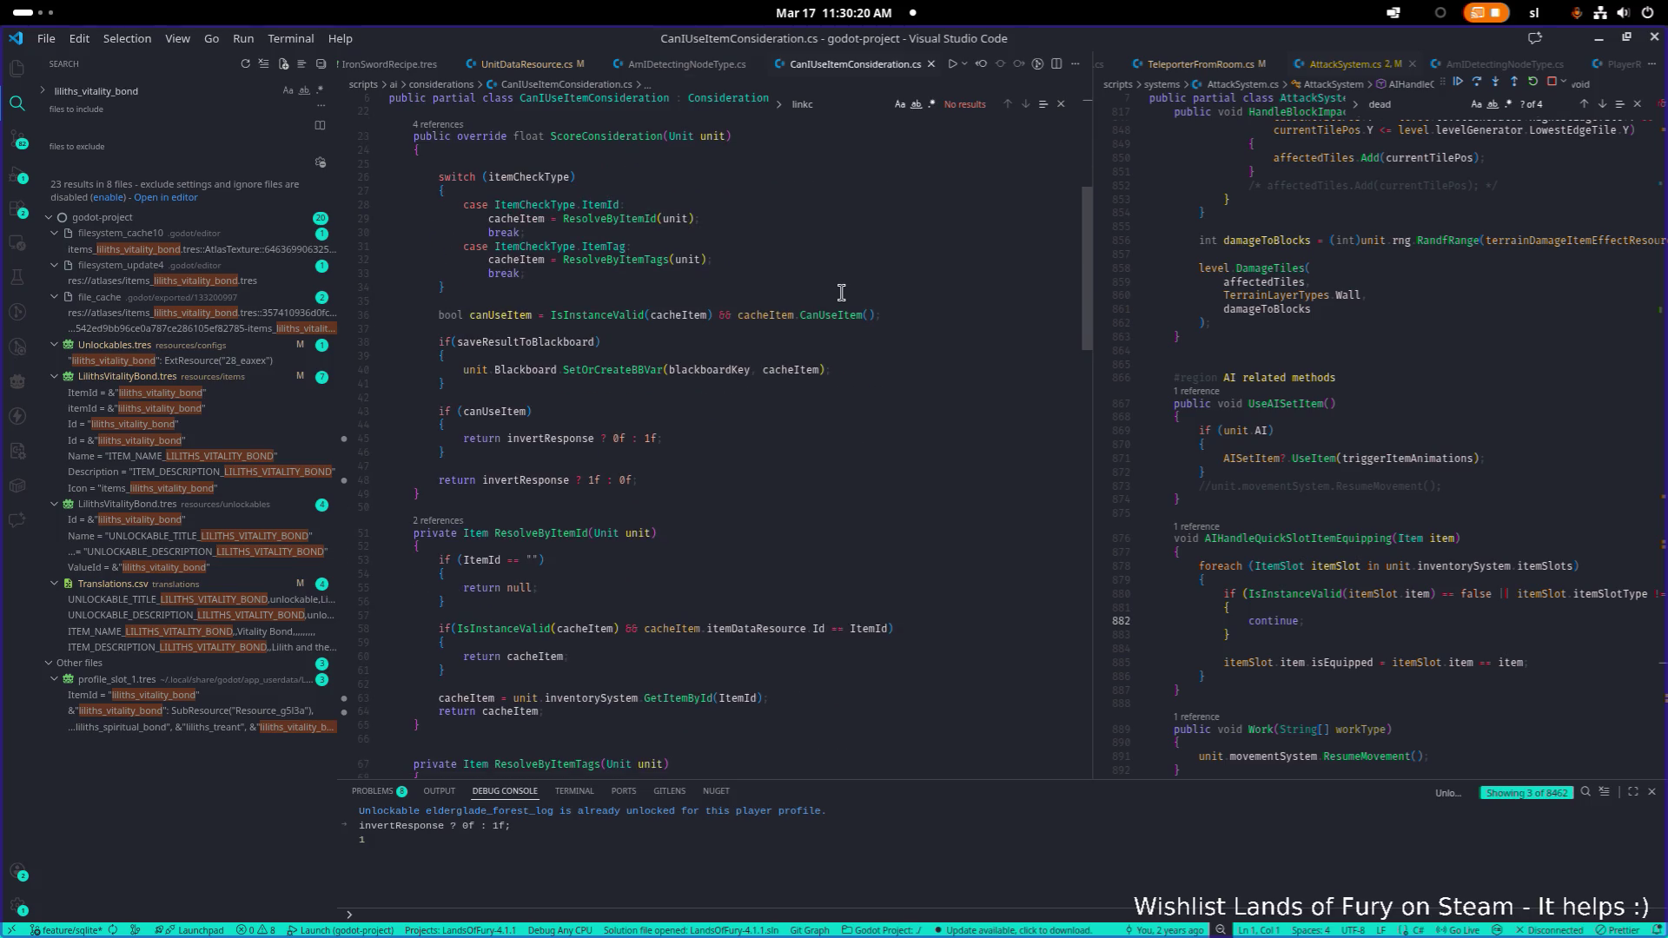
left_click(852, 308)
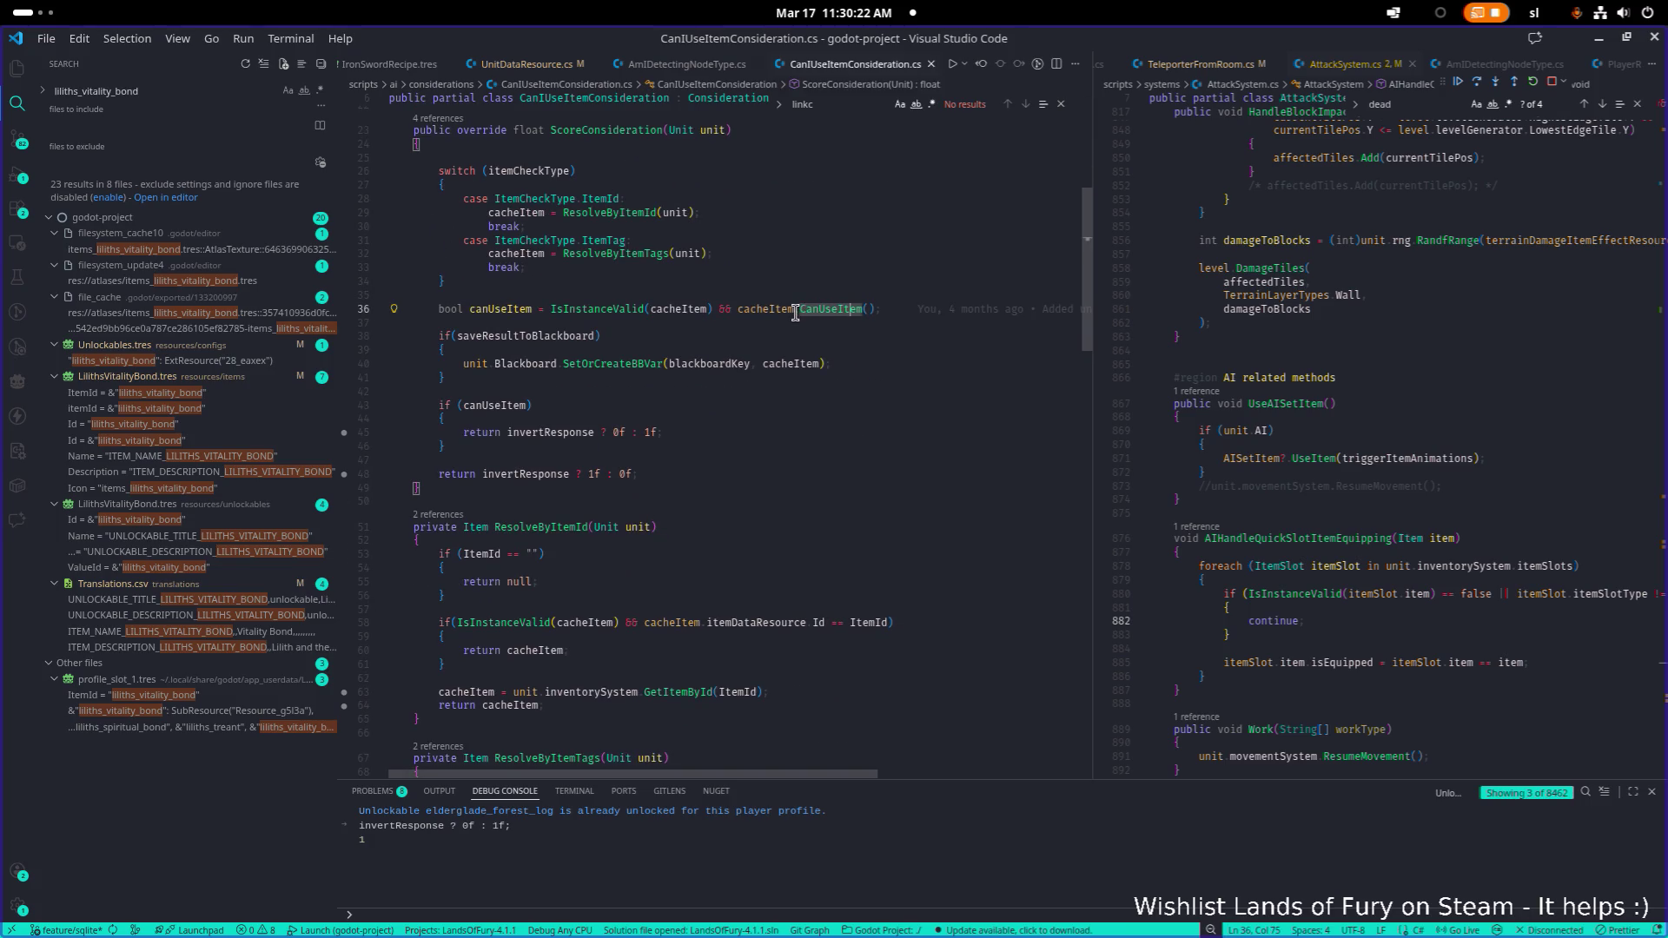
left_click(343, 310)
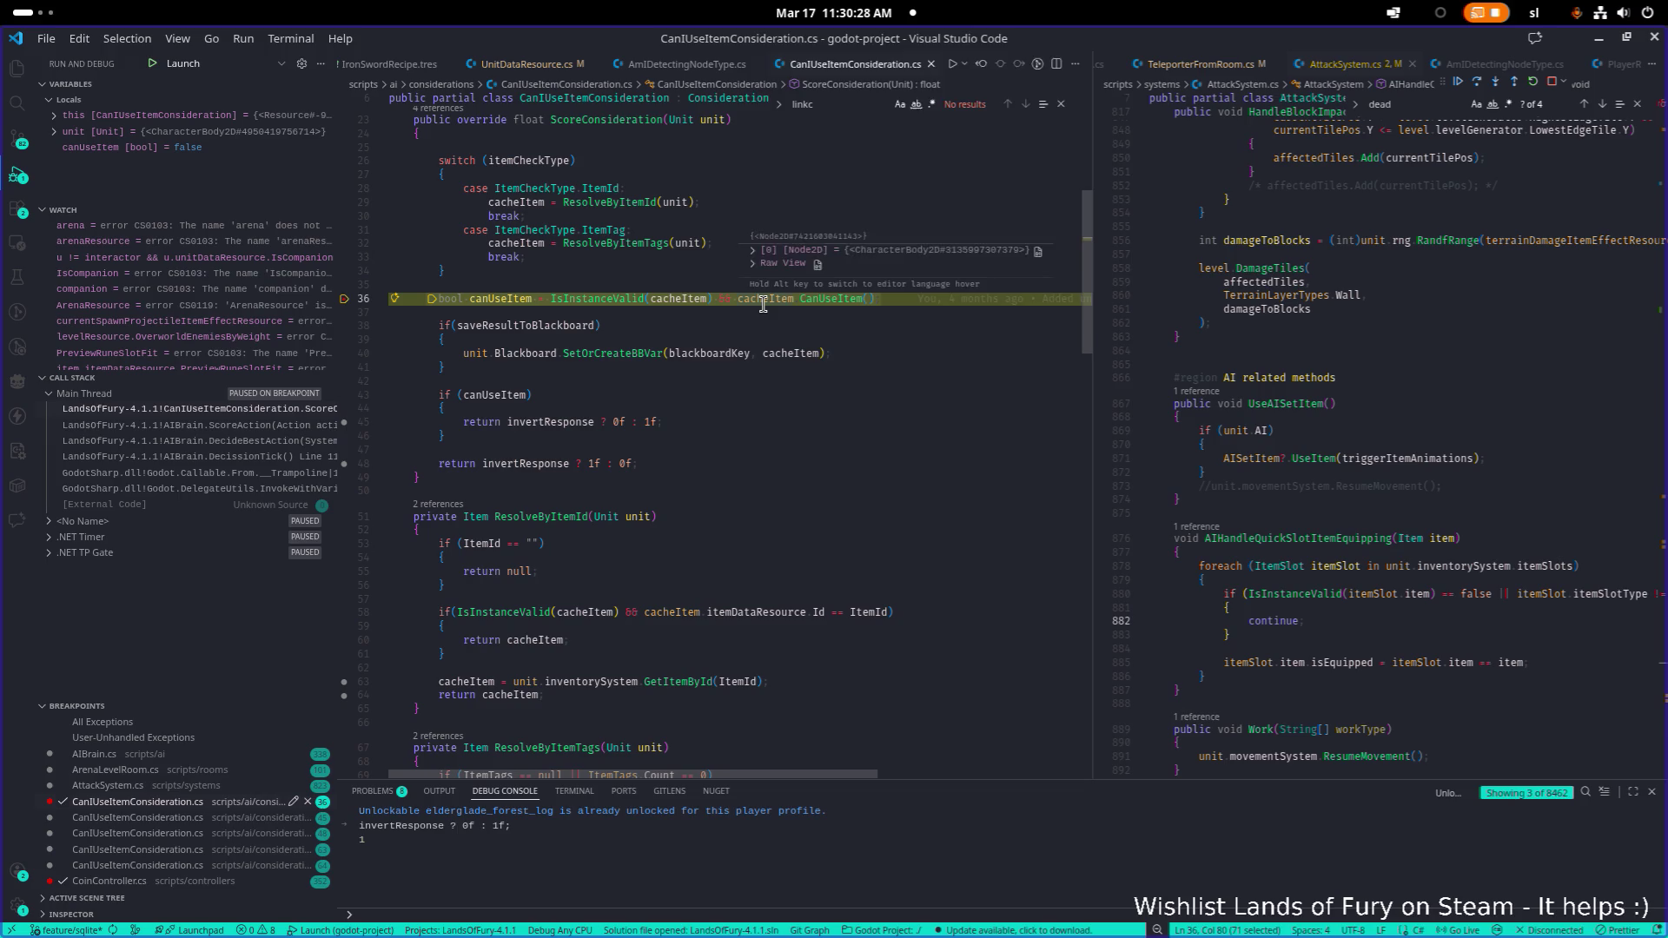
Expand the item's additional debug properties at the line-36 breakpoint
mouse_move(762, 299)
scroll(800, 252, "down", 3)
left_click(782, 267)
scroll(799, 252, "down", 2)
scroll(800, 252, "down", 4)
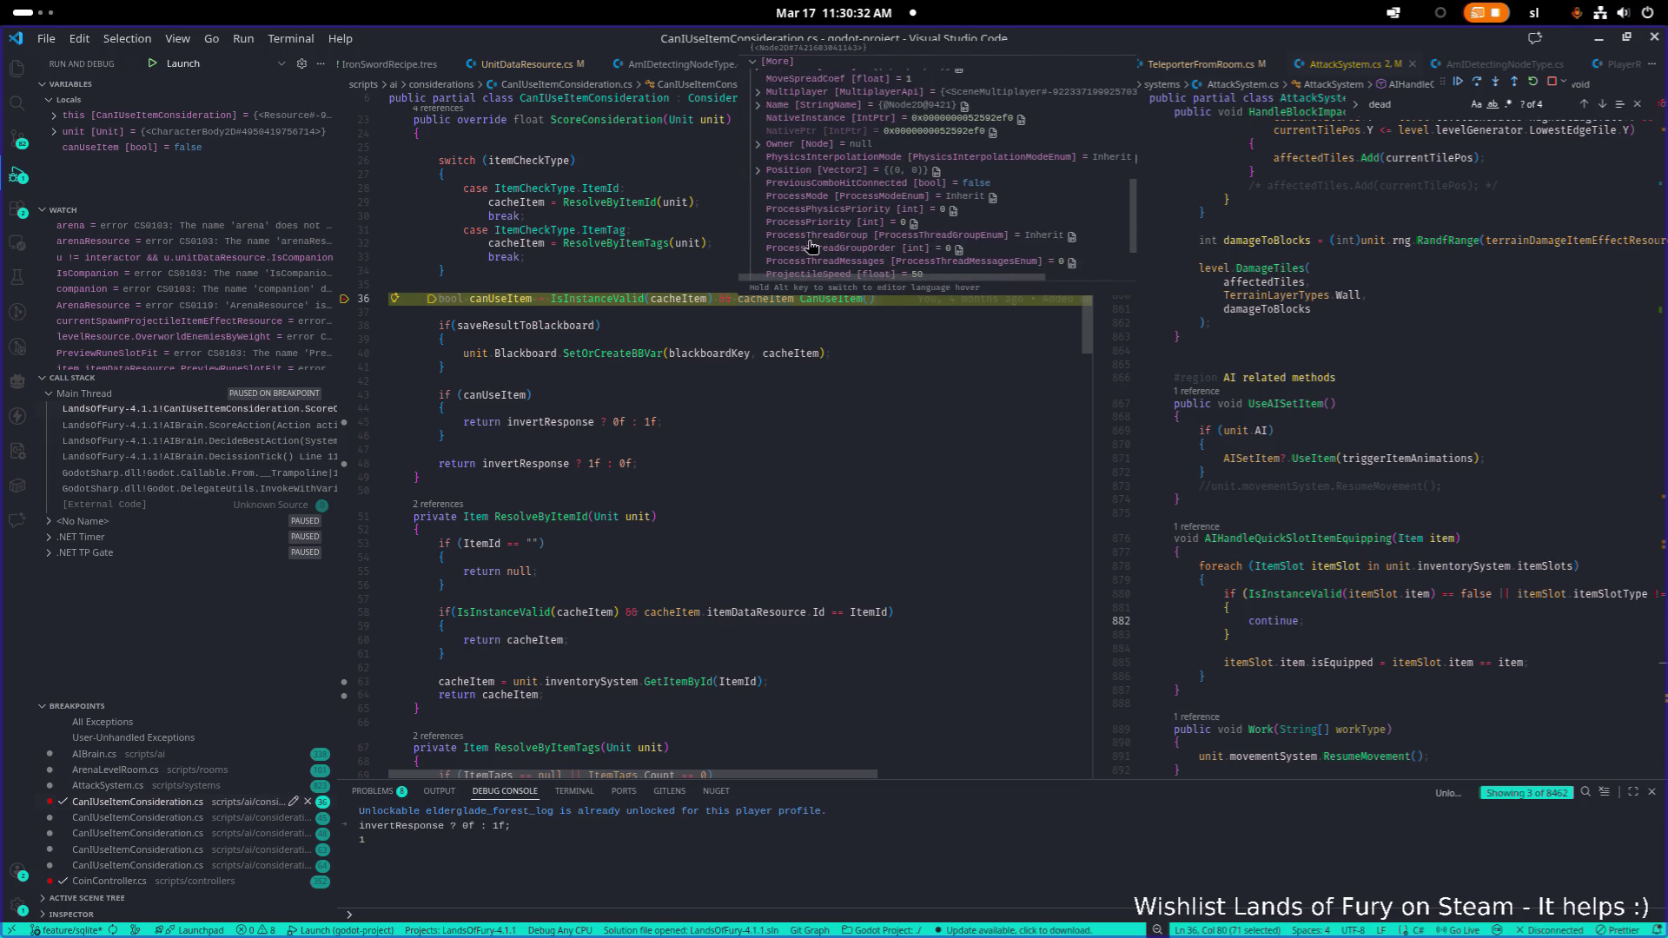
Evaluate line 36's IsInstanceValid and CanUseItem condition in the Debug Console, confirming false
left_click_drag(551, 288, 876, 291)
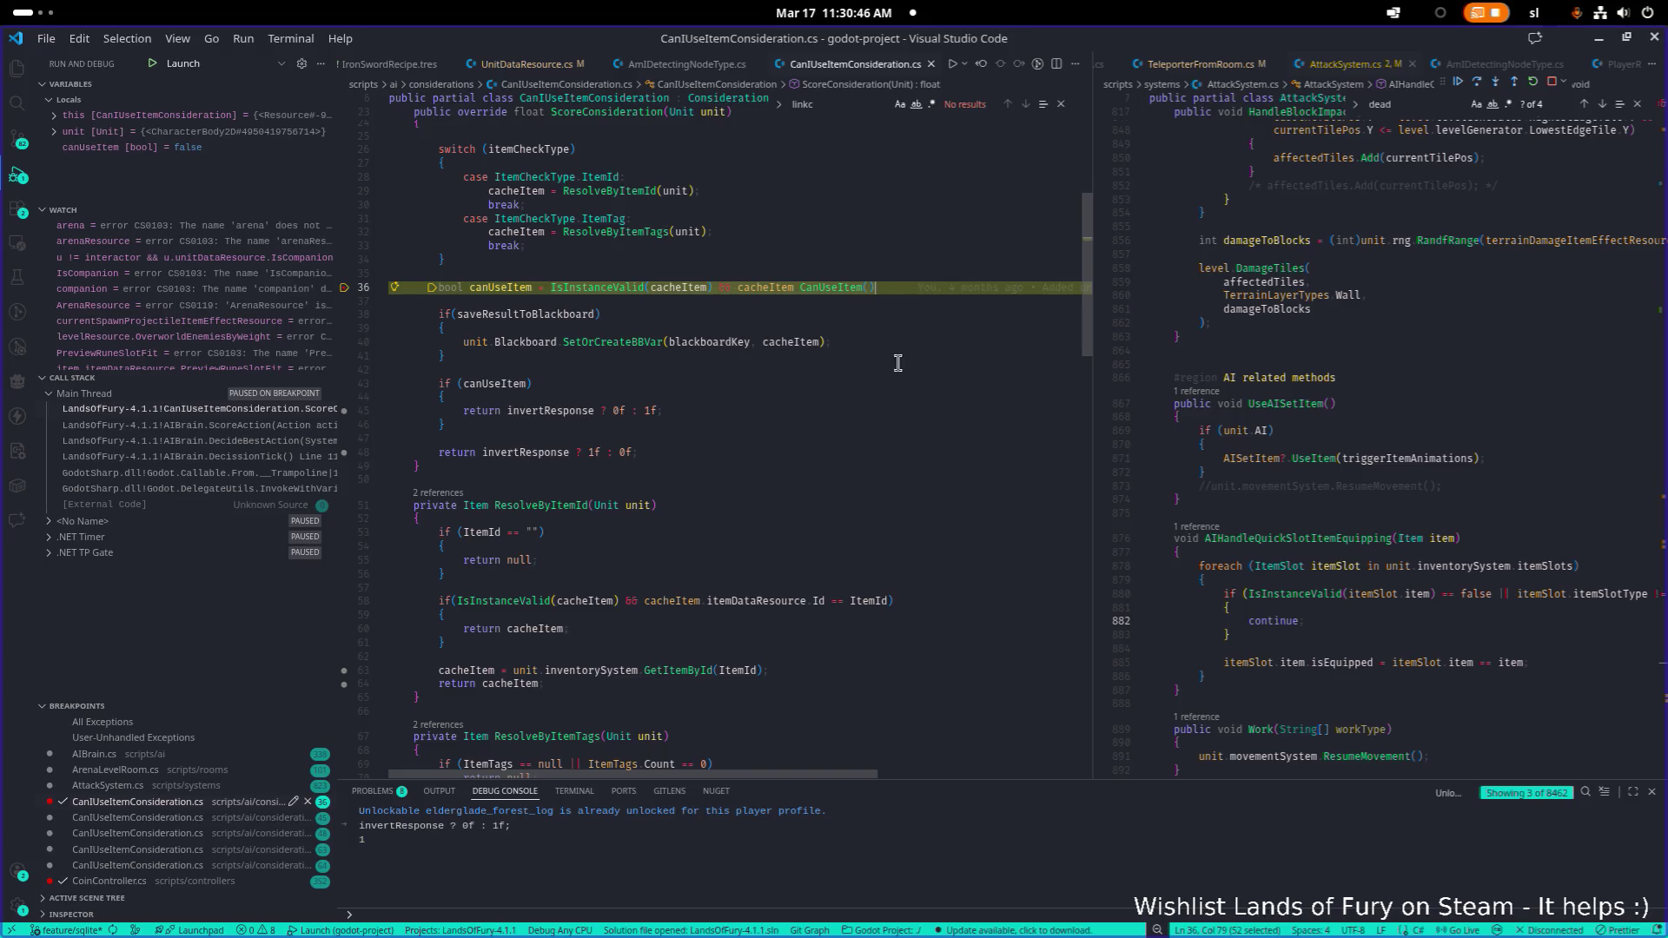
scroll(790, 728, "down", 1)
middle_click(822, 915)
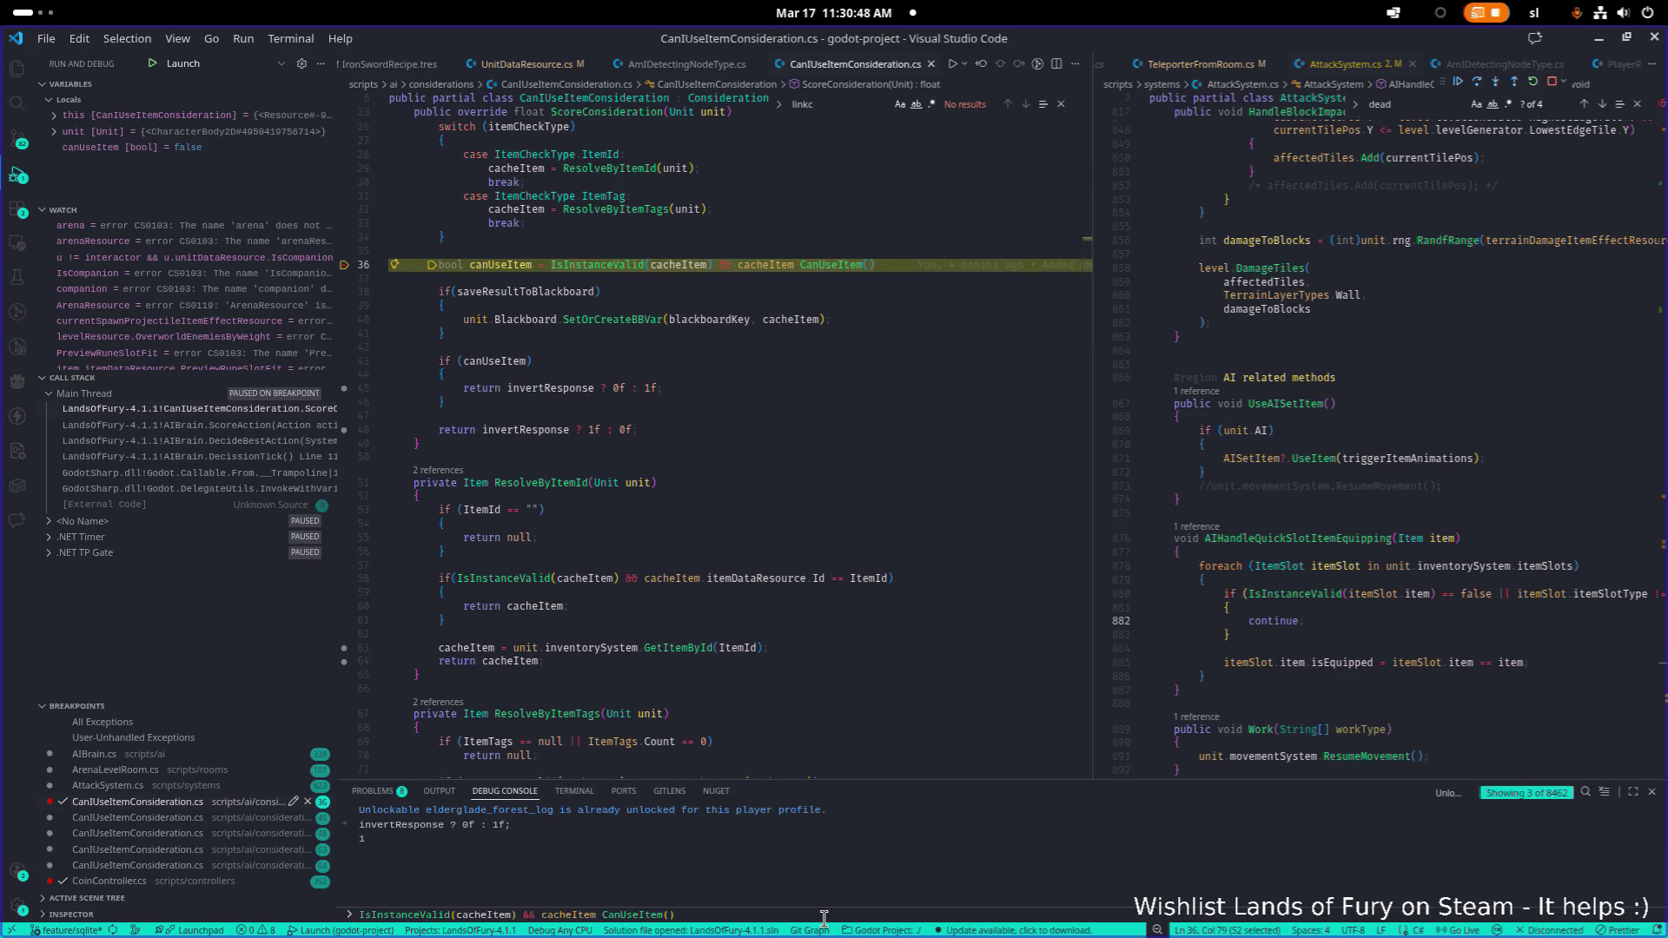
key("Return")
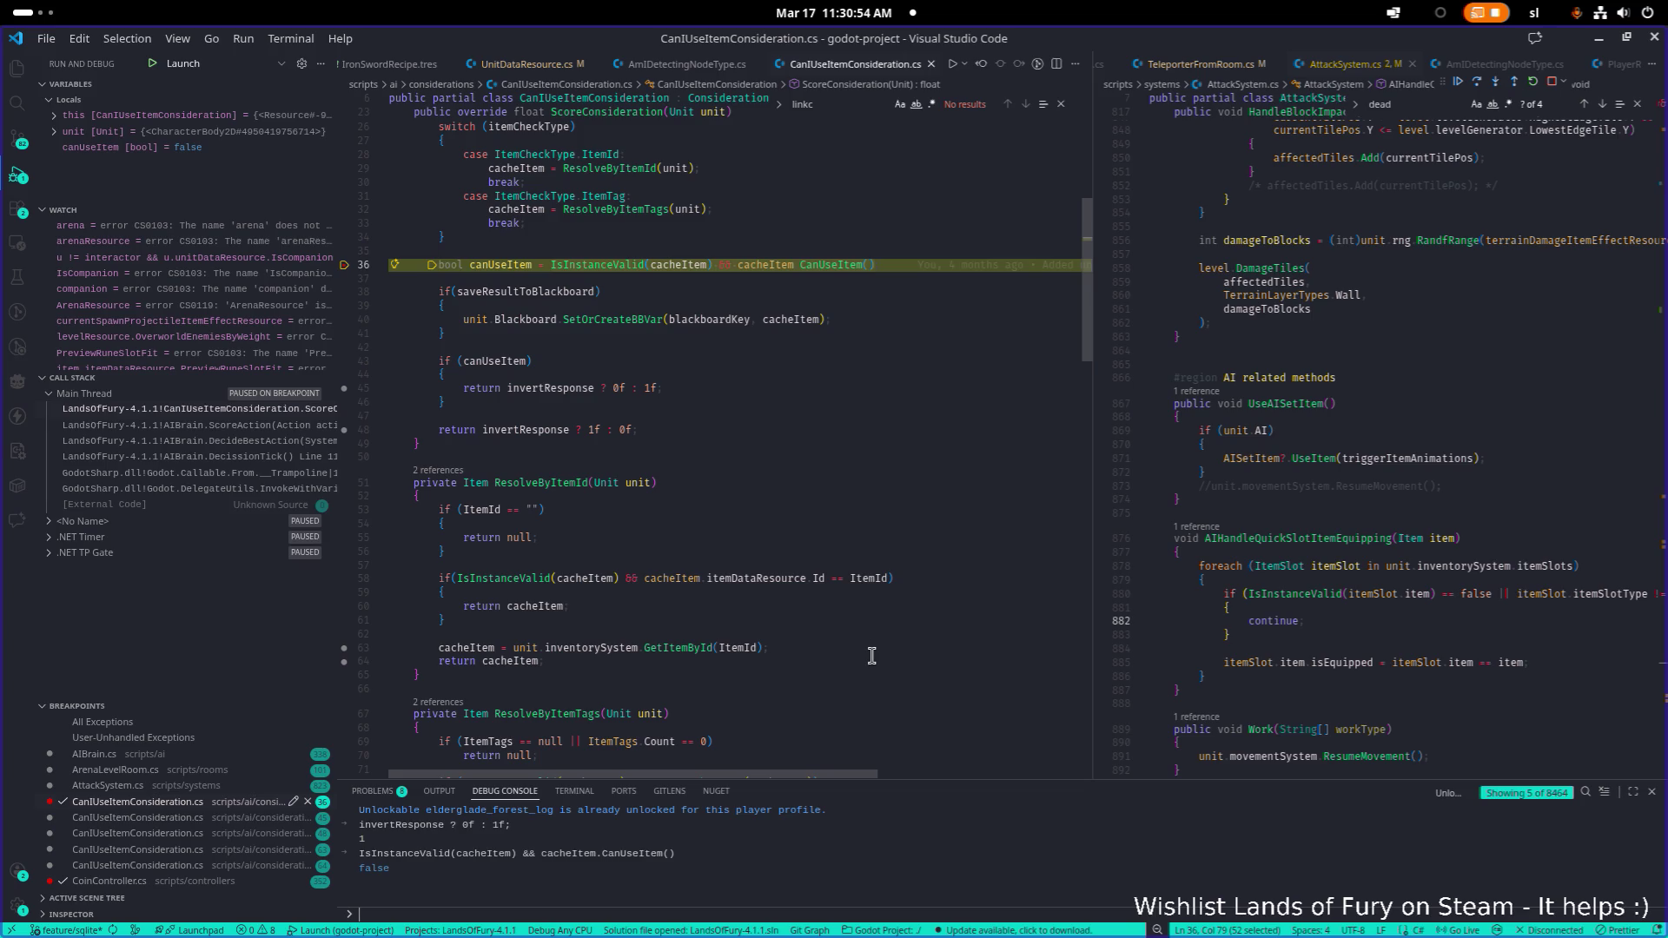
left_click(827, 265)
mouse_move(855, 271)
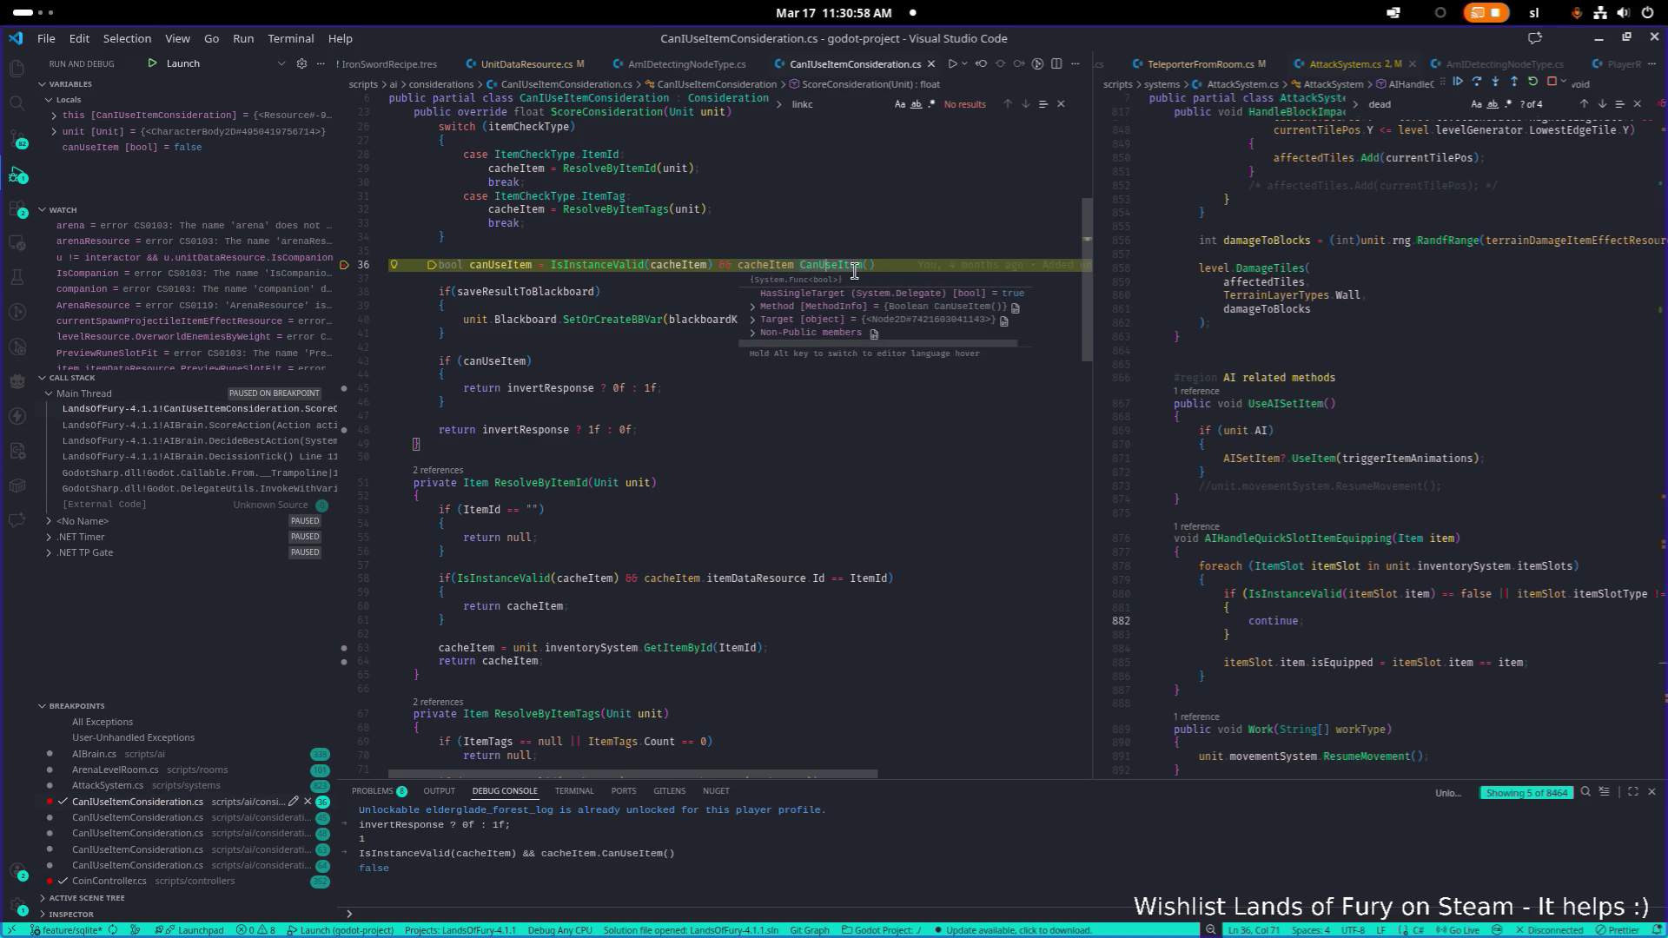
Bring the Godot editor to the front
key("alt+Tab")
key("alt+Tab")
key("alt+Tab")
key("alt+Tab")
key("alt+shift+Tab")
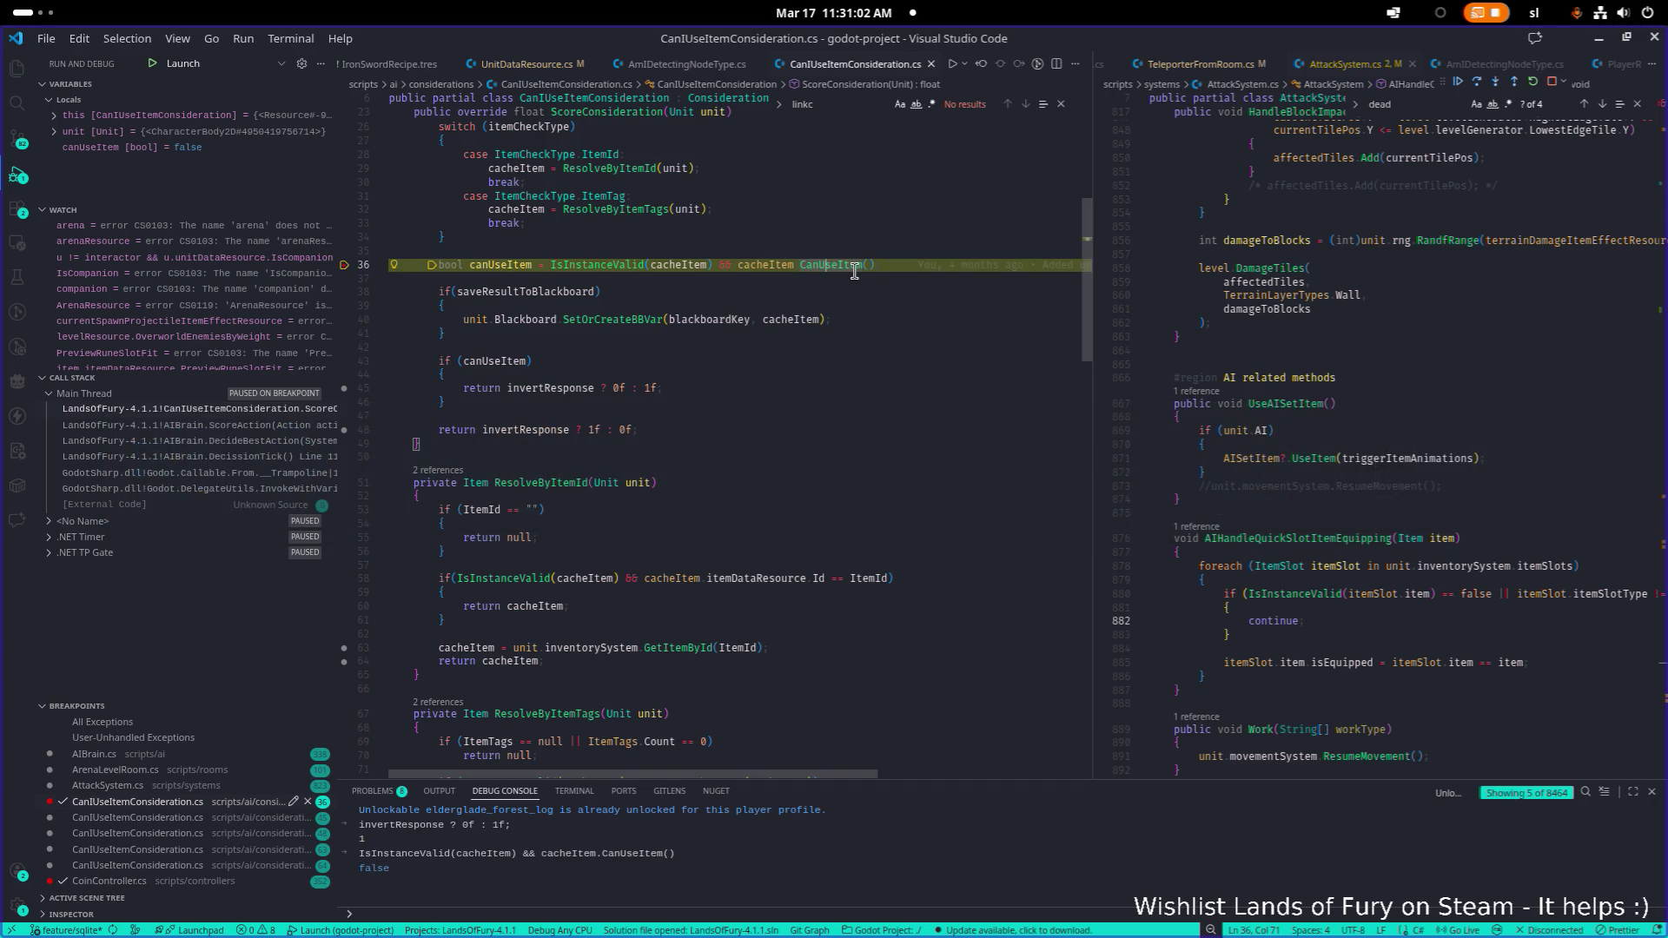
key("alt+Tab")
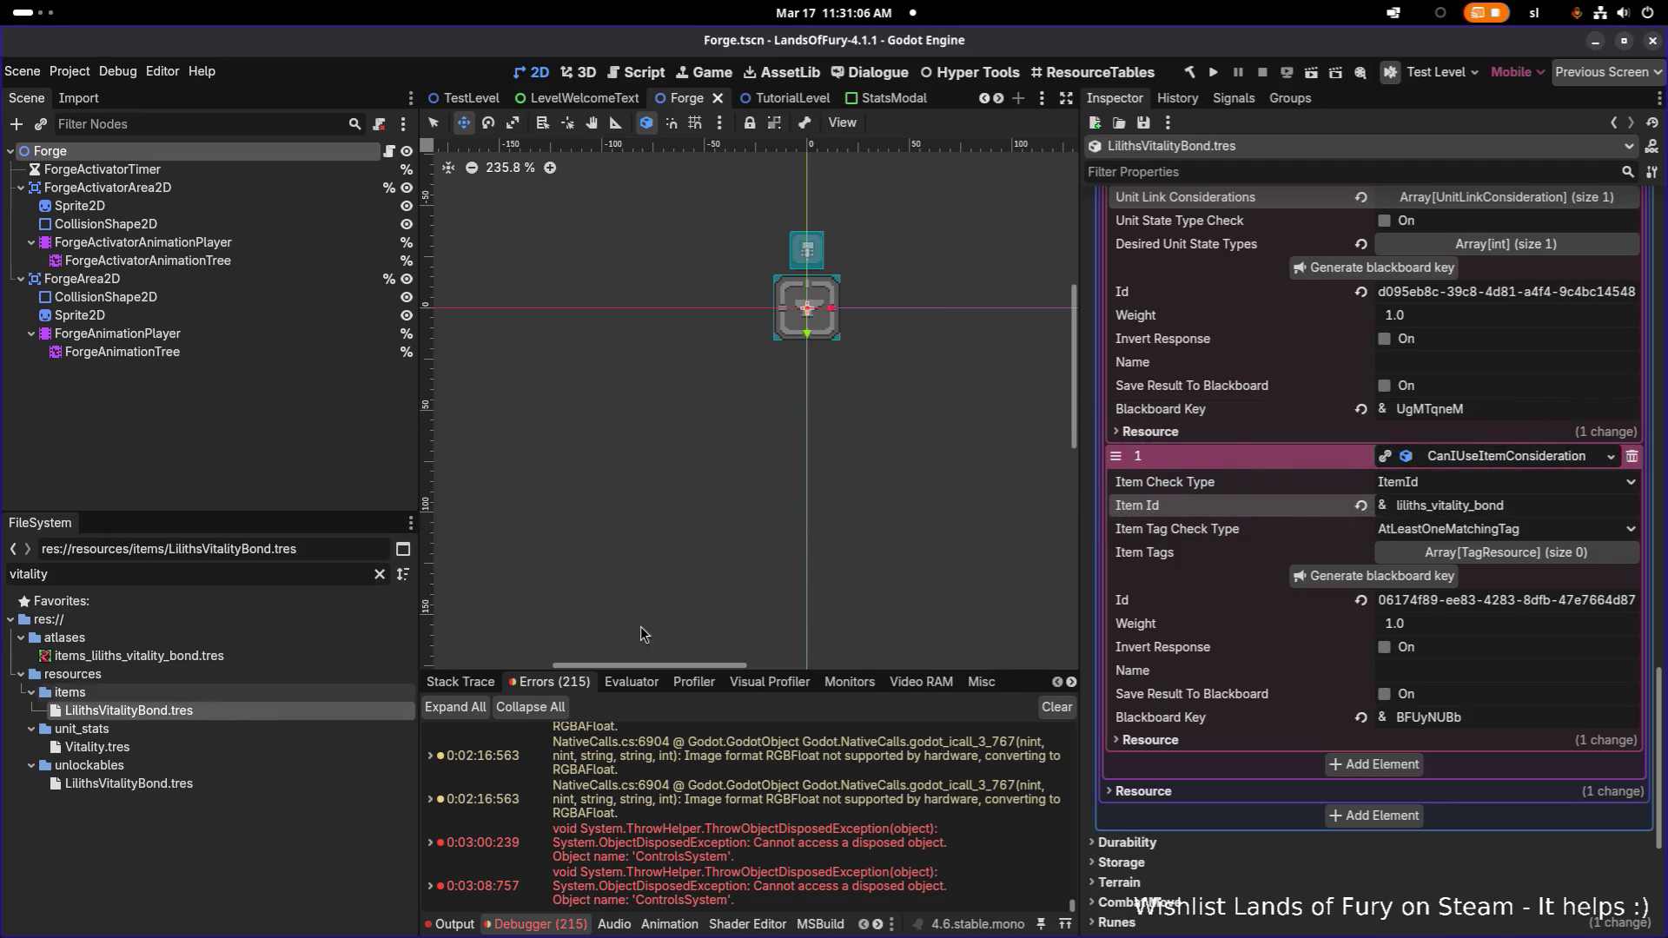
scroll(1088, 516, "up", 15)
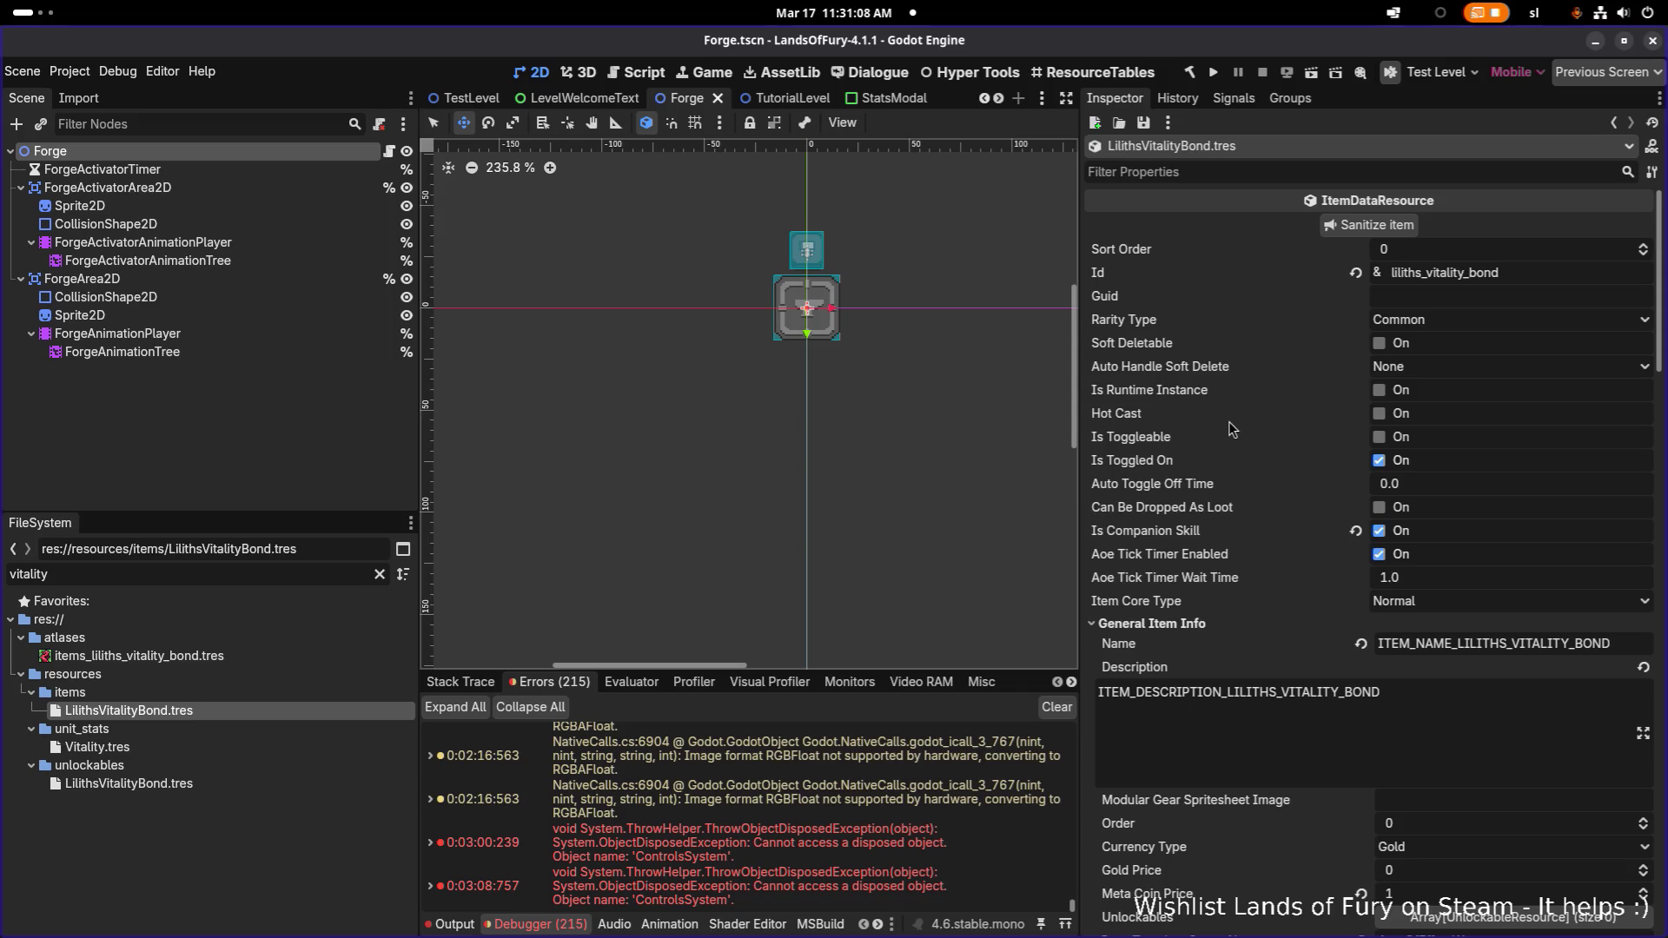
scroll(1270, 425, "down", 5)
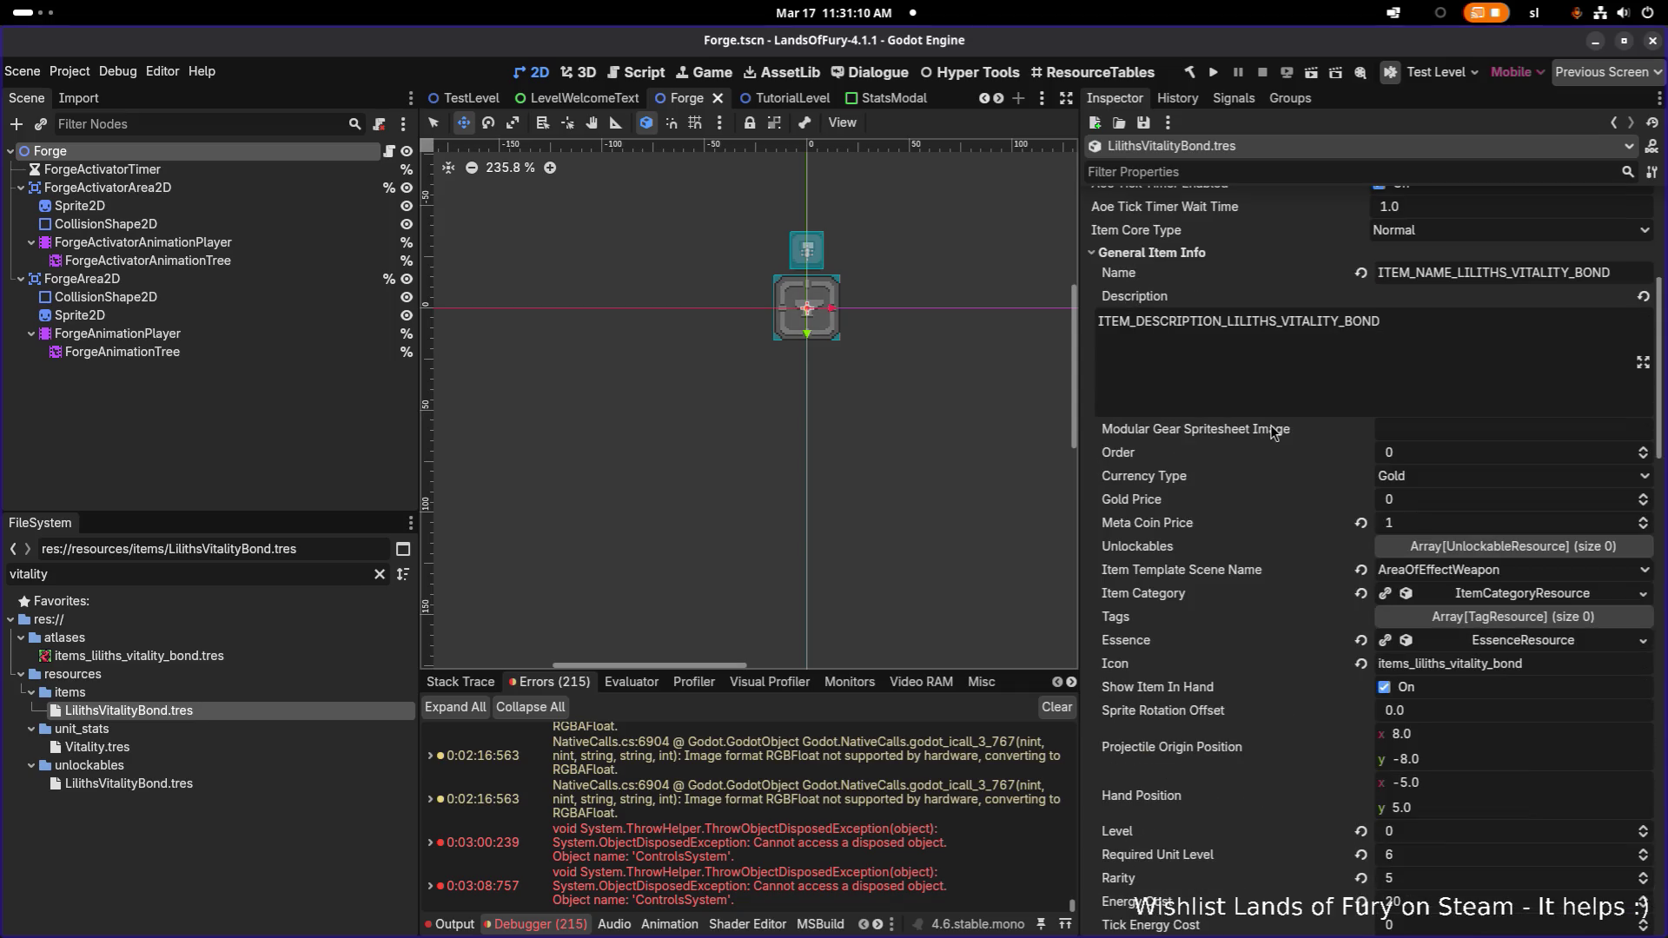
scroll(1243, 429, "up", 5)
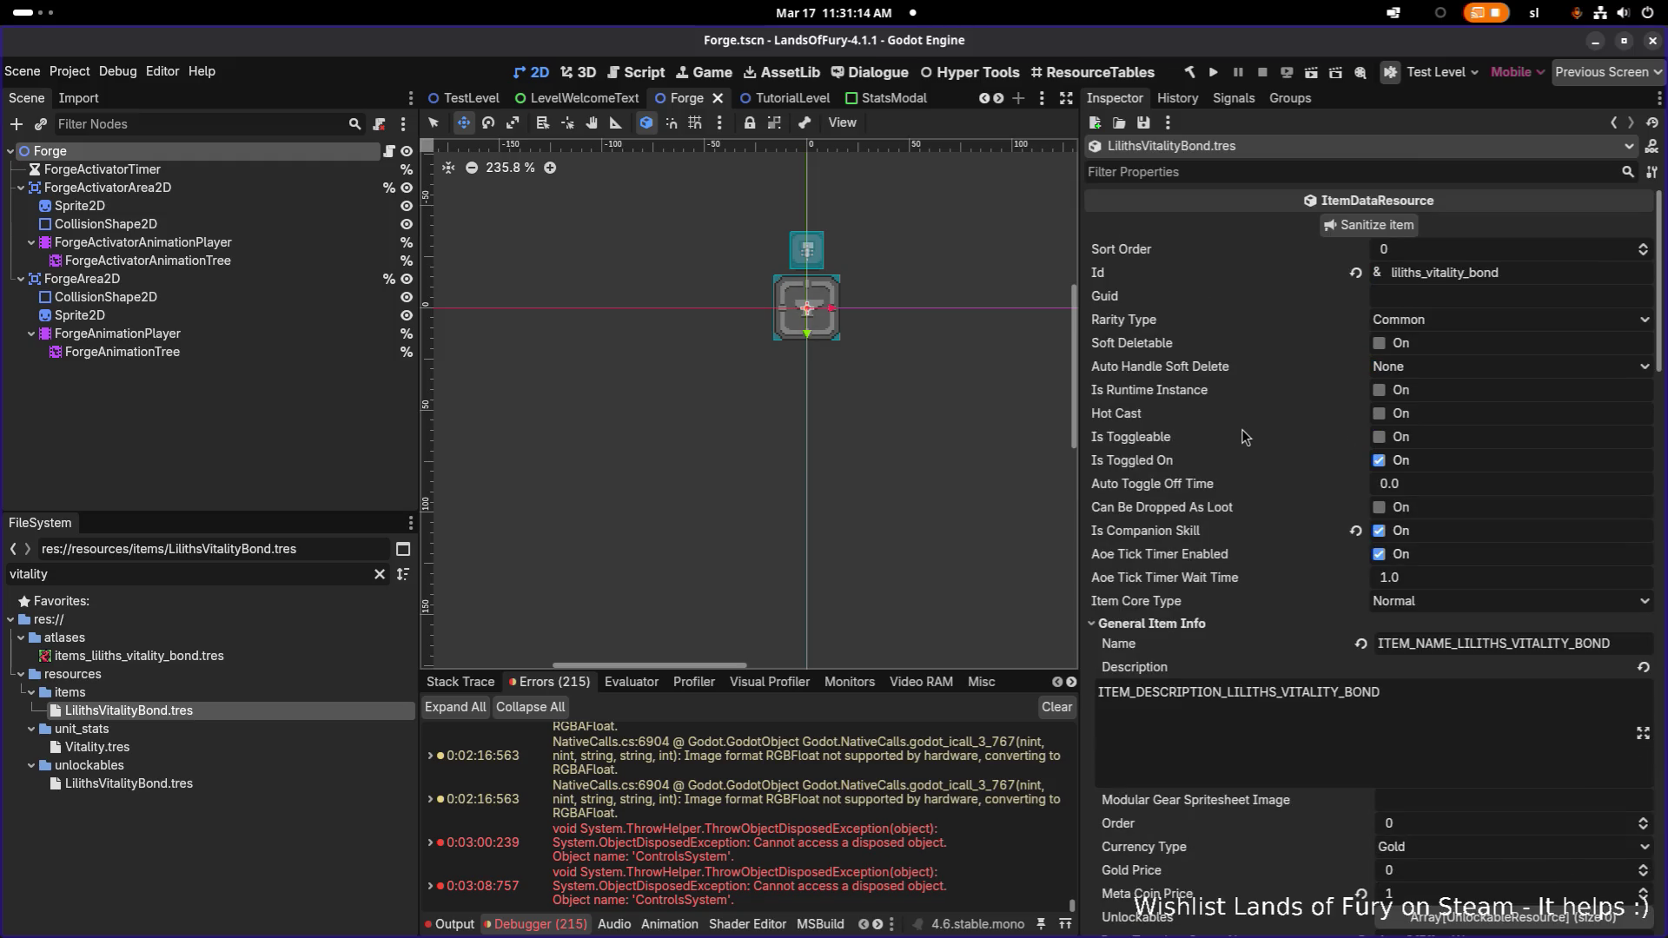
scroll(1242, 429, "down", 4)
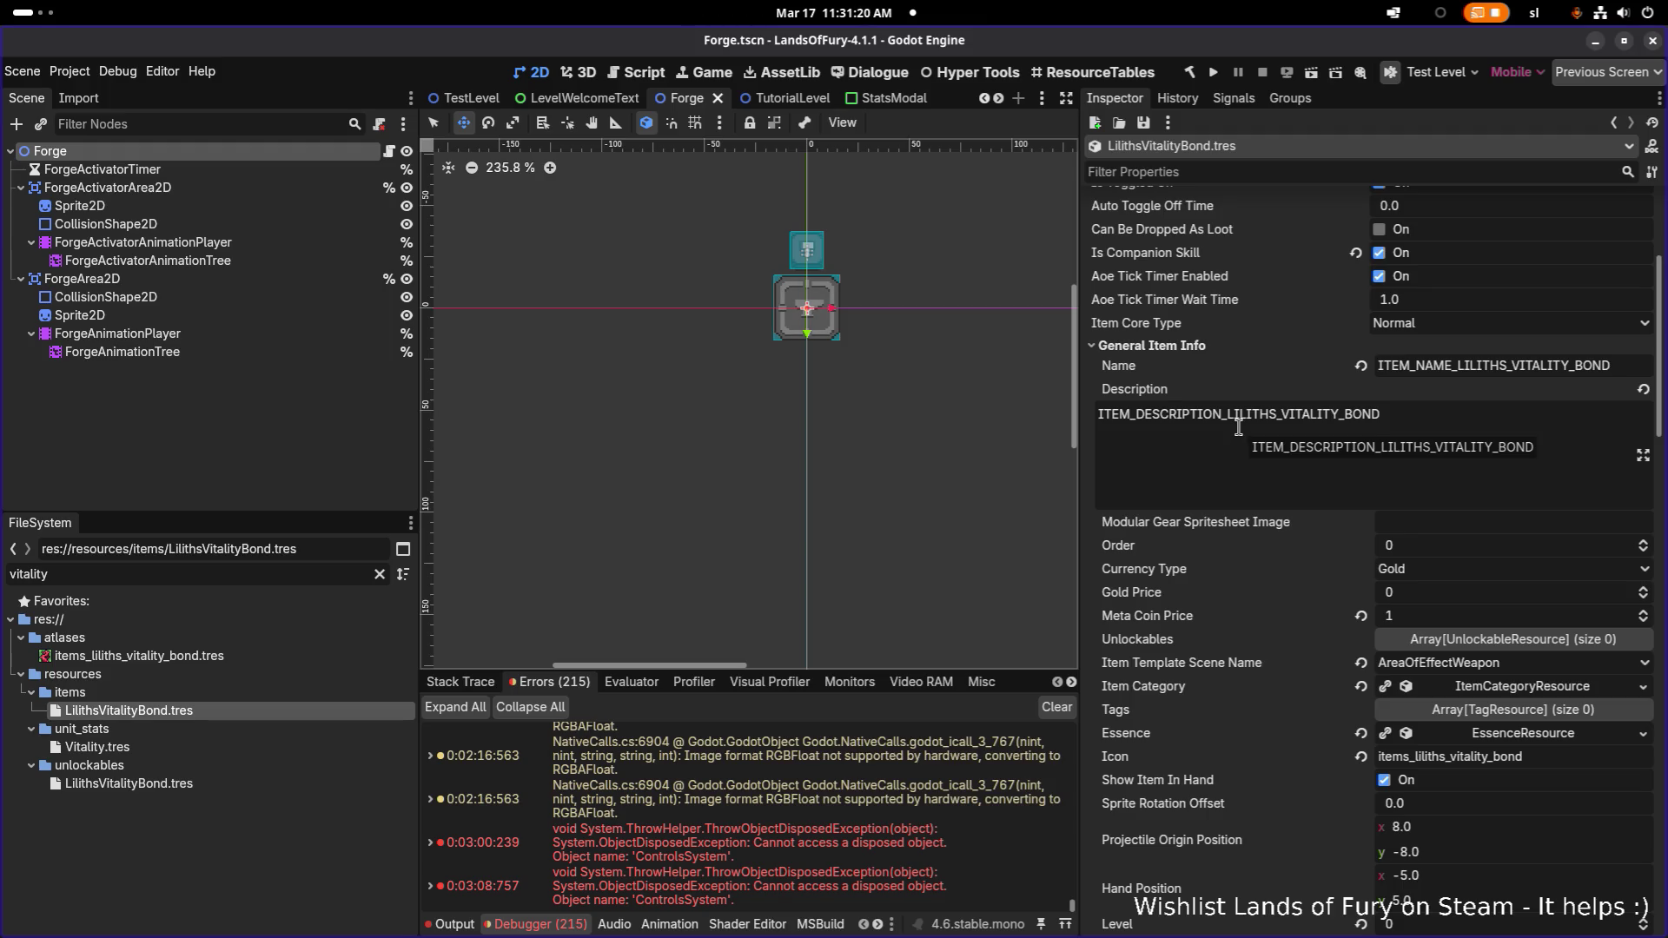
key("alt+Tab")
Open AreaOfEffectWeapon.cs with the 'area' quick-open search
key("Left")
key("Left")
key("Left")
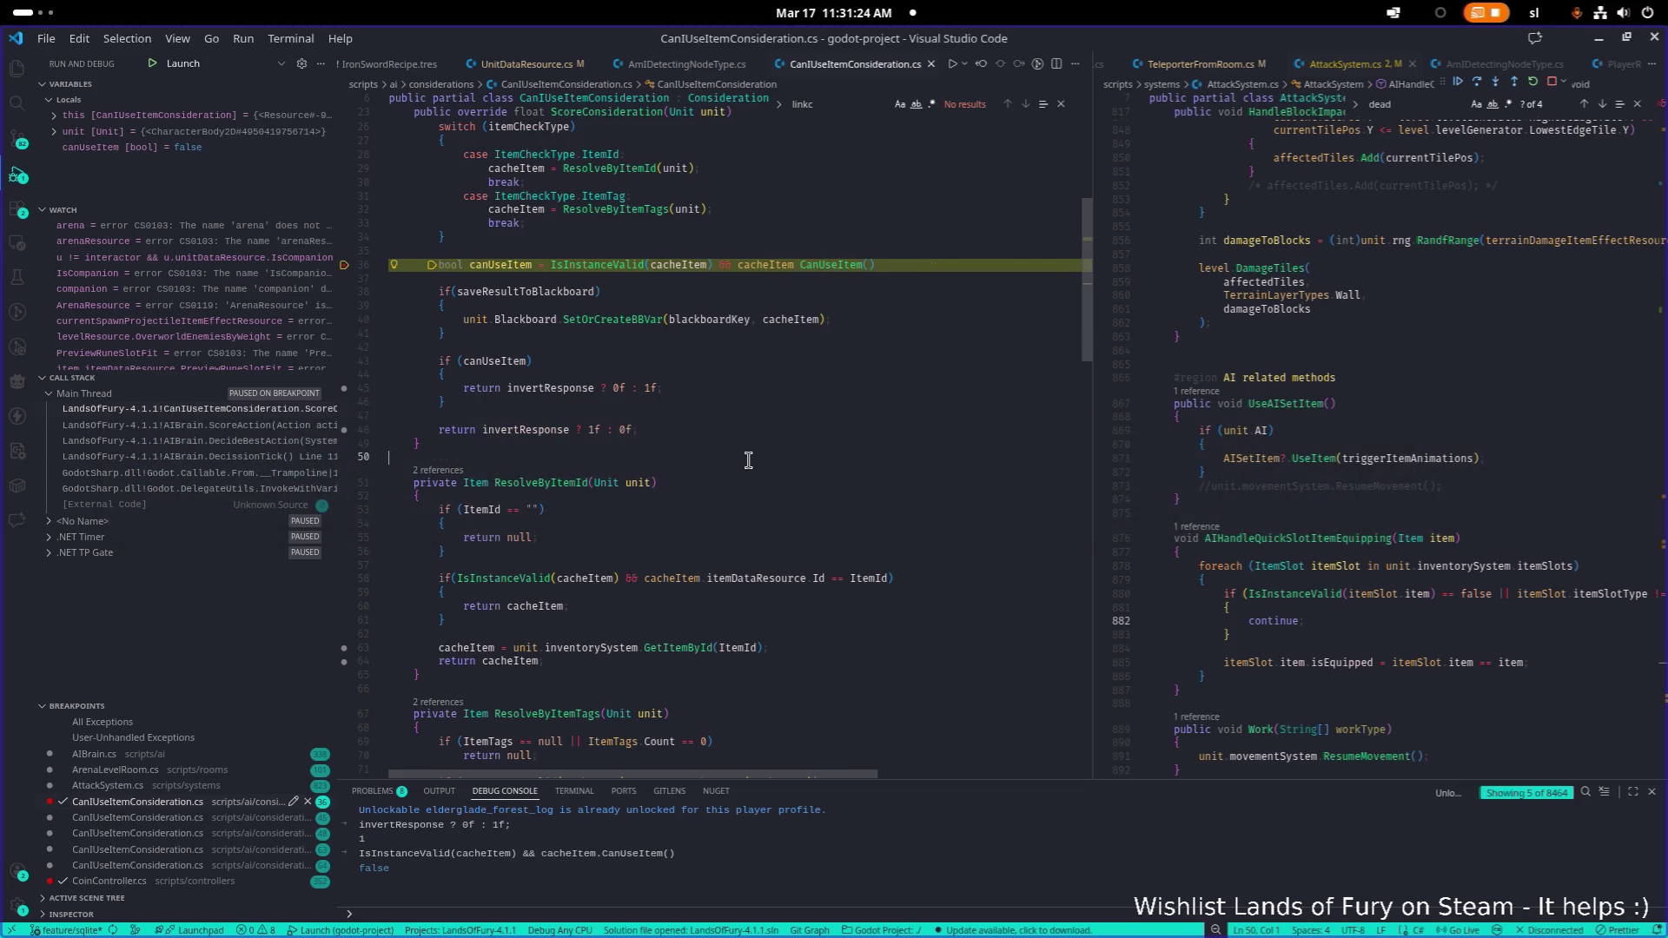
key("ctrl+p")
type("area")
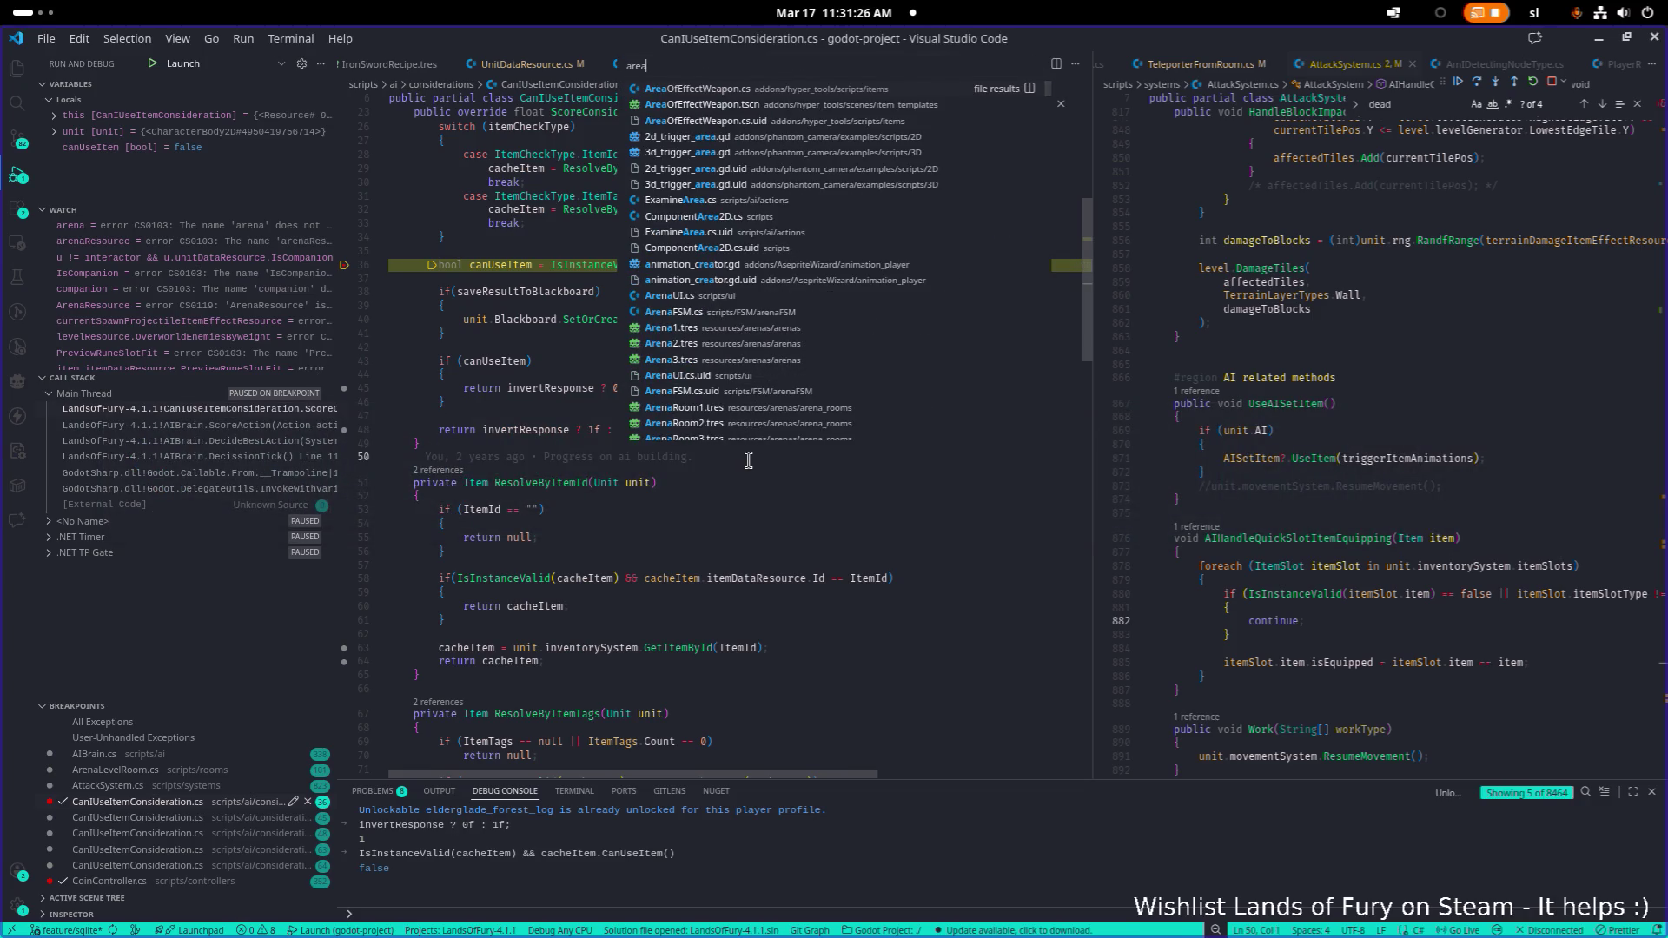
key("Return")
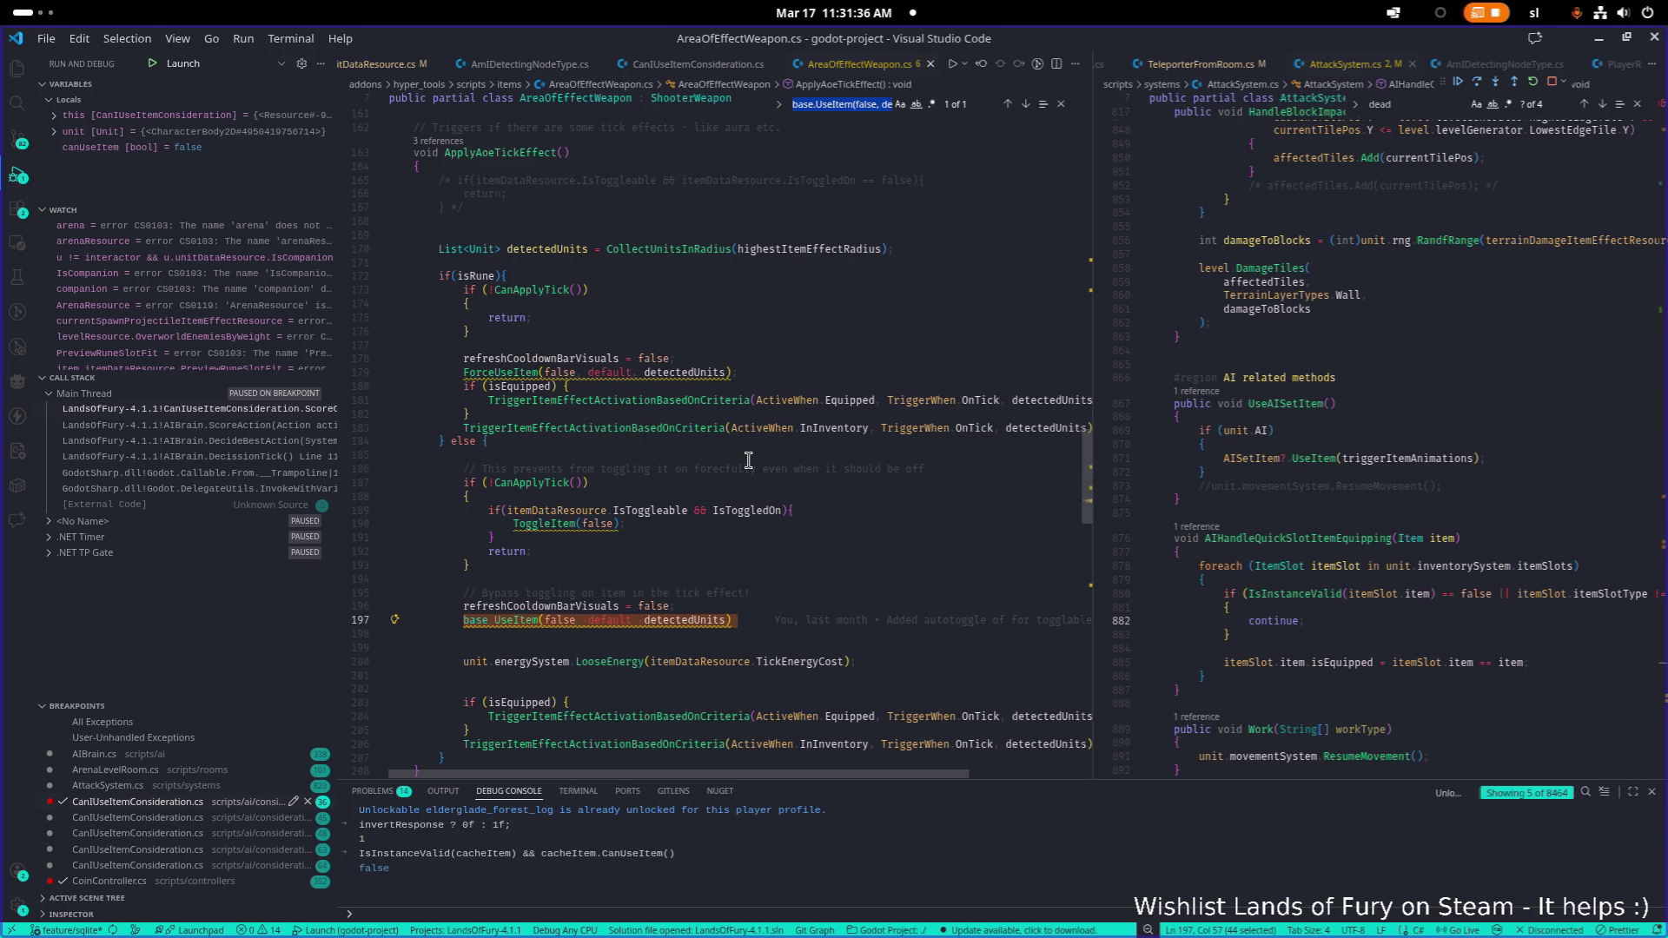
Find the CanUseItem override, breakpoint its line-244 if-statement, and continue to it
type("can")
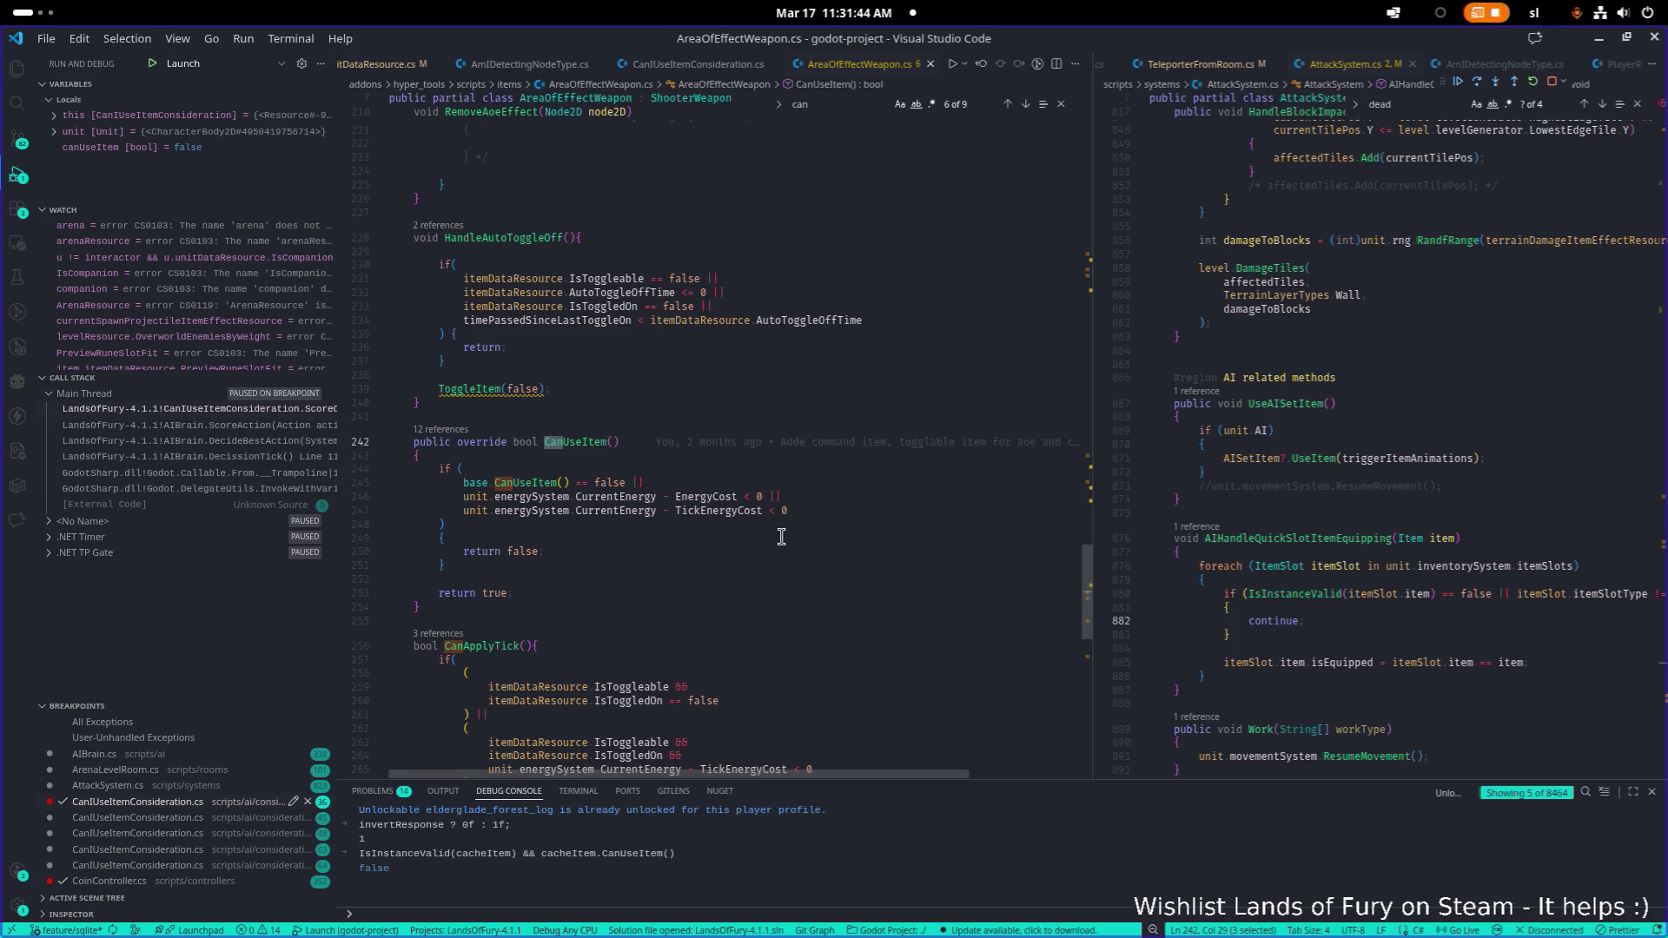
scroll(738, 525, "down", 1)
double_click(584, 428)
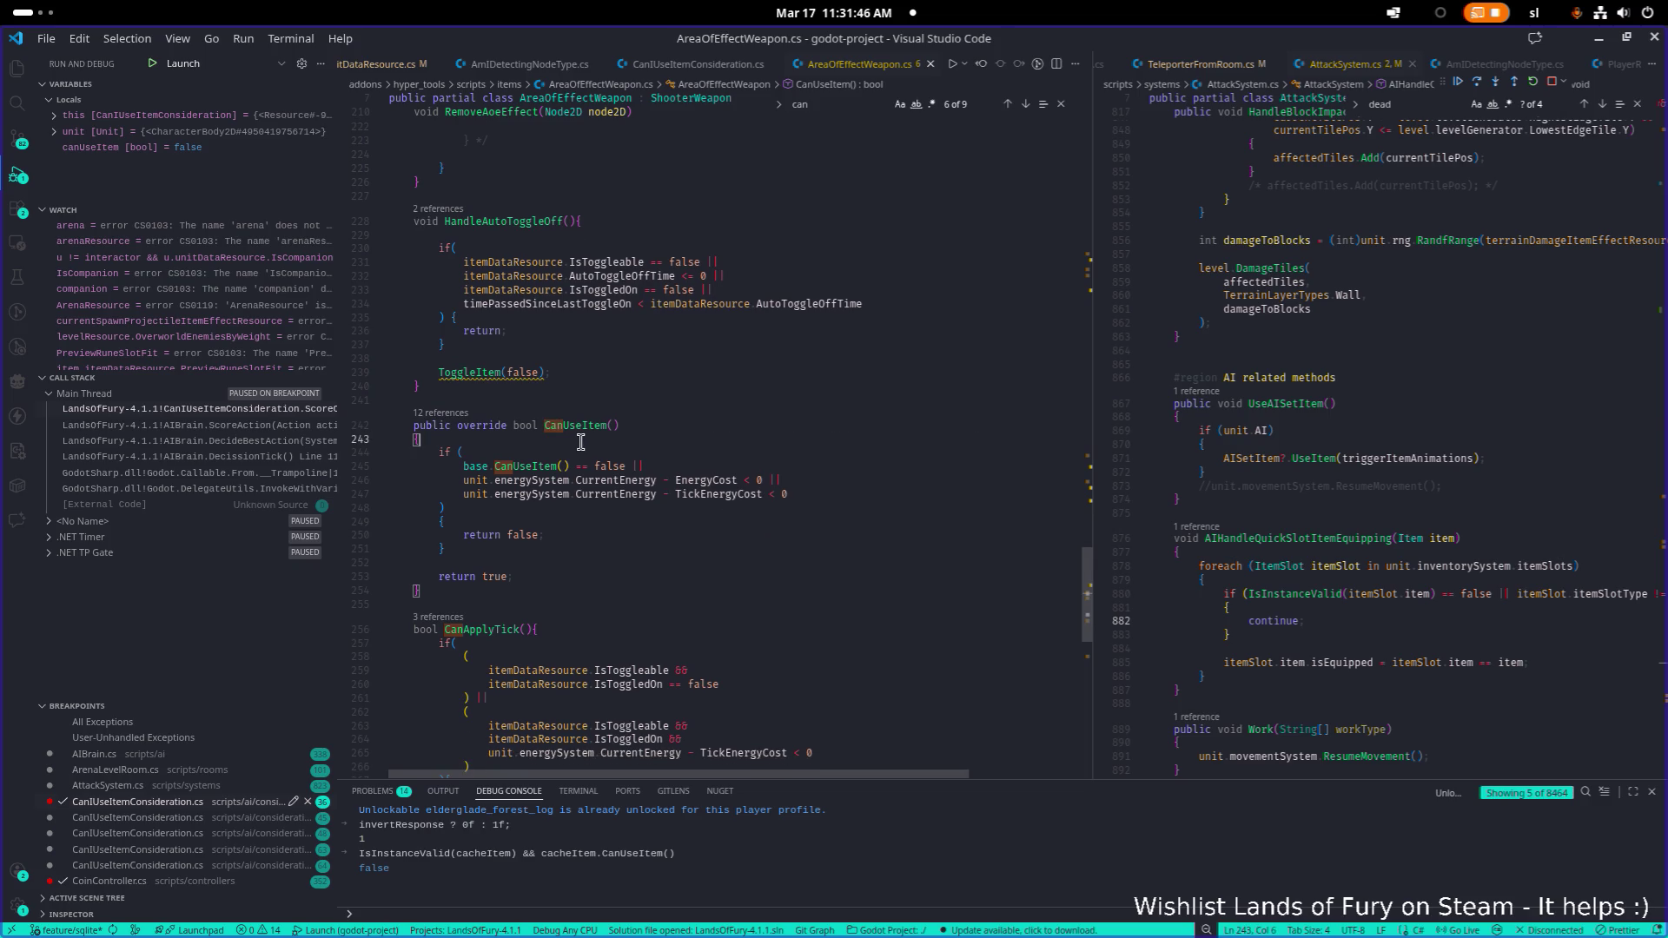
key("ctrl+f")
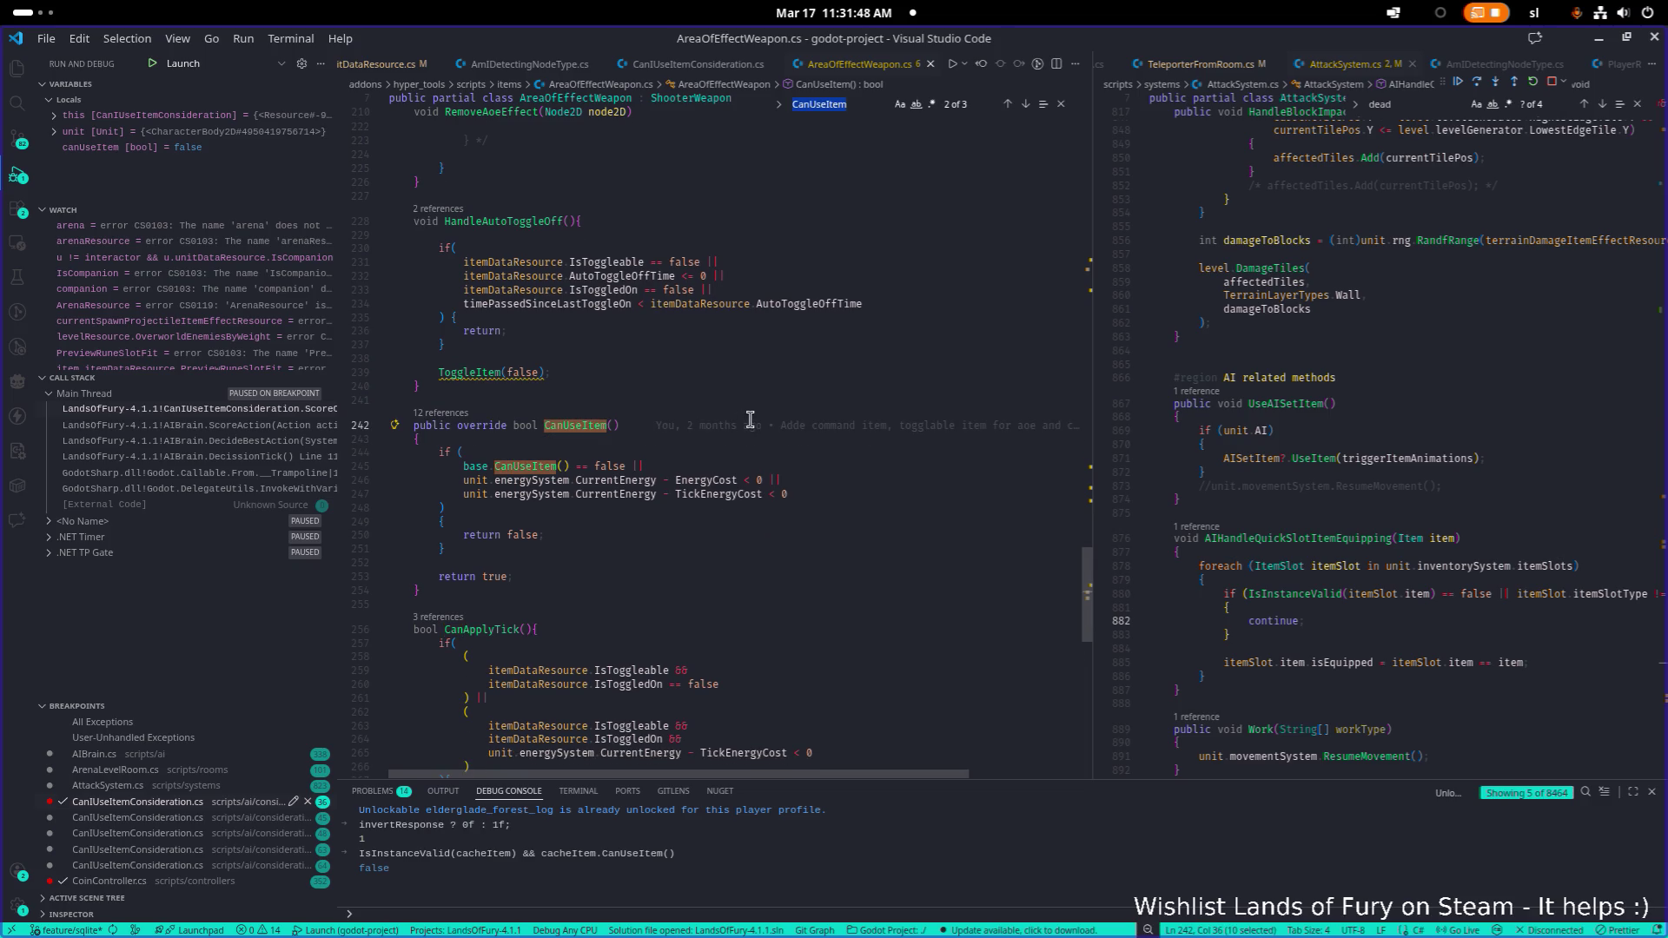
left_click(681, 481)
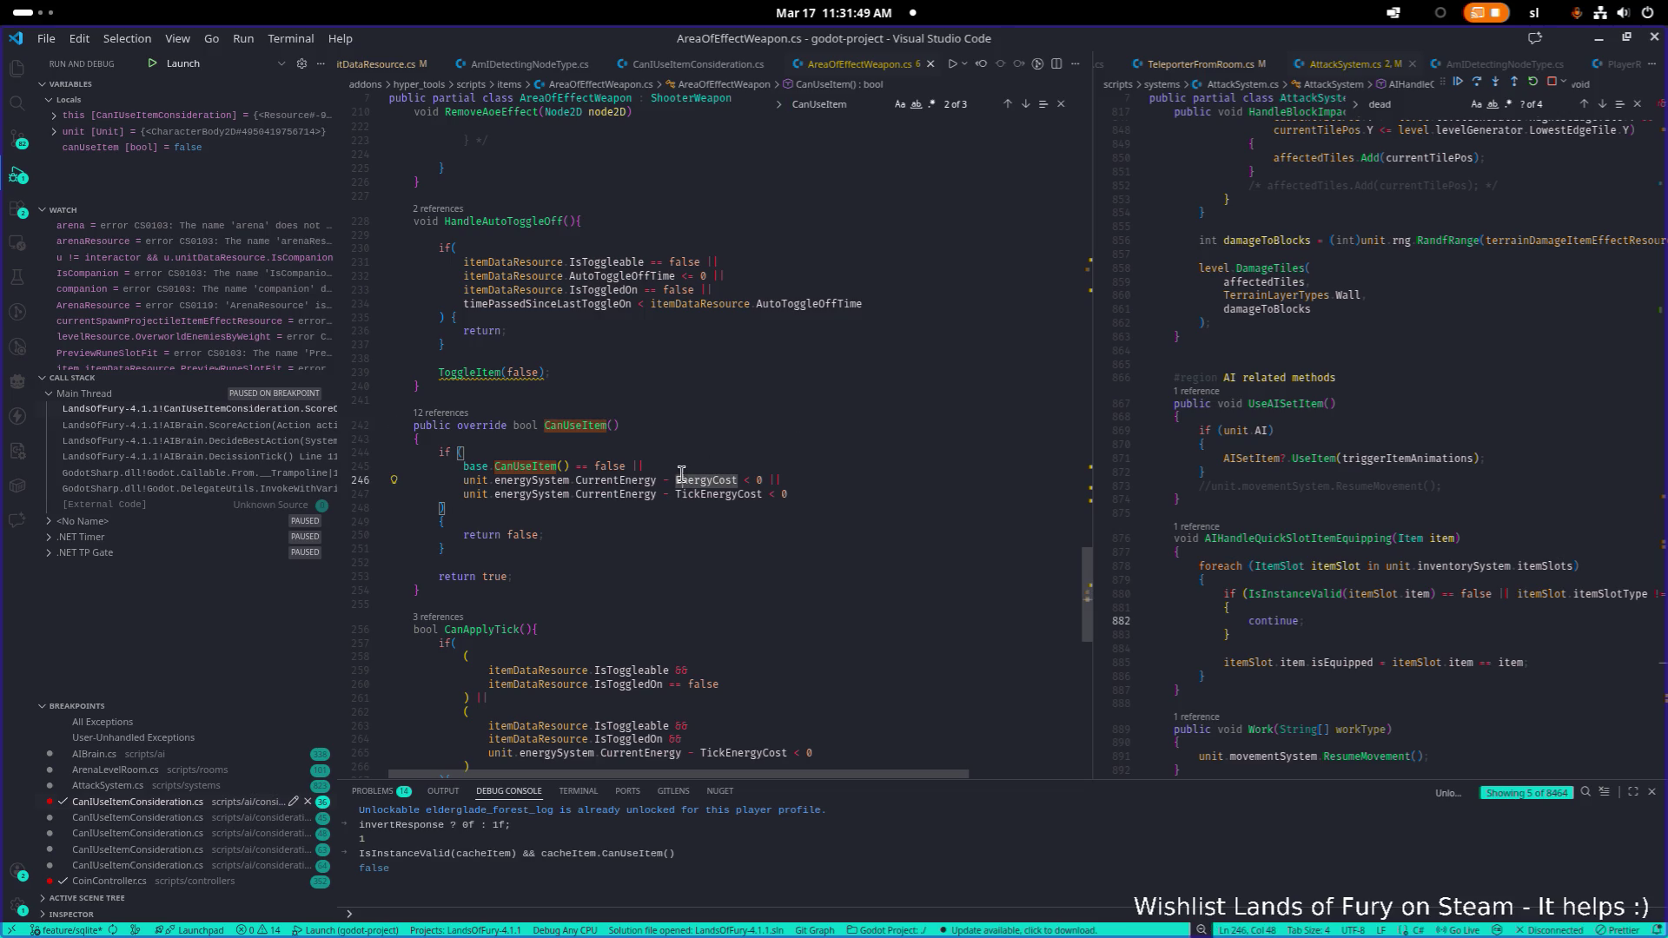
left_click(347, 479)
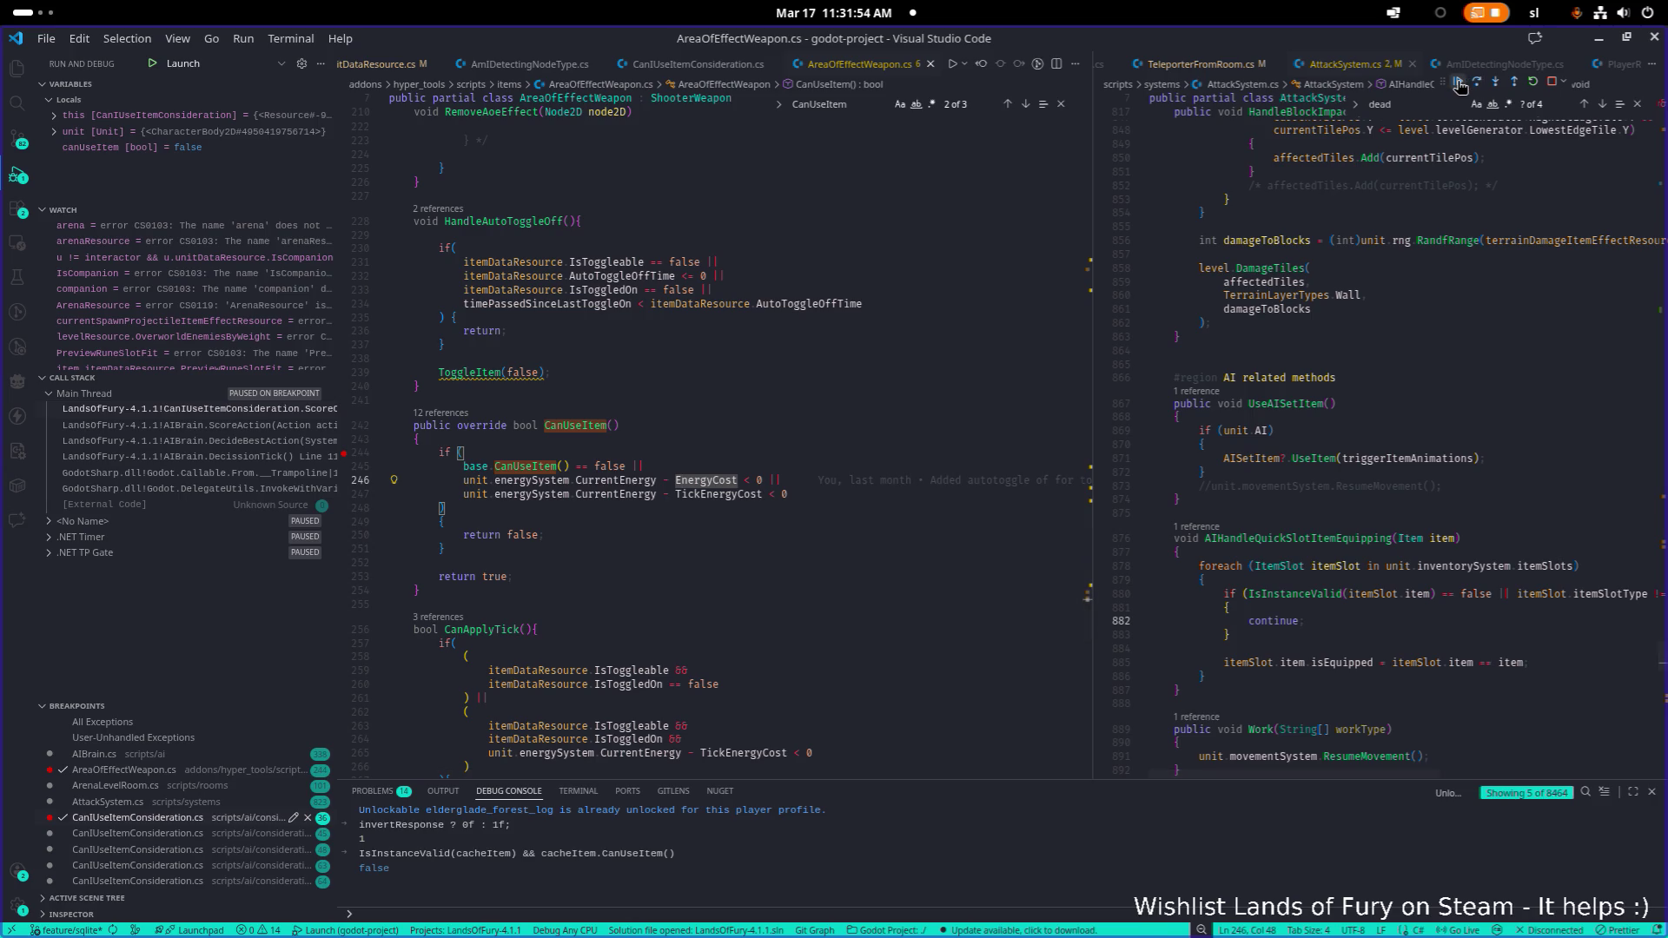
left_click(1459, 84)
Evaluate itemDataResource.Id and base.CanUseItem() in the Debug Console, which returns false
left_click(561, 467)
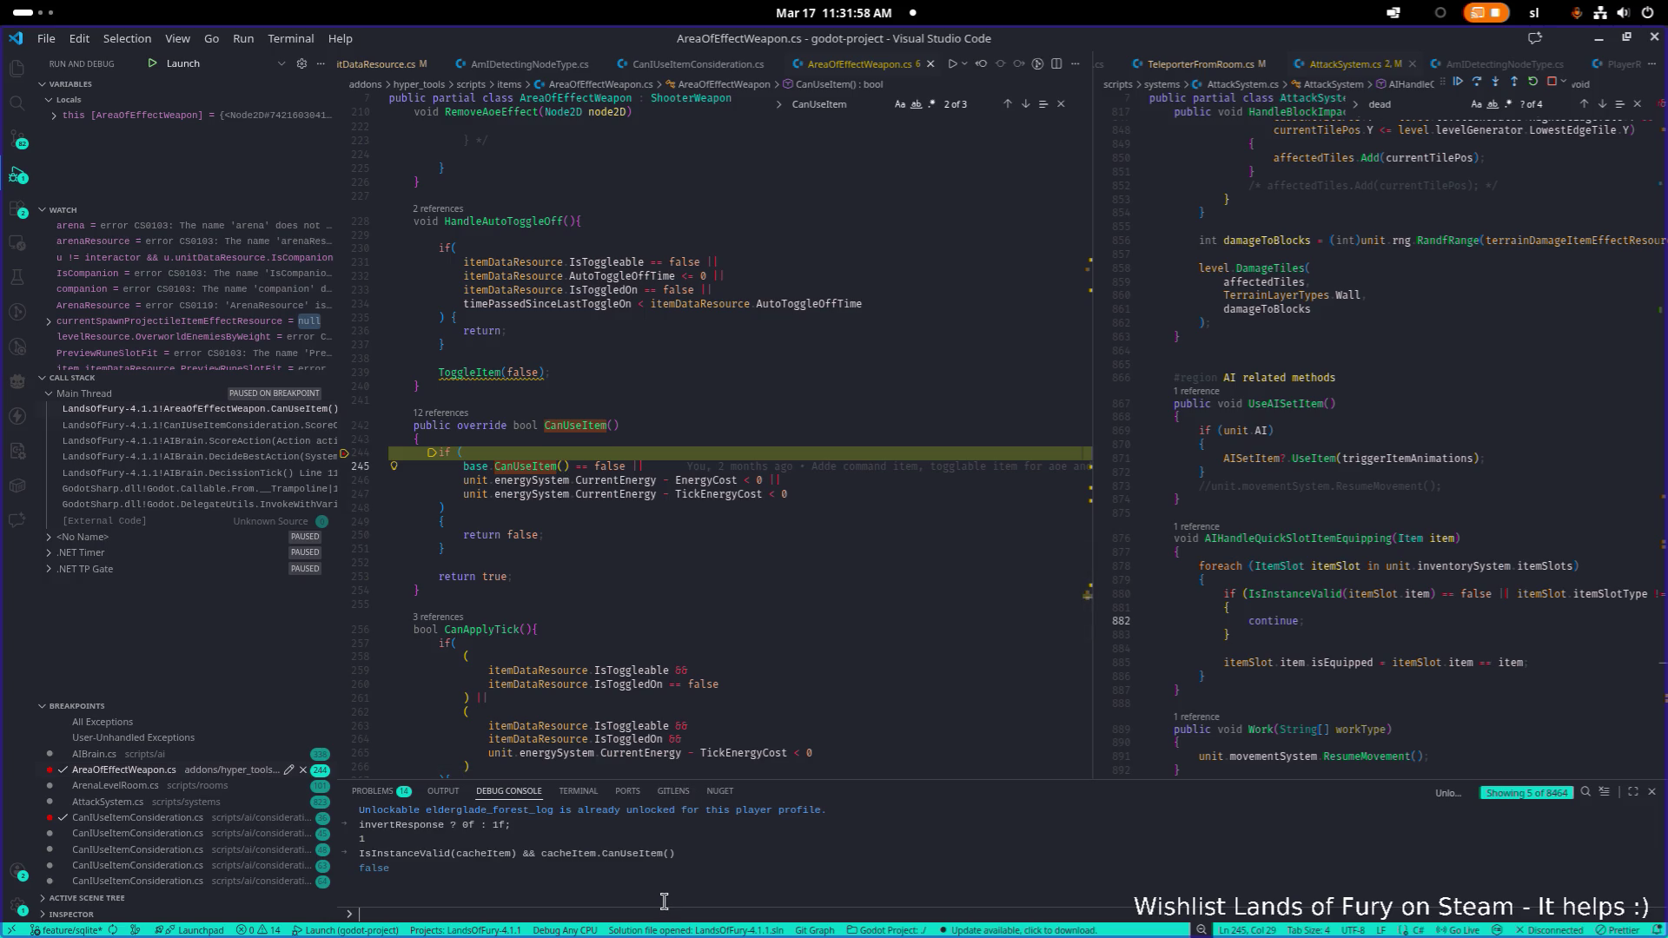
type("ite")
key("BackSpace")
key("BackSpace")
type("Id")
key("Return")
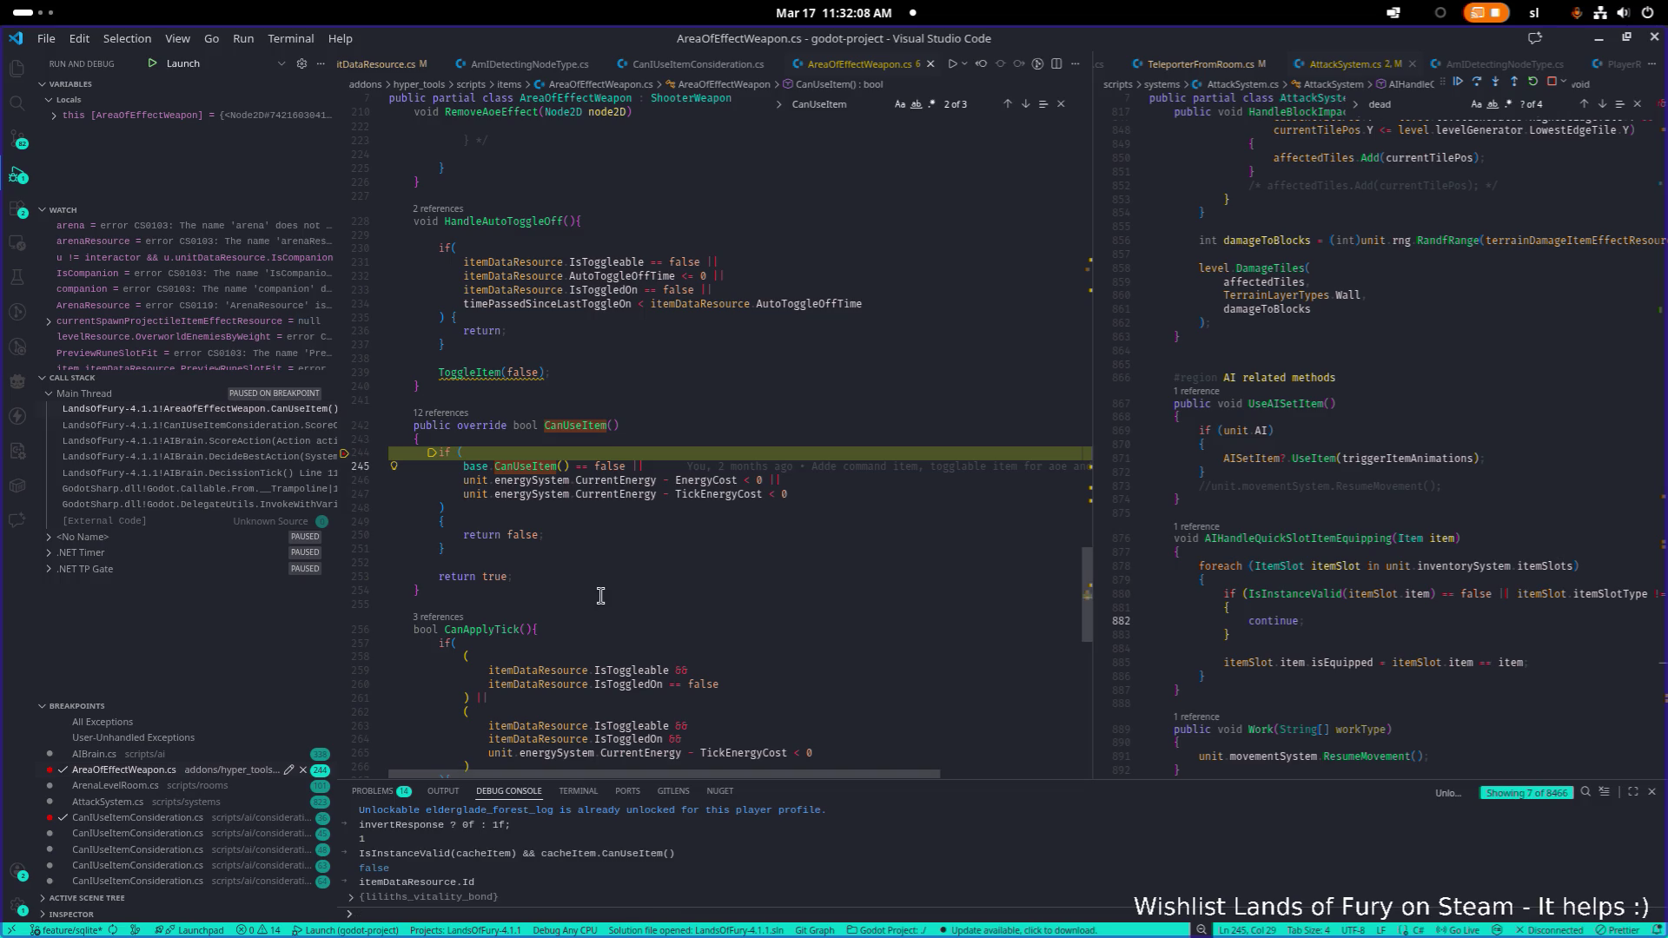
left_click_drag(576, 467, 462, 466)
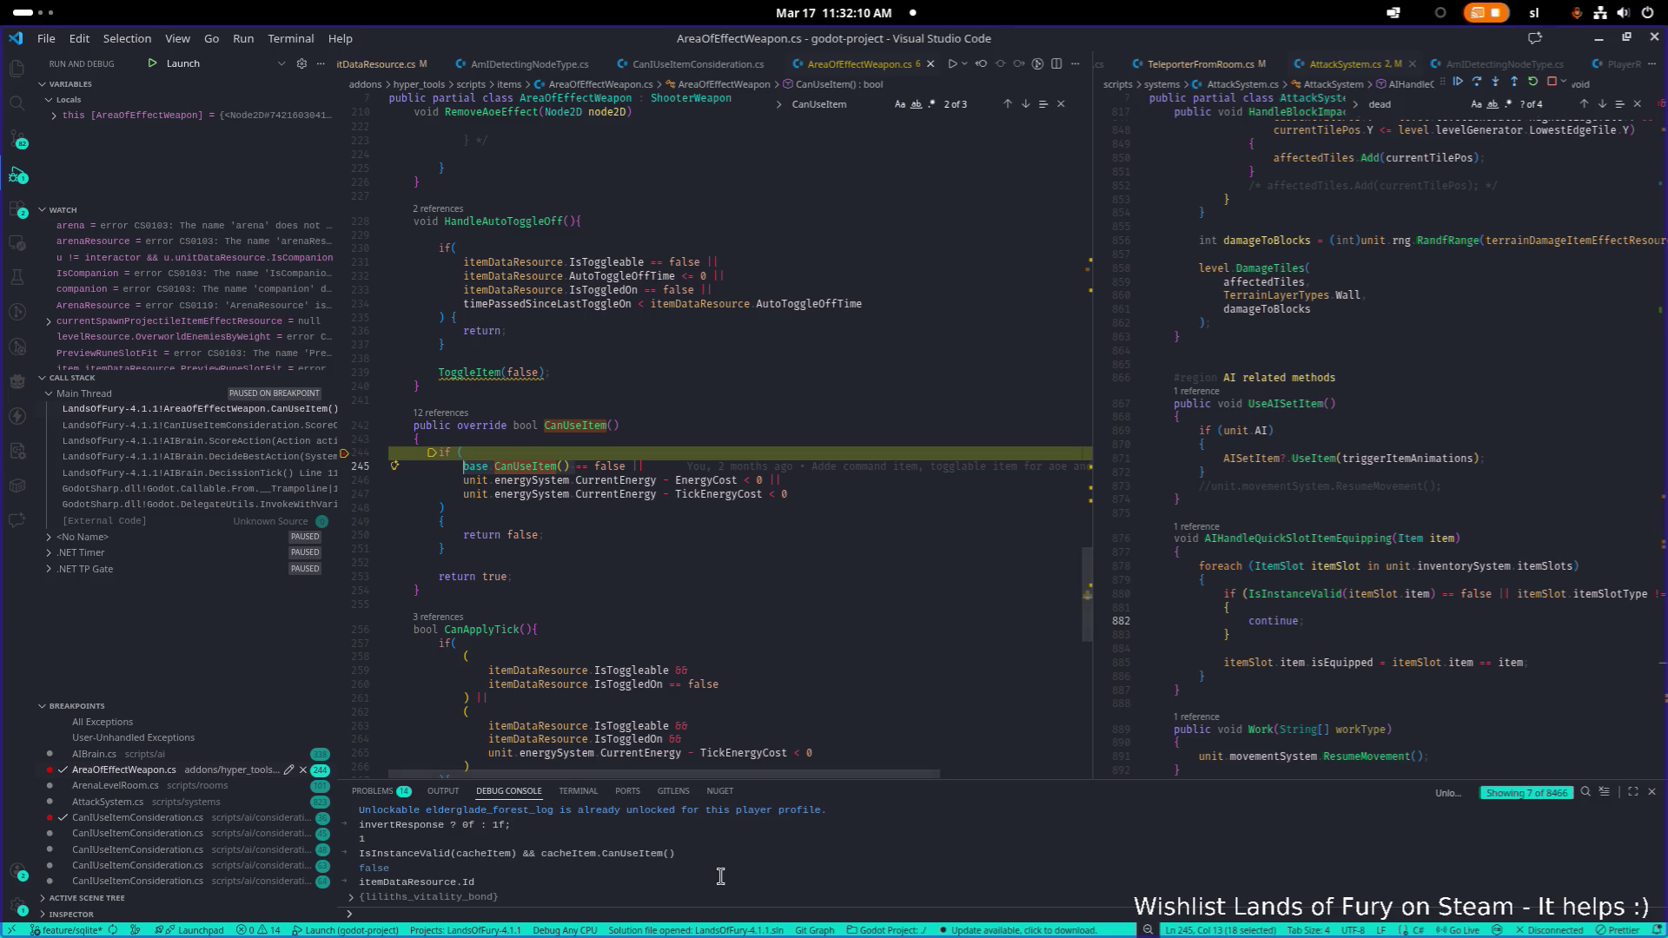
middle_click(750, 913)
key("Return")
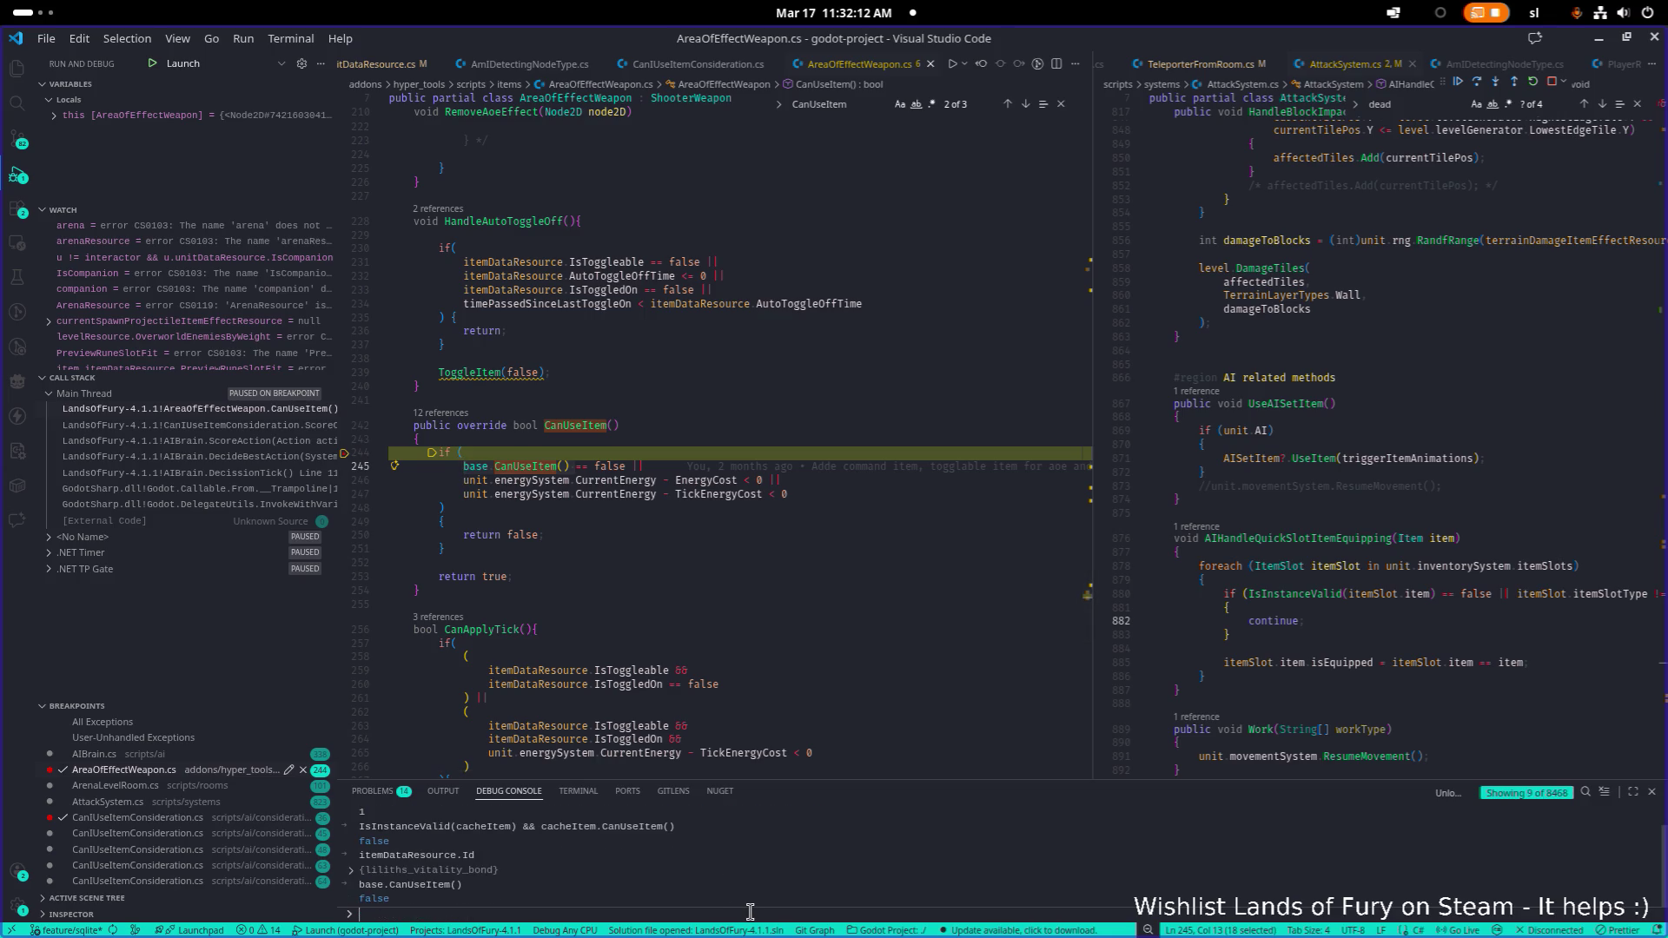
left_click(538, 466)
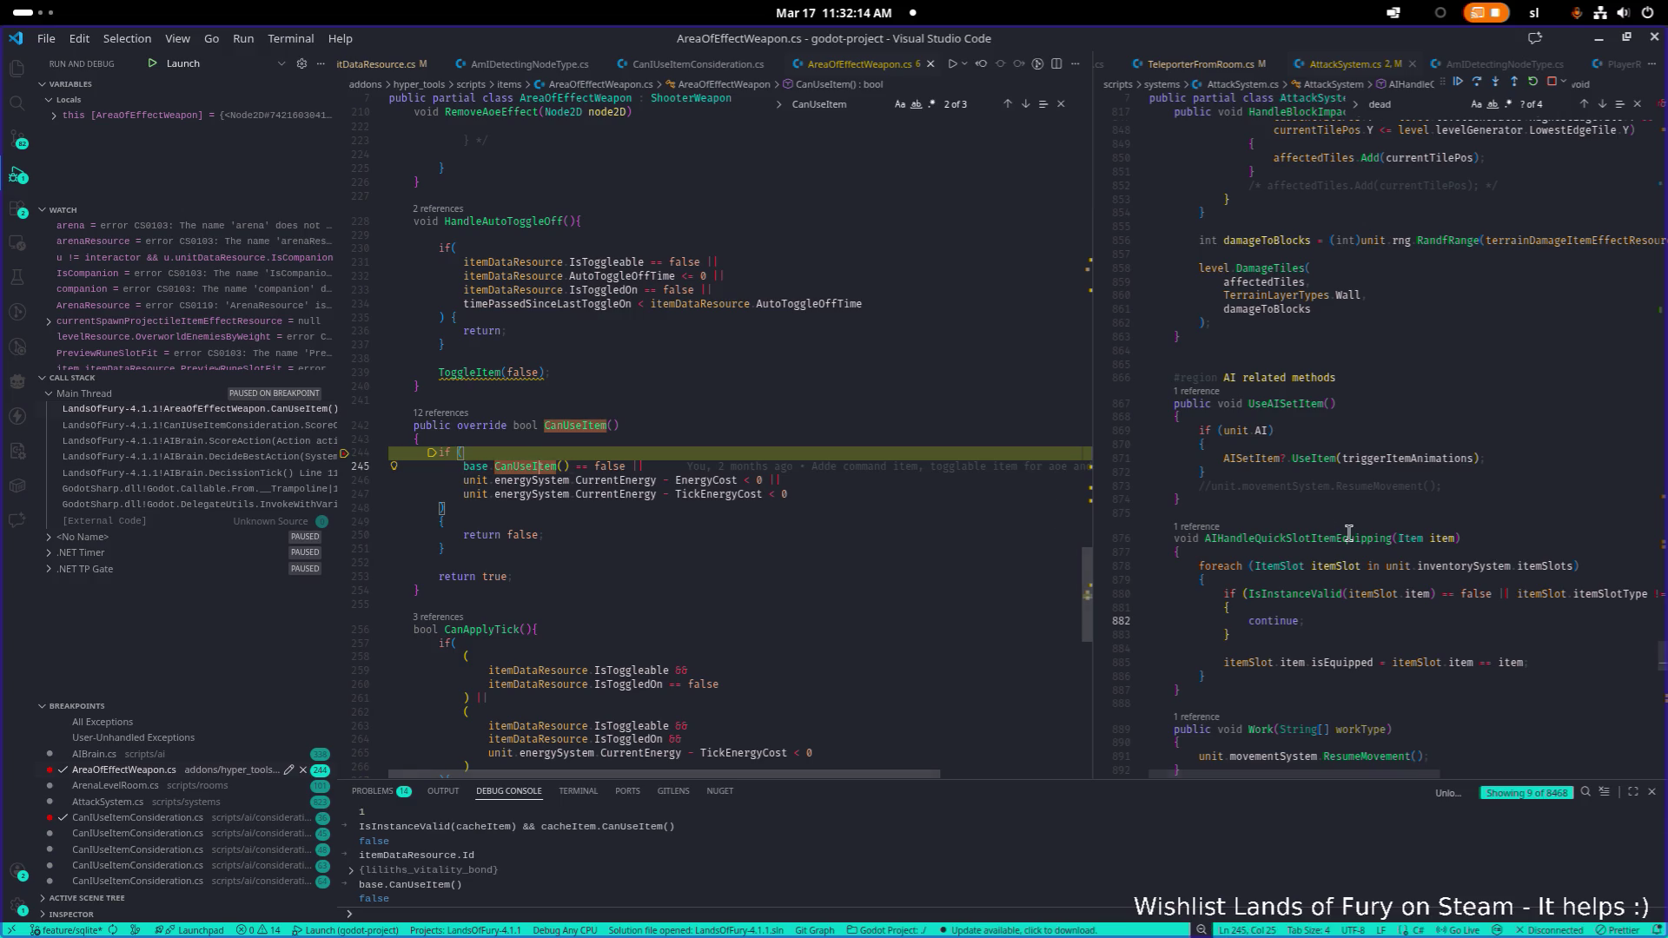
left_click(532, 468)
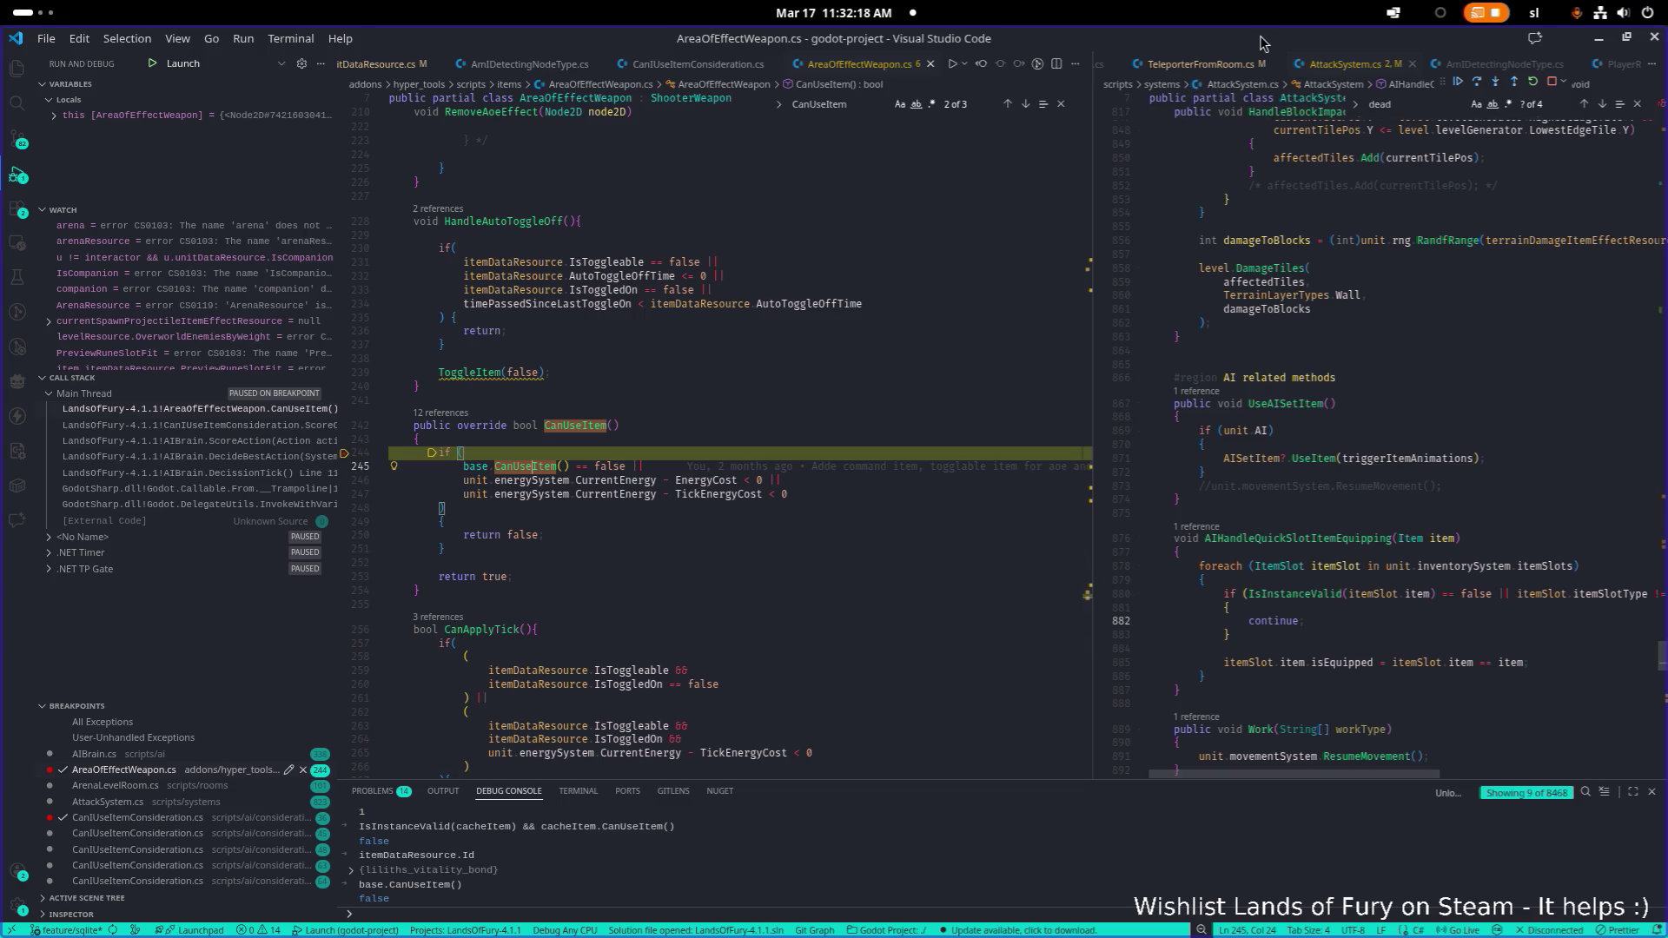
key("alt+Tab")
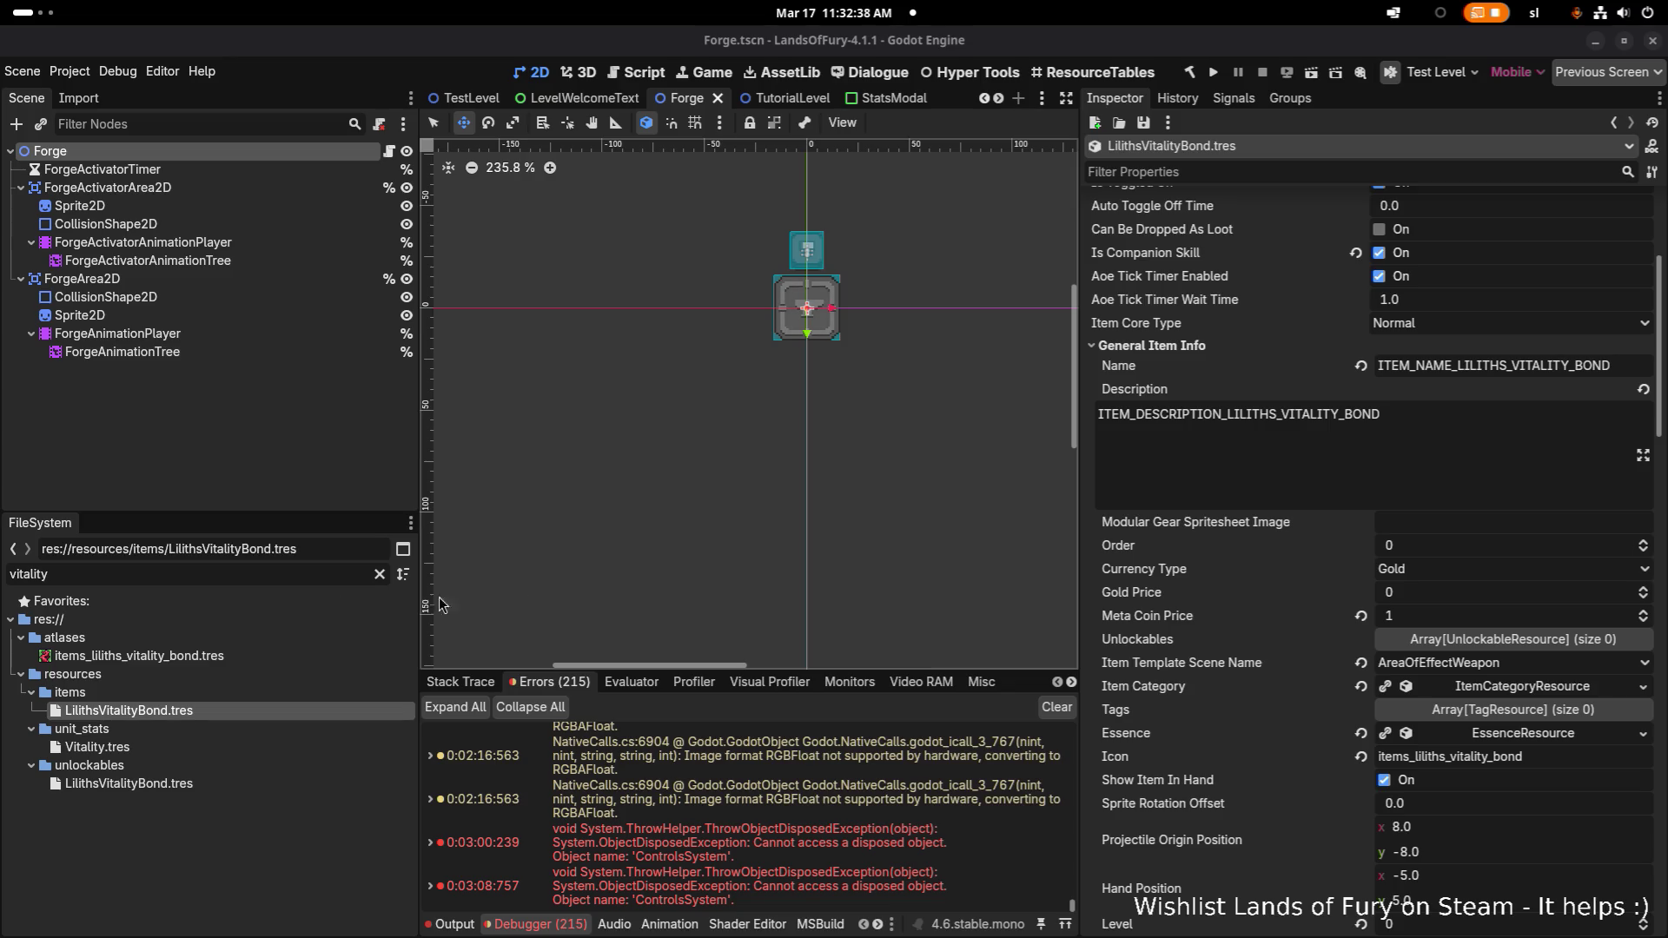
Collapse Item Effects and Durability and expand Storage in the LilithsVitalityBond Inspector
scroll(1357, 535, "down", 10)
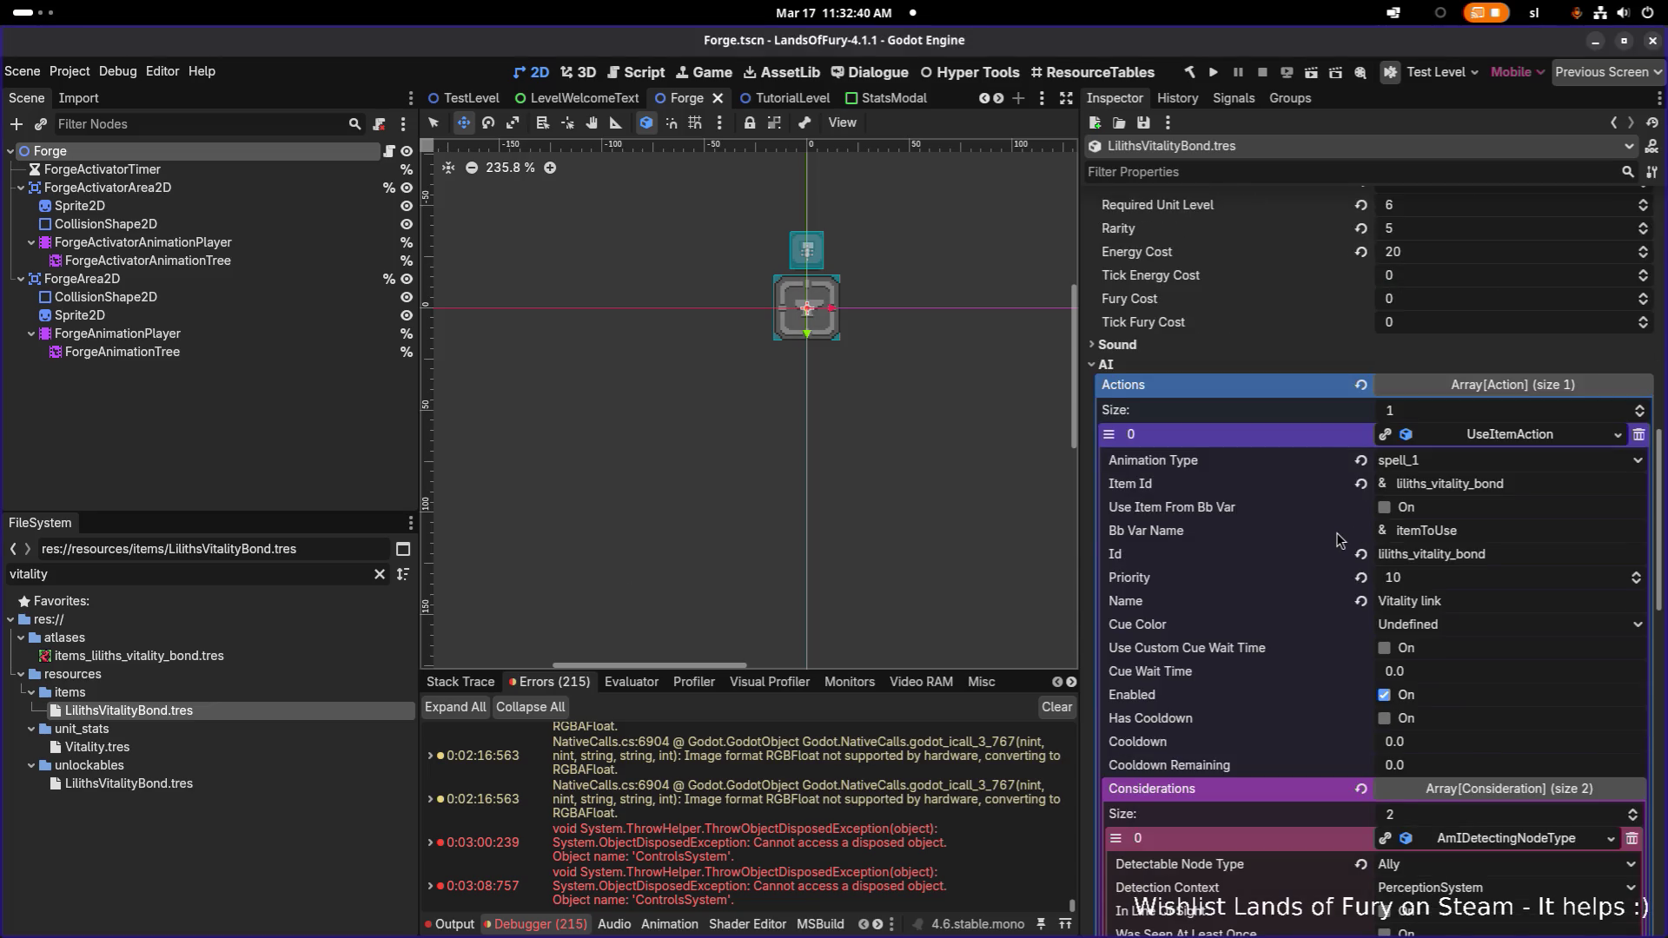
scroll(1338, 541, "down", 10)
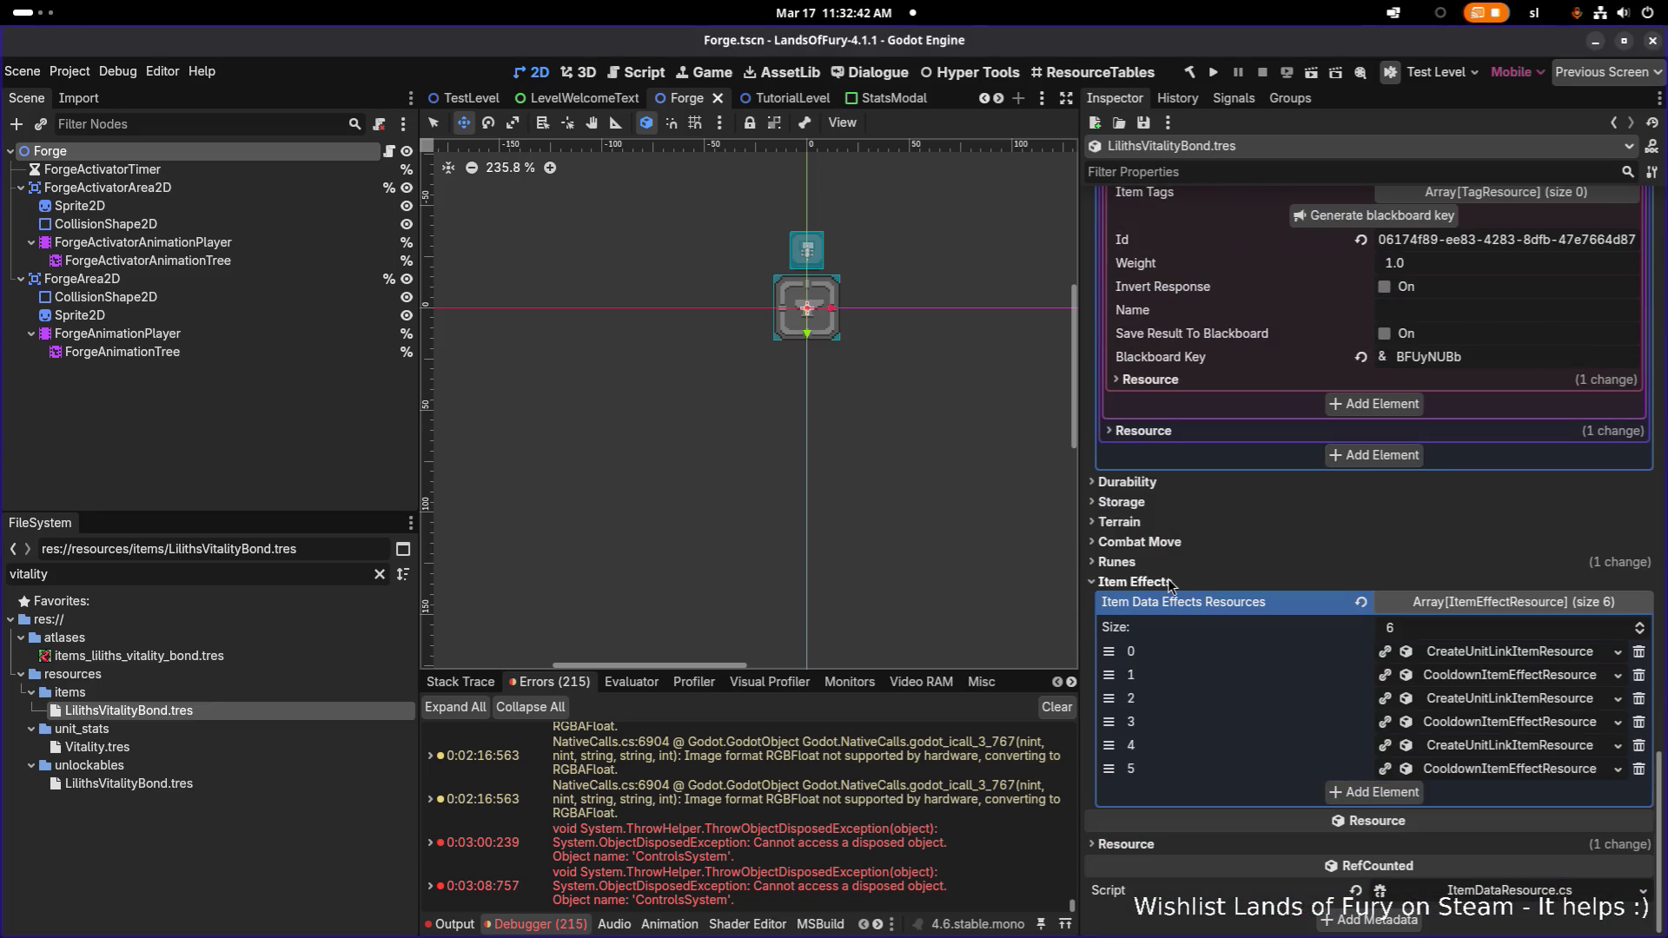
left_click(1169, 584)
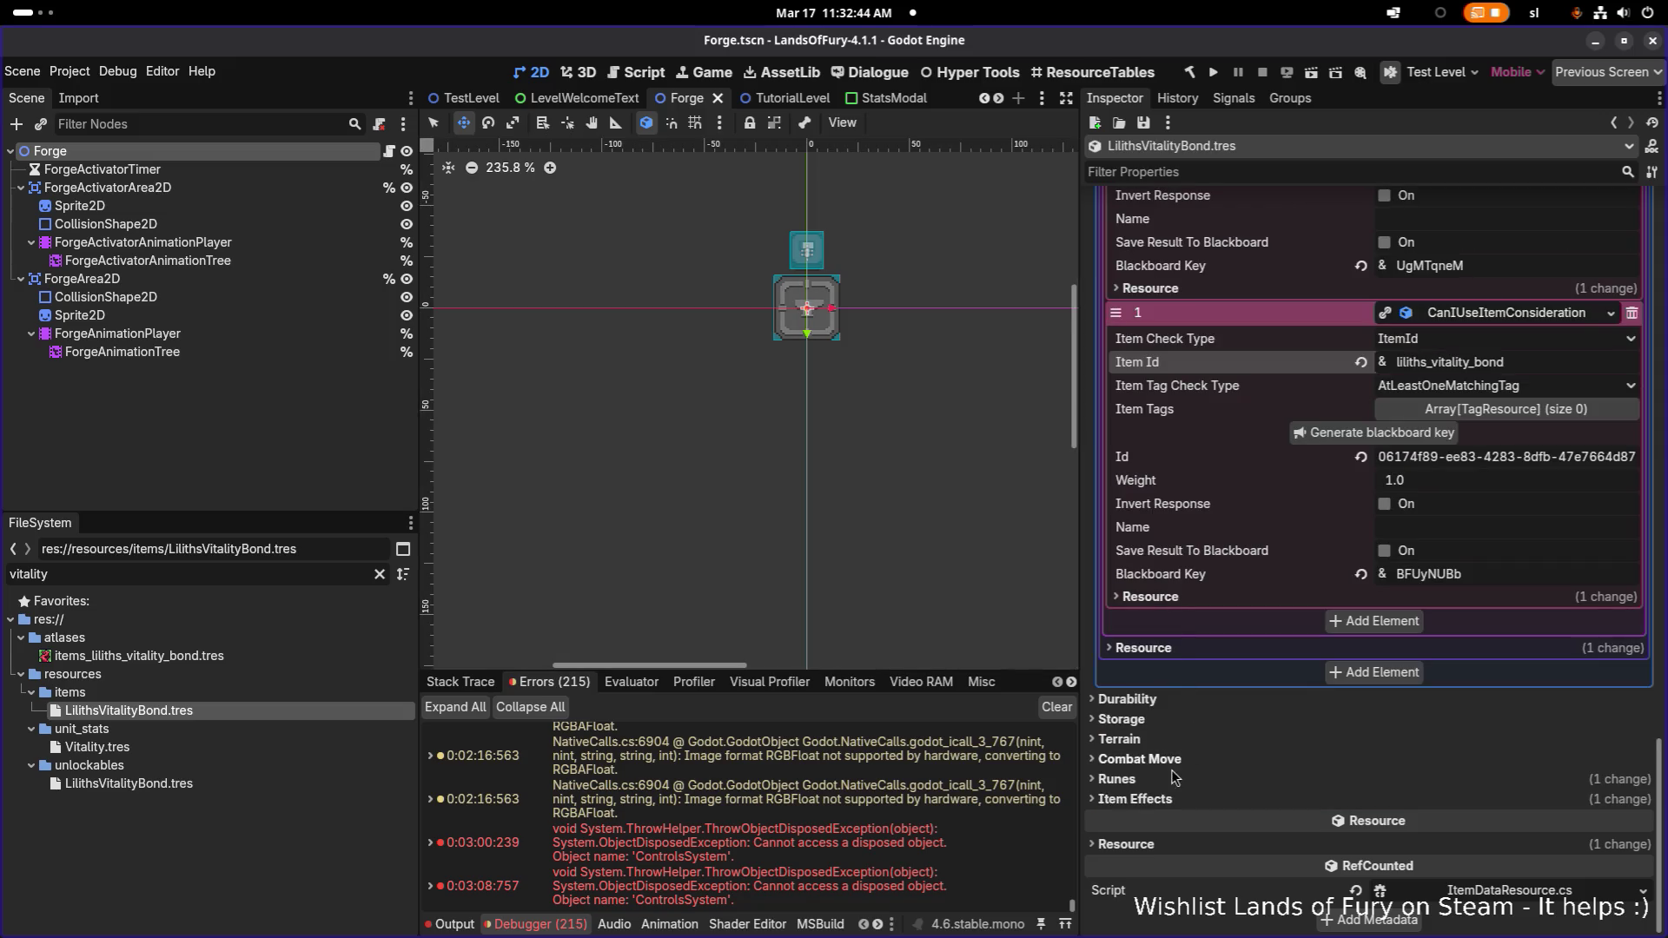
left_click(1157, 702)
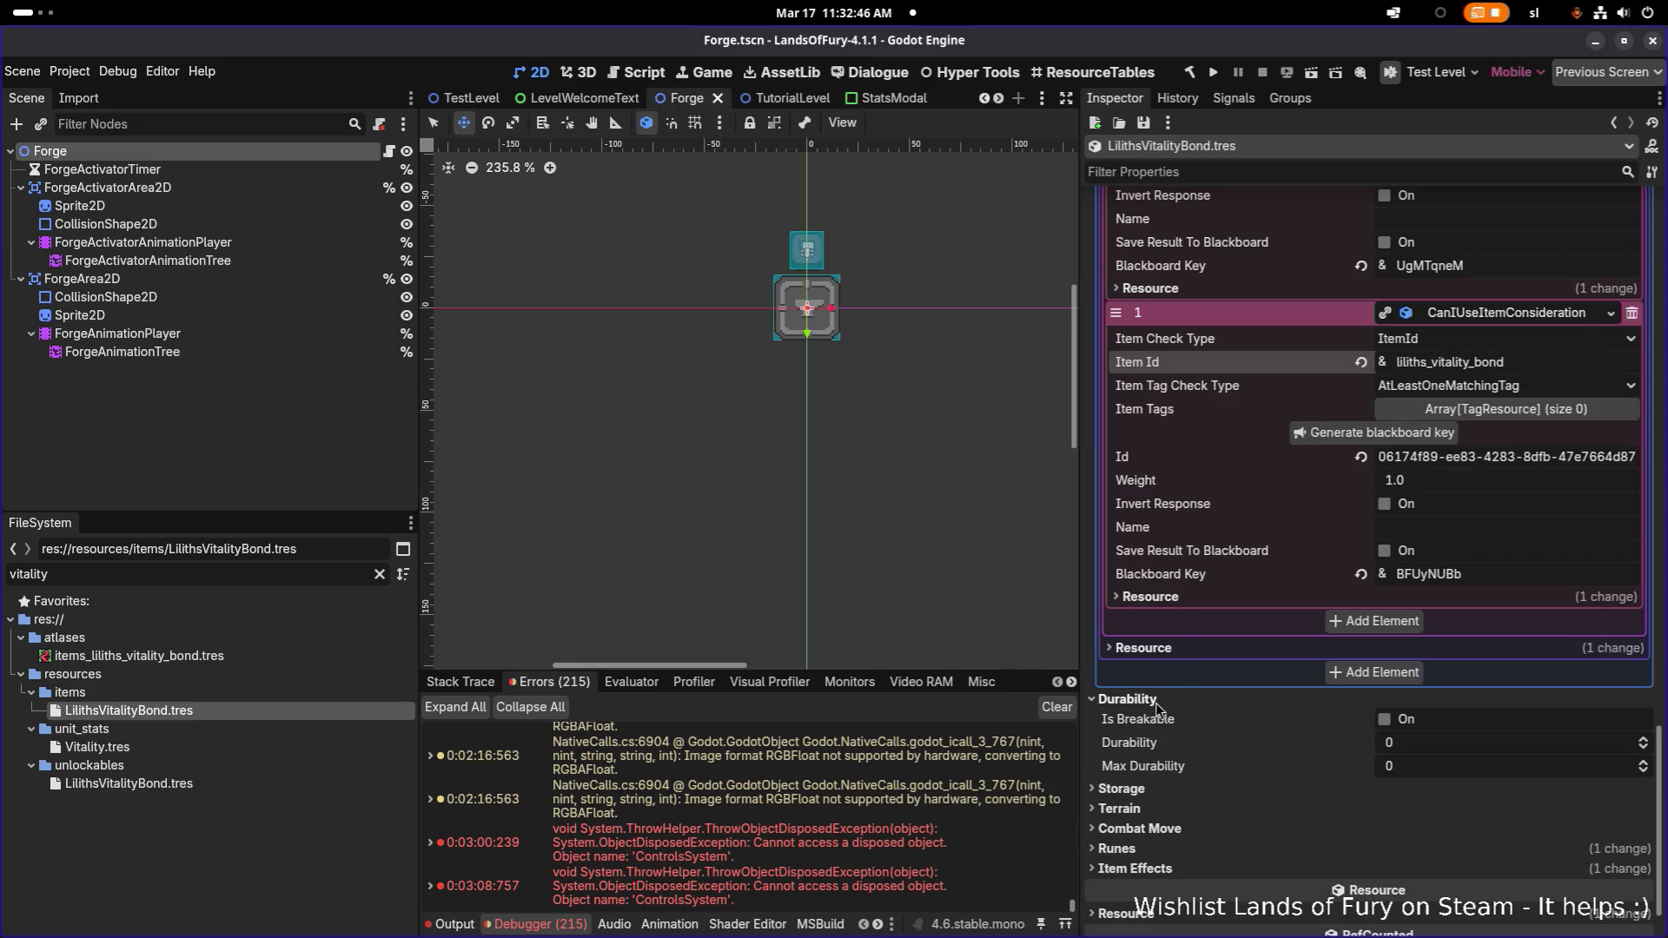
left_click(1157, 708)
left_click(1156, 708)
left_click(1157, 704)
left_click(1154, 720)
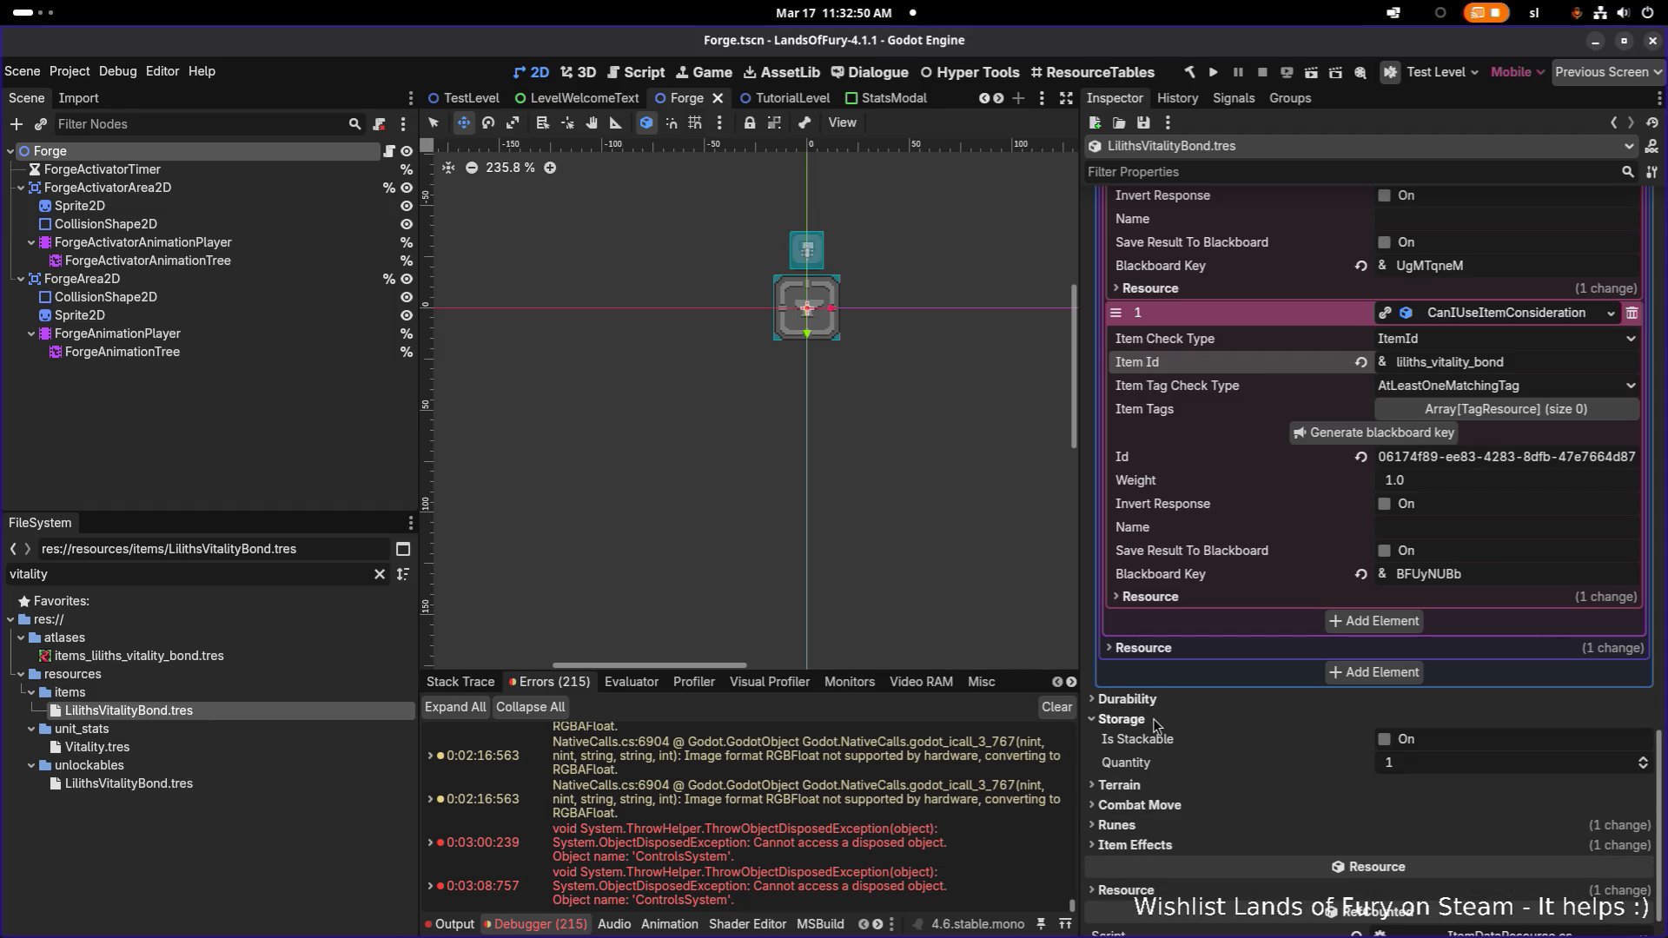
Fold away the AI Actions list, leaving Required Unit Level 6 and Energy Cost 20 visible
scroll(1154, 718, "up", 10)
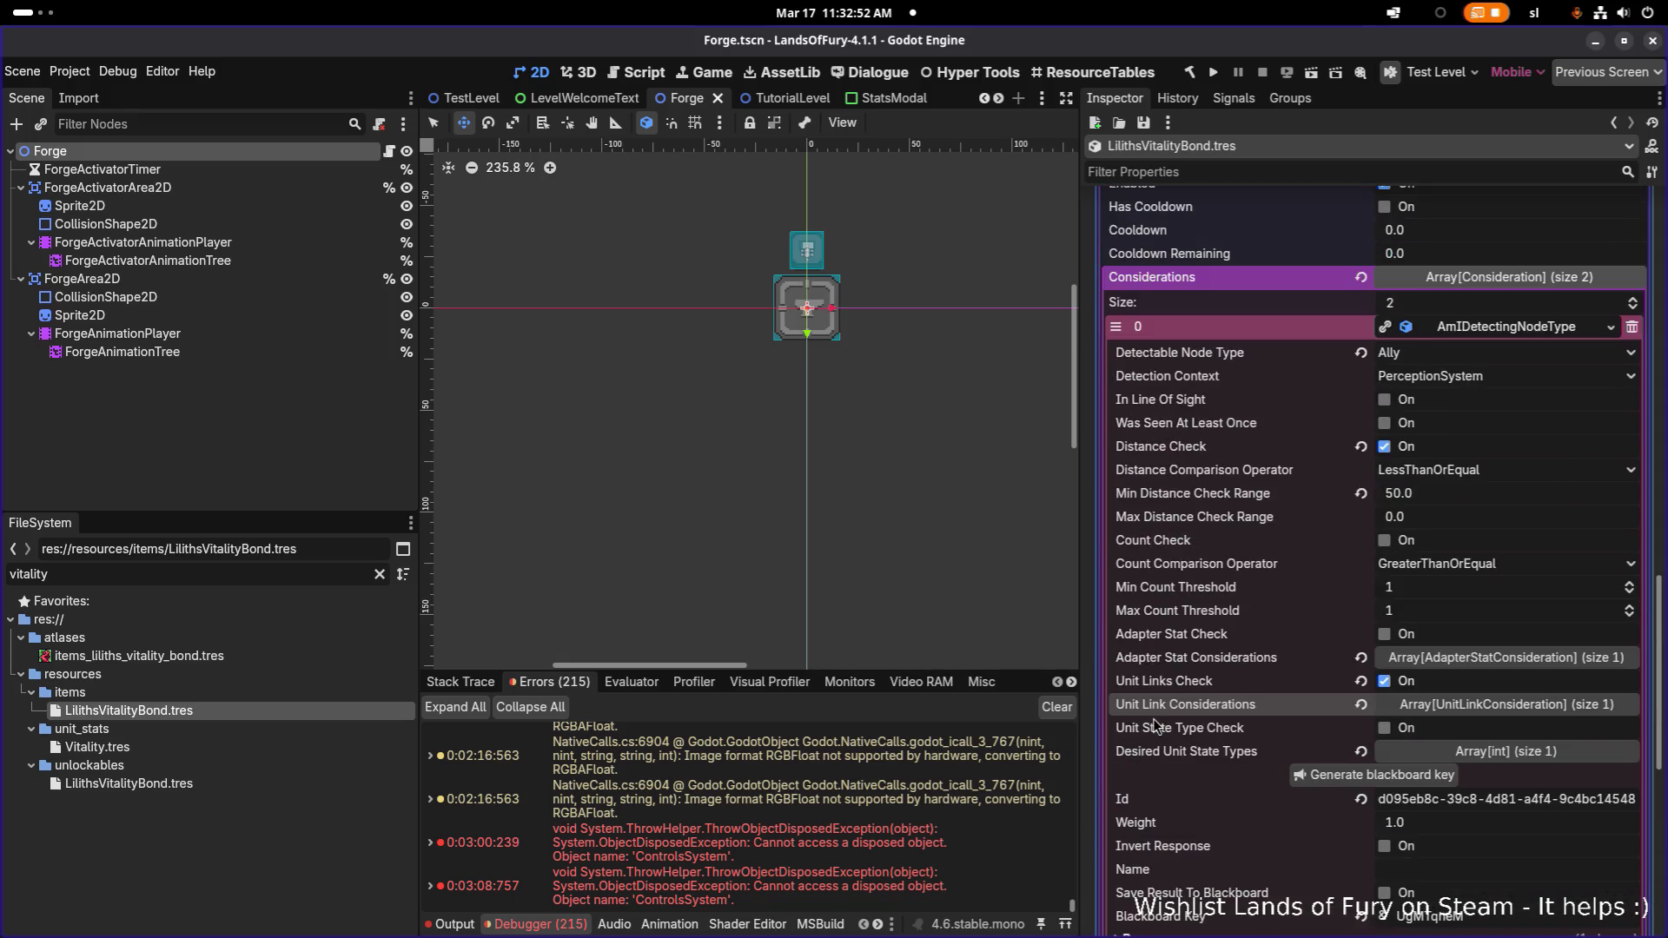
scroll(1161, 718, "up", 5)
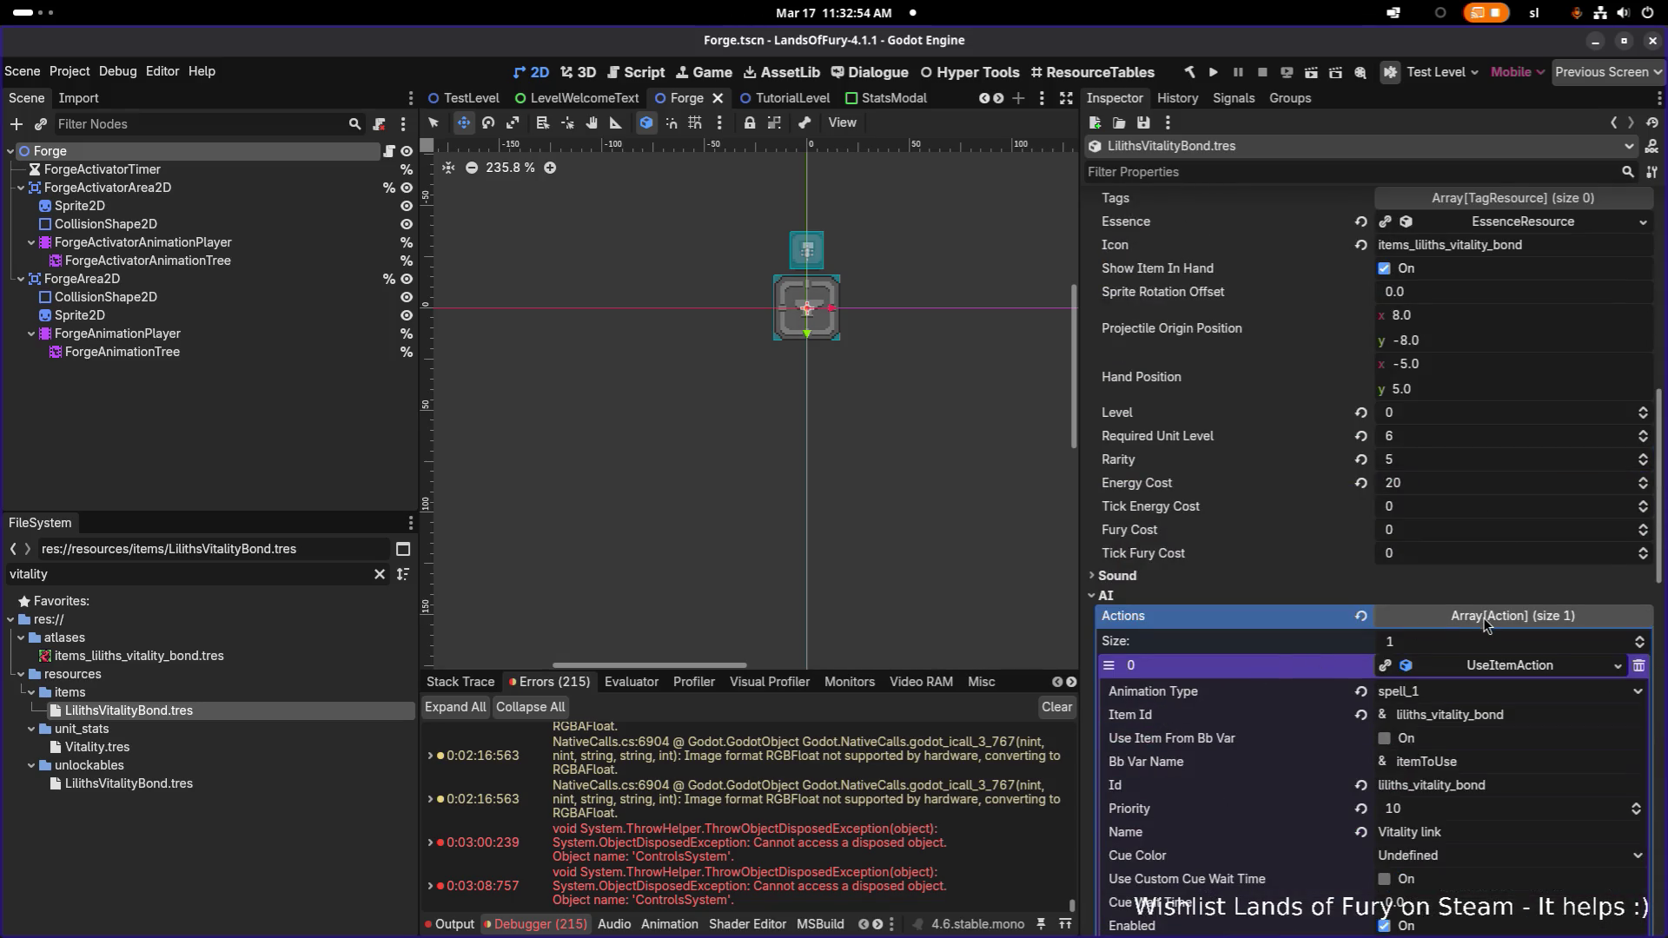
left_click(1486, 617)
scroll(1348, 589, "up", 3)
scroll(1348, 590, "down", 3)
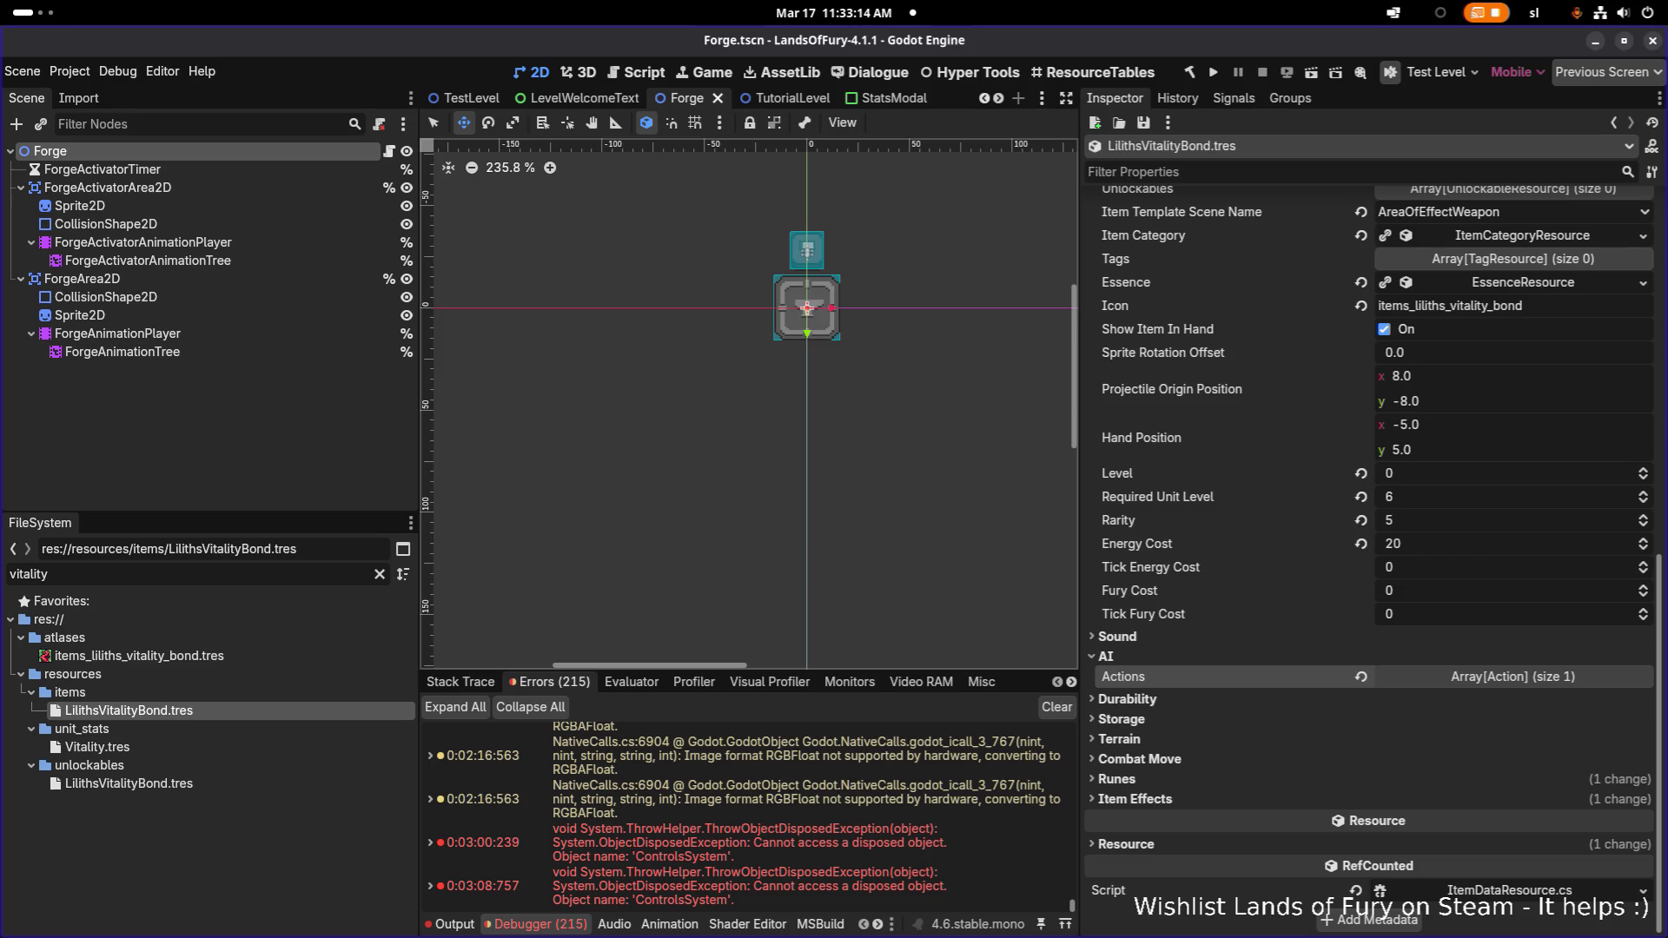
key("alt+Tab")
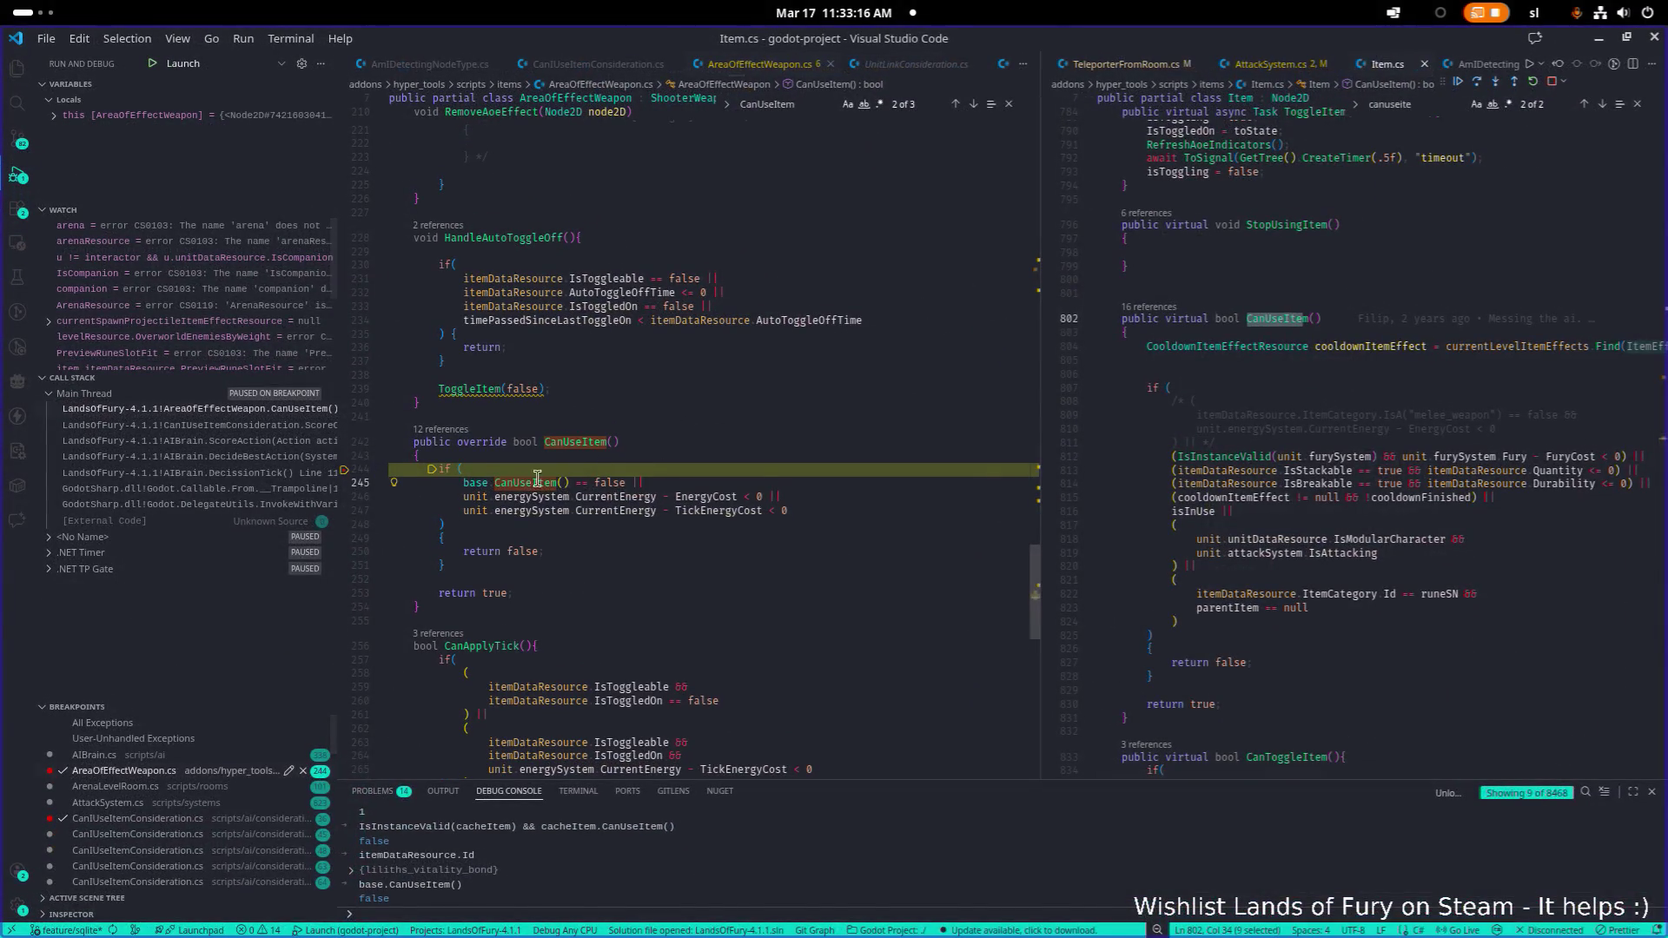
Breakpoint the return false line at line 250 and continue execution to it
left_click(579, 482)
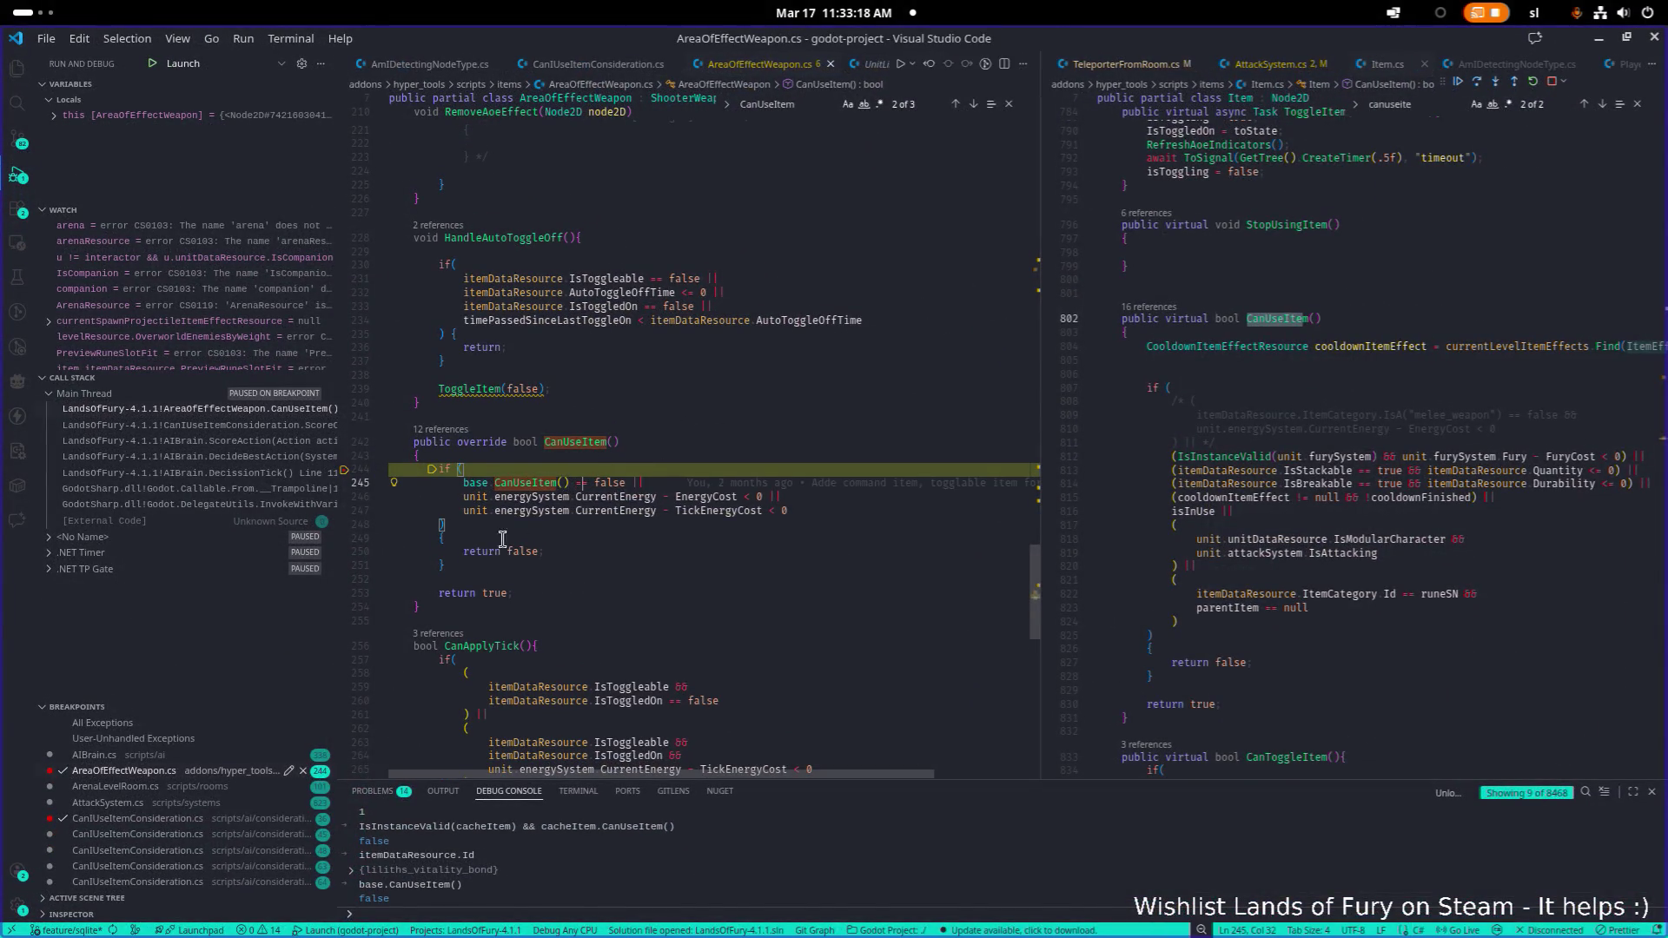
left_click(345, 553)
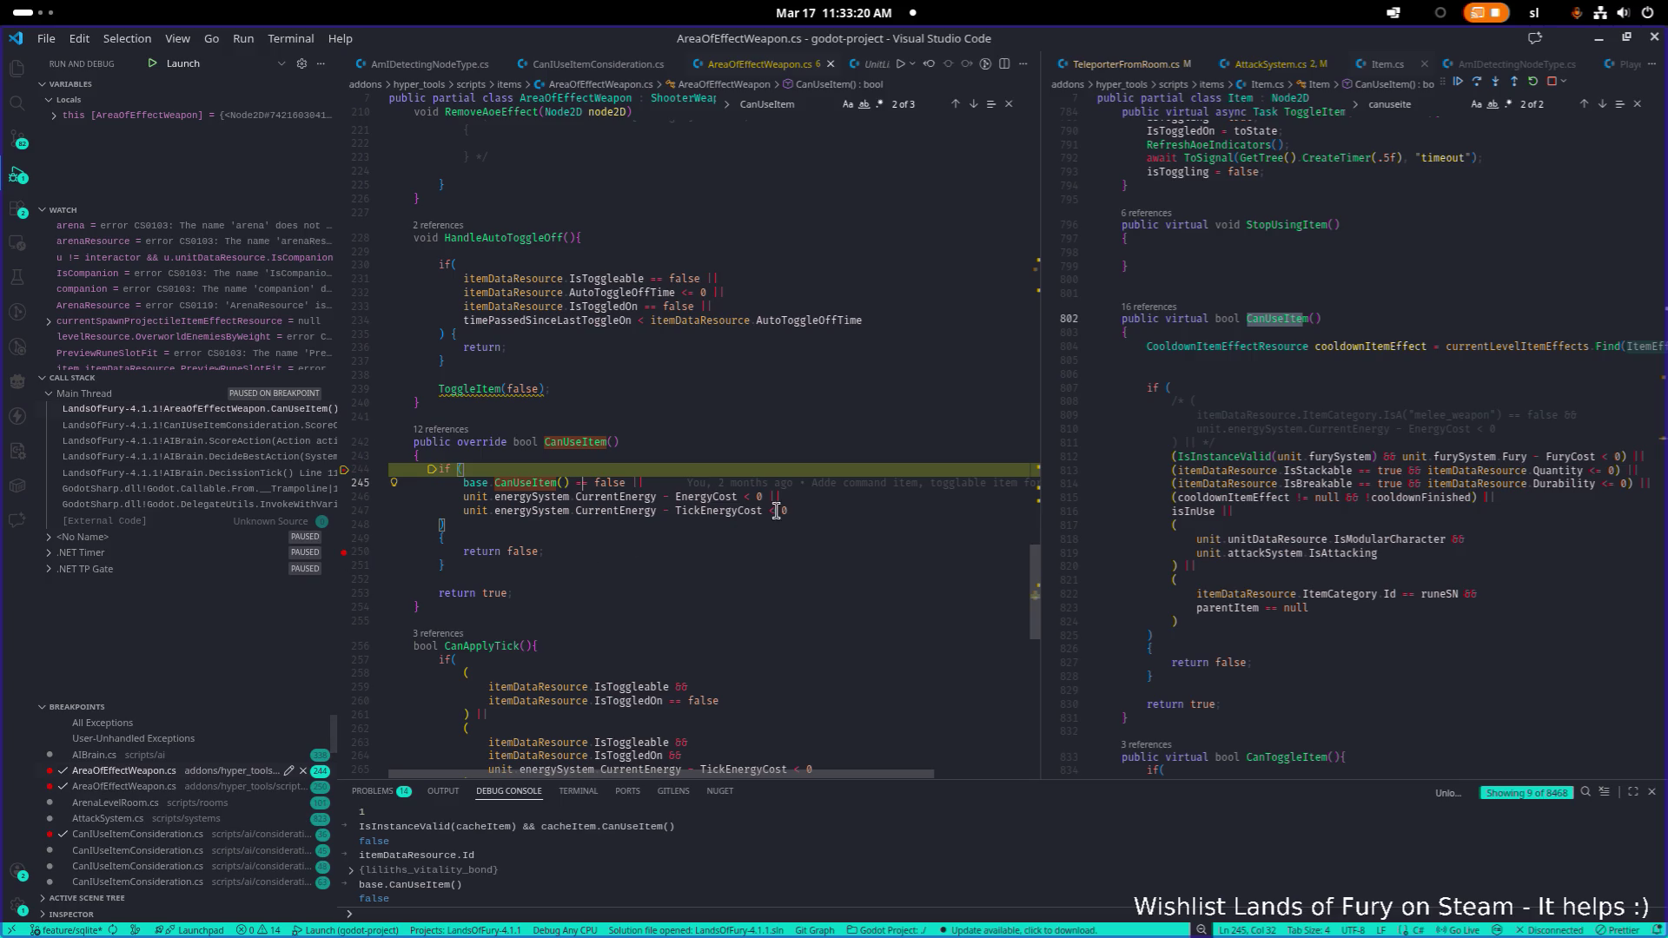
scroll(782, 508, "up", 1)
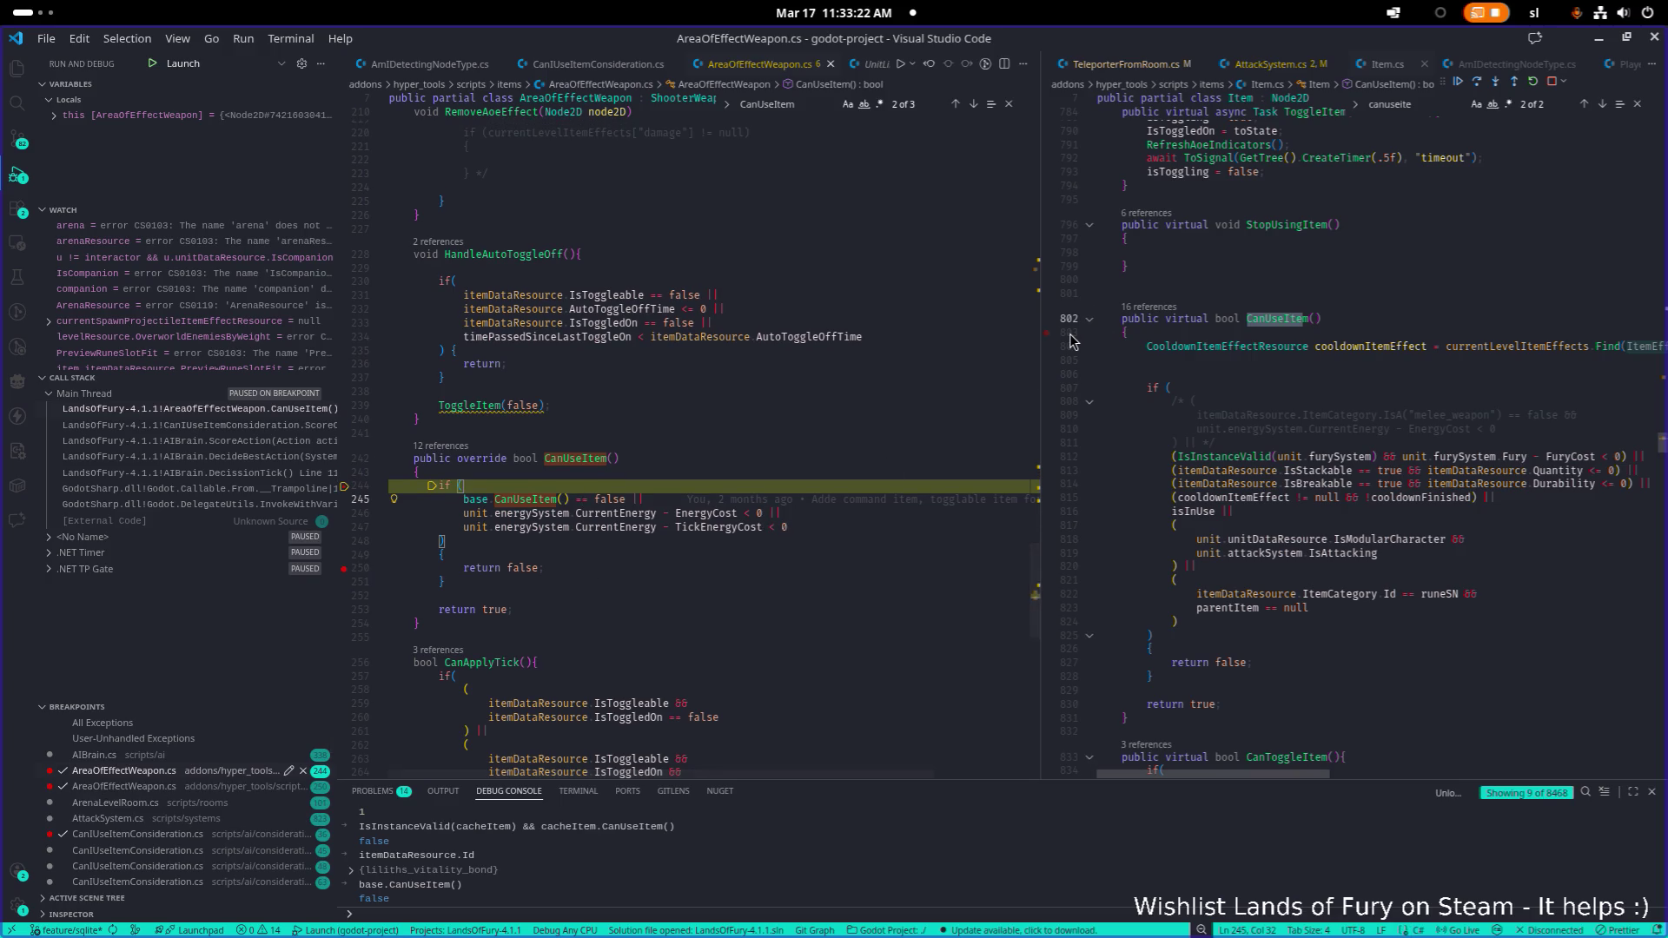
left_click(1462, 82)
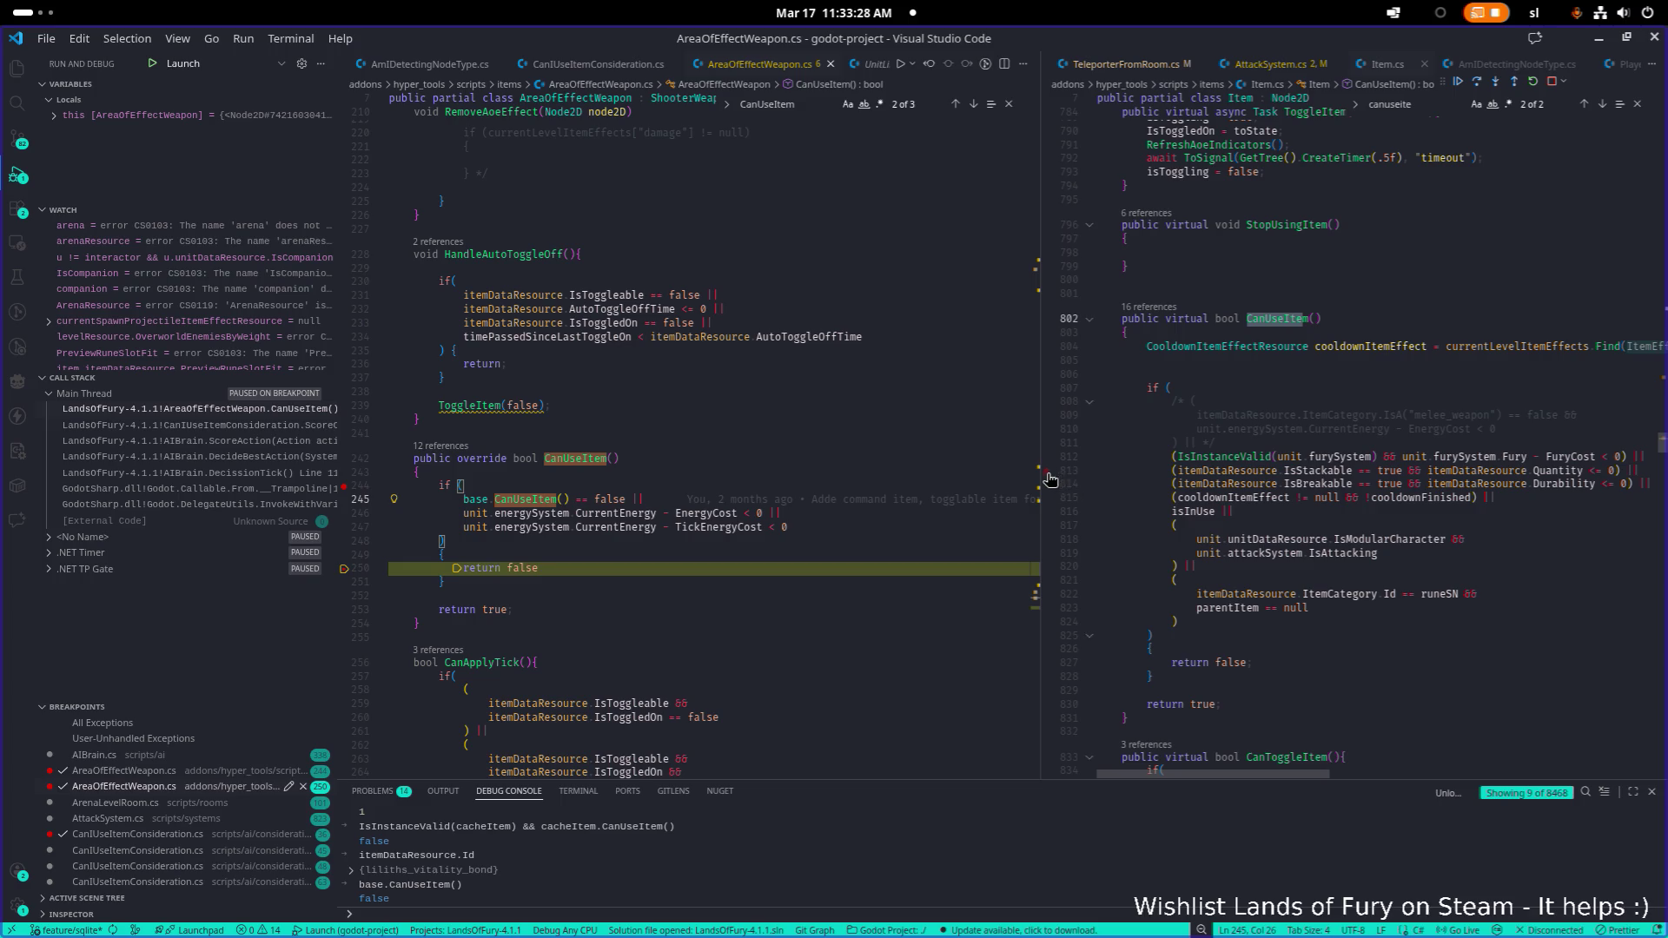
Widen the Item.cs pane and examine the base CanUseItem condition's IsStackable, parentItem and isInUse terms
left_click_drag(1052, 480, 962, 479)
double_click(1273, 471)
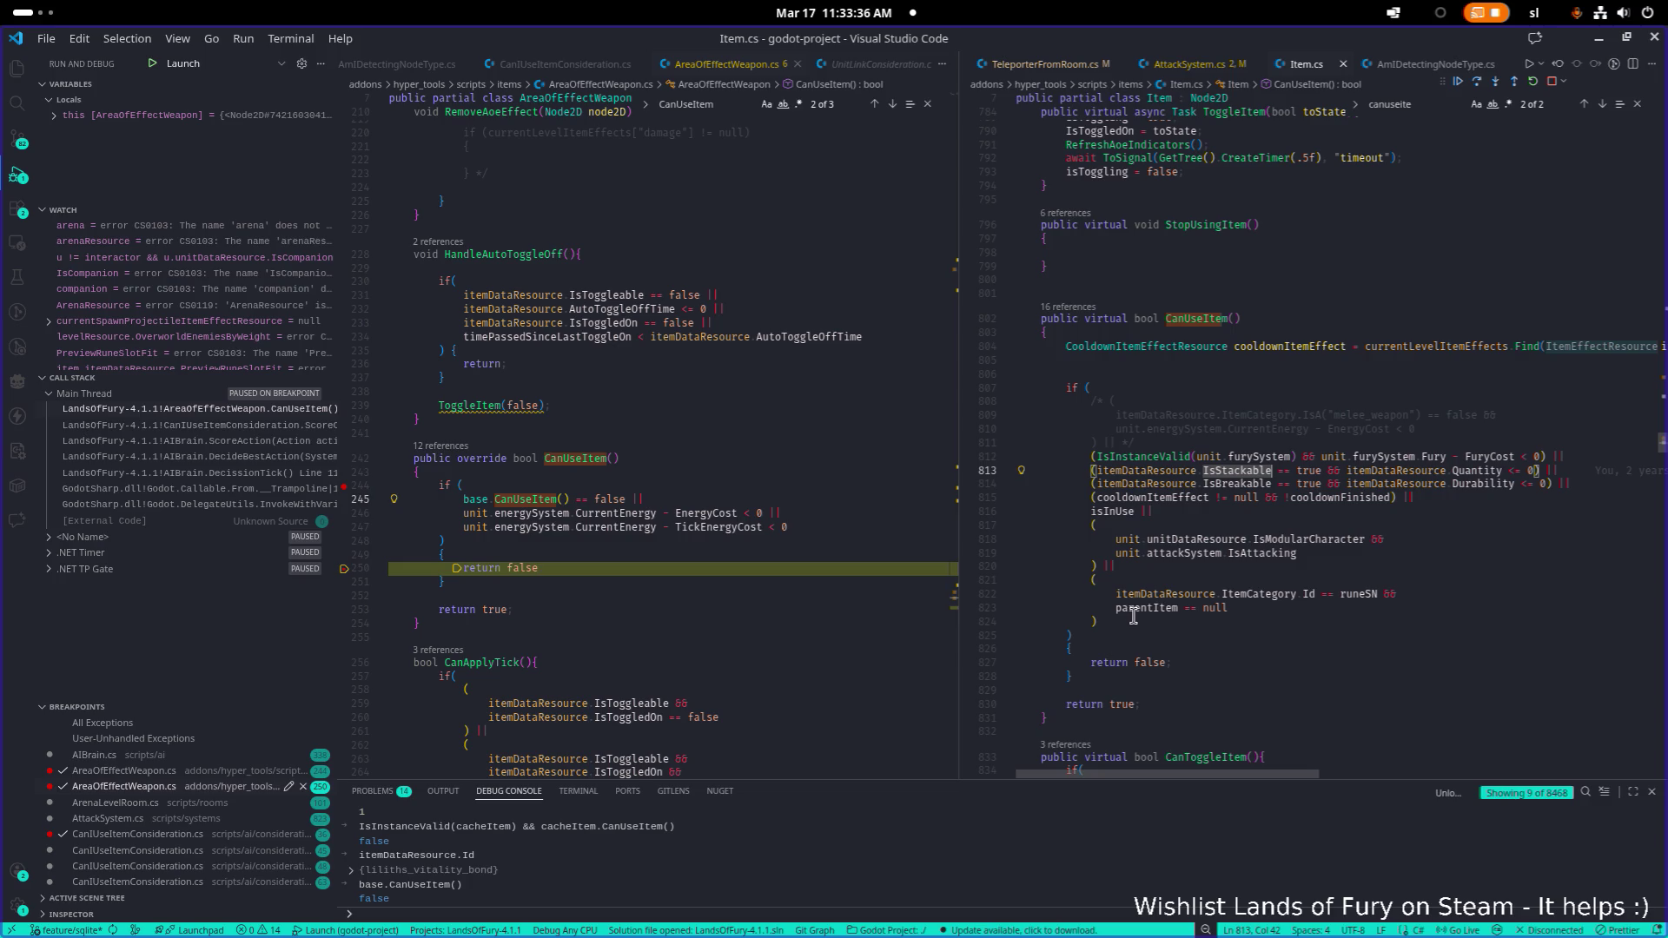
mouse_move(1128, 615)
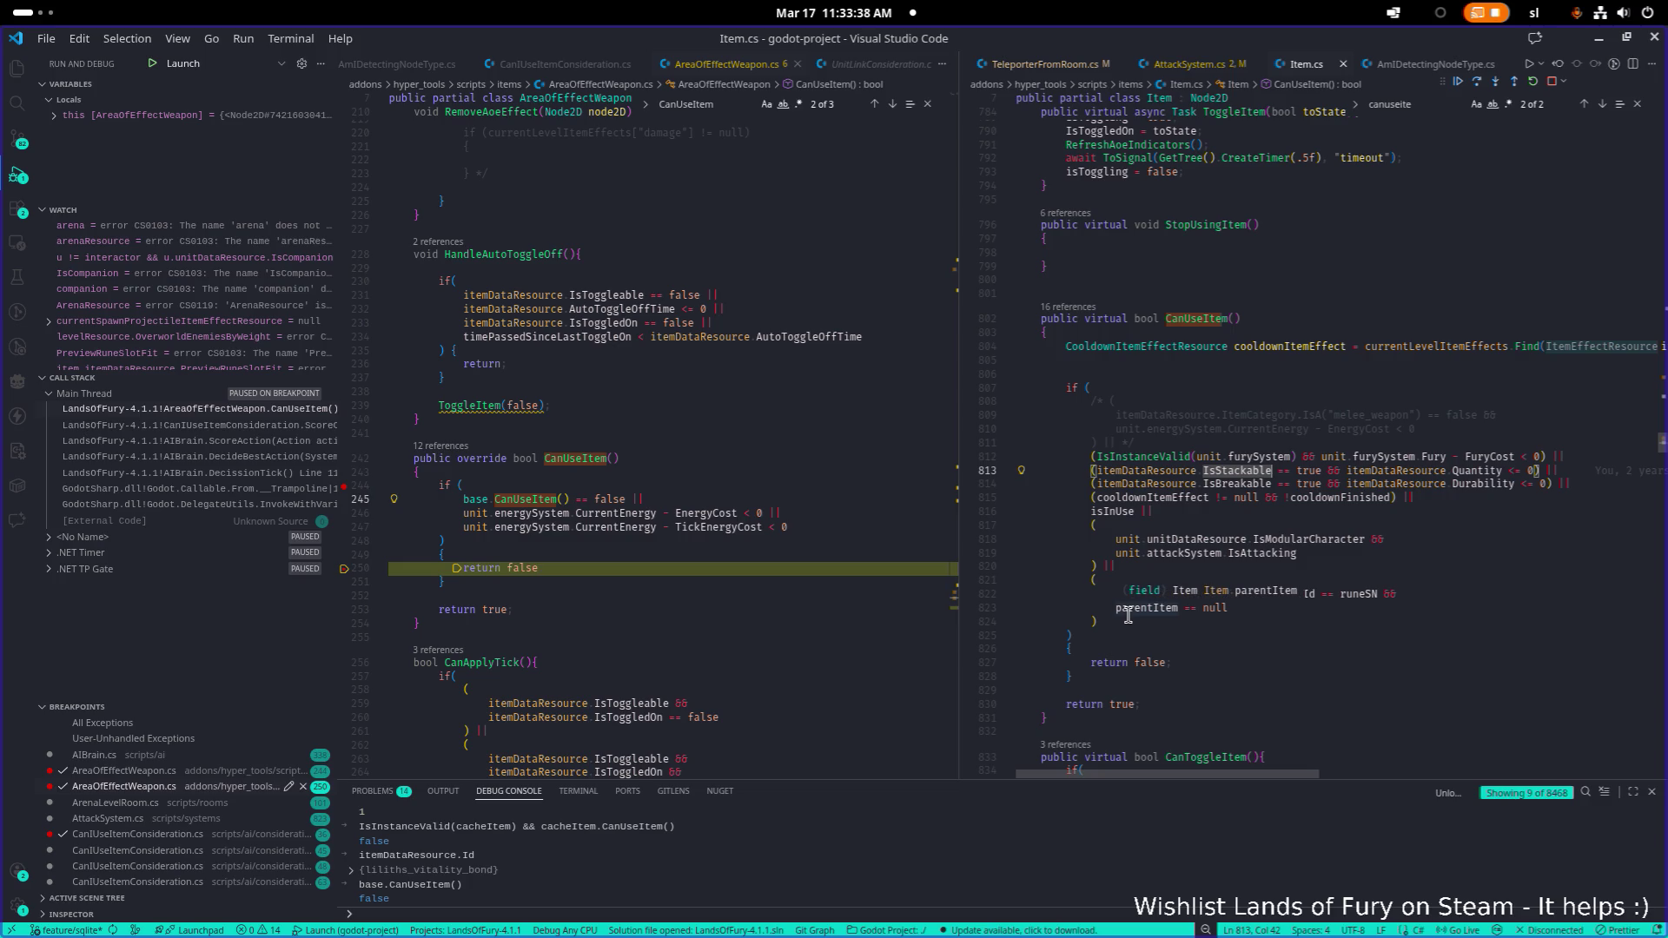
left_click(1249, 616)
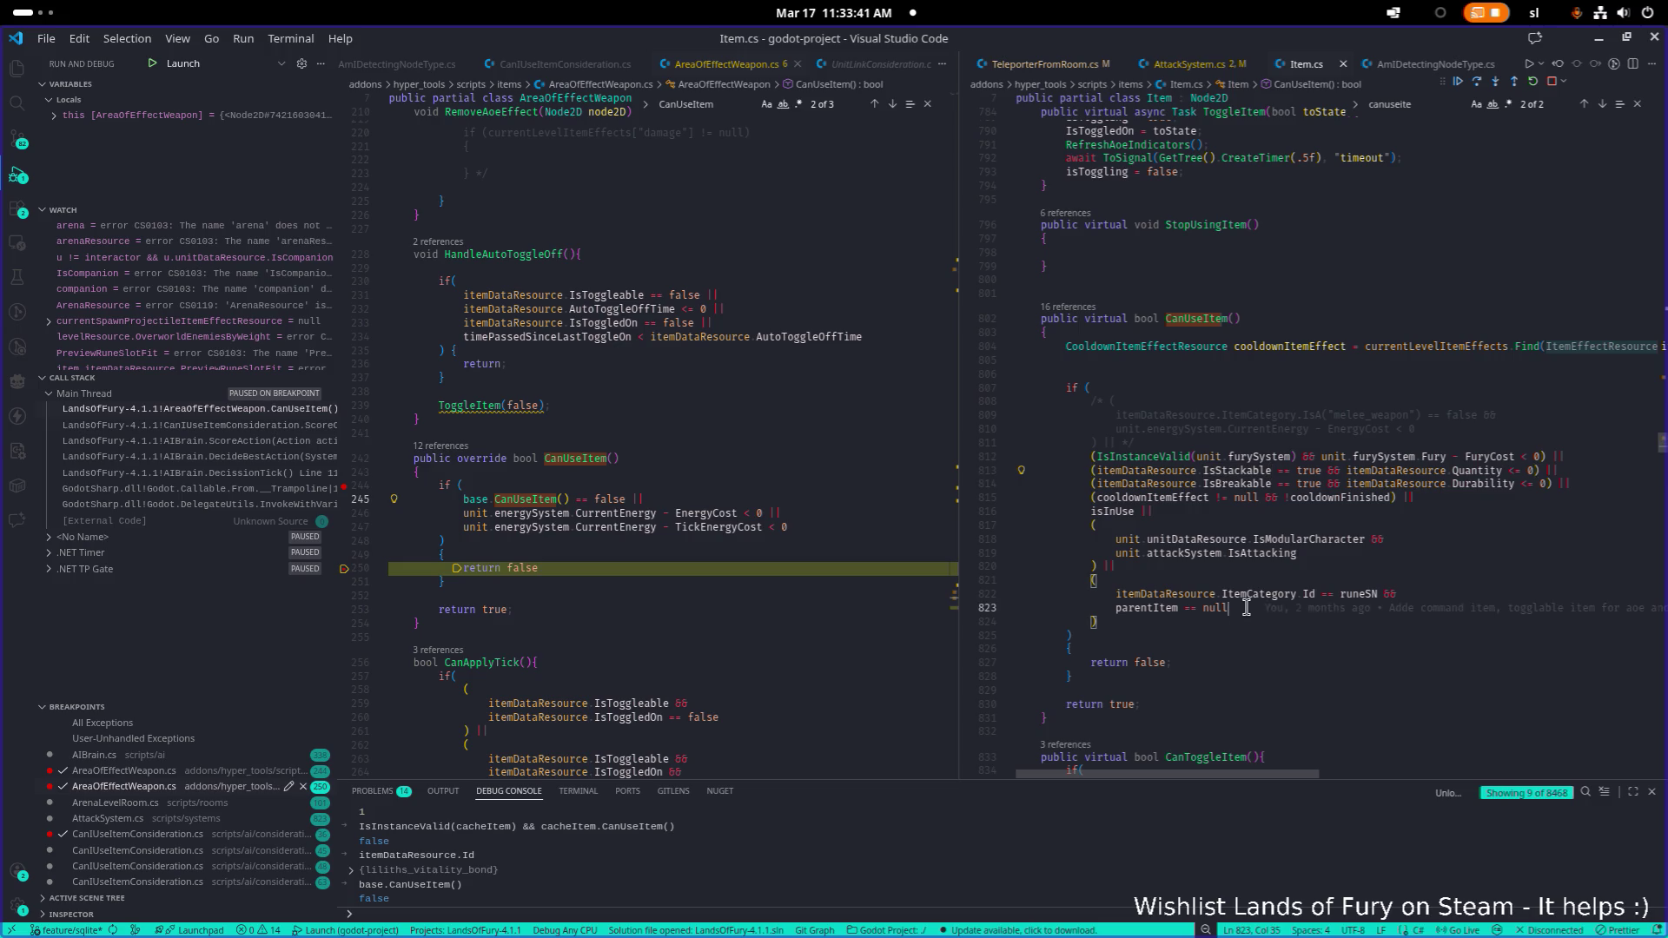
double_click(1112, 511)
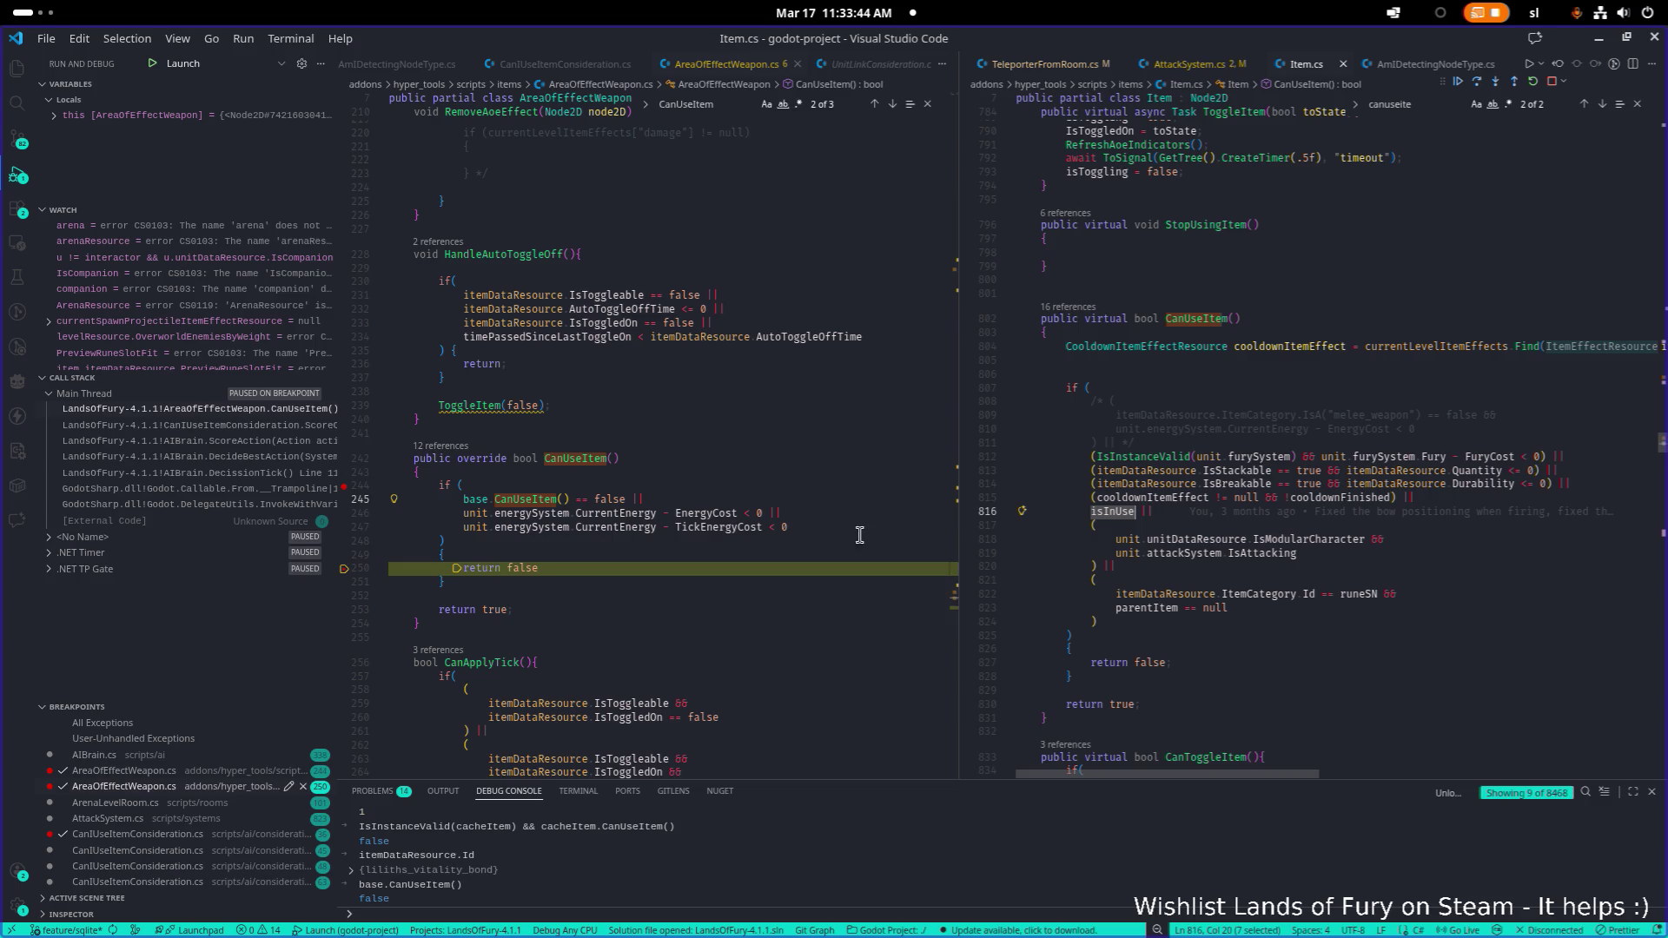
left_click(587, 536)
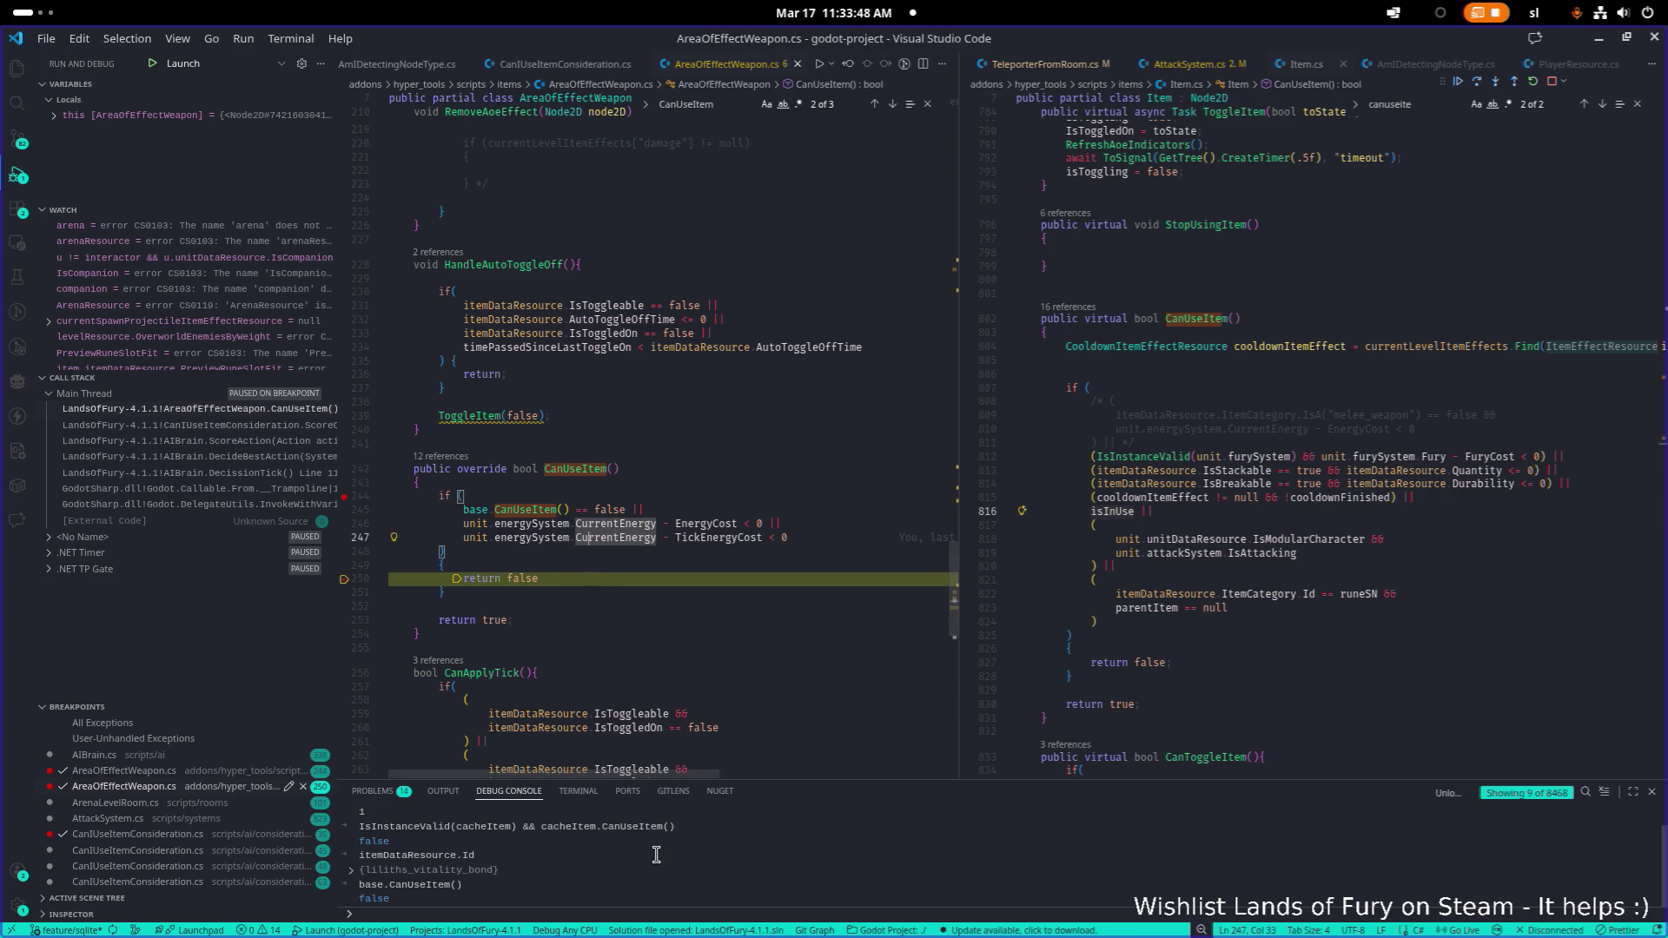
Evaluate isInUse in the Debug Console, confirming it is true
left_click(1108, 513)
double_click(1109, 513)
key("ctrl+c")
left_click(667, 912)
key("ctrl+v")
key("Return")
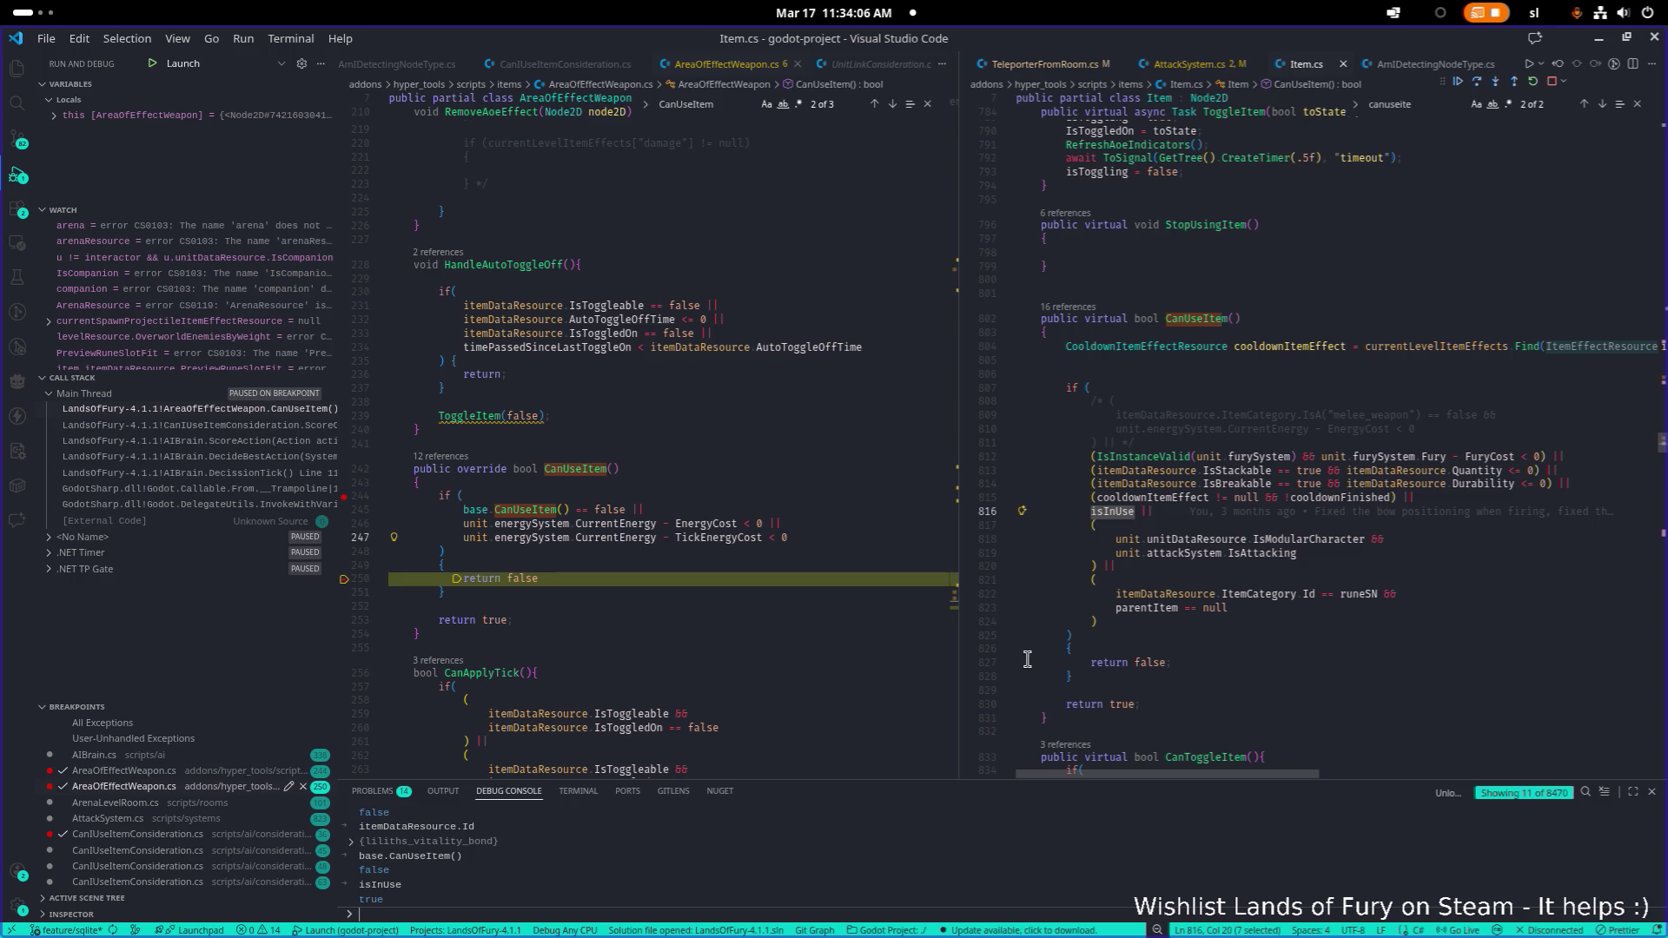
left_click(1127, 511)
Search Item.cs for 'isInUse =', landing on UseItem setting it true at line 666
mouse_move(1127, 510)
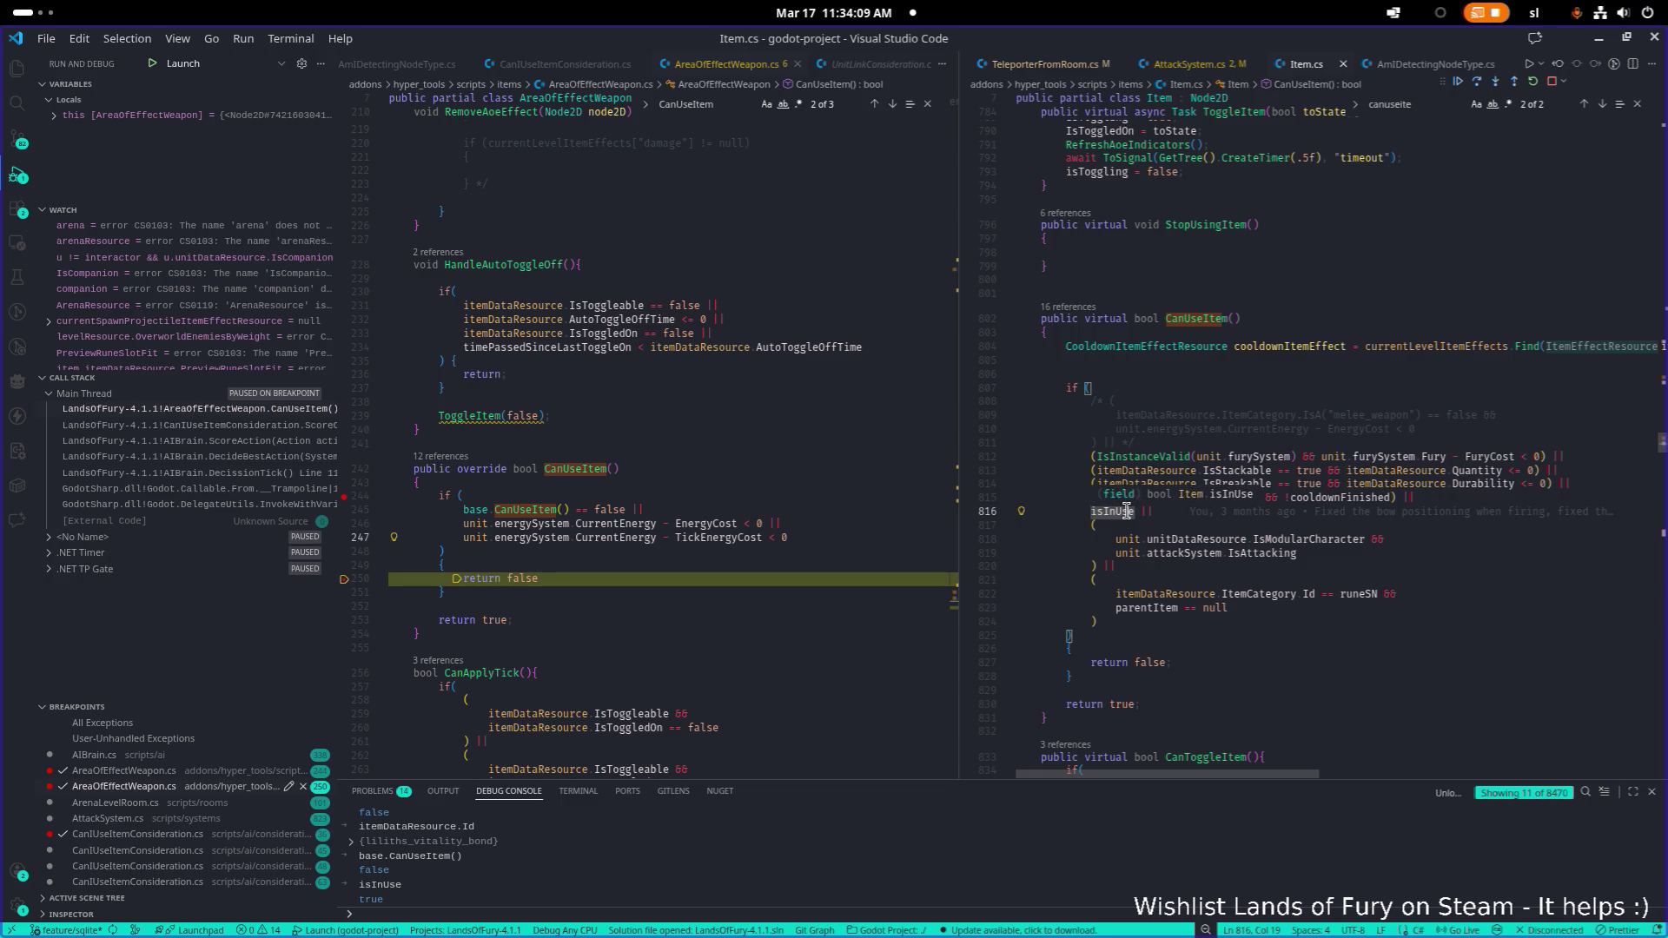
key("ctrl+f")
key("Right")
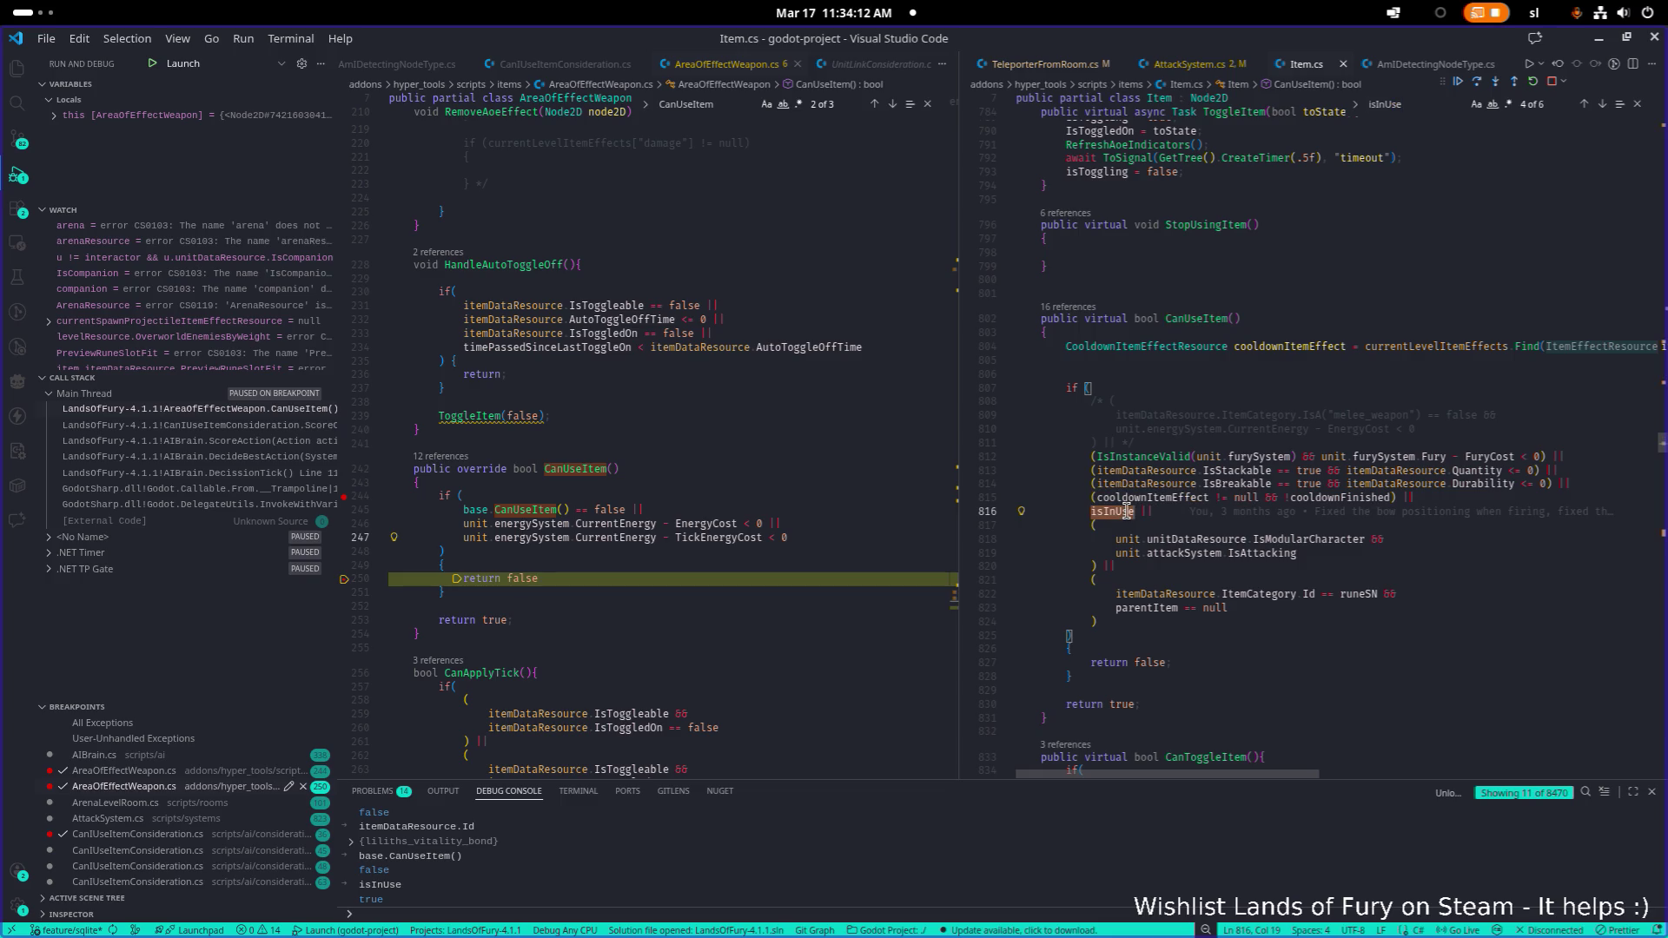
type(" =")
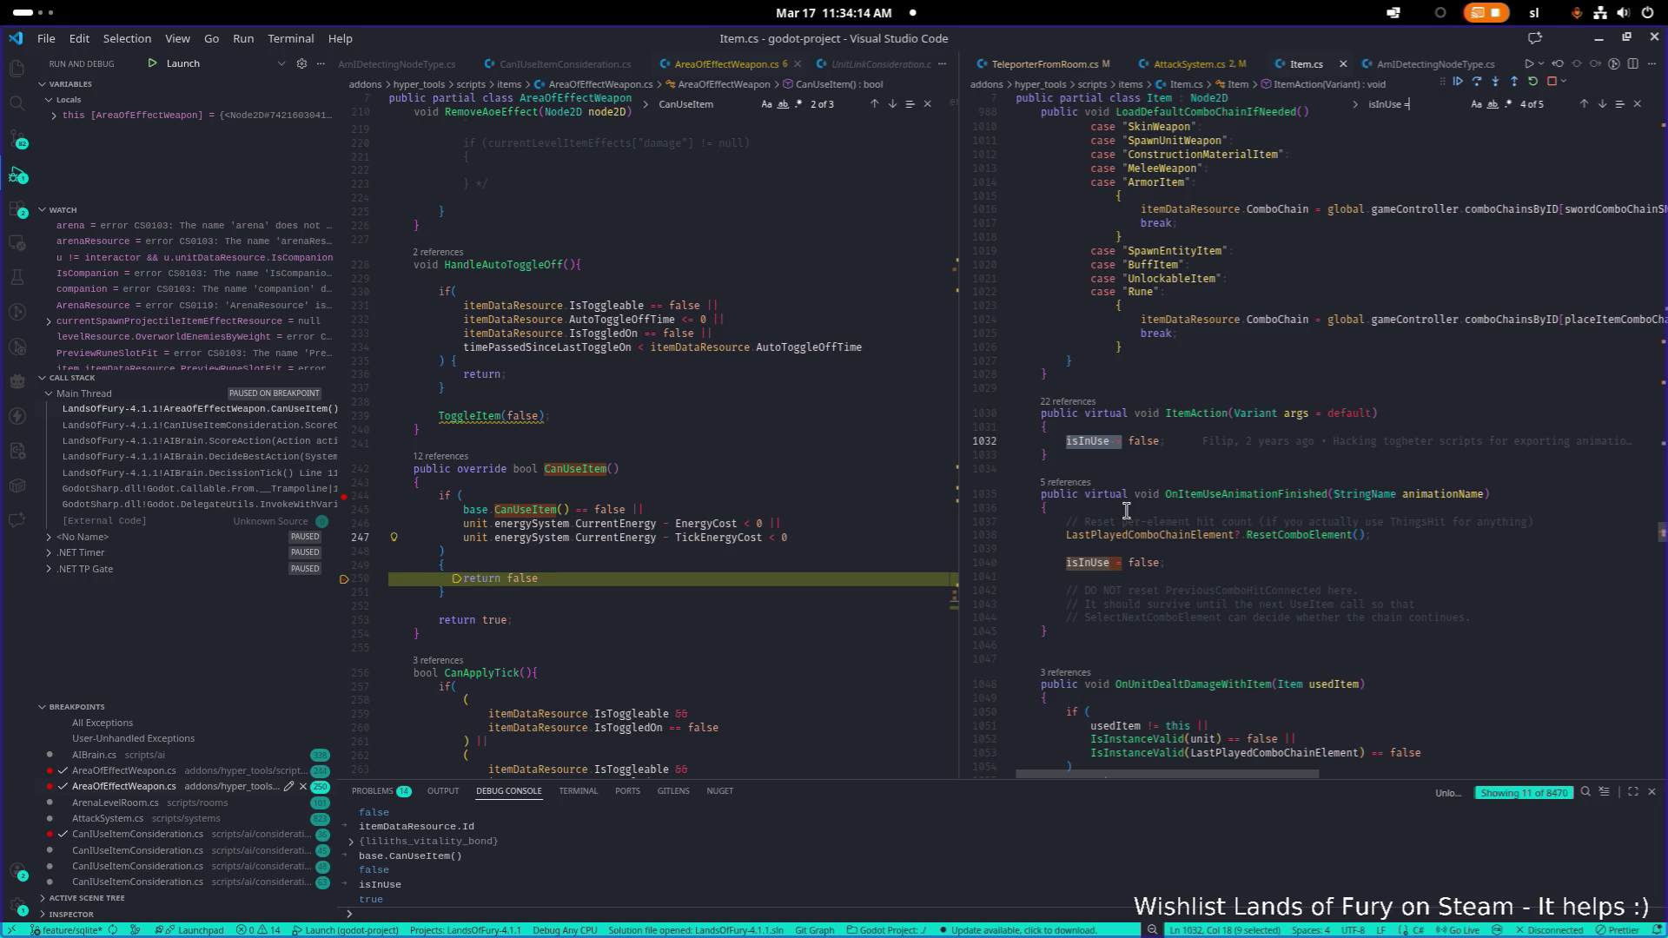
key("Return")
key("Return")
key("Return")
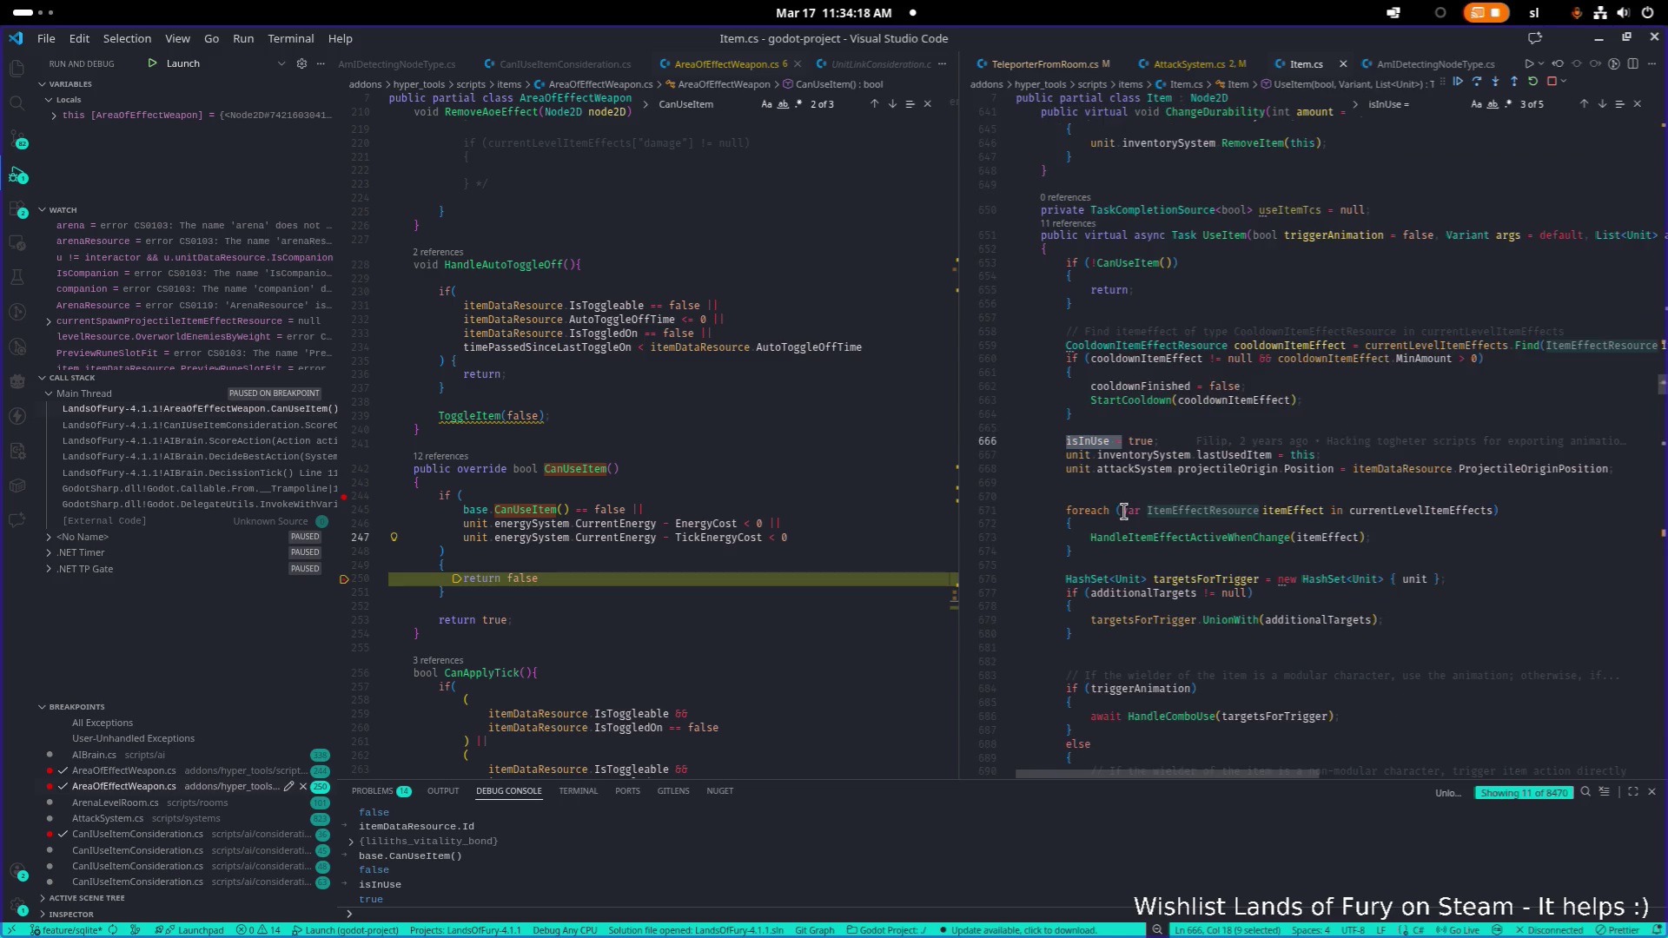
key("Return")
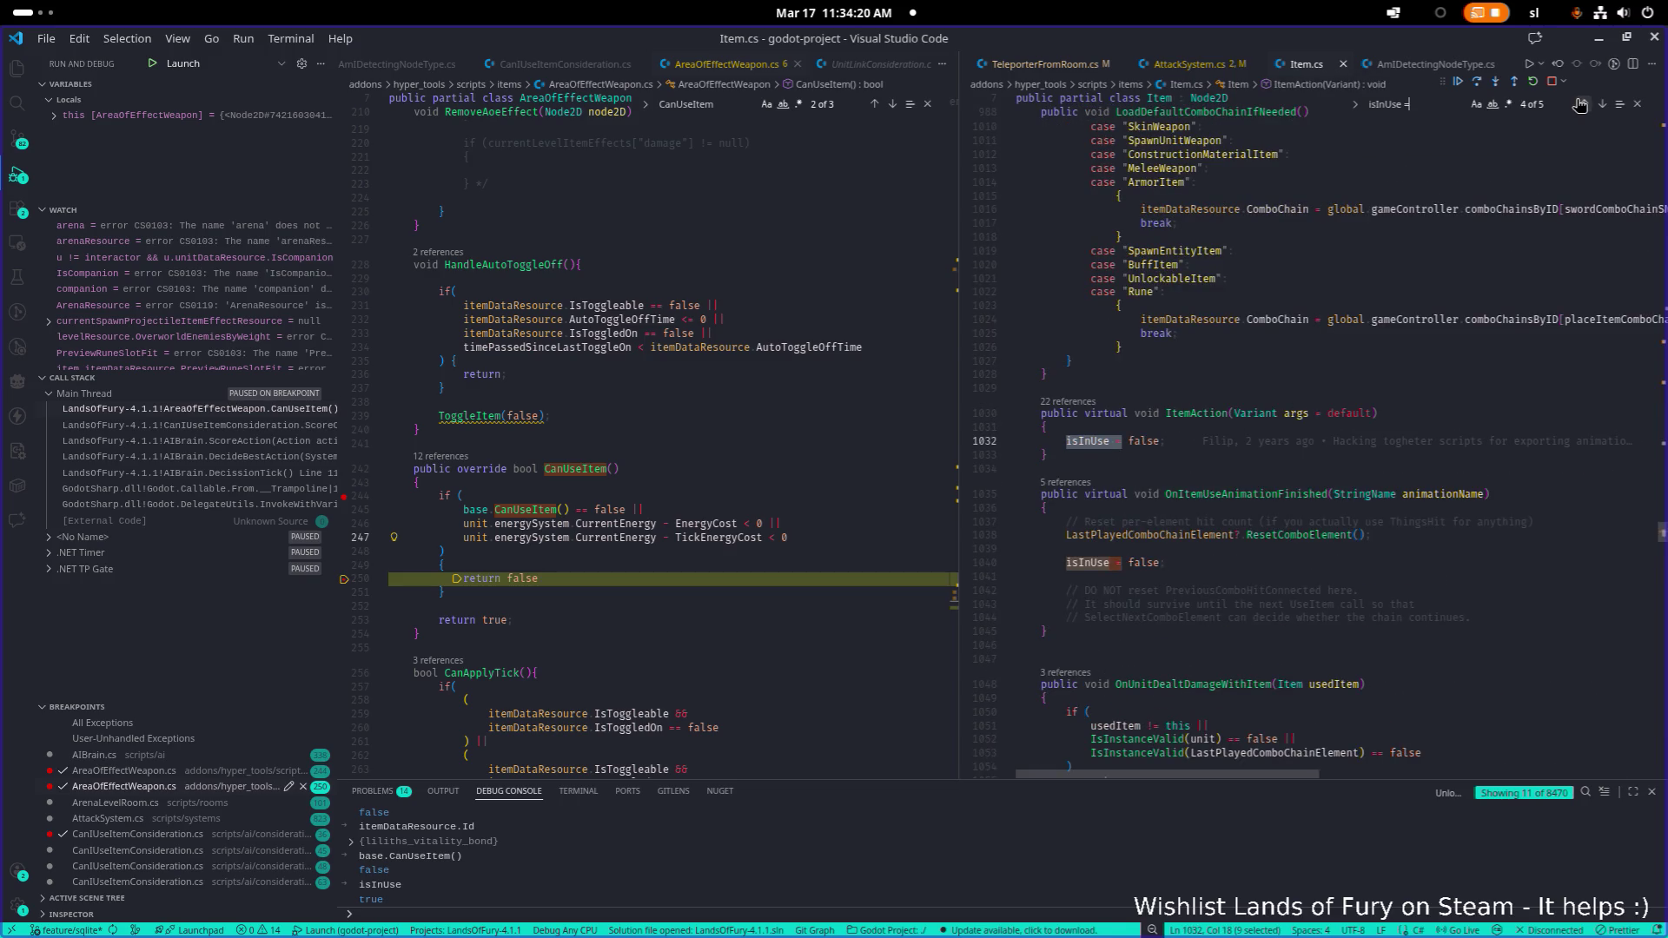
left_click(1581, 103)
left_click(1161, 441)
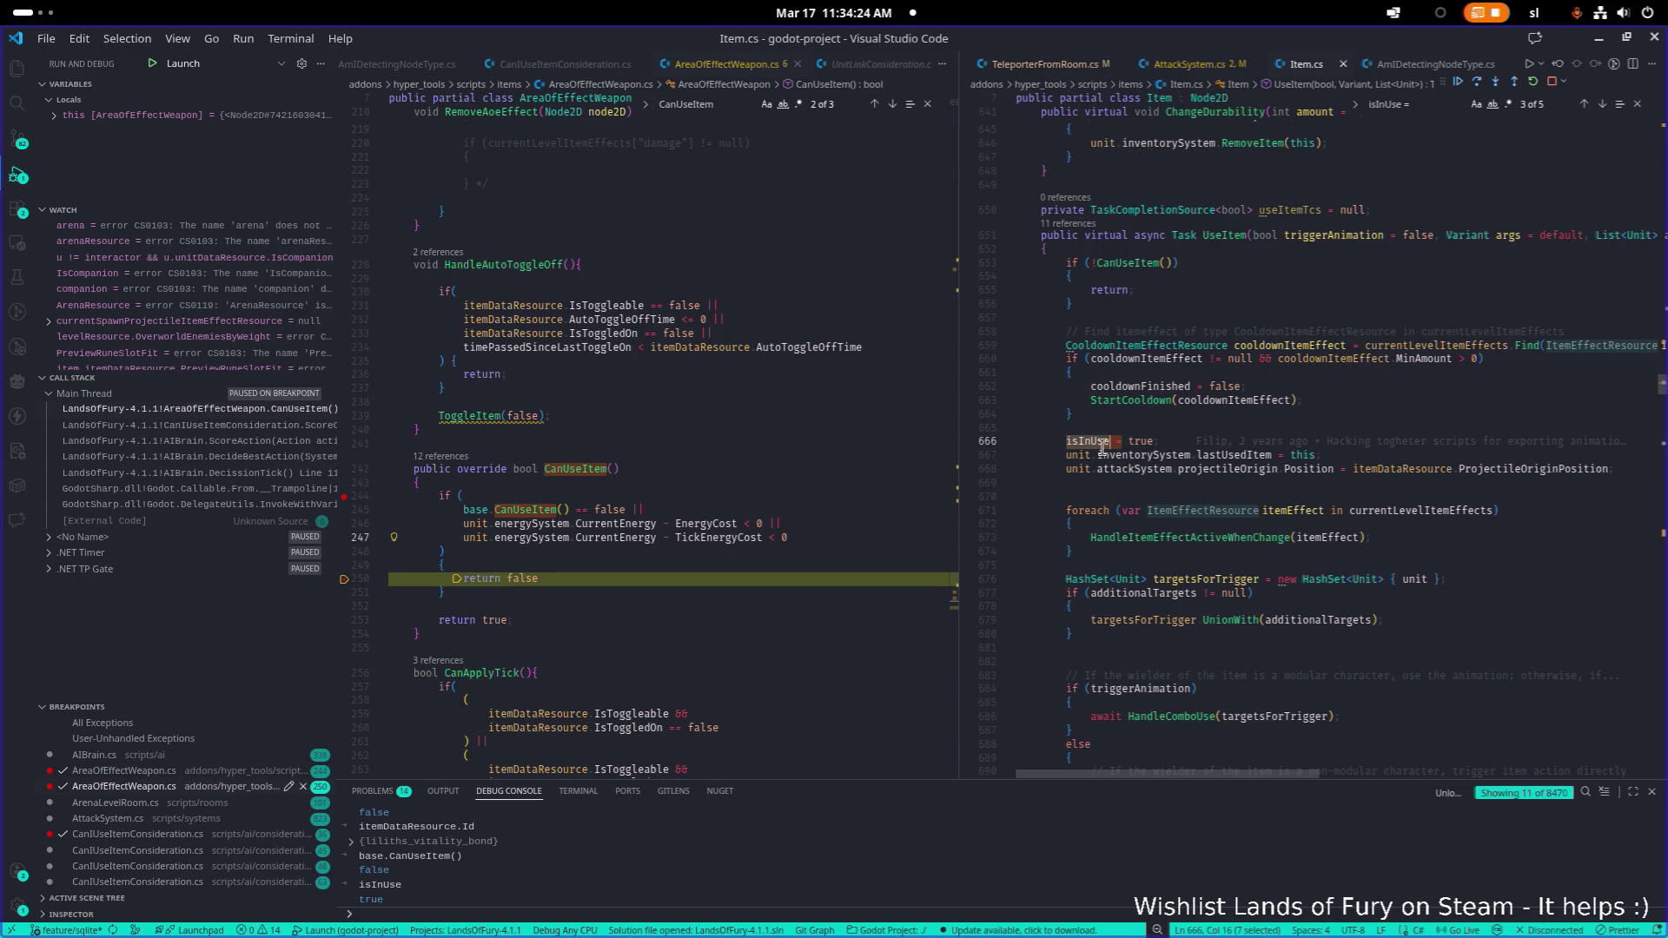
scroll(1095, 441, "up", 1)
Search AreaOfEffectWeapon.cs for isInUse, finding no matches
left_click(467, 496)
key("ctrl+f")
type("isInUse")
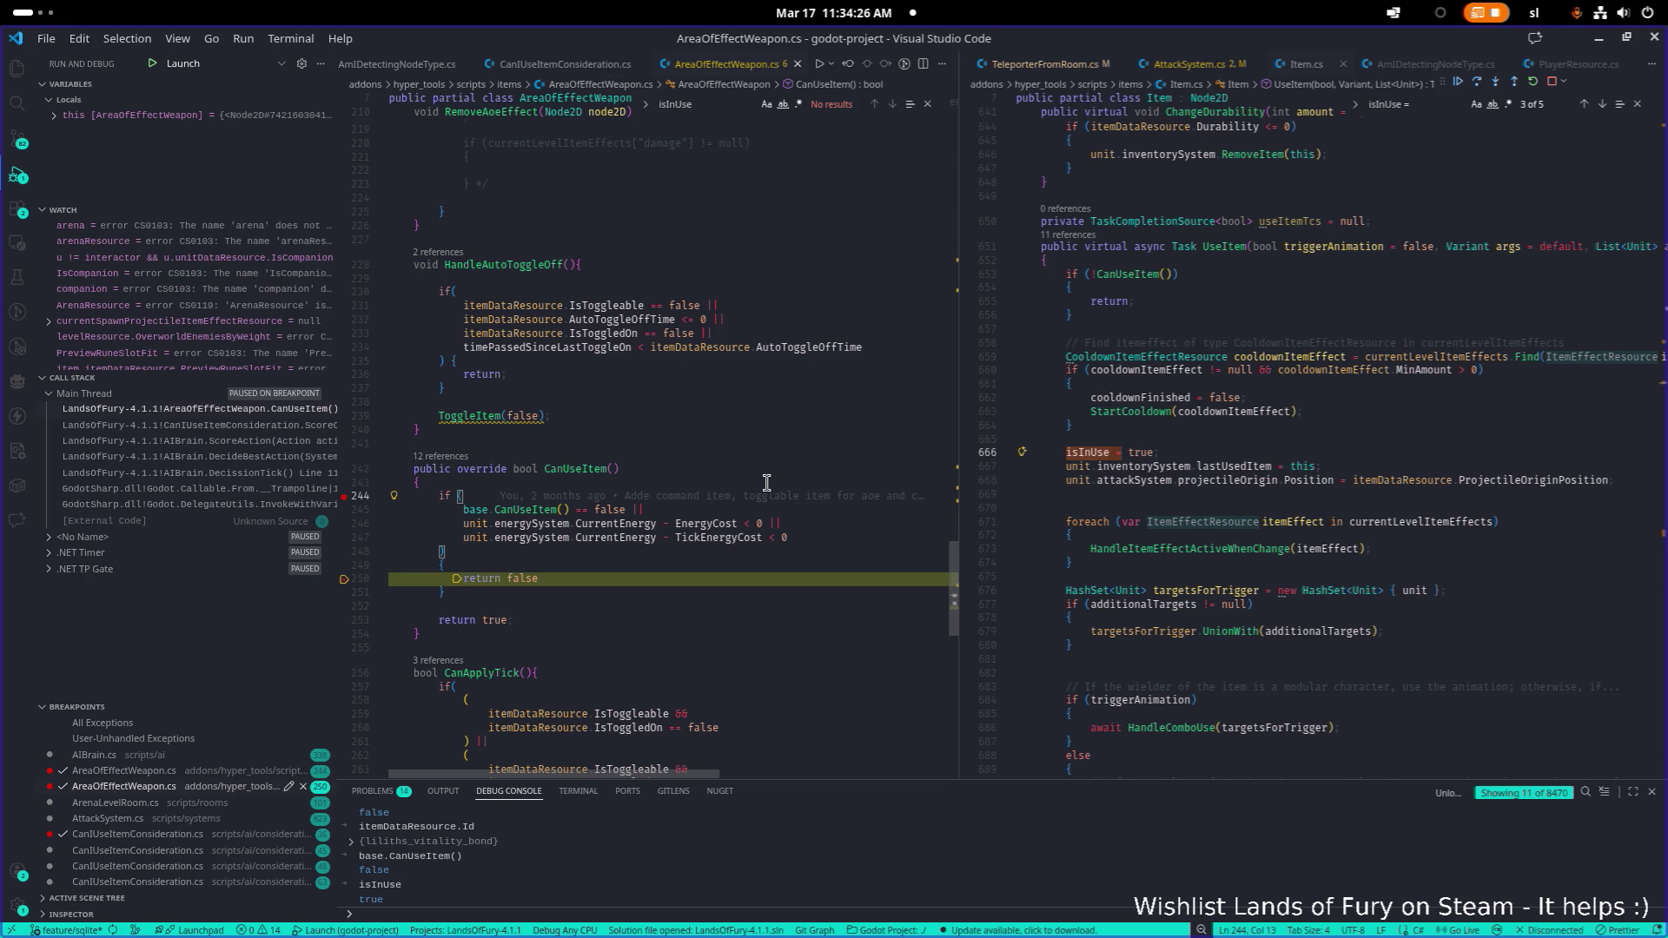
type("e")
left_click(1235, 502)
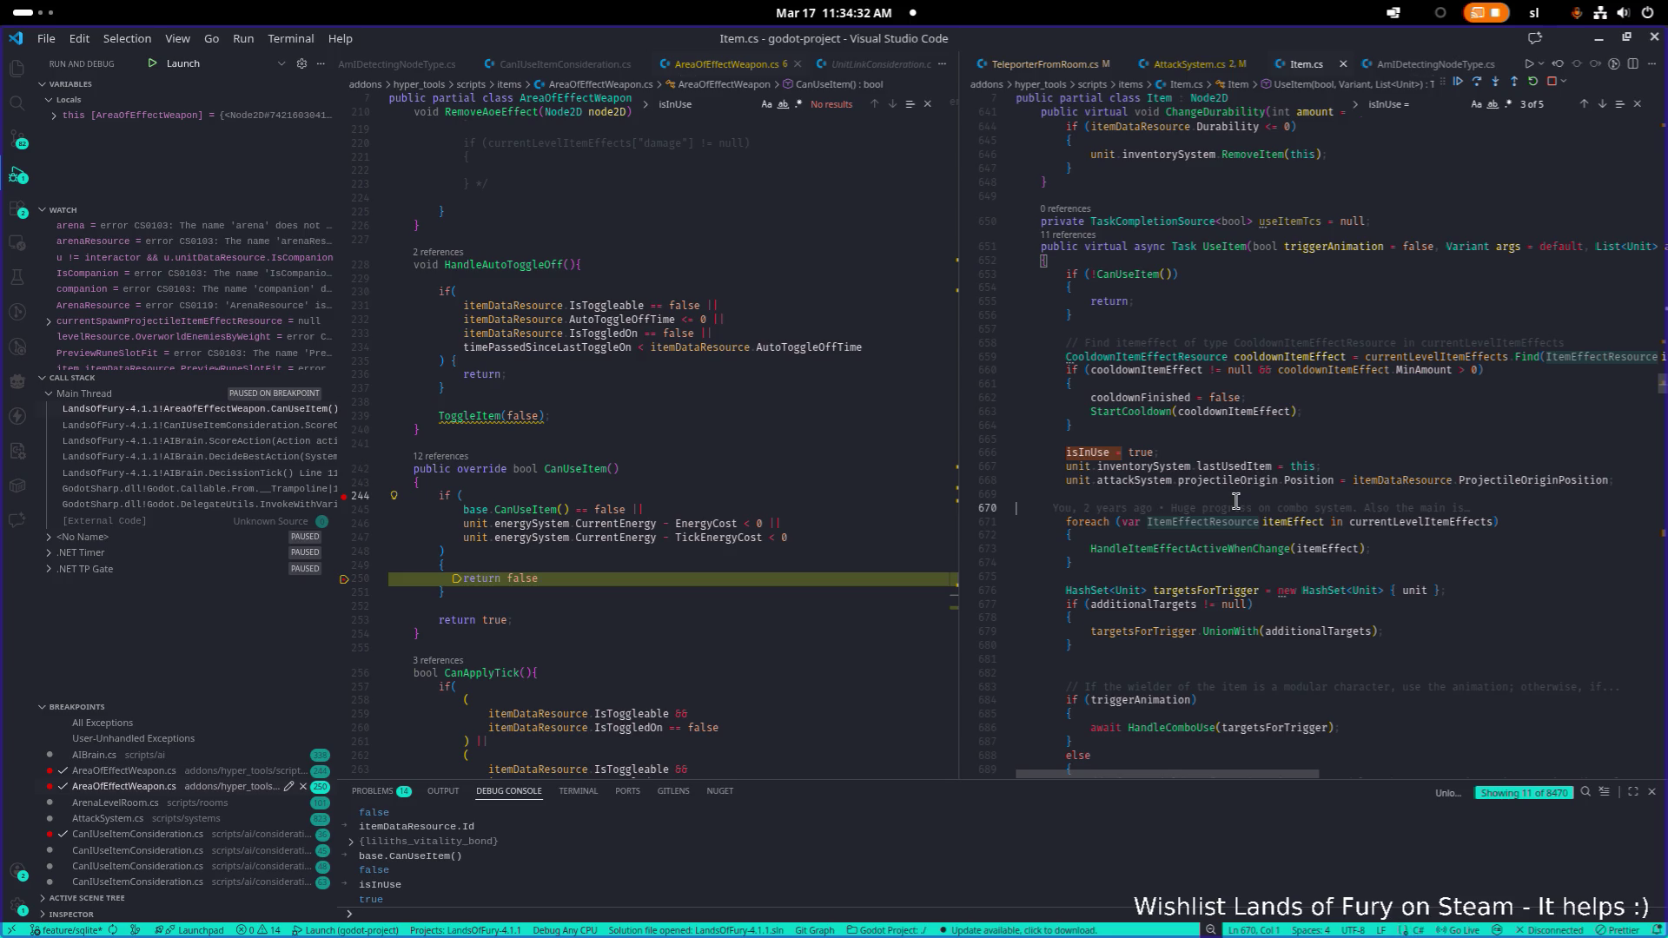
left_click(838, 523)
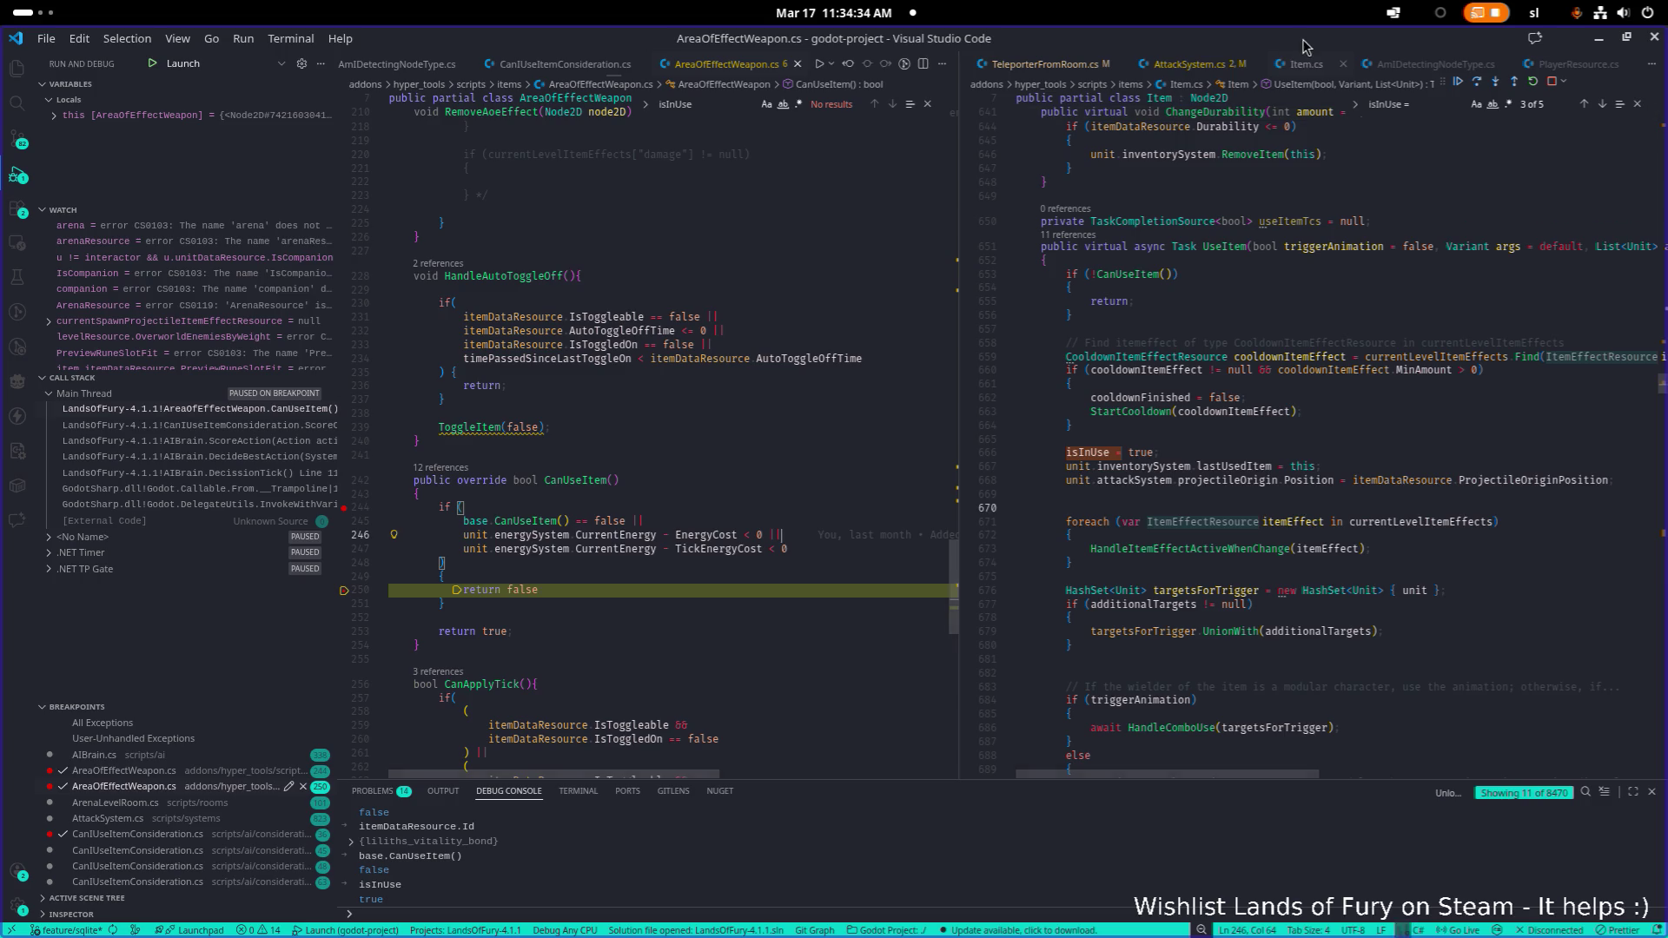
key("alt+Tab")
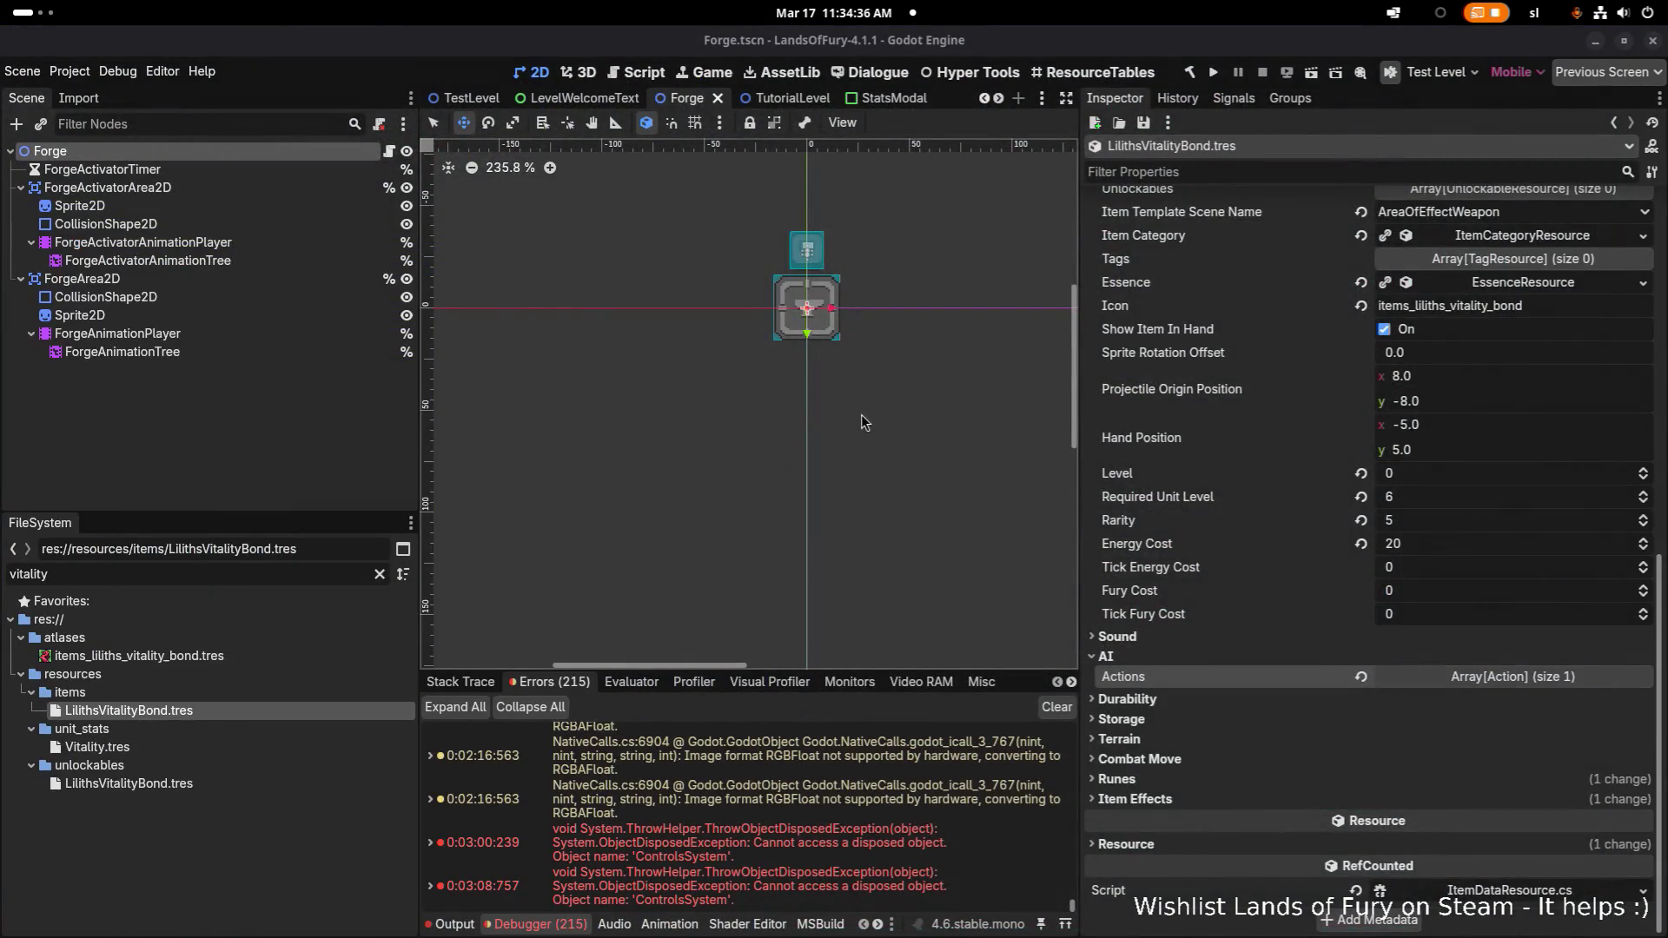
Switch to the running Lands of Fury window showing Lilith's AI scores
key("alt+Tab")
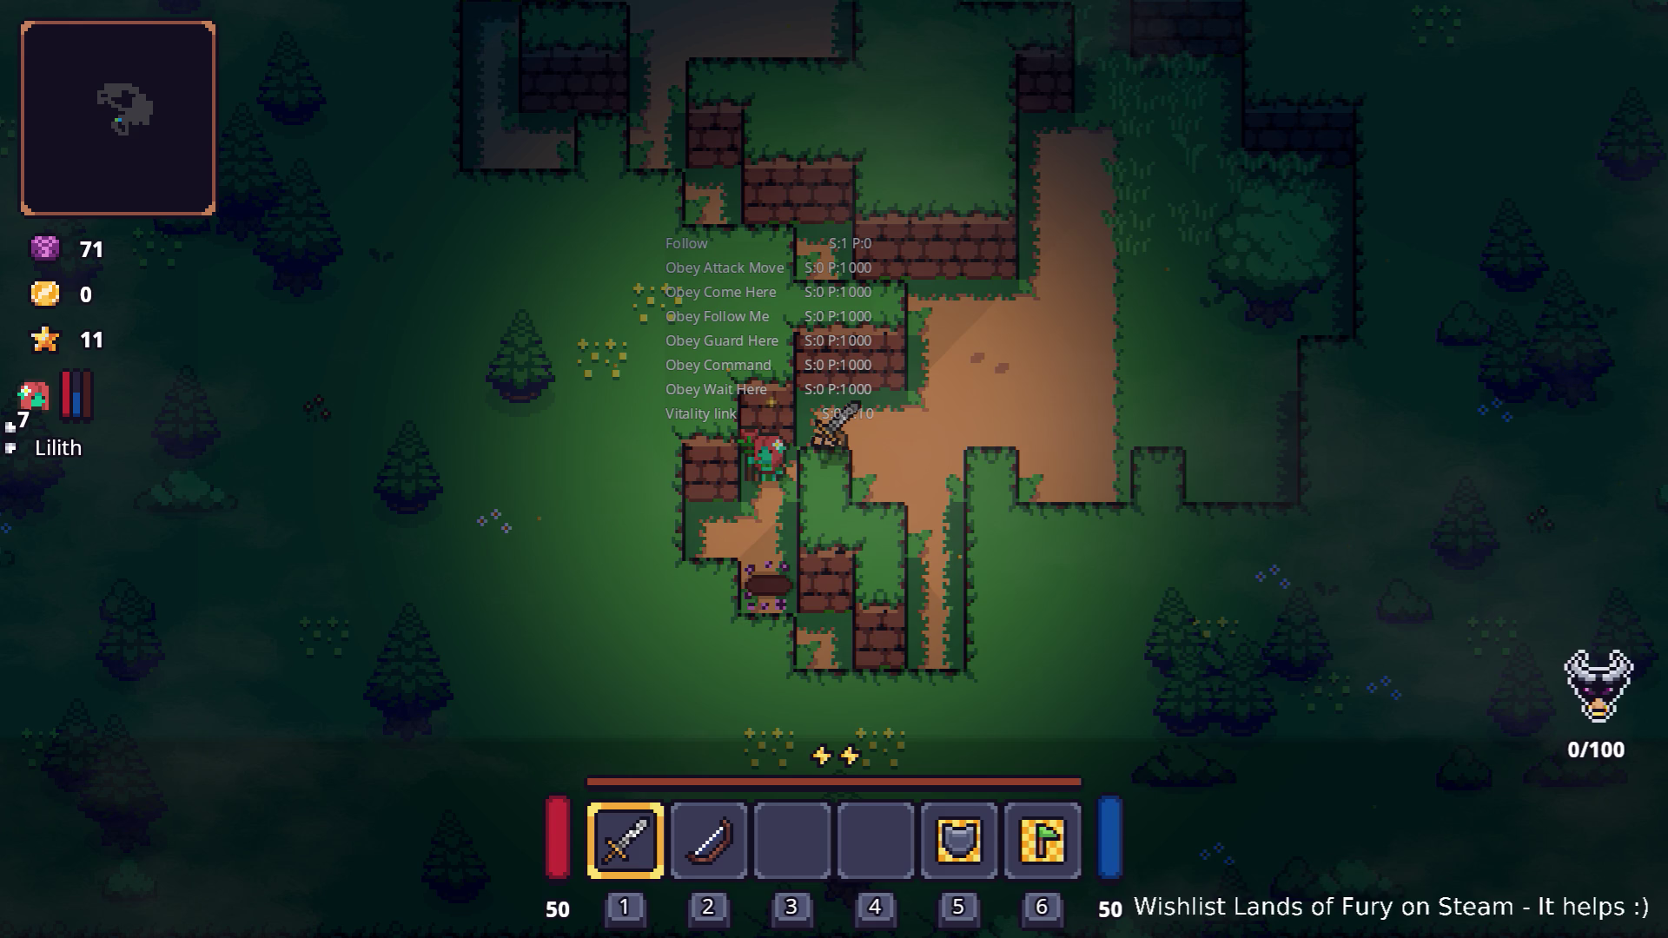
Equip the bow with key 2, fire once, and walk right with Lilith following
key("2")
left_click(692, 395)
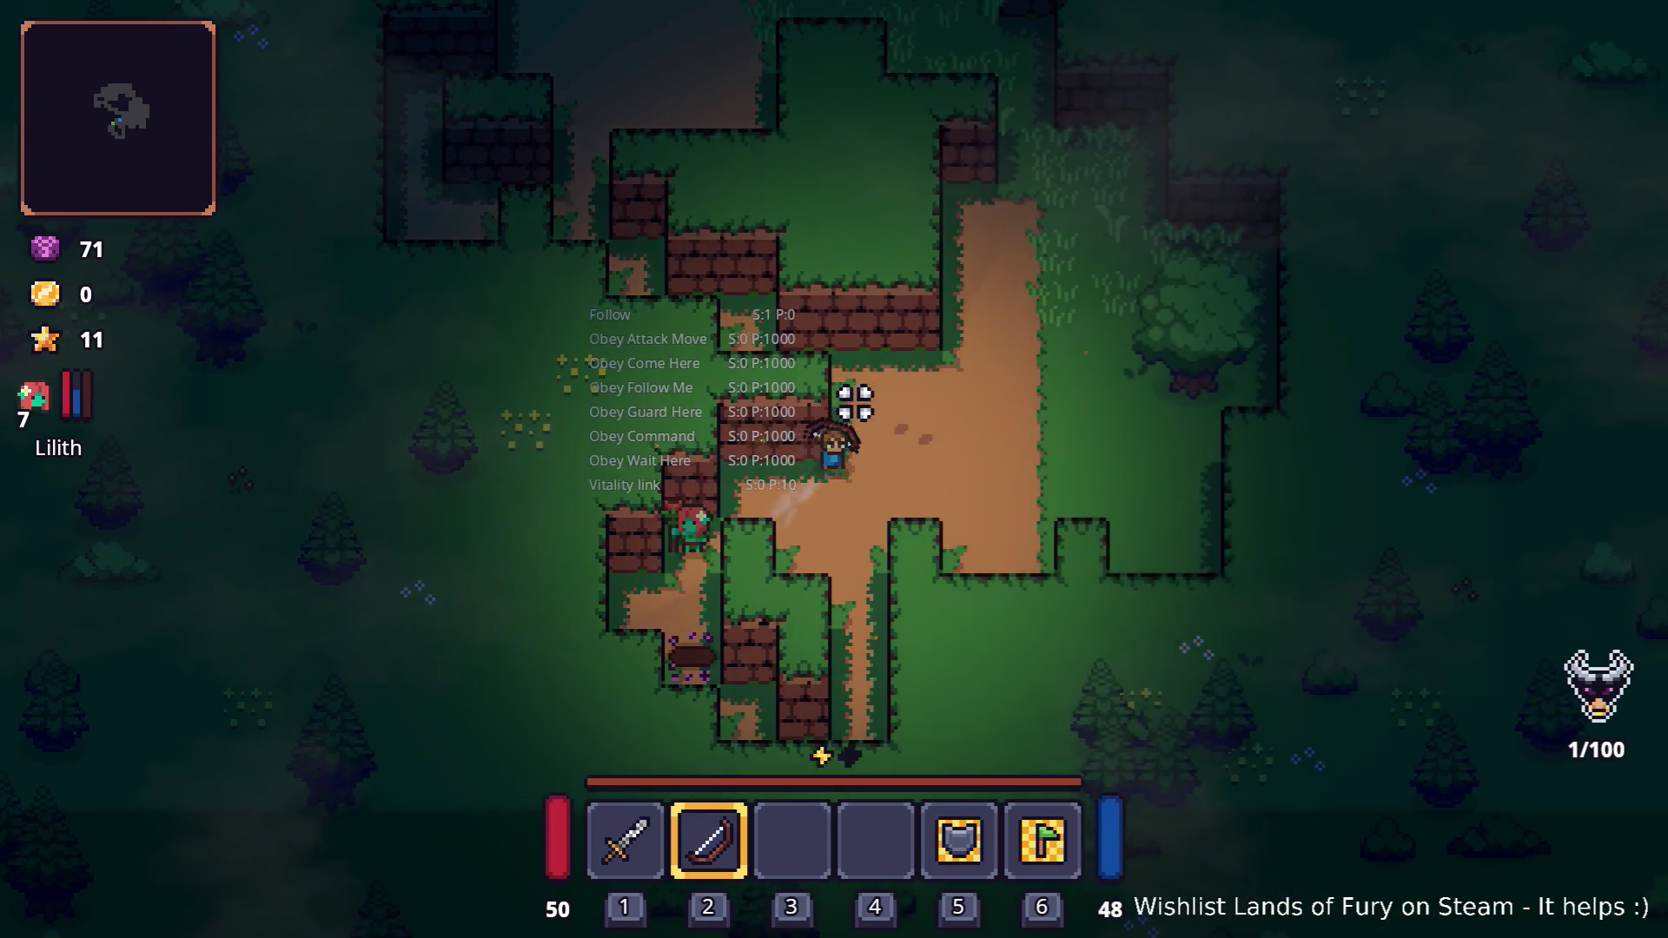
key("d")
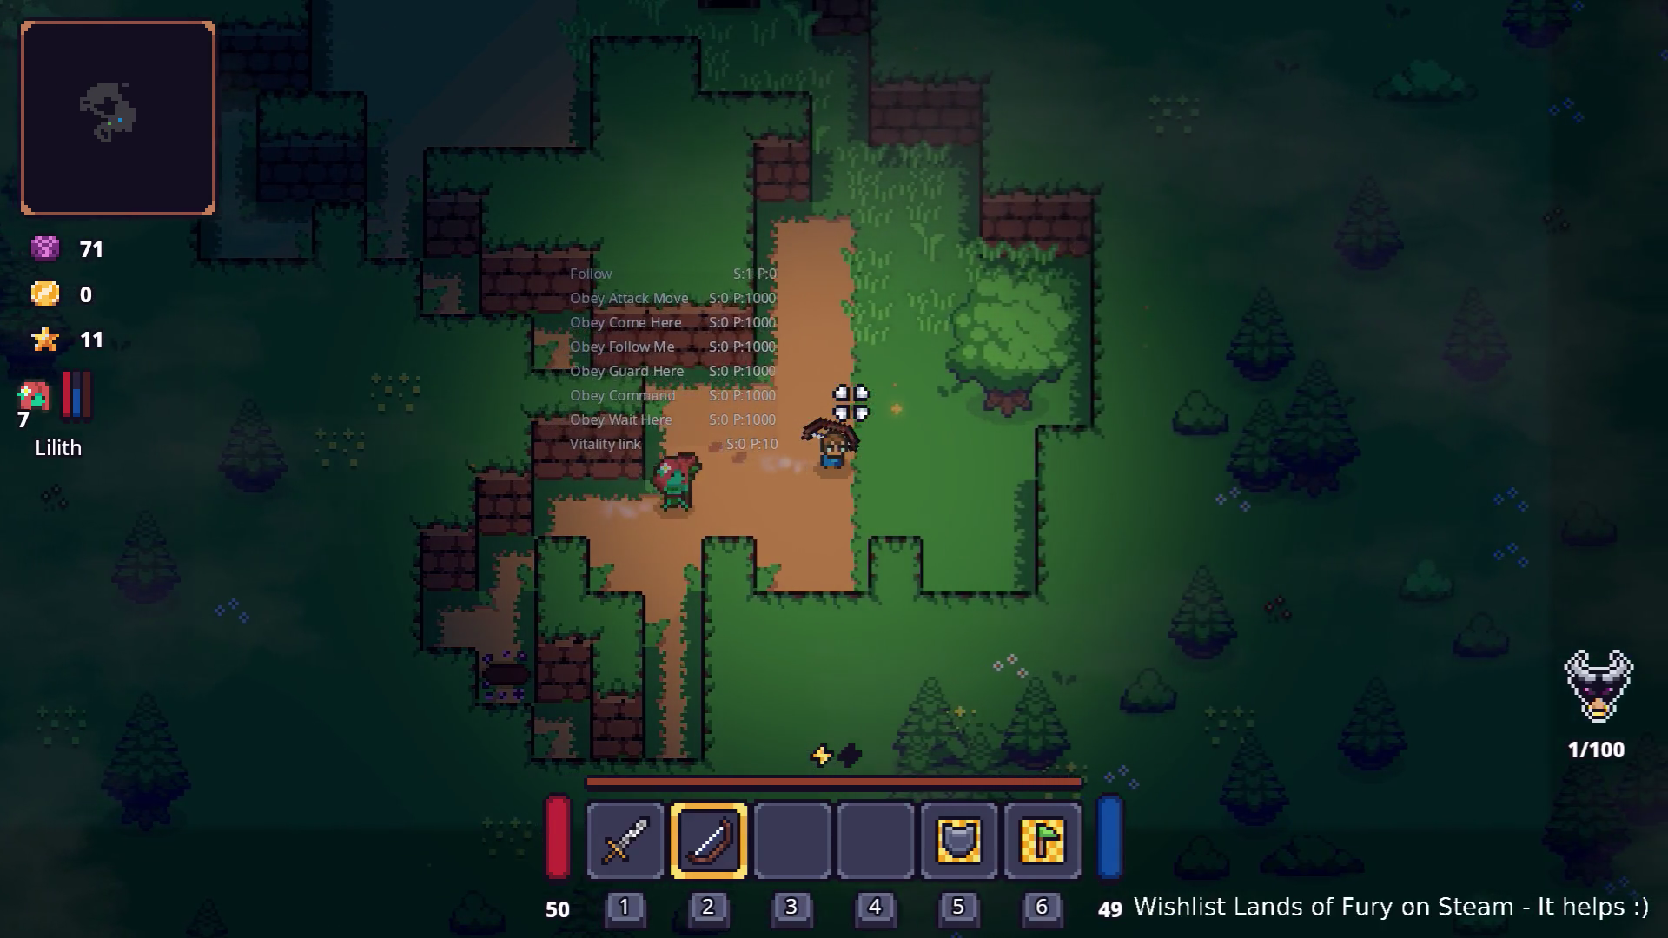
key("F8")
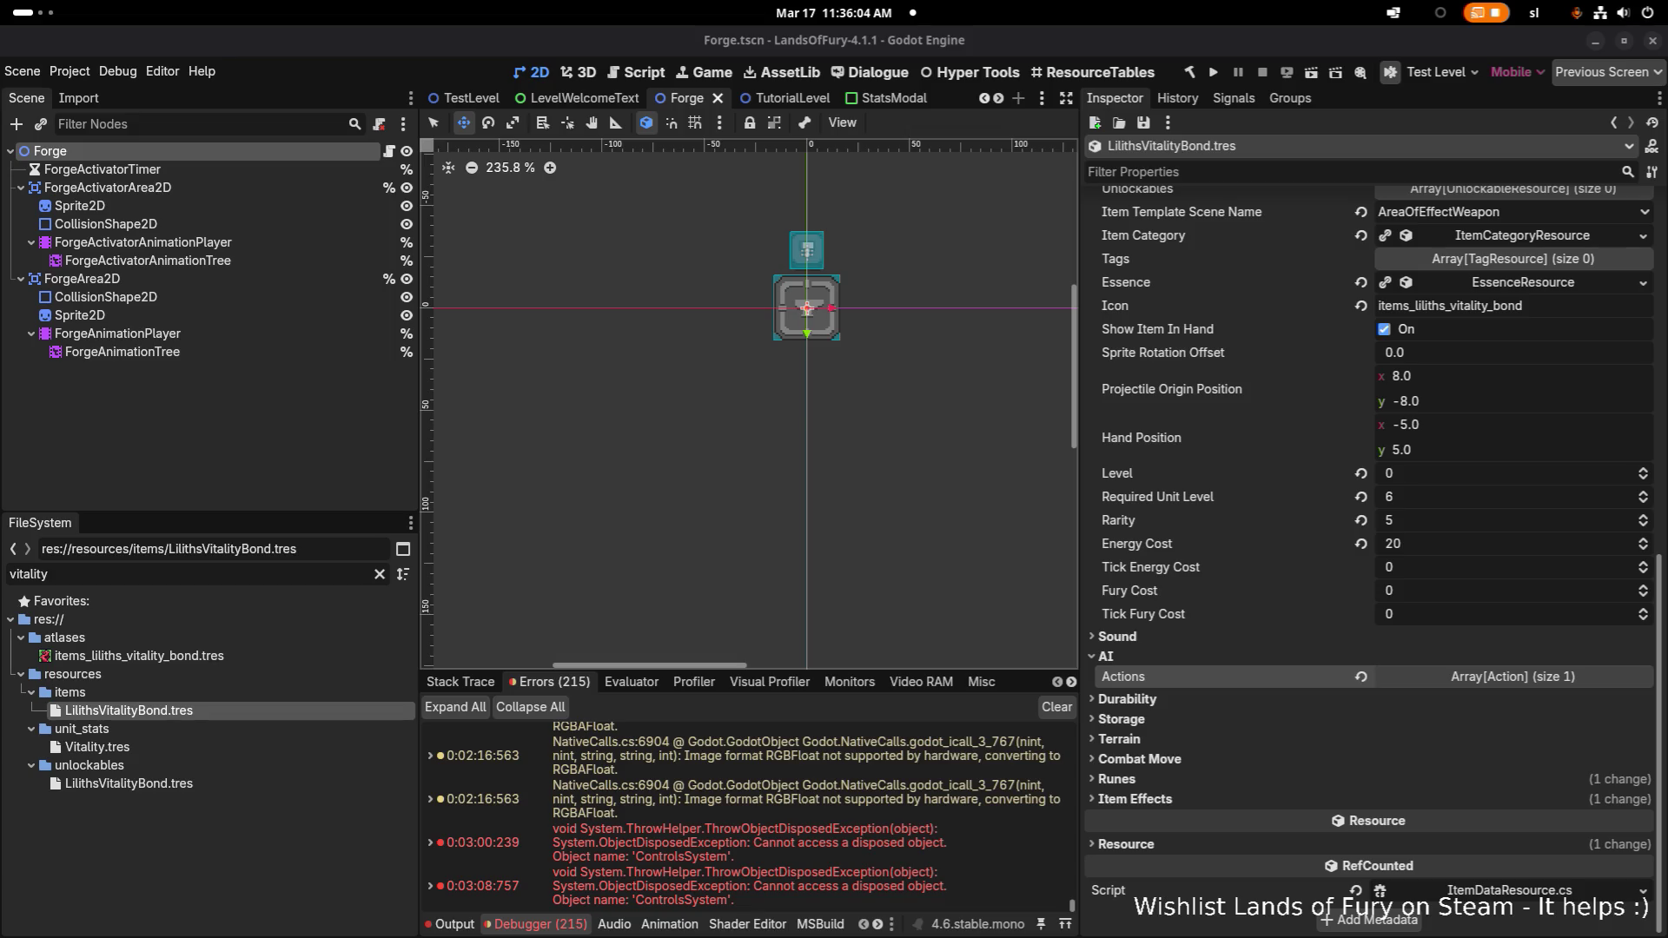
key("alt+Tab")
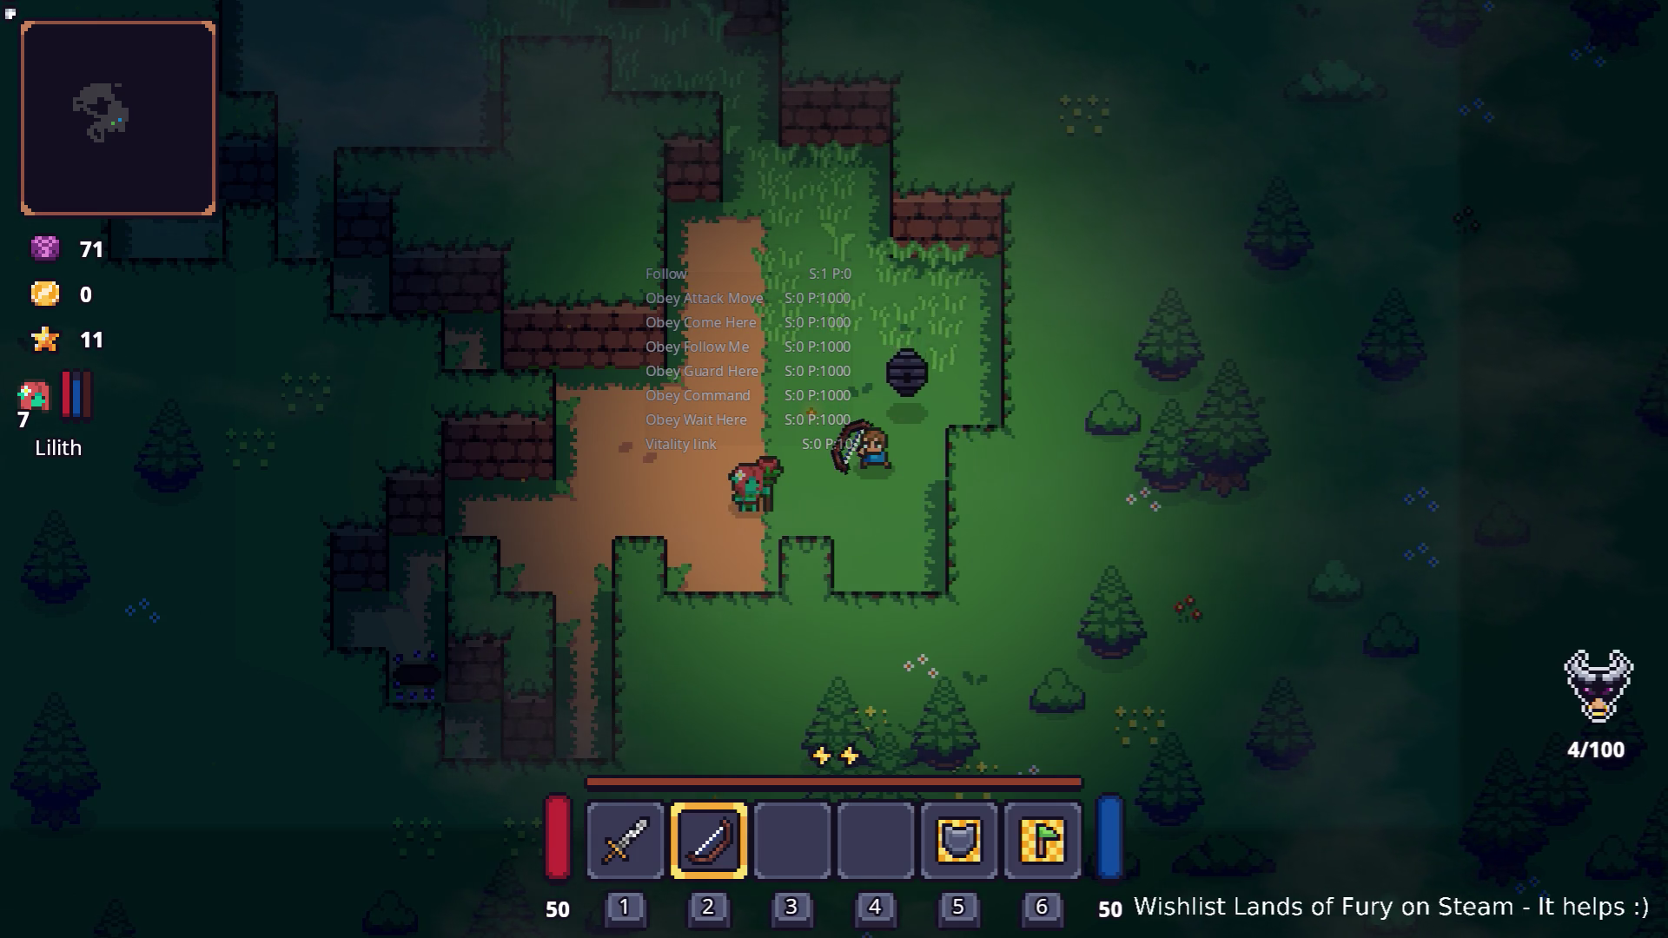
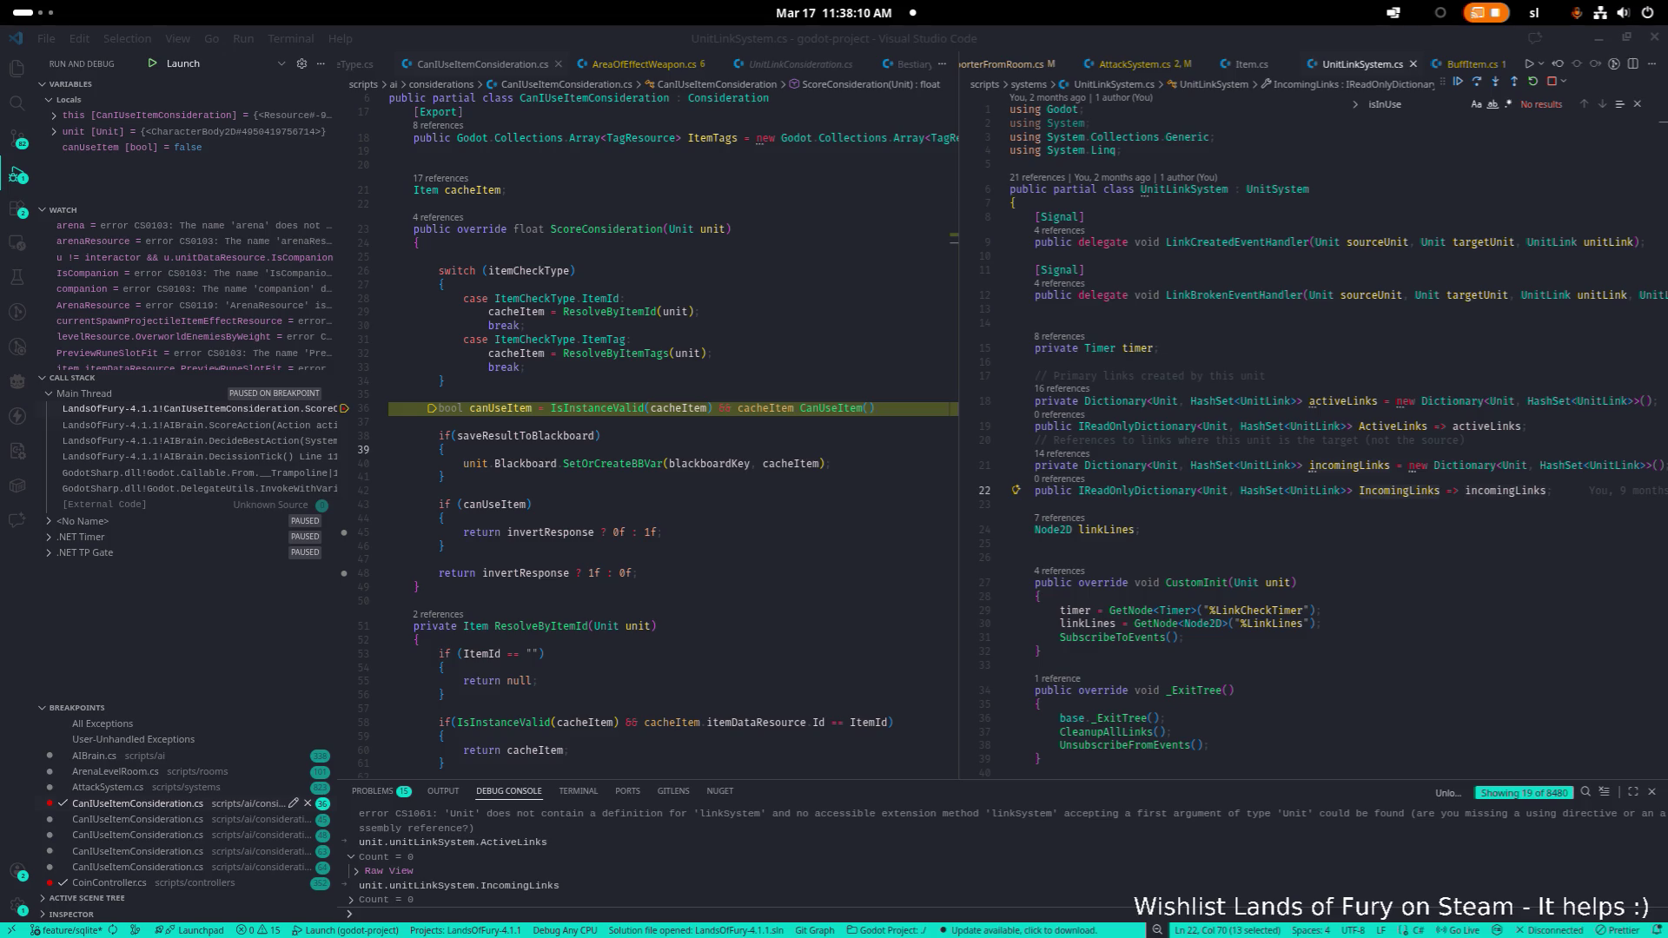
Search CanIUseItemConsideration.cs for 'isin' and step to the next match
left_click(772, 421)
mouse_move(771, 419)
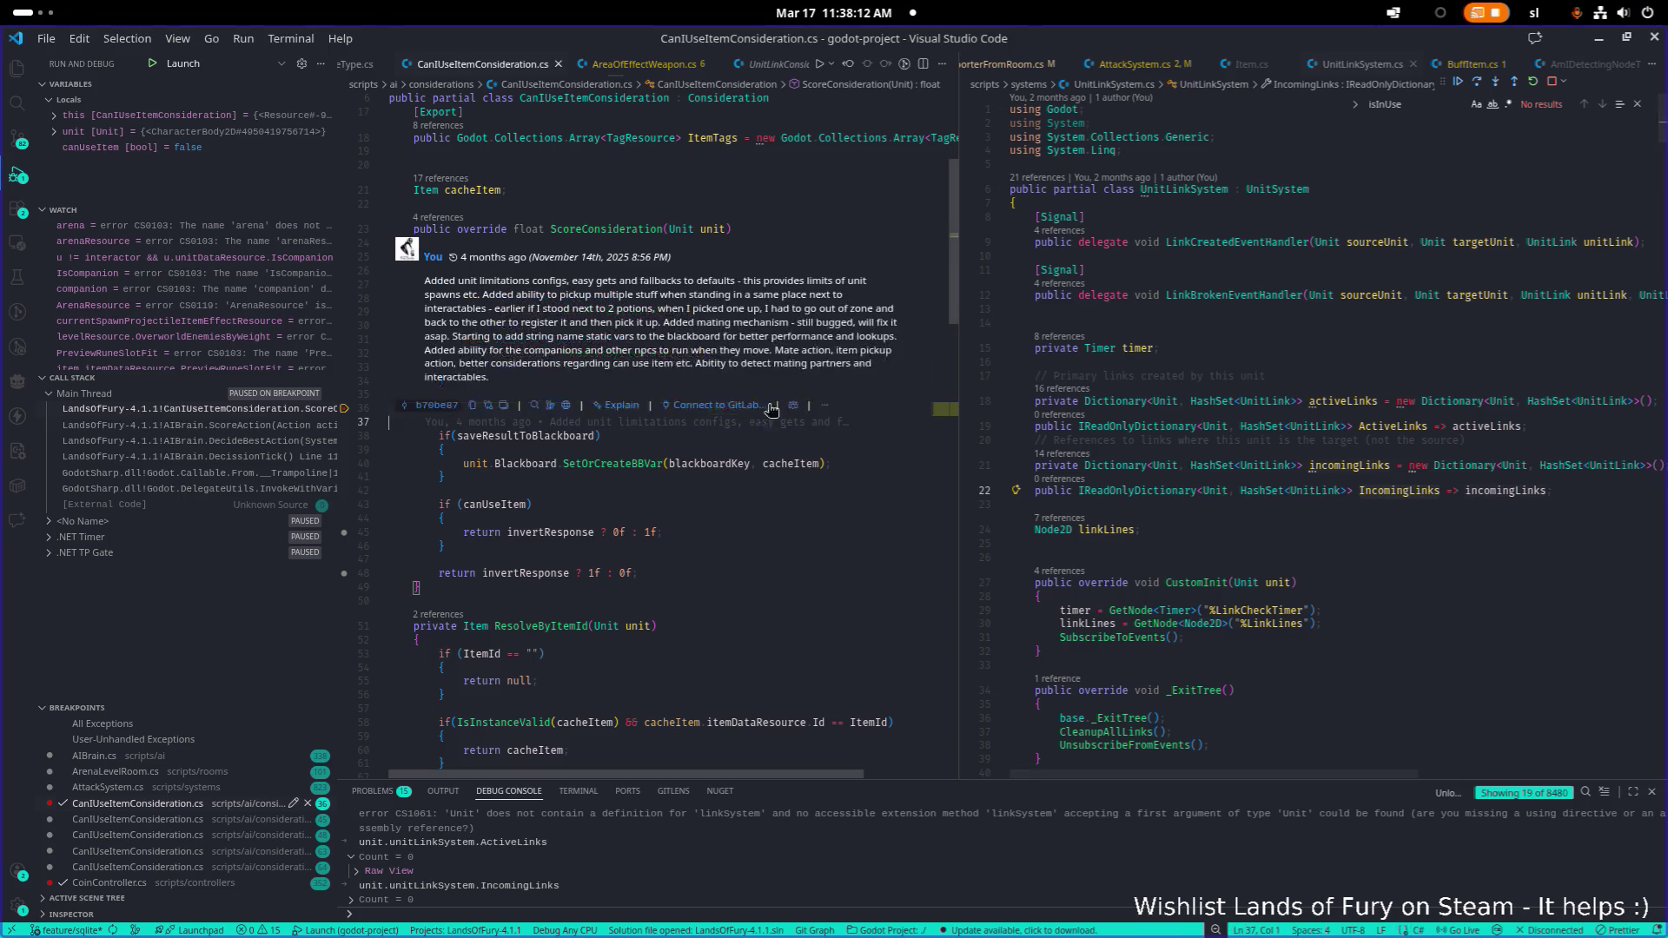
scroll(1108, 470, "down", 2)
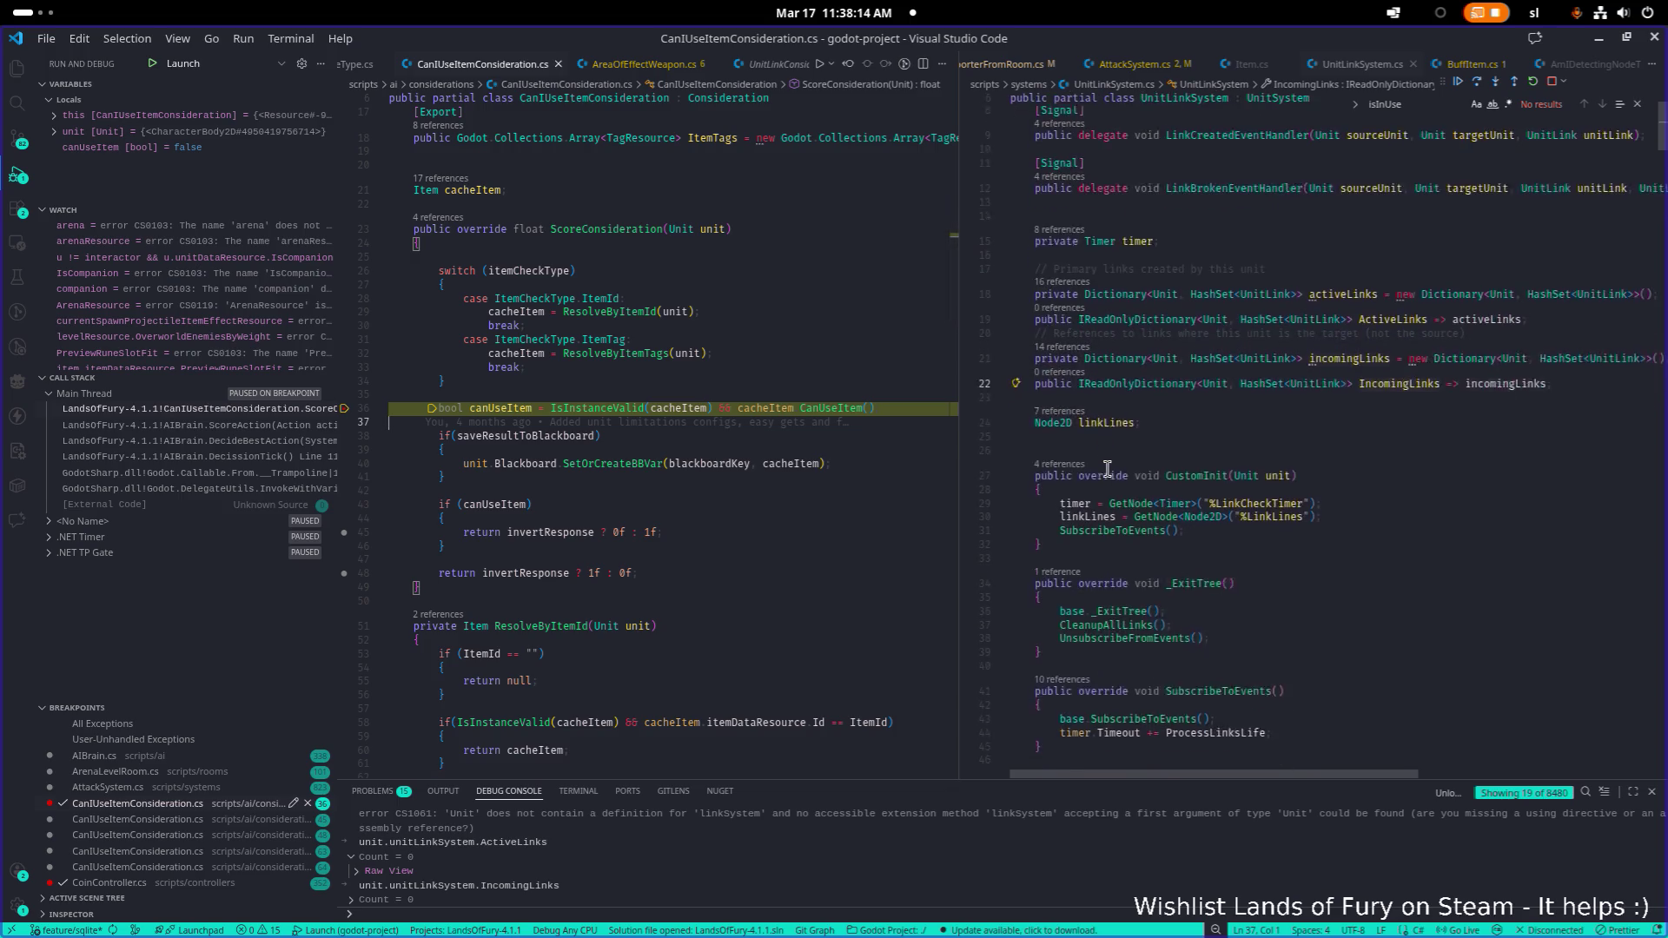
scroll(1112, 465, "up", 2)
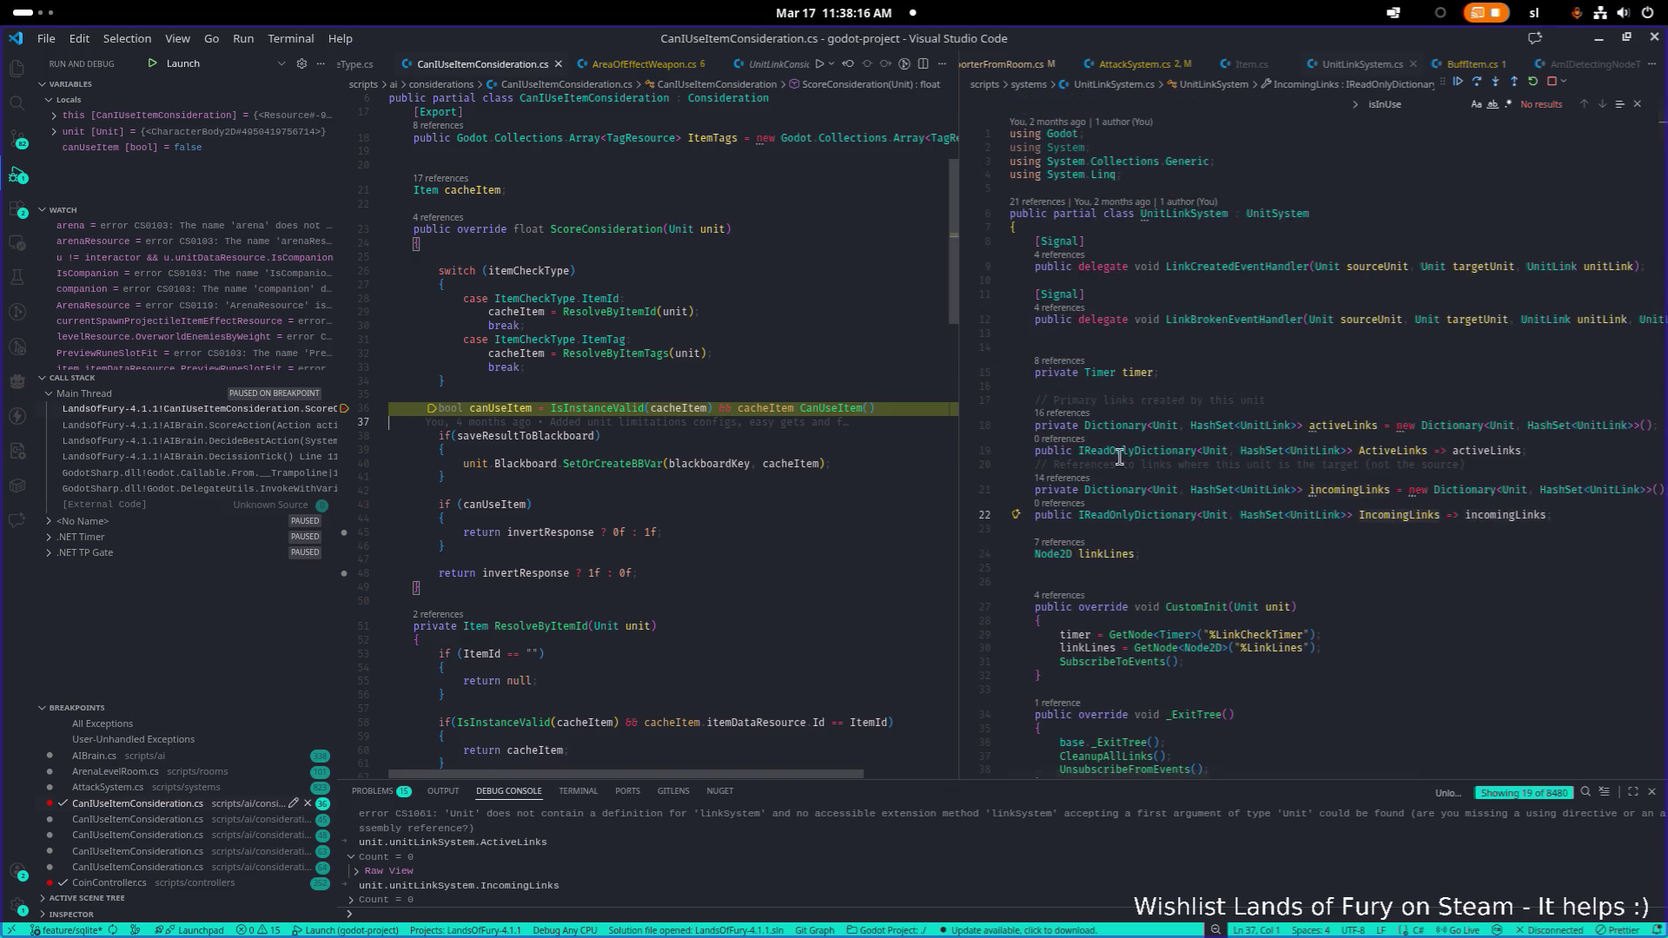
left_click(684, 387)
key("ctrl+f")
type("is")
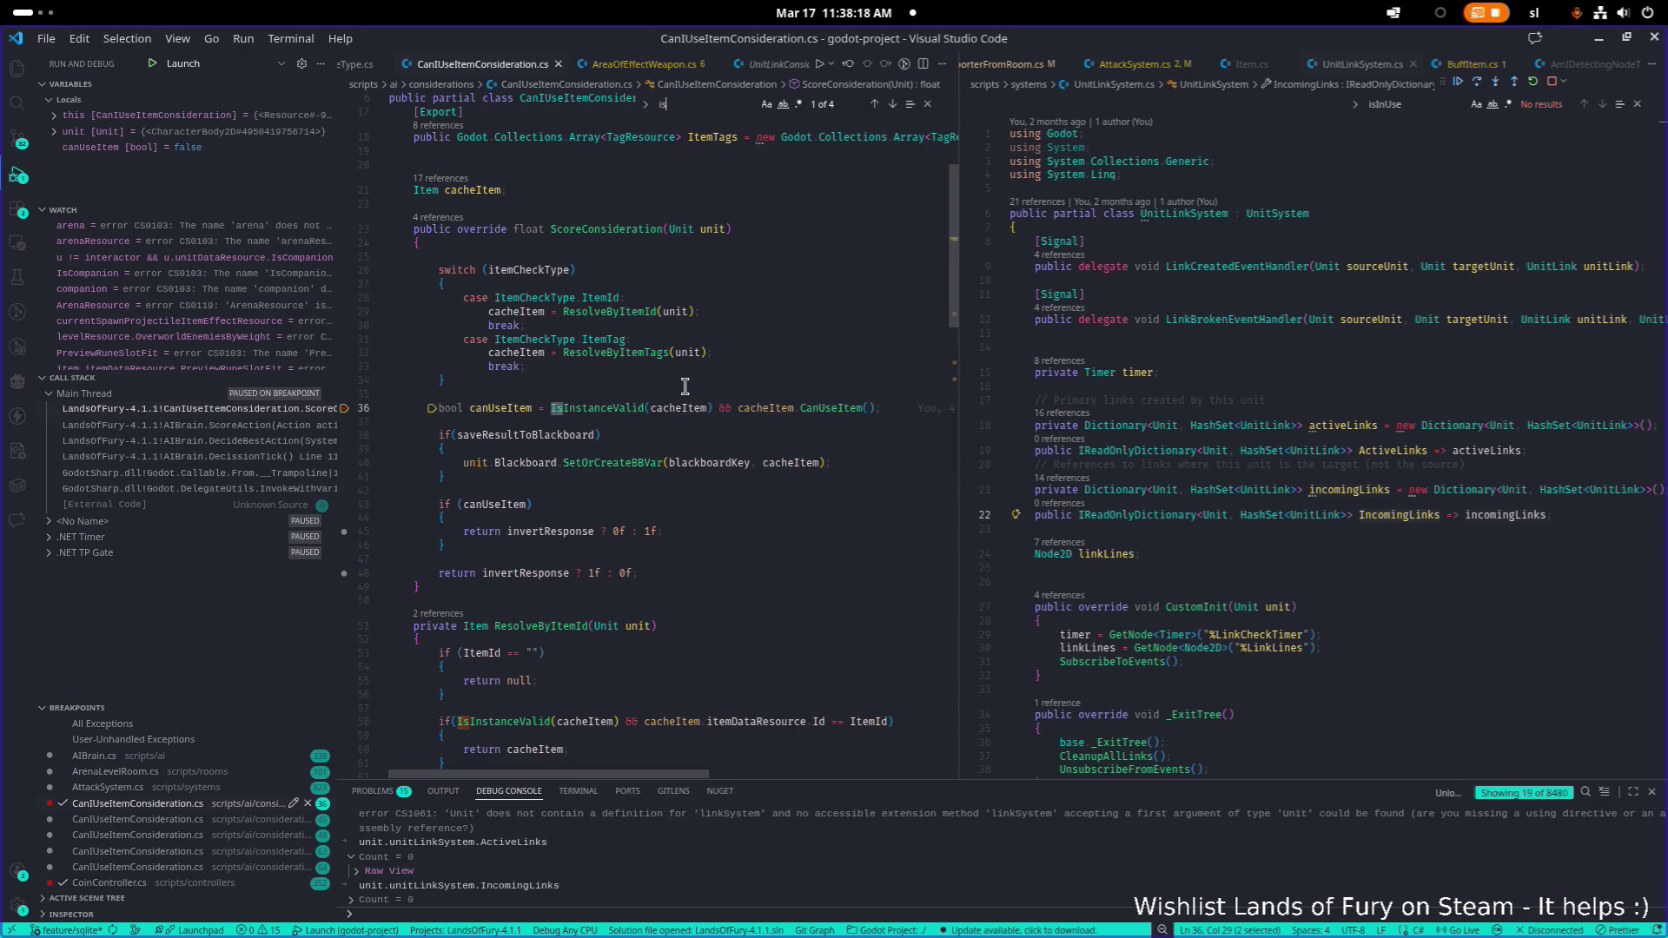
type("inu")
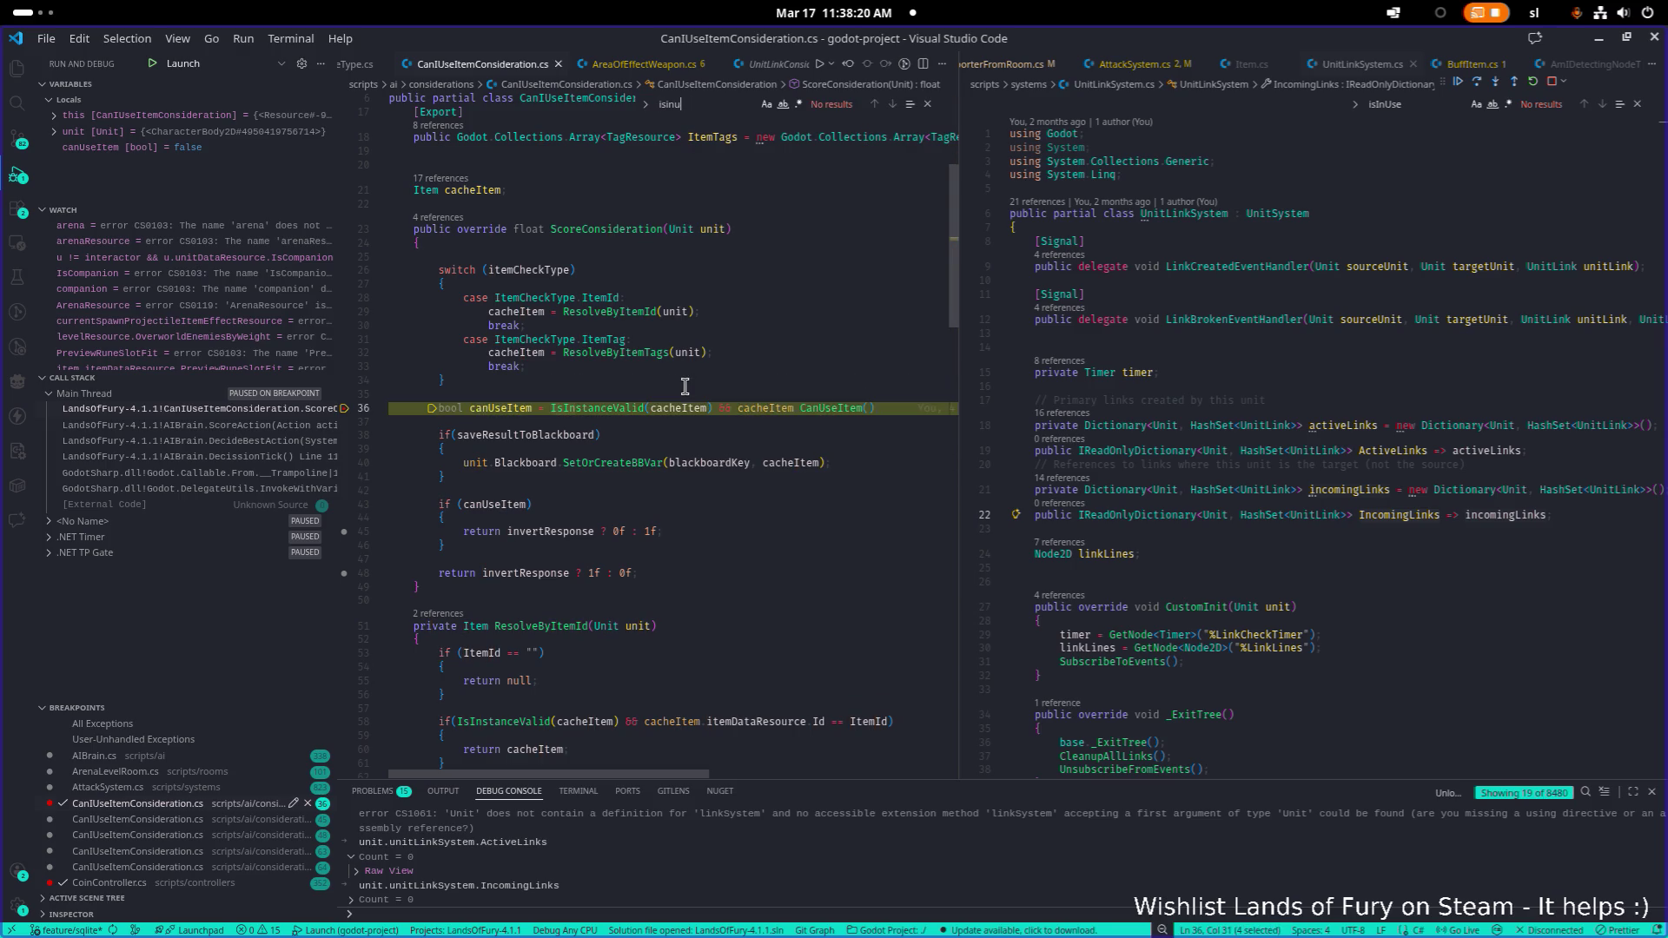
key("BackSpace")
key("Return")
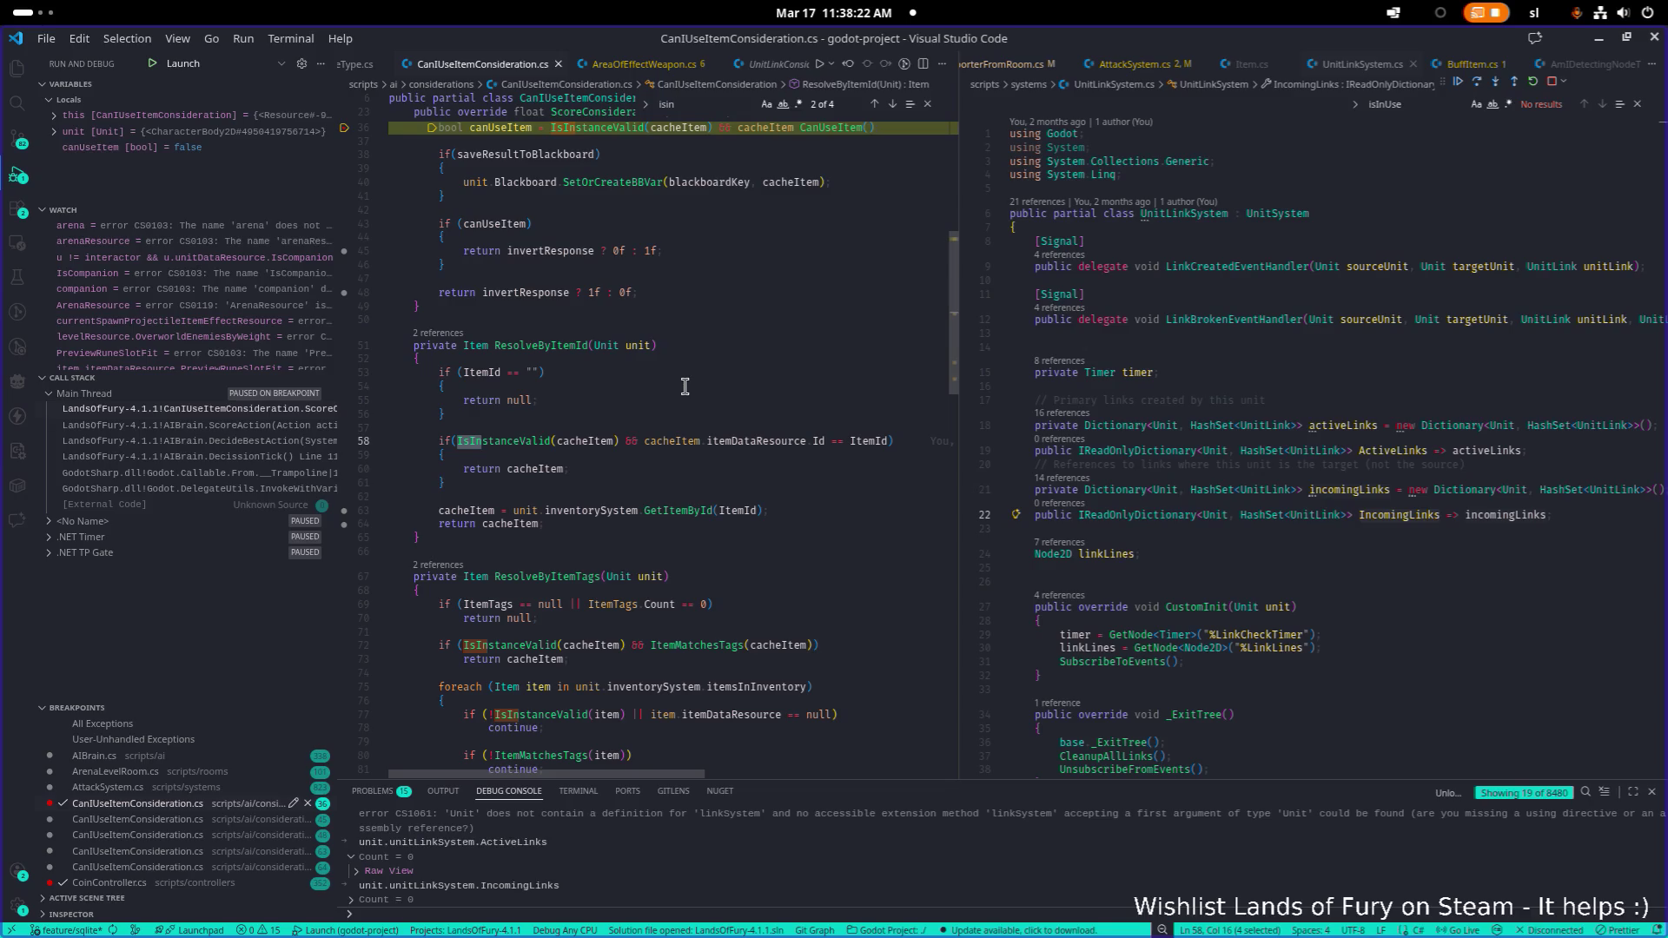
Search UnitLinkSystem.cs for isInUse, narrowing the term to 'inuse'
left_click(1396, 446)
key("ctrl+f")
type("isin")
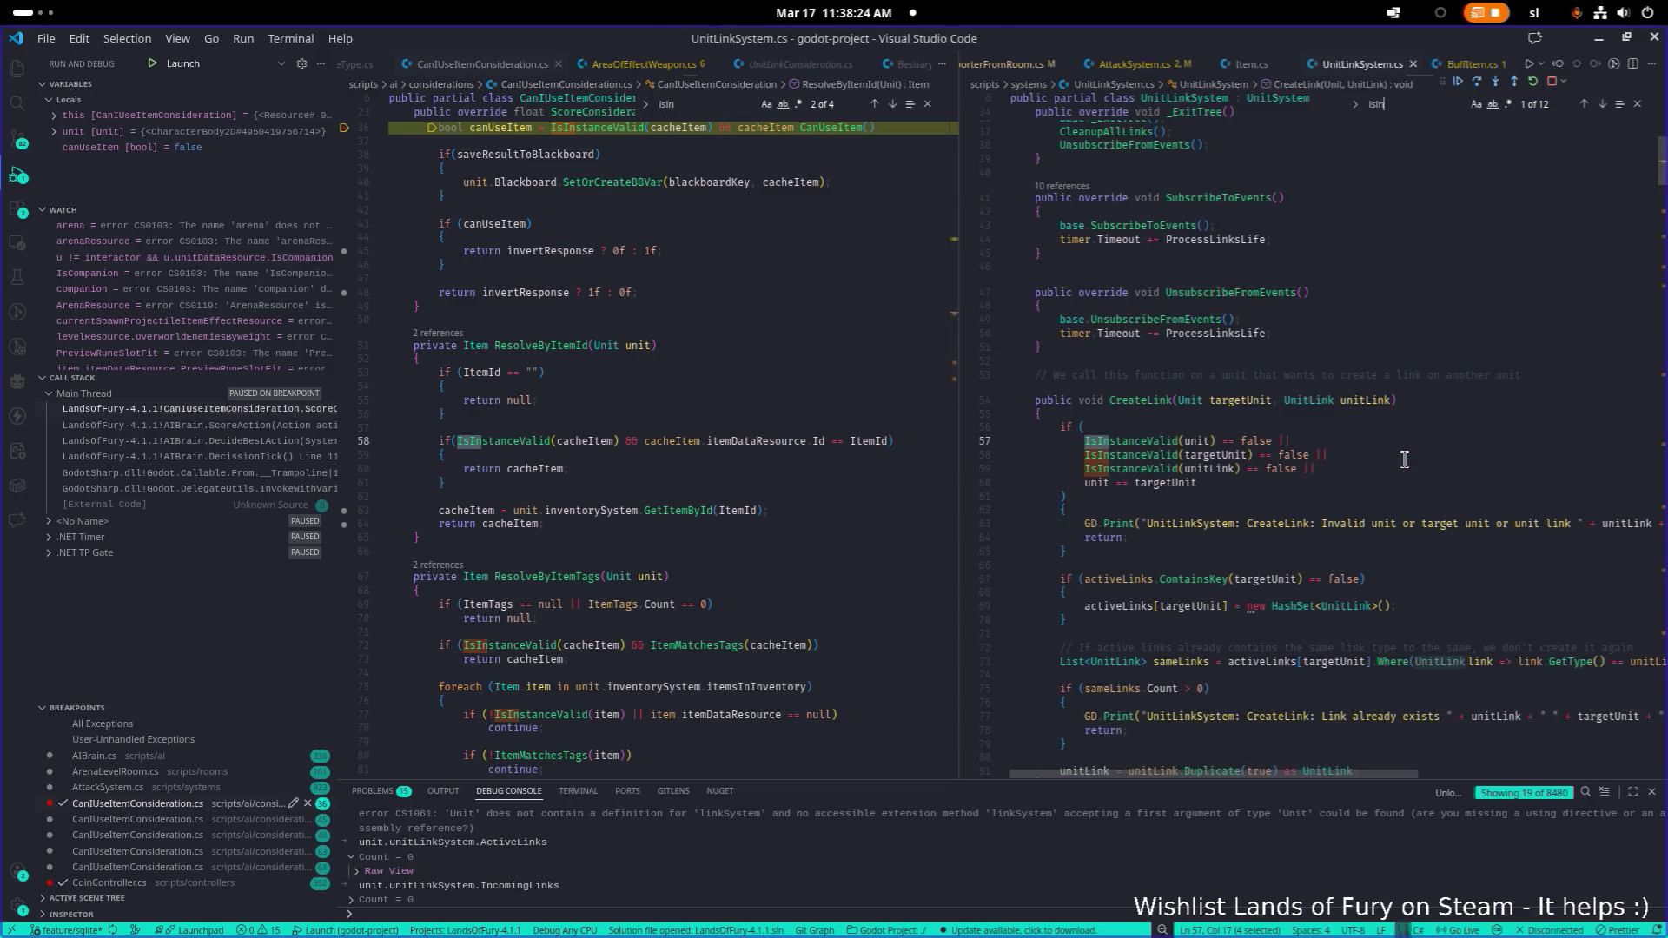
type("use")
key("ctrl+a")
type("inuse")
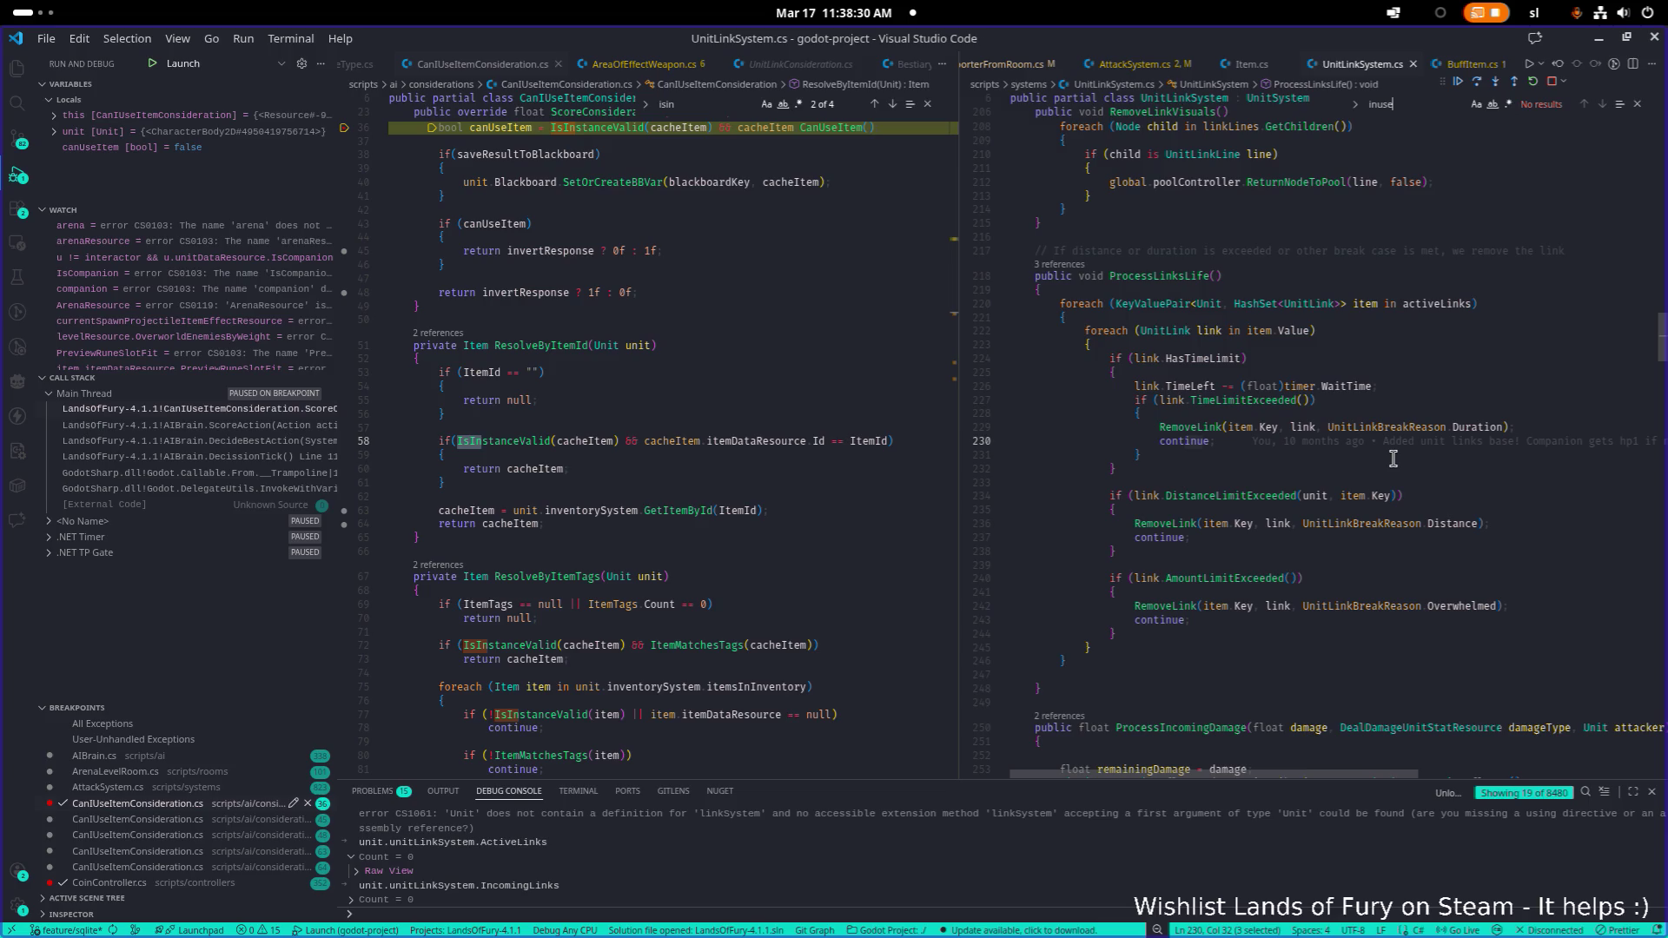
left_click(1355, 408)
key("ctrl+Tab")
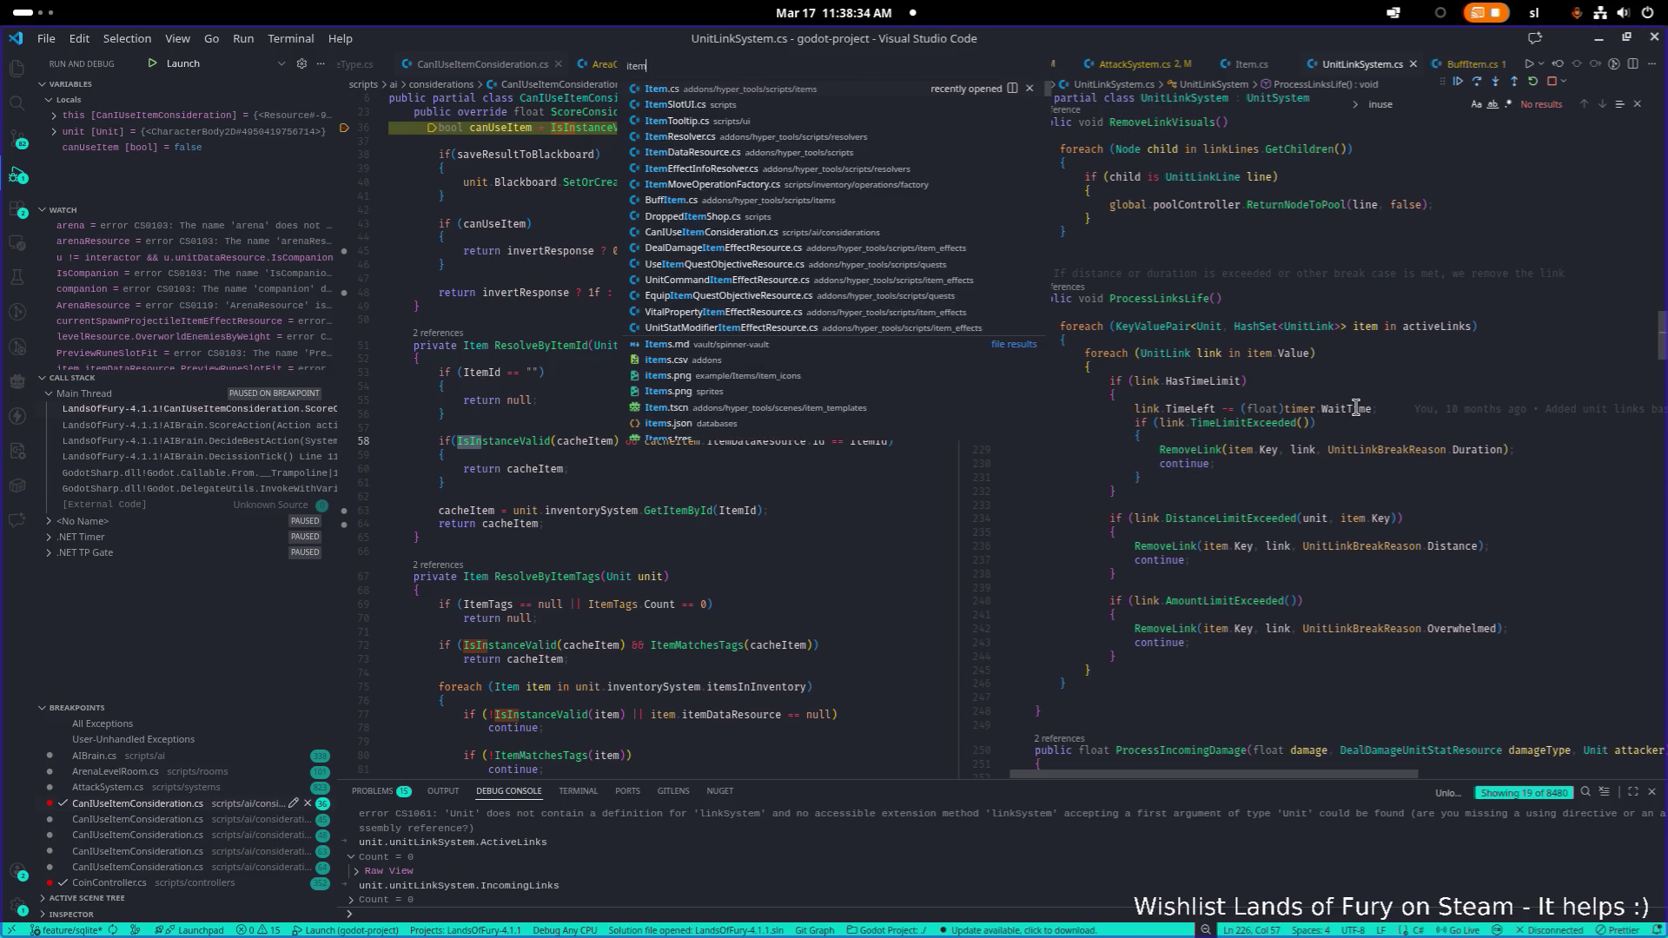
Step through the isInUse matches in Item.cs
key("ctrl+f")
key("Return")
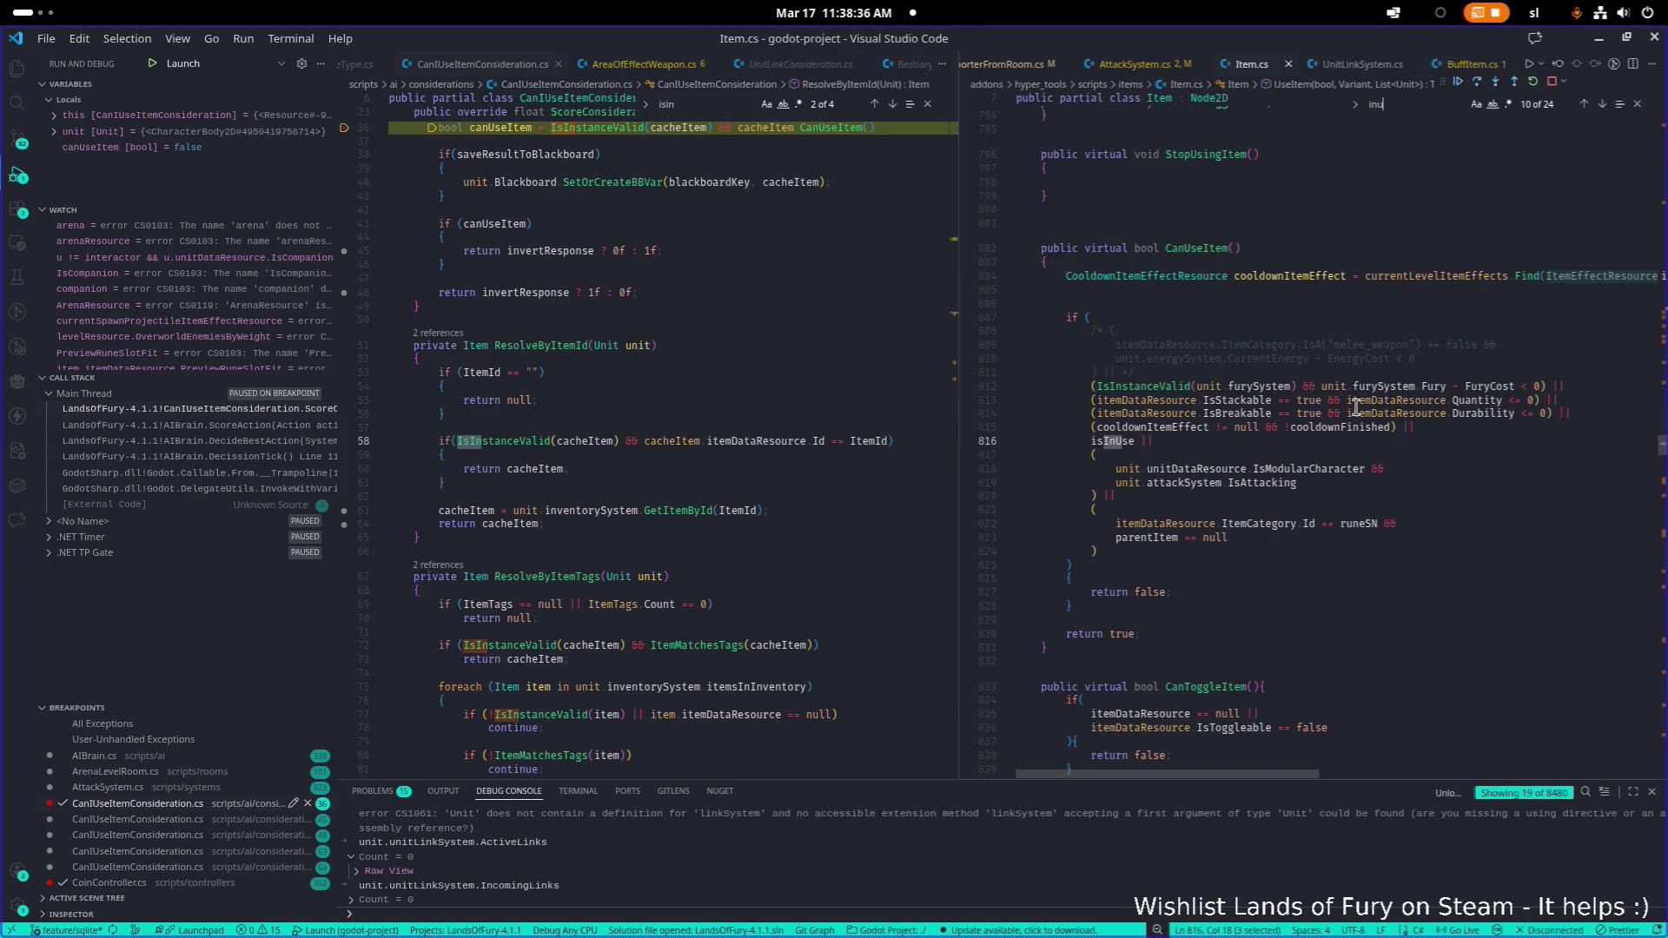
scroll(857, 362, "up", 12)
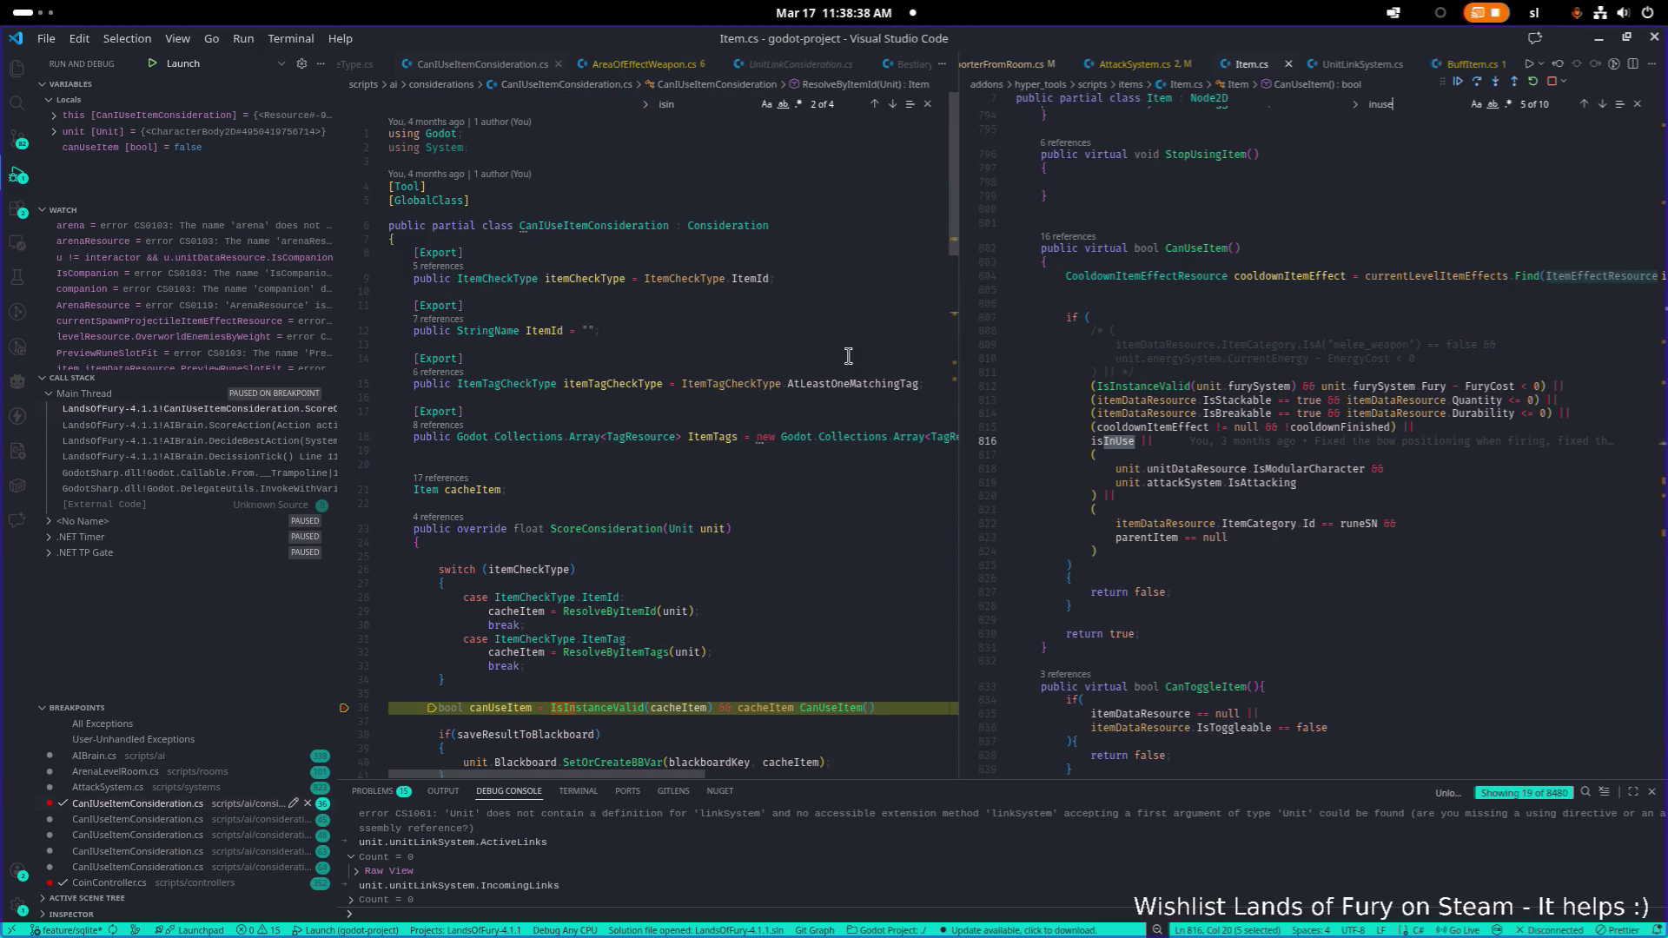
Open AreaOfEffectWeapon.cs in the left group and select its ShooterWeapon base class
left_click(814, 333)
key("ctrl+p")
type("areaof")
key("Return")
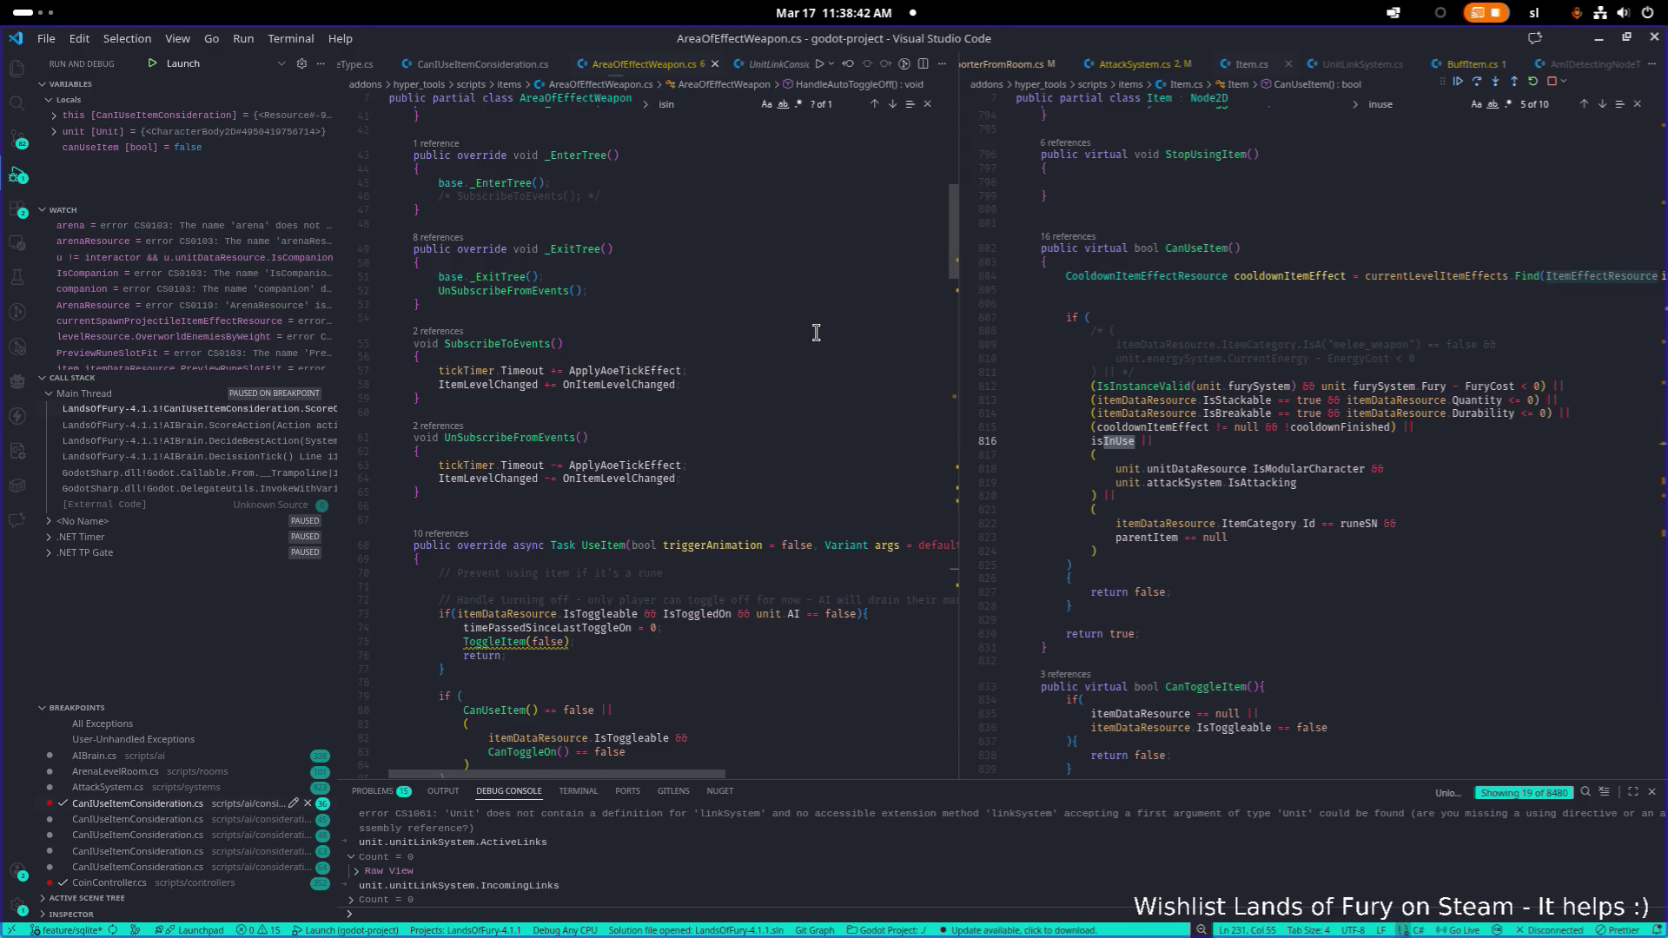
scroll(816, 333, "up", 13)
double_click(700, 228)
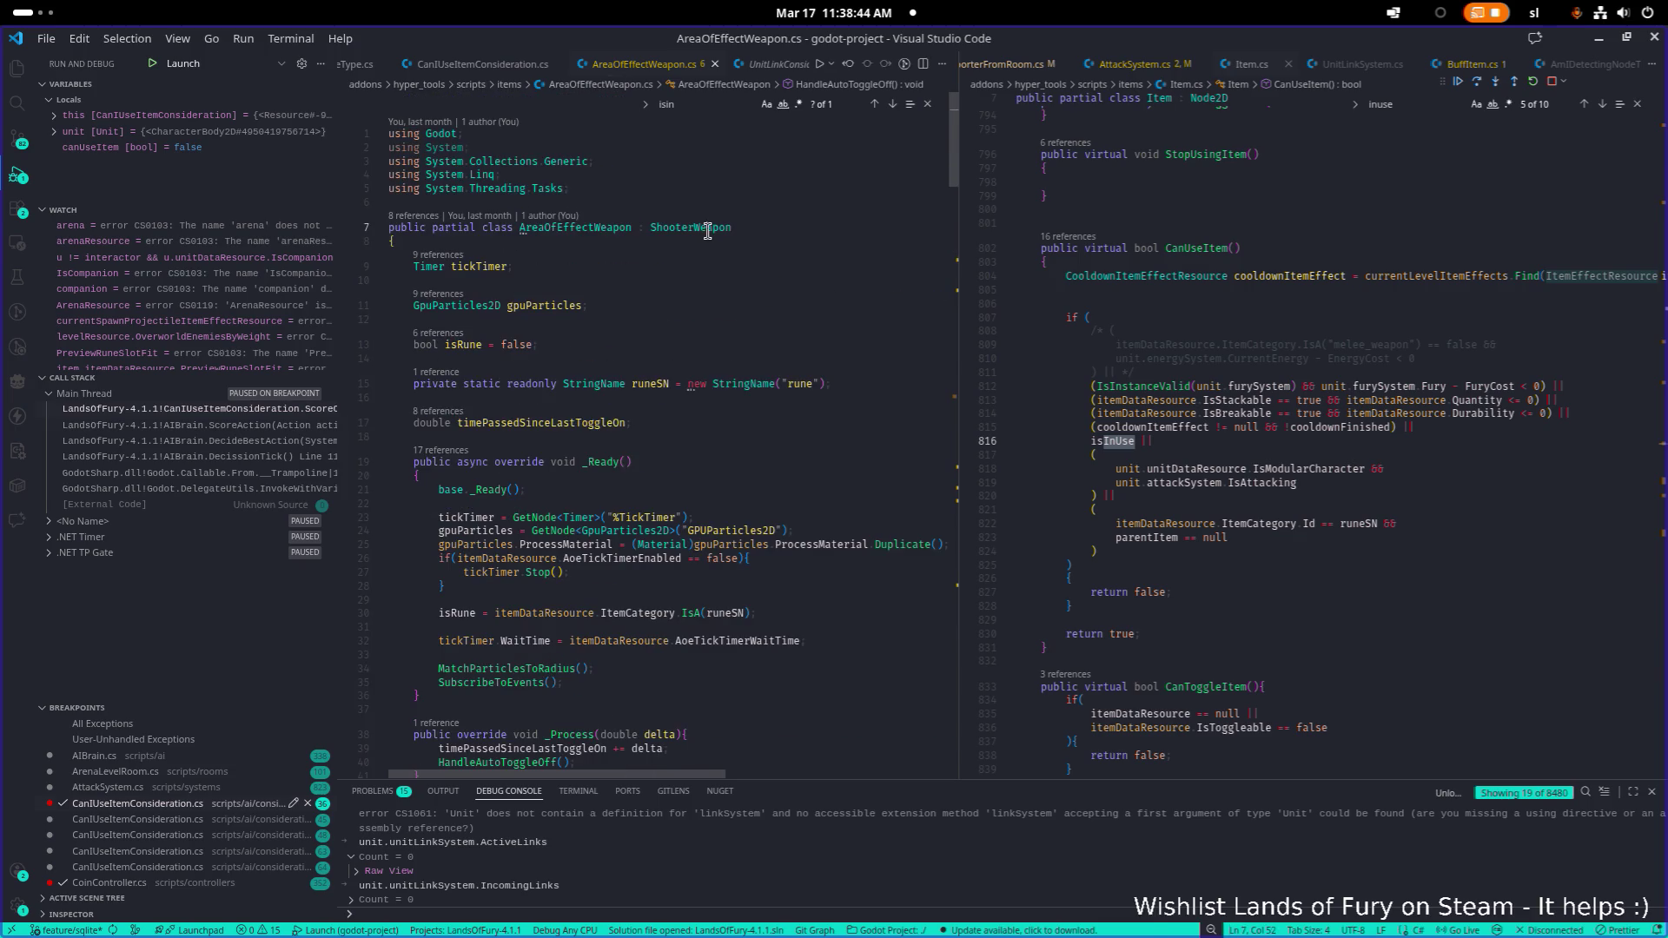
left_click(1381, 319)
key("ctrl+p")
Open ShooterWeapon.cs, search for 'inuse', and set a breakpoint on line 82
type("shoot")
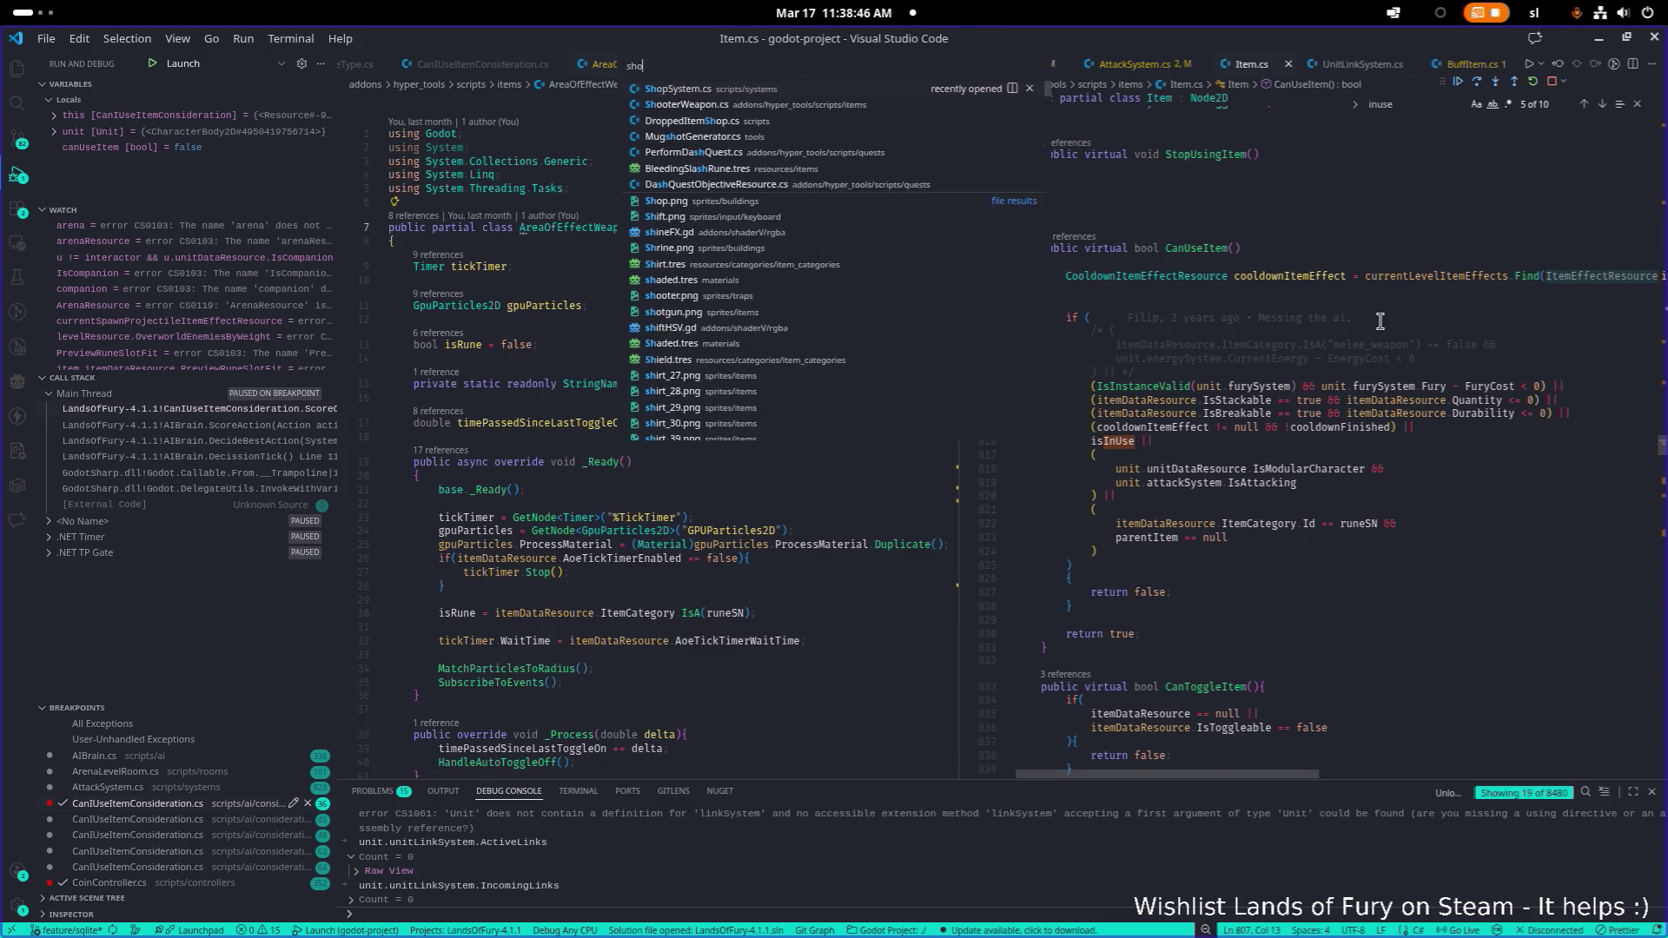
key("Return")
key("ctrl+f")
type("inuse")
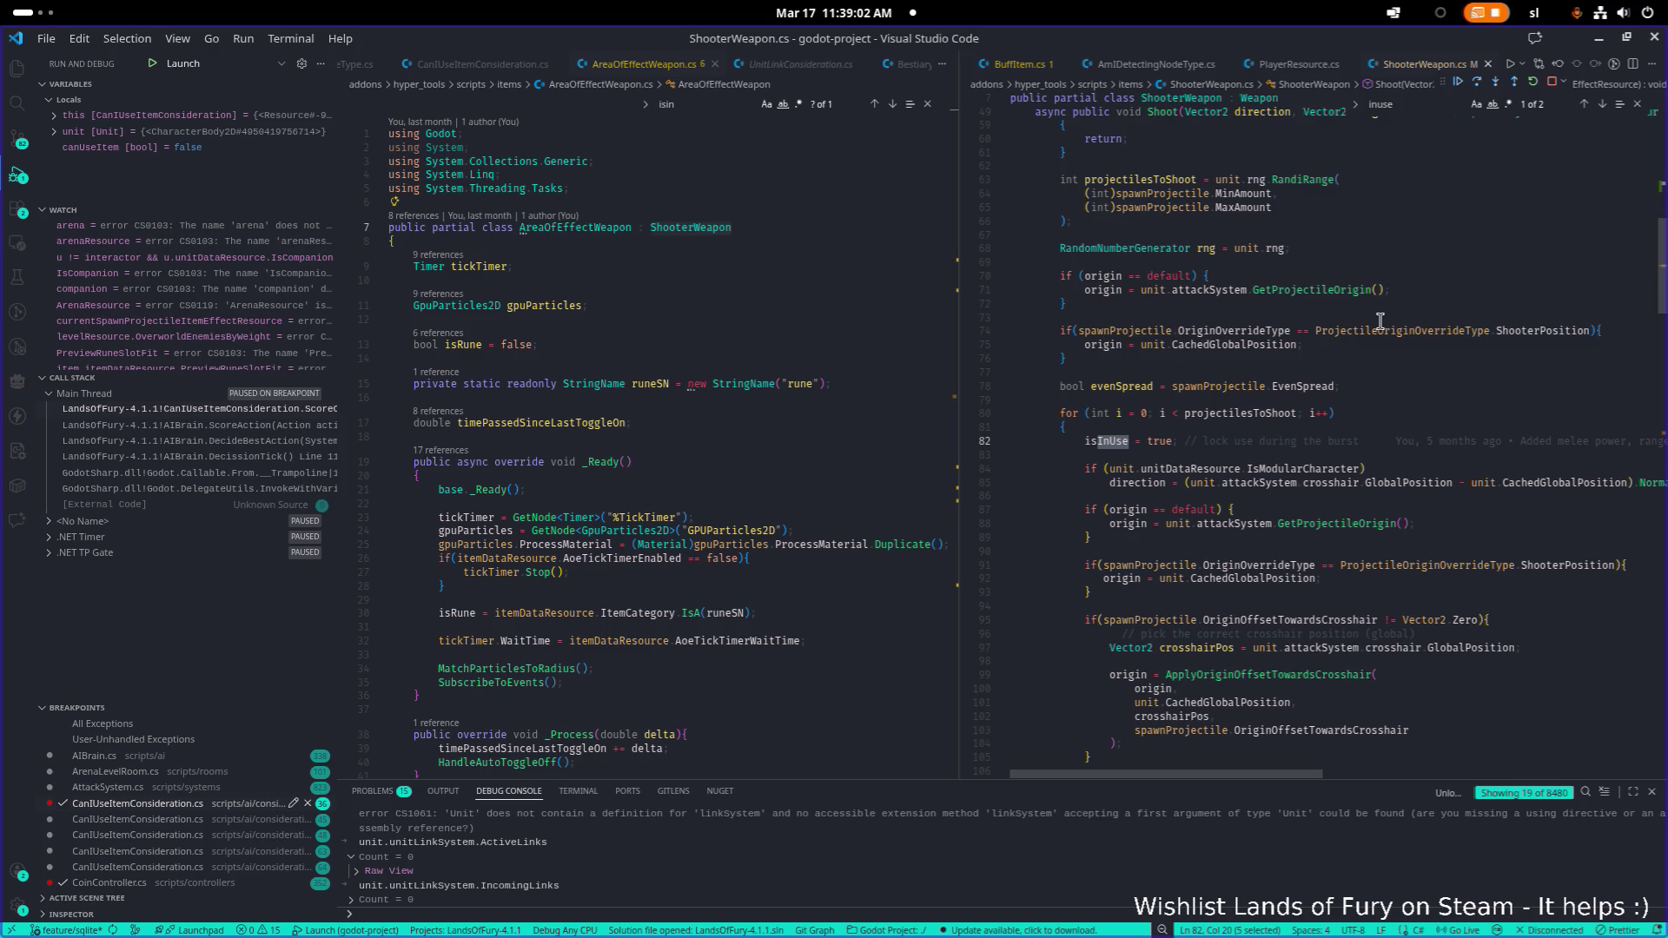
scroll(1103, 504, "up", 5)
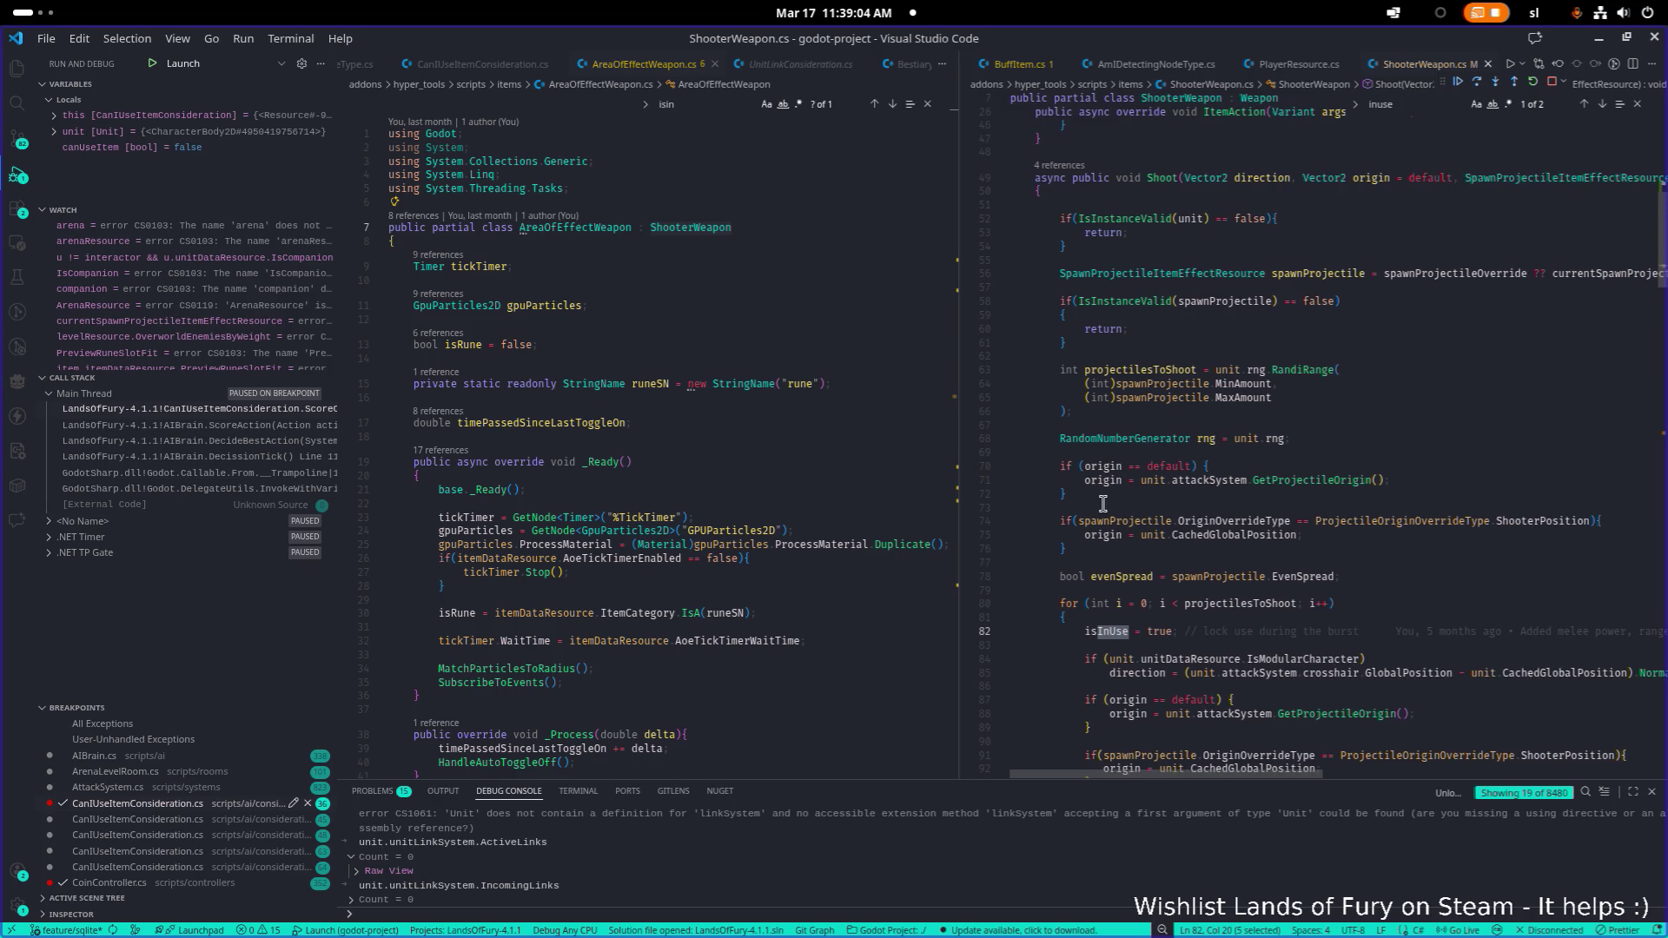
left_click(965, 632)
Look up the other isInUse occurrences, then minimize VS Code to check the game
double_click(1105, 633)
key("ctrl+f")
key("Return")
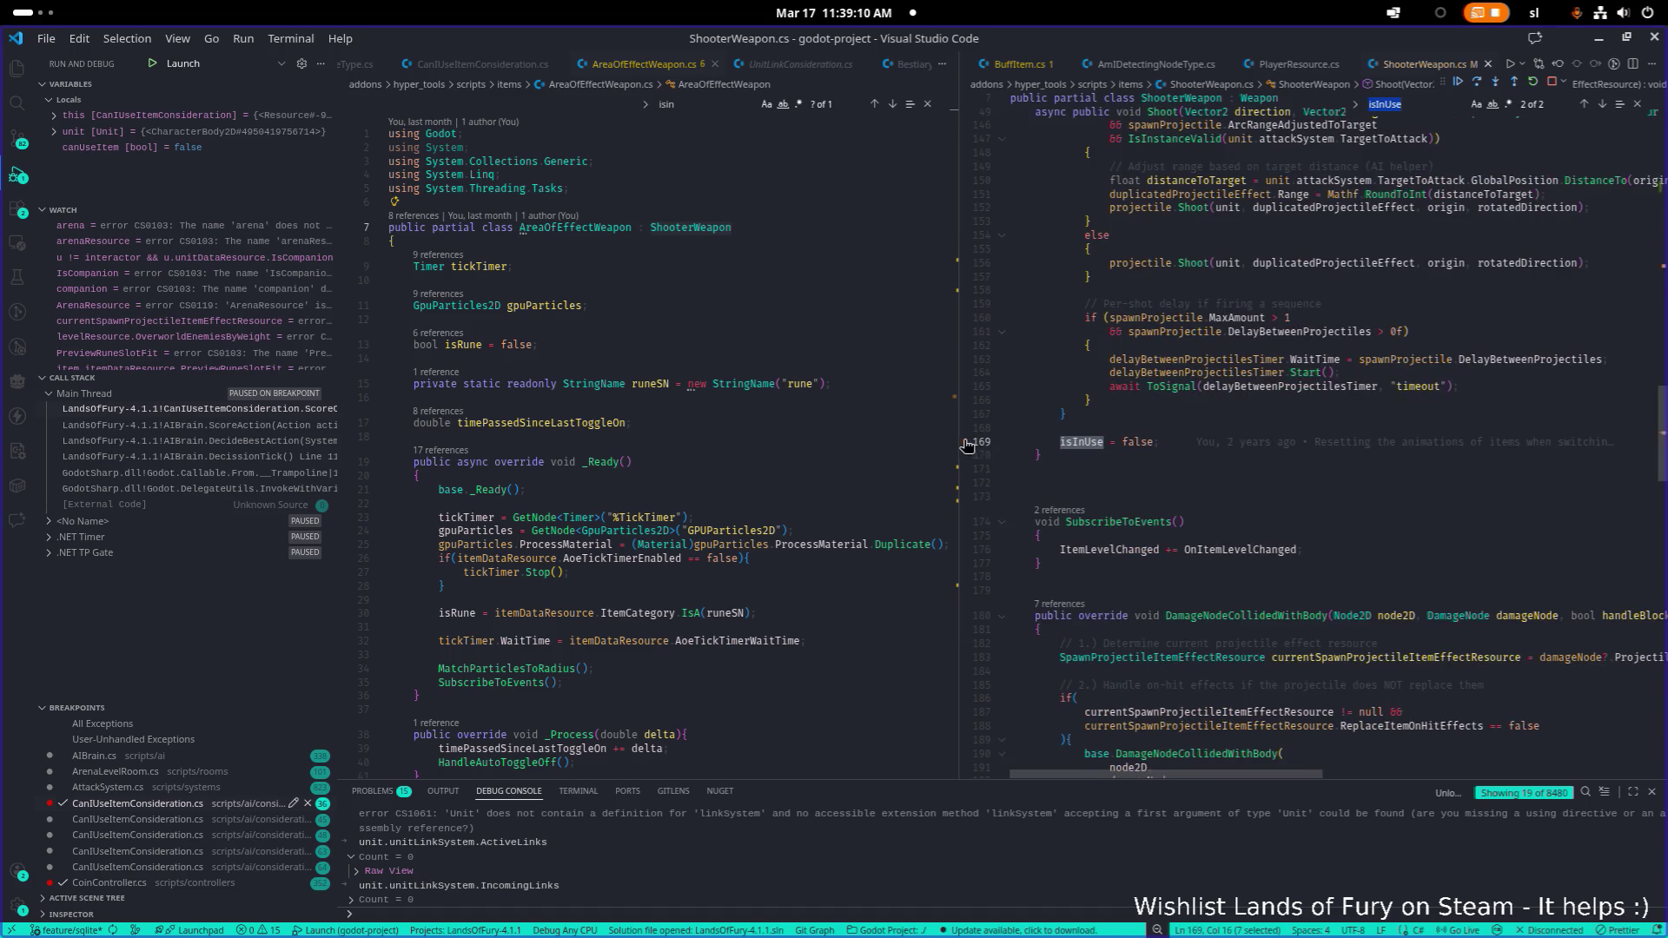
scroll(1103, 519, "up", 10)
scroll(1104, 519, "up", 10)
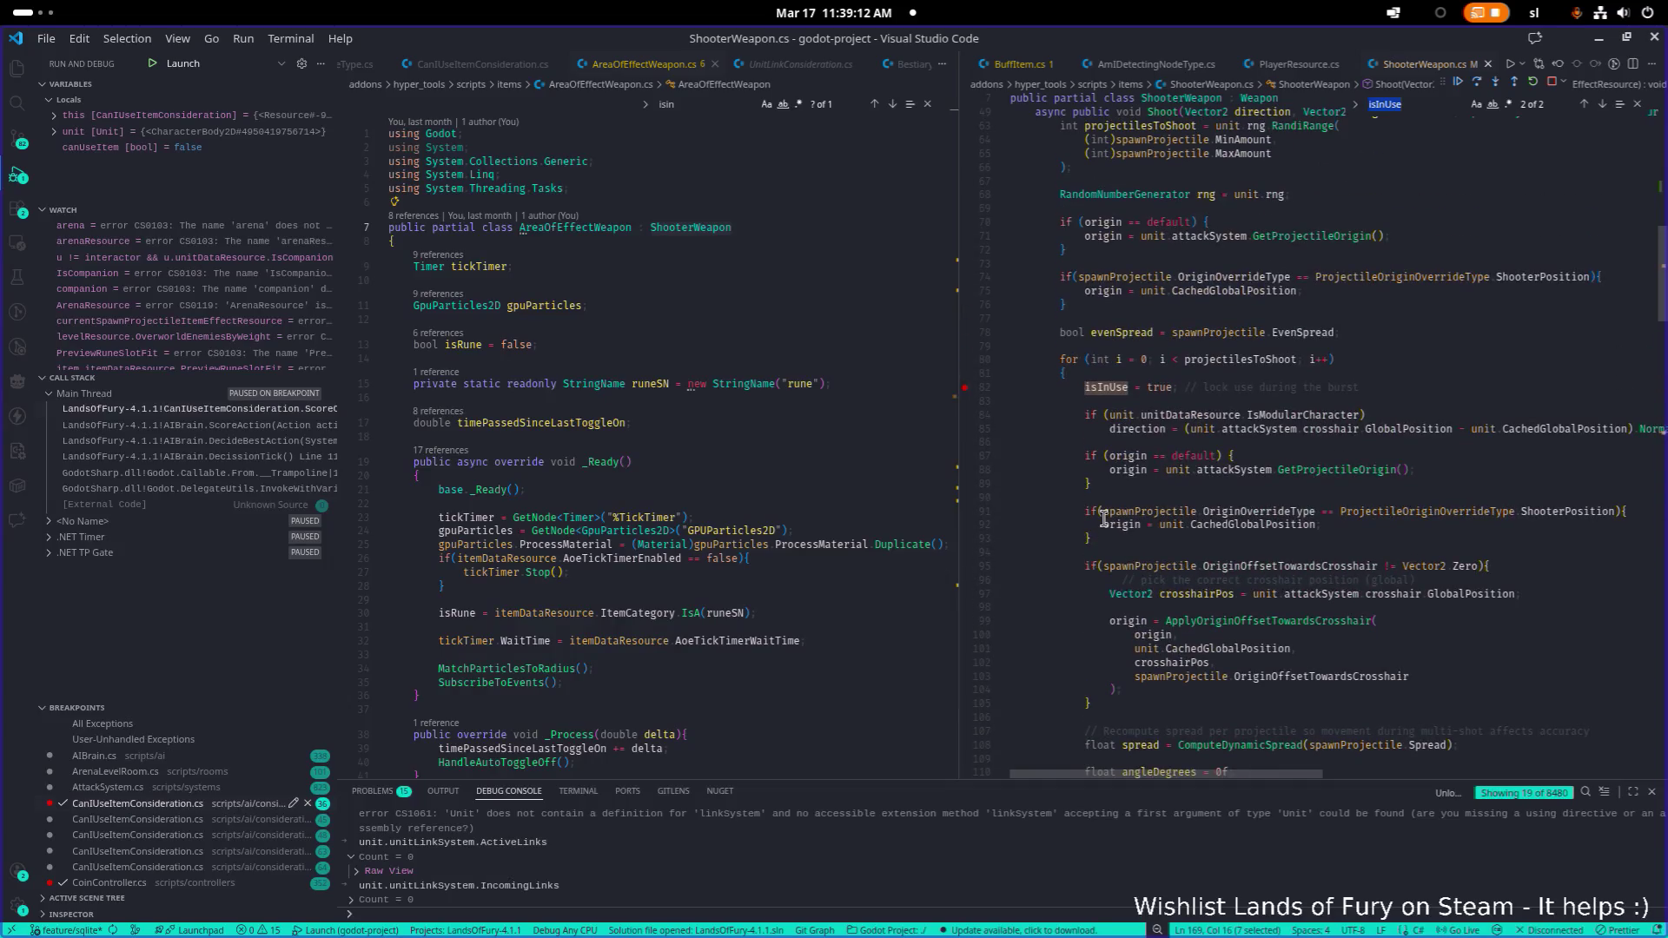
left_click(1599, 39)
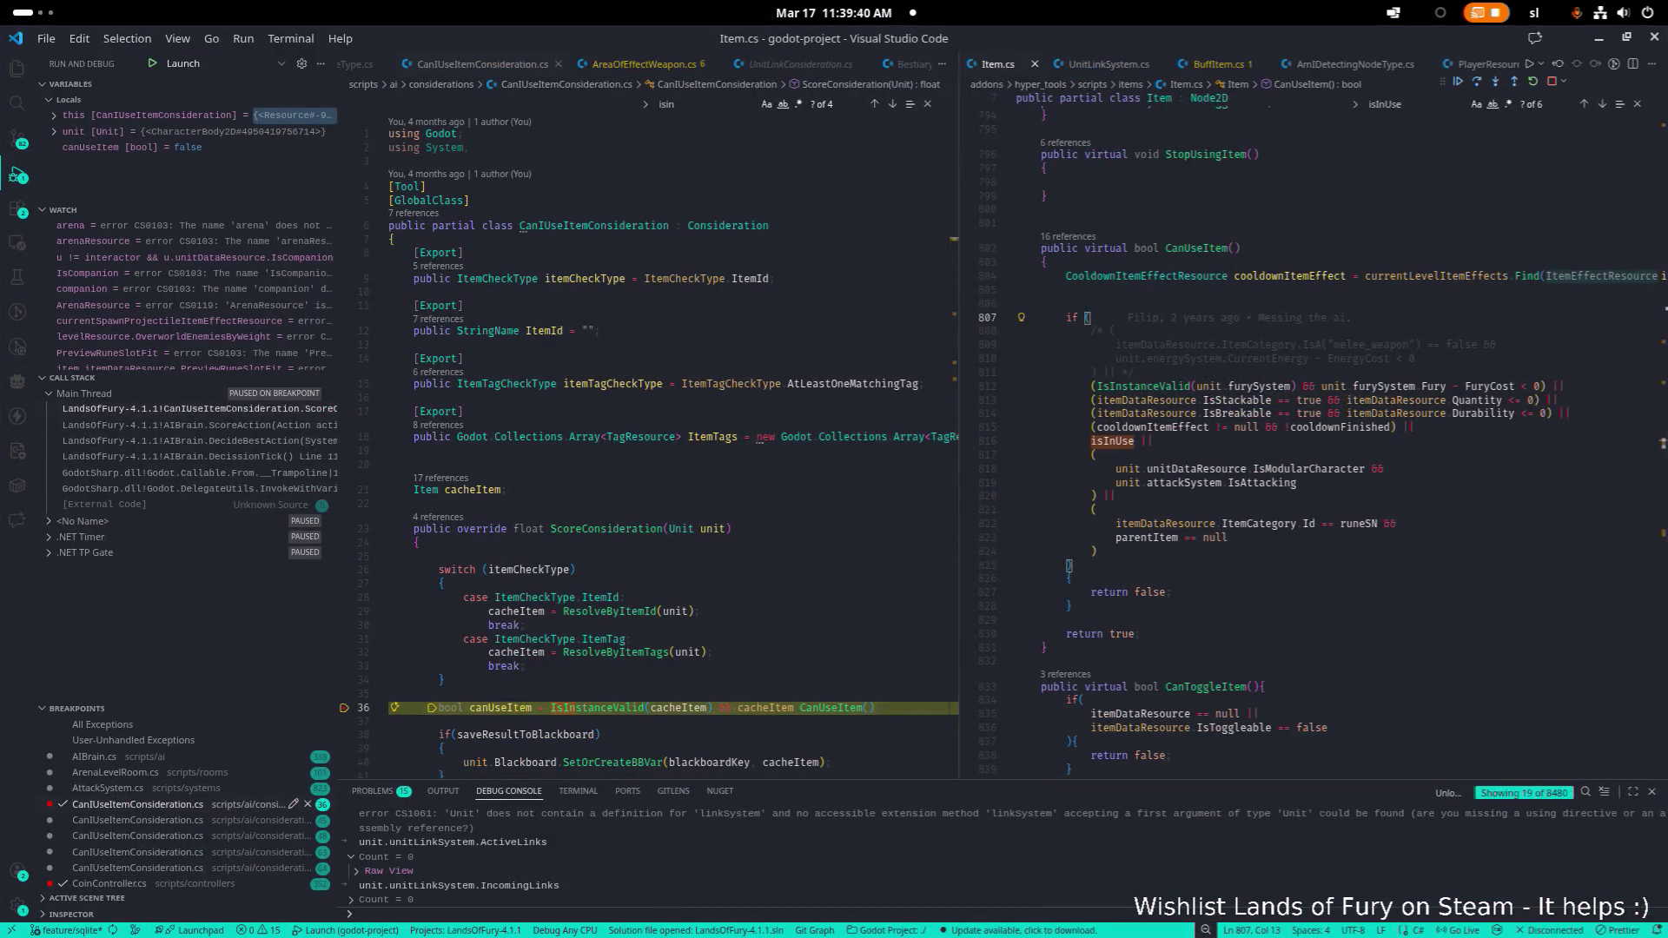
Widen the left editor group and place the caret on Item.cs's parentItem line
left_click(1316, 495)
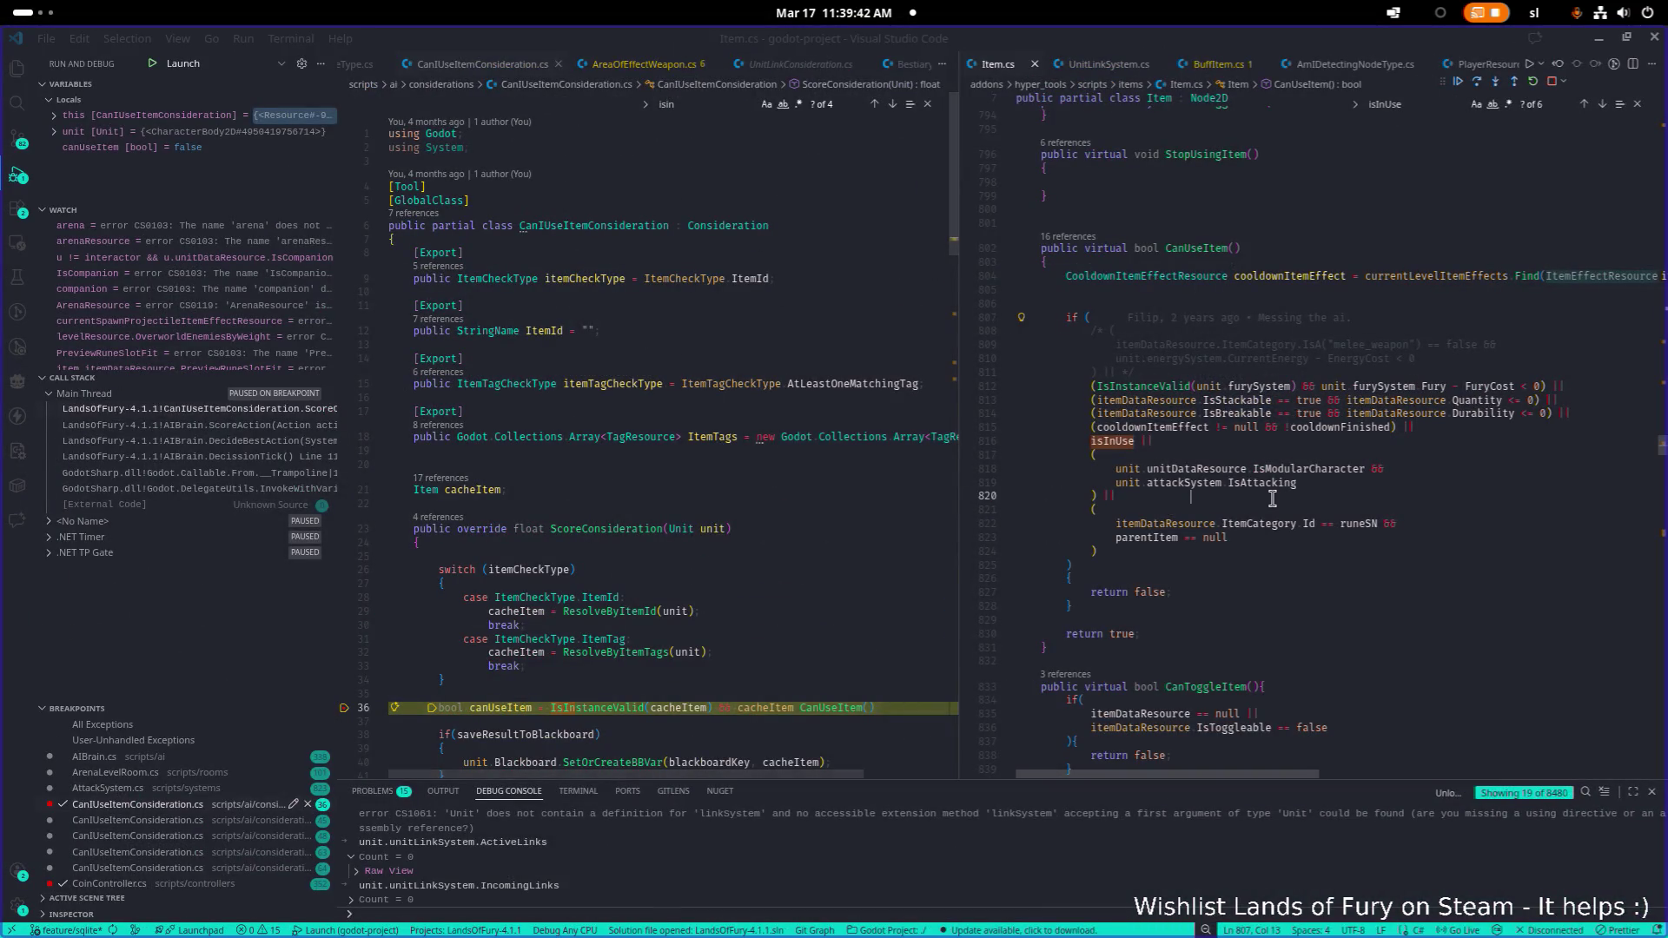
scroll(1315, 499, "down", 5)
scroll(1315, 499, "up", 3)
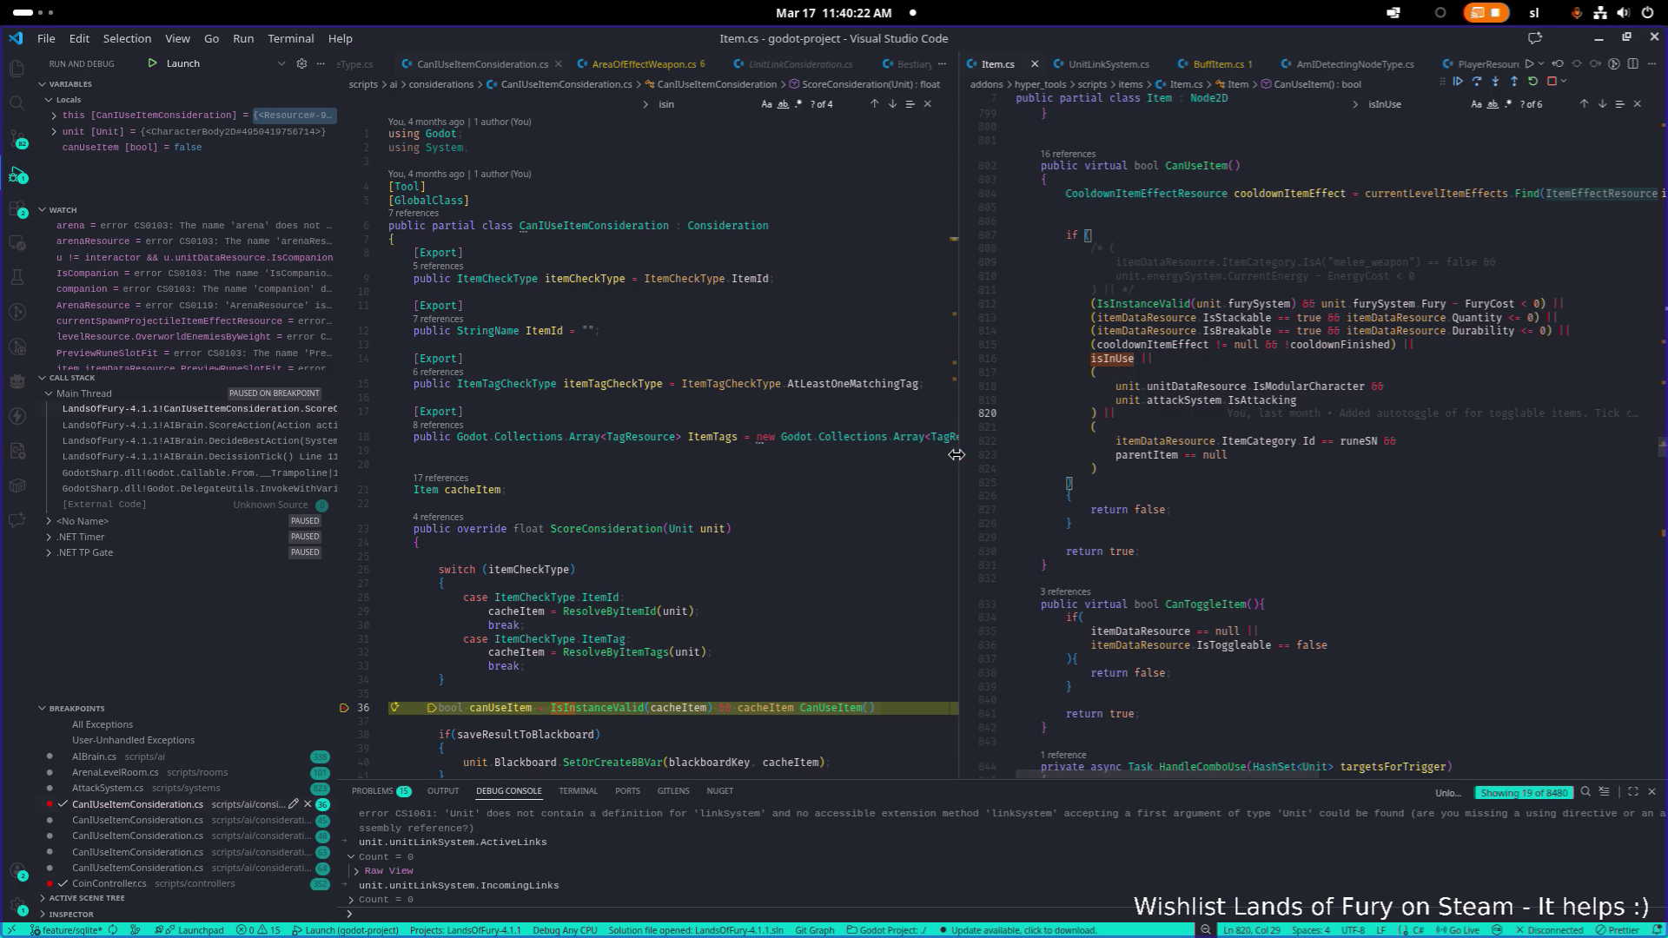
left_click_drag(962, 457, 1046, 455)
left_click(1230, 454)
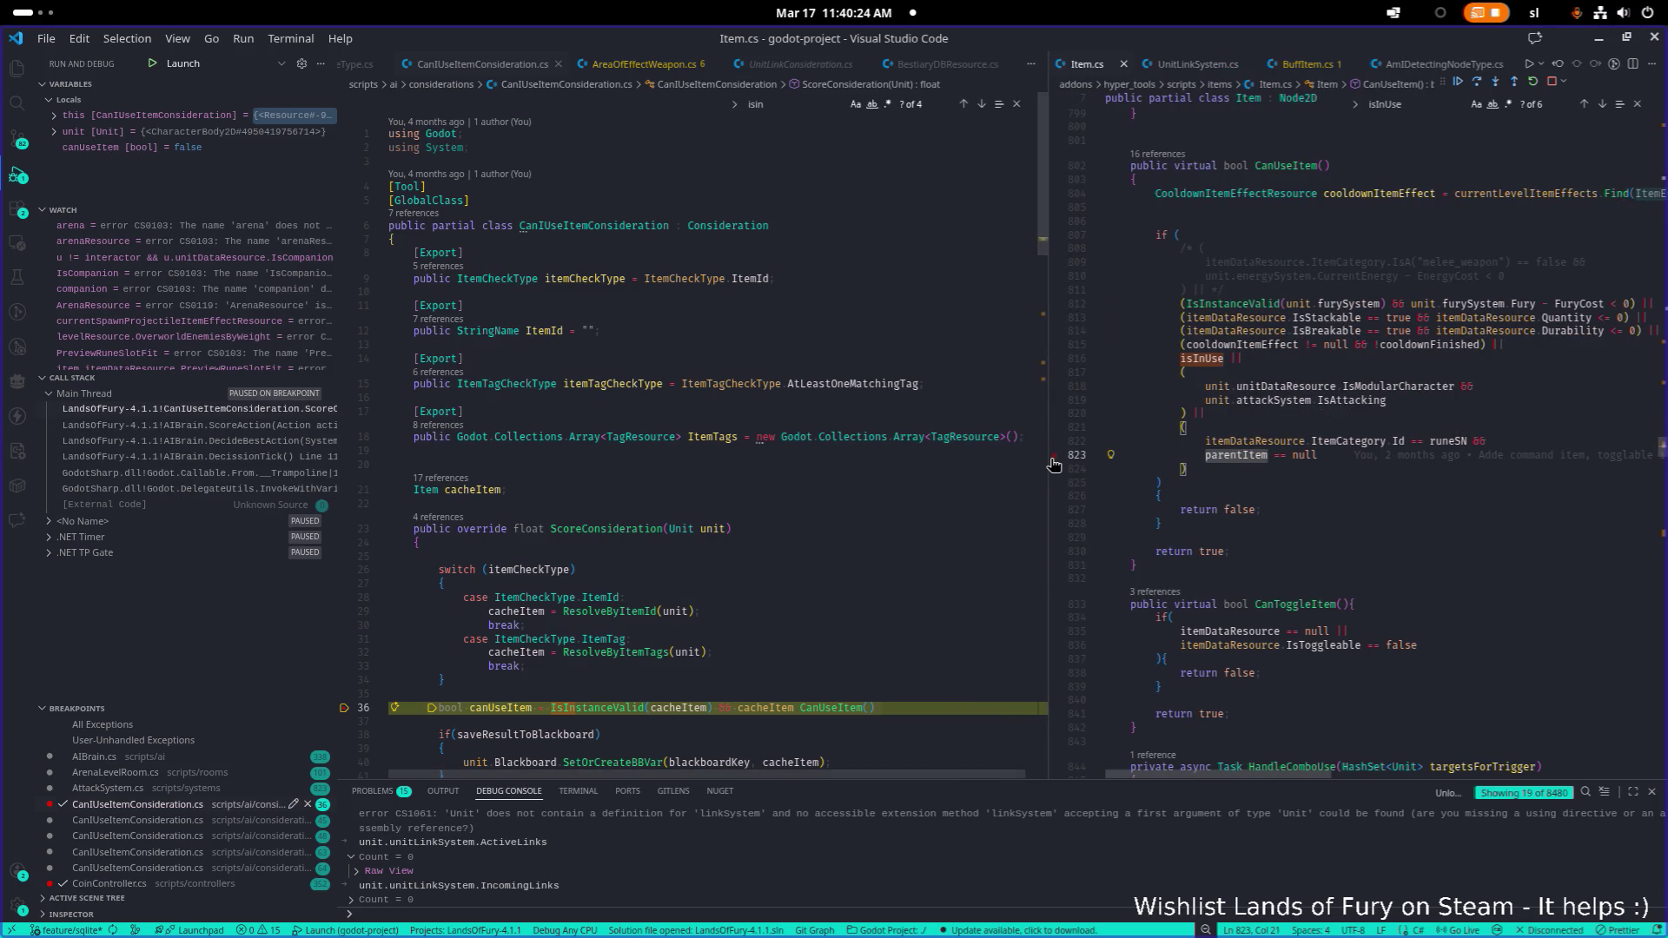
left_click_drag(1047, 460, 1025, 461)
key("Down")
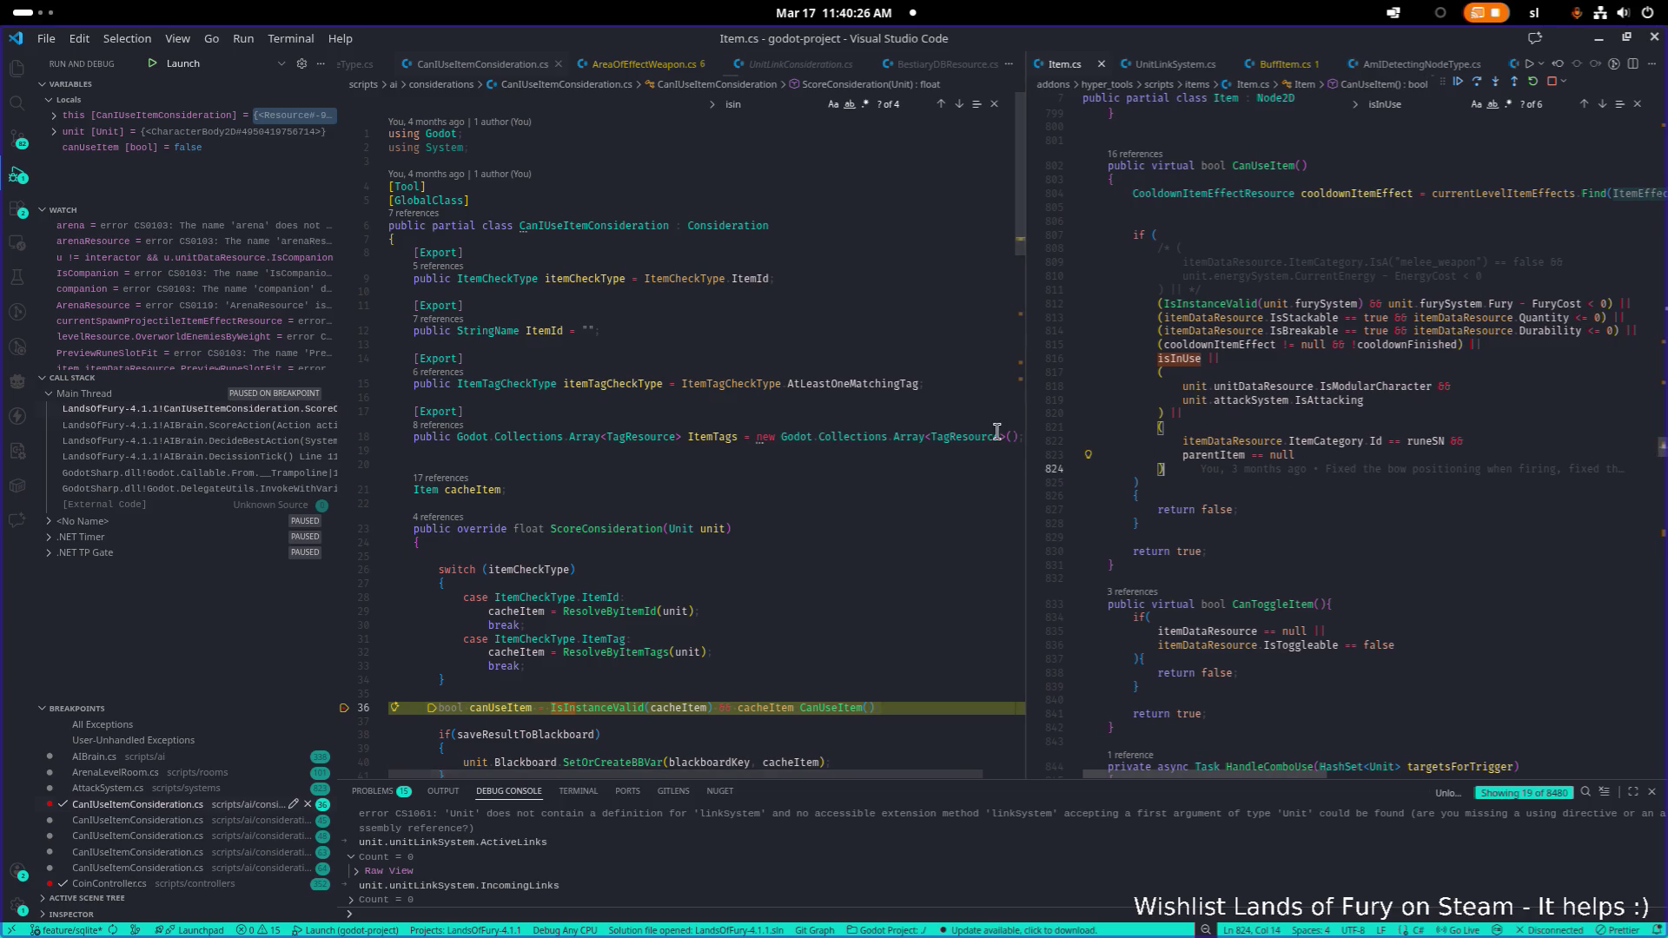
Readjust the split divider, put the caret on line 17 of Item.cs, and resume the game with F5
scroll(1147, 444, "up", 15)
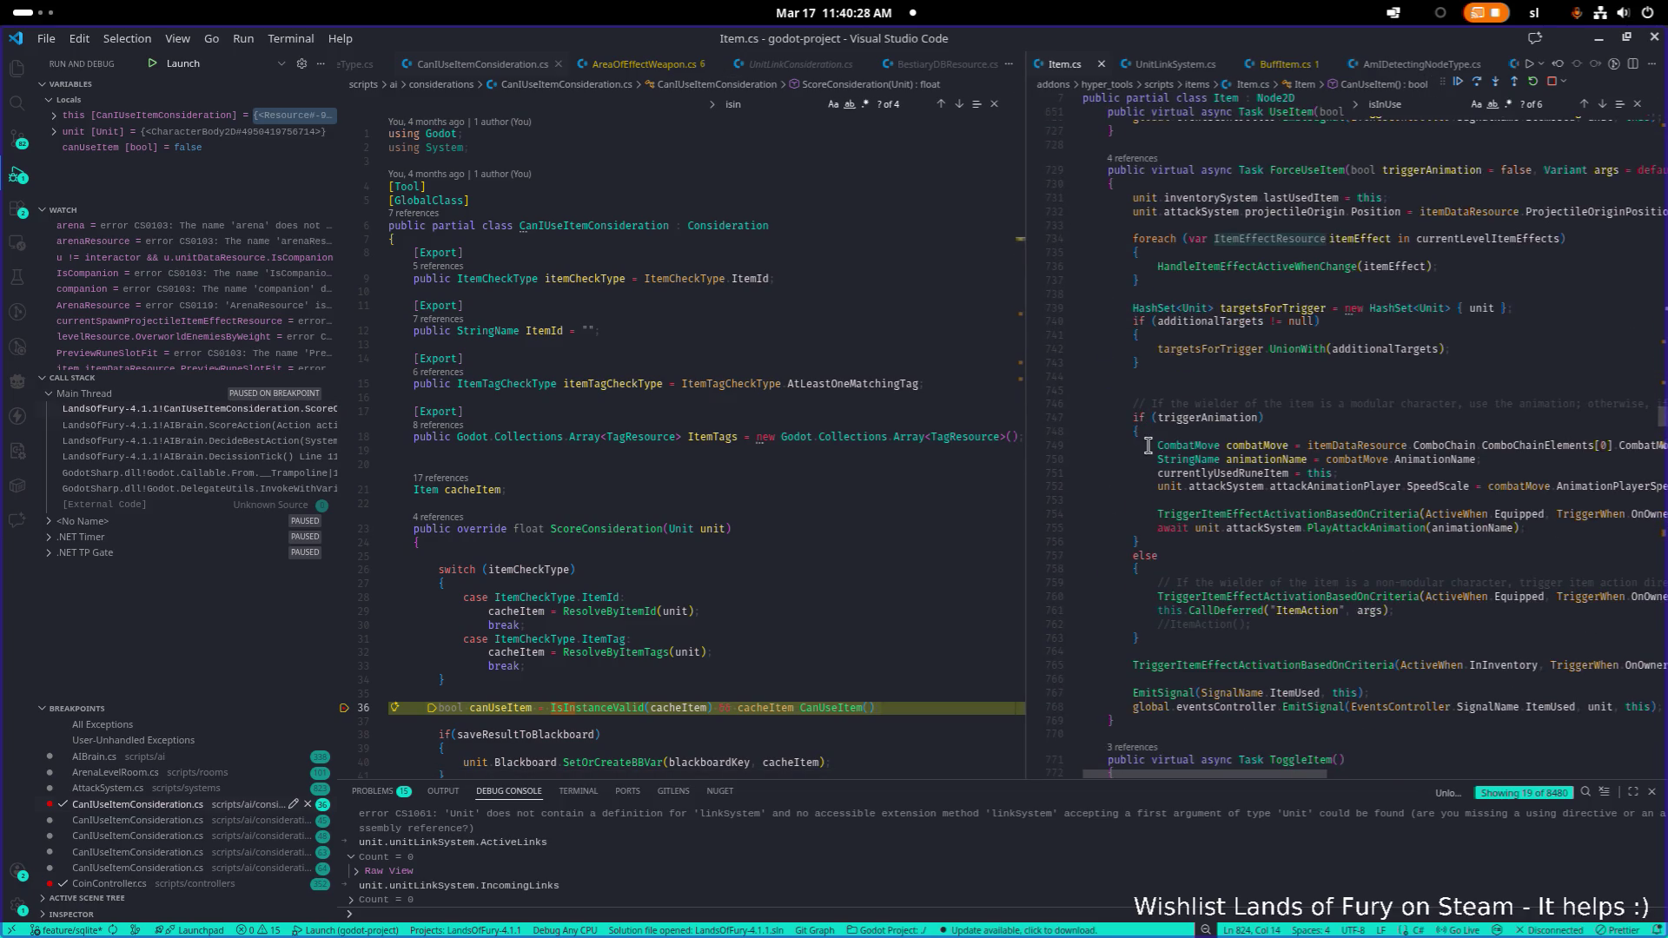
scroll(1160, 469, "up", 20)
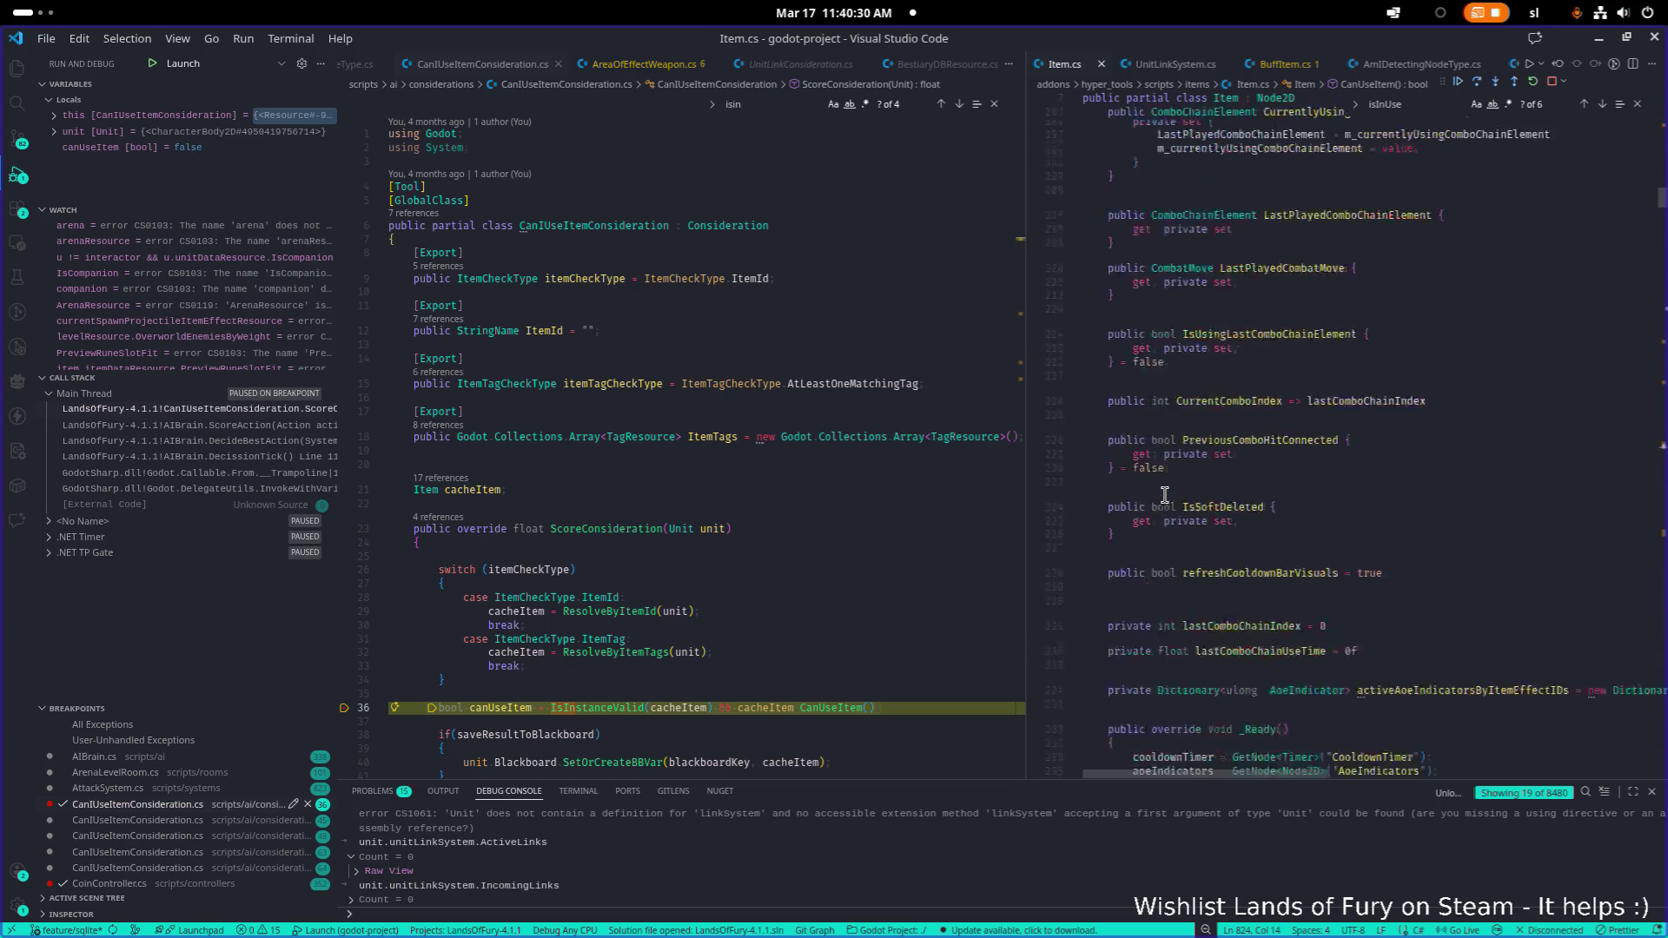
scroll(1165, 494, "up", 20)
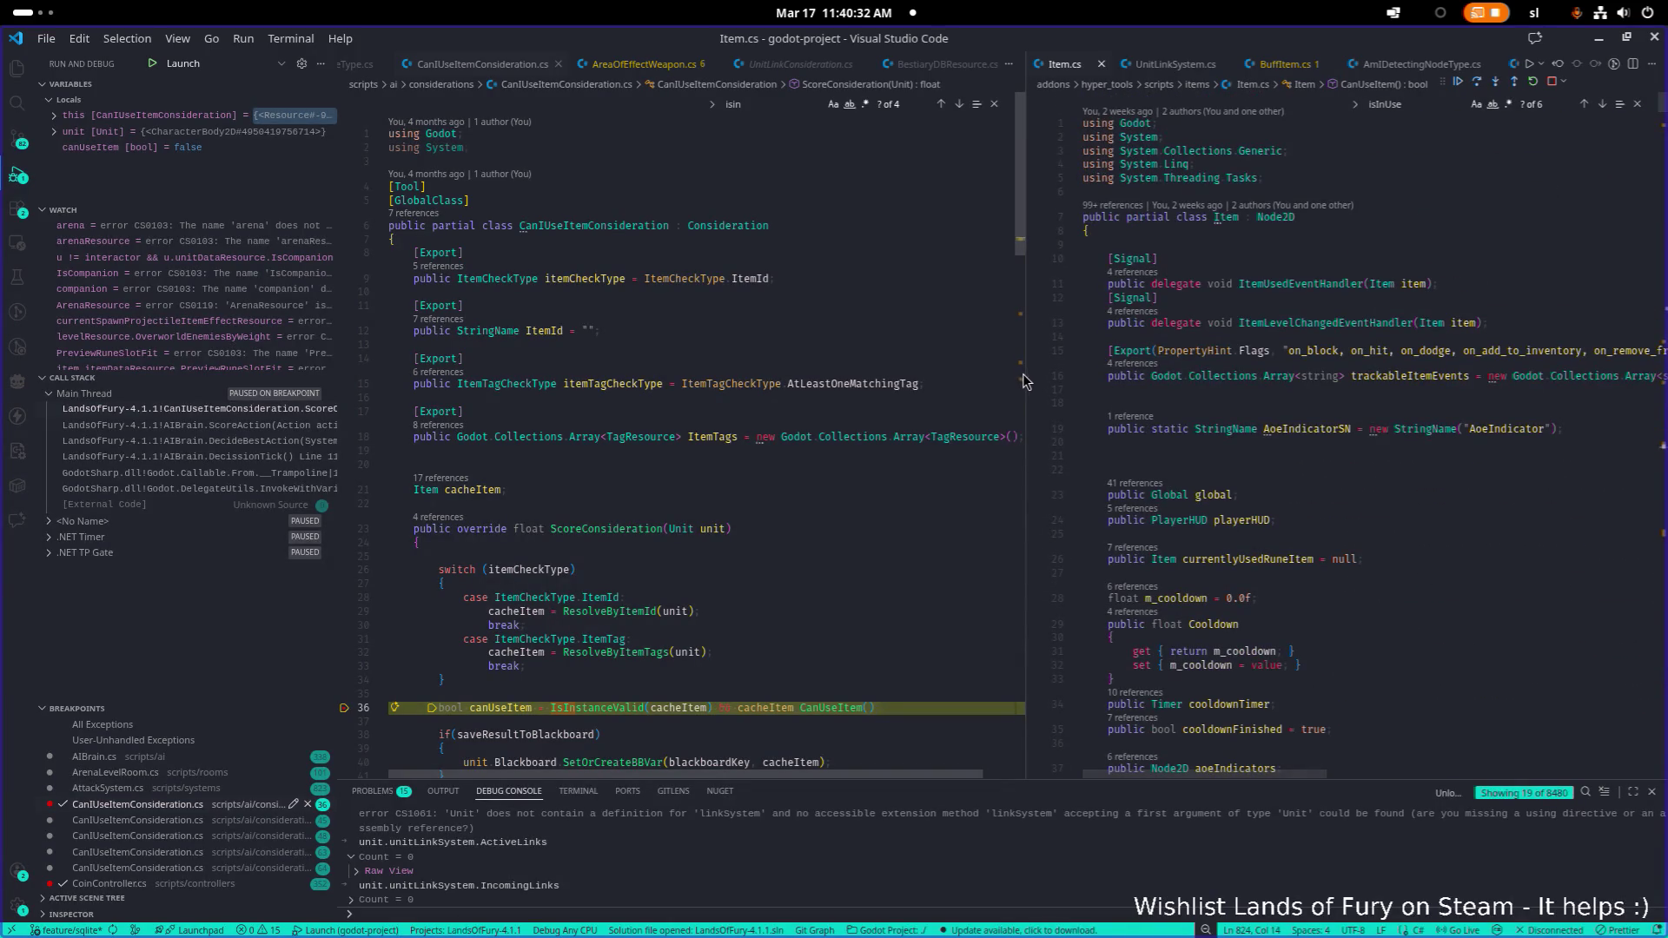
left_click_drag(1024, 373, 1045, 374)
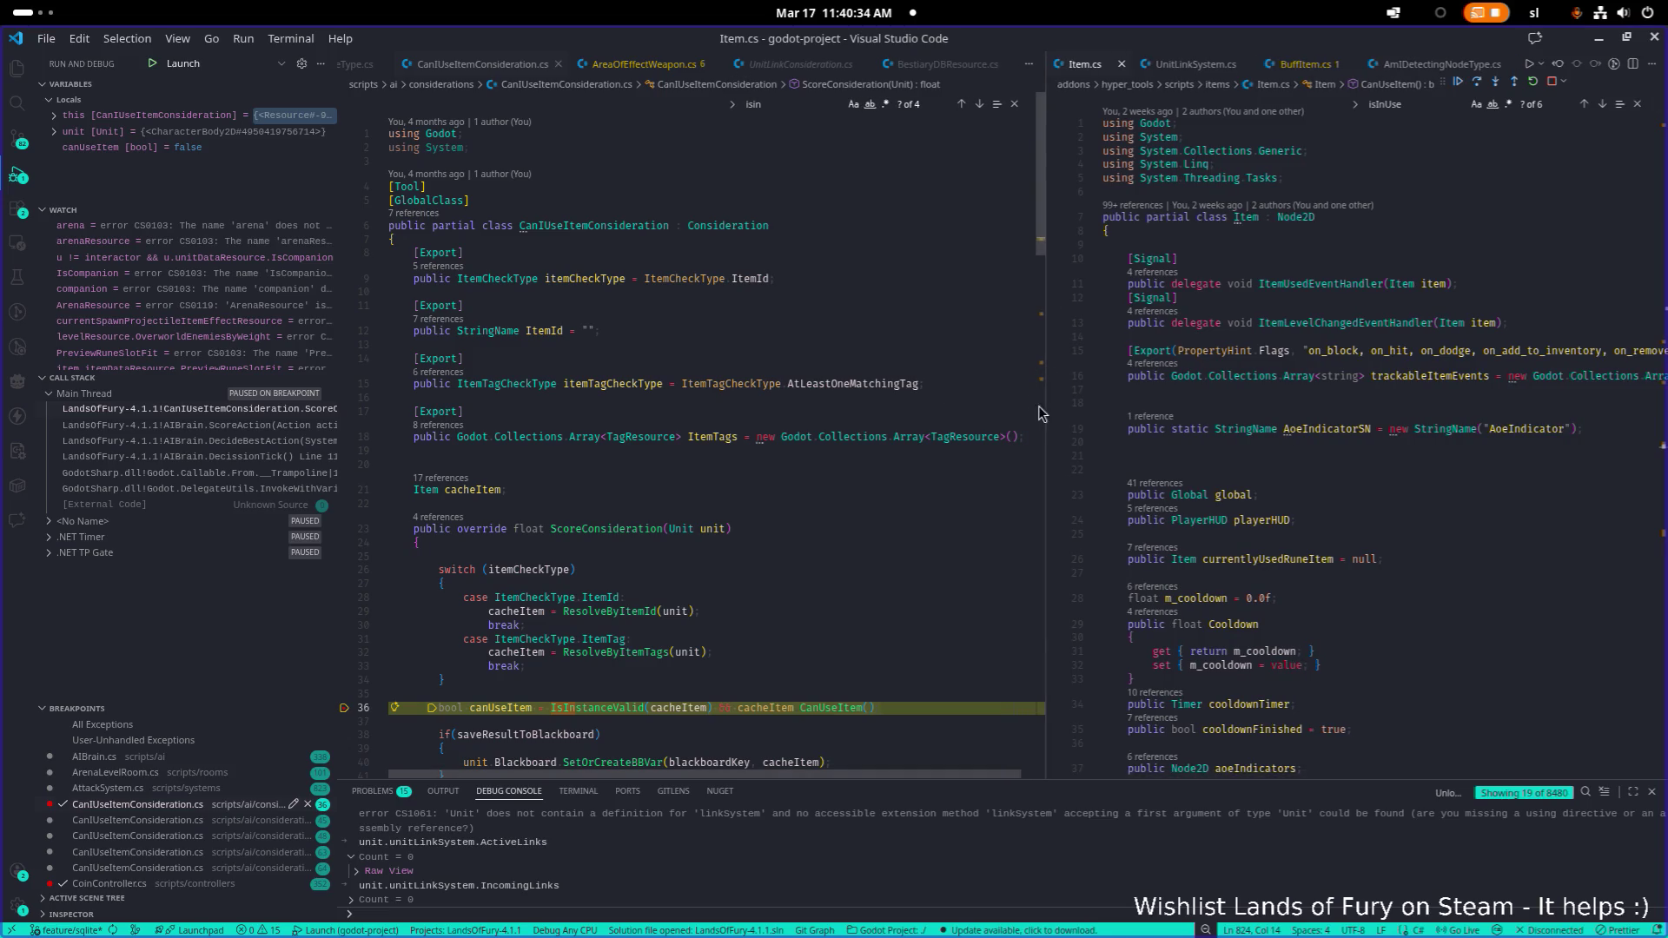
left_click_drag(1044, 407, 1019, 407)
left_click(1158, 395)
key("F5")
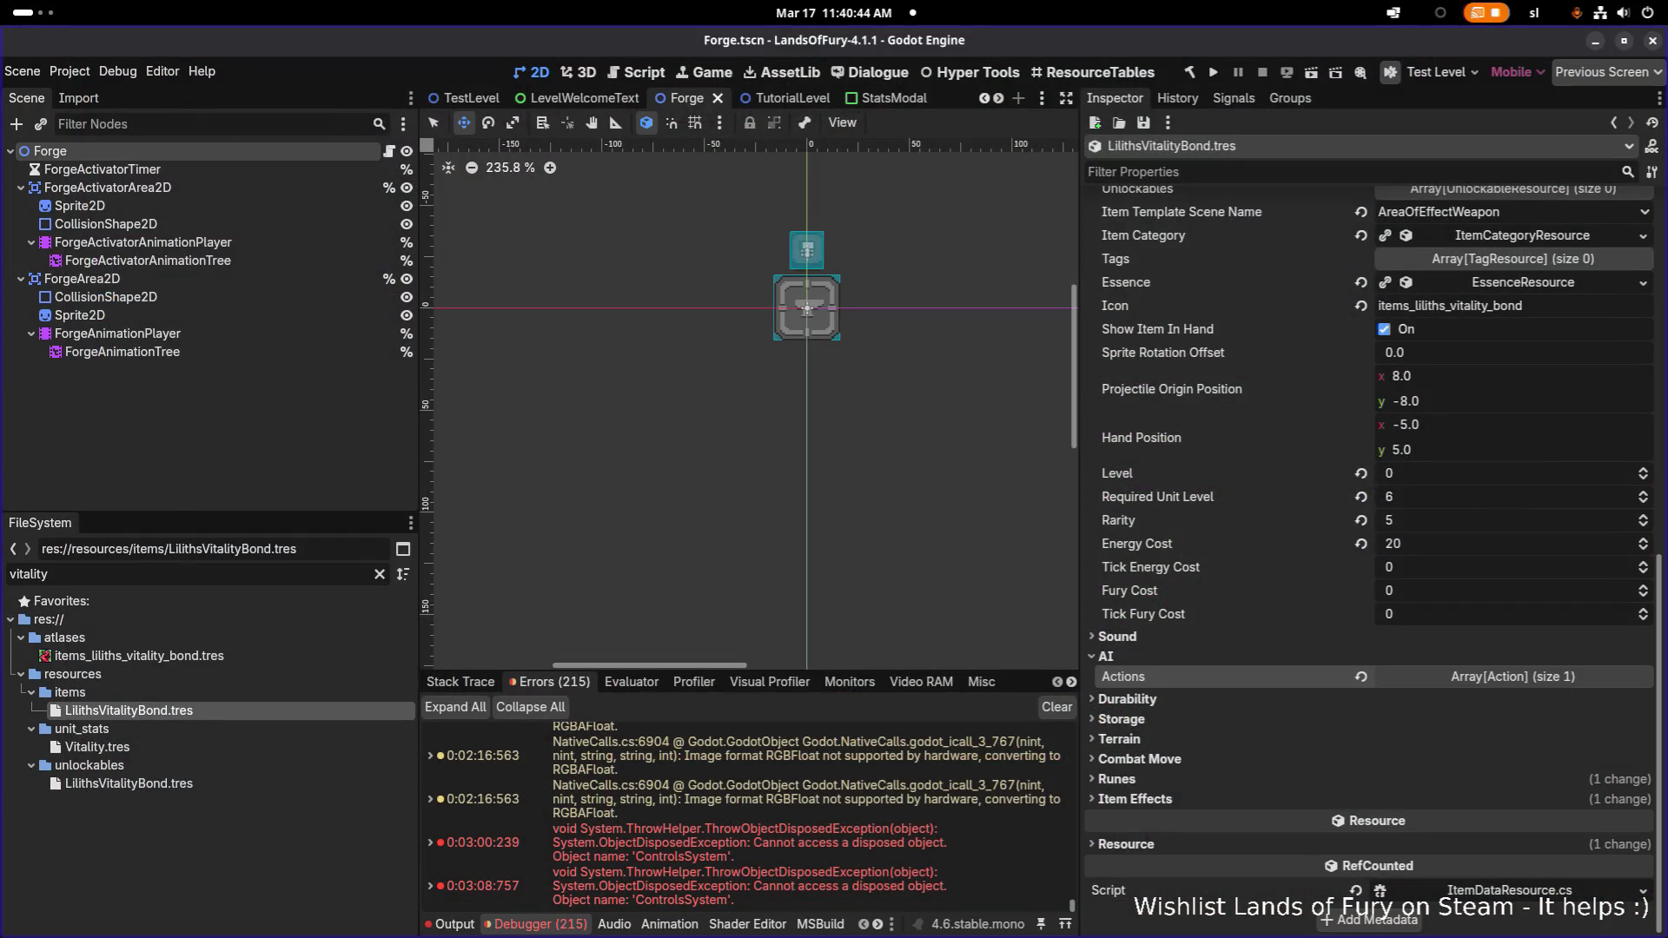
Switch from Godot back to Visual Studio Code after checking LilithsVitalityBond's template
key("alt+Tab")
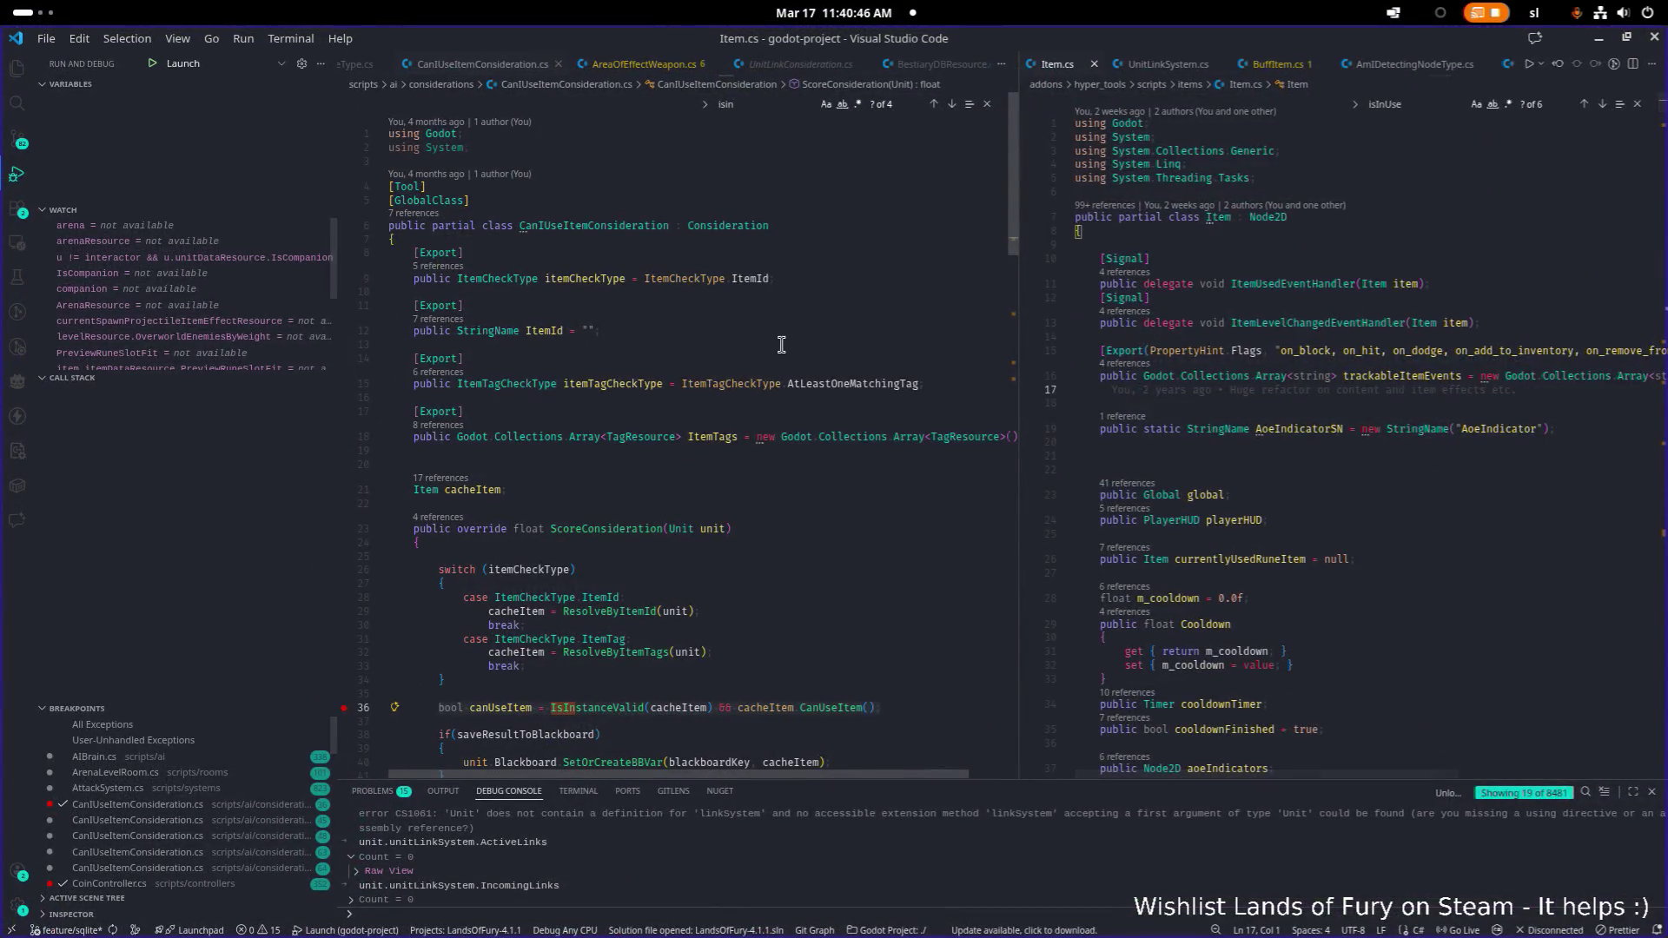
Undo an accidental line break on line 15 of CanIUseItemConsideration.cs
left_click(682, 383)
key("Return")
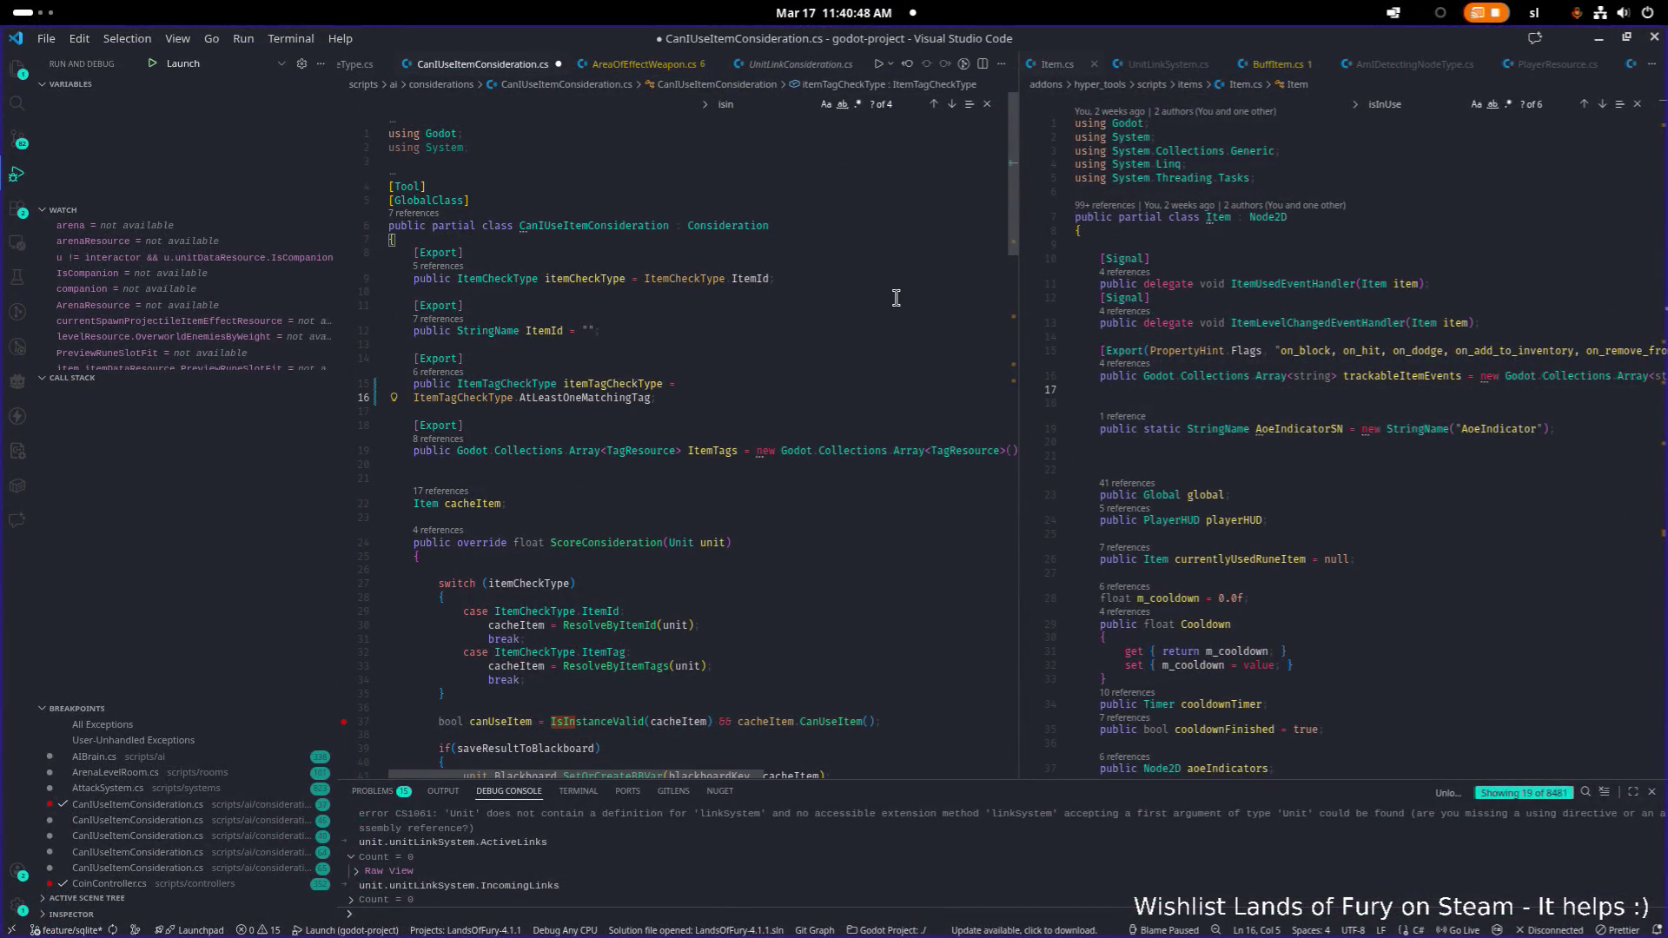
key("ctrl+z")
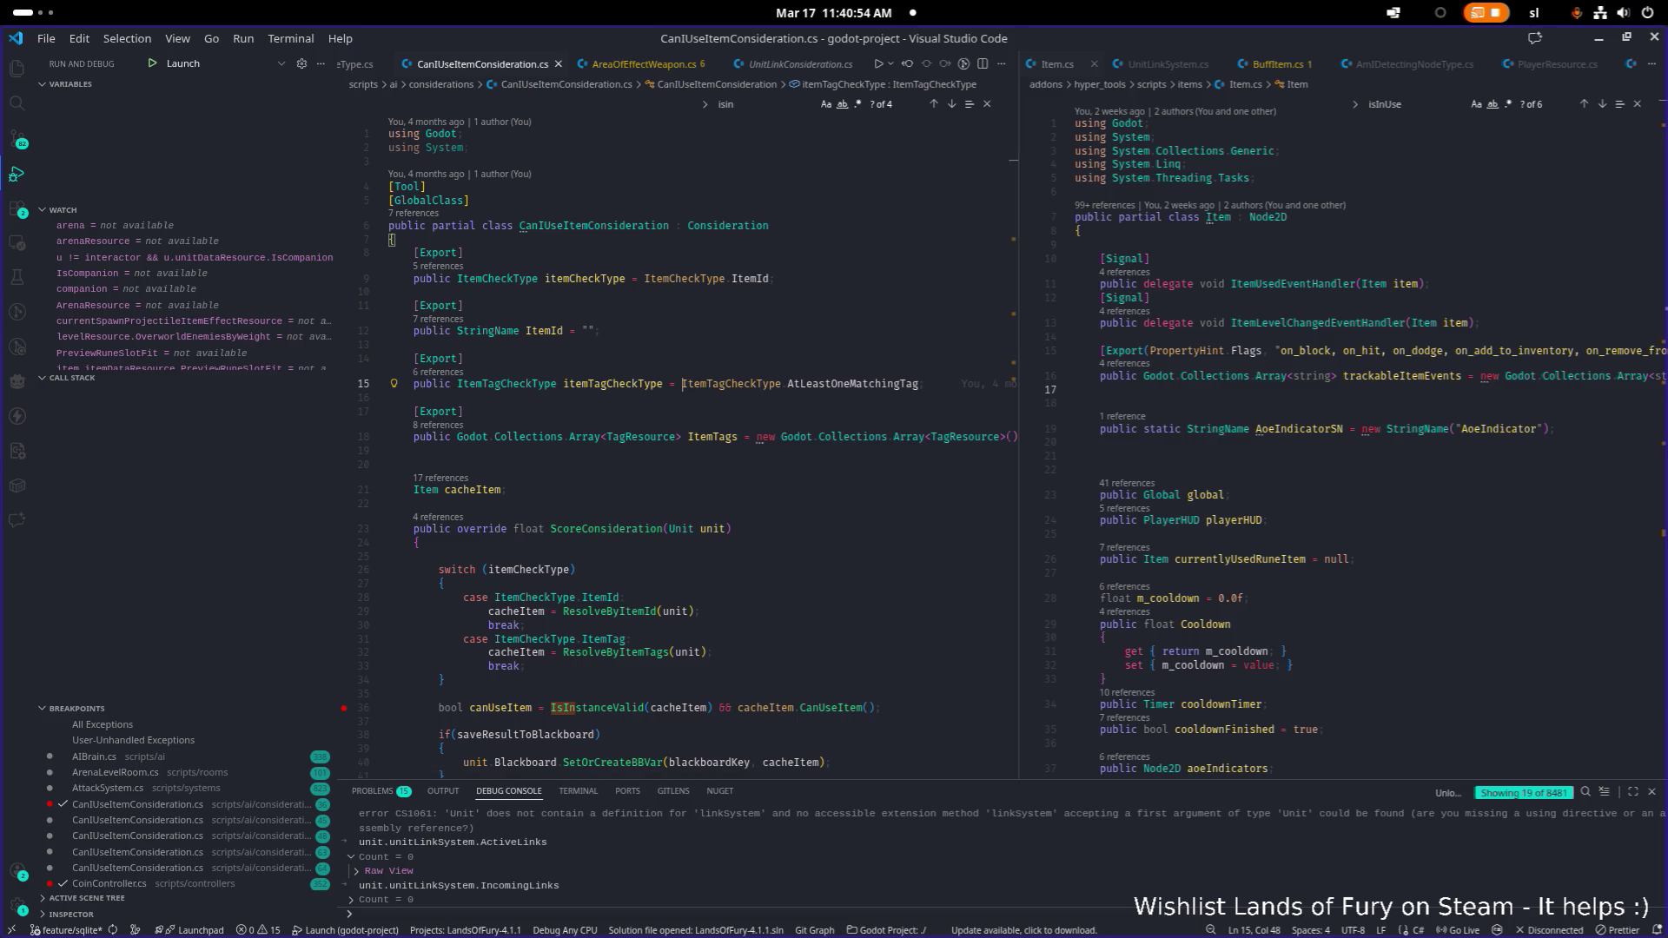
left_click(773, 400)
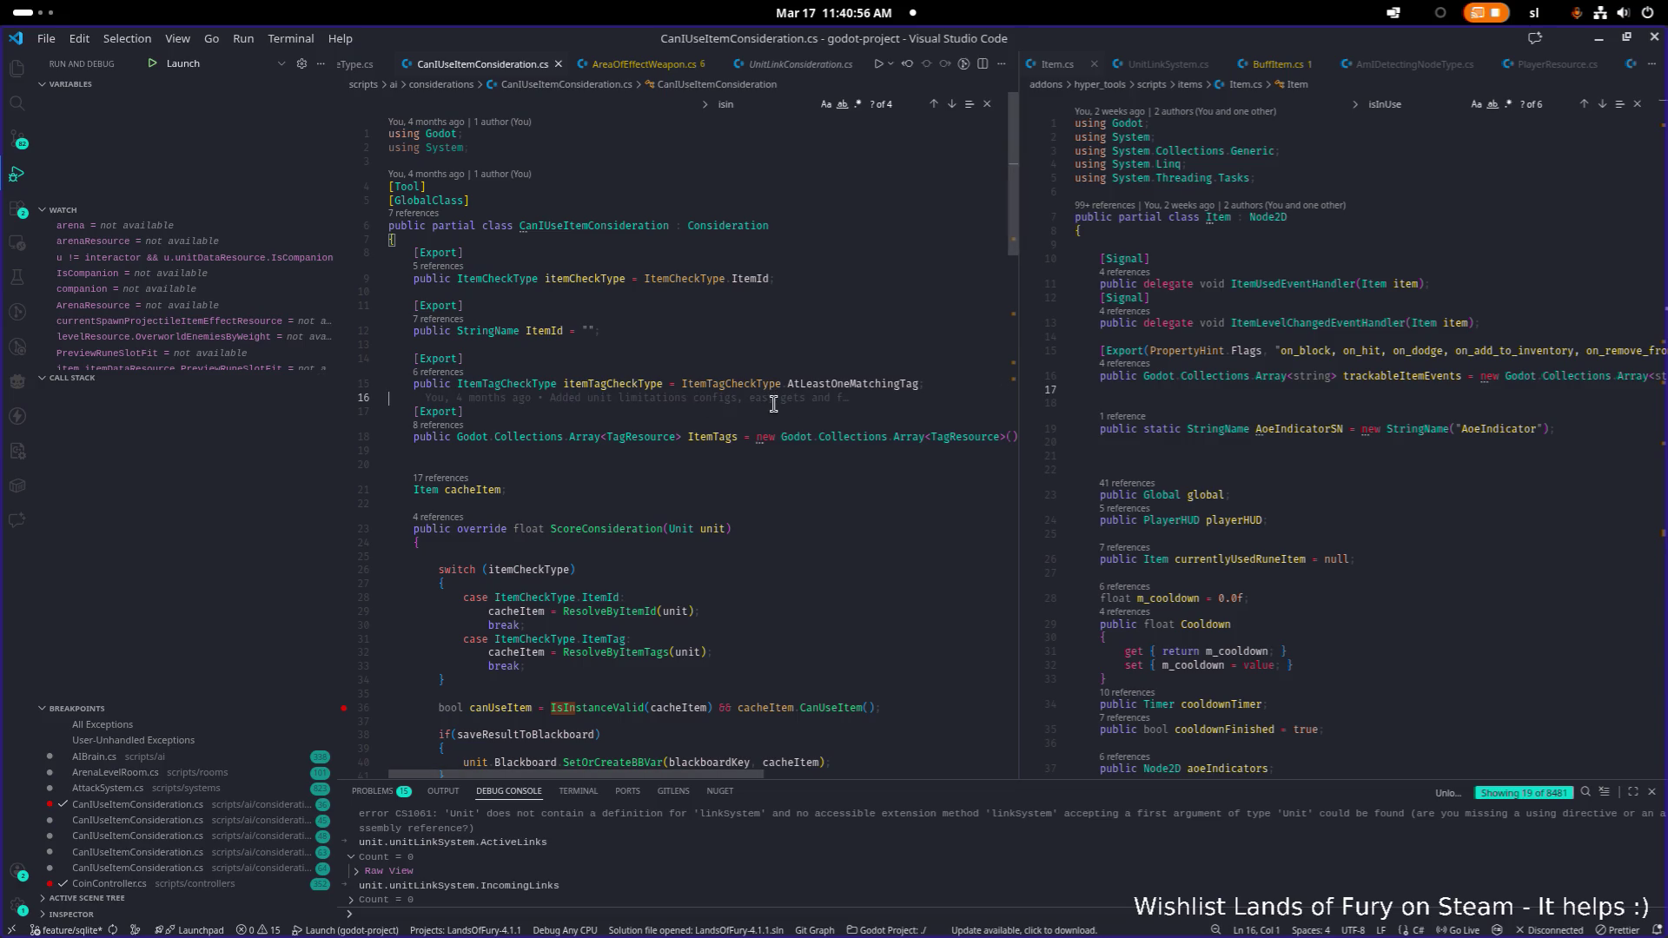
Open AreaOfEffectWeapon.cs to view its ShooterWeapon declaration, then switch to Godot
key("ctrl+p")
type("AreaOfEffect")
key("Return")
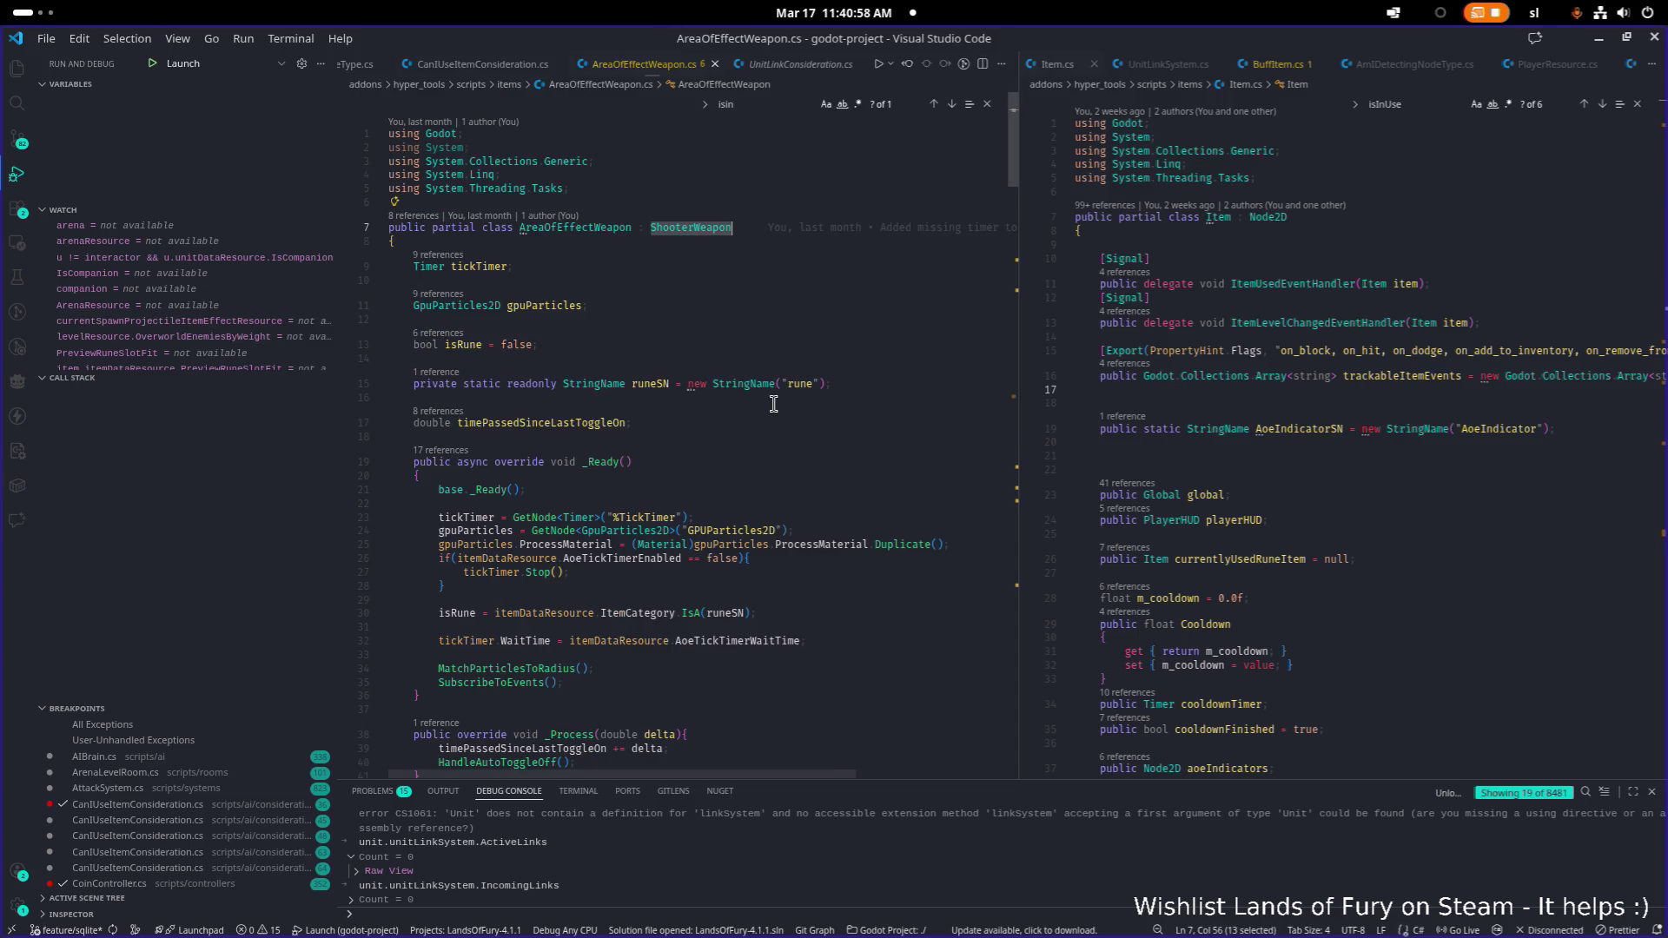
left_click(791, 376)
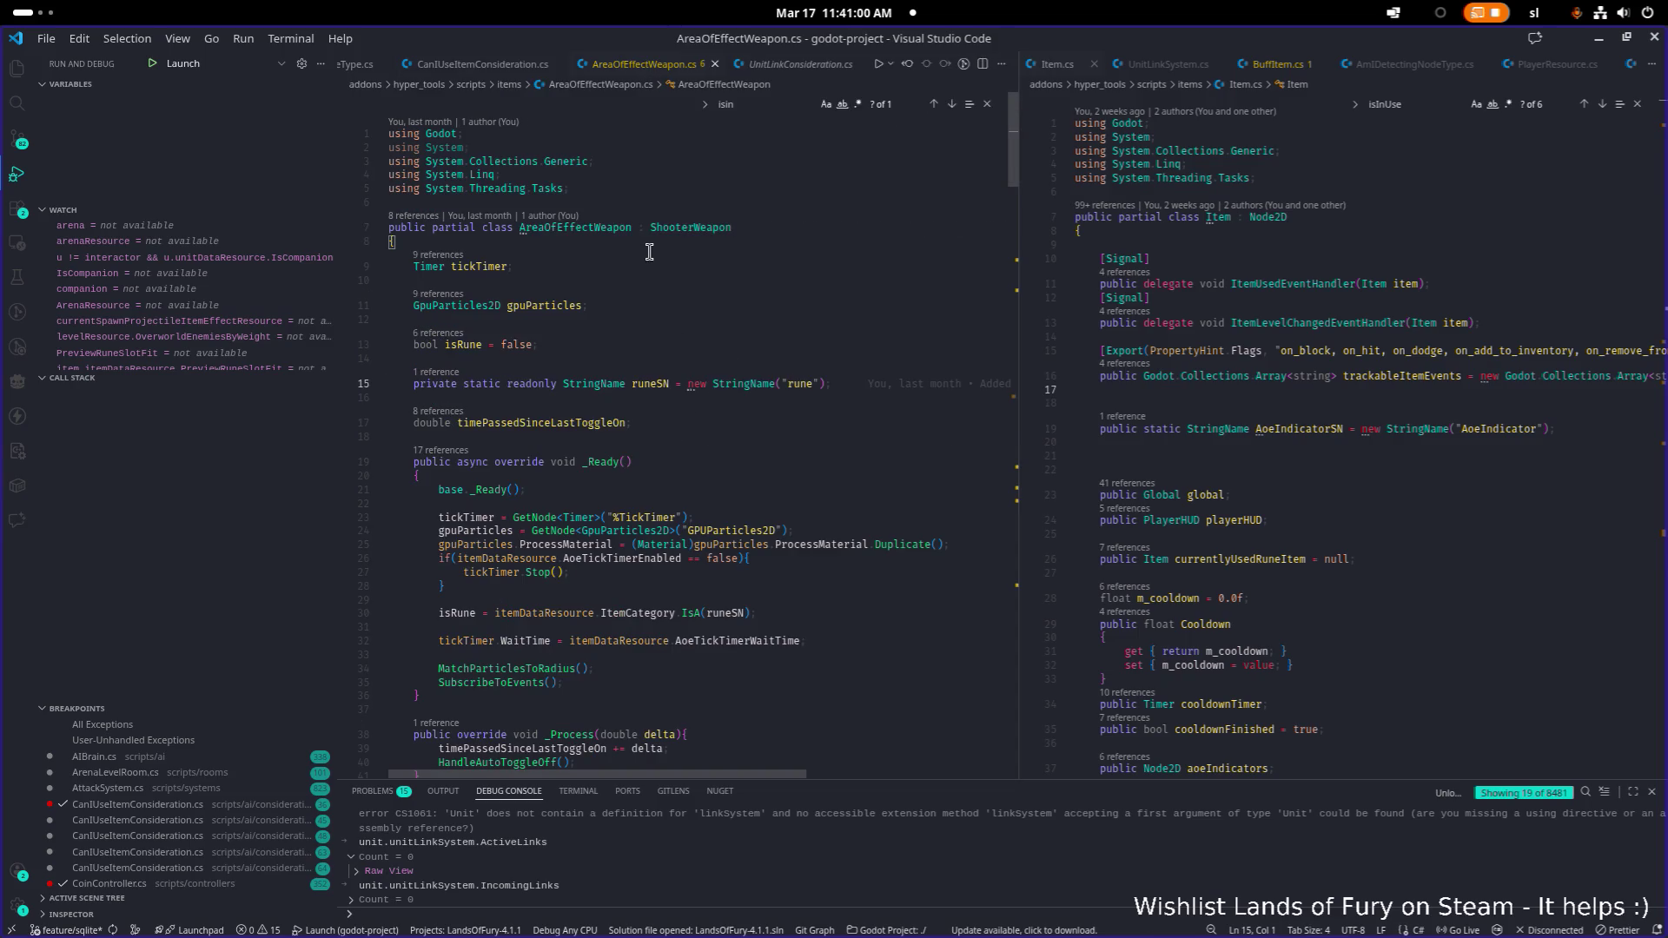
left_click(757, 247)
key("alt+Tab")
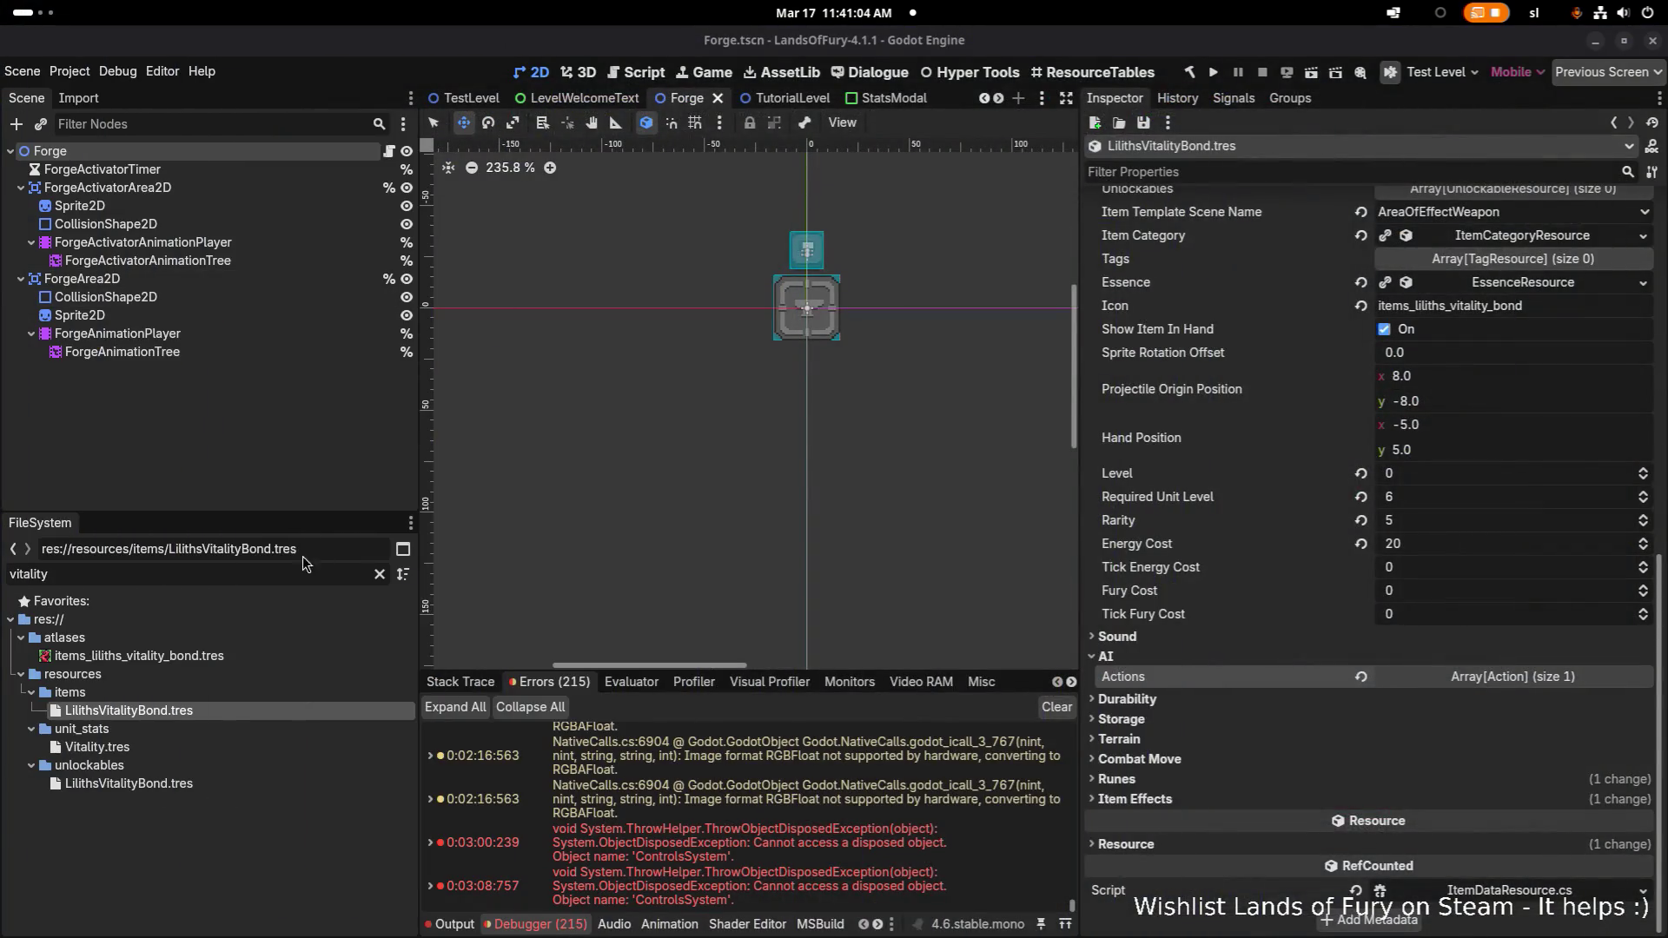
Filter files by 'areaof', select AreaOfEffectWeapon.tscn, then clear the filter and scroll the item templates
left_click(297, 572)
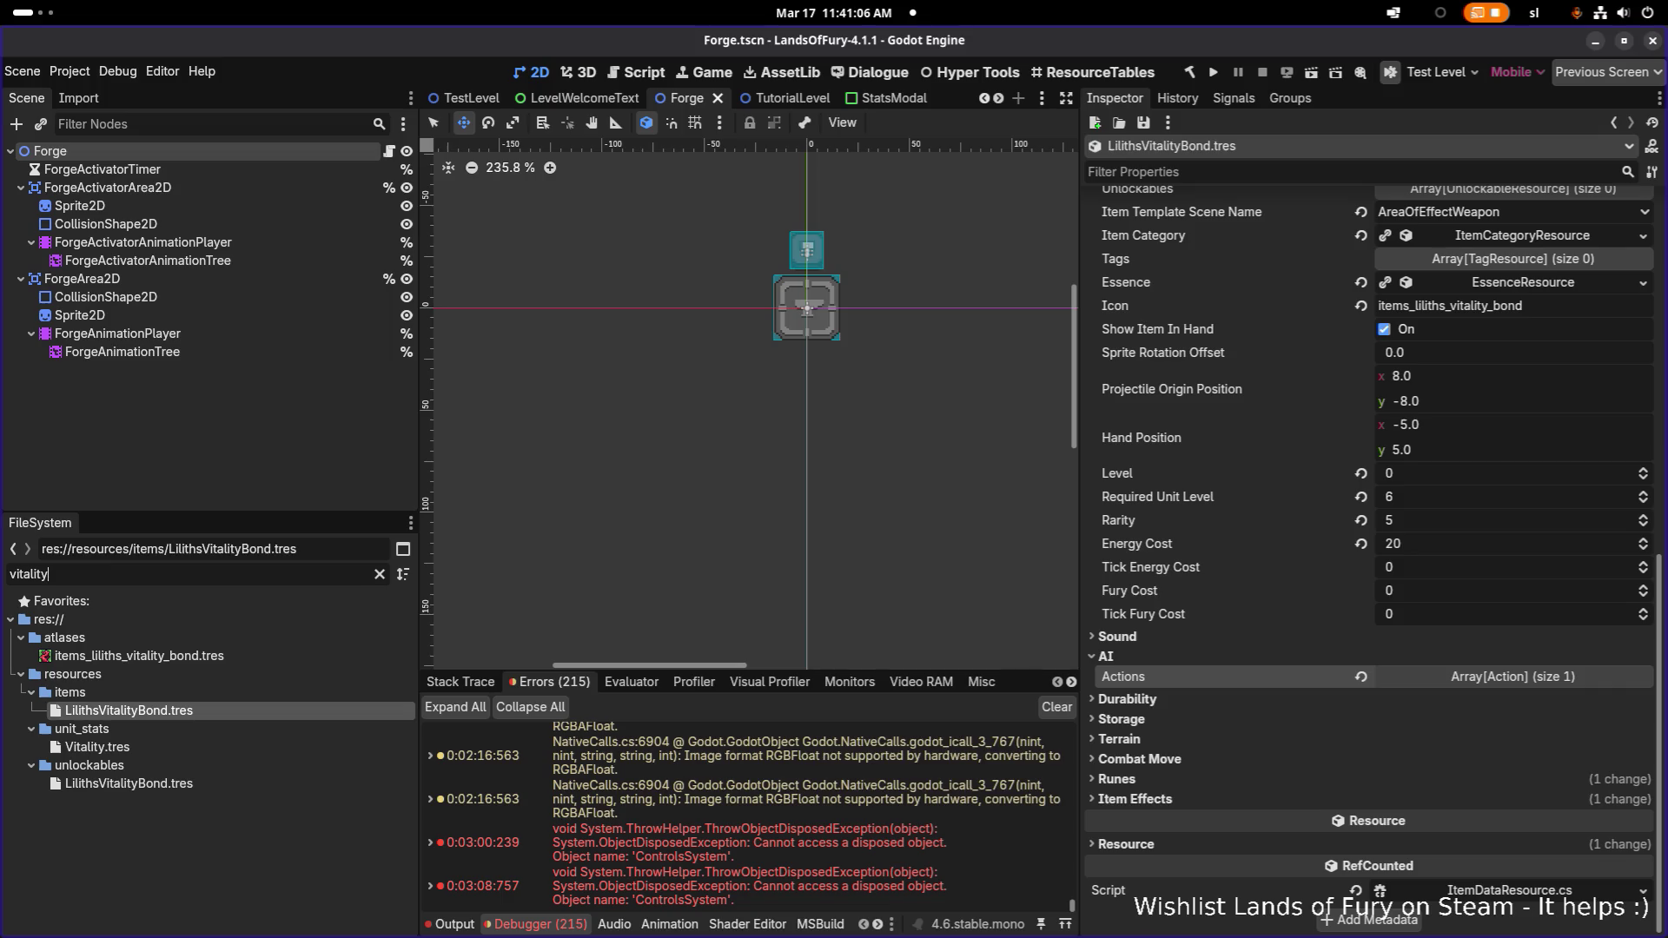
key("ctrl+a")
type("areaof")
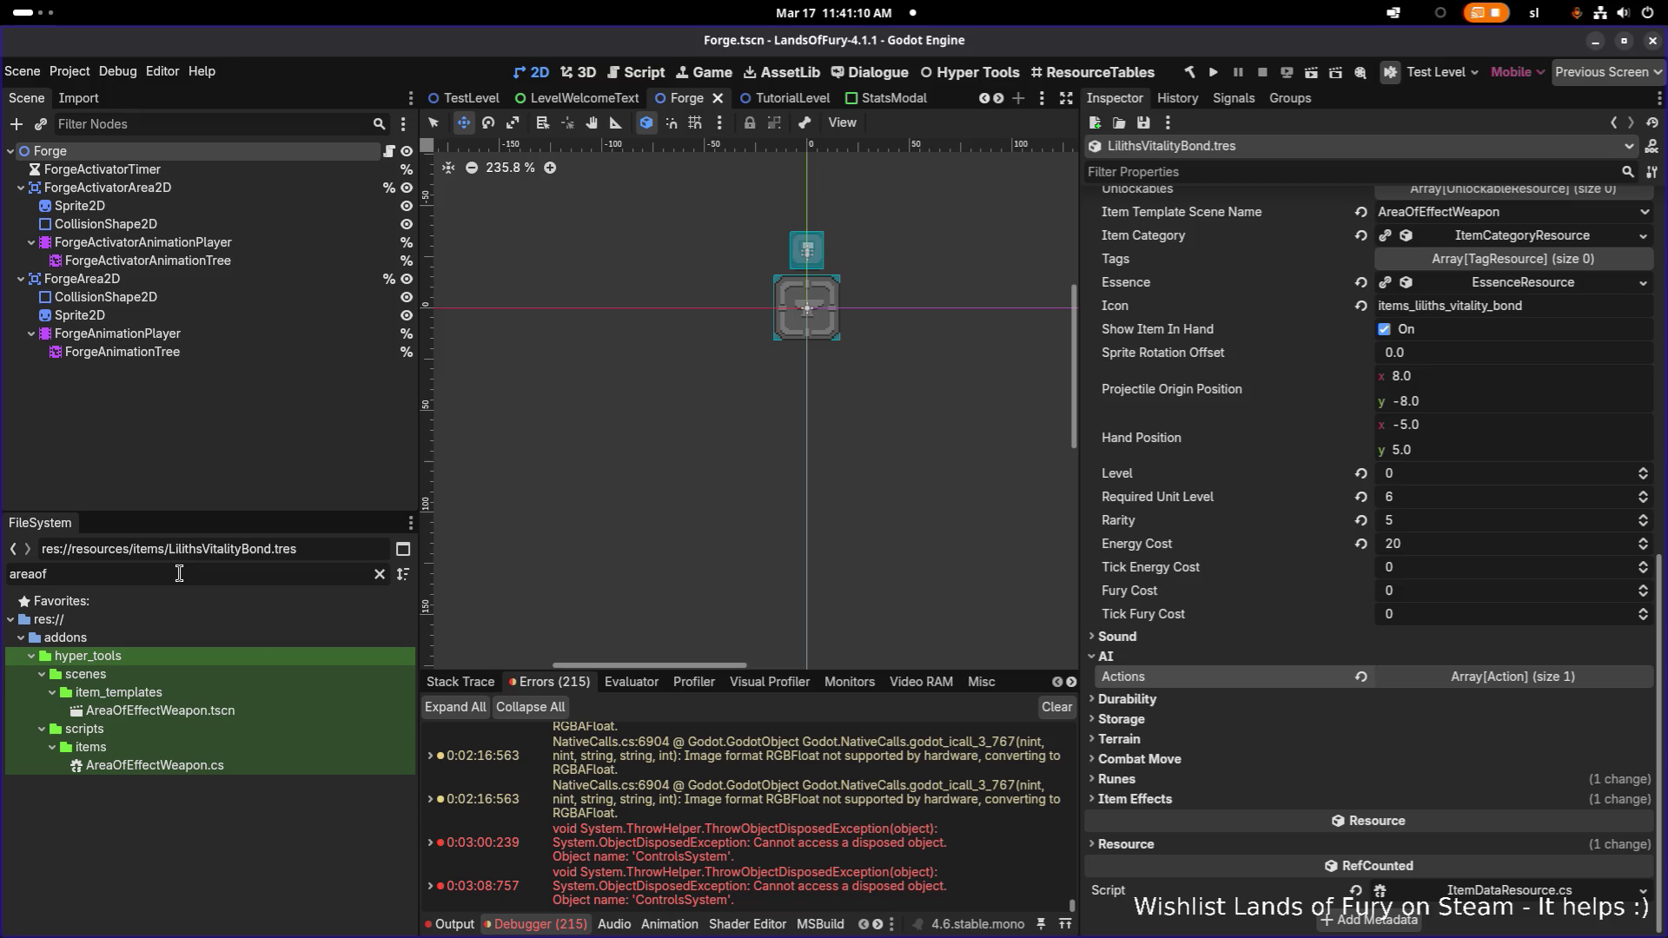
left_click(268, 715)
left_click(380, 574)
scroll(331, 679, "down", 3)
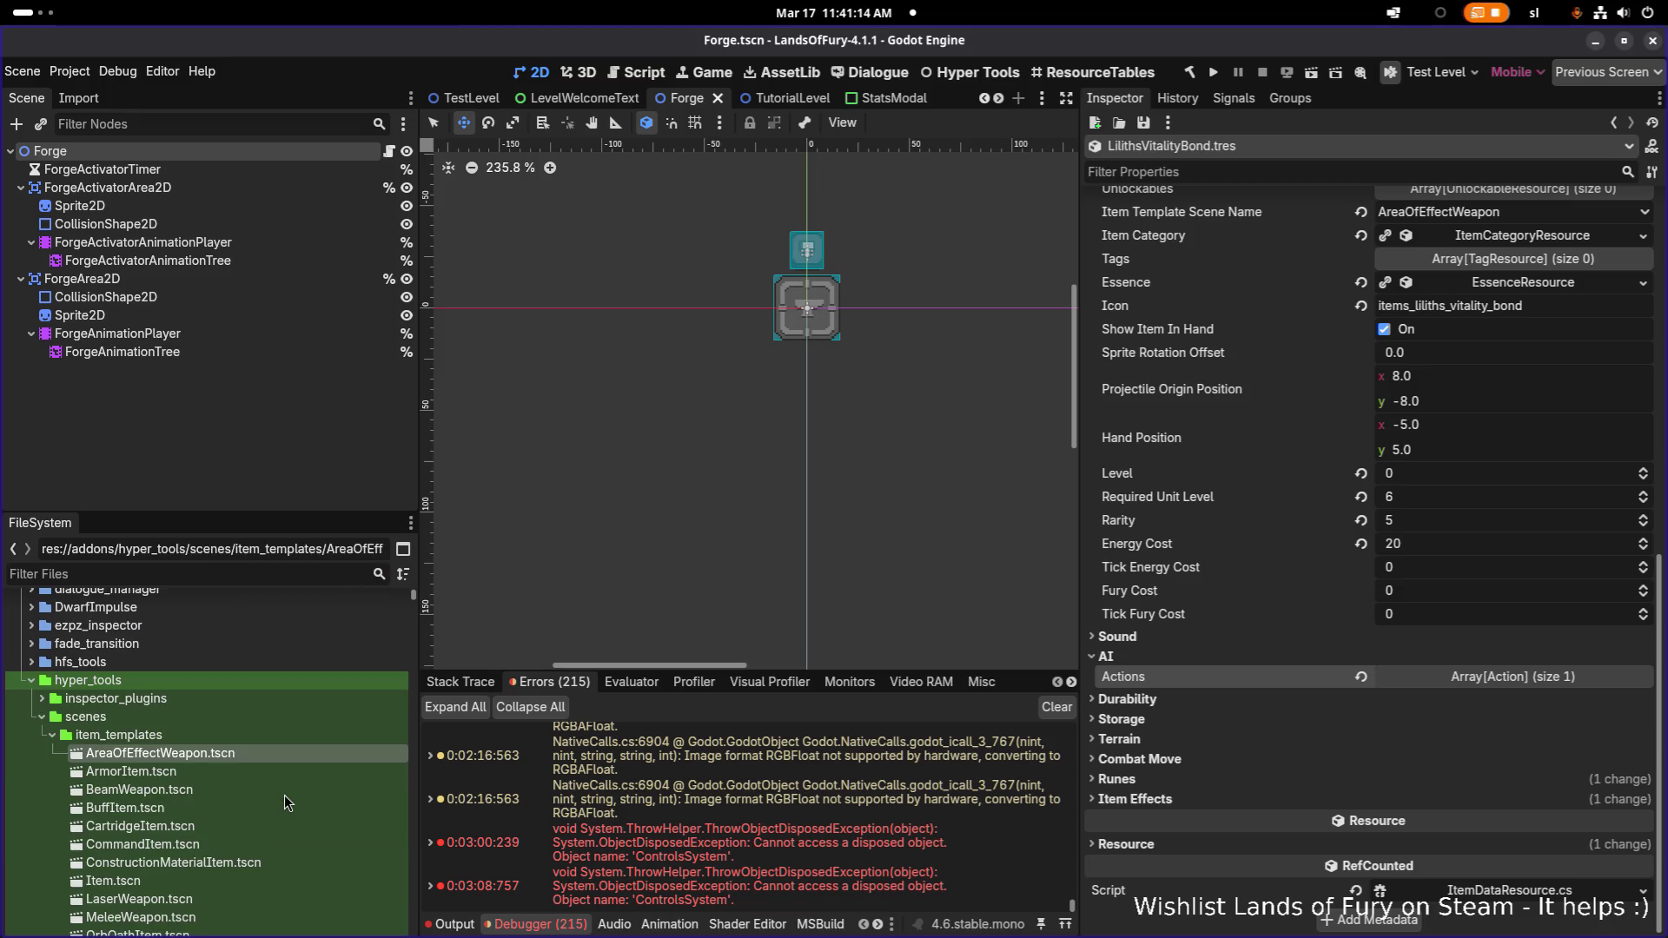
scroll(284, 795, "down", 2)
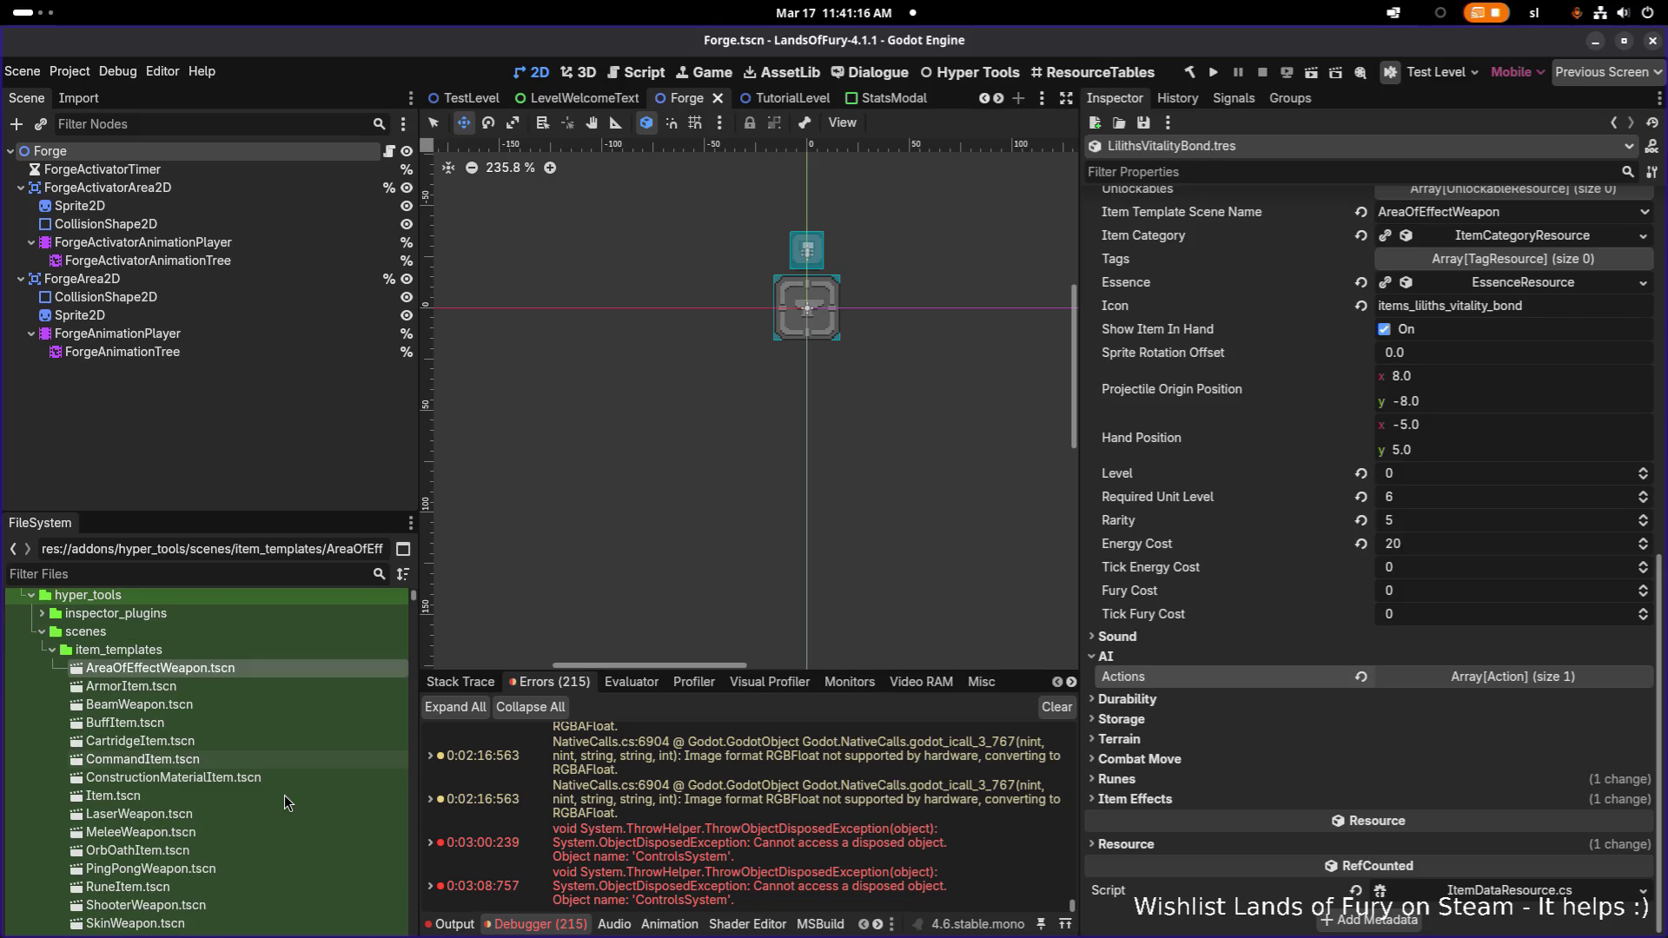
scroll(284, 795, "down", 2)
scroll(284, 795, "down", 1)
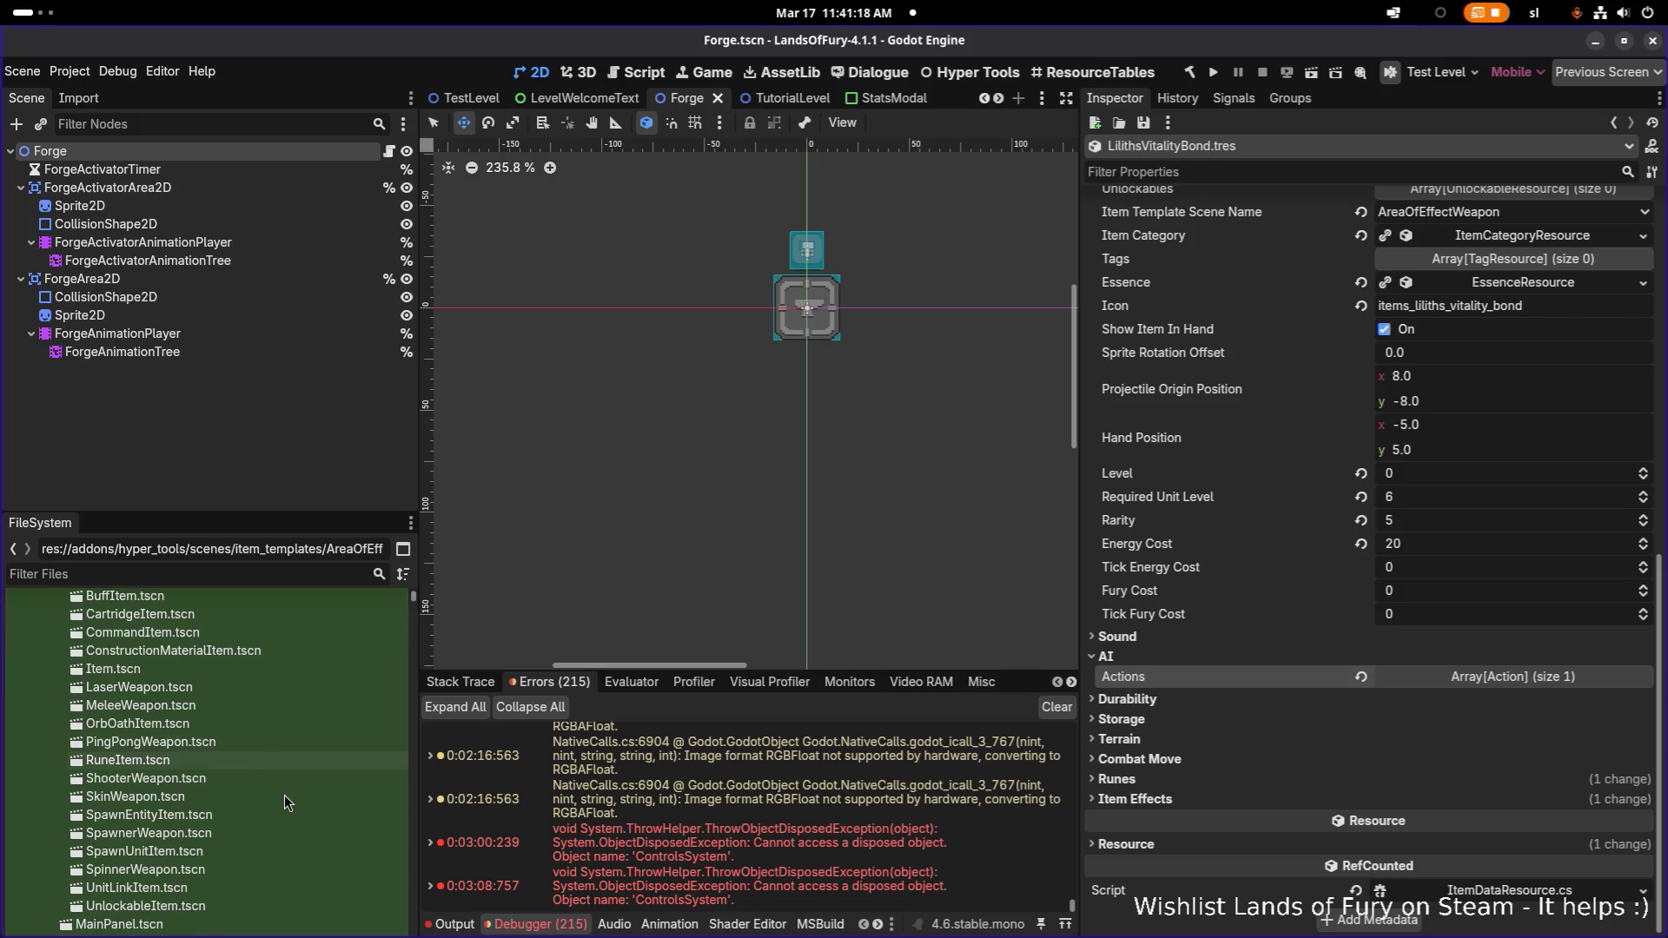
Open UnitLinkItem.tscn and inspect its UnitLinkItem root and AoeIndicators nodes
double_click(264, 884)
left_click(254, 189)
left_click(269, 151)
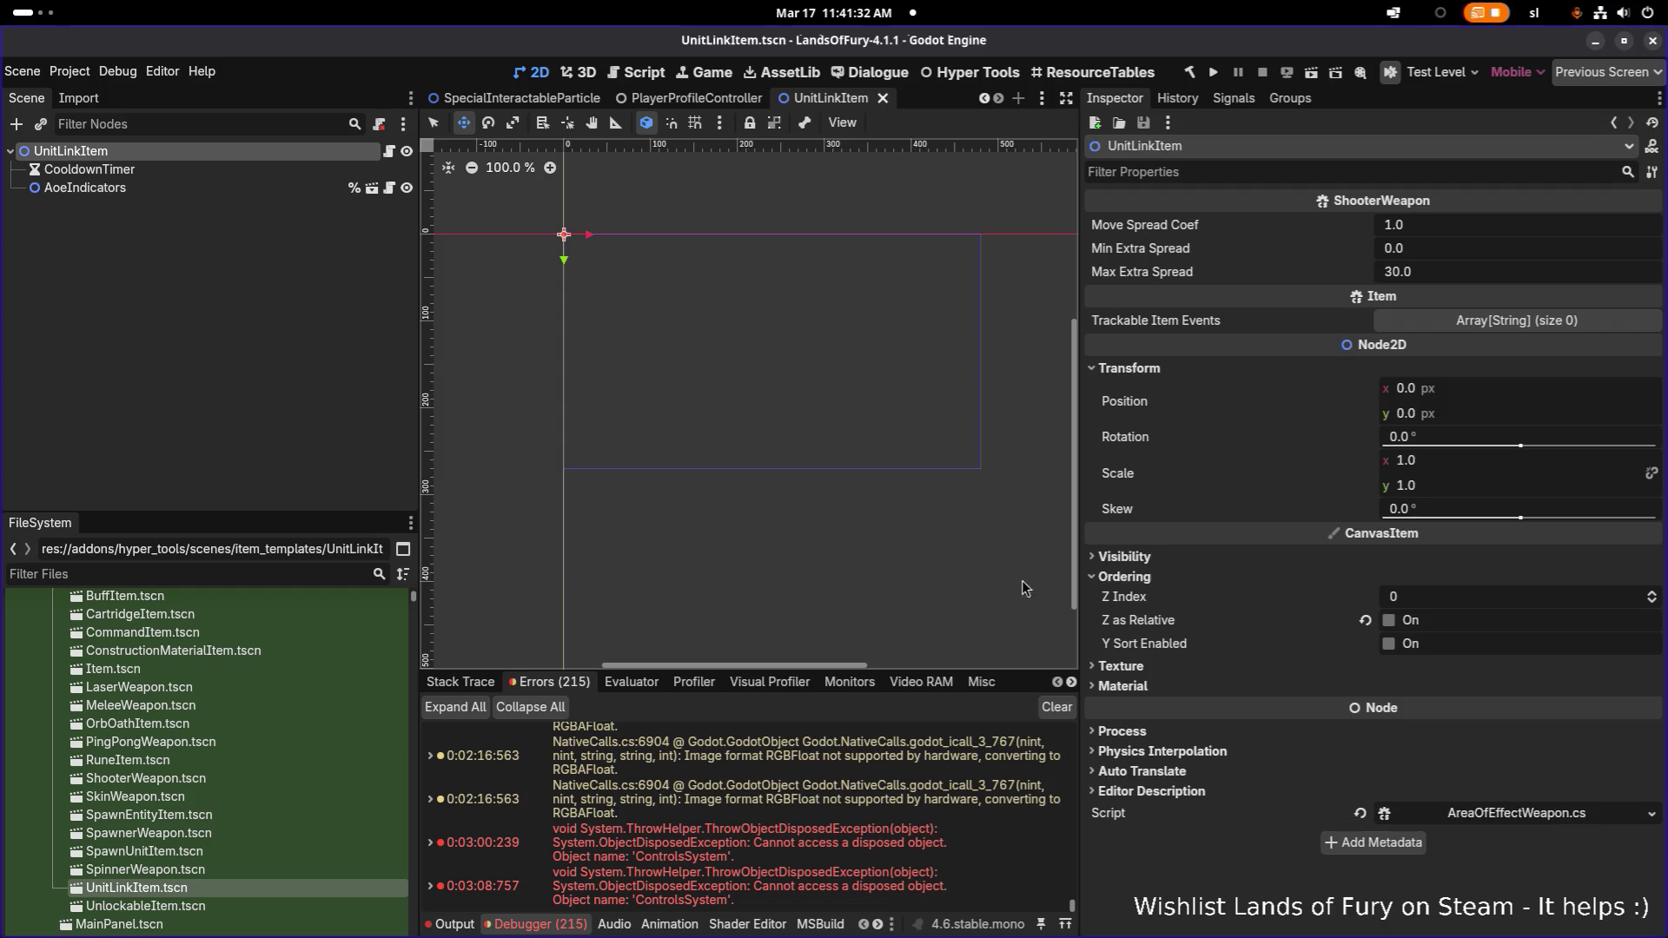
left_click(388, 151)
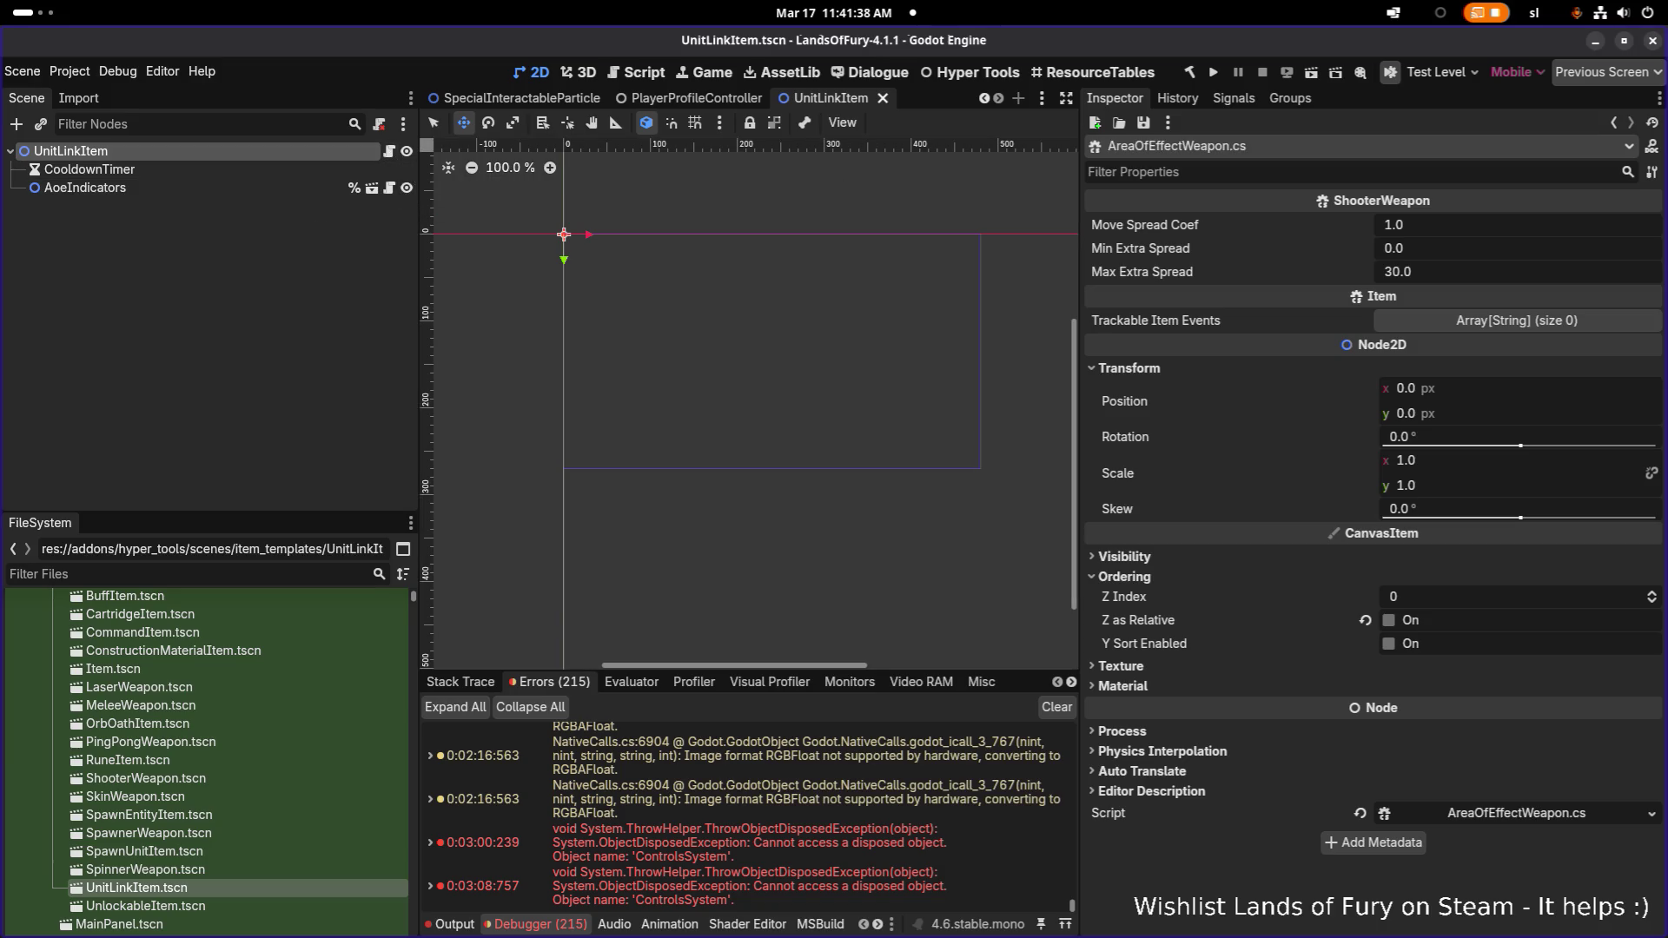
left_click(212, 187)
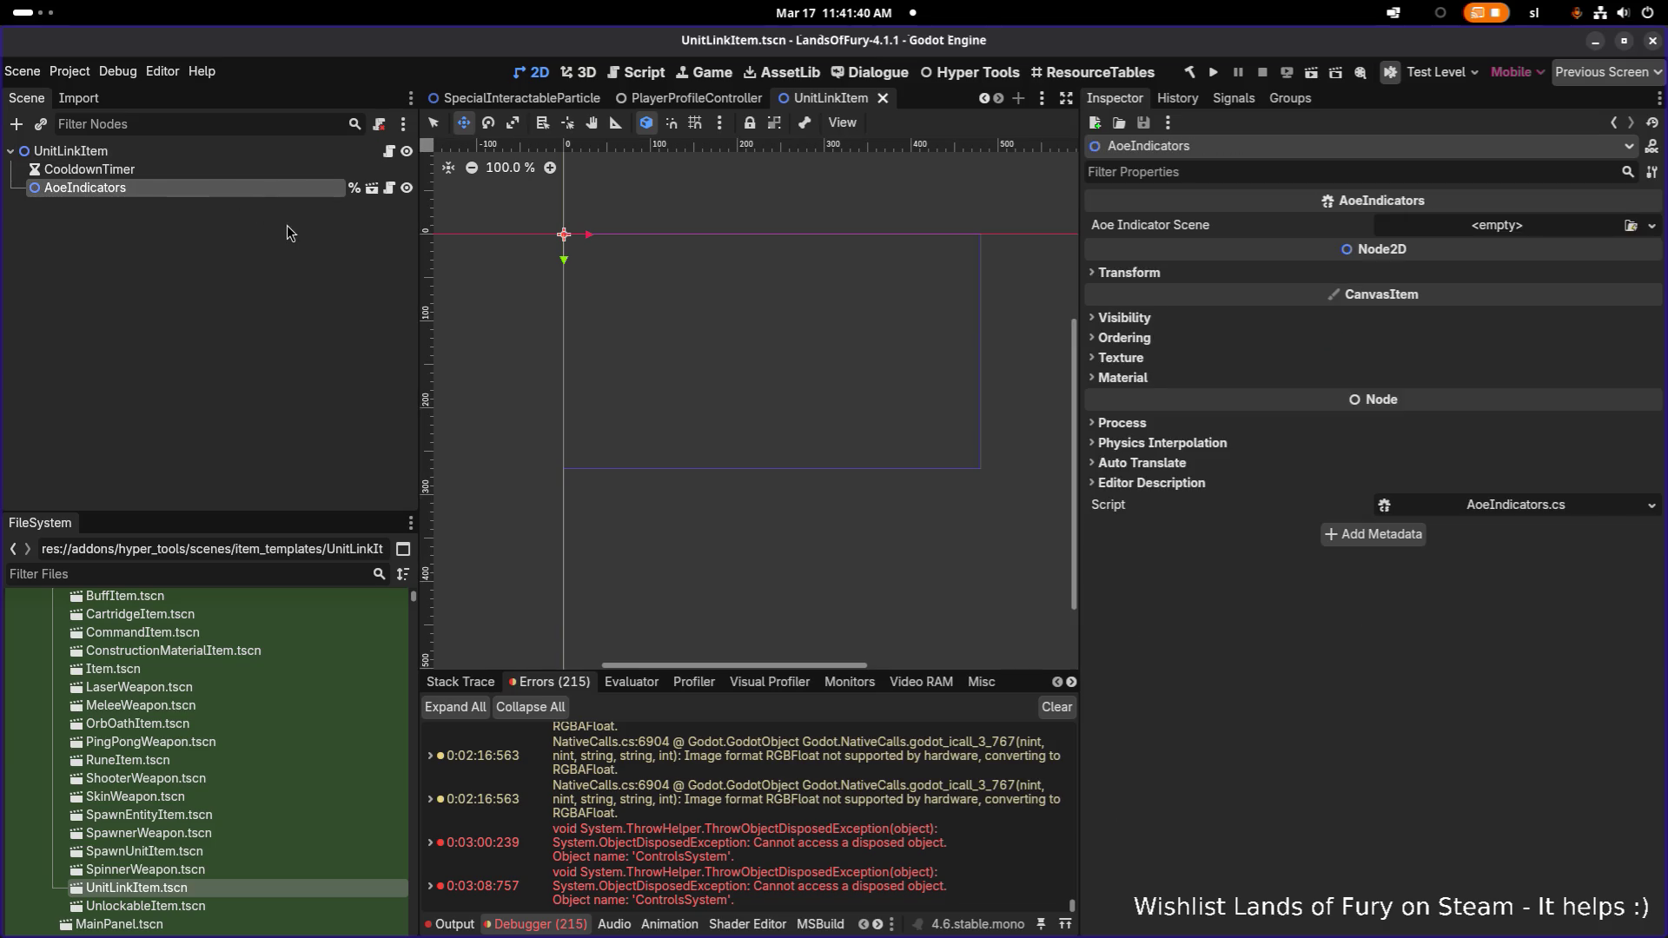
left_click(254, 155)
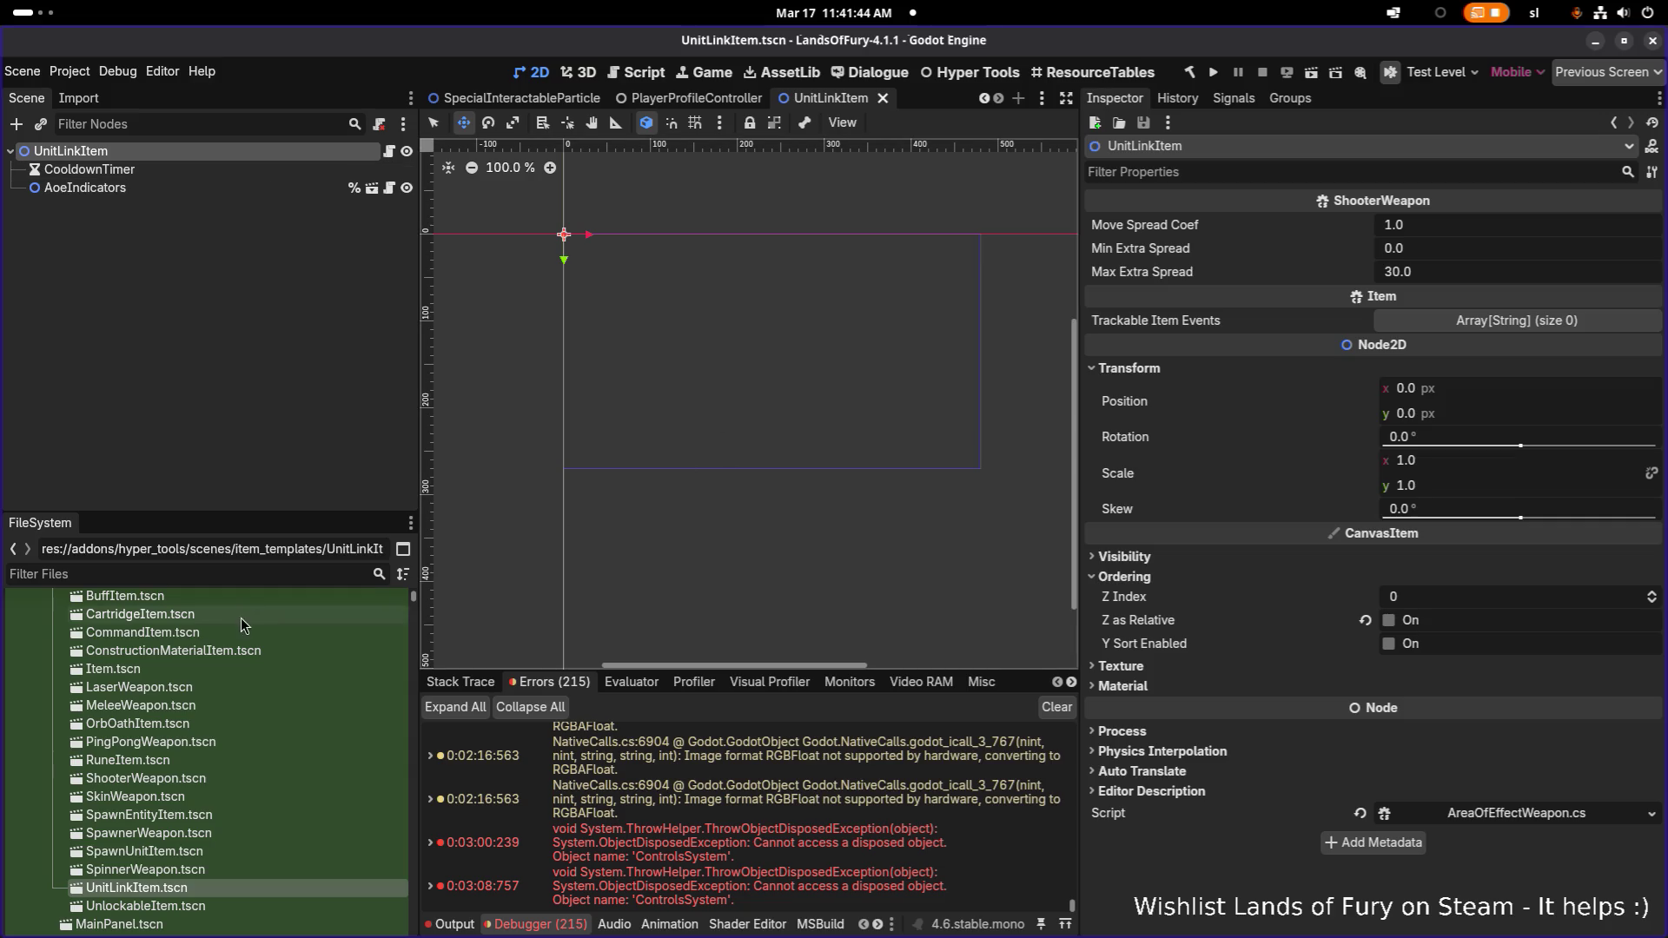
Reveal the root node's AreaOfEffectWeapon.cs script among the item scripts in FileSystem
left_click(256, 573)
scroll(341, 628, "down", 3)
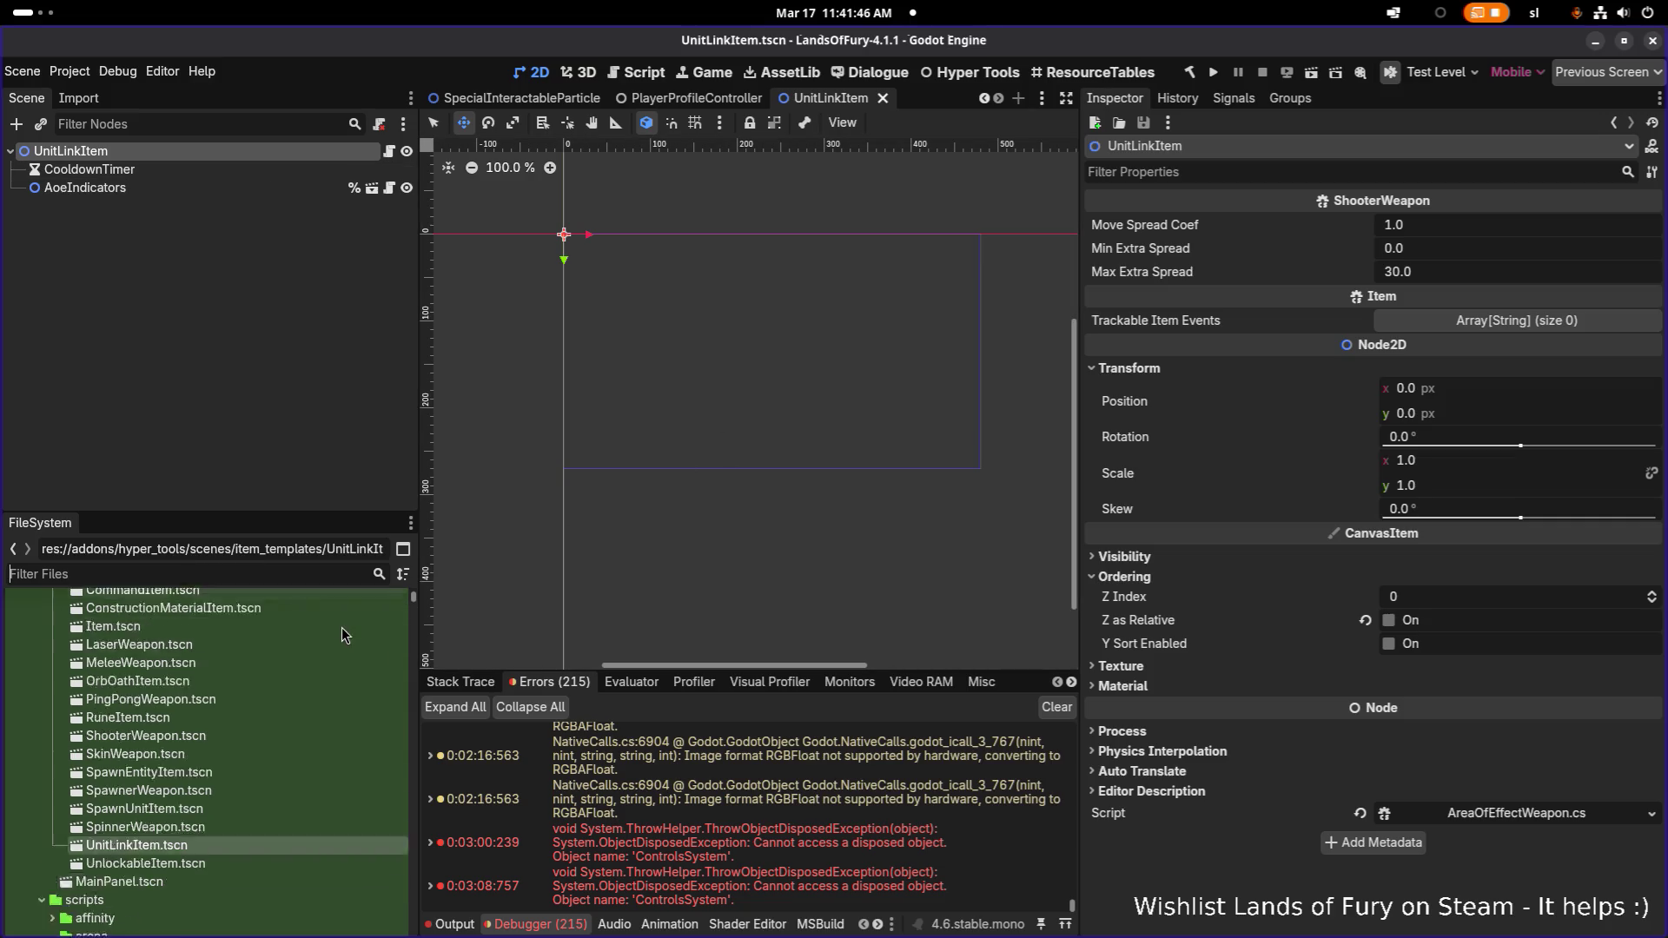
right_click(1598, 821)
left_click(1575, 906)
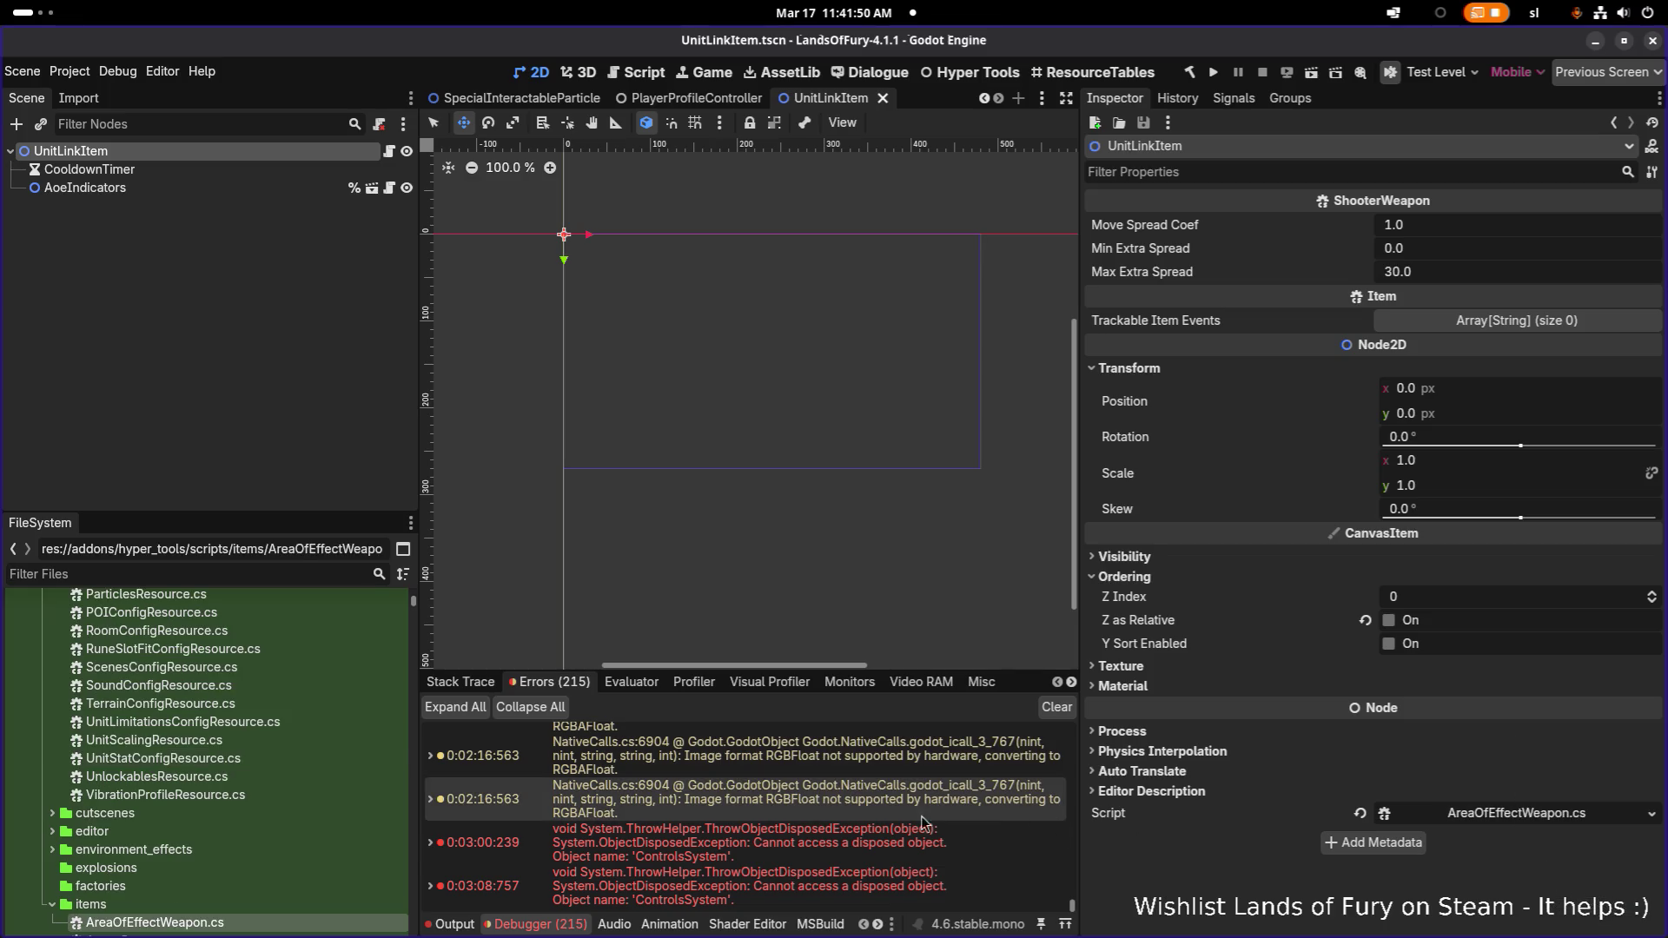
scroll(368, 838, "down", 2)
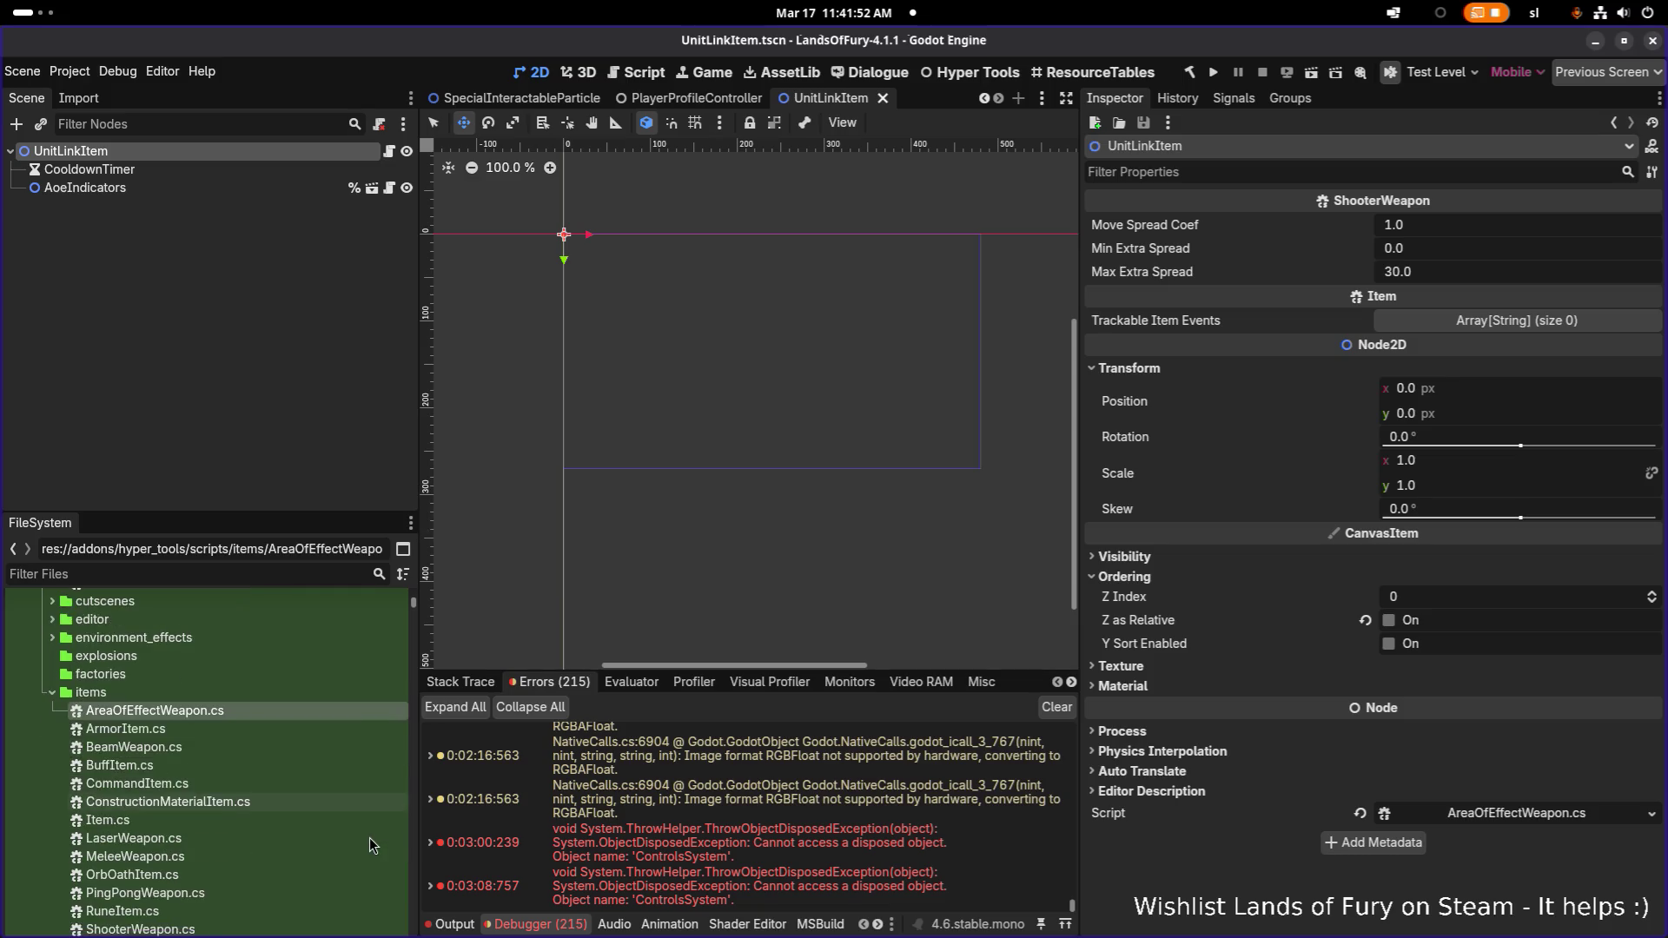
scroll(382, 839, "down", 1)
scroll(383, 838, "down", 2)
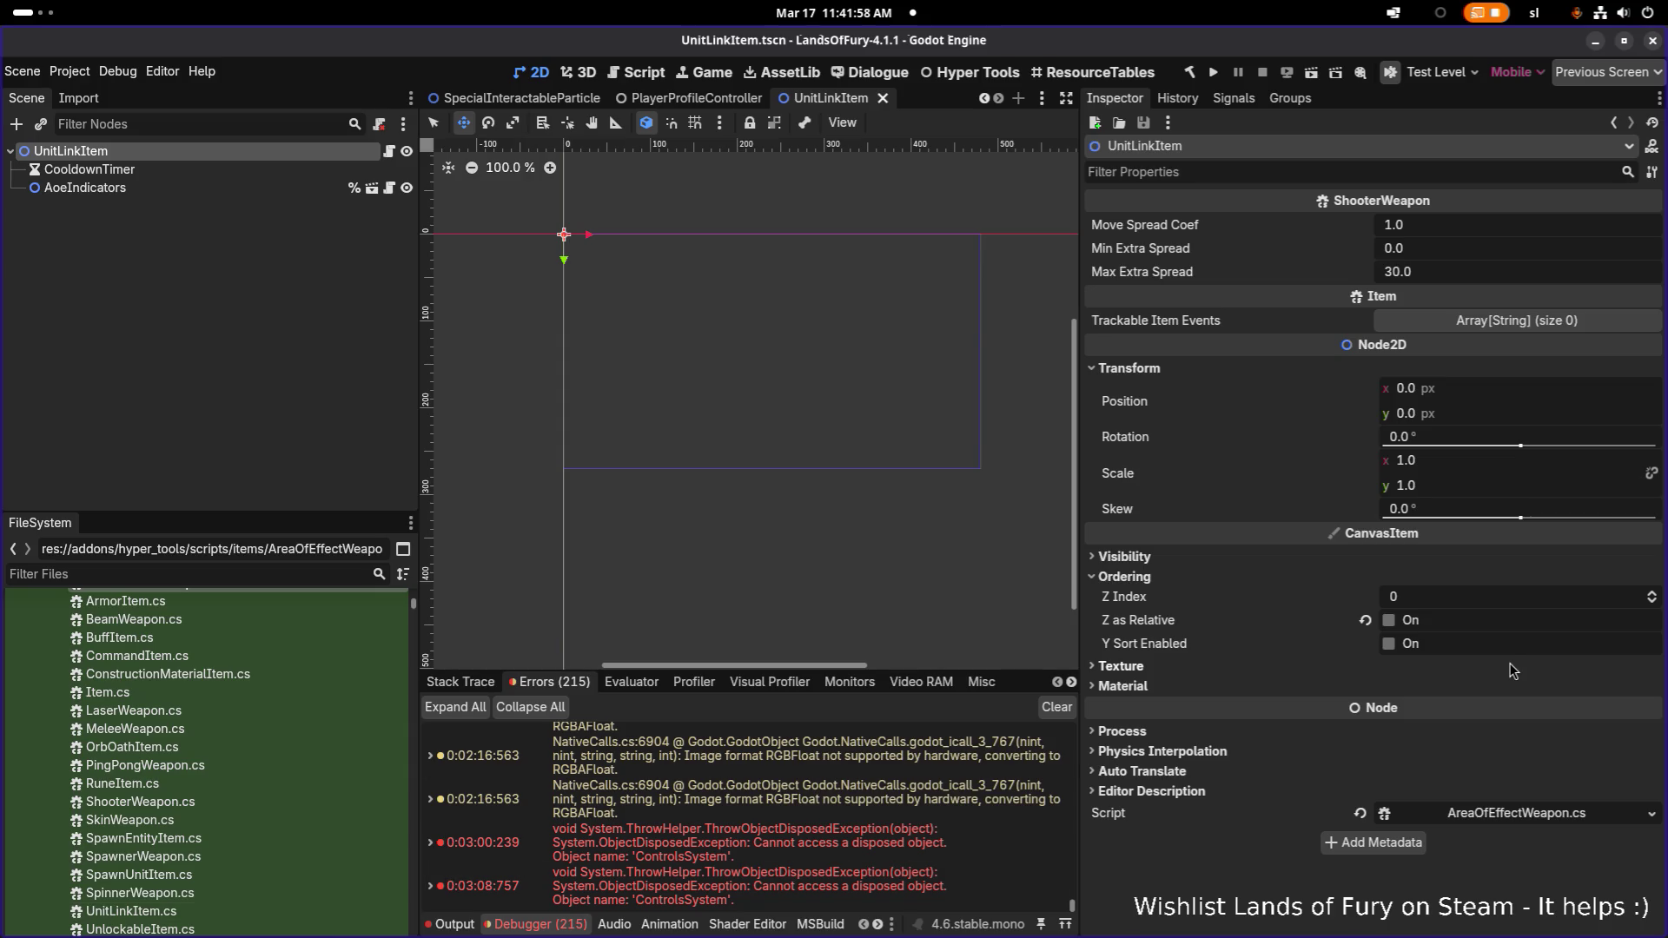
Quick-load UnitLinkLine.cs as the root node's script
left_click(1652, 814)
left_click(1592, 787)
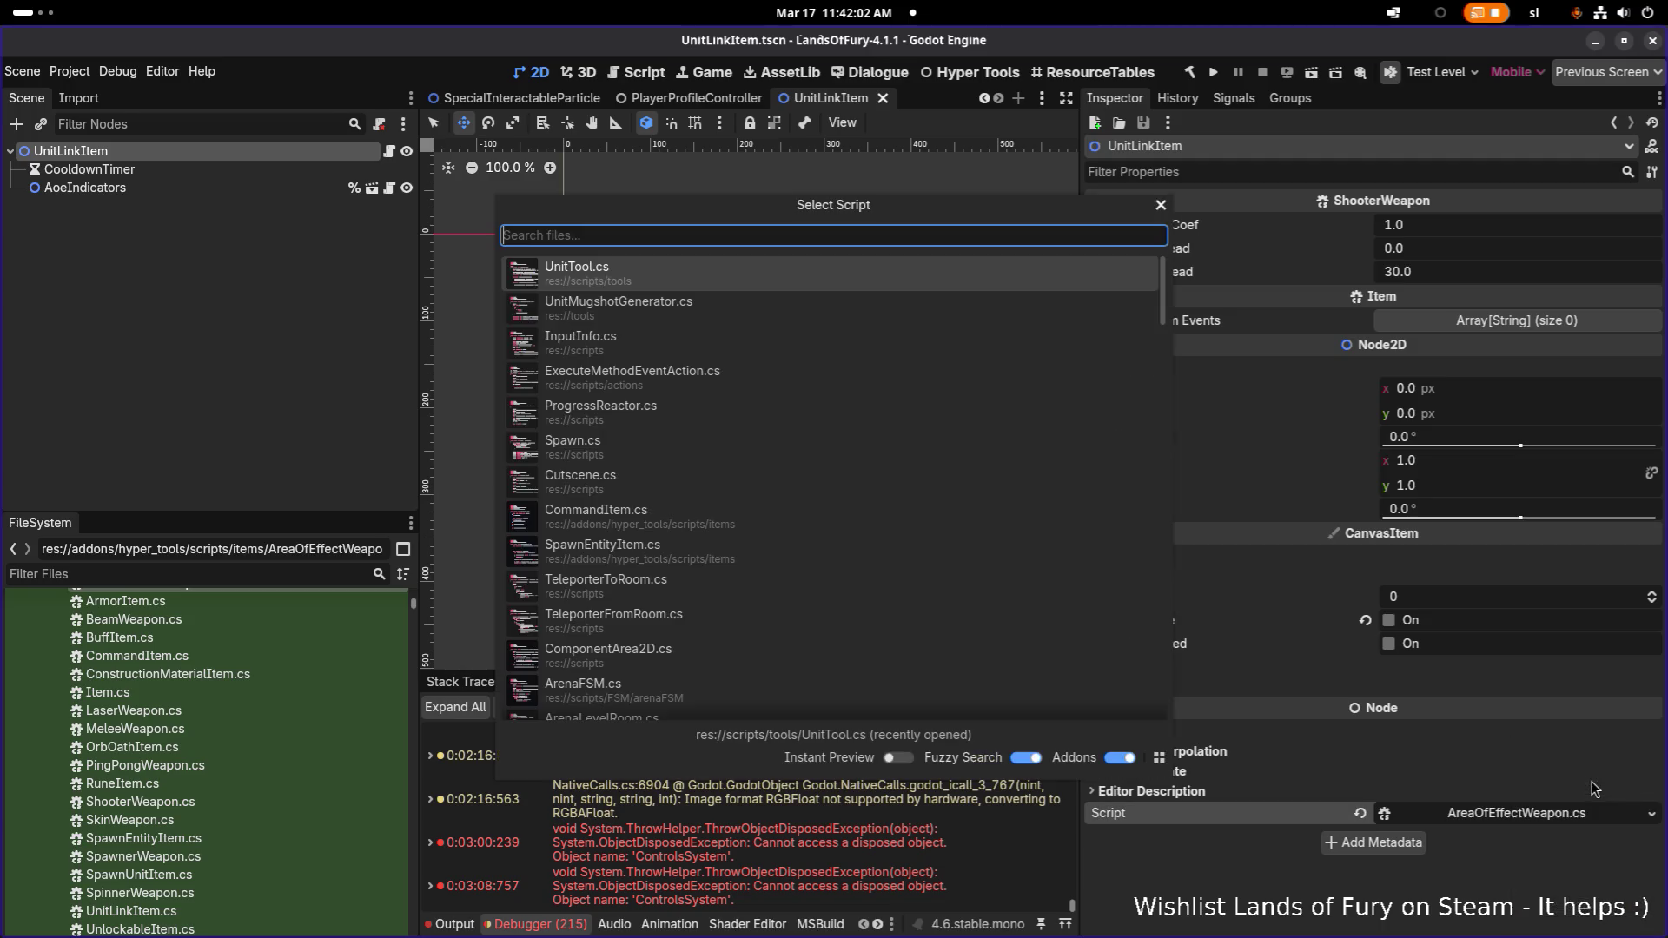
type("unitlinkline")
key("Return")
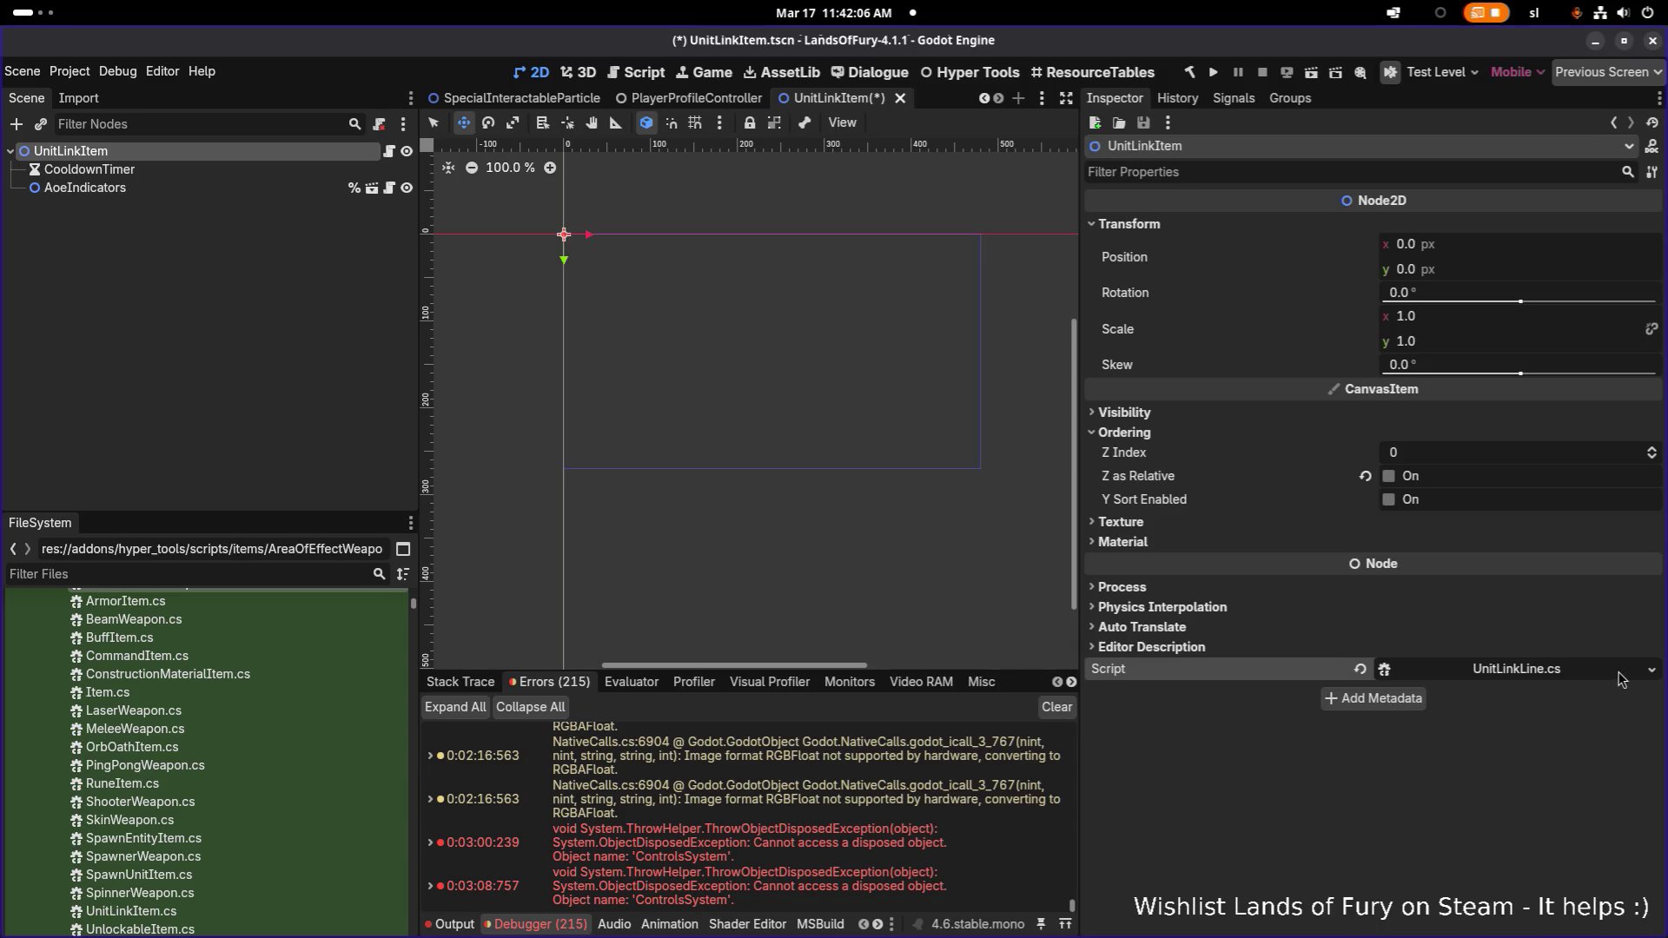
Replace the root's script with UnitLinkItem.cs and save the scene
left_click(1651, 669)
left_click(1596, 737)
type("unitlio")
key("BackSpace")
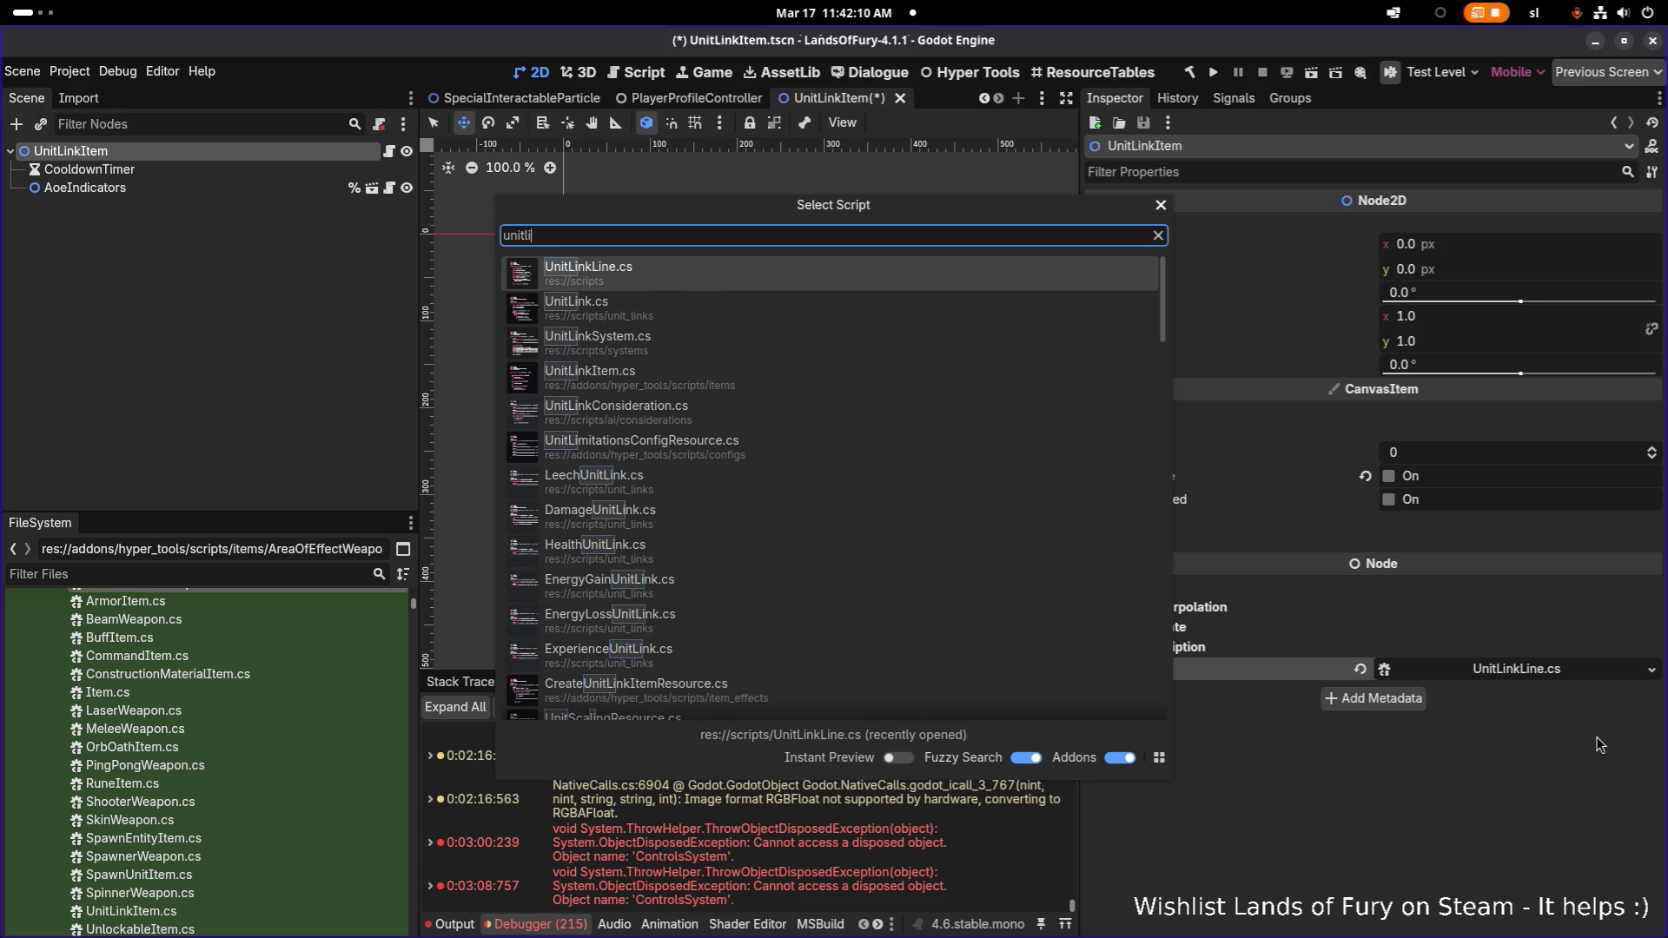
type("nkitem")
key("Return")
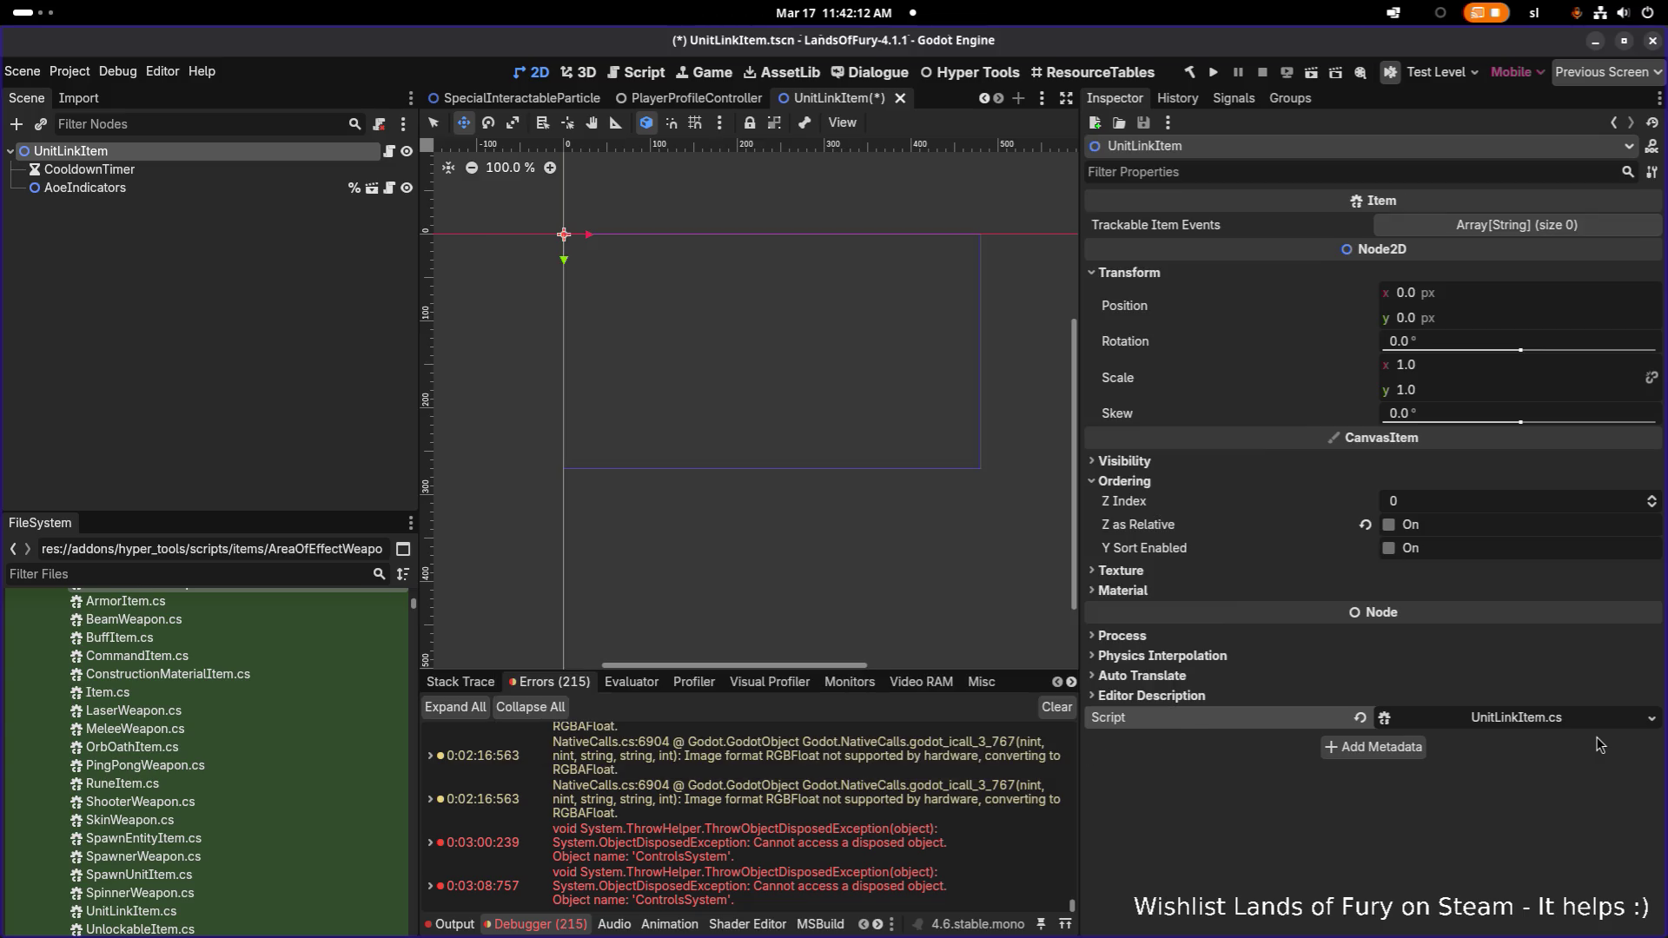
key("ctrl+s")
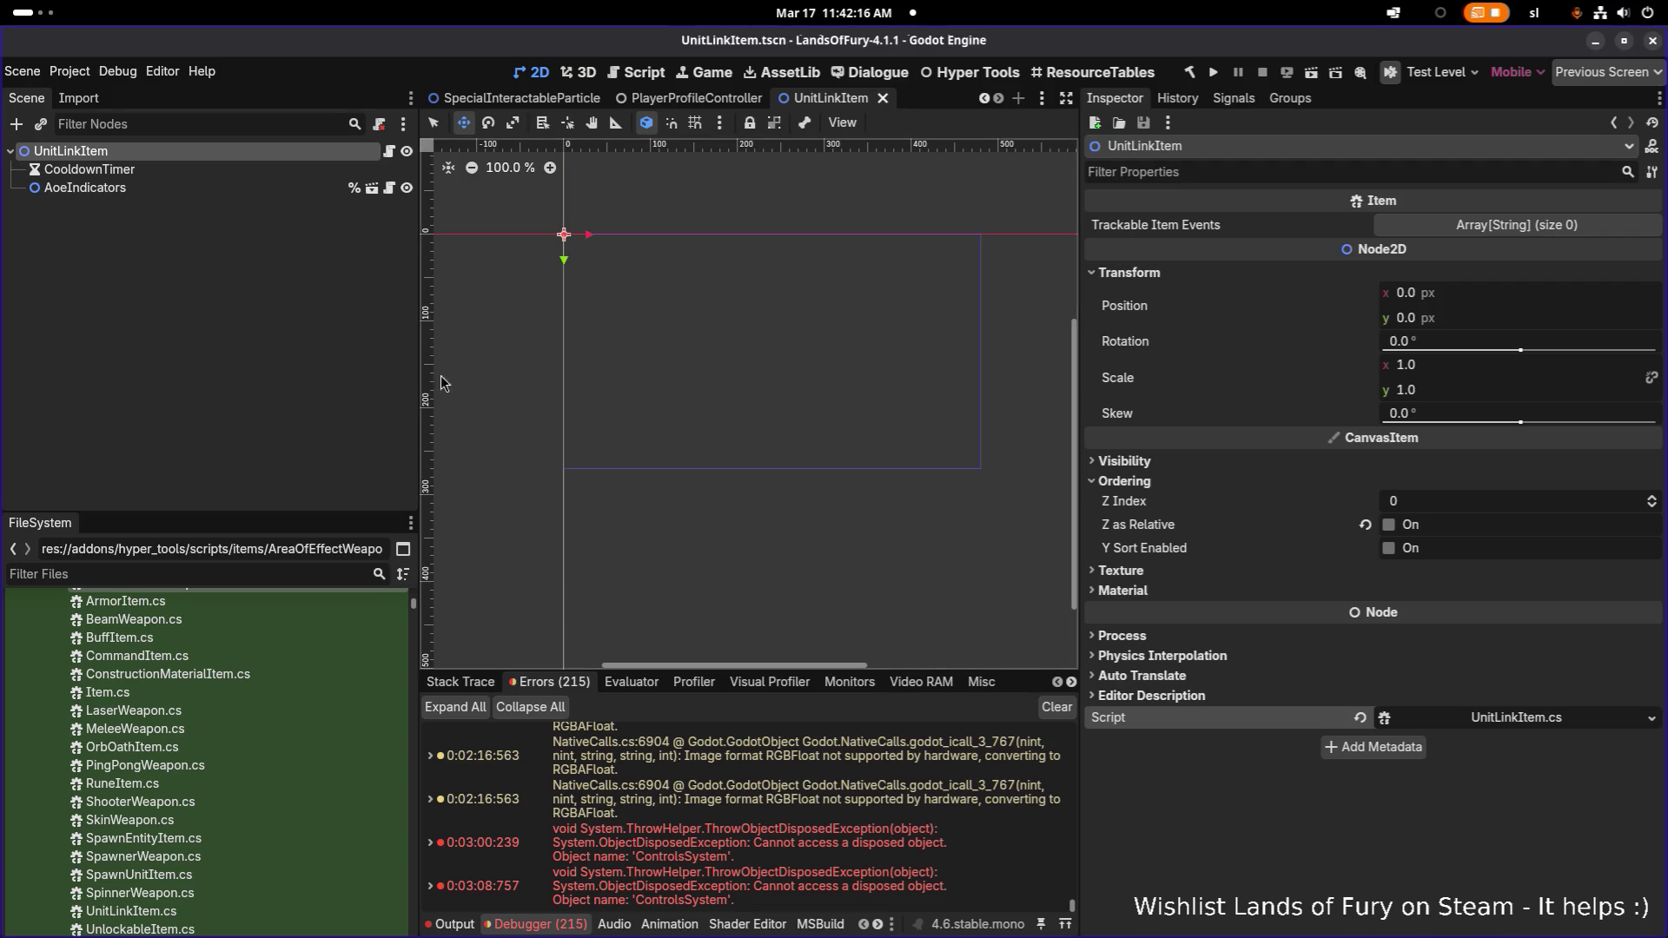
Deselect the node, glance at VS Code, and return to Godot's file filter
left_click(235, 363)
key("alt+Tab")
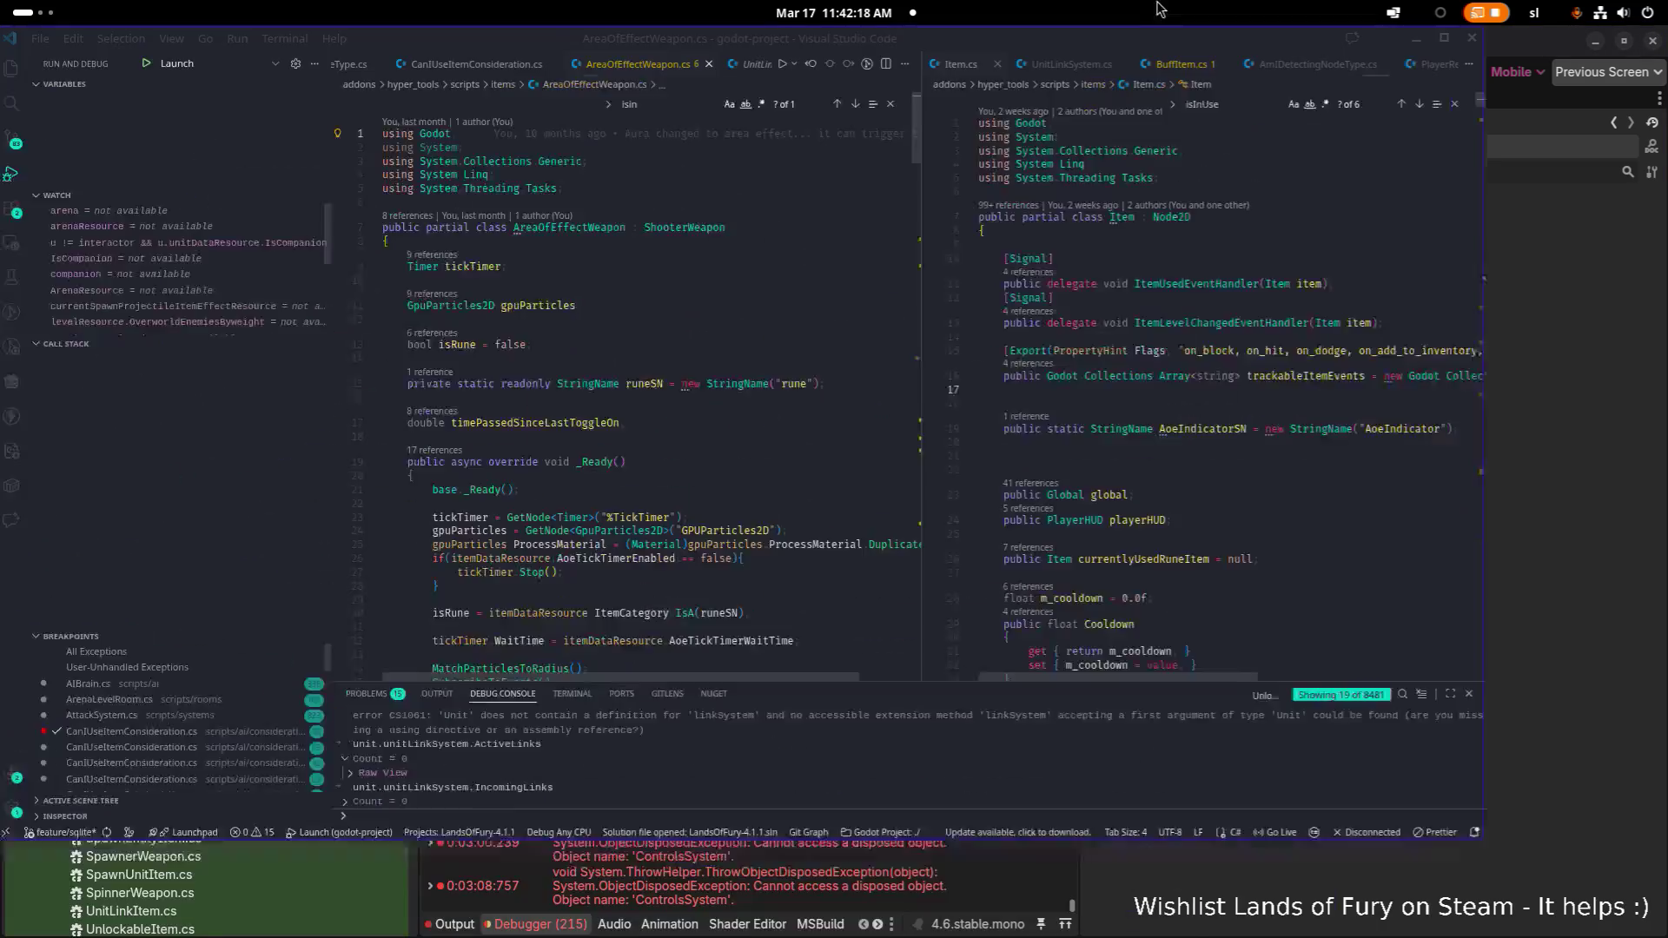
key("alt+Tab")
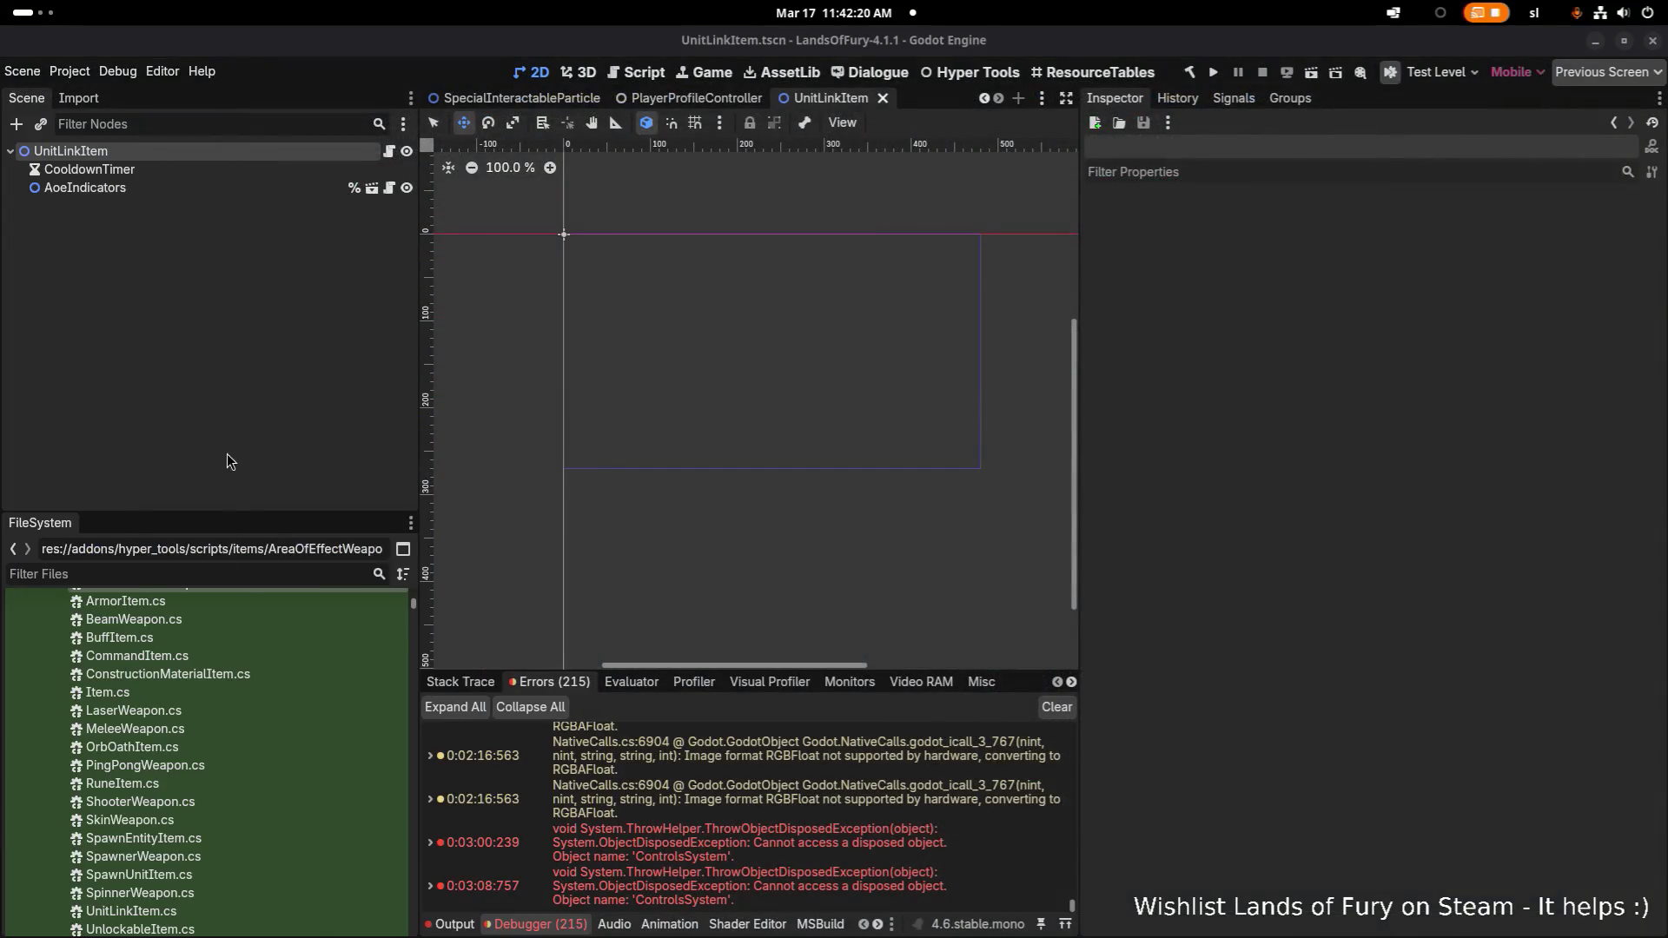
left_click(241, 576)
Filter files to 'lilith' and set LilithsSpiritualBond's template scene to UnitLinkItem, then save
type("bonds")
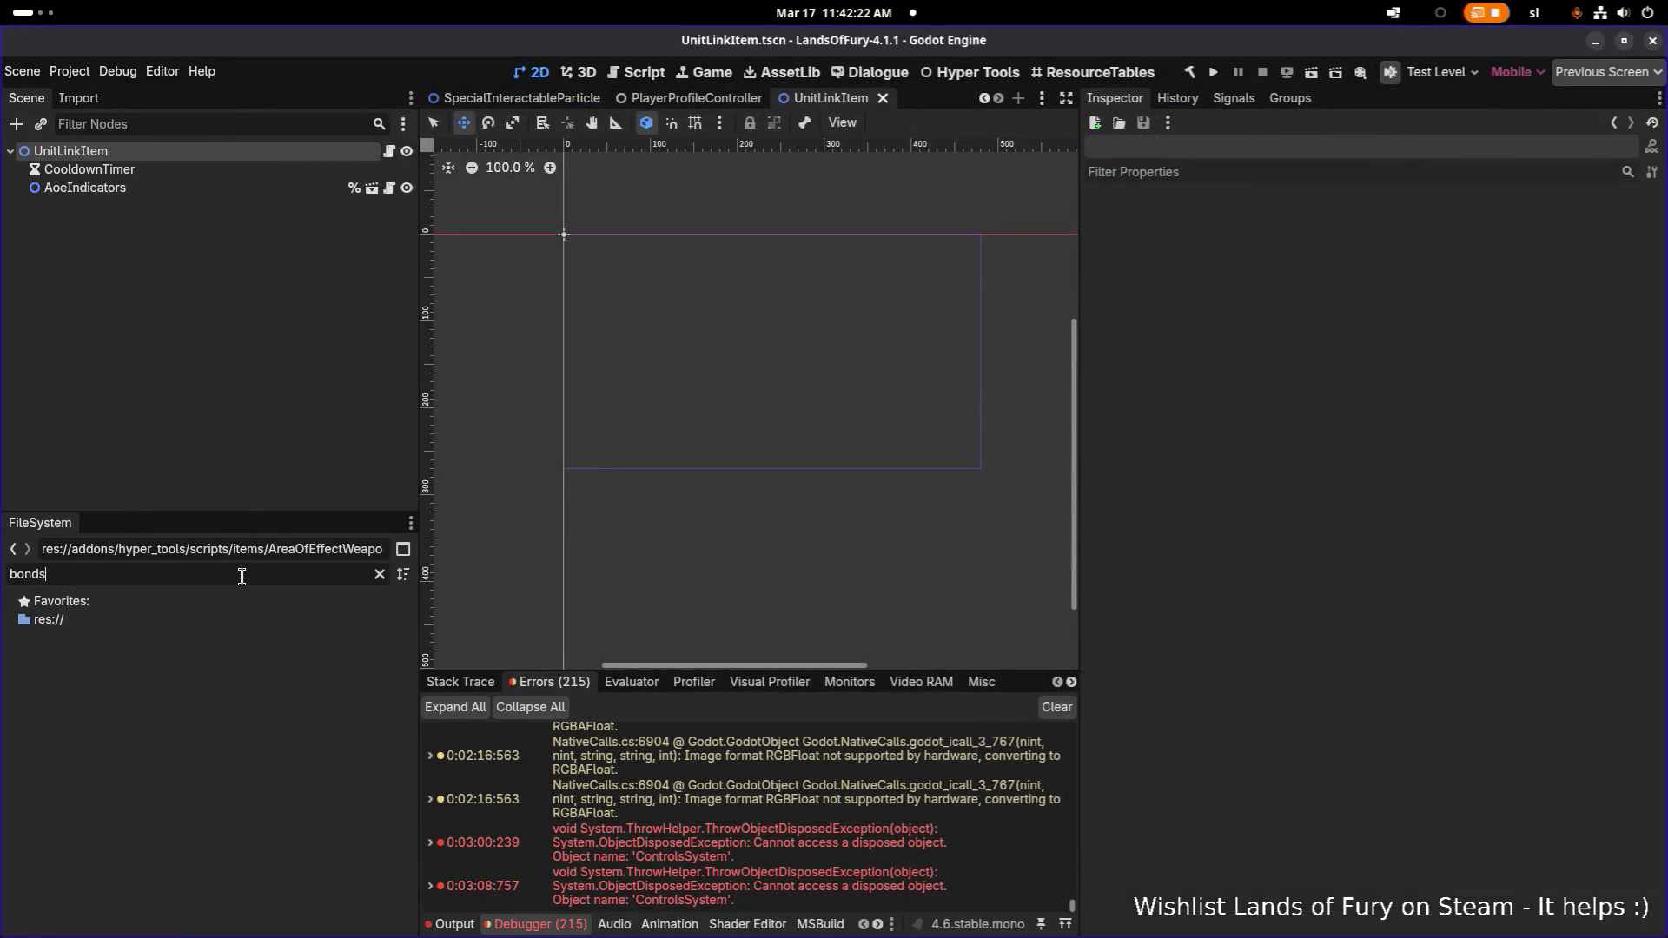
double_click(310, 568)
type("lilith")
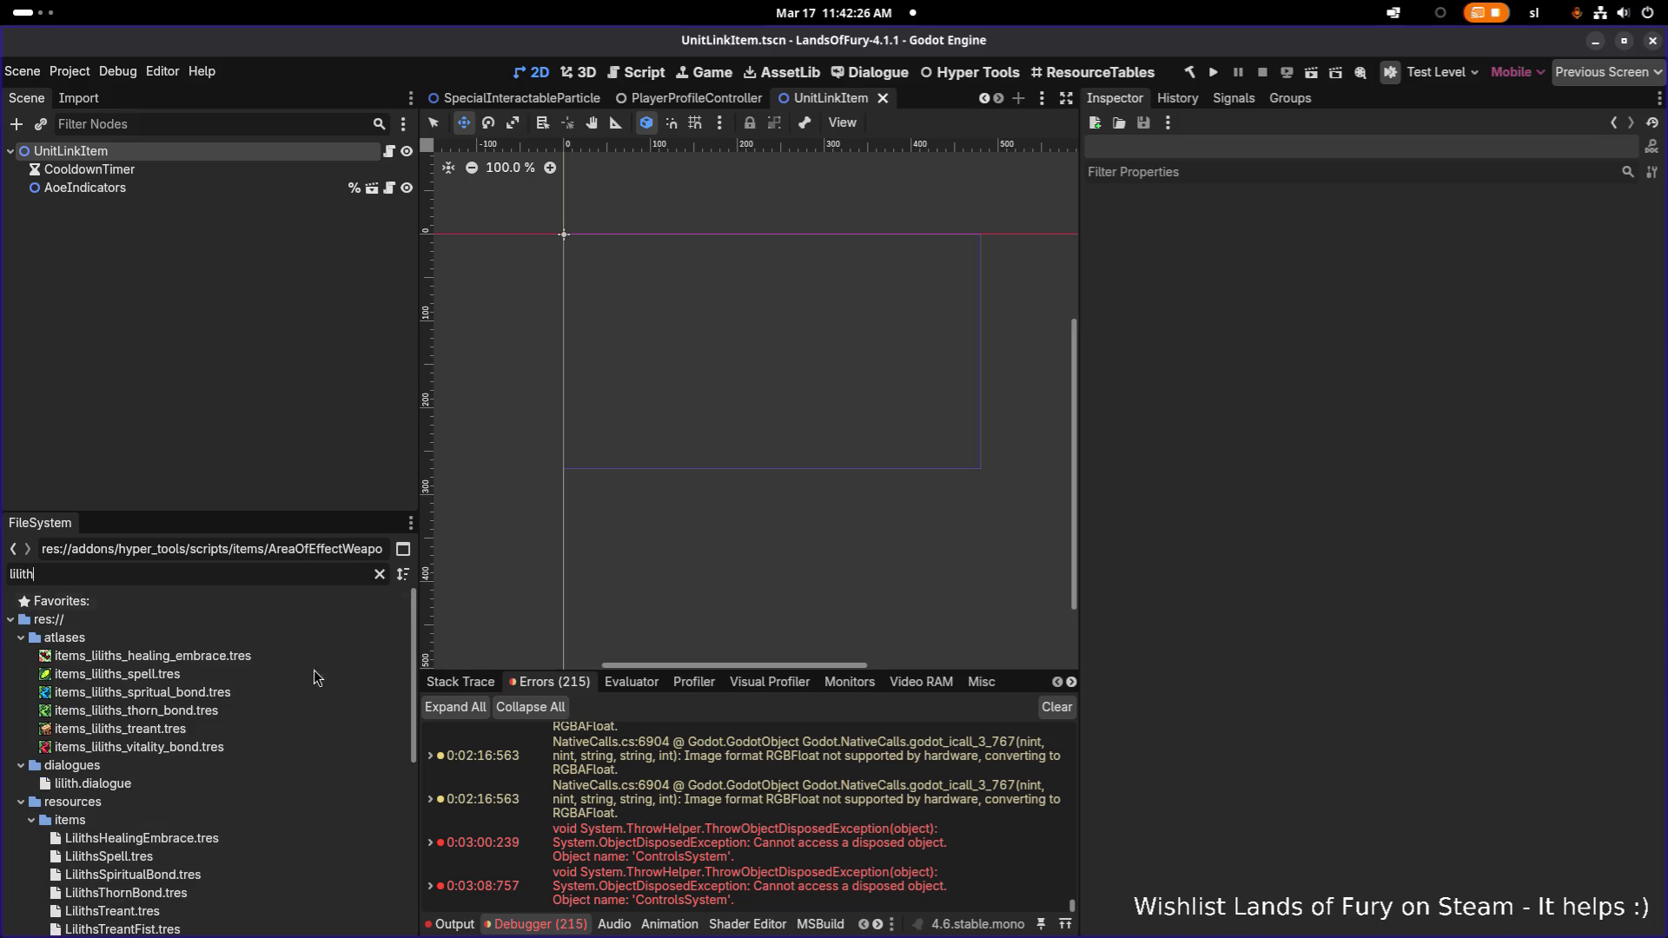
scroll(304, 695, "down", 2)
left_click(250, 789)
scroll(1305, 582, "down", 5)
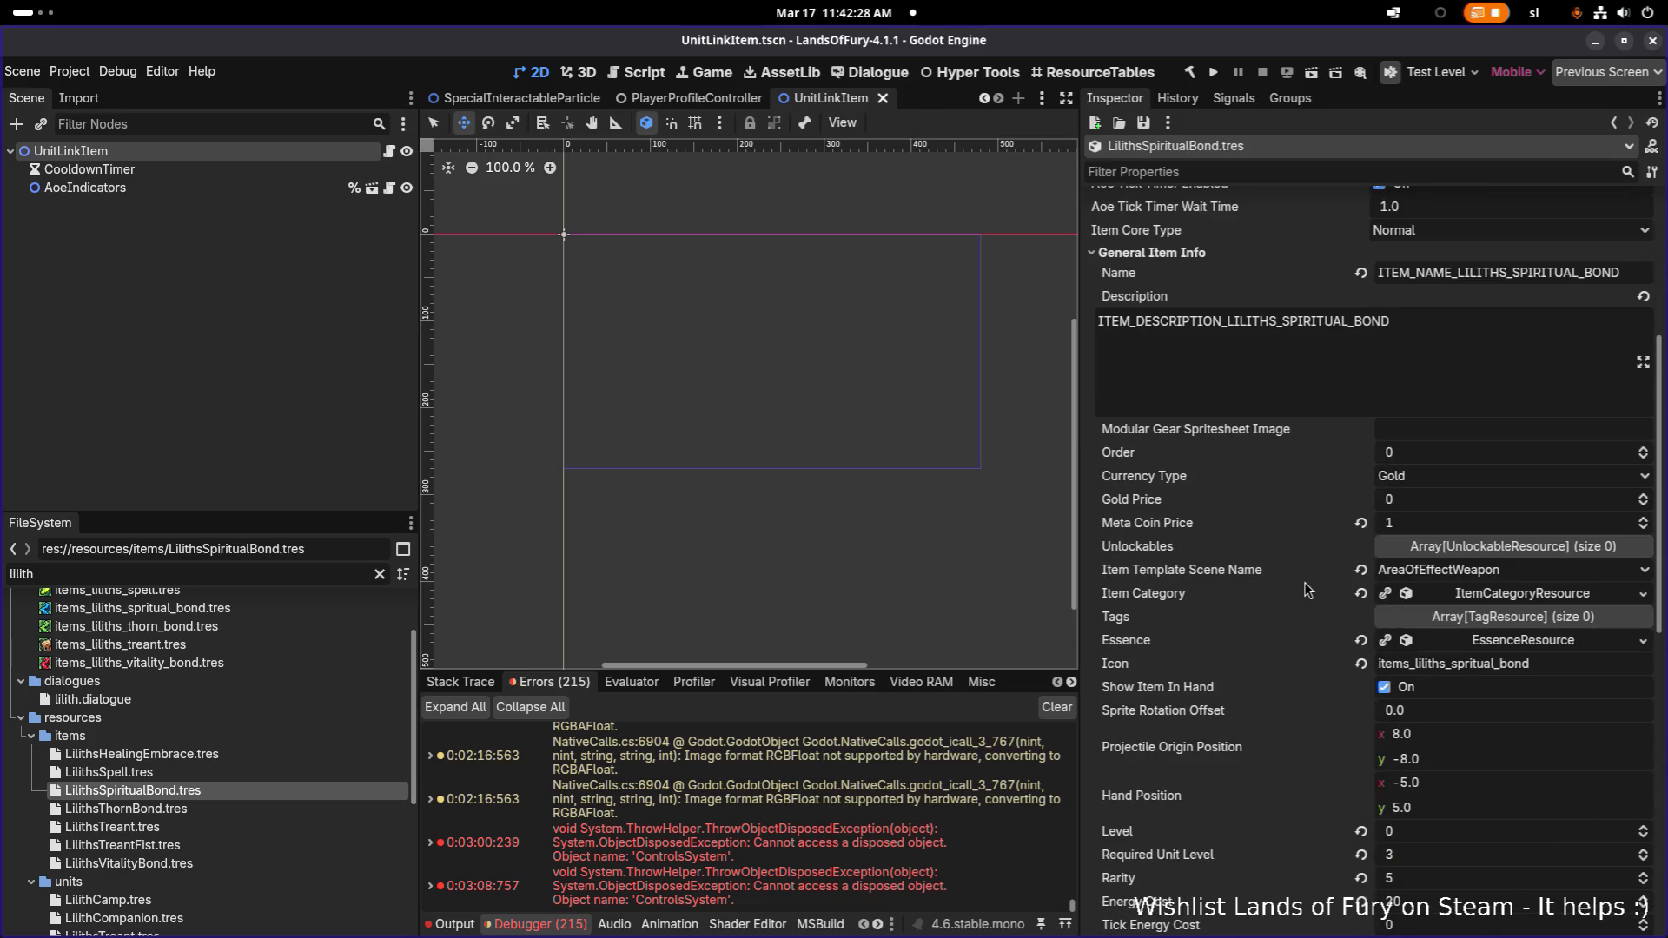
left_click(1452, 571)
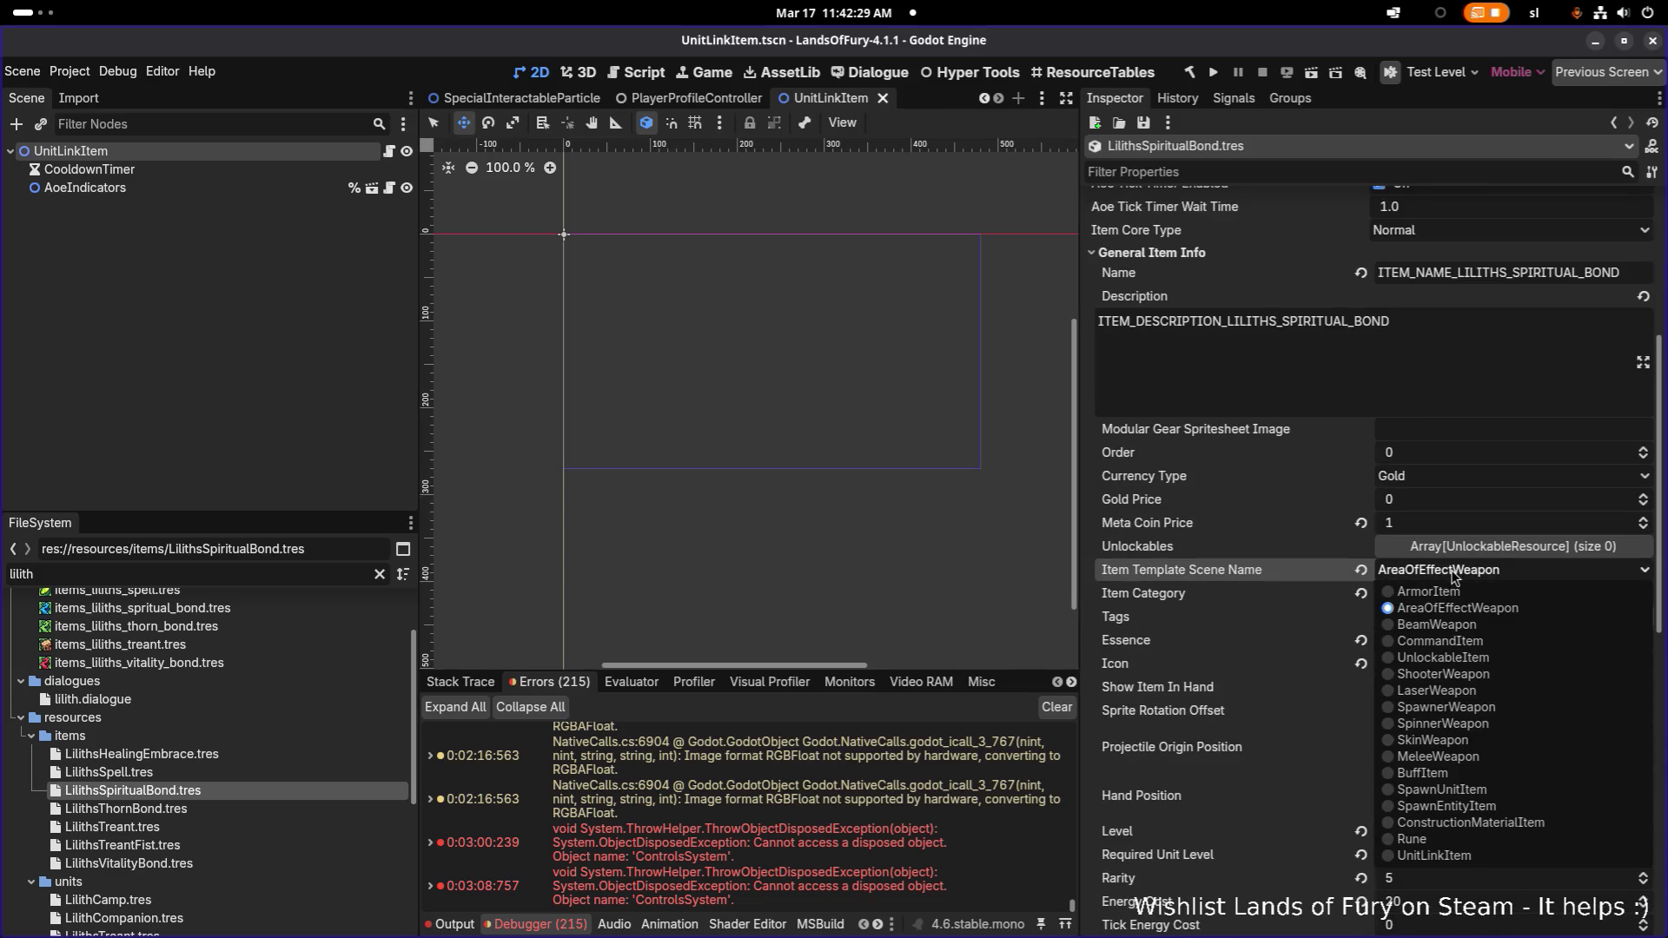
left_click(1477, 857)
key("ctrl+s")
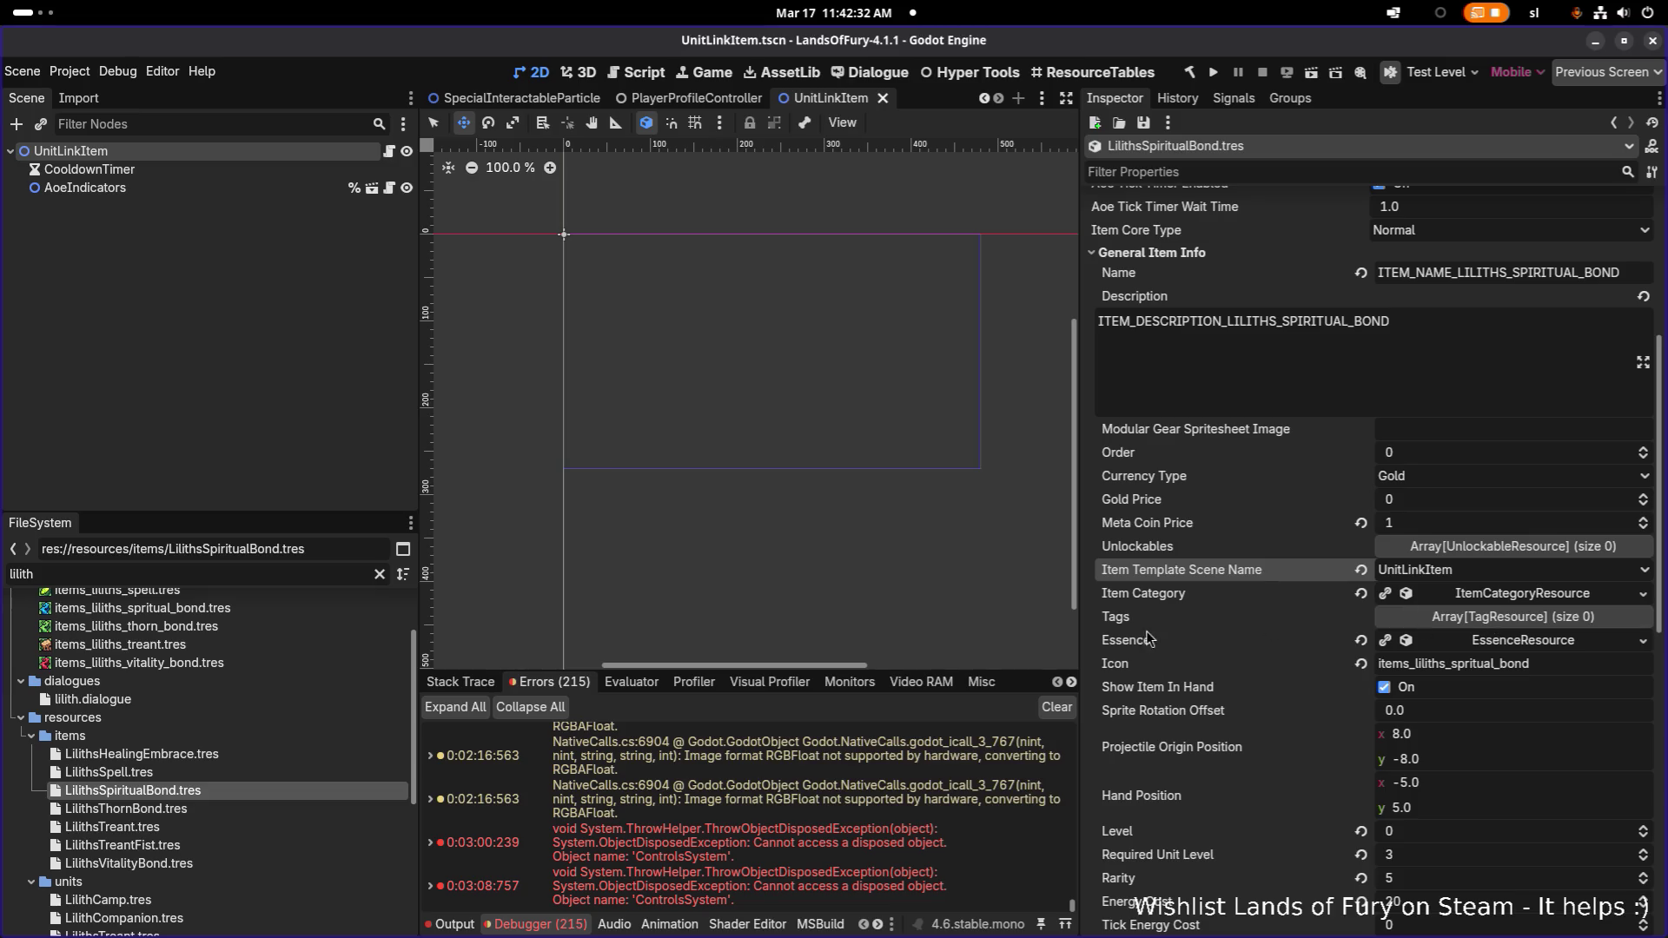
Set LilithsThornBond's item template scene to UnitLinkItem and save
left_click(247, 810)
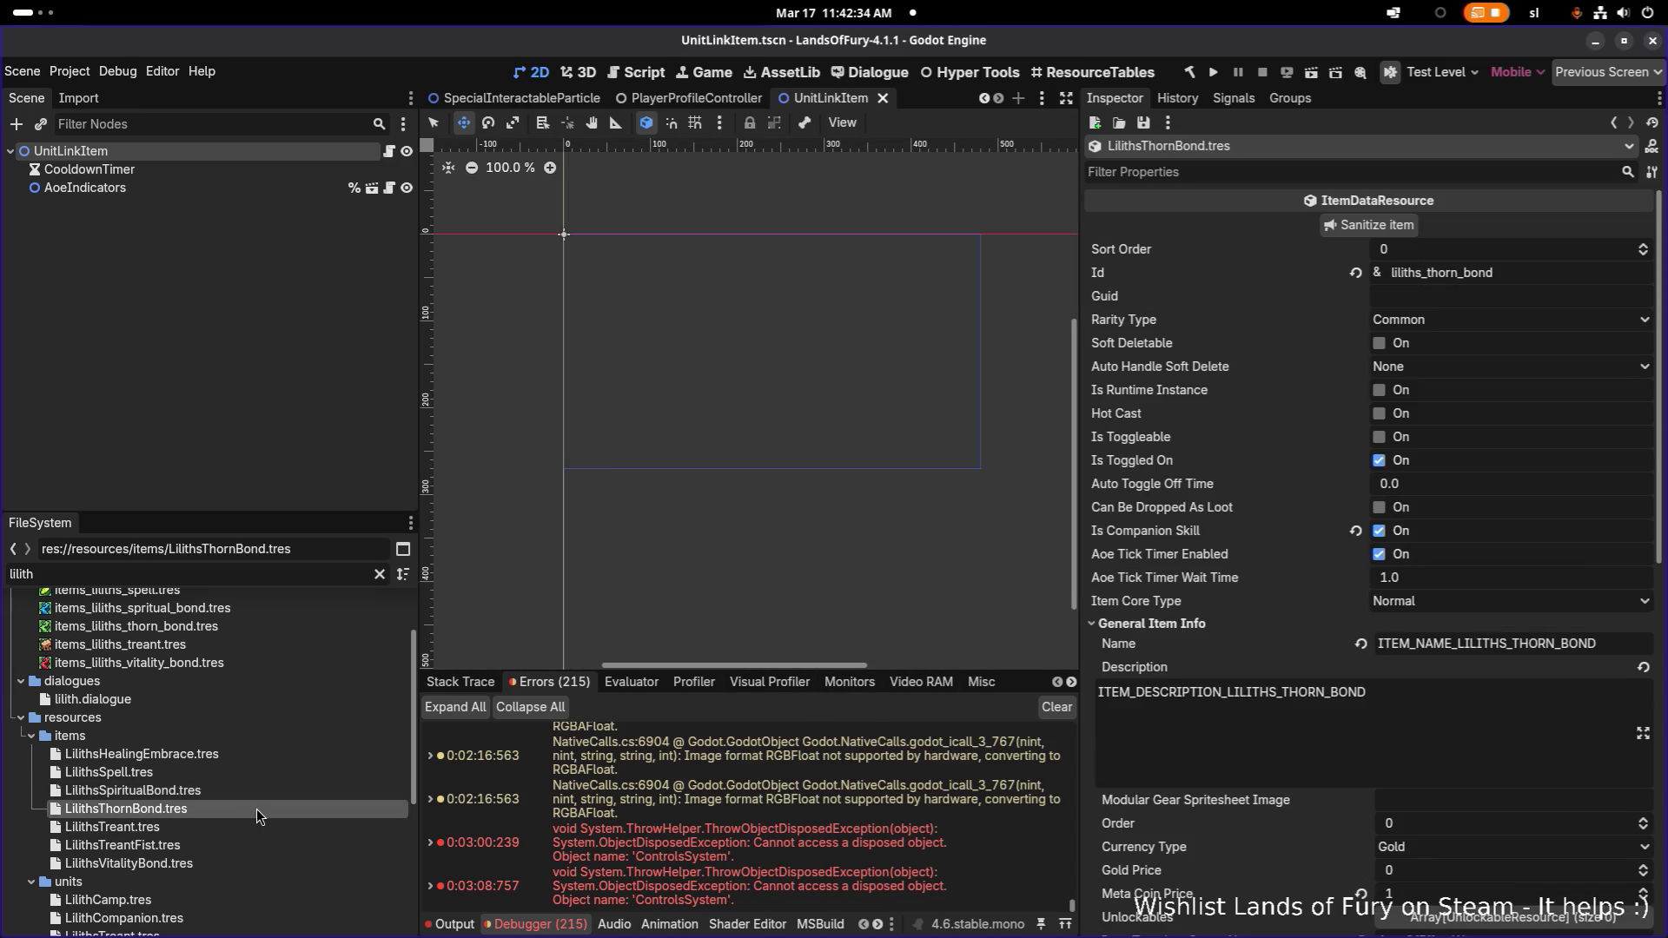
scroll(1154, 728, "down", 4)
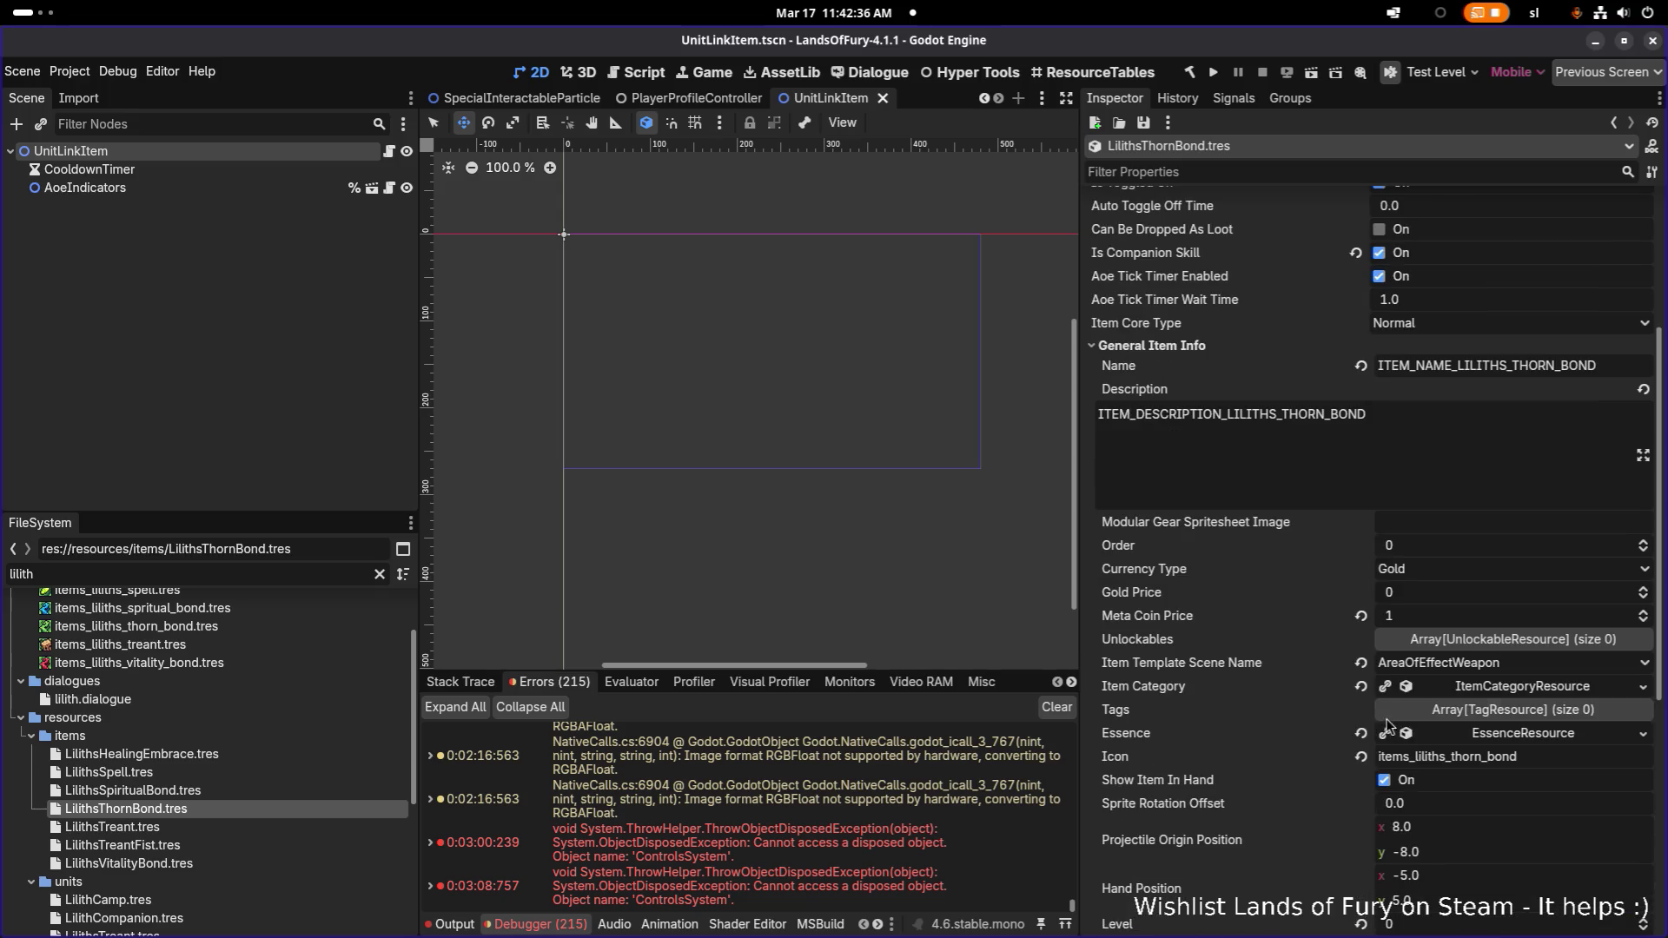
left_click(1531, 664)
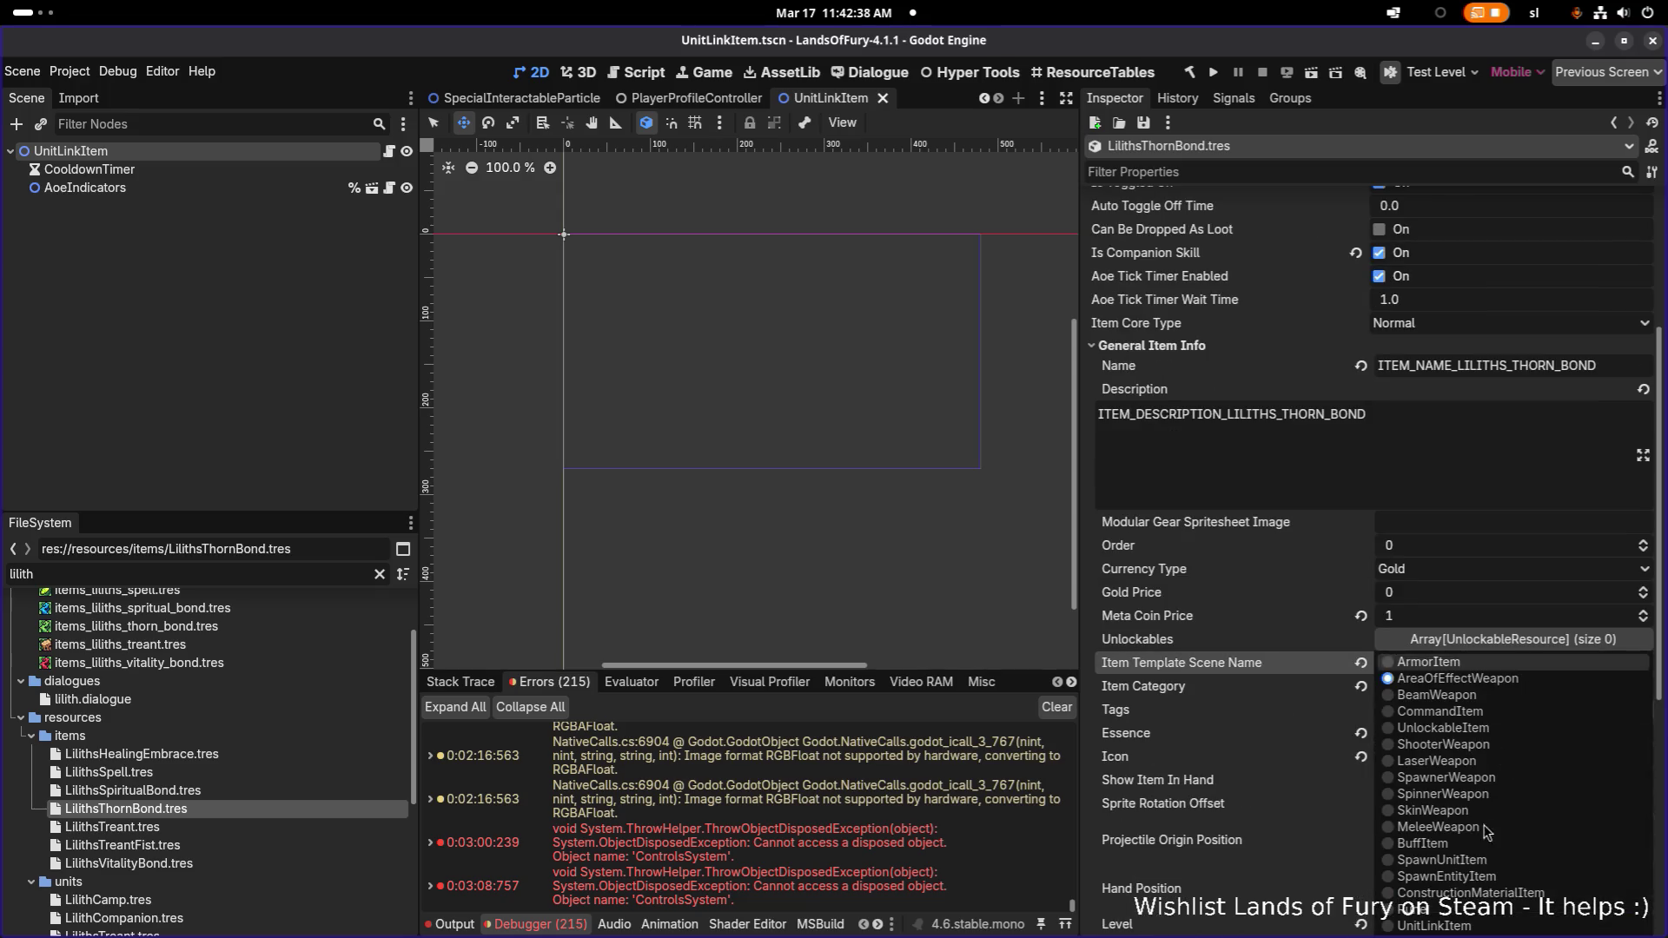
left_click(1434, 925)
key("ctrl+s")
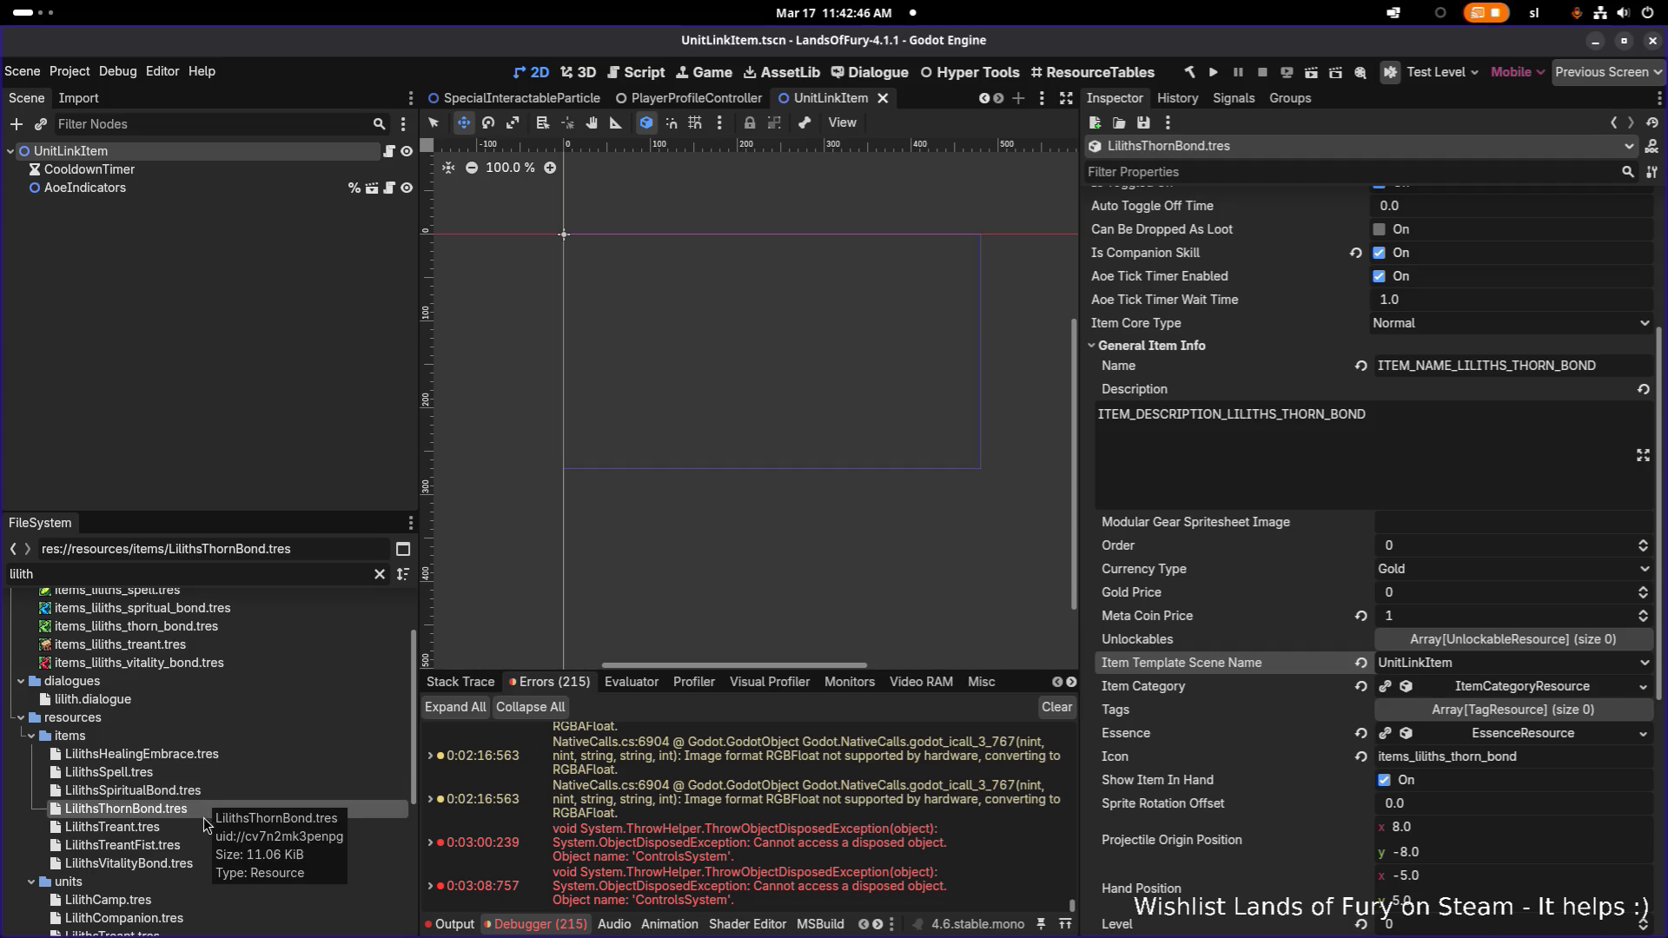
Set LilithsVitalityBond's item template scene to UnitLinkItem, then switch to Visual Studio Code
left_click(203, 865)
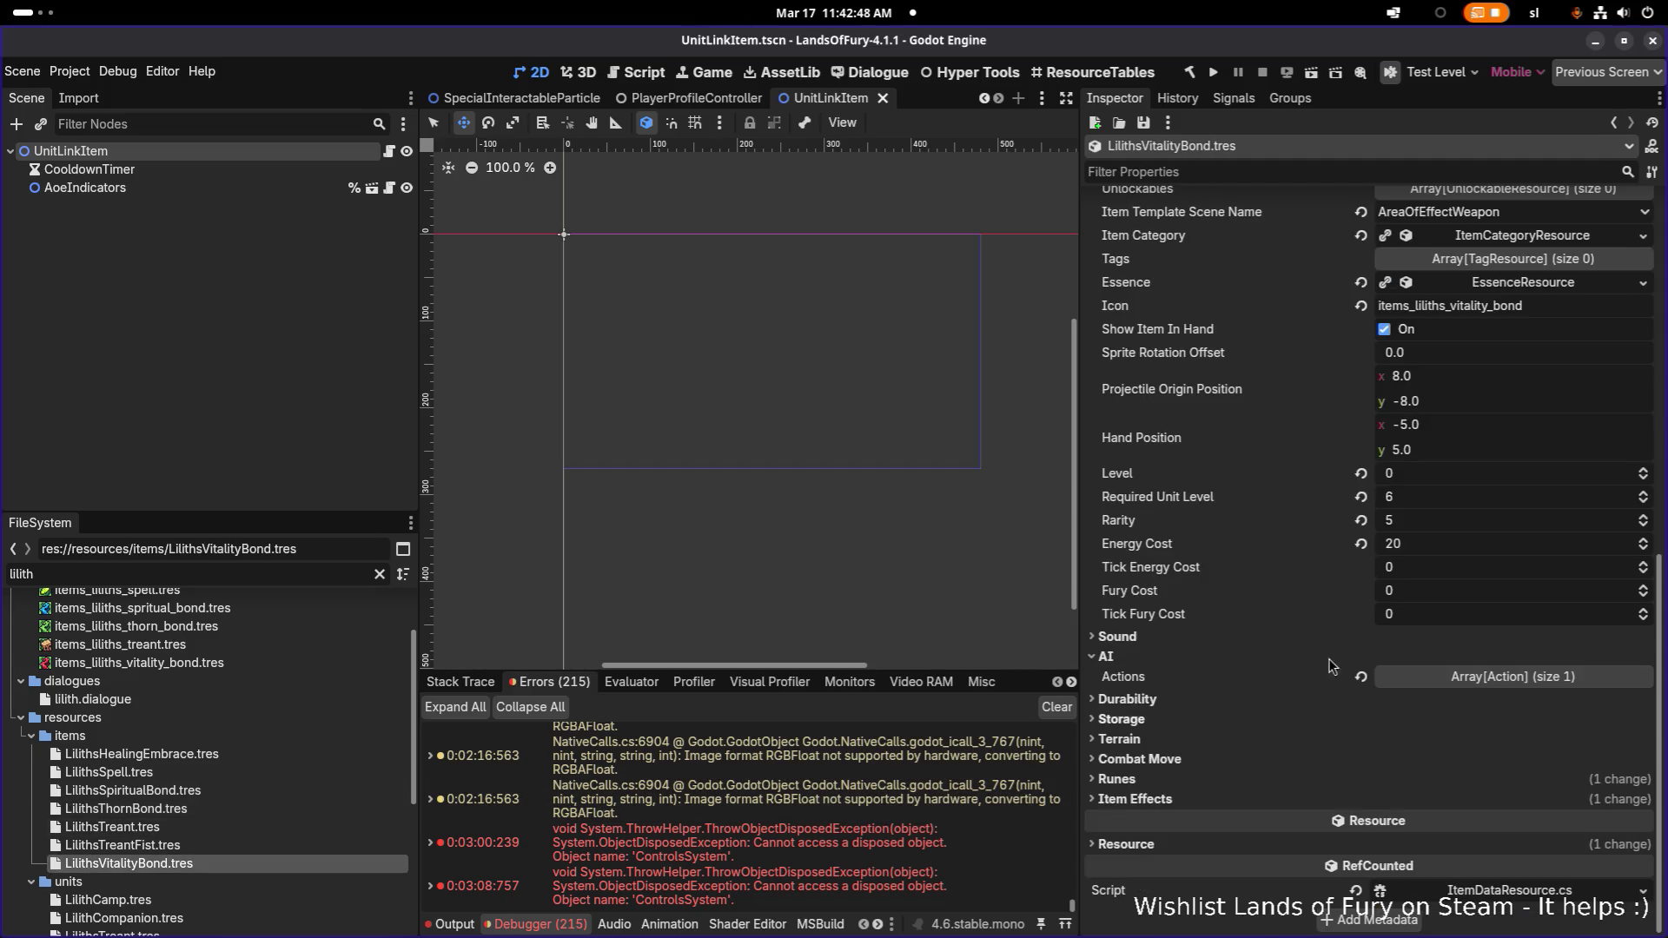
scroll(1156, 820, "up", 5)
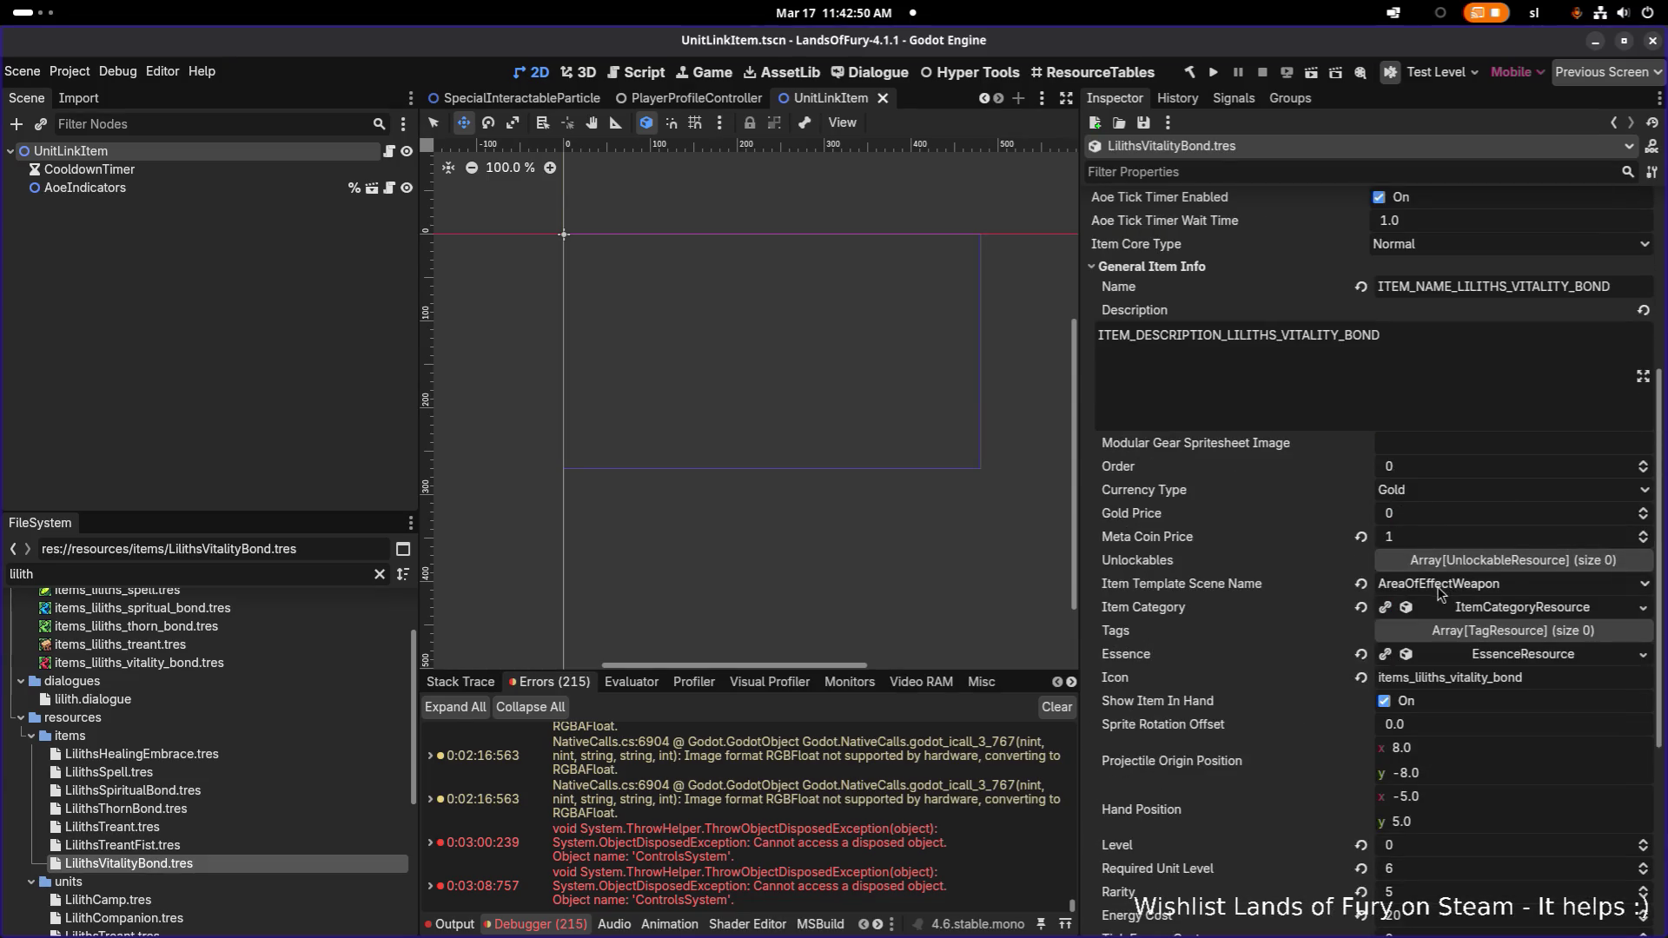
left_click(1444, 588)
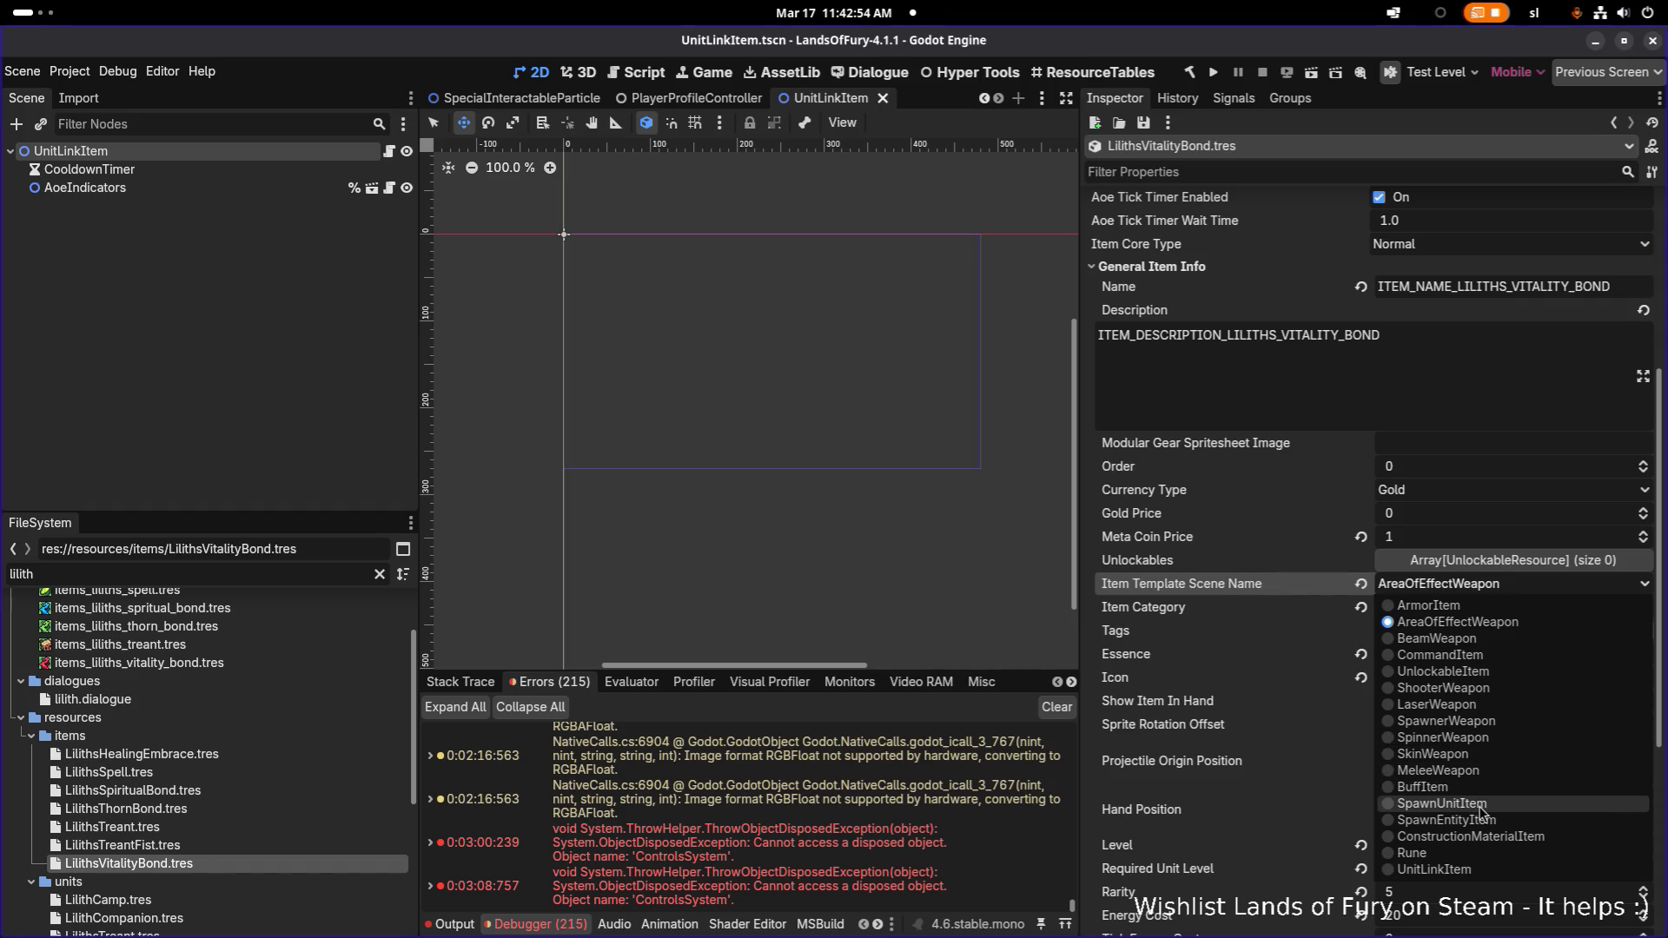
left_click(1459, 869)
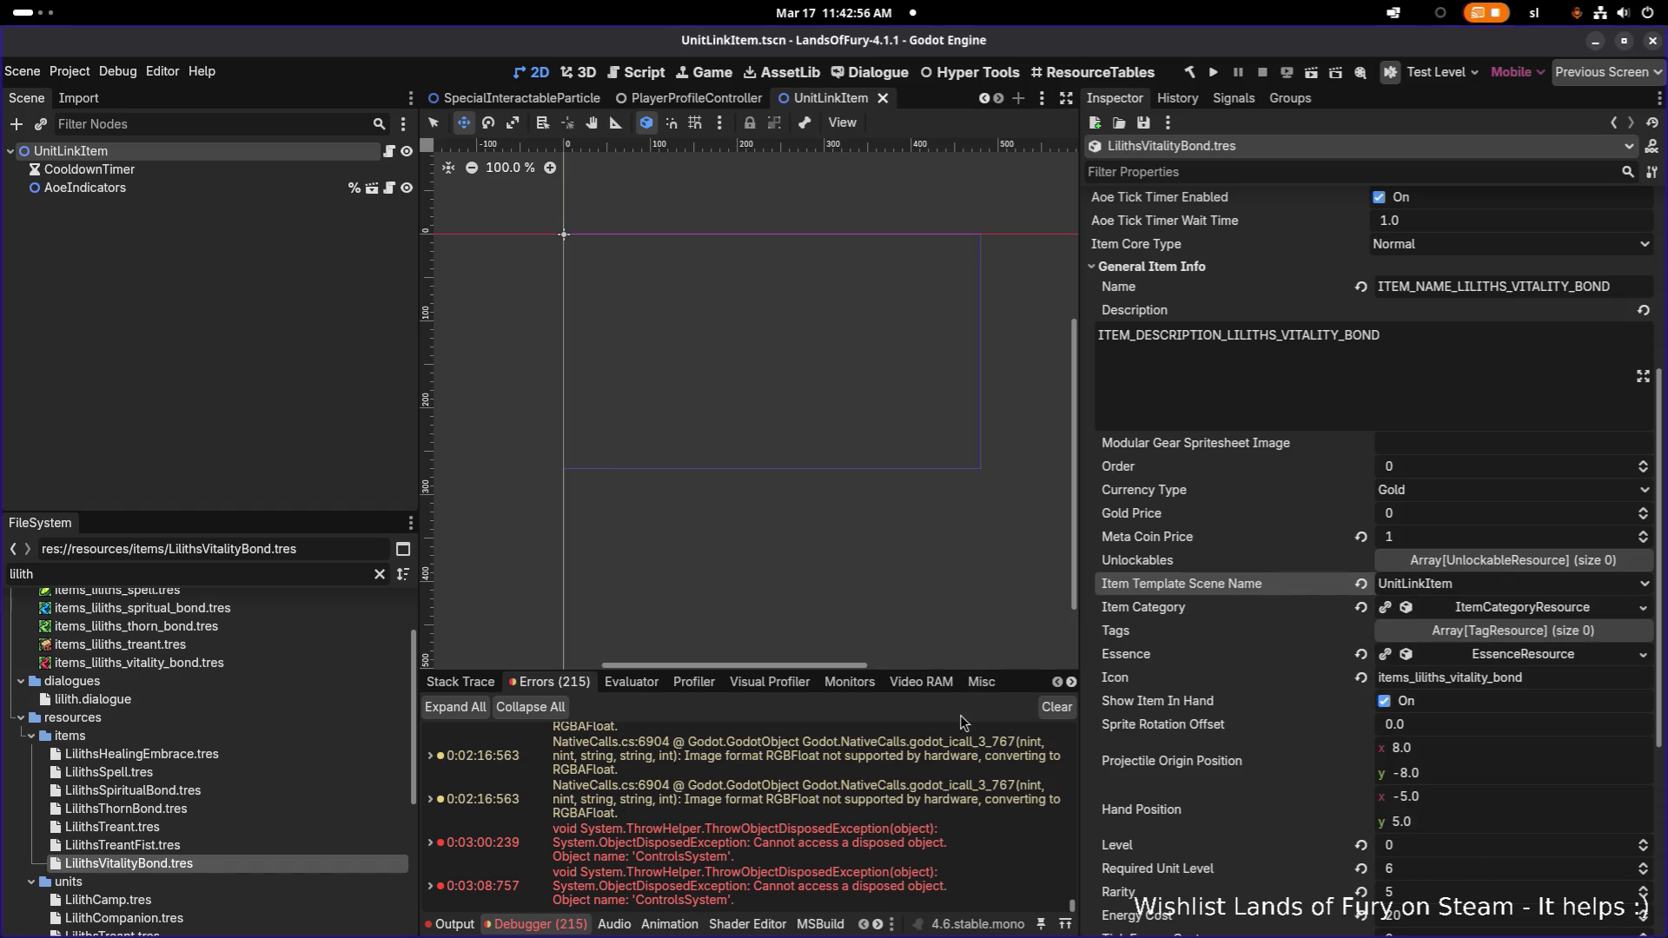
left_click(221, 149)
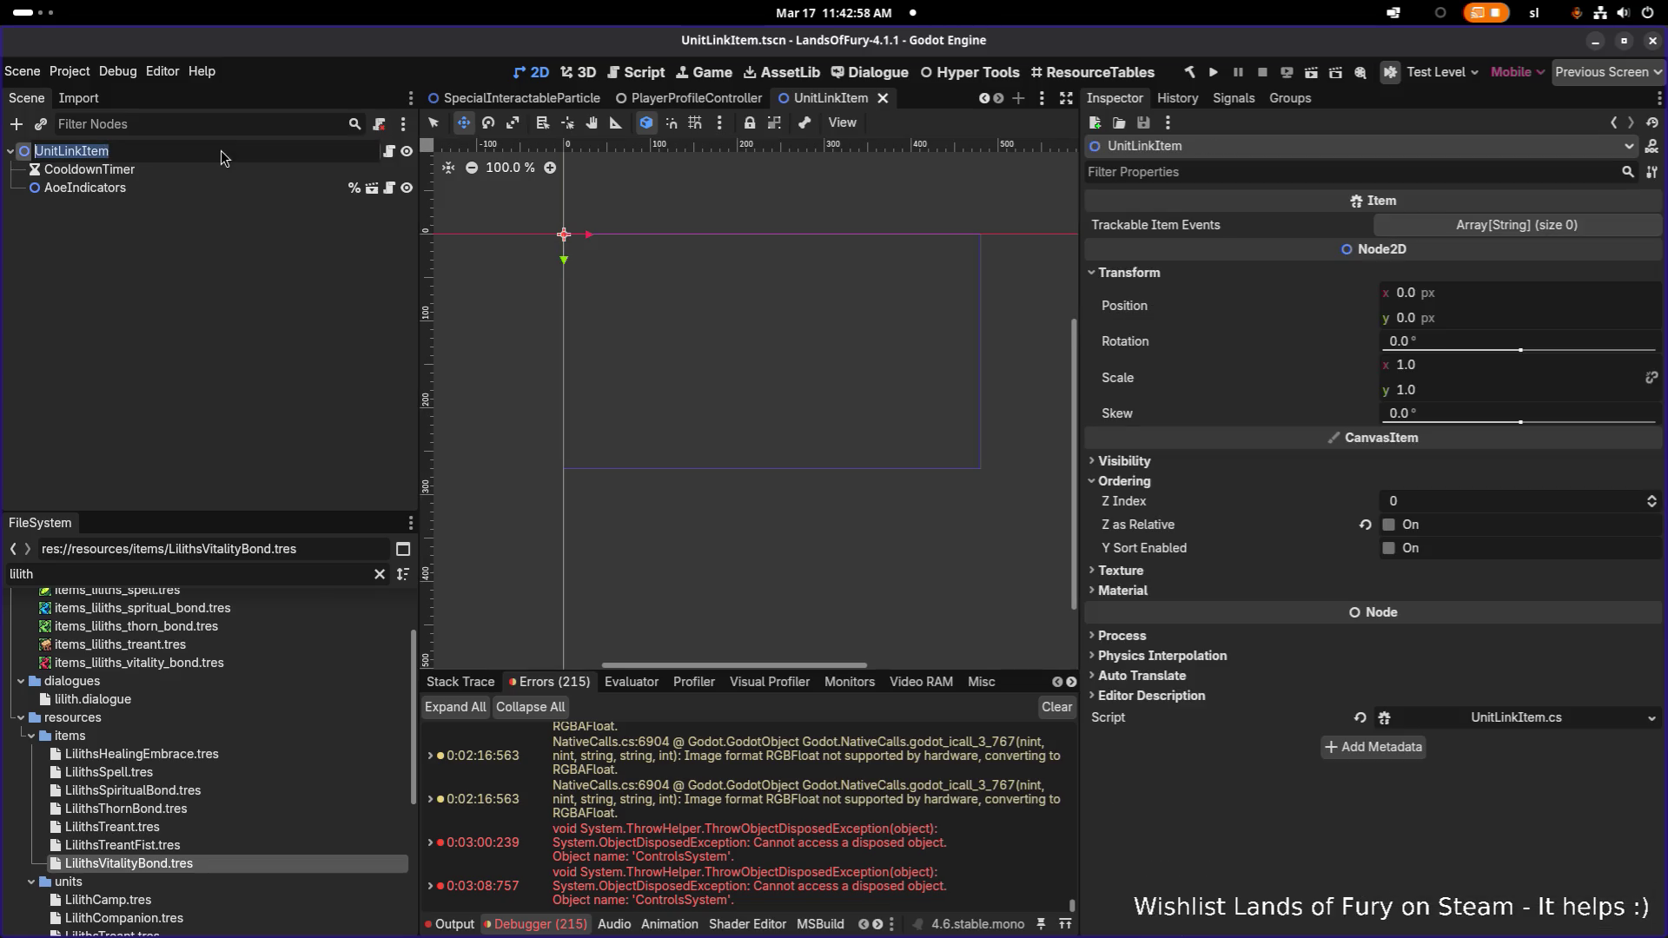
left_click(201, 309)
key("alt+Tab")
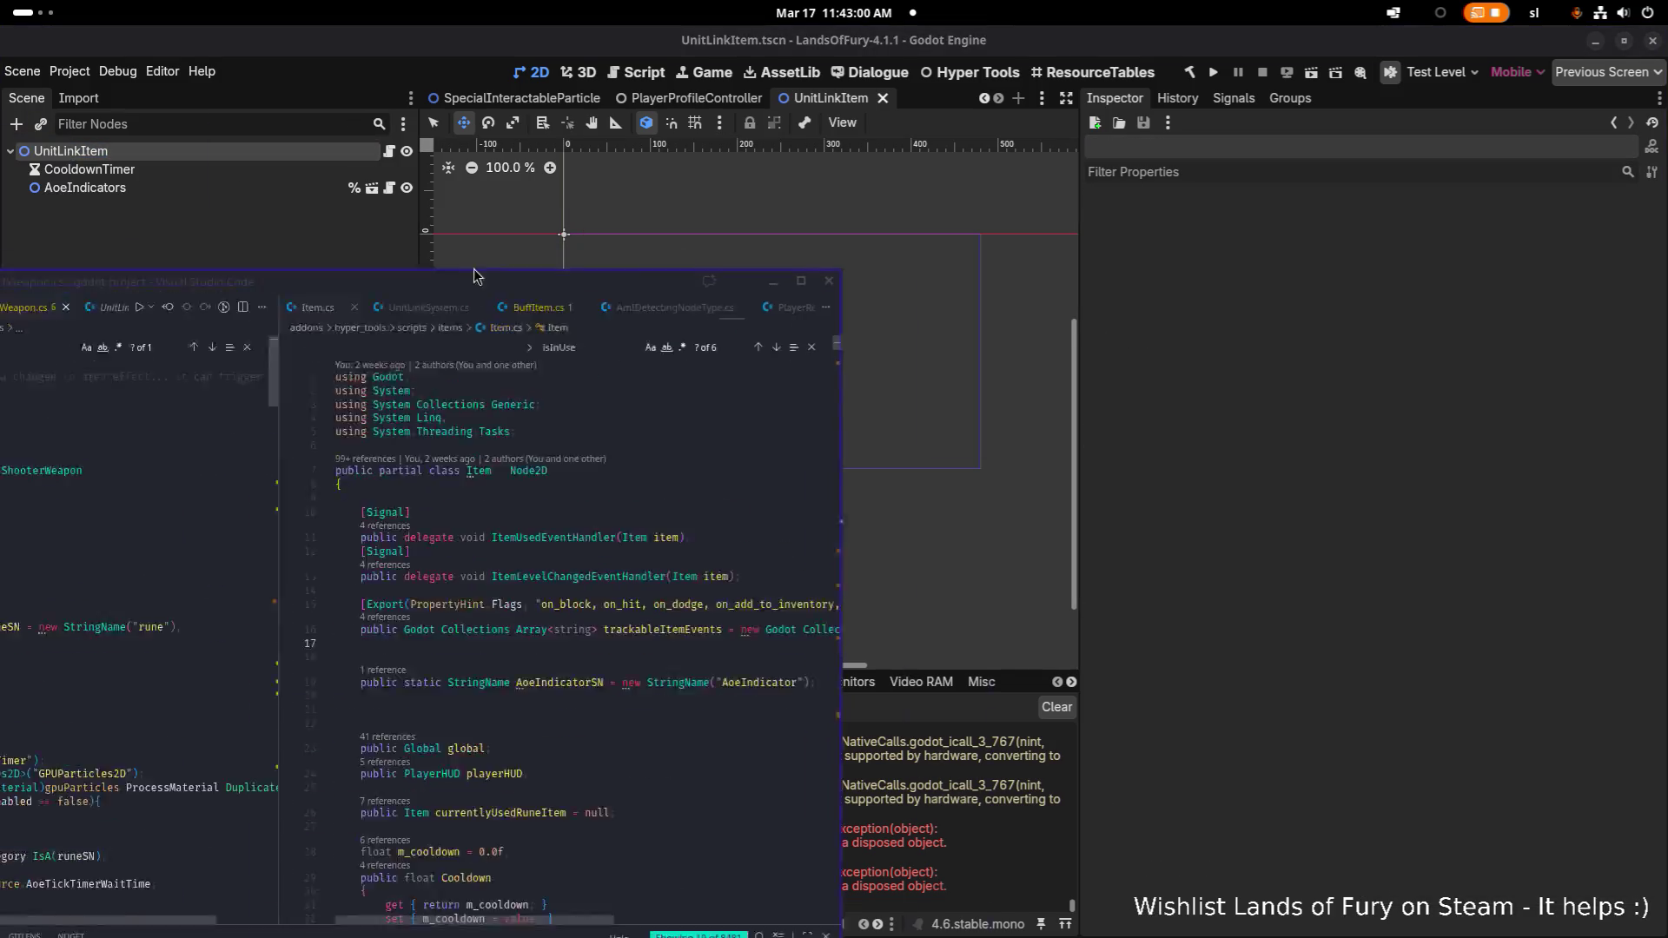
Search the whole project for UnitLinkItem and open the unitLinkItemScene match in GameController.cs
key("ctrl+g")
type("UnitLinkItem")
left_click(720, 330)
key("ctrl+shift+f")
type("UnitLinkItem")
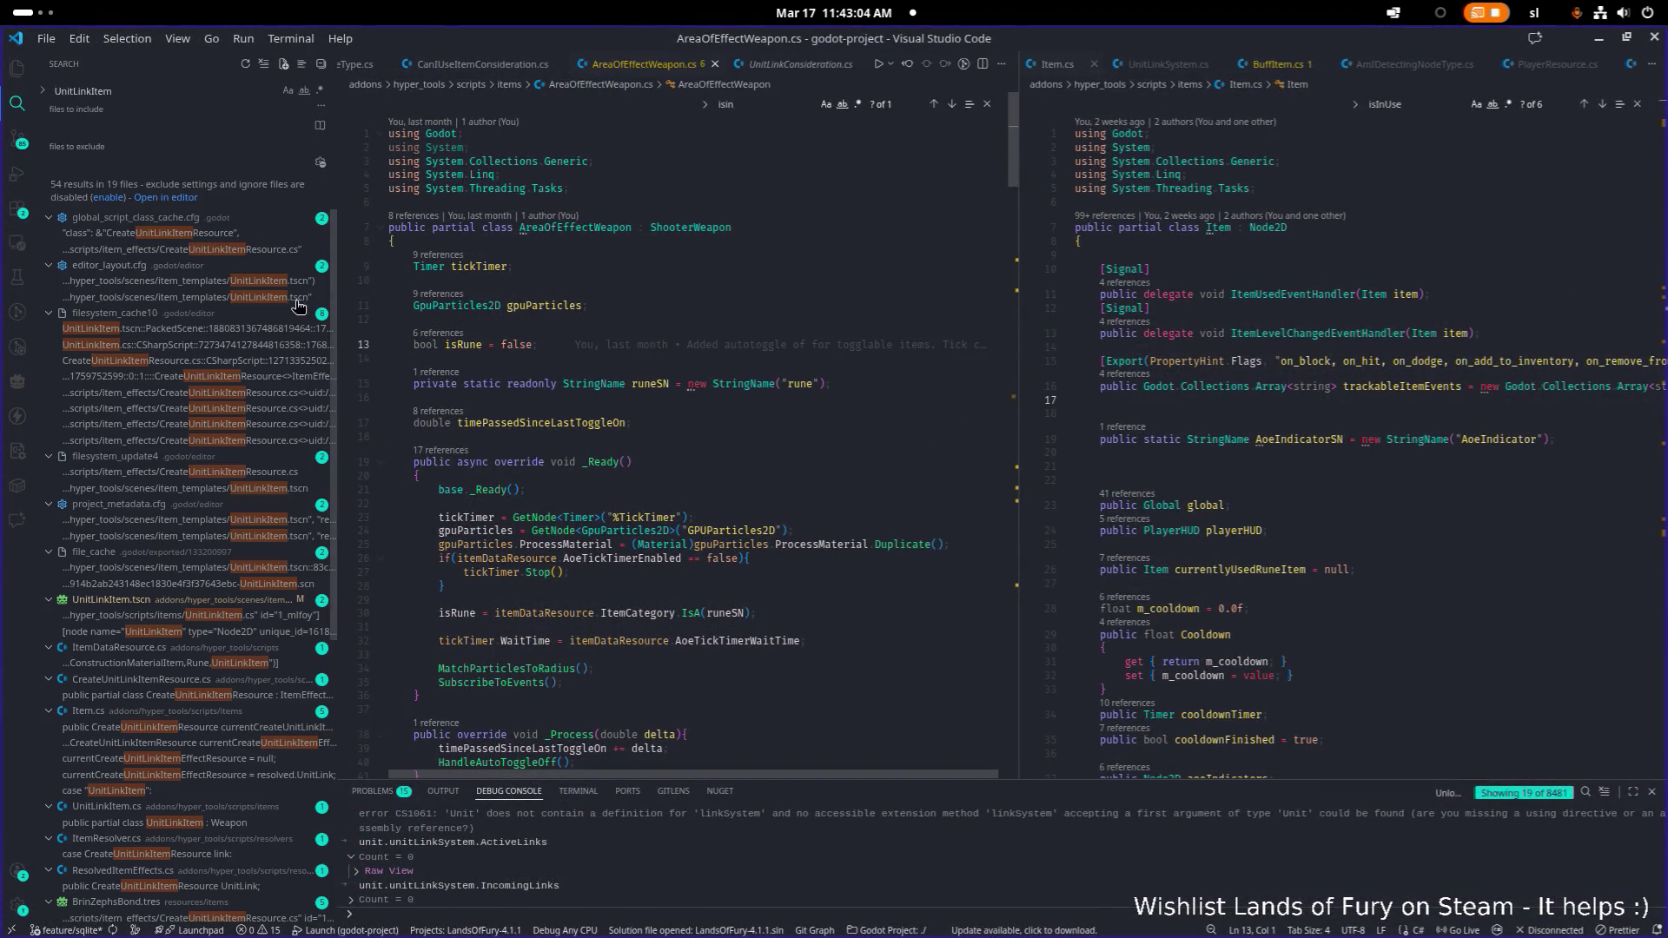
scroll(298, 305, "down", 5)
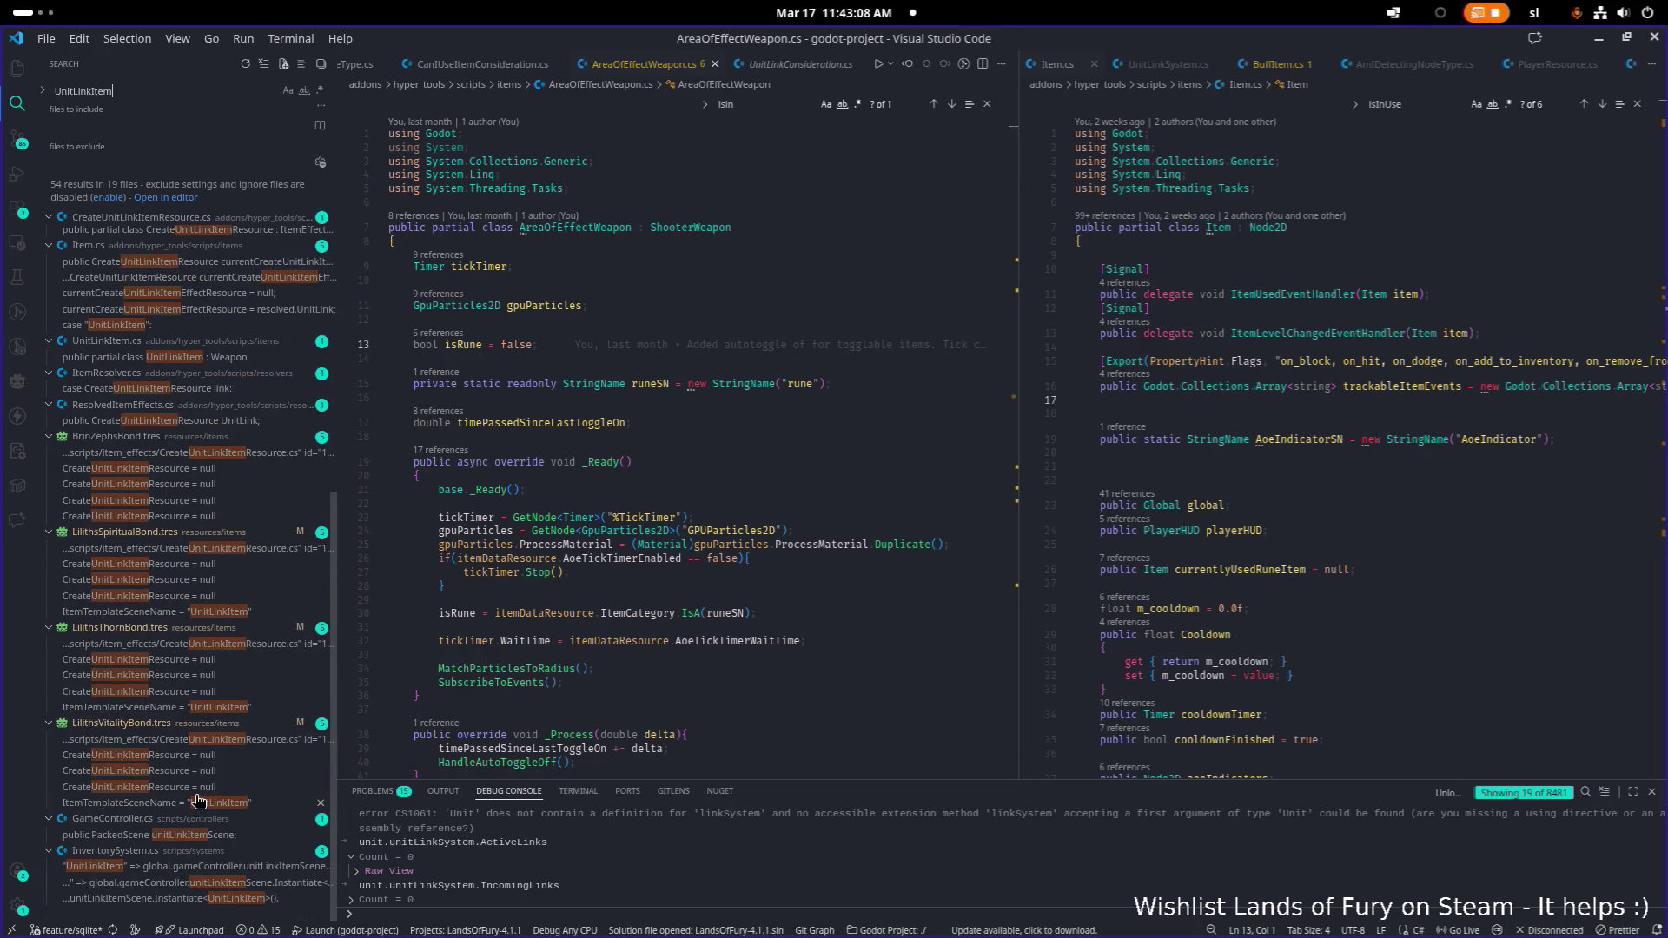
left_click(198, 834)
Trace unitLinkItemScene references into InventorySystem.cs and on to the UnitLinkItem class definition
double_click(615, 578)
key("ctrl+f")
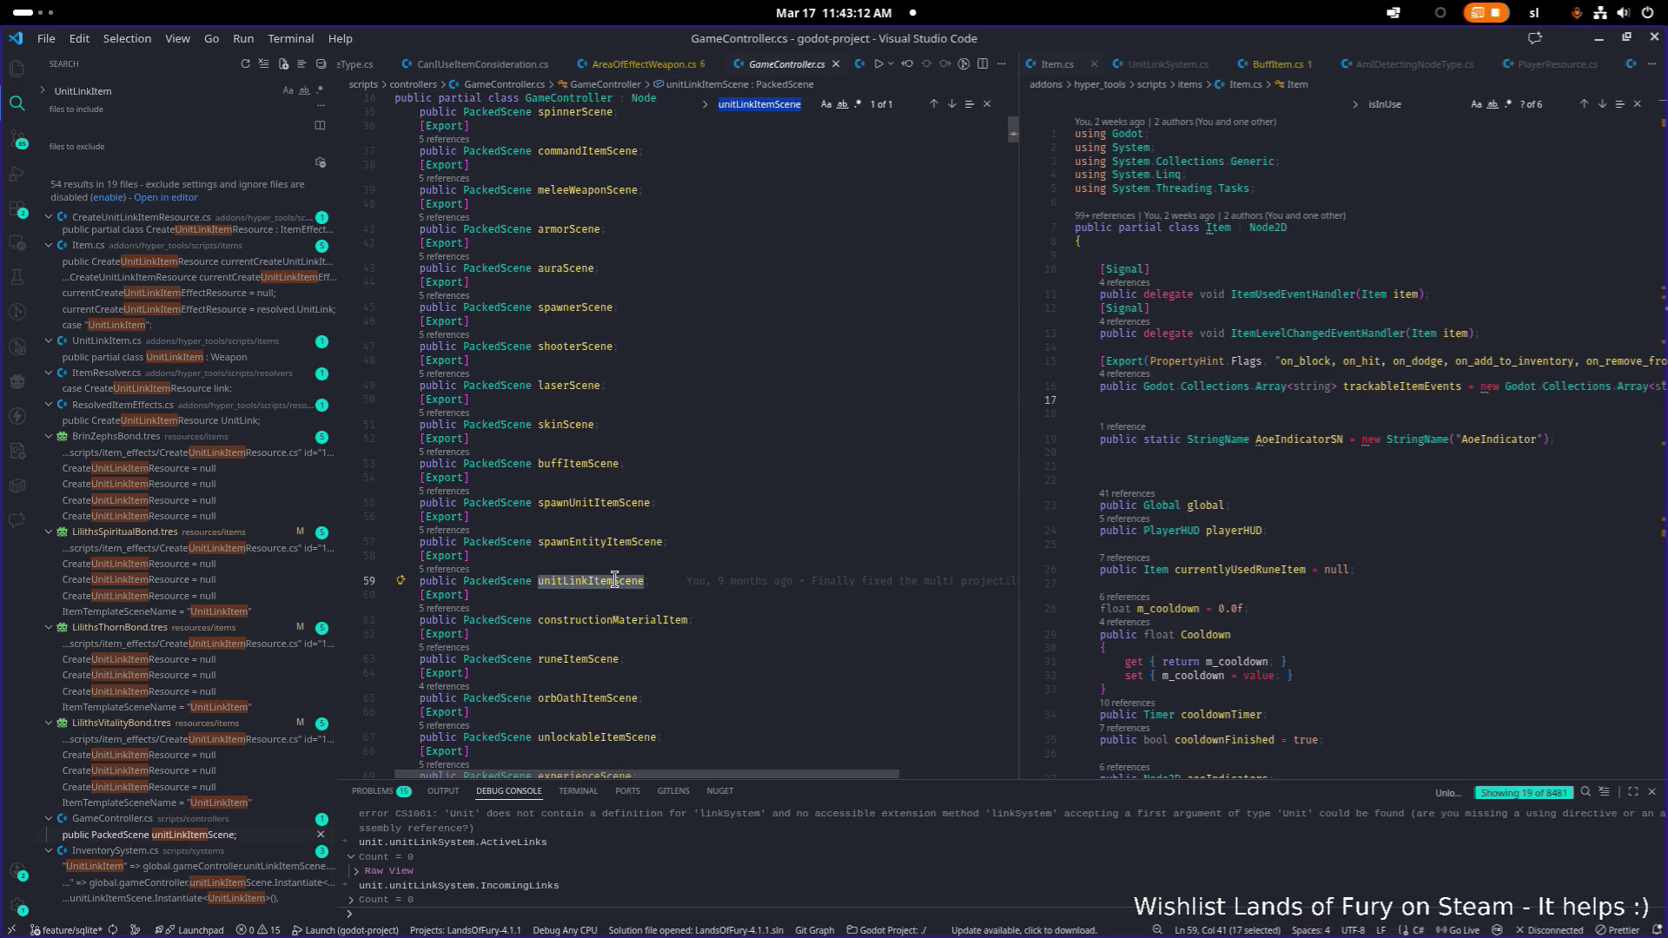
left_click(439, 570)
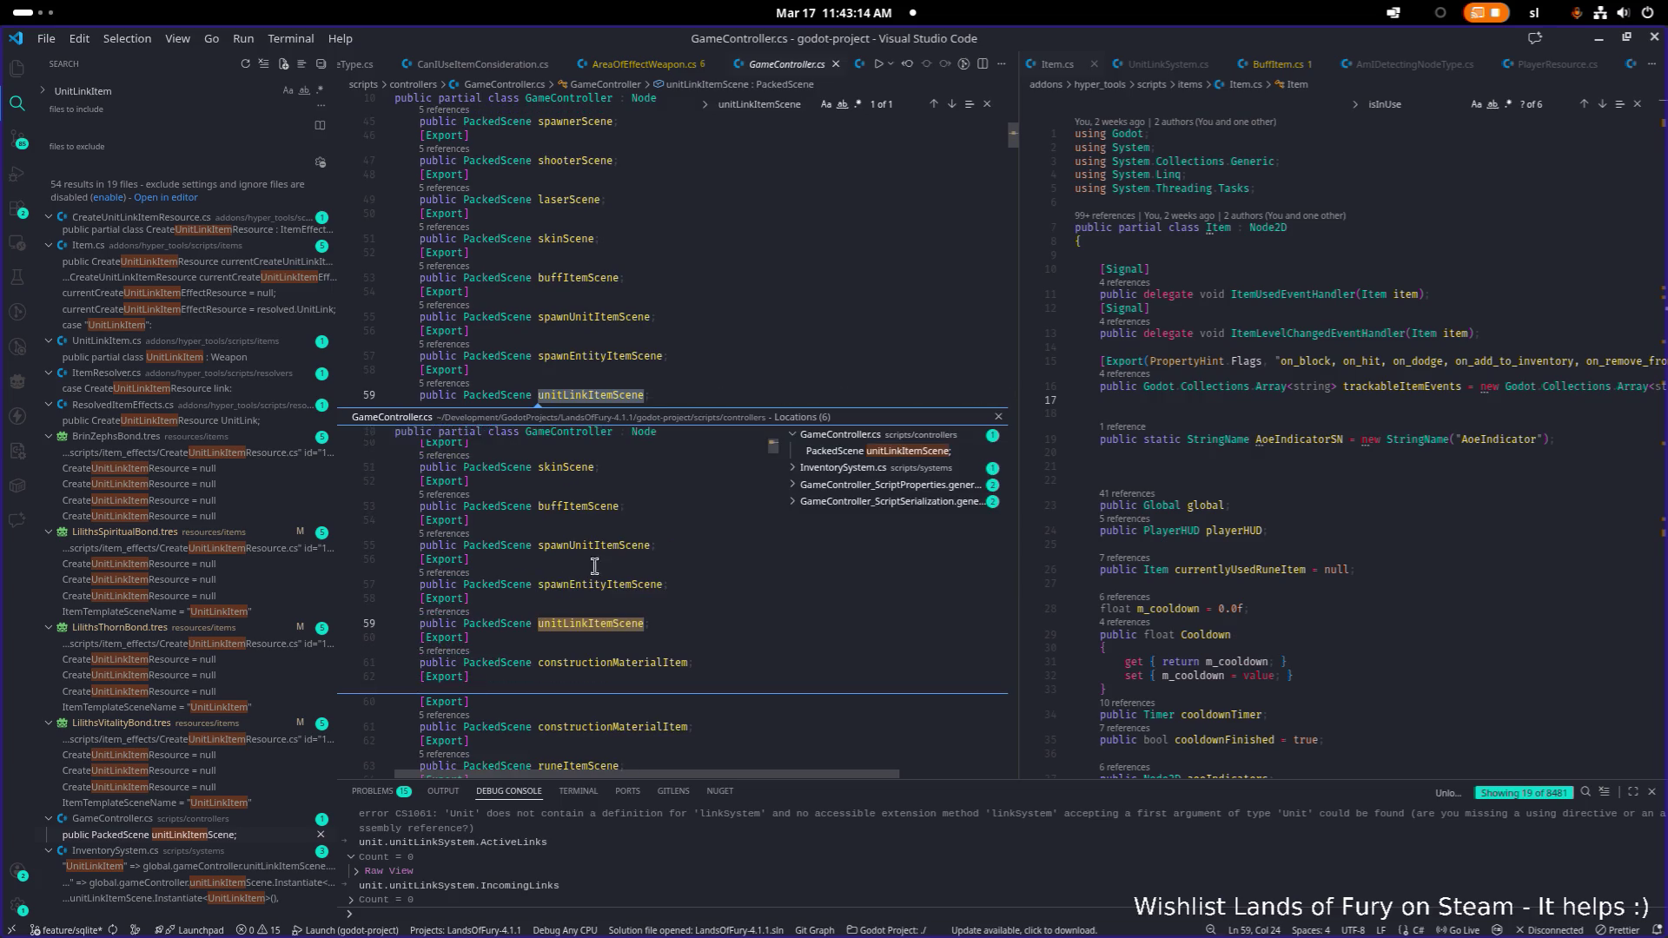
left_click(874, 492)
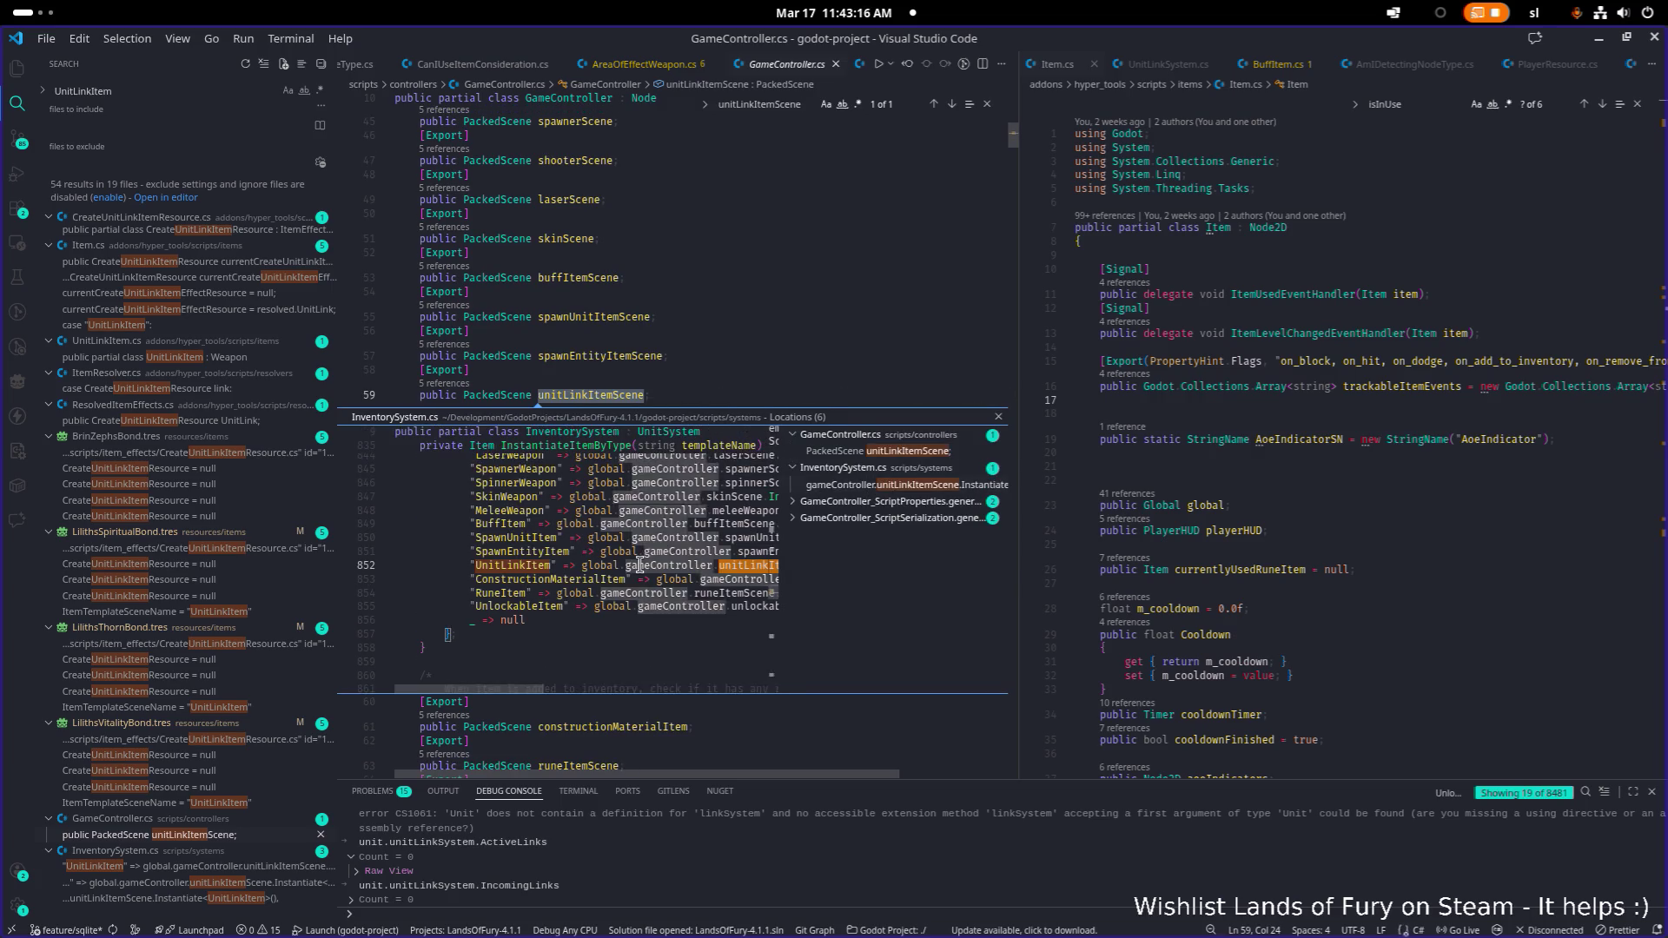
double_click(874, 491)
key("Down")
key("Down")
key("Down")
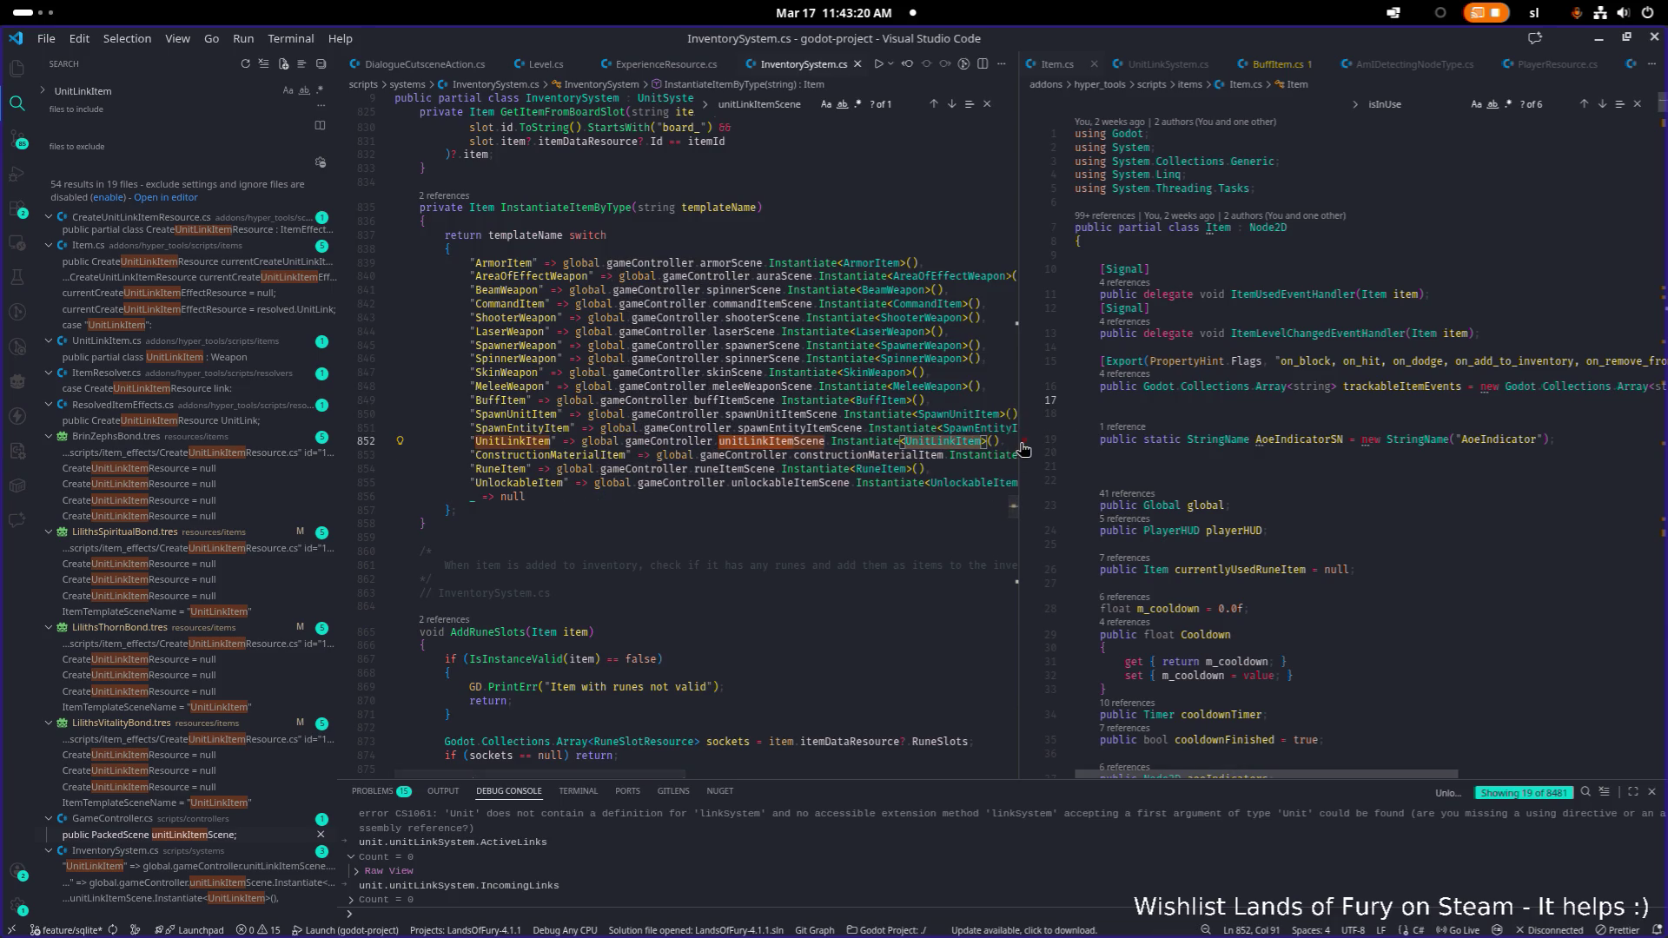
left_click(957, 443, "ctrl")
scroll(845, 477, "down", 10)
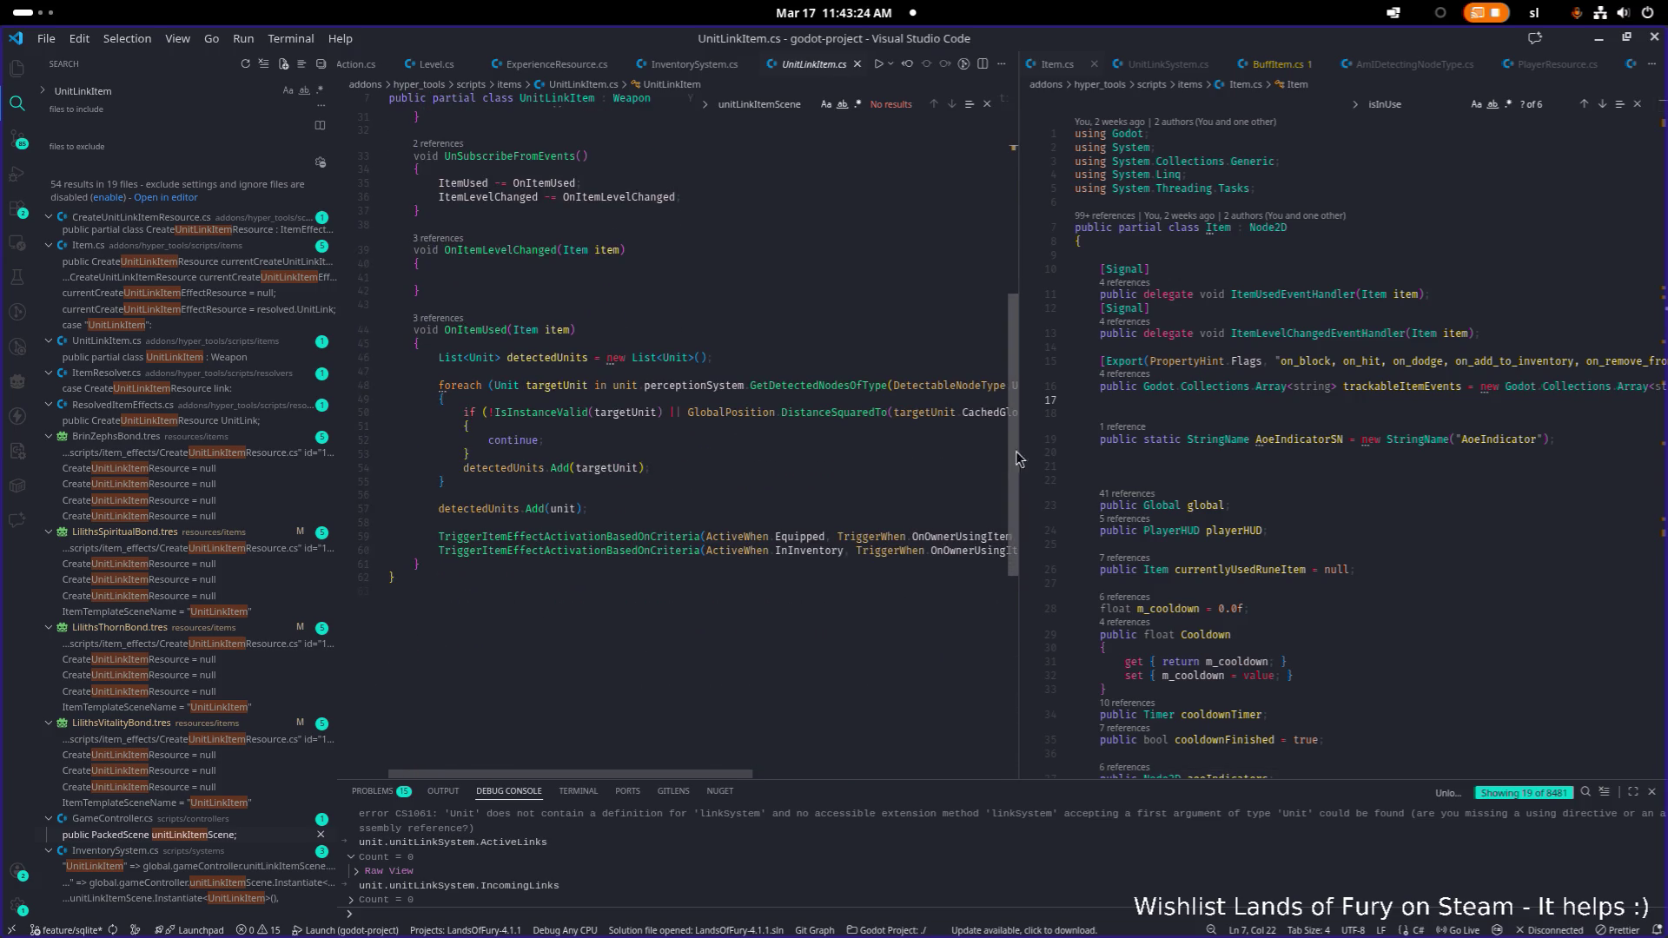
Read to the end of OnItemUsed in UnitLinkItem.cs, then minimize VS Code to reveal Godot
mouse_move(1019, 413)
left_mouse_down()
mouse_move(1417, 411)
mouse_move(1172, 407)
left_mouse_up()
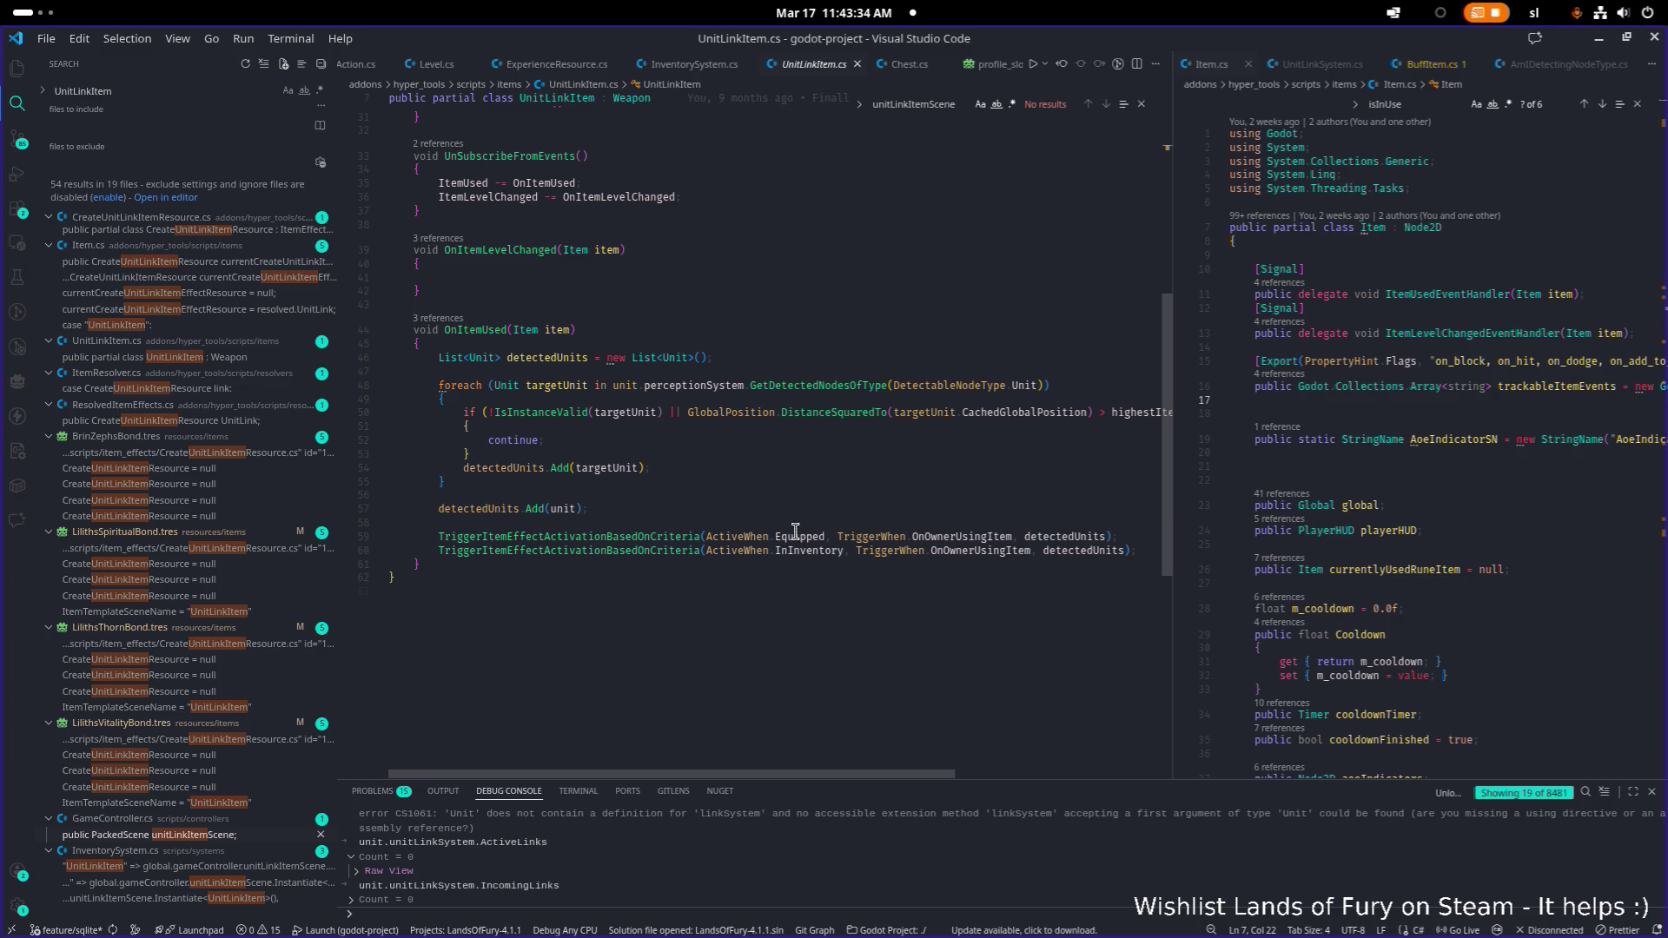
left_click(744, 527)
left_click(774, 606)
left_click_drag(521, 38, 112, 252)
left_click(508, 198)
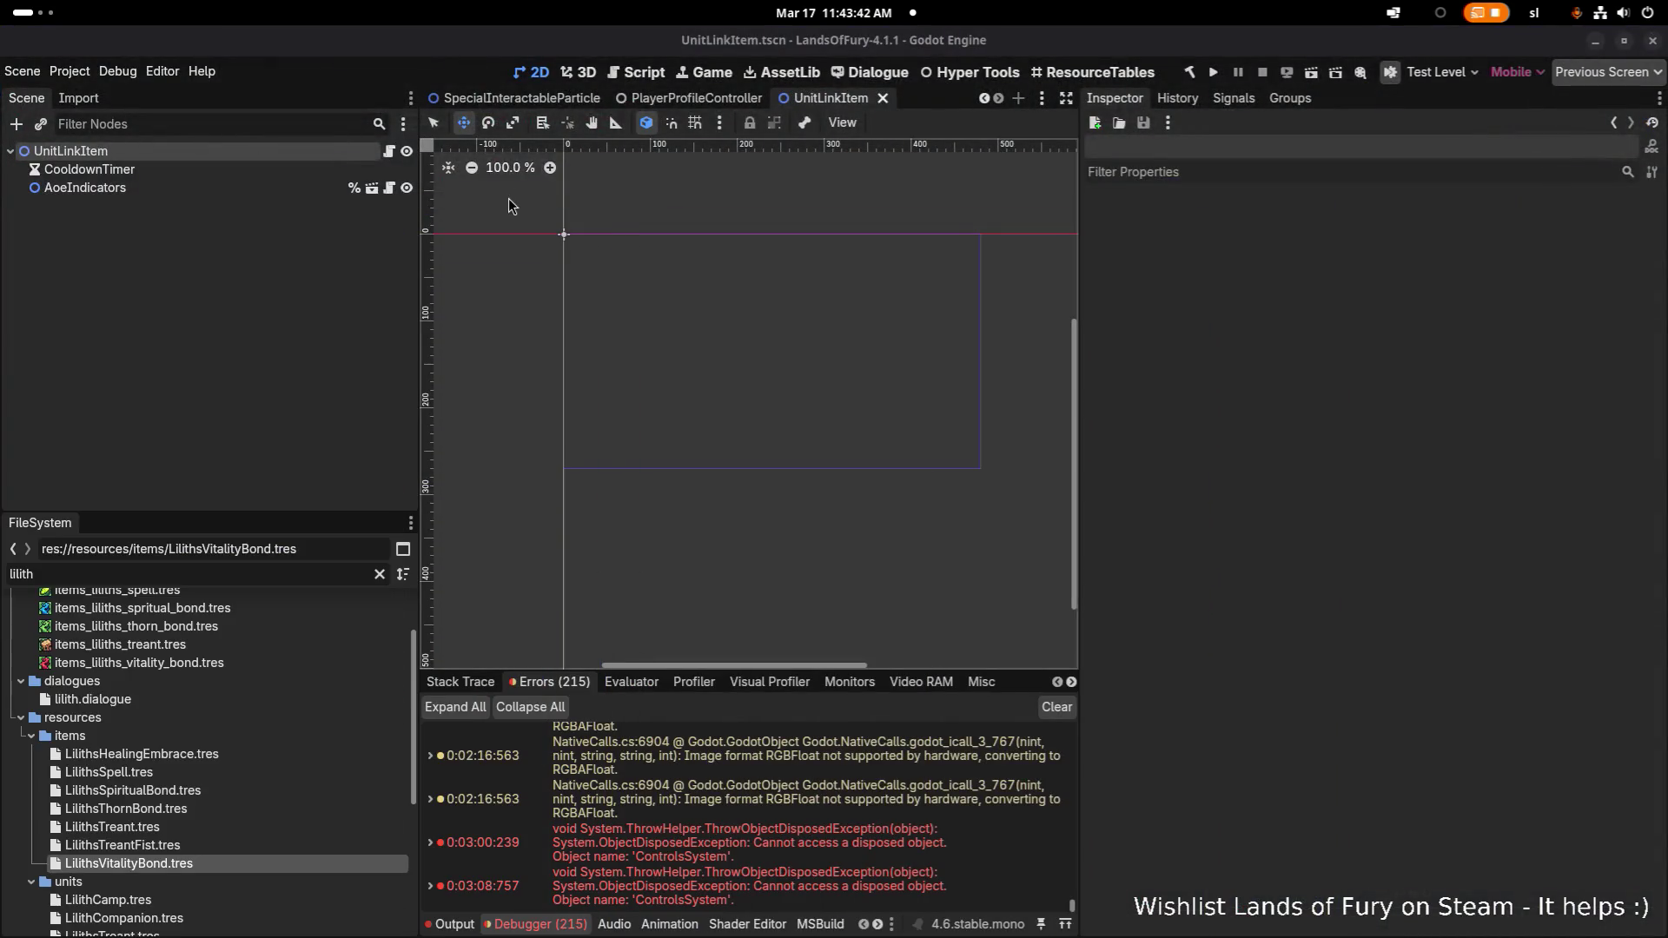
Run the project, load the saved profile into The Glade, and walk the hero to the blonde villager
left_click(1221, 74)
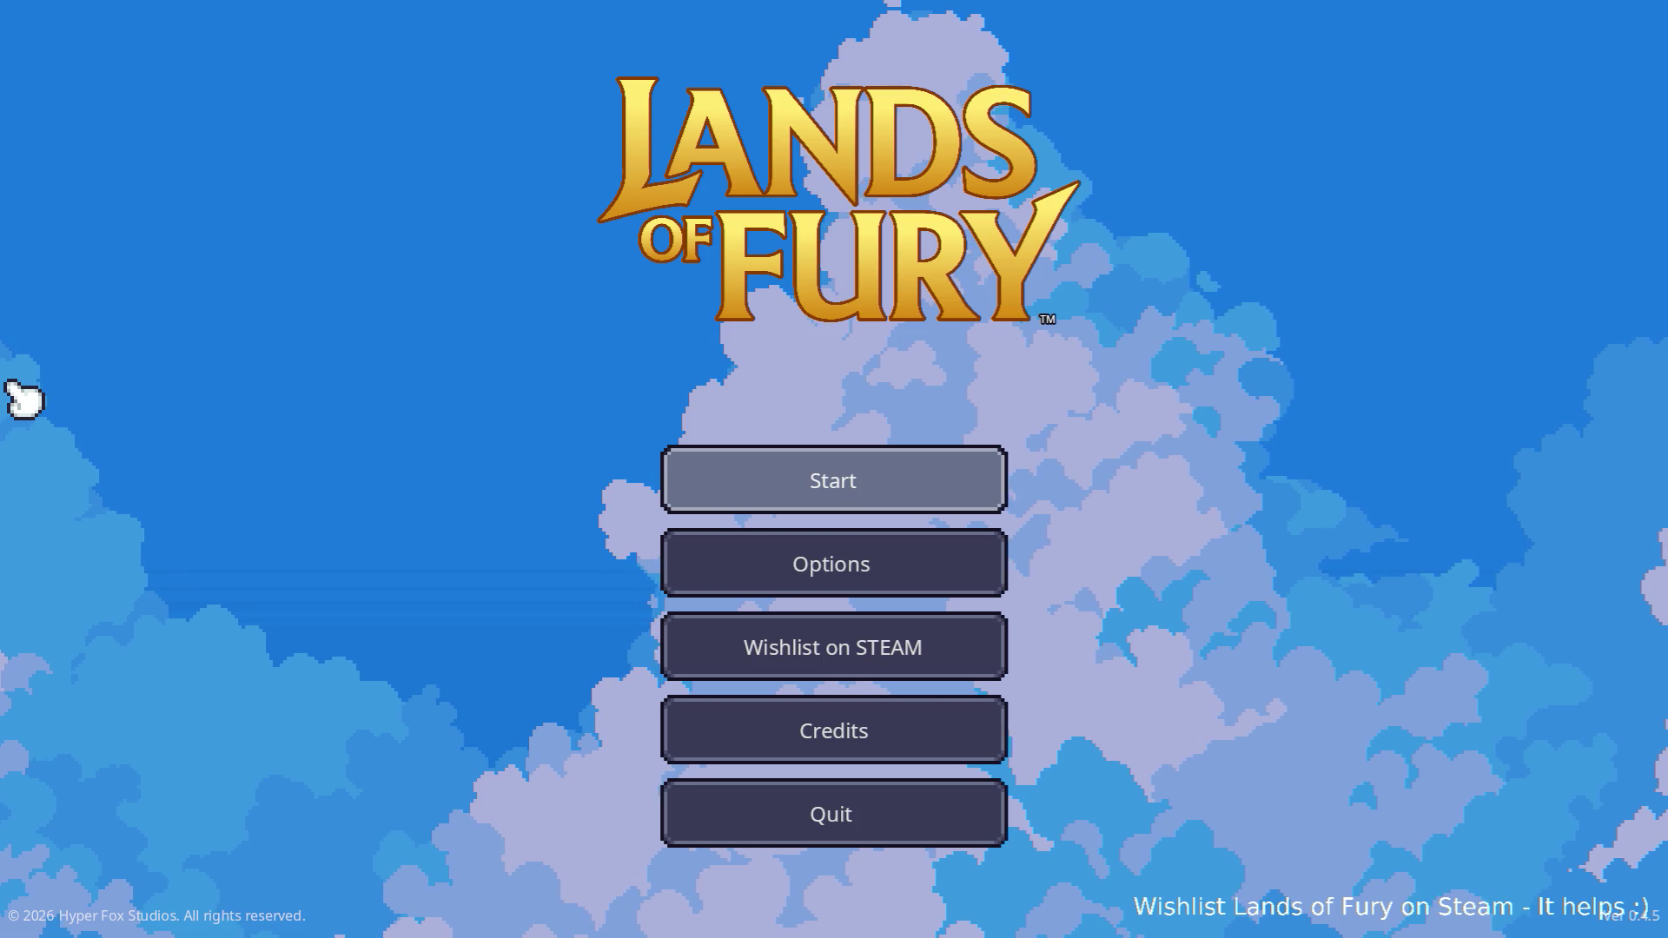
key("Return")
key("Return")
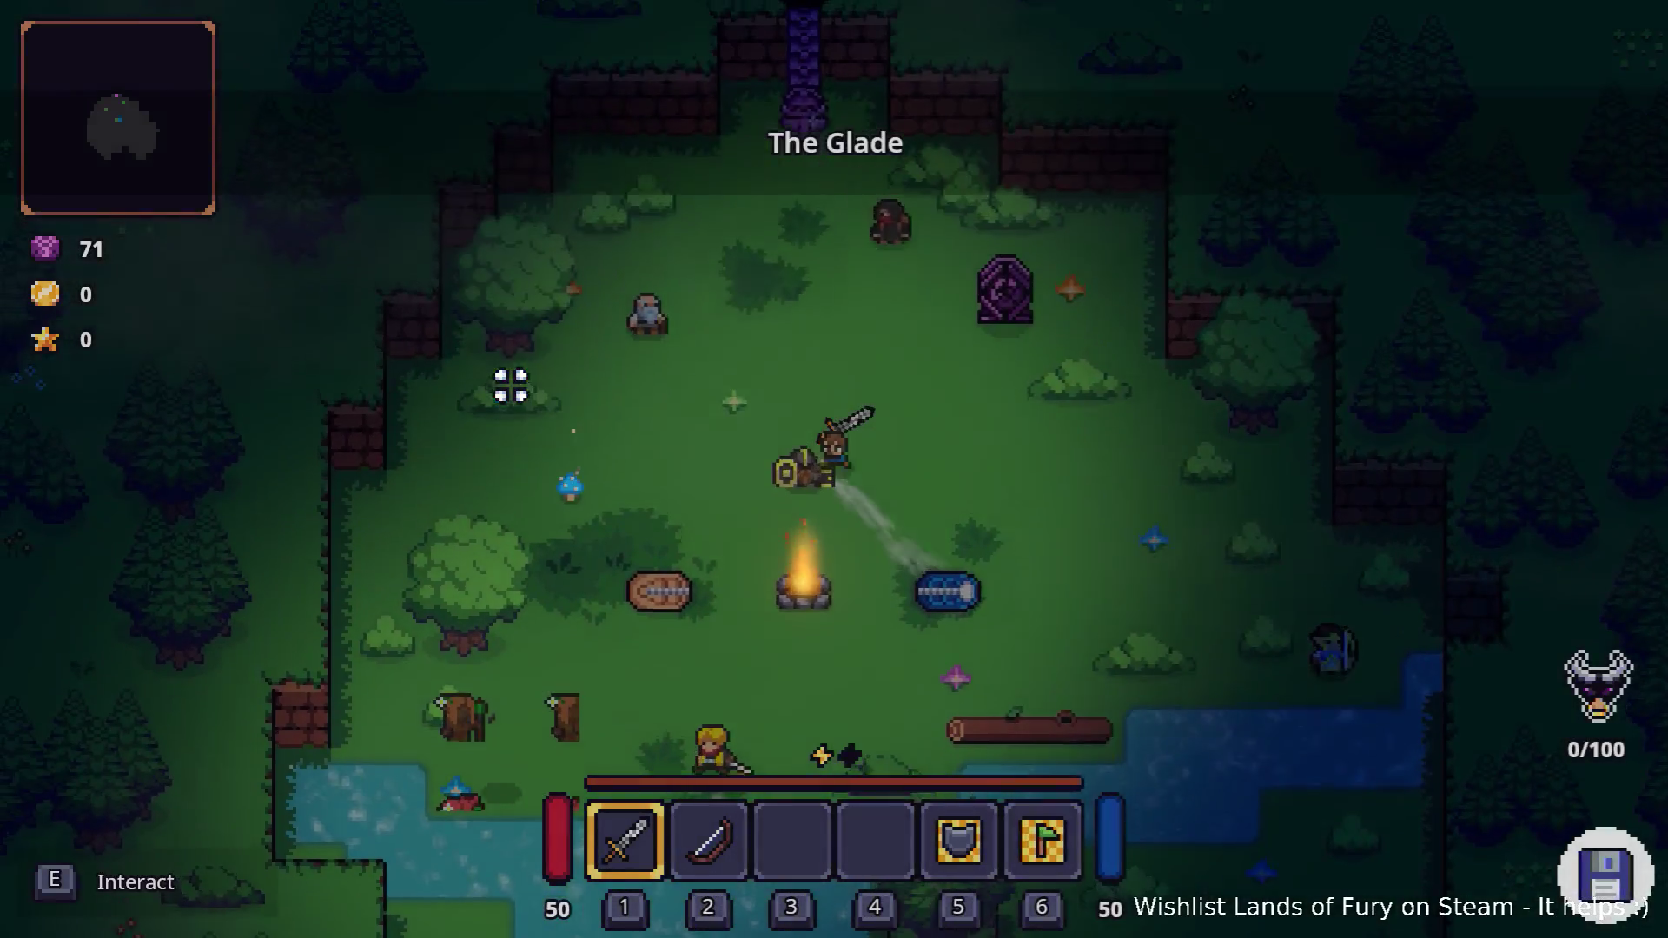
key("s")
key("a")
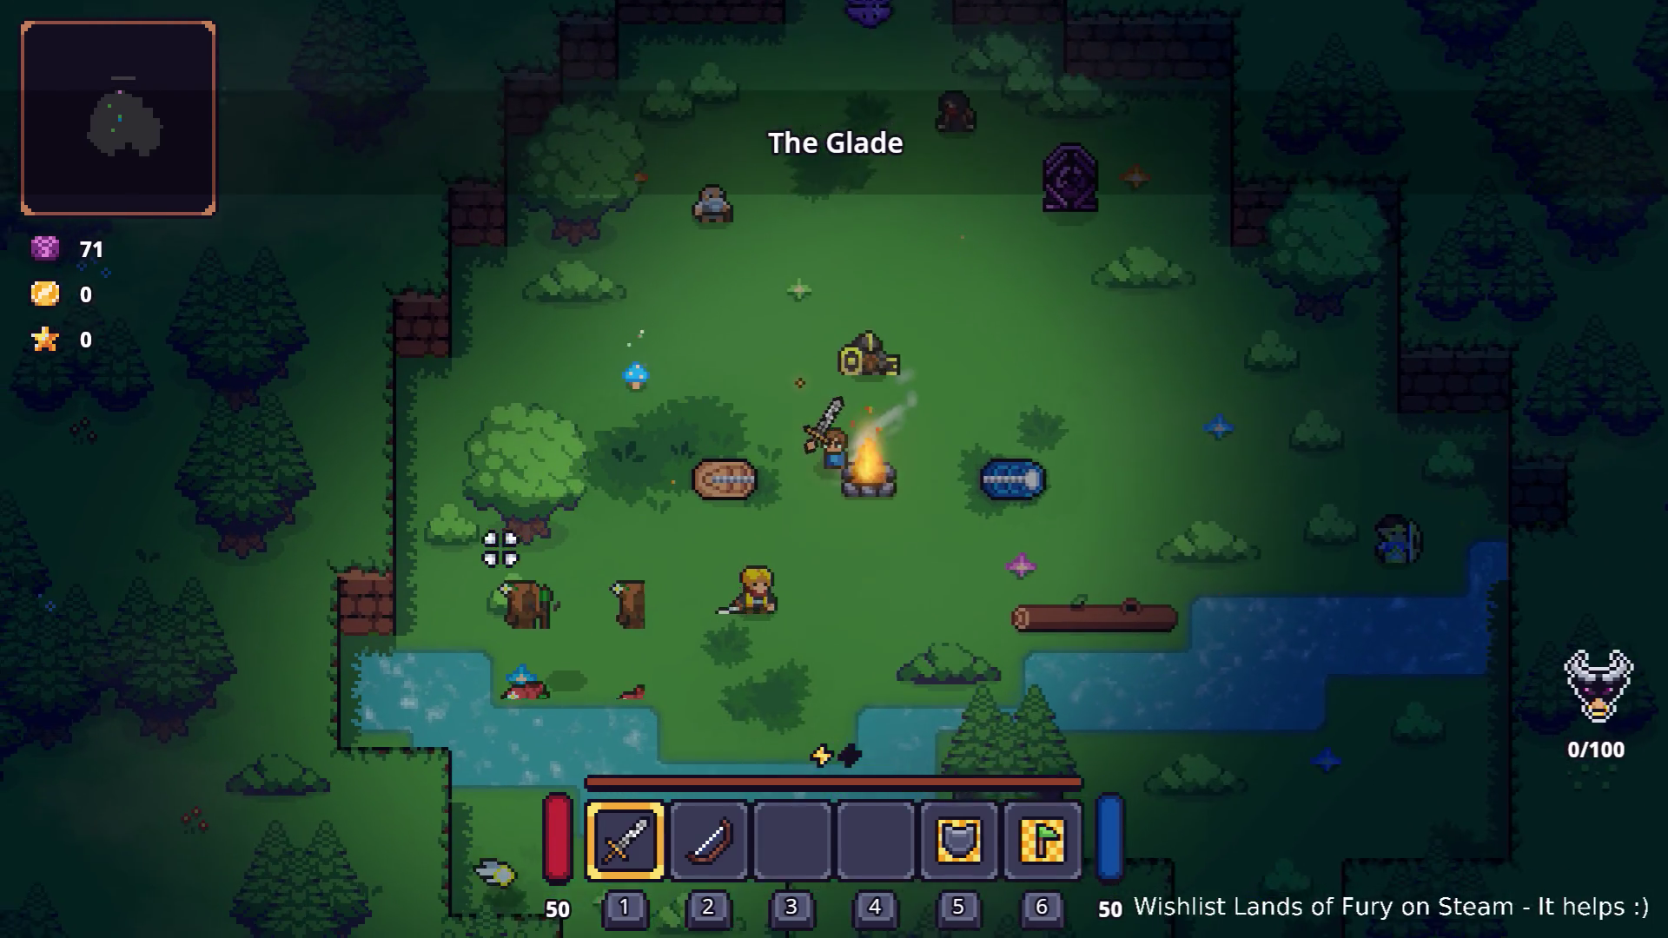
key("s")
key("a")
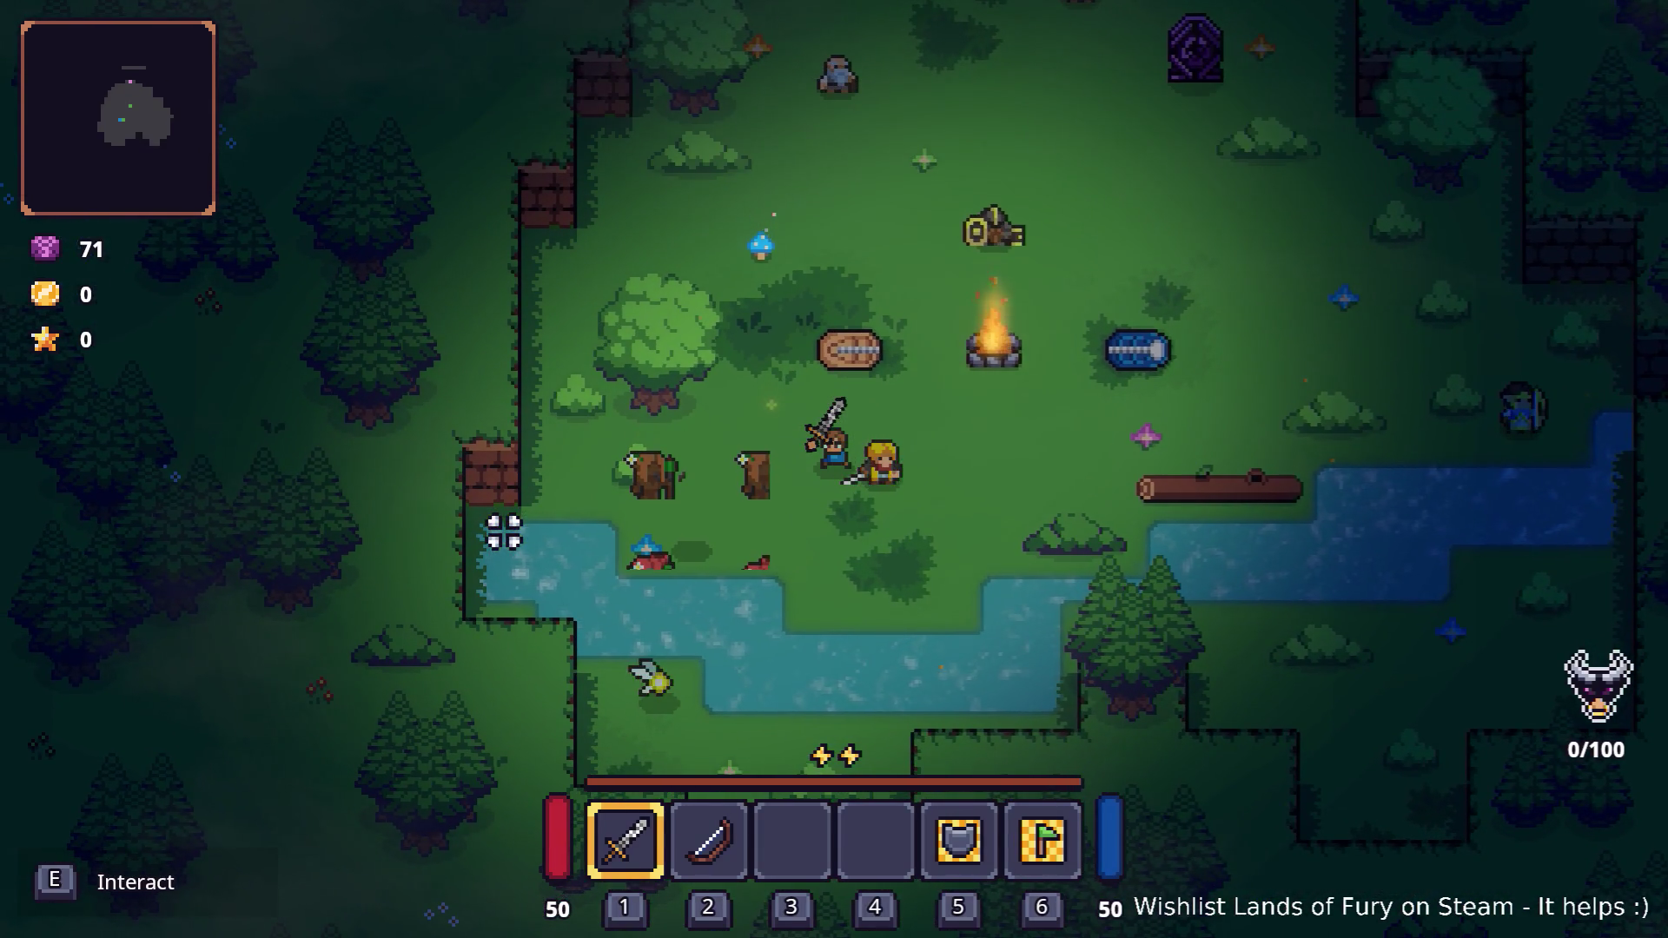
key("alt+Tab")
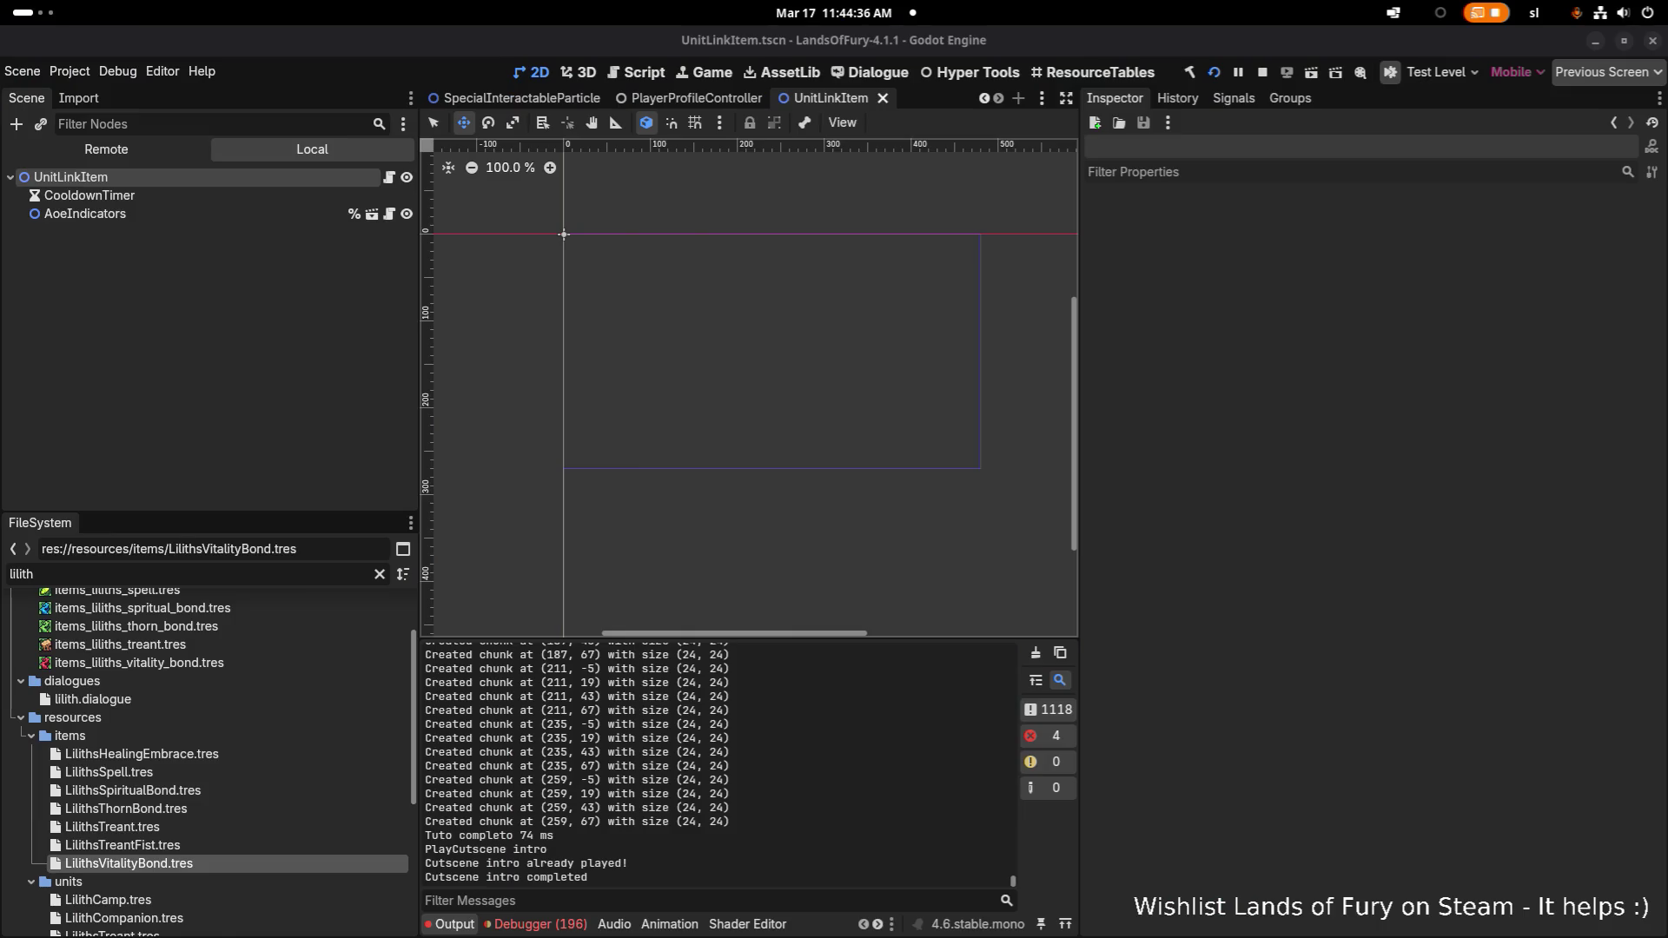
Review the debugger errors, including the NullReferenceException in InventorySystem.InstantiateItemByType
left_click(538, 923)
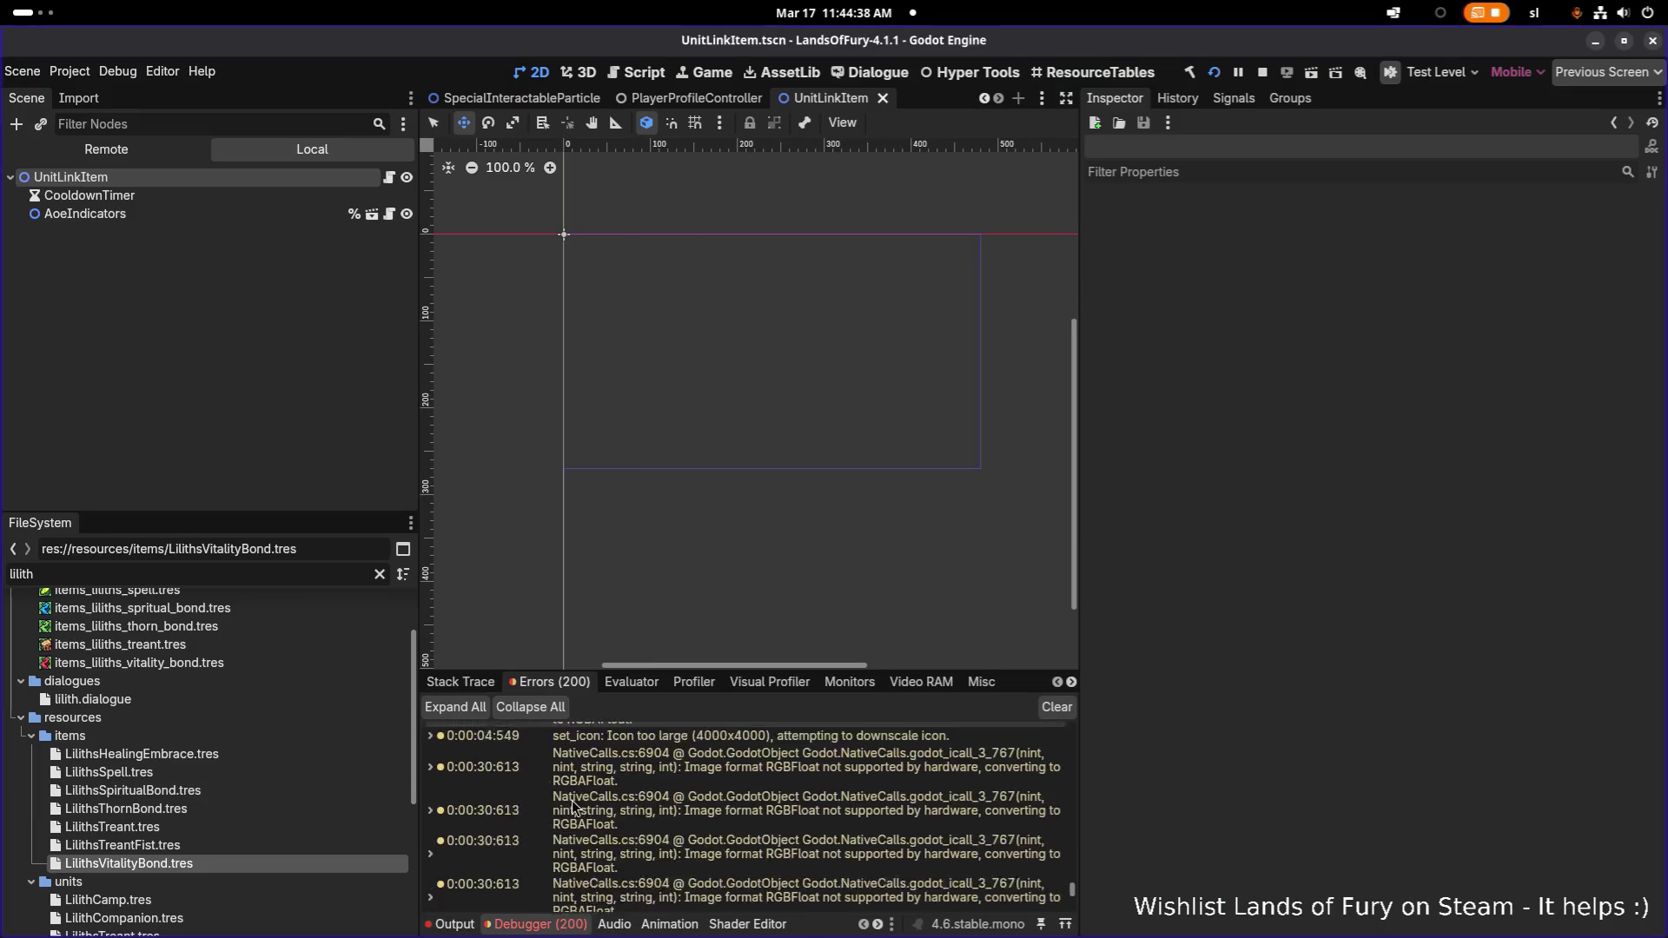
scroll(563, 801, "up", 5)
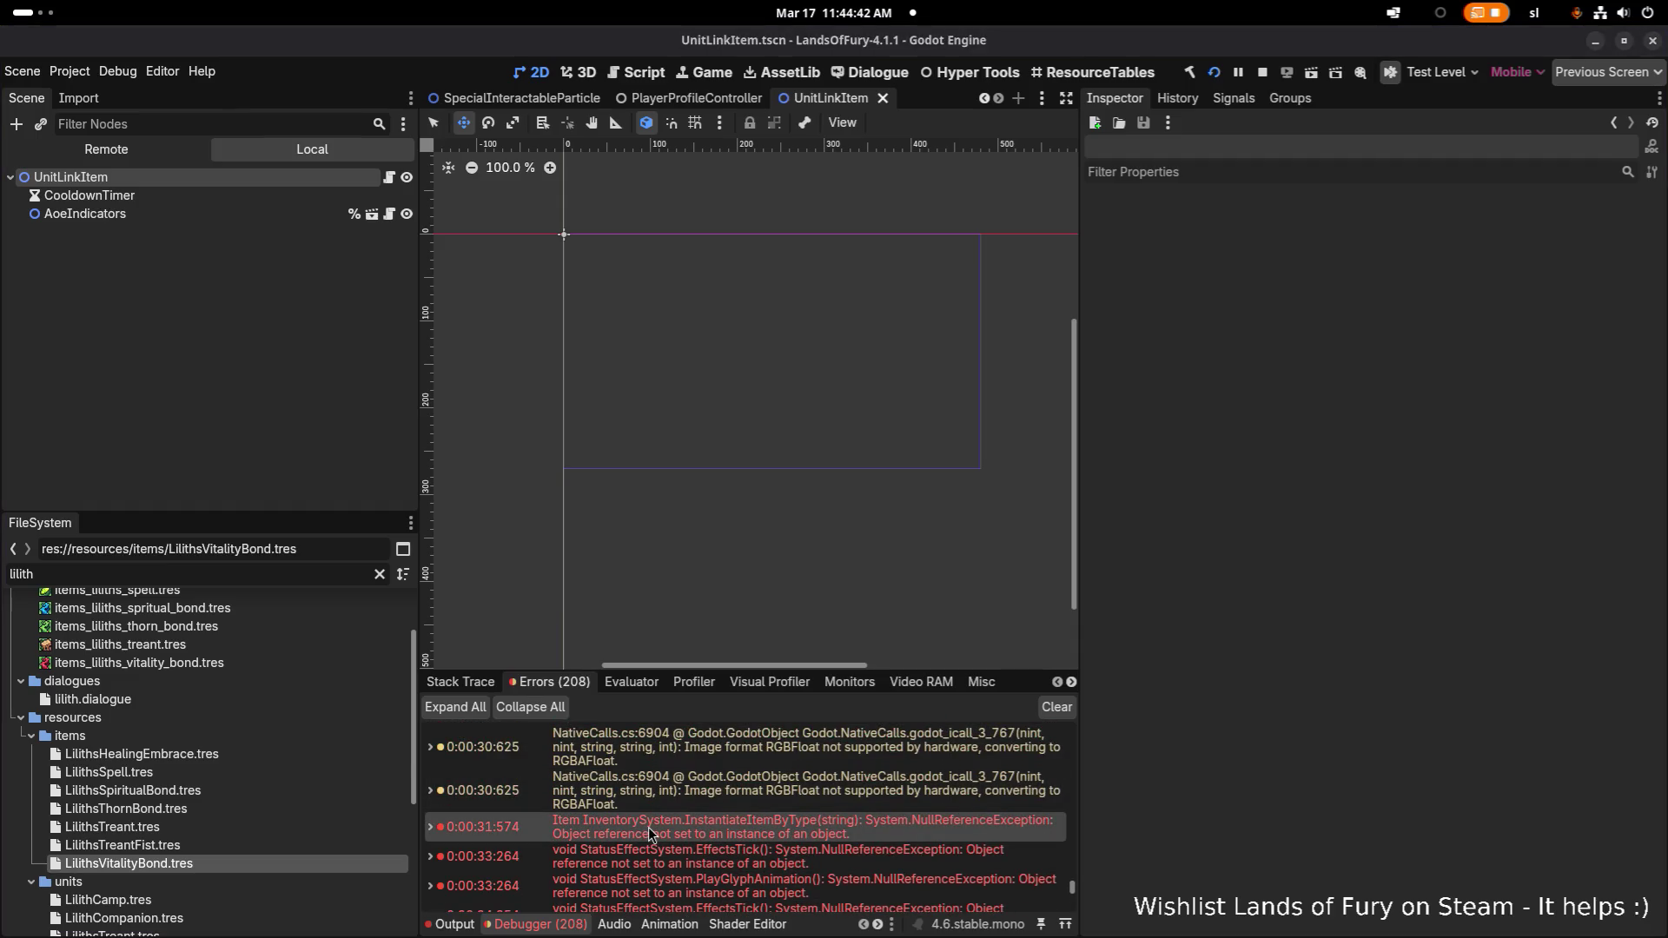
mouse_move(648, 827)
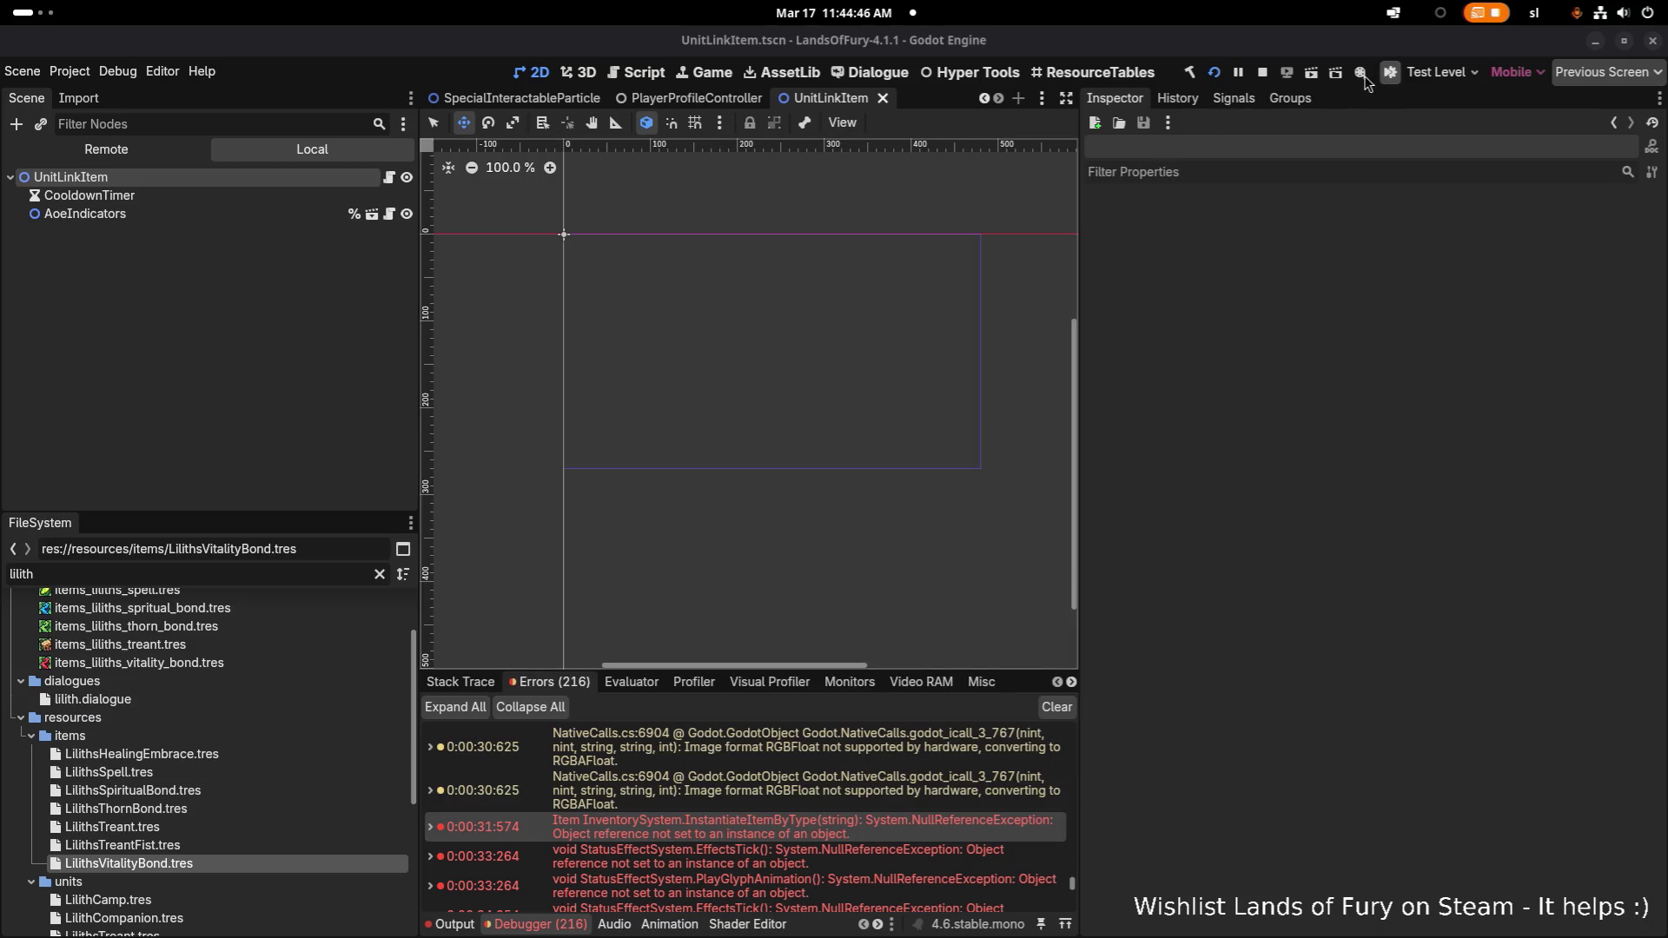
Stop the running game and search project scenes for GameController with 'gmaecon'
left_click(1264, 73)
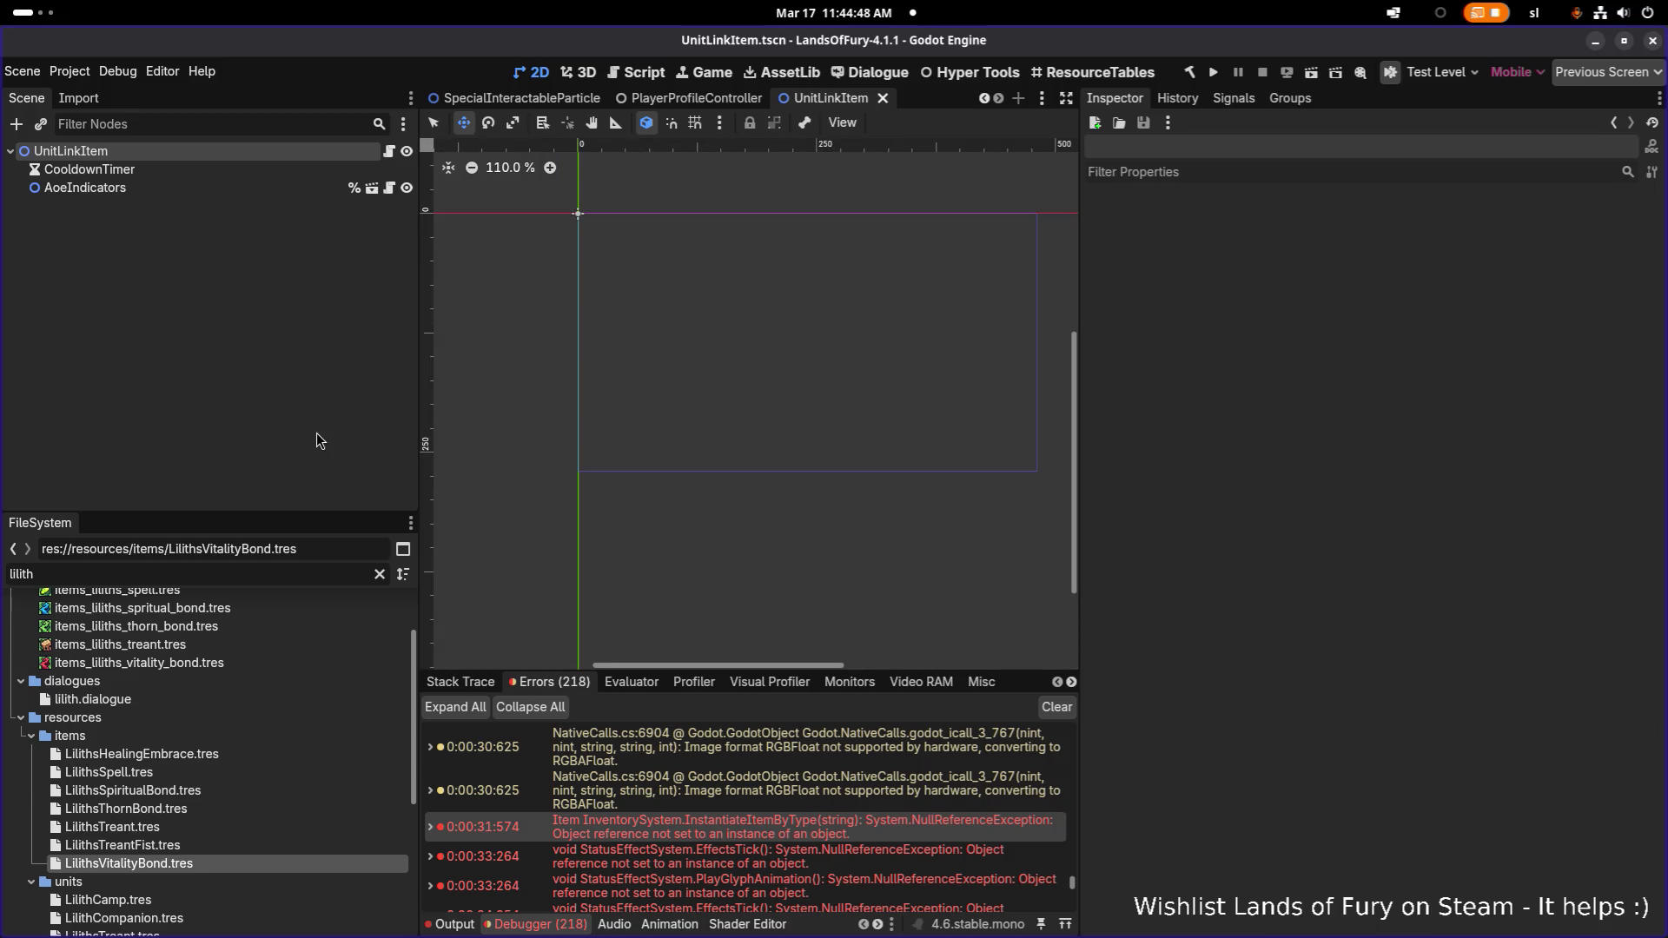
key("ctrl+shift+o")
type("gmaecon")
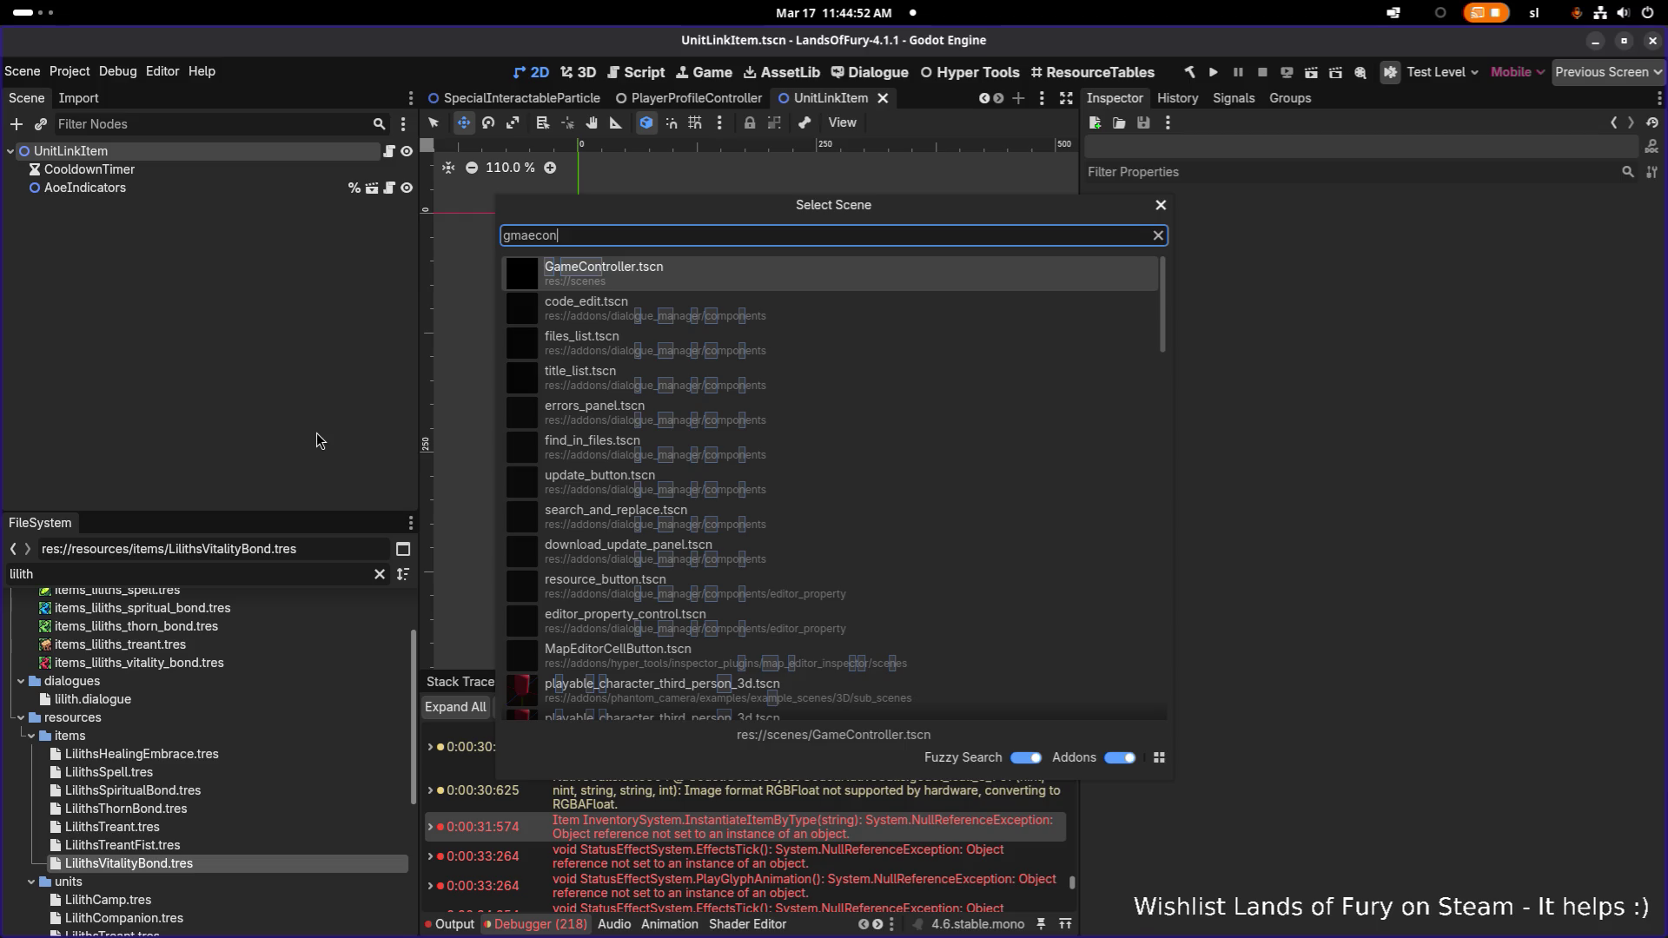
Open GameController.tscn and select its root node to browse its Inspector properties
left_click(657, 278)
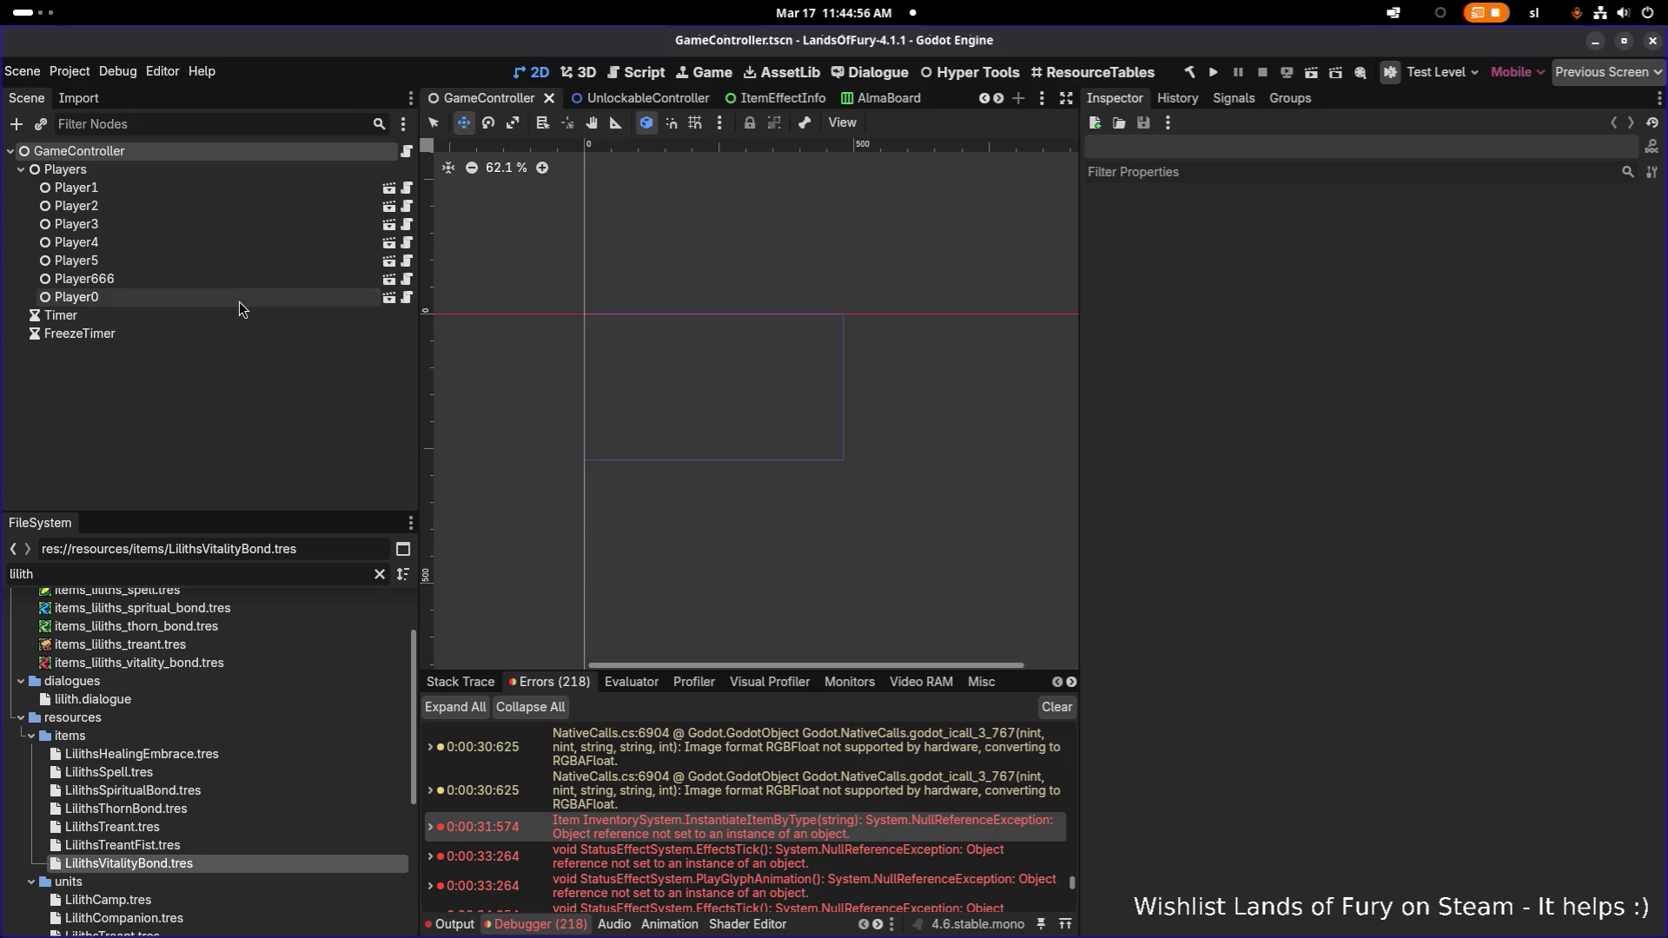
left_click(241, 301)
left_click(222, 153)
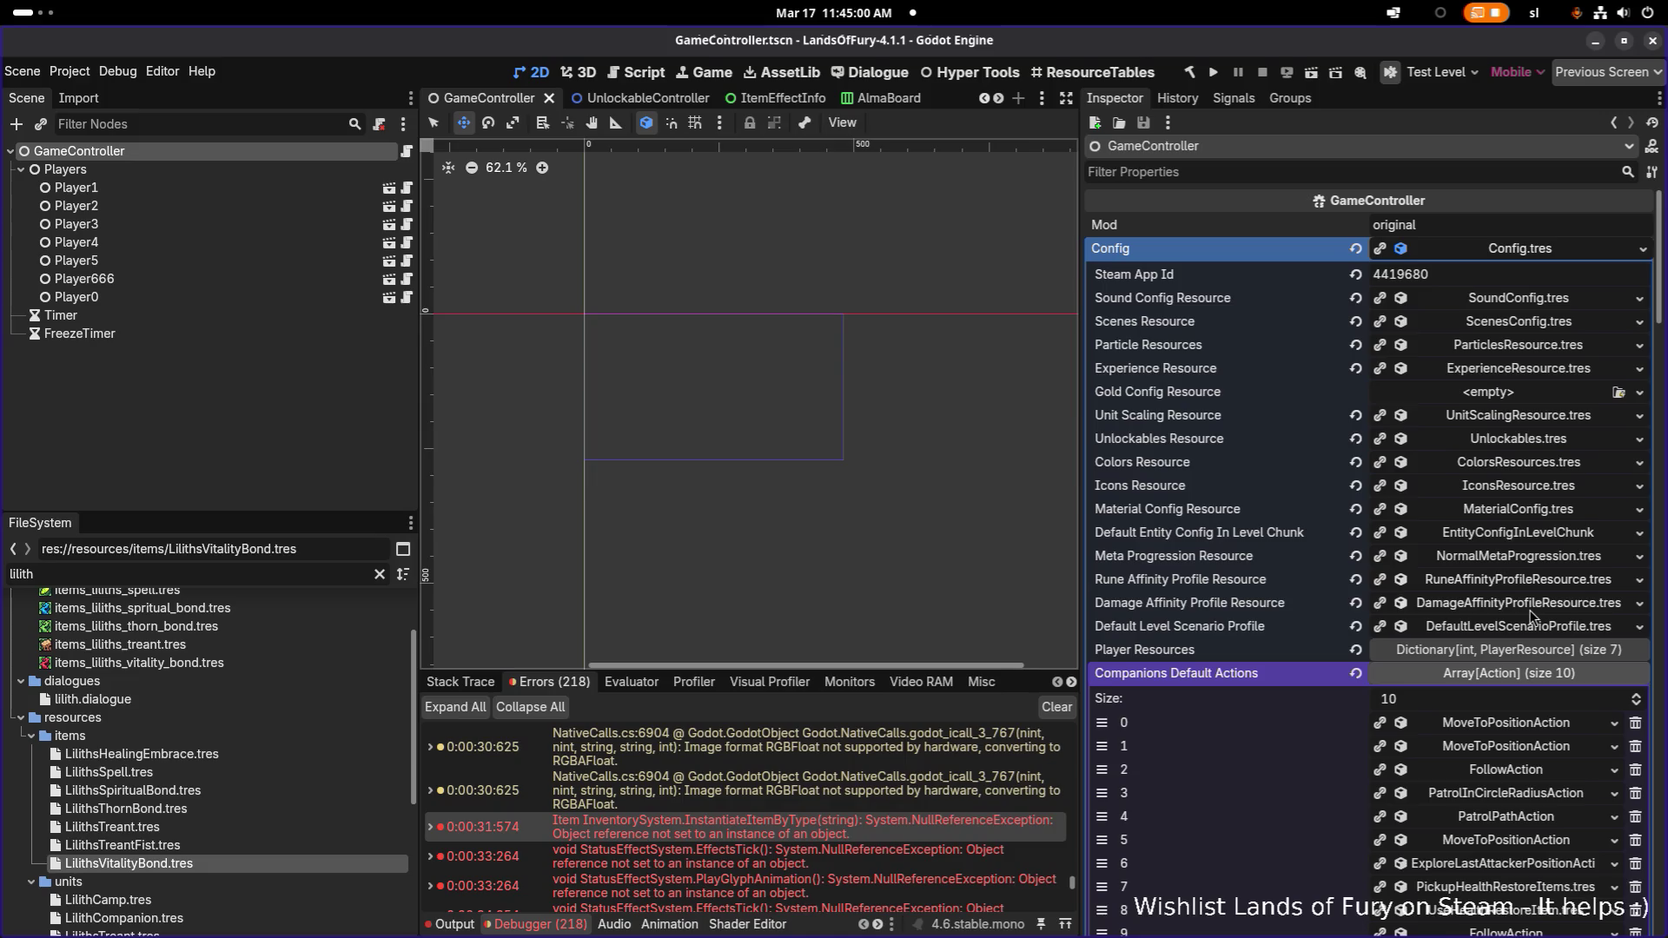
left_click(1519, 657)
left_click(1519, 657)
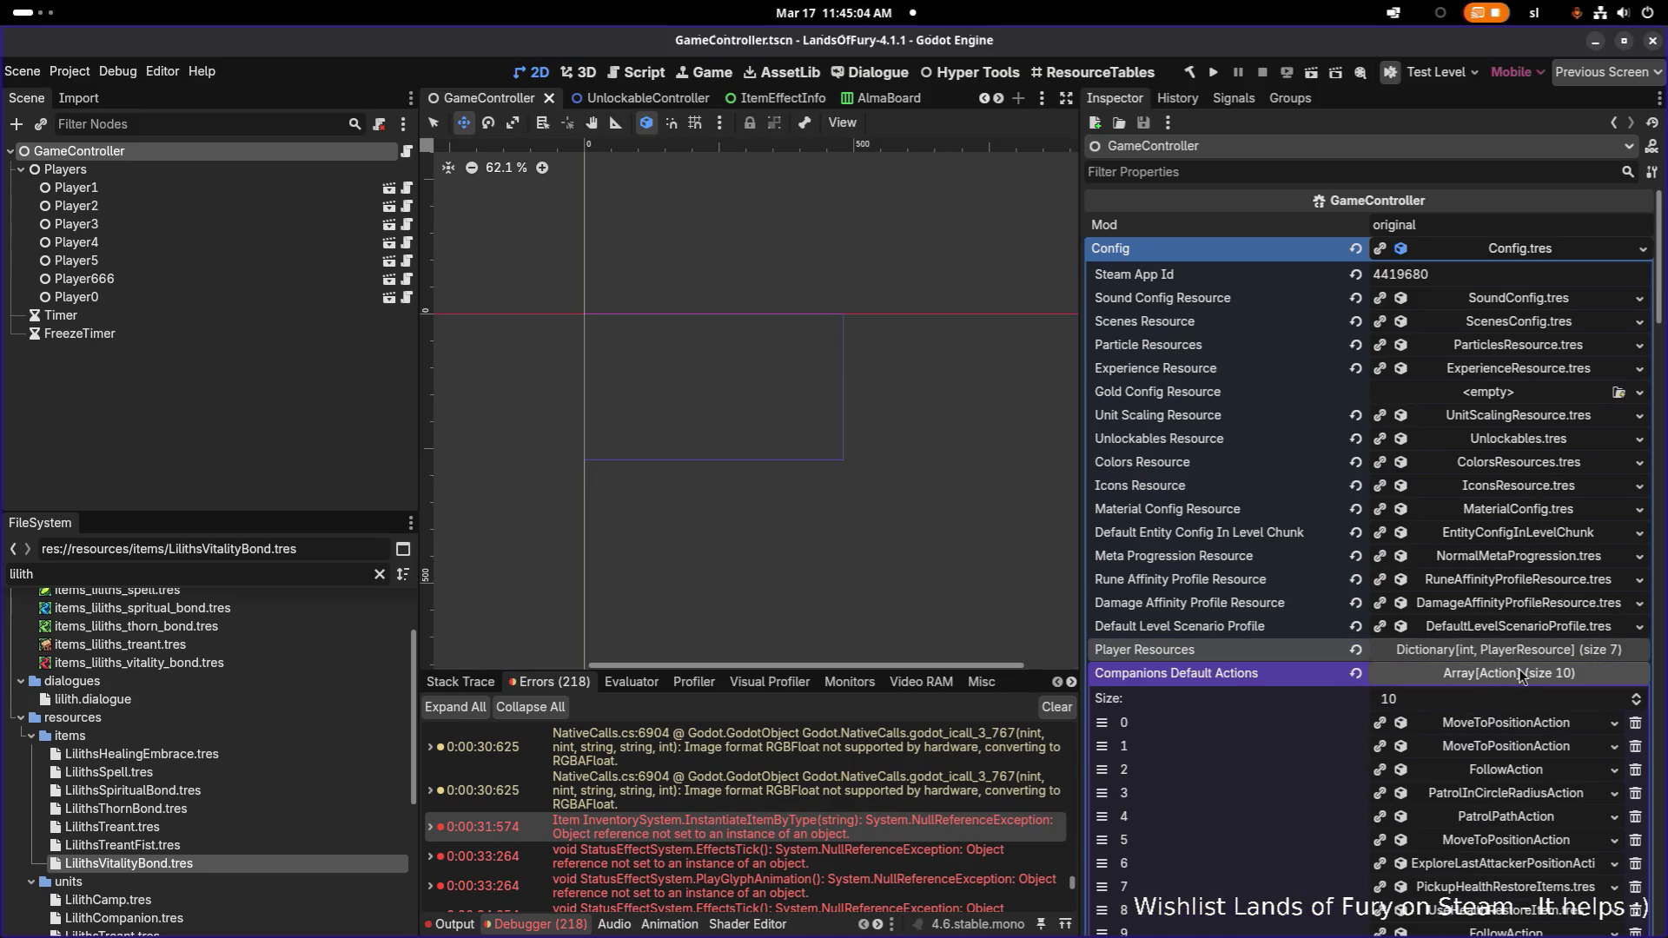
left_click(1518, 674)
scroll(1516, 671, "down", 3)
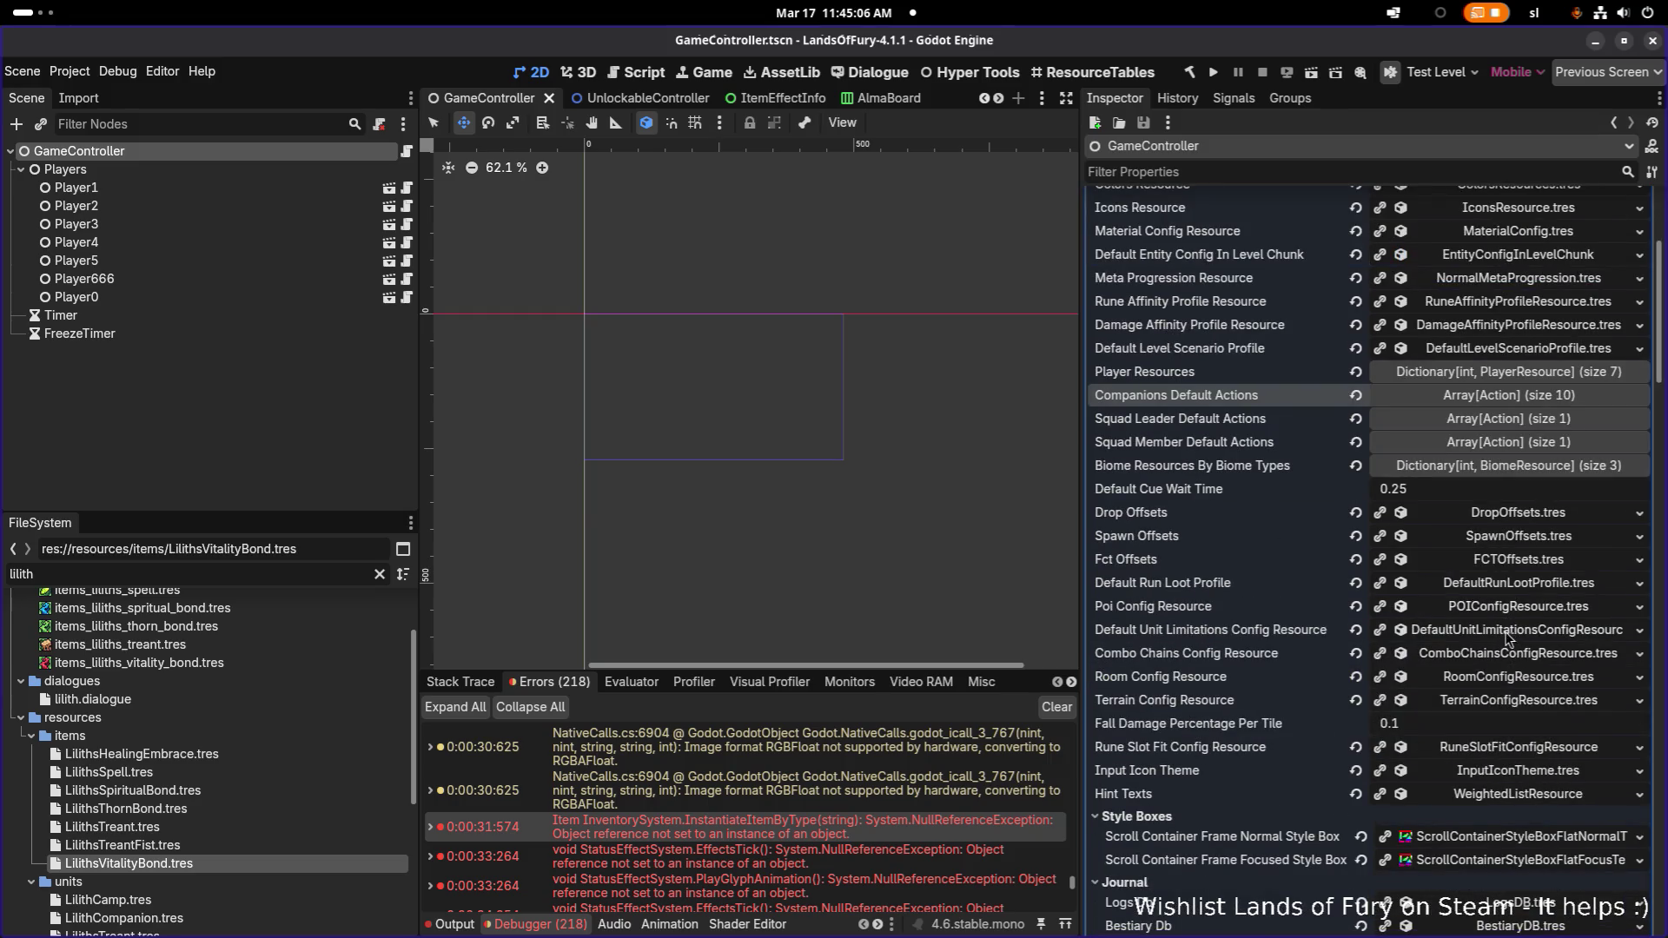
scroll(1506, 638, "down", 4)
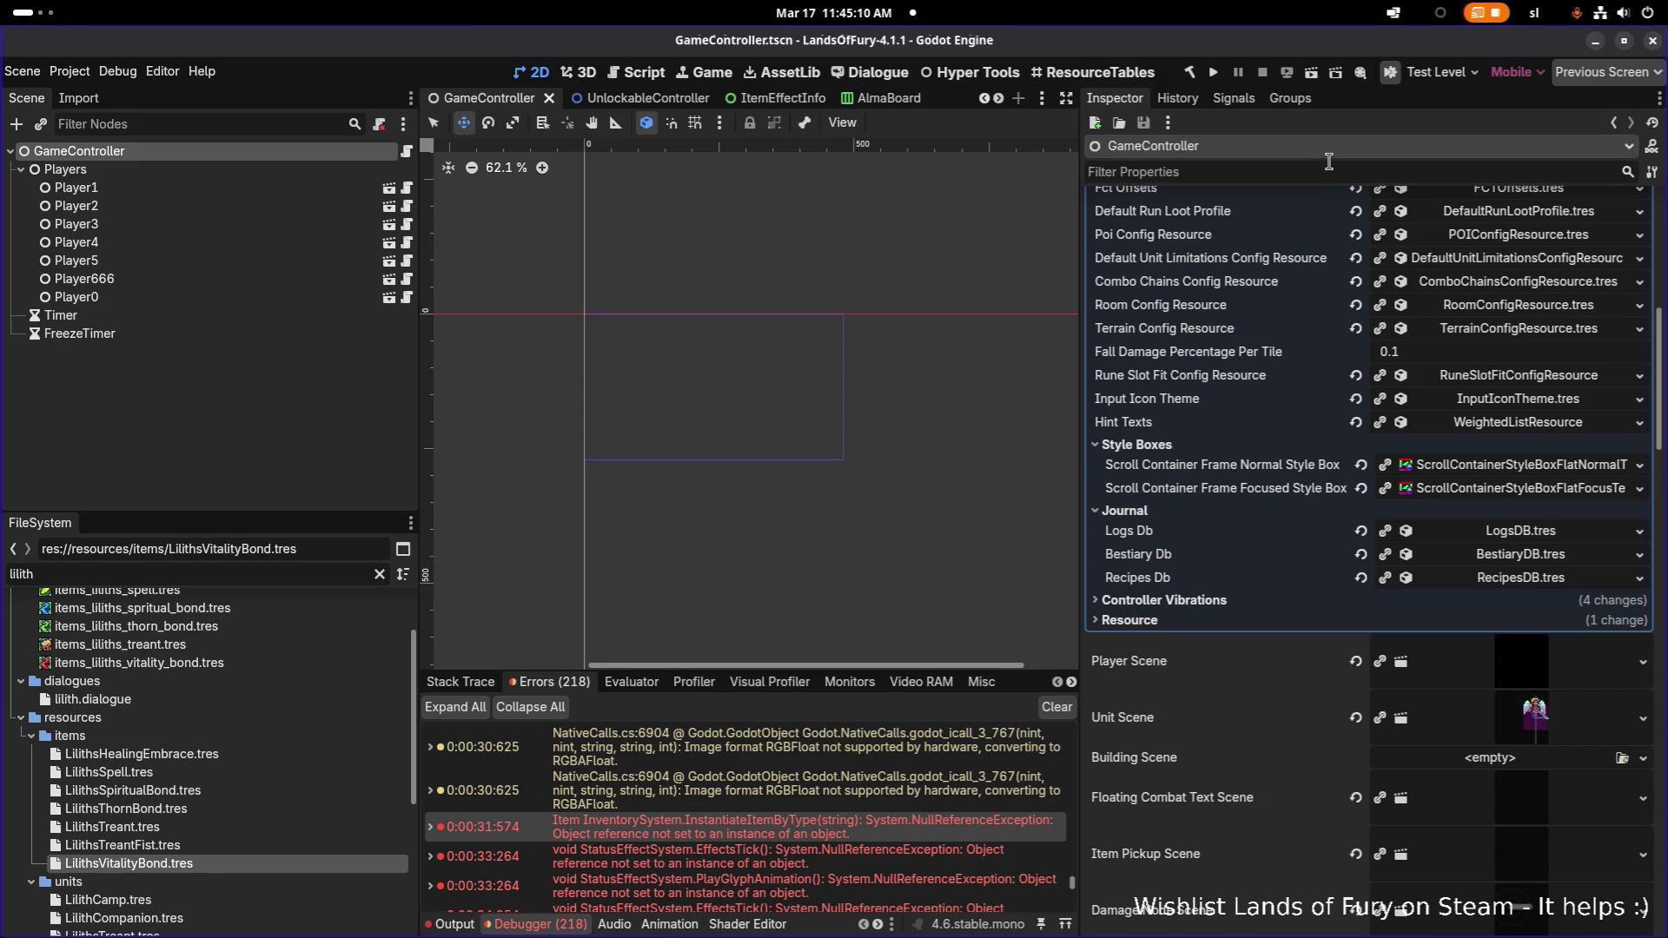
Assign UnitLinkItem.tscn to the Unit Link Item Scene property and save the scene
type("unititem")
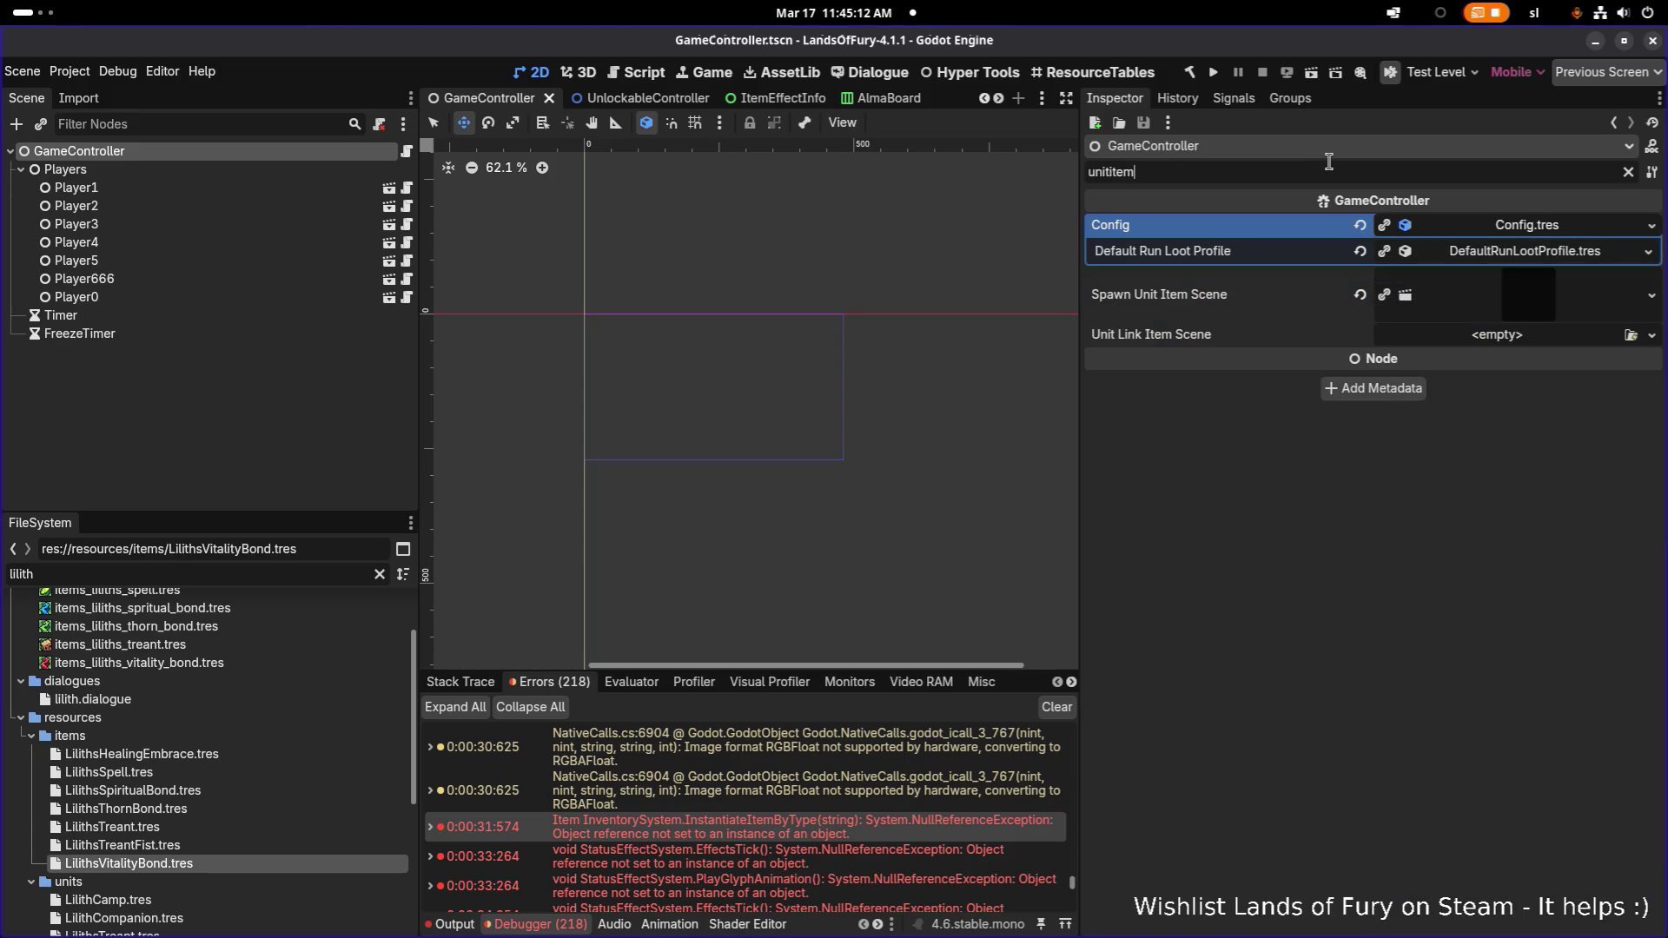
left_click(1629, 335)
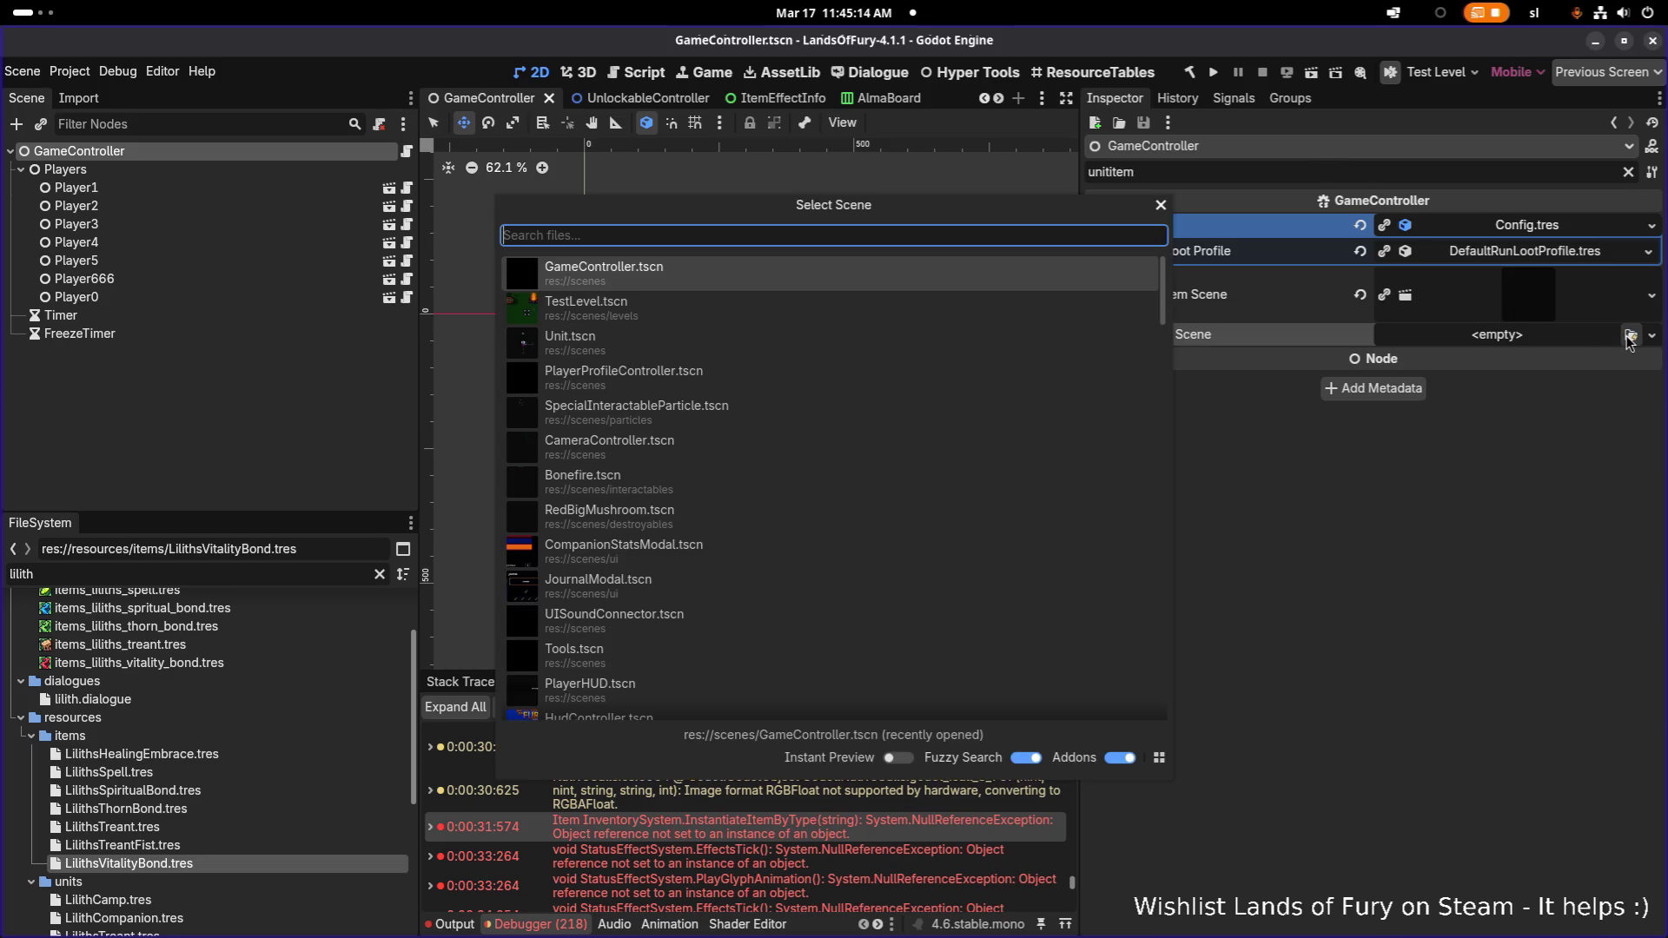
type("unitit")
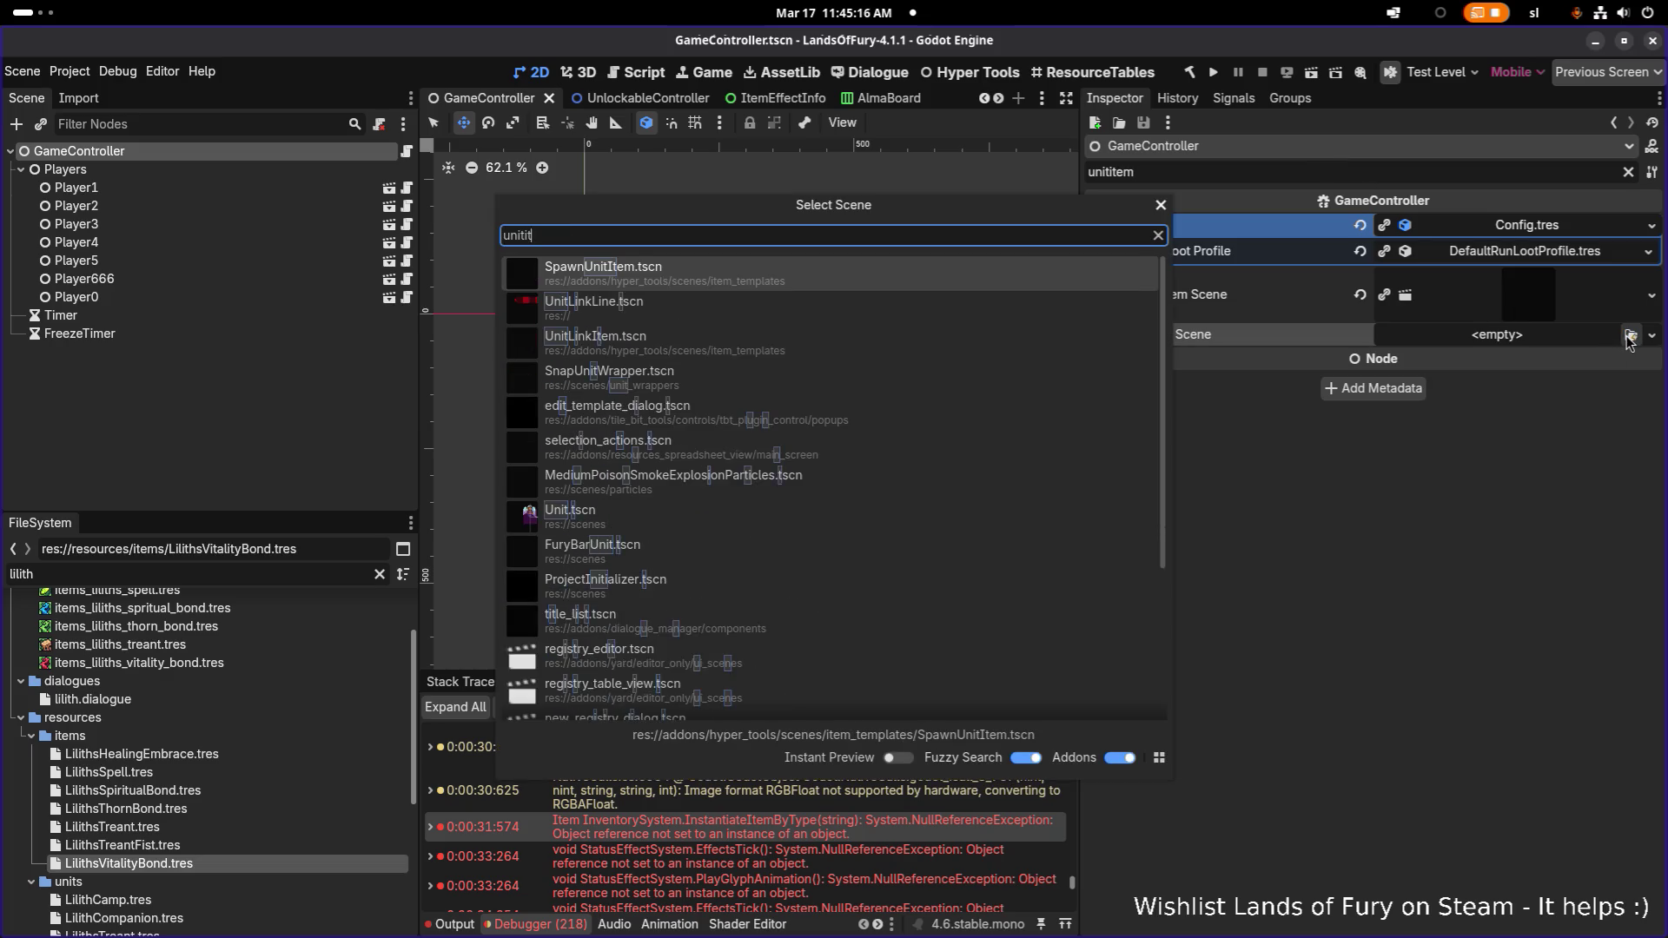
type("emli")
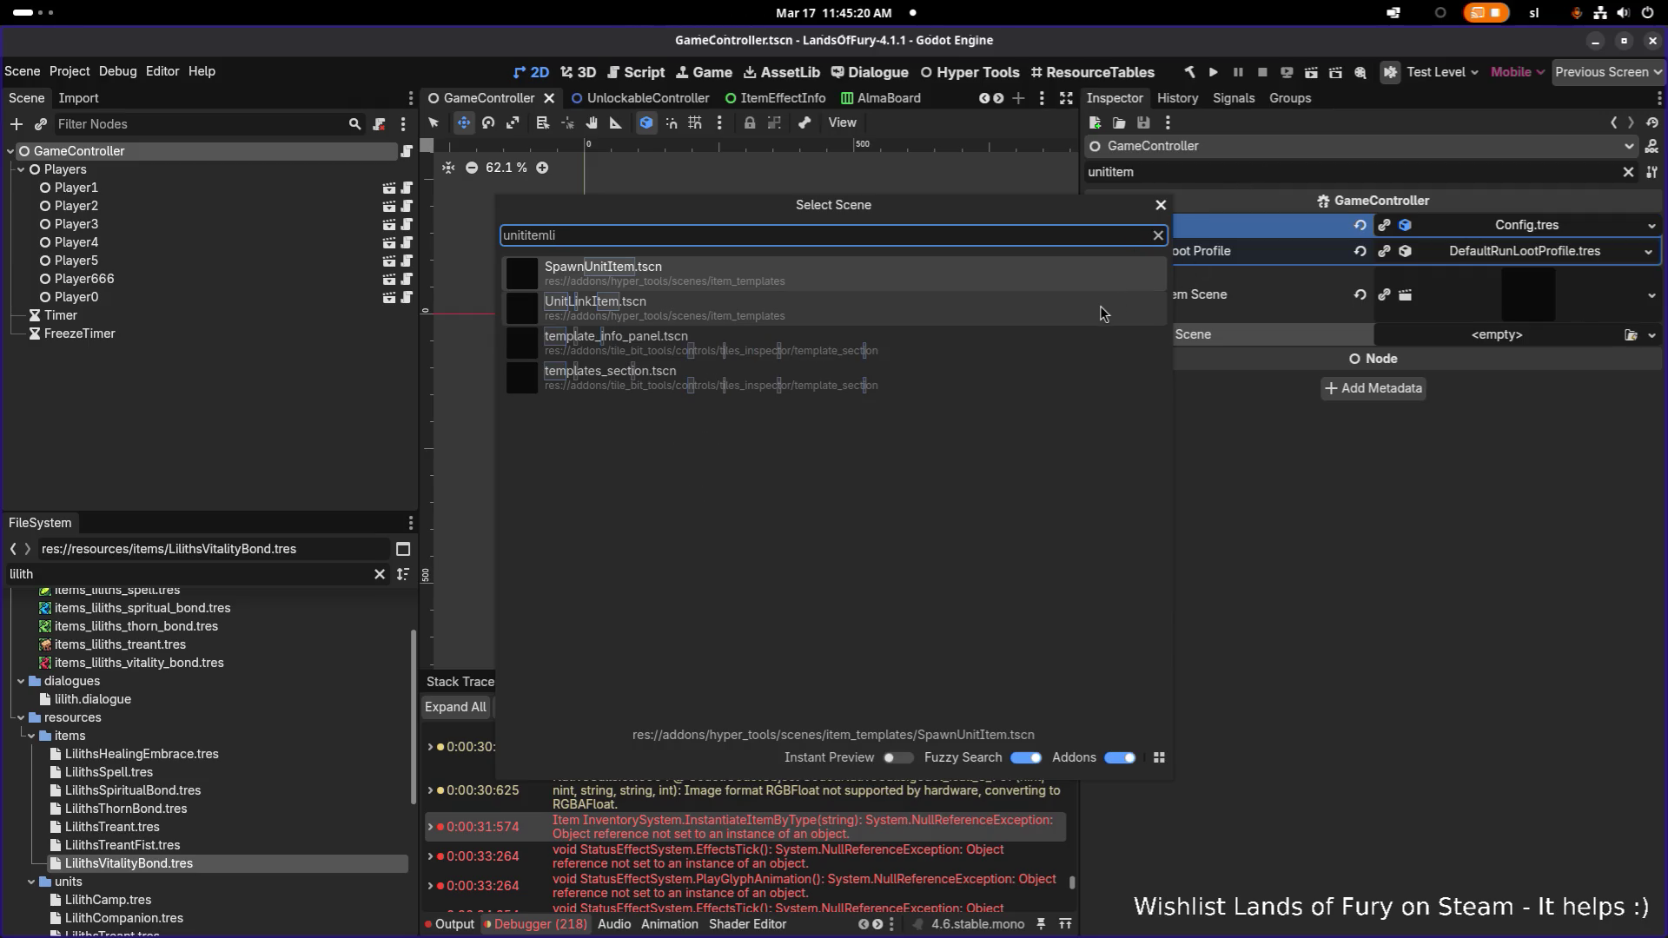
double_click(1082, 322)
key("ctrl+s")
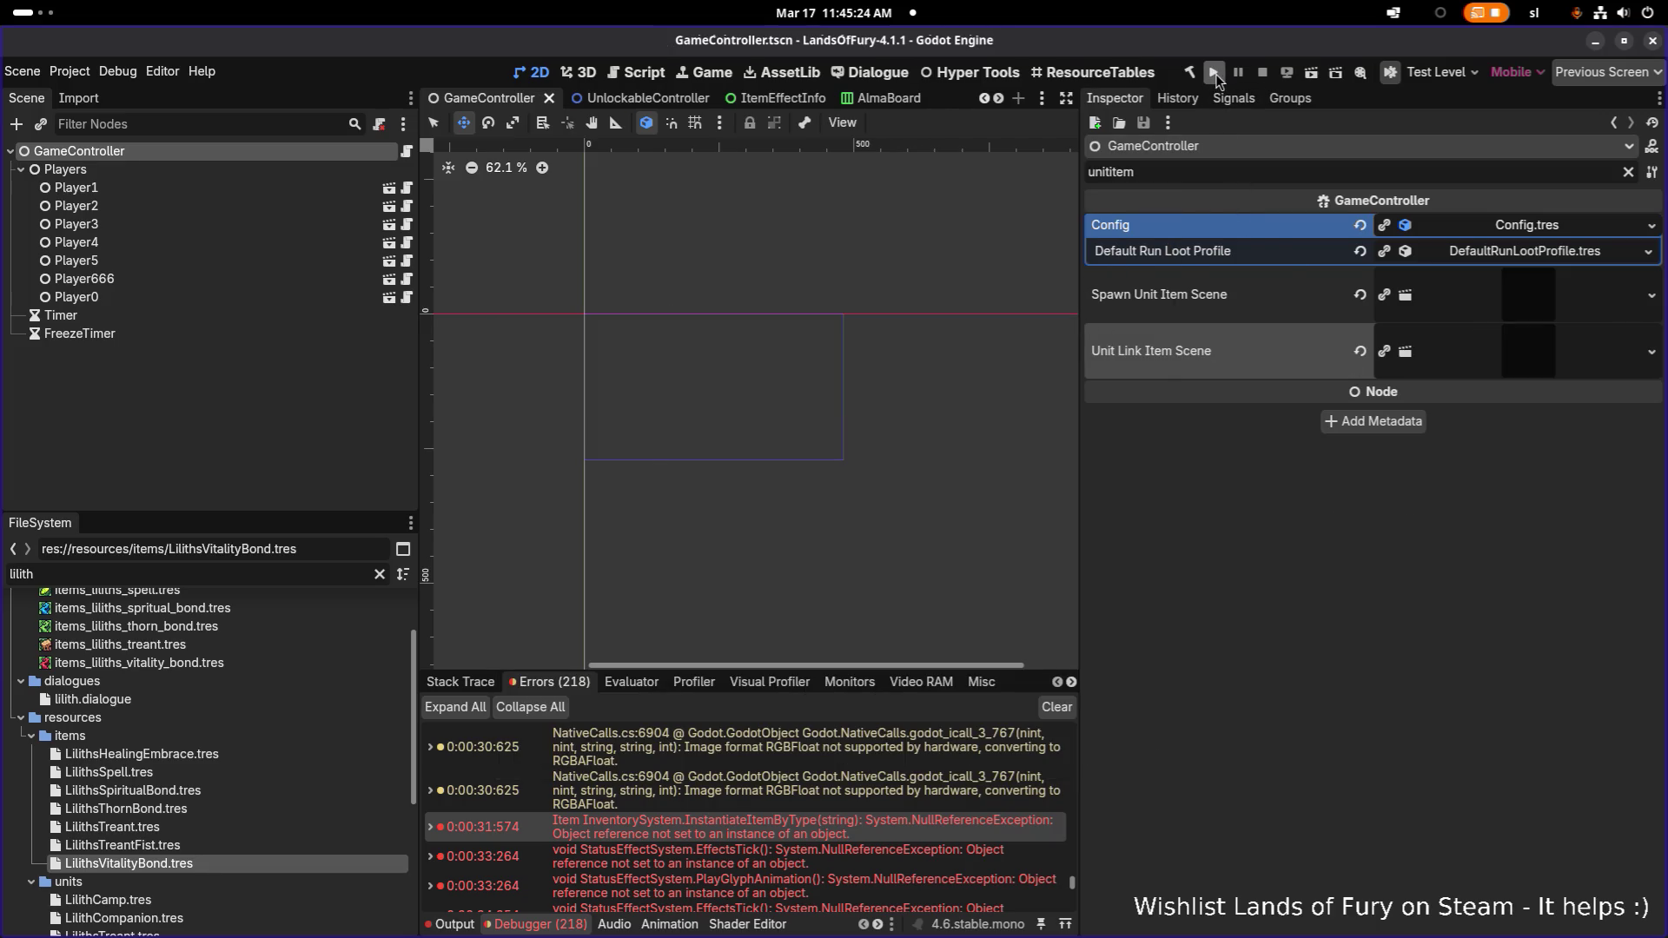
Relaunch the game, load the saved profile into The Glade, and attack toward the lower left
left_click(1217, 75)
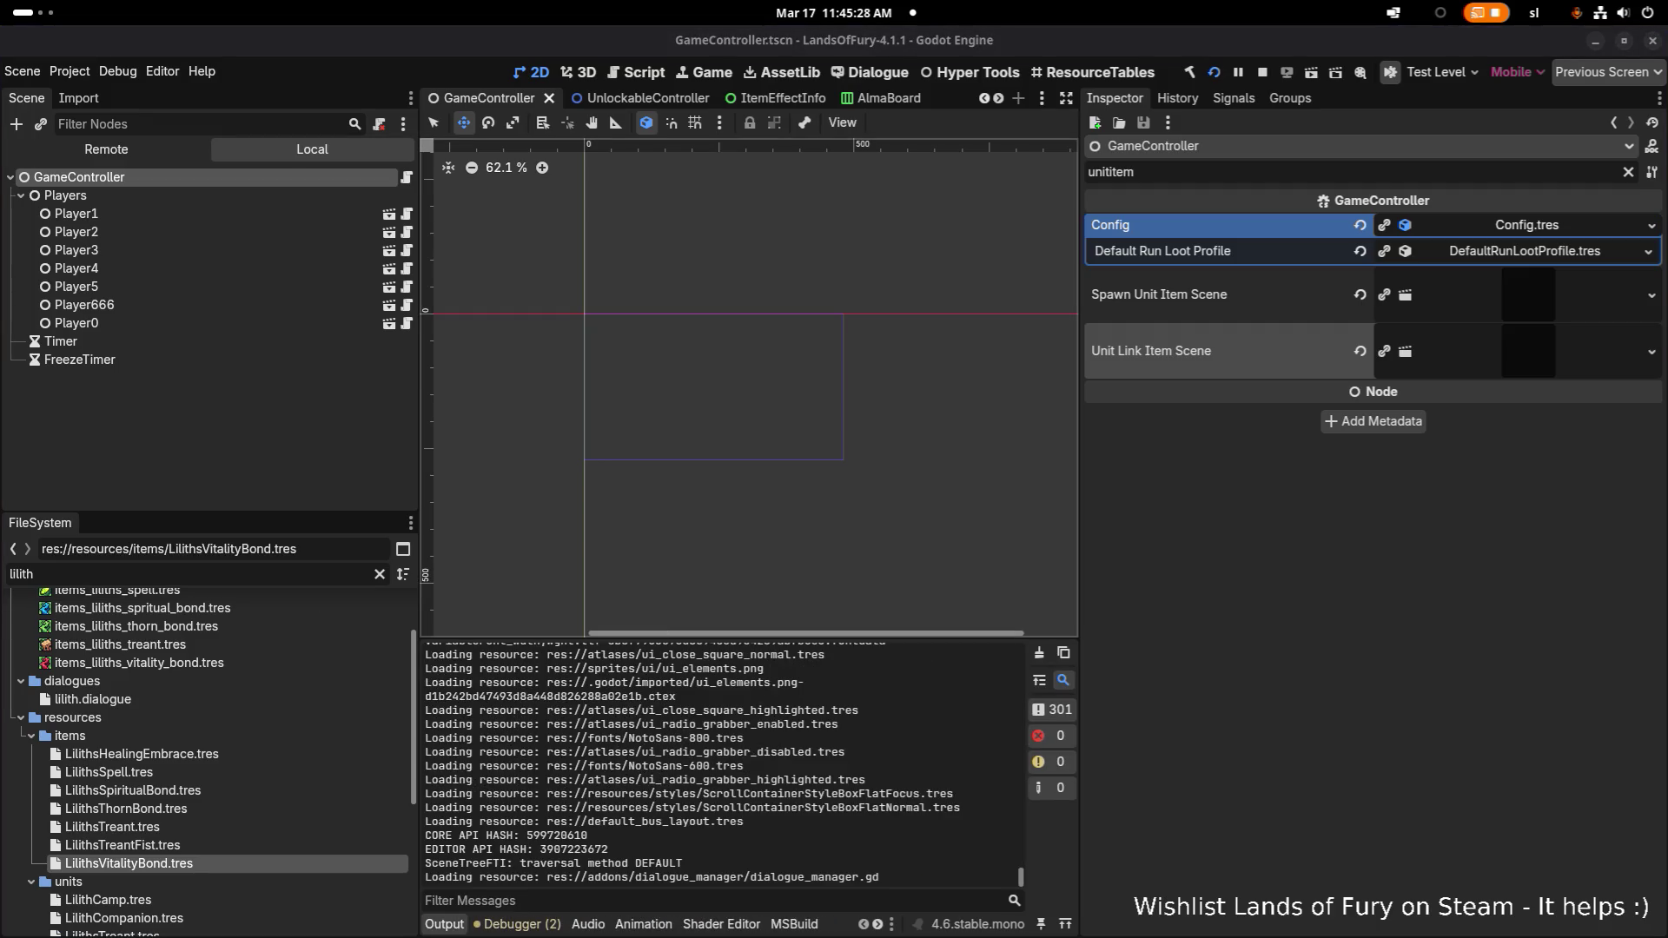
key("alt+Tab")
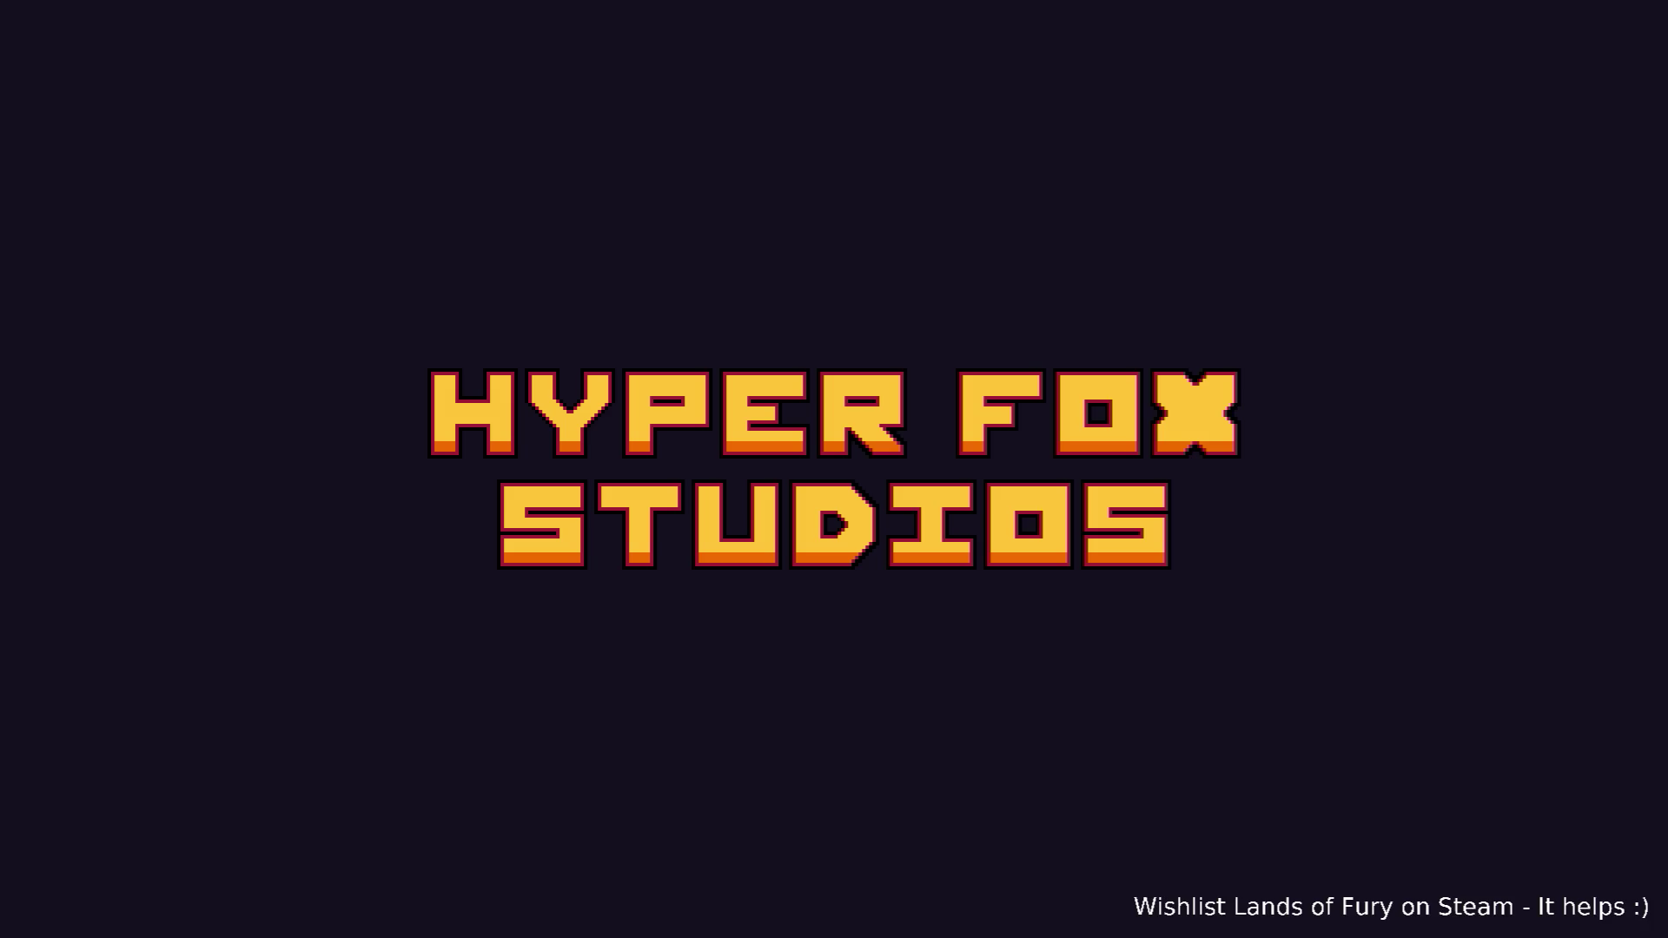
key("Return")
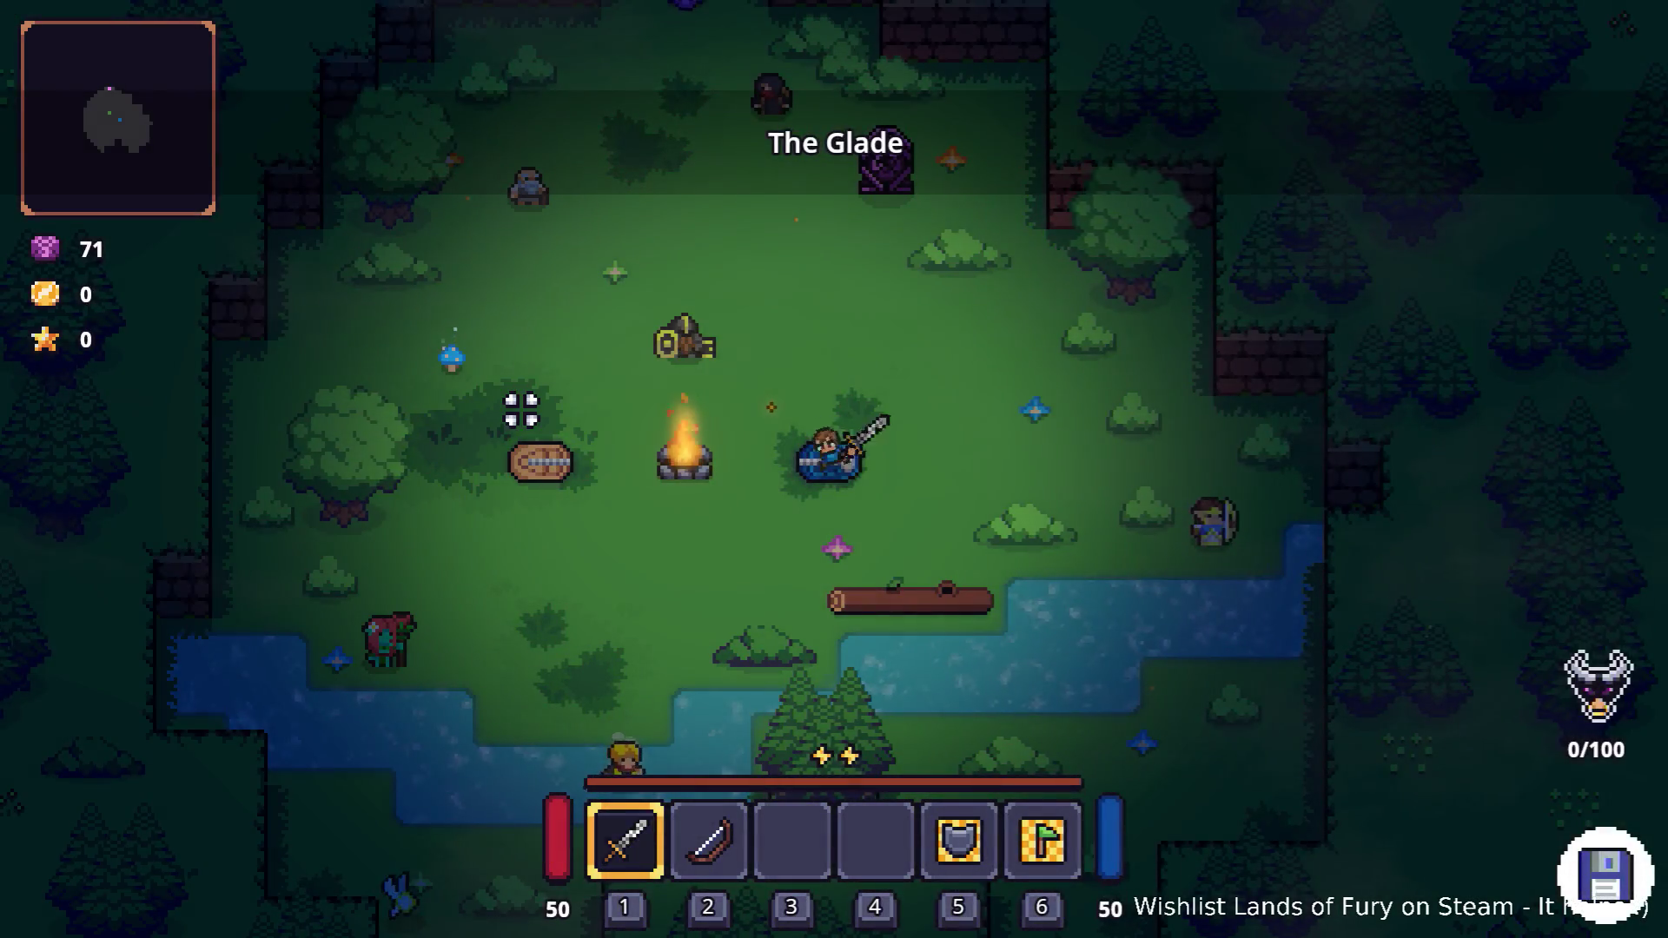
left_click(521, 435)
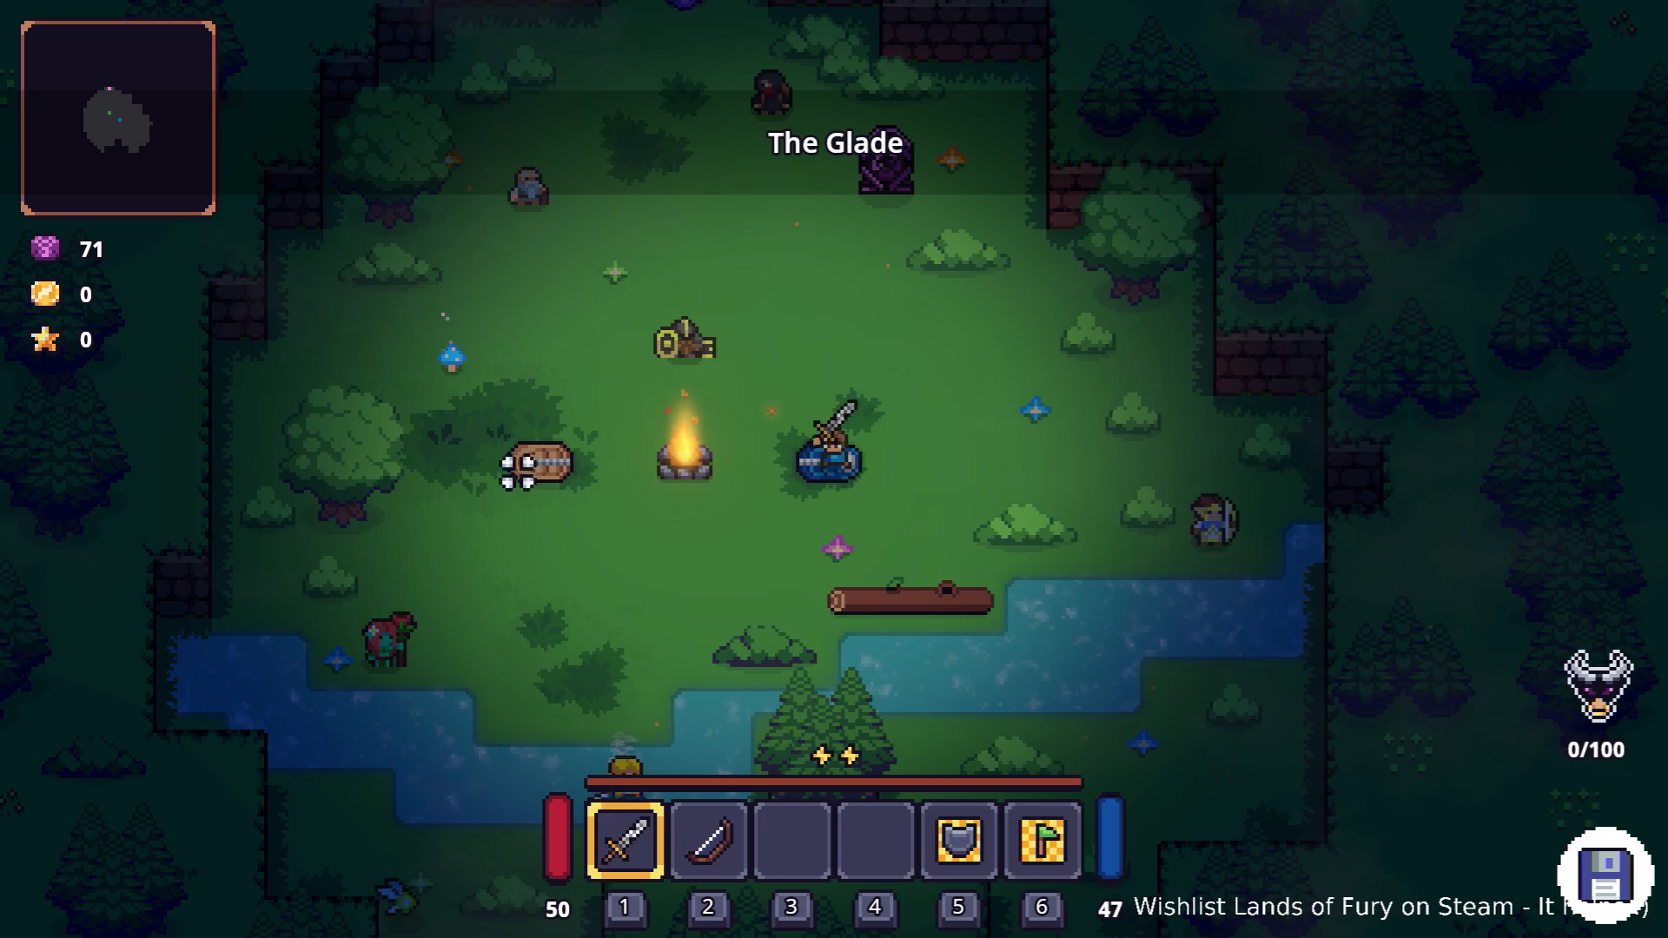